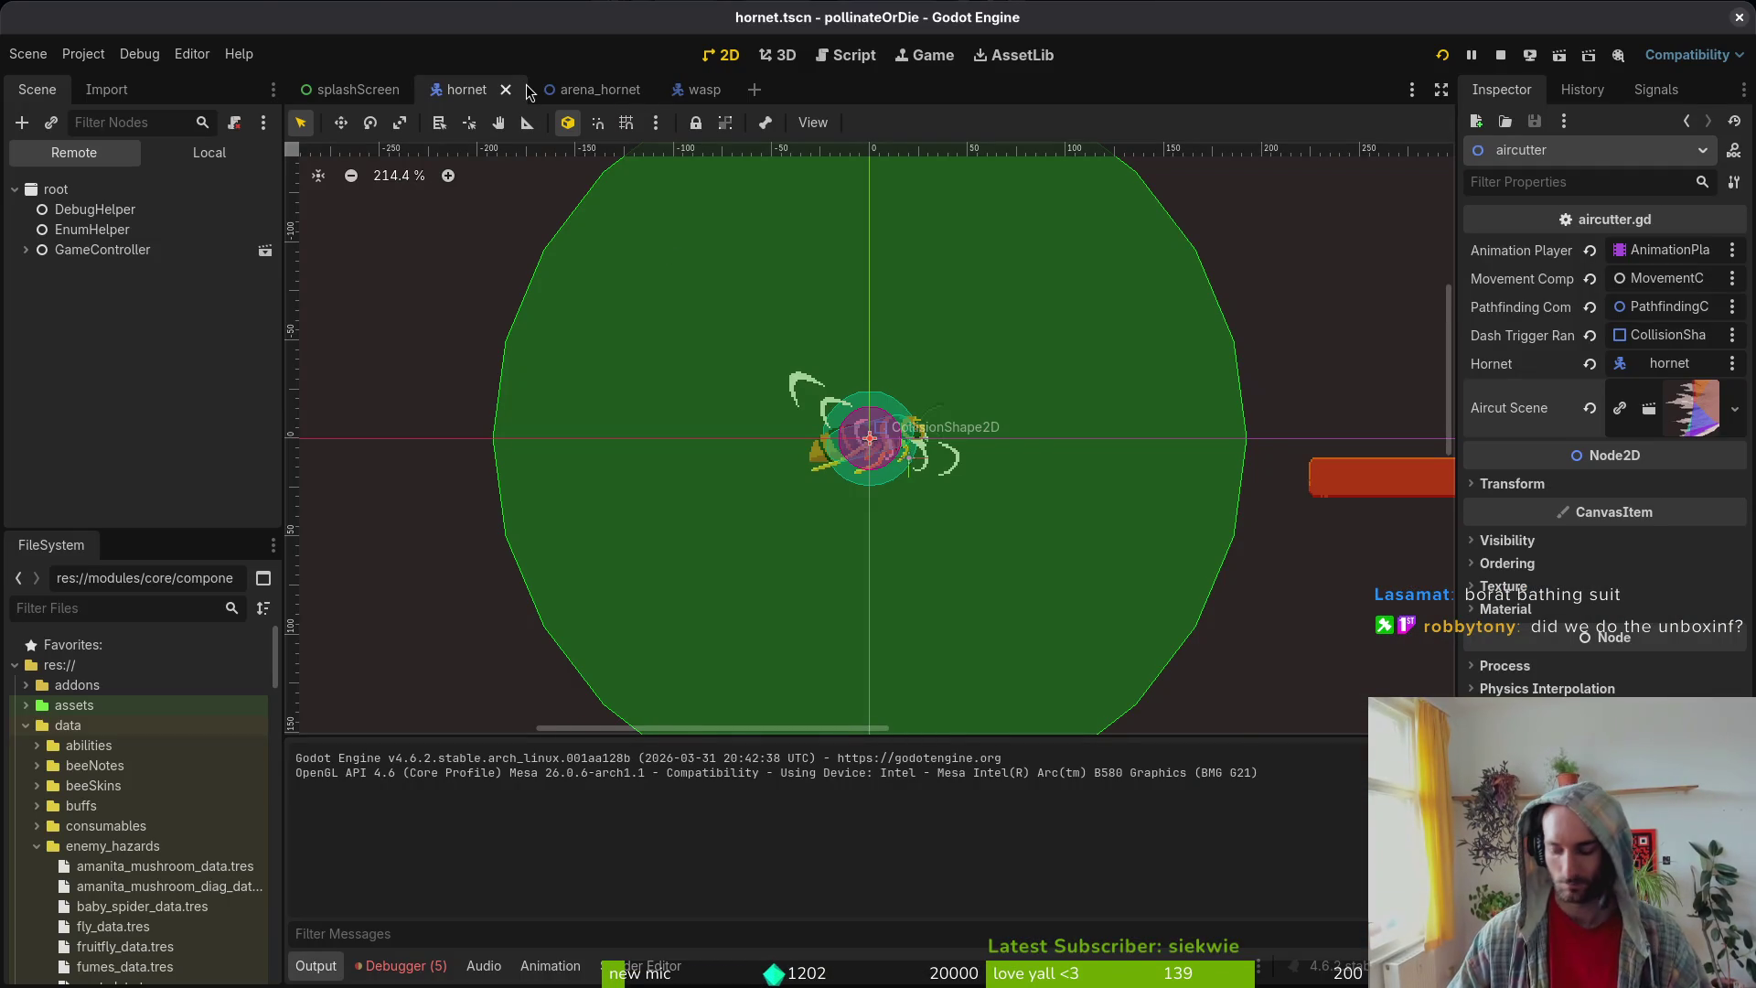
# Step: Quick-open the aircutter.tscn scene in its own tab
pyautogui.hotkey('alt', 'shift', 'o')
pyautogui.write('aircu')
pyautogui.press('Down')
pyautogui.press('Return')
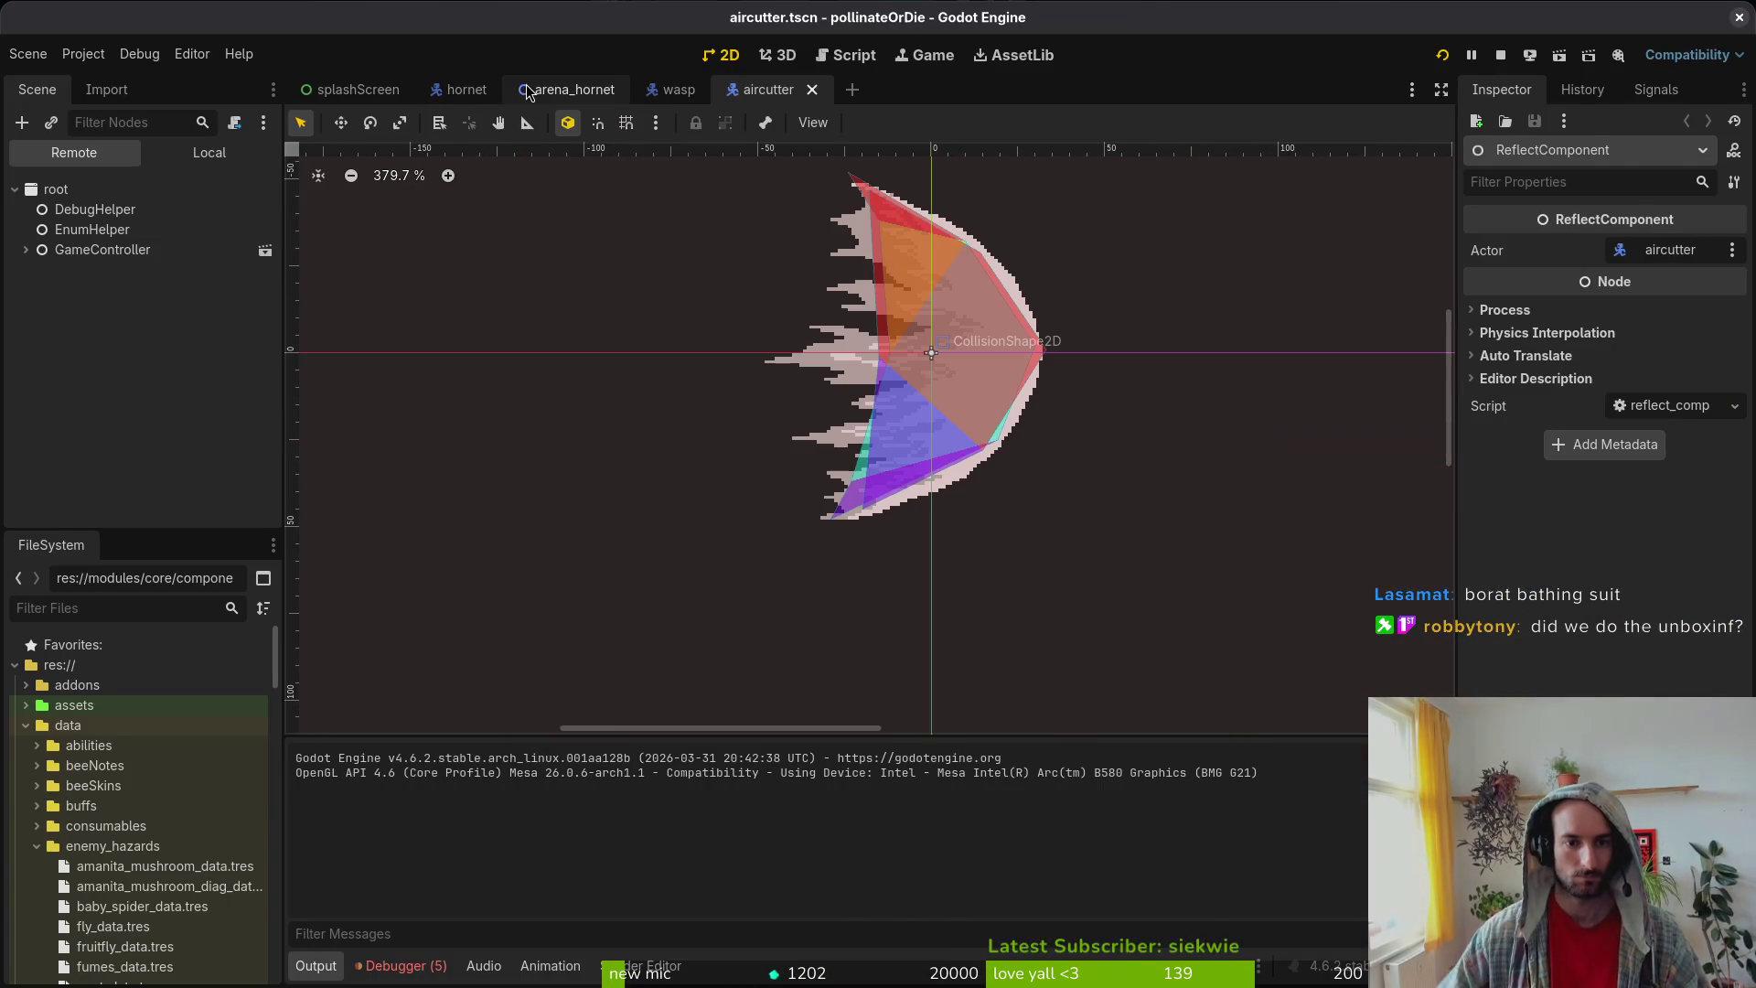
# Step: Show aircutter's local scene tree, select its root node, and relaunch the game
pyautogui.click(209, 152)
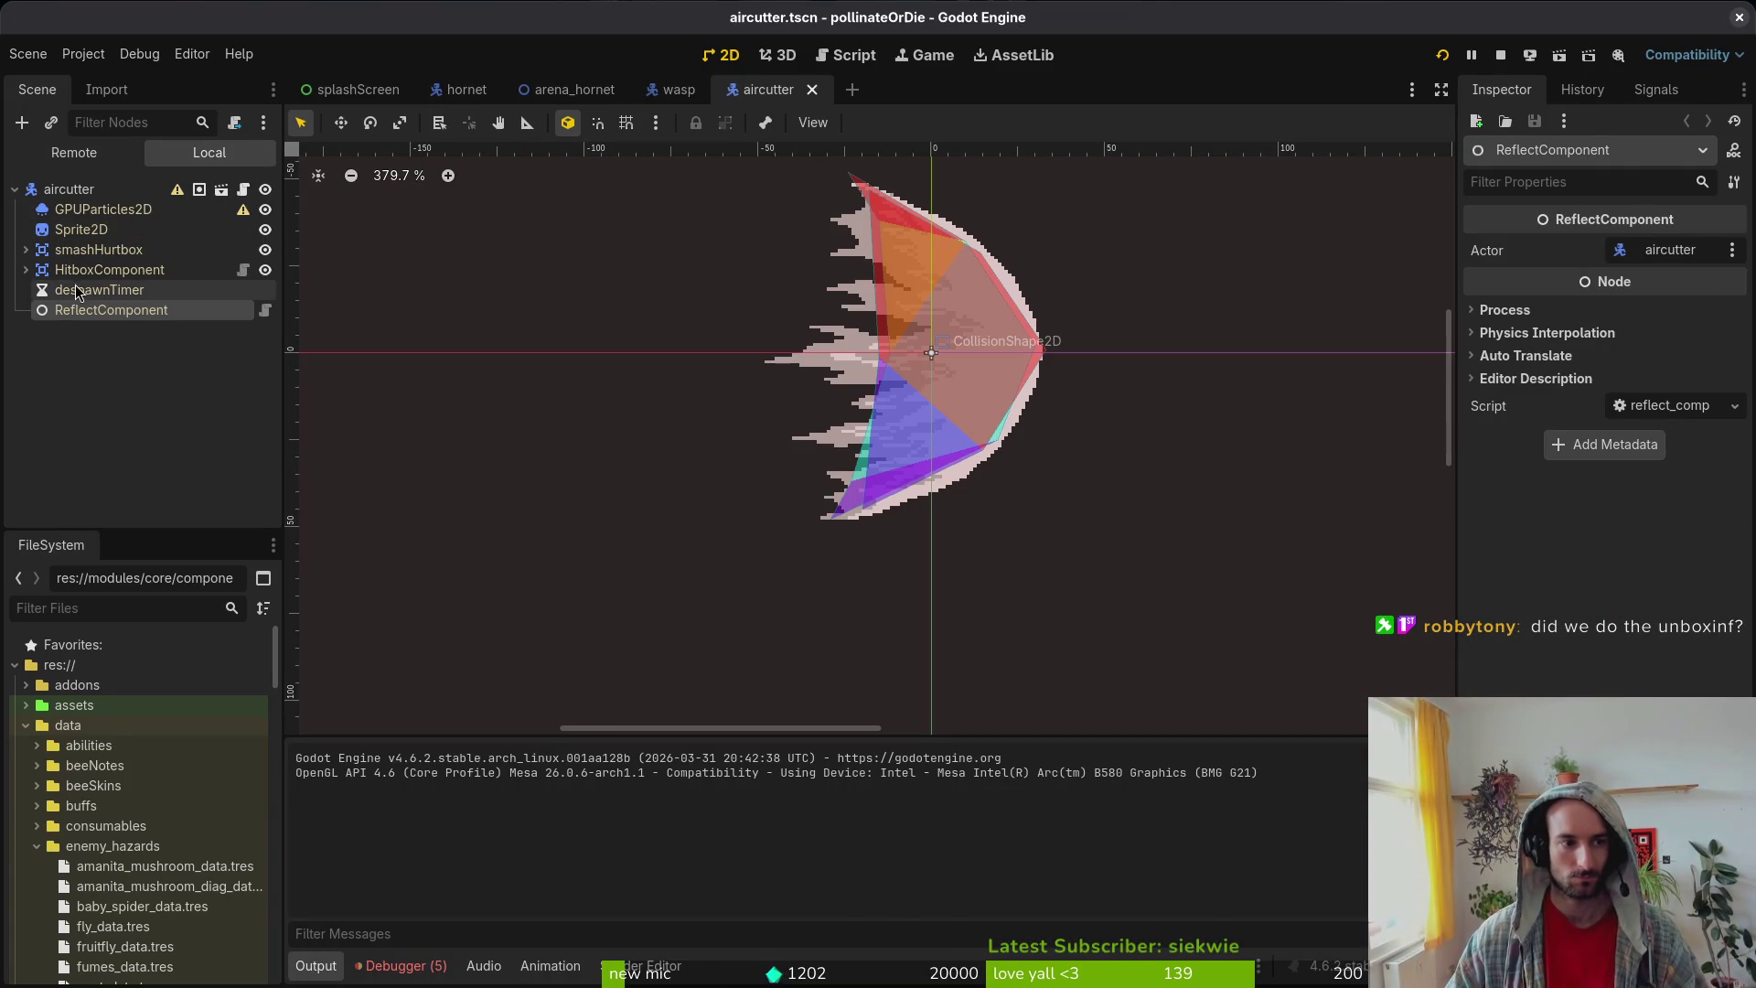
pyautogui.click(68, 188)
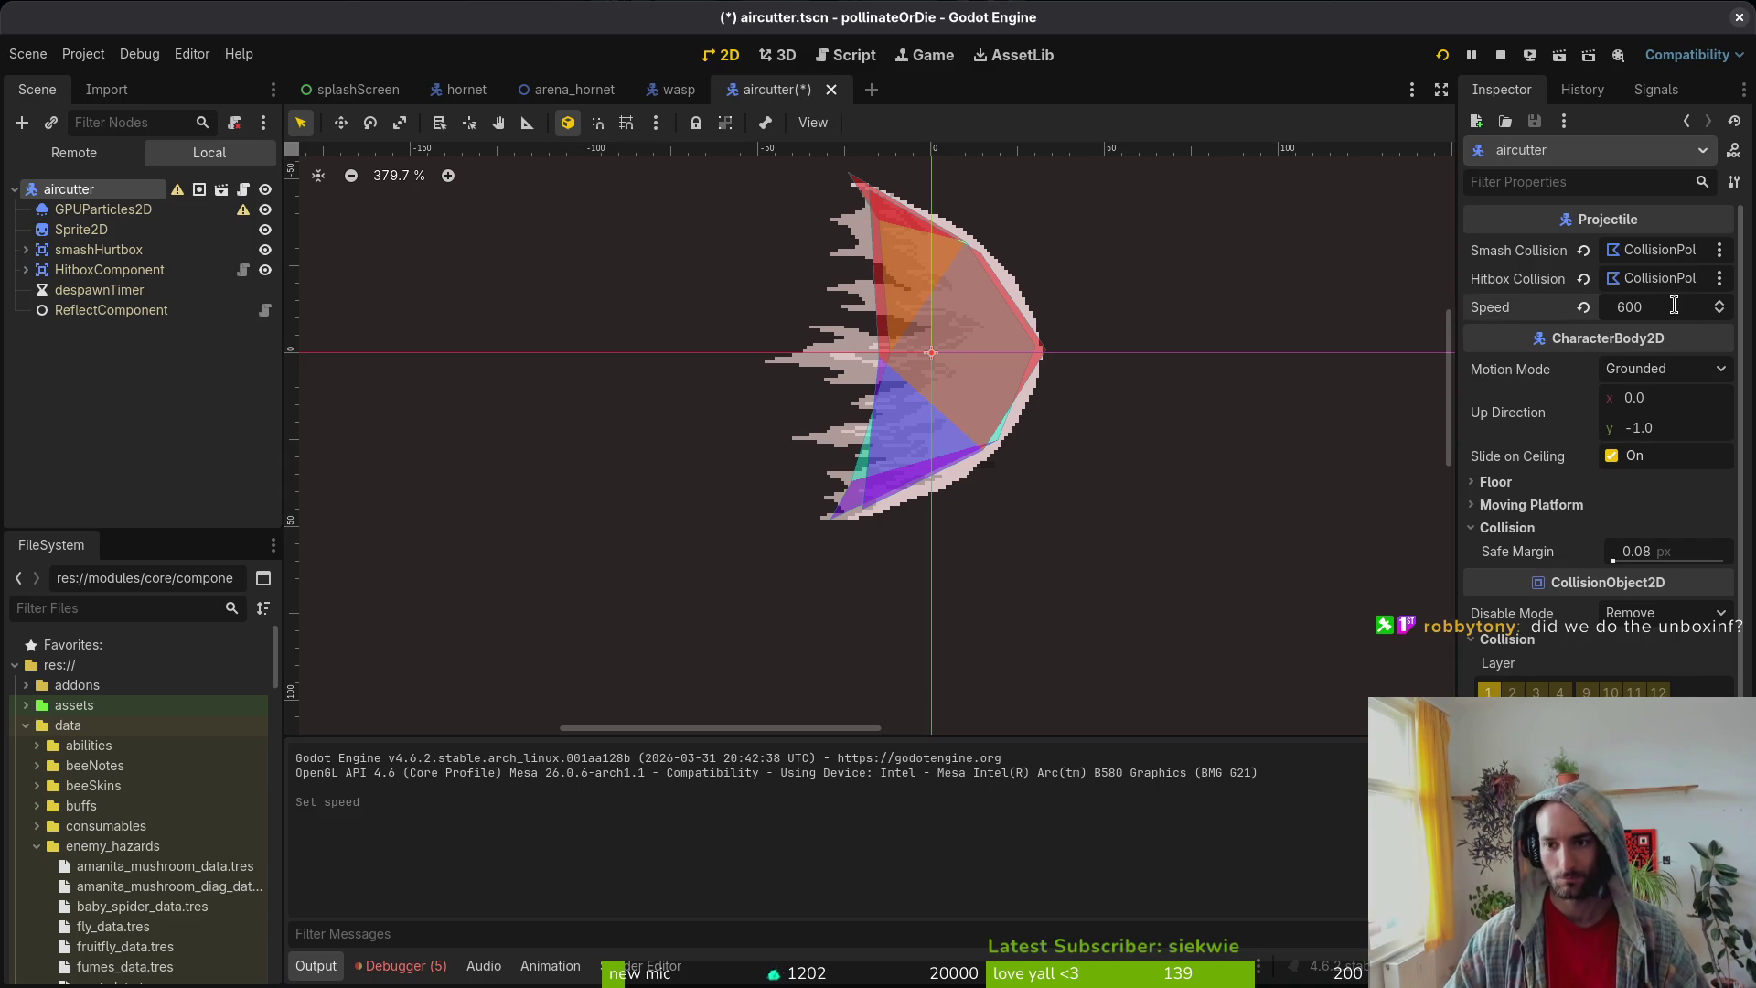
pyautogui.click(1501, 54)
pyautogui.click(1440, 56)
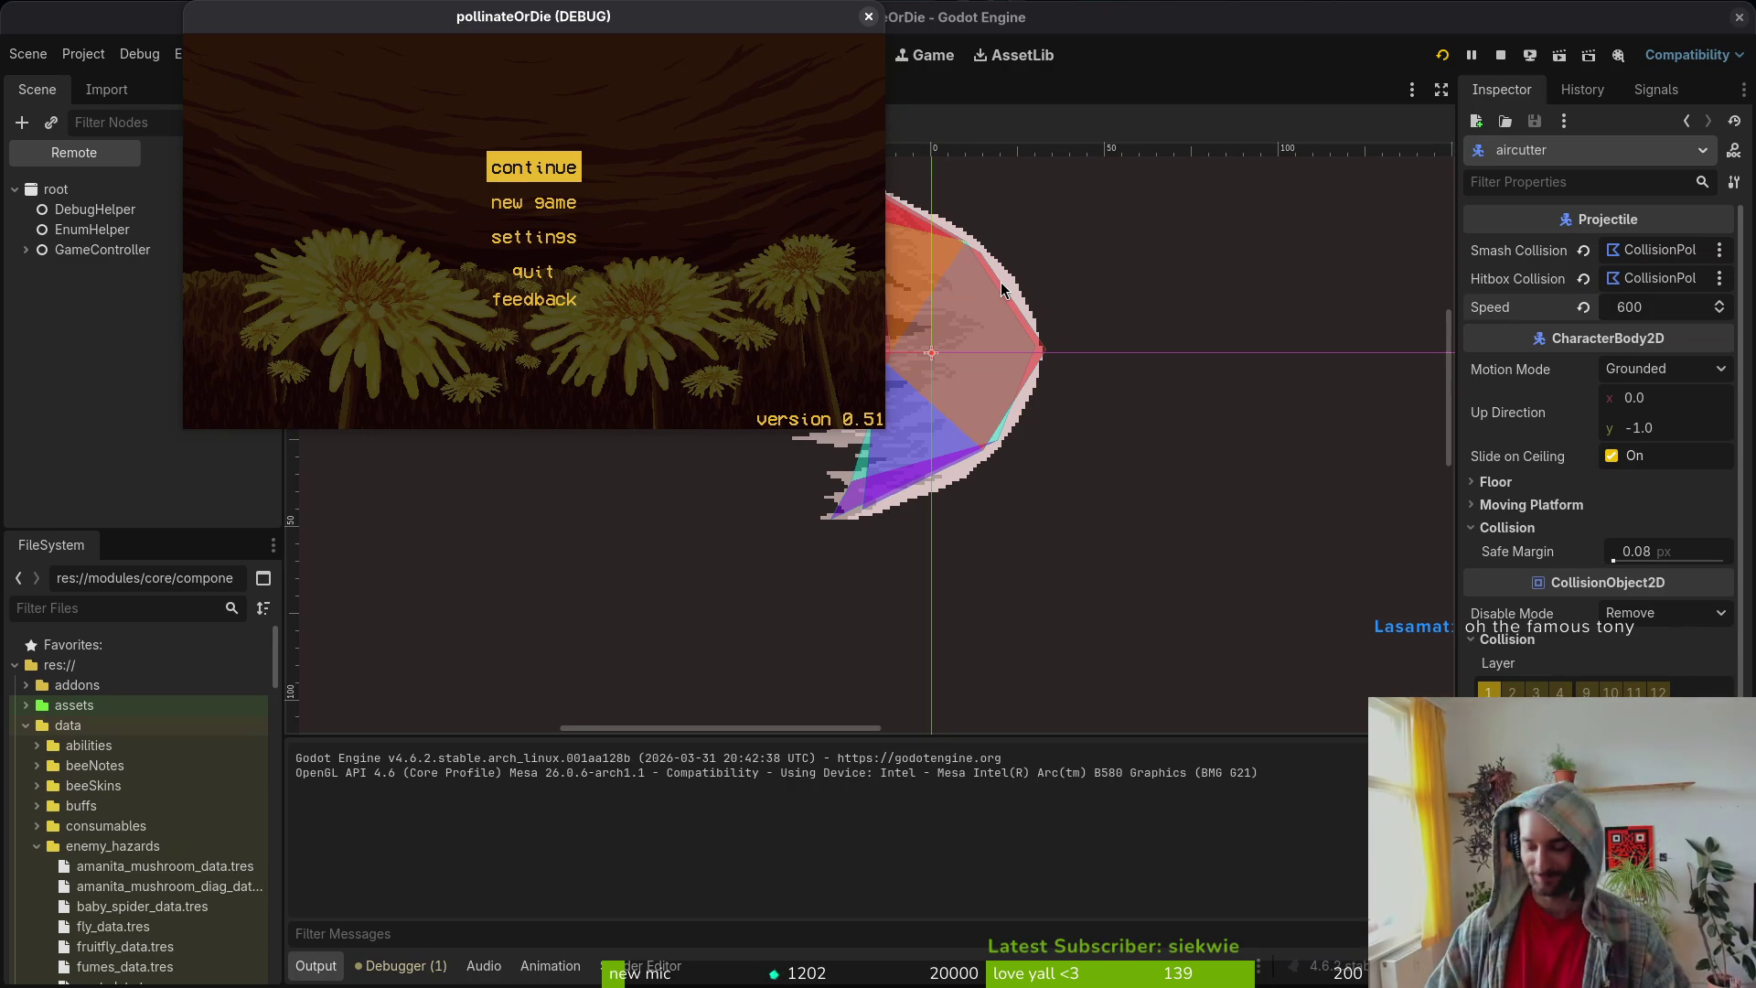
# Step: Continue to gameplay, maximize the game window, and load a world 1 level from debug select
pyautogui.press('Return')
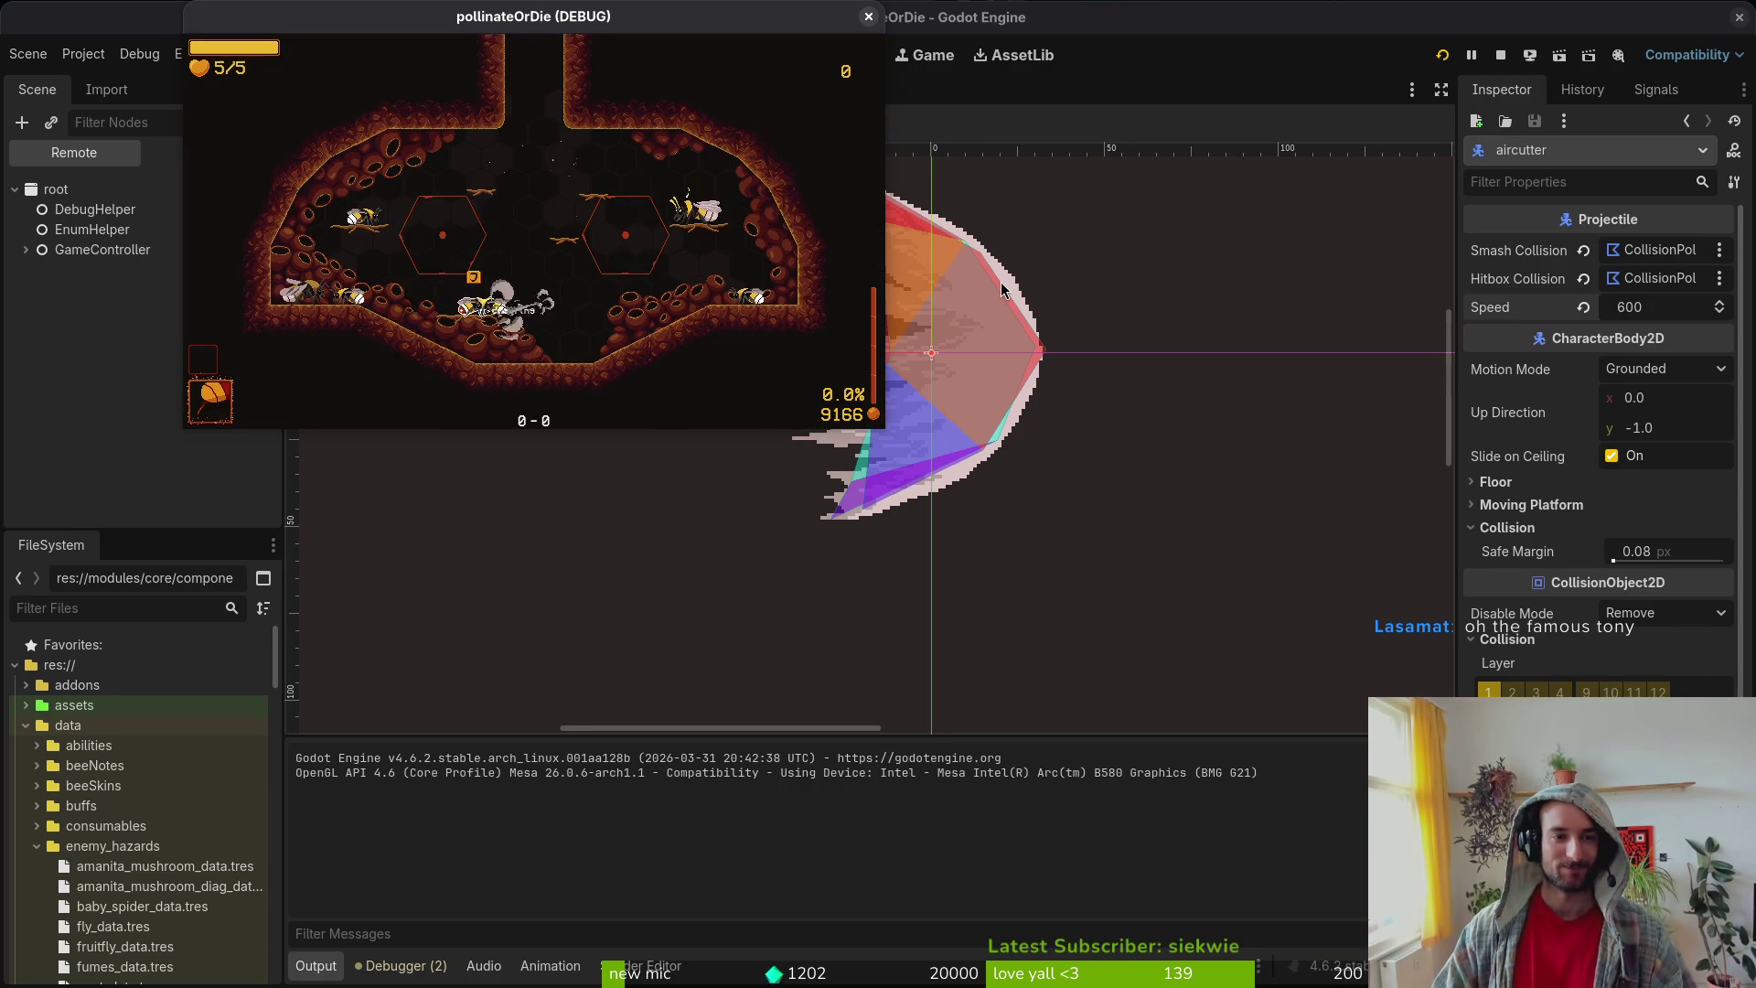
pyautogui.press('Escape')
pyautogui.doubleClick(745, 14)
pyautogui.press('Left')
pyautogui.press('Left')
pyautogui.press('Left')
pyautogui.press('Up')
pyautogui.press('Up')
pyautogui.press('Down')
pyautogui.press('Up')
pyautogui.press('Return')
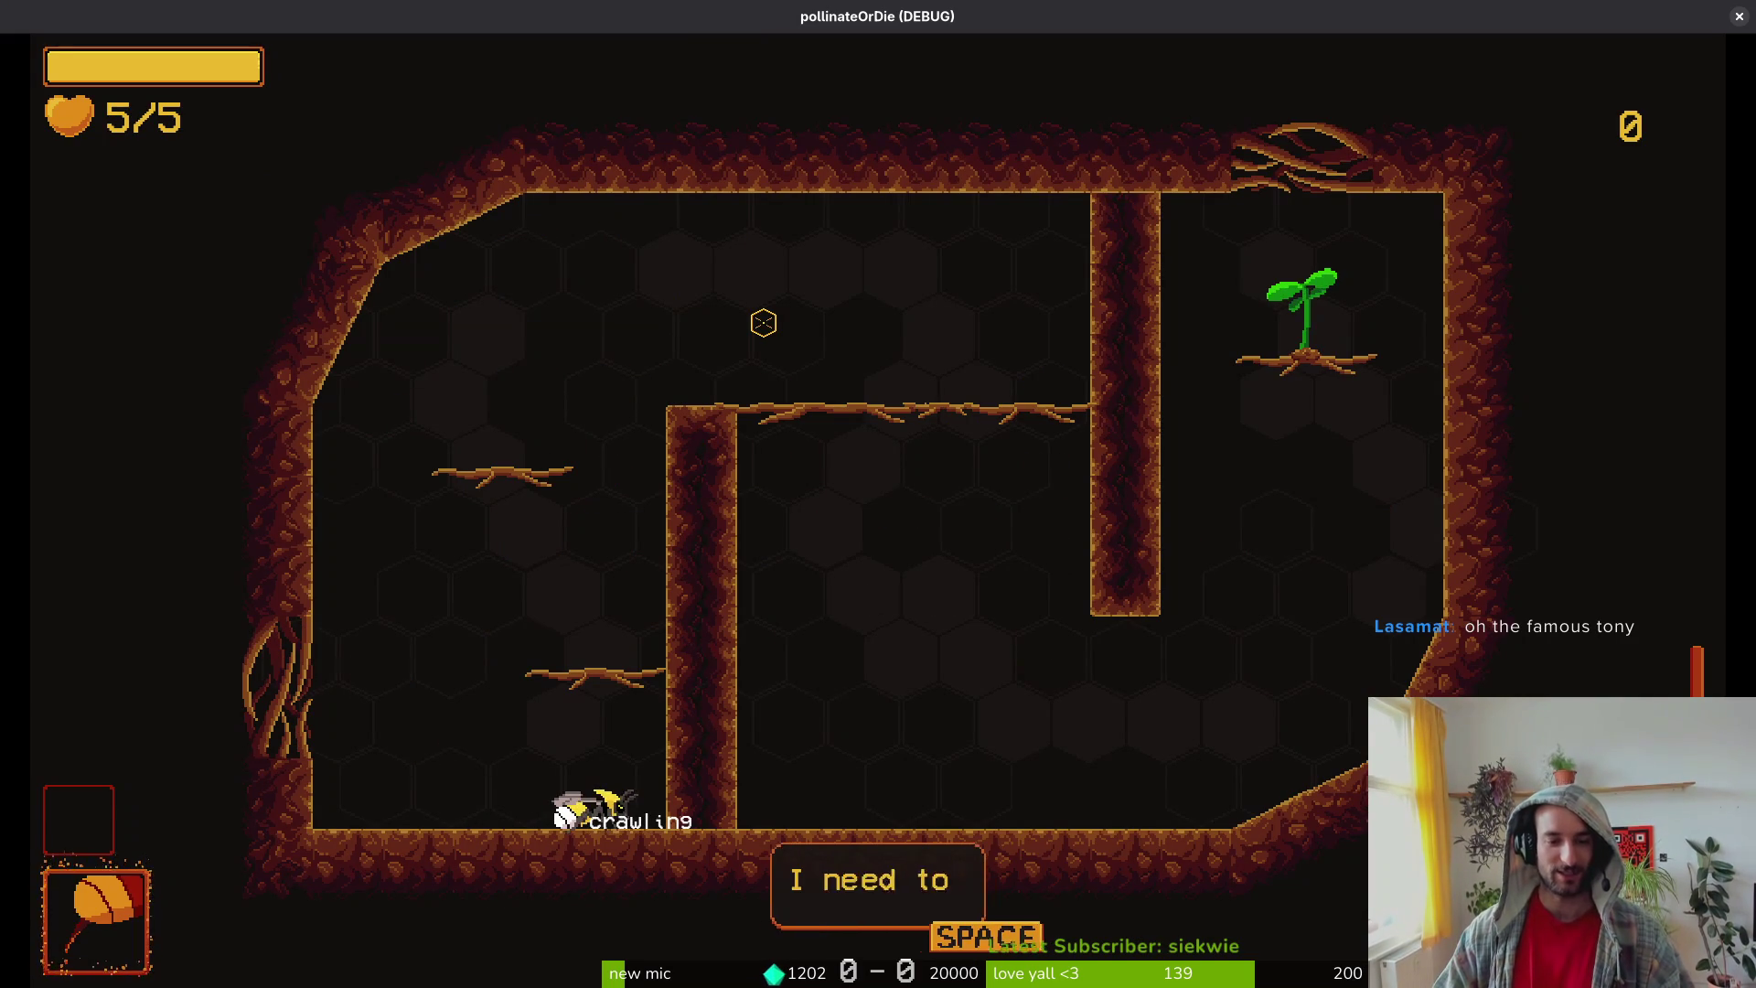
# Step: Skip the opening dialog, climb the wall and pillar, and fly up through the top gap
pyautogui.press('space')
pyautogui.press('Right')
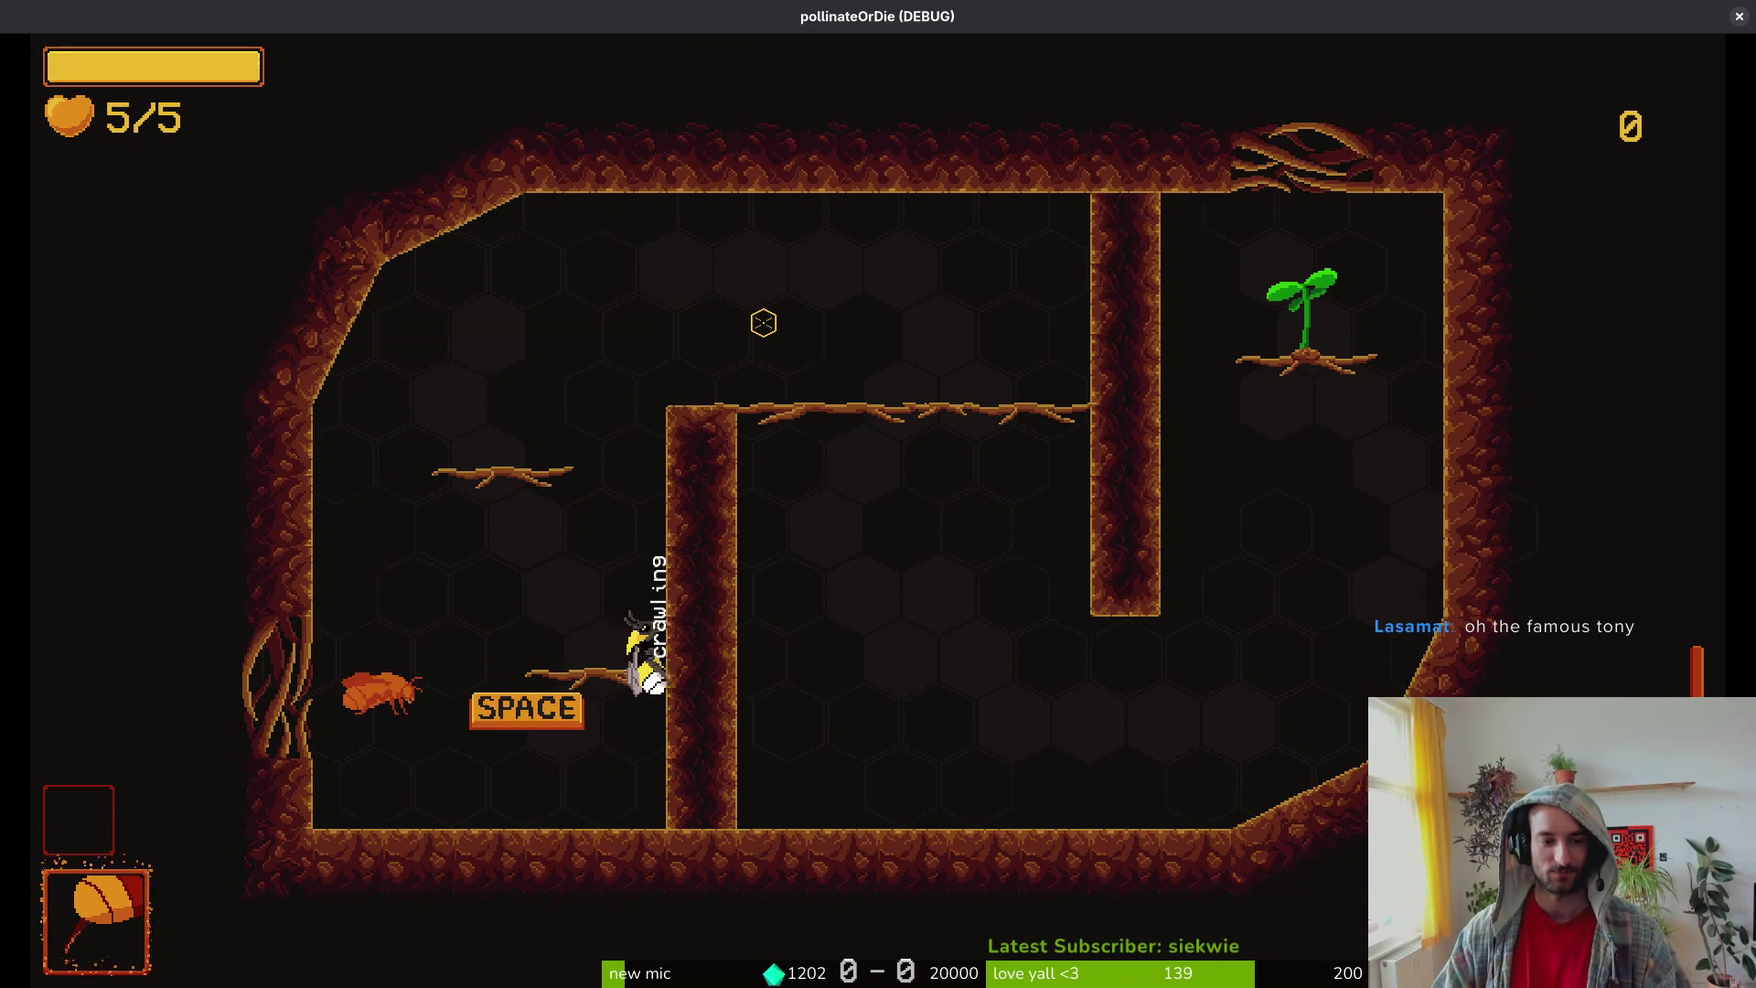
pyautogui.press('Down')
pyautogui.press('Right')
pyautogui.press('space')
pyautogui.press('space')
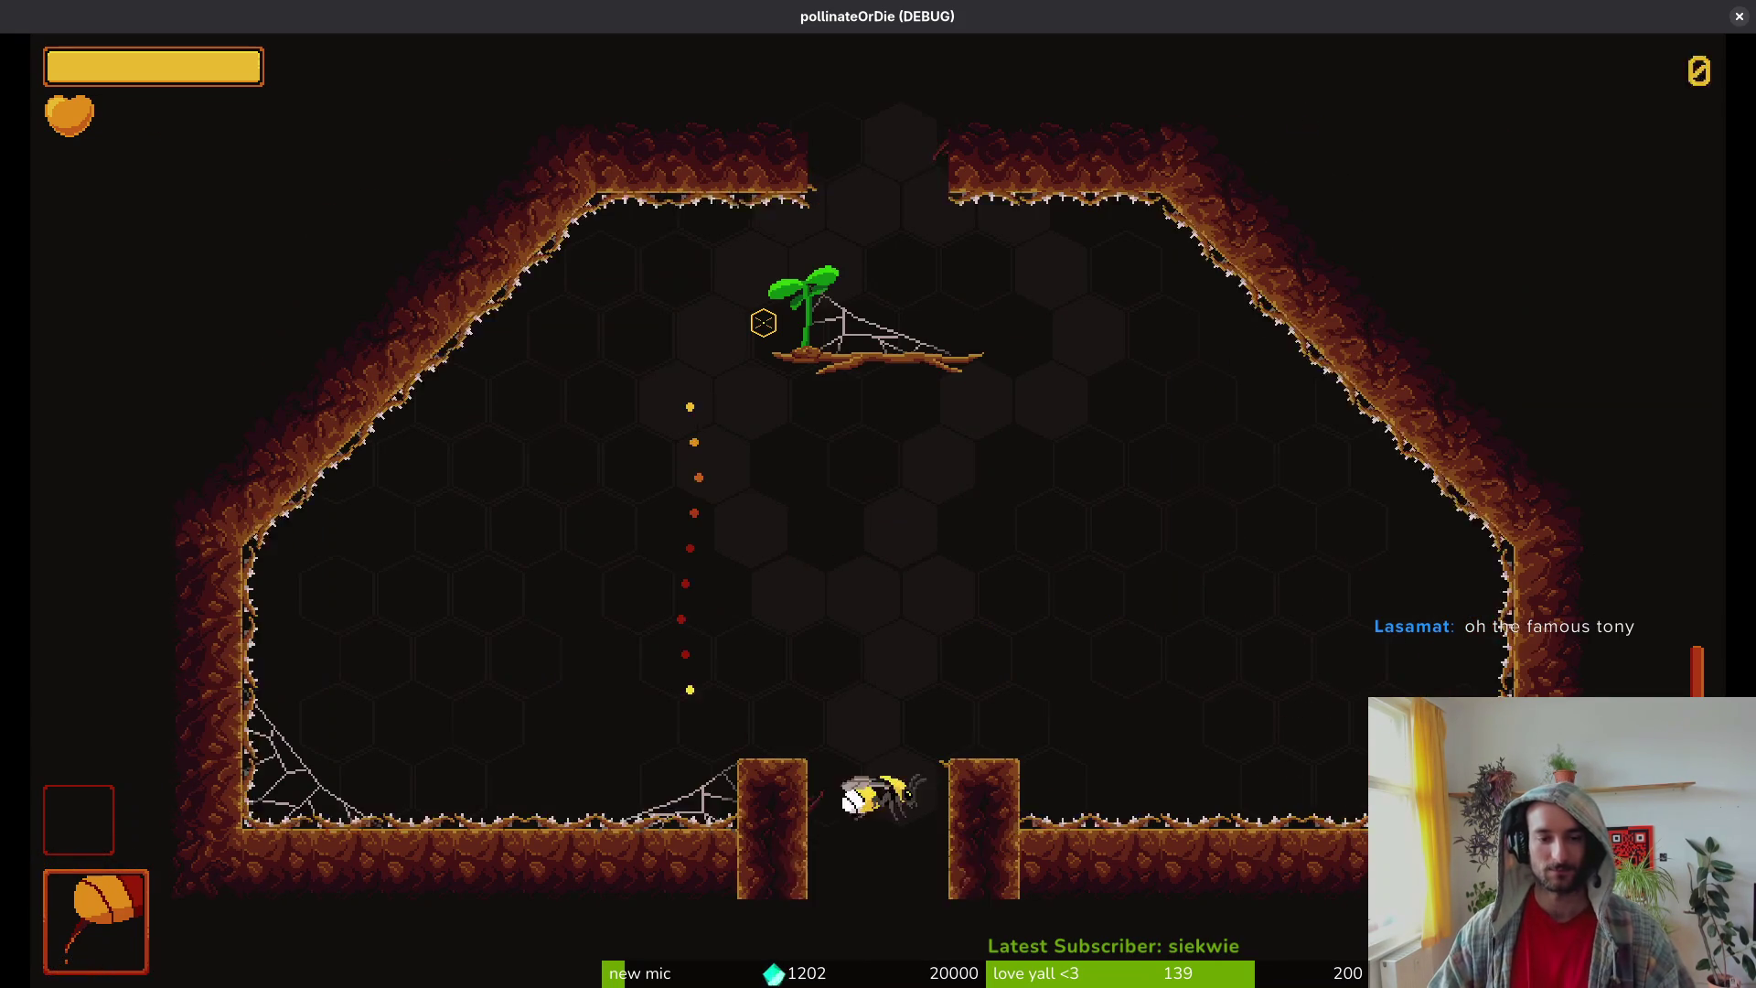
pyautogui.press('space')
pyautogui.press('j')
pyautogui.press('space')
pyautogui.press('space')
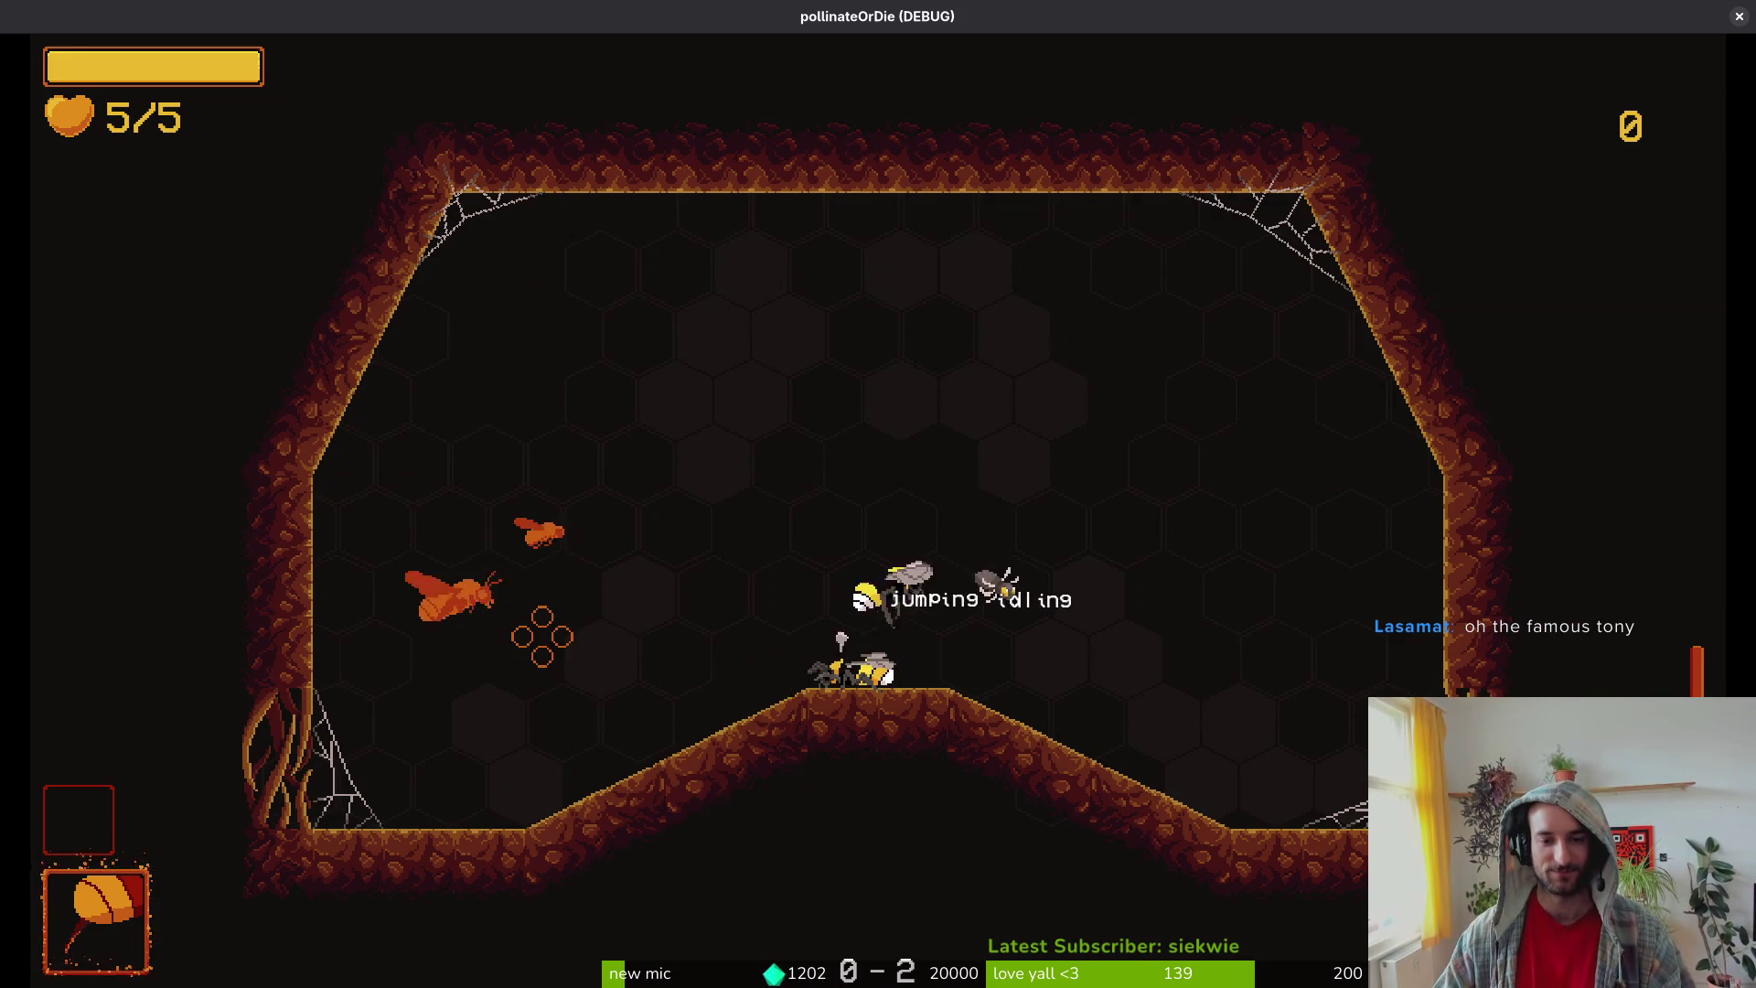
# Step: Slash the wasps, clear the rescued and weak bees' dialogs, and reach room 0-4
pyautogui.press('j')
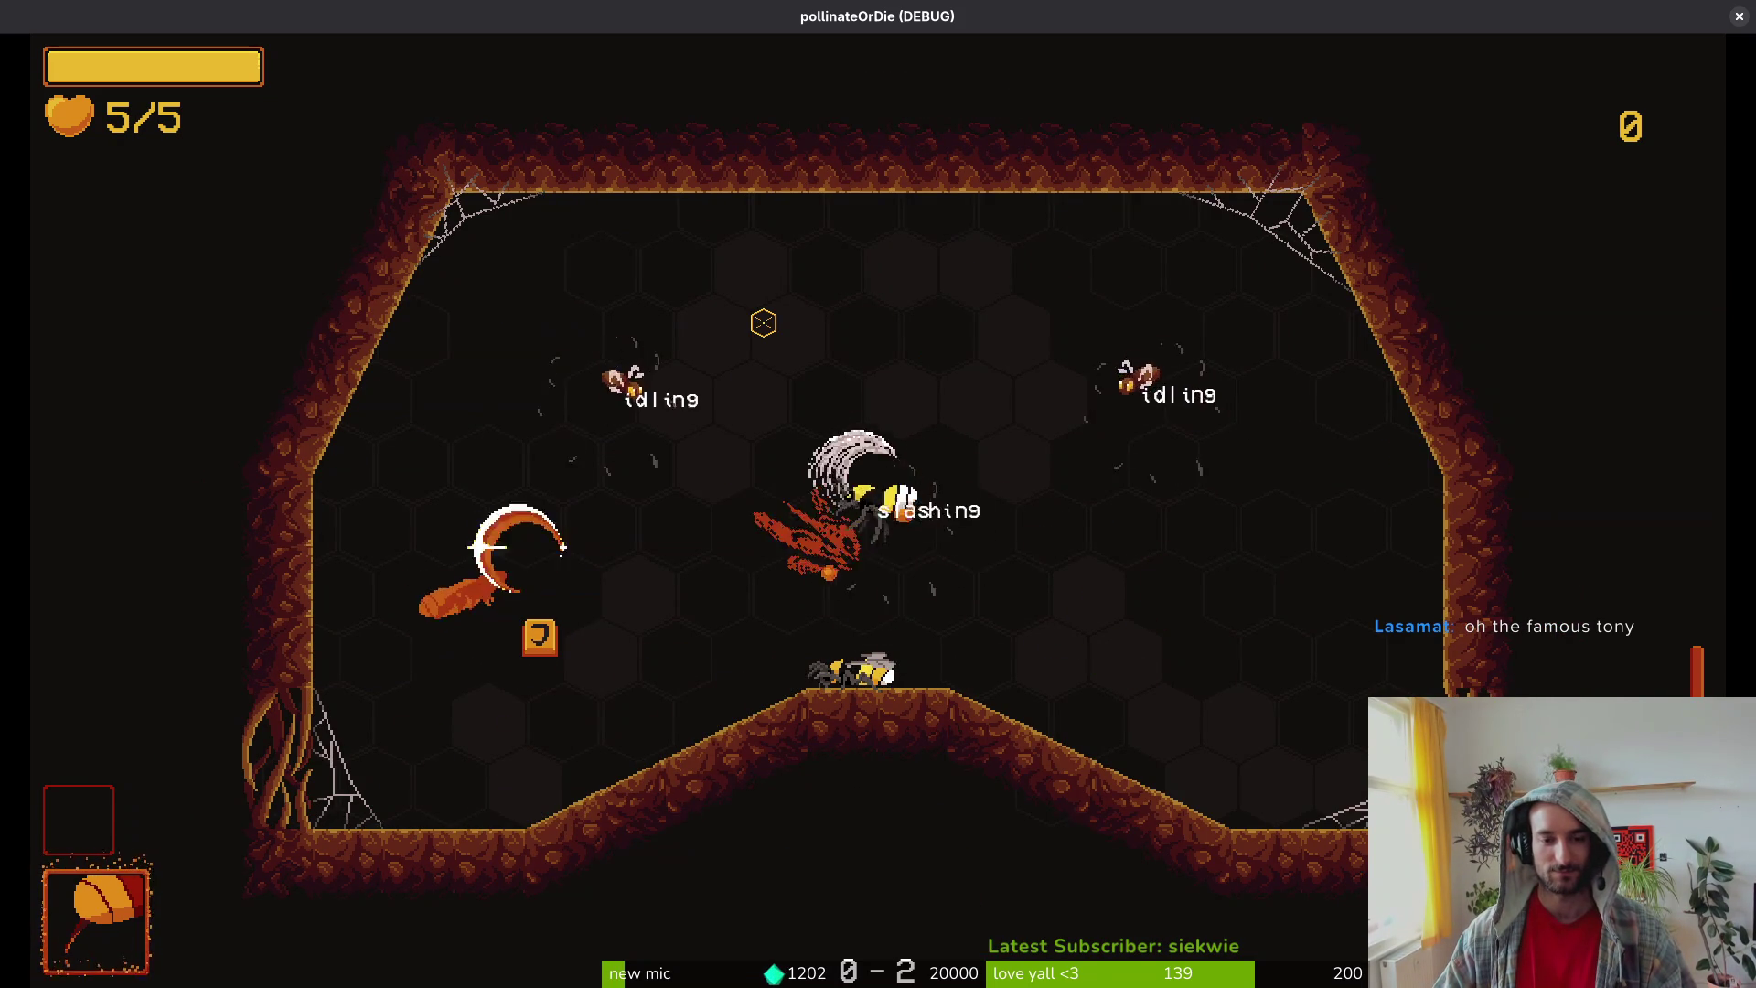
pyautogui.press('j')
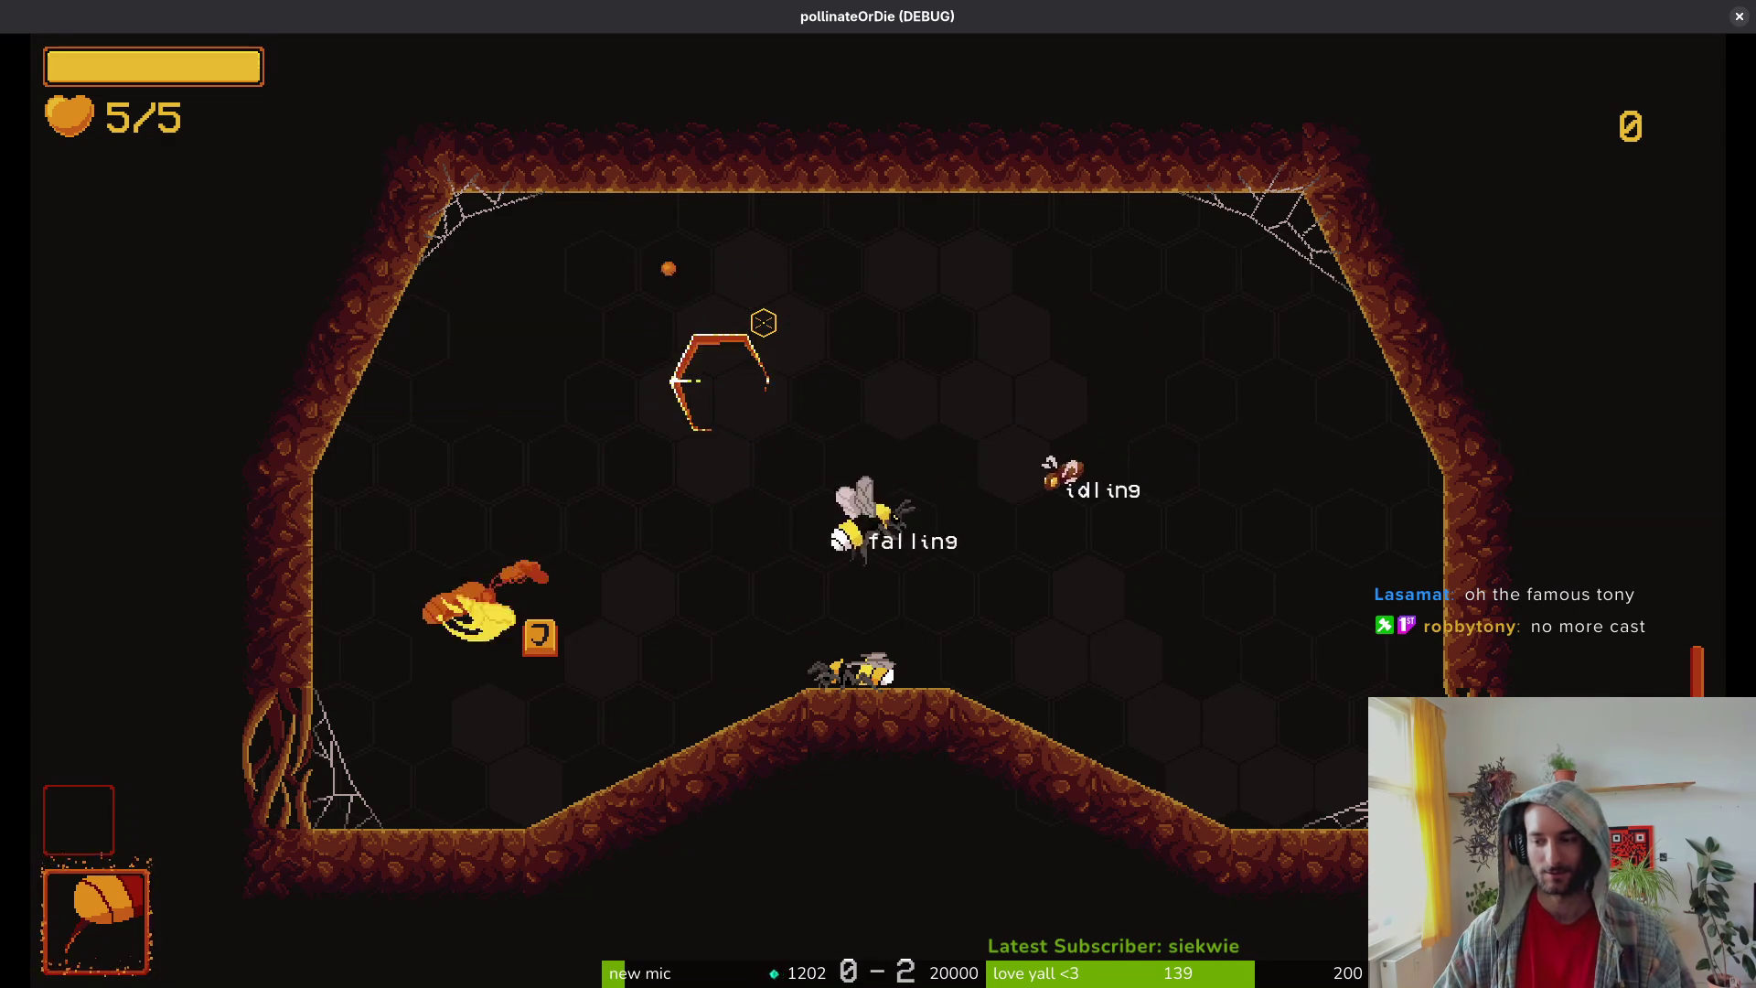
pyautogui.press('j')
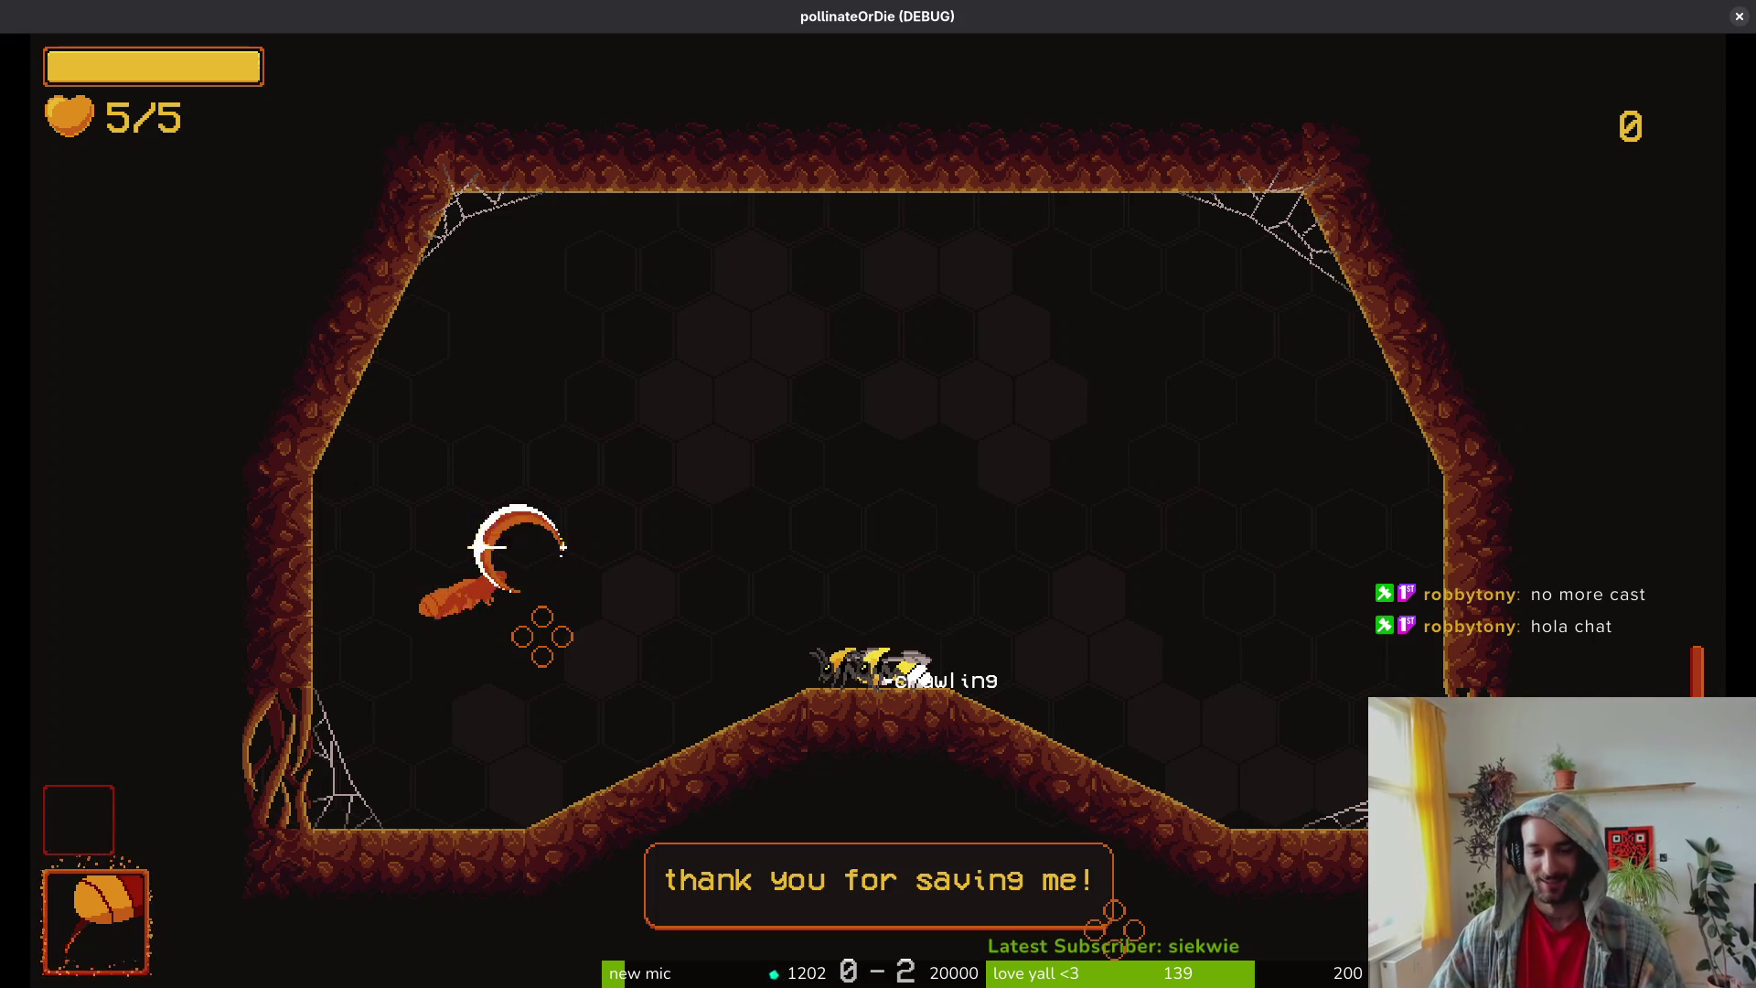
pyautogui.press('space')
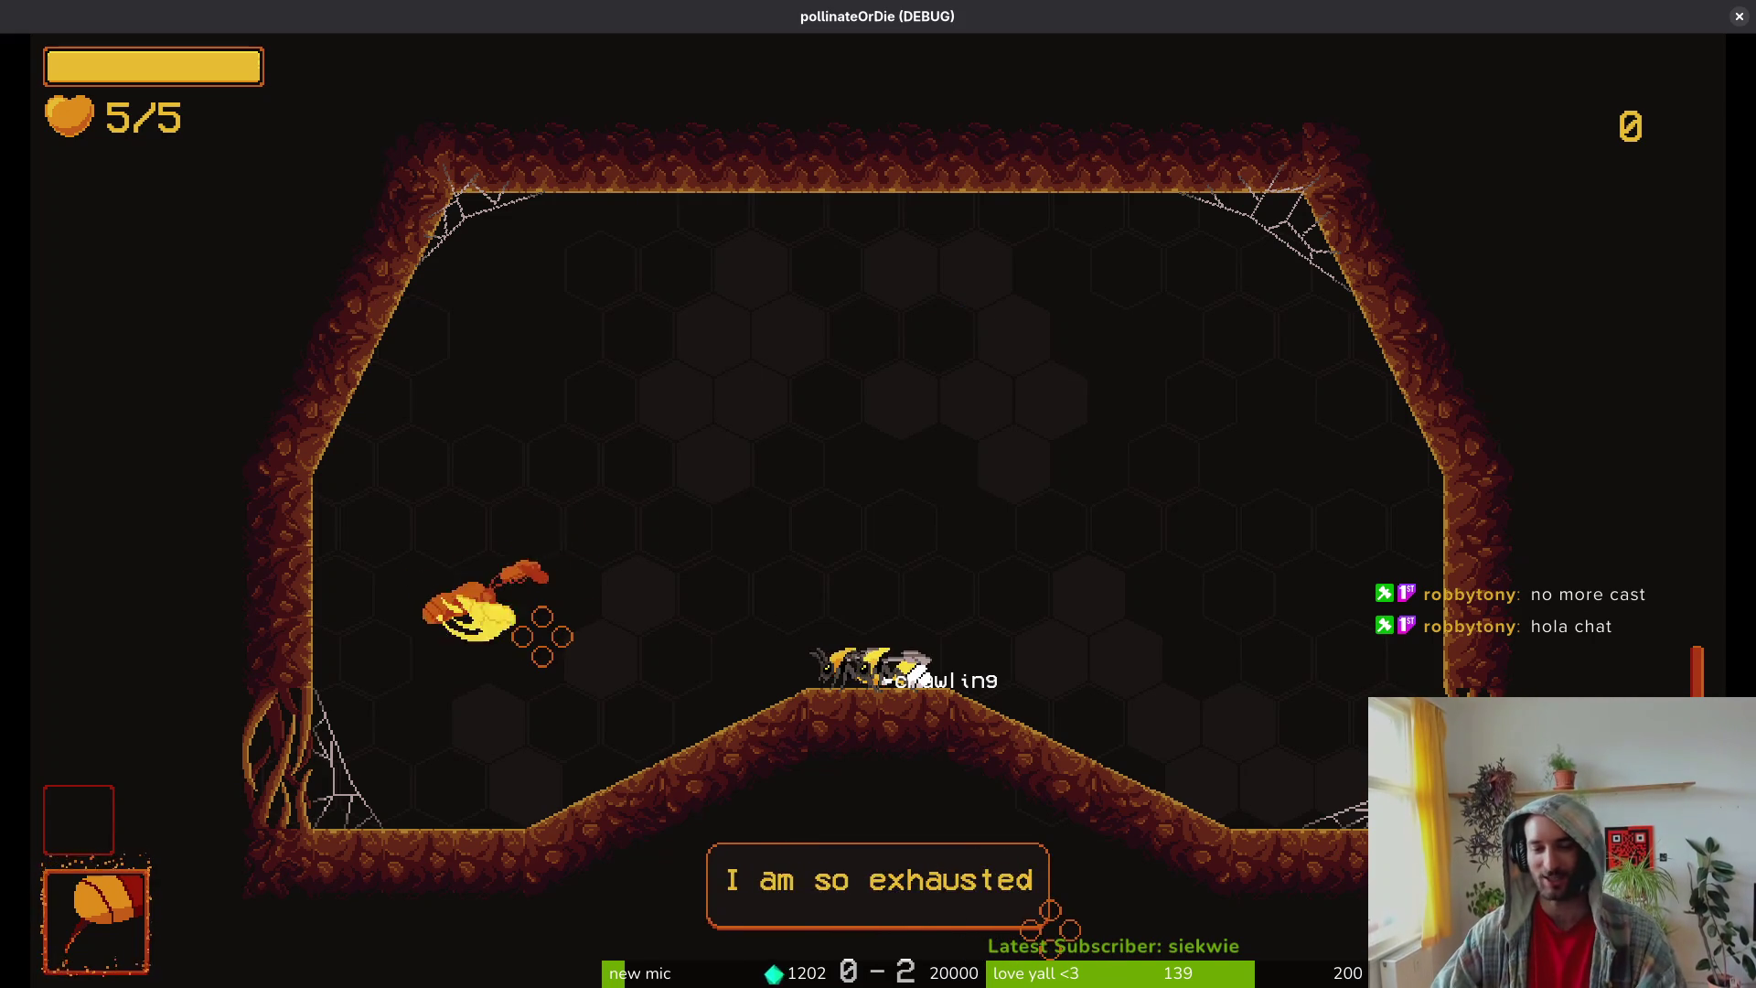
pyautogui.press('space')
pyautogui.press('space')
pyautogui.press('d')
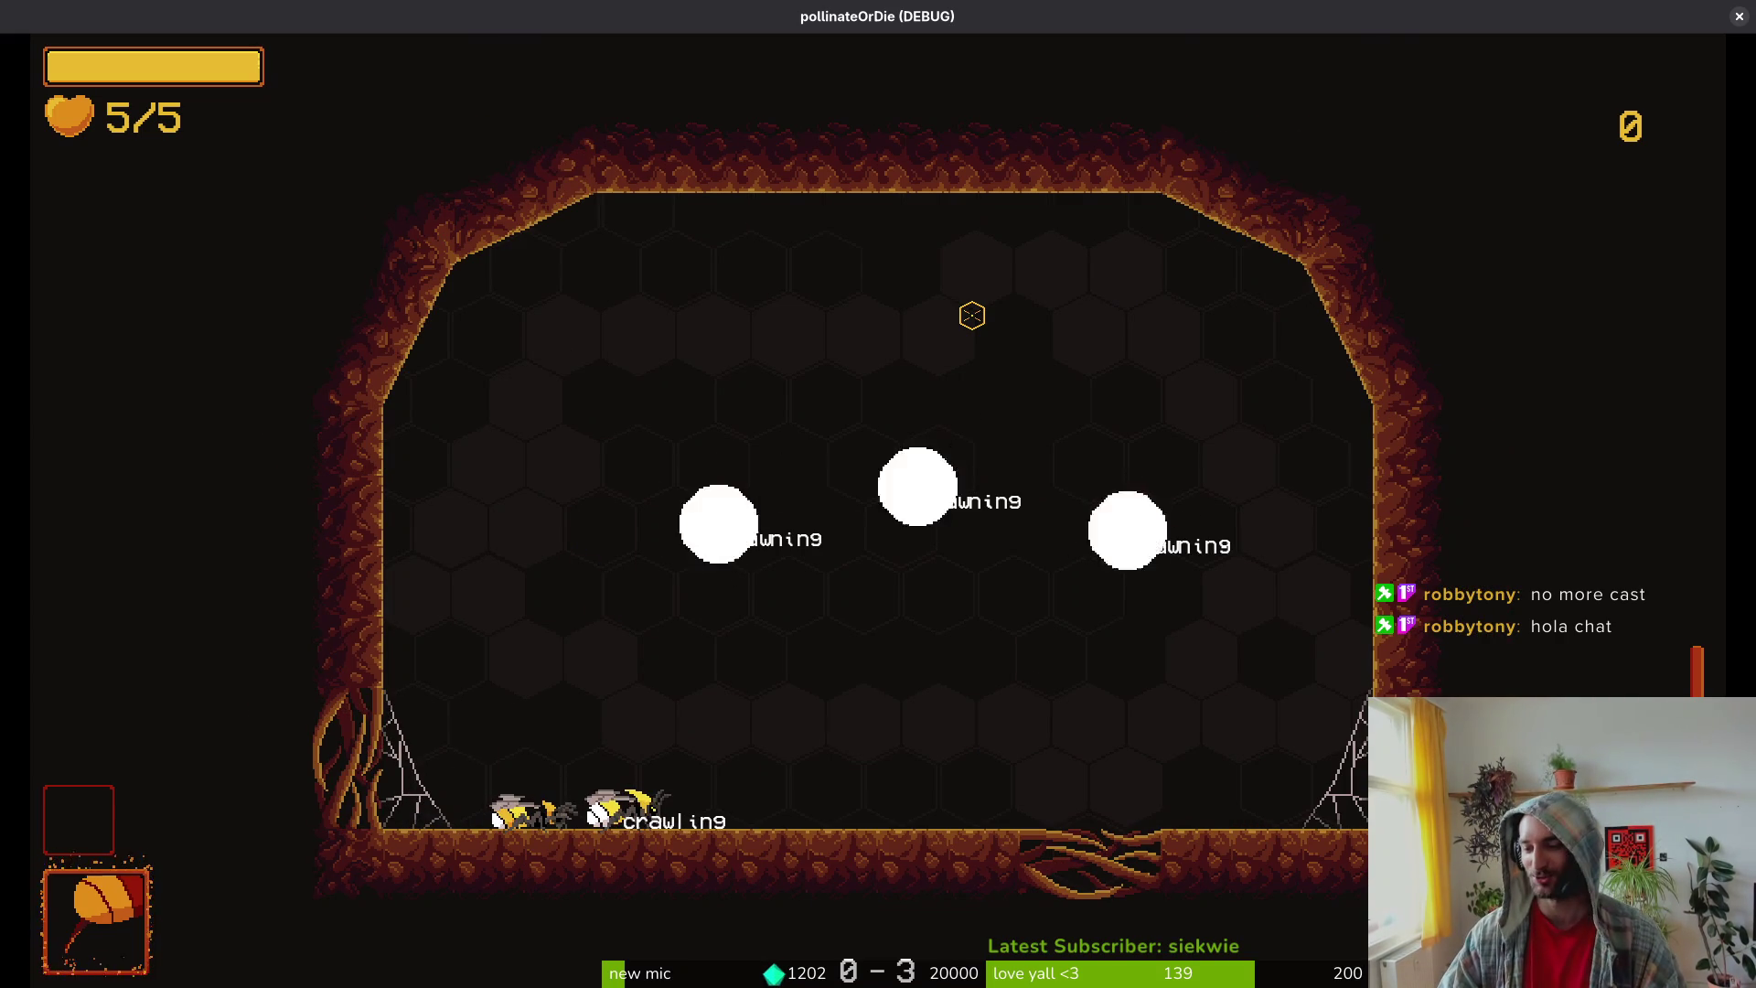
pyautogui.press('space')
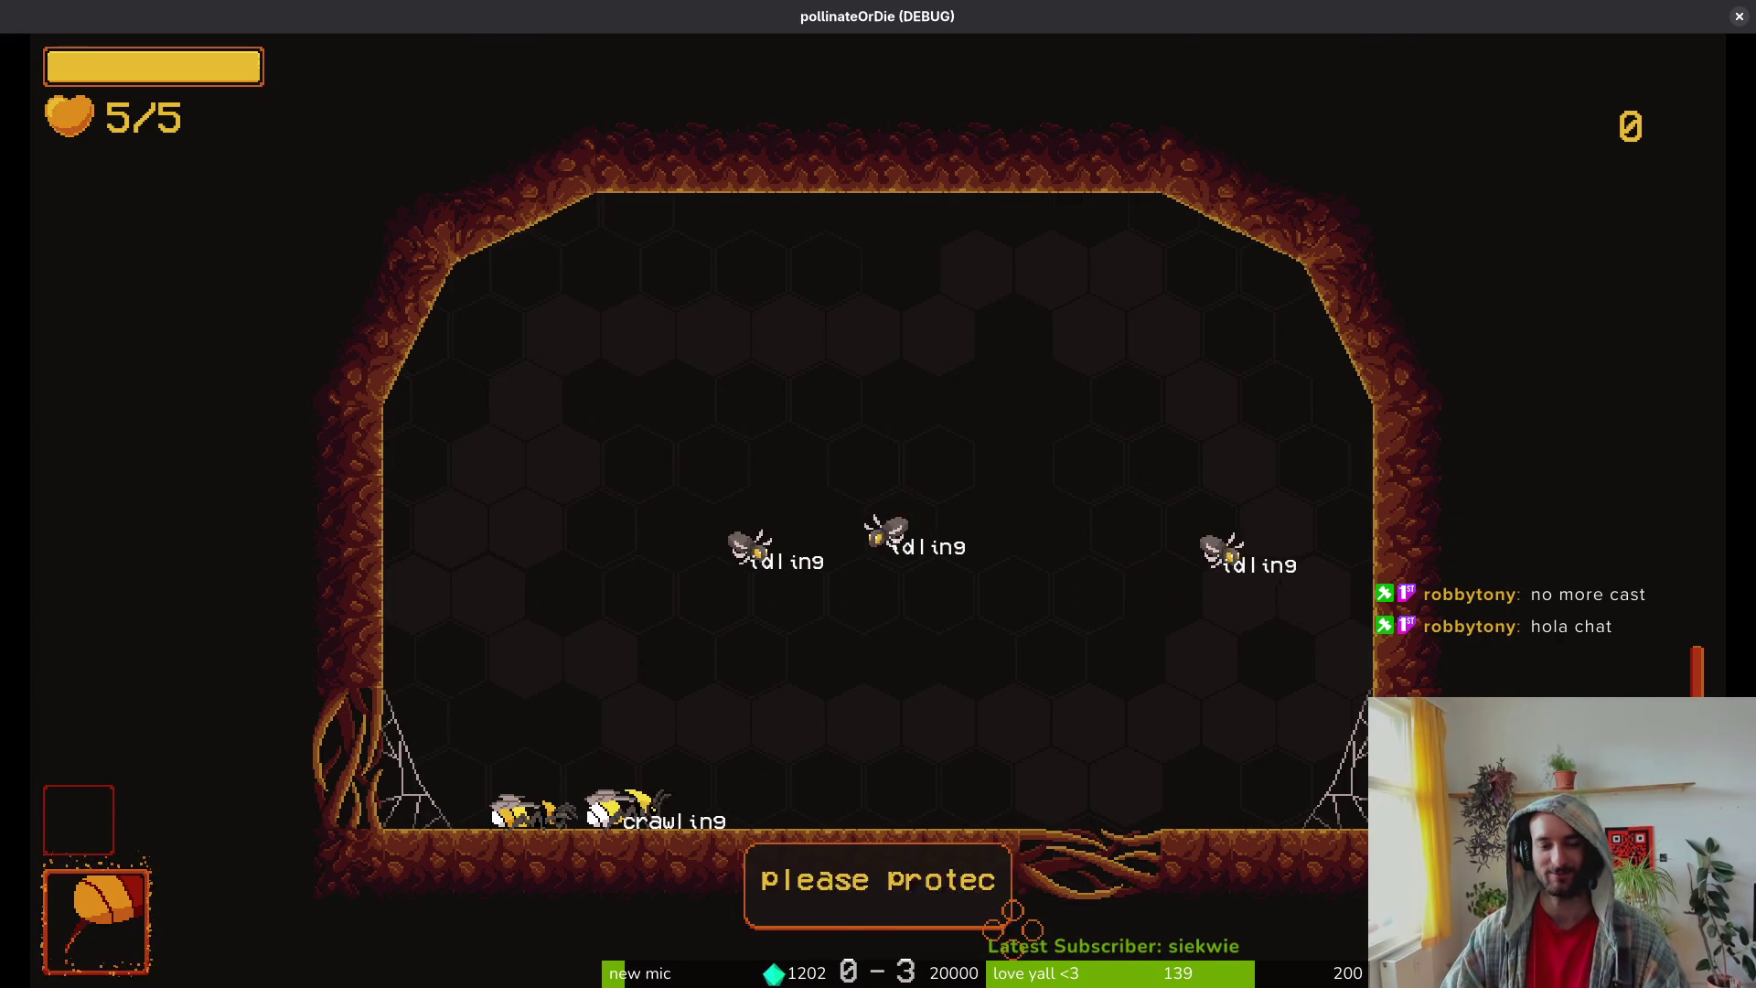
pyautogui.press('space')
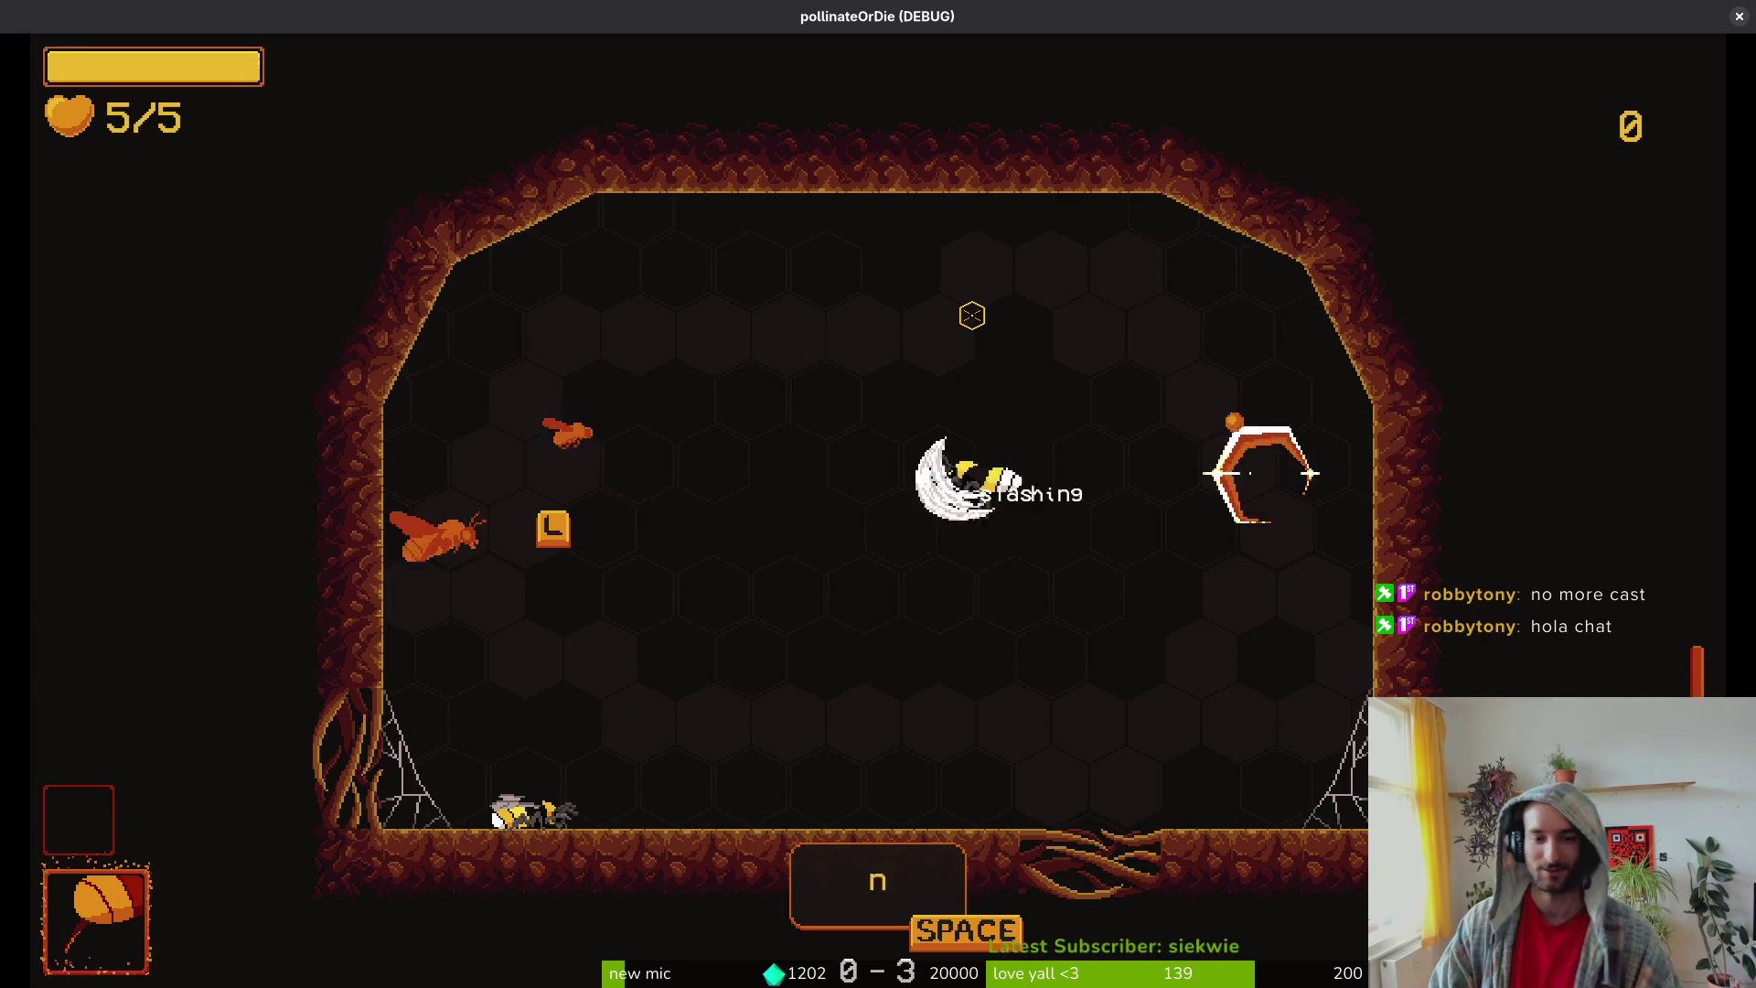
pyautogui.press('space')
pyautogui.press('space')
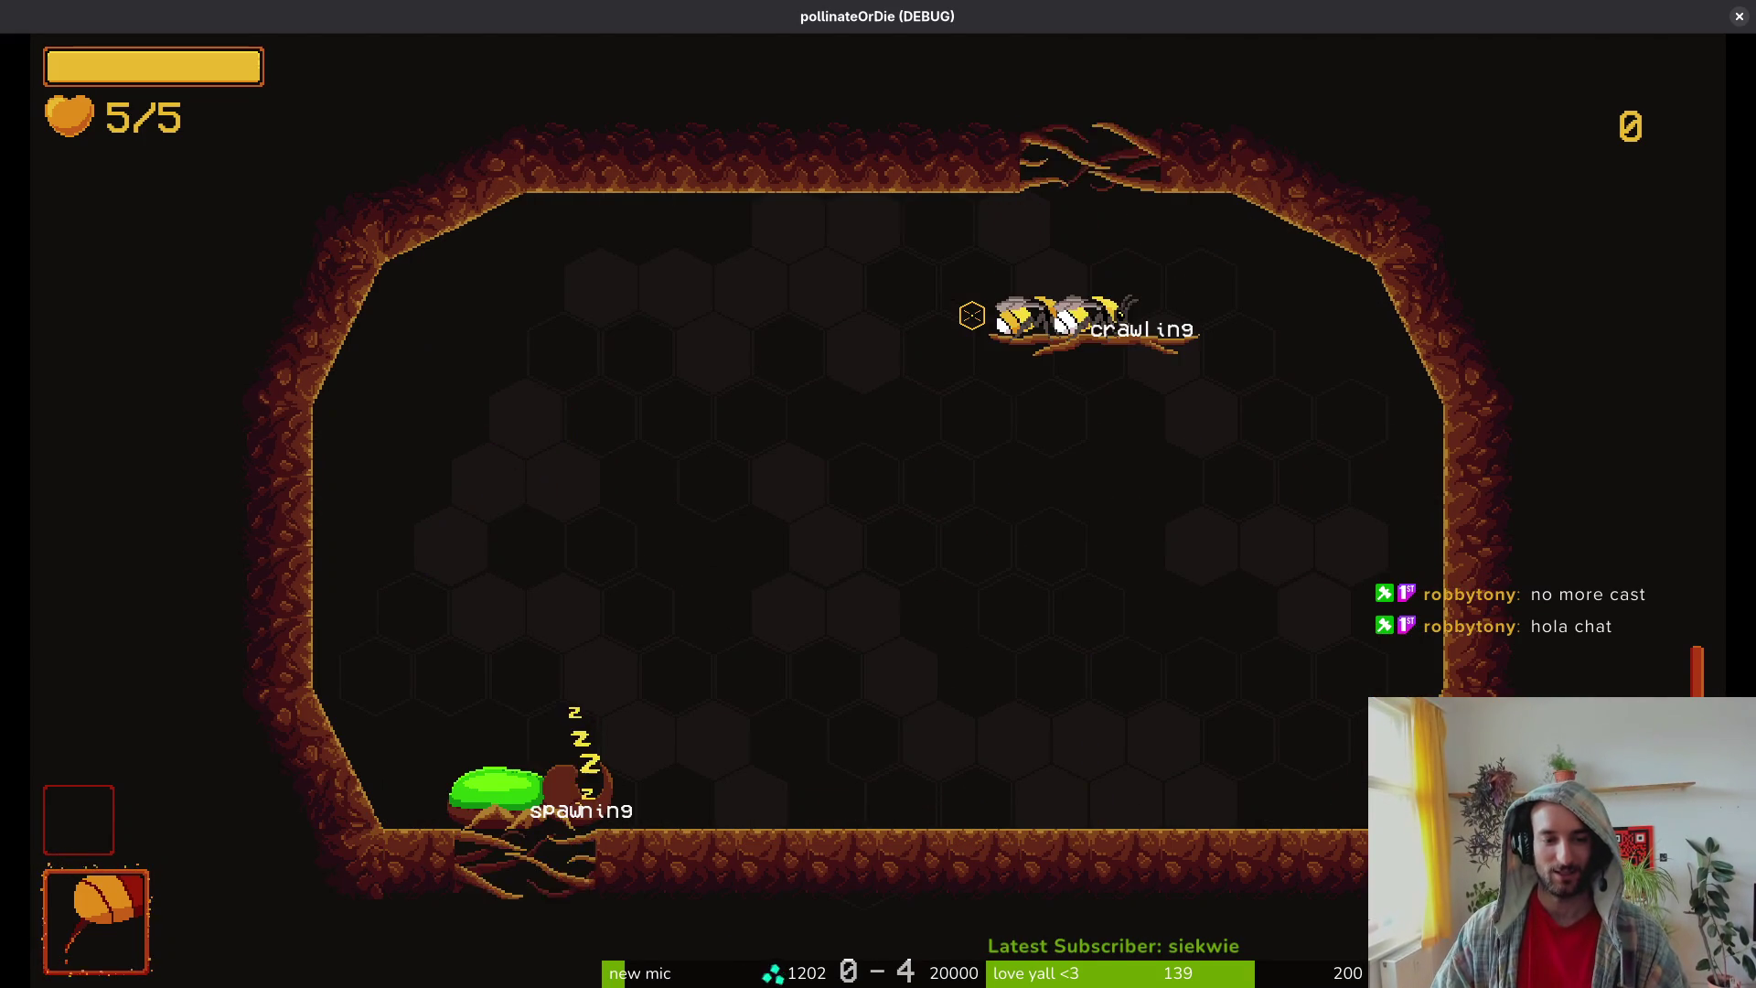
# Step: Clear the beetle warning, then stun and defeat the rhino beetle with slashes
pyautogui.press('space')
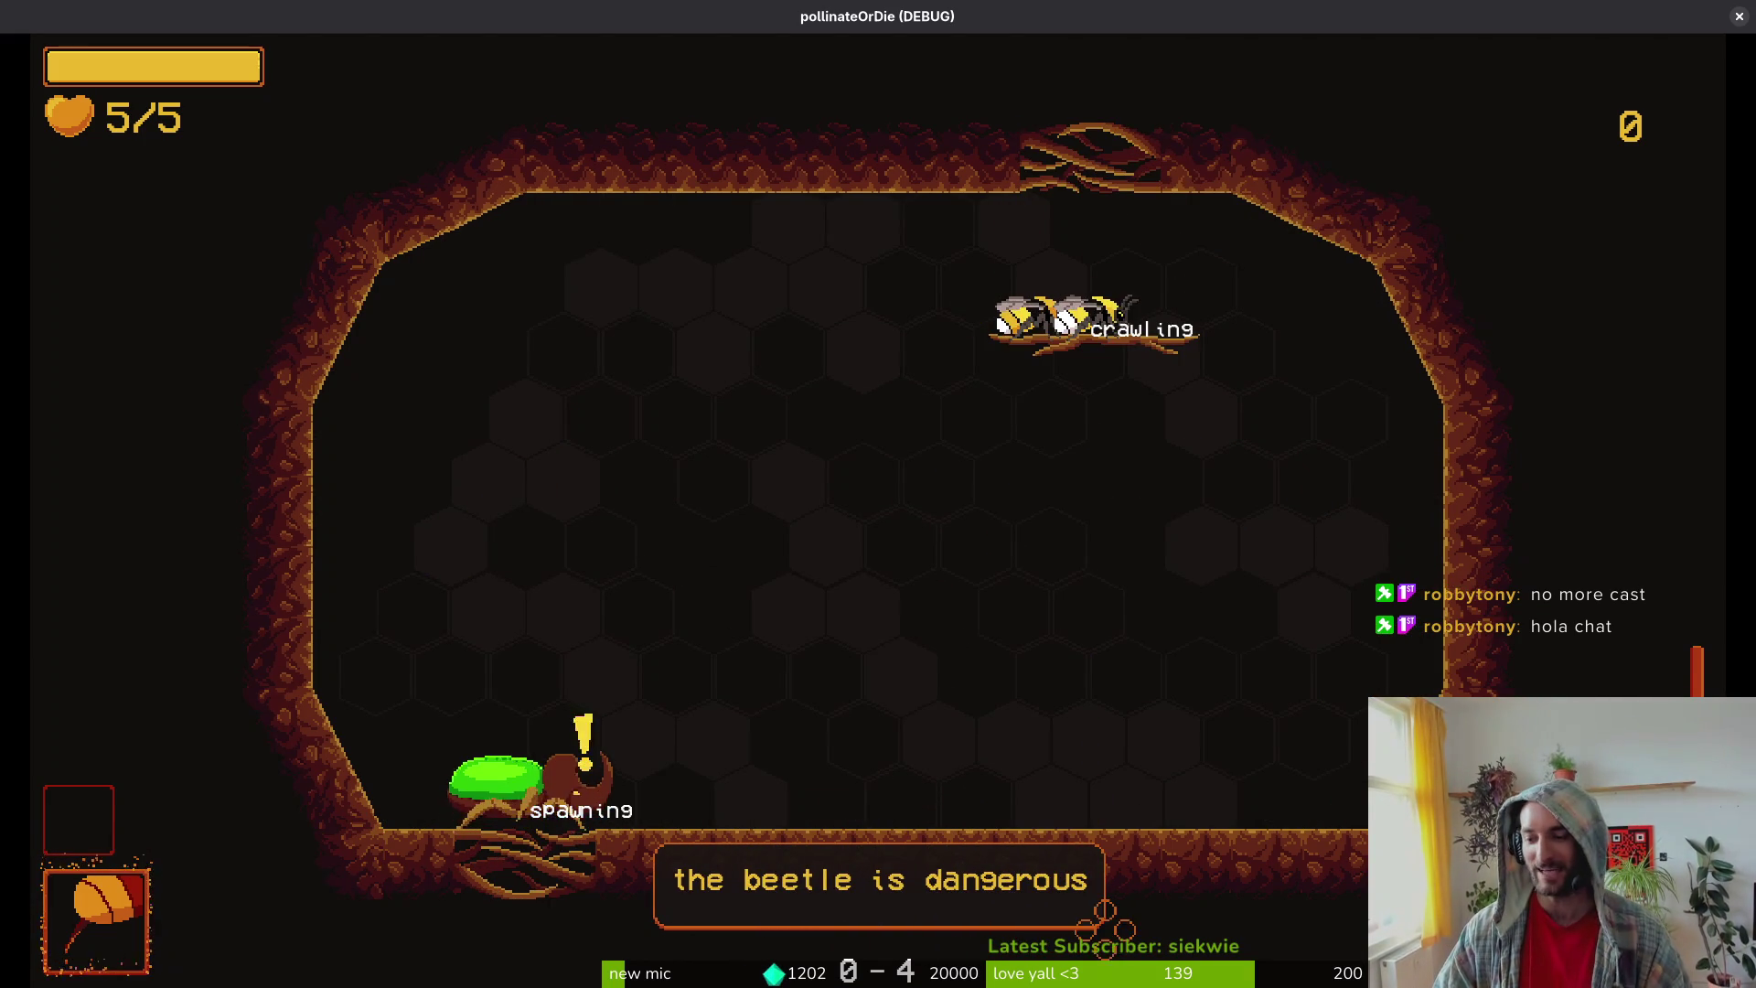
pyautogui.press('space')
pyautogui.press('space')
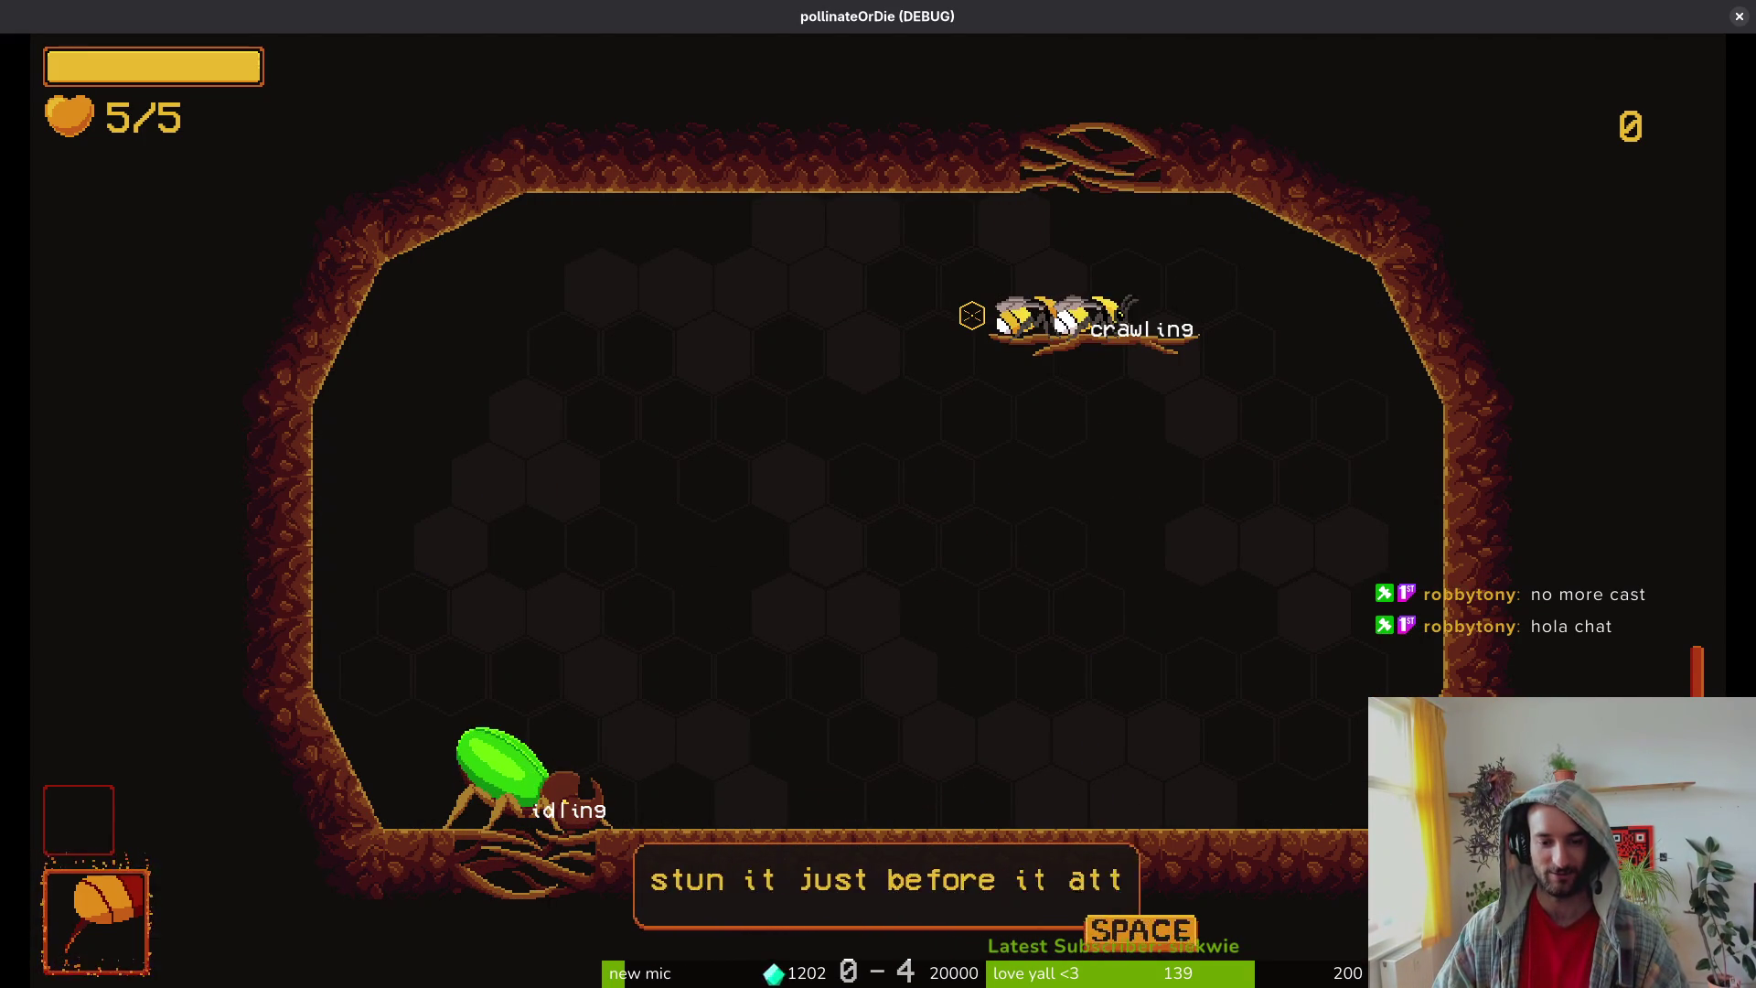
pyautogui.press('space')
pyautogui.press('k')
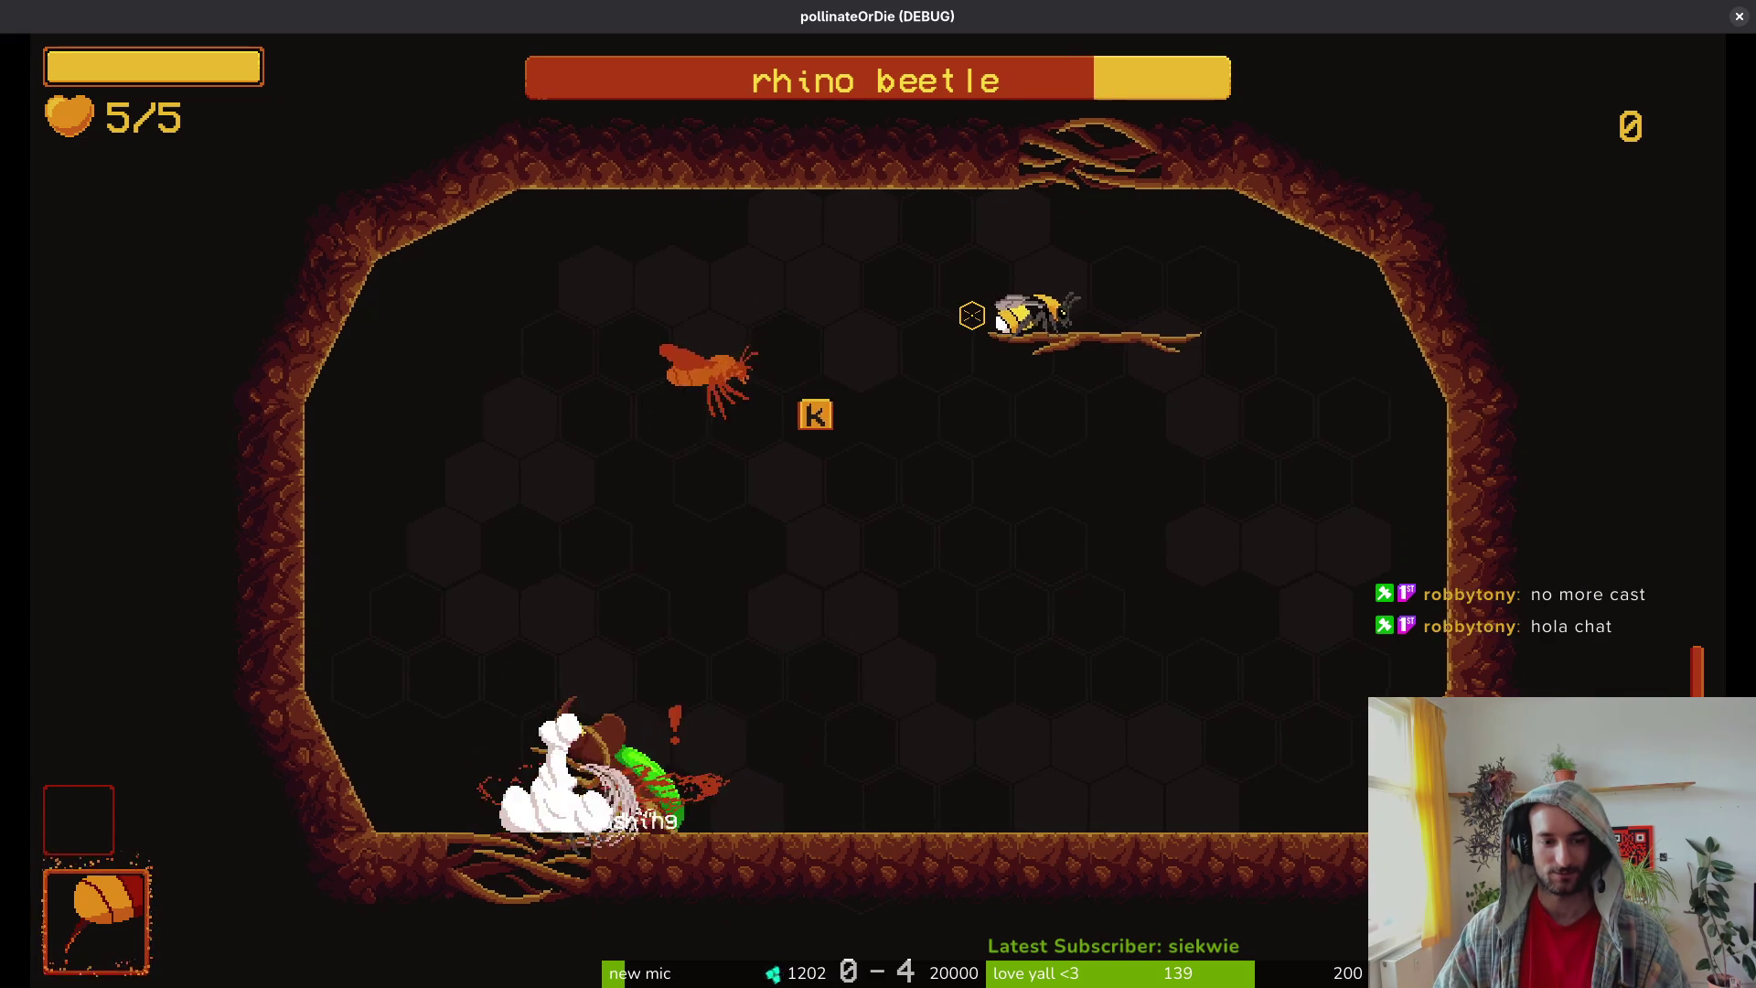
pyautogui.press('k')
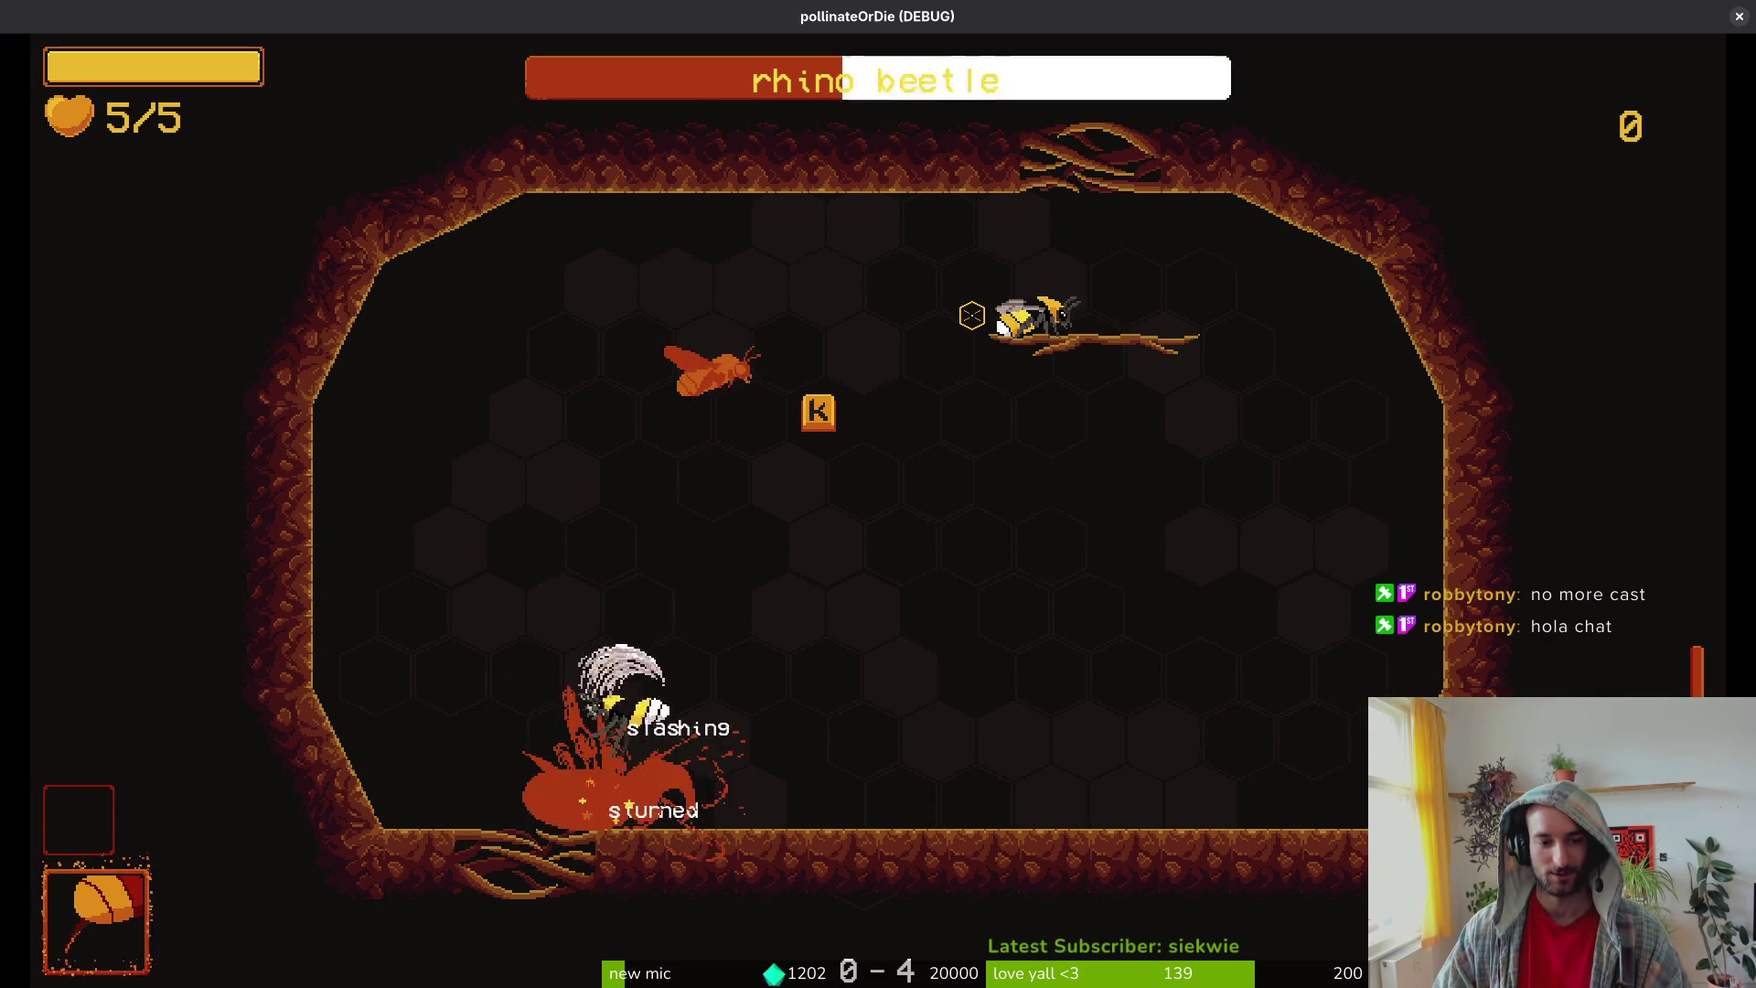
pyautogui.press('k')
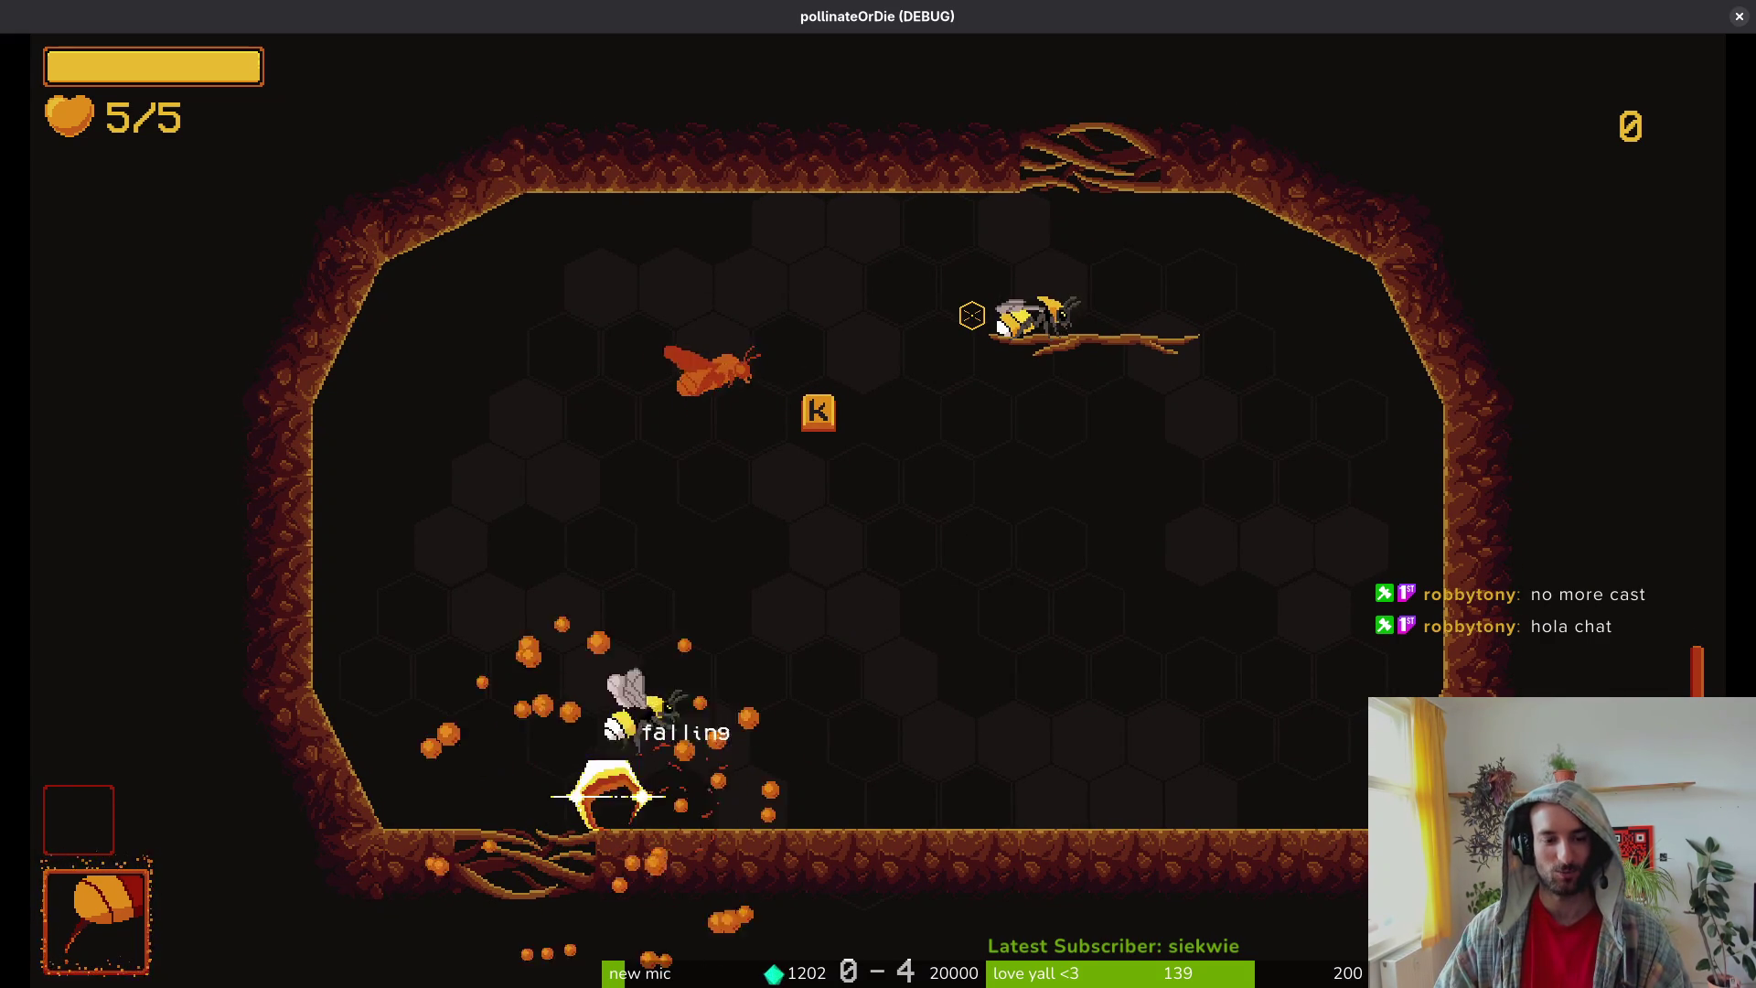
pyautogui.press('space')
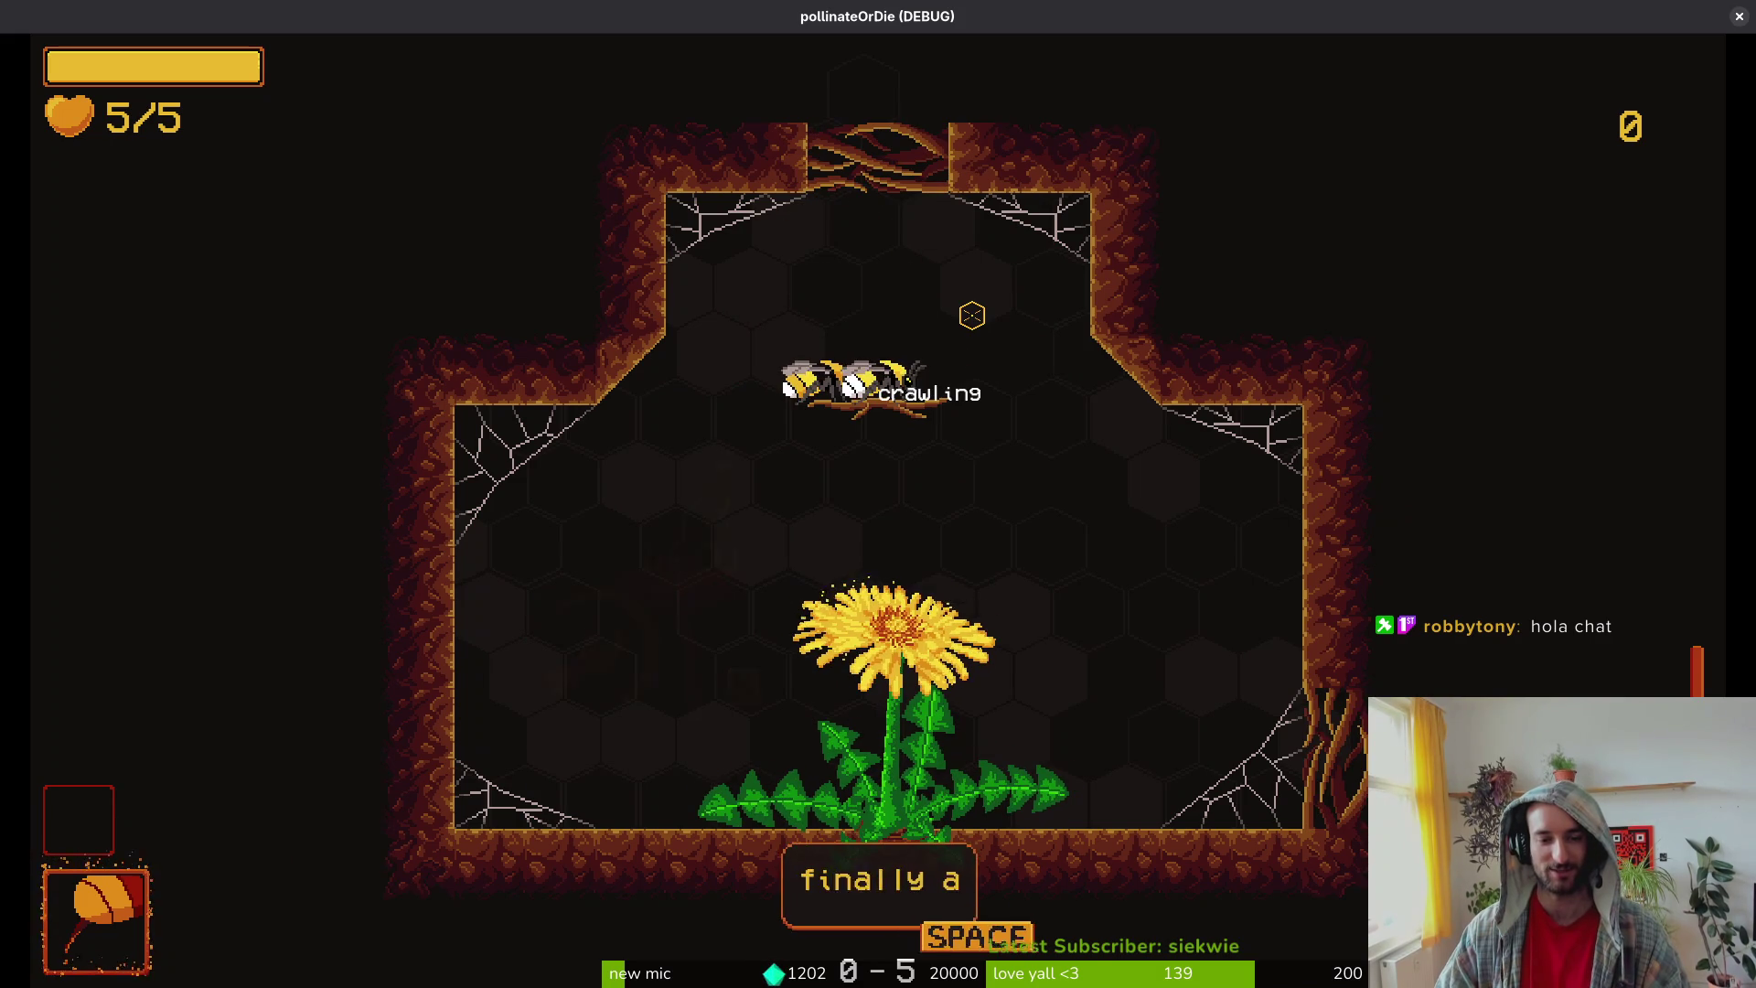
# Step: Gather pollen from the dandelion, exit to room 0-6, and pause the game
pyautogui.press('space')
pyautogui.press('space')
pyautogui.press('space')
pyautogui.press('k')
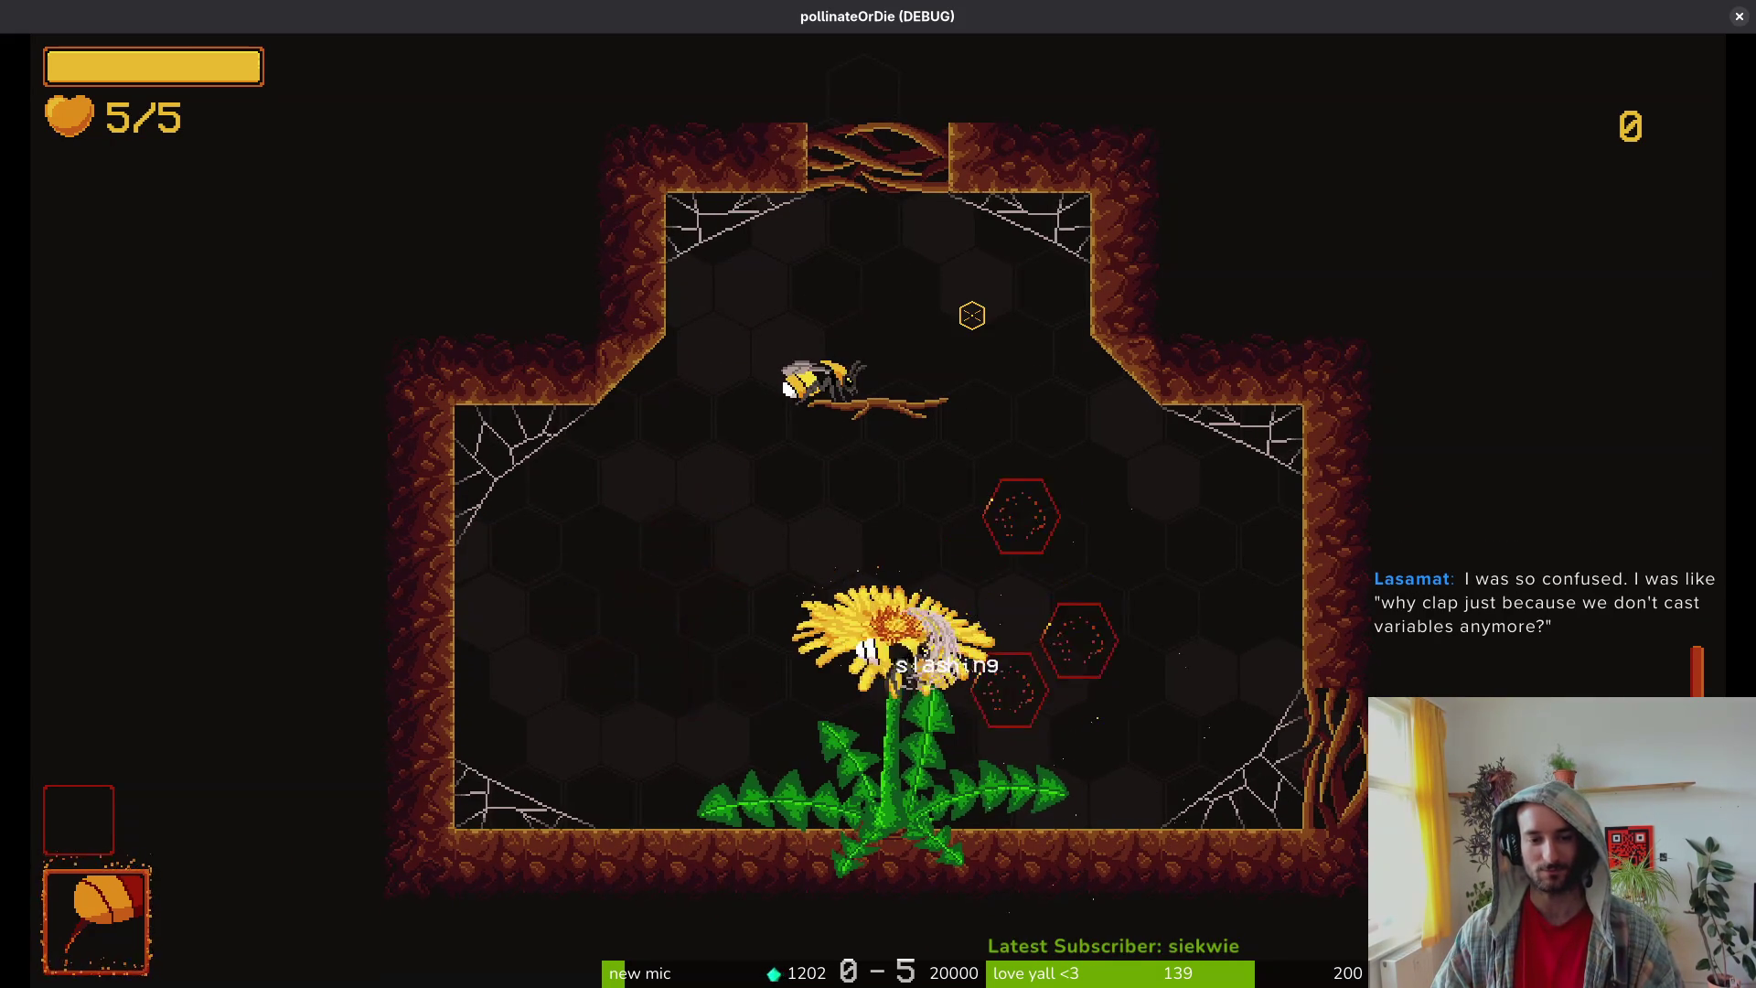
pyautogui.press('l')
pyautogui.press('space')
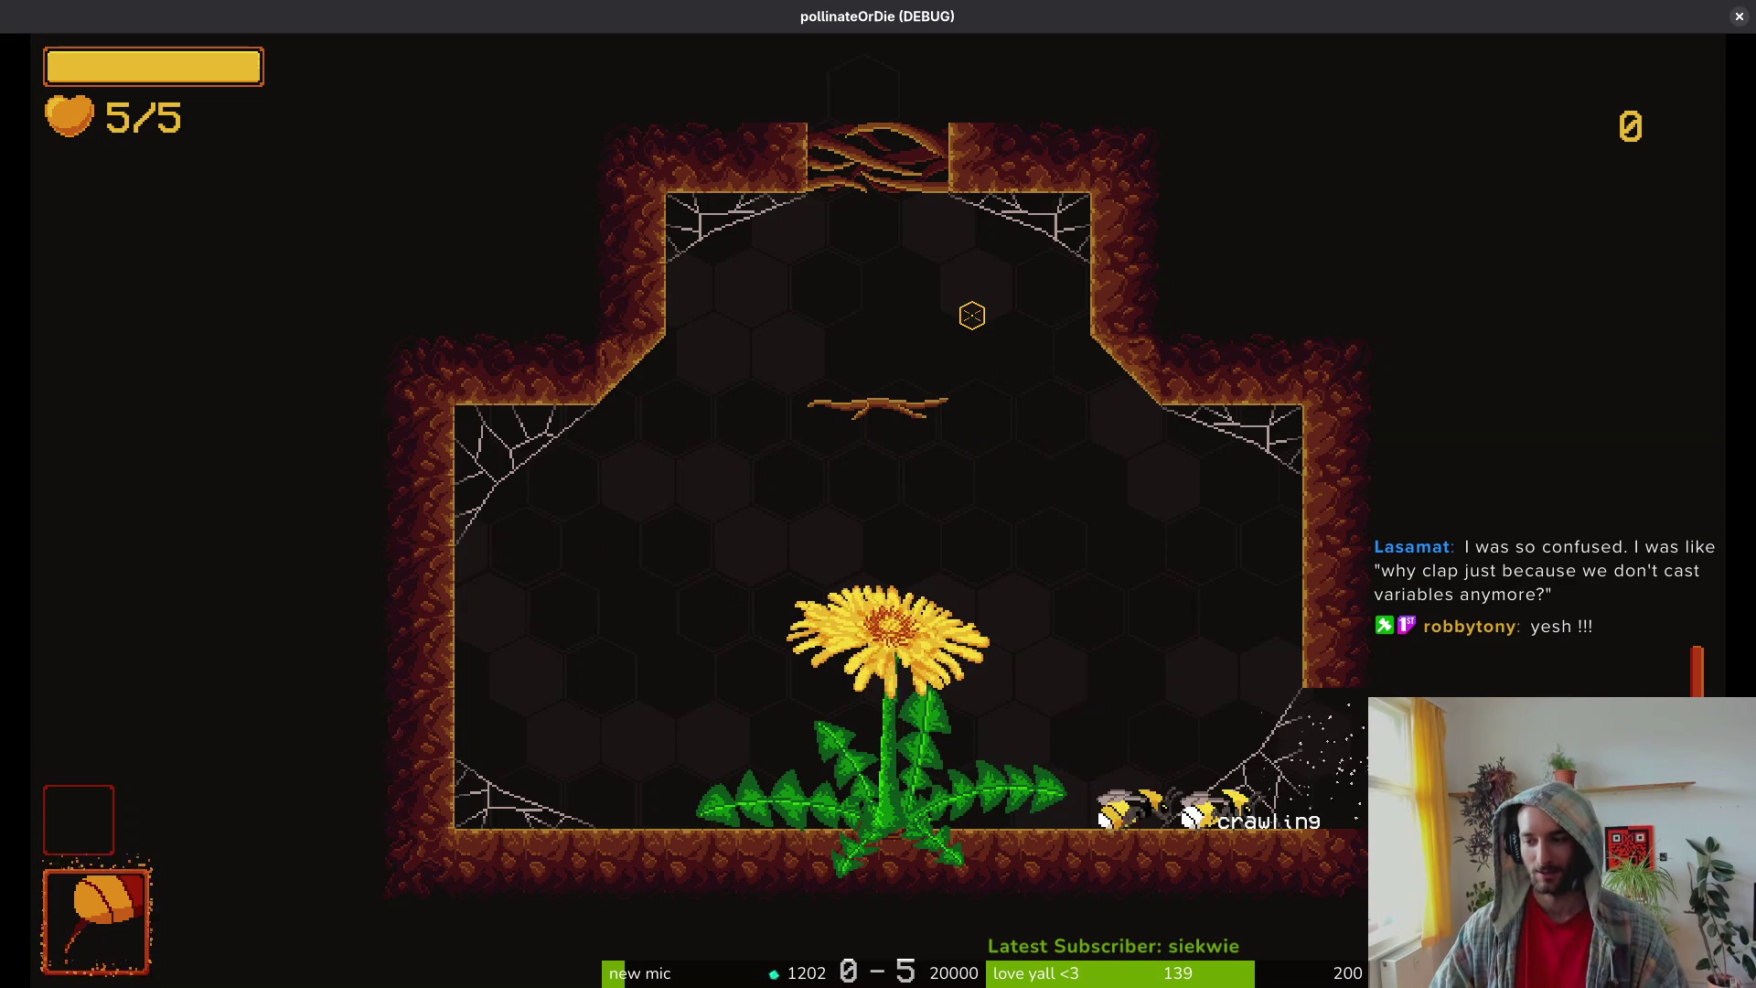
pyautogui.press('l')
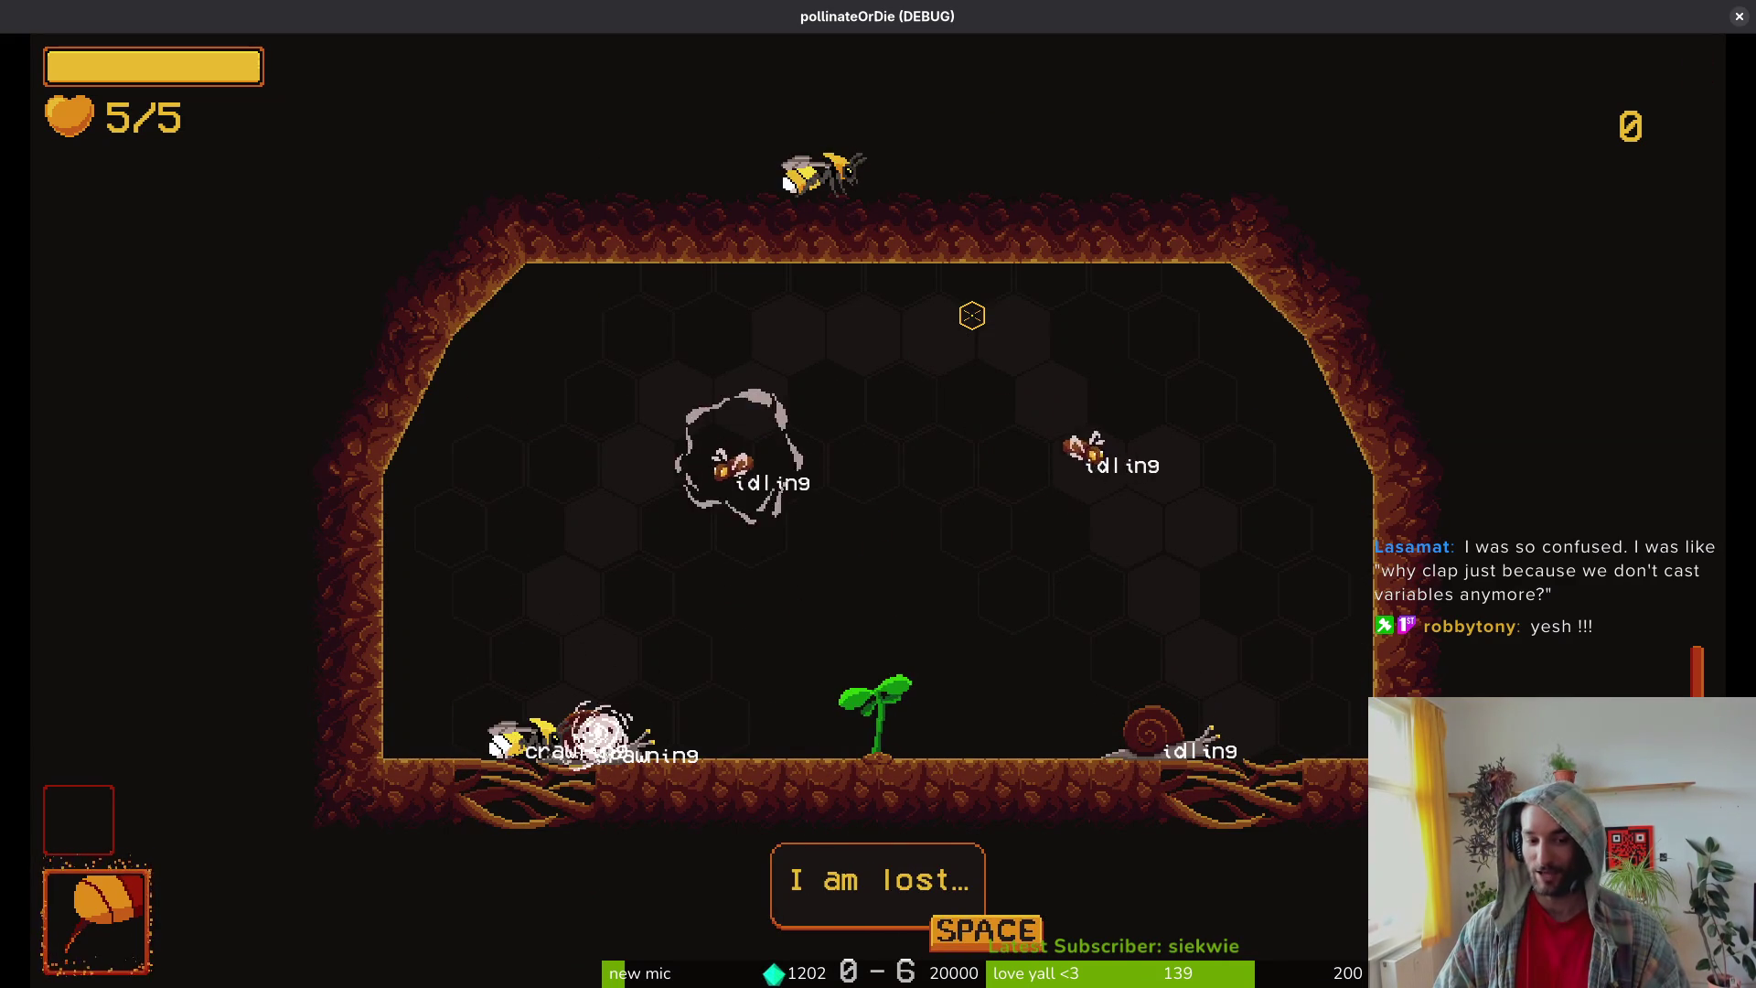
pyautogui.press('space')
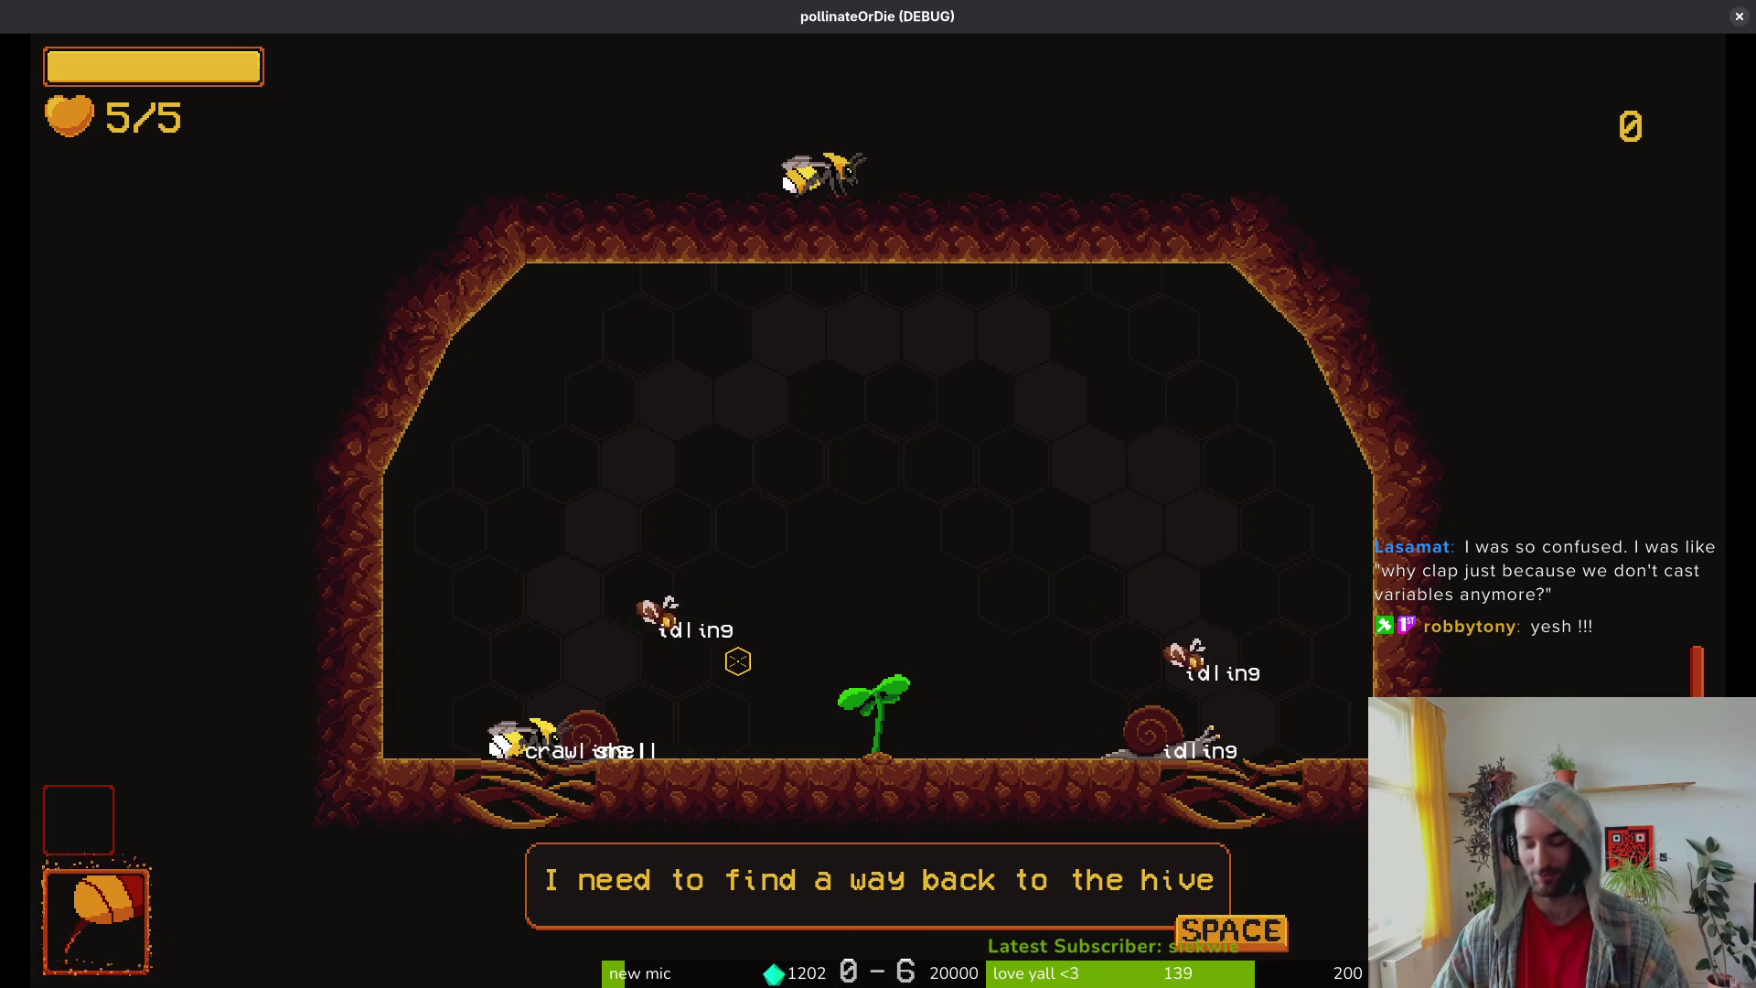
pyautogui.press('space')
pyautogui.press('Escape')
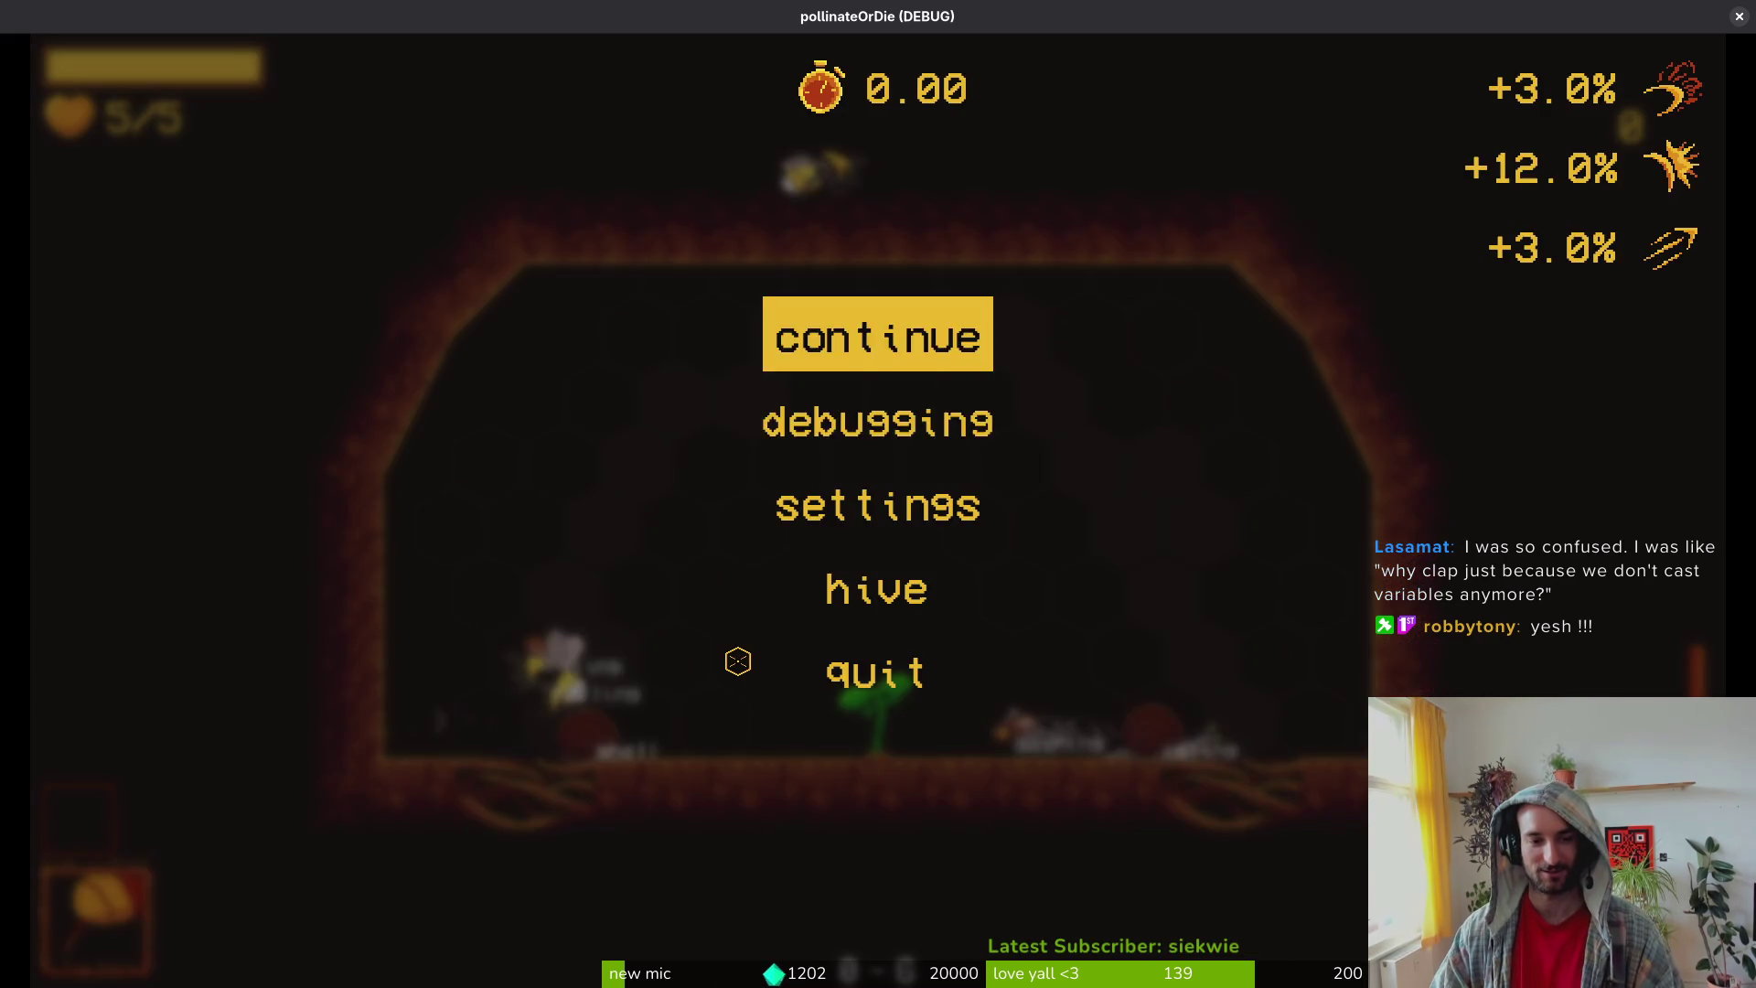
# Step: Turn off the state labels in the debugging options and resume play
pyautogui.press('Down')
pyautogui.press('Return')
pyautogui.press('Escape')
pyautogui.press('Escape')
pyautogui.press('Down')
pyautogui.press('Return')
pyautogui.press('Return')
pyautogui.press('Escape')
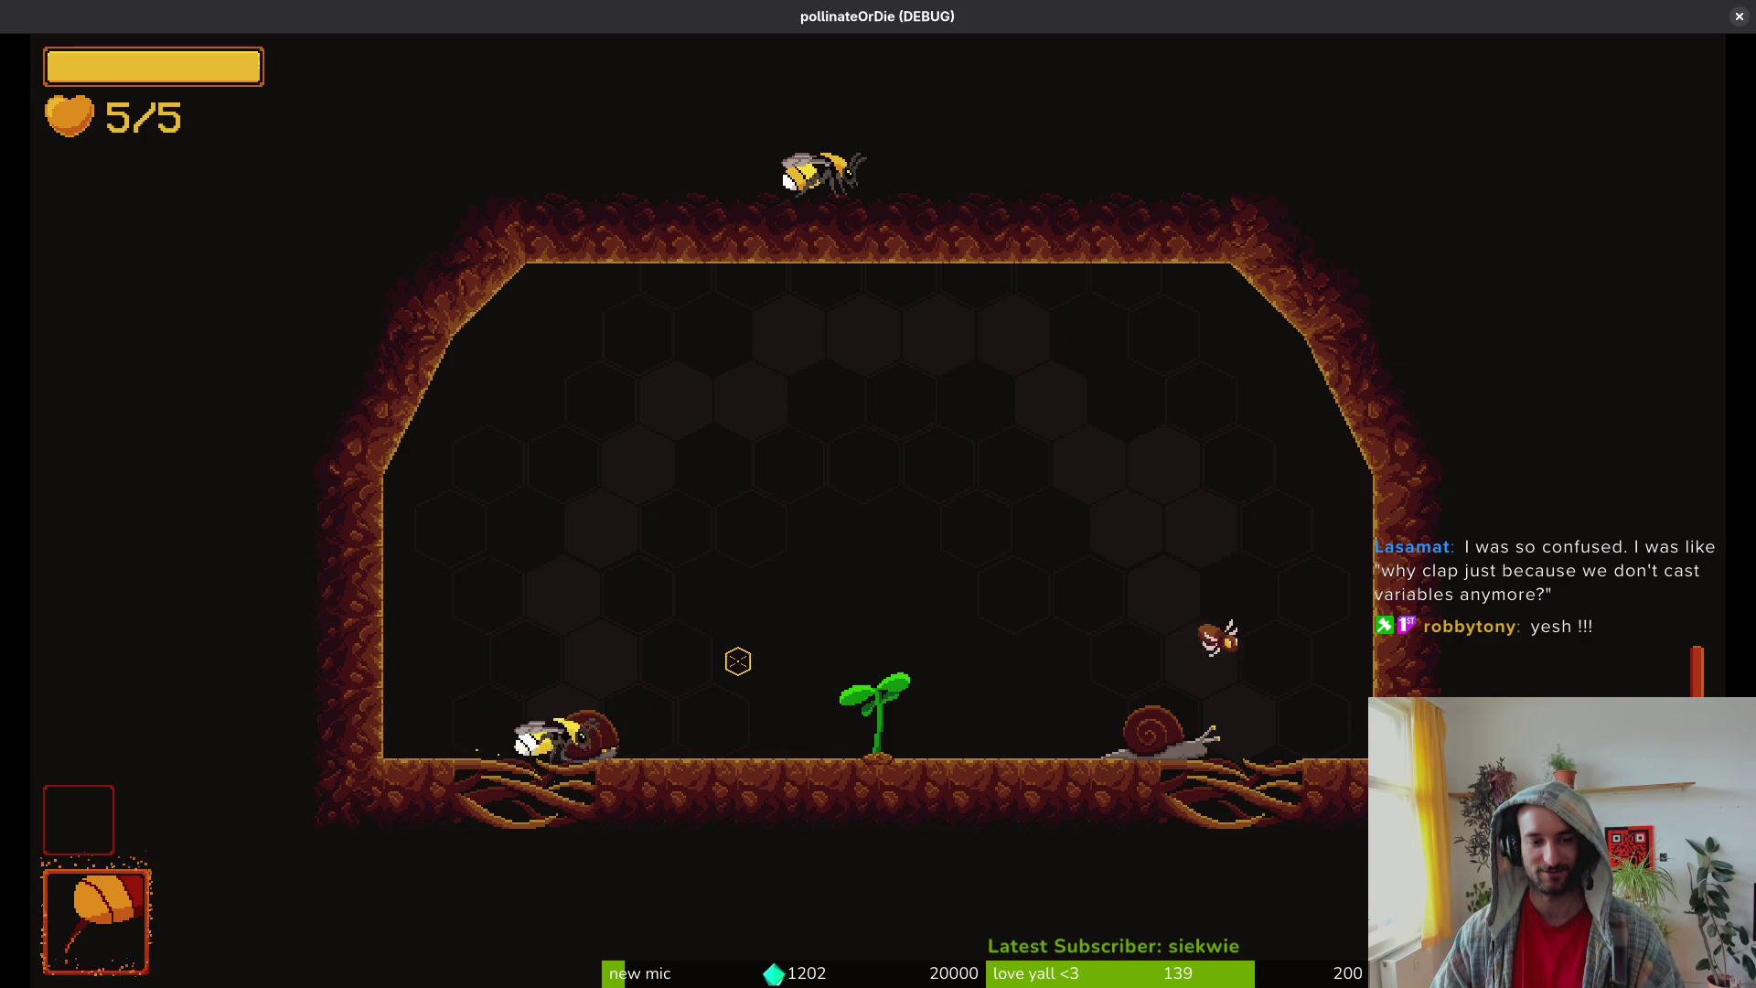
# Step: Fight the snails around the sprout with slashes, lunges and dashes
pyautogui.press('Left')
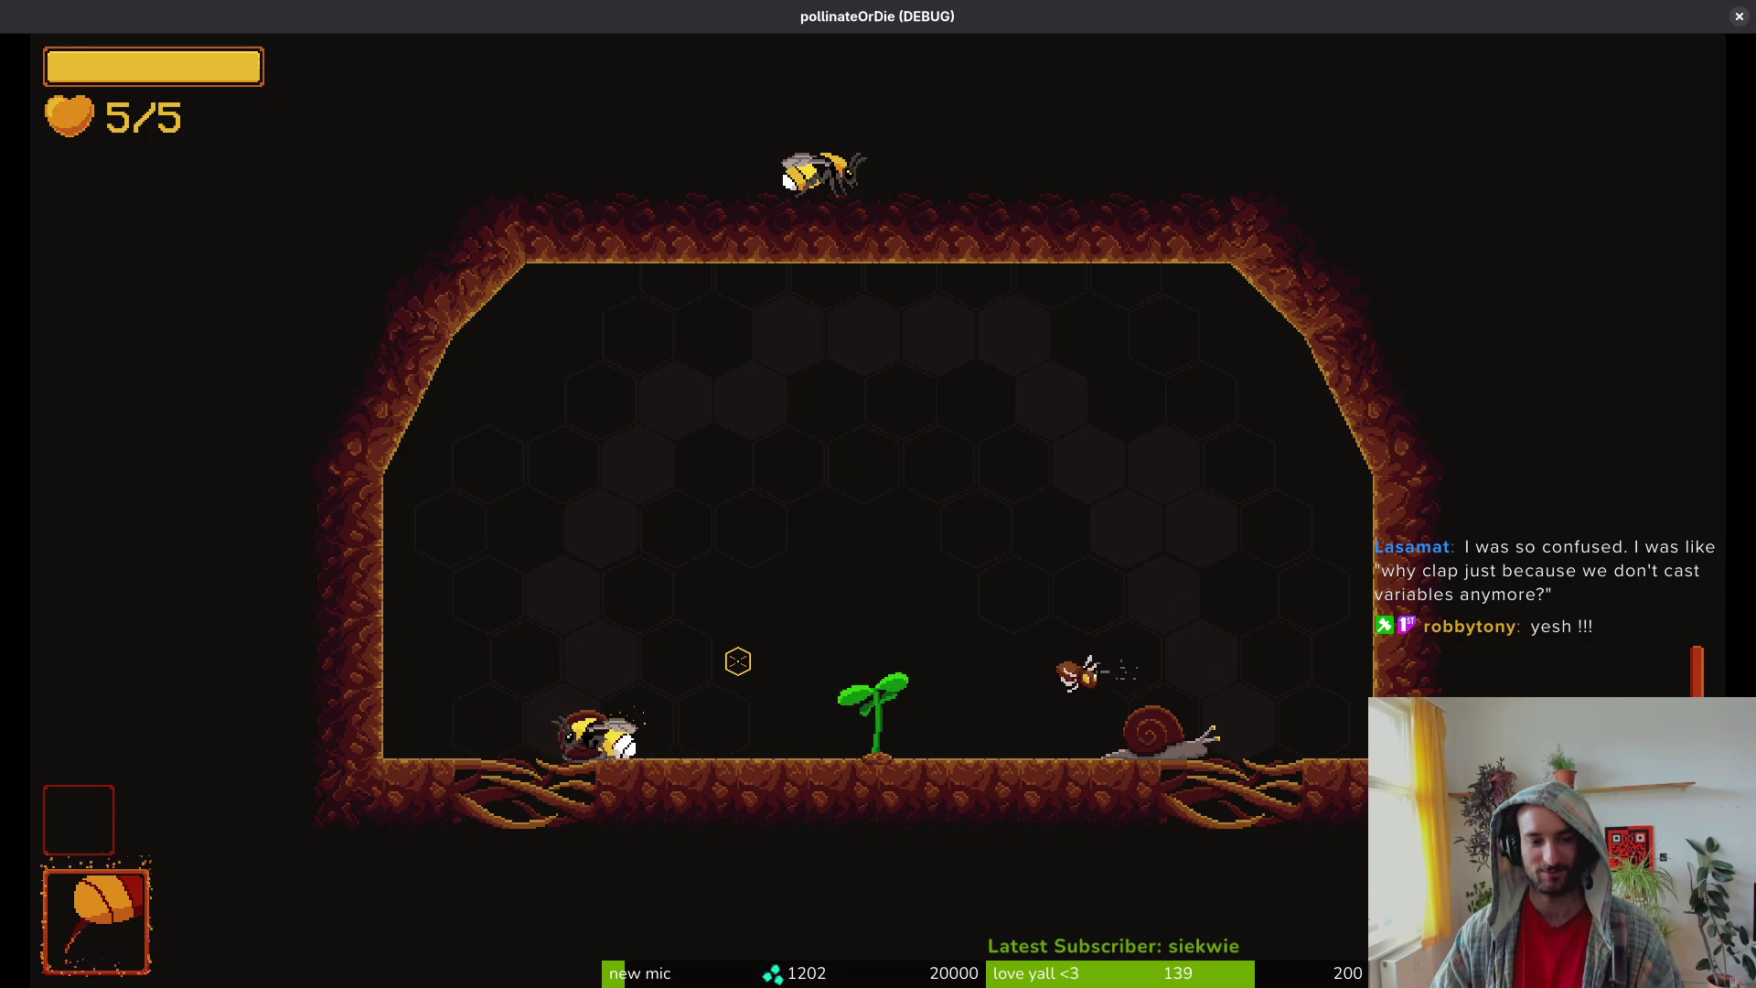
pyautogui.click(738, 660)
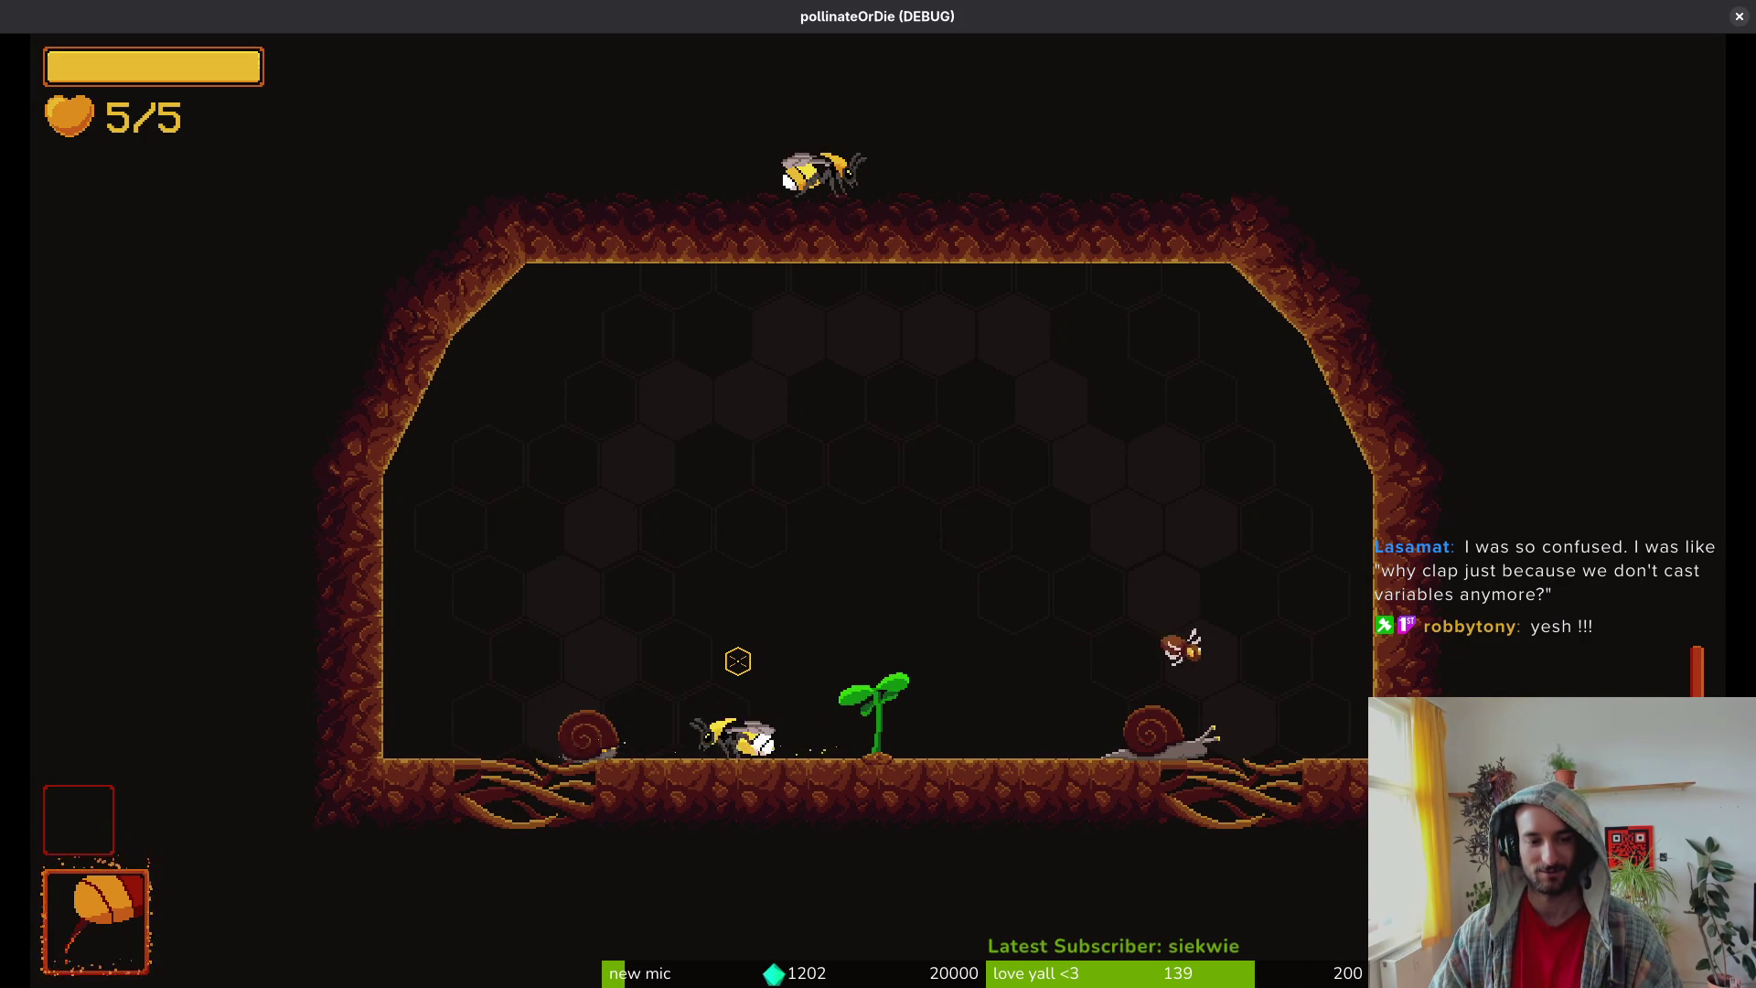
pyautogui.click(738, 660)
pyautogui.press('Right')
pyautogui.click(737, 660)
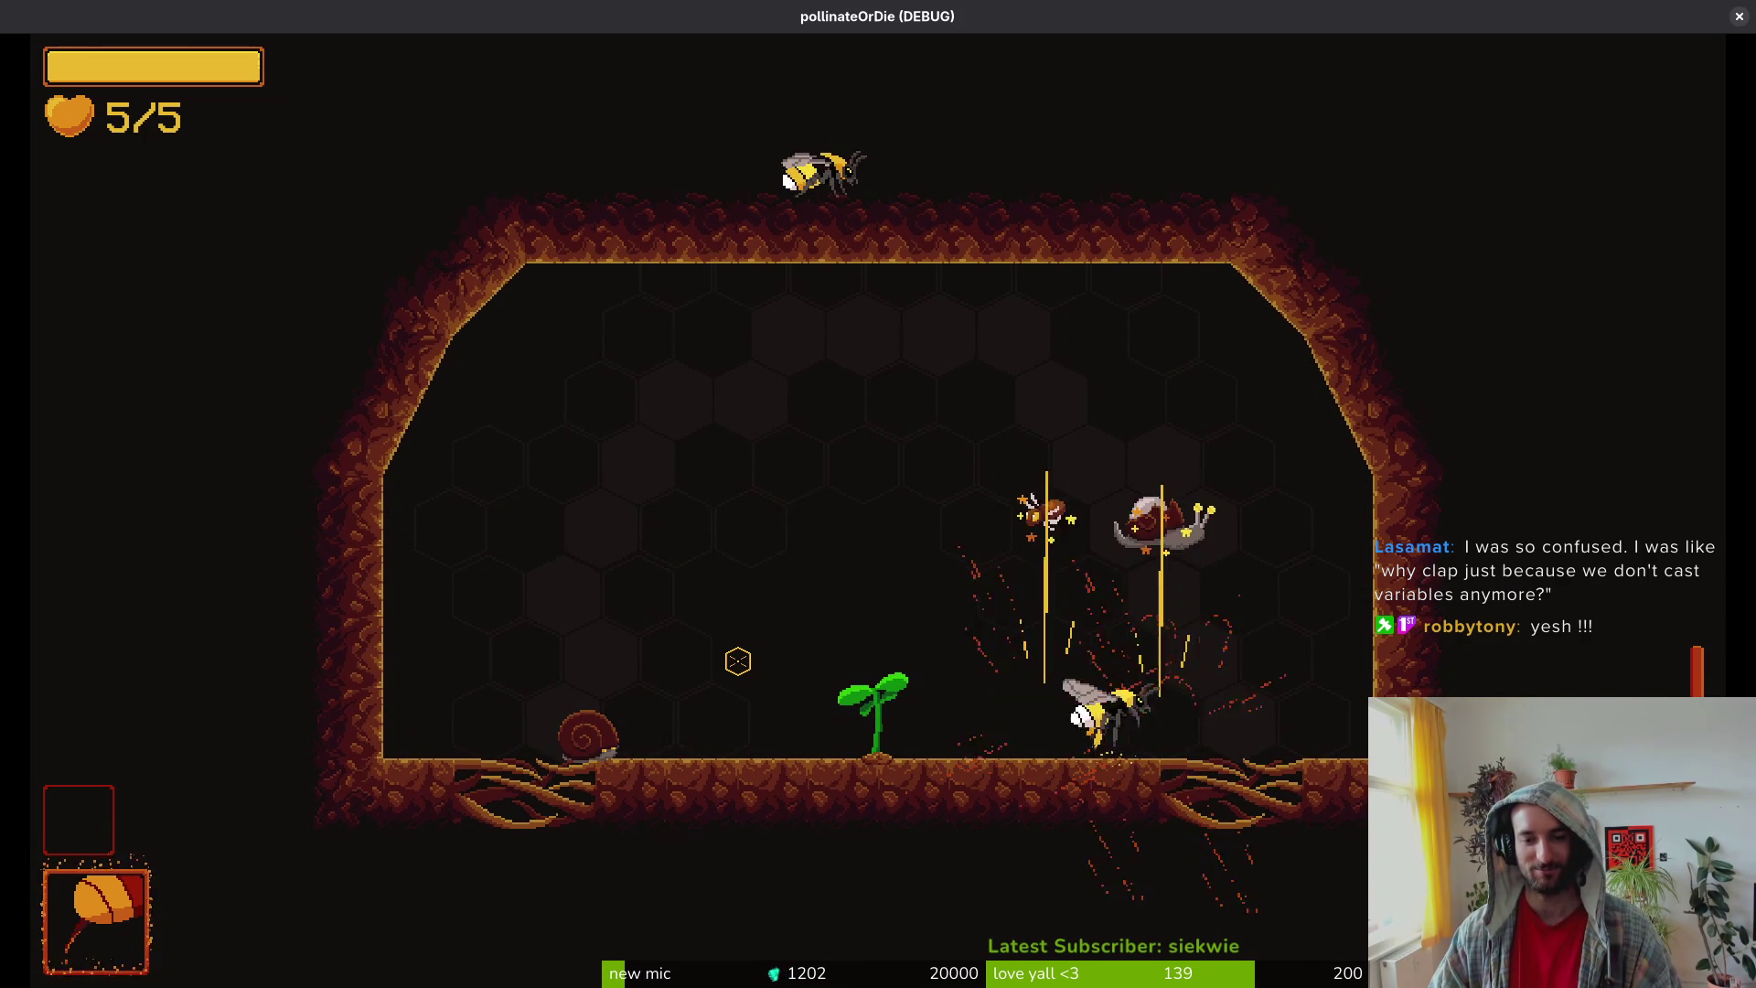
pyautogui.click(738, 660)
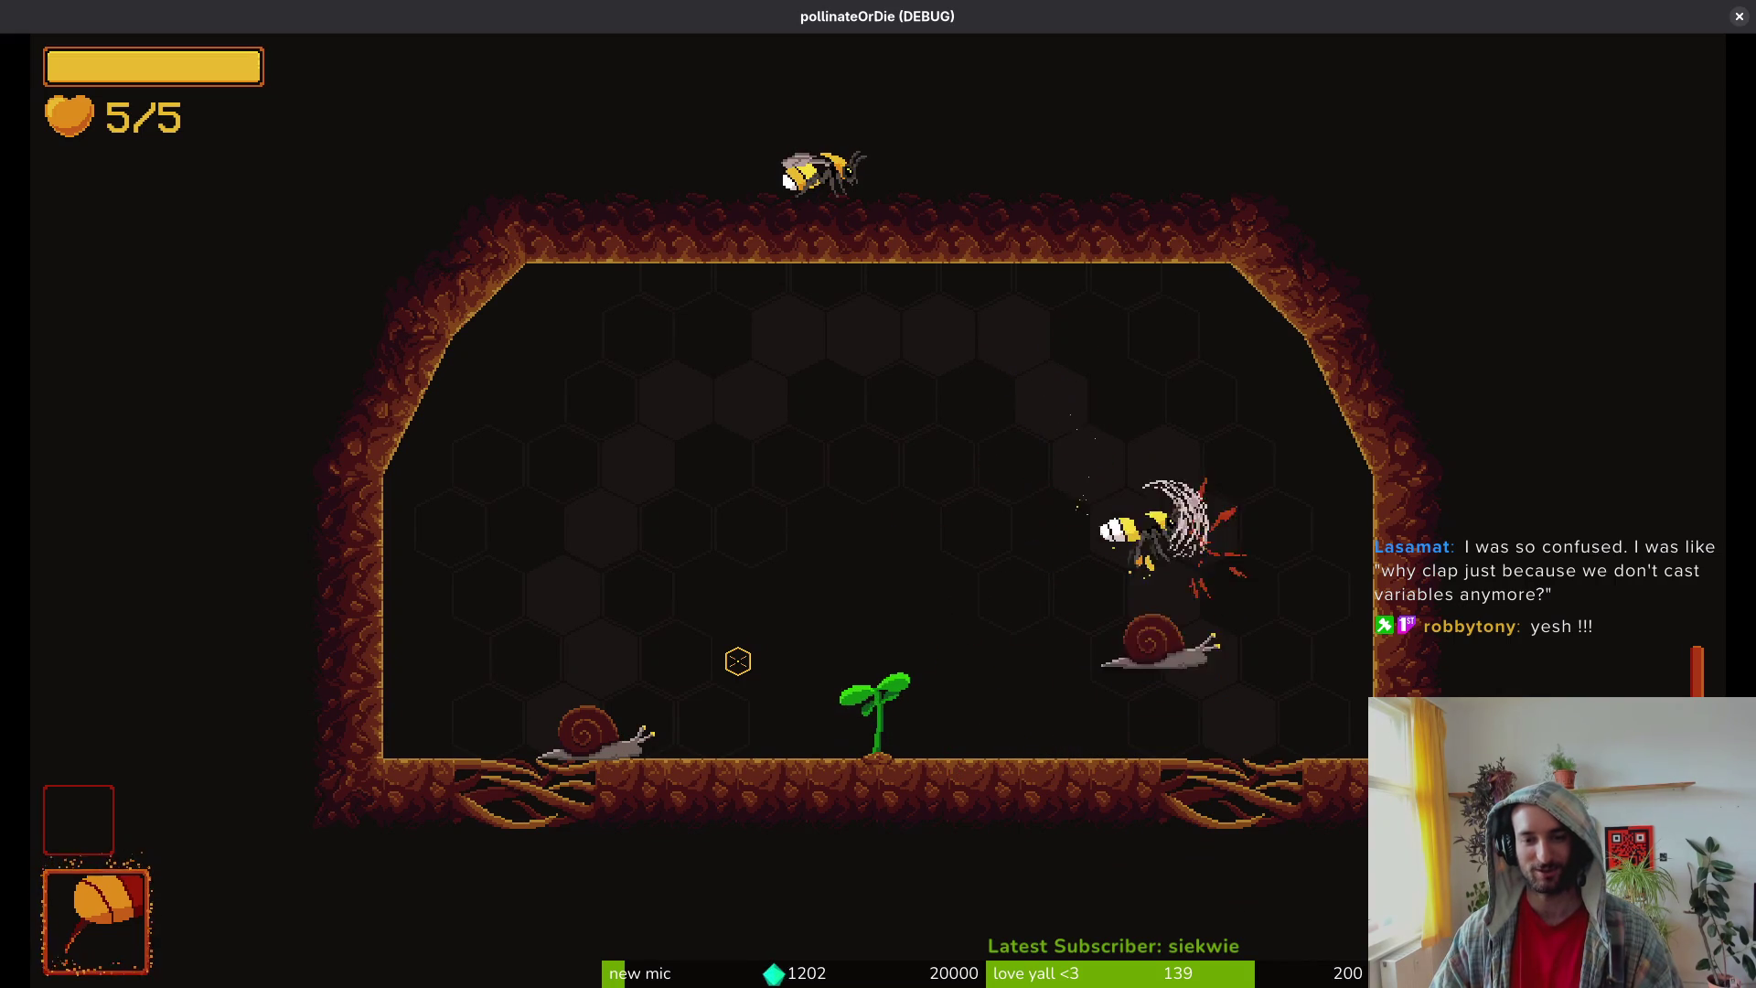
pyautogui.click(738, 660)
pyautogui.click(738, 660)
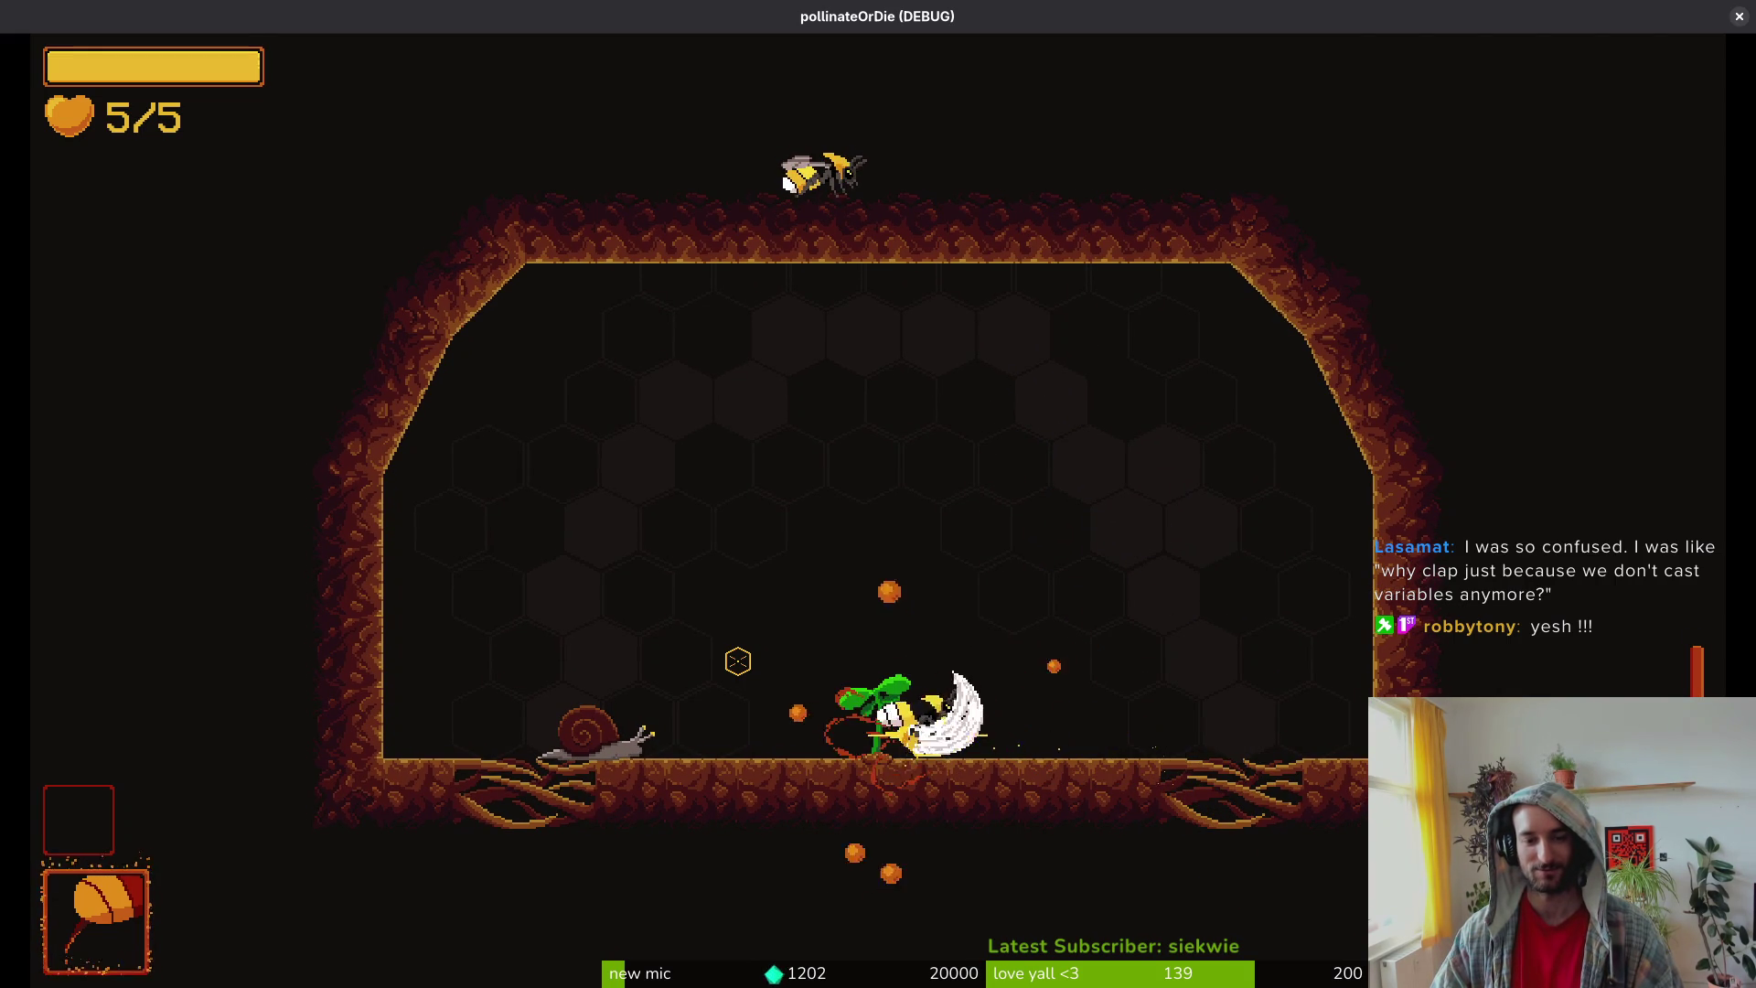
pyautogui.click(738, 660)
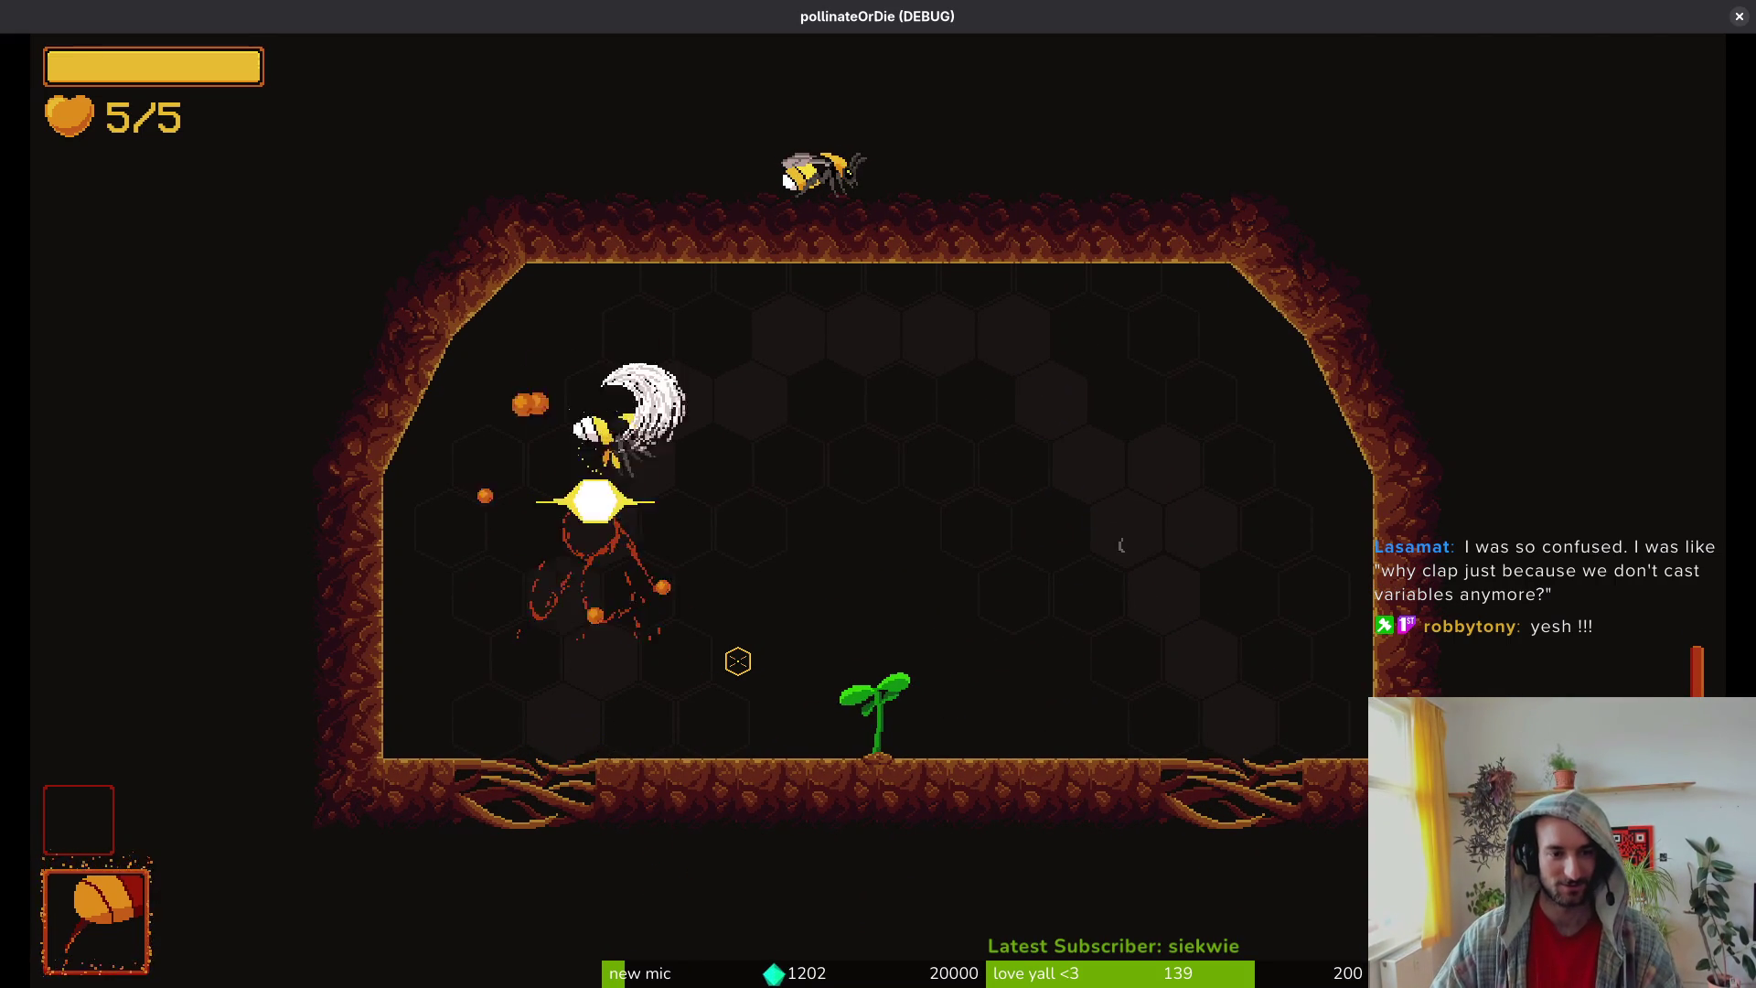
pyautogui.click(738, 660)
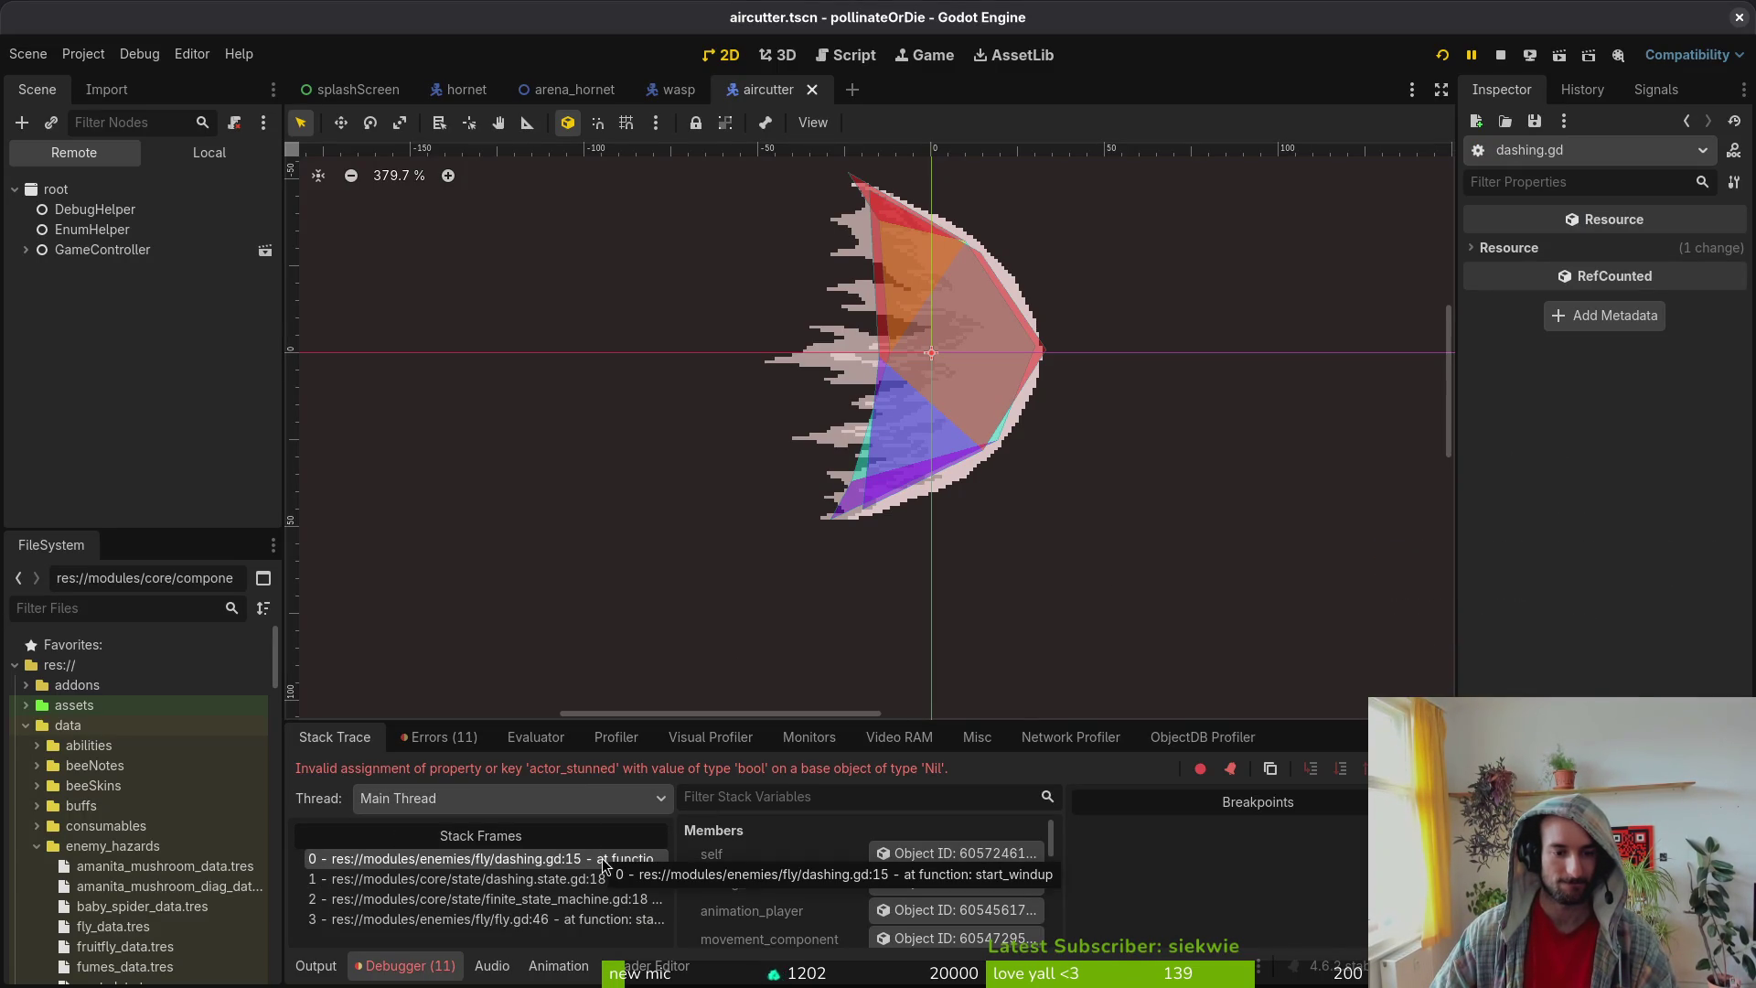
# Step: Review the latest start_windup actor_stunned error in the Debugger's Errors list, then return to the game
pyautogui.click(435, 737)
pyautogui.scroll(-3, 732, 915)
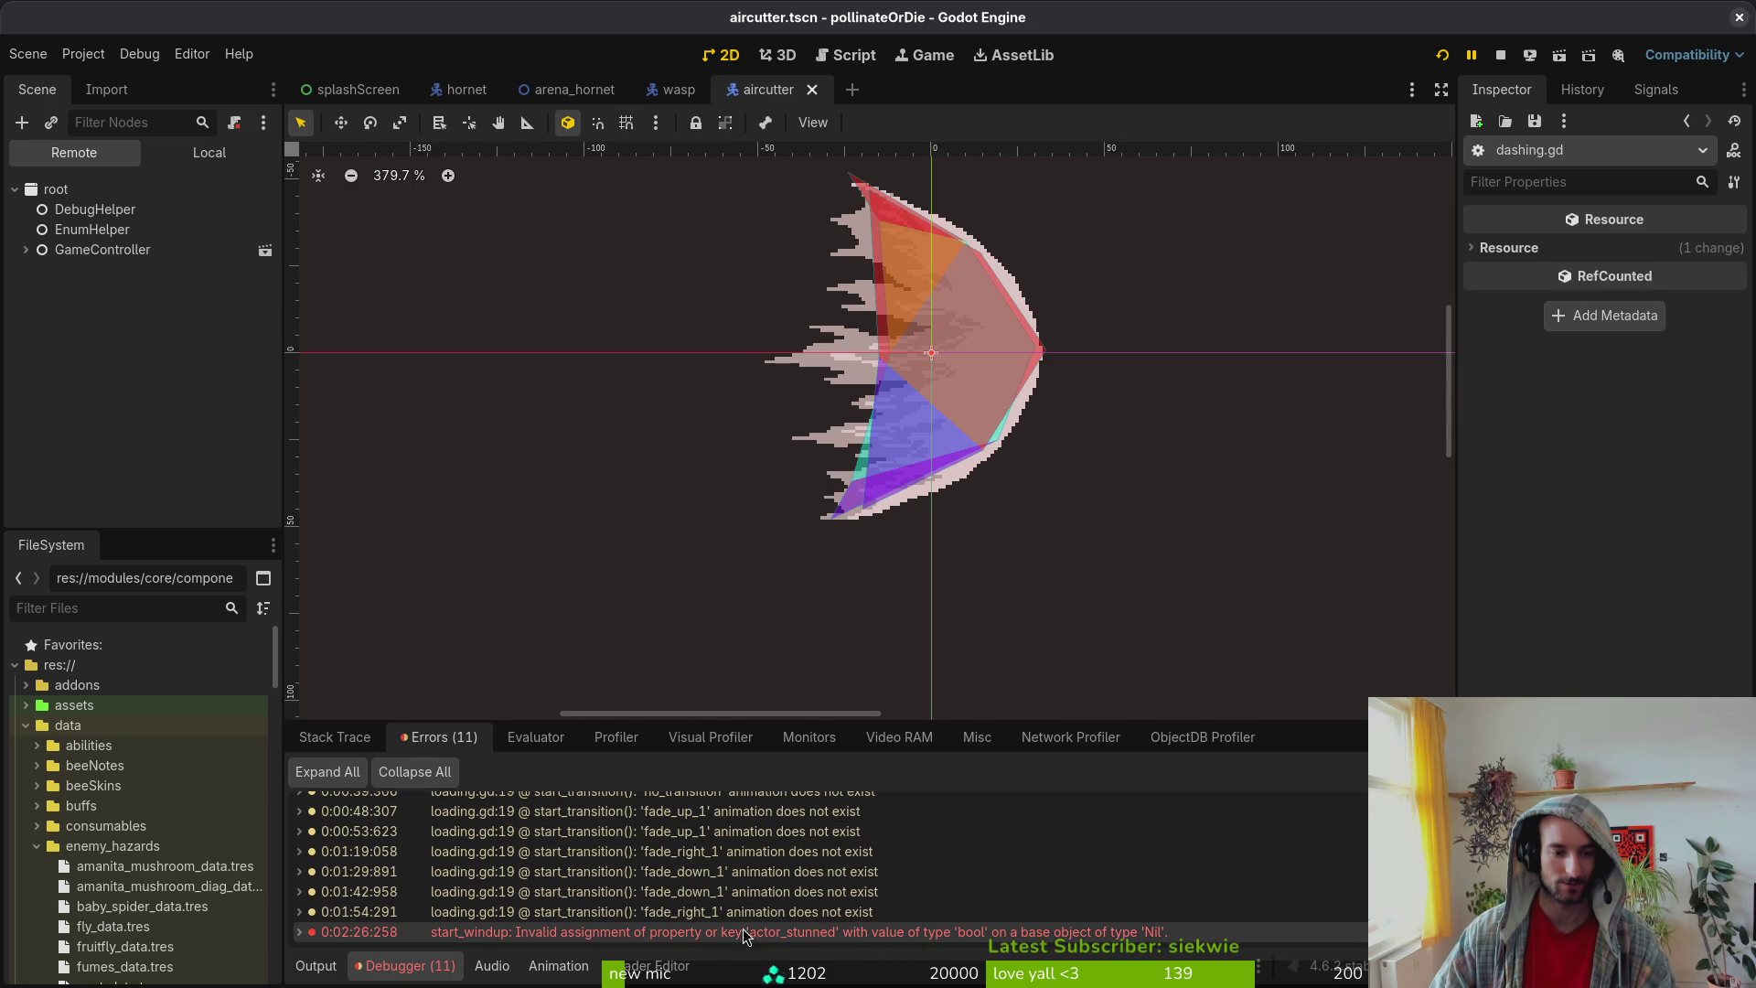
pyautogui.moveTo(826, 944)
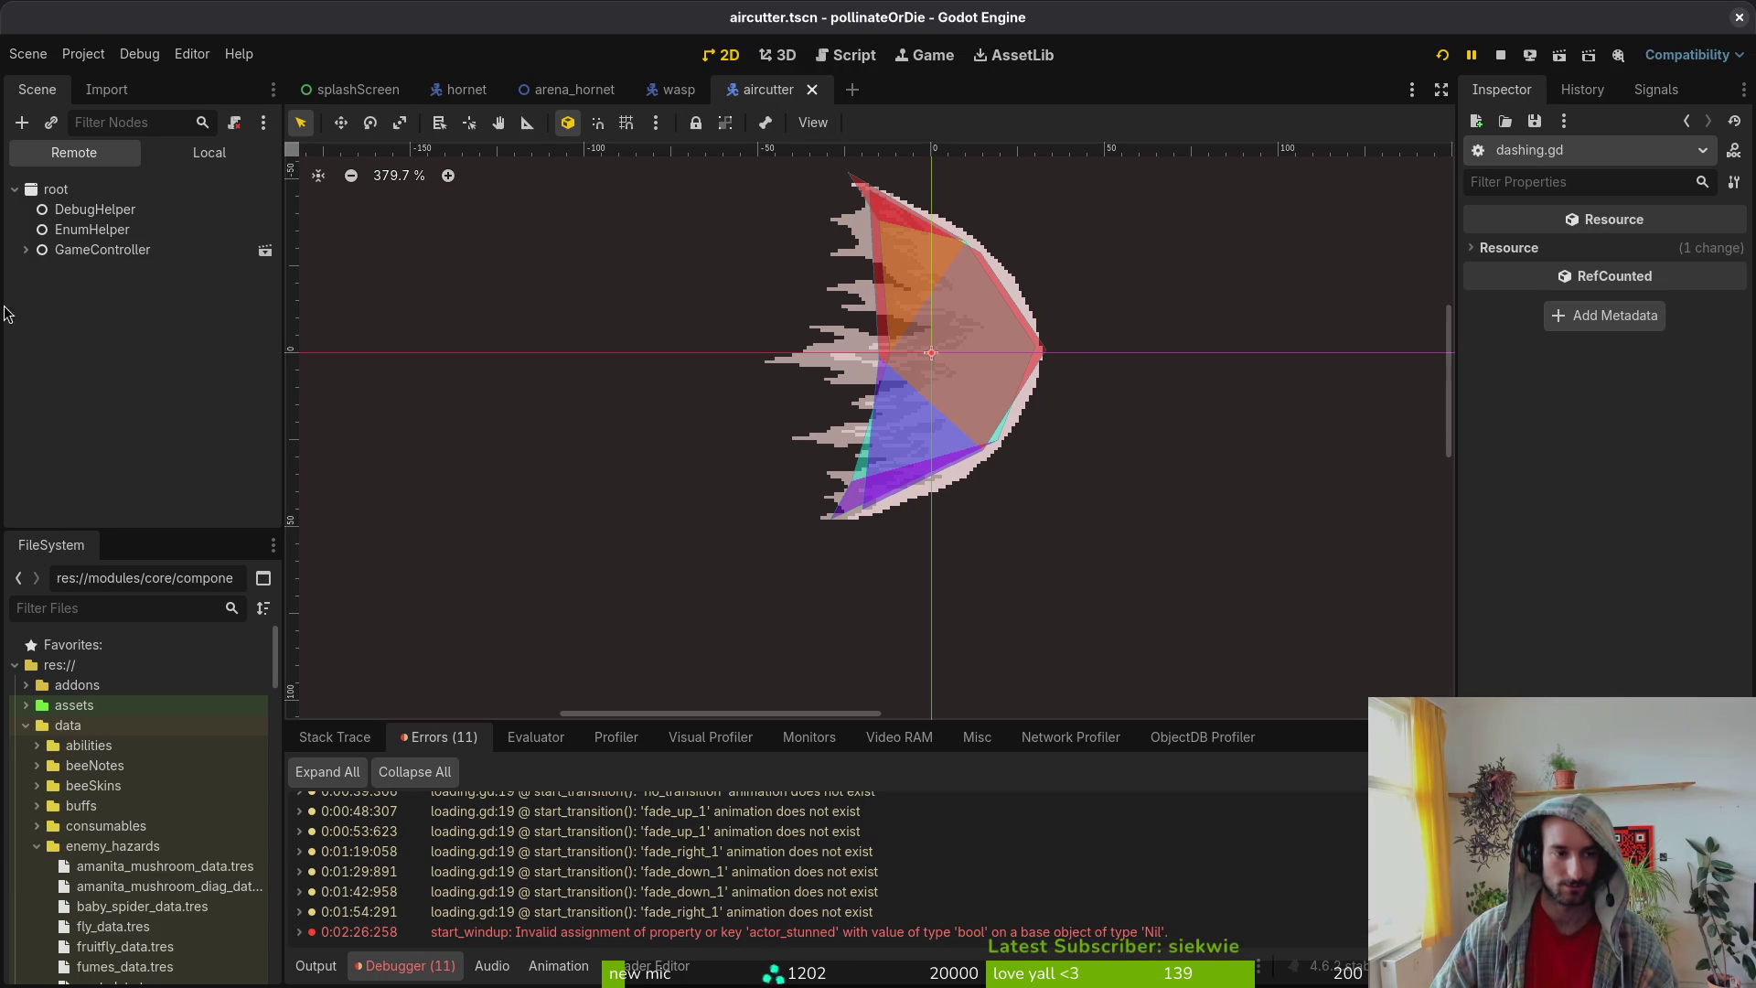
pyautogui.hotkey('alt', 'Tab')
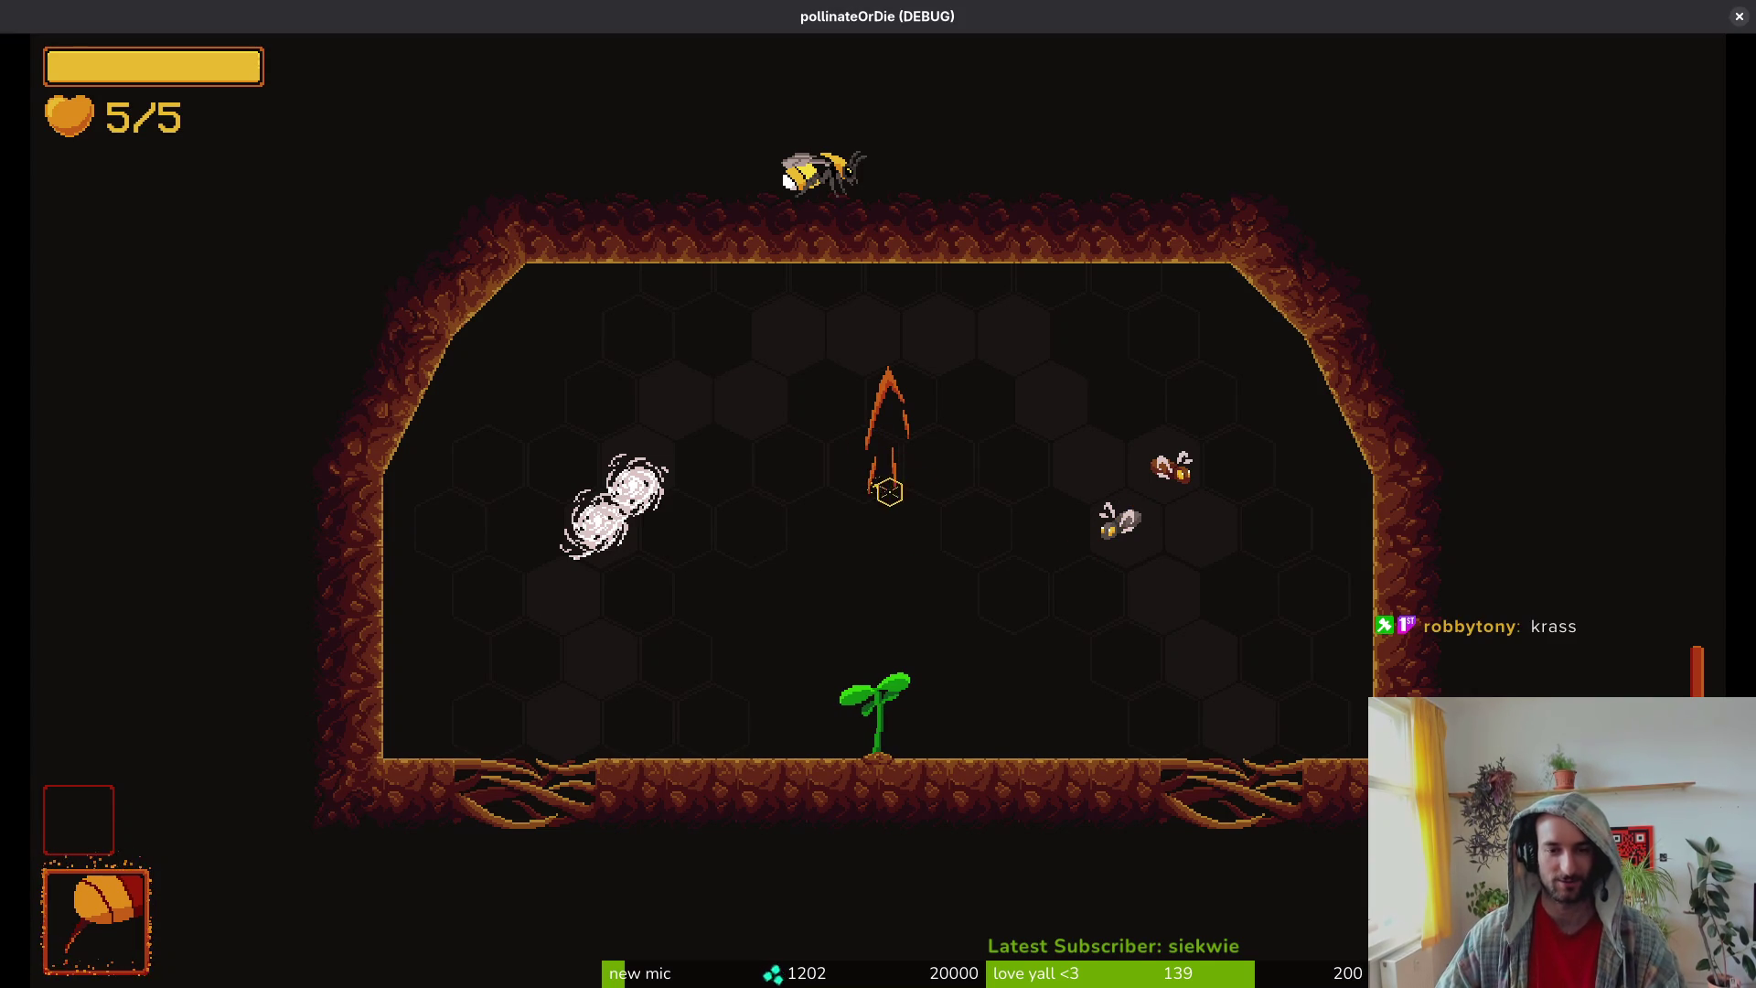
# Step: Cycle between the game, the Godot editor and aircutter.gd in Neovim
pyautogui.hotkey('alt', 'Tab')
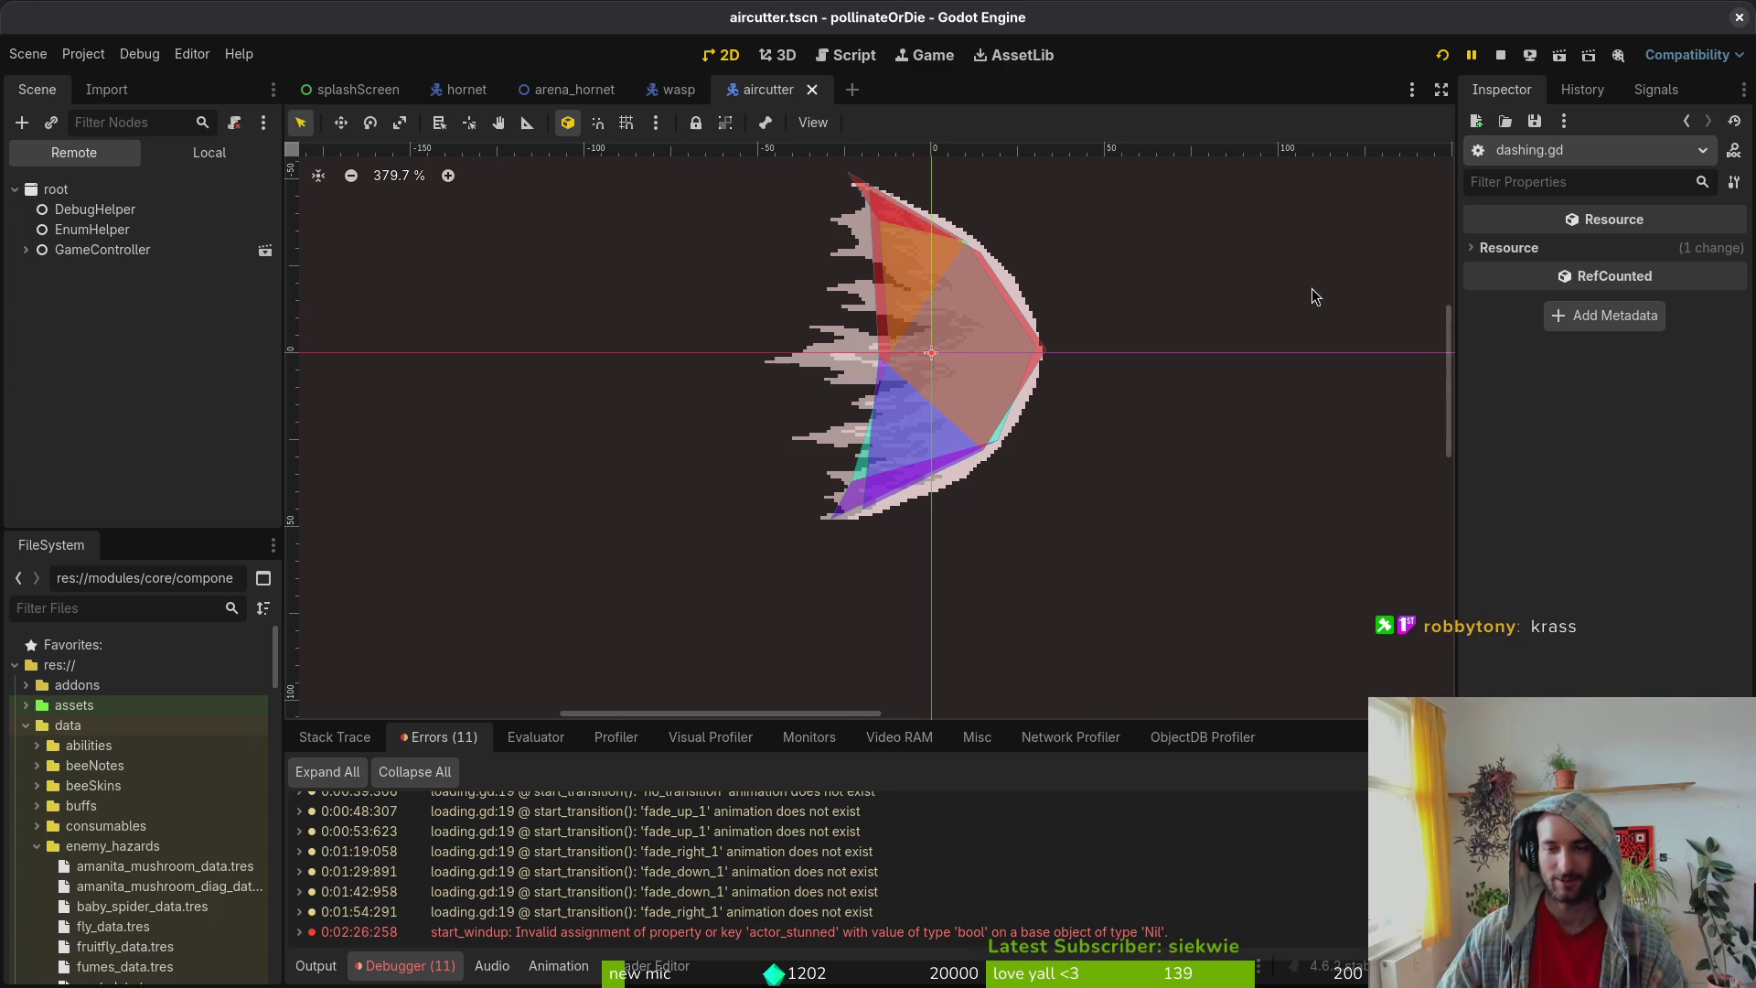
pyautogui.hotkey('alt', 'Tab')
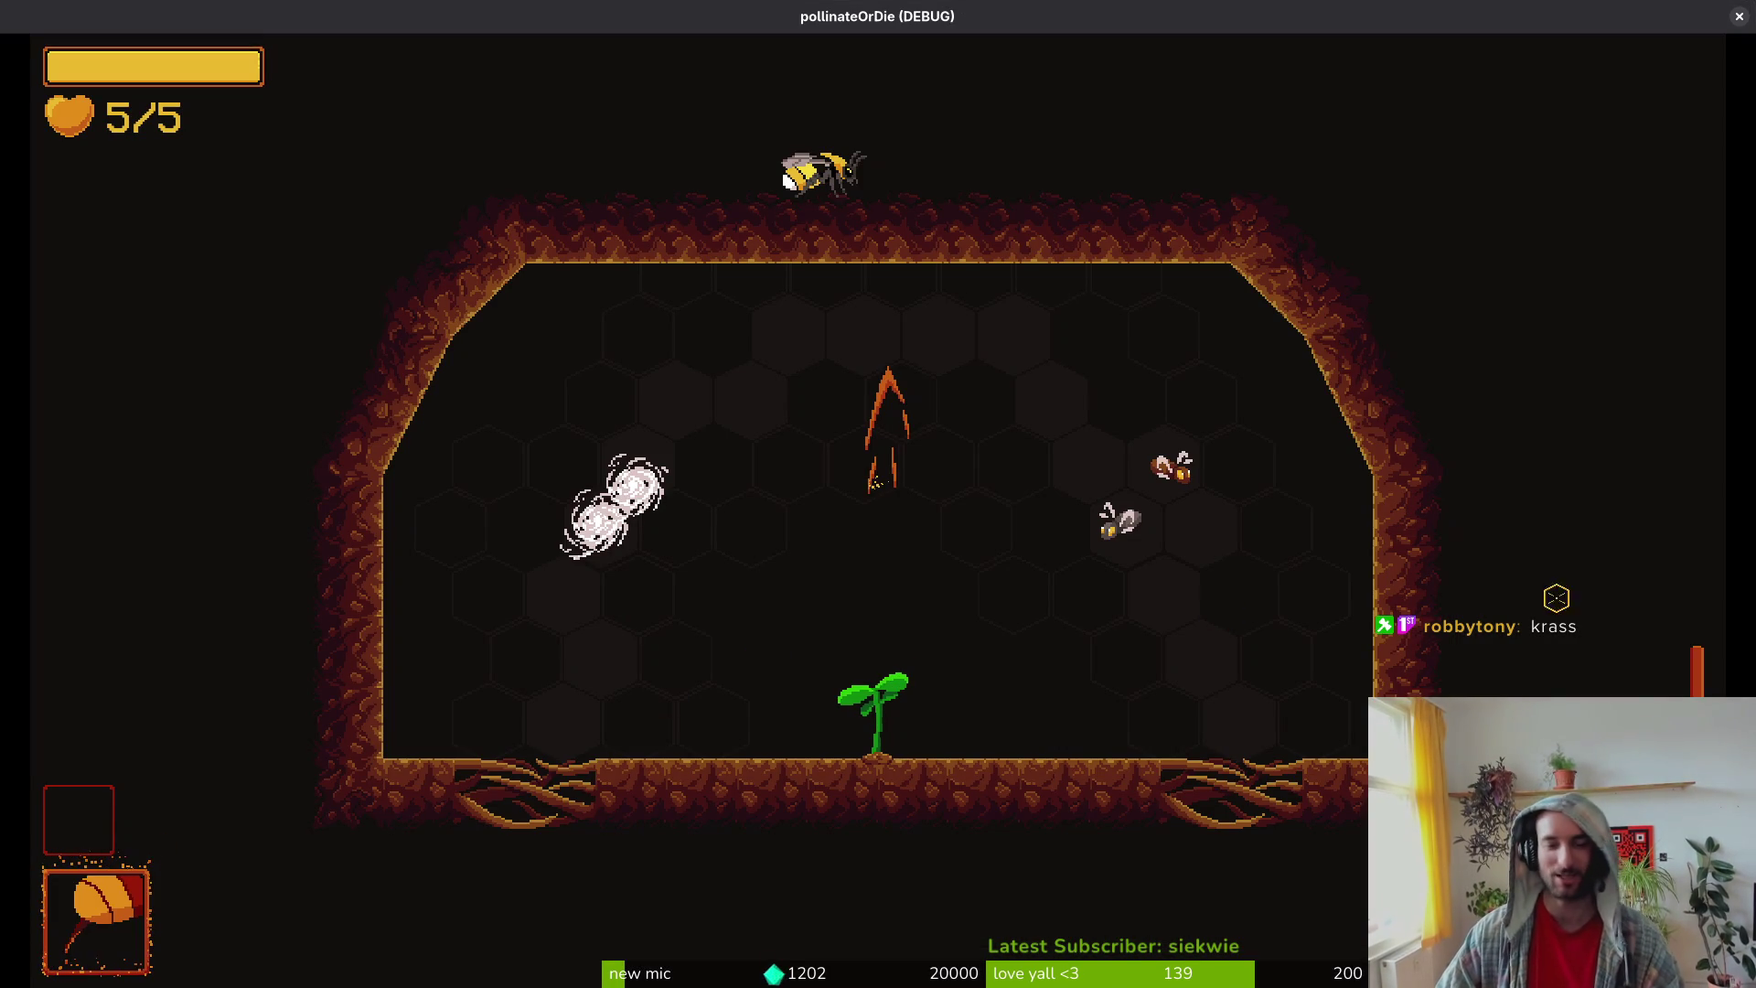
pyautogui.hotkey('alt', 'Tab')
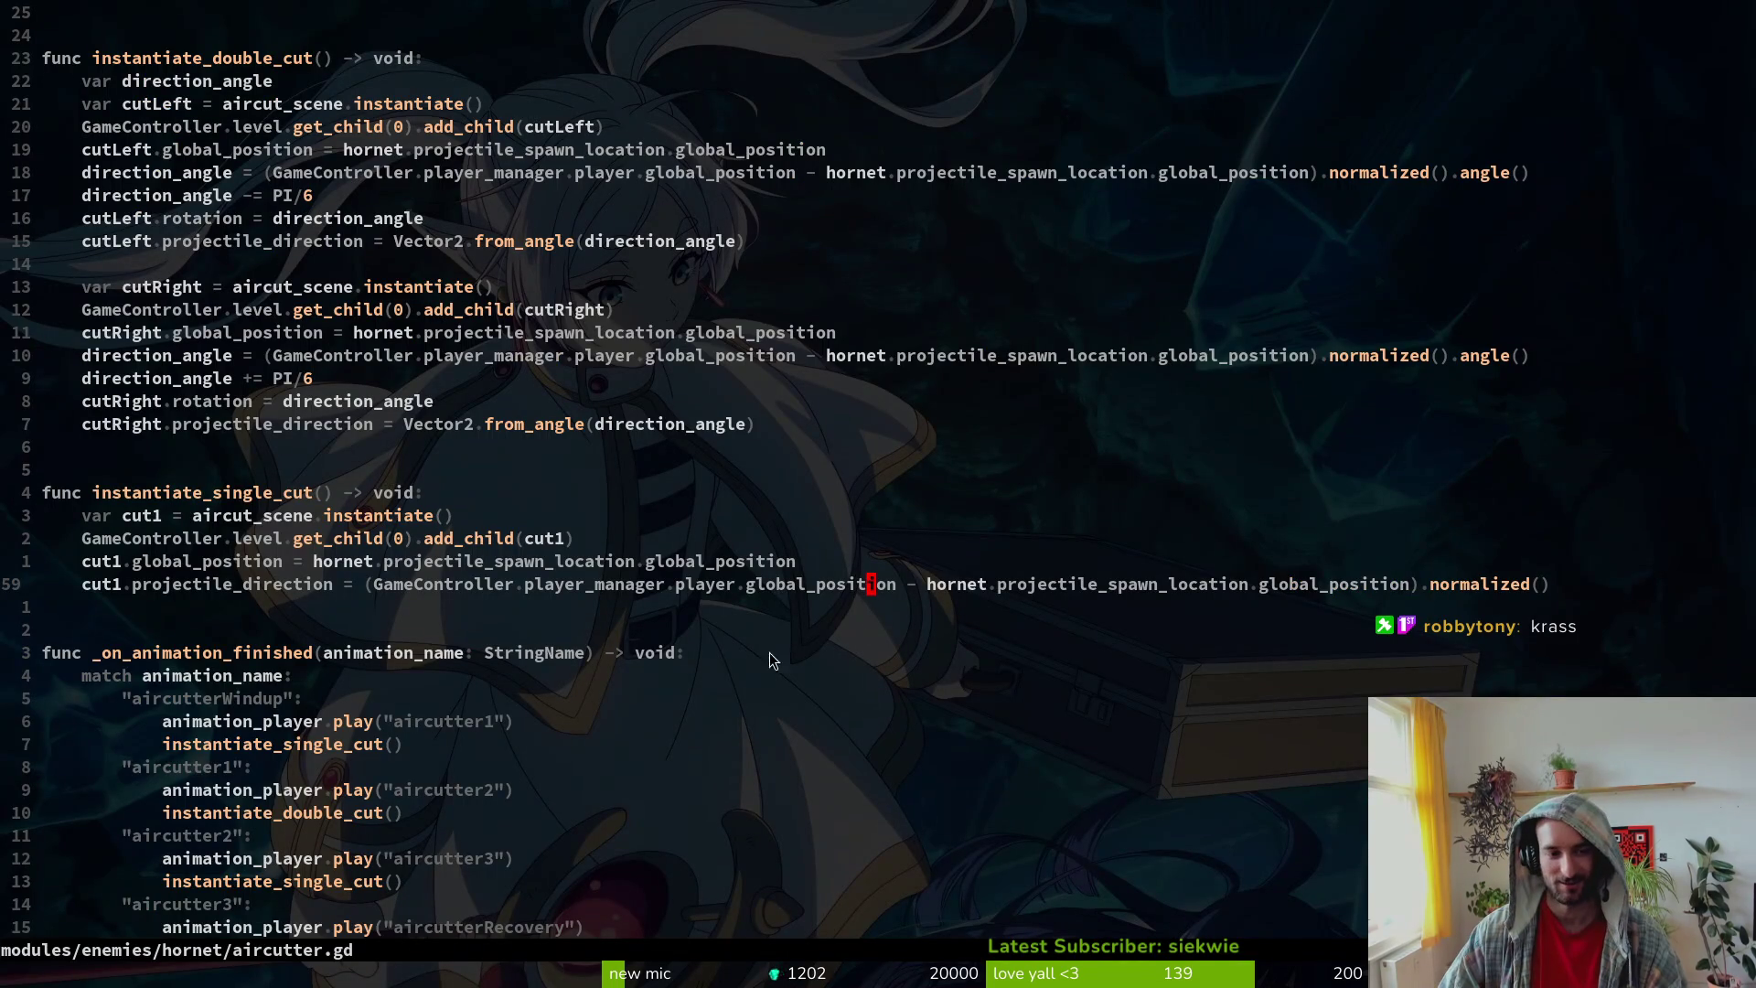
pyautogui.hotkey('alt', 'Tab')
pyautogui.hotkey('alt', 'Tab')
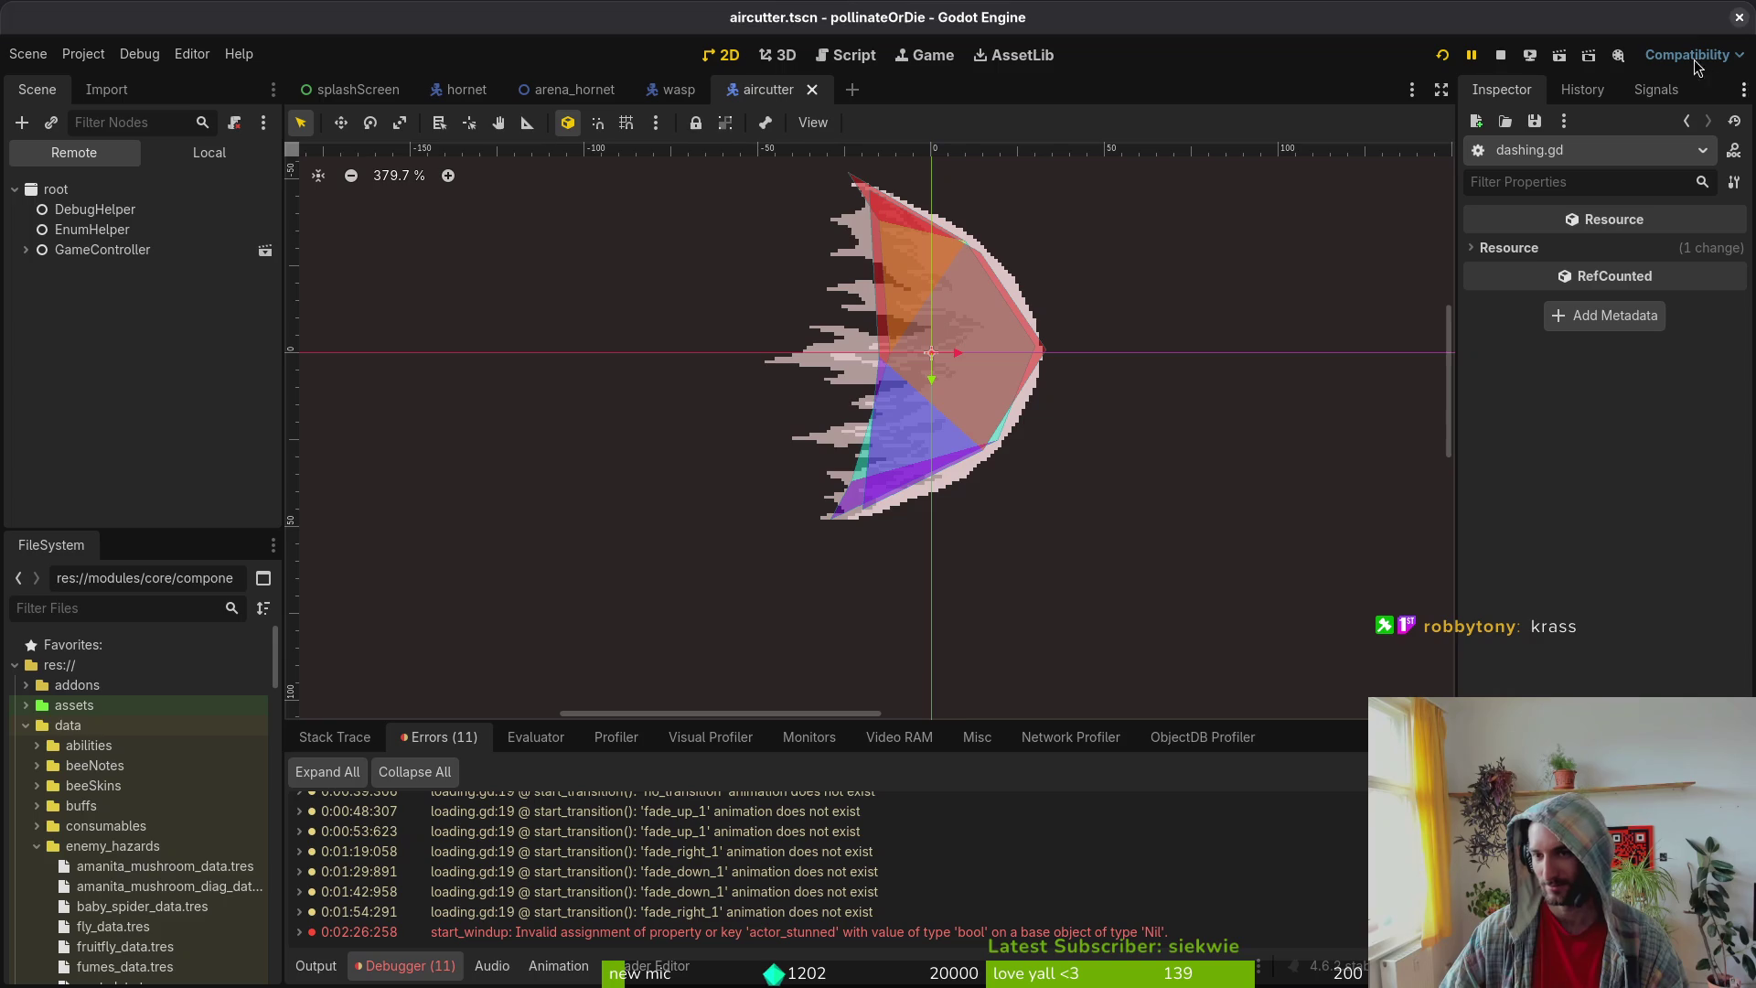
# Step: Restart the game with Run Project (F5) and bring up the editor's resource search
pyautogui.click(1501, 57)
pyautogui.press('F5')
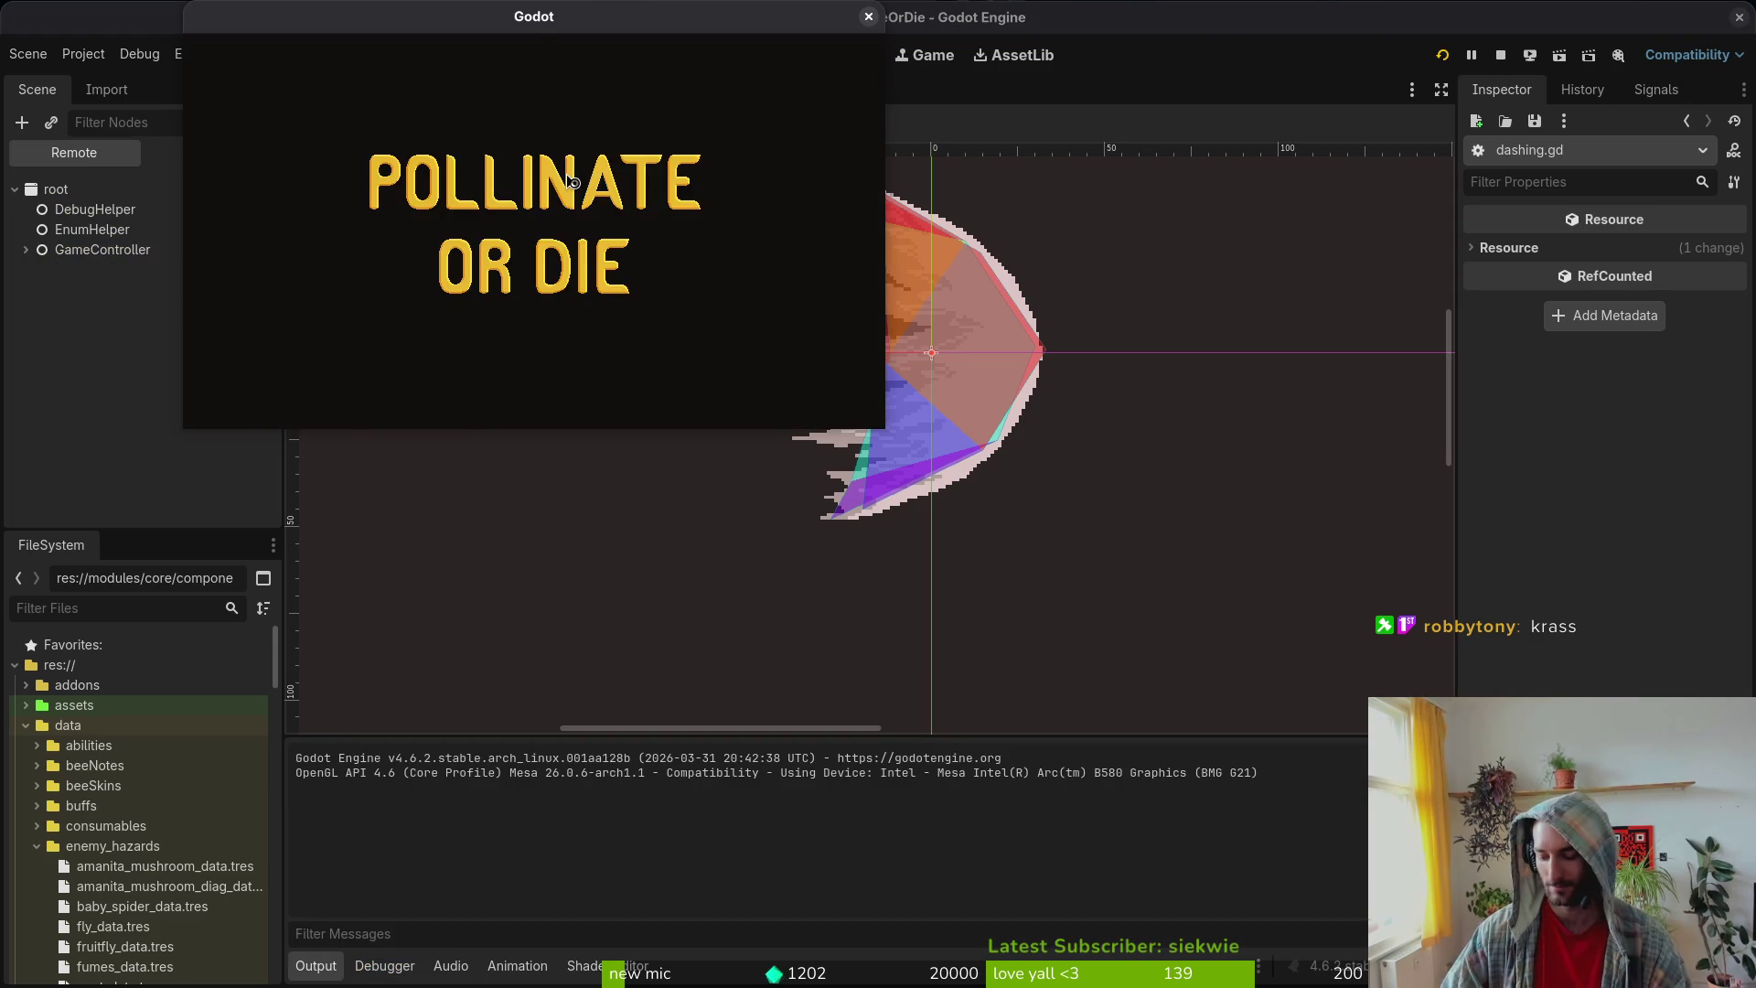
pyautogui.hotkey('alt', 'Tab')
pyautogui.hotkey('alt', 'shift', 'o')
# Step: Open tutorial_7.tscn from the resource search
pyautogui.write('tut')
pyautogui.press('Down')
pyautogui.press('Down')
pyautogui.press('Down')
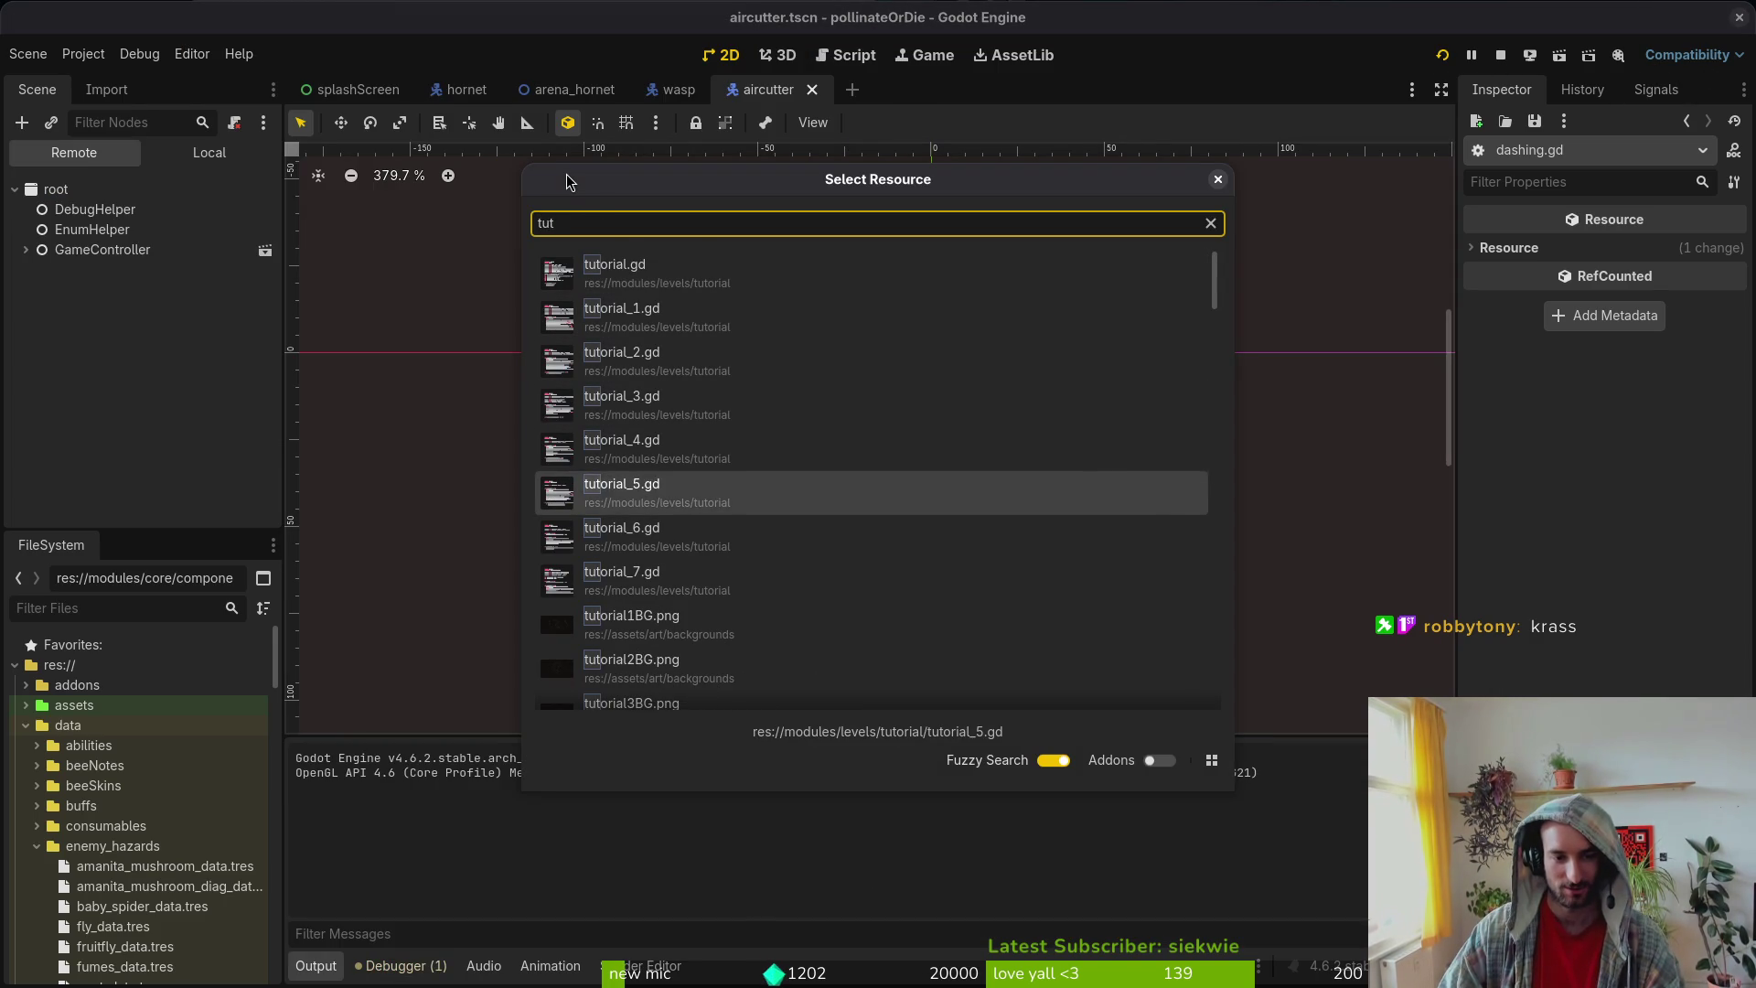
pyautogui.write('7')
pyautogui.press('Down')
pyautogui.press('Return')
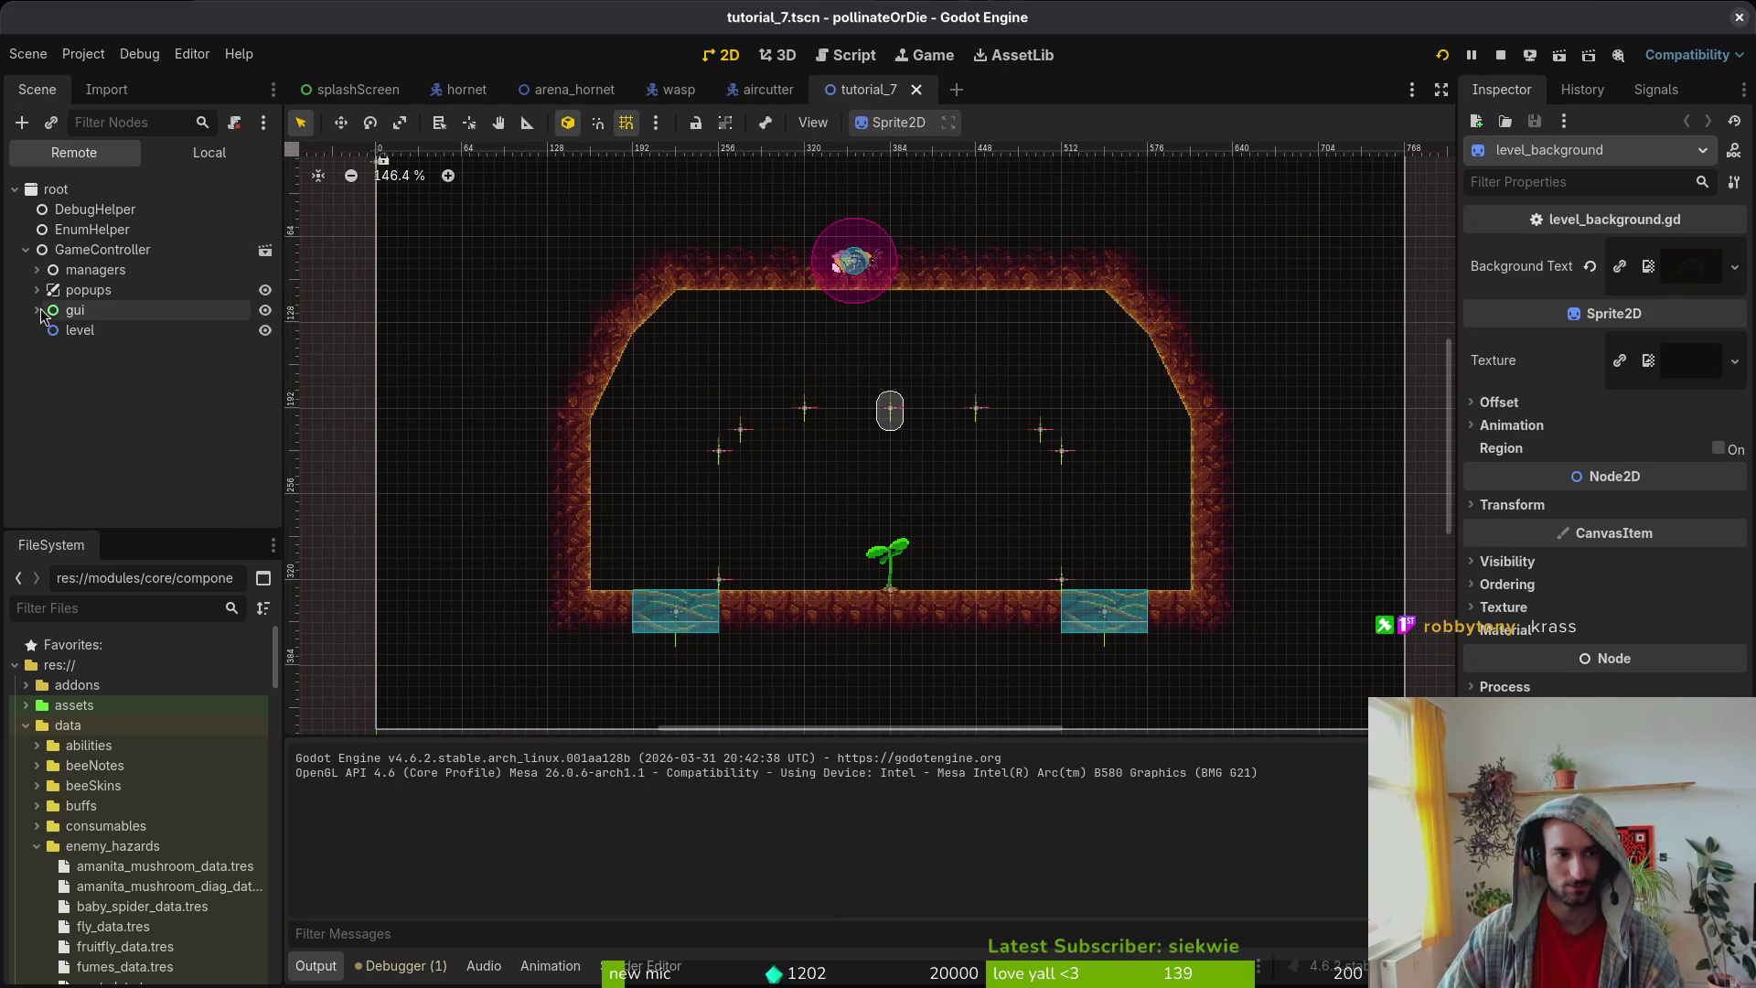
# Step: Inspect the third wave_2_locations spawn marker in tutorial_7's local tree
pyautogui.click(210, 152)
pyautogui.click(26, 450)
pyautogui.click(26, 450)
pyautogui.click(26, 450)
pyautogui.click(137, 439)
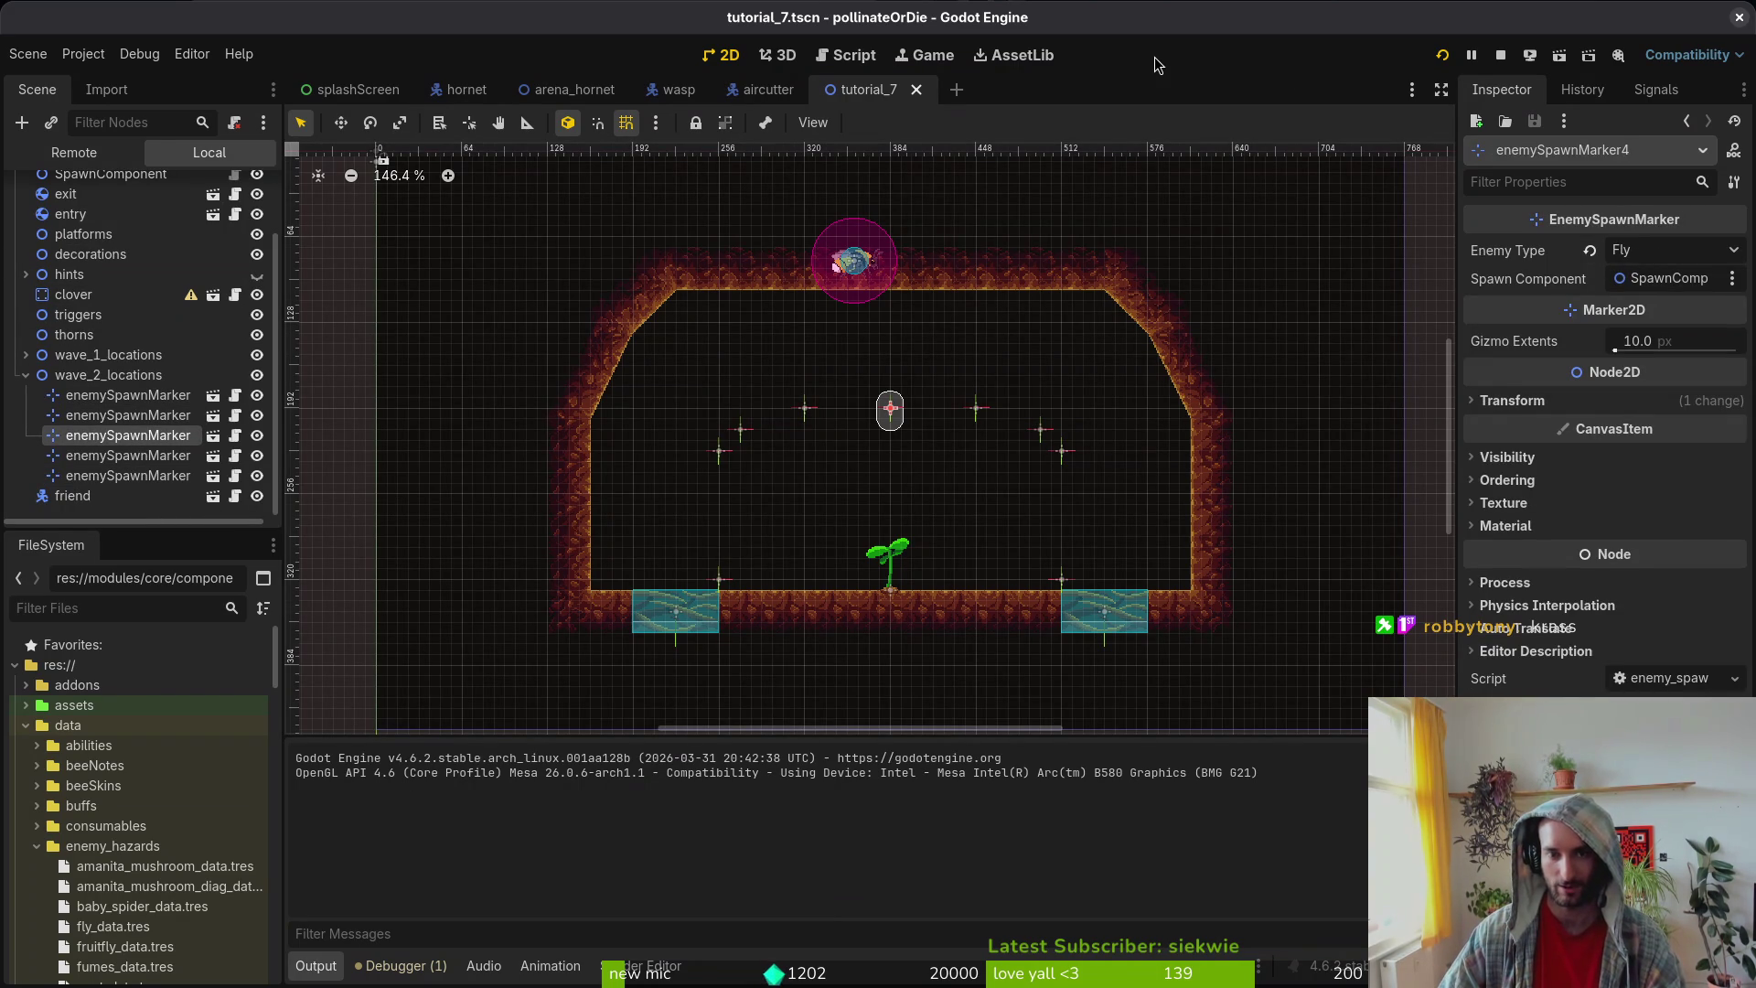
pyautogui.hotkey('shift', 'alt', 'o')
# Step: Open fly.tscn and collapse its areas node, dismissing the inherited-node alert
pyautogui.write('flyts')
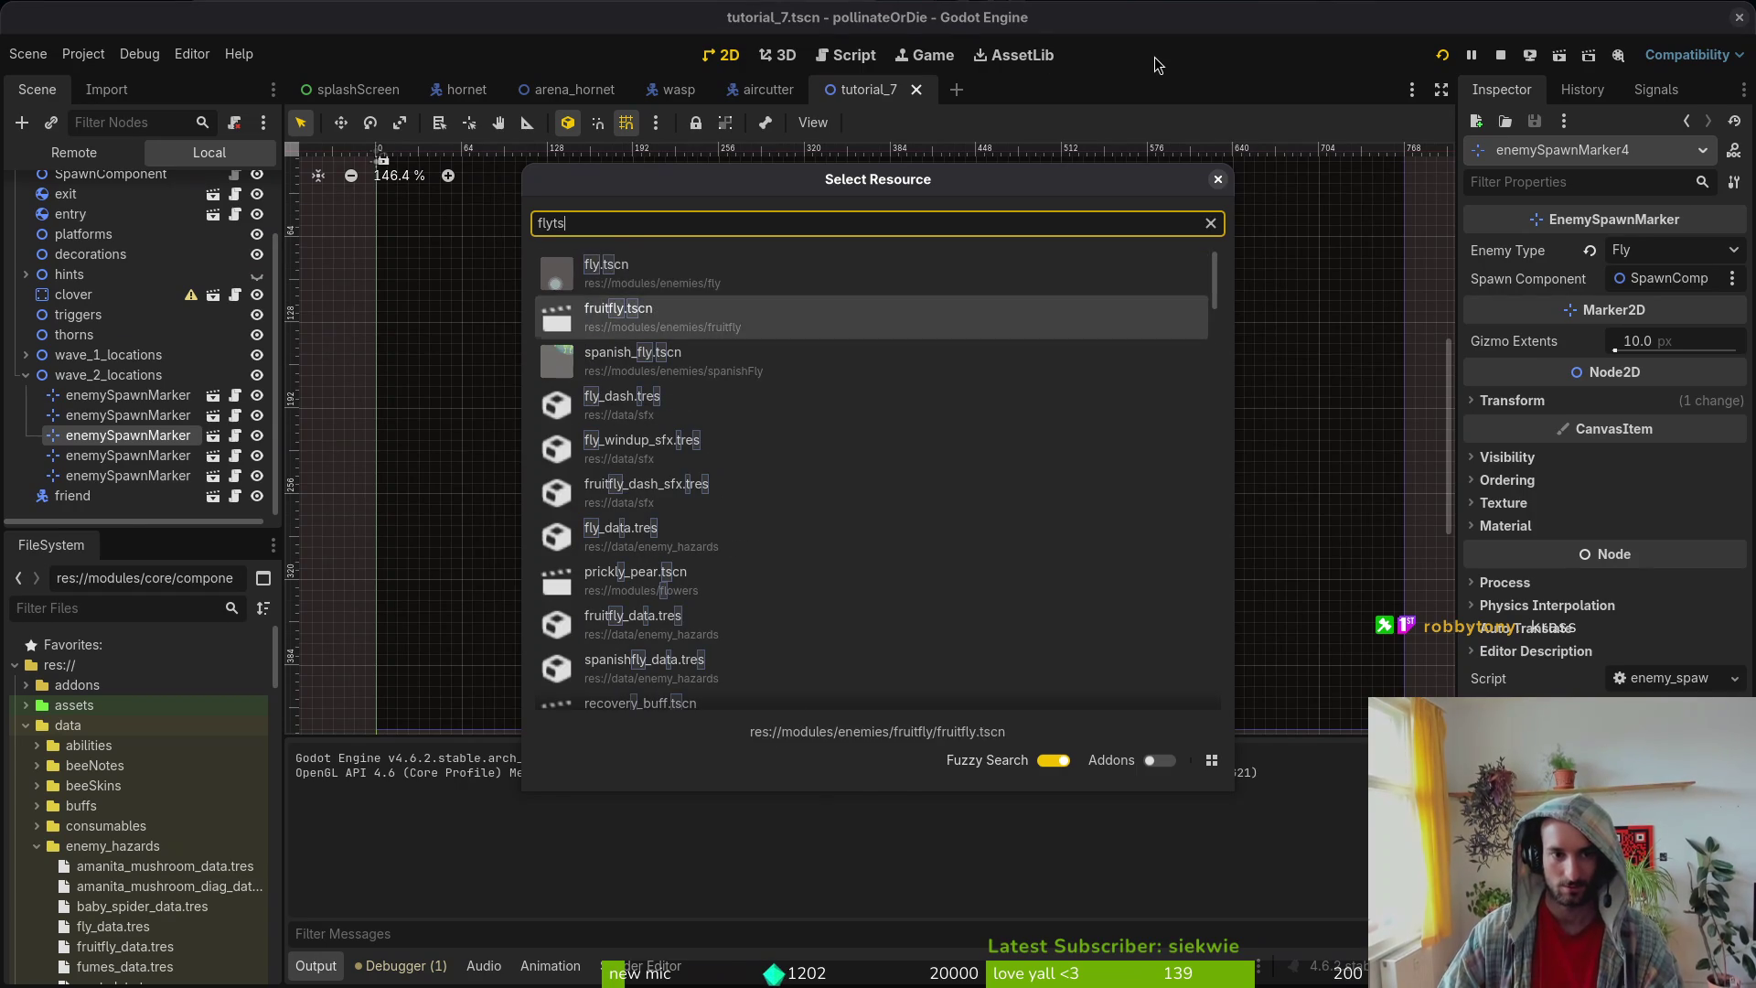
pyautogui.press('Up')
pyautogui.press('Return')
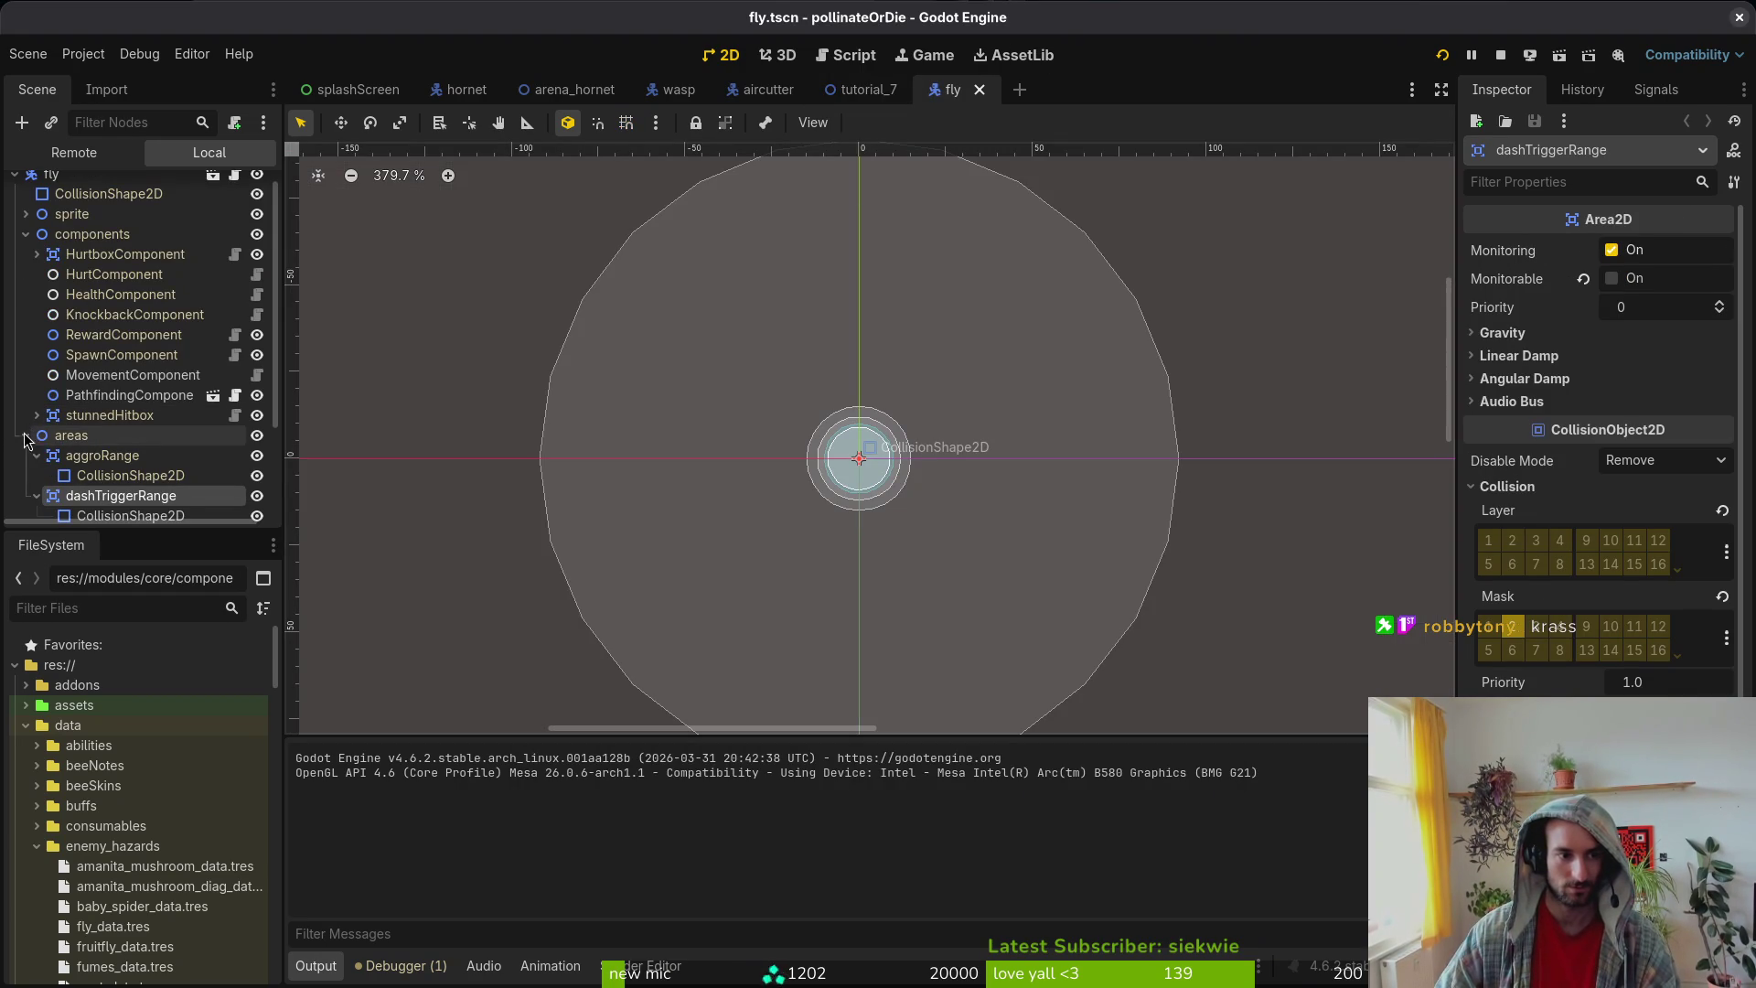
pyautogui.click(26, 436)
pyautogui.press('Delete')
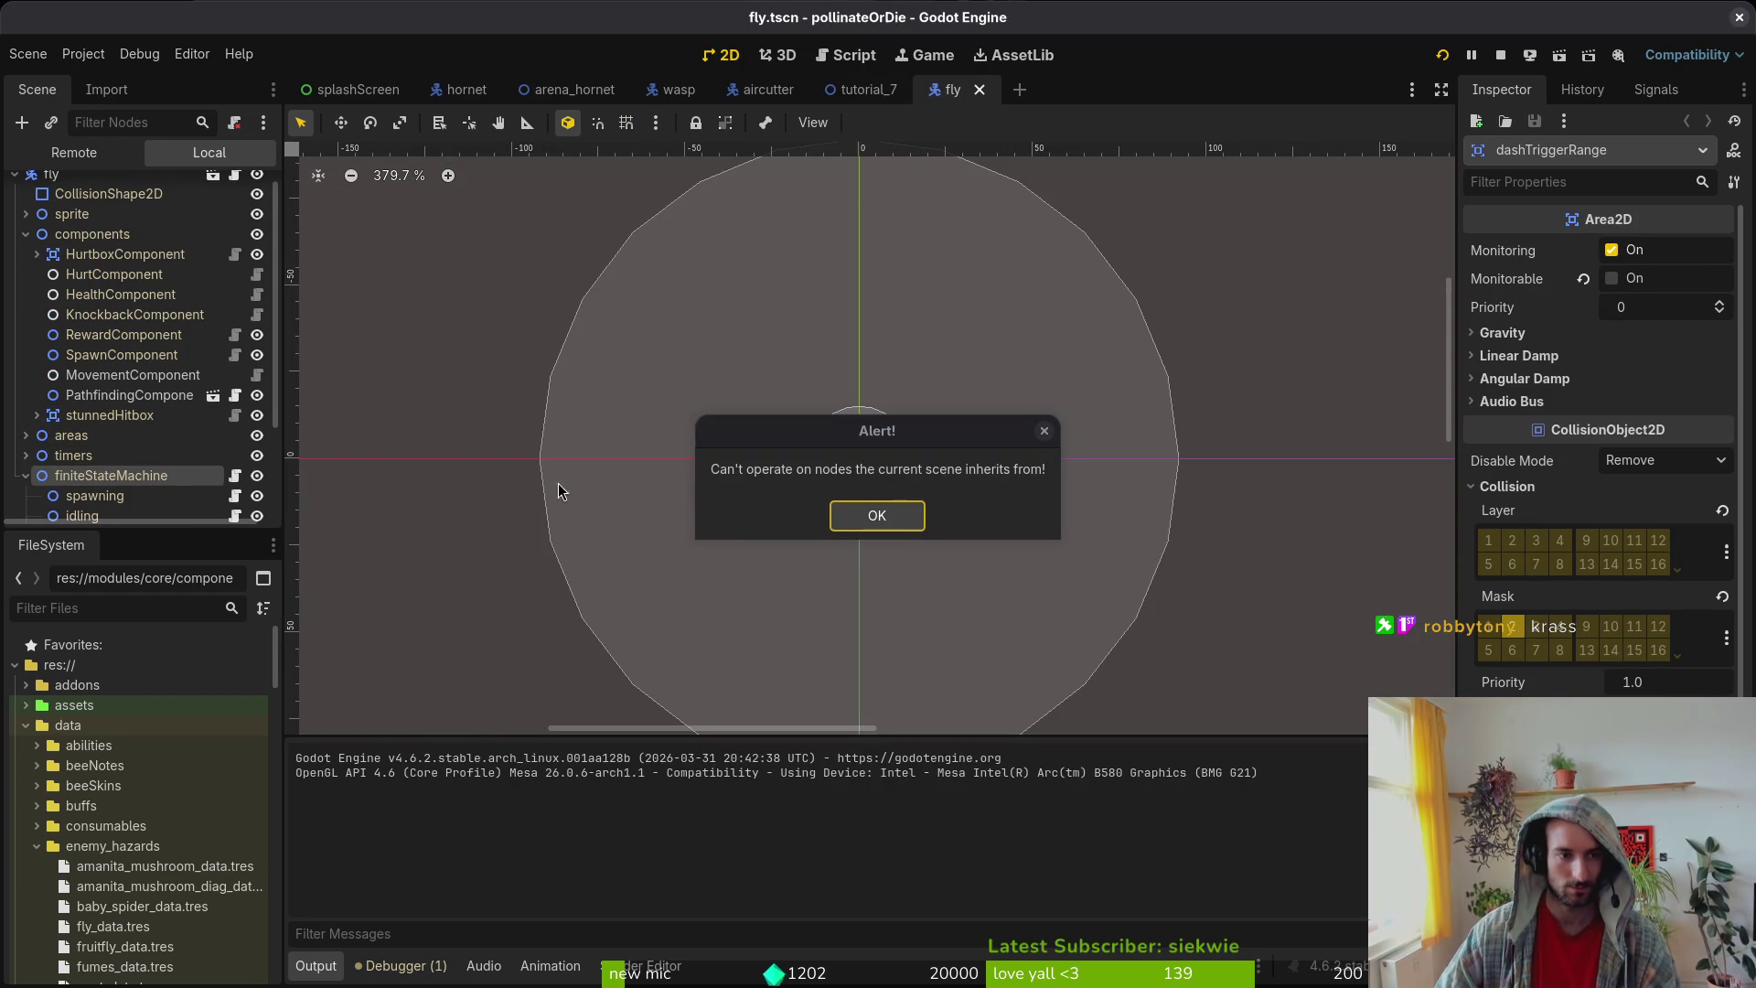
pyautogui.click(876, 516)
# Step: Assign PathfindingComponent to the fly's dashing state and save the scene
pyautogui.click(83, 515)
pyautogui.scroll(-3, 110, 493)
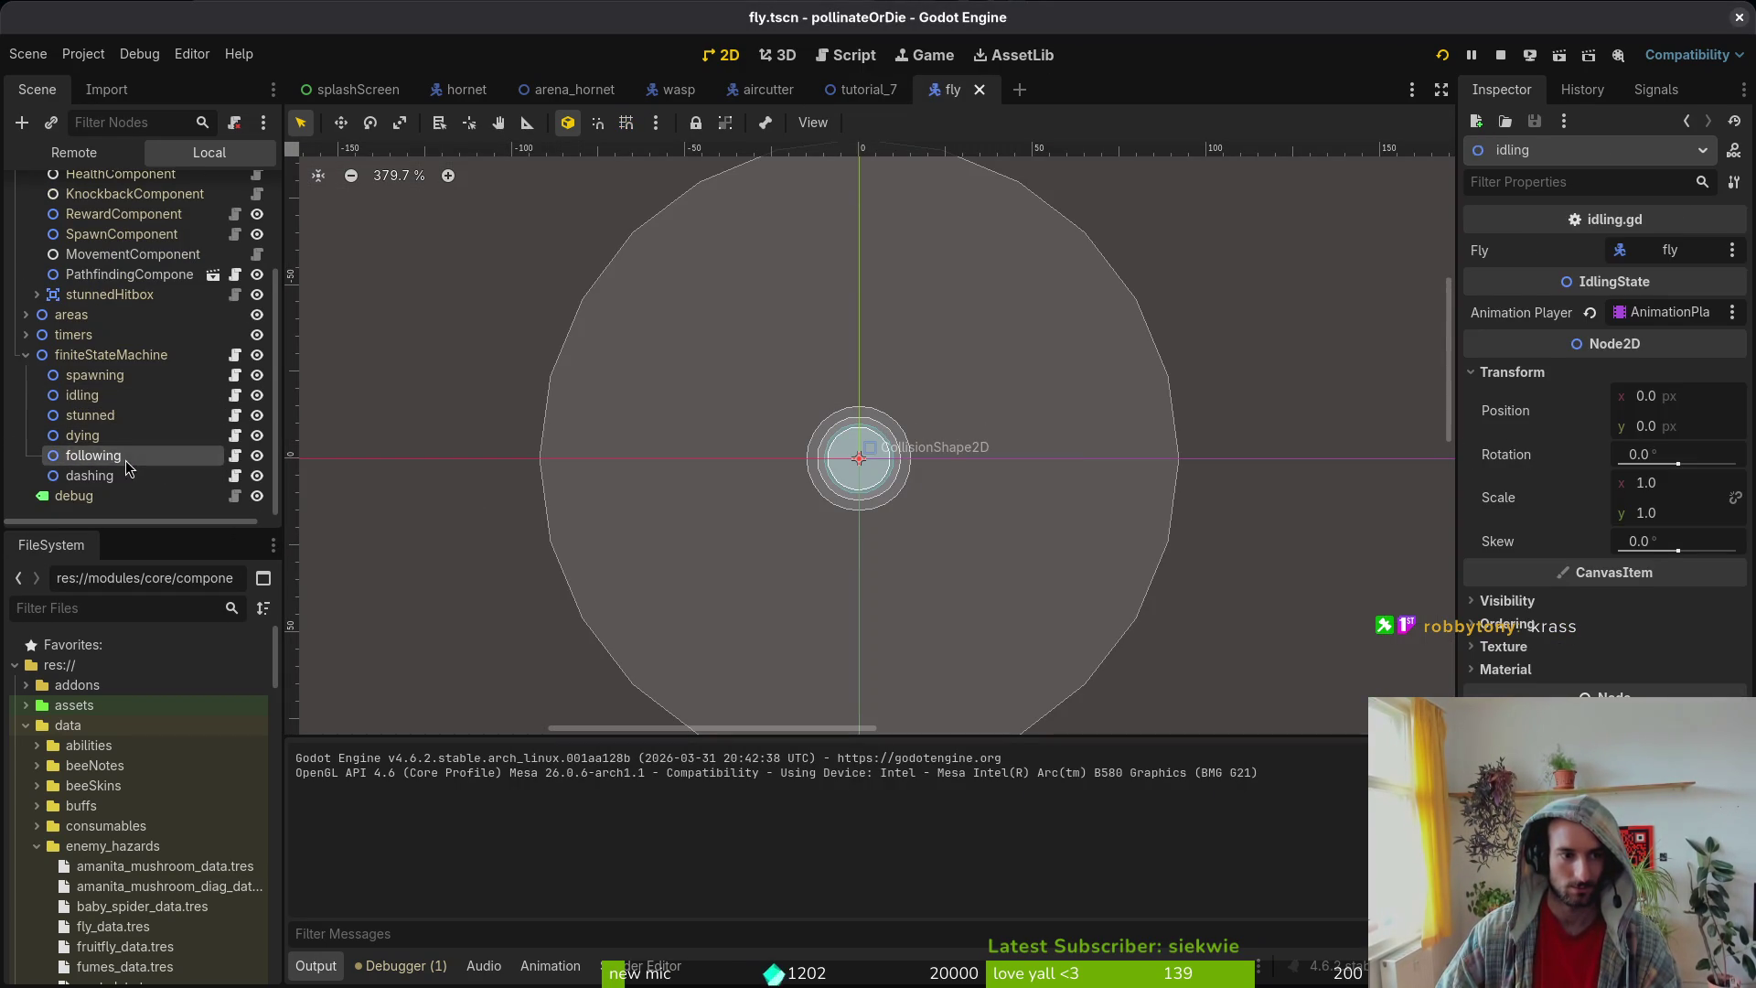
pyautogui.click(118, 479)
pyautogui.click(1673, 251)
pyautogui.click(860, 305)
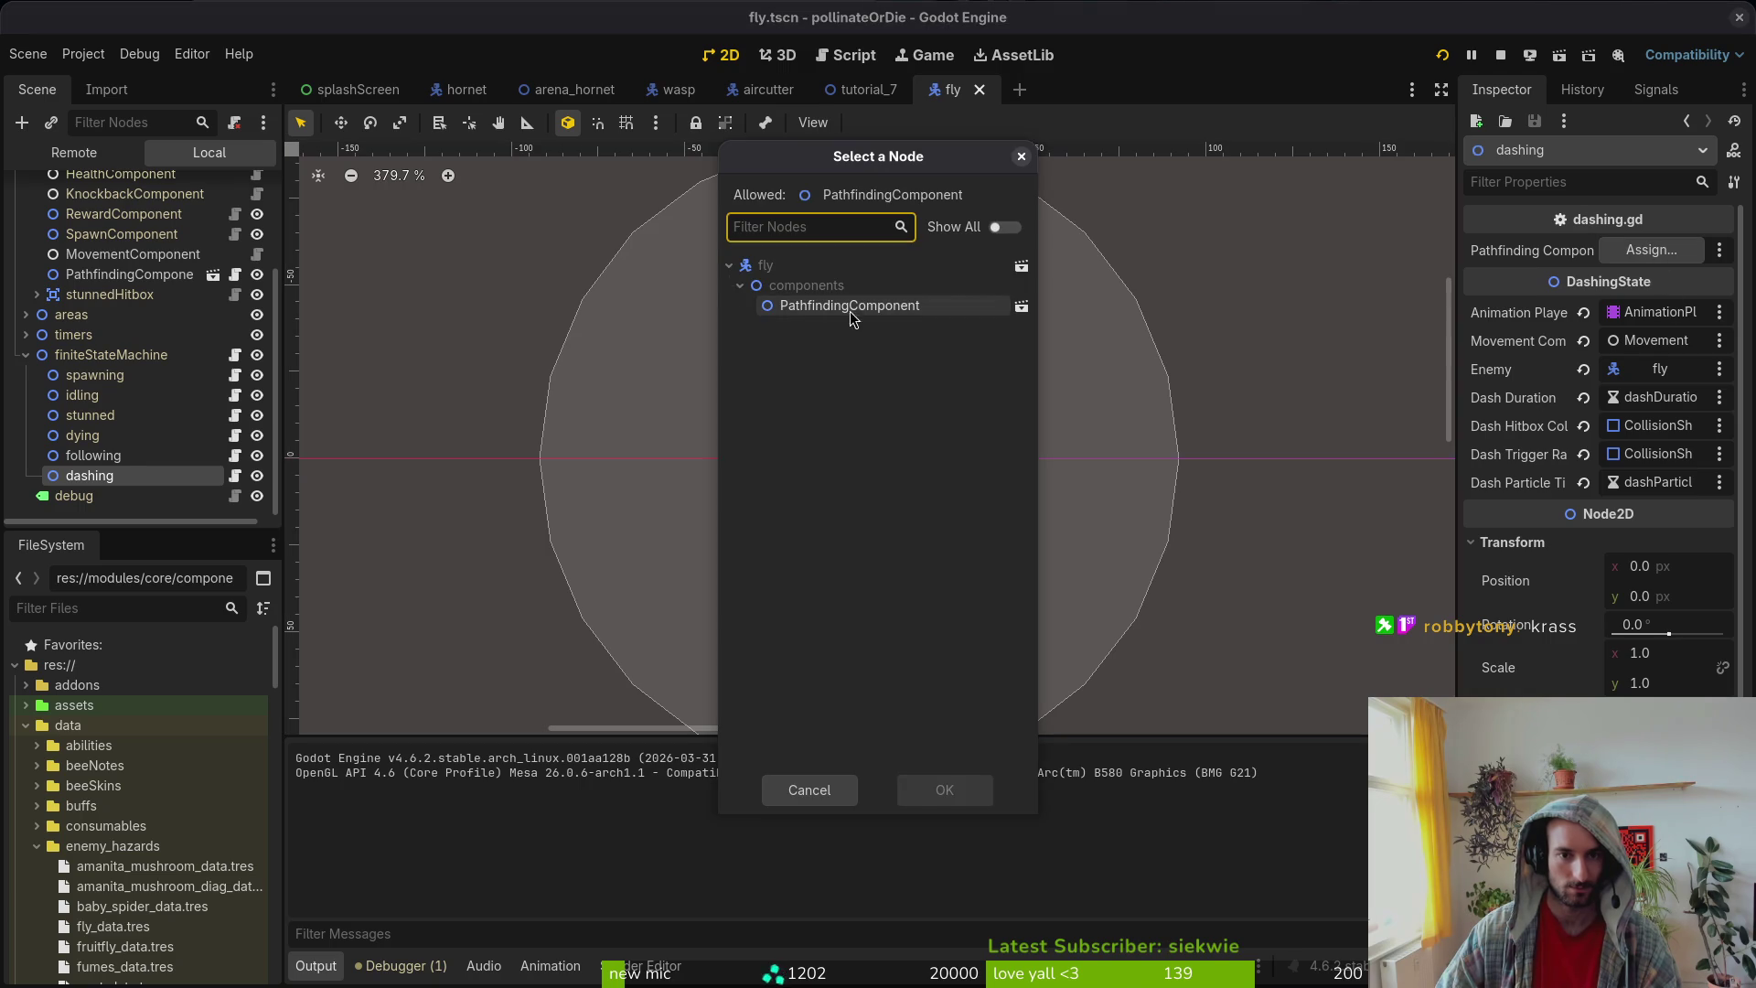
pyautogui.click(933, 784)
pyautogui.hotkey('ctrl', 's')
# Step: Open fruitfly.tscn and select its dashing state node
pyautogui.hotkey('alt', 'shift', 'o')
pyautogui.write('fruifl')
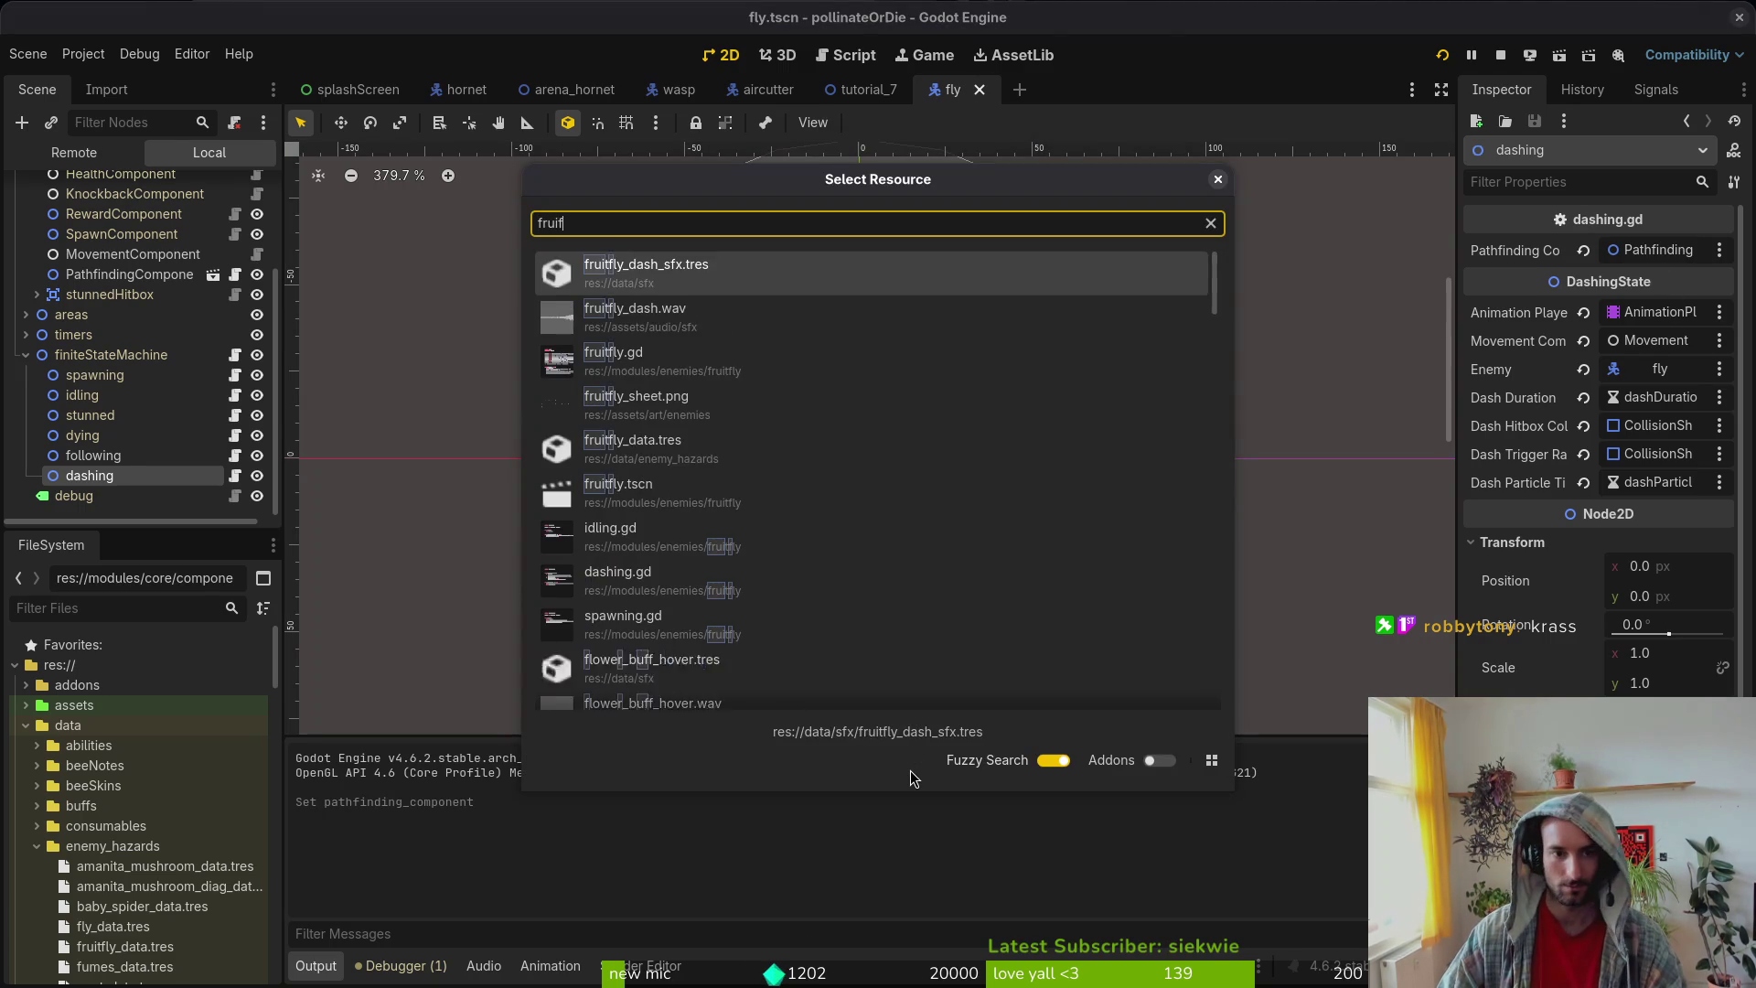
pyautogui.press('Down')
pyautogui.press('Down')
pyautogui.press('Down')
pyautogui.press('Up')
pyautogui.press('Down')
pyautogui.press('Down')
pyautogui.press('Down')
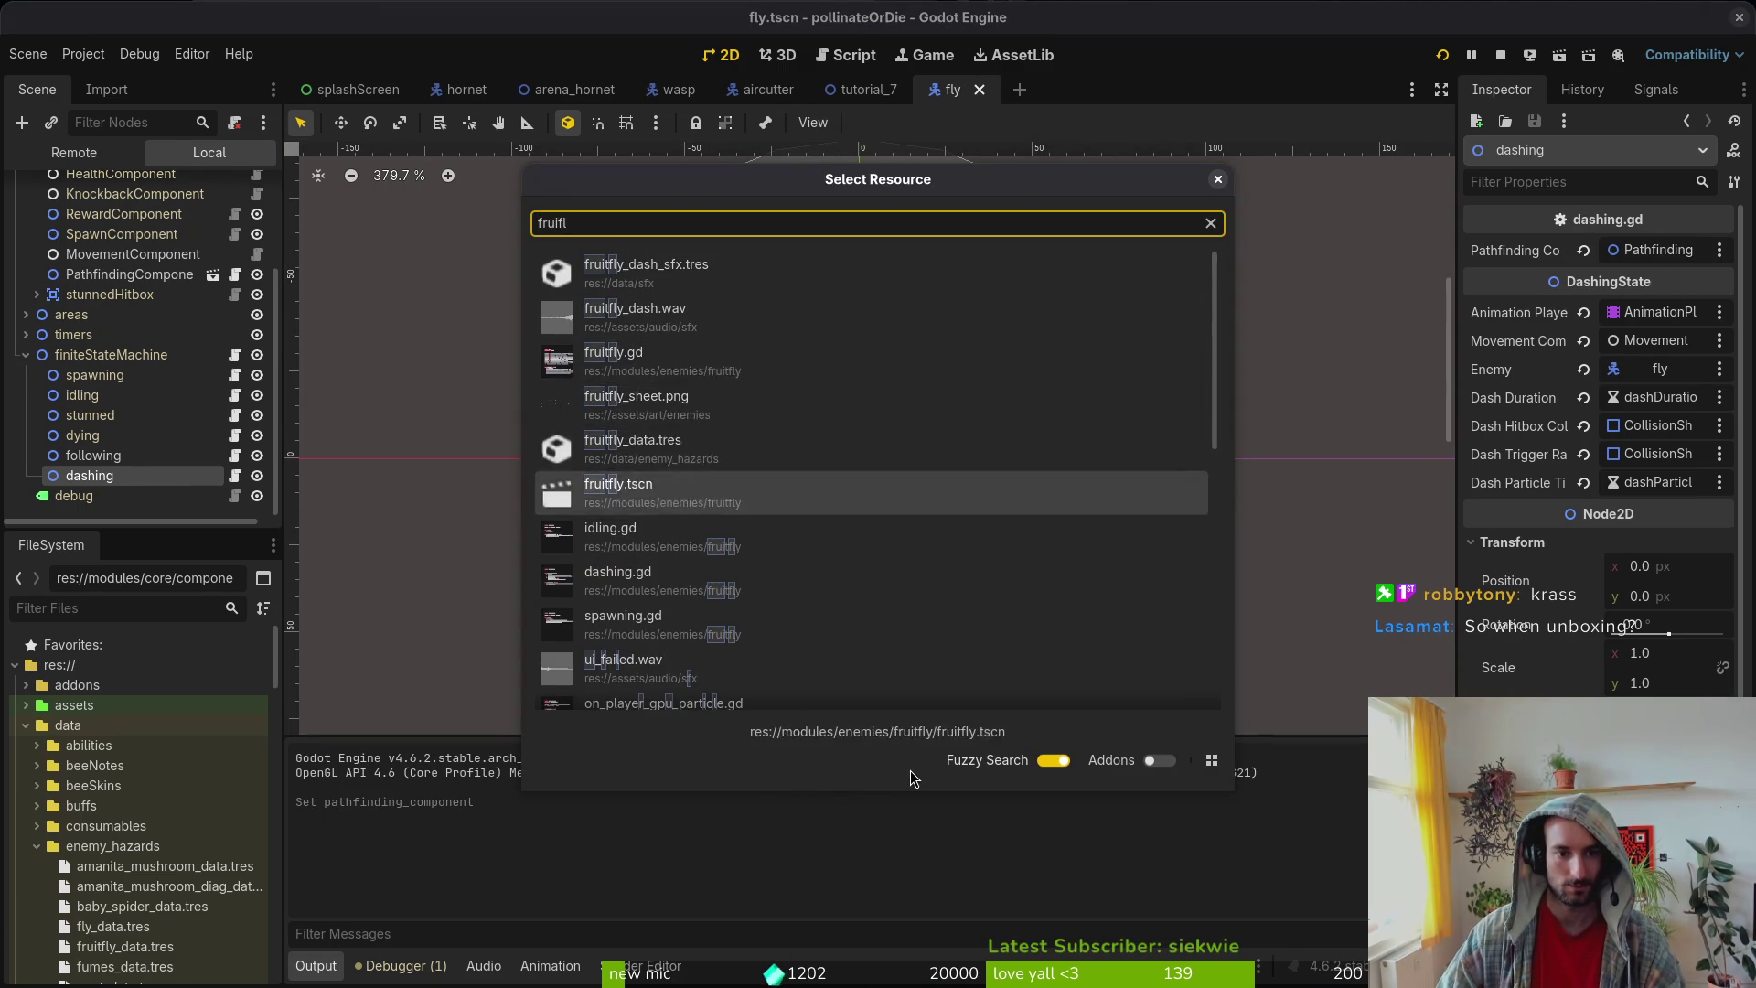
pyautogui.press('Return')
pyautogui.scroll(-5, 165, 366)
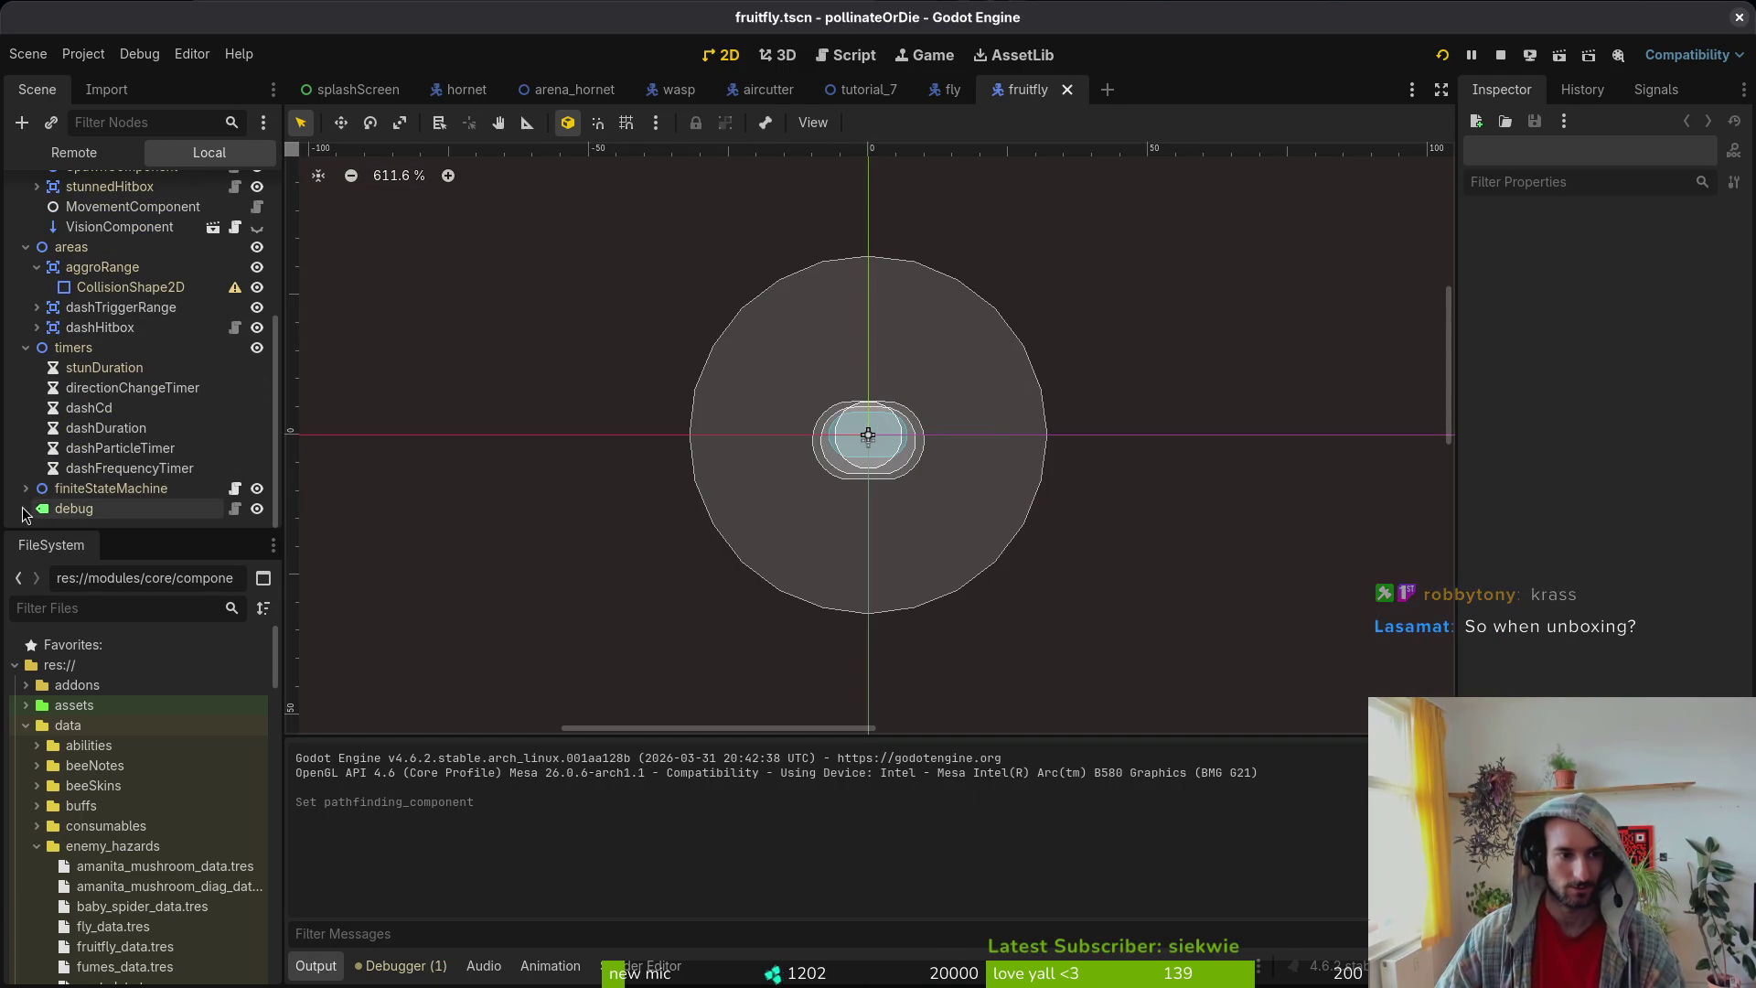
pyautogui.click(152, 488)
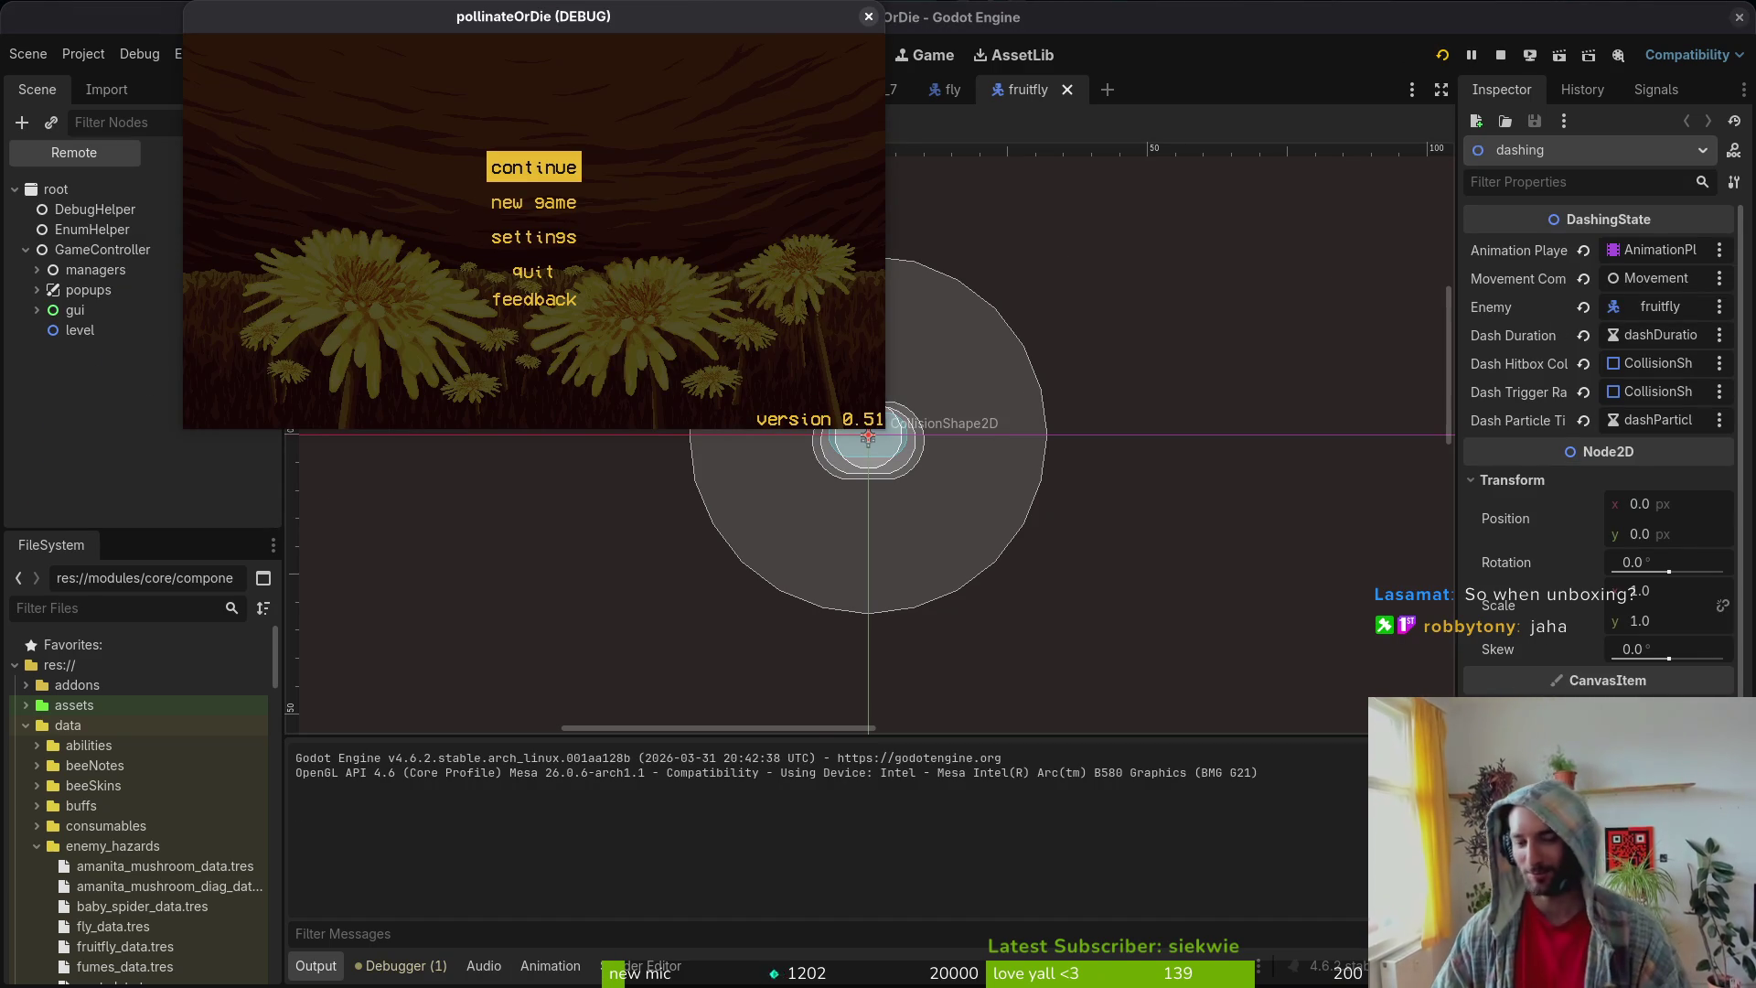
# Step: Continue into gameplay, maximize the window, and turn off the state labels
pyautogui.press('Return')
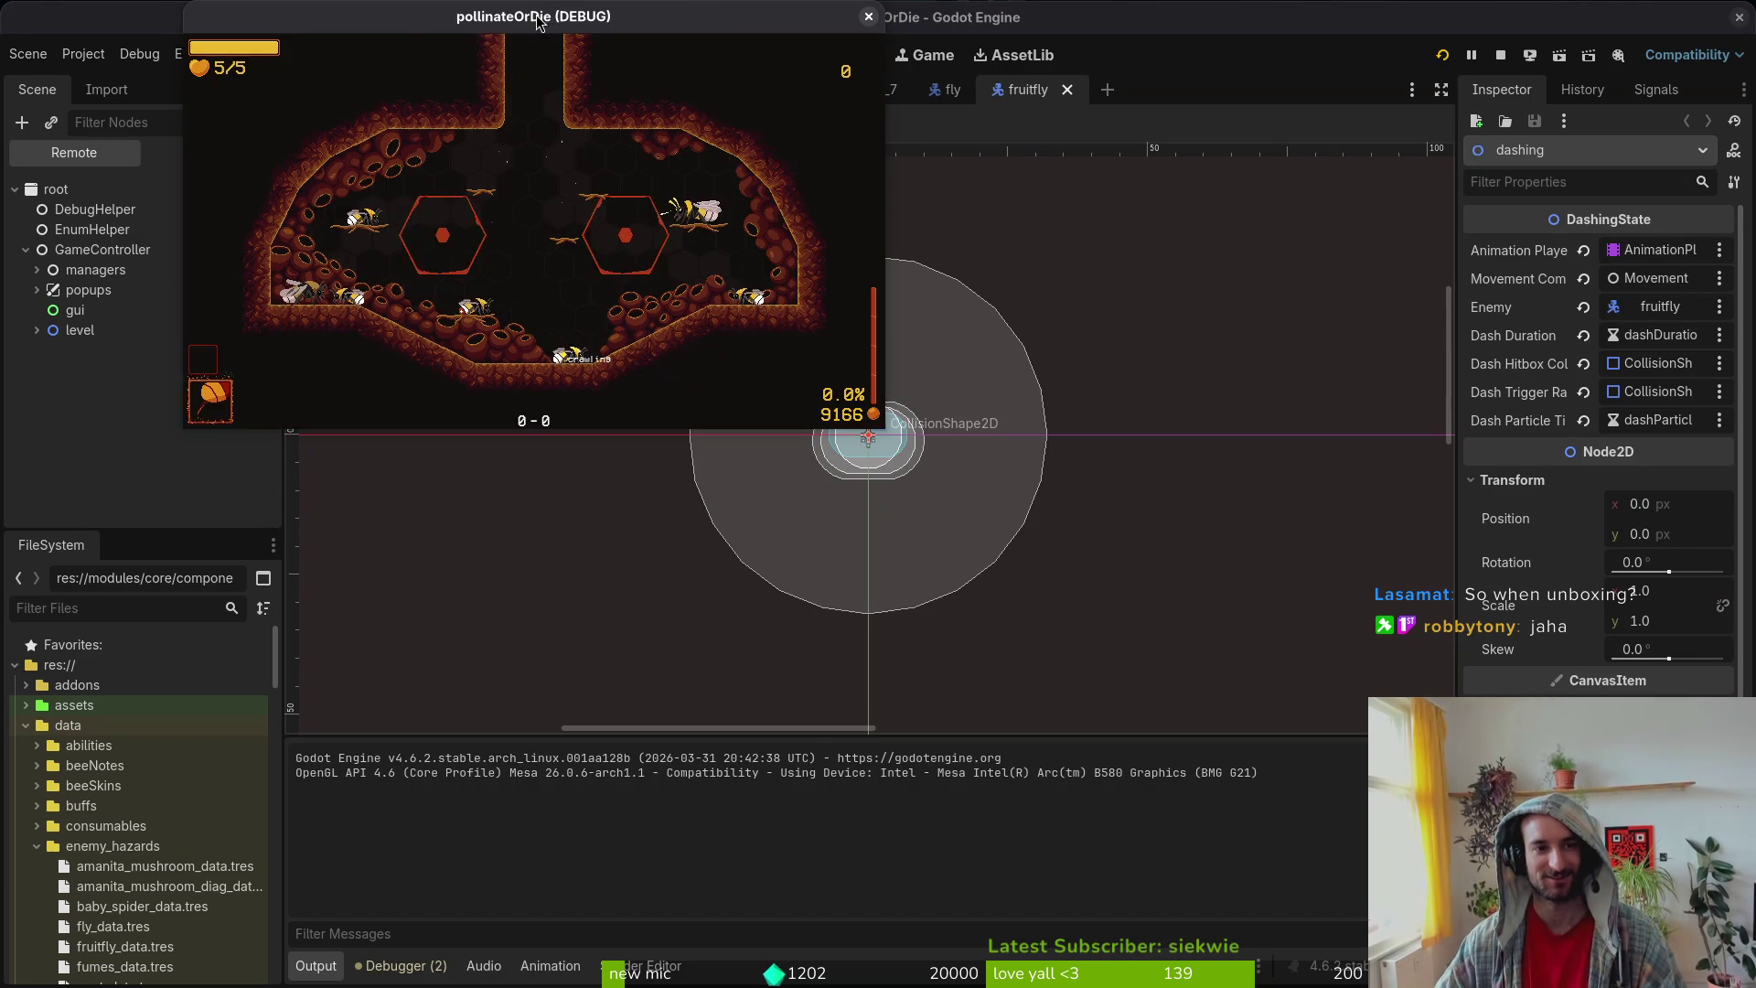
pyautogui.doubleClick(539, 22)
pyautogui.press('Escape')
pyautogui.press('Down')
pyautogui.press('Return')
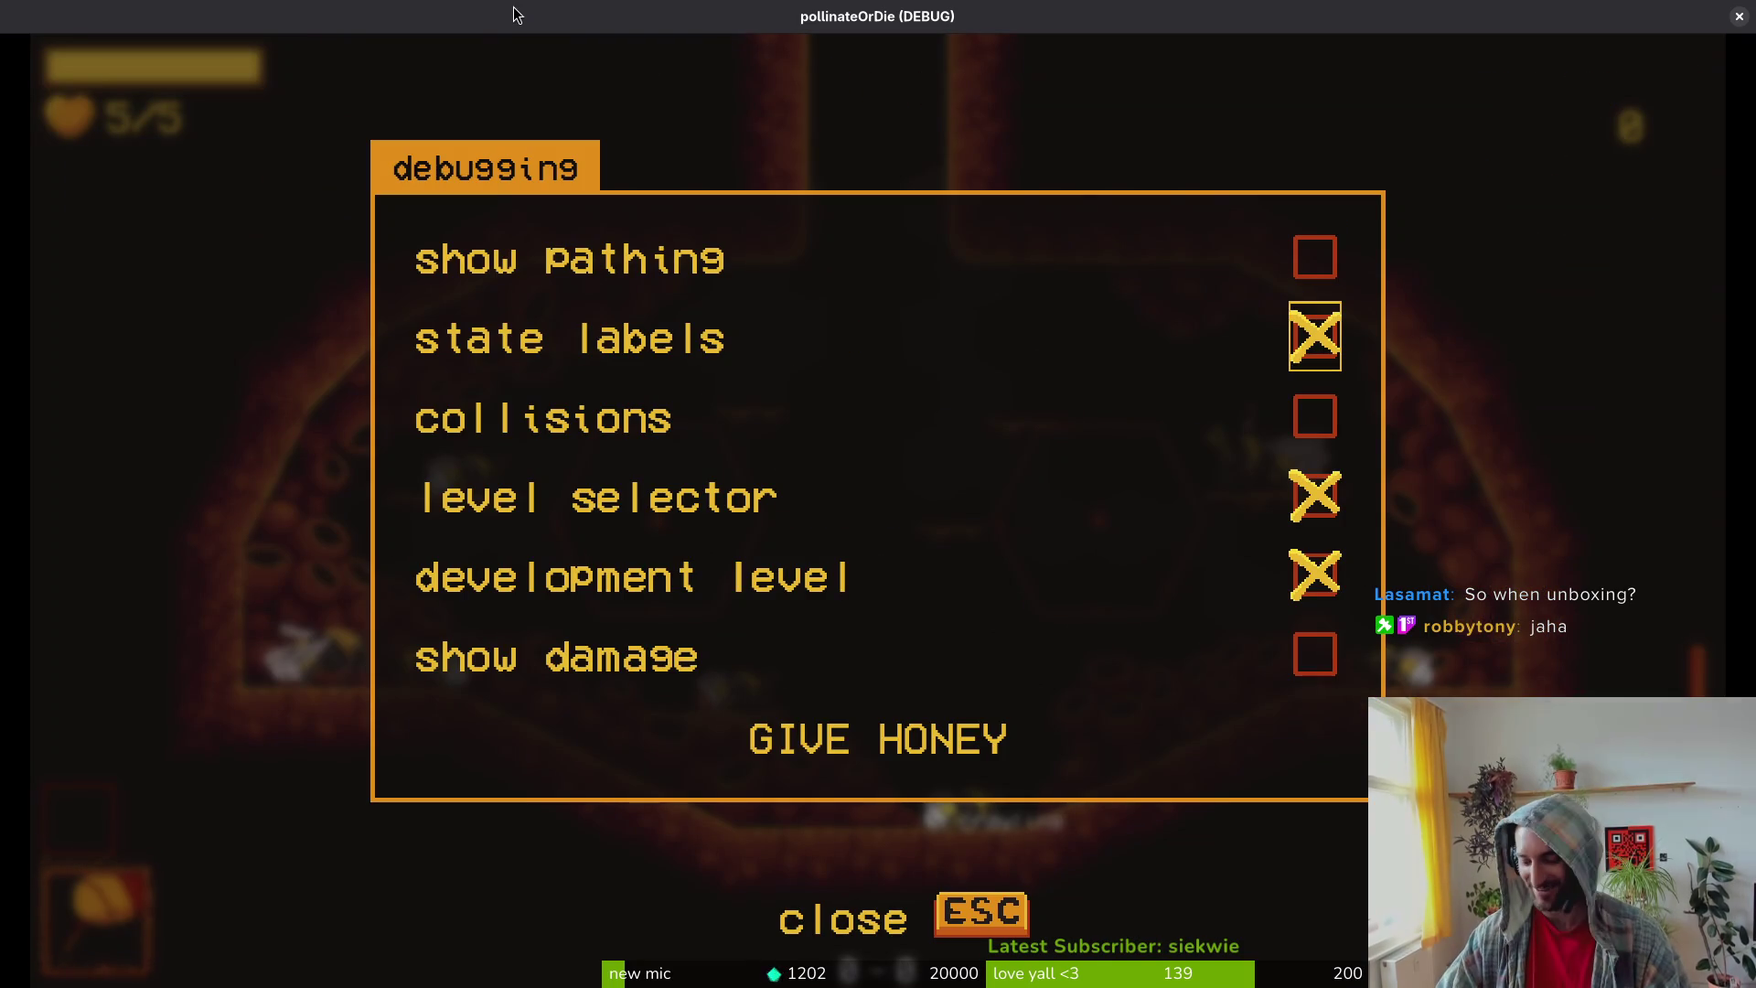
pyautogui.press('Return')
pyautogui.press('Escape')
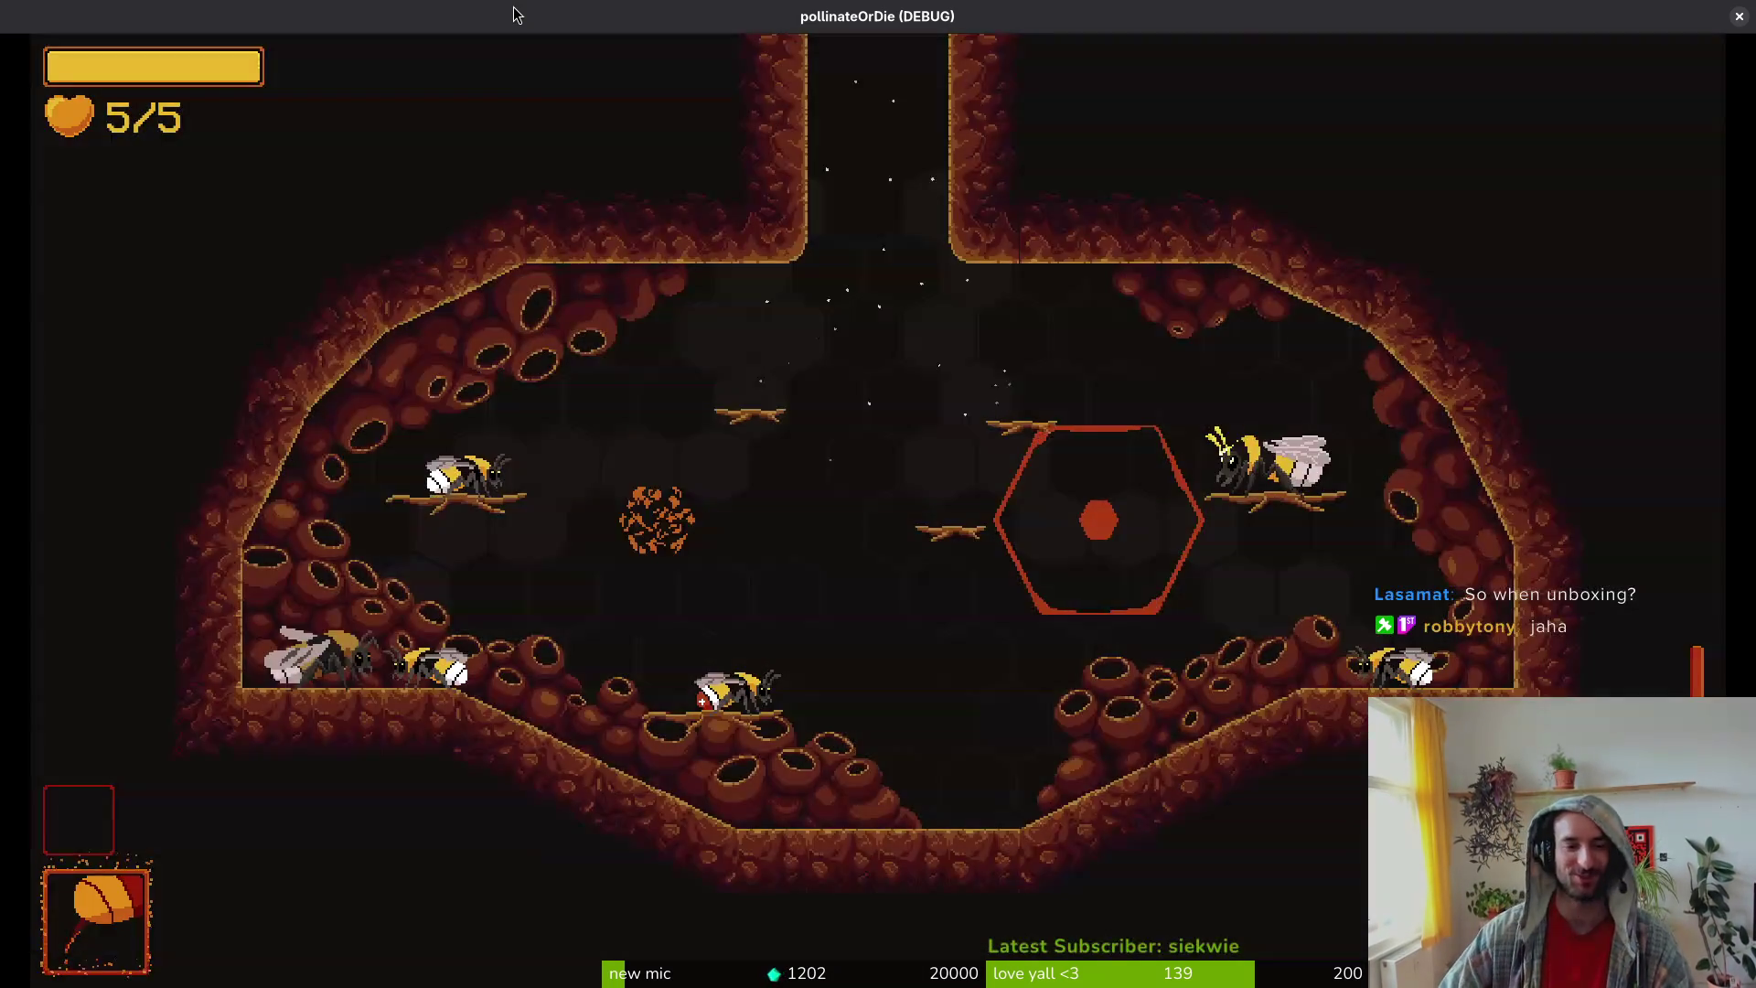
# Step: Browse the debug level selector to highlight hornet
pyautogui.press('Tab')
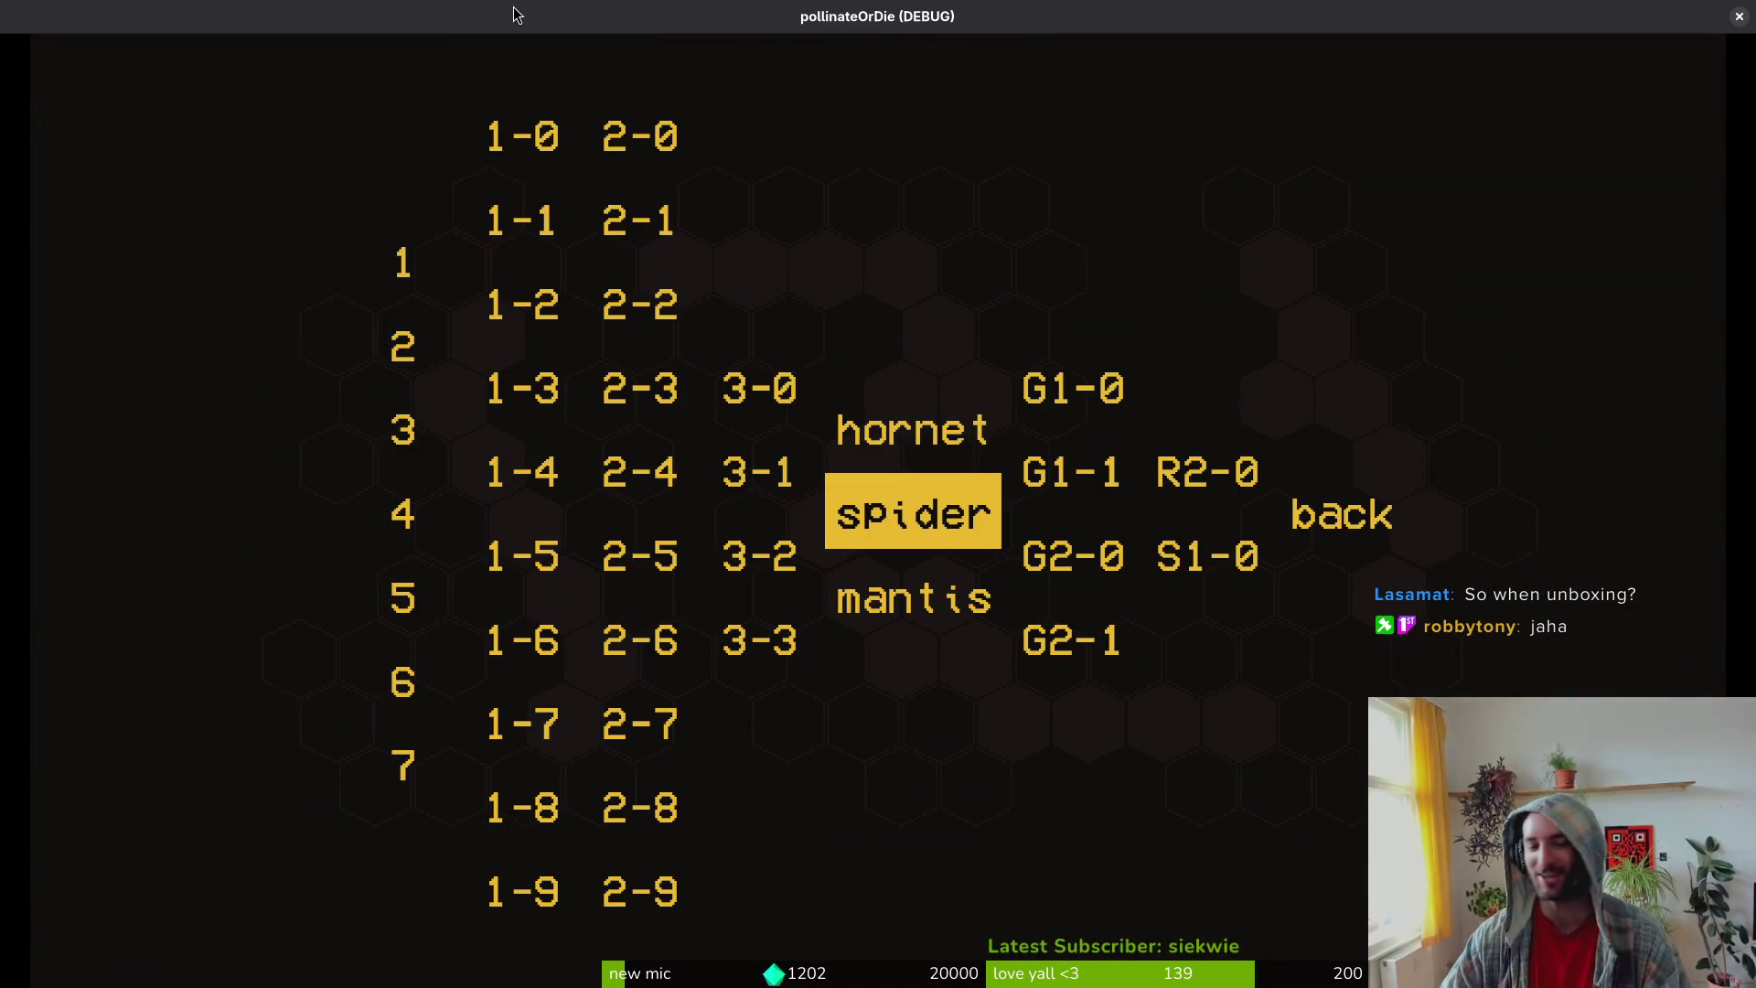
pyautogui.press('Left')
pyautogui.press('Right')
pyautogui.press('Down')
pyautogui.press('Up')
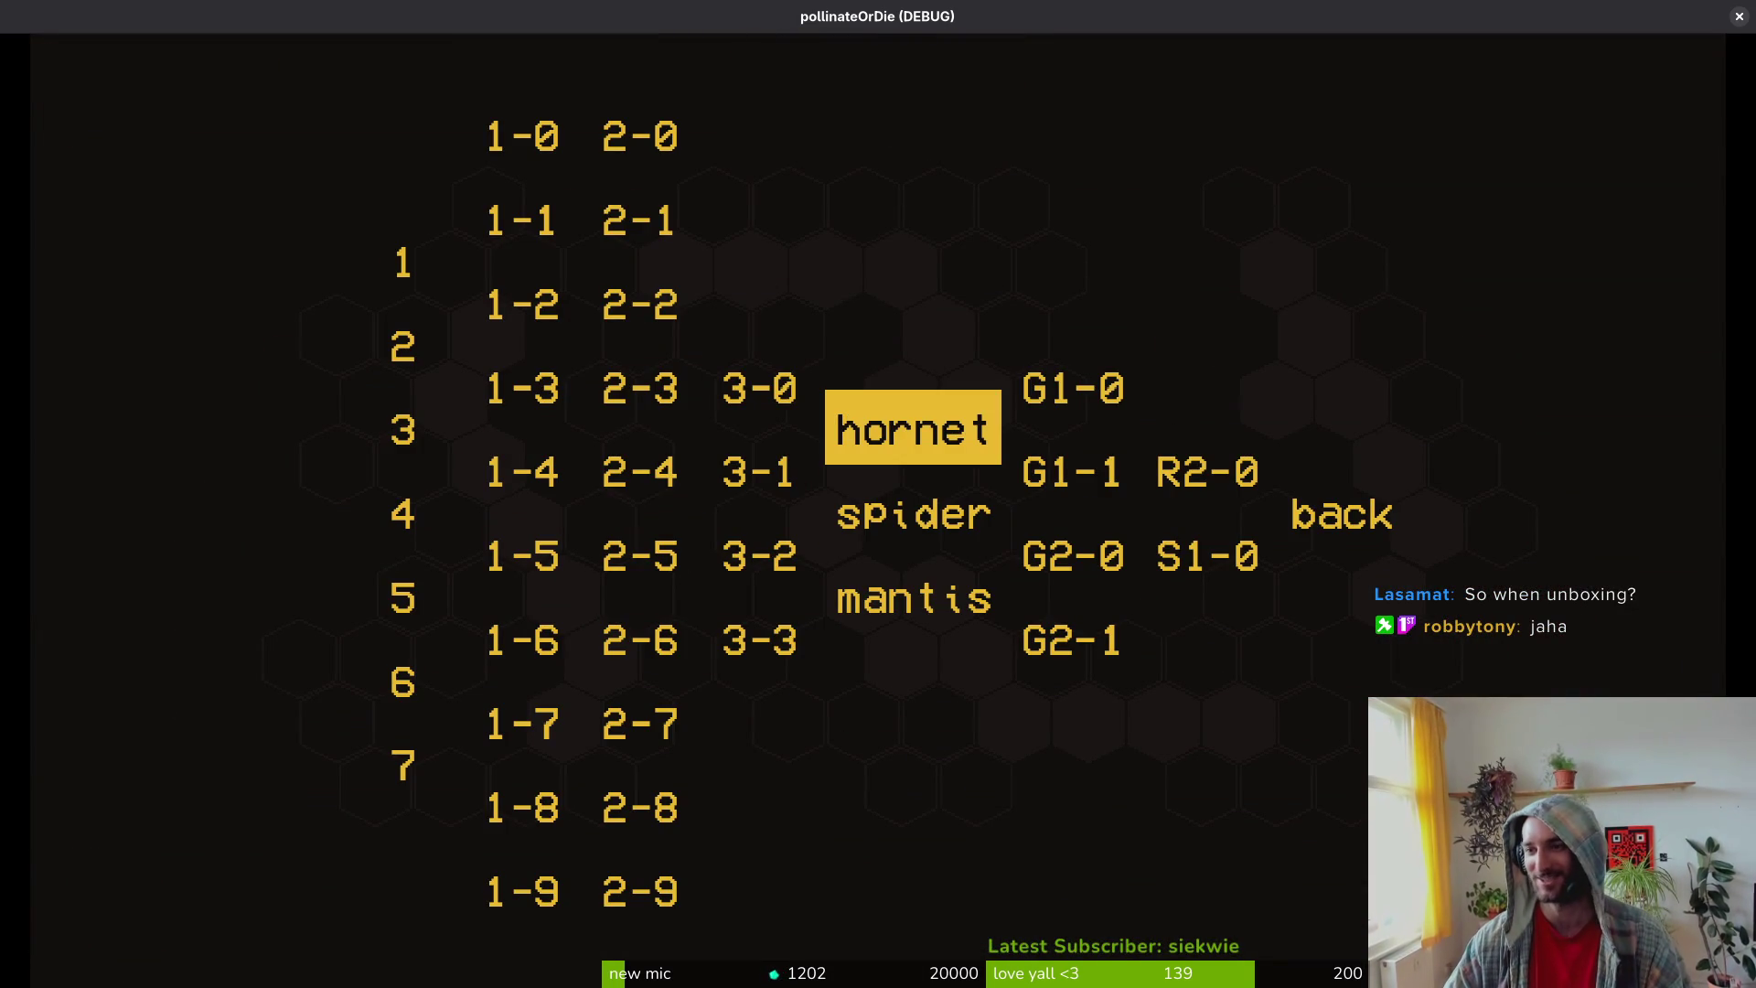
pyautogui.press('Down')
pyautogui.press('Down')
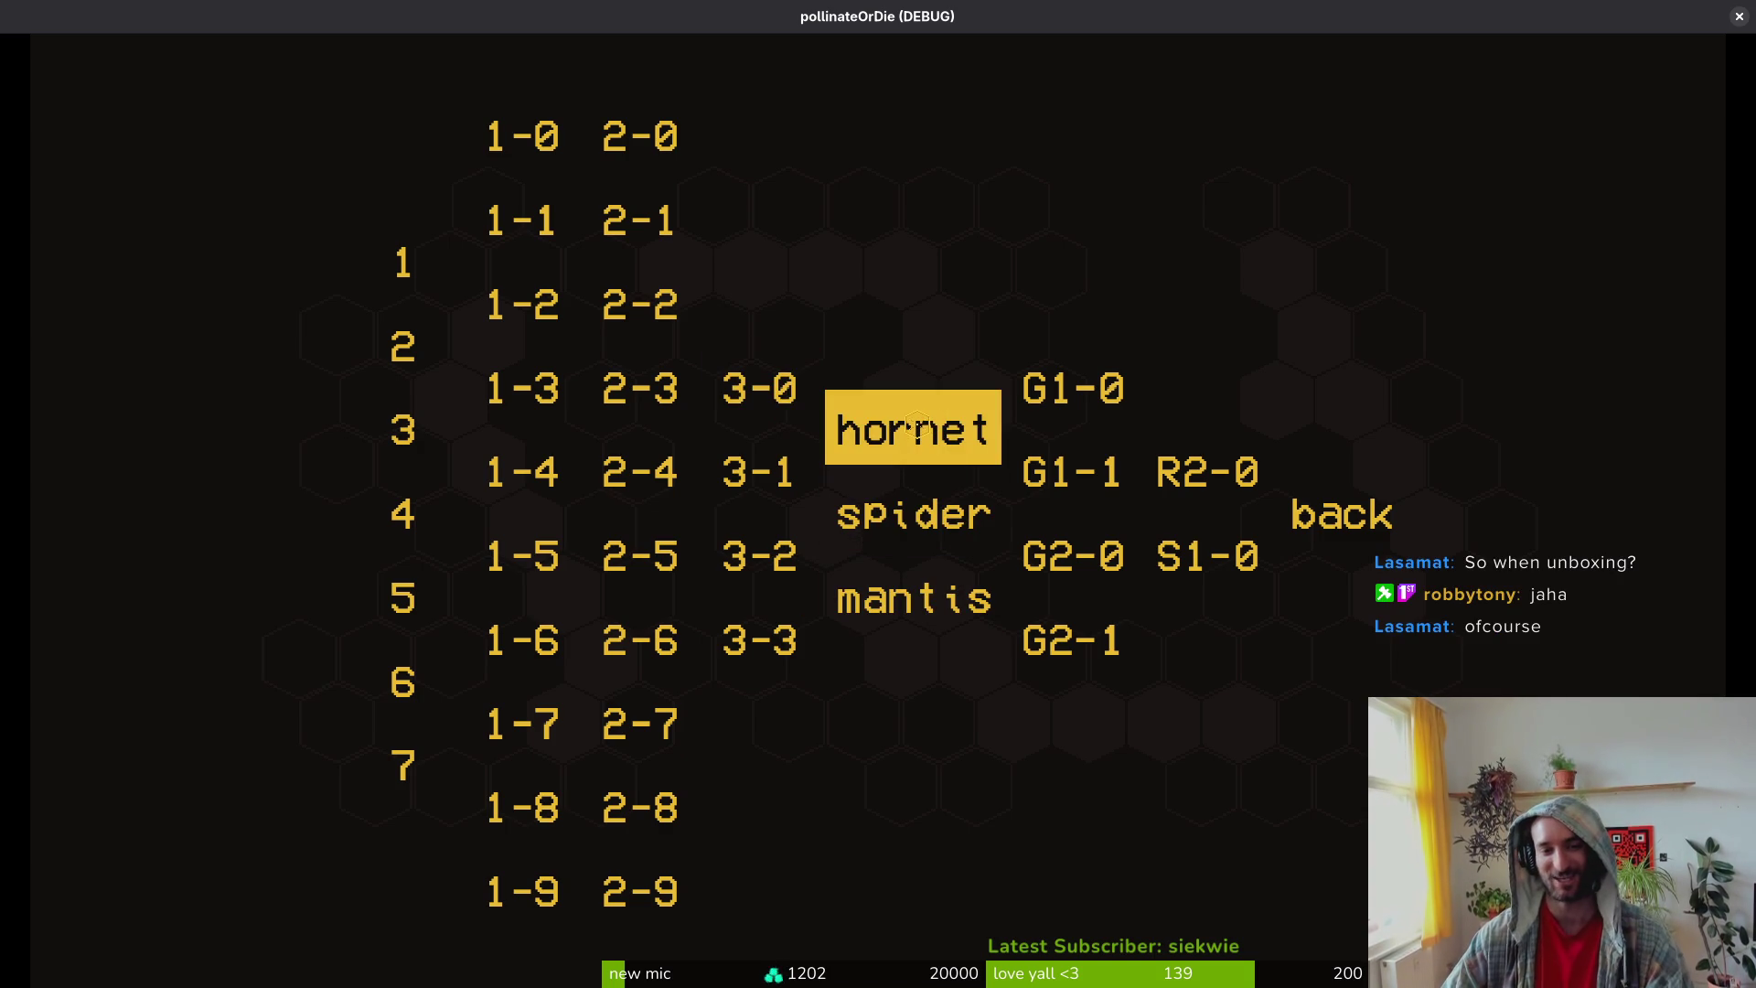
pyautogui.press('Left')
pyautogui.press('Left')
pyautogui.press('Left')
# Step: Start the tutorial level and defeat the rhino beetle
pyautogui.press('Down')
pyautogui.press('Down')
pyautogui.press('Down')
pyautogui.press('Return')
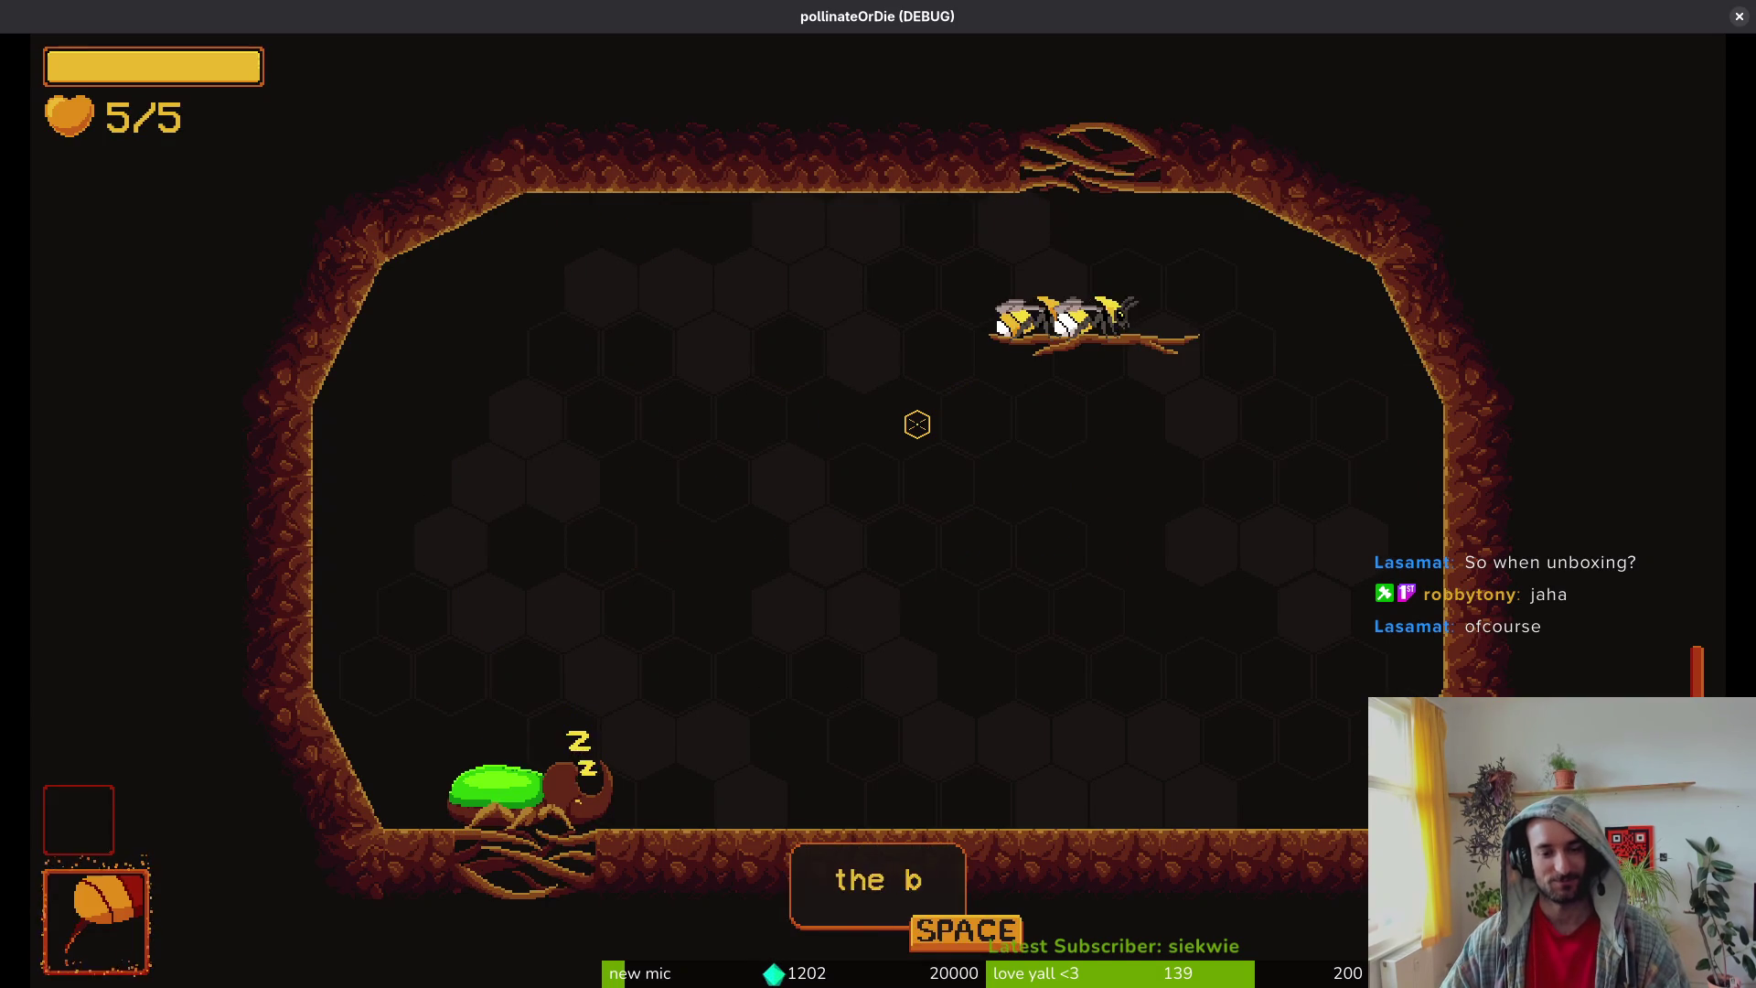
pyautogui.press('space')
pyautogui.press('space')
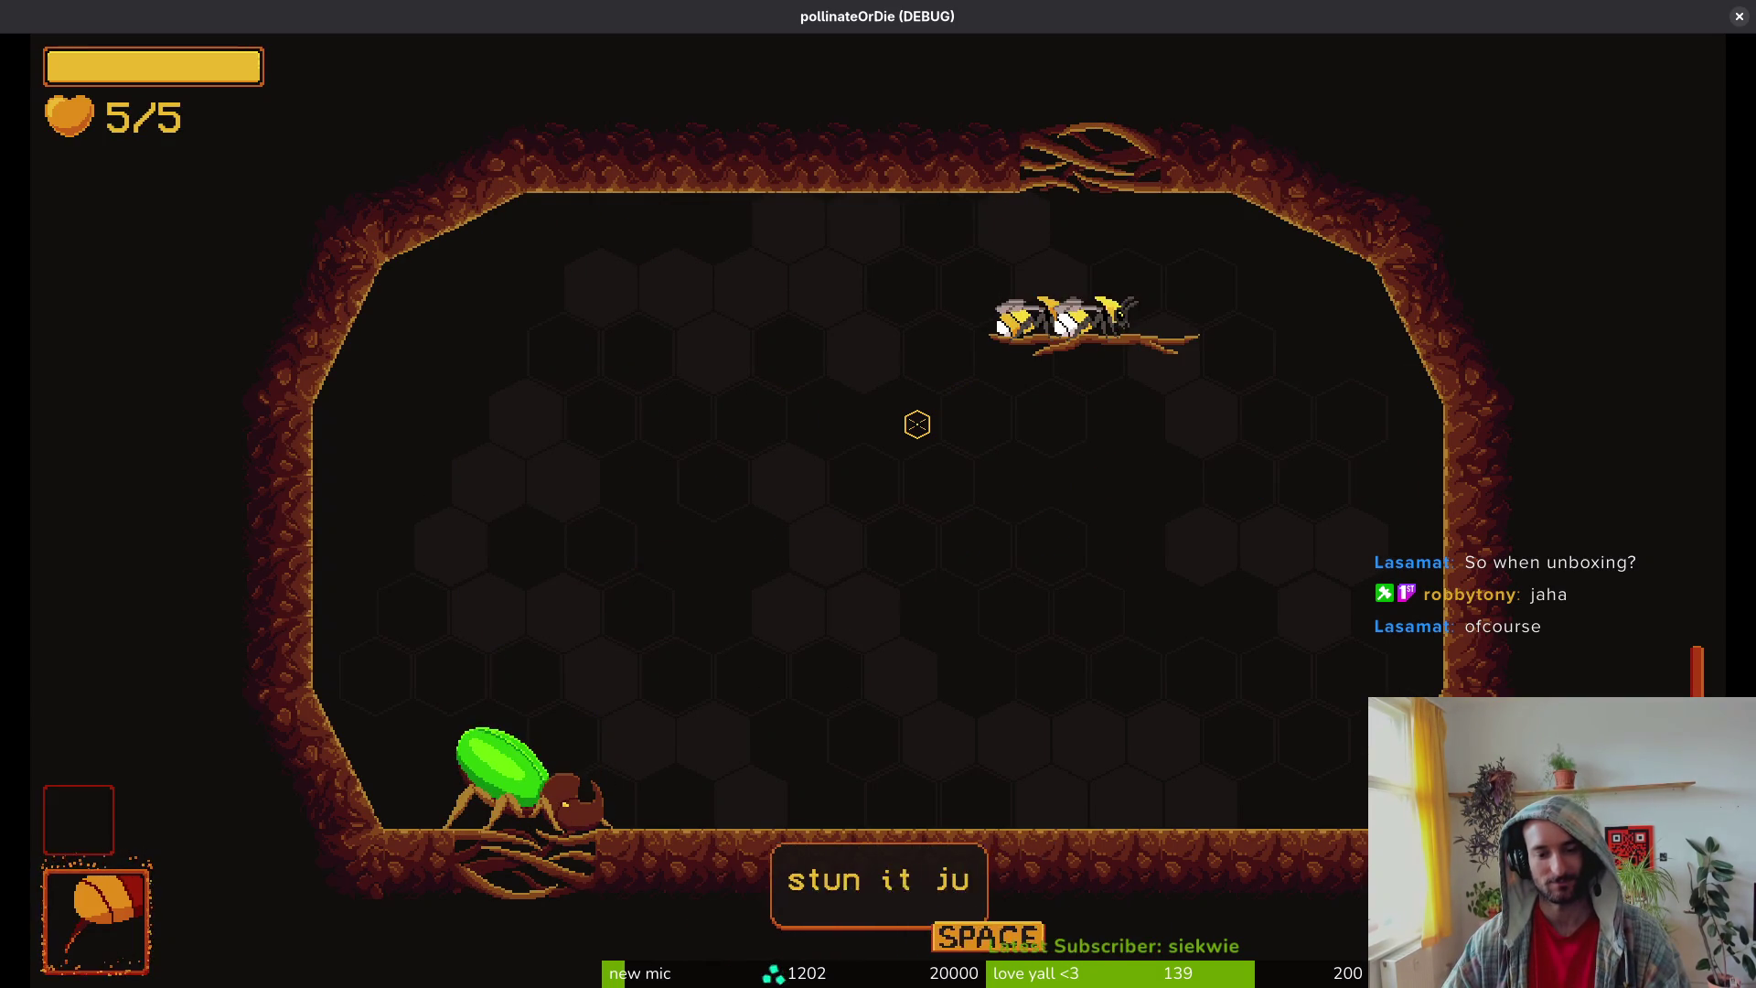
pyautogui.press('space')
pyautogui.press('Left')
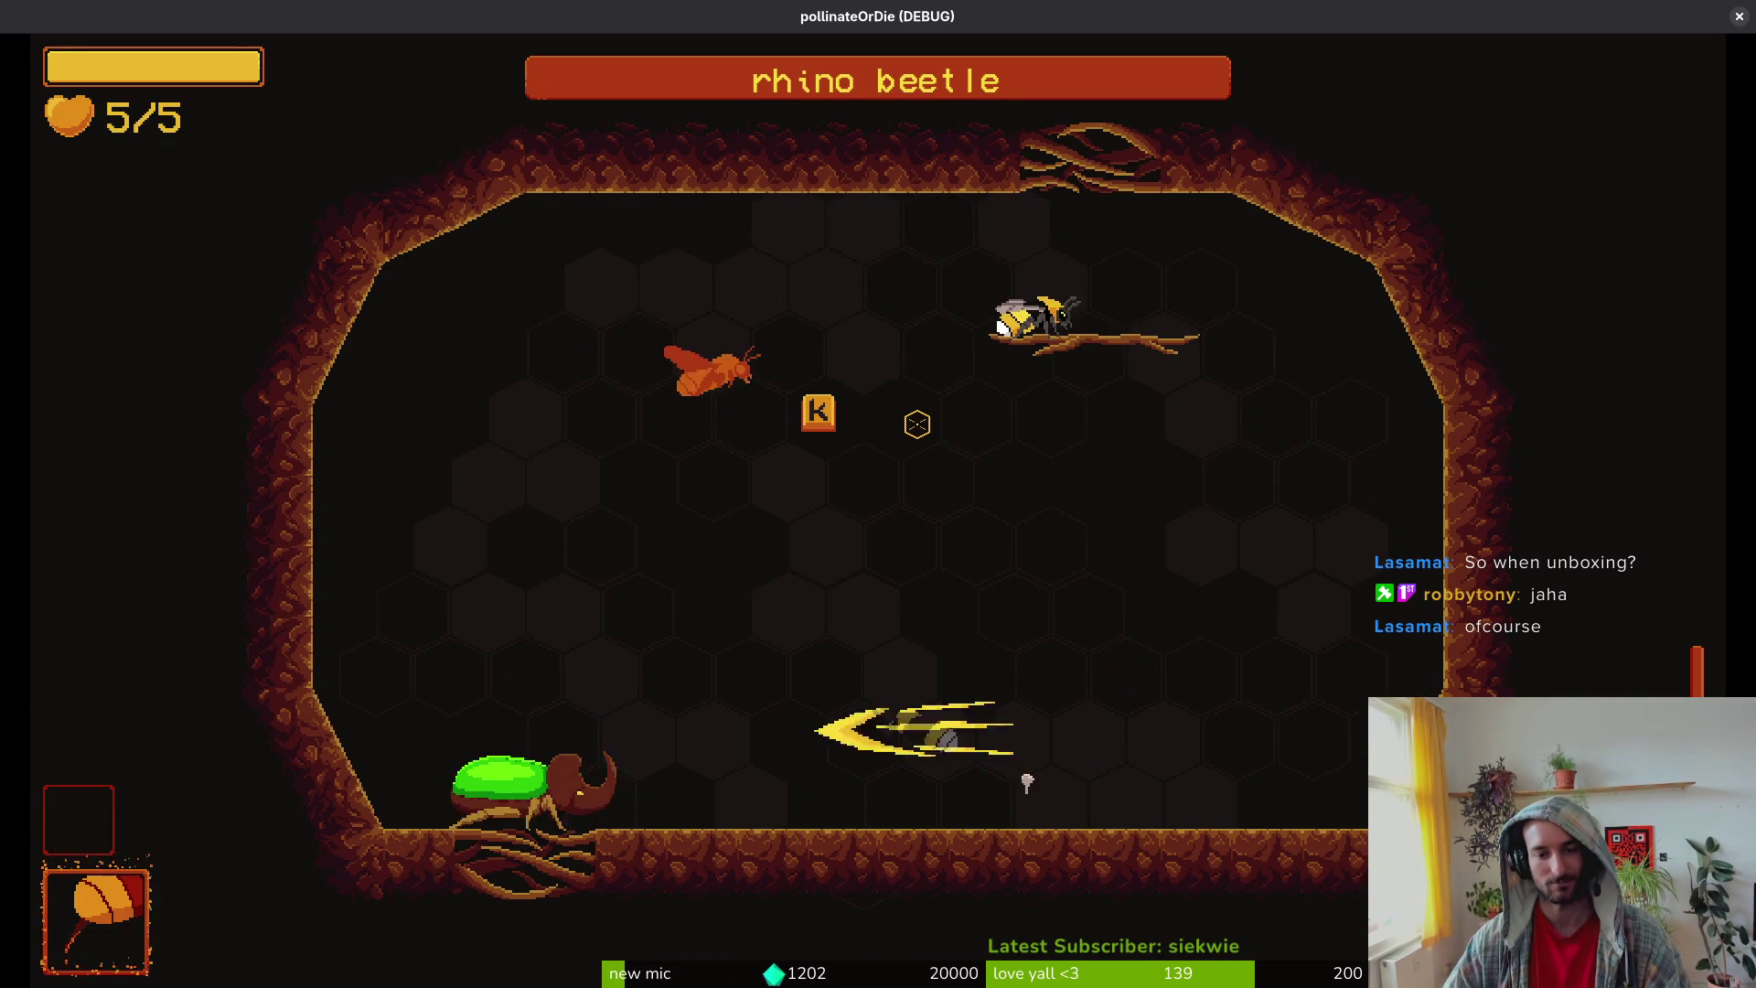
pyautogui.press('k')
pyautogui.press('k')
pyautogui.press('k')
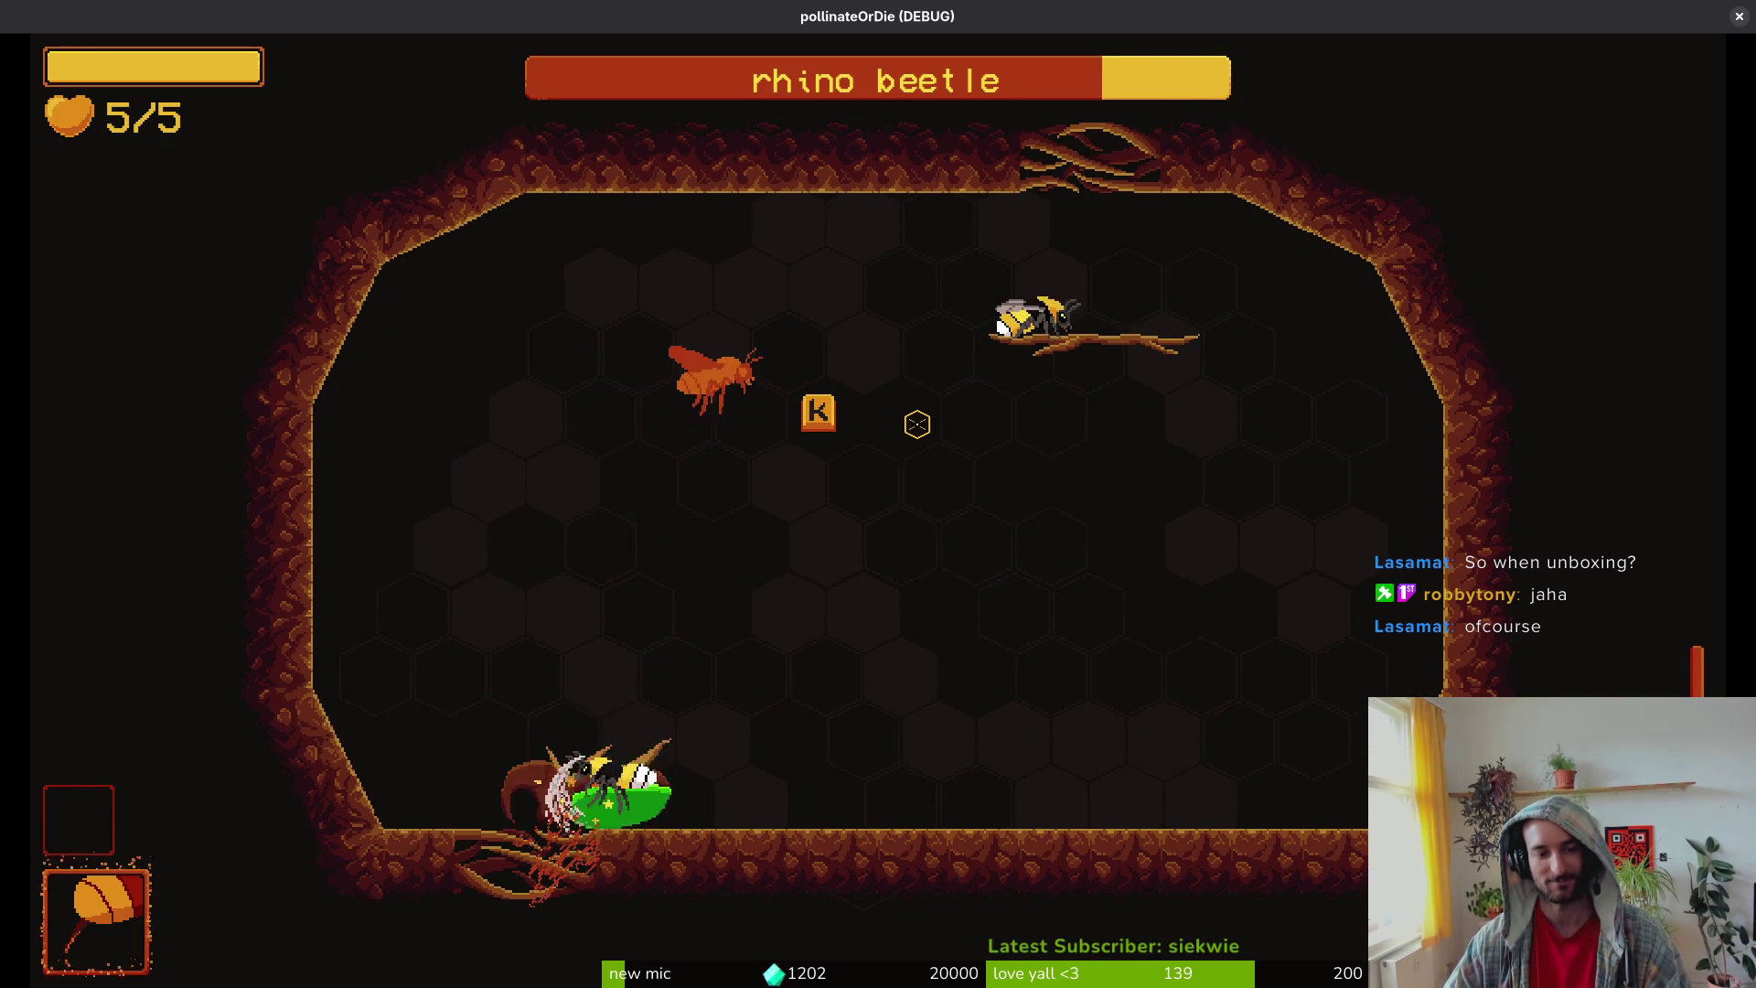
pyautogui.press('k')
pyautogui.press('k')
pyautogui.press('k')
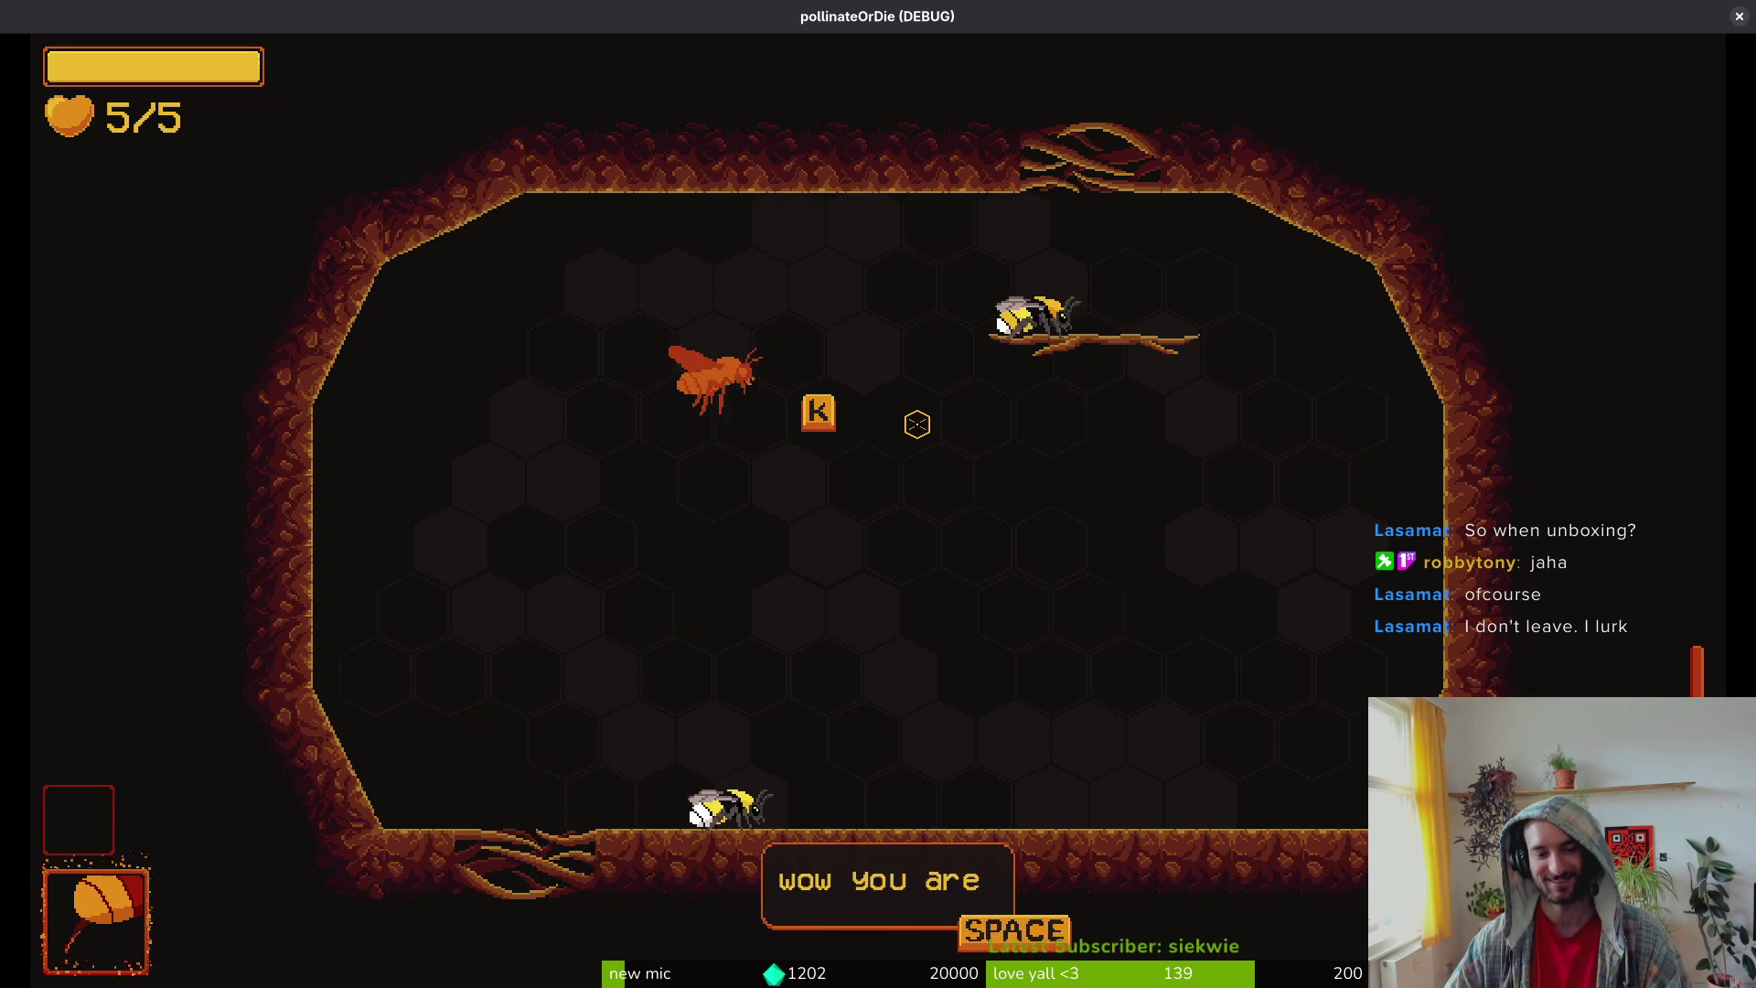
# Step: Pollinate the red flower and take the heal 2 health upgrade
pyautogui.press('space')
pyautogui.press('Left')
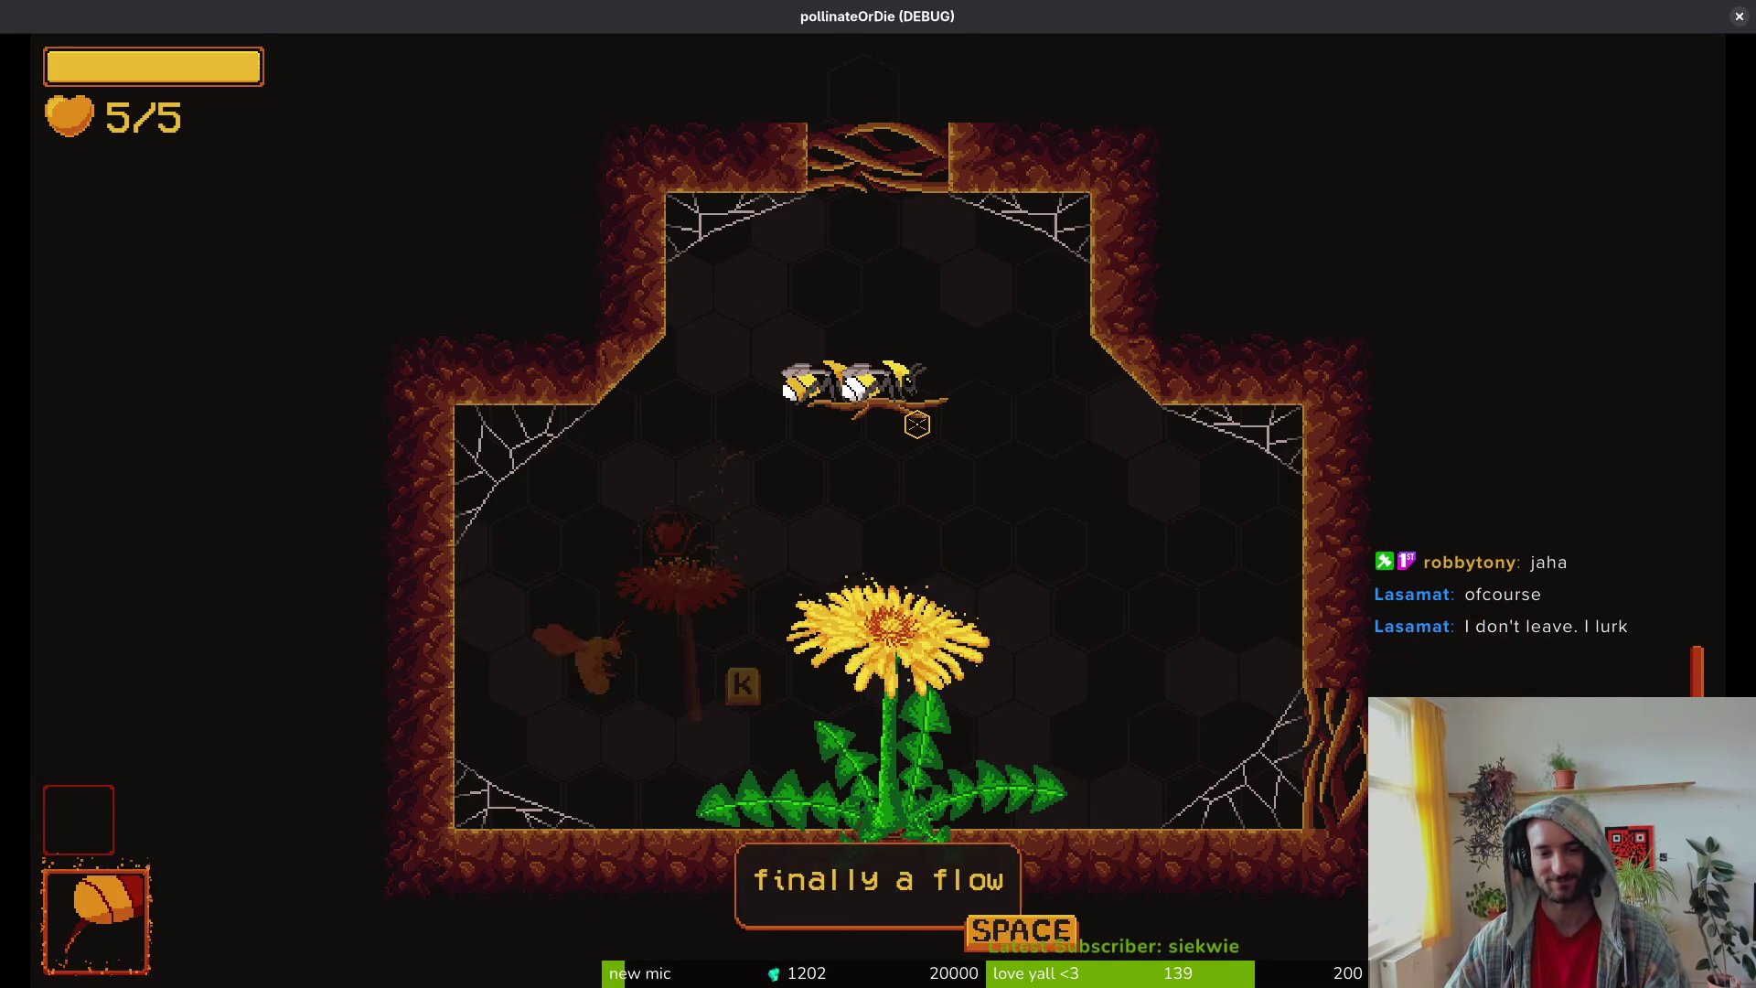
pyautogui.press('space')
pyautogui.press('space')
pyautogui.press('k')
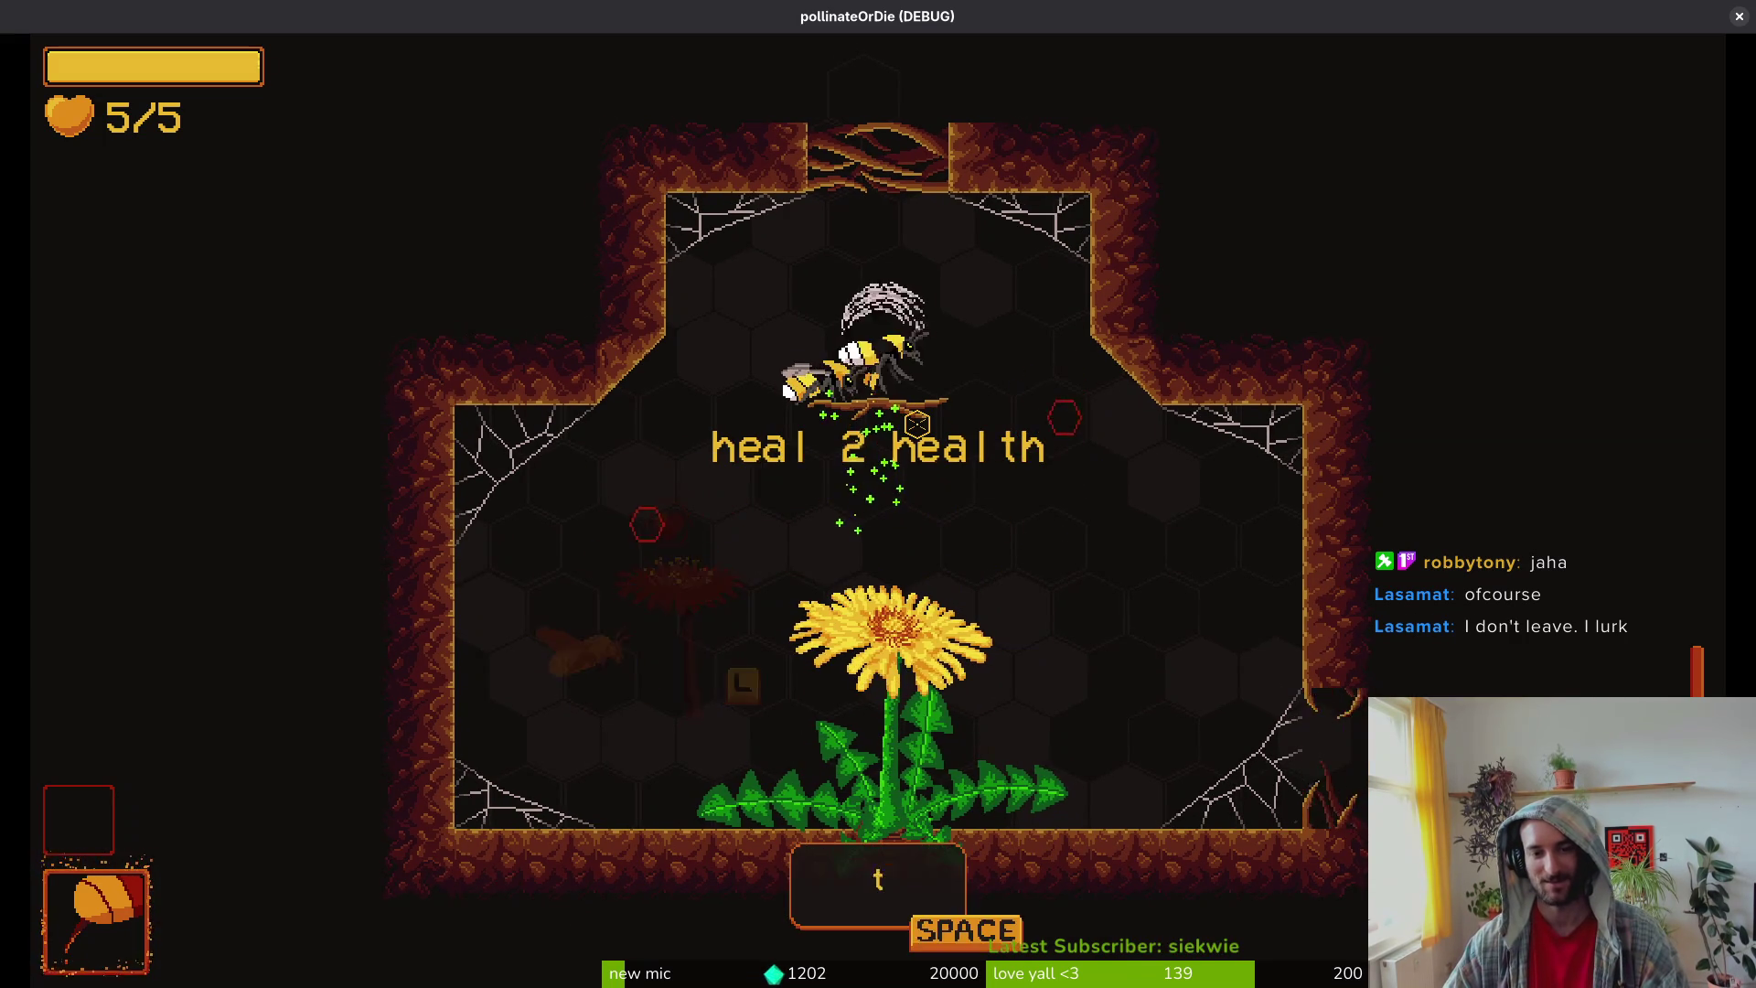
pyautogui.press('space')
# Step: Fly down into the next cave room and attack the left snail
pyautogui.press('d')
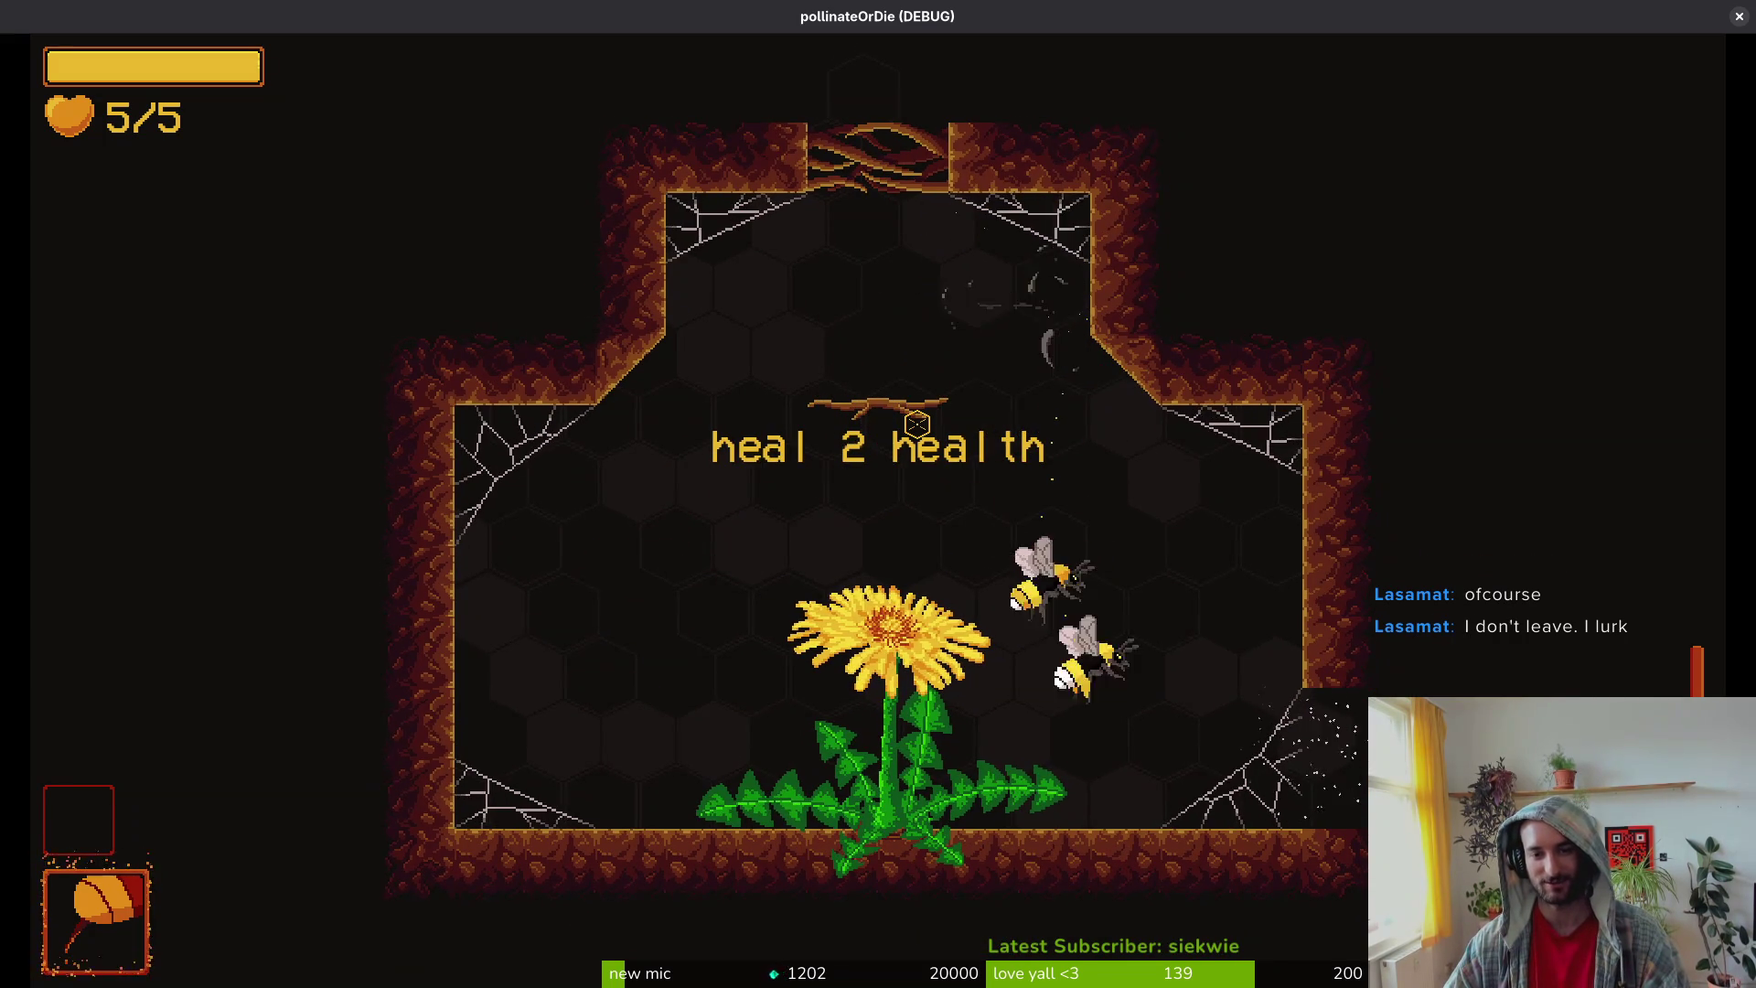
pyautogui.press('space')
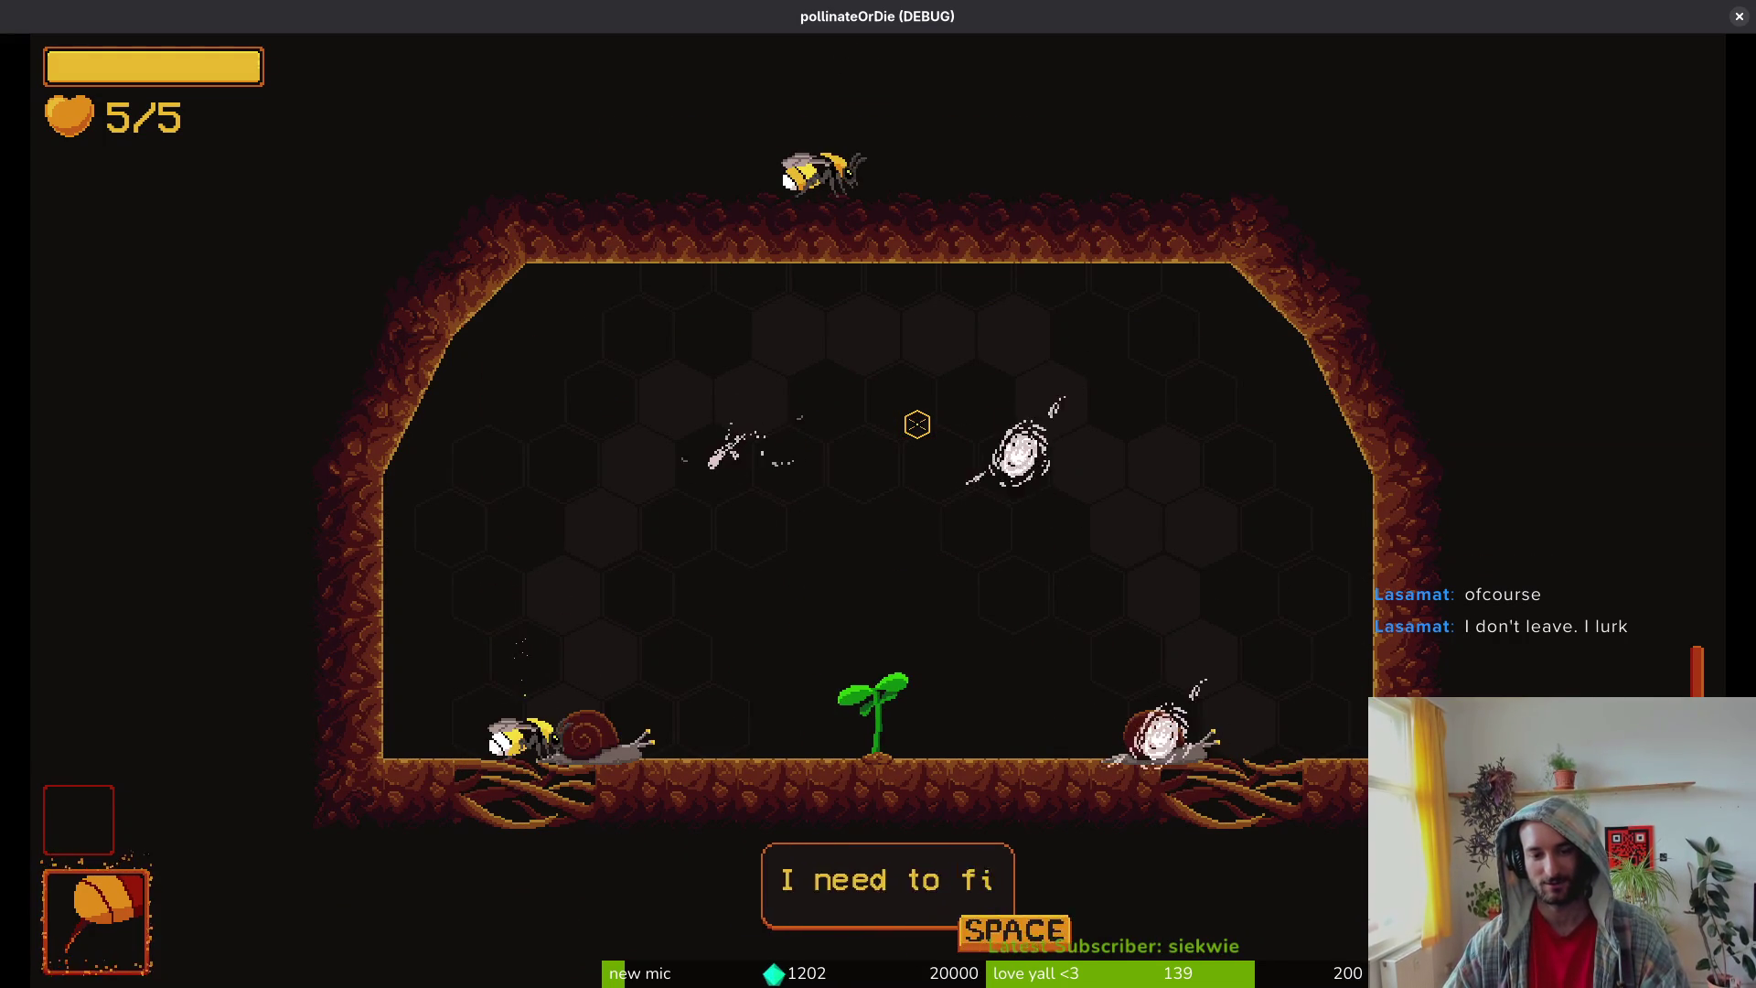
pyautogui.press('space')
pyautogui.click(917, 423)
pyautogui.press('d')
pyautogui.click(917, 424)
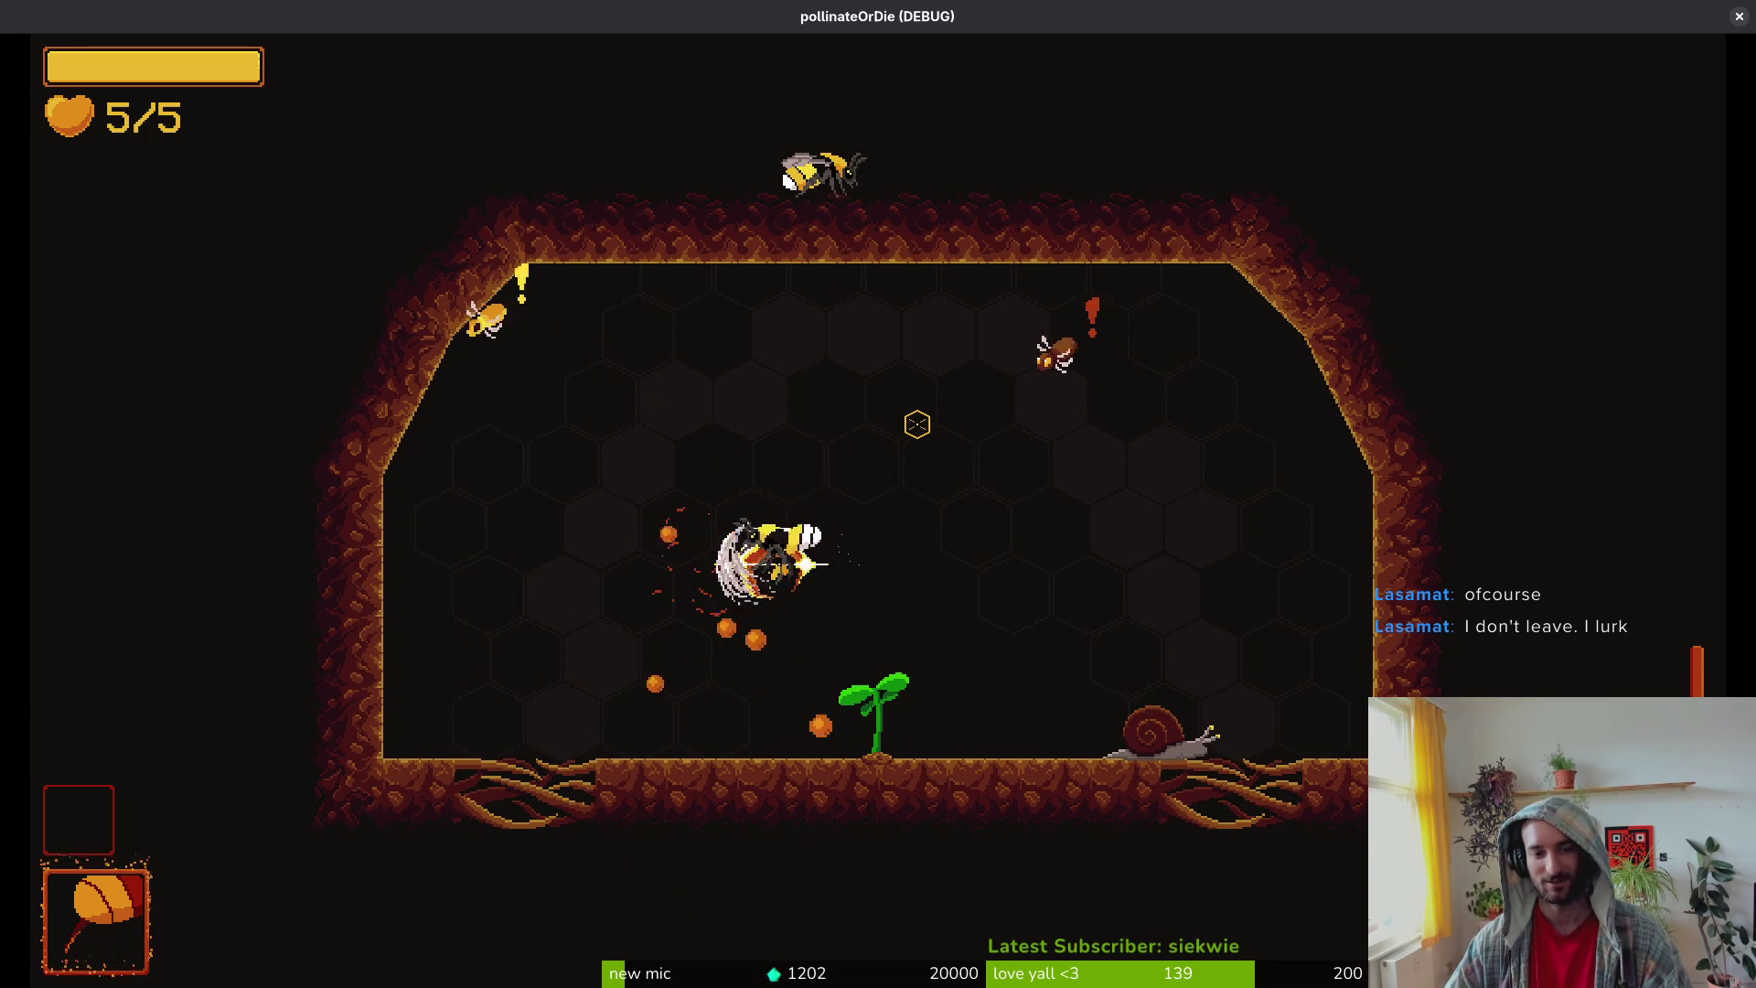
pyautogui.click(918, 423)
# Step: Destroy the right snail and clear enemies around the plant
pyautogui.press('d')
pyautogui.press('s')
pyautogui.click(917, 423)
pyautogui.click(917, 423)
pyautogui.press('a')
pyautogui.click(917, 423)
pyautogui.press('a')
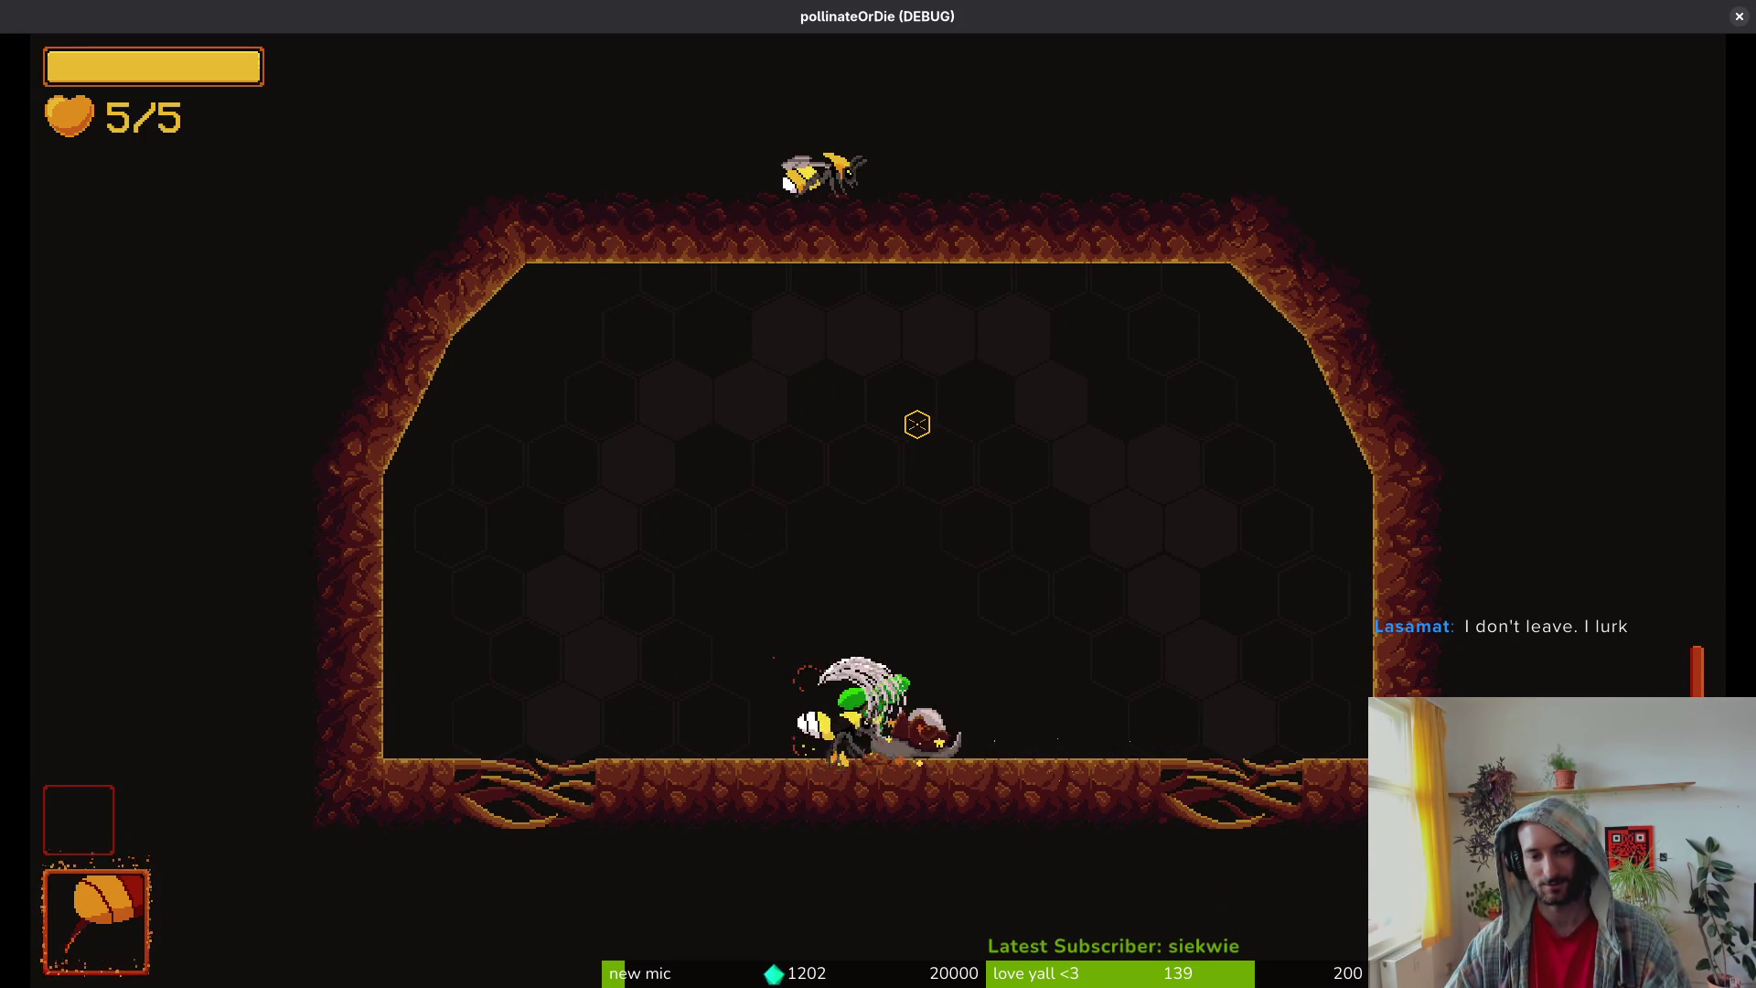
pyautogui.click(917, 423)
pyautogui.click(917, 423)
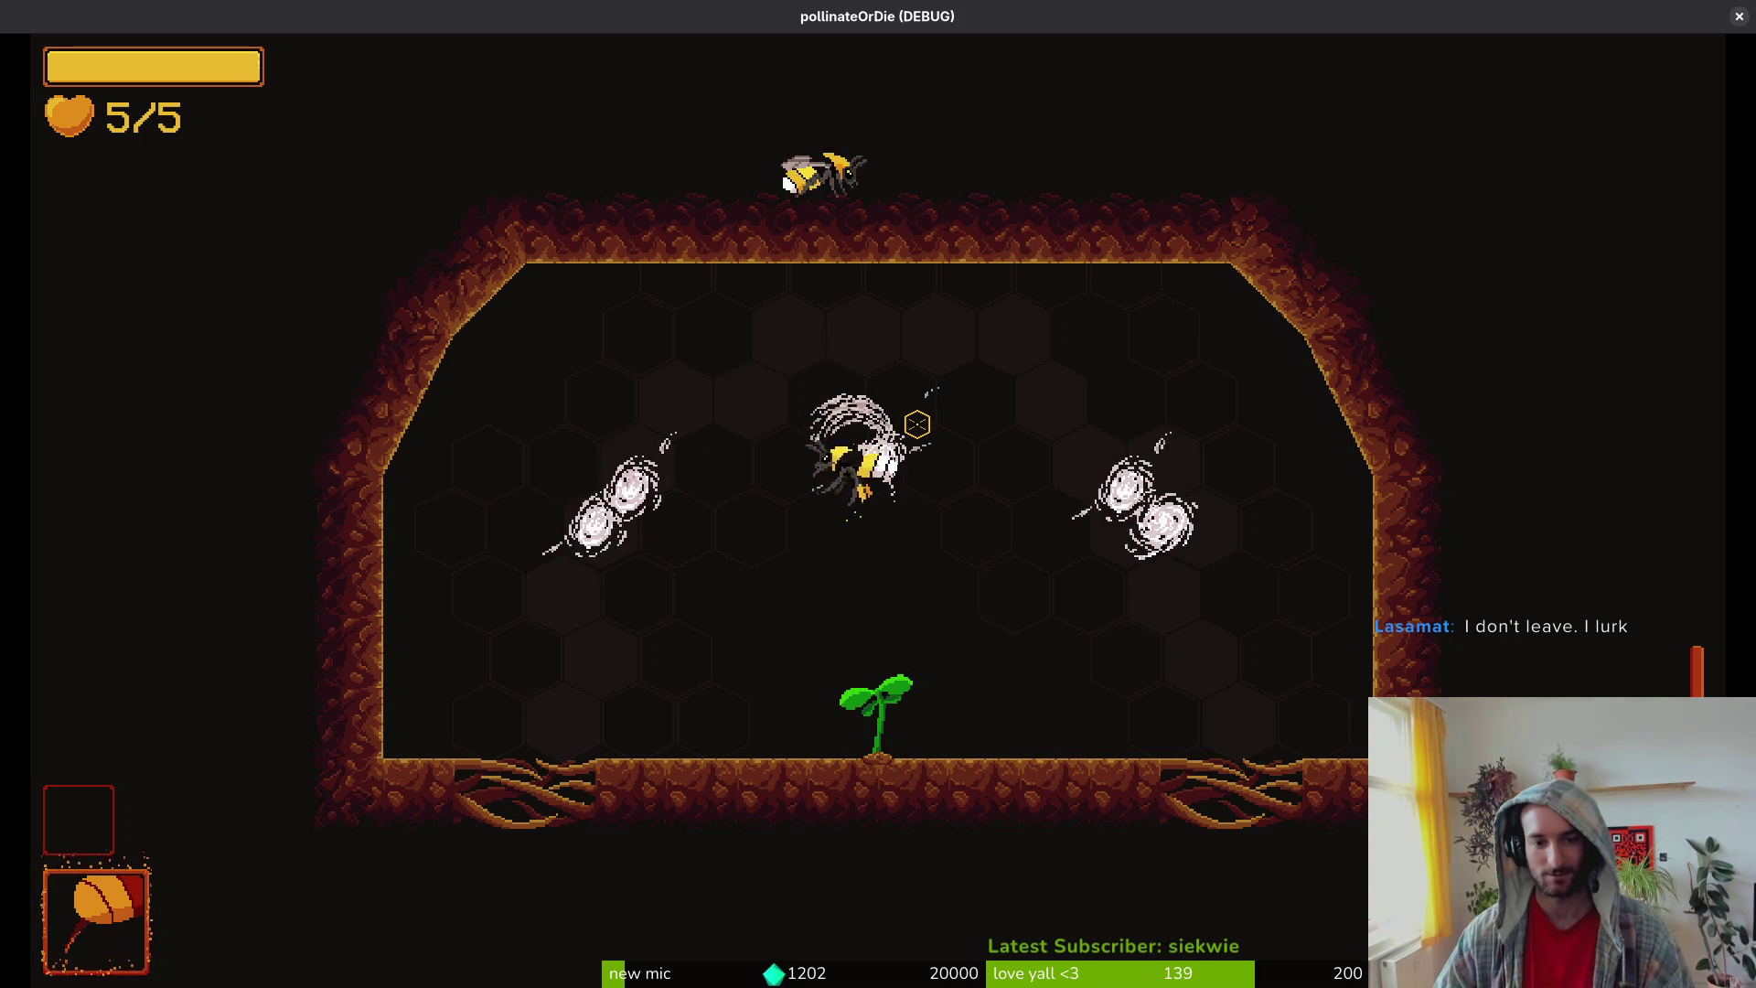
# Step: Slash down all the enemy bees in the room
pyautogui.click(917, 423)
pyautogui.press('d')
pyautogui.press('s')
pyautogui.press('w')
pyautogui.click(917, 424)
pyautogui.press('s')
pyautogui.click(917, 424)
pyautogui.press('a')
pyautogui.click(918, 424)
pyautogui.click(917, 423)
pyautogui.click(917, 424)
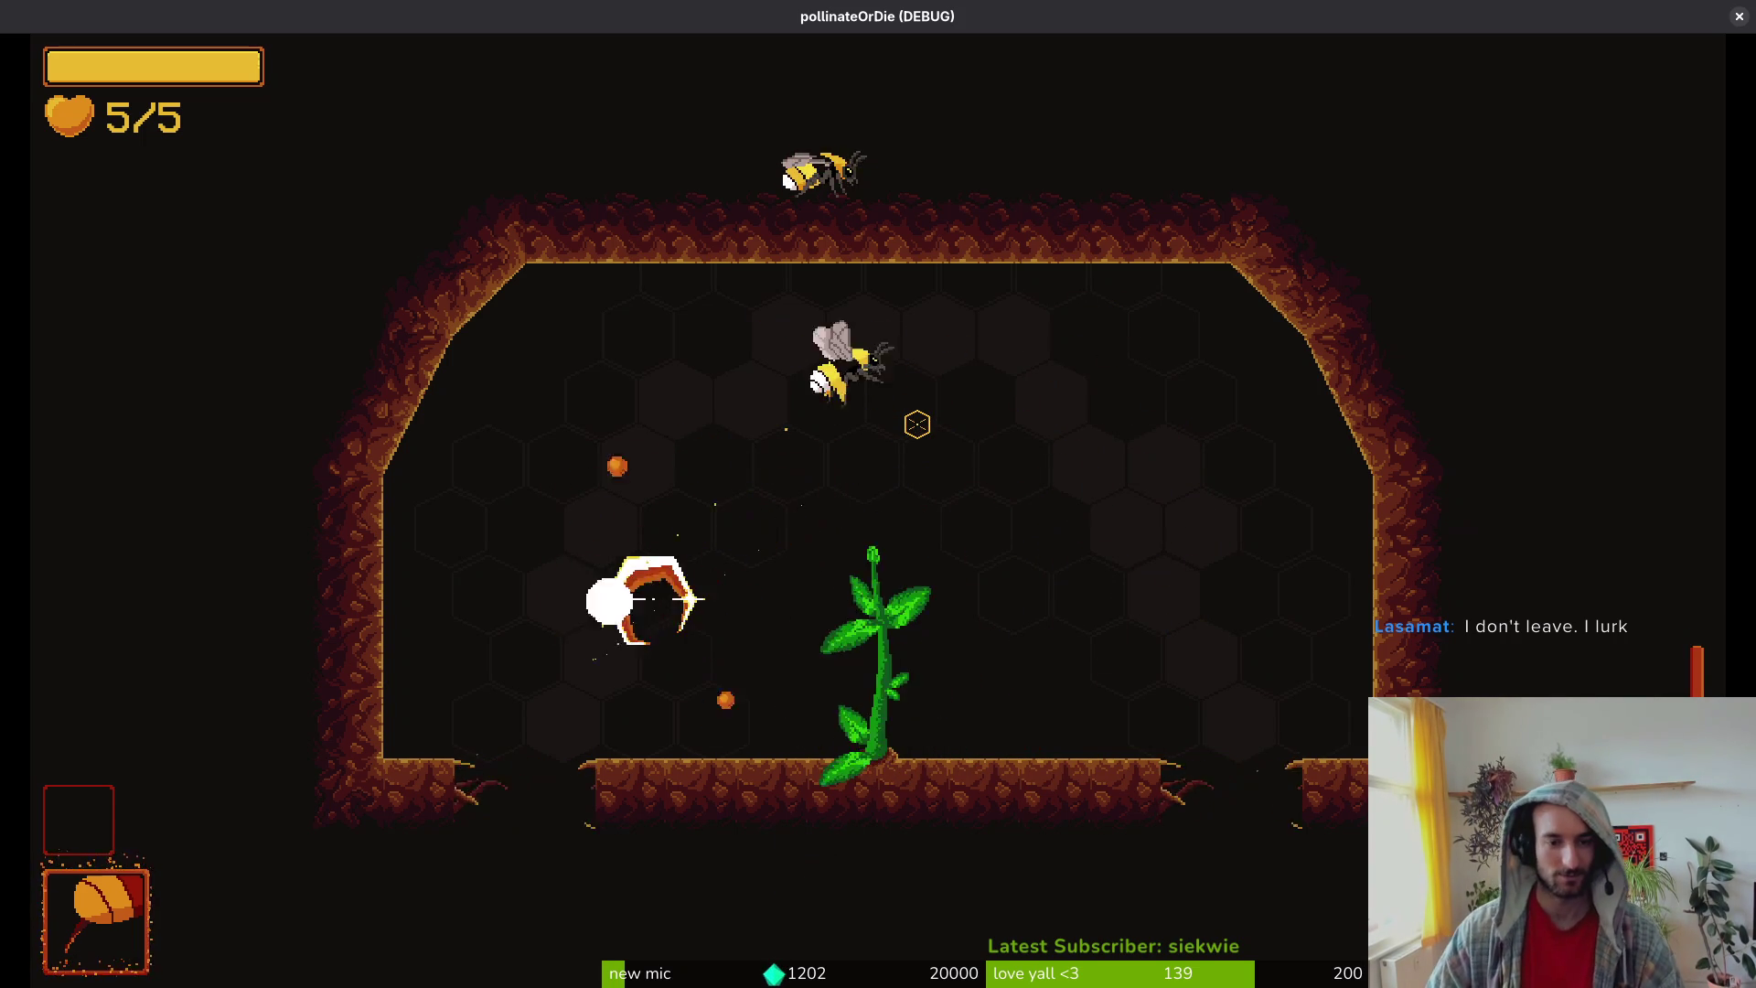
# Step: Take the 25% slash damage upgrade
pyautogui.press('space')
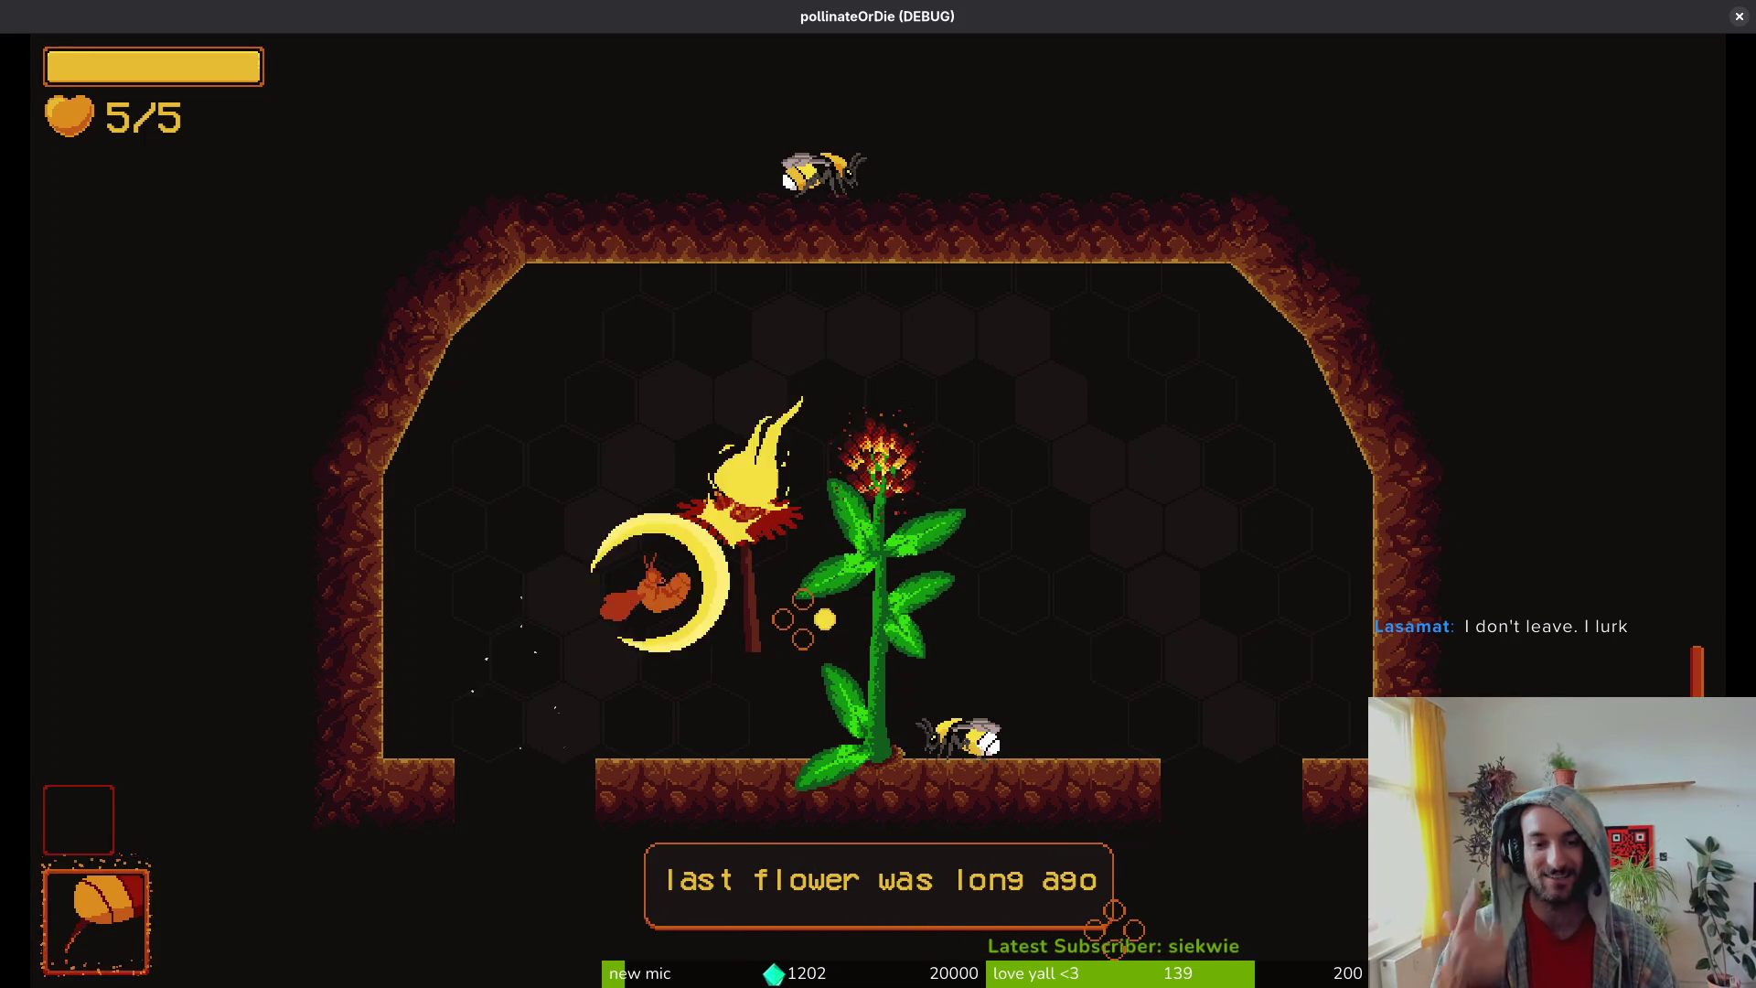
pyautogui.press('space')
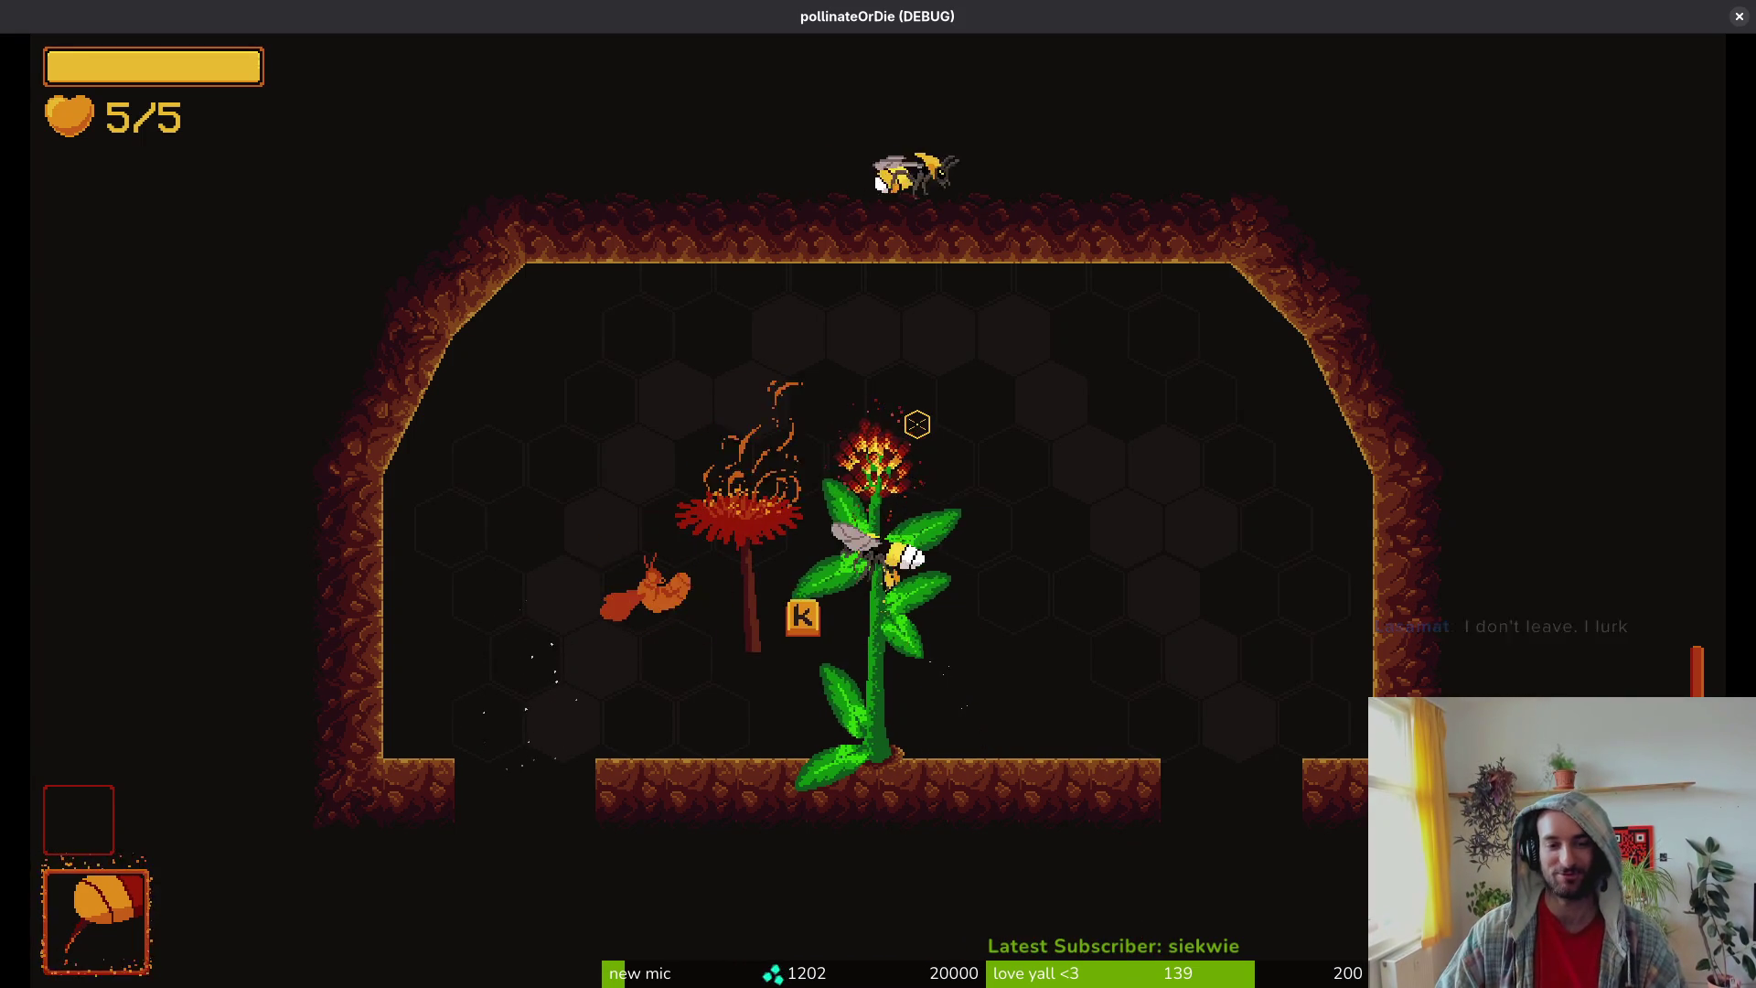
pyautogui.press('k')
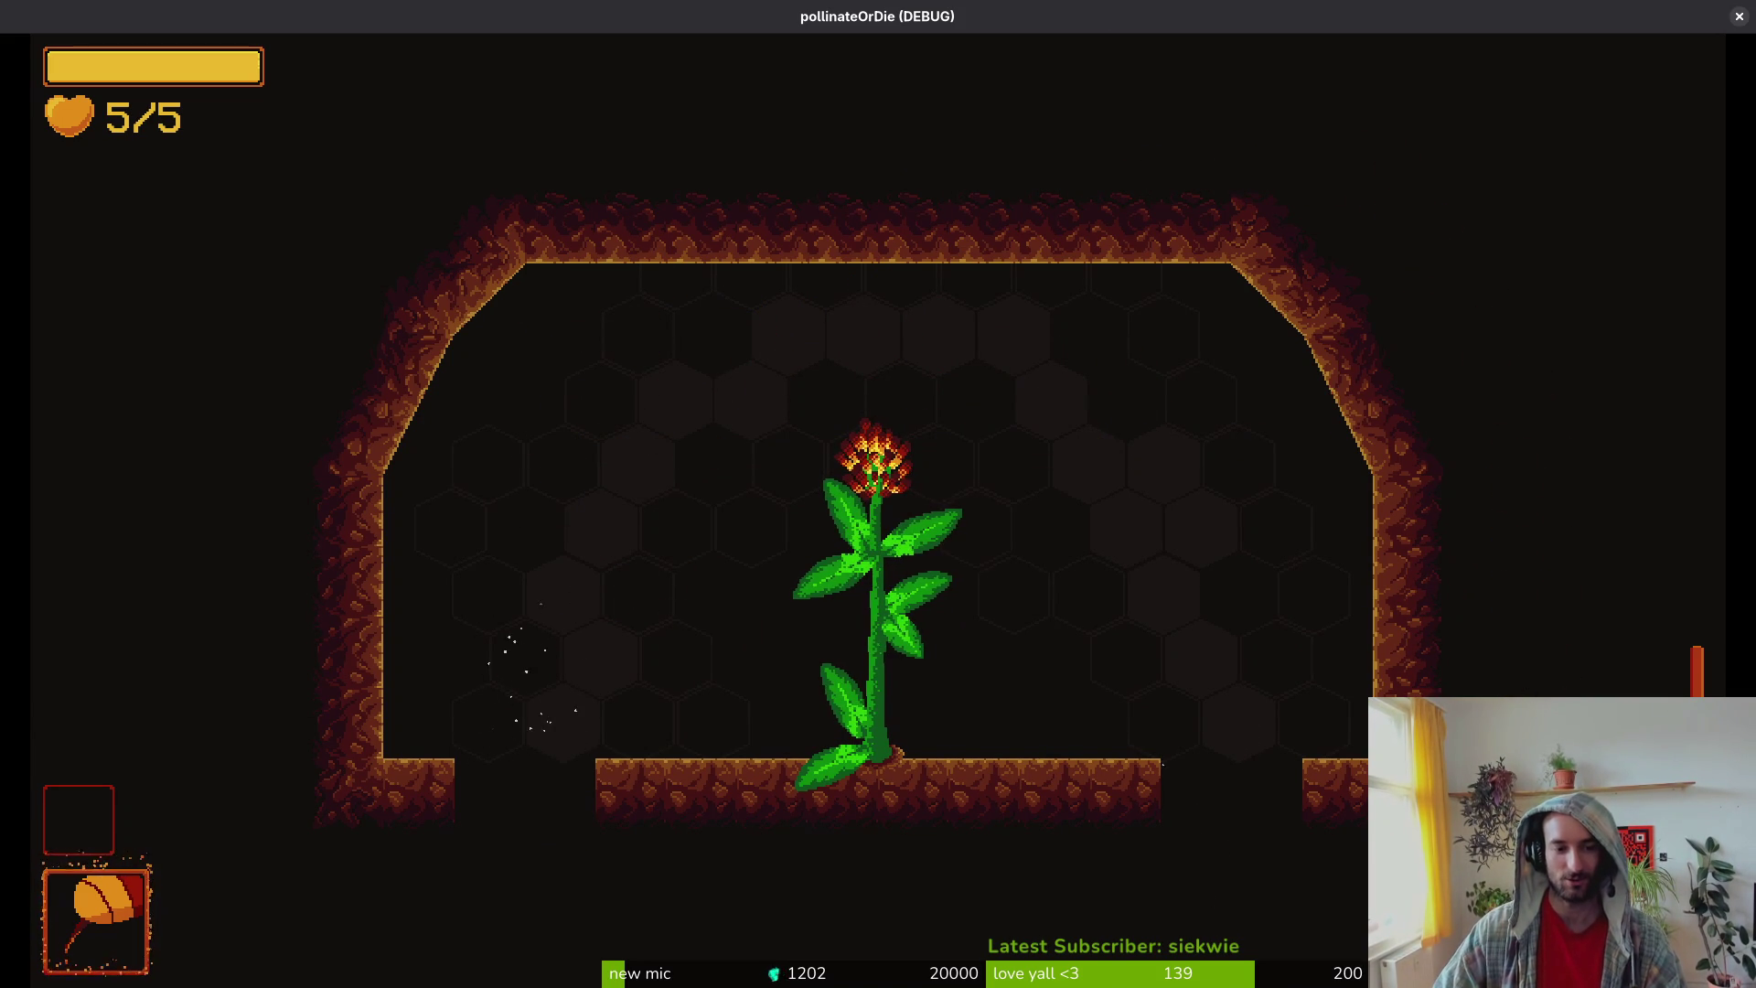
pyautogui.hotkey('alt', 'Tab')
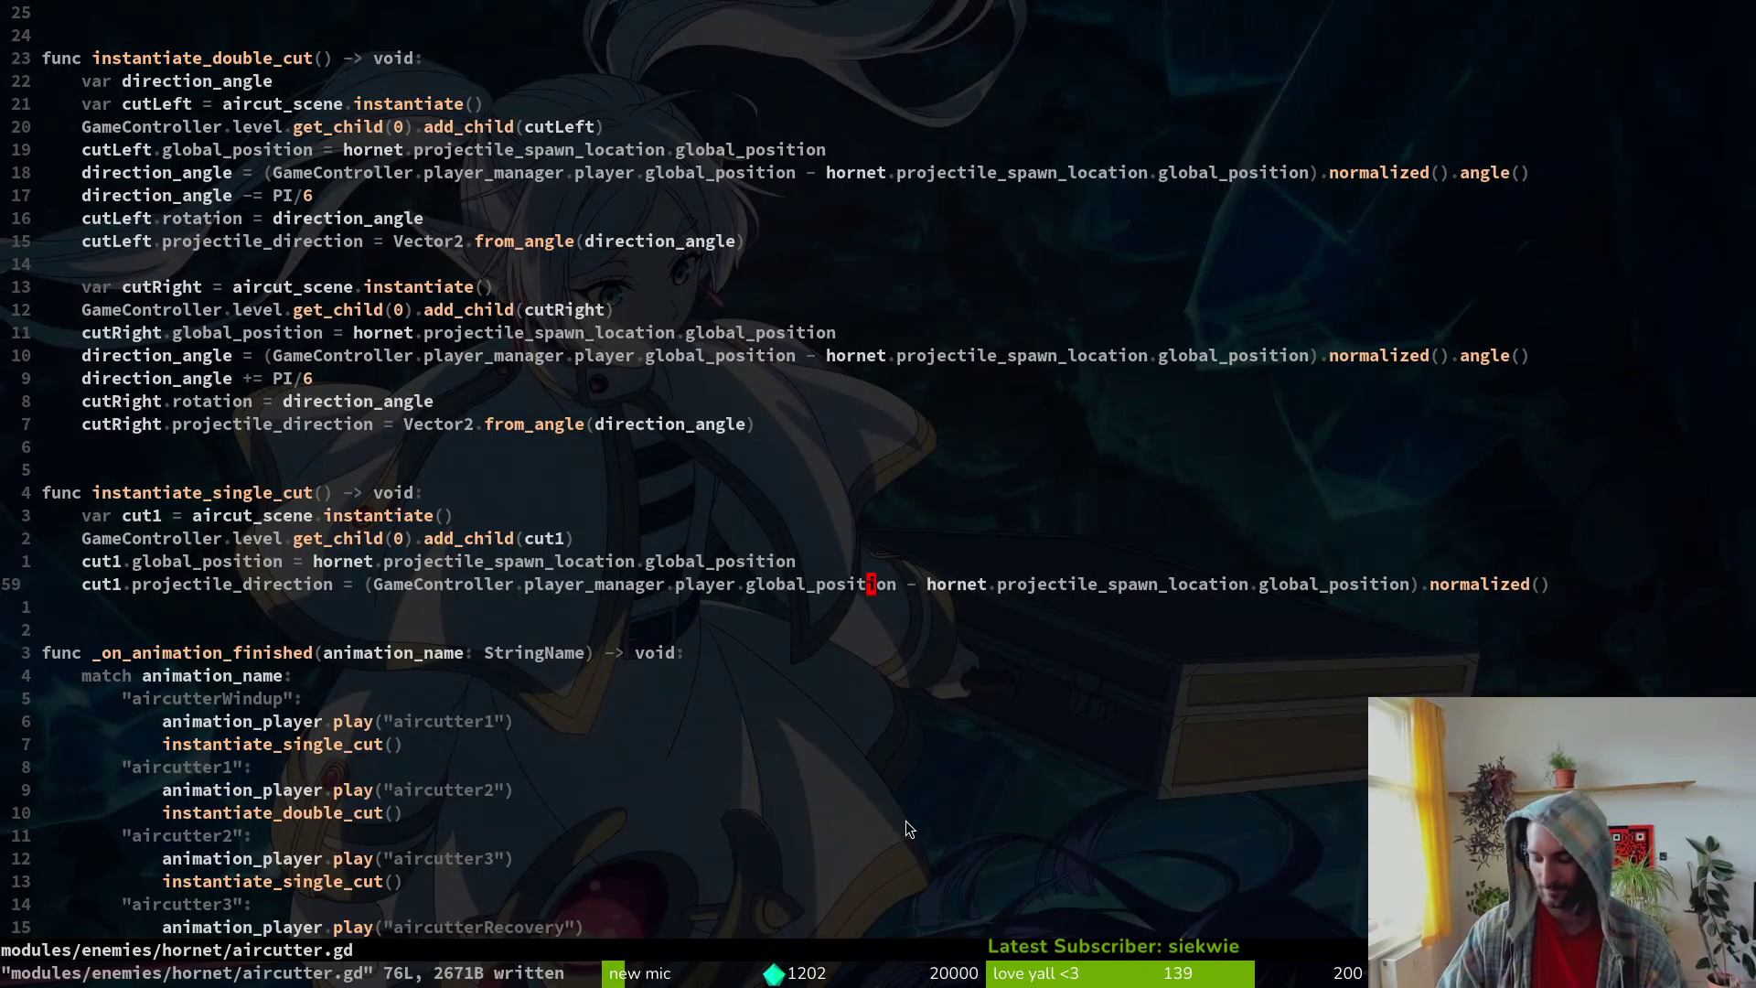
# Step: Open tutorial_7.gd with the 'tut' file search
pyautogui.press('space')
pyautogui.press('f')
pyautogui.press('f')
pyautogui.write('tut')
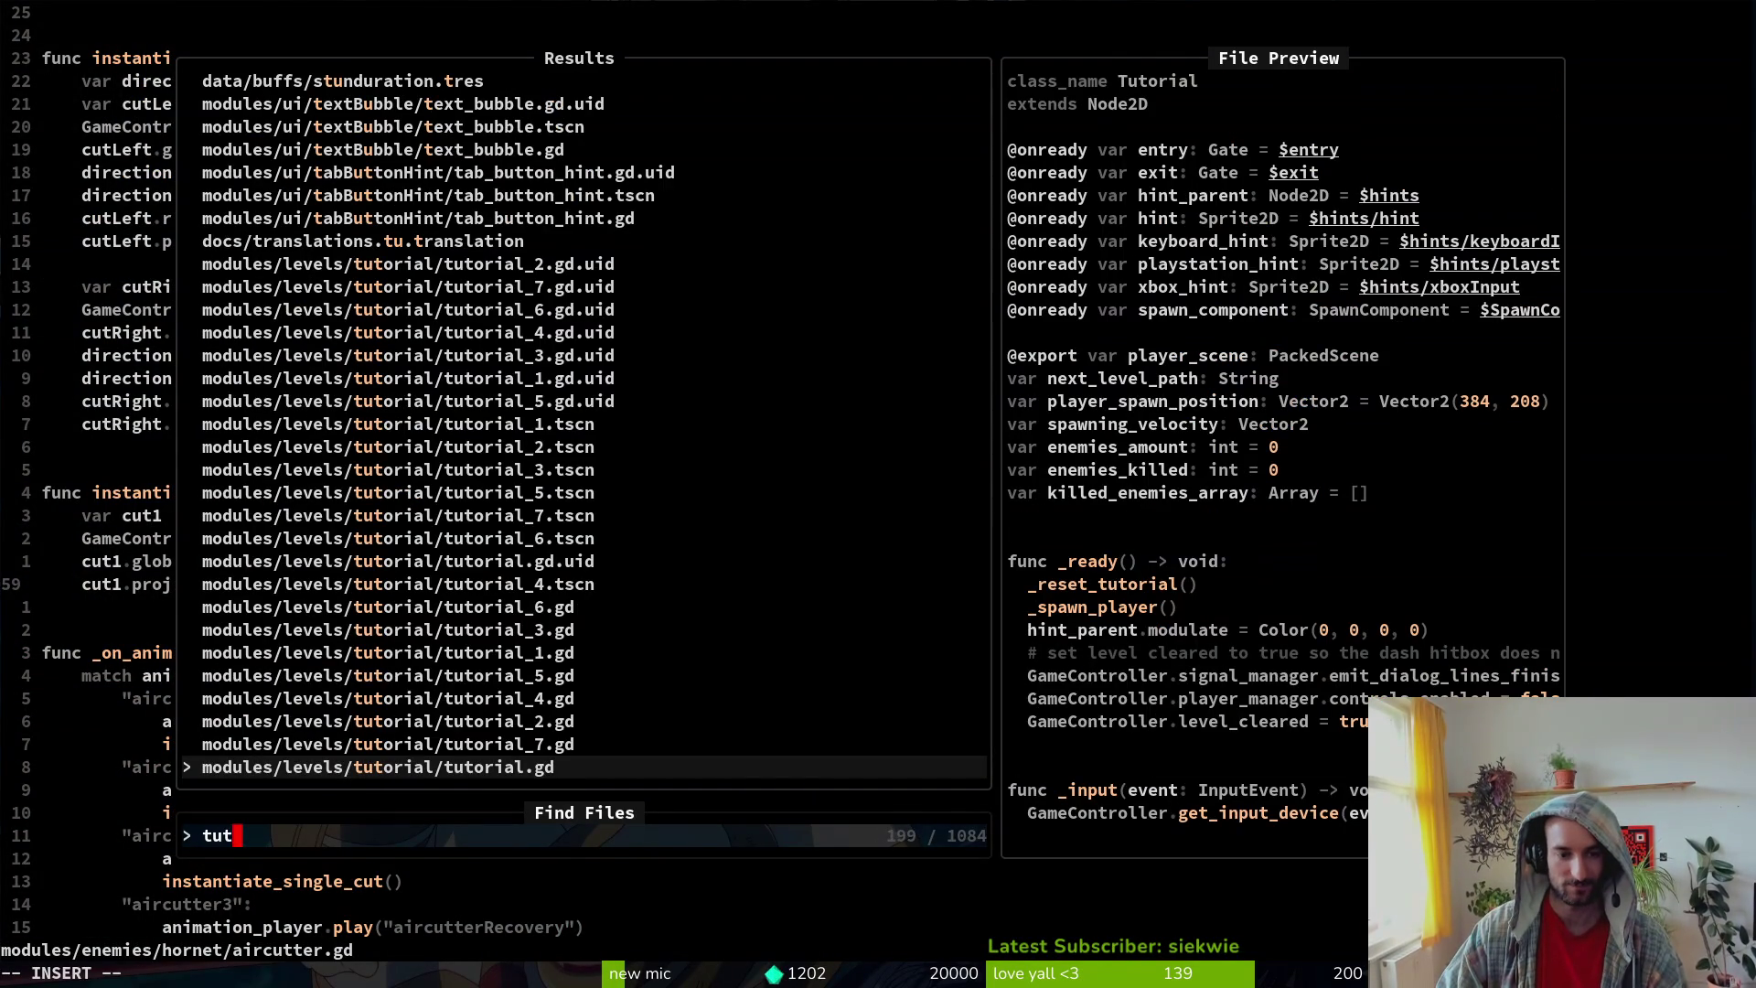
pyautogui.press('Up')
pyautogui.press('Return')
# Step: Open tutorial_6.gd by searching 'tut6'
pyautogui.press('space')
pyautogui.press('f')
pyautogui.press('f')
pyautogui.write('tut6')
pyautogui.press('Return')
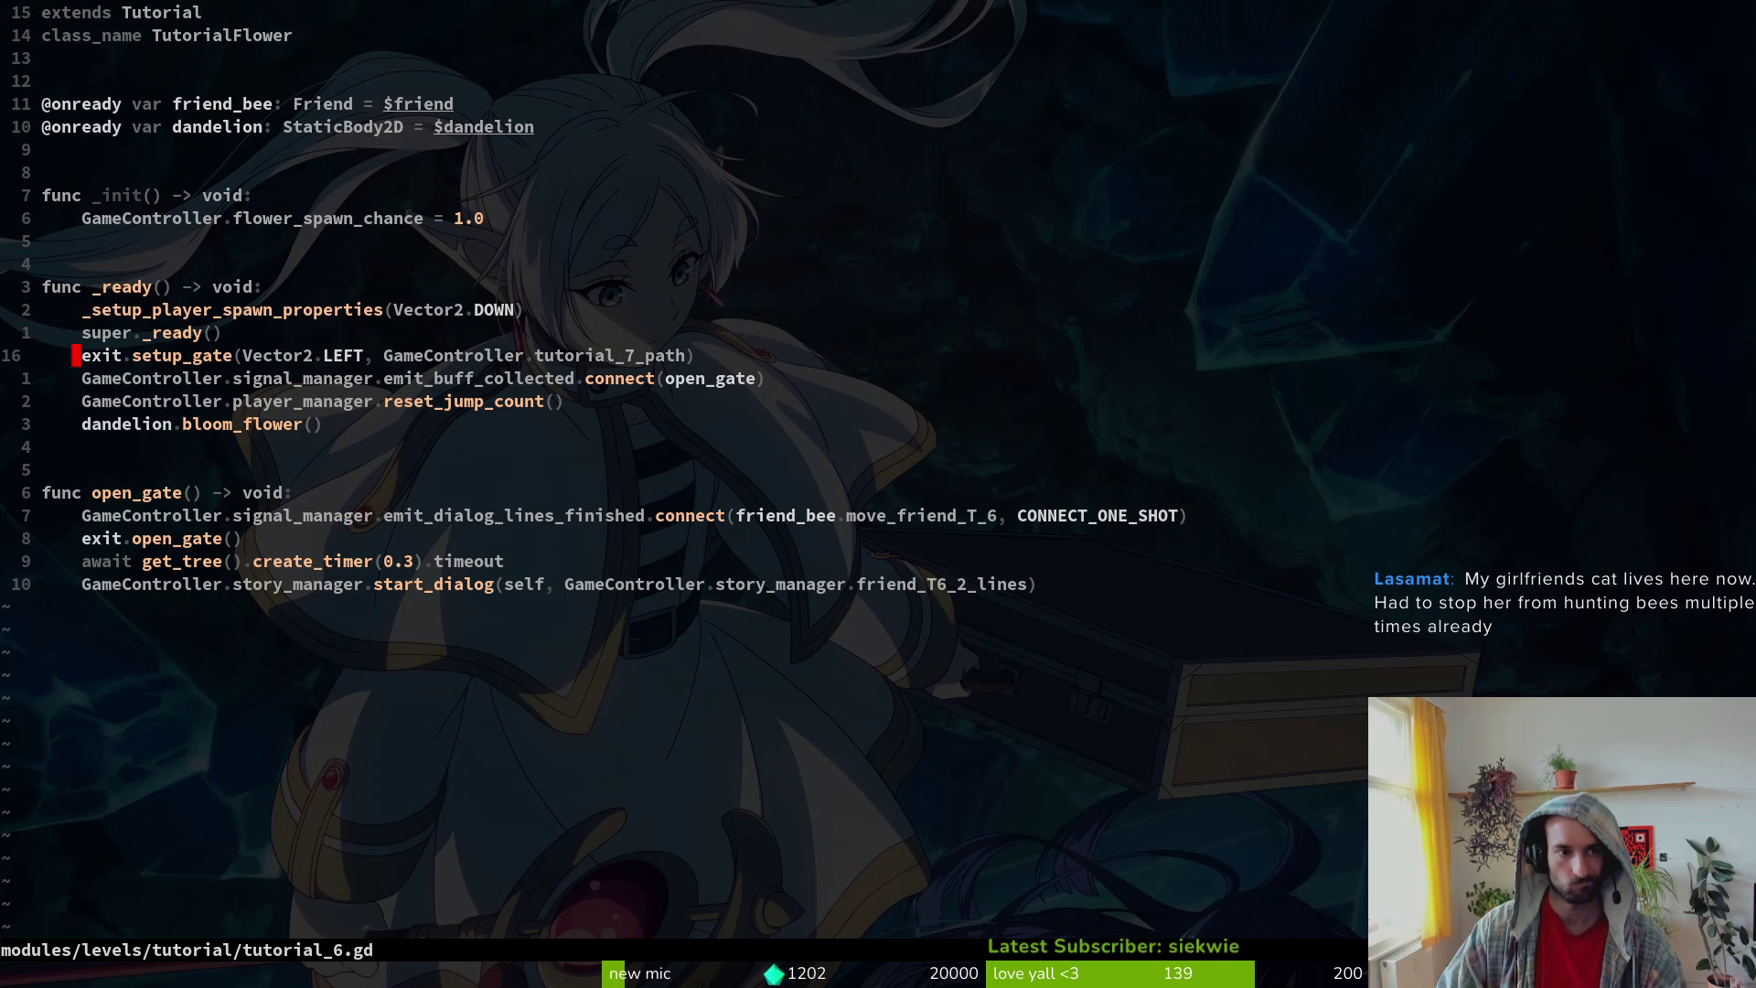
# Step: Search 'tut' in the file finder again, then relaunch the game with F5
pyautogui.press('space')
pyautogui.press('f')
pyautogui.press('f')
pyautogui.write('tut')
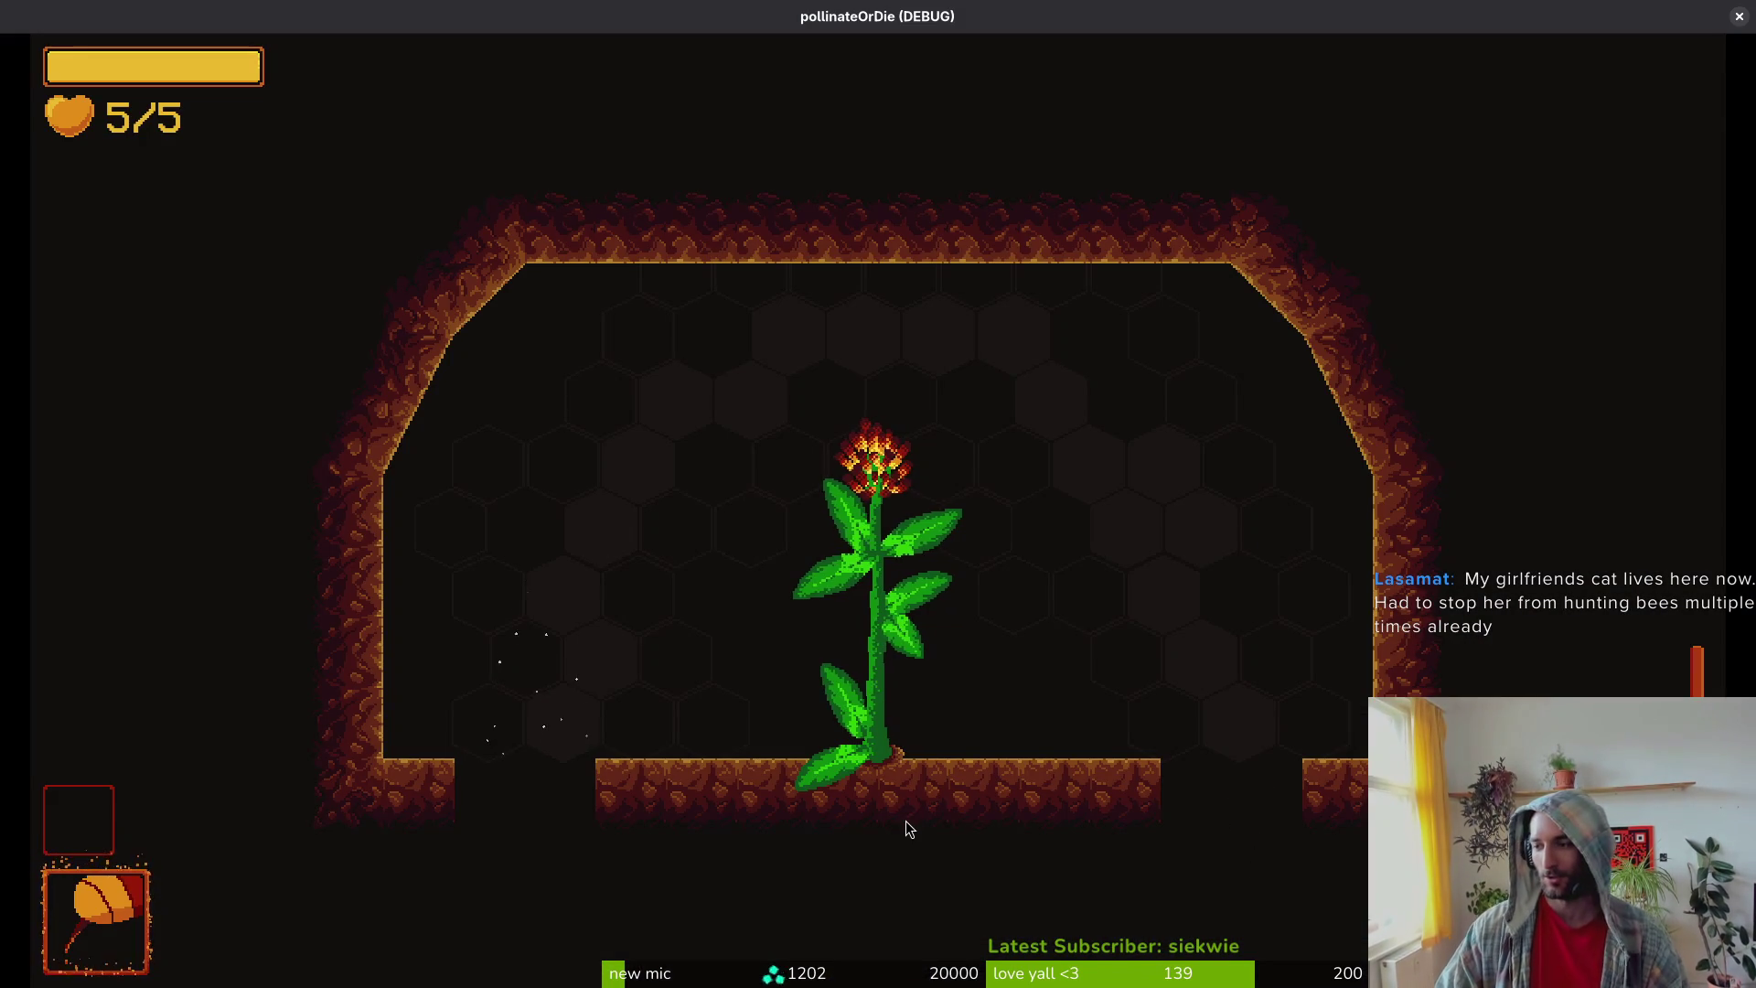
pyautogui.press('F5')
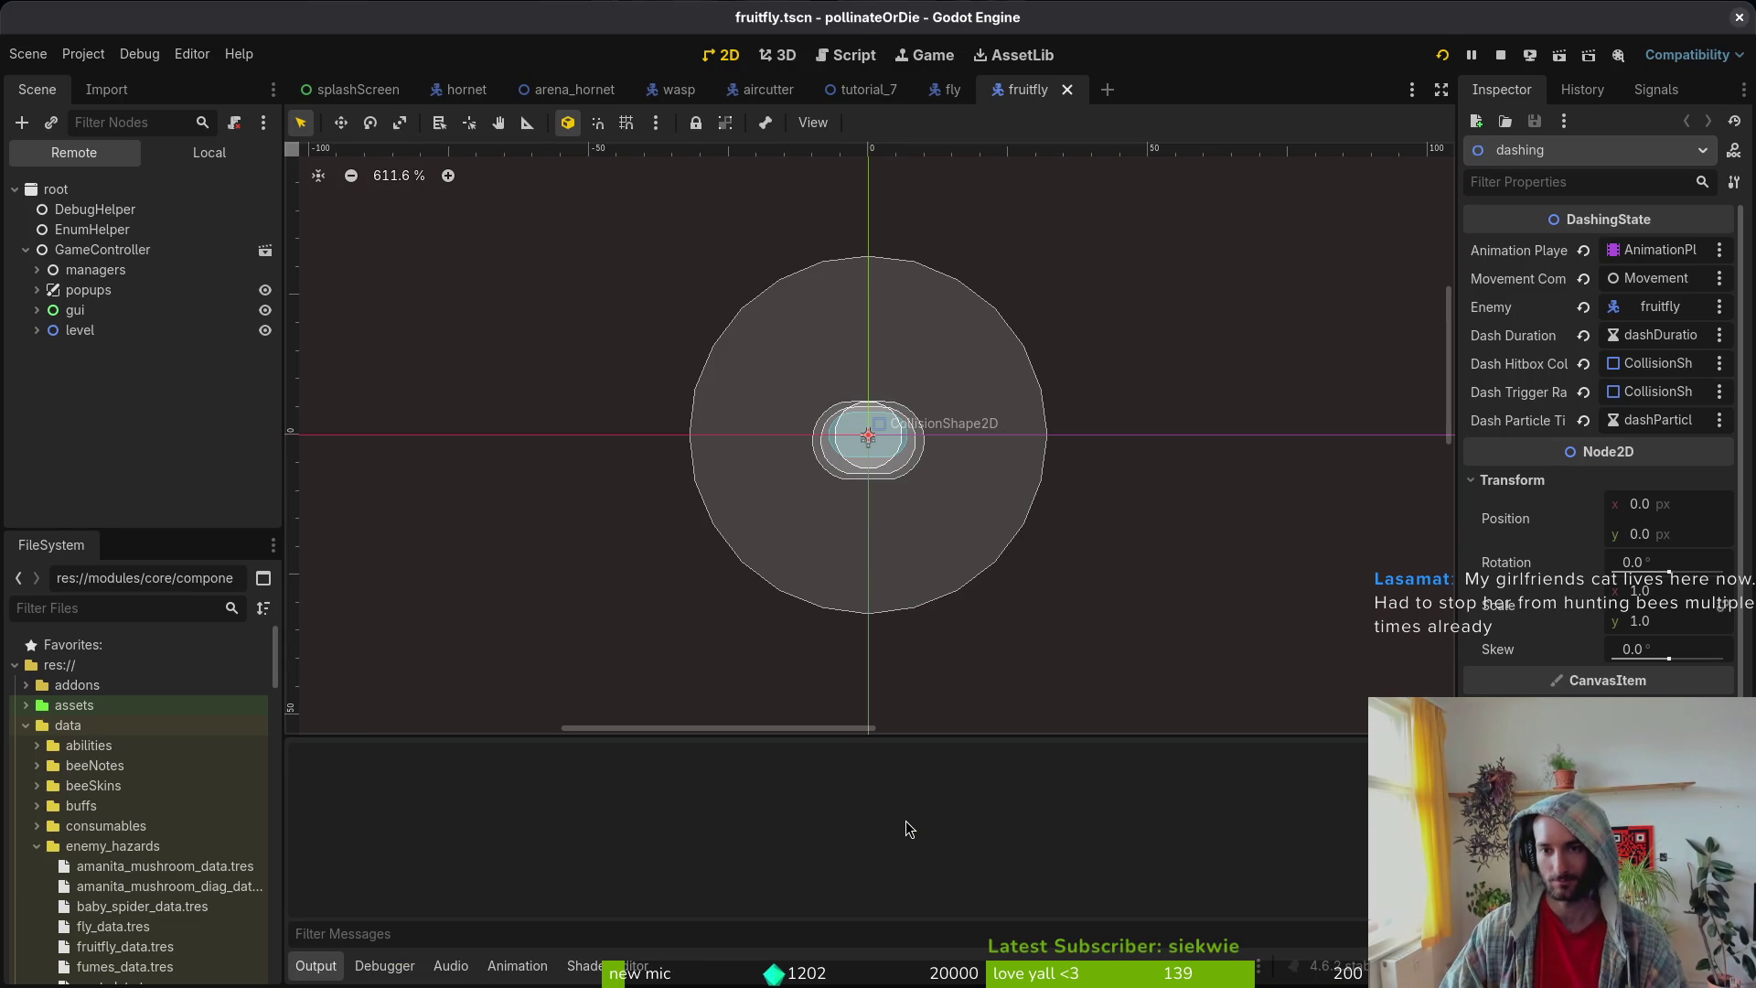
# Step: Start the hornet level, fight the hornet, then pause the game
pyautogui.press('Return')
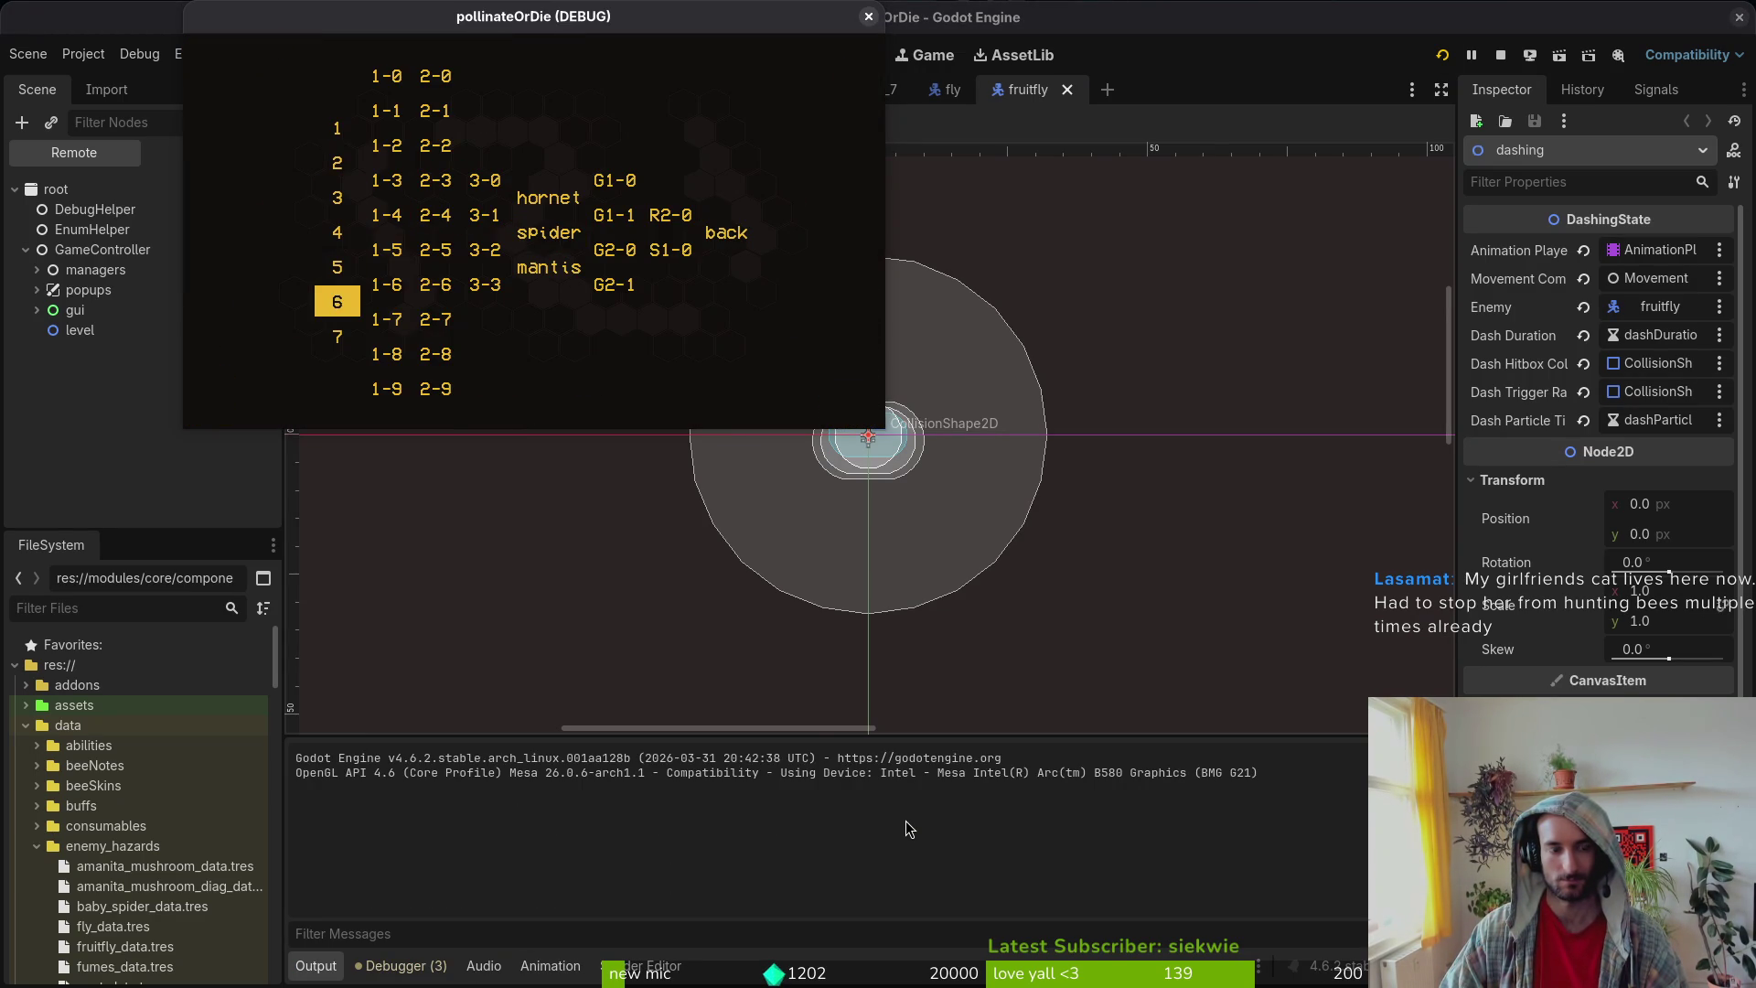
pyautogui.press('Return')
pyautogui.press('Escape')
pyautogui.press('F1')
pyautogui.press('Escape')
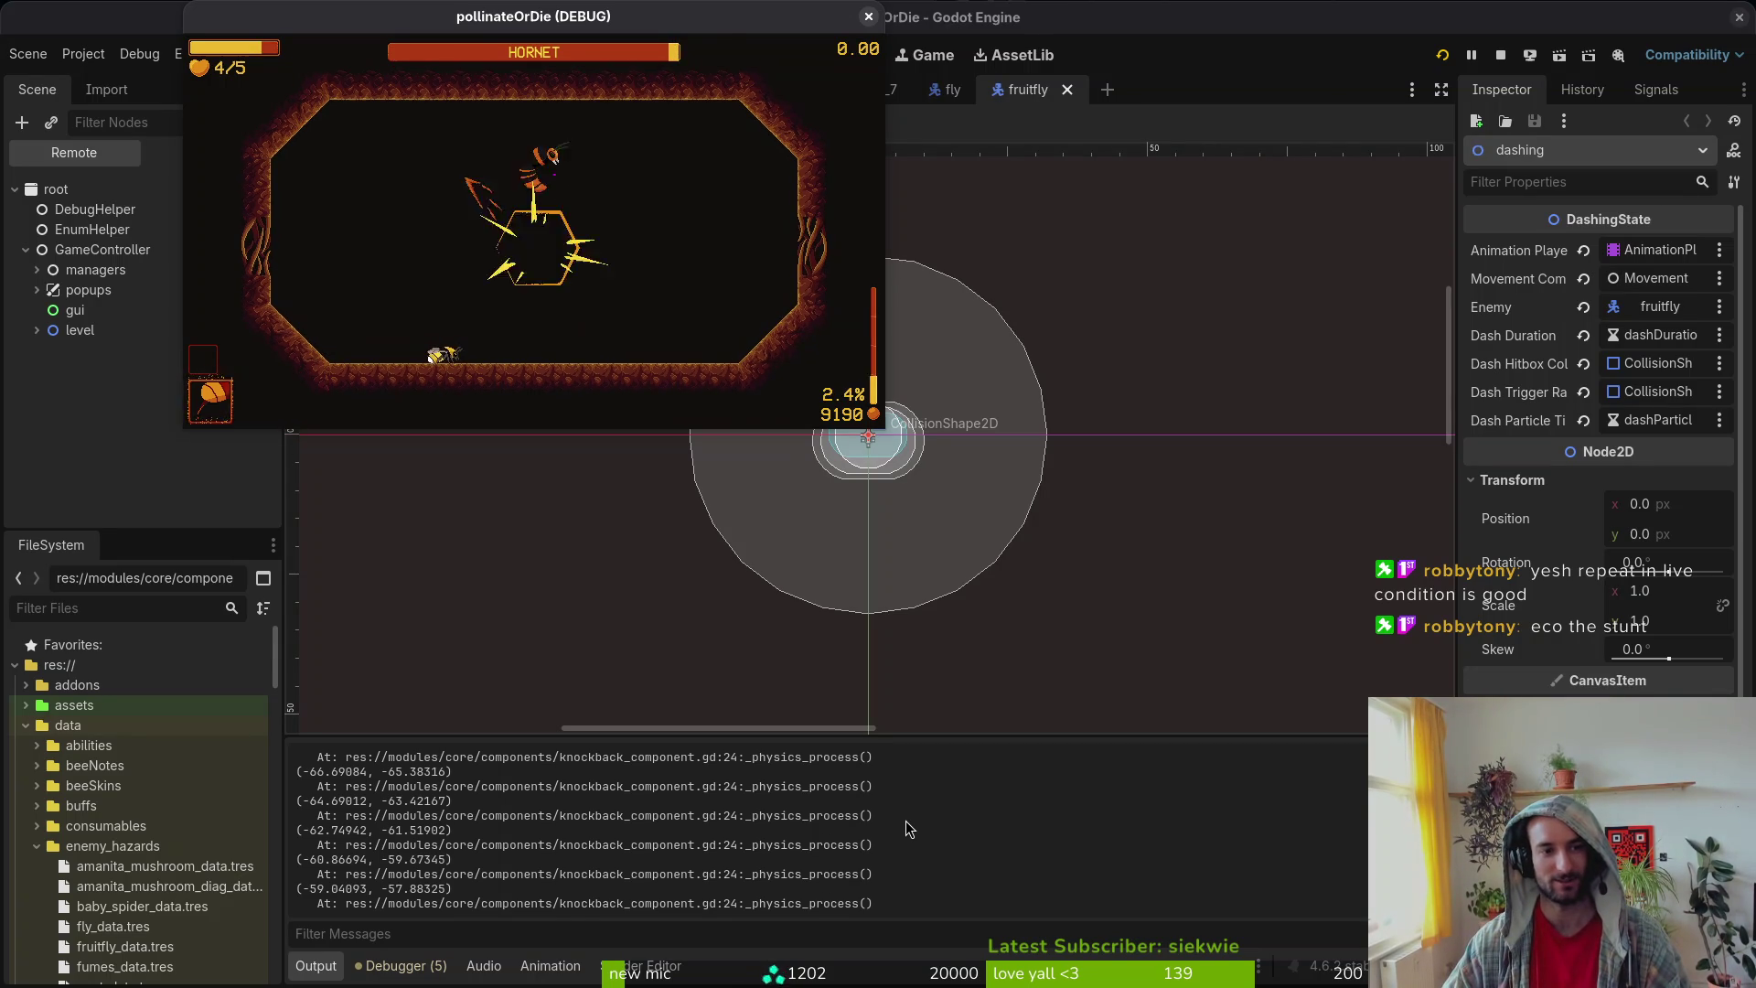
pyautogui.press('Escape')
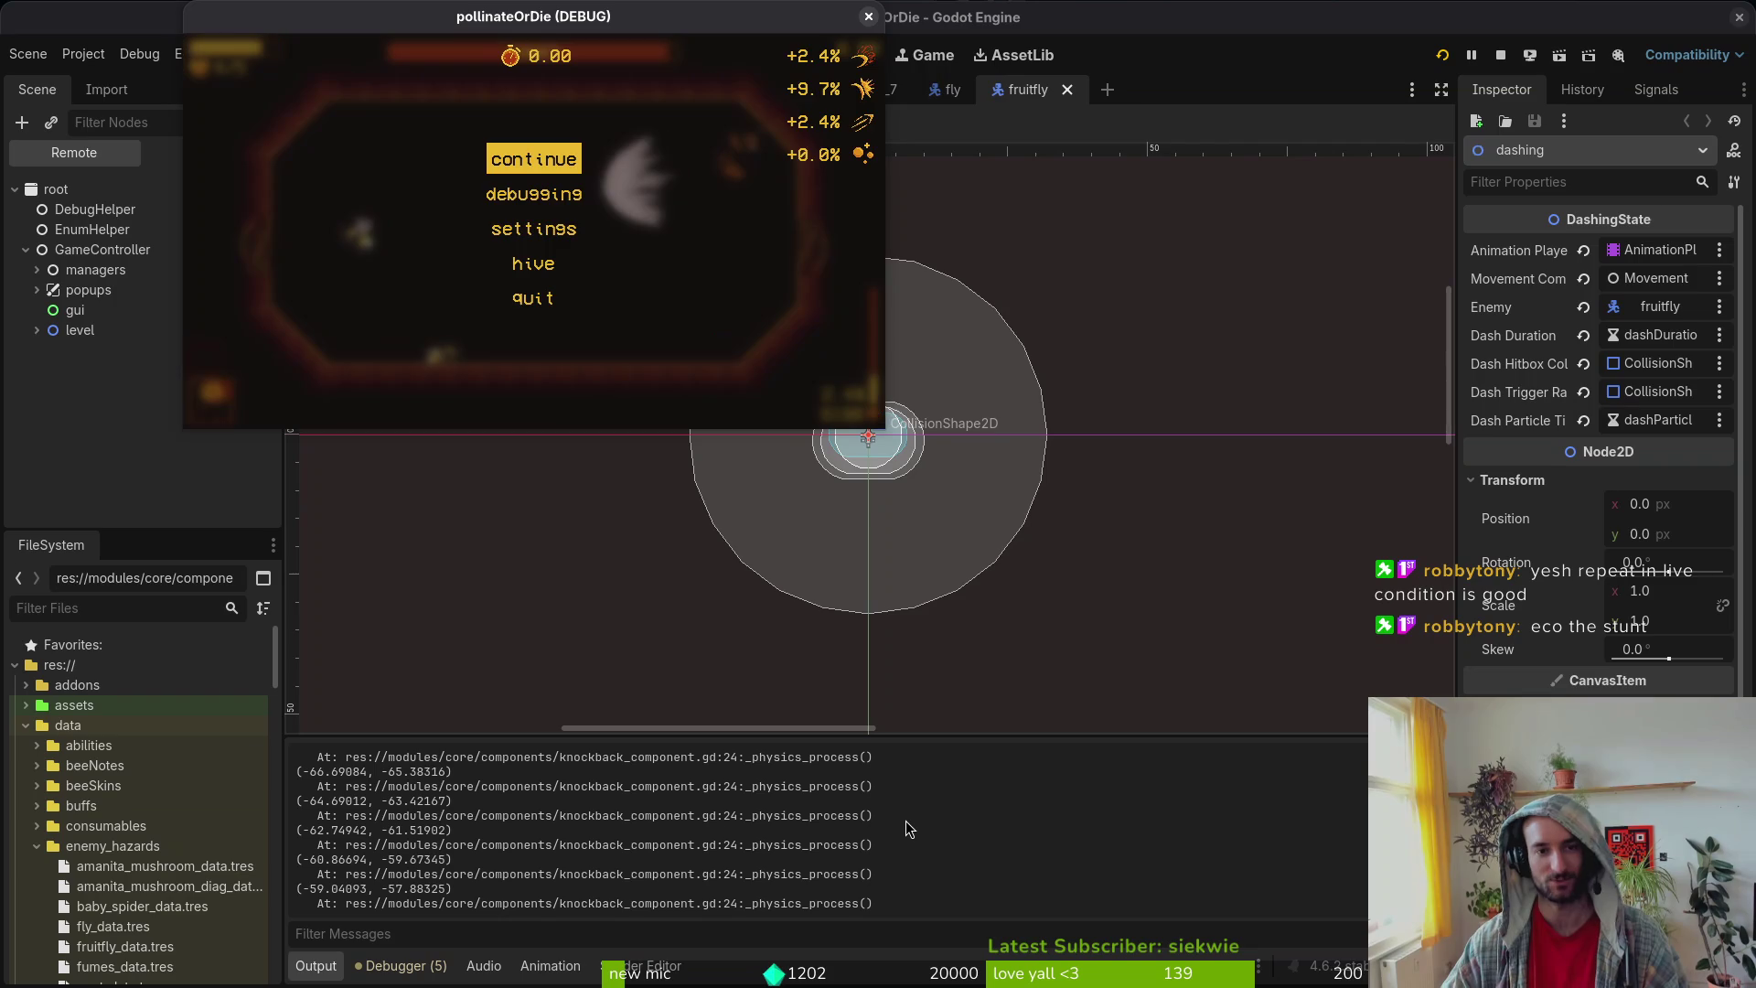
pyautogui.hotkey('alt', 'Tab')
pyautogui.hotkey('ctrl', 'p')
# Step: Open aircutter.gd and change the cut angle offset divisor to 16
pyautogui.write('aircut')
pyautogui.press('Return')
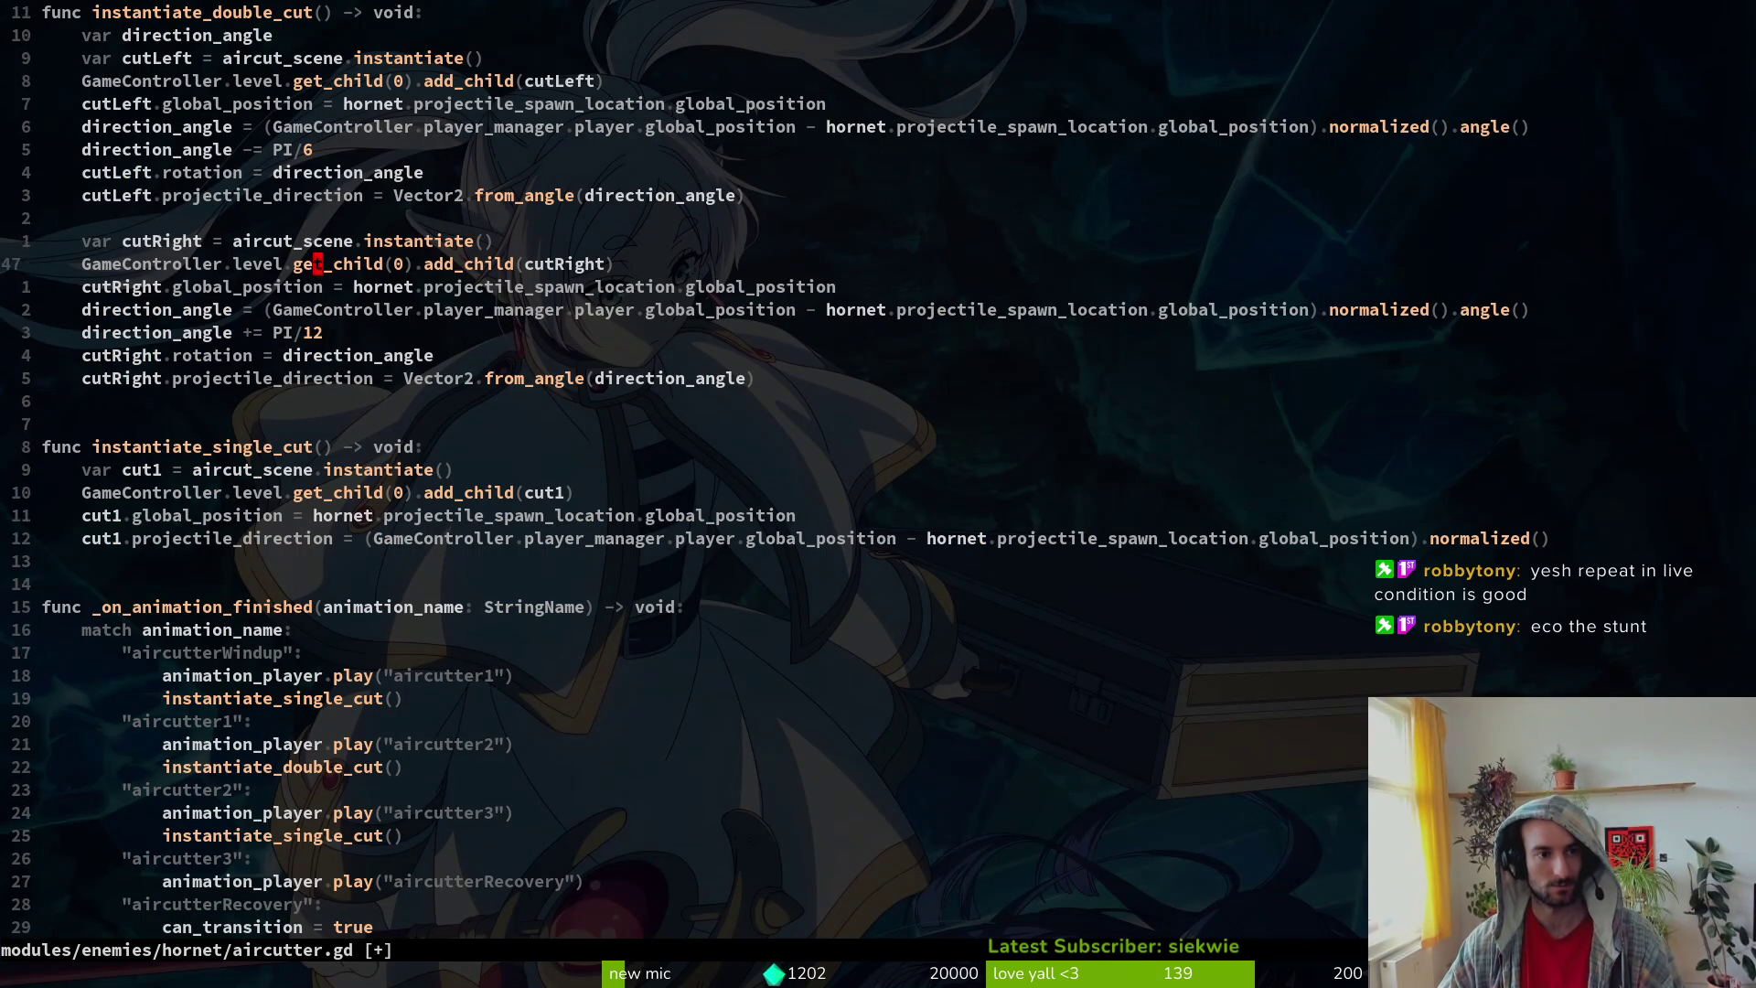
pyautogui.press('k')
pyautogui.press('k')
pyautogui.press('BackSpace')
pyautogui.press('BackSpace')
pyautogui.press('BackSpace')
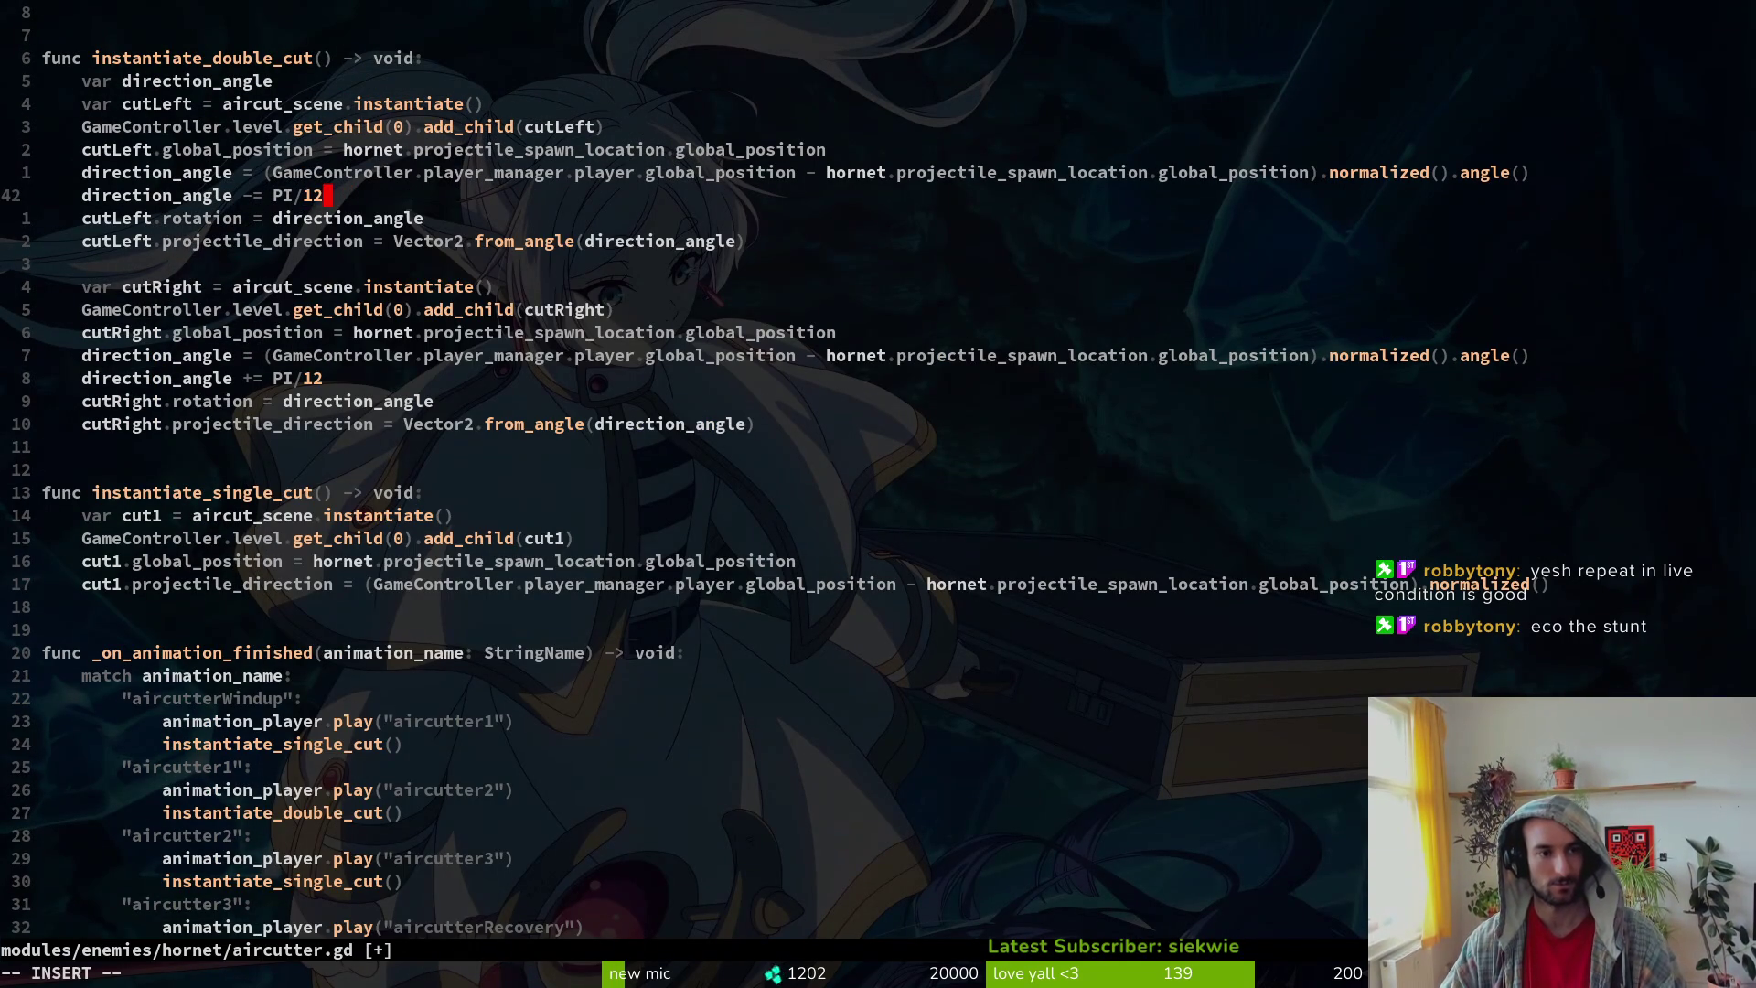
pyautogui.press('BackSpace')
pyautogui.write('6')
pyautogui.press('Escape')
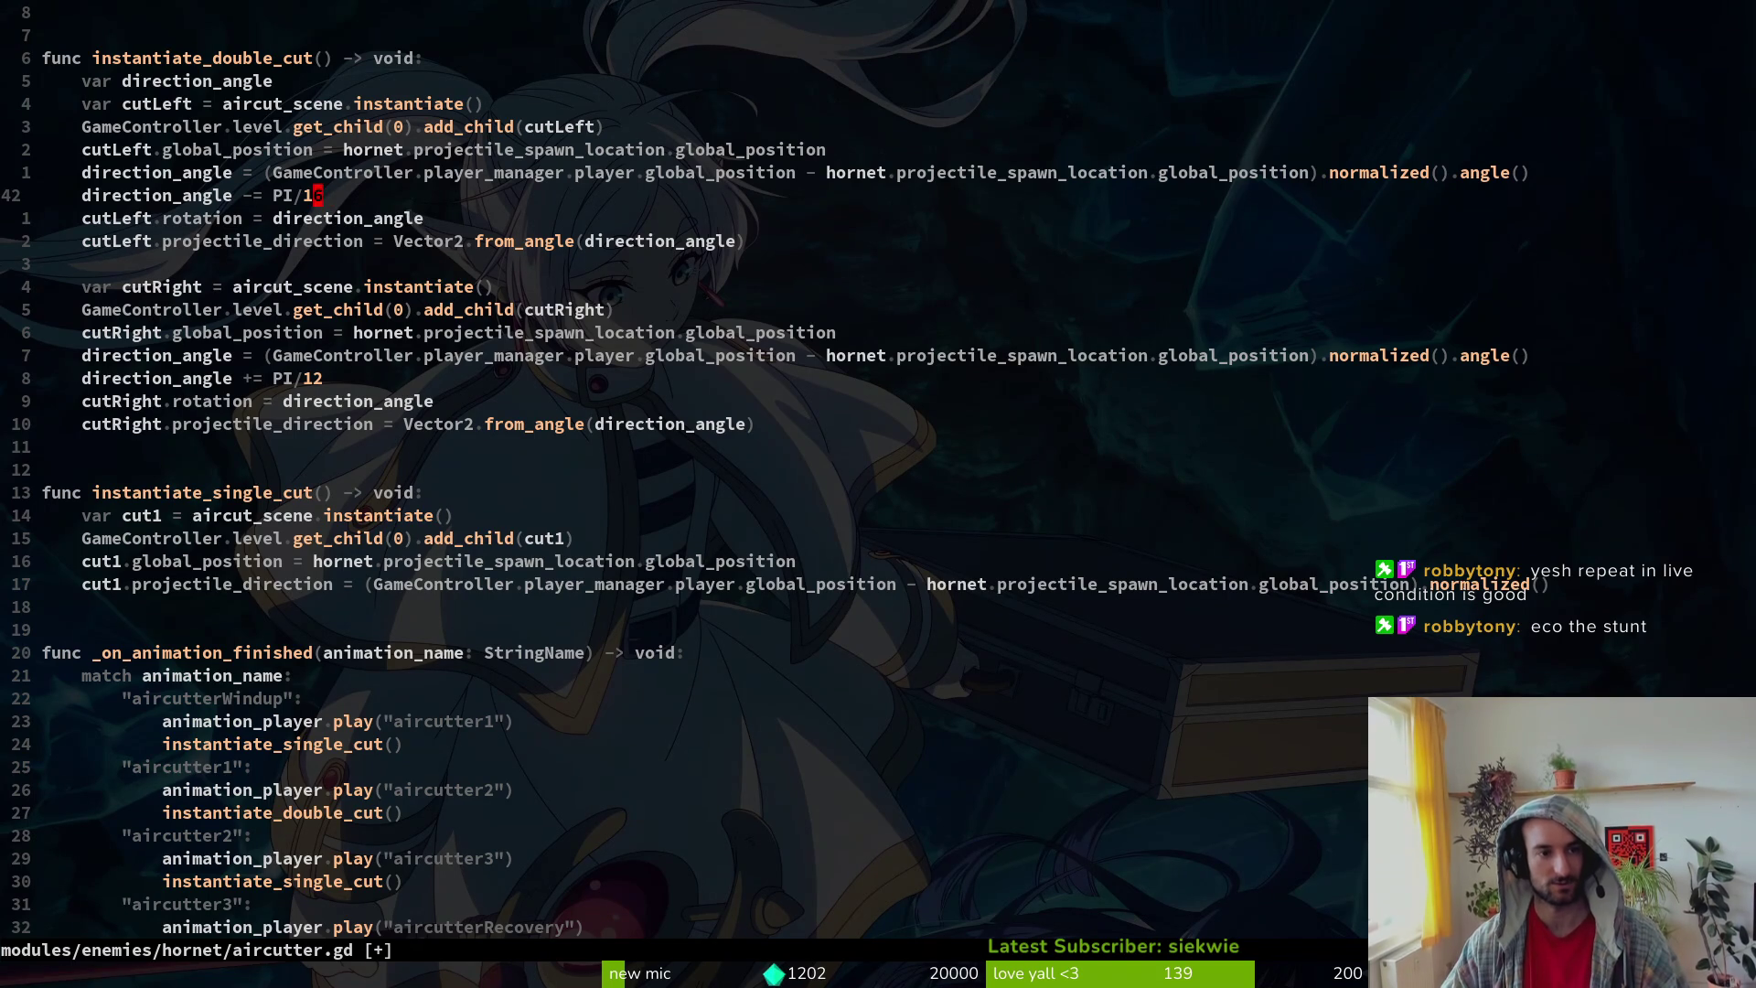
# Step: Save aircutter.gd and change the cutRight divisor from 12 to 16
pyautogui.write(':w')
pyautogui.press('Return')
pyautogui.press('j')
pyautogui.press('j')
pyautogui.press('r')
pyautogui.press('6')
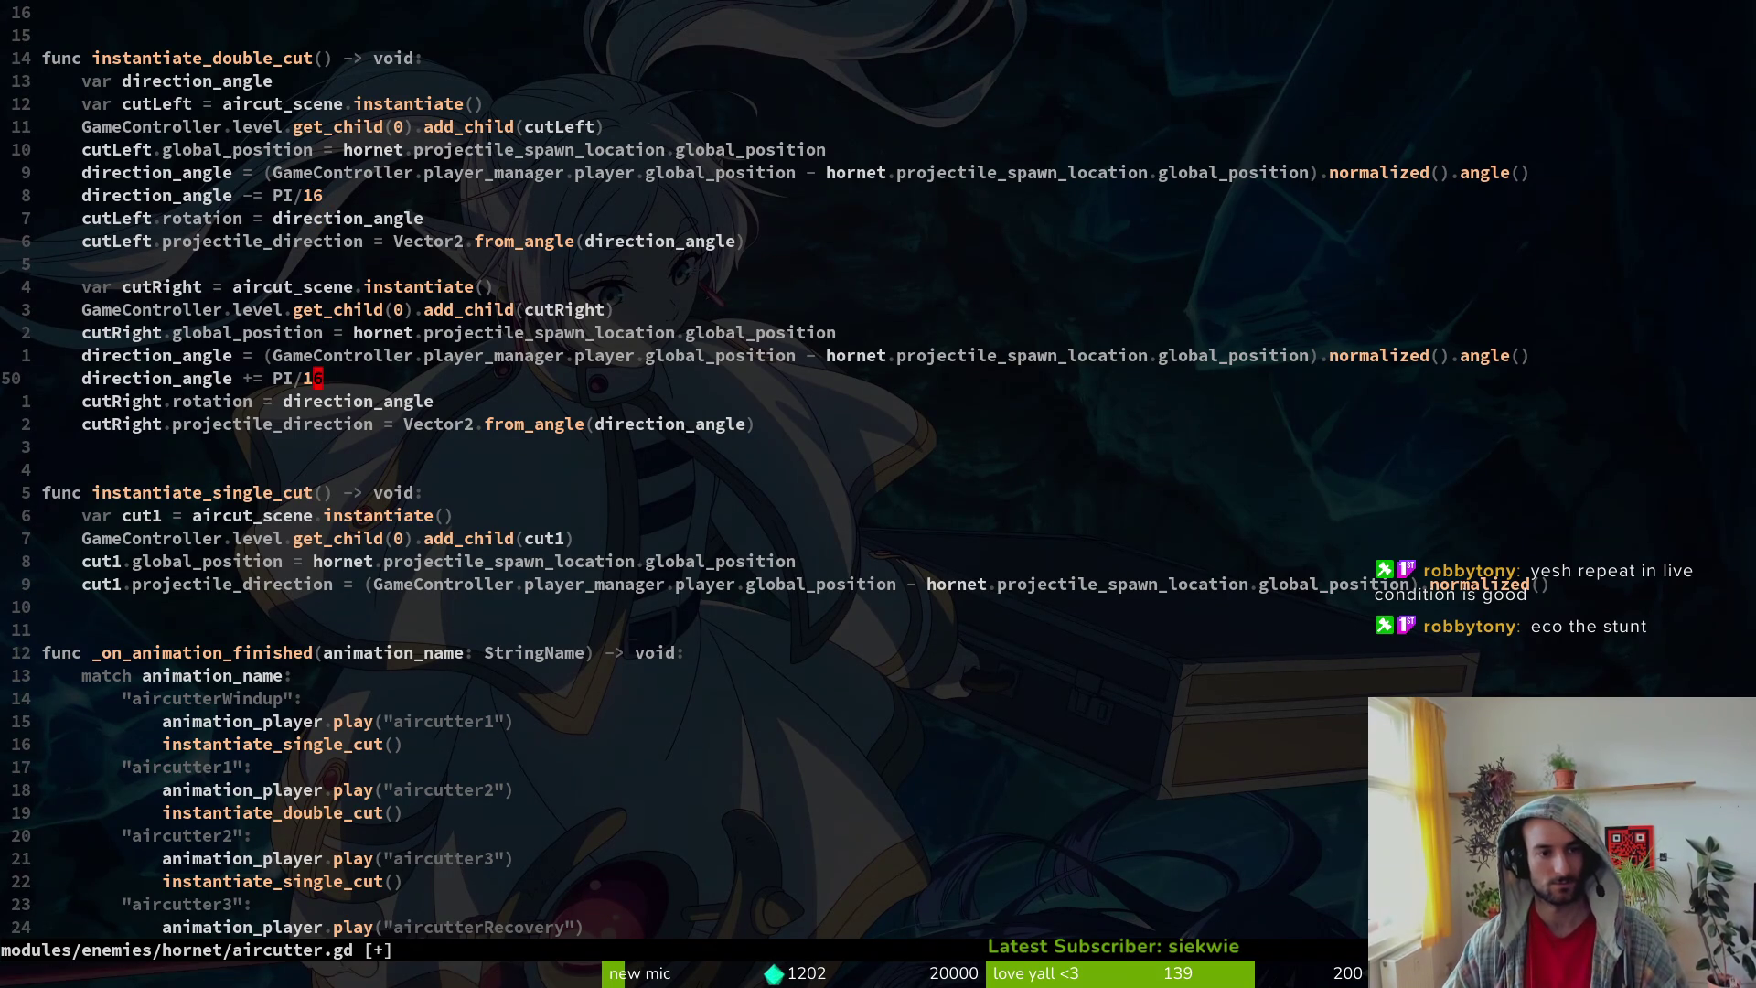
pyautogui.hotkey('alt', 'Tab')
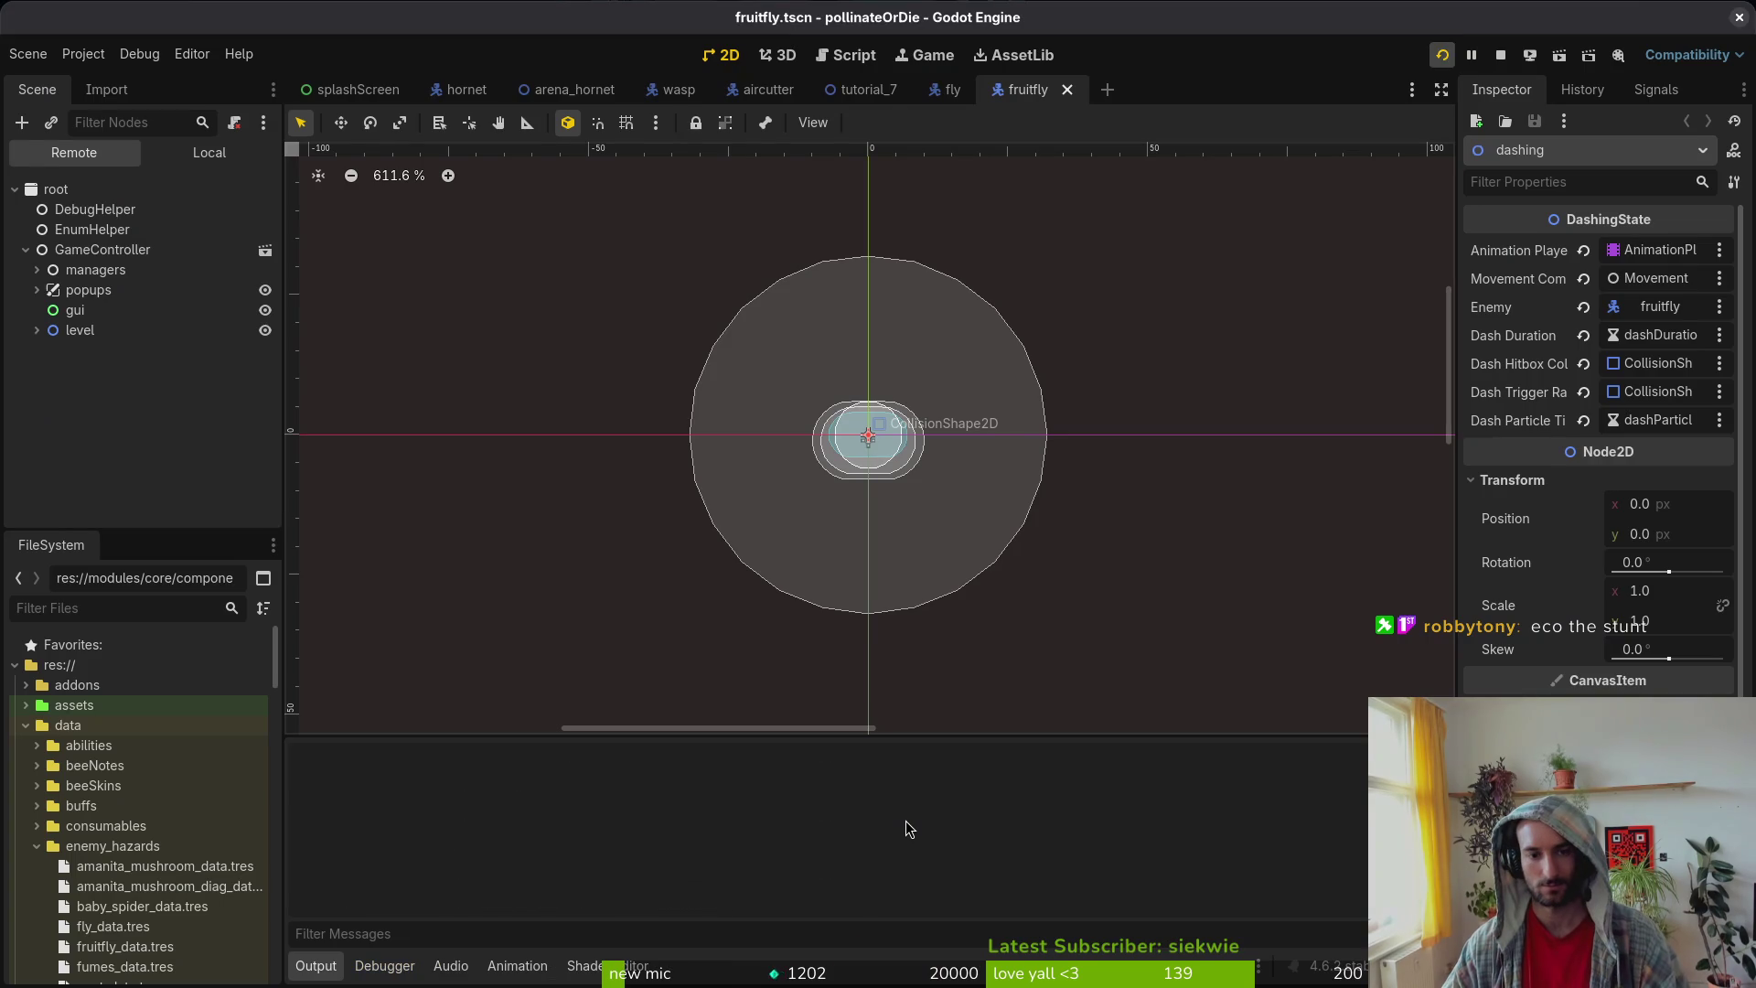
# Step: Run the game, load the HORNET arena, watch the aircutter, then pause
pyautogui.press('F5')
pyautogui.press('Return')
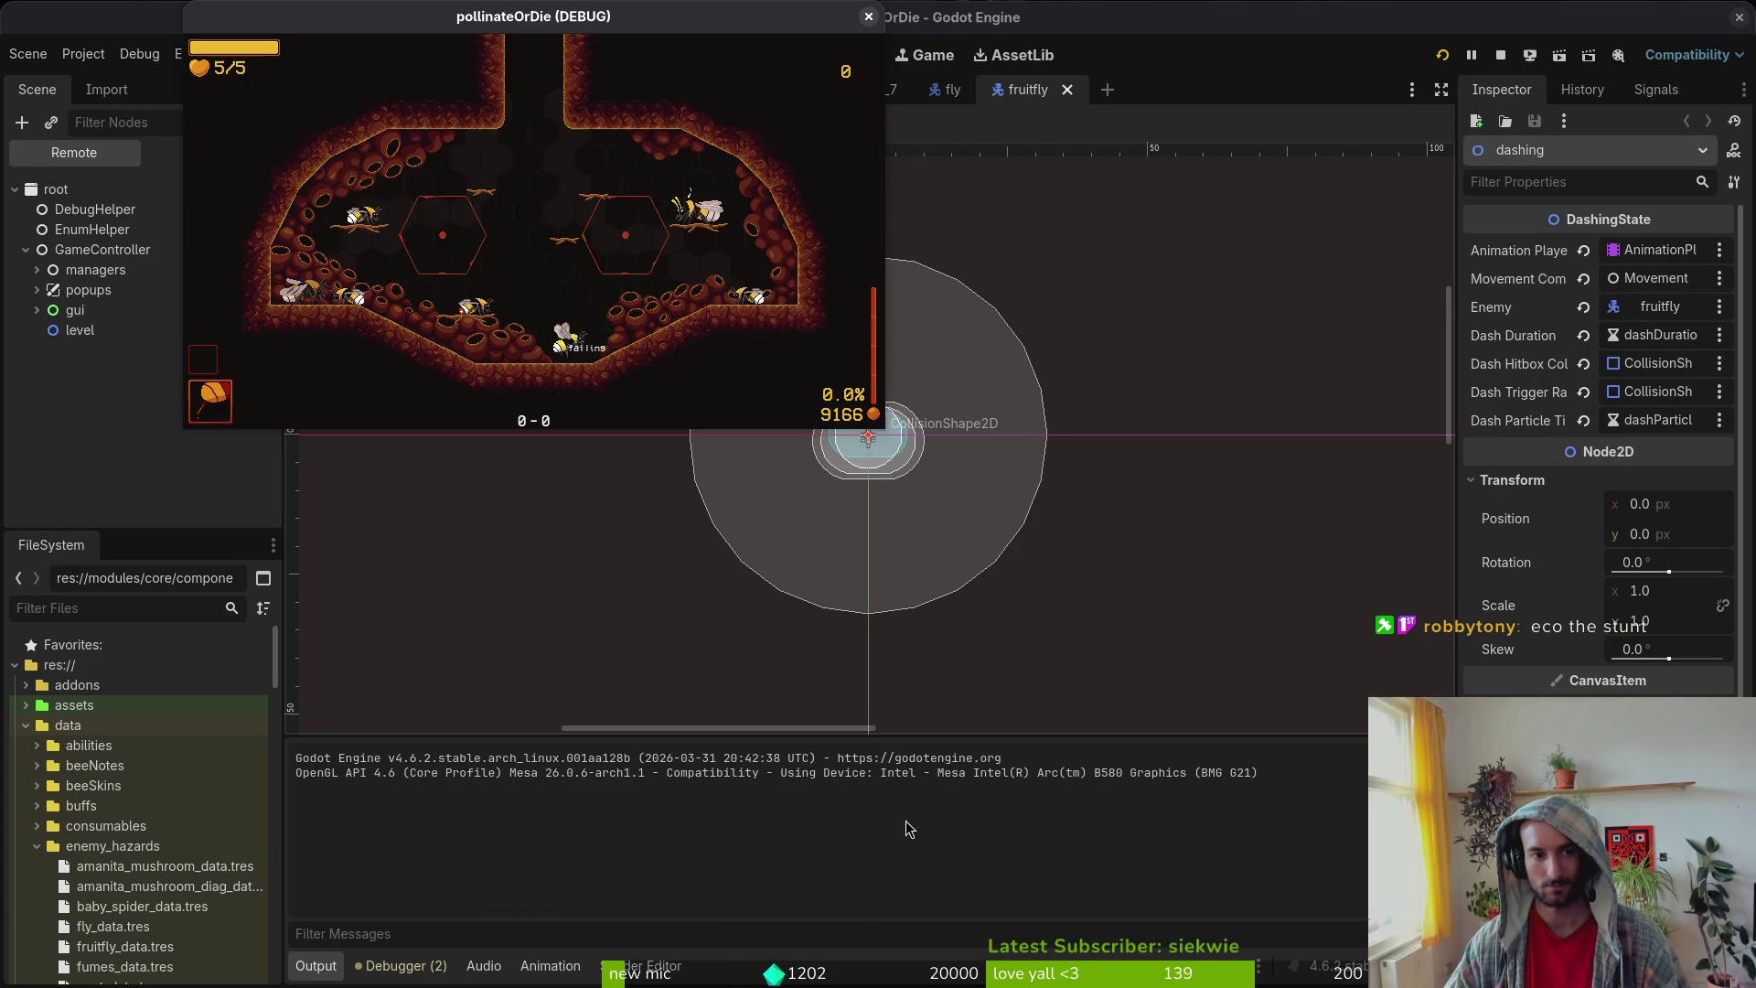
pyautogui.press('Escape')
pyautogui.press('Return')
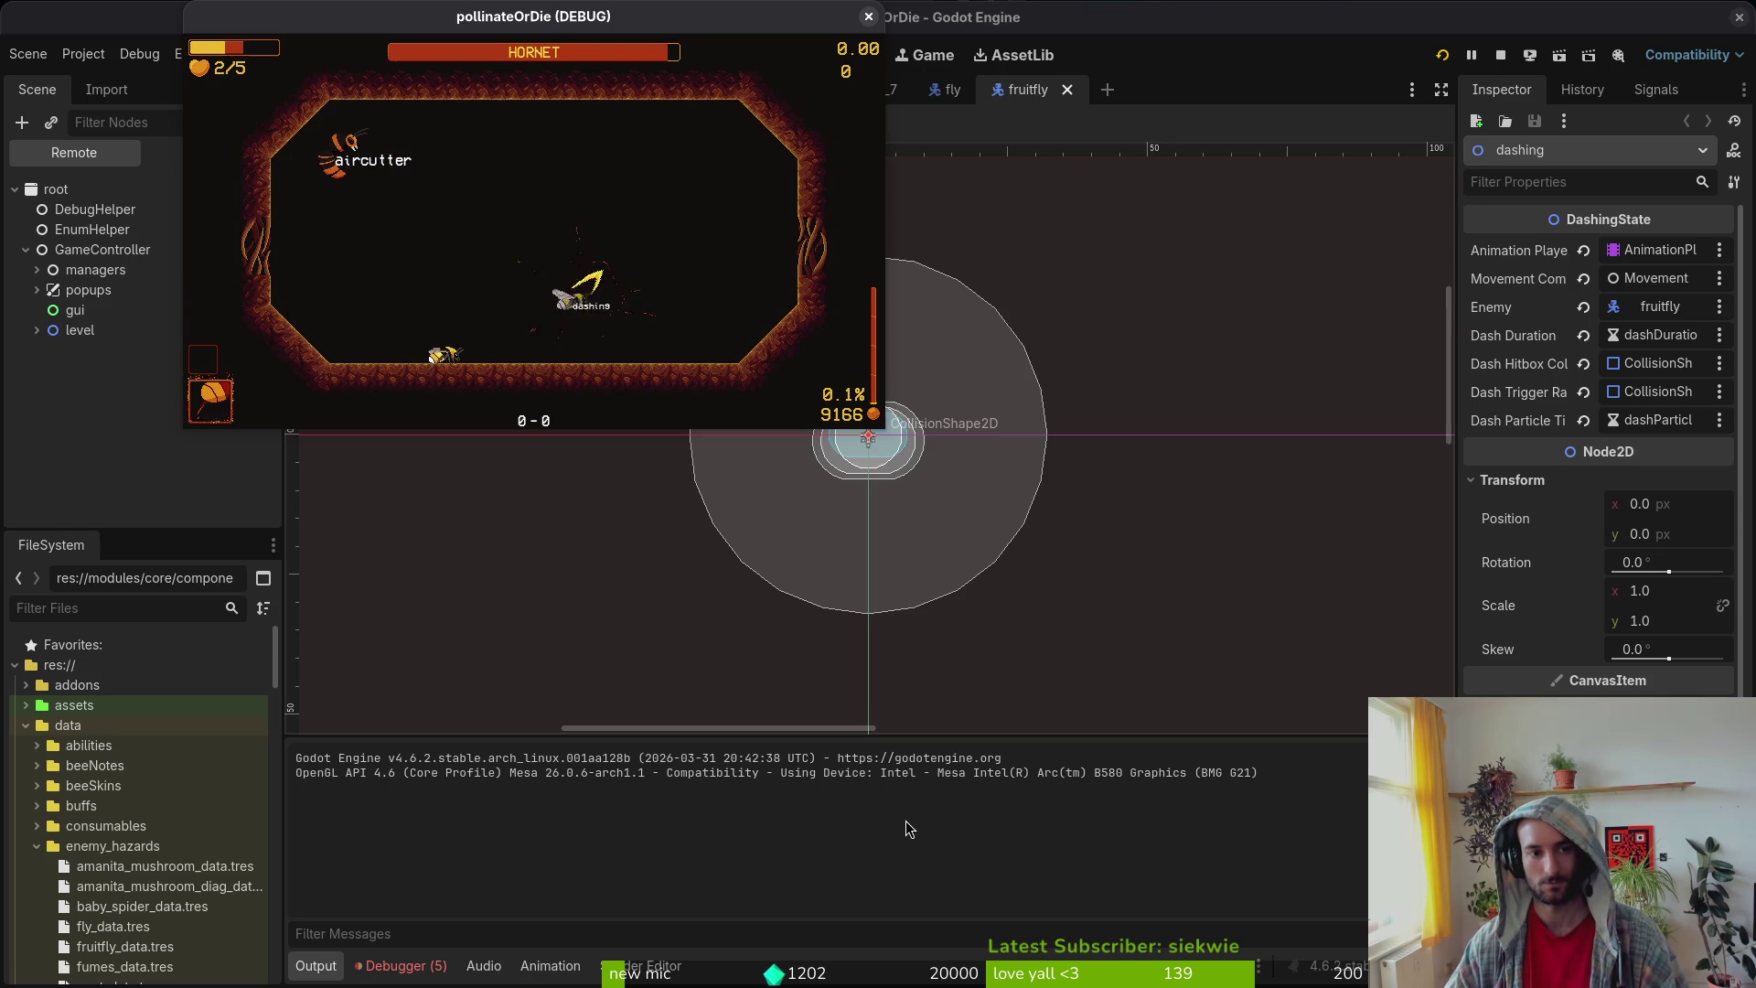
pyautogui.press('Escape')
pyautogui.hotkey('alt', 'Tab')
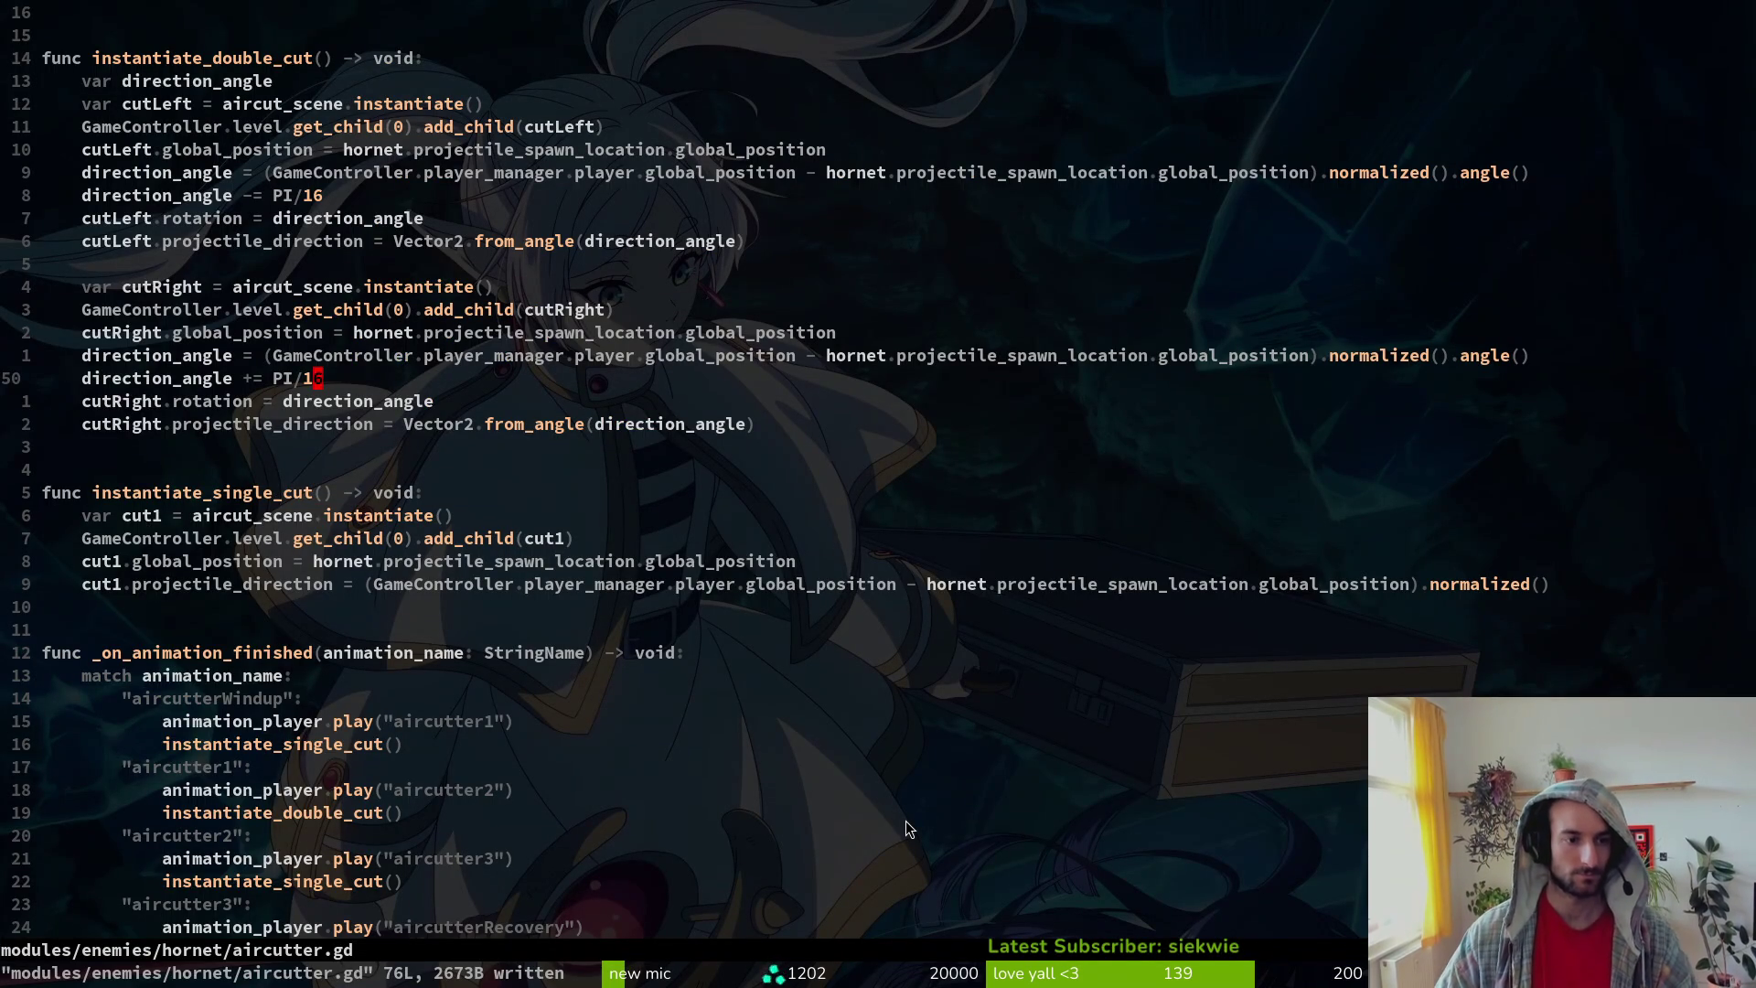
# Step: Change the cutRight angle offset to PI/18 and save aircutter.gd
pyautogui.write('s4')
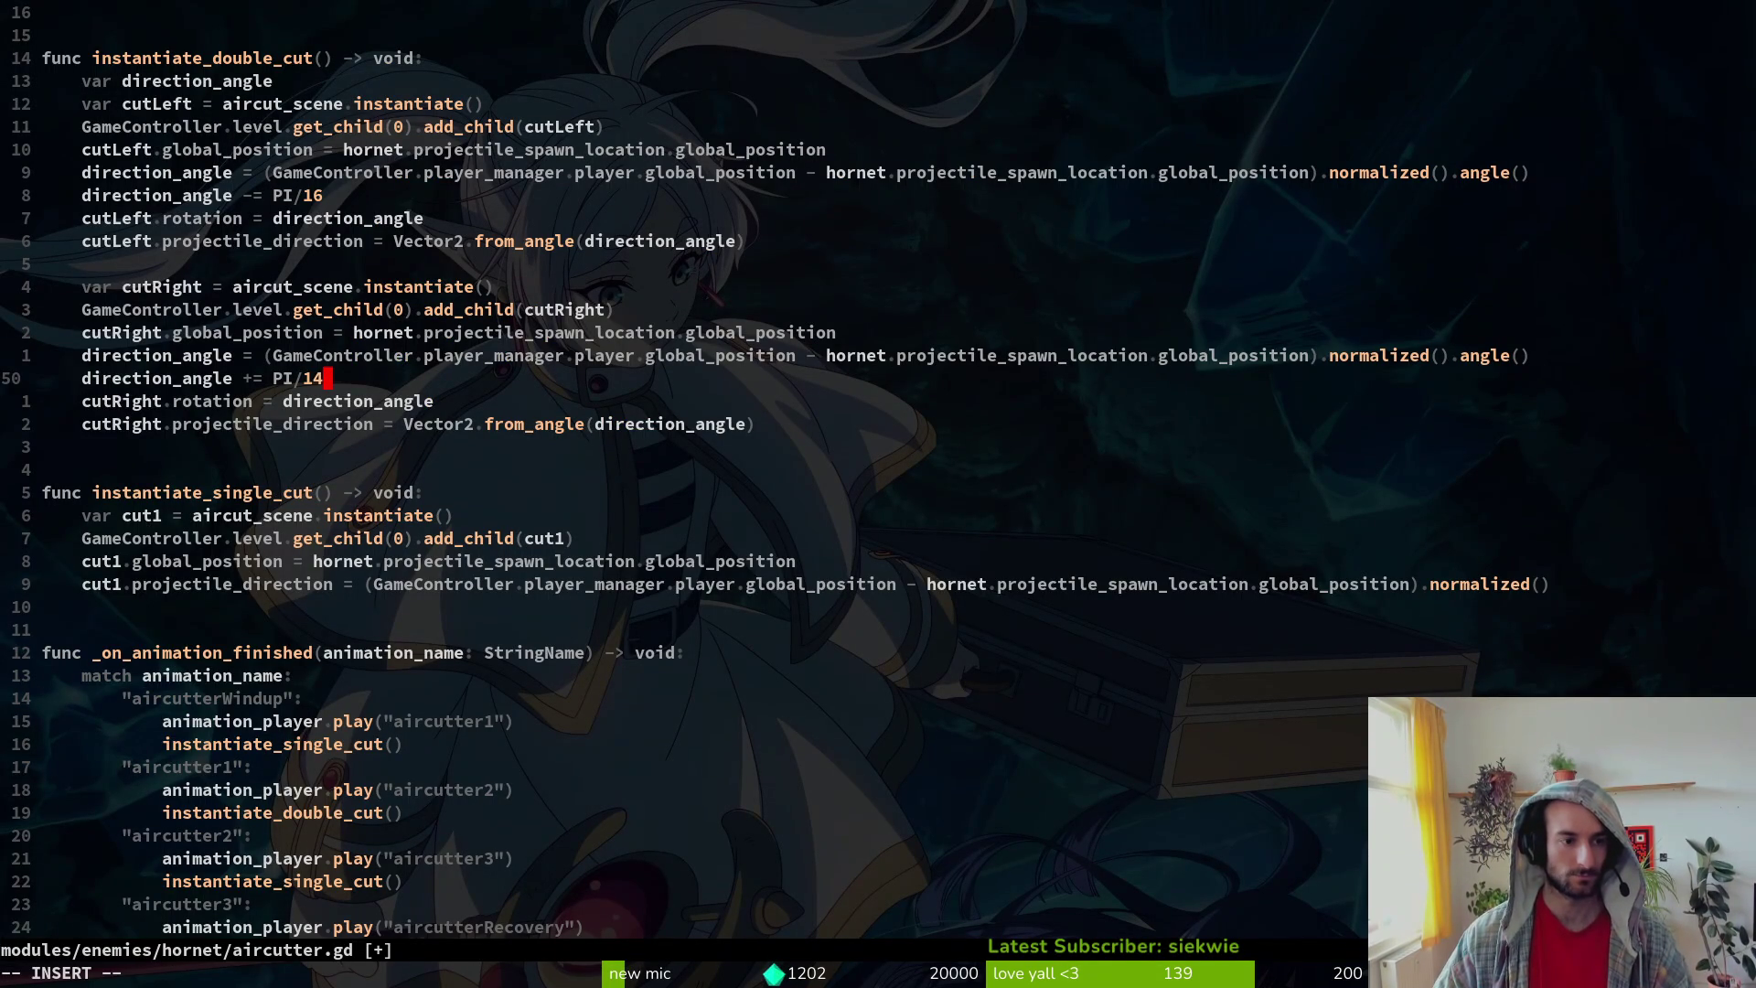
pyautogui.press('BackSpace')
pyautogui.write('8')
pyautogui.press('Escape')
pyautogui.write(':w')
pyautogui.press('Return')
pyautogui.press('k')
pyautogui.press('k')
pyautogui.press('k')
pyautogui.press('k')
pyautogui.press('k')
pyautogui.press('k')
# Step: Set the cutLeft offset to PI/18, save, and bring Aseprite forward
pyautogui.write('r8')
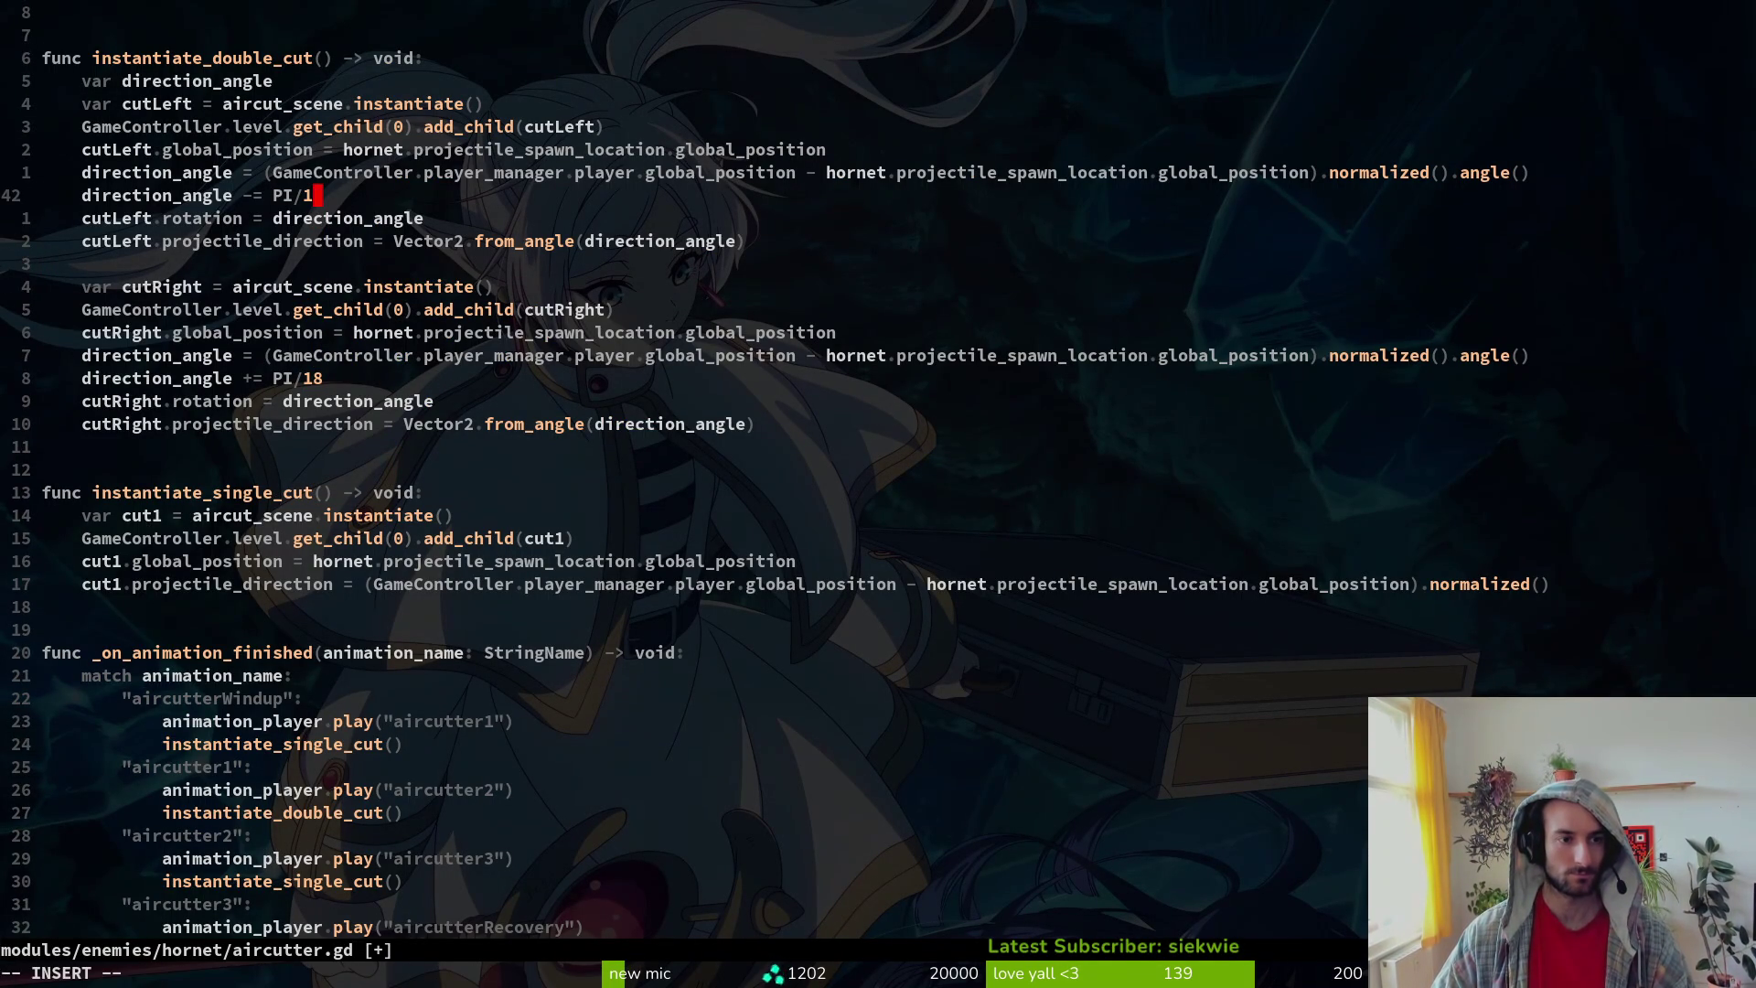
pyautogui.write(':w')
pyautogui.press('Return')
pyautogui.press('super')
pyautogui.click(905, 820)
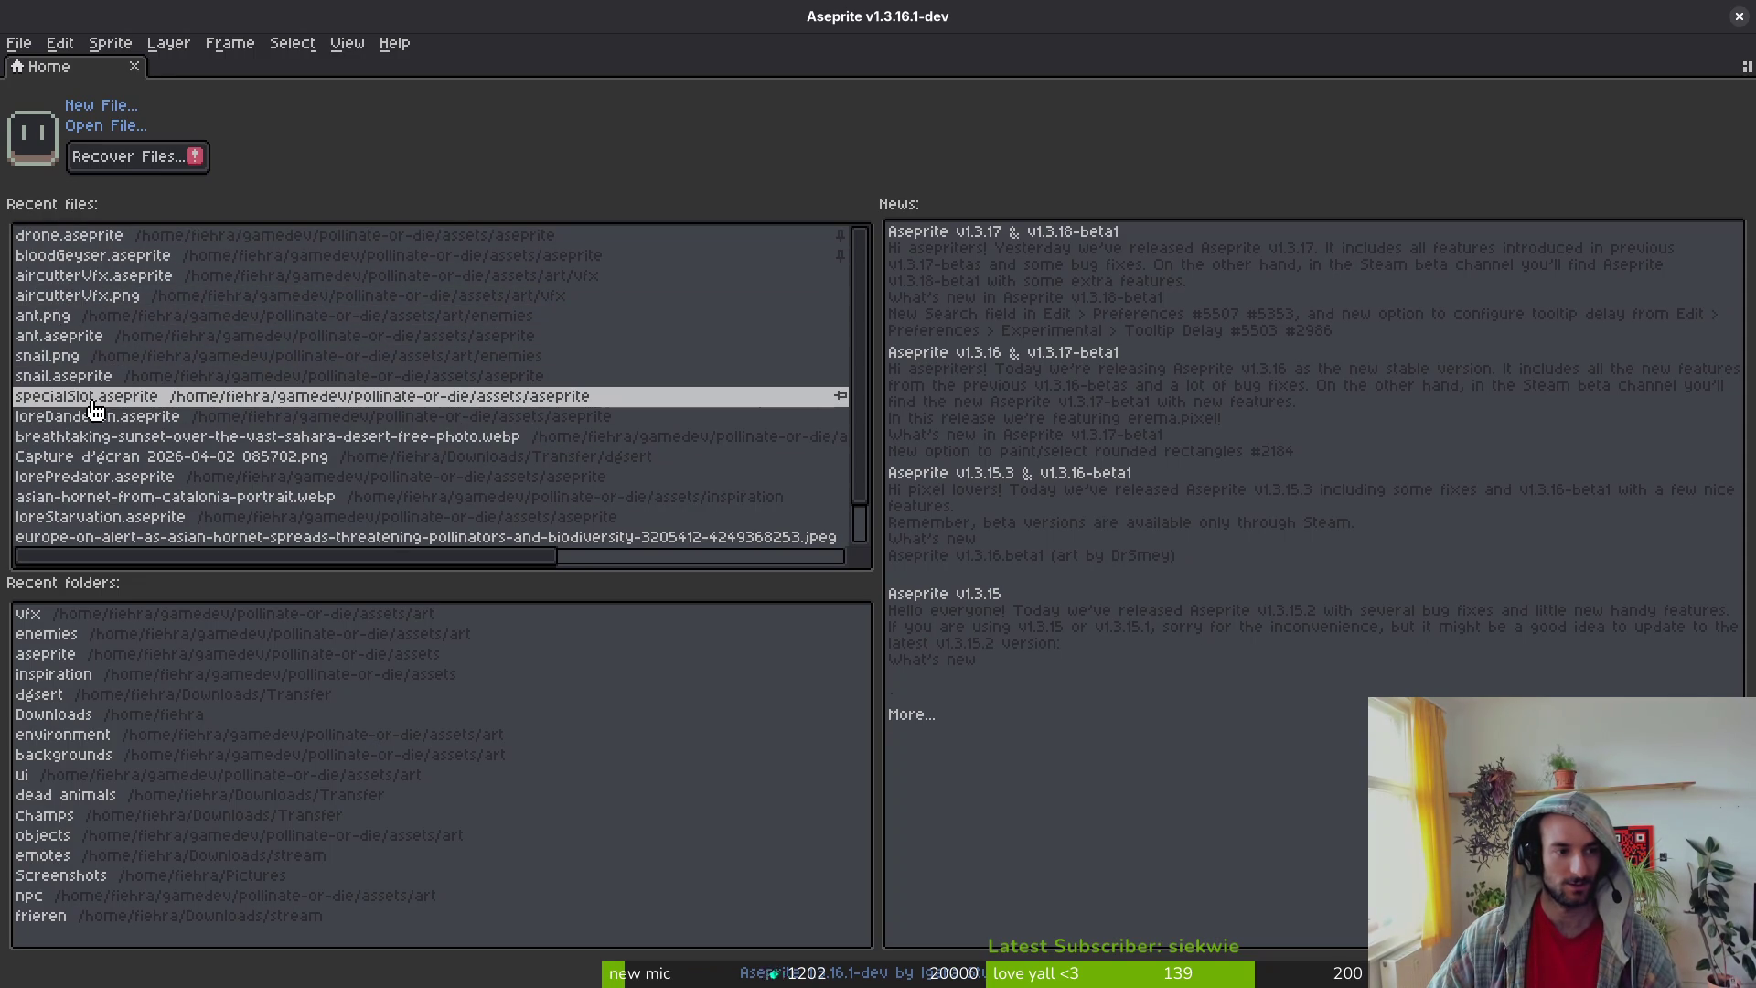
# Step: Open aircutterVfx.aseprite from recent files and go to frame 1
pyautogui.click(108, 275)
pyautogui.scroll(3, 1013, 426)
pyautogui.press(',')
pyautogui.scroll(-5, 1211, 428)
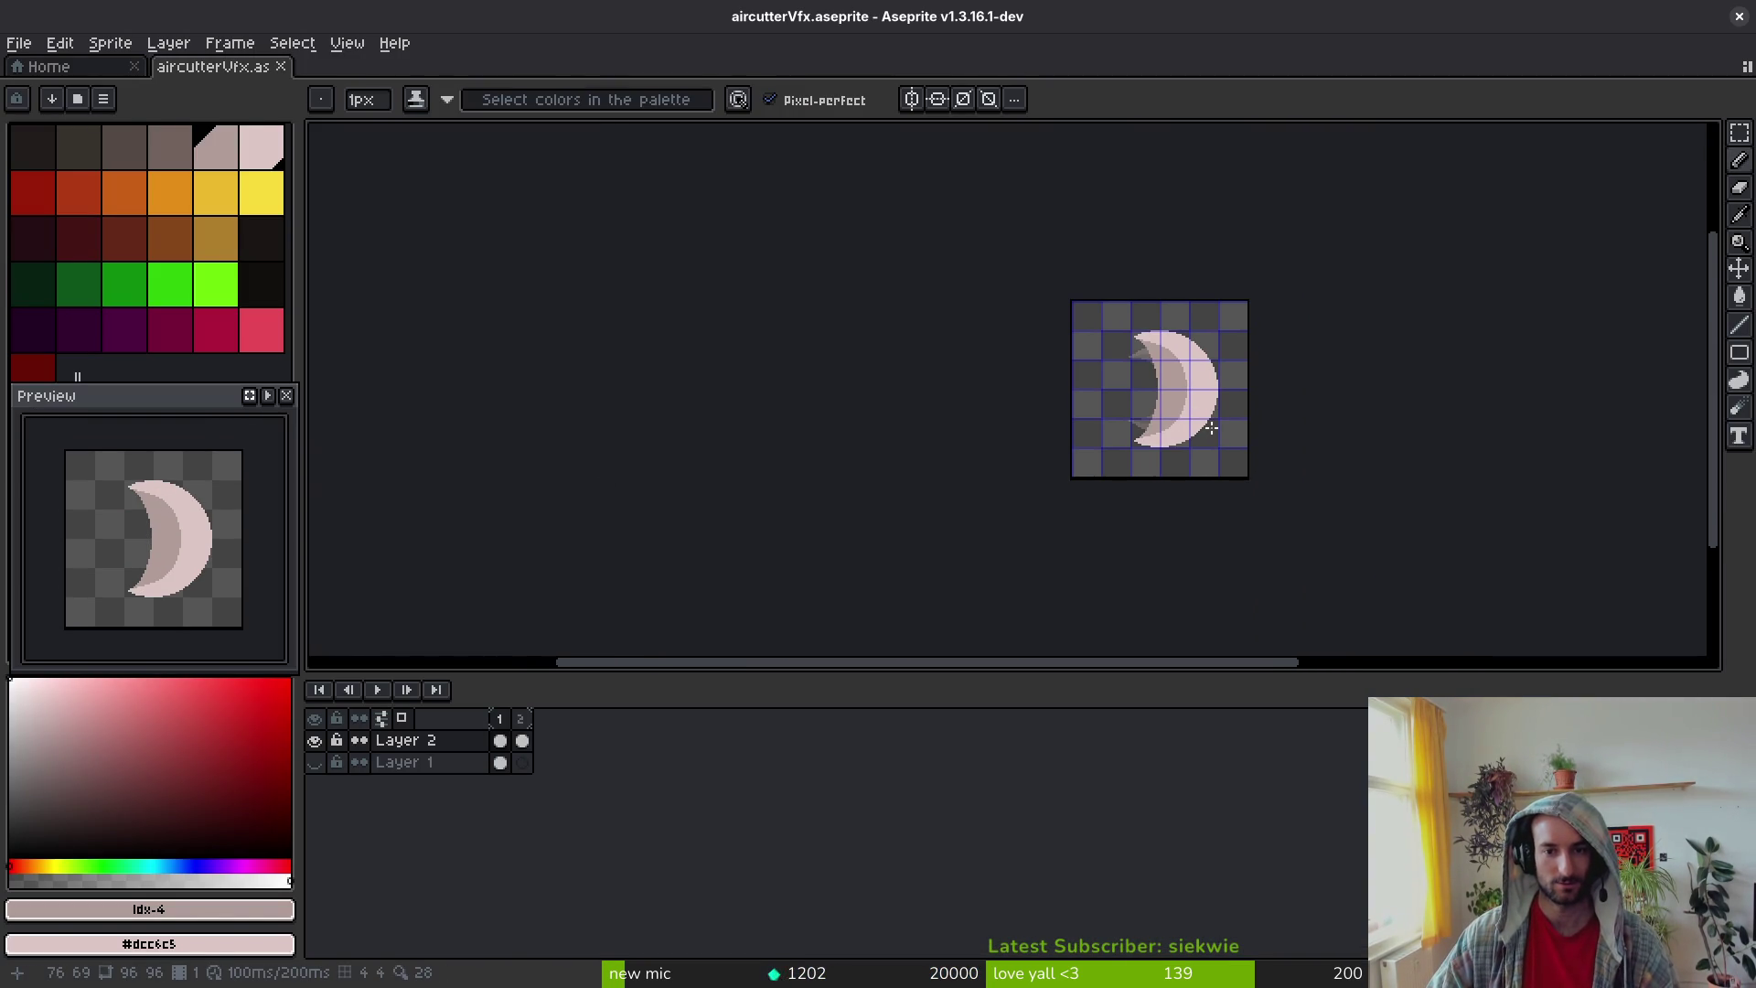
pyautogui.hscroll(2, 1210, 428)
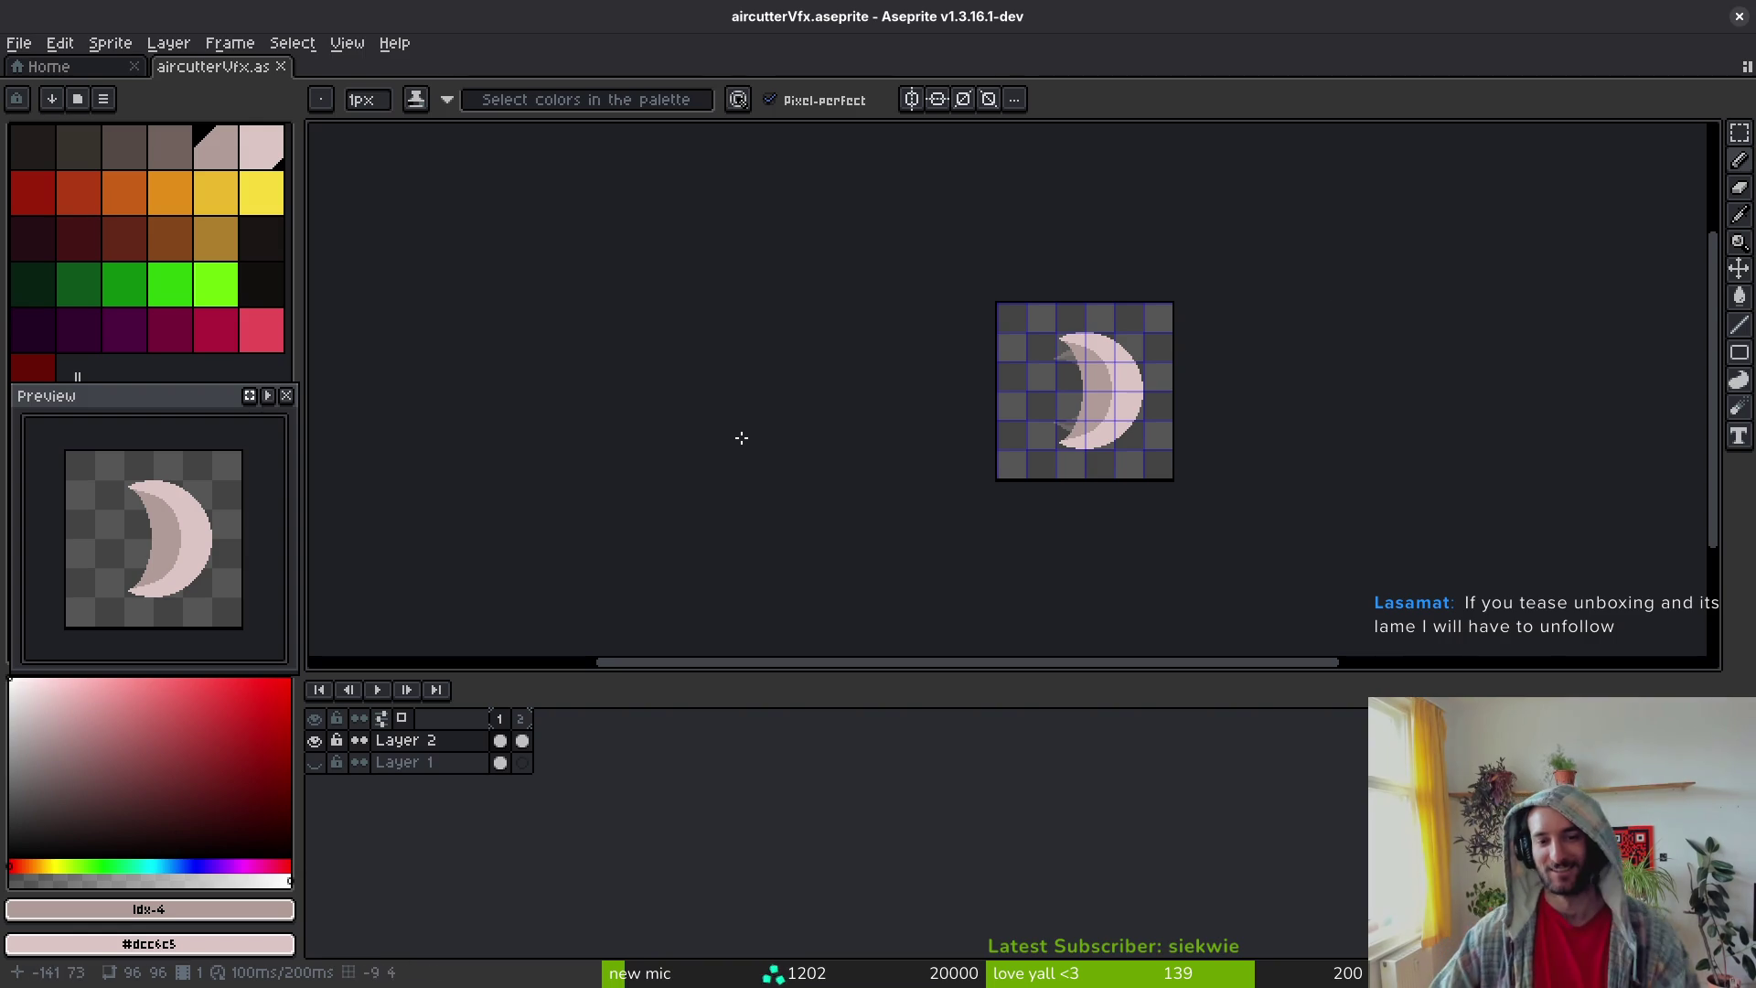
pyautogui.scroll(7, 1067, 411)
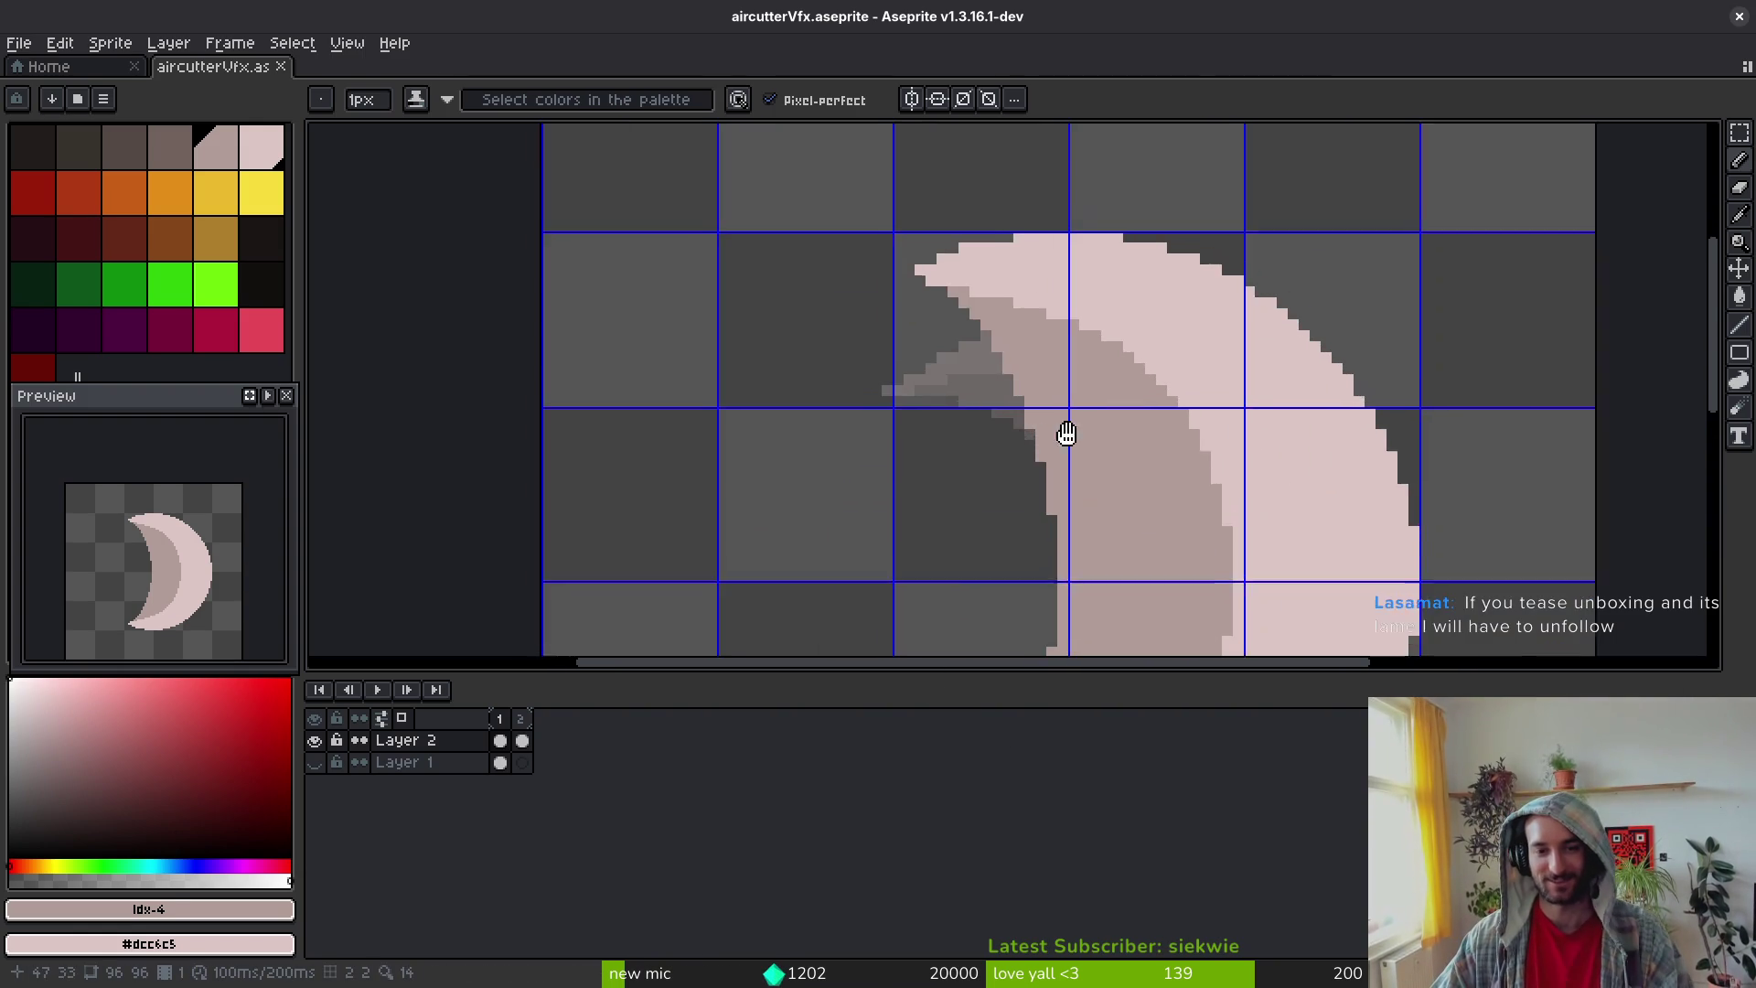
# Step: Repaint the crescent's lower tip pixels in the #b19d99 mid-tone and save
pyautogui.keyDown('alt'); pyautogui.click(1012, 356); pyautogui.keyUp('alt')
pyautogui.scroll(5, 1012, 356)
pyautogui.click(901, 297)
pyautogui.click(873, 297)
pyautogui.scroll(-4, 873, 297)
pyautogui.scroll(2, 993, 376)
pyautogui.scroll(-4, 1187, 560)
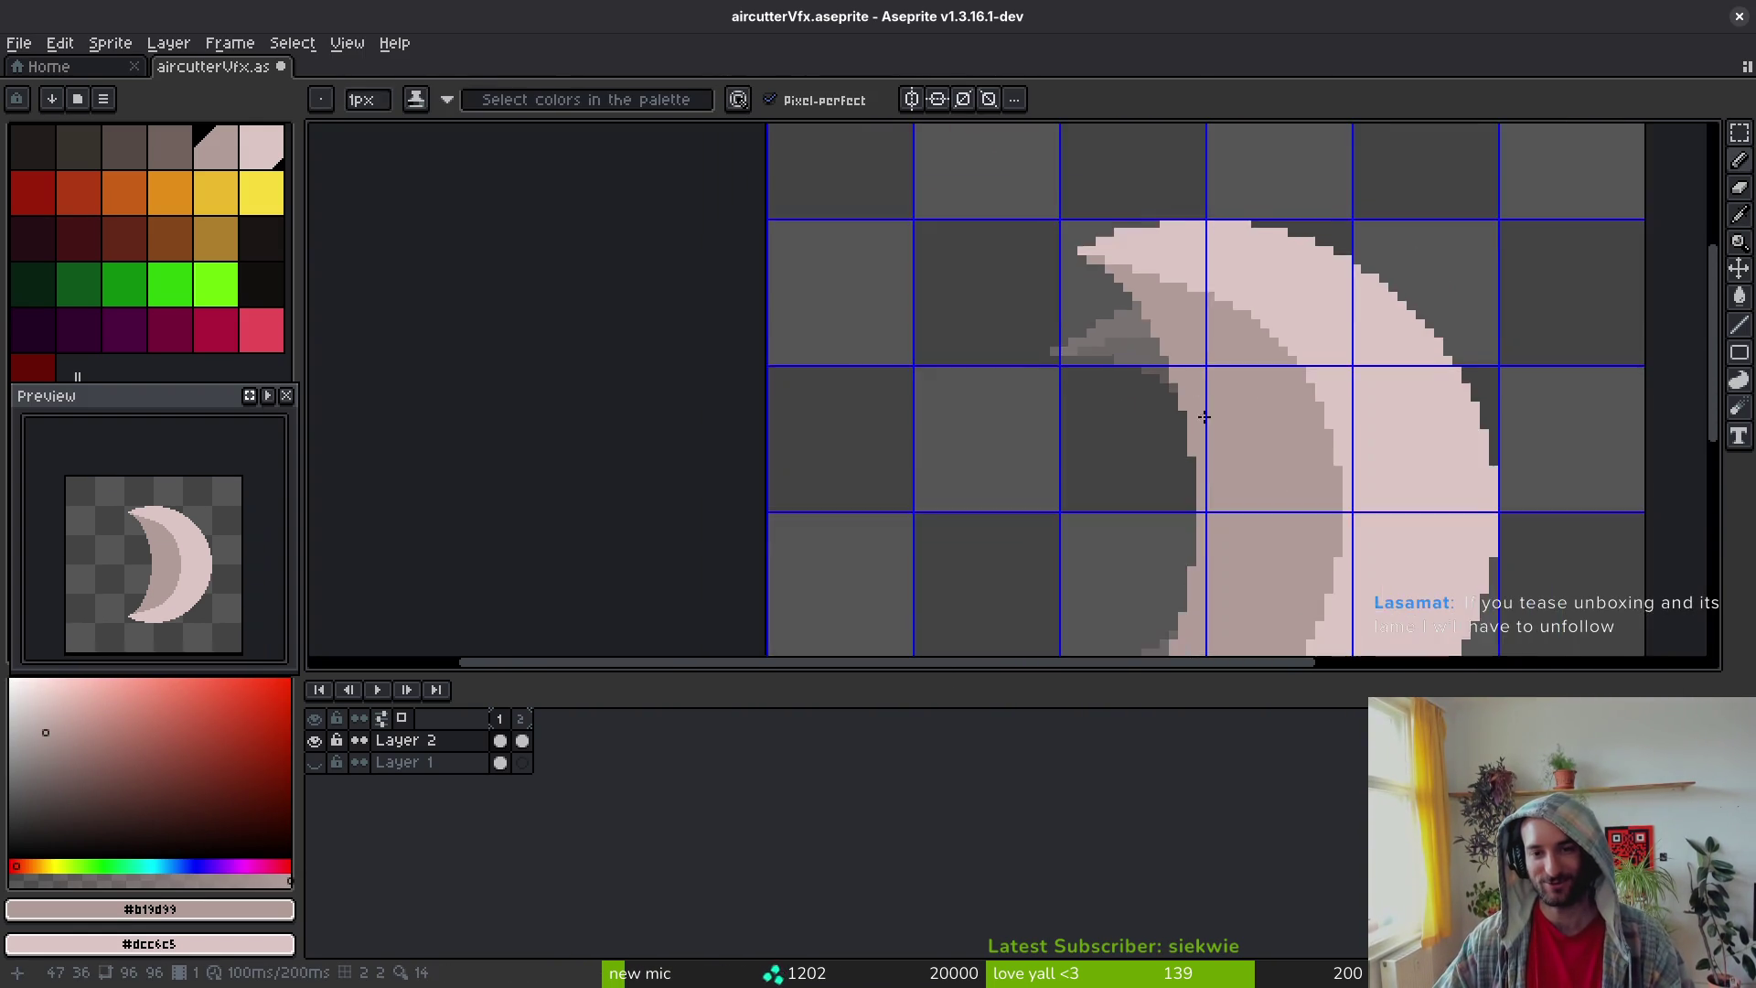
pyautogui.scroll(2, 1126, 460)
pyautogui.scroll(5, 1125, 460)
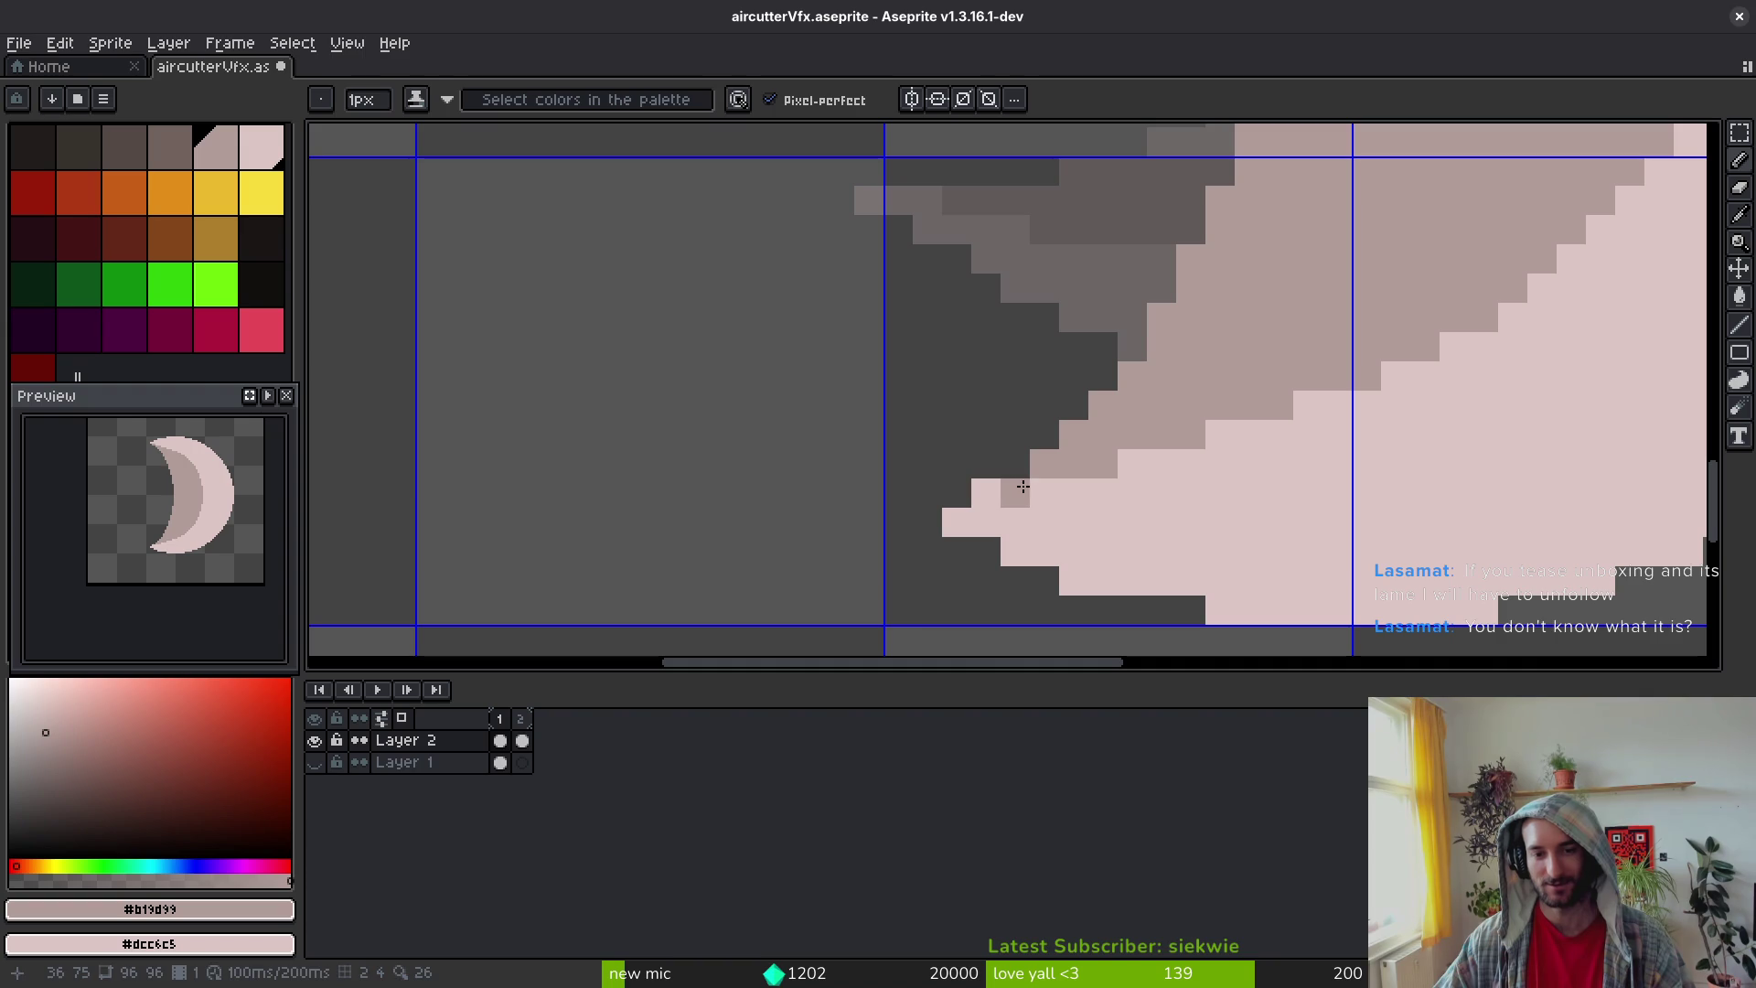
pyautogui.hotkey('ctrl', 's')
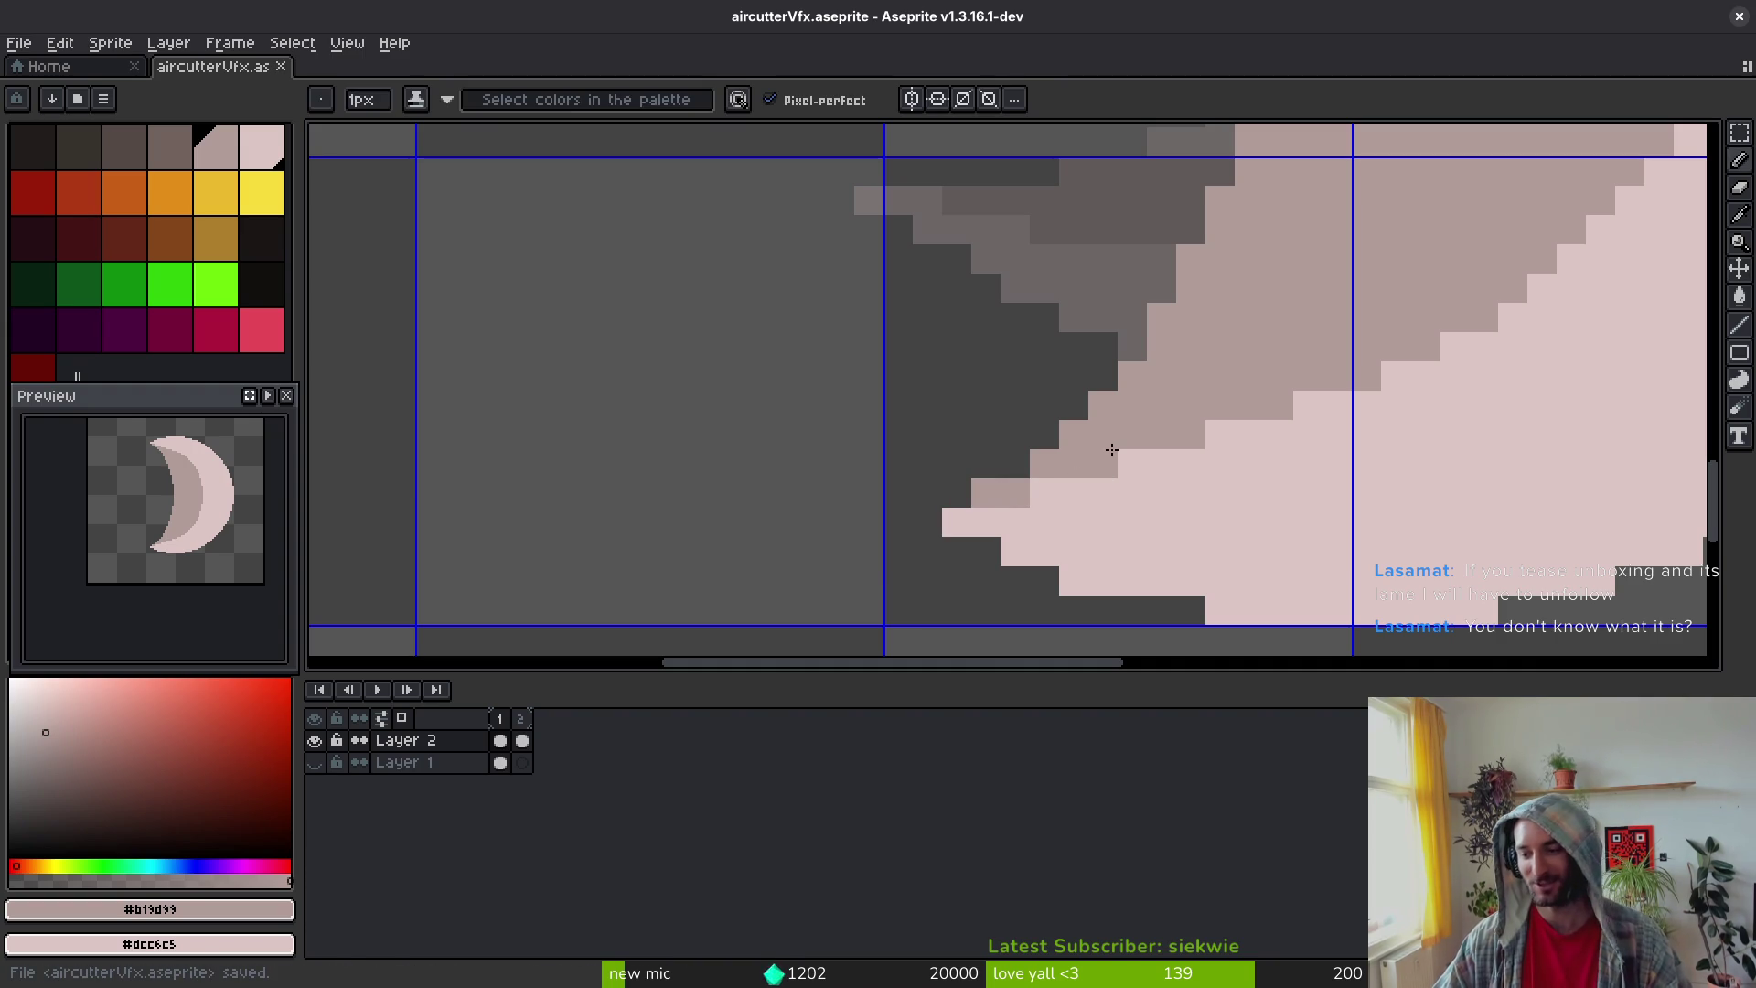
# Step: Inspect the repainted tip and save aircutterVfx.aseprite again
pyautogui.scroll(-5, 1340, 430)
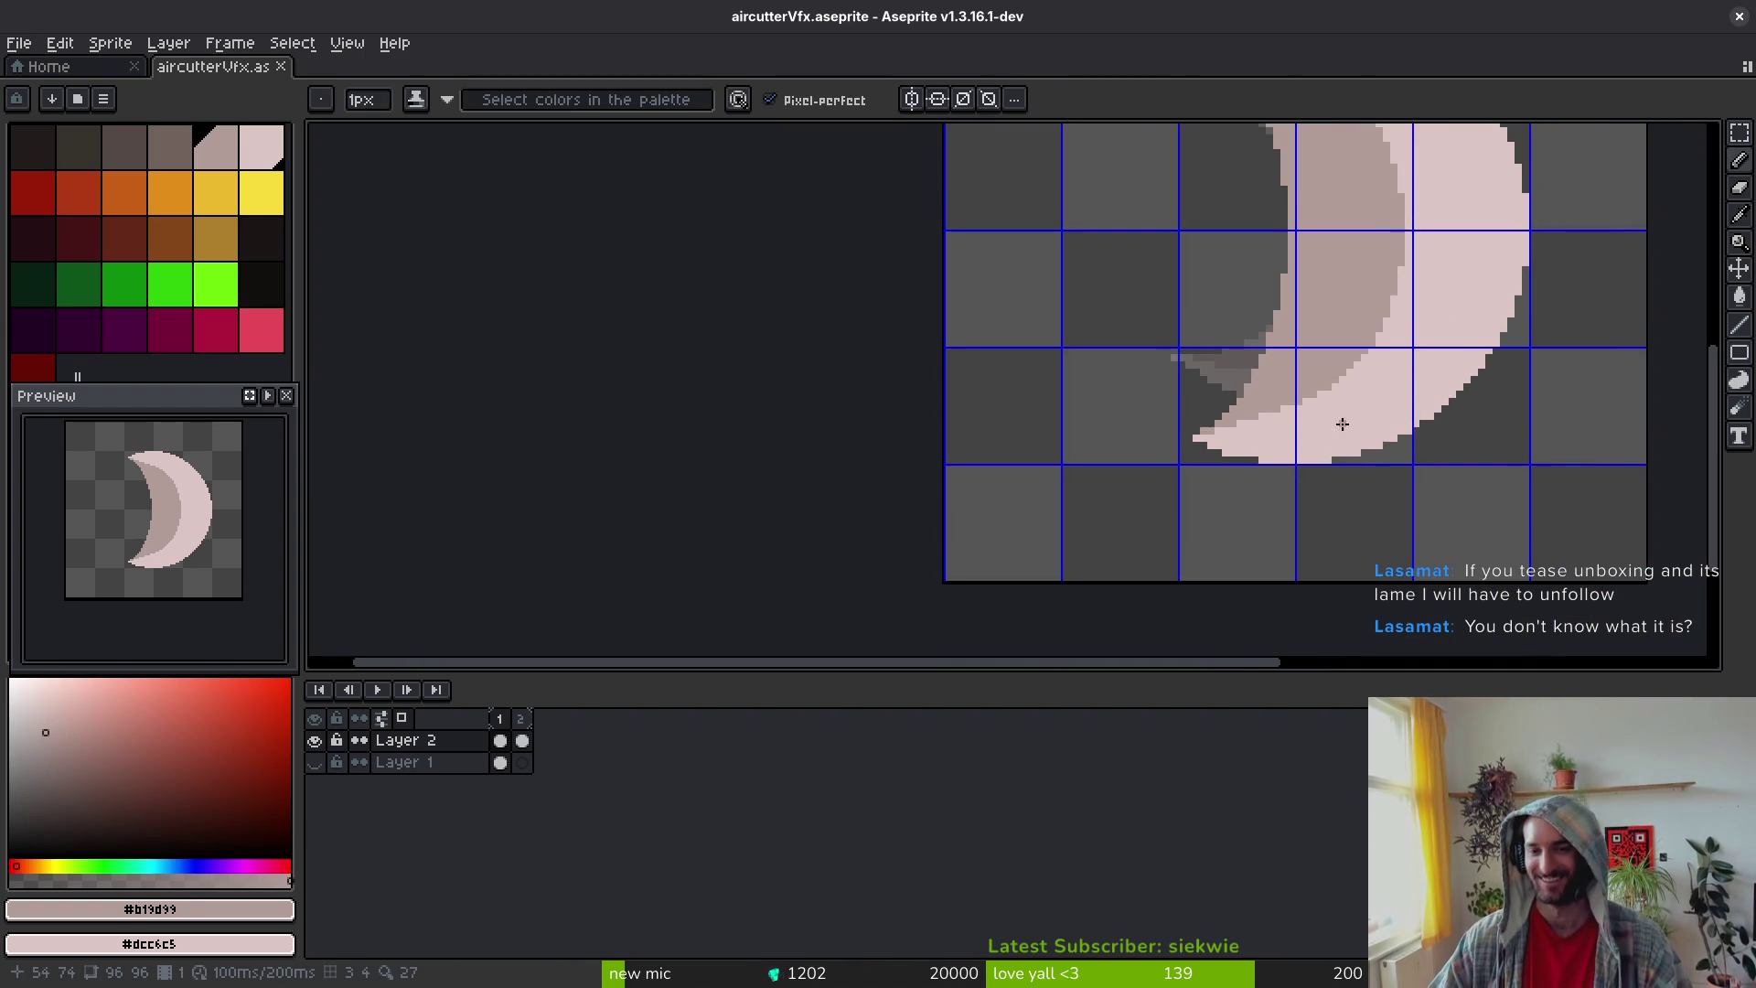
pyautogui.scroll(3, 1279, 403)
pyautogui.scroll(-2, 1260, 403)
pyautogui.hotkey('ctrl', 's')
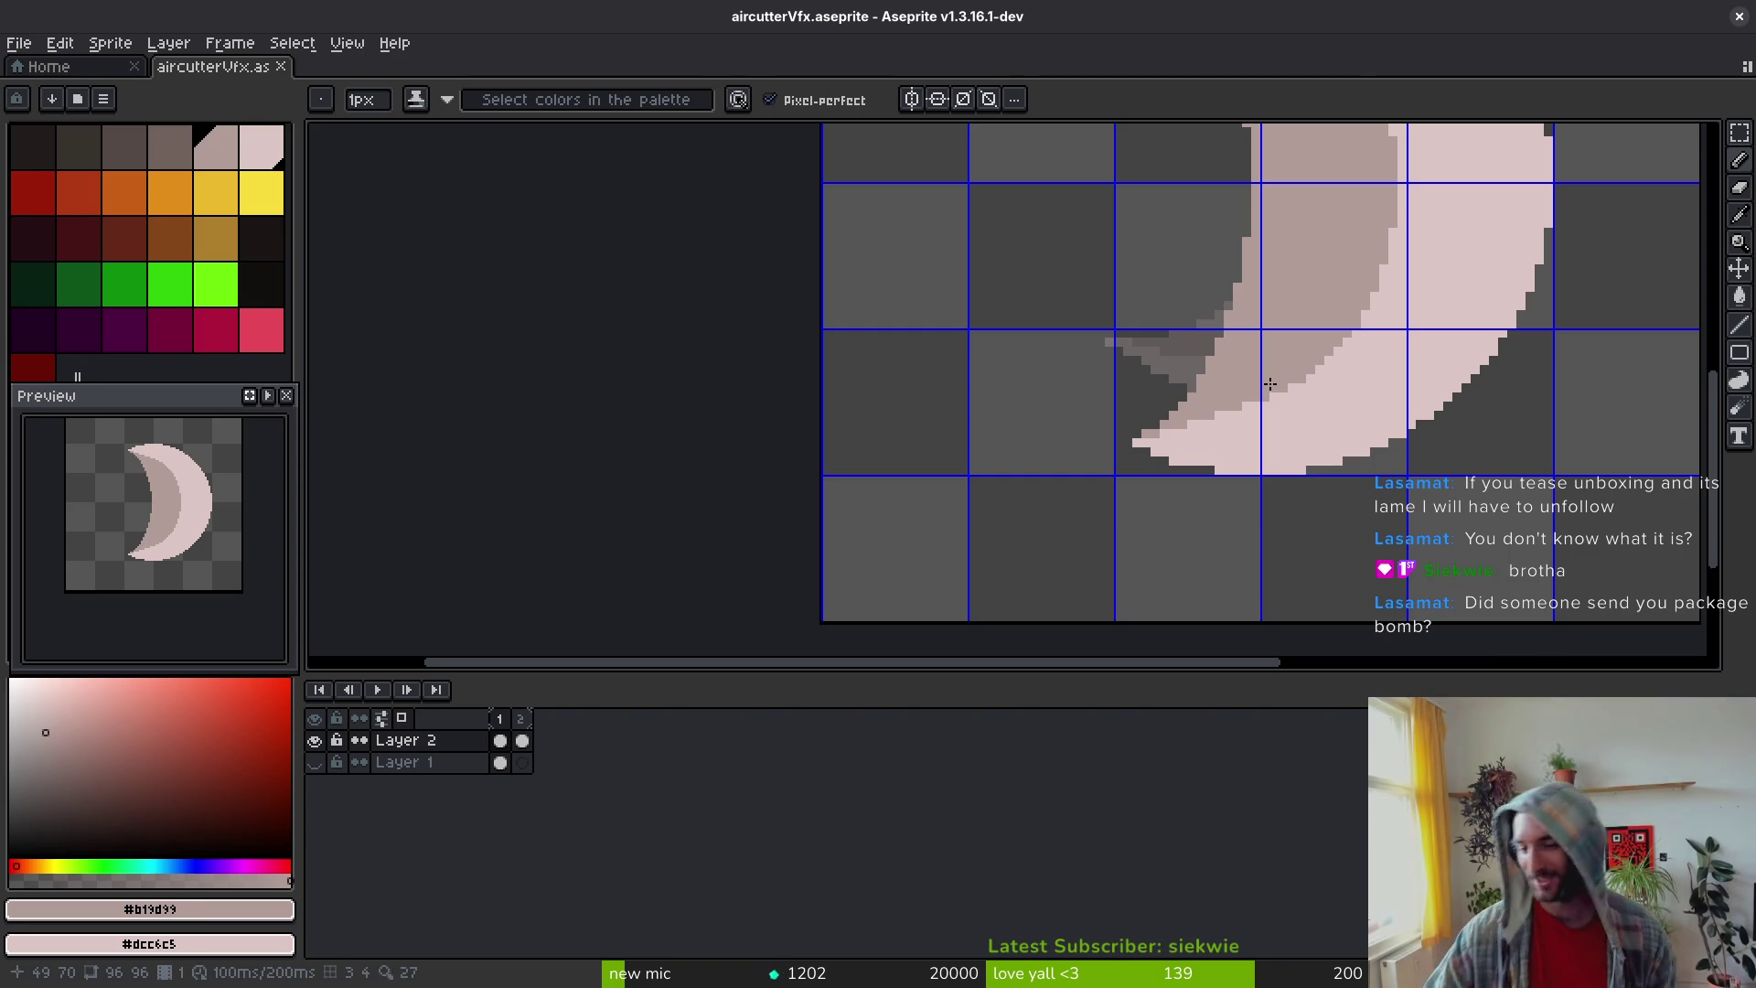
pyautogui.scroll(-7, 1270, 384)
pyautogui.scroll(5, 1159, 384)
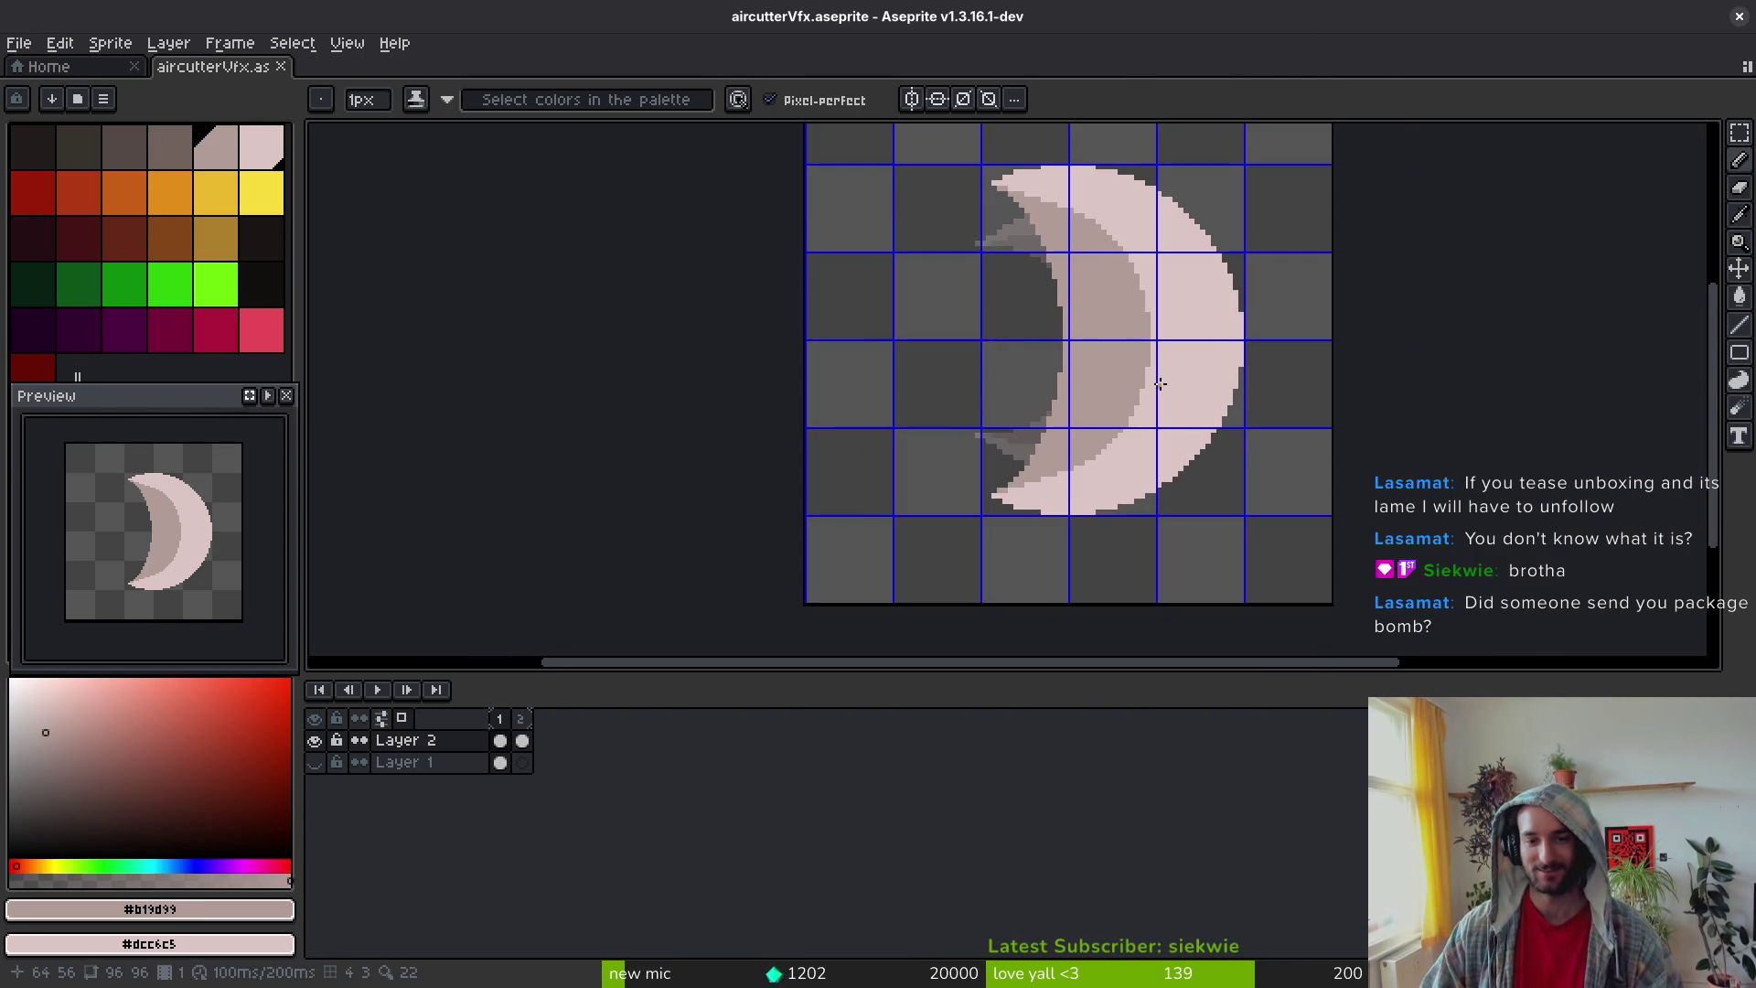
pyautogui.scroll(1, 1157, 382)
pyautogui.scroll(-1, 1081, 364)
# Step: Marquee-select the lower part of the moon, move it up about 2 pixels, and save
pyautogui.press('m')
pyautogui.moveTo(945, 198); pyautogui.dragTo(1262, 376)
pyautogui.scroll(2, 1253, 372)
pyautogui.click(1097, 314)
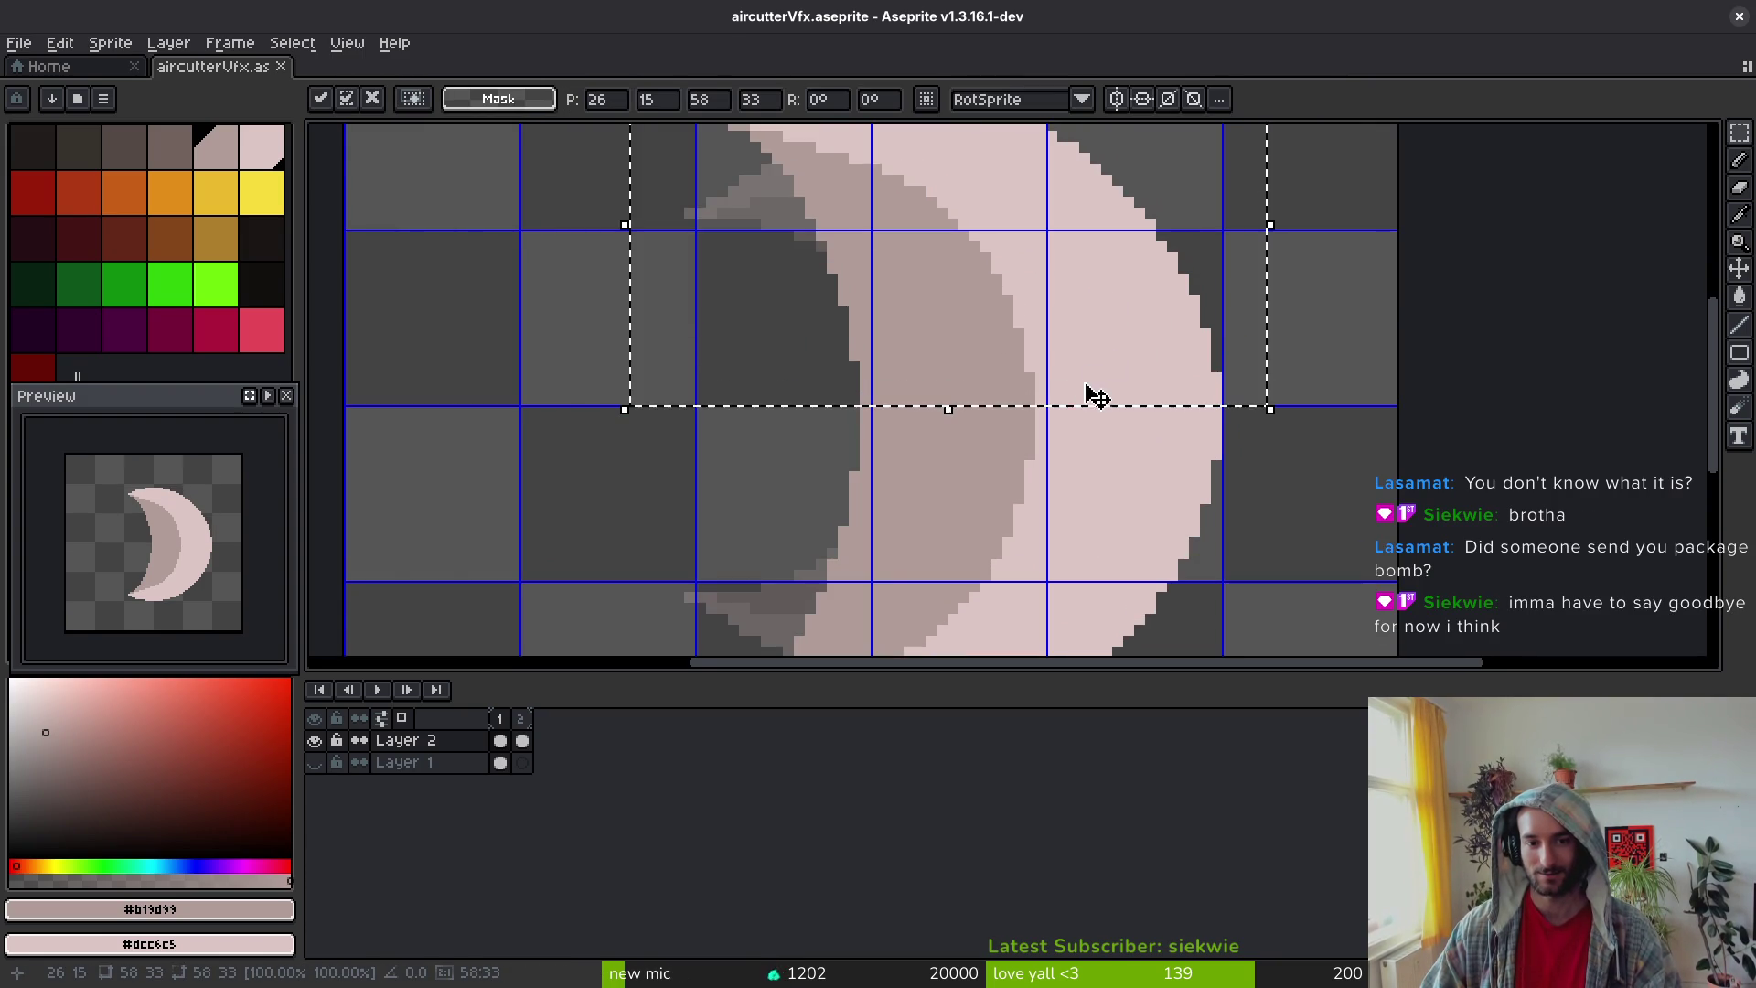
pyautogui.scroll(-1, 1104, 361)
pyautogui.press('Return')
pyautogui.moveTo(1203, 363); pyautogui.dragTo(783, 631)
pyautogui.scroll(1, 1106, 461)
pyautogui.moveTo(1107, 461)
pyautogui.mouseDown()
pyautogui.moveTo(1105, 430)
pyautogui.moveTo(1179, 443)
pyautogui.moveTo(1201, 409)
pyautogui.mouseUp()
pyautogui.hotkey('ctrl', 's')
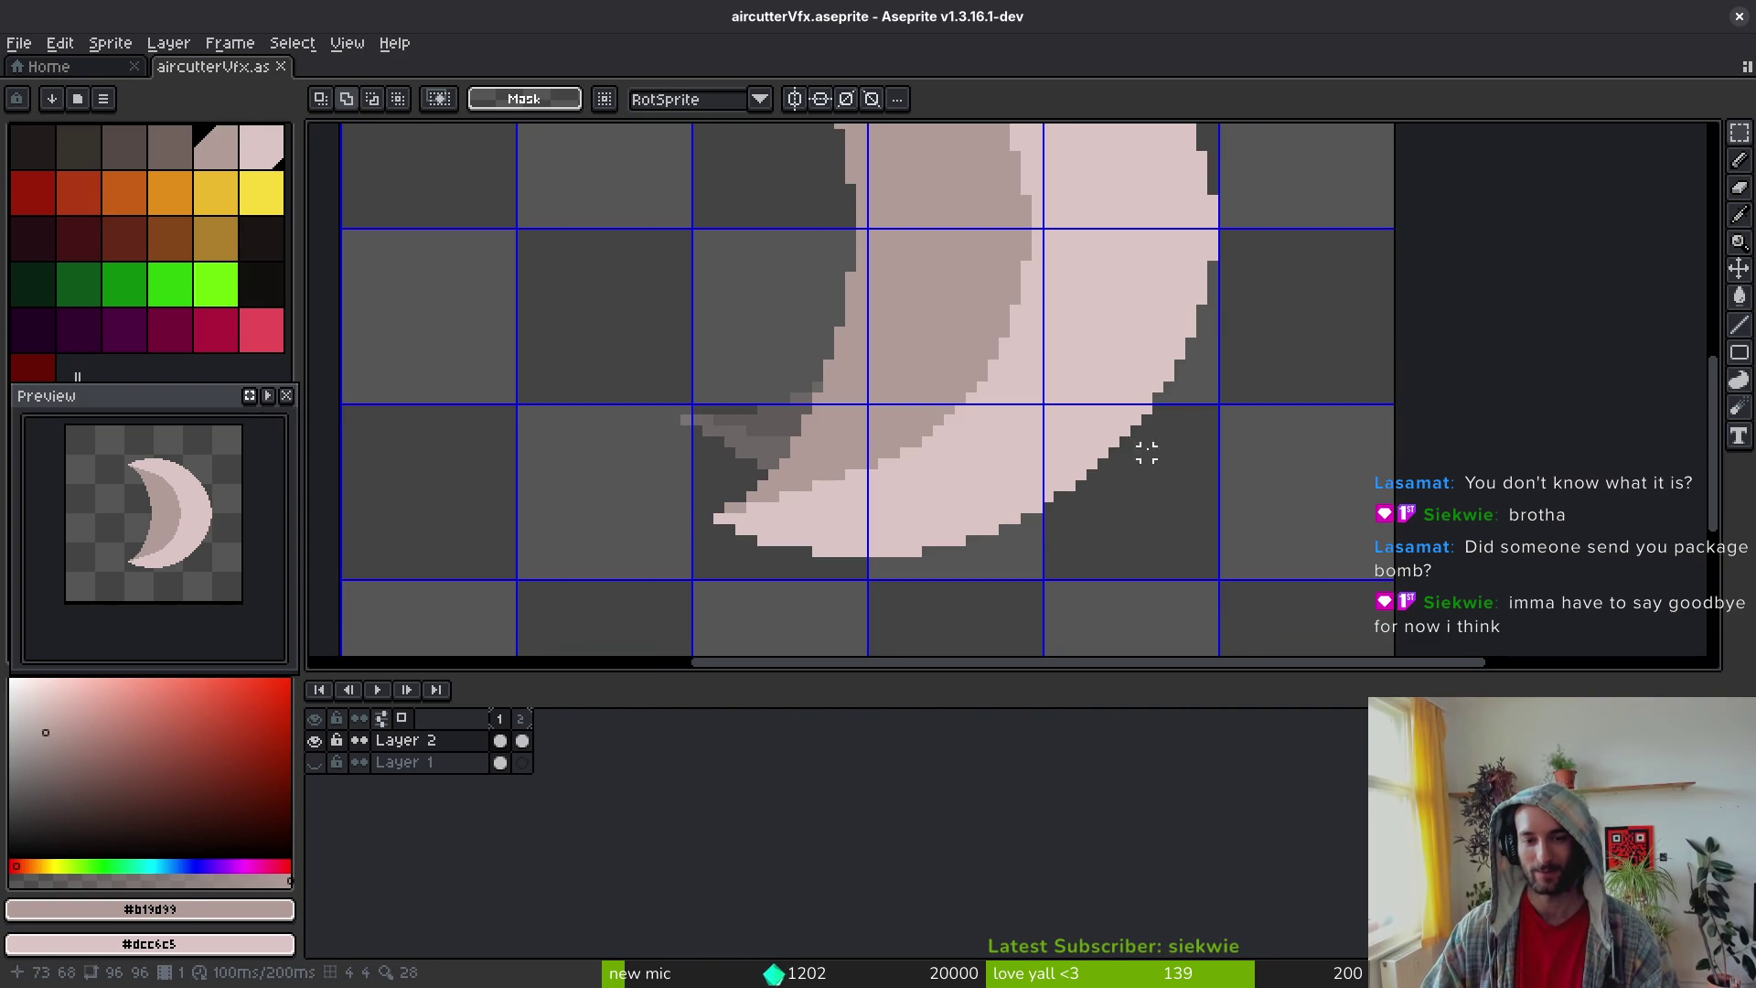
# Step: Reposition the lower moon pixels again, commit and deselect, then save
pyautogui.moveTo(1113, 465); pyautogui.dragTo(648, 582)
pyautogui.moveTo(948, 510); pyautogui.dragTo(952, 497)
pyautogui.scroll(-3, 1166, 469)
pyautogui.click(1170, 469)
pyautogui.hotkey('ctrl', 's')
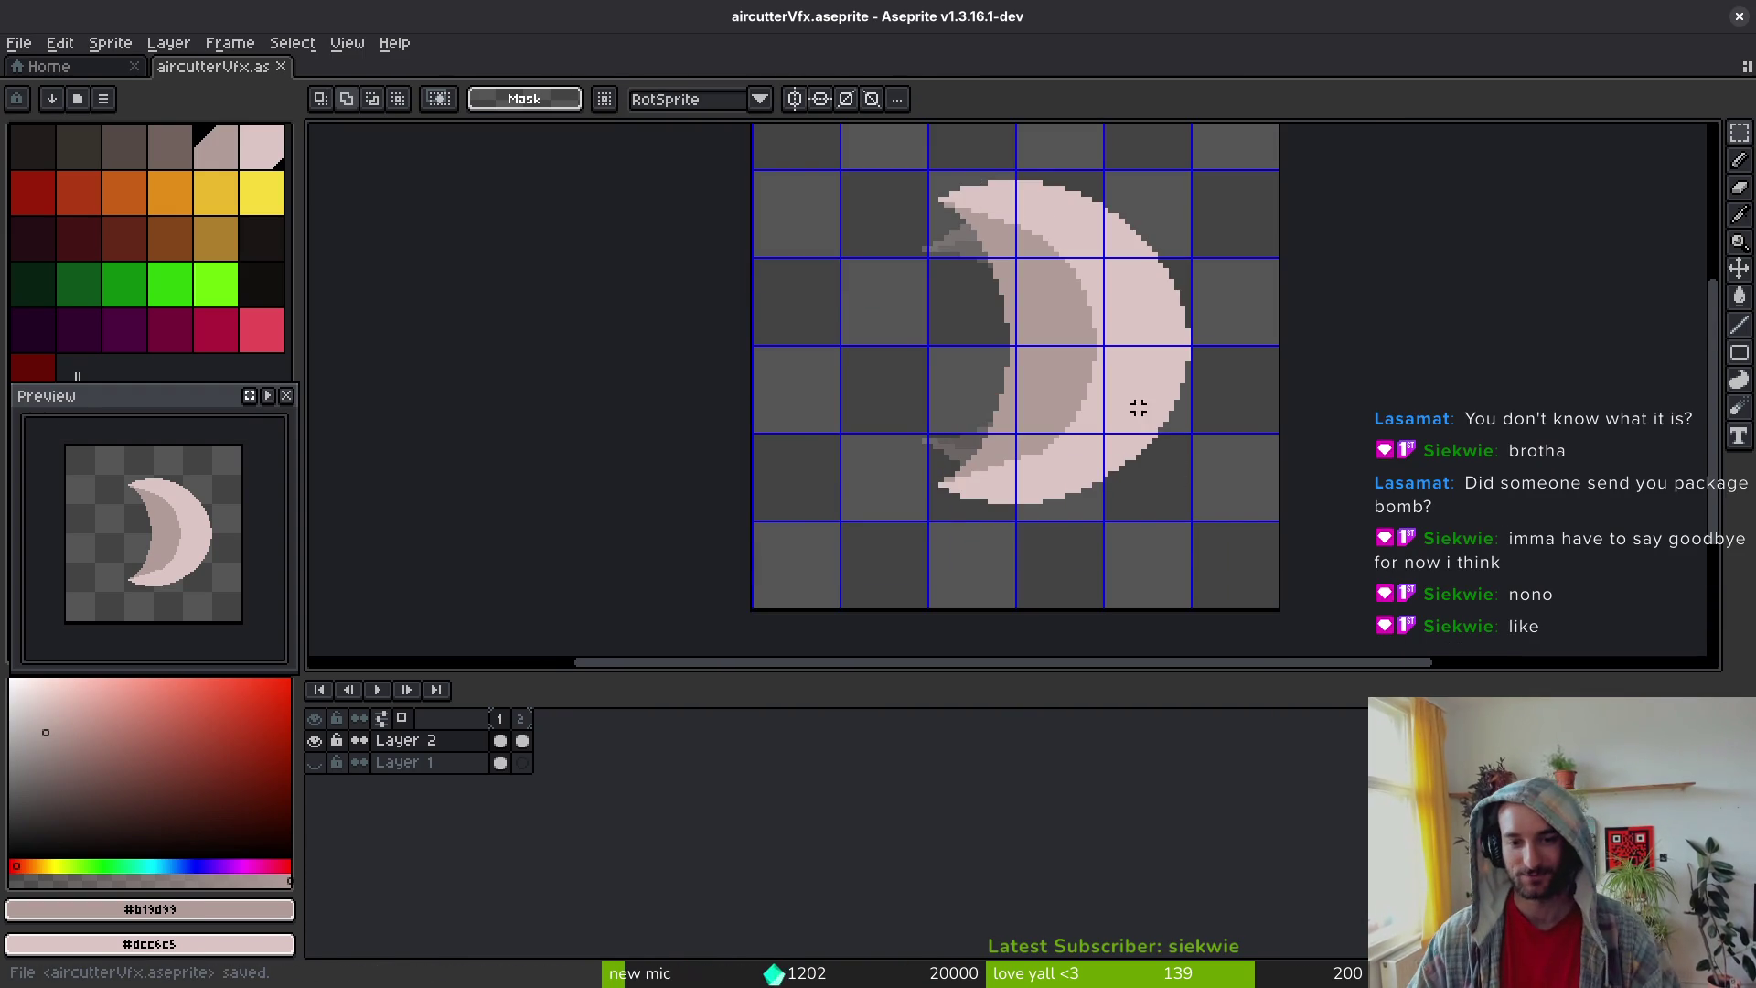
pyautogui.scroll(2, 1132, 366)
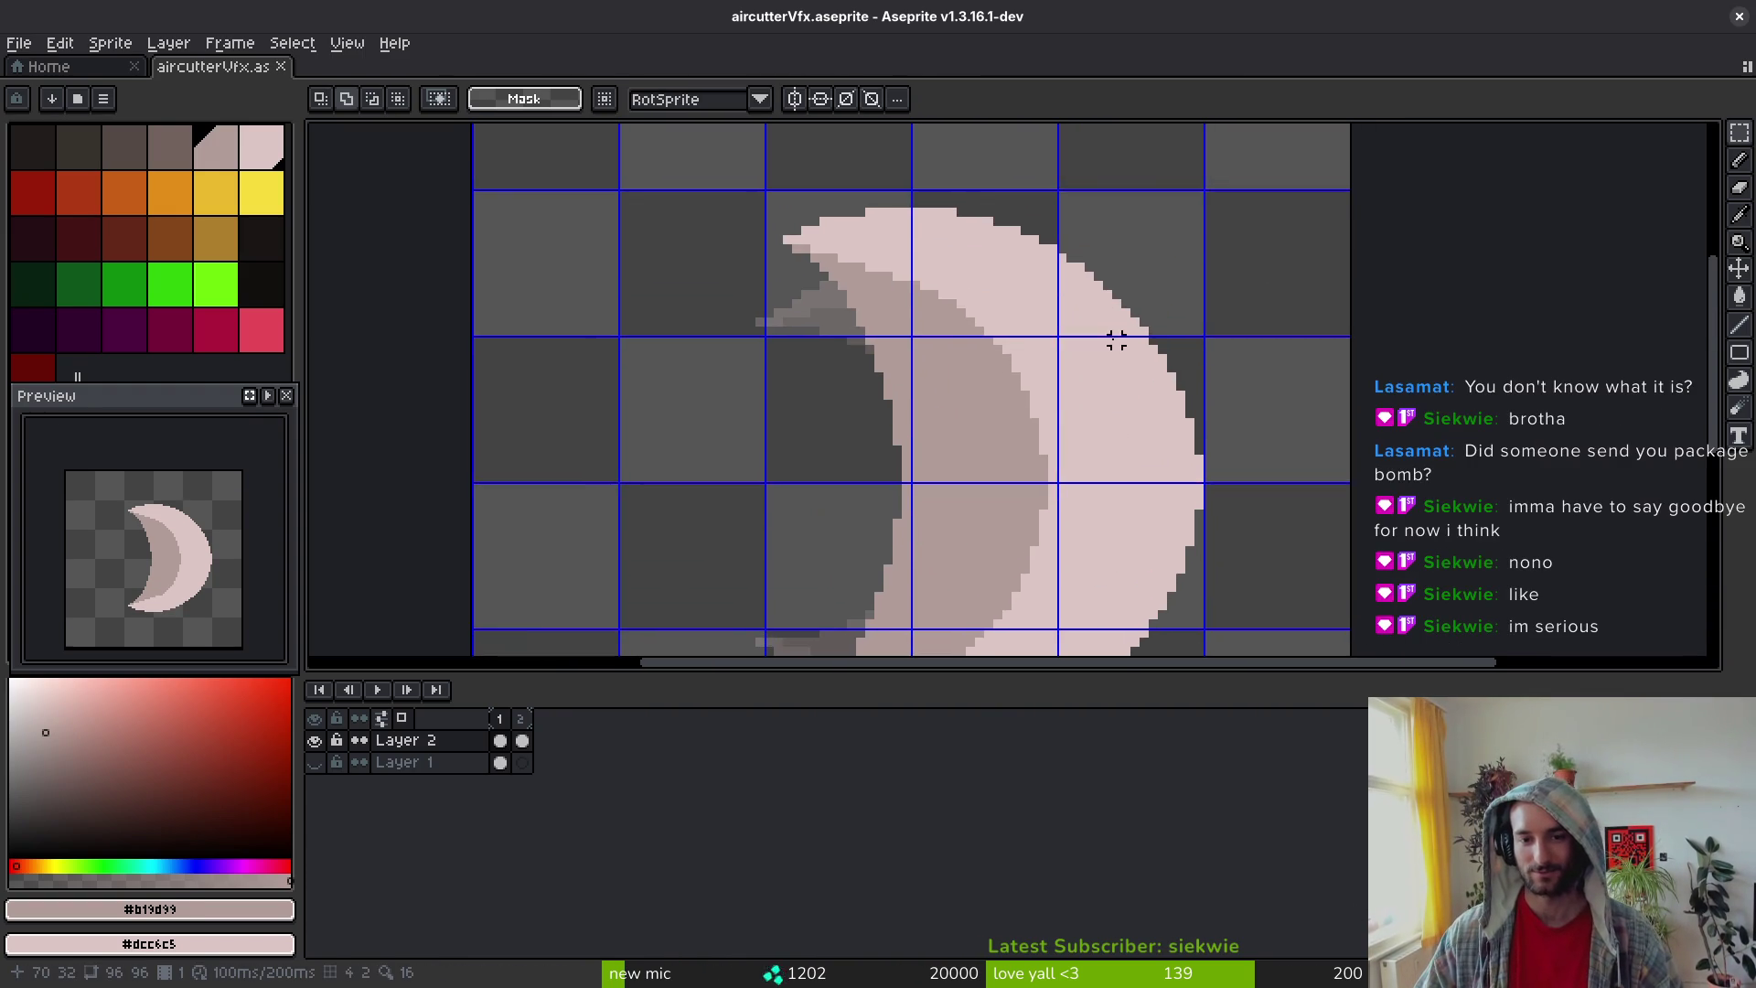
pyautogui.scroll(-5, 1120, 356)
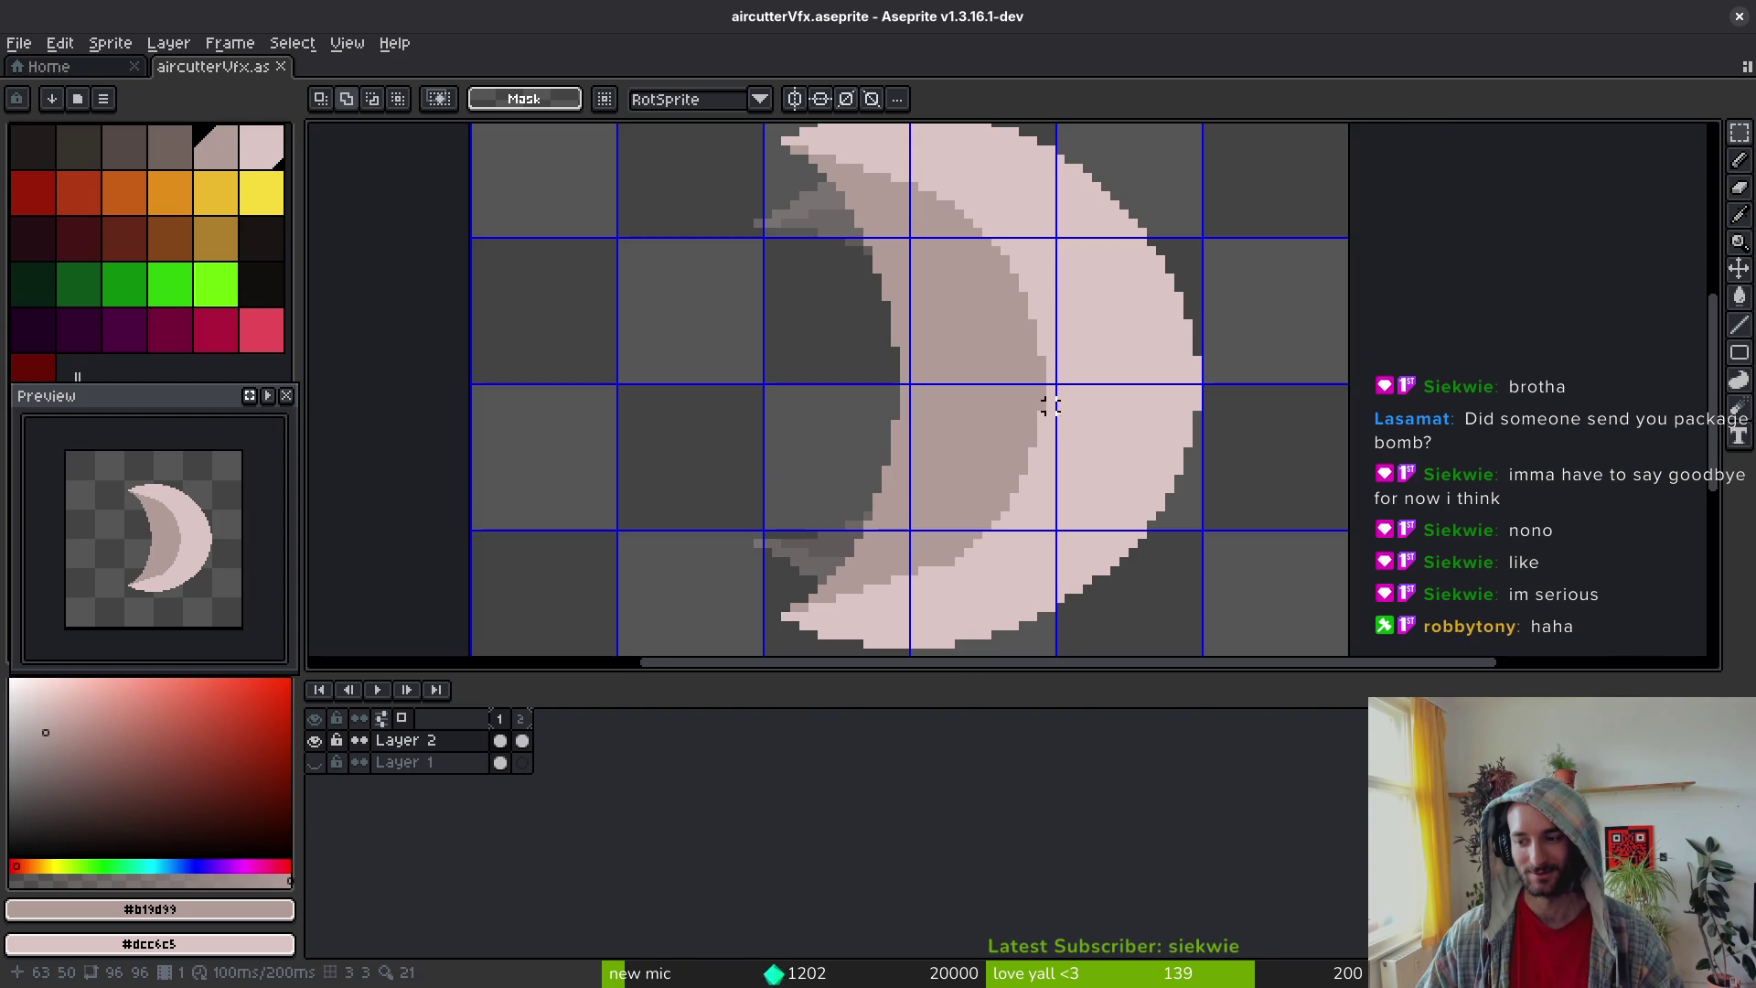
pyautogui.scroll(-1, 1121, 399)
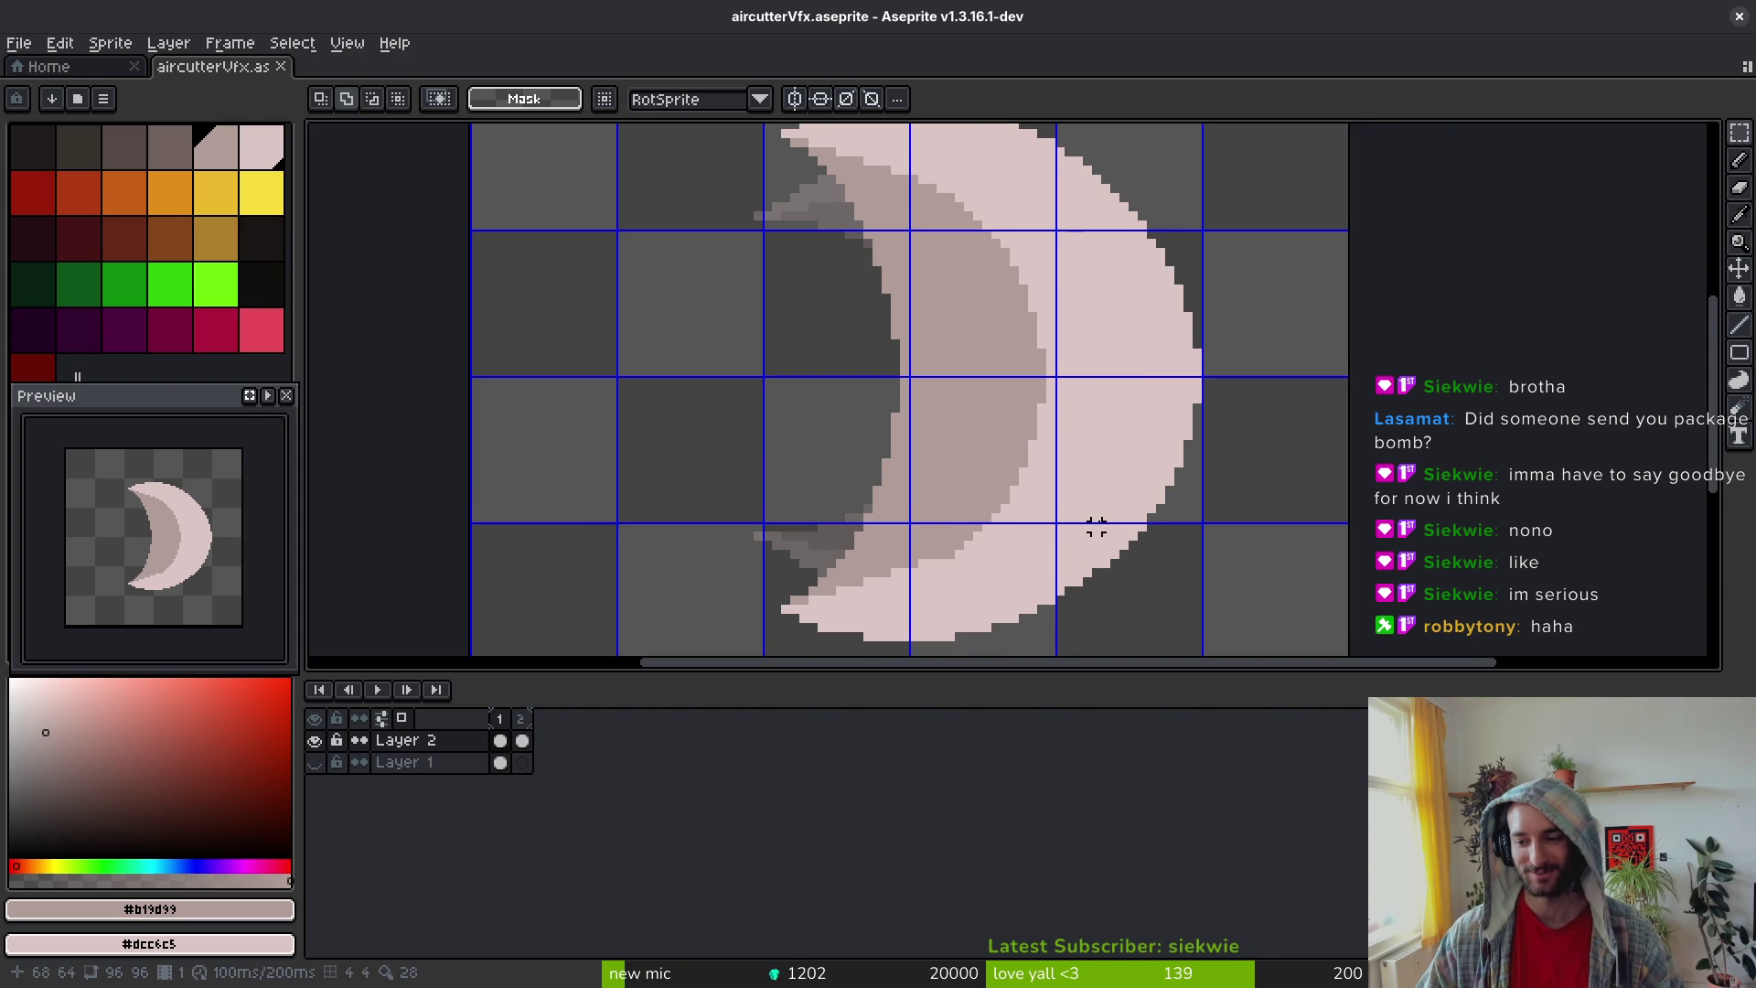
pyautogui.scroll(-2, 1115, 503)
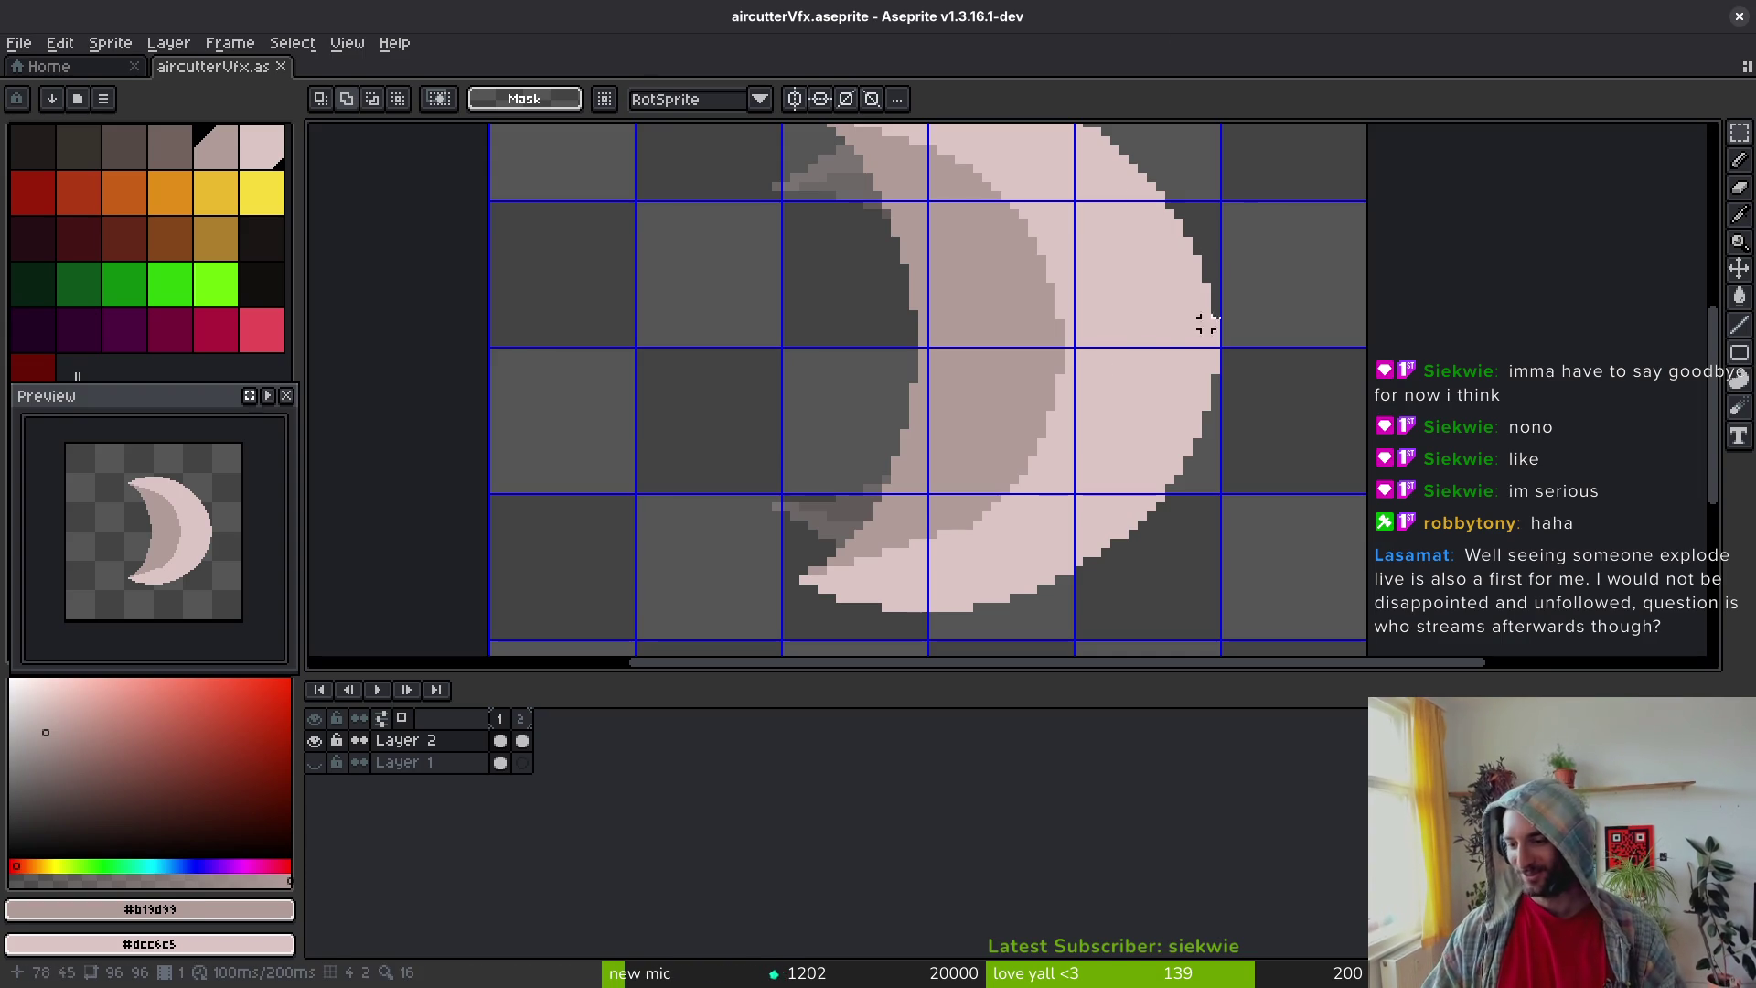
pyautogui.moveTo(1183, 409); pyautogui.dragTo(1185, 407)
pyautogui.scroll(3, 1185, 407)
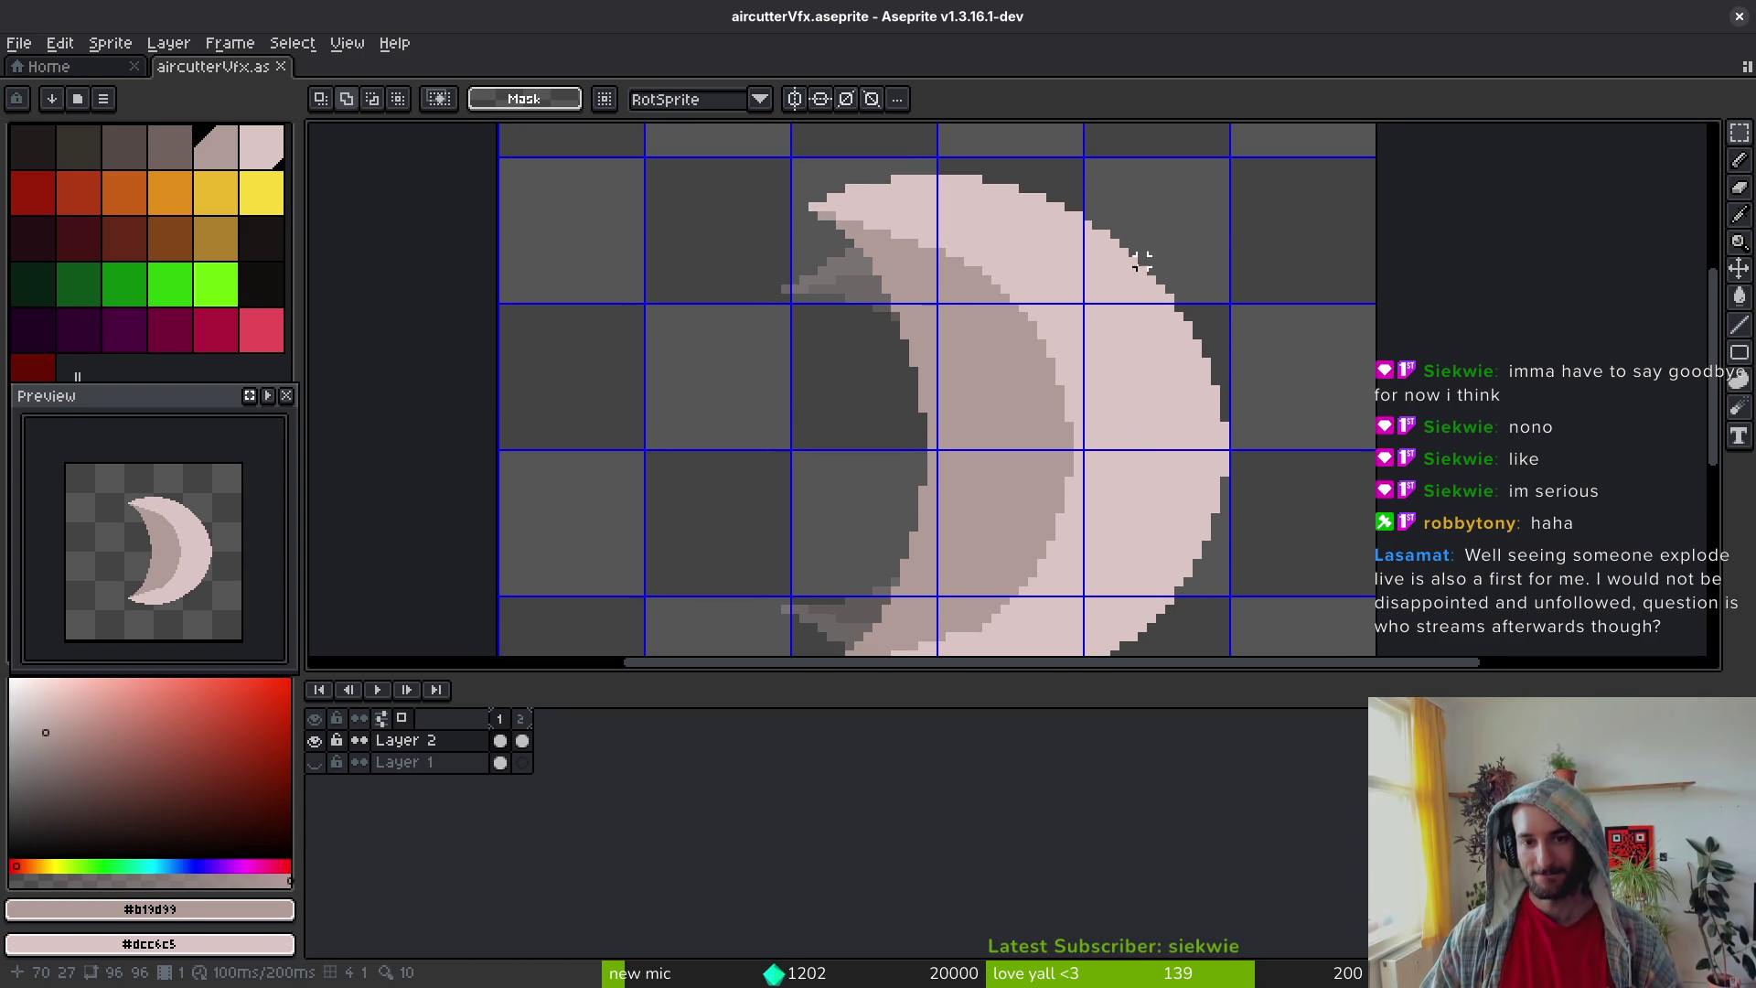
pyautogui.scroll(-1, 1133, 448)
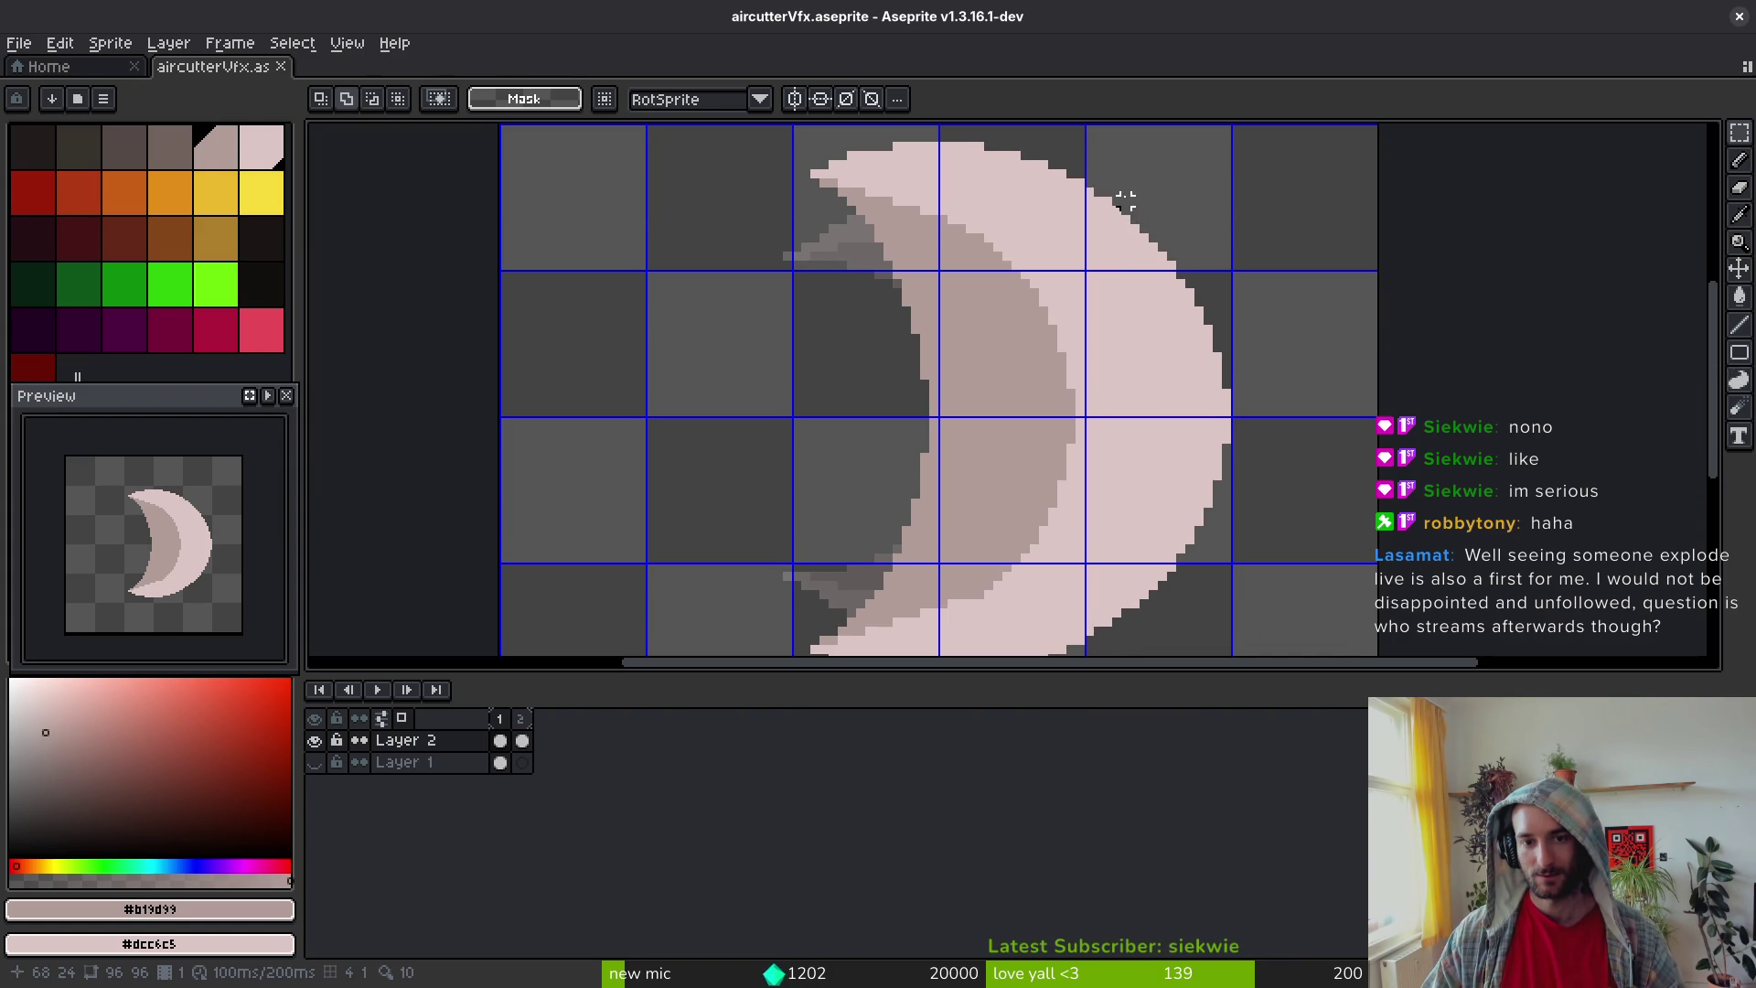
# Step: Raise the moon's top by one pixel, then reselect it, nudge the selection, and clear it
pyautogui.moveTo(1116, 209)
pyautogui.mouseDown()
pyautogui.moveTo(1092, 178)
pyautogui.moveTo(760, 128)
pyautogui.mouseUp()
pyautogui.moveTo(1017, 216); pyautogui.dragTo(1016, 210)
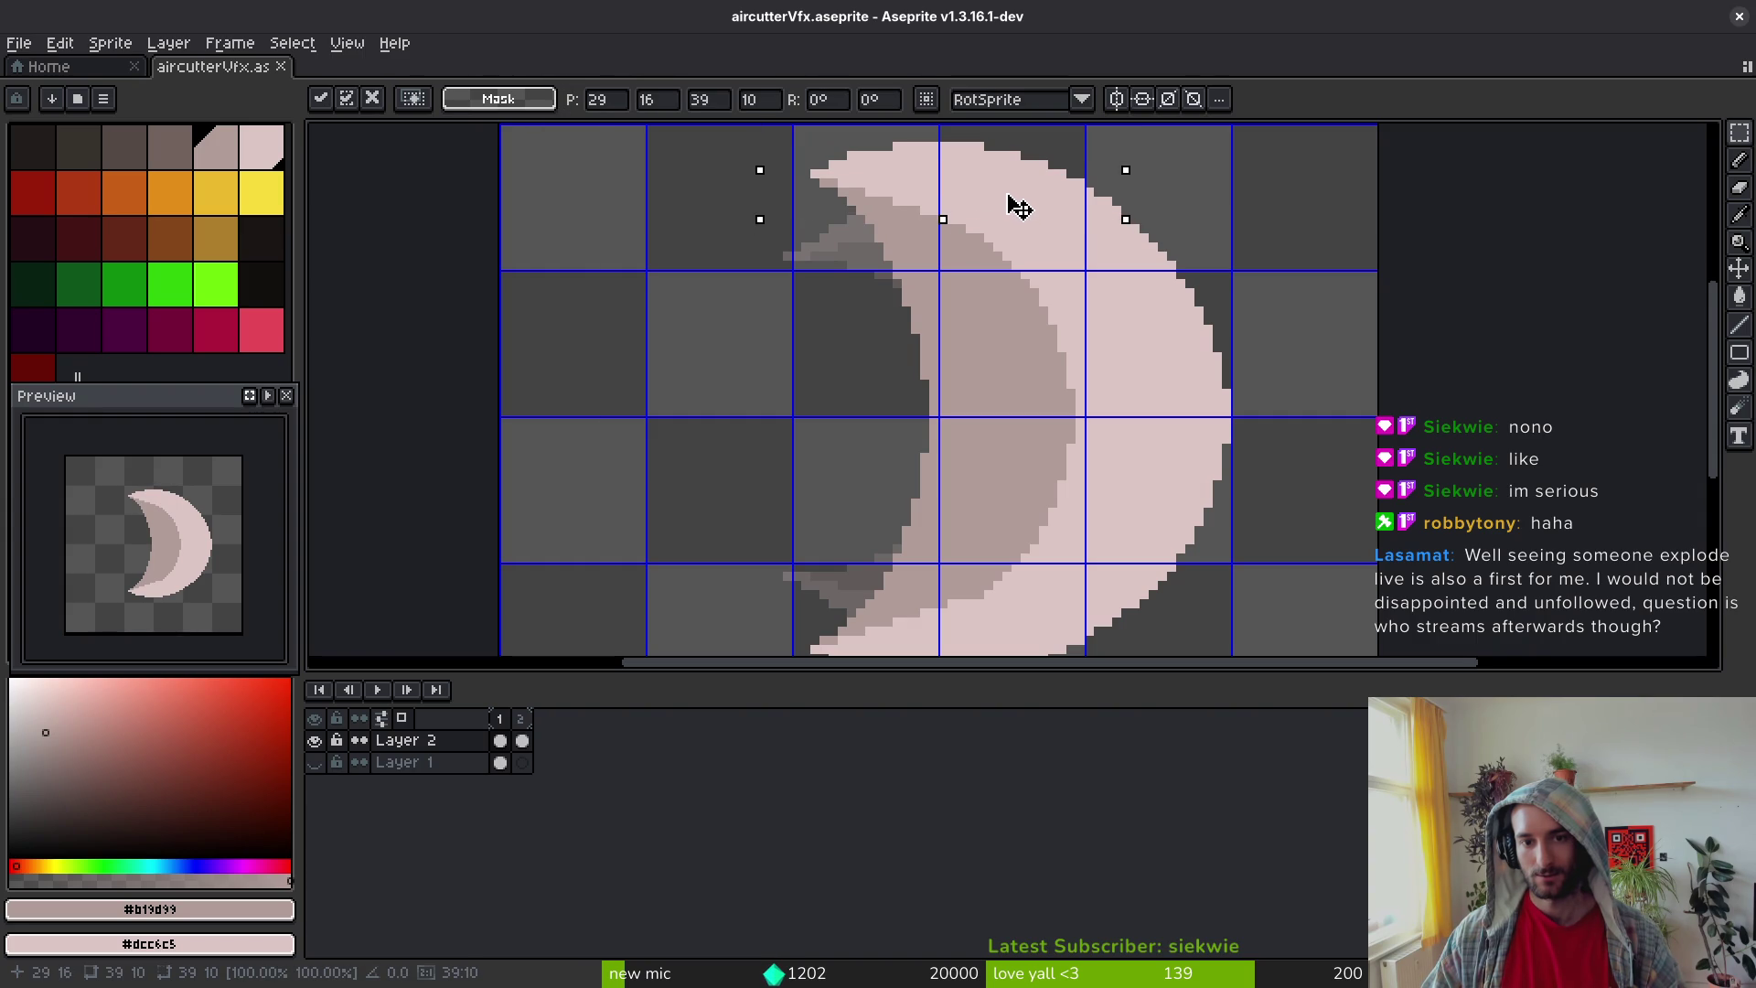
pyautogui.click(1130, 224)
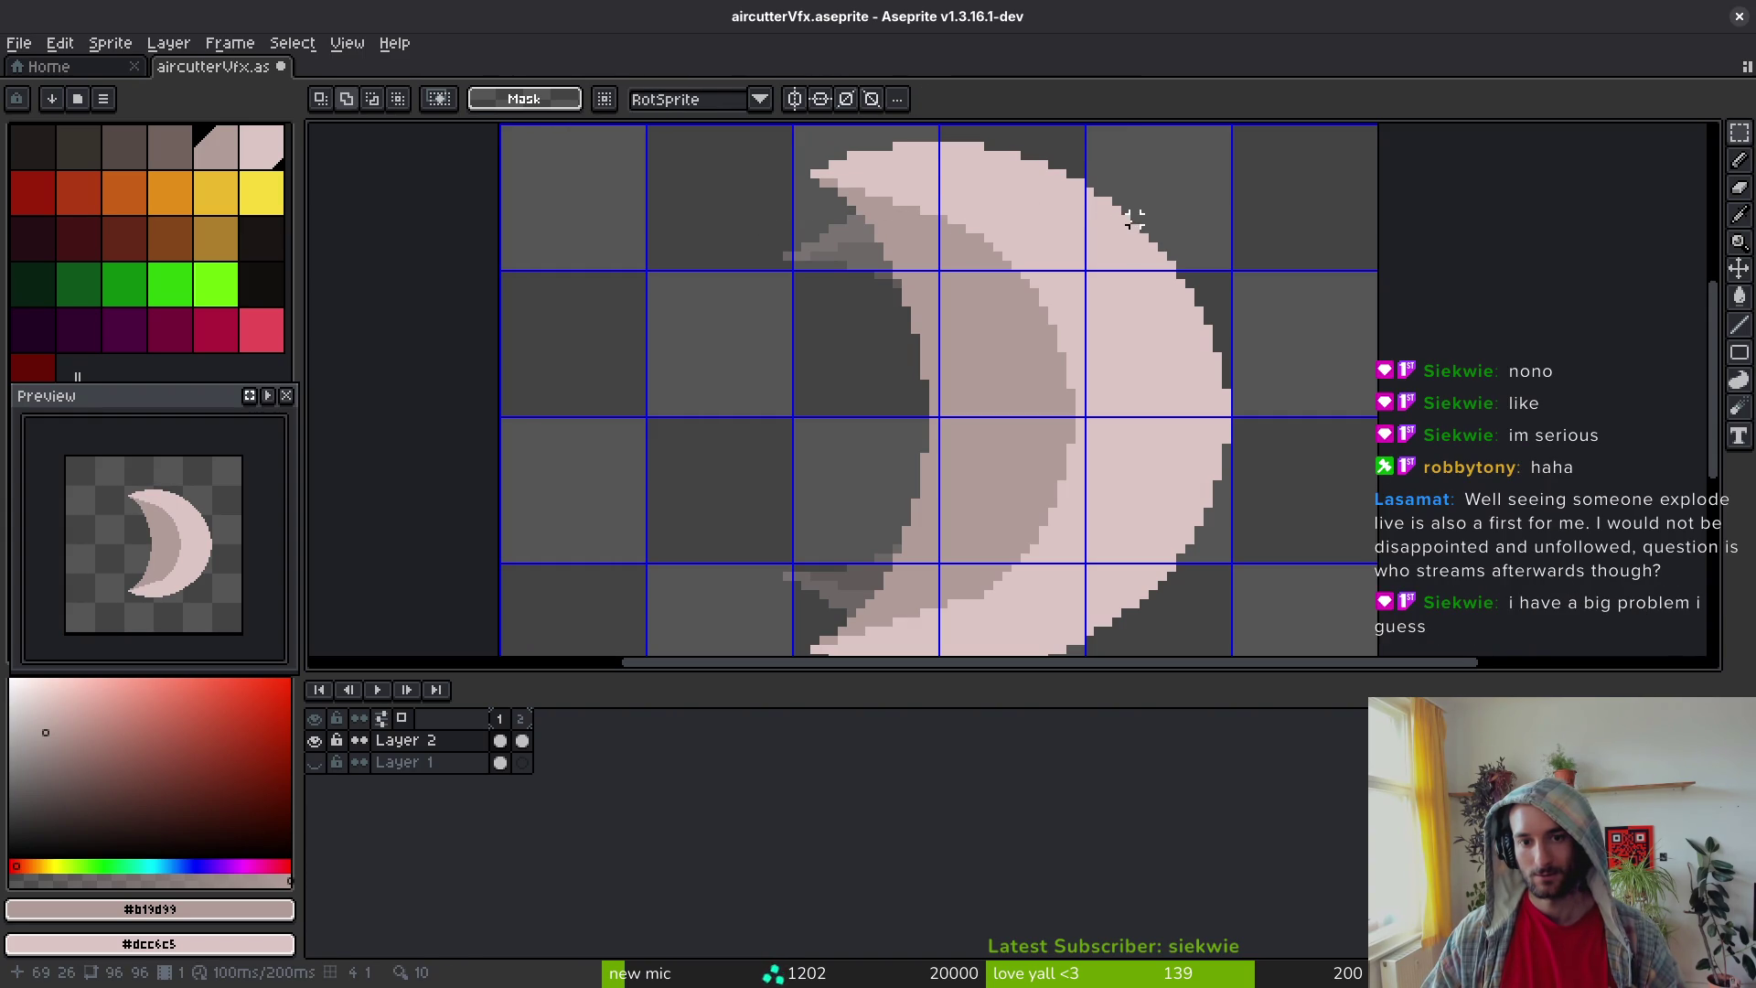
pyautogui.moveTo(1131, 233); pyautogui.dragTo(756, 152)
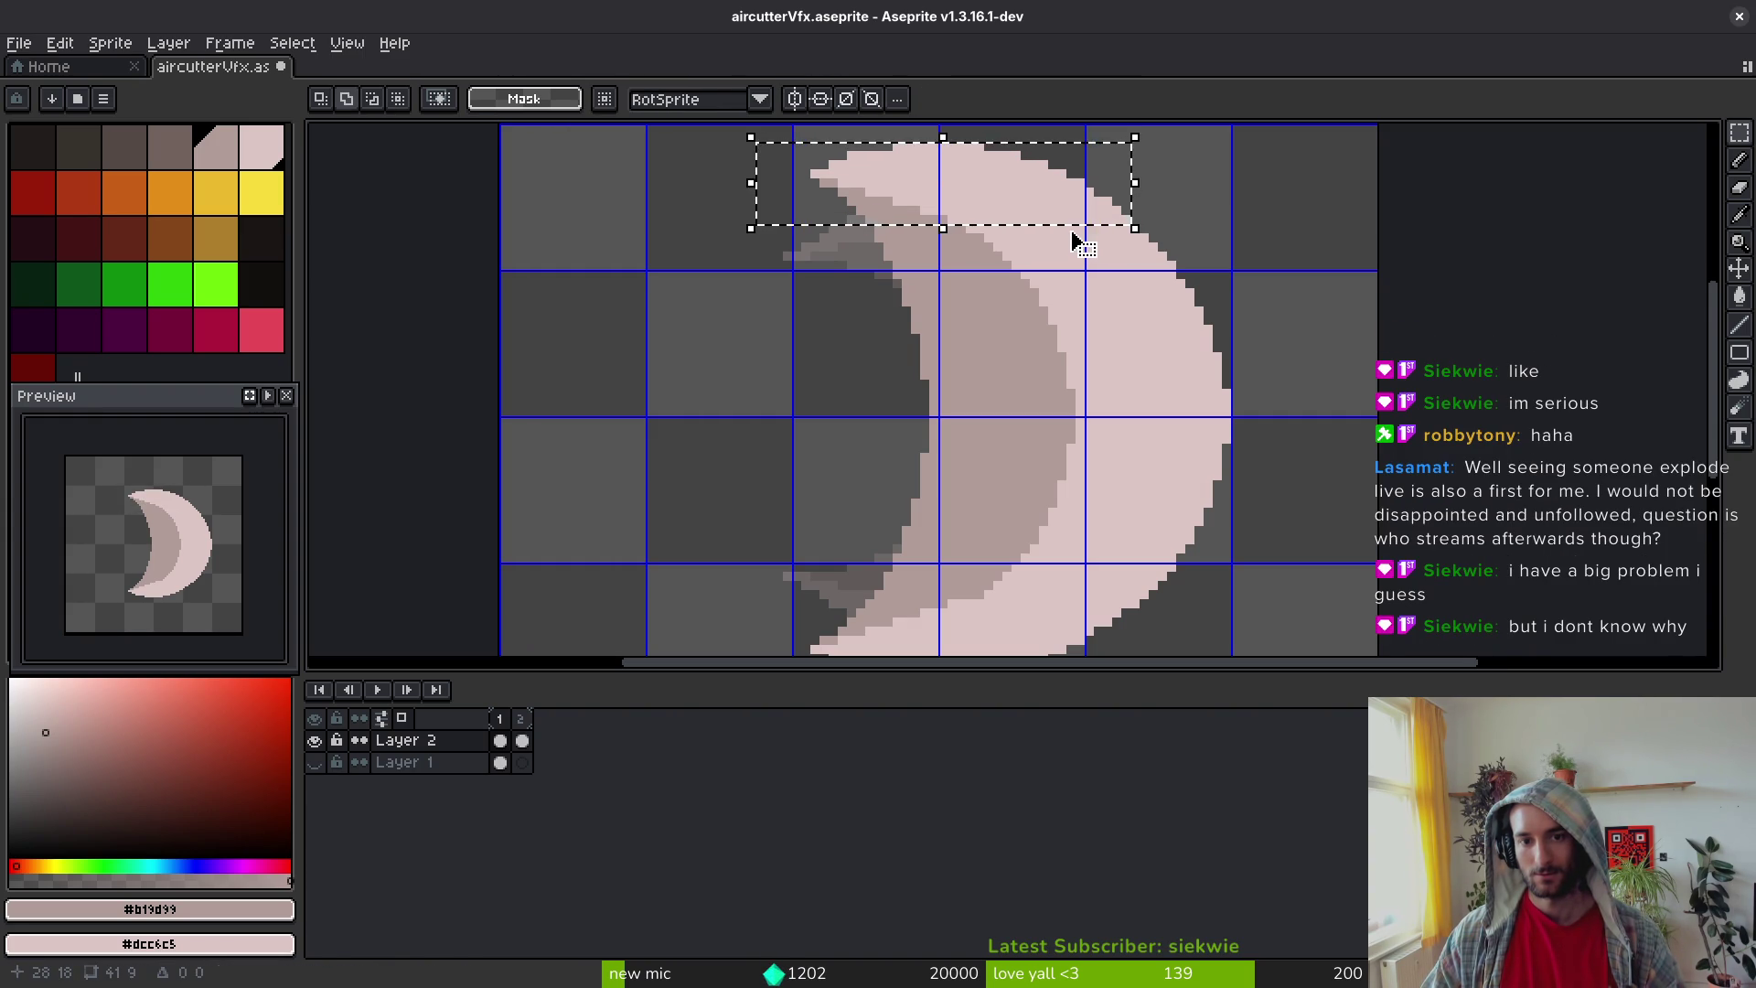
pyautogui.moveTo(1074, 247); pyautogui.dragTo(1070, 238)
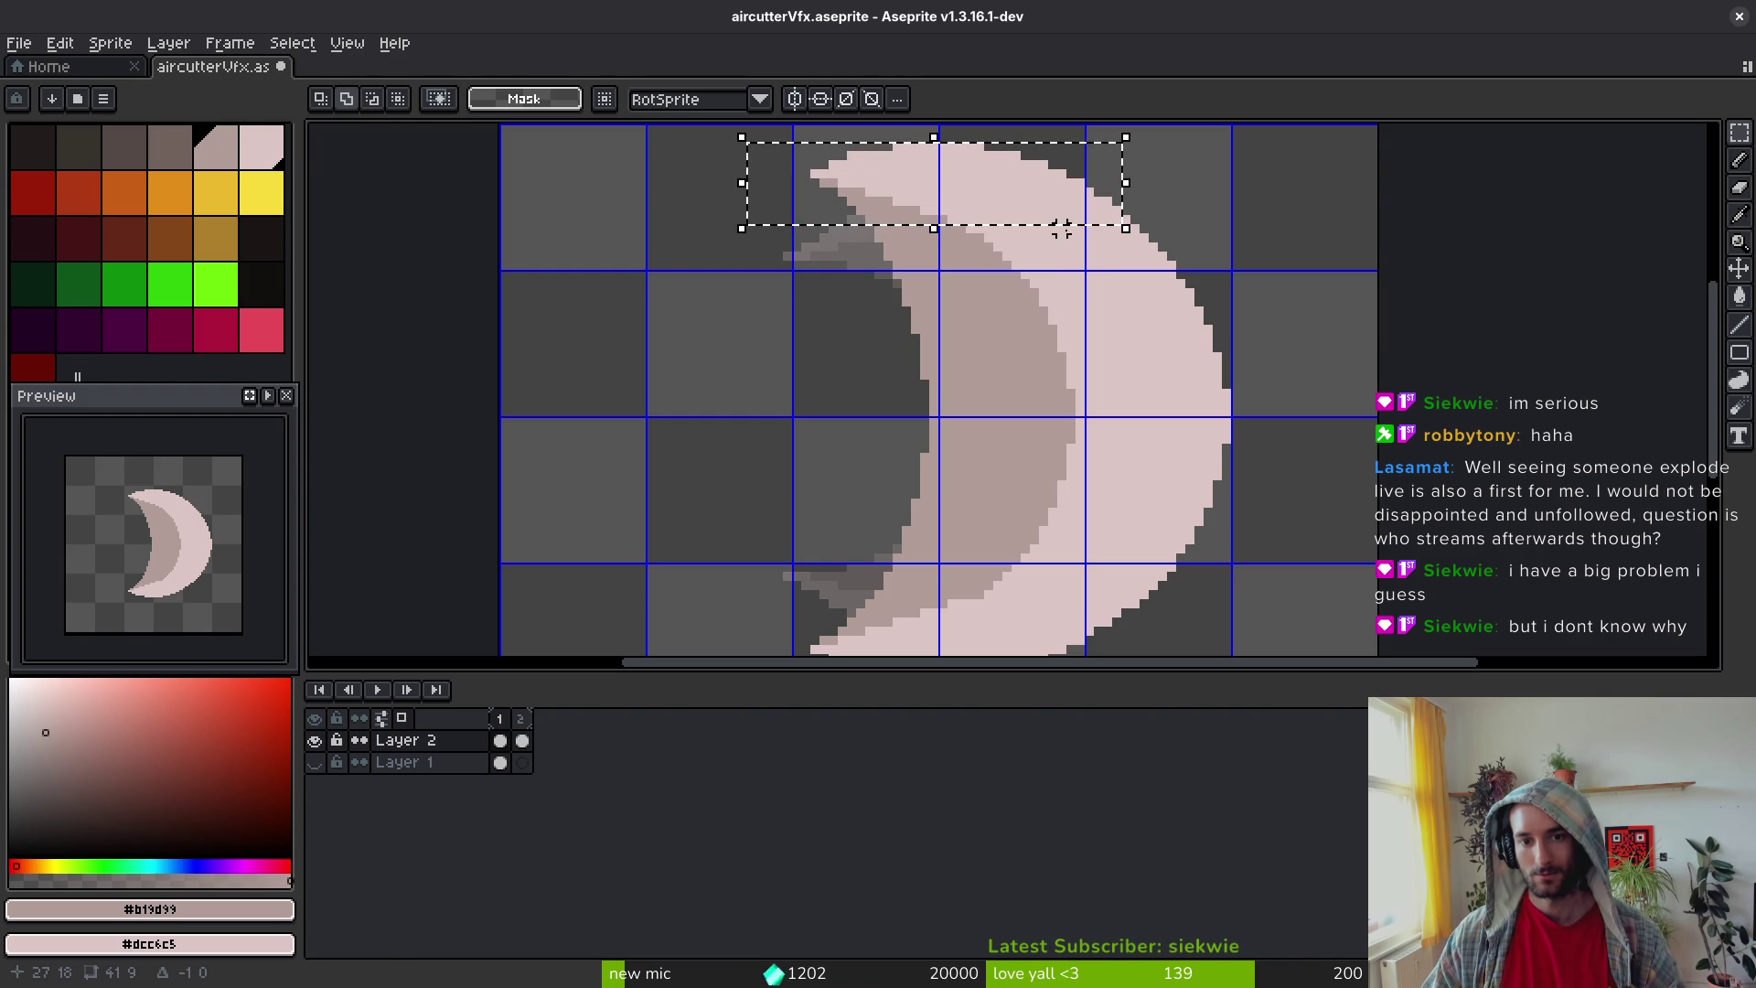
pyautogui.click(1087, 245)
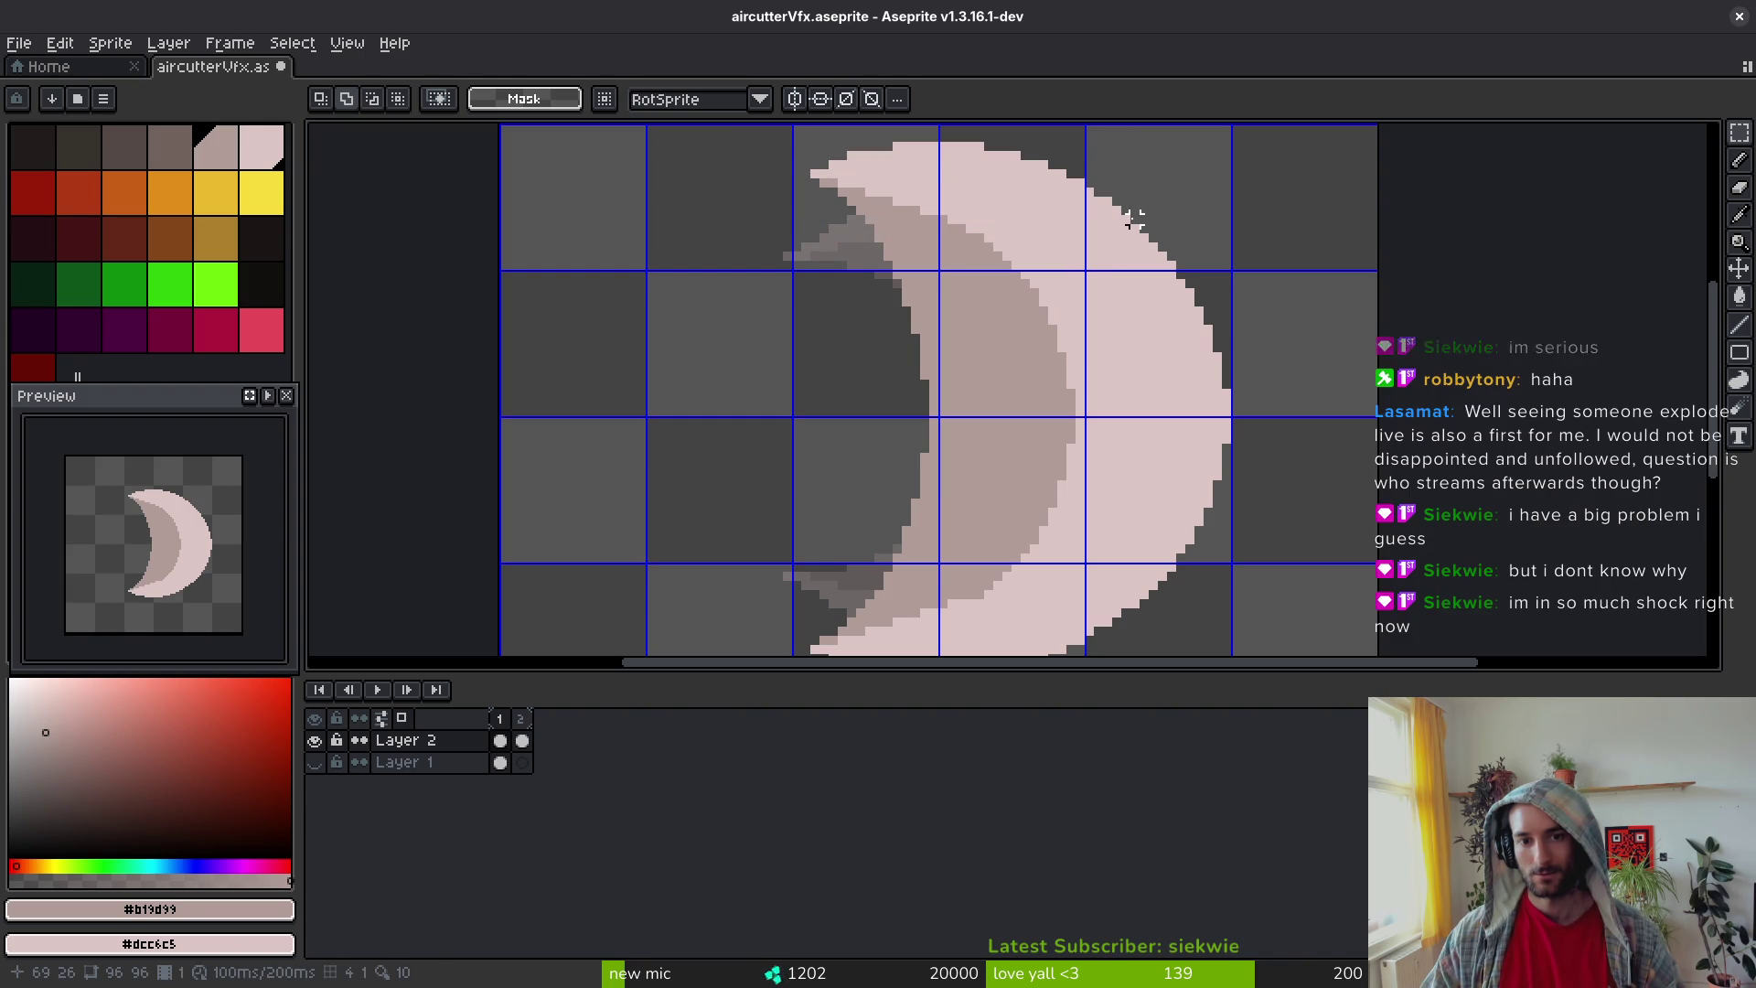
# Step: Move the crescent's top portion down one pixel and deselect
pyautogui.moveTo(1124, 217); pyautogui.dragTo(811, 129)
pyautogui.scroll(2, 1015, 344)
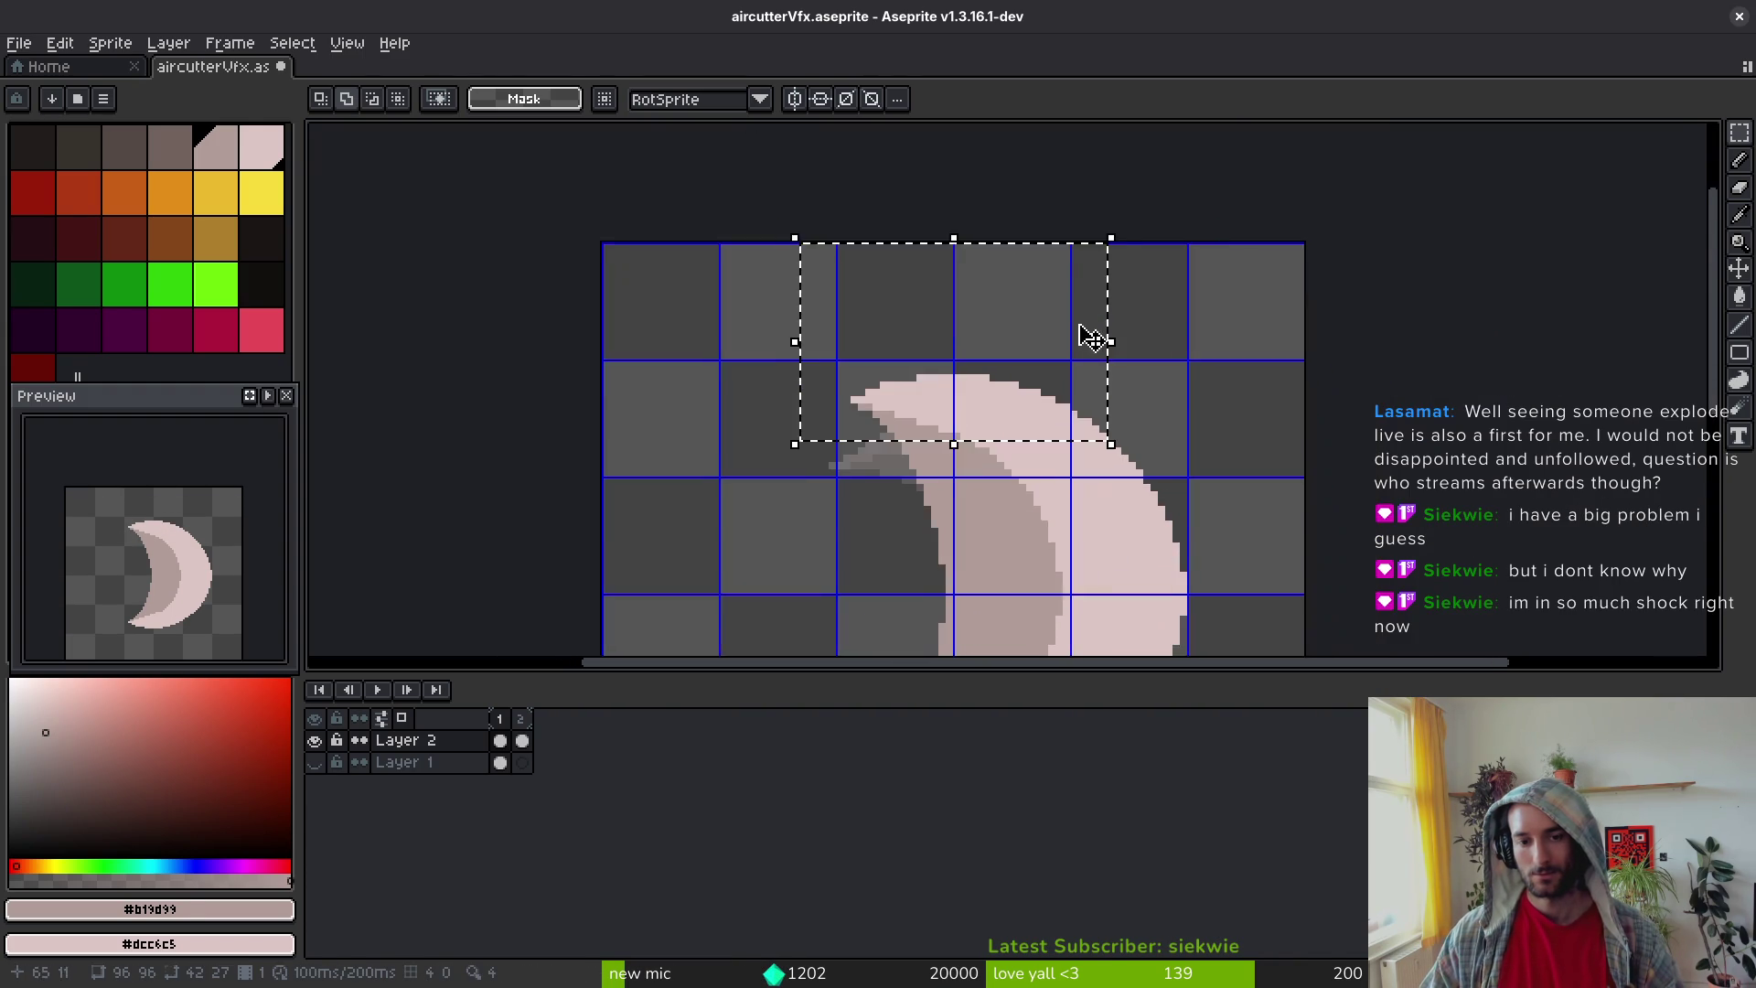
pyautogui.scroll(2, 1012, 298)
pyautogui.moveTo(1012, 298); pyautogui.dragTo(1011, 321)
pyautogui.scroll(-2, 1011, 321)
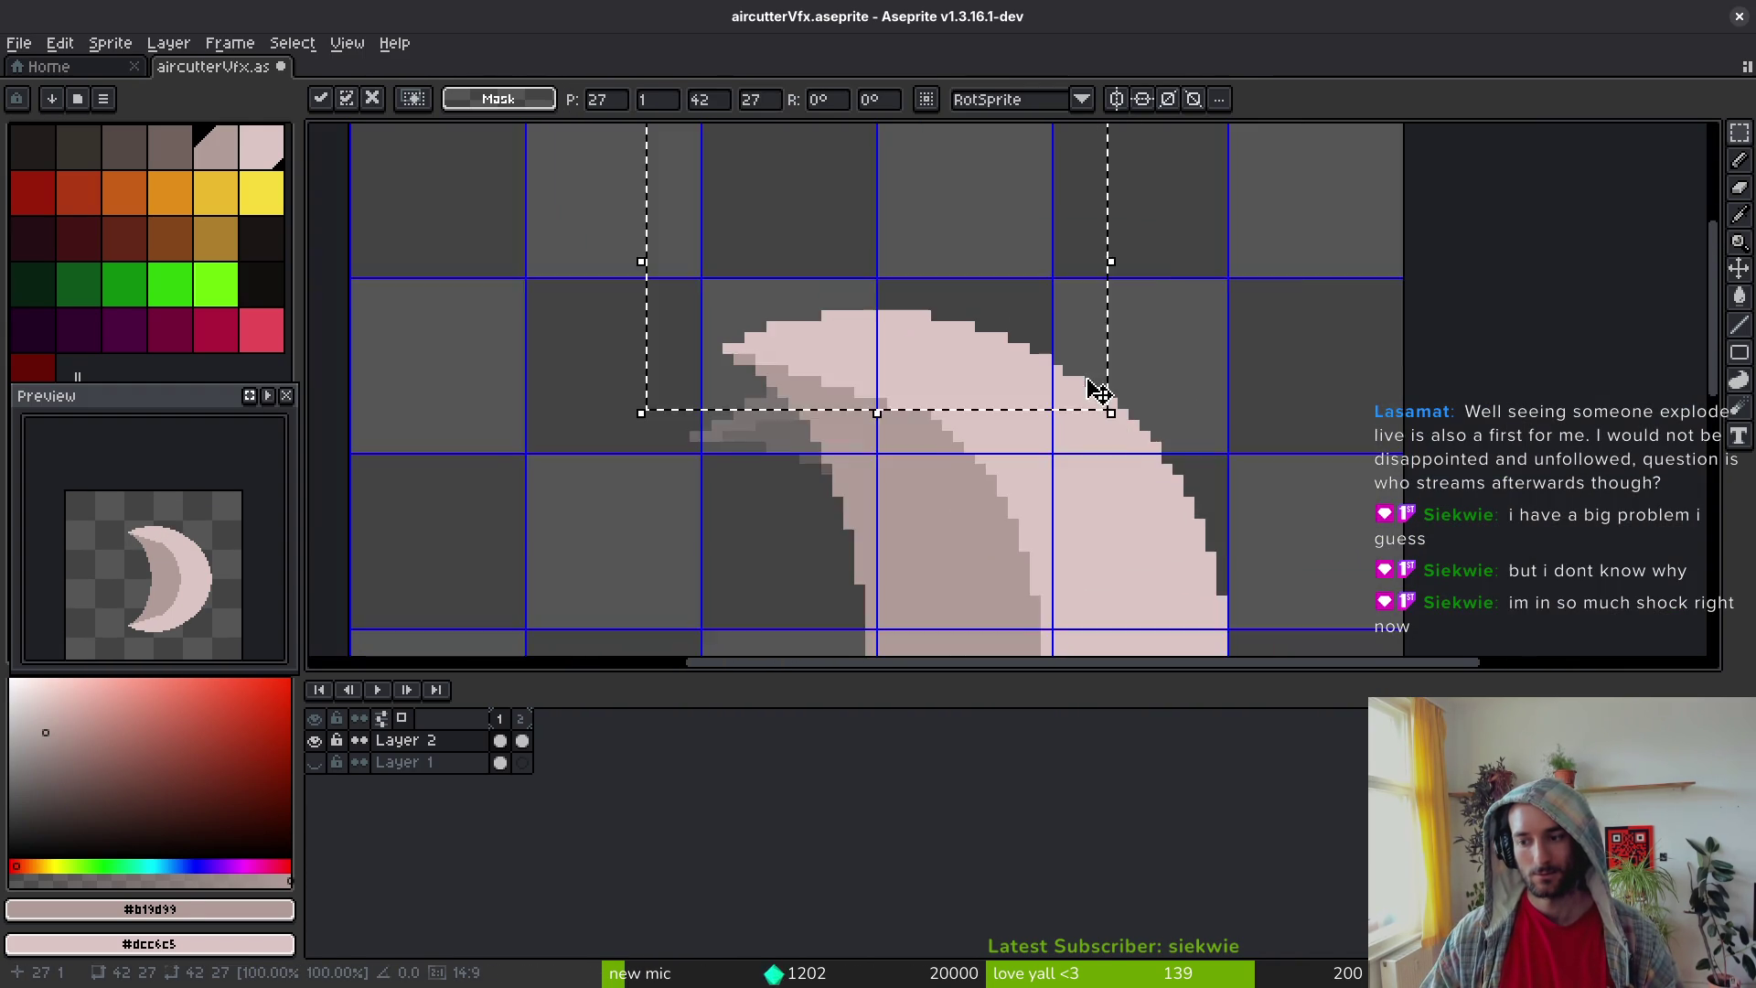
pyautogui.scroll(-1, 1143, 375)
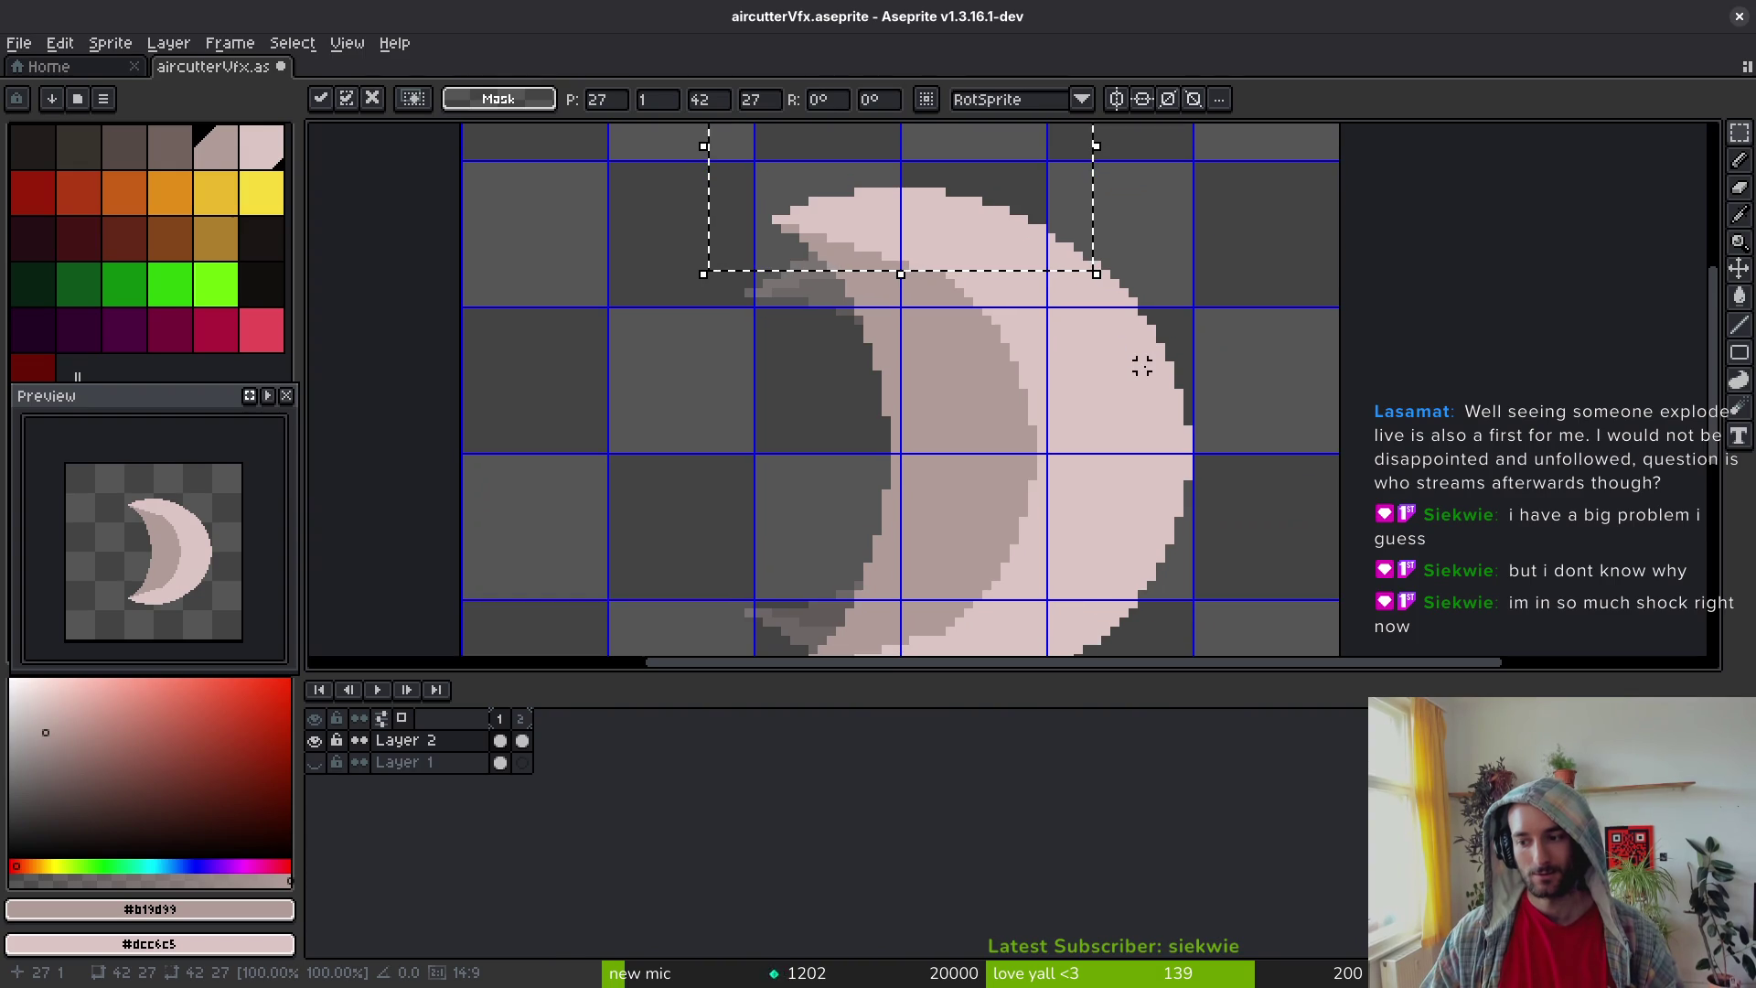
pyautogui.scroll(-2, 1143, 361)
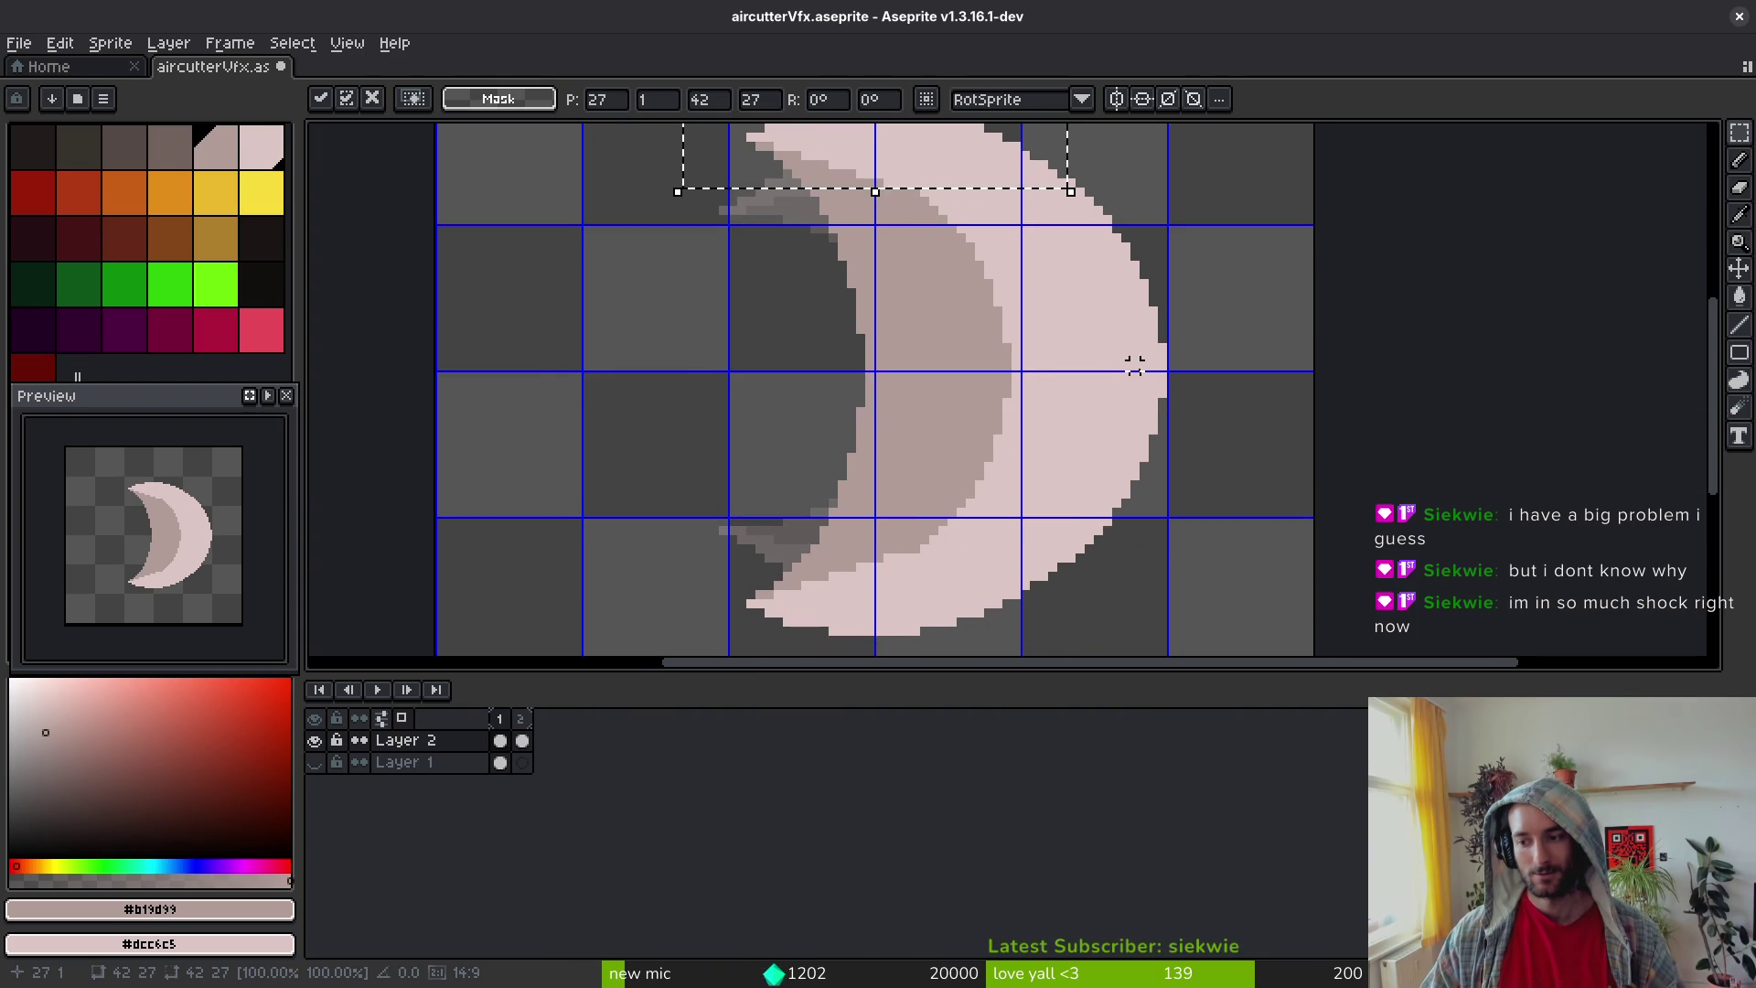
pyautogui.scroll(1, 1134, 359)
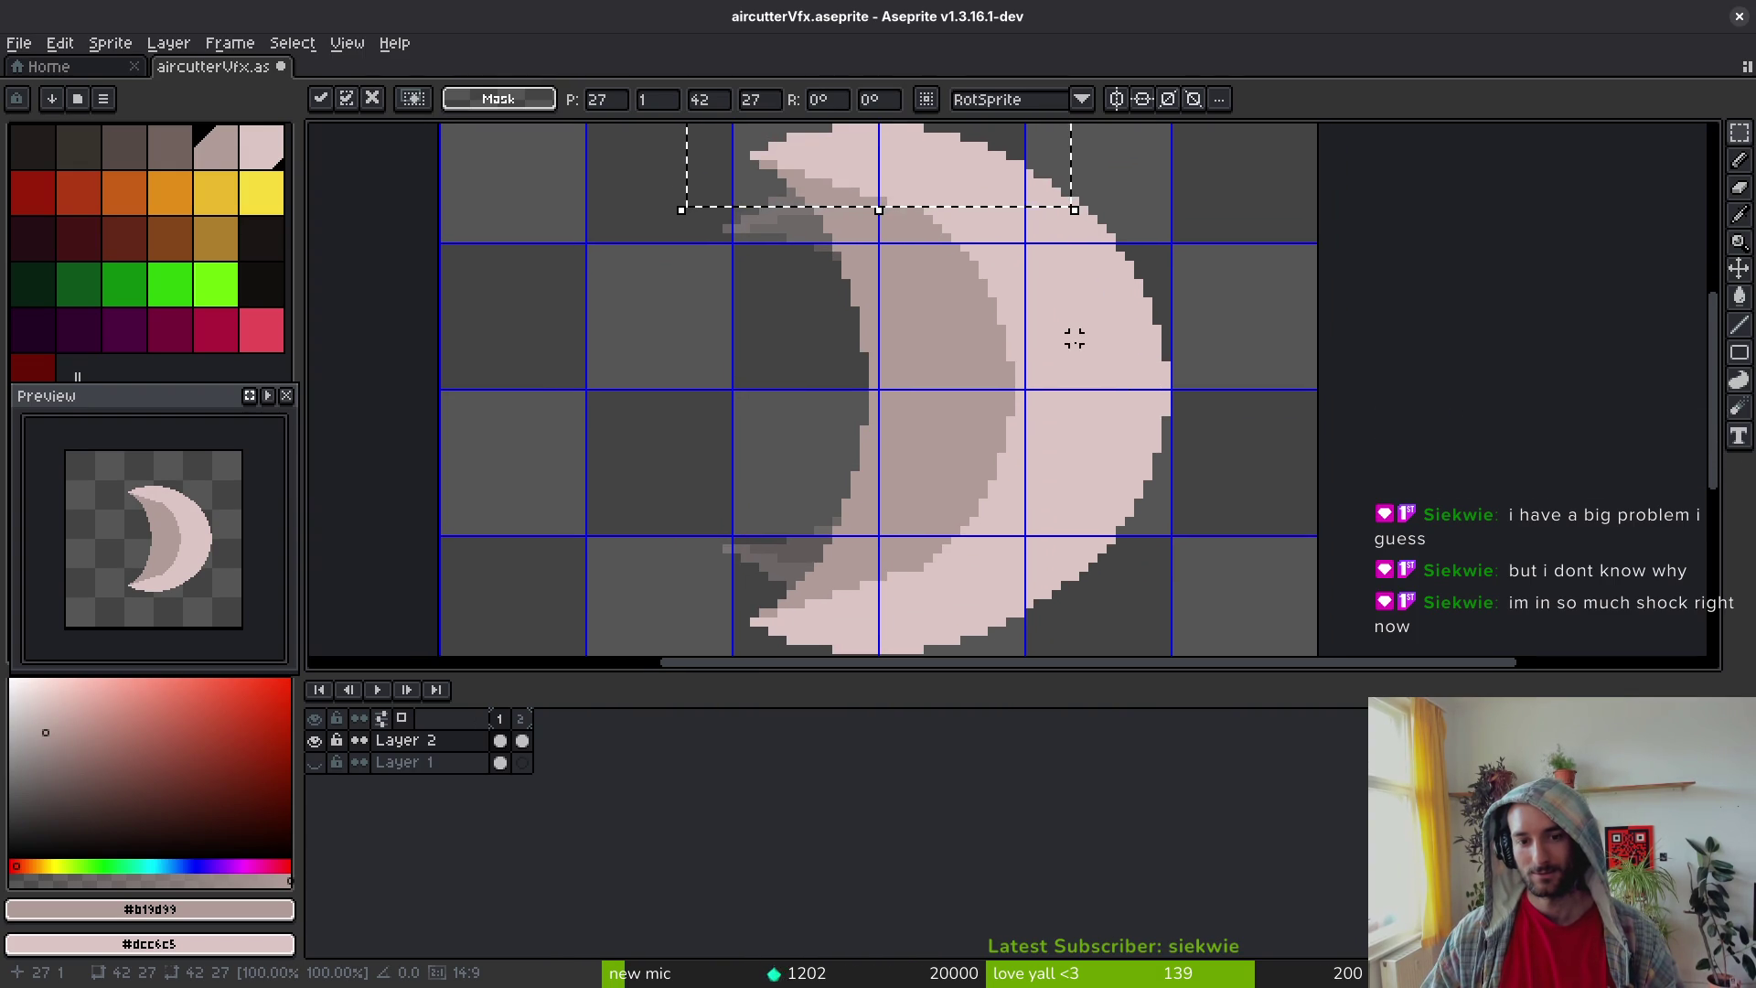
pyautogui.click(1093, 374)
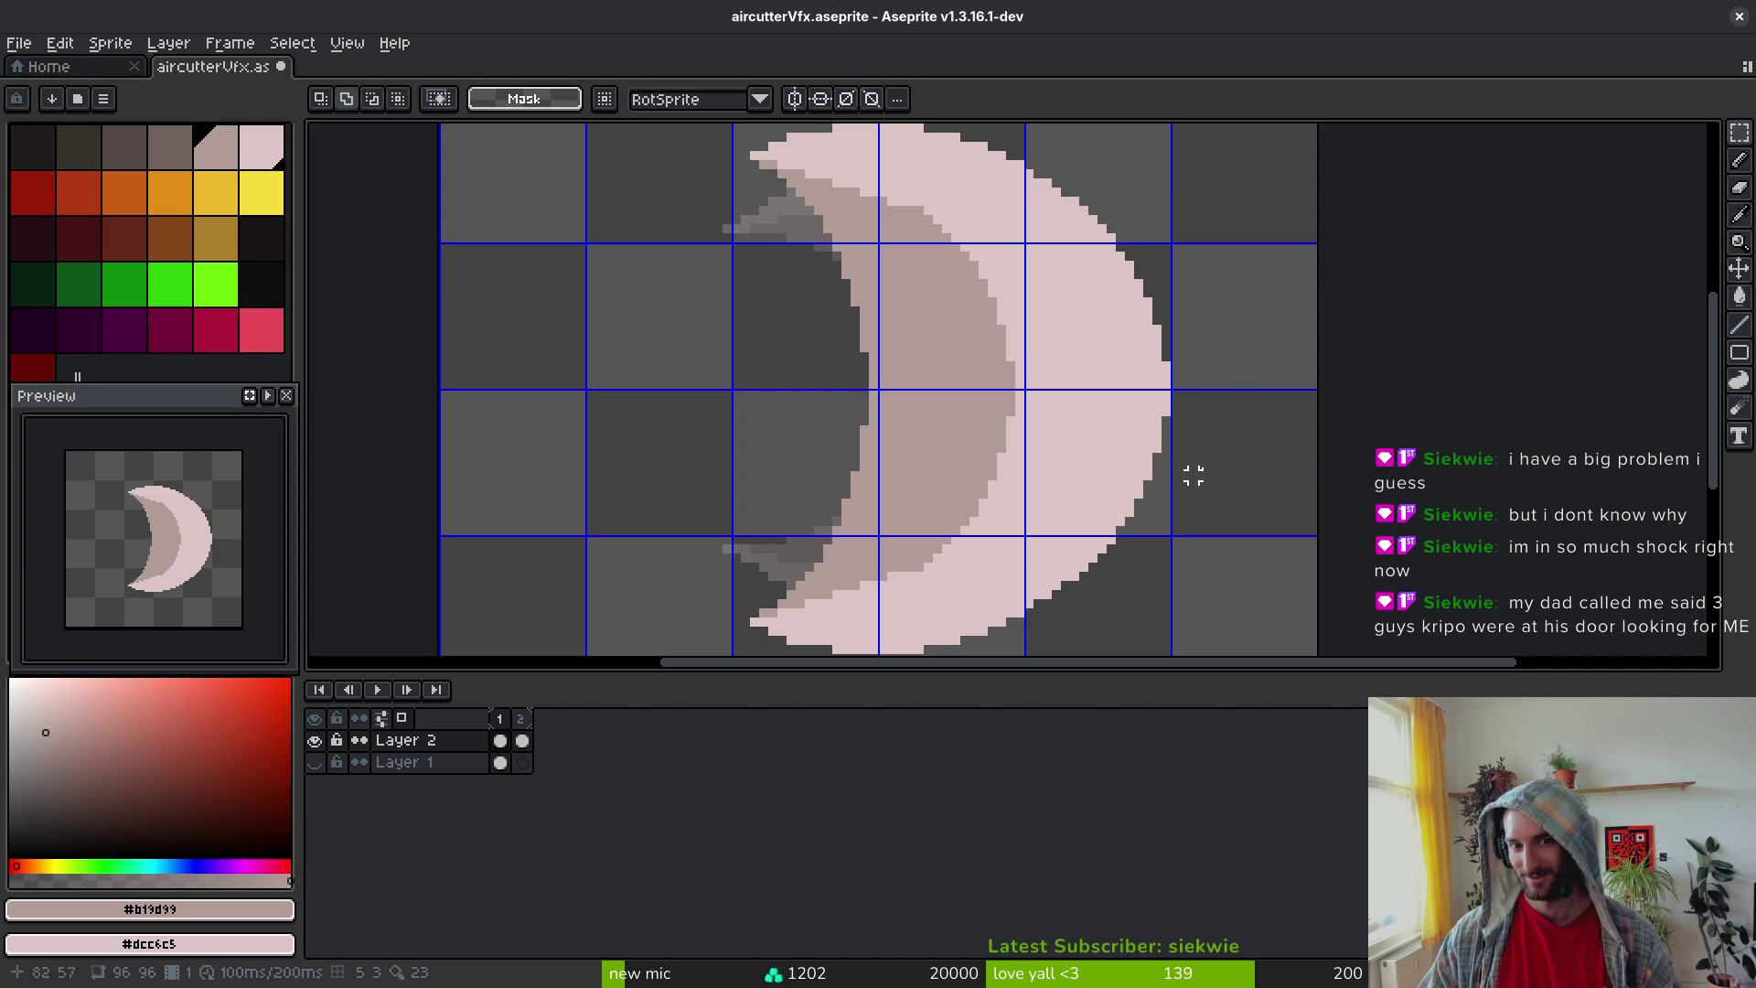
# Step: Switch to the Pencil and sample the crescent's pale pink #dcc6c5 as the drawing colour
pyautogui.moveTo(1169, 443); pyautogui.dragTo(1175, 425)
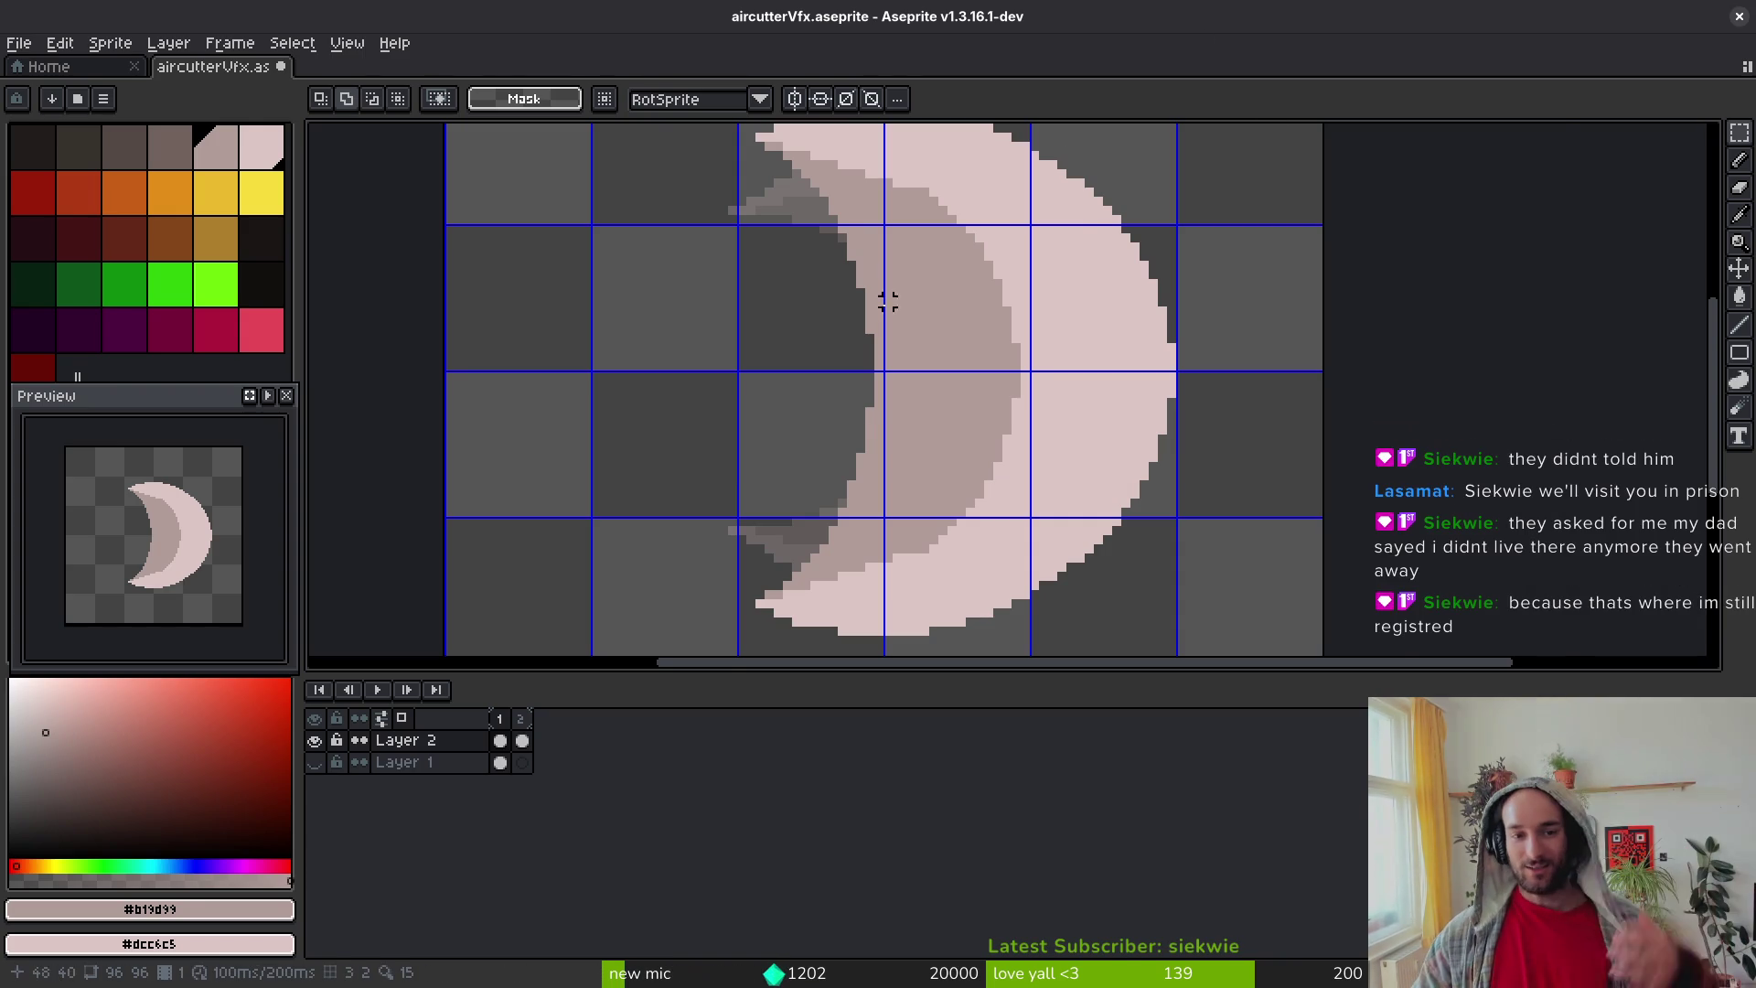
pyautogui.scroll(2, 956, 269)
pyautogui.press('b')
pyautogui.keyDown('alt'); pyautogui.click(1015, 224); pyautogui.keyUp('alt')
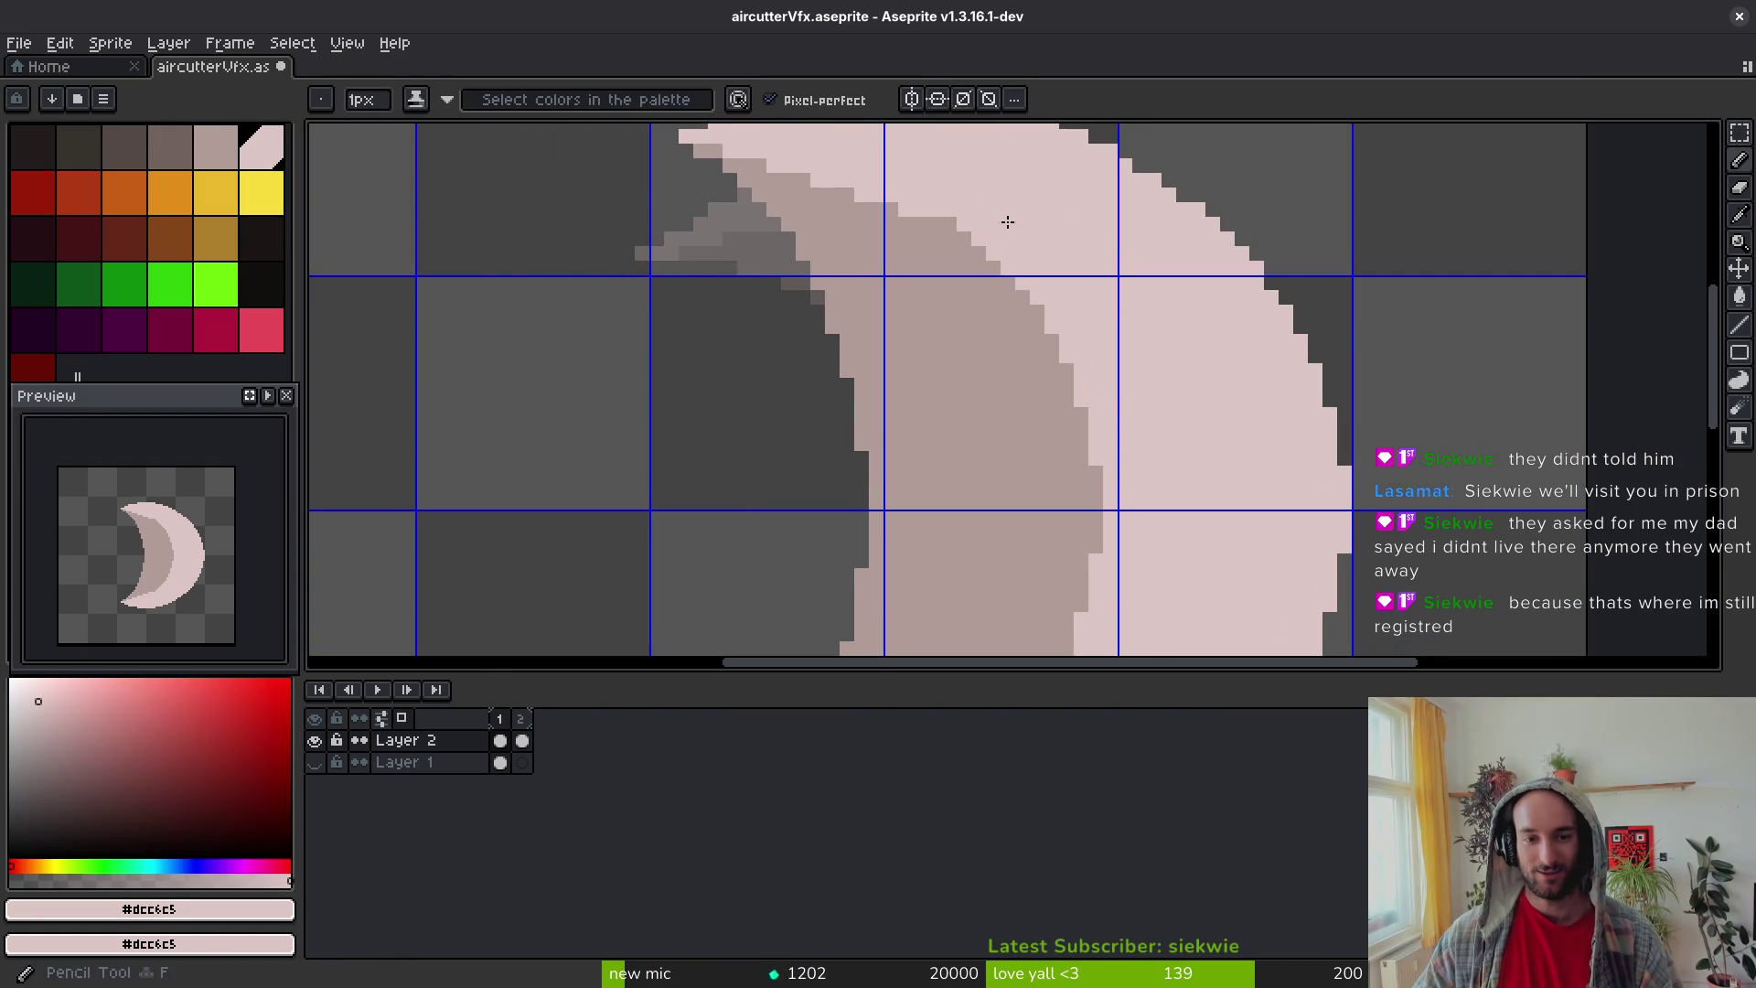
# Step: Bring the crescent's lower horn into view and save the sprite
pyautogui.scroll(2, 911, 221)
pyautogui.scroll(-3, 988, 271)
pyautogui.scroll(2, 1089, 337)
pyautogui.moveTo(1089, 337)
pyautogui.mouseDown()
pyautogui.moveTo(1067, 304)
pyautogui.moveTo(1049, 129)
pyautogui.mouseUp()
pyautogui.scroll(-3, 965, 596)
pyautogui.scroll(1, 895, 612)
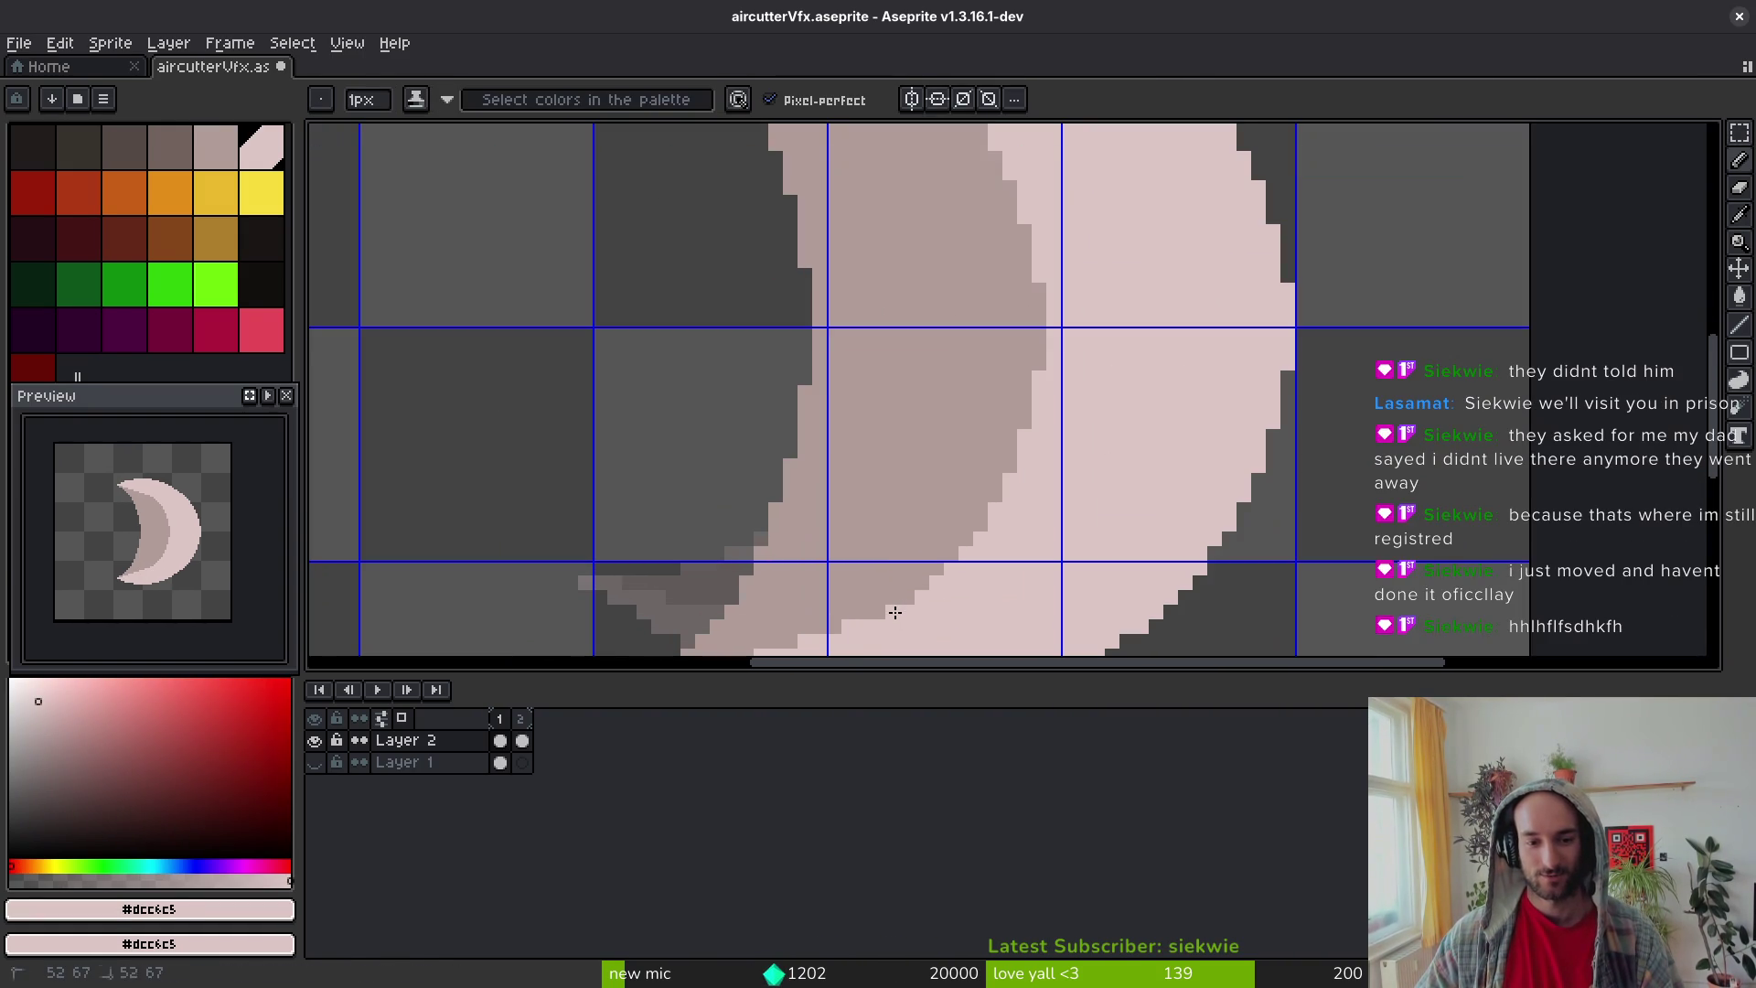
pyautogui.hotkey('ctrl', 's')
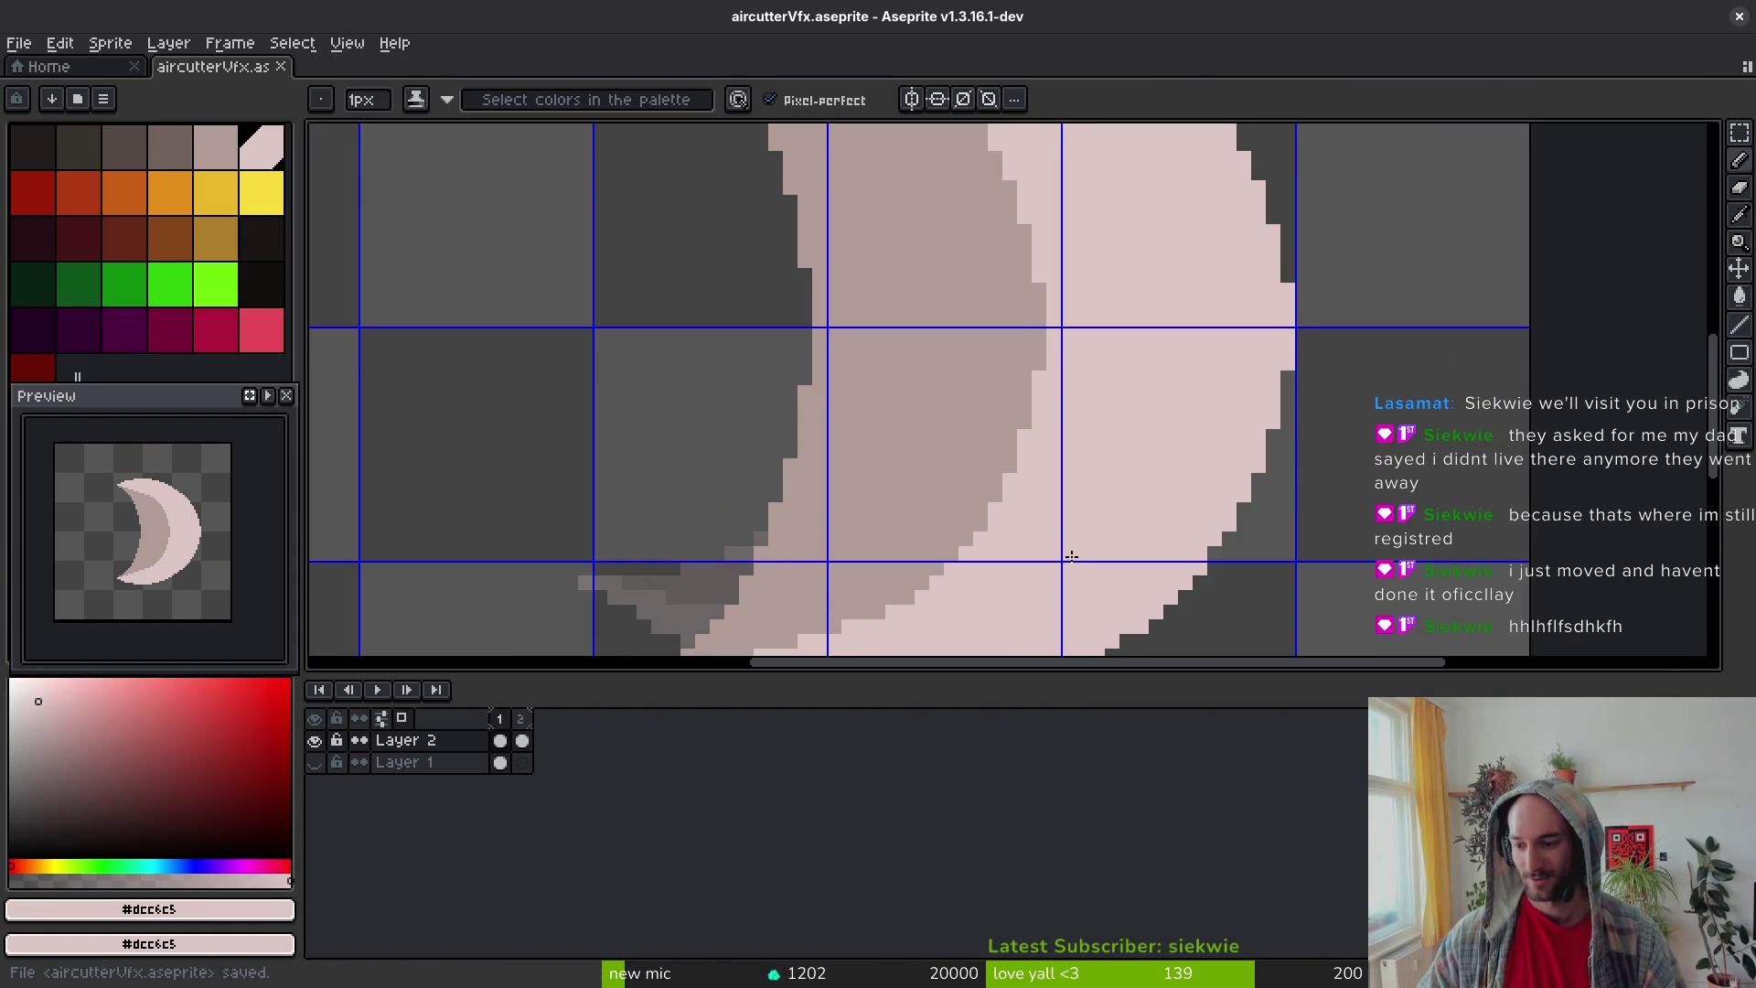
pyautogui.scroll(-2, 1076, 551)
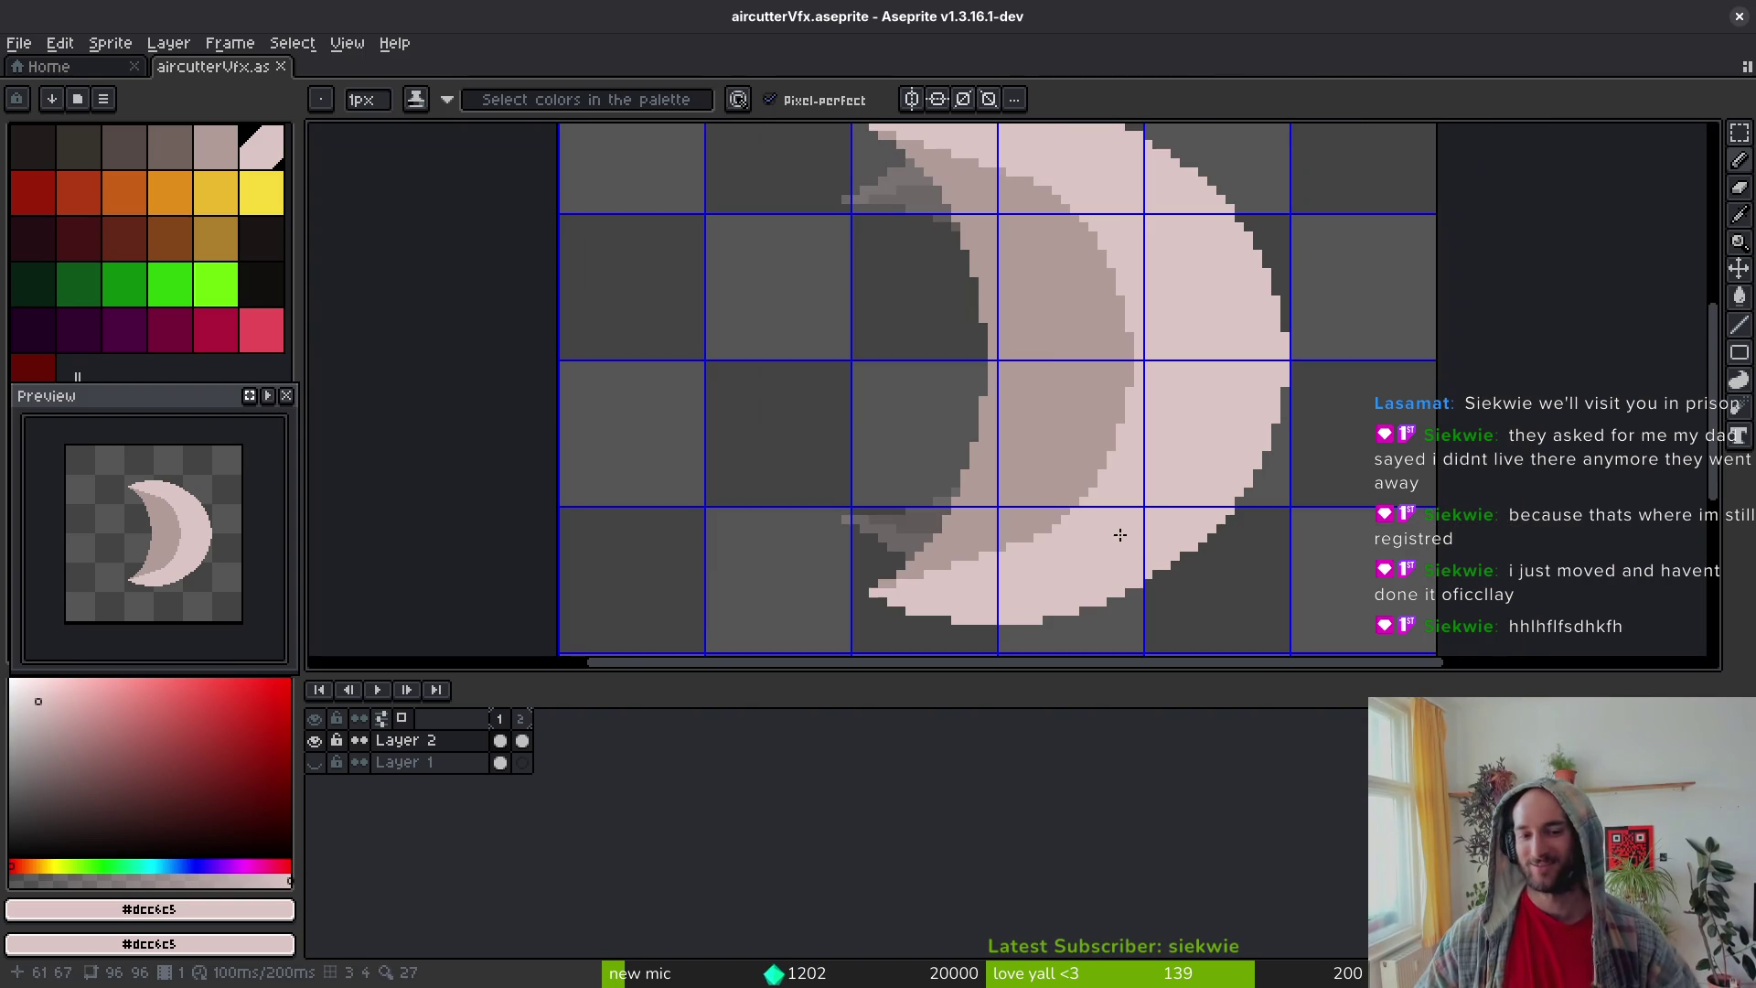
pyautogui.scroll(5, 1089, 530)
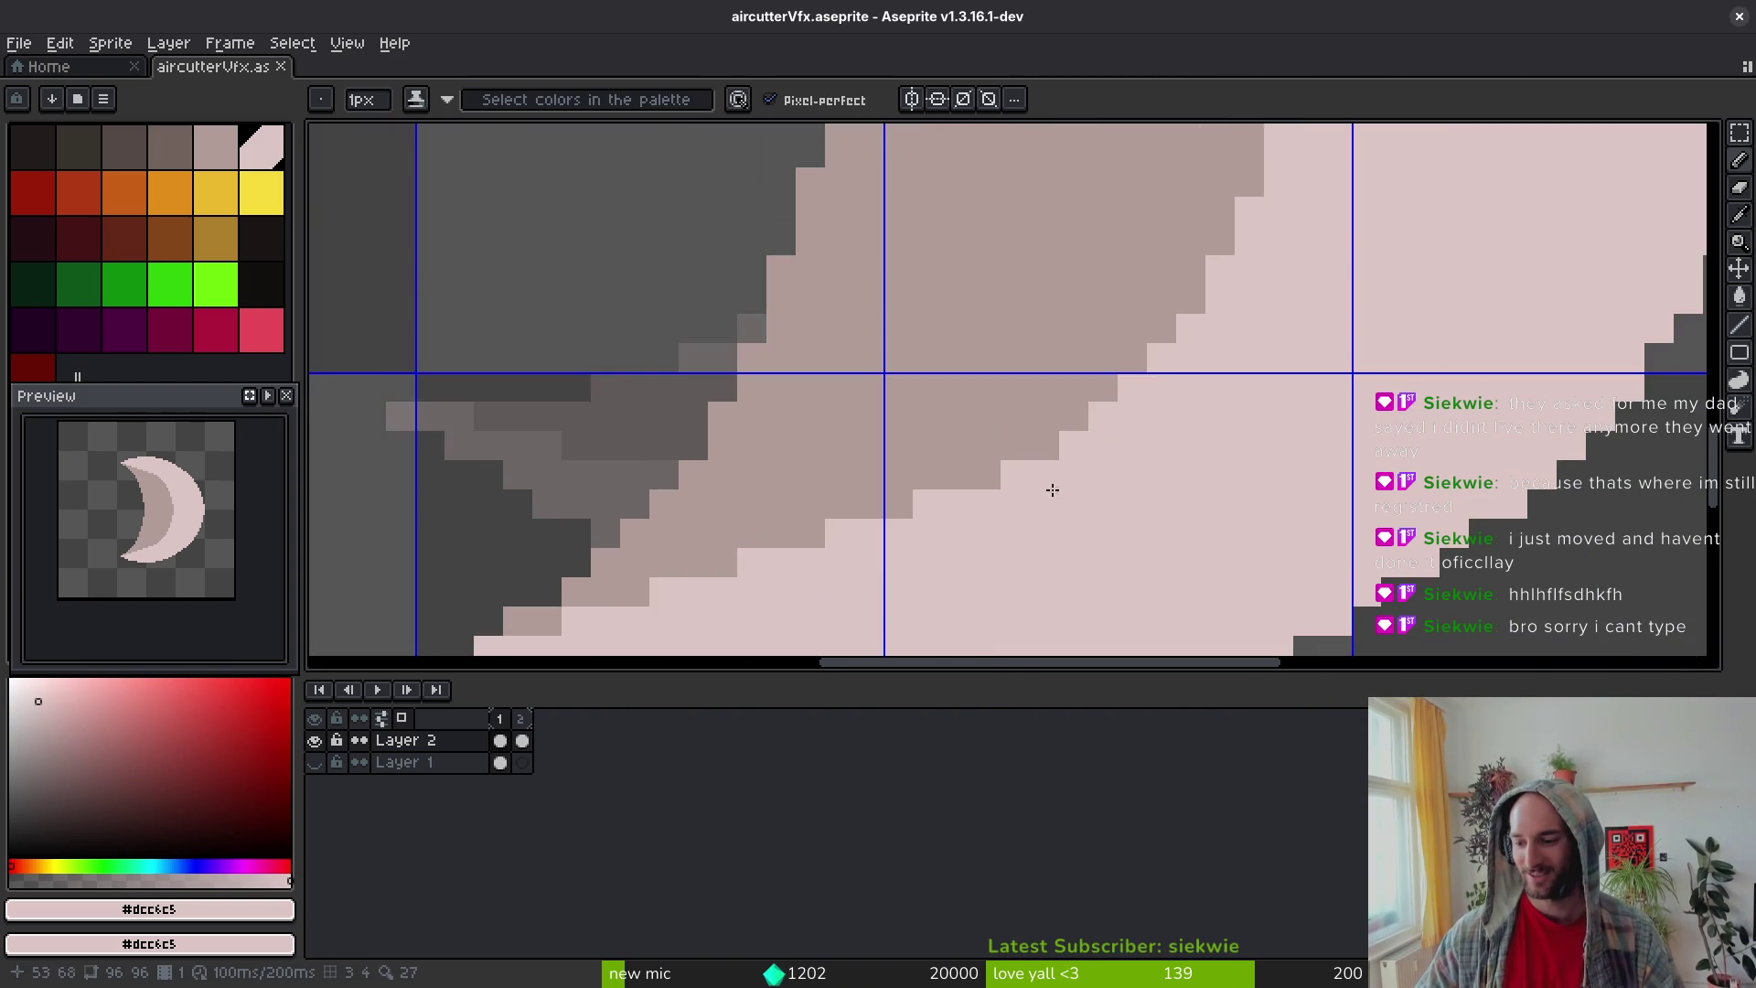
pyautogui.hscroll(-1, 1199, 439)
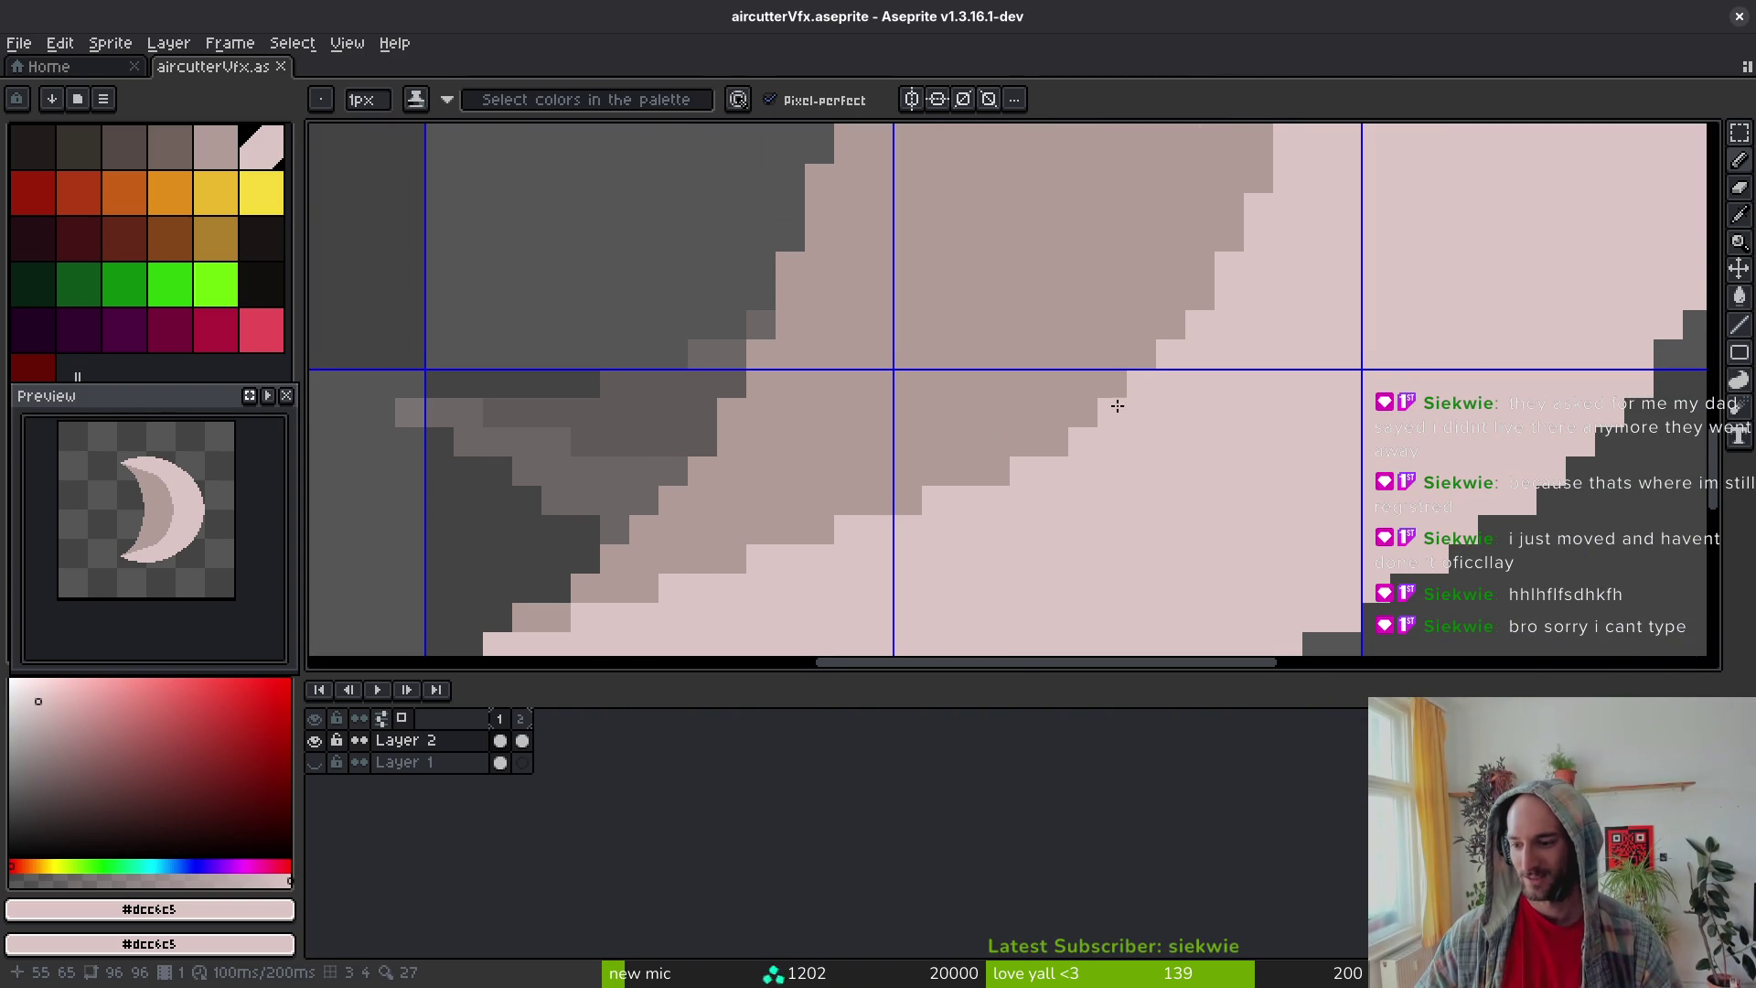
# Step: Add seven pale pink pixels to smooth the lower horn's stepped diagonal highlight edge
pyautogui.click(1111, 394)
pyautogui.click(1078, 415)
pyautogui.click(1051, 447)
pyautogui.click(1023, 455)
pyautogui.click(993, 478)
pyautogui.click(962, 474)
pyautogui.click(912, 503)
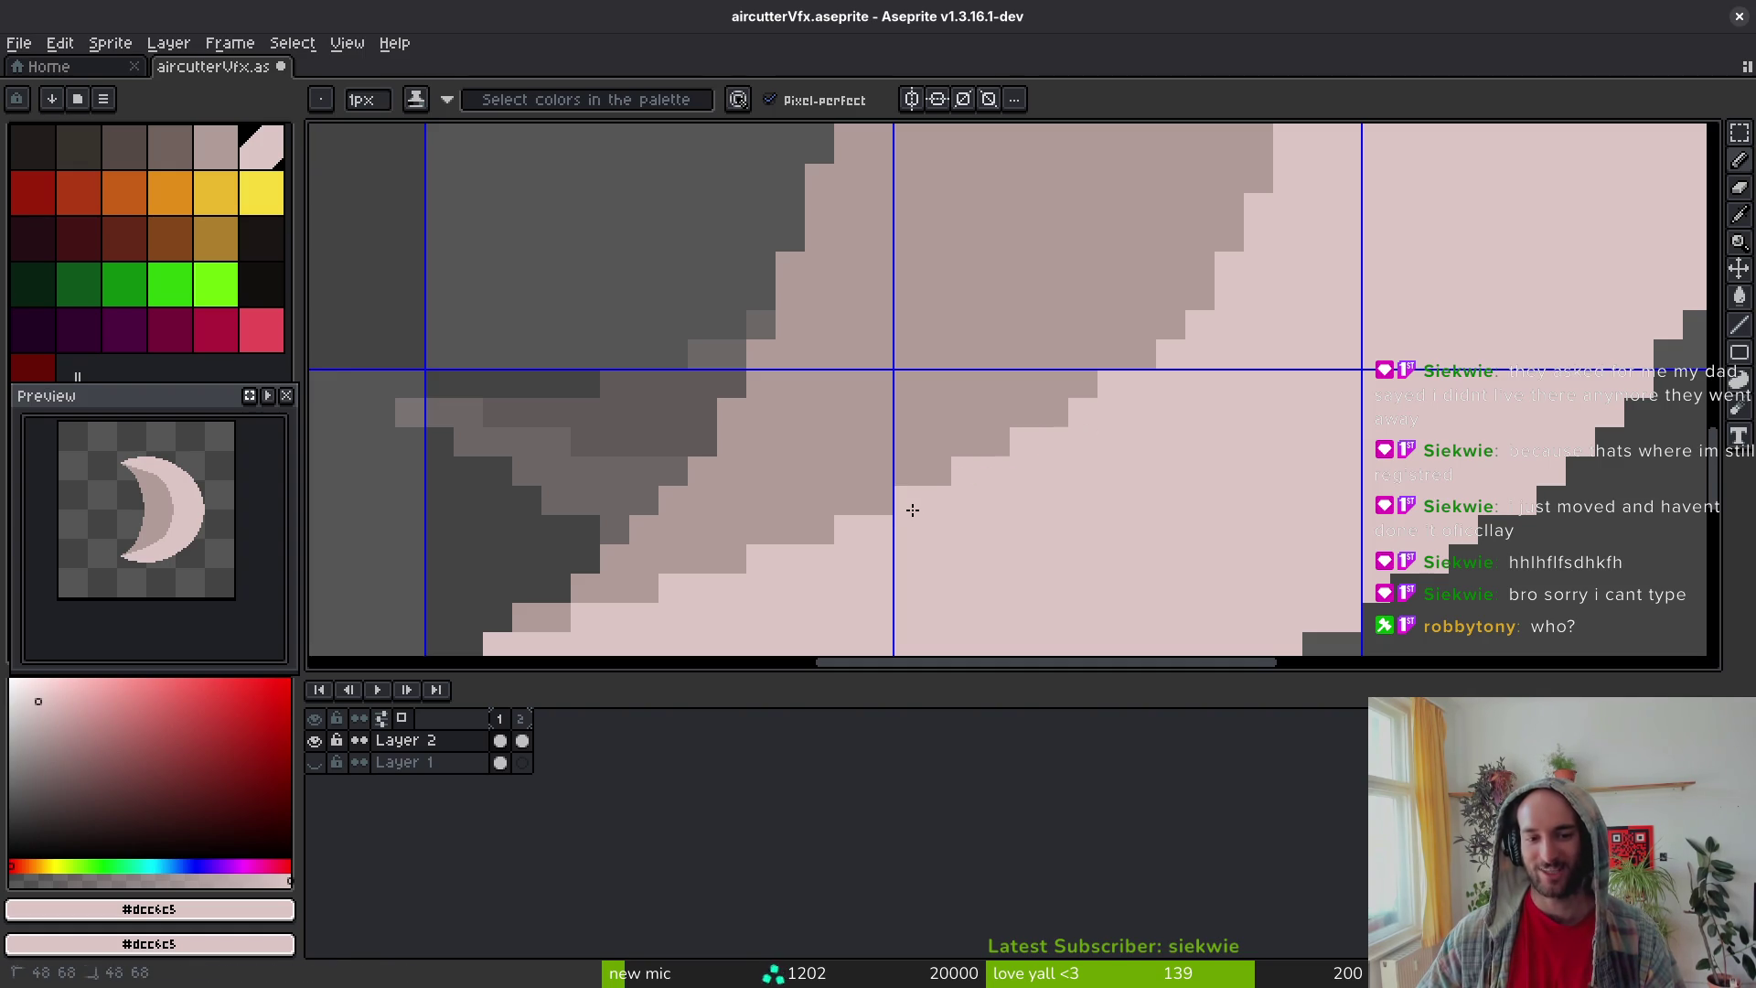
# Step: Add more pale pink pixels along the crescent's inner highlight edge
pyautogui.scroll(-4, 1006, 503)
pyautogui.scroll(5, 1152, 335)
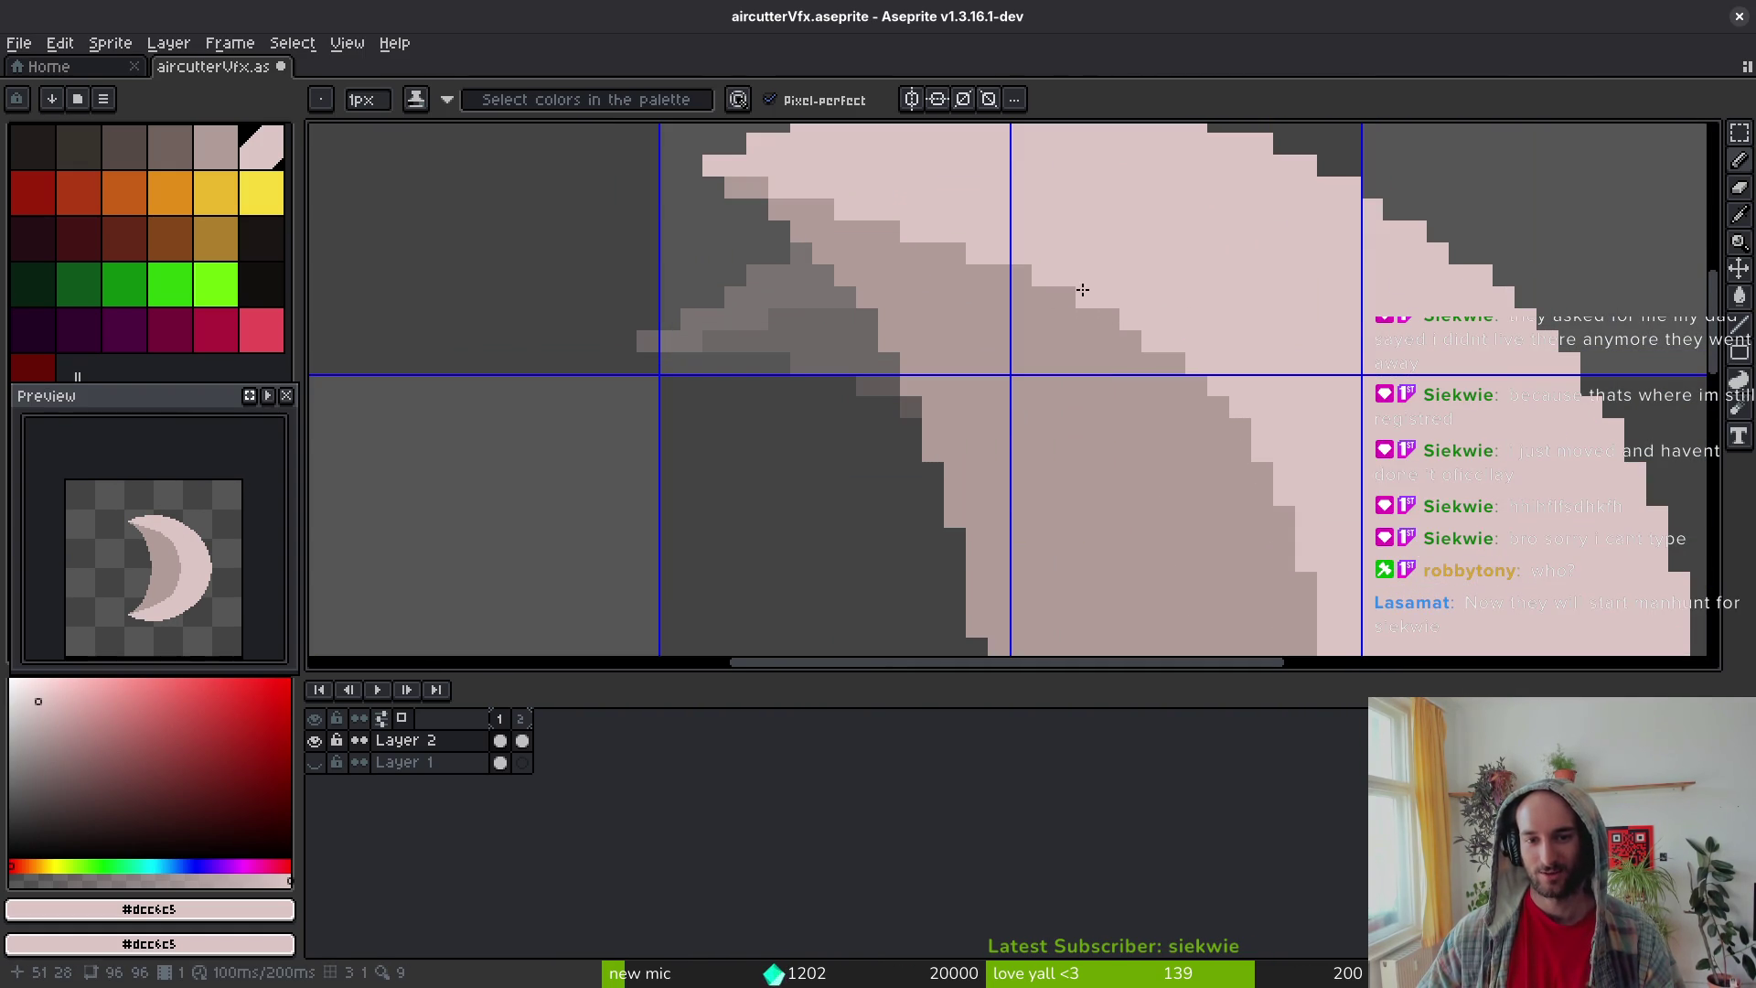
pyautogui.scroll(-3, 1188, 347)
pyautogui.scroll(2, 1198, 370)
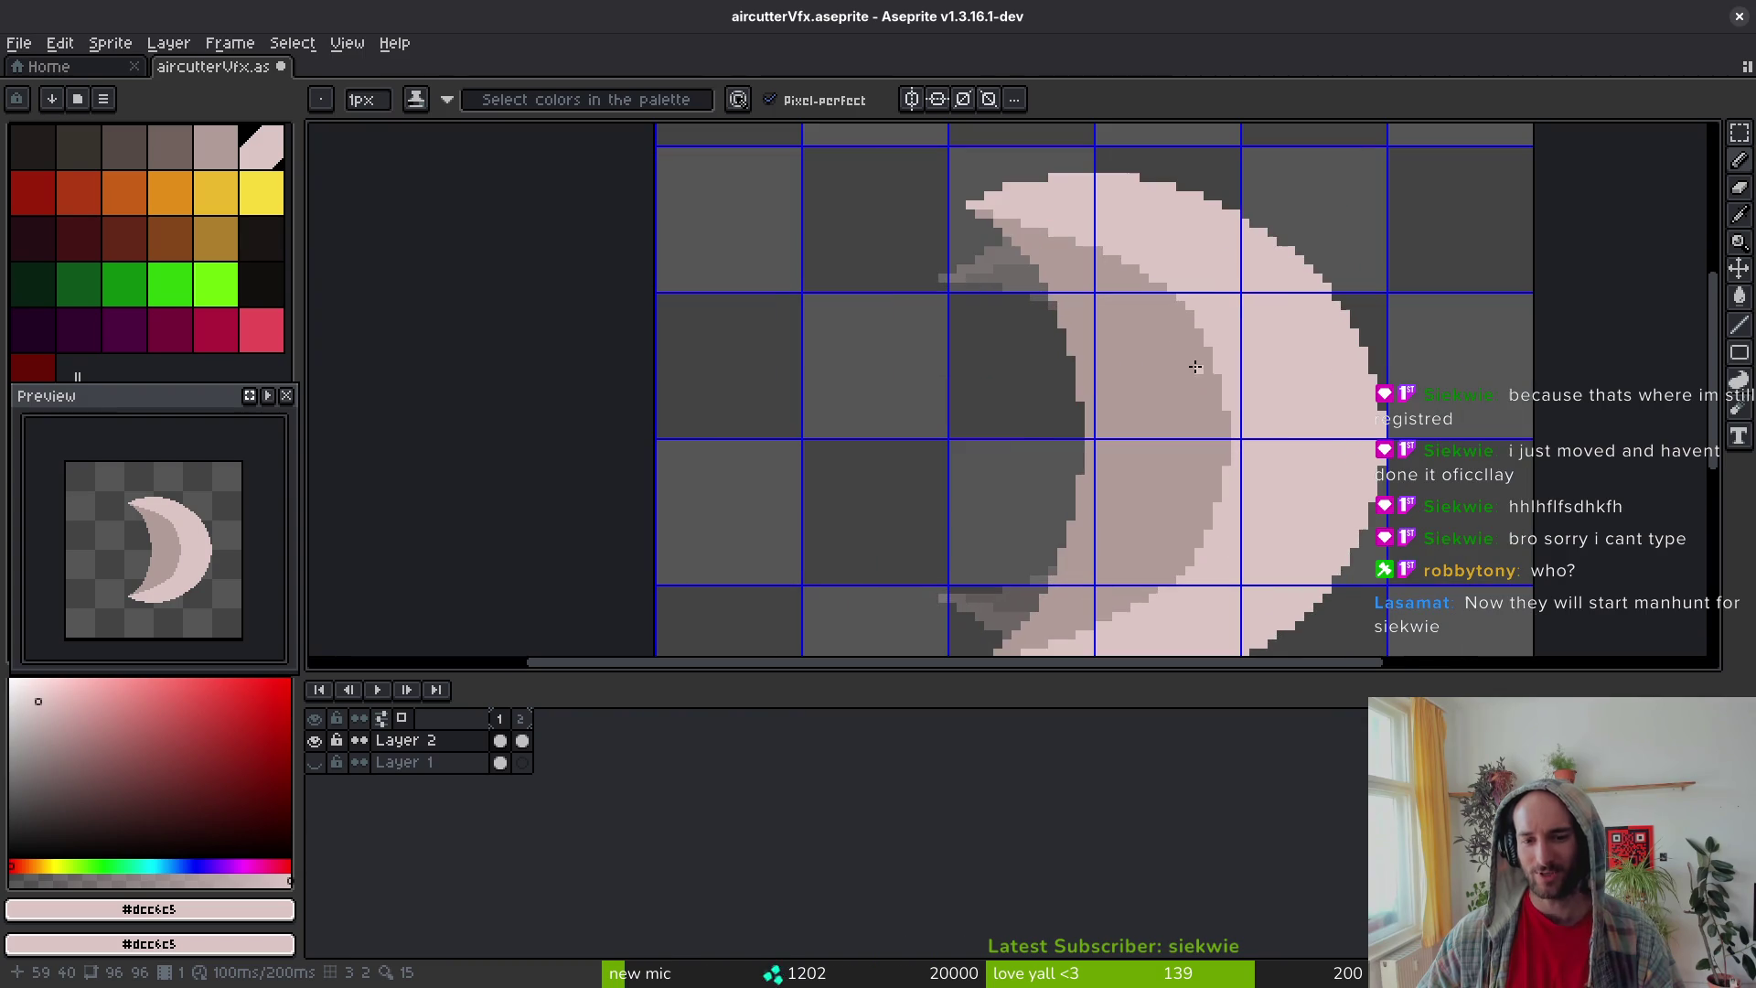
pyautogui.scroll(1, 1125, 261)
pyautogui.scroll(-2, 1133, 274)
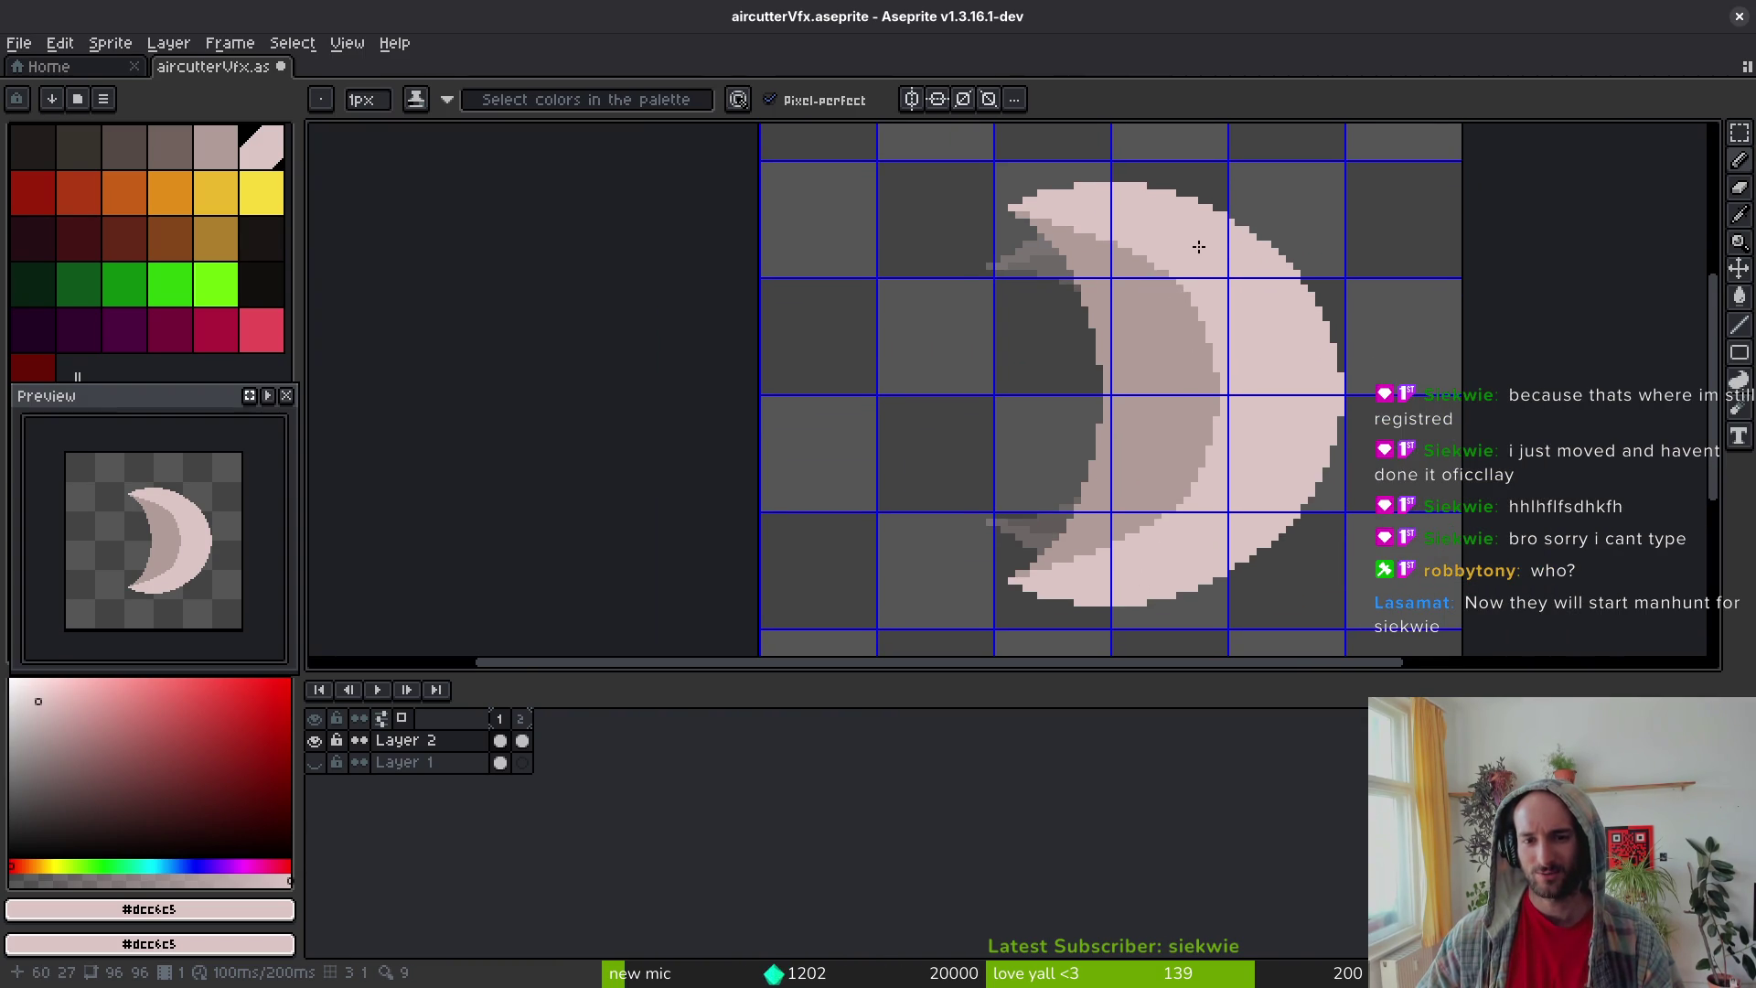
pyautogui.scroll(1, 1187, 259)
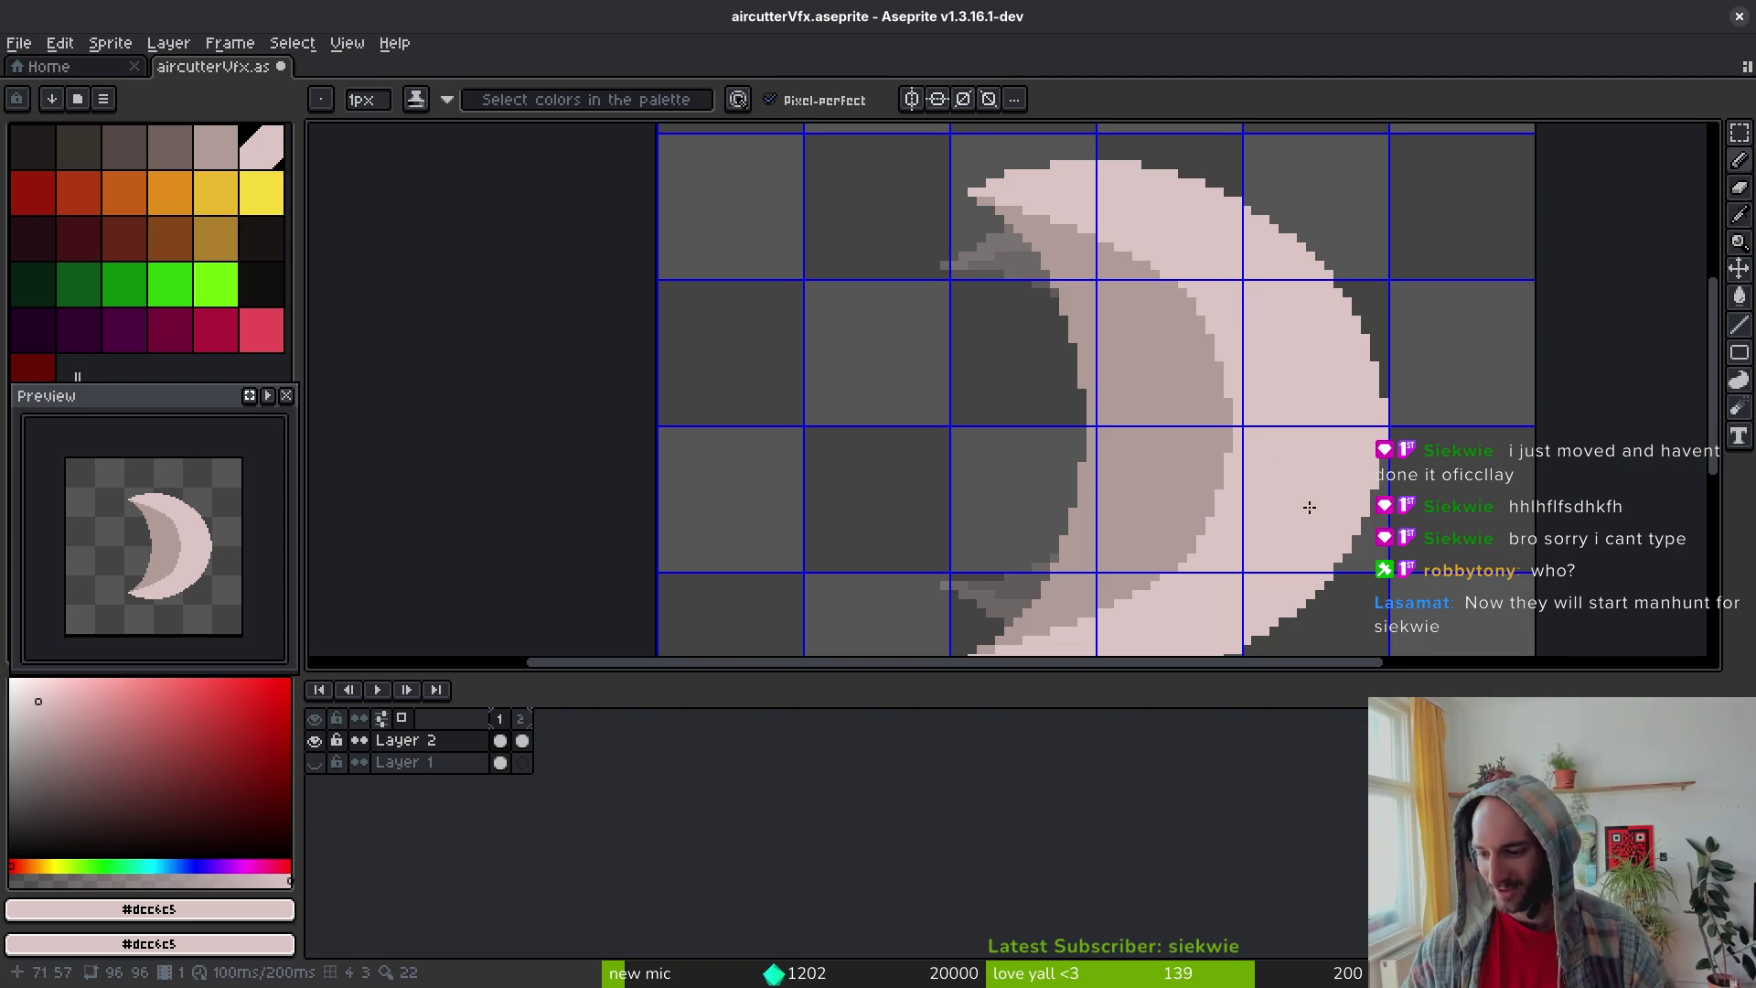
pyautogui.scroll(2, 1185, 293)
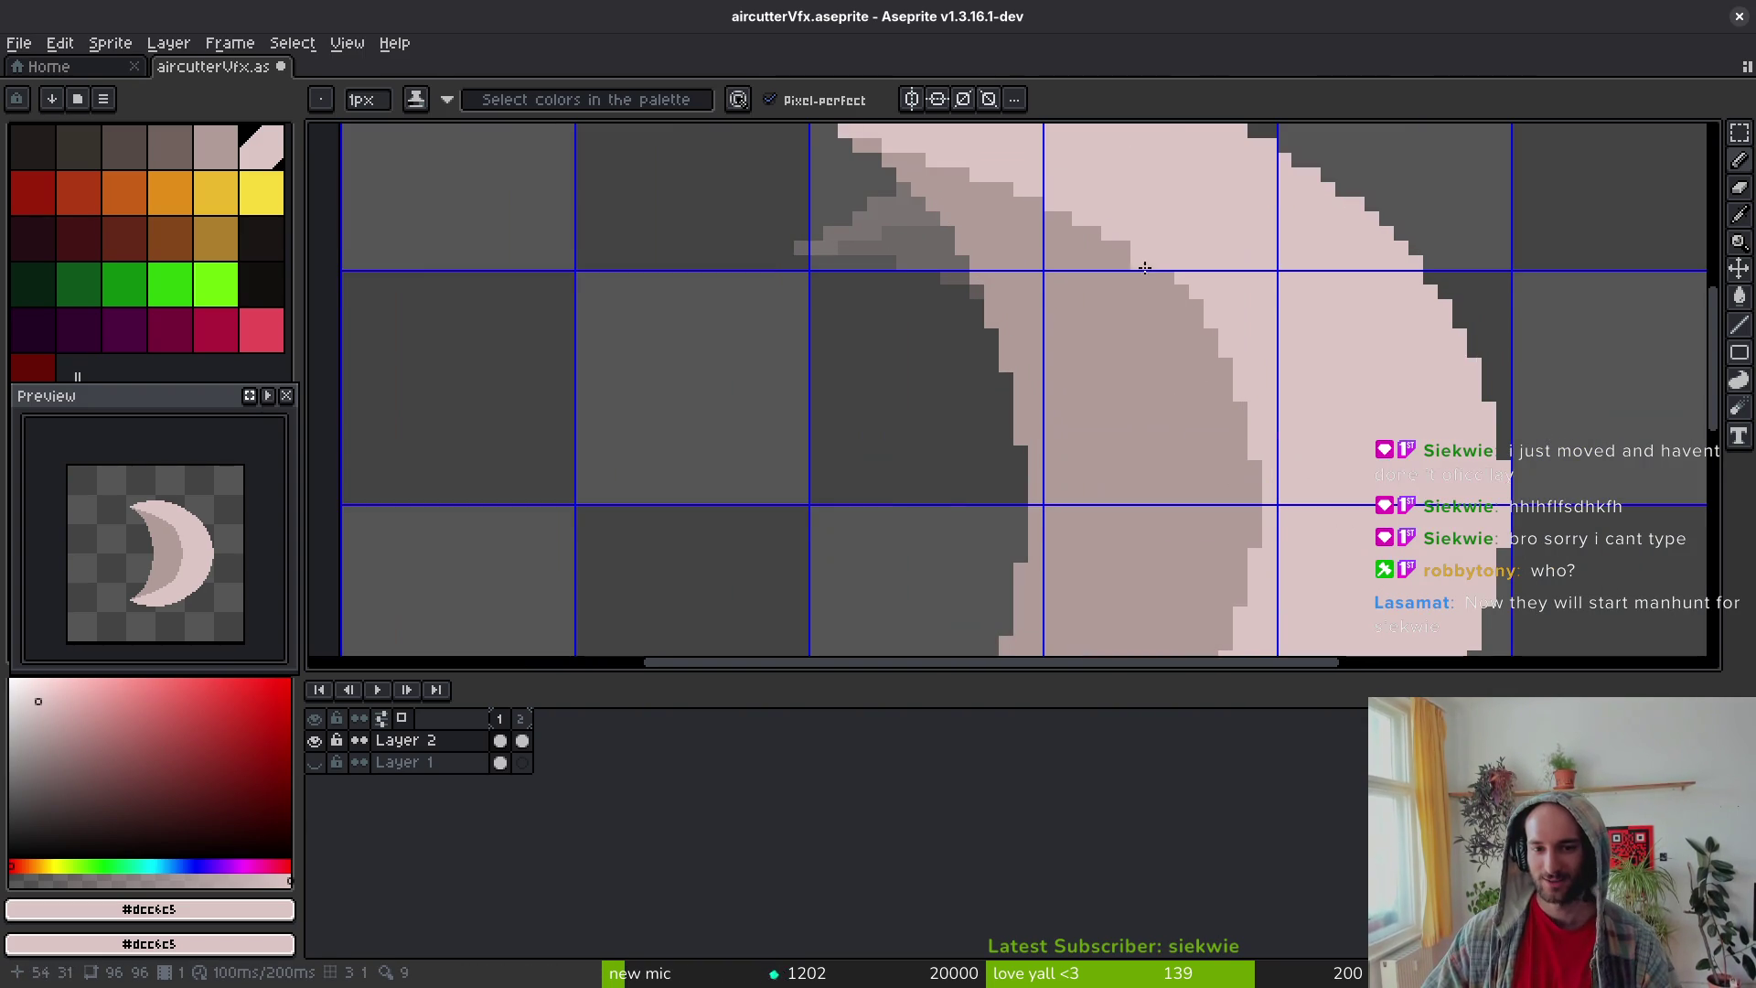
pyautogui.scroll(1, 1180, 320)
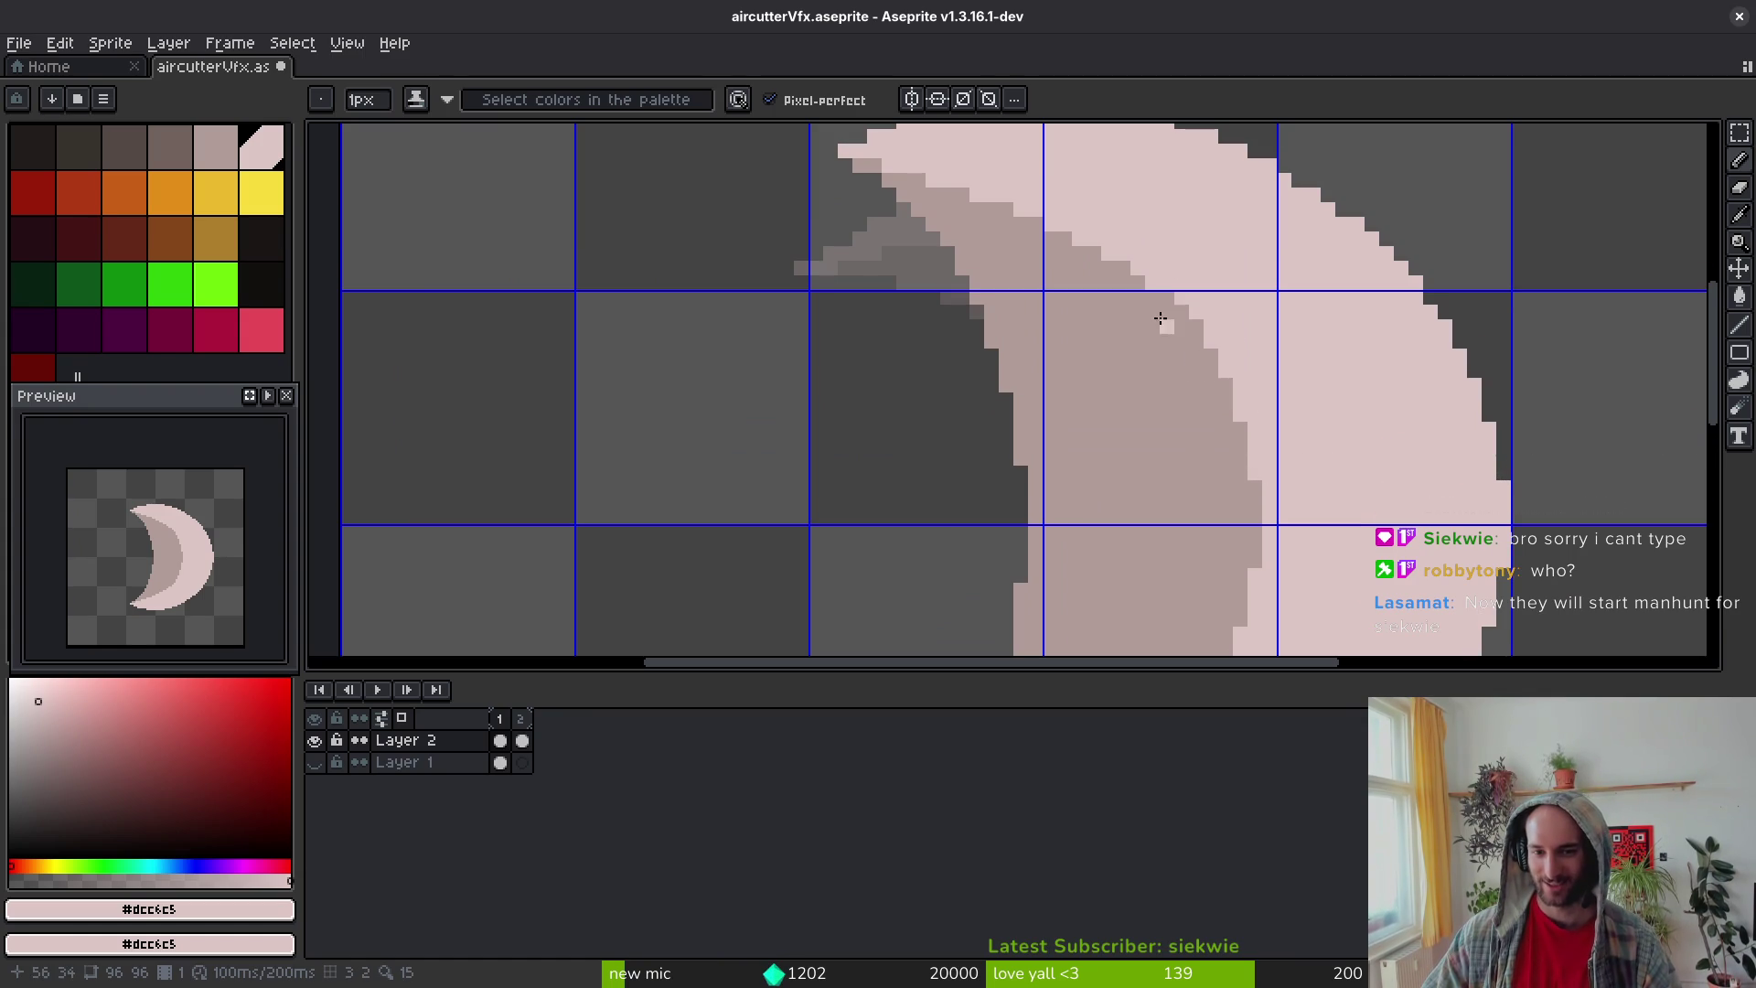
pyautogui.moveTo(1168, 300); pyautogui.dragTo(1196, 327)
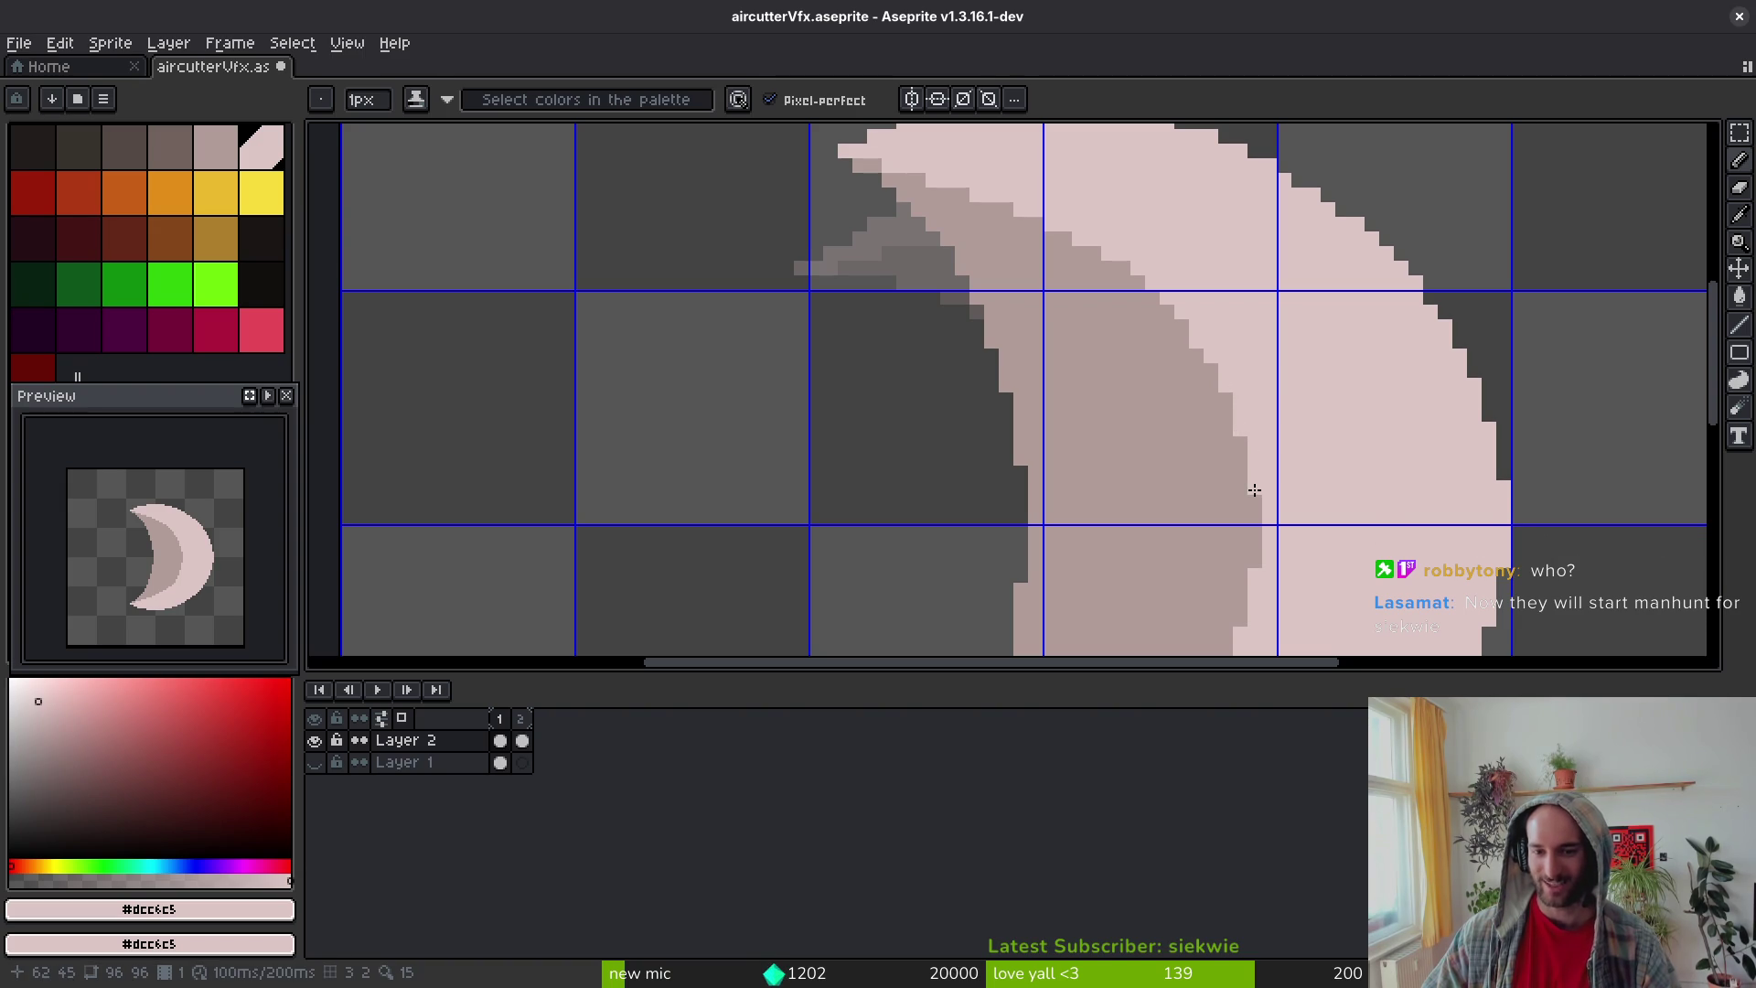
pyautogui.scroll(-3, 1240, 426)
pyautogui.scroll(4, 1295, 414)
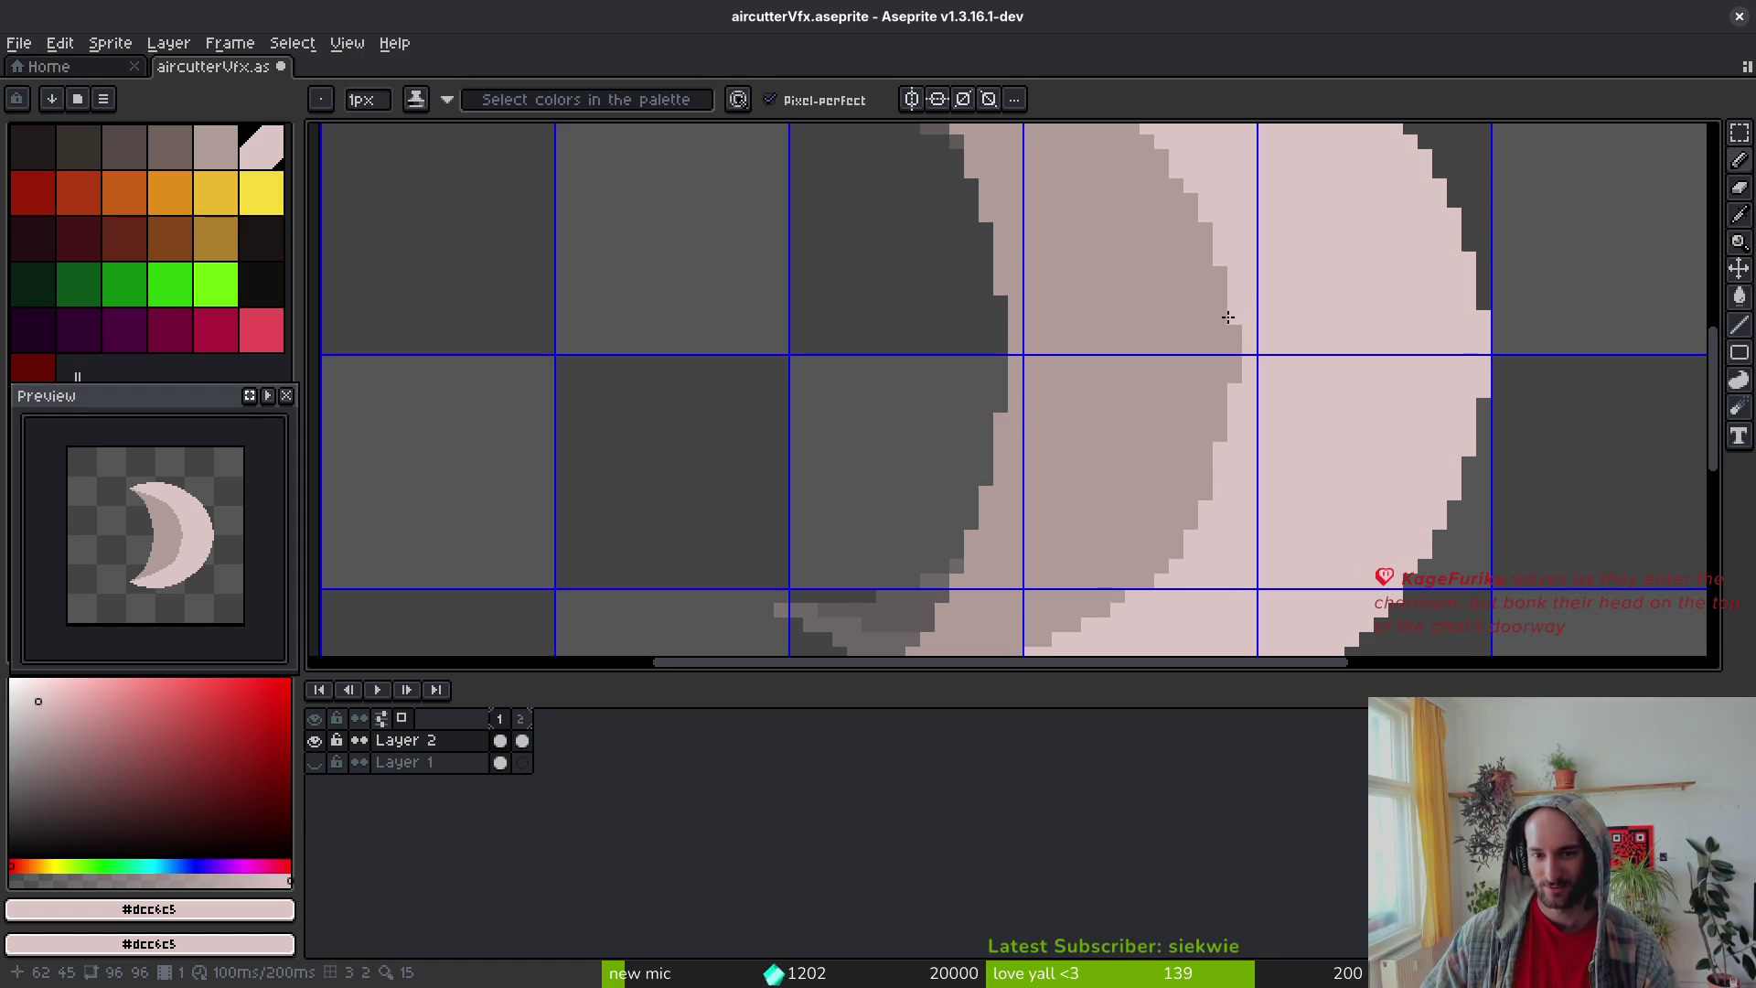
pyautogui.scroll(-3, 1246, 399)
# Step: Marquee a section of the crescent, move it into alignment, deselect, and save
pyautogui.press('m')
pyautogui.moveTo(1360, 400)
pyautogui.mouseDown()
pyautogui.moveTo(866, 140)
pyautogui.moveTo(897, 179)
pyautogui.moveTo(949, 192)
pyautogui.mouseUp()
pyautogui.moveTo(1175, 302)
pyautogui.mouseDown()
pyautogui.moveTo(1183, 525)
pyautogui.moveTo(1206, 528)
pyautogui.moveTo(1196, 517)
pyautogui.mouseUp()
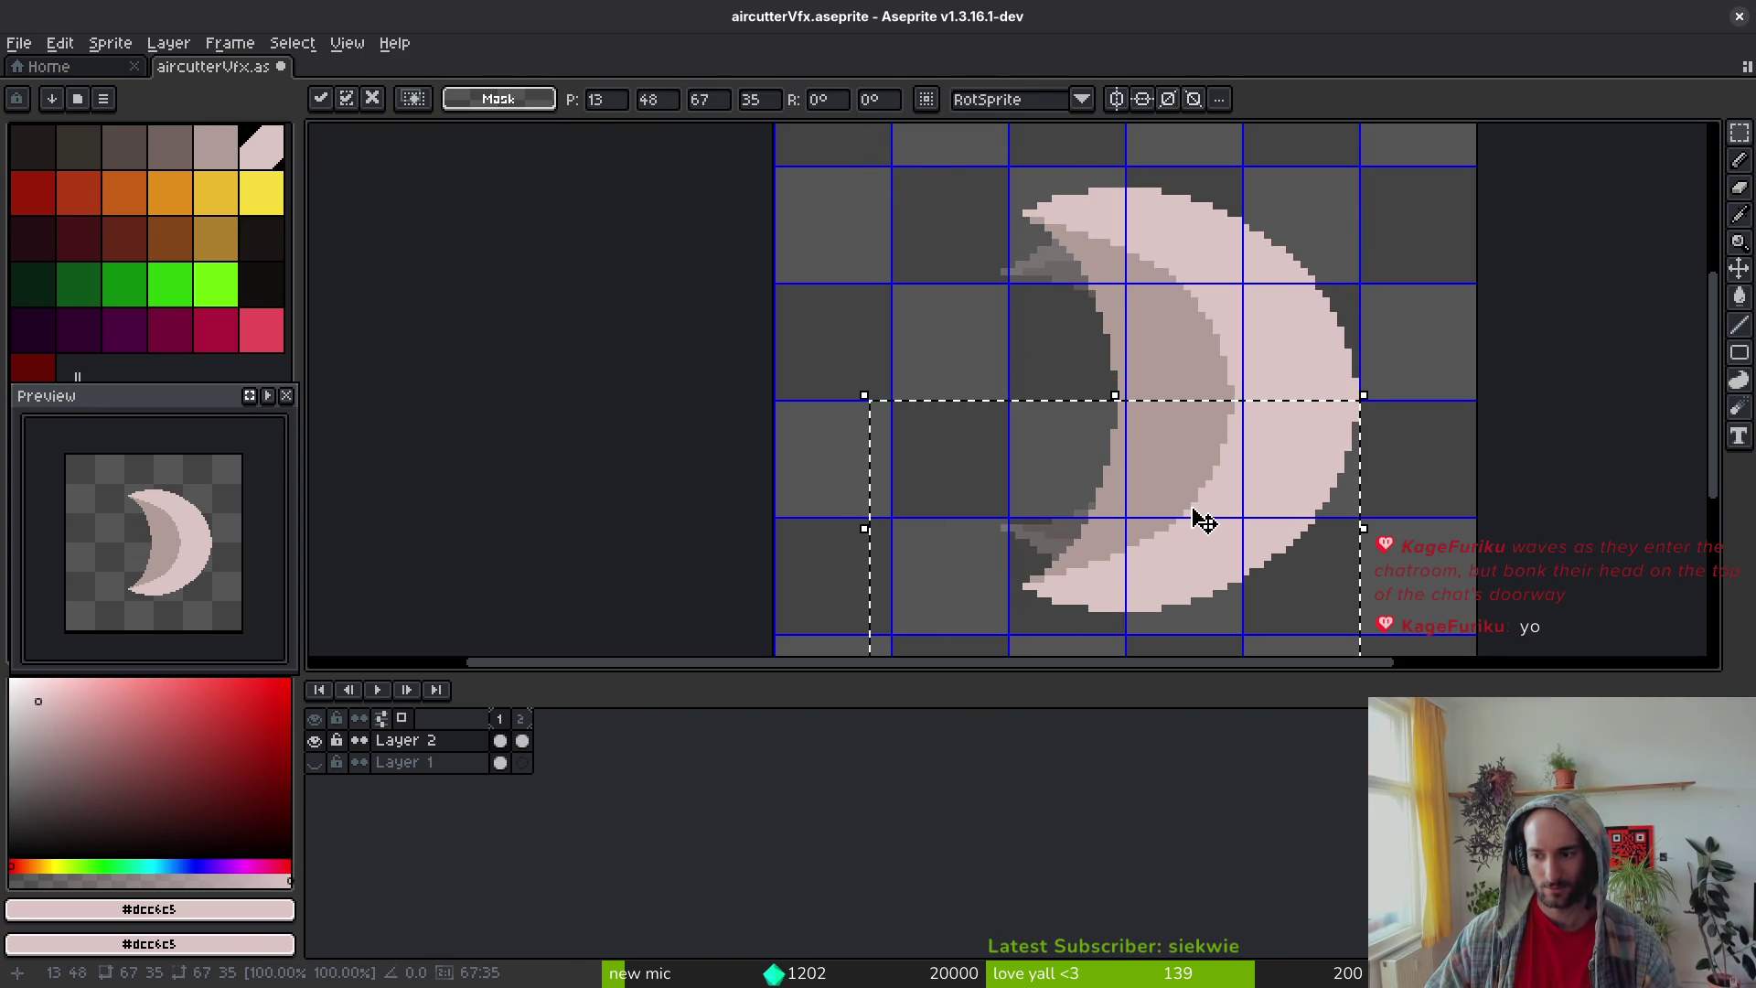
pyautogui.hotkey('ctrl', 'd')
pyautogui.hotkey('ctrl', 's')
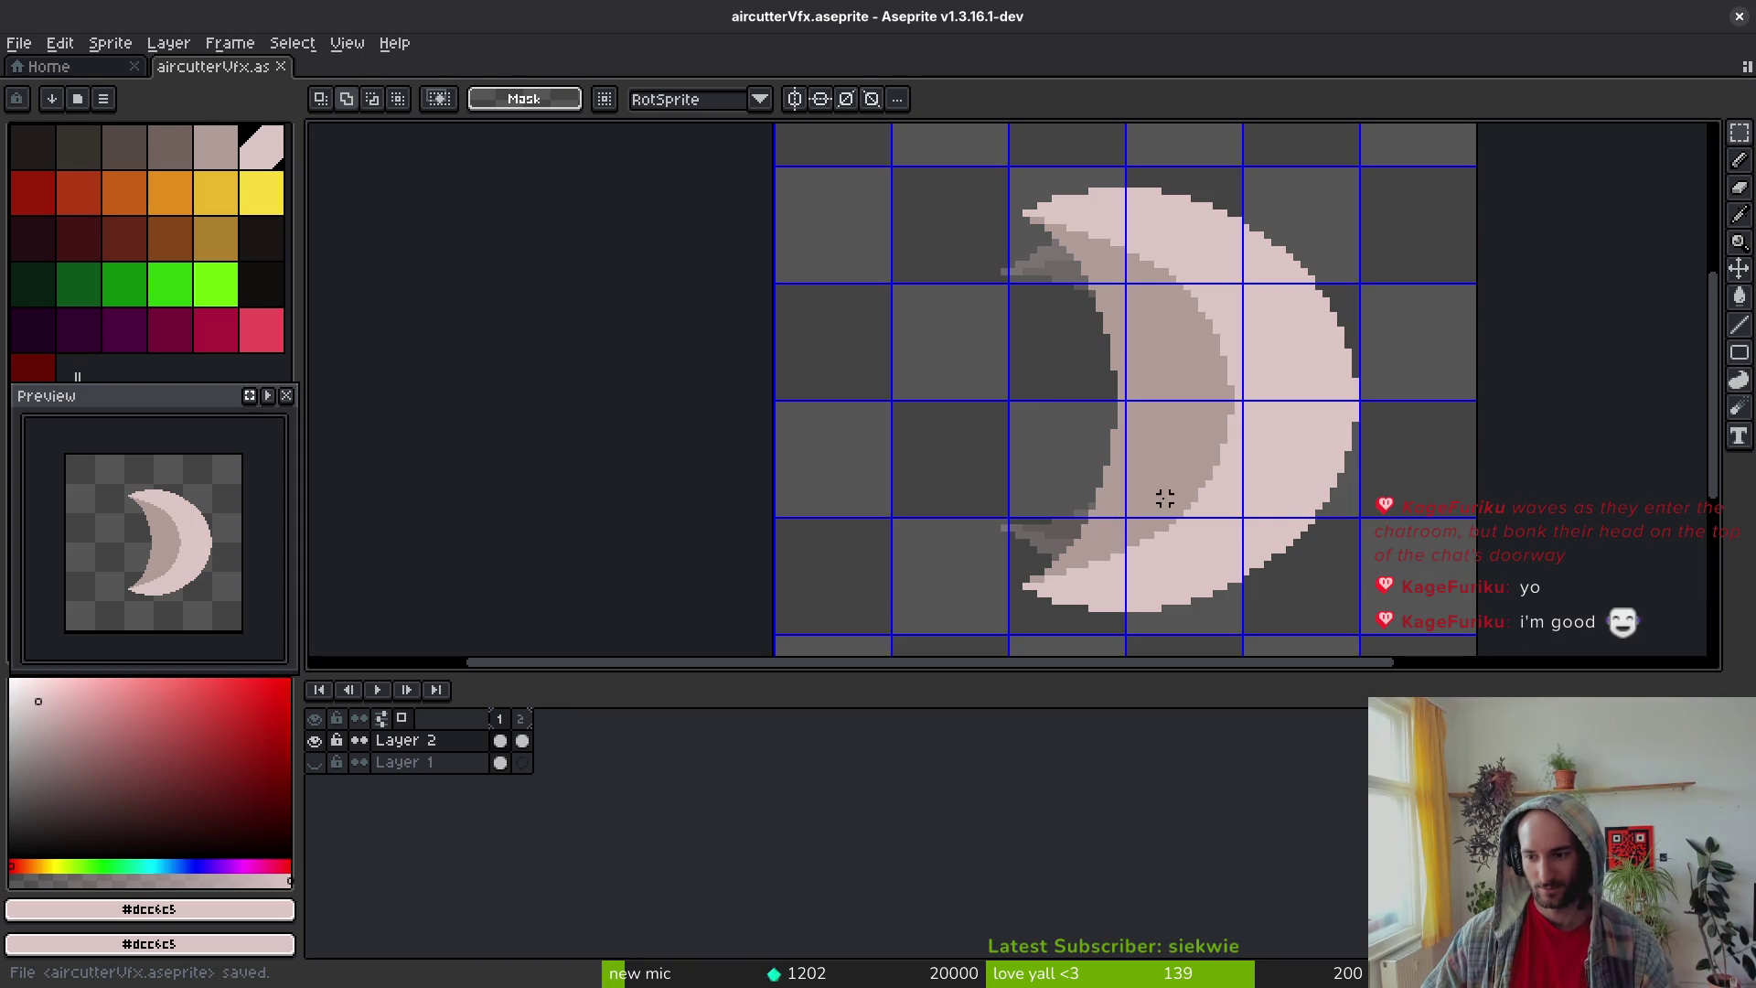
pyautogui.hscroll(2, 1169, 497)
pyautogui.scroll(-1, 1168, 496)
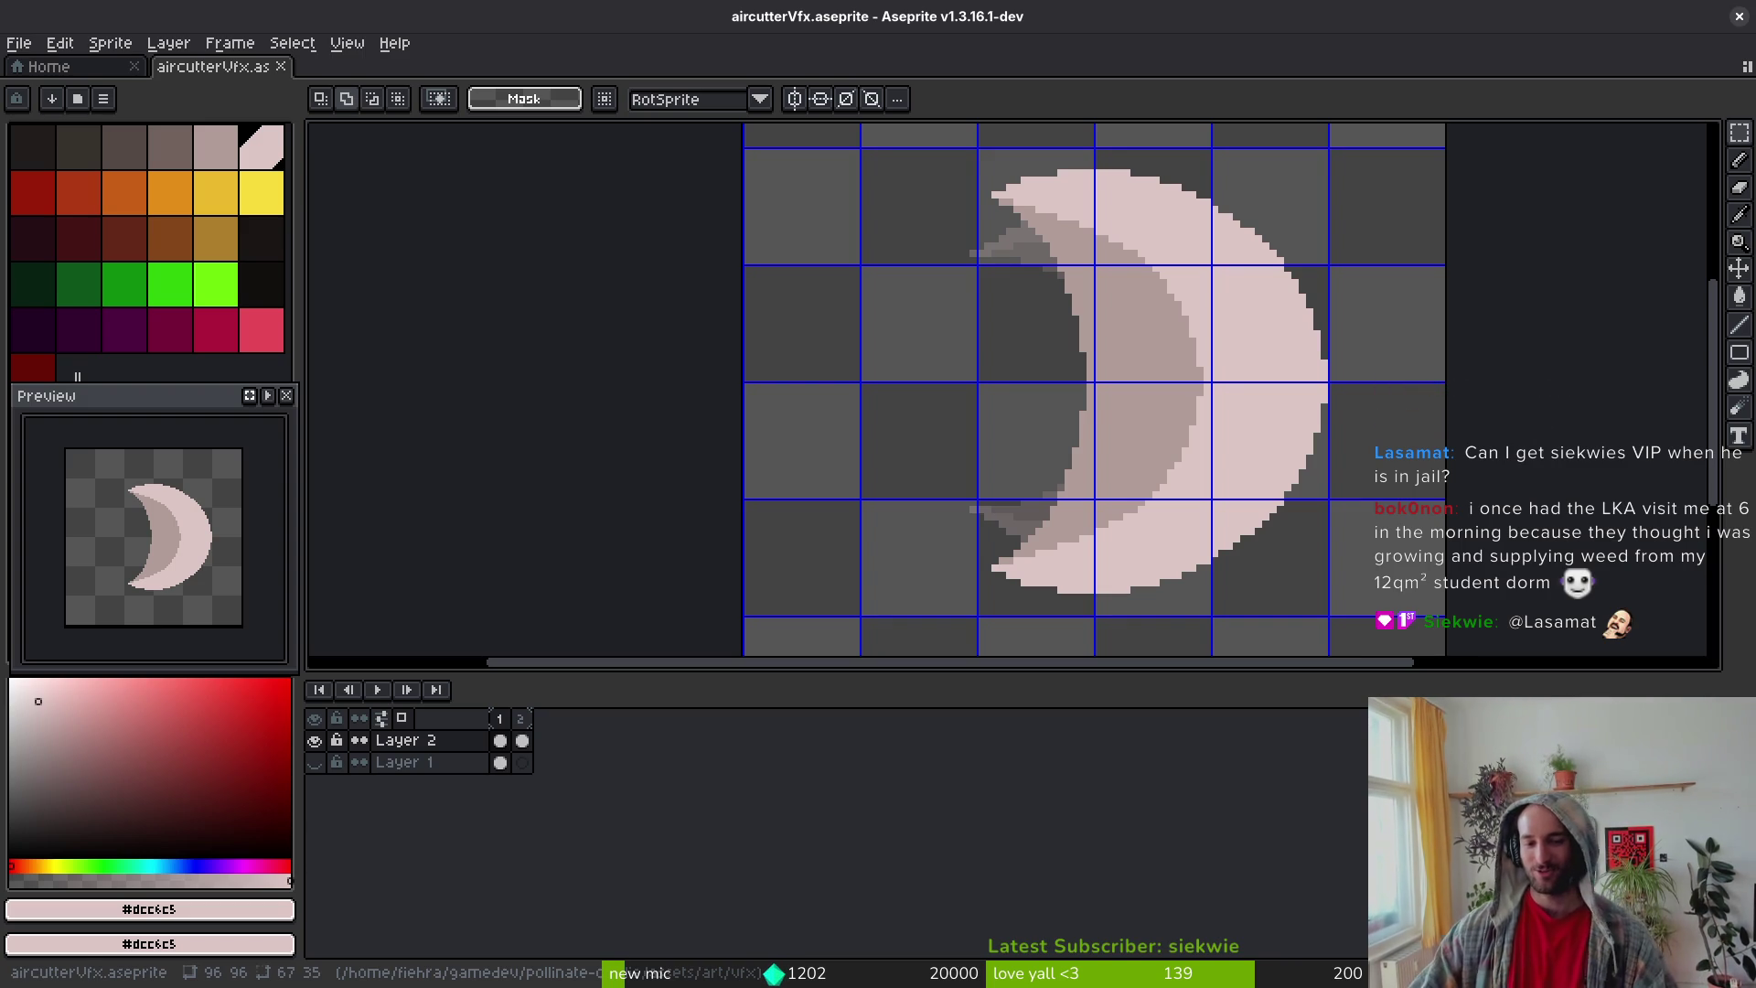
pyautogui.press('e')
# Step: Erase two stray crescent pixels with a 1px eraser, saving after each
pyautogui.scroll(2, 1054, 320)
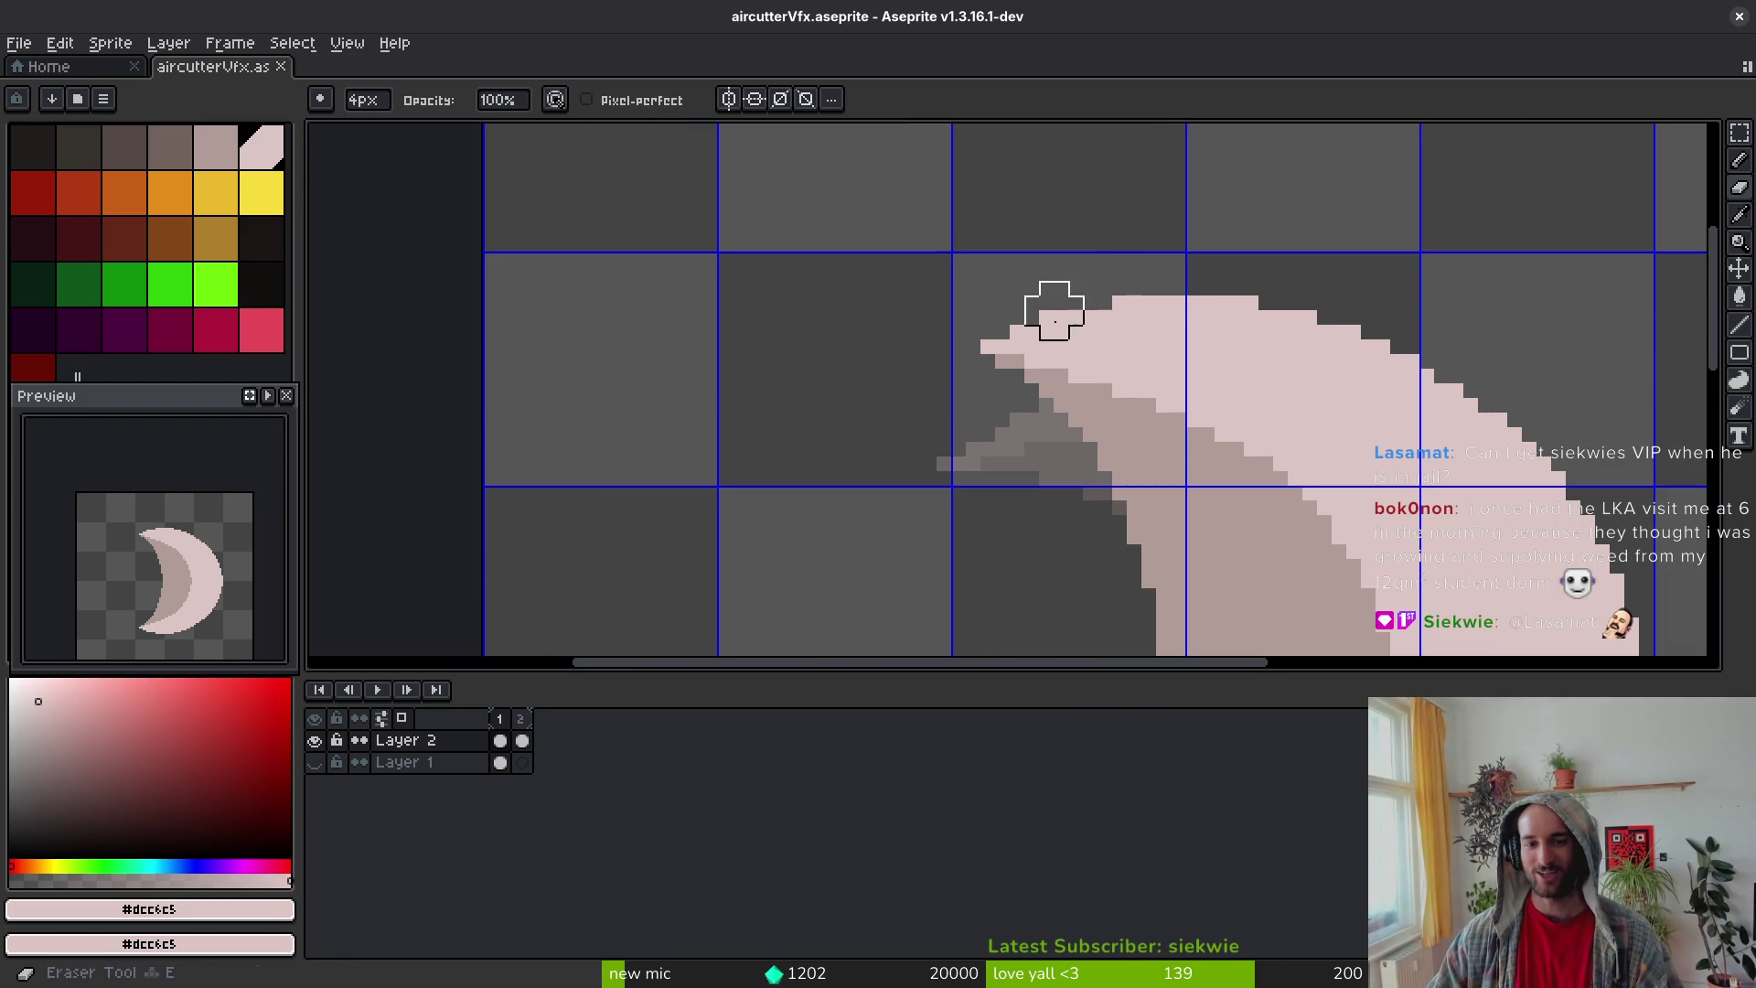
pyautogui.press('-')
pyautogui.press('-')
pyautogui.press('-')
pyautogui.click(1046, 317)
pyautogui.scroll(-3, 1180, 406)
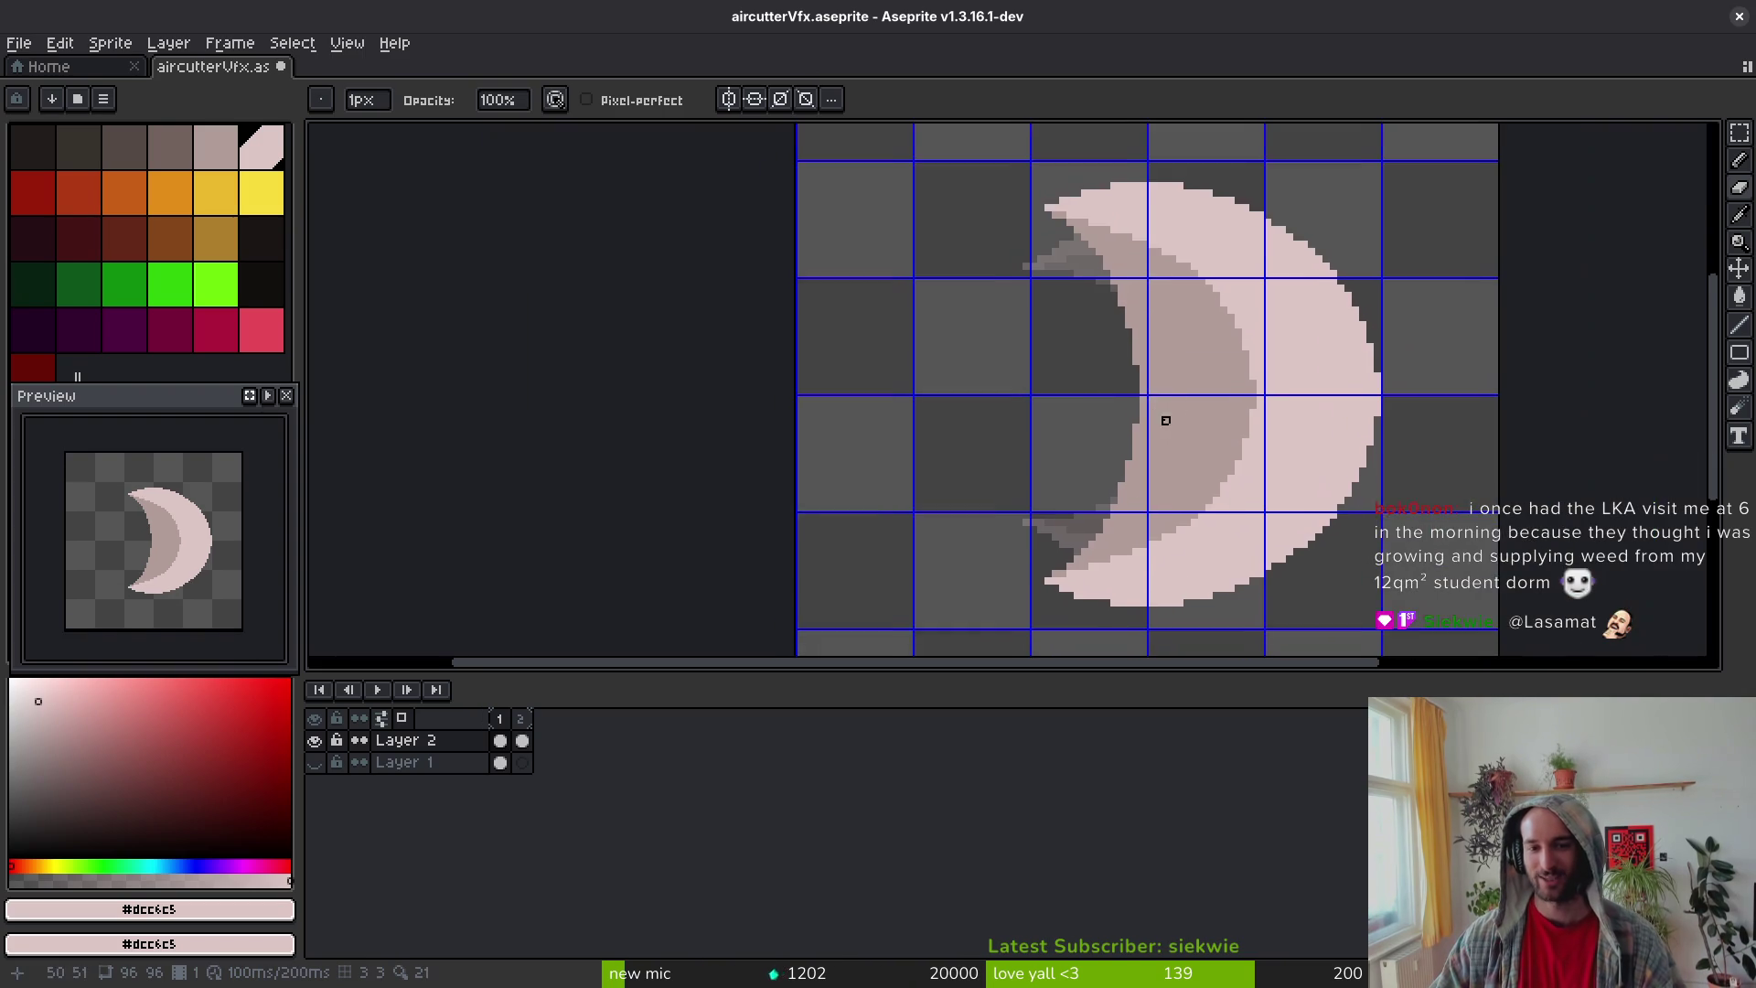
pyautogui.scroll(1, 1077, 599)
pyautogui.hotkey('ctrl', 's')
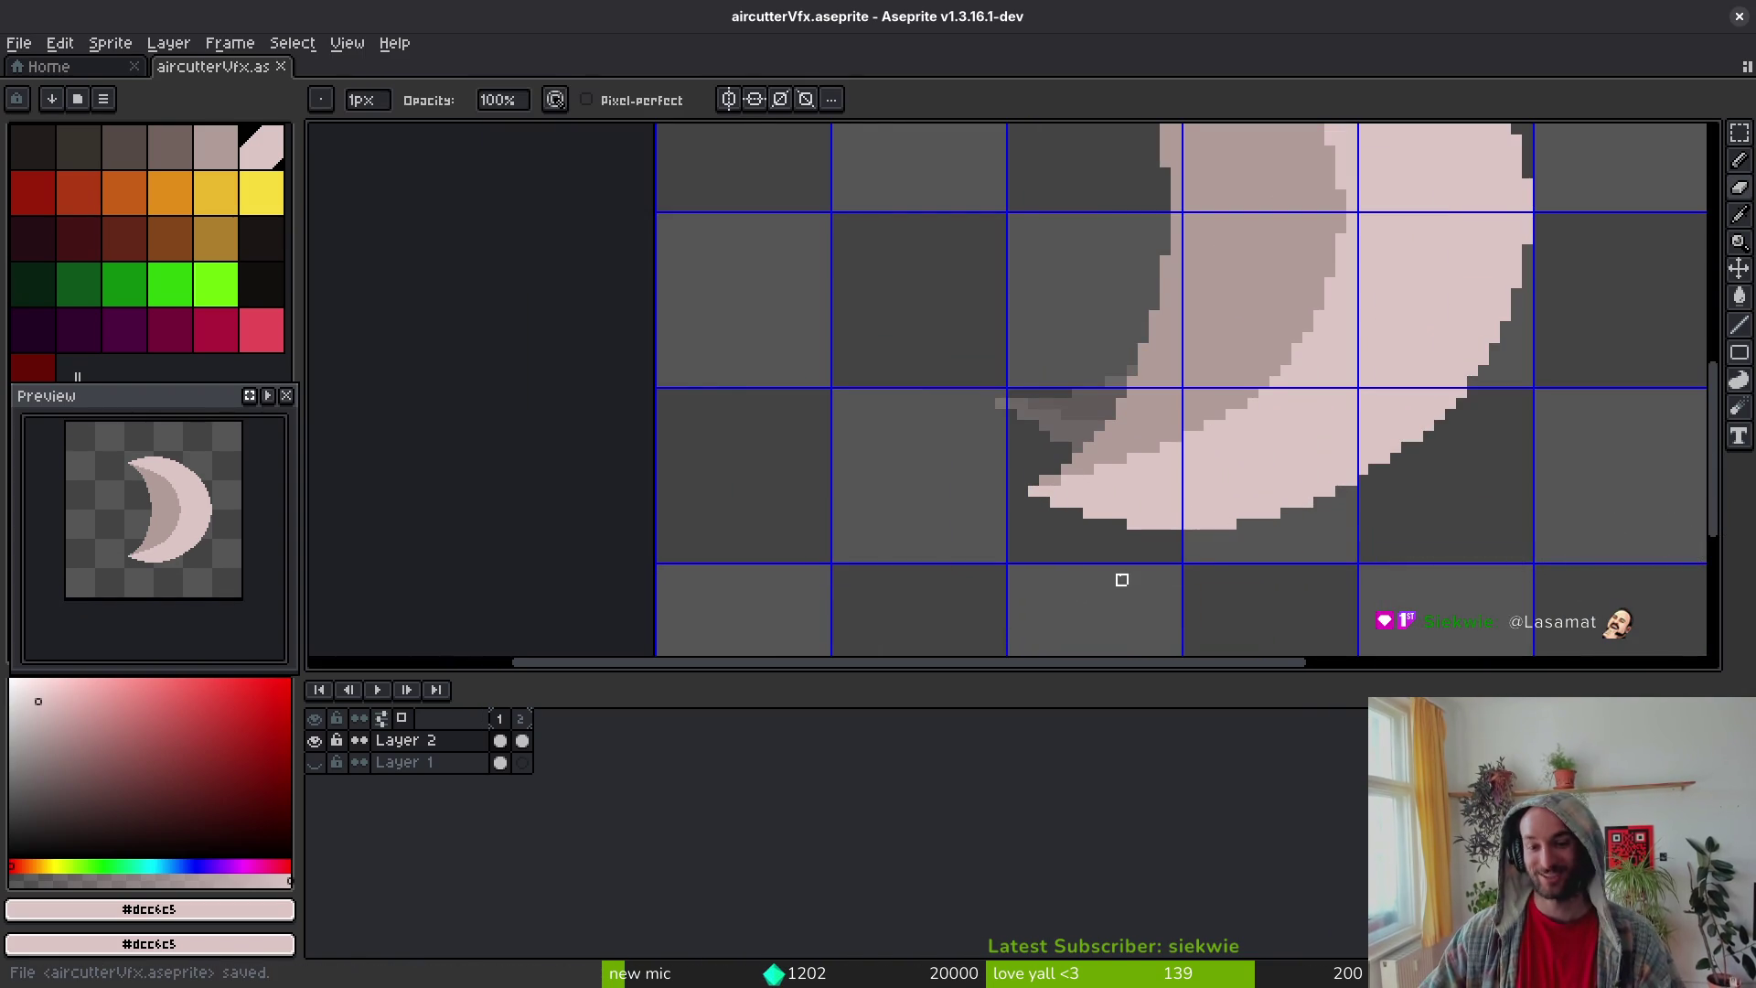
pyautogui.scroll(1, 1061, 506)
pyautogui.click(1150, 525)
pyautogui.scroll(-4, 1150, 524)
pyautogui.scroll(4, 1219, 384)
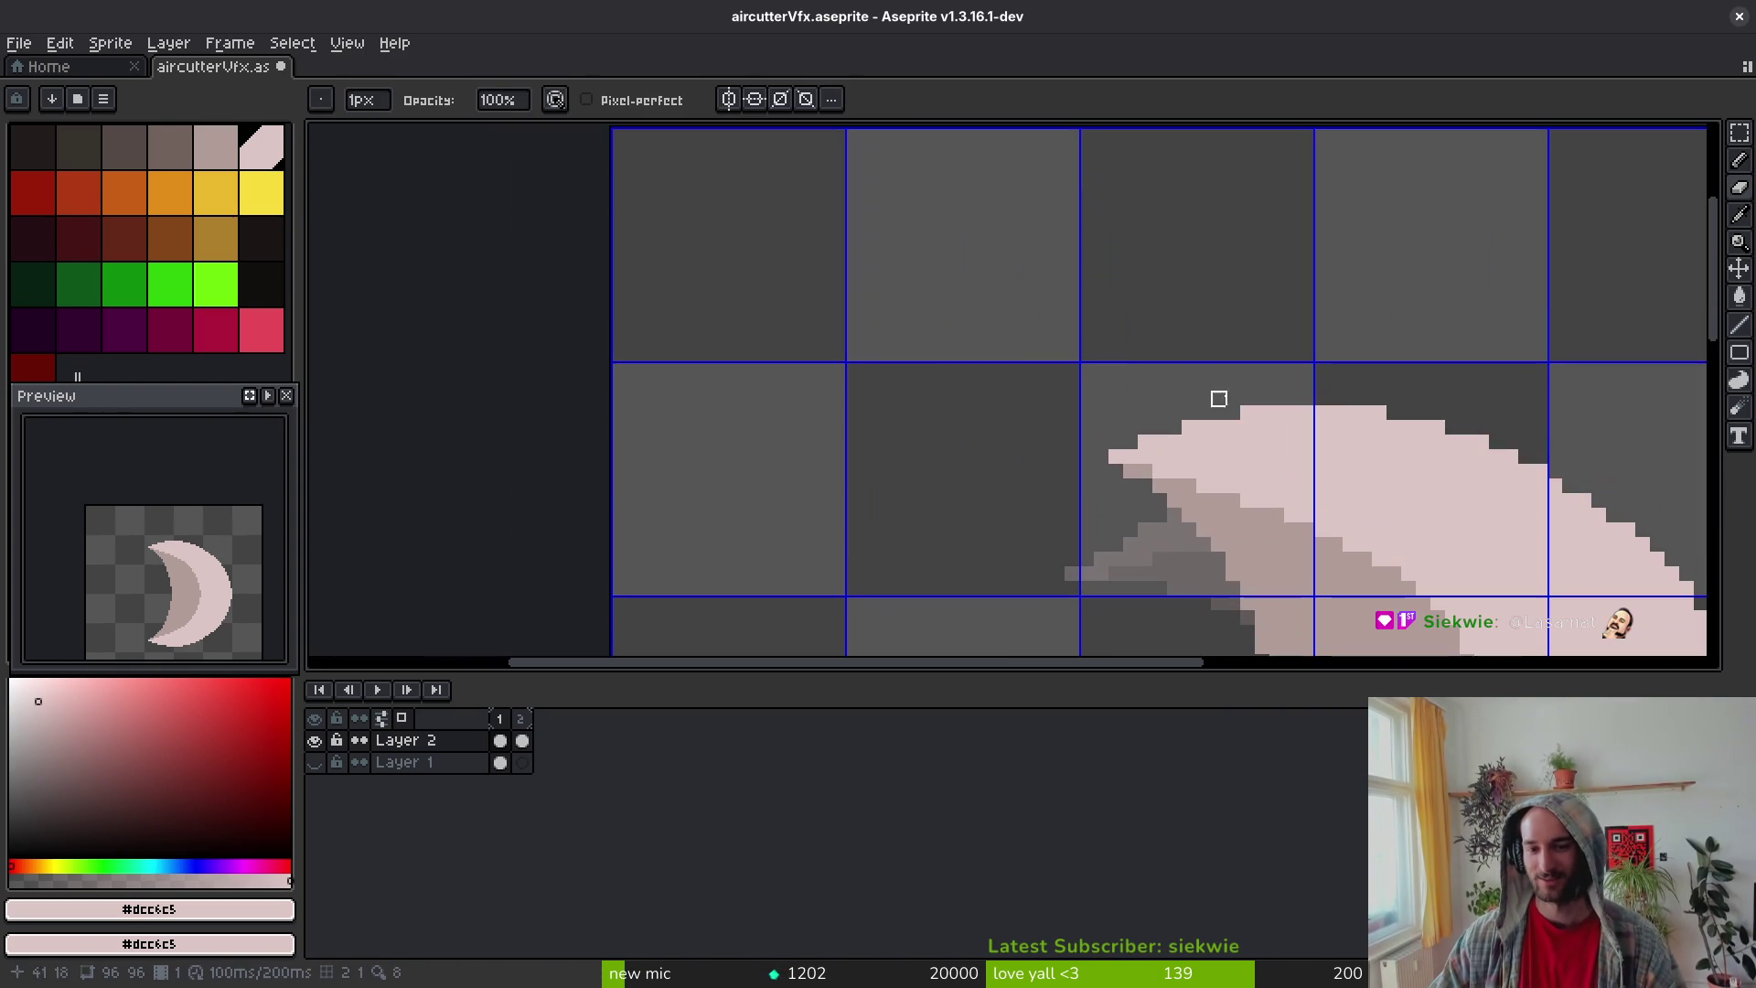
pyautogui.hotkey('ctrl', 's')
# Step: Eyedrop the crescent's mid-tone pink, then its light pink #dcc6c5
pyautogui.scroll(-4, 1203, 396)
pyautogui.hscroll(4, 1203, 396)
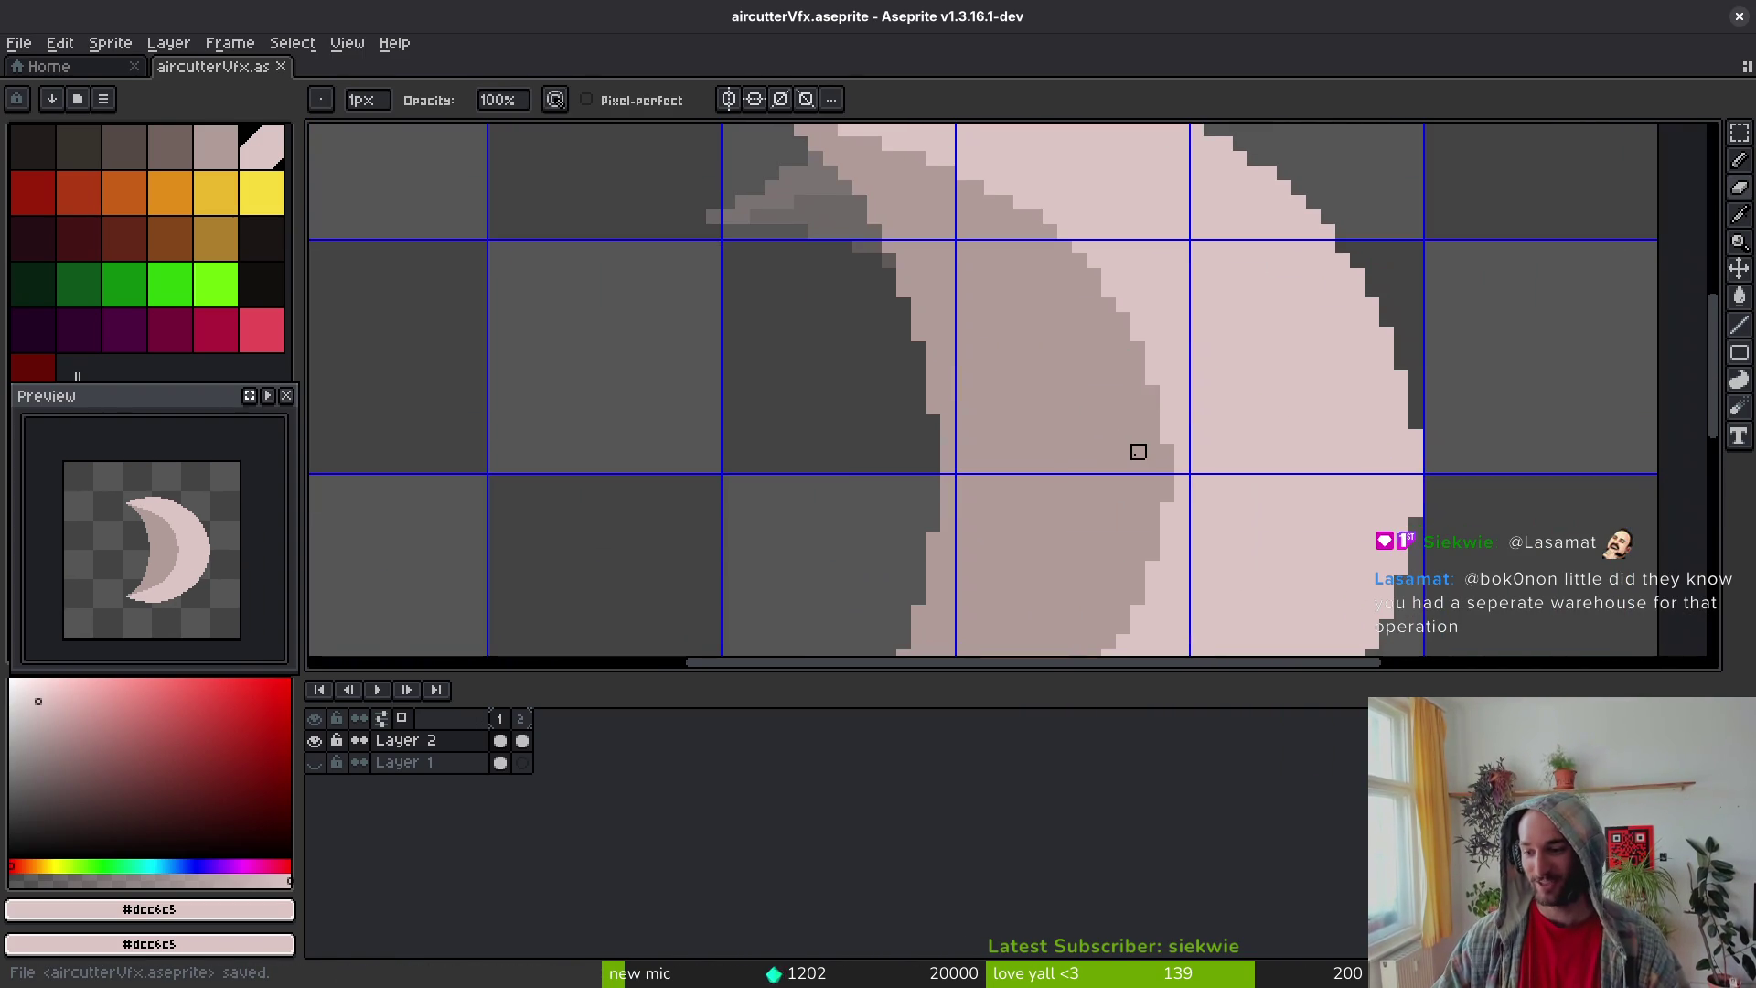
pyautogui.scroll(-1, 1293, 396)
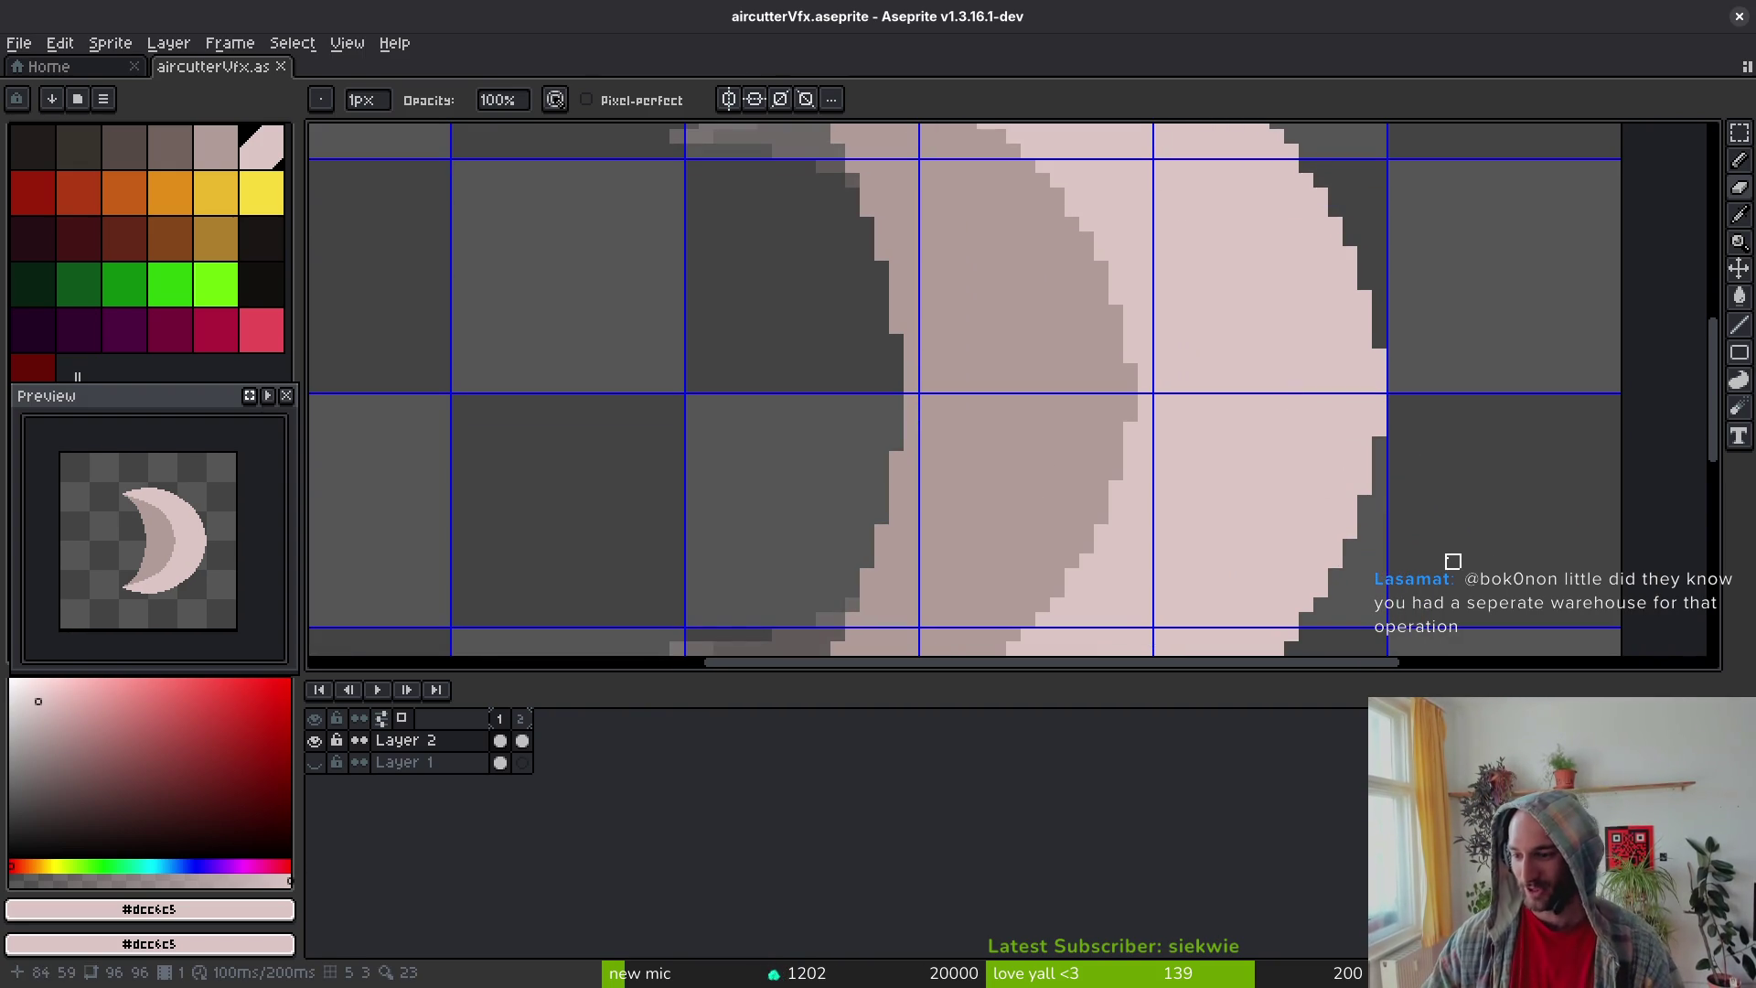
pyautogui.hscroll(1, 1289, 475)
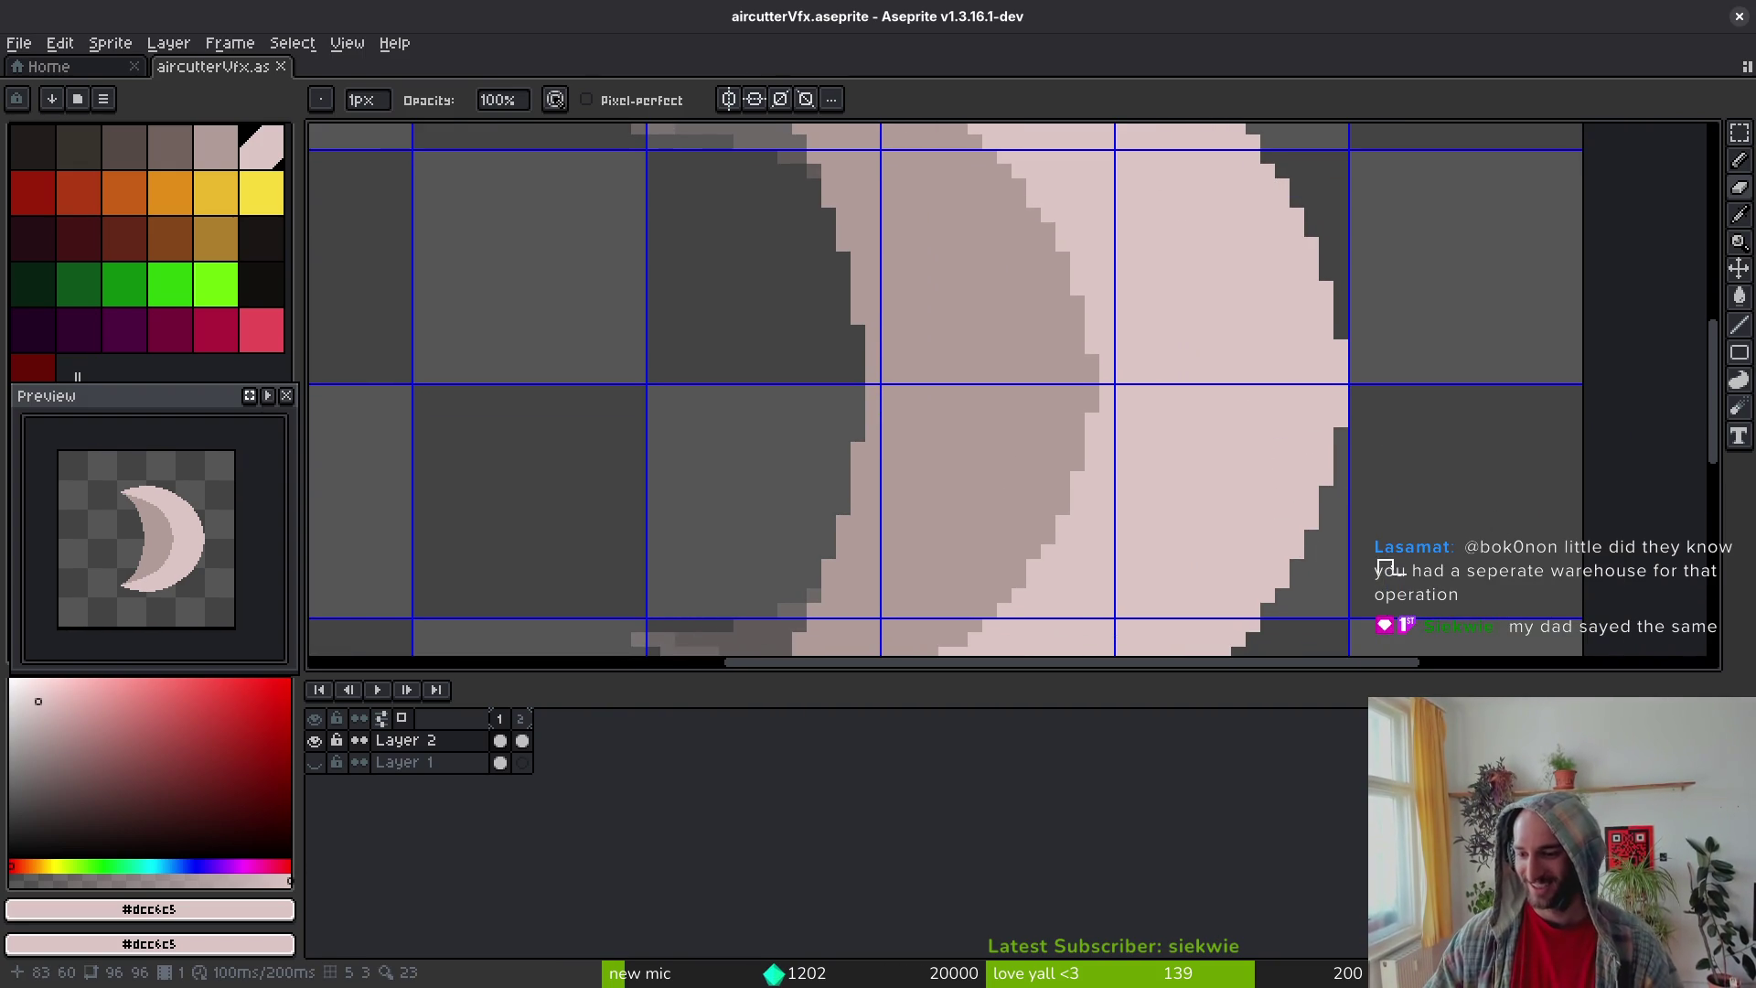
pyautogui.scroll(-2, 1195, 463)
pyautogui.scroll(1, 1125, 412)
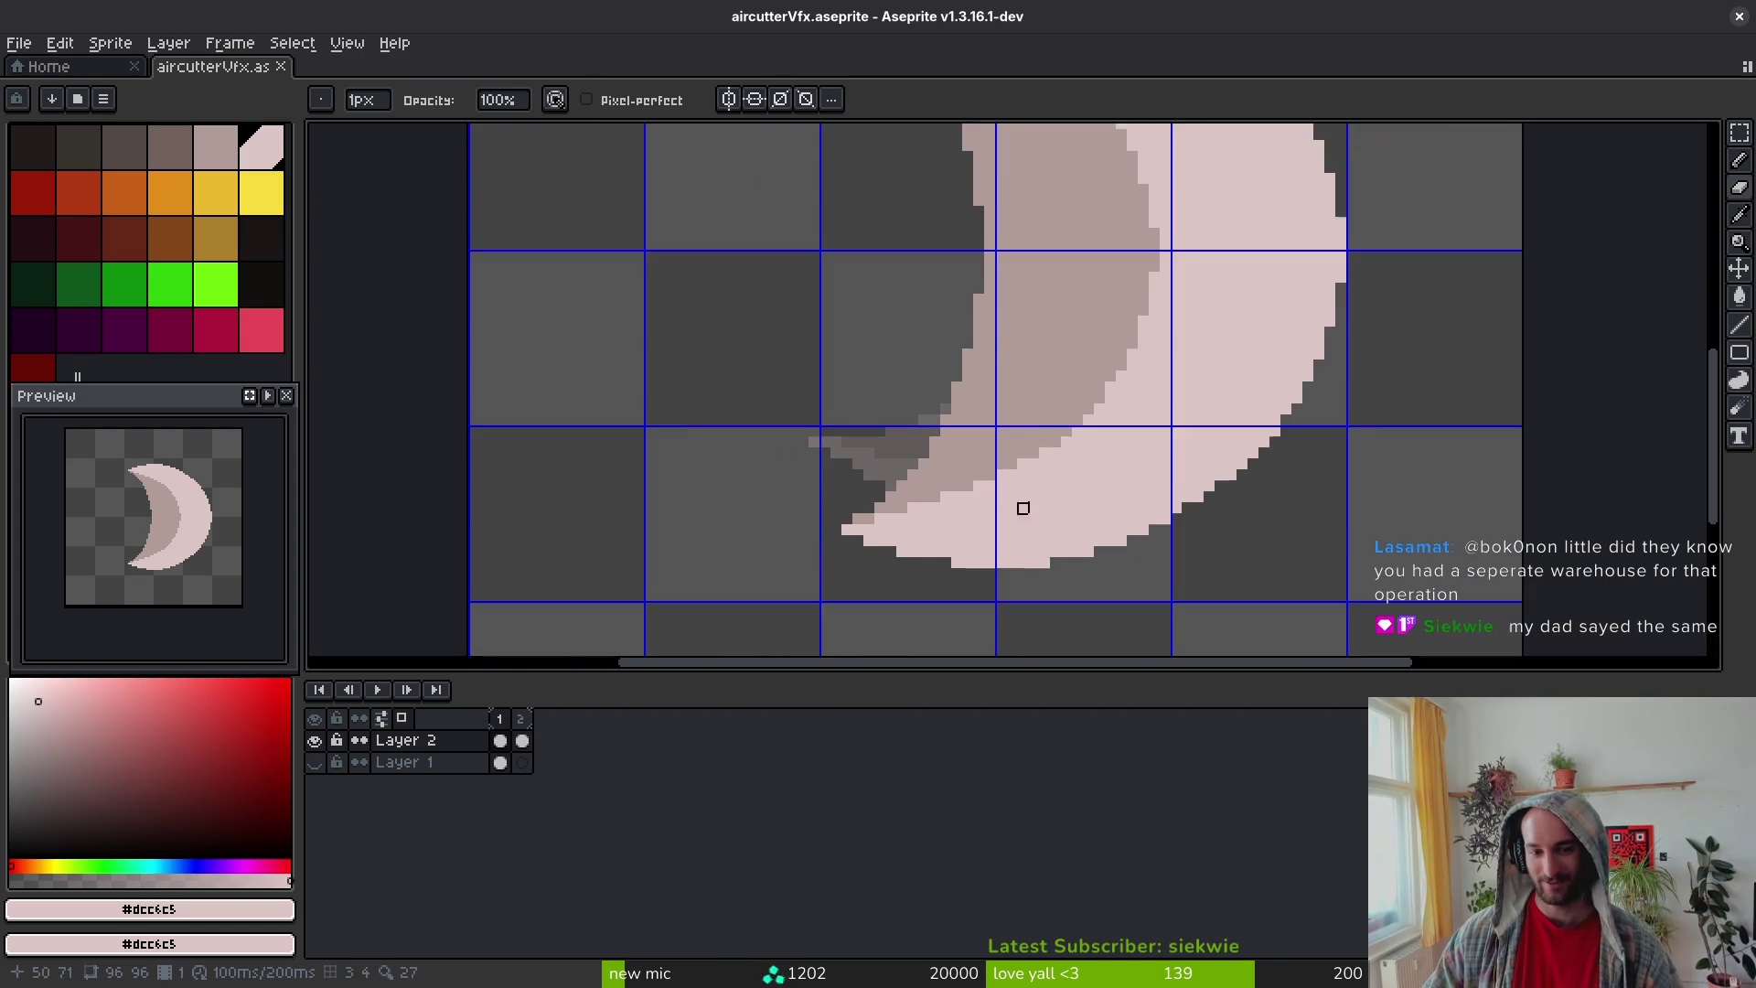
pyautogui.scroll(2, 1070, 473)
pyautogui.keyDown('alt'); pyautogui.click(1078, 376); pyautogui.keyUp('alt')
pyautogui.scroll(-1, 1271, 462)
pyautogui.scroll(-1, 1271, 462)
pyautogui.keyDown('alt'); pyautogui.click(1305, 470); pyautogui.keyUp('alt')
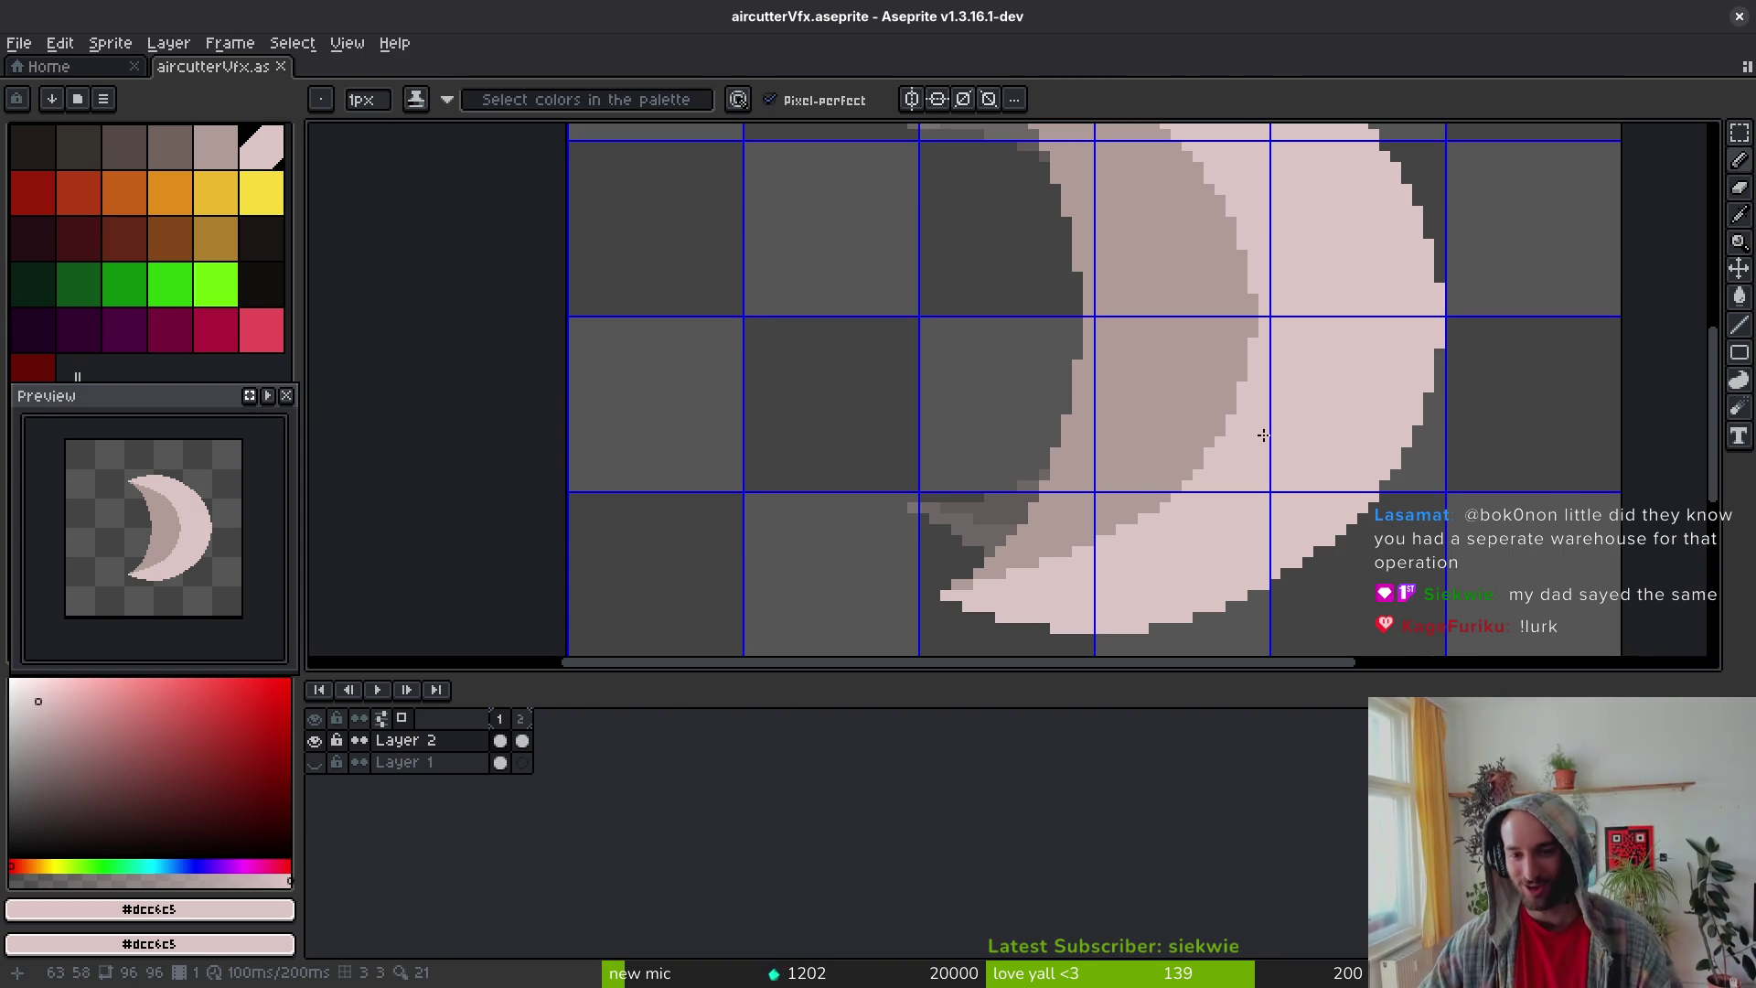
# Step: Paint two pale pink pixels on the crescent's inner edge and save the sprite
pyautogui.scroll(2, 1216, 366)
pyautogui.click(1176, 336)
pyautogui.click(1178, 365)
pyautogui.scroll(-3, 1223, 380)
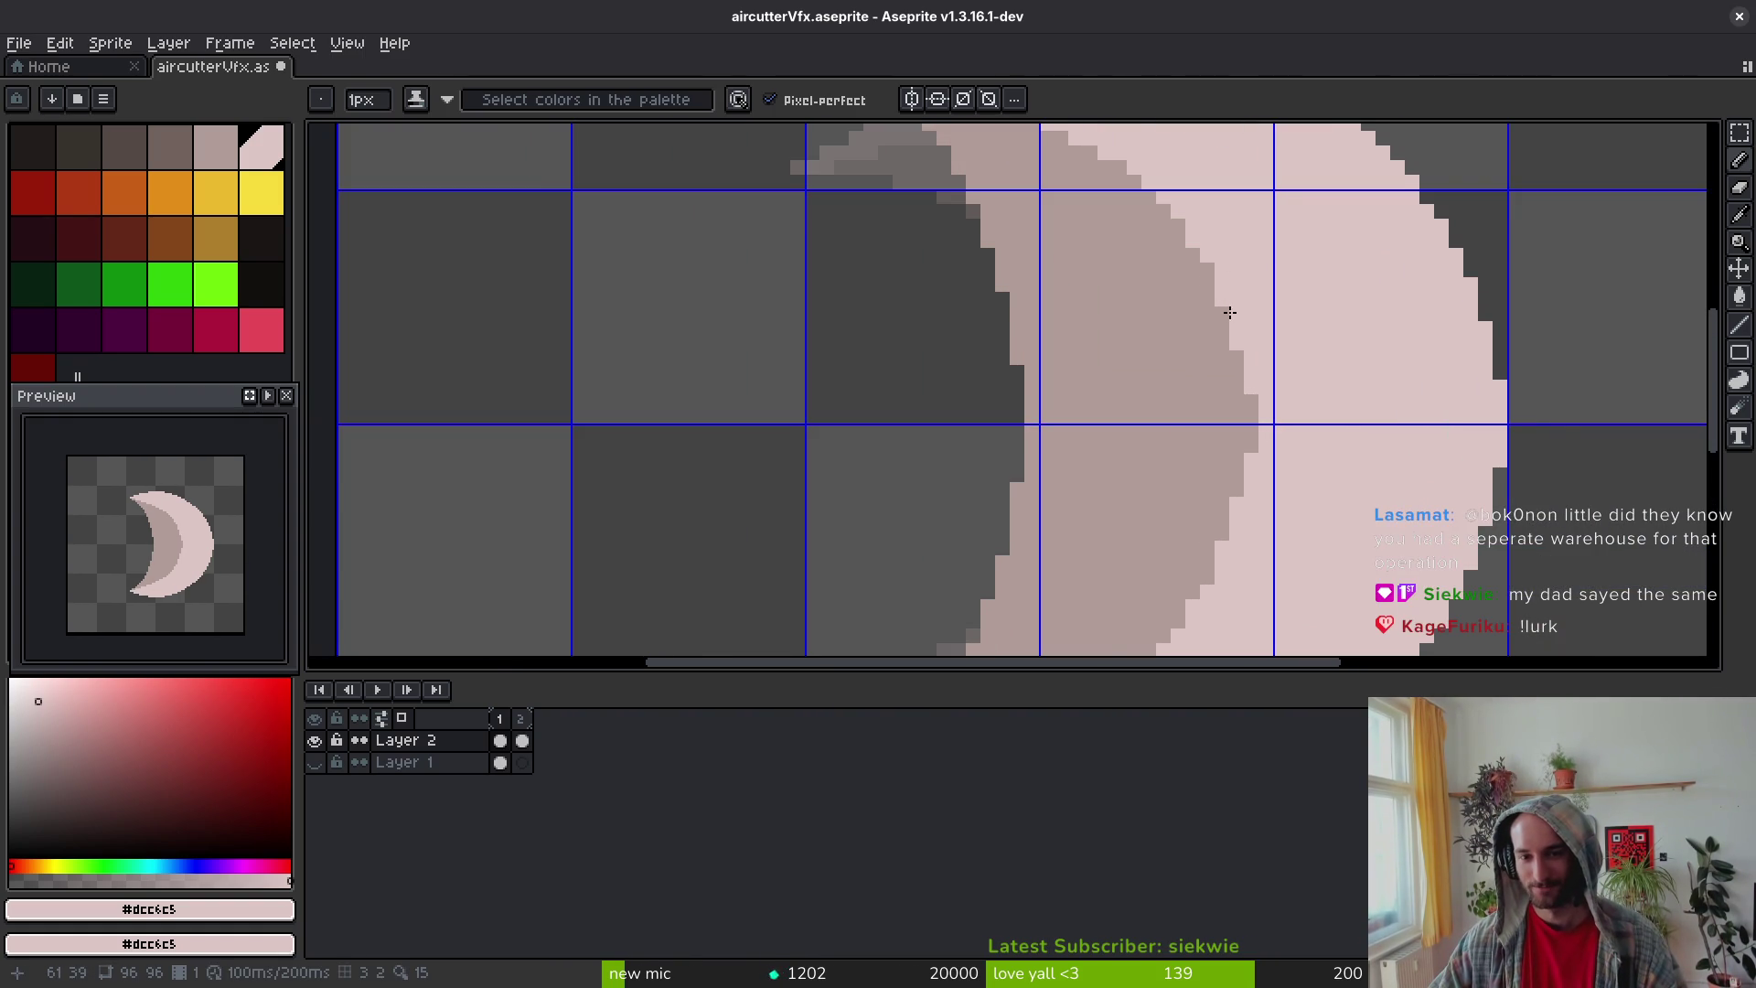
pyautogui.scroll(-3, 1207, 288)
pyautogui.scroll(3, 1224, 291)
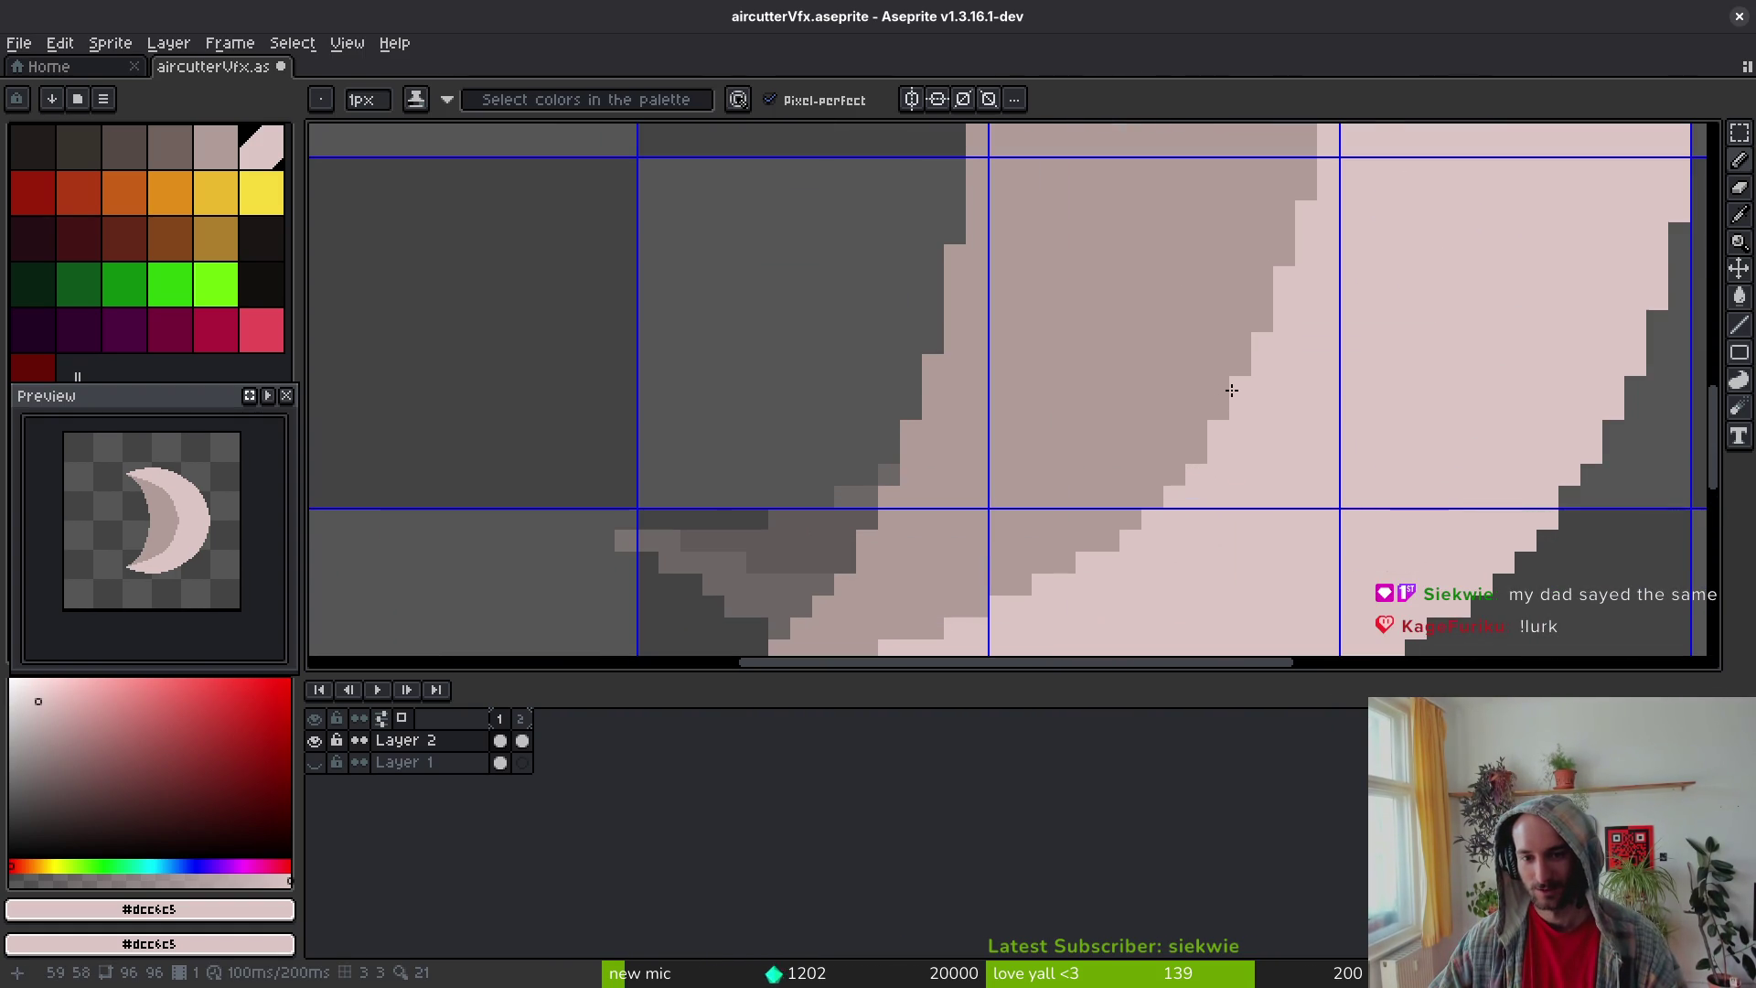
pyautogui.scroll(-4, 1289, 439)
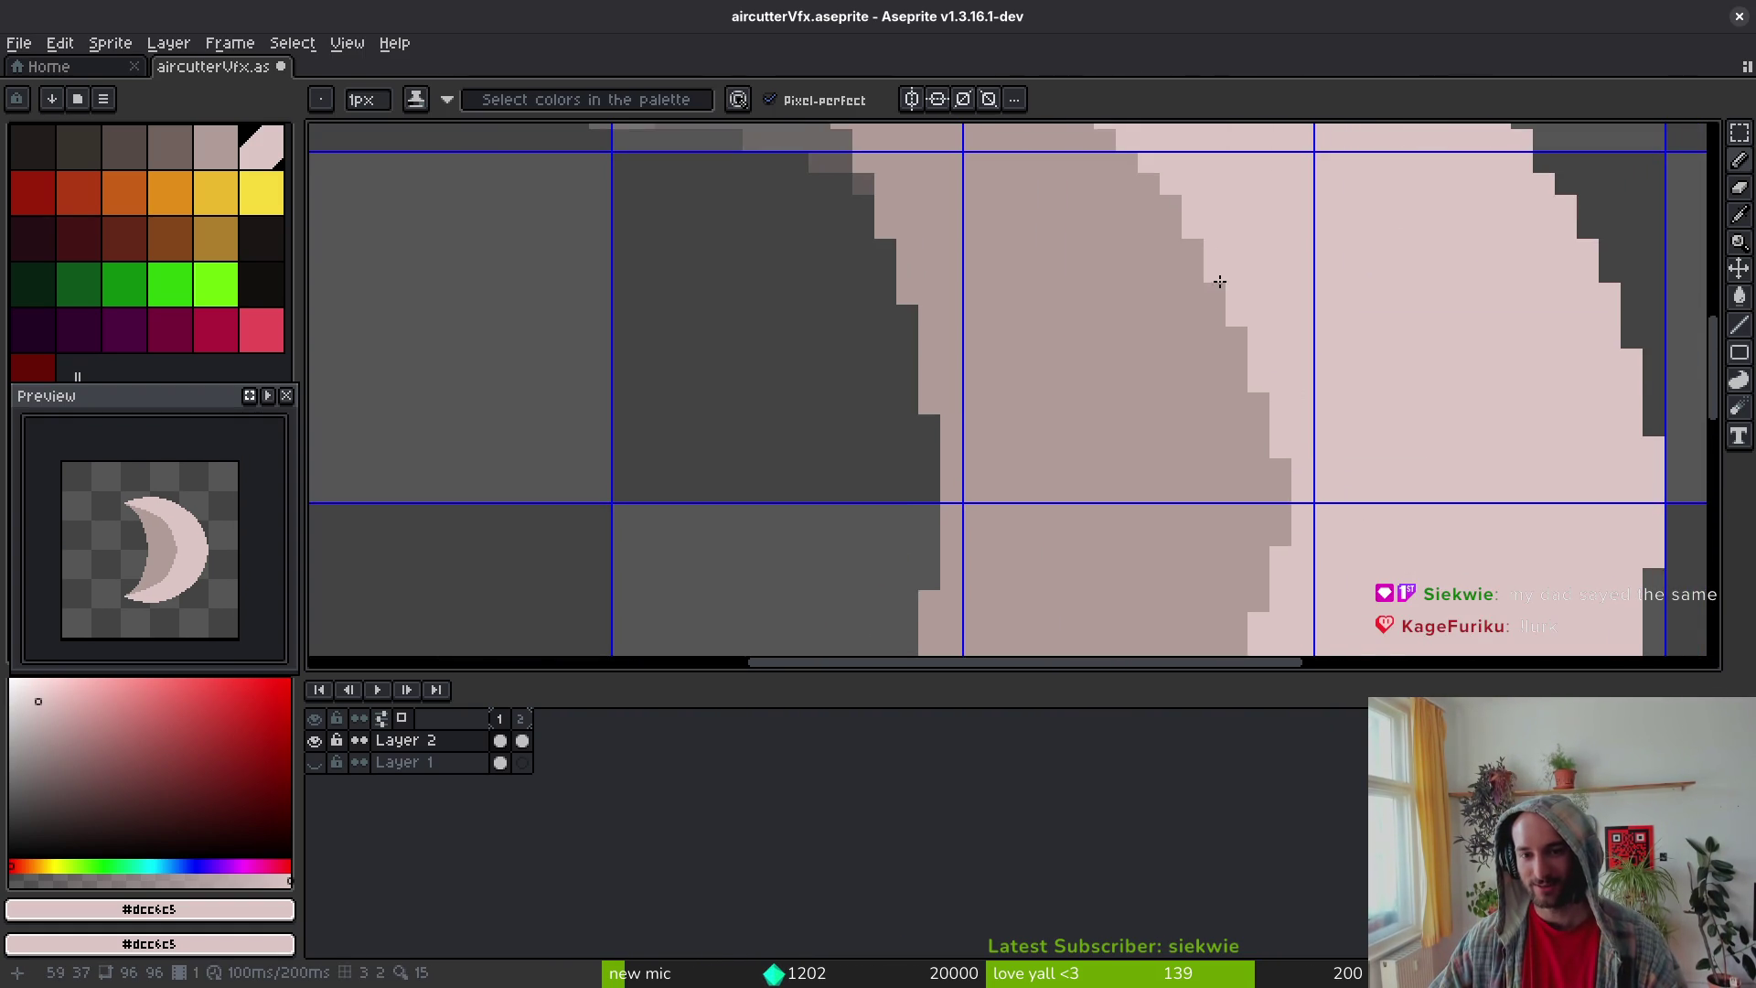
pyautogui.hotkey('ctrl', 's')
pyautogui.scroll(2, 1242, 261)
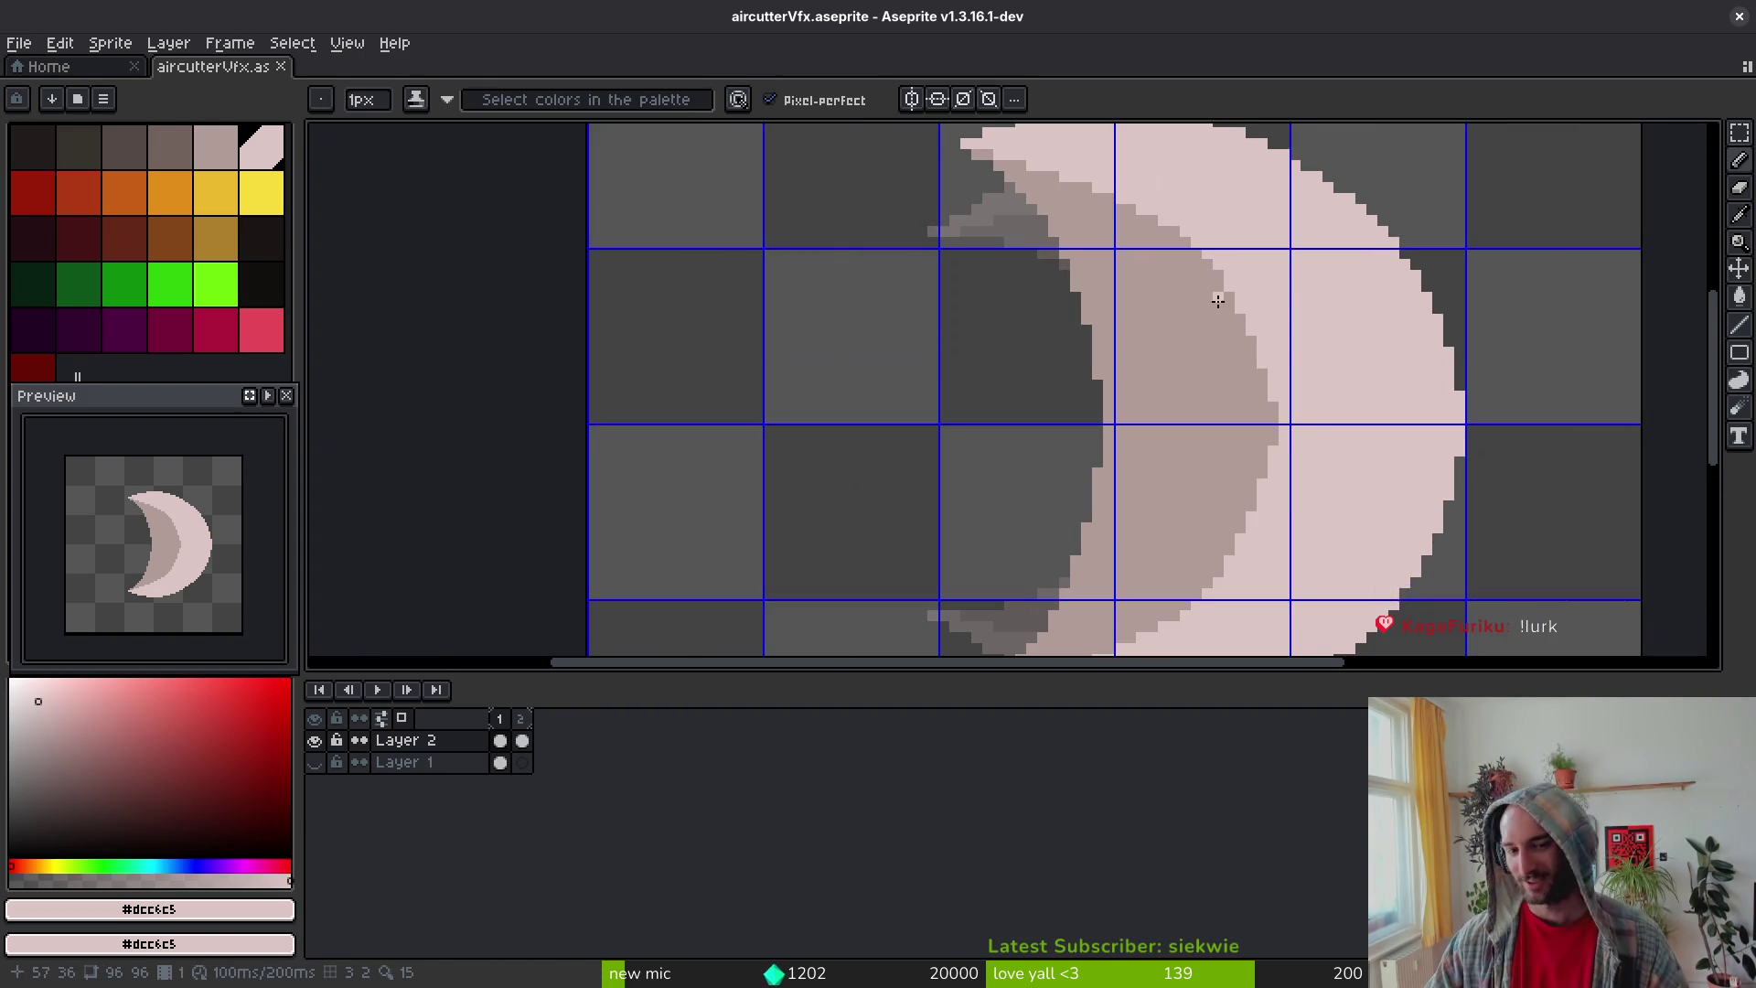
pyautogui.scroll(-1, 1258, 325)
pyautogui.scroll(1, 1236, 312)
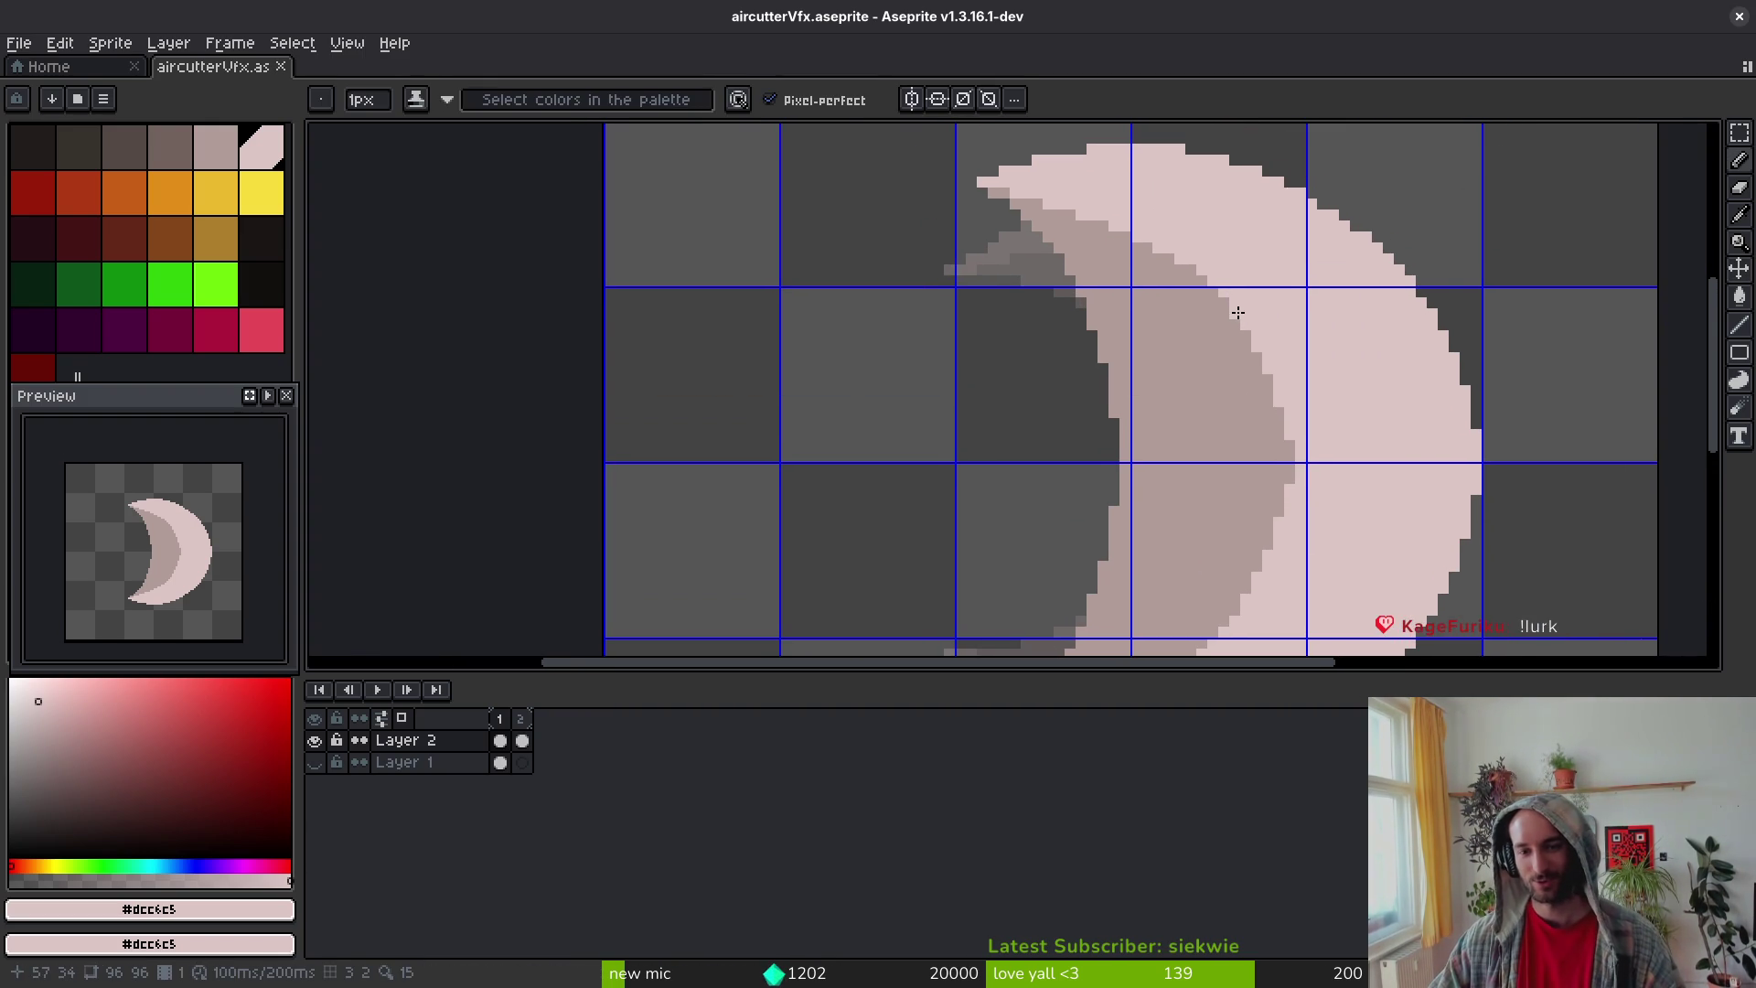
pyautogui.hotkey('ctrl', 's')
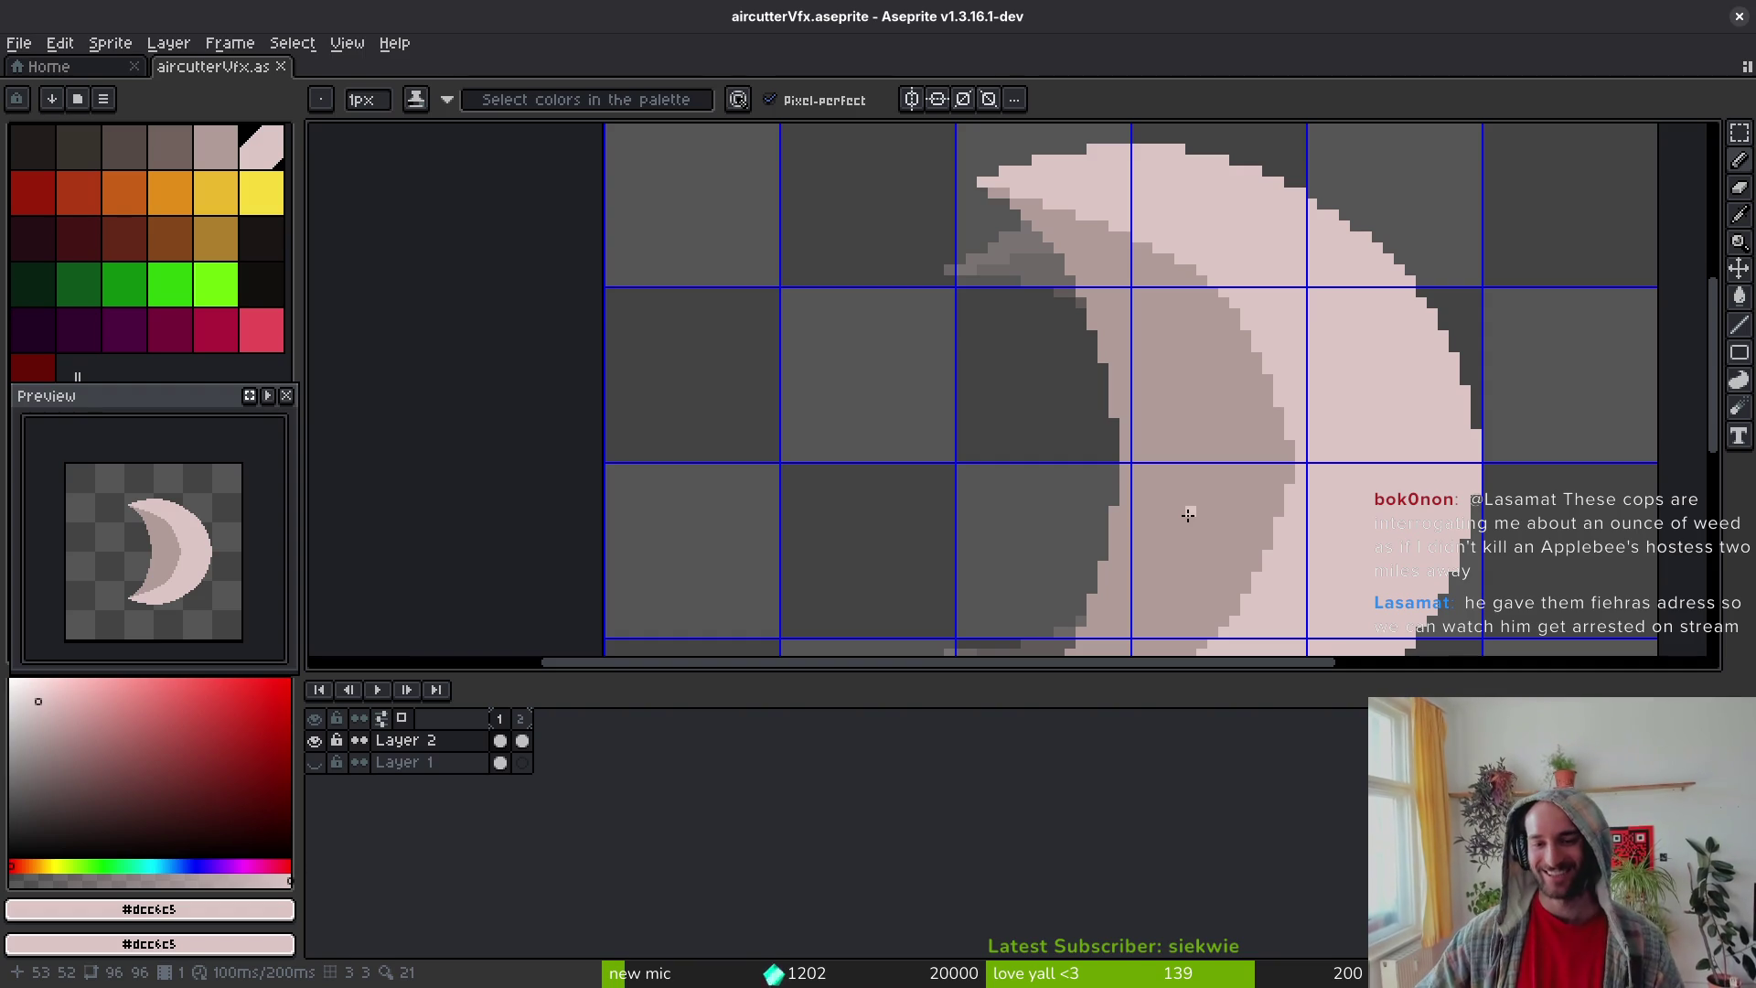
pyautogui.scroll(-2, 1216, 490)
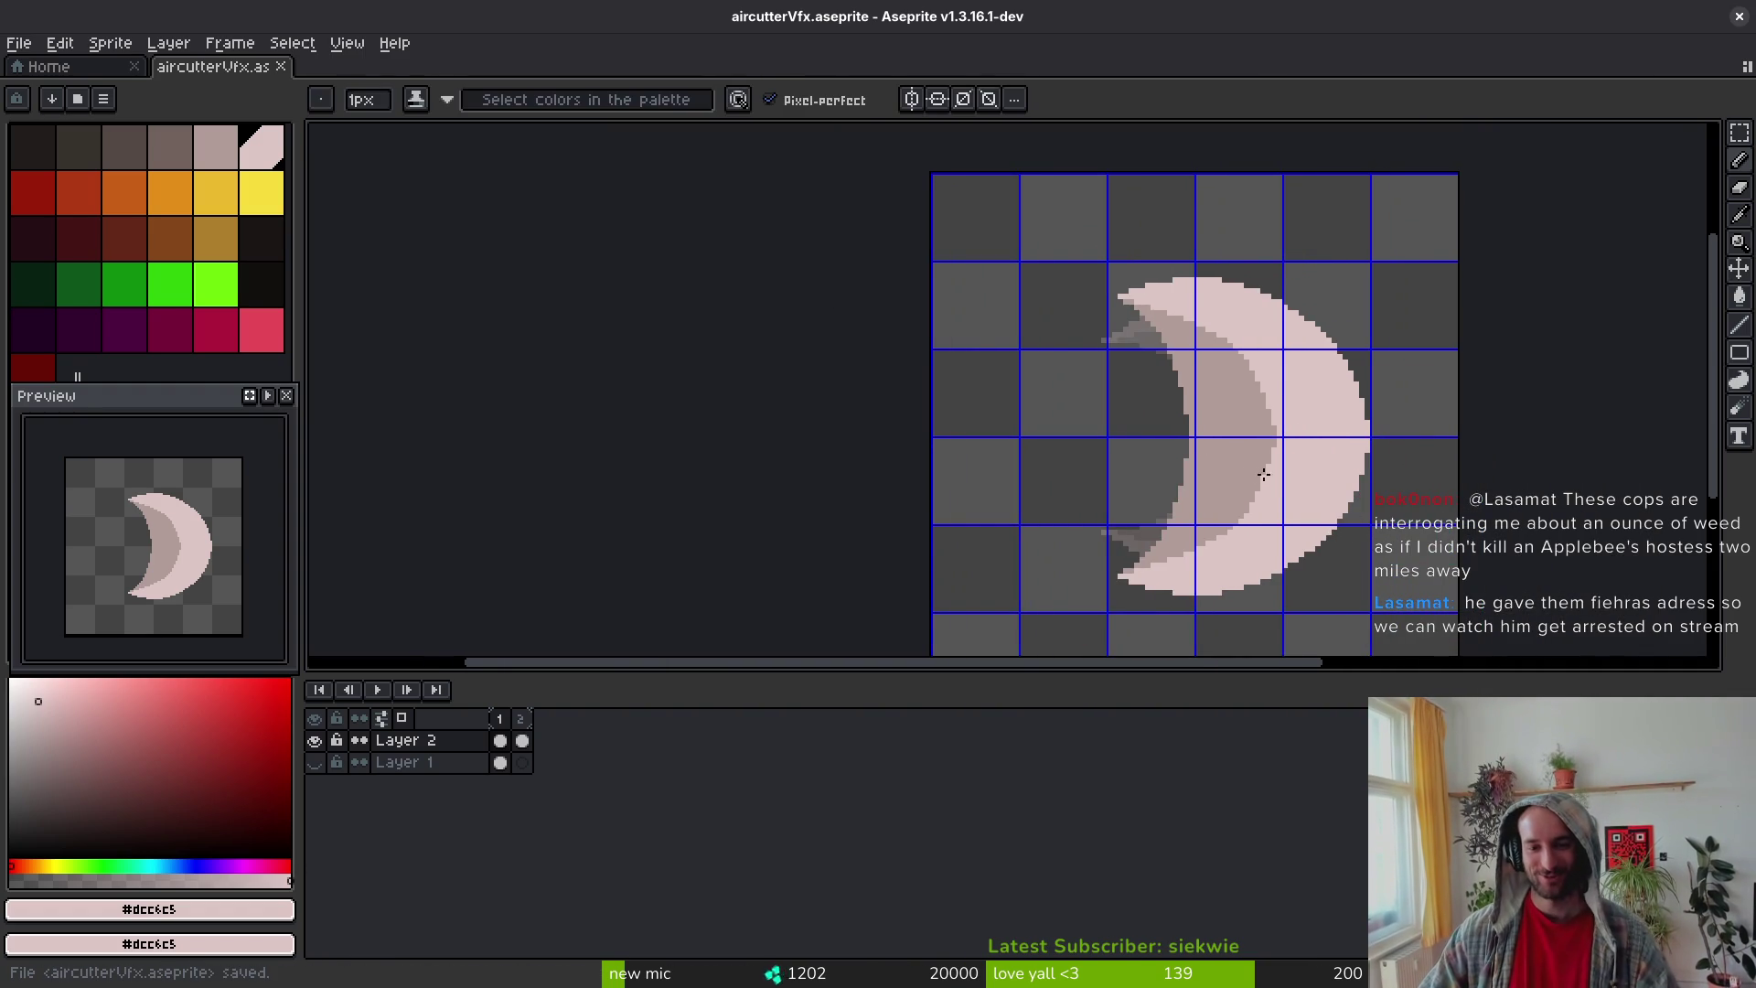
# Step: Rectangle-select the top part of the crescent and commit it
pyautogui.press('m')
pyautogui.scroll(1, 1089, 212)
pyautogui.moveTo(1038, 213); pyautogui.dragTo(1427, 360)
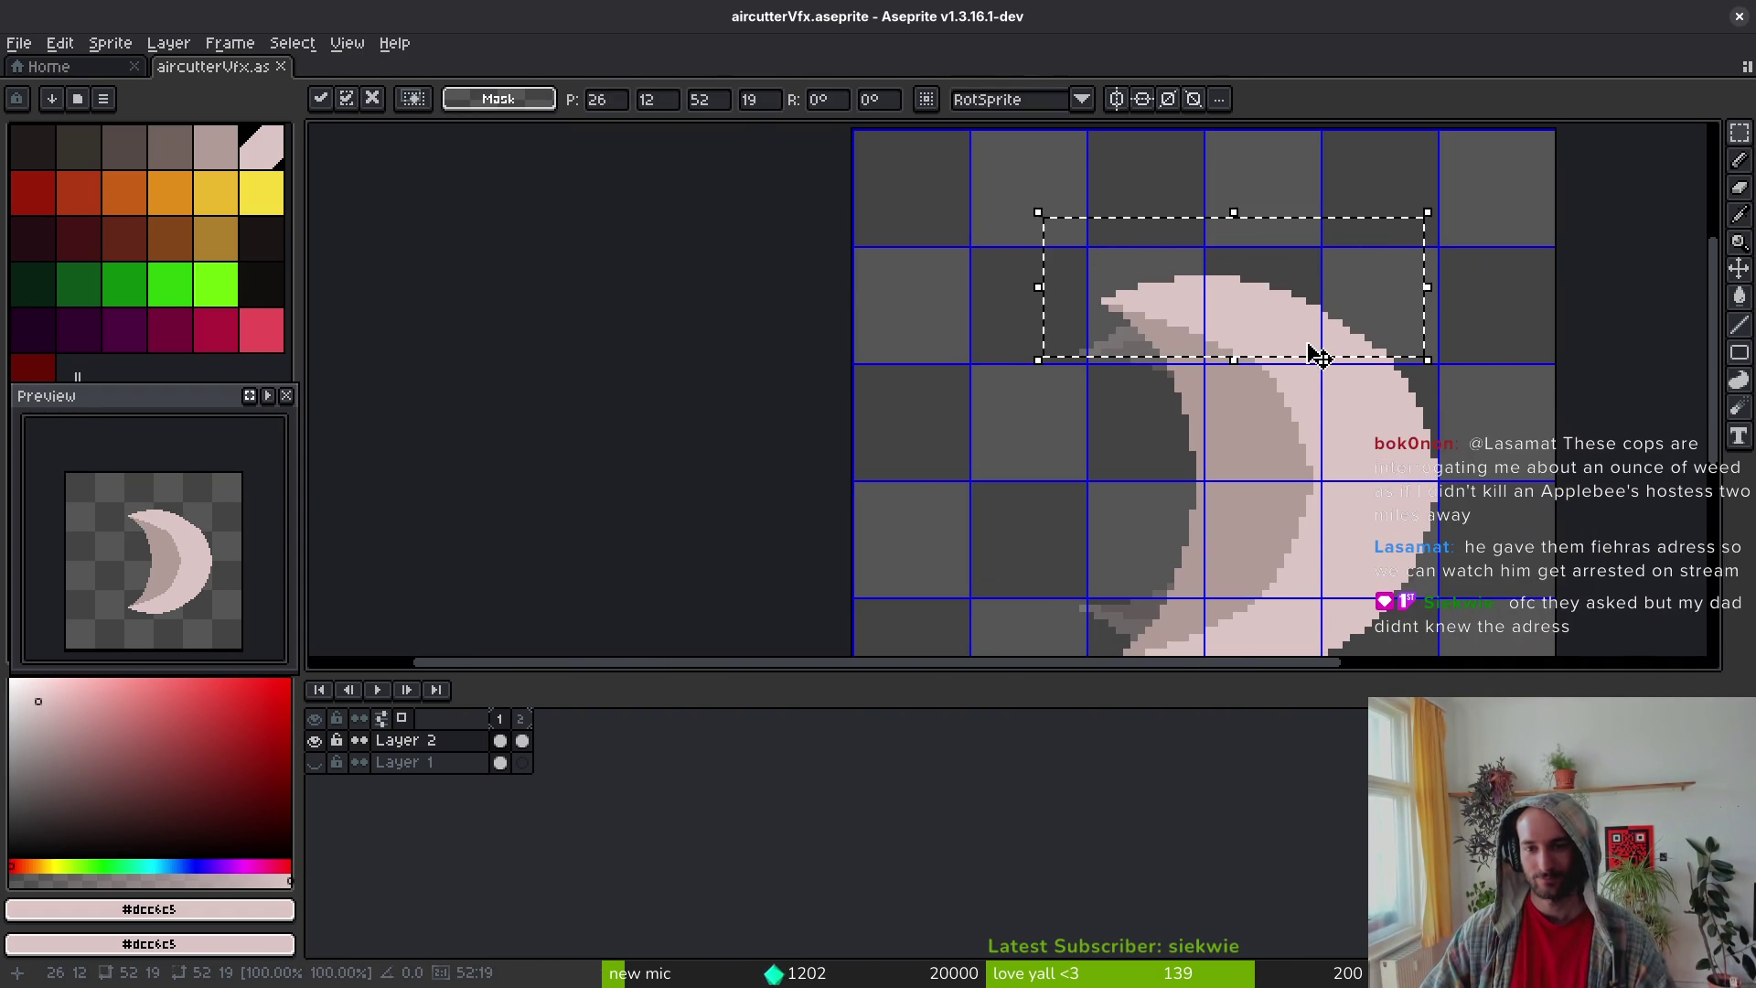
pyautogui.press('Return')
pyautogui.scroll(-2, 1298, 384)
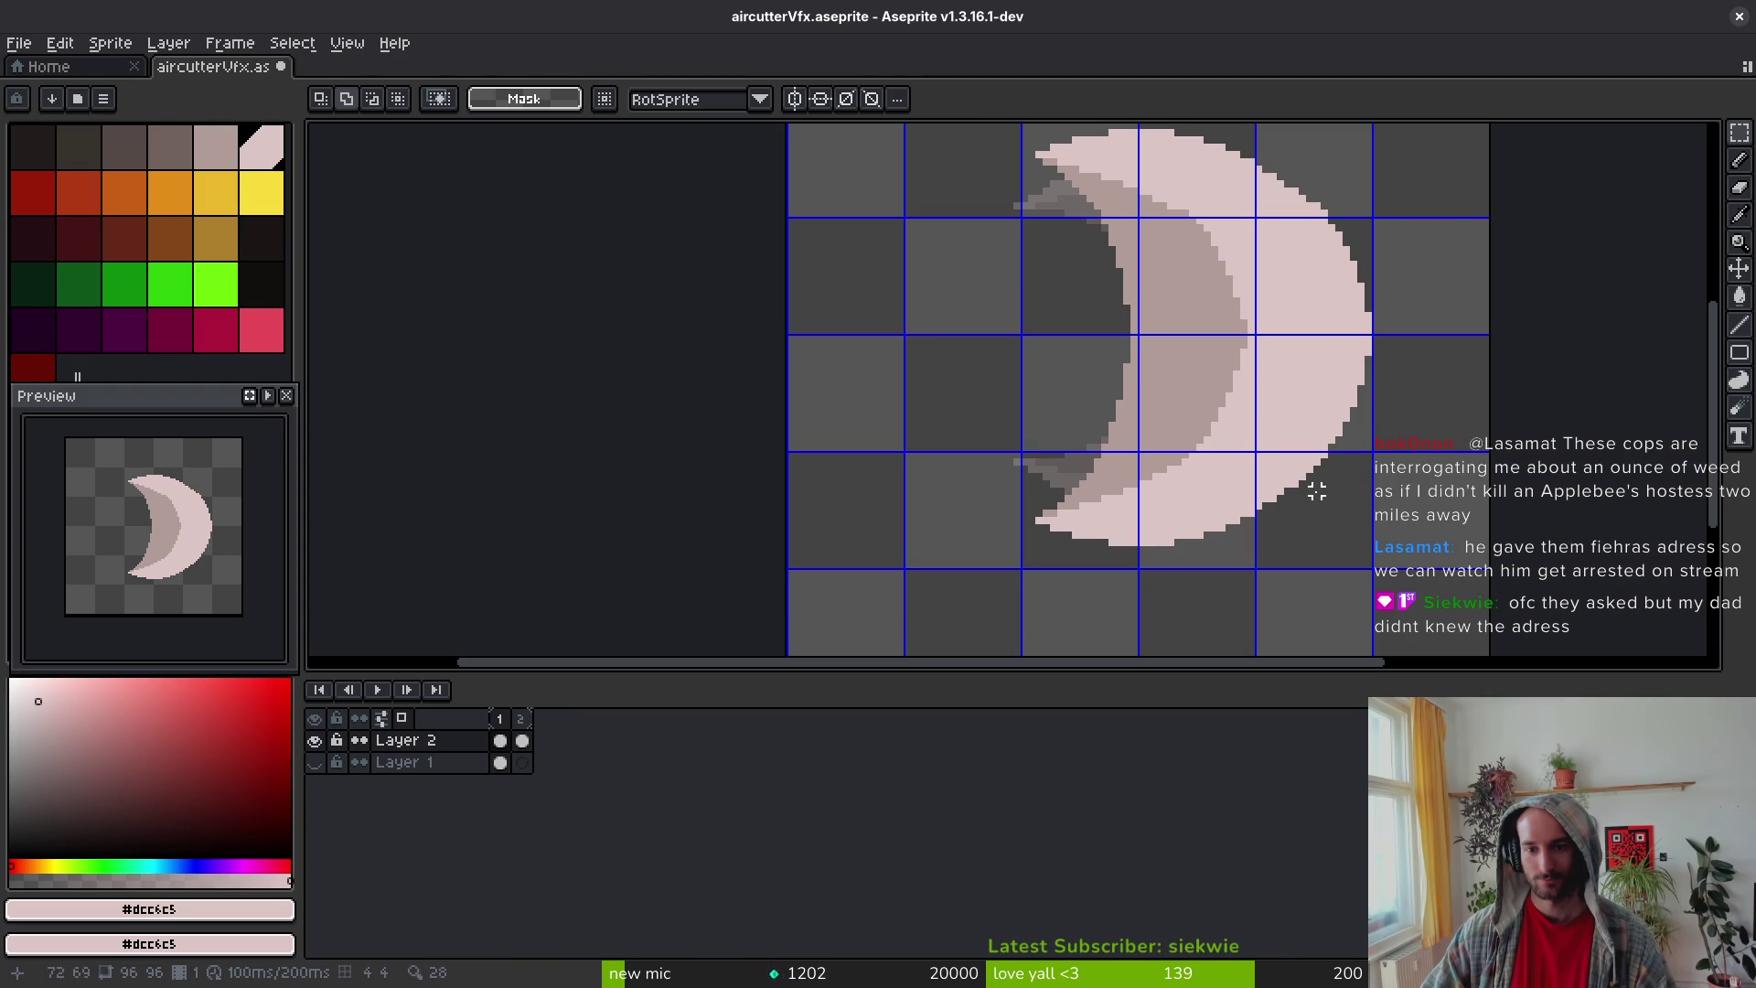
# Step: Select another section of the crescent, apply its transform, and save the sprite
pyautogui.moveTo(1326, 453)
pyautogui.mouseDown()
pyautogui.moveTo(1058, 615)
pyautogui.moveTo(957, 631)
pyautogui.mouseUp()
pyautogui.press('Return')
pyautogui.hotkey('ctrl', 's')
pyautogui.scroll(-5, 1367, 453)
pyautogui.scroll(5, 1372, 439)
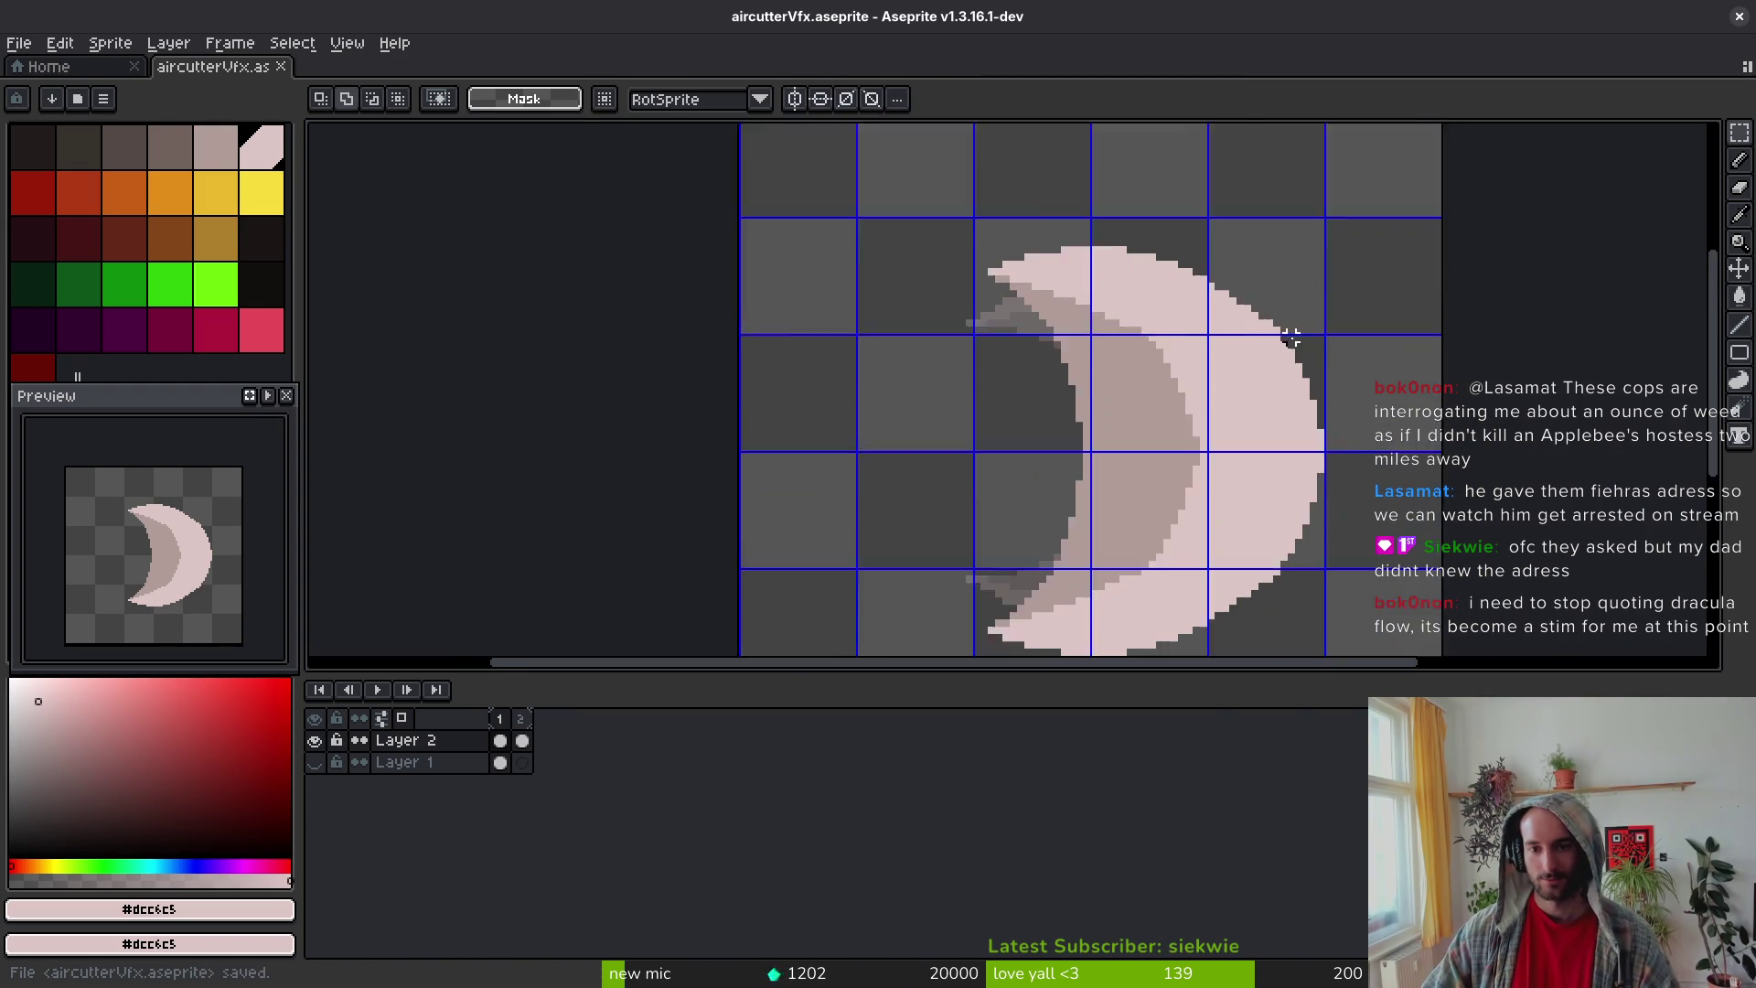
pyautogui.press('e')
pyautogui.scroll(-2, 1269, 334)
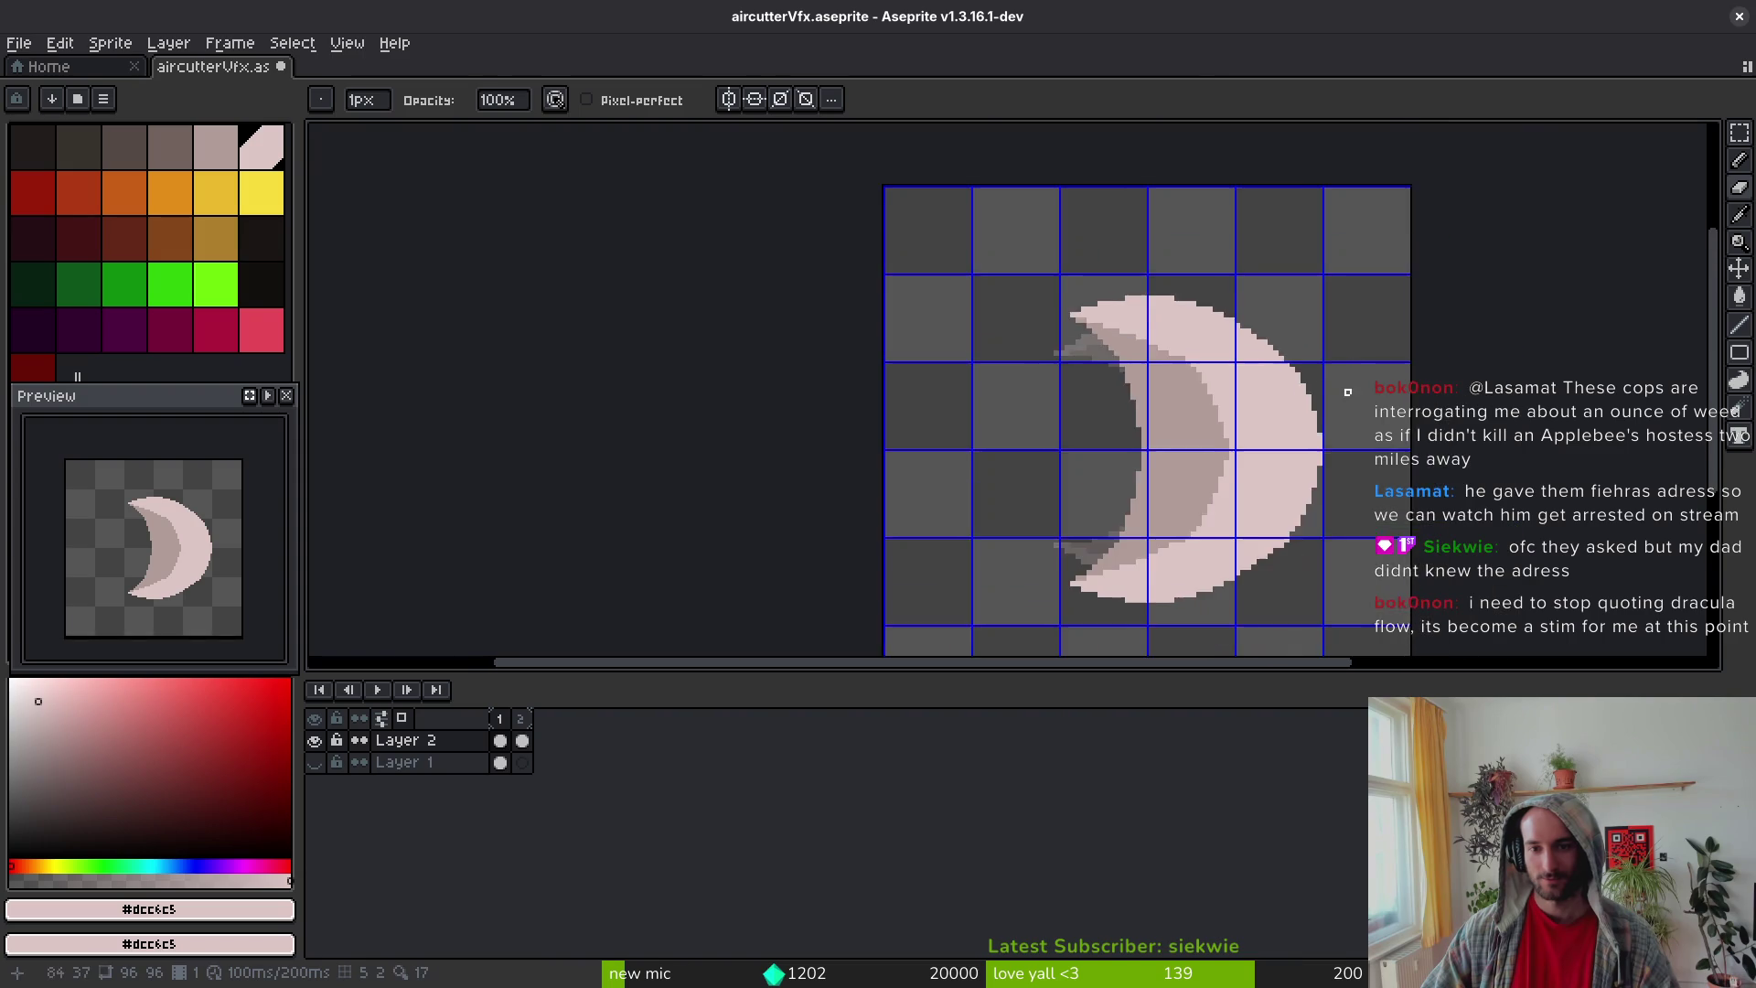
# Step: Add a pixel on the crescent's lower-right outer edge
pyautogui.scroll(2, 1284, 418)
pyautogui.scroll(-3, 1235, 558)
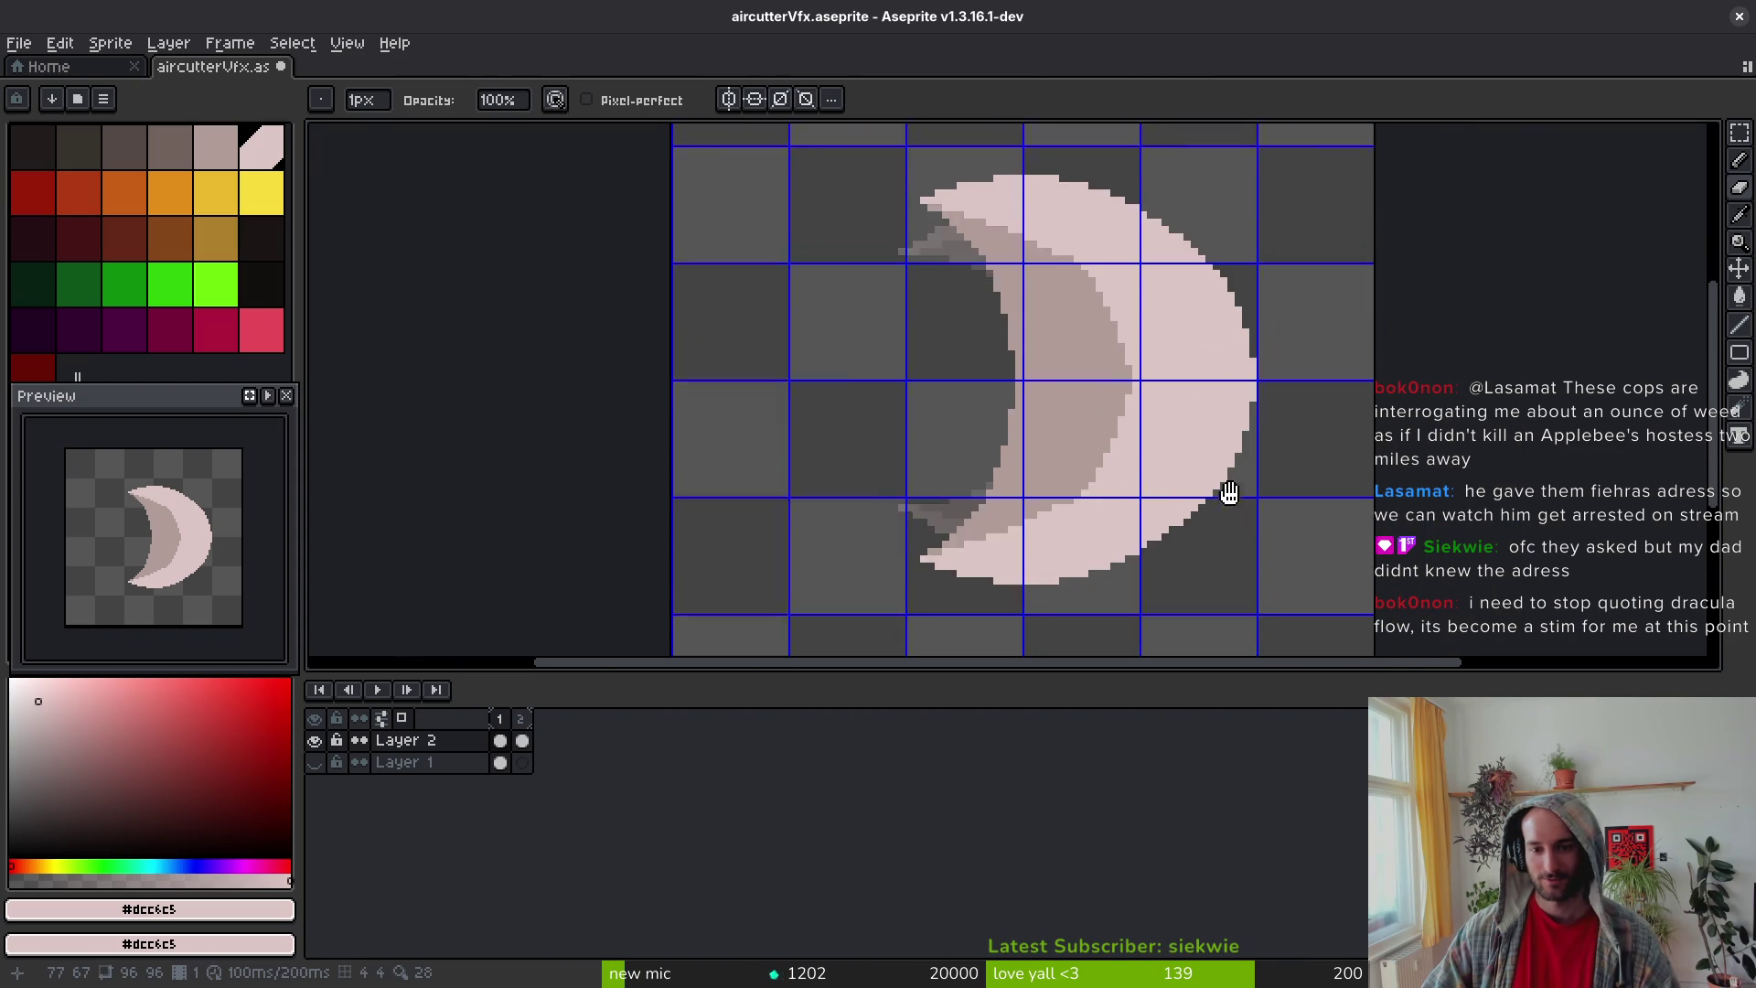
pyautogui.hotkey('ctrl', 's')
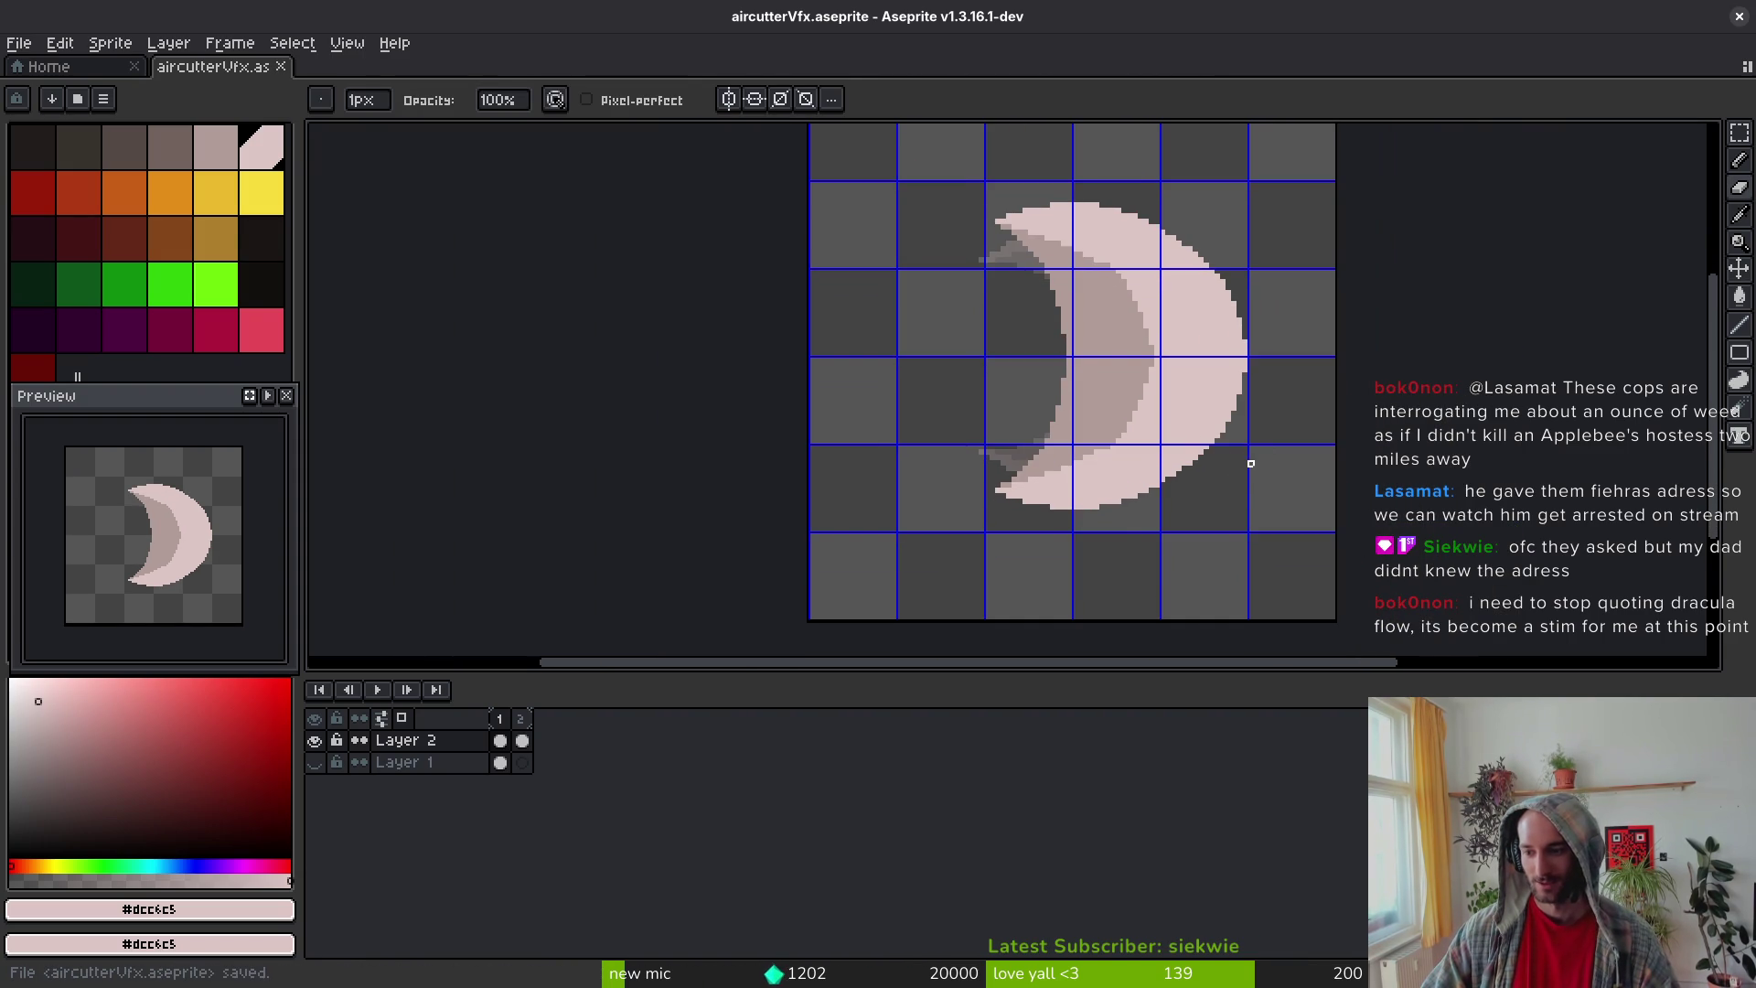
pyautogui.scroll(2, 1226, 448)
pyautogui.click(1209, 439)
# Step: Recentre the crescent in the view and save the sprite
pyautogui.scroll(-3, 1289, 470)
pyautogui.scroll(3, 1278, 438)
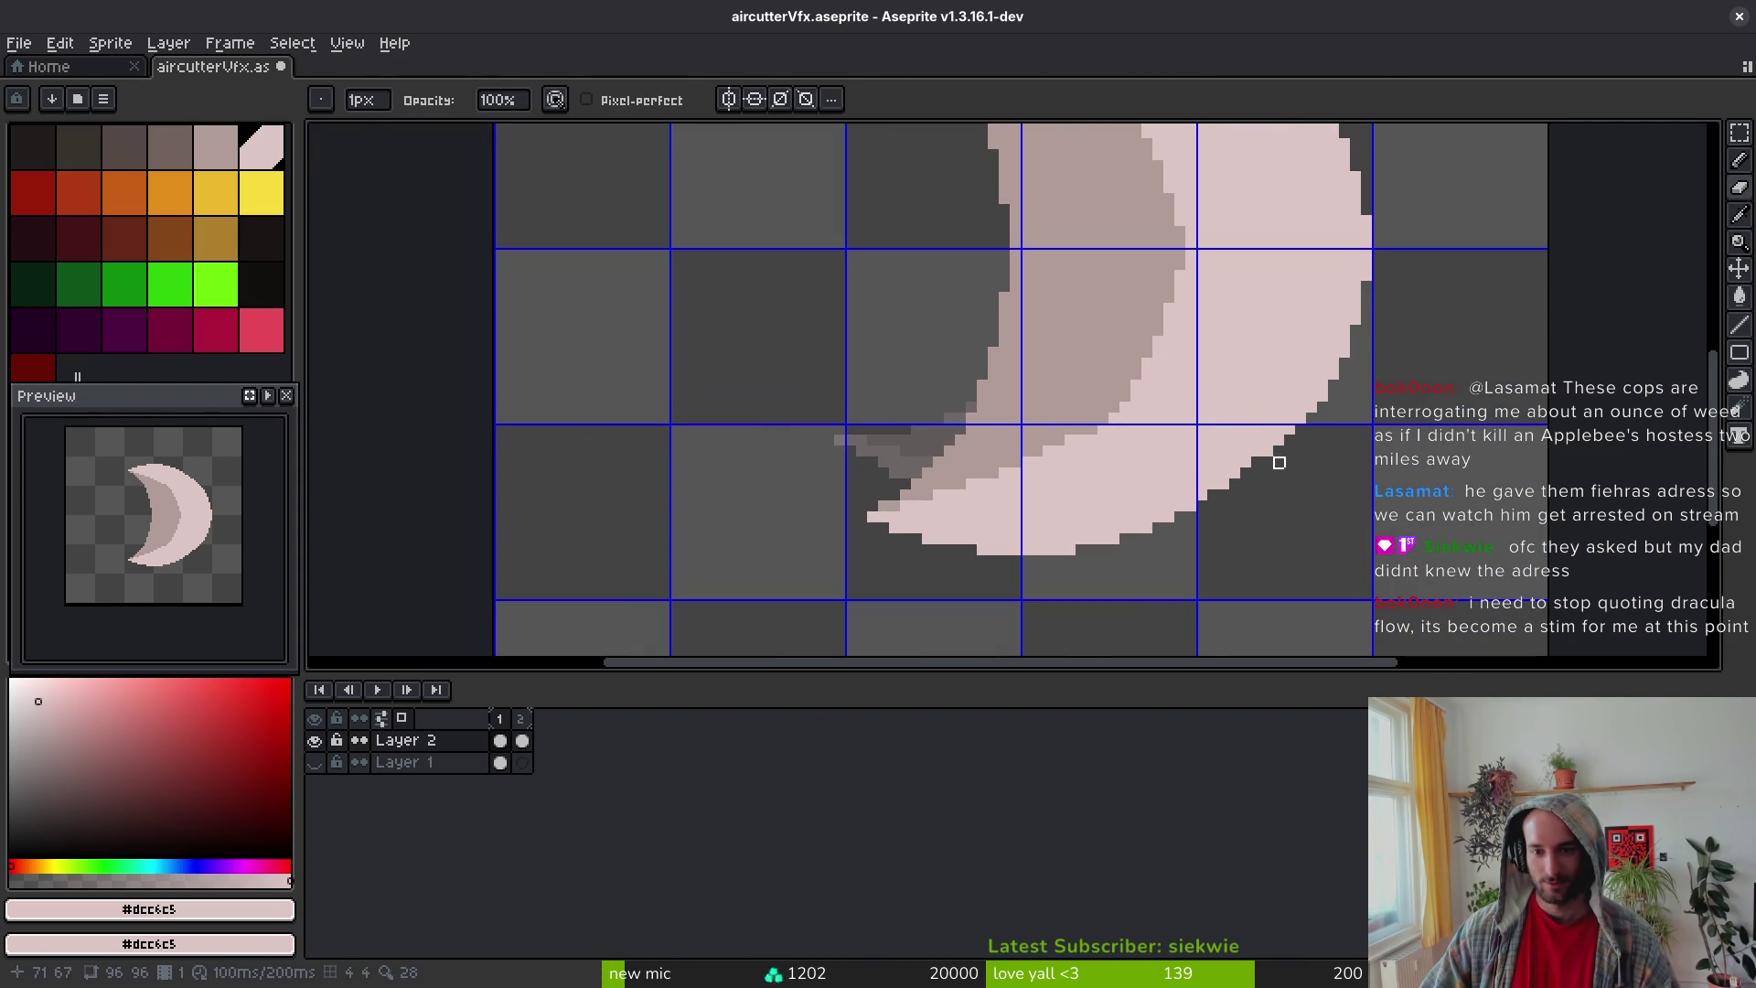
pyautogui.scroll(-2, 1342, 477)
pyautogui.moveTo(1342, 482); pyautogui.dragTo(1319, 504)
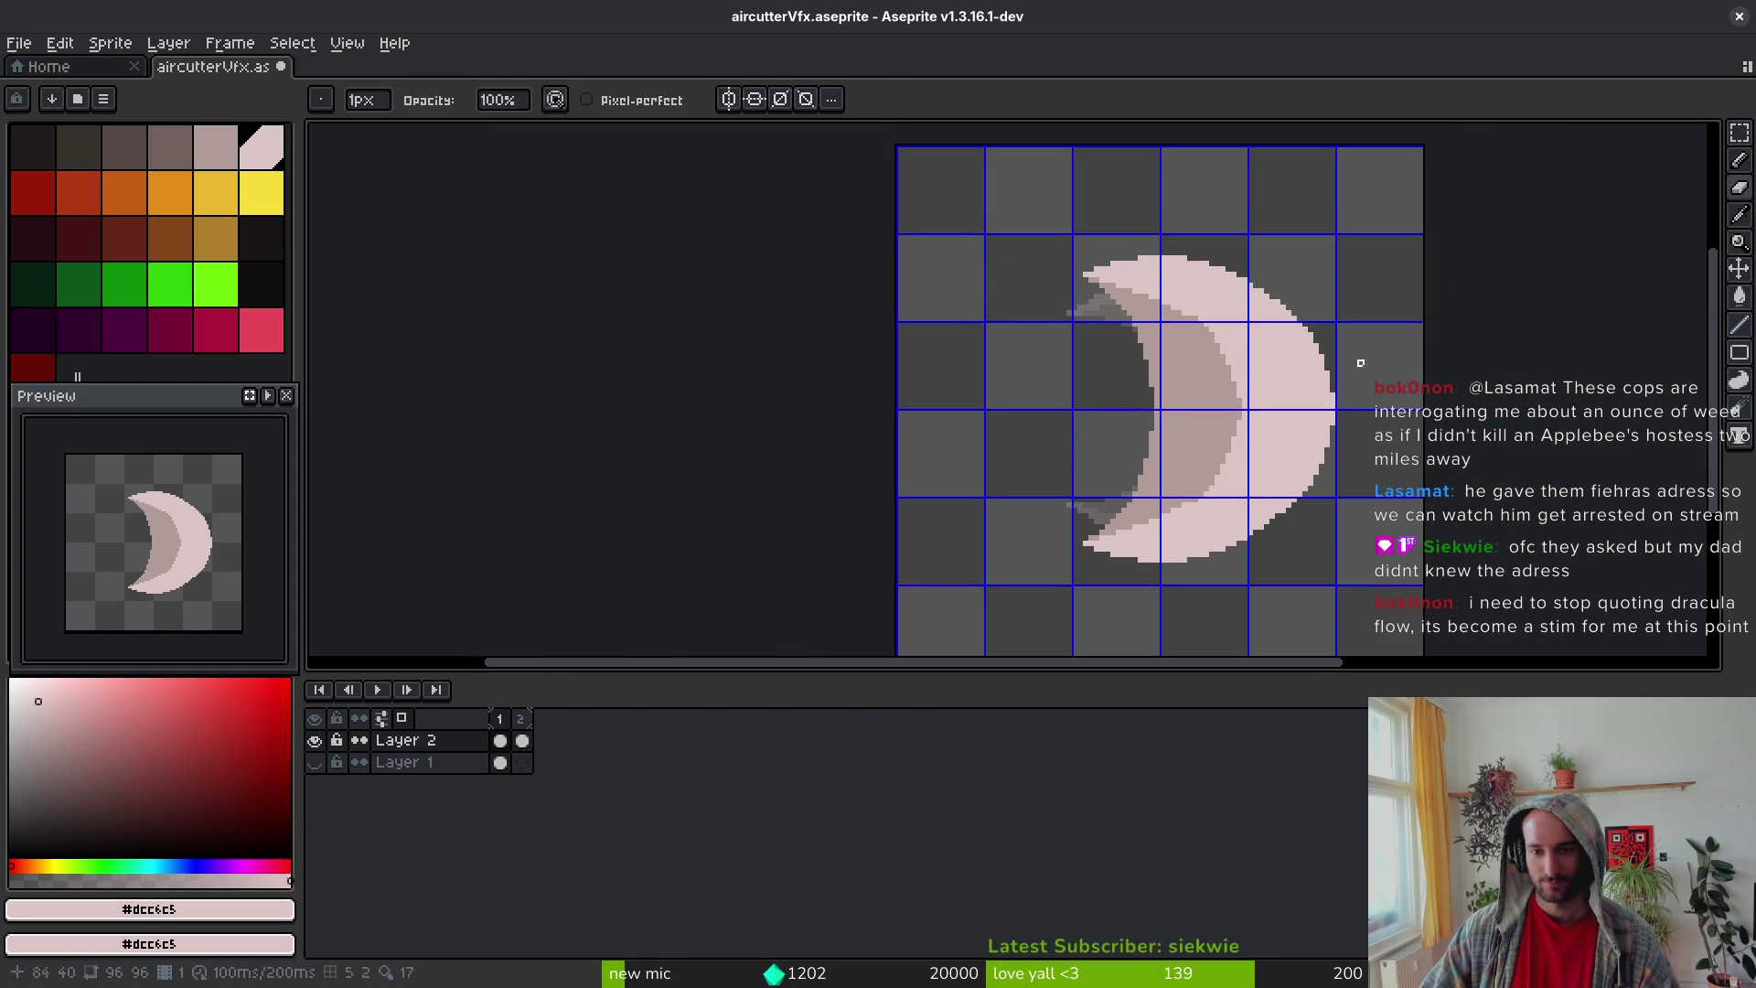
pyautogui.scroll(2, 1324, 281)
pyautogui.hotkey('ctrl', 's')
pyautogui.scroll(-2, 1354, 373)
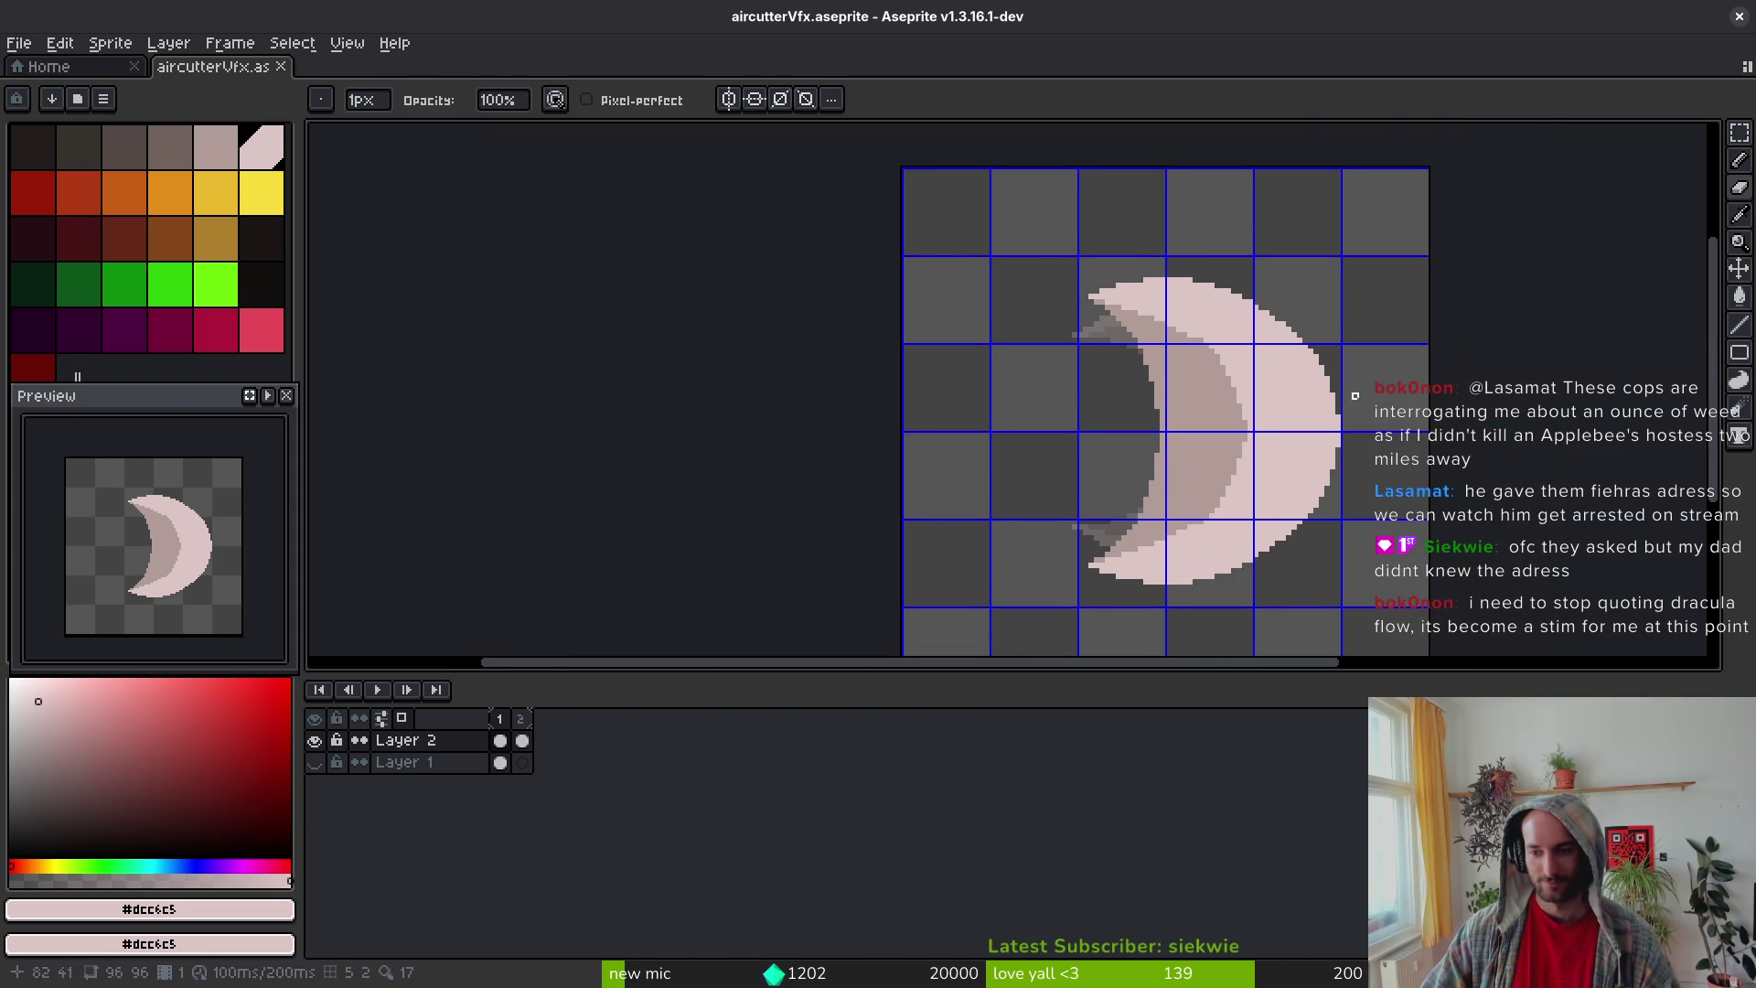
pyautogui.scroll(1, 1349, 385)
pyautogui.scroll(-1, 1343, 441)
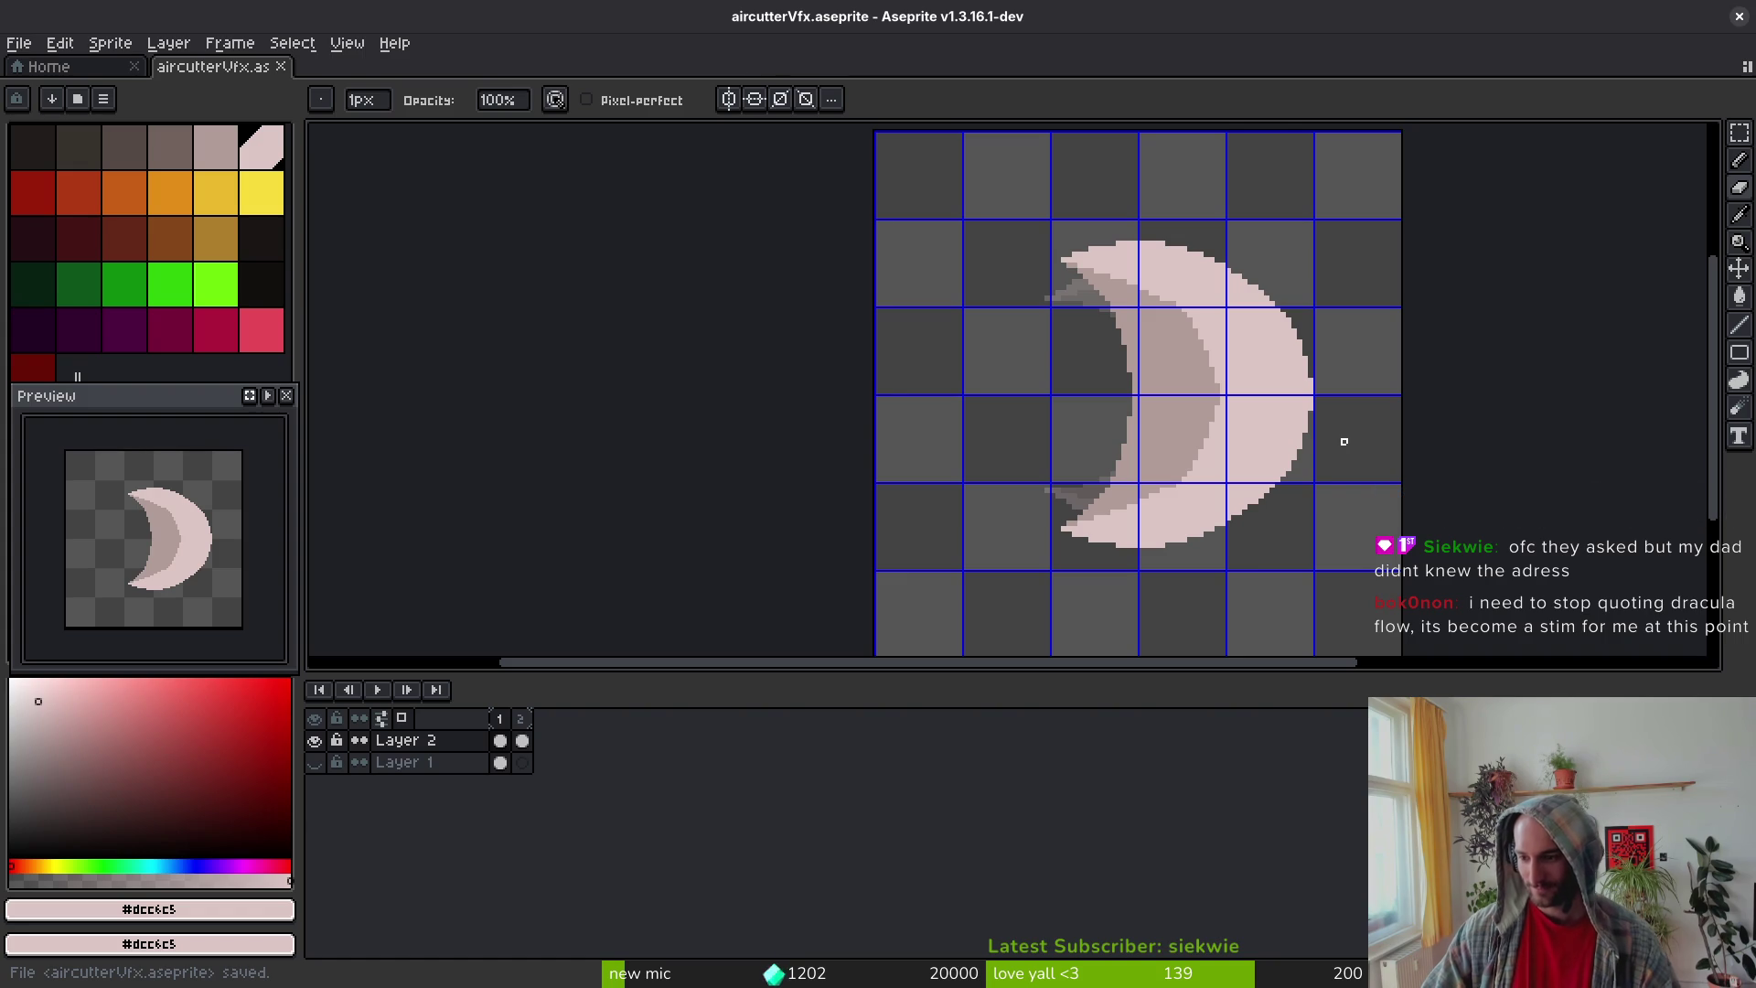
pyautogui.scroll(2, 1344, 442)
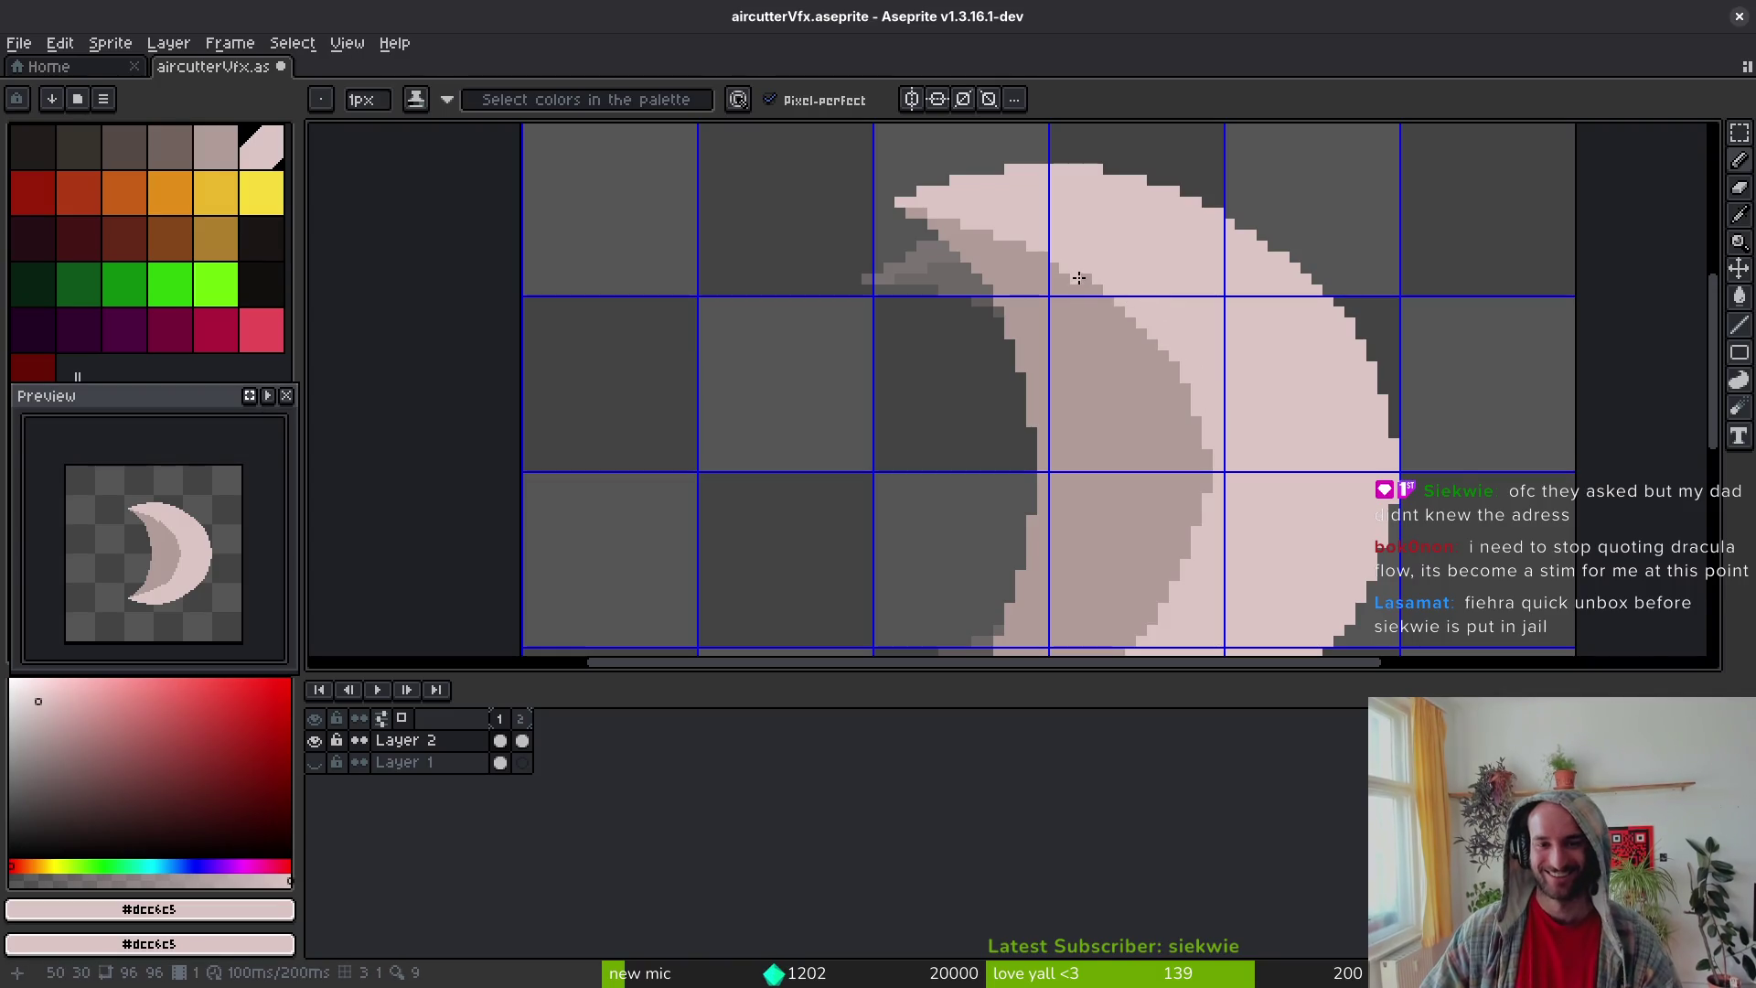
pyautogui.scroll(-2, 1265, 380)
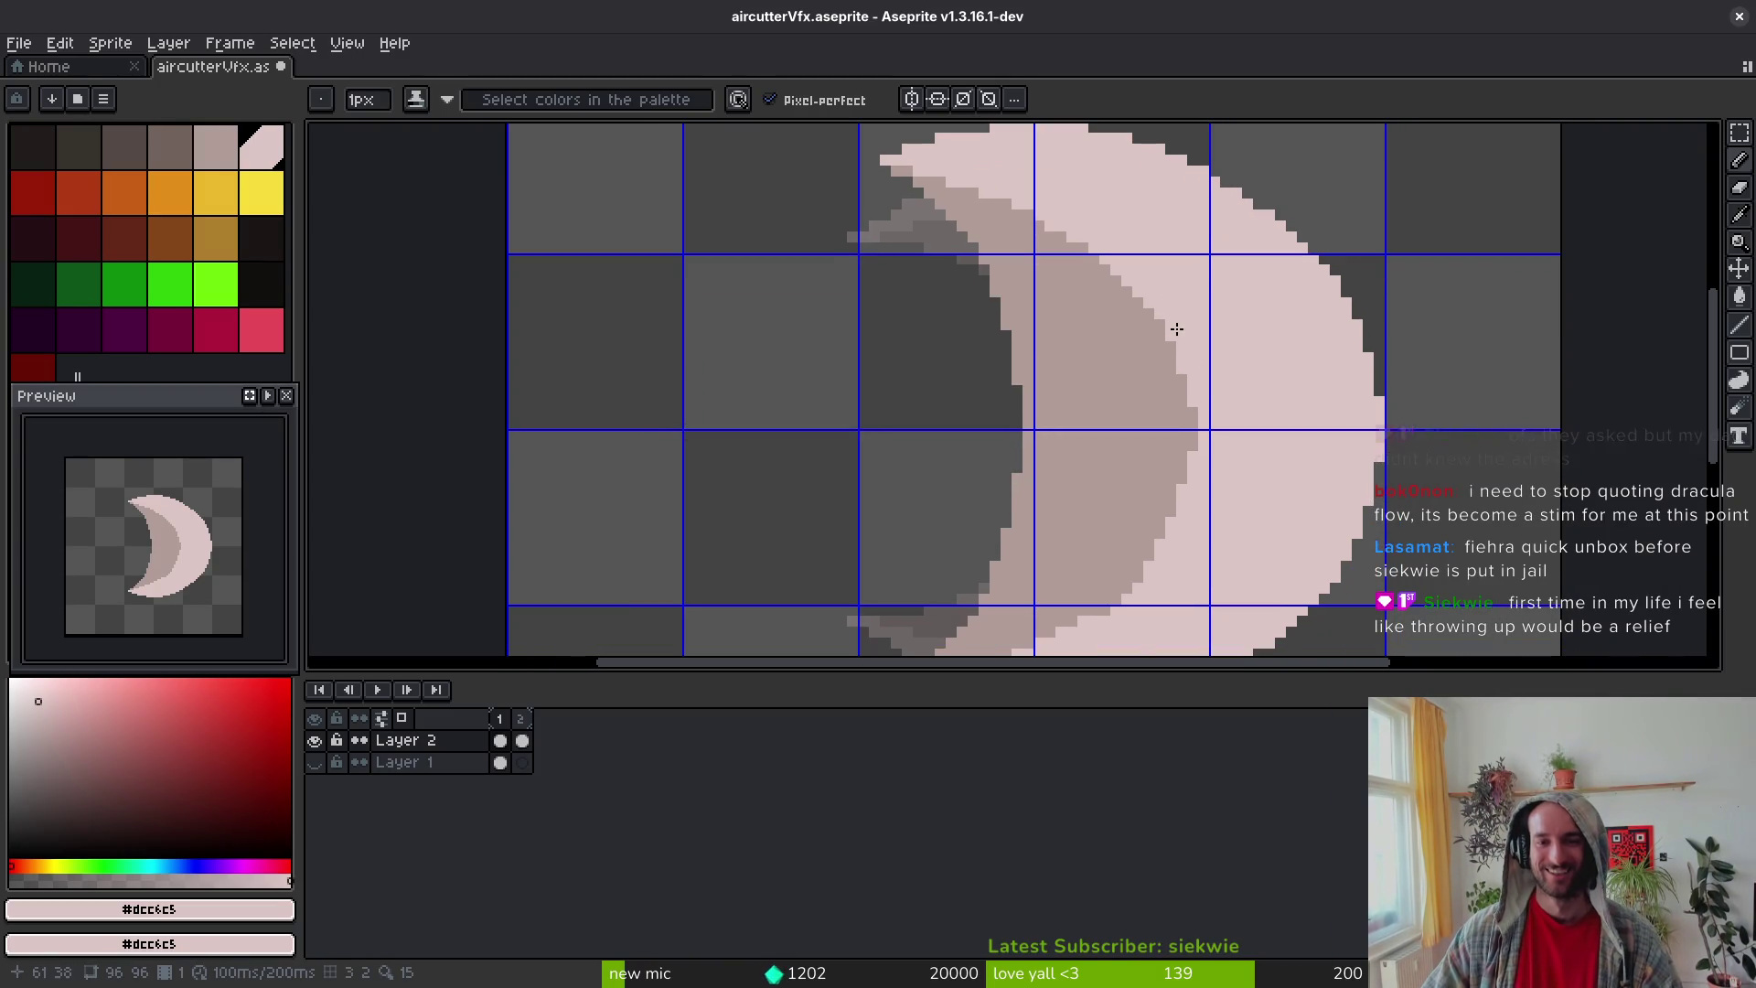
pyautogui.scroll(-3, 1235, 391)
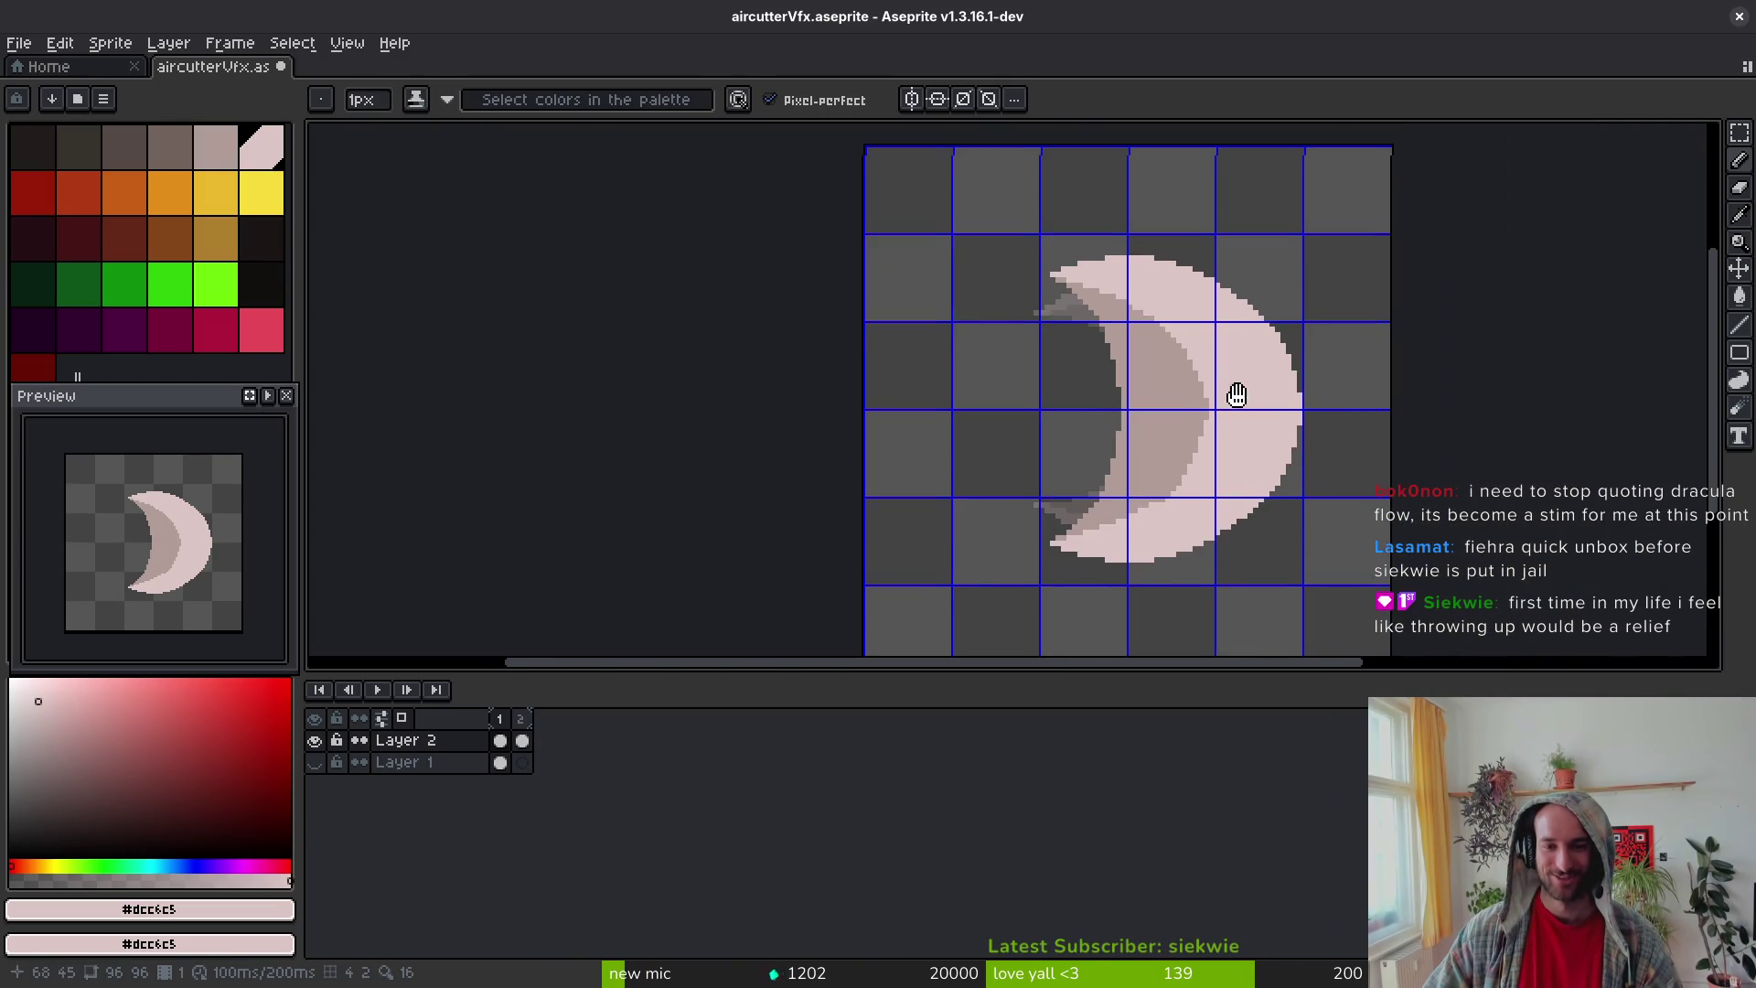
pyautogui.scroll(2, 1225, 449)
pyautogui.scroll(3, 1217, 400)
# Step: Flip a copy of the crescent's top half vertically and move it down to form the bottom half
pyautogui.press('m')
pyautogui.moveTo(731, 174); pyautogui.dragTo(1351, 503)
pyautogui.hotkey('shift', 'v')
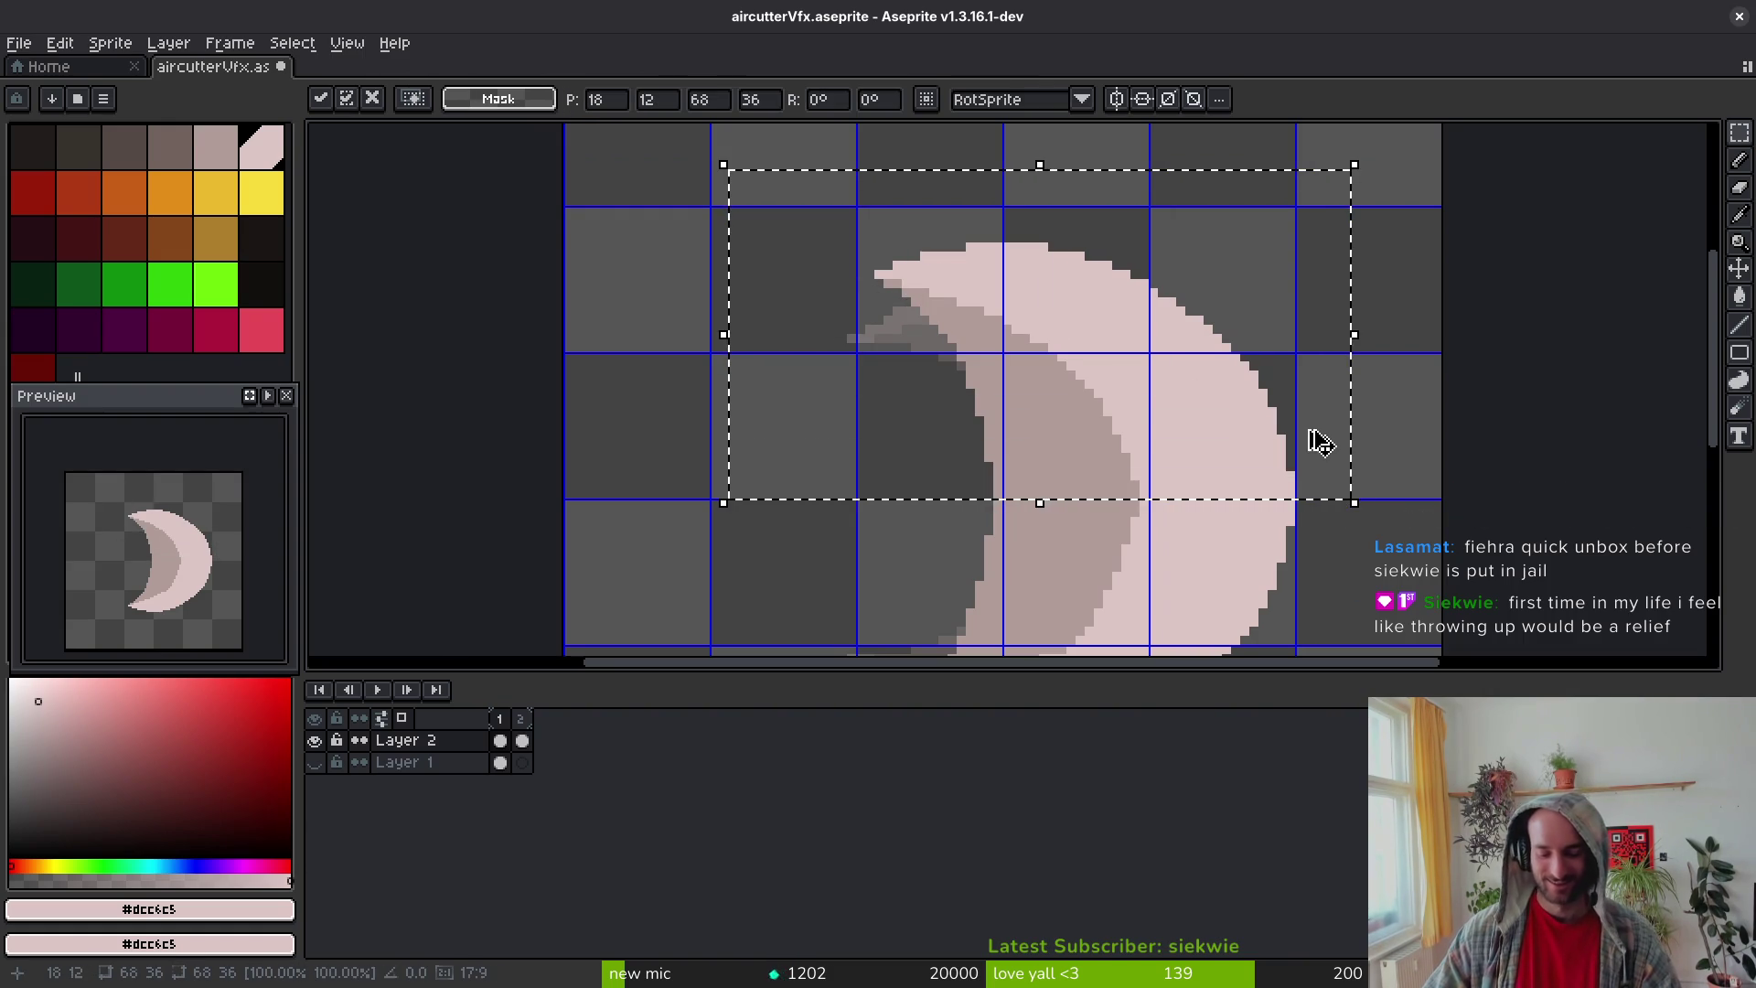
pyautogui.scroll(-3, 1189, 365)
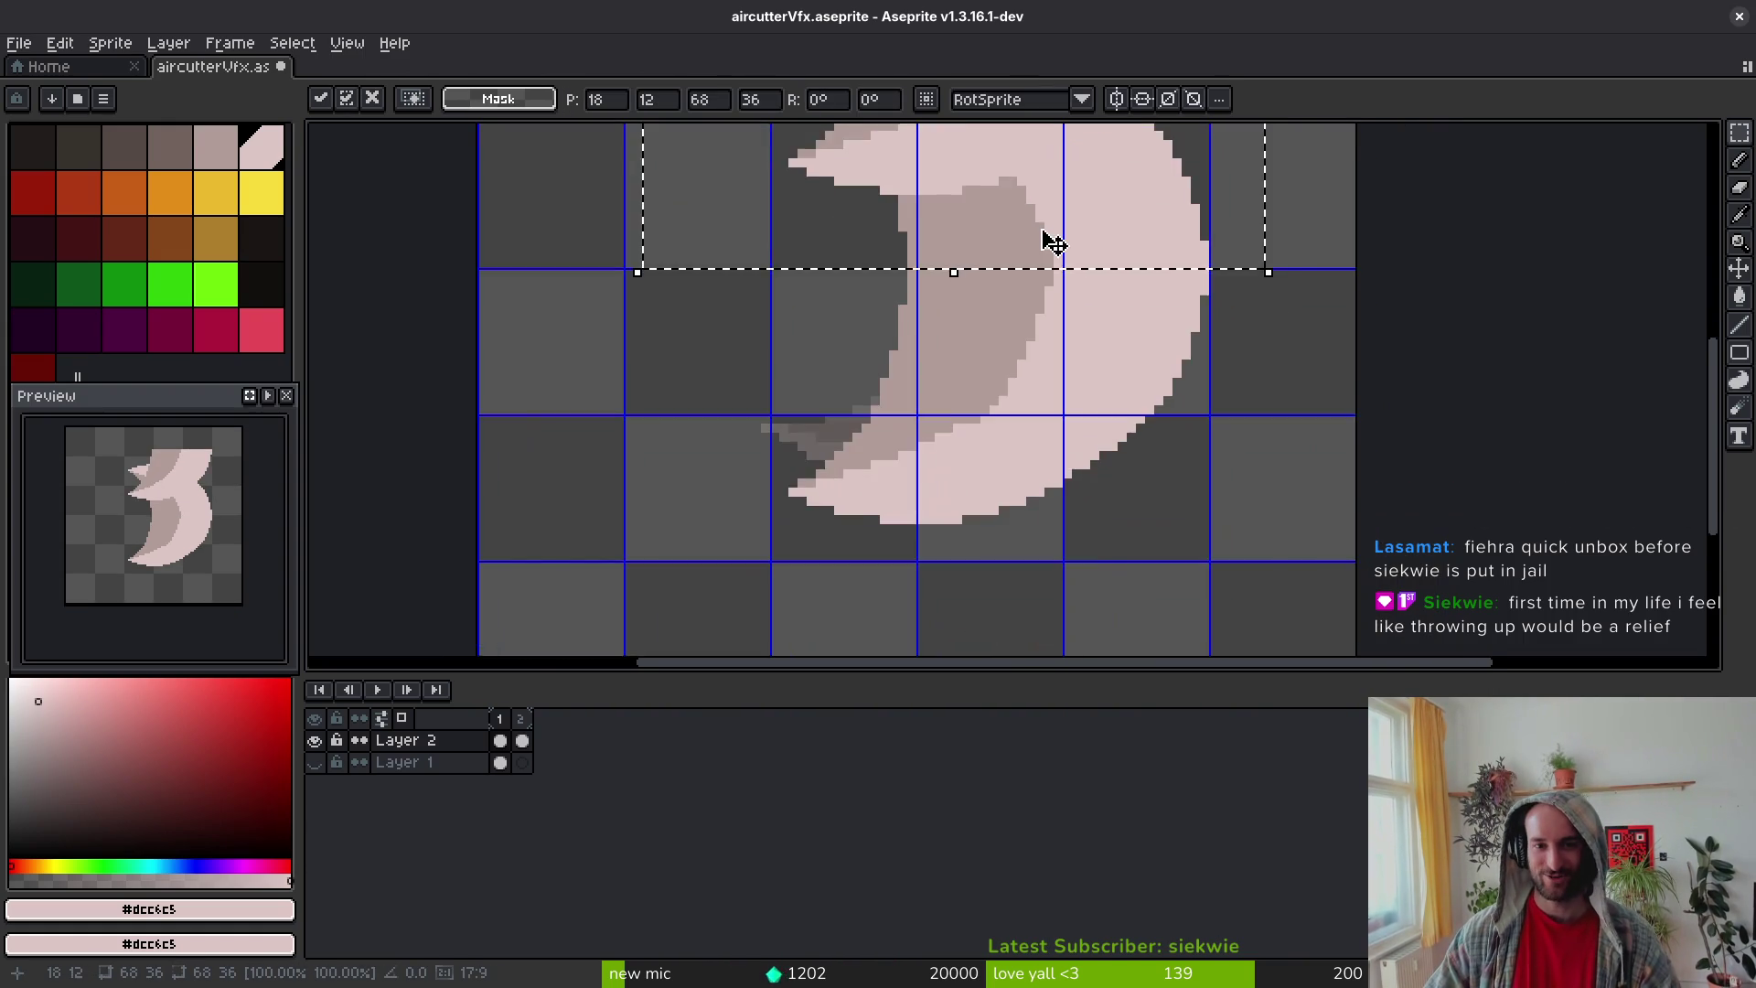
pyautogui.scroll(-1, 1046, 243)
pyautogui.moveTo(1018, 177); pyautogui.dragTo(1018, 445)
pyautogui.hotkey('ctrl', 's')
# Step: With the pencil active, turn on horizontal-axis symmetry and save the sprite
pyautogui.scroll(-3, 1021, 445)
pyautogui.scroll(2, 1061, 384)
pyautogui.scroll(1, 951, 380)
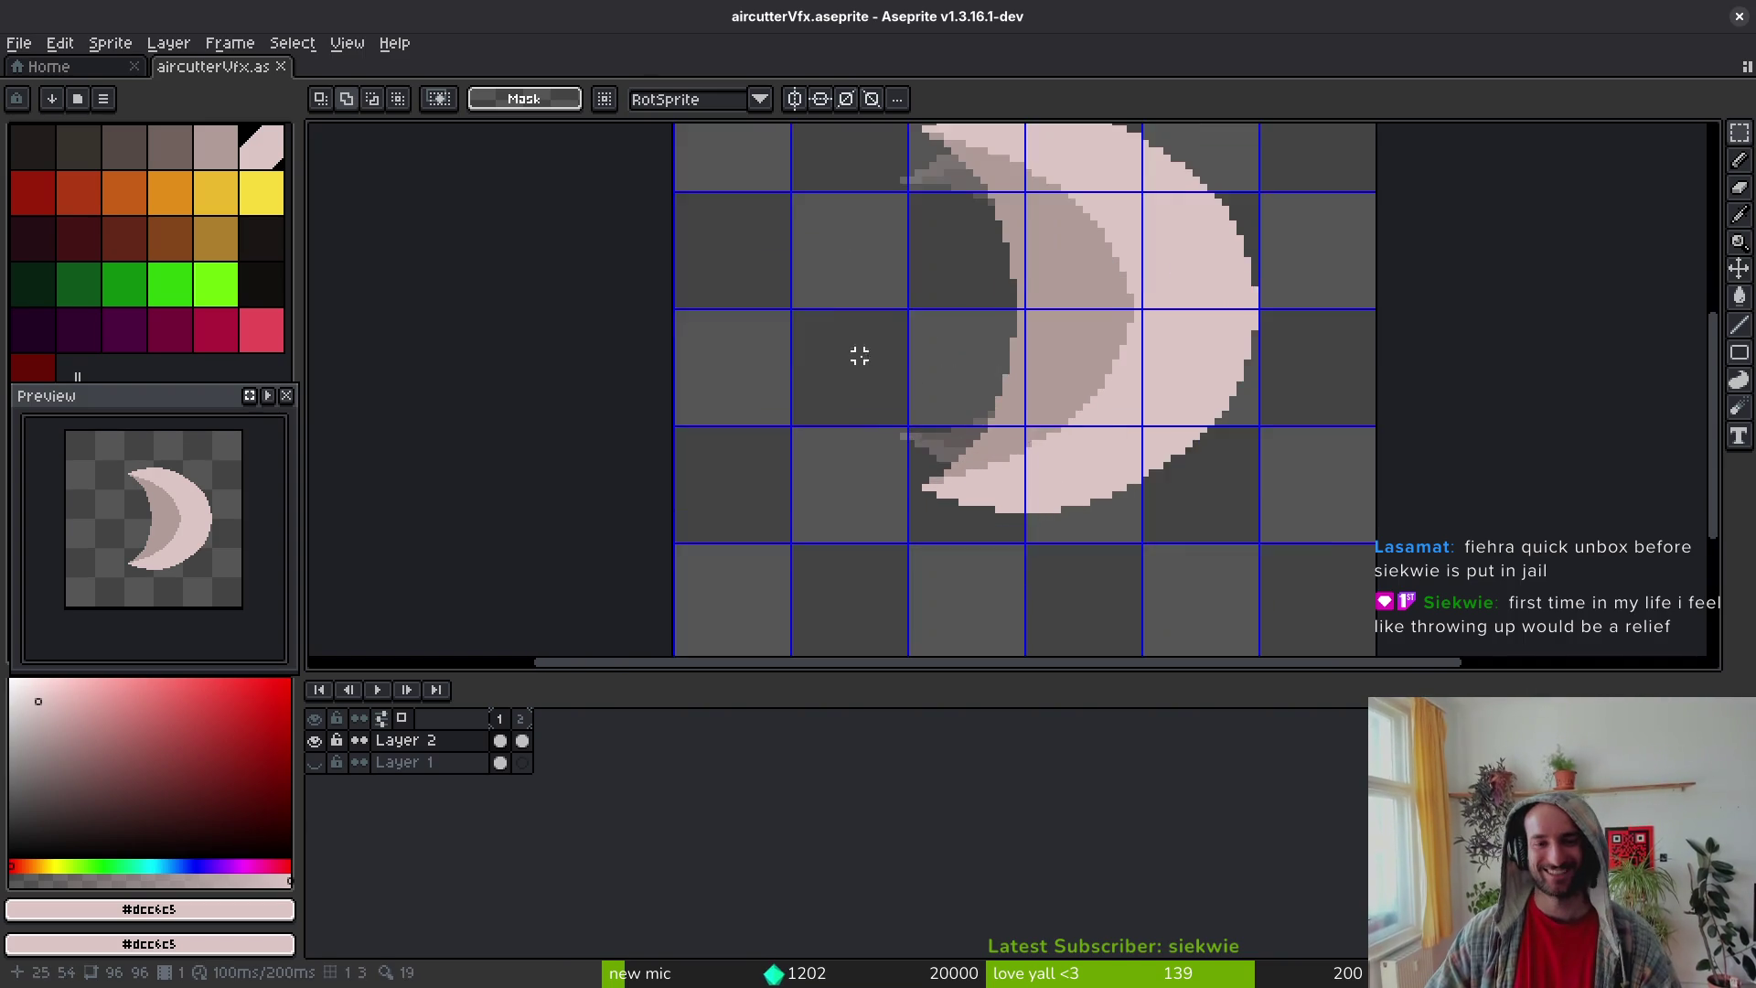
pyautogui.press('b')
pyautogui.scroll(1, 1061, 384)
pyautogui.hotkey('ctrl', 's')
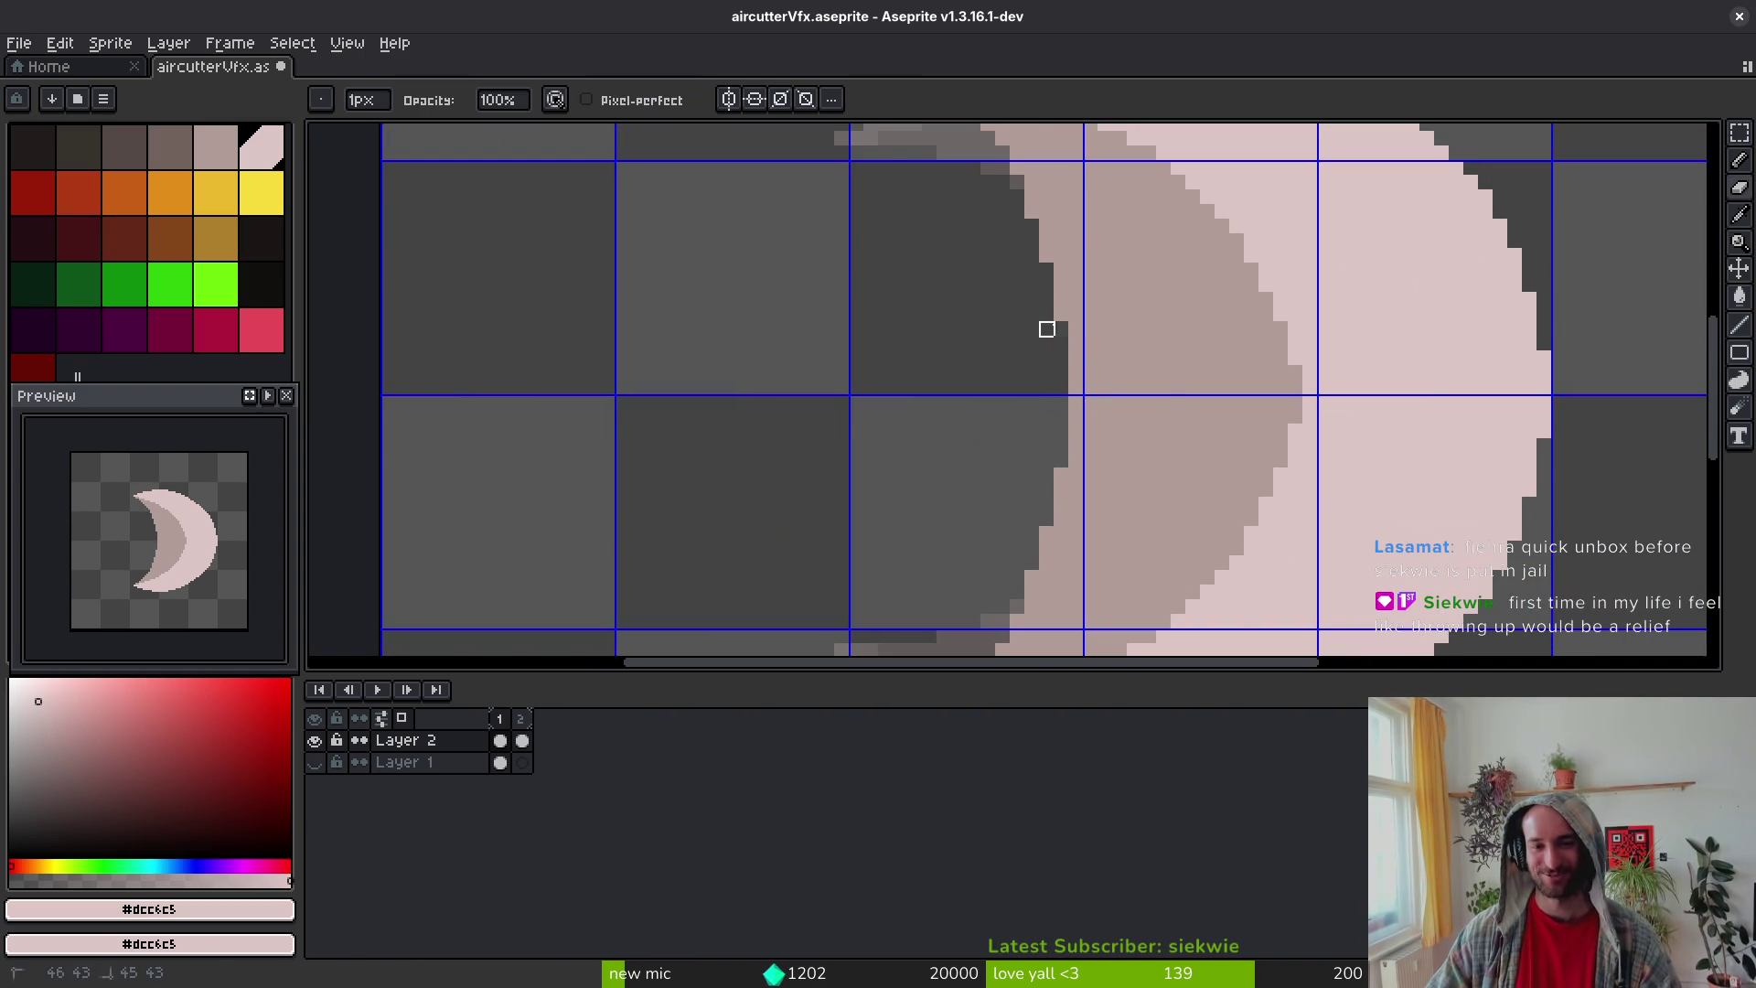
pyautogui.scroll(-2, 1047, 329)
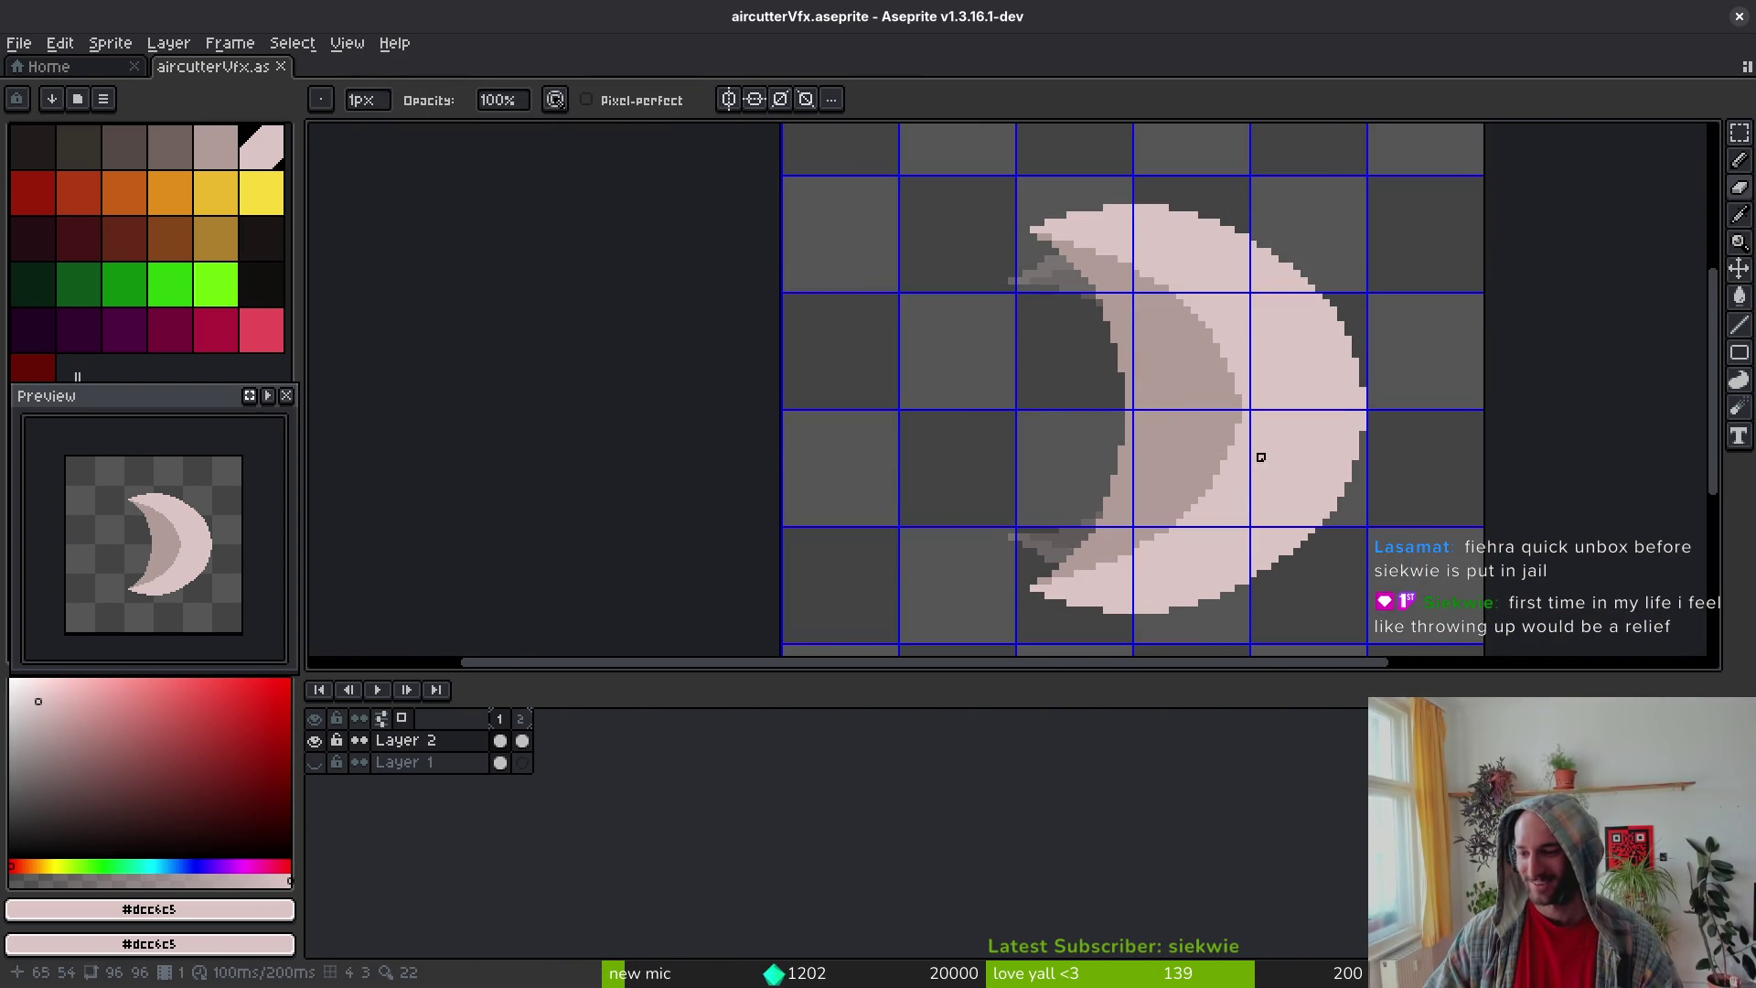
pyautogui.scroll(-2, 1221, 448)
pyautogui.scroll(3, 1170, 422)
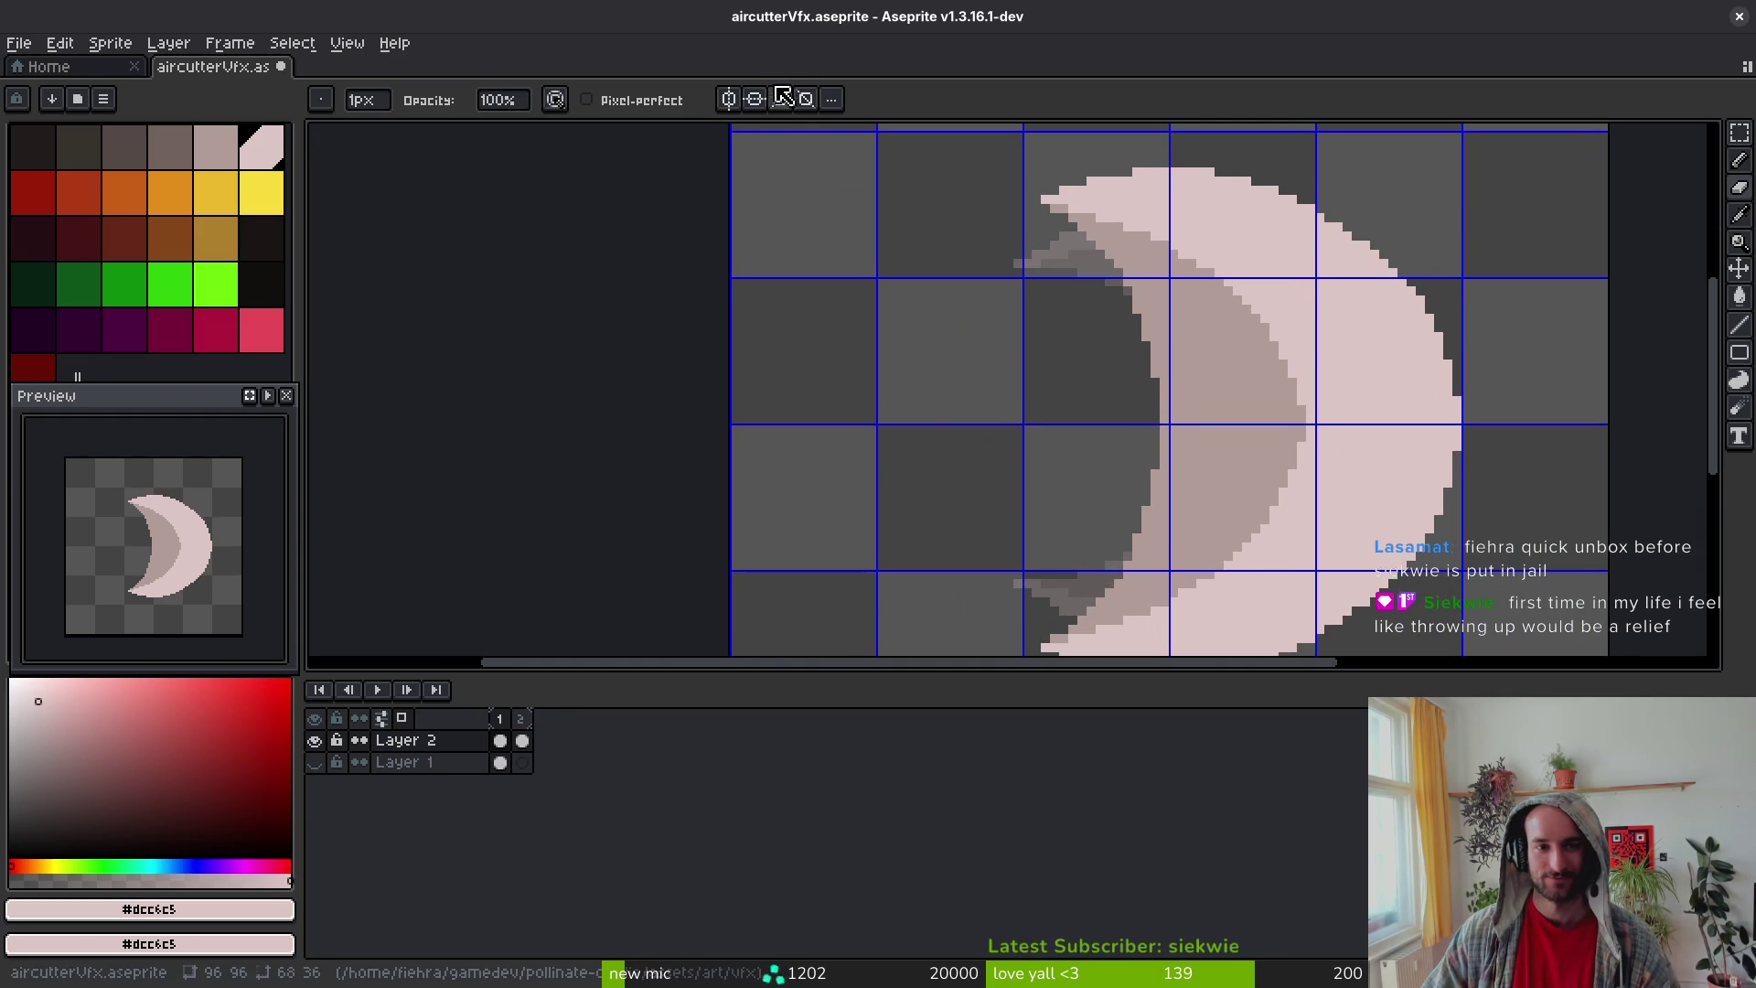
pyautogui.click(730, 100)
pyautogui.click(754, 99)
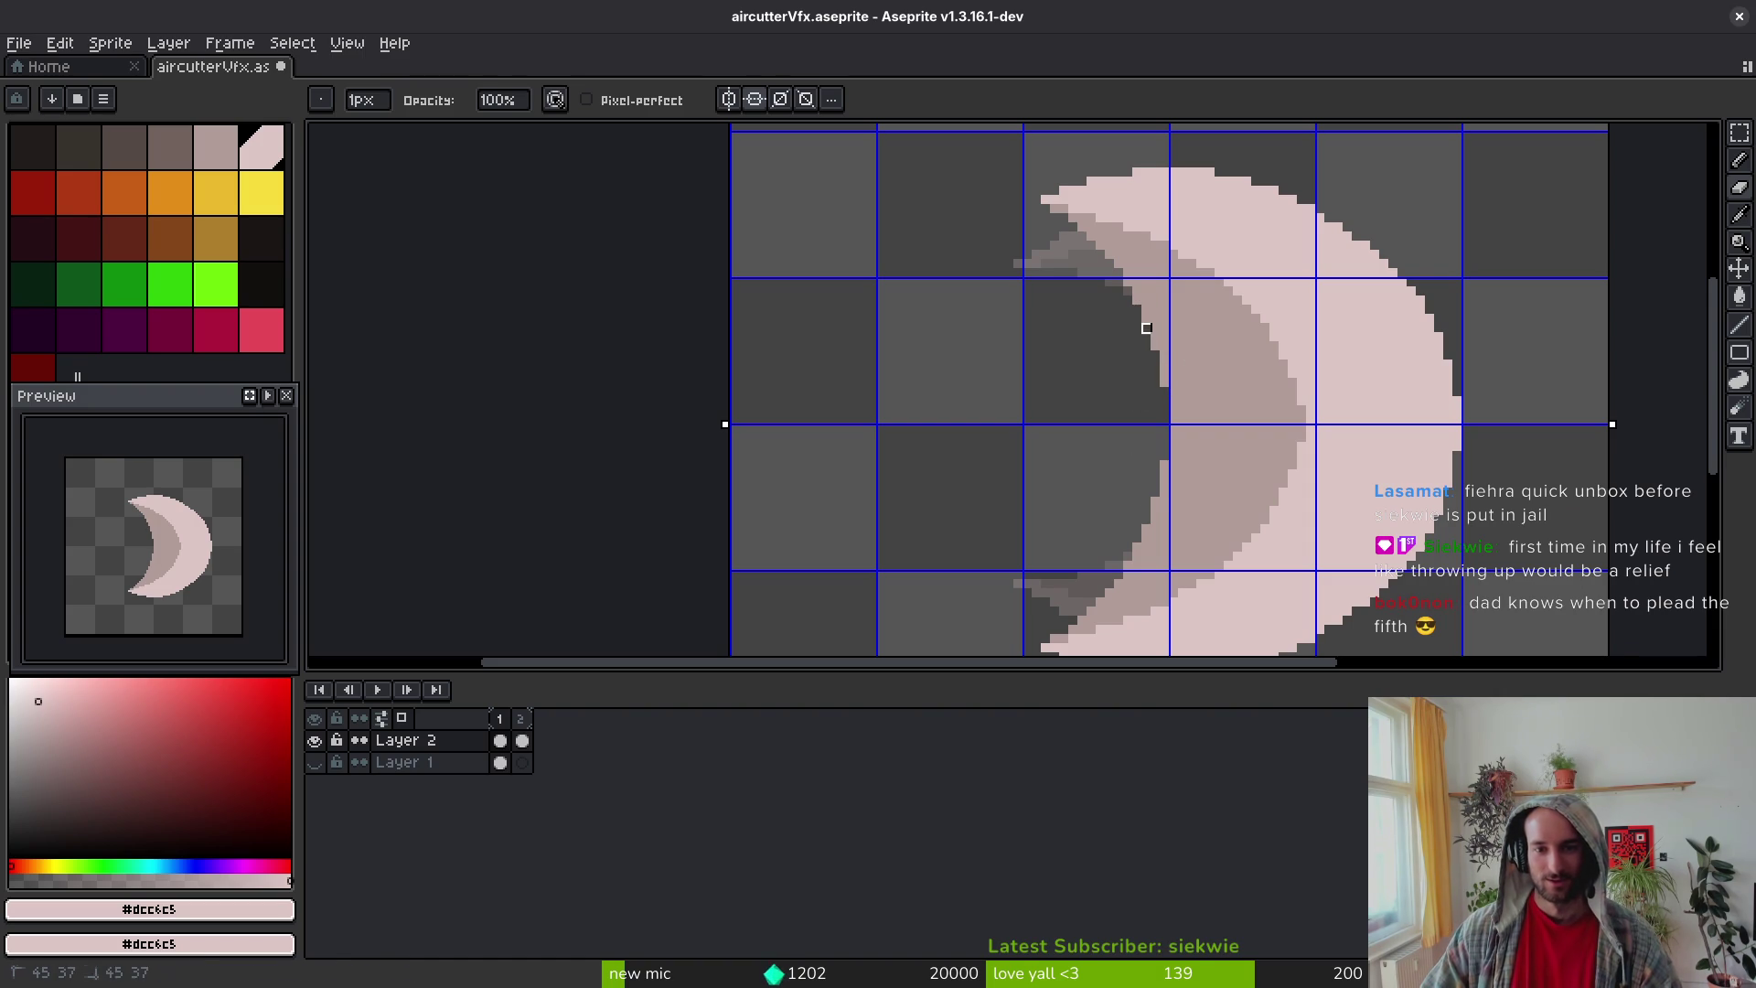
pyautogui.scroll(-5, 1131, 421)
pyautogui.scroll(4, 1147, 400)
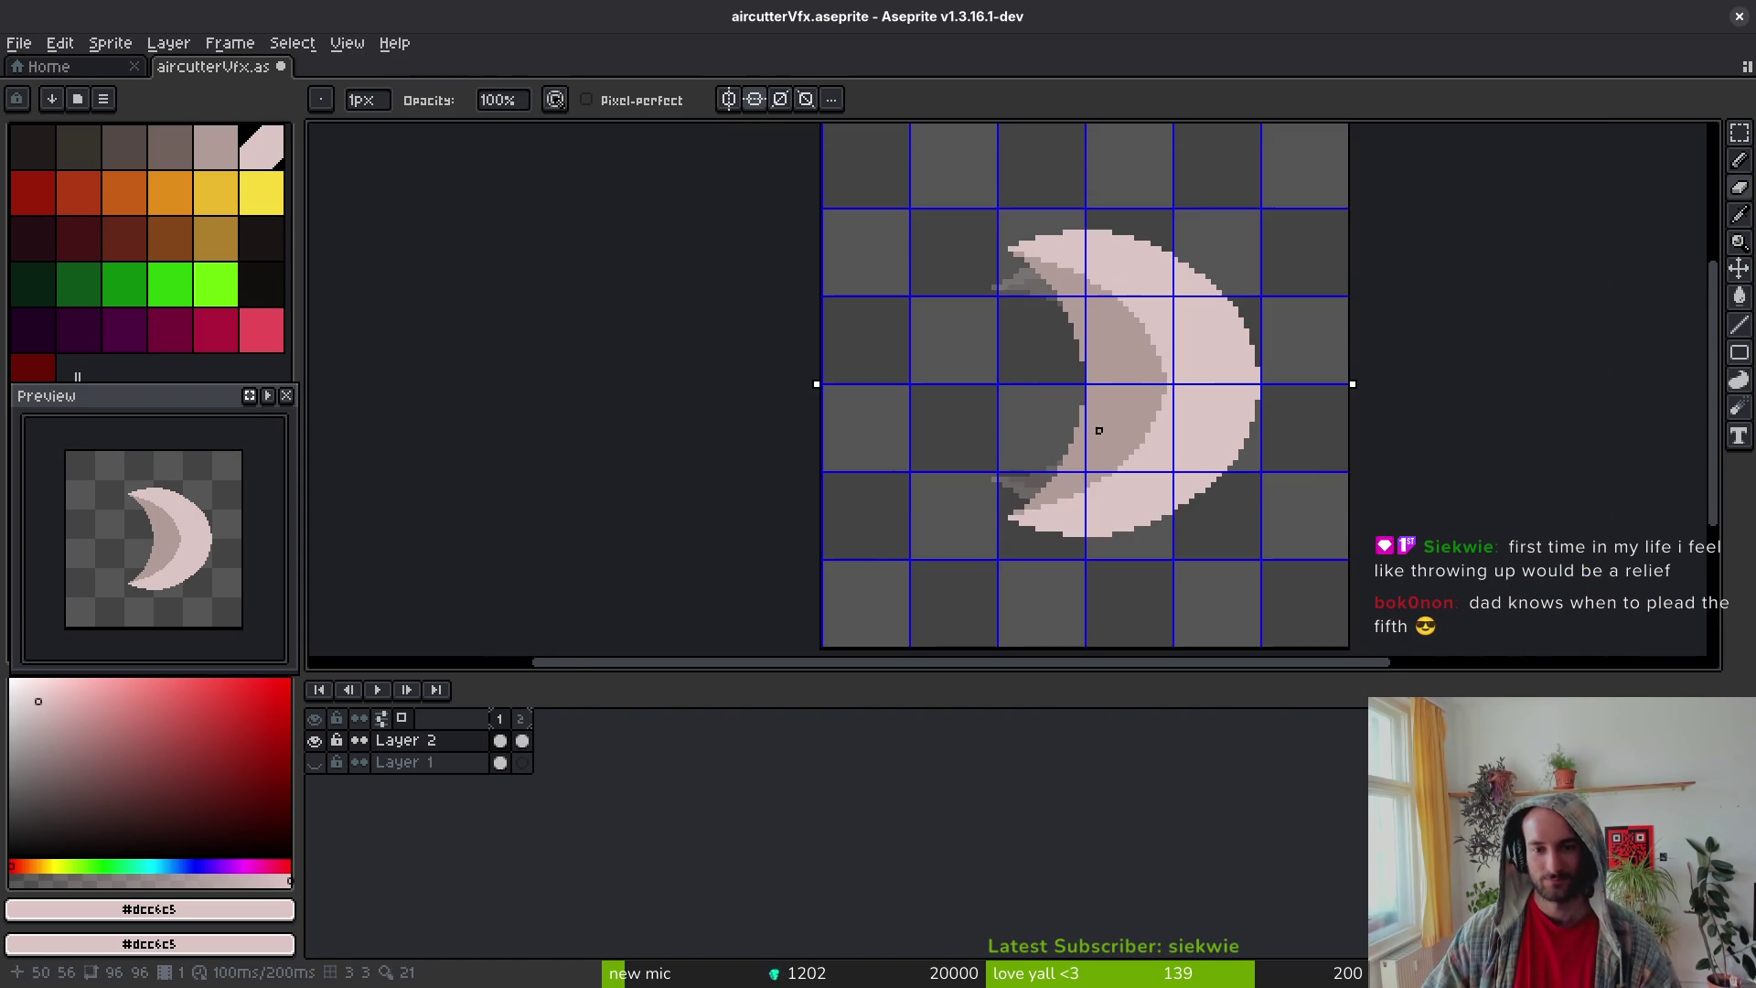
pyautogui.hotkey('ctrl', 's')
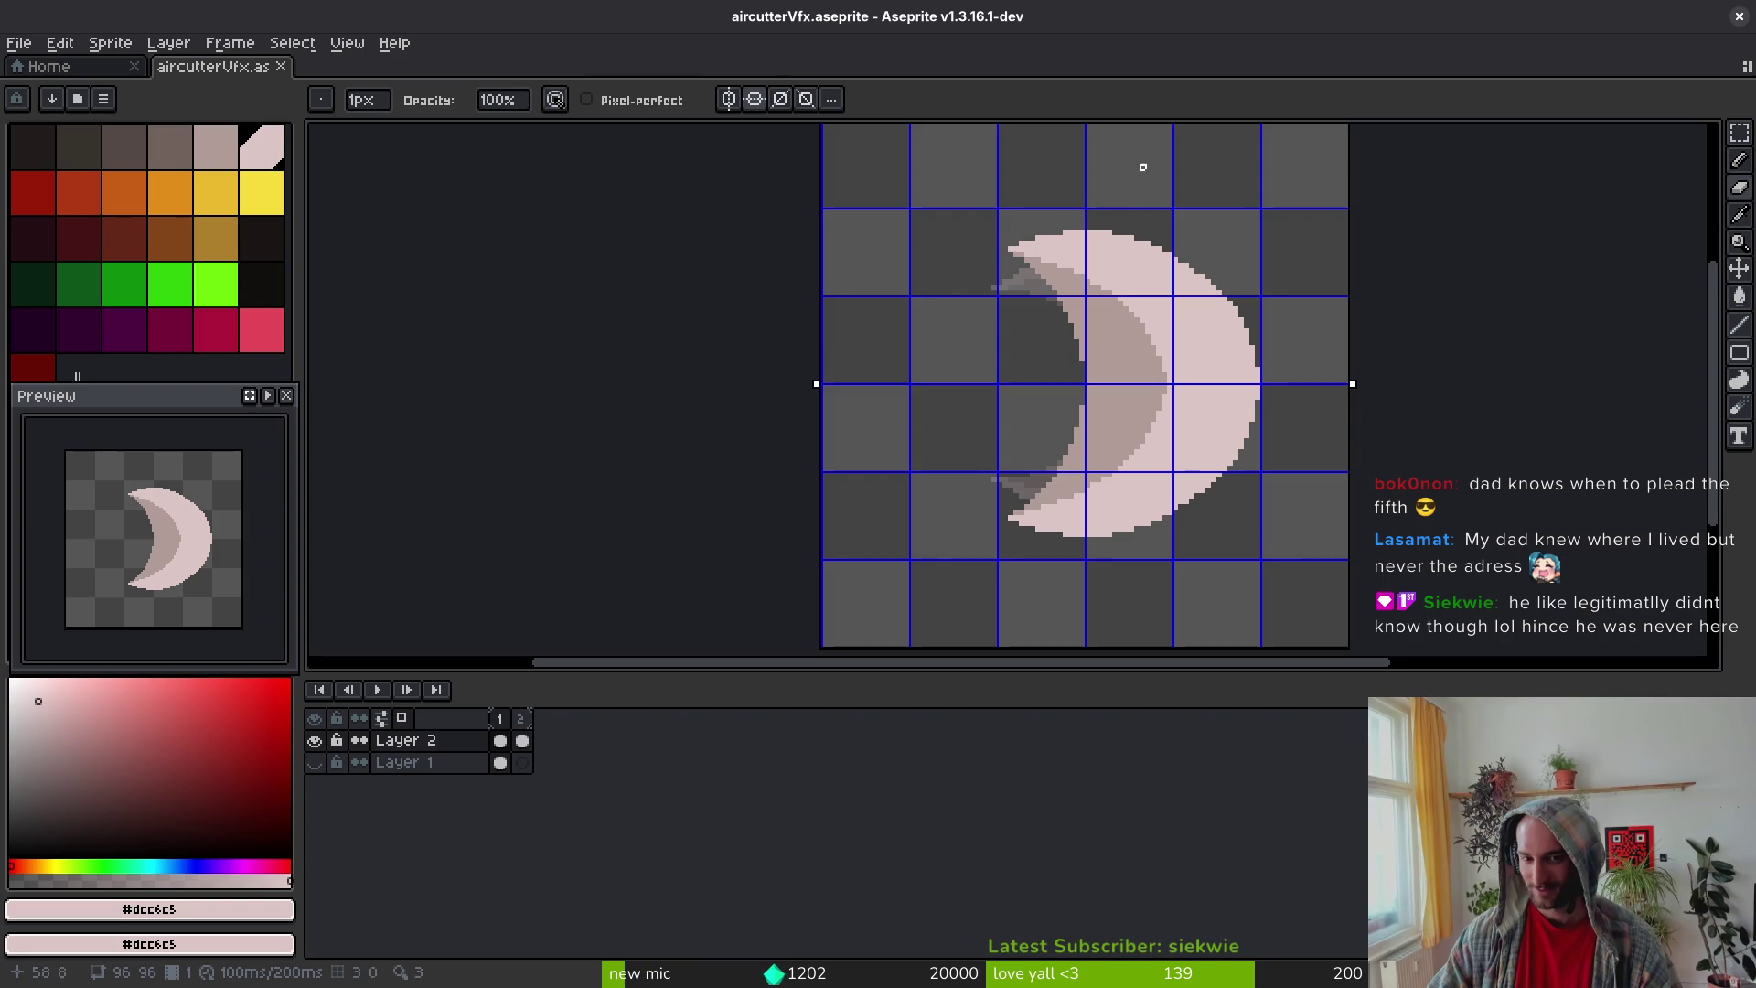
# Step: Switch to the pixel-perfect shading pencil and pick the darker shade #b19d99 from the moon
pyautogui.scroll(2, 1072, 393)
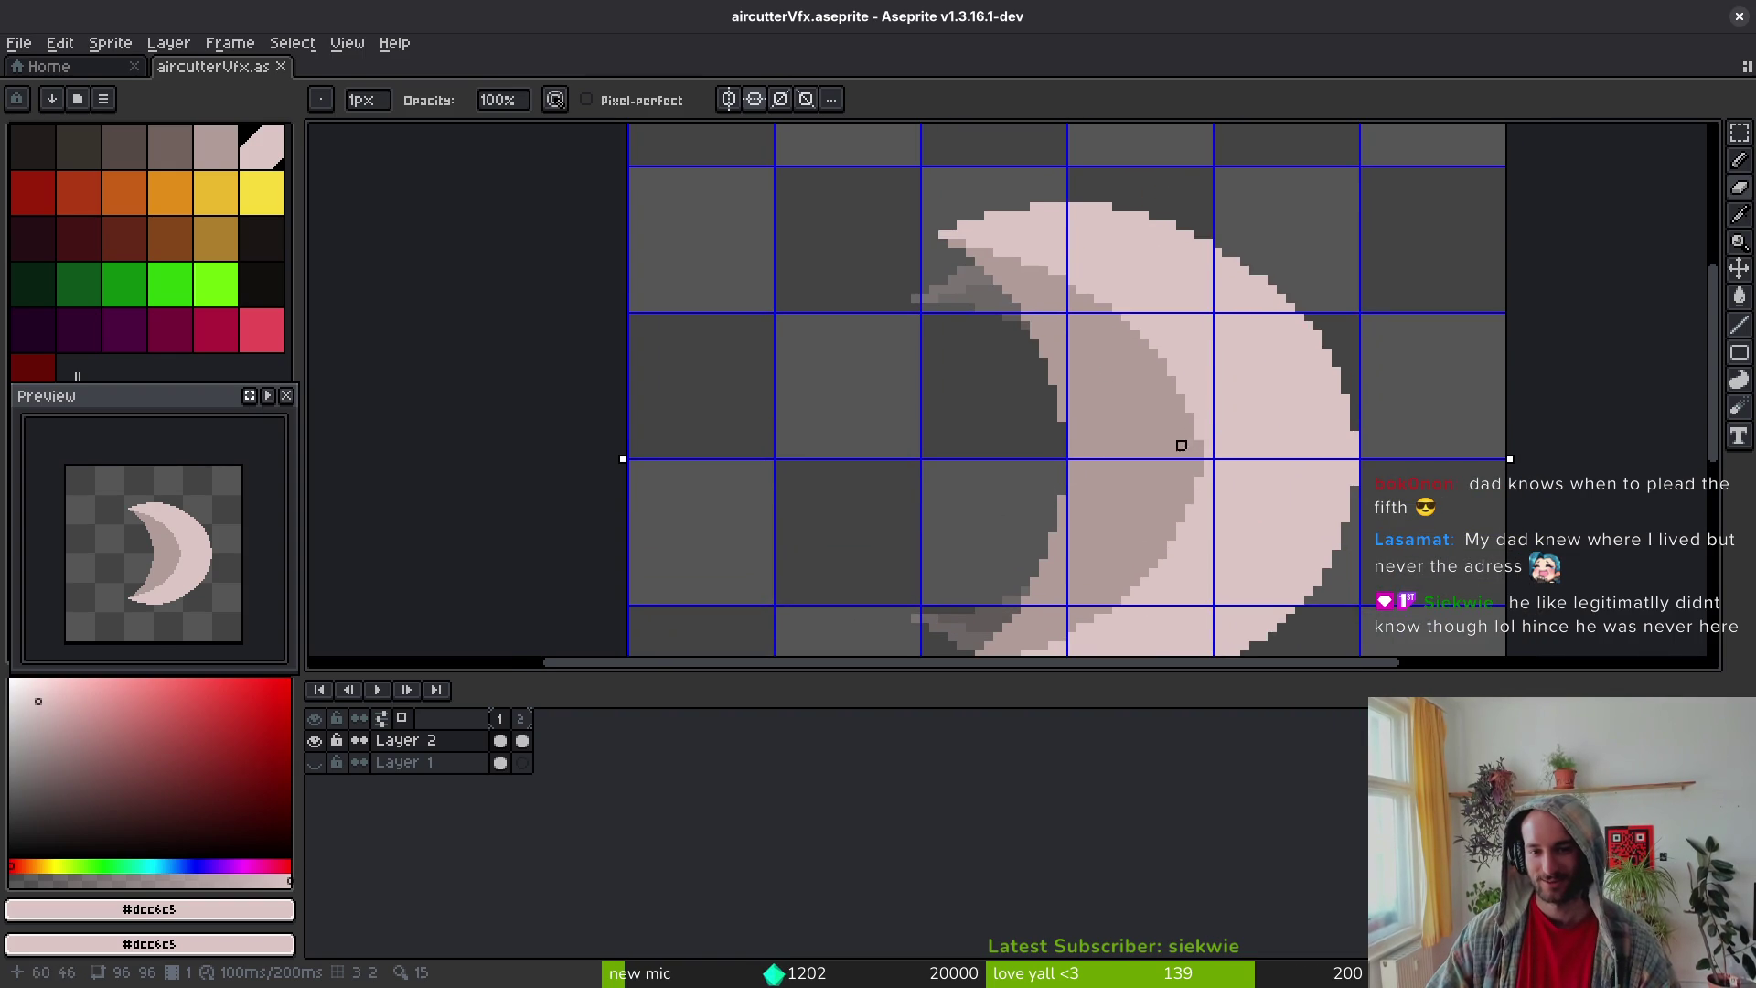
pyautogui.scroll(-4, 1181, 350)
pyautogui.scroll(5, 1216, 365)
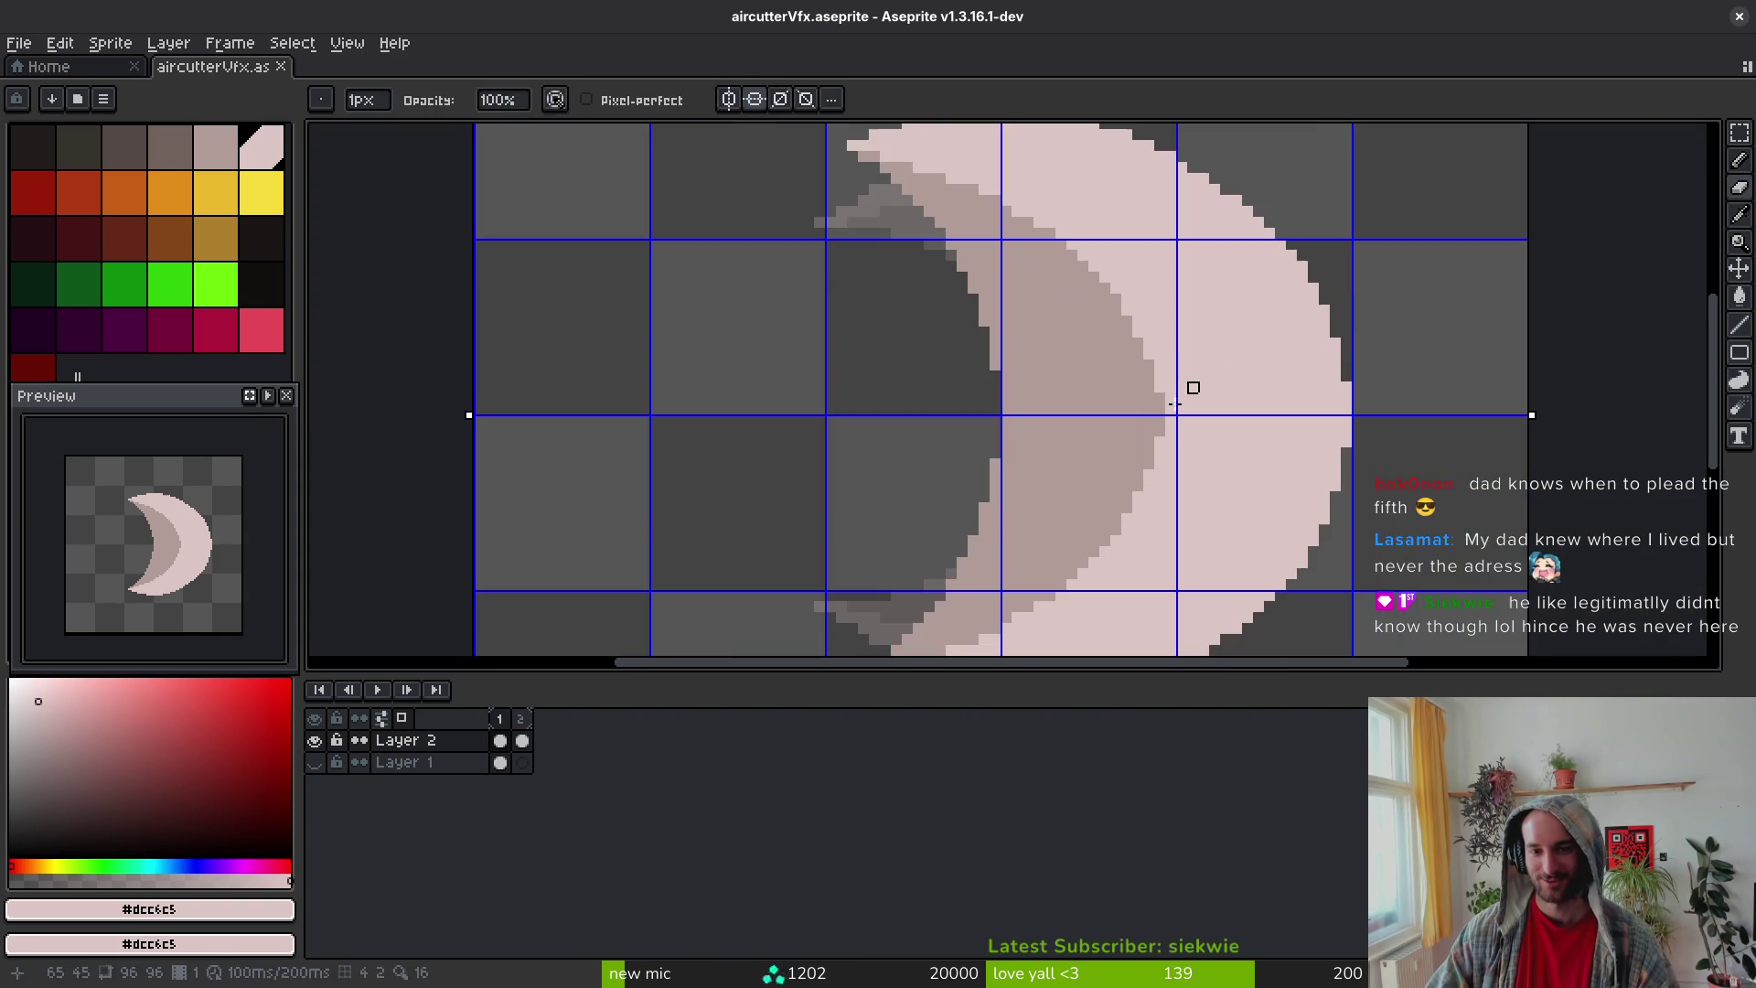
pyautogui.press('f')
pyautogui.keyDown('alt'); pyautogui.click(1156, 388); pyautogui.keyUp('alt')
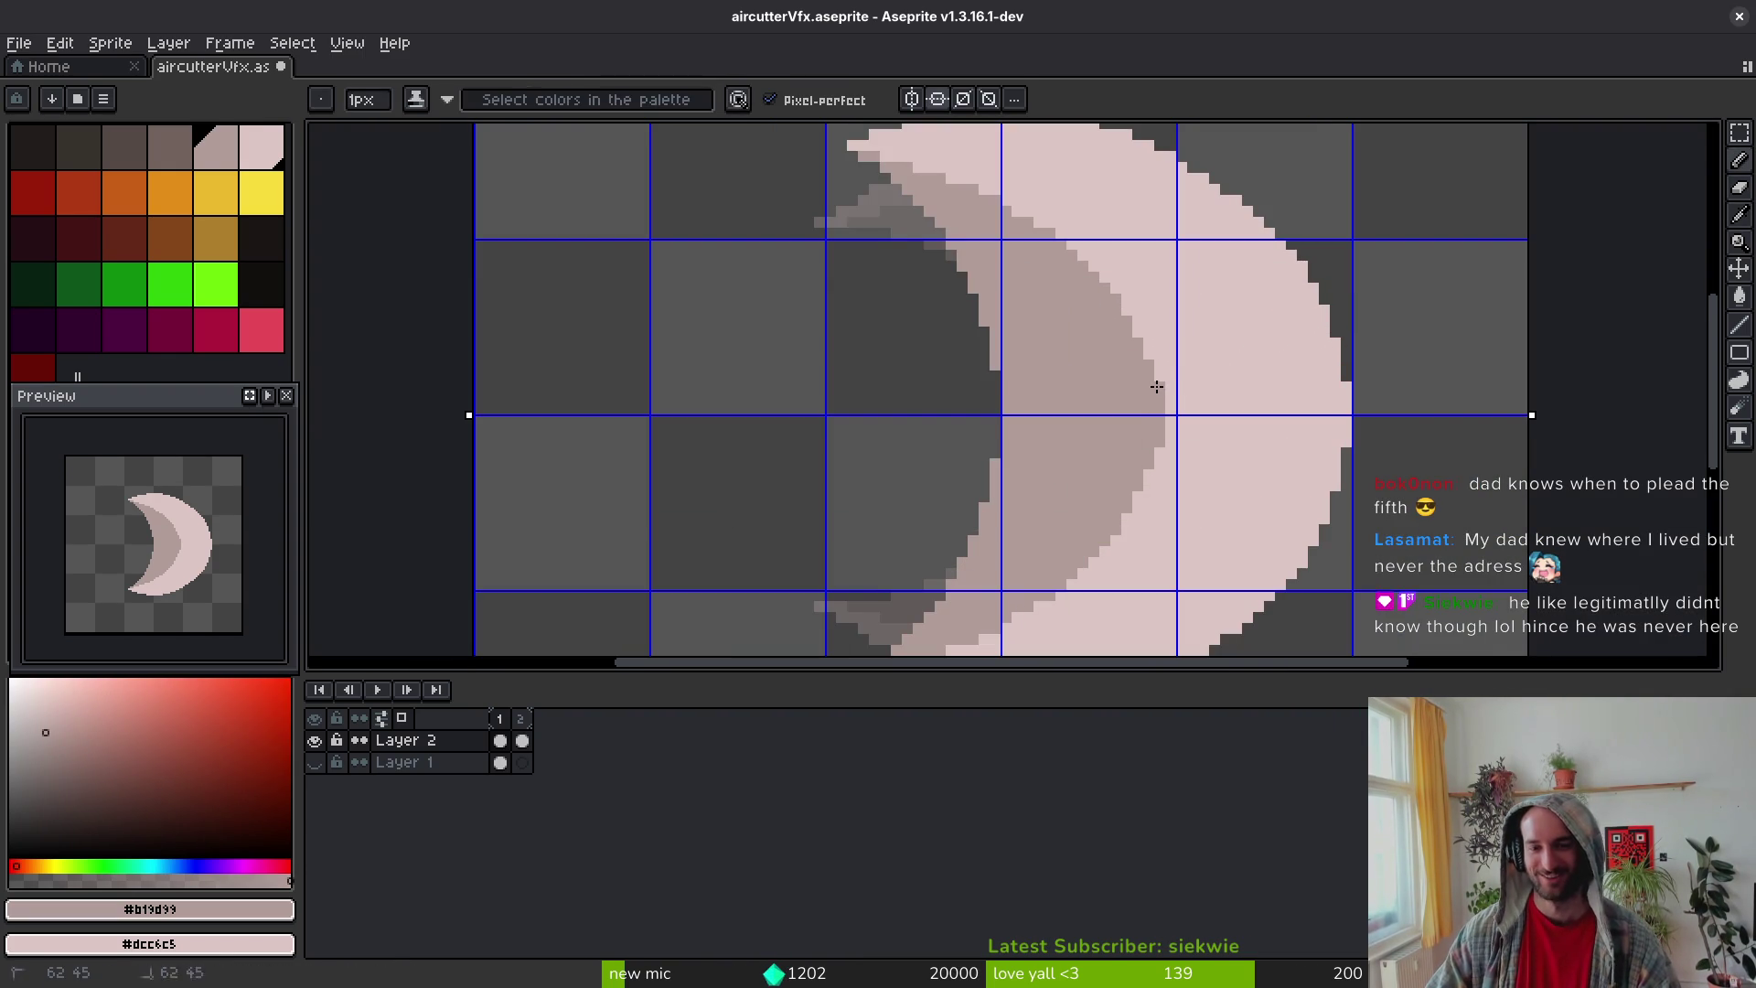
# Step: Paint a #b19d99 shading pixel on the crescent's inner band and save
pyautogui.scroll(-5, 1293, 366)
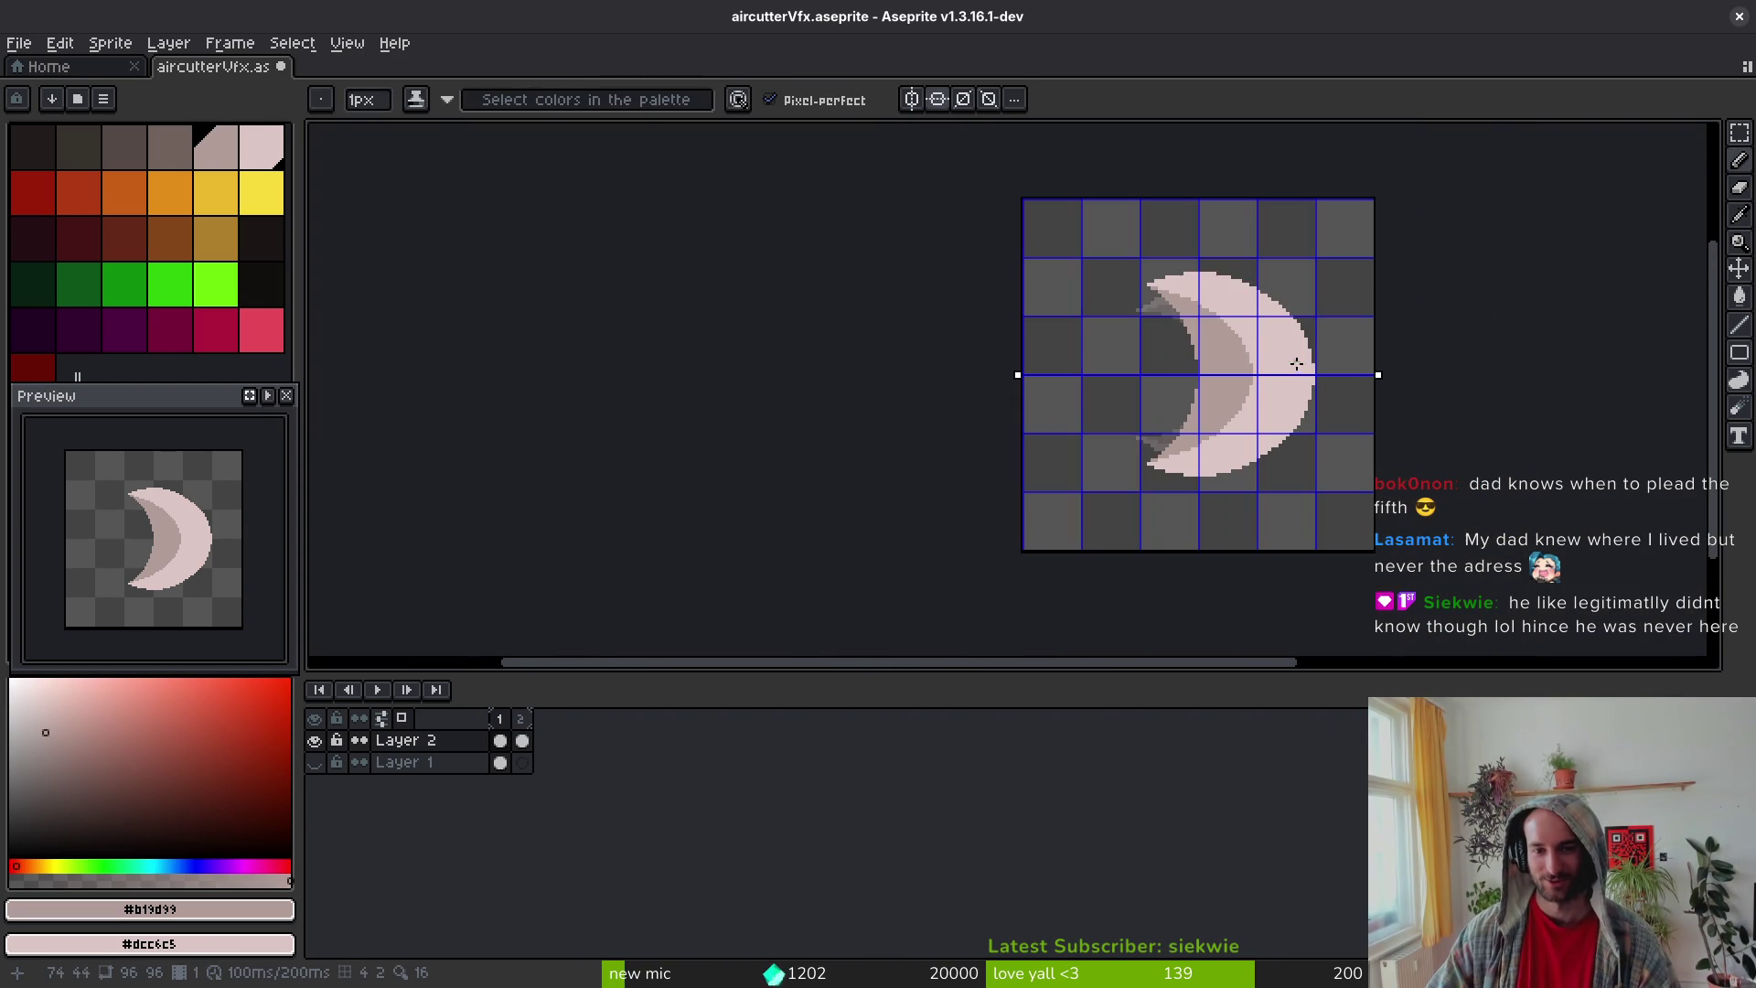
pyautogui.scroll(4, 1264, 411)
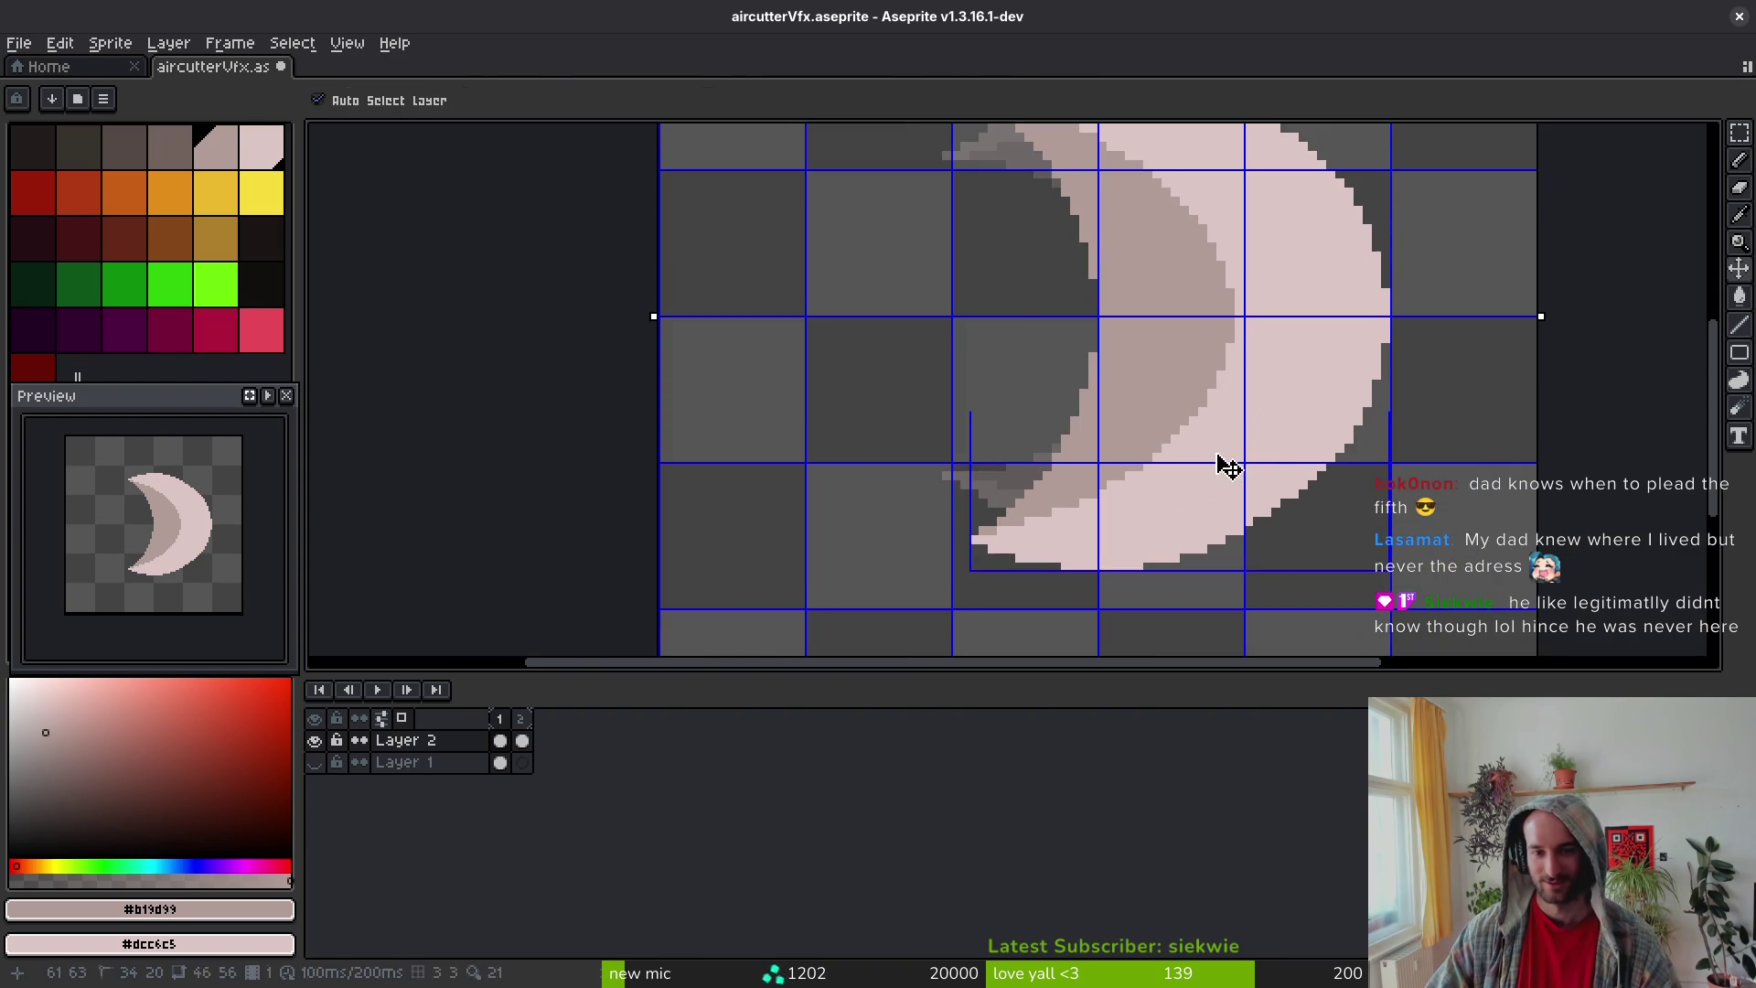
pyautogui.hotkey('ctrl', 's')
pyautogui.click(999, 528)
pyautogui.scroll(2, 983, 521)
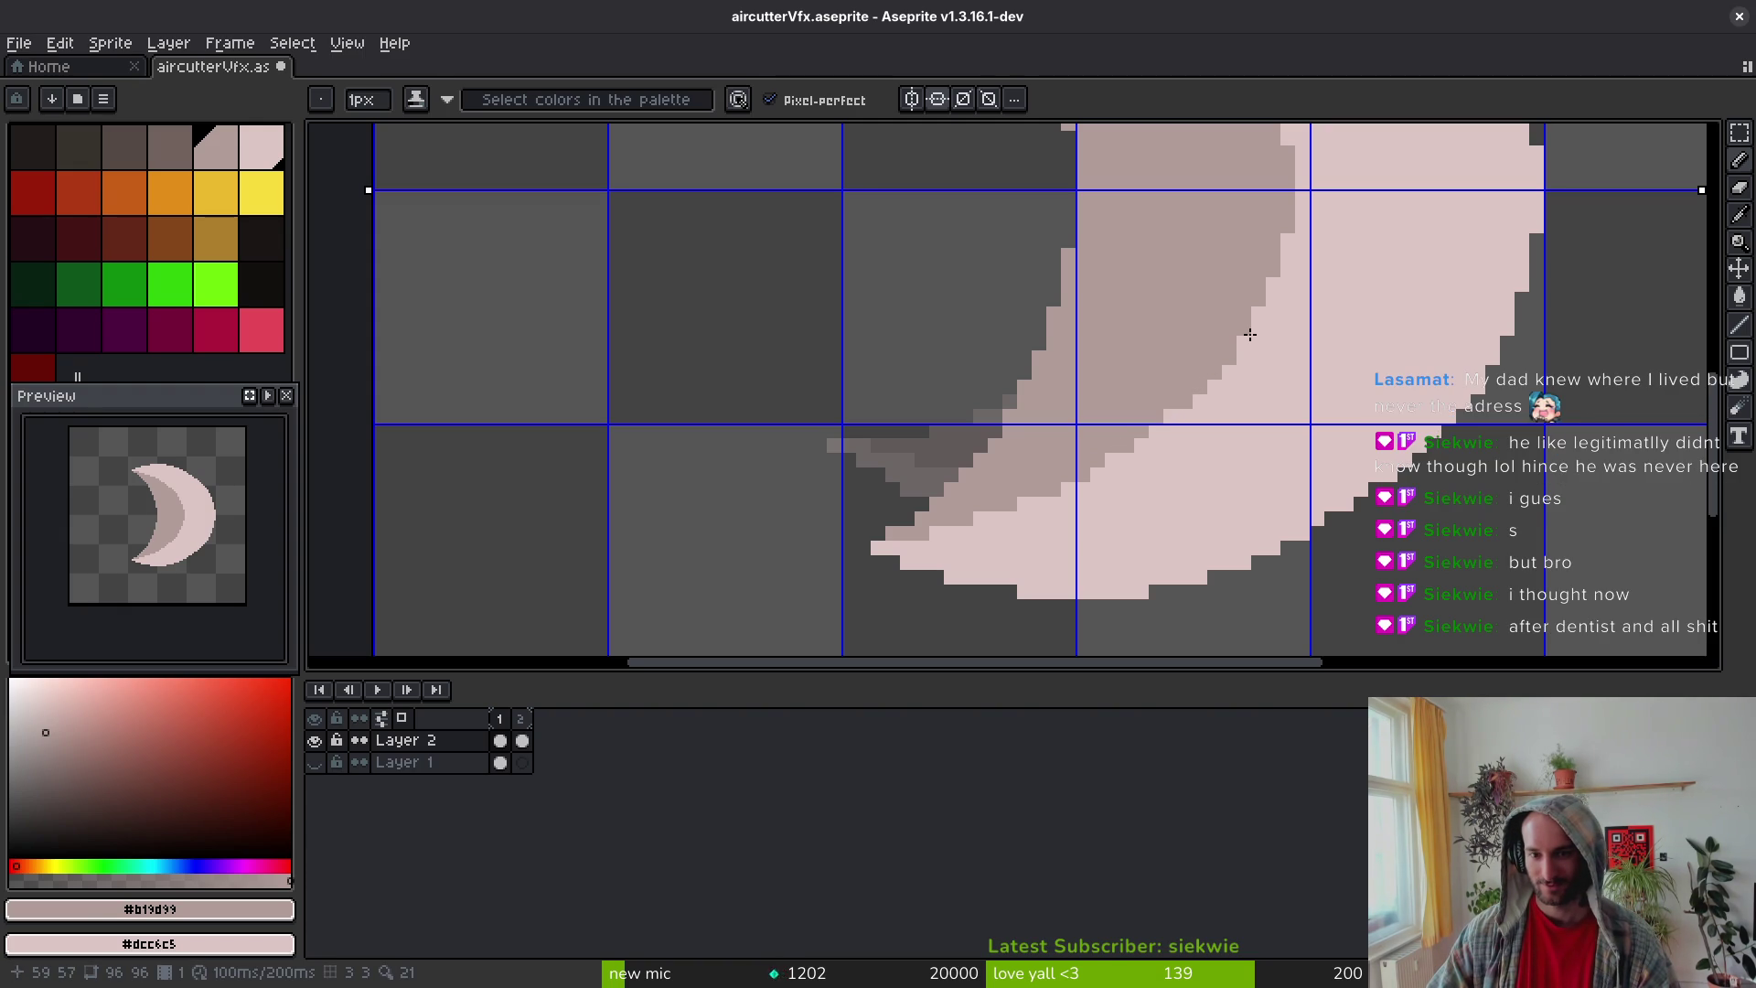
pyautogui.scroll(-4, 1289, 239)
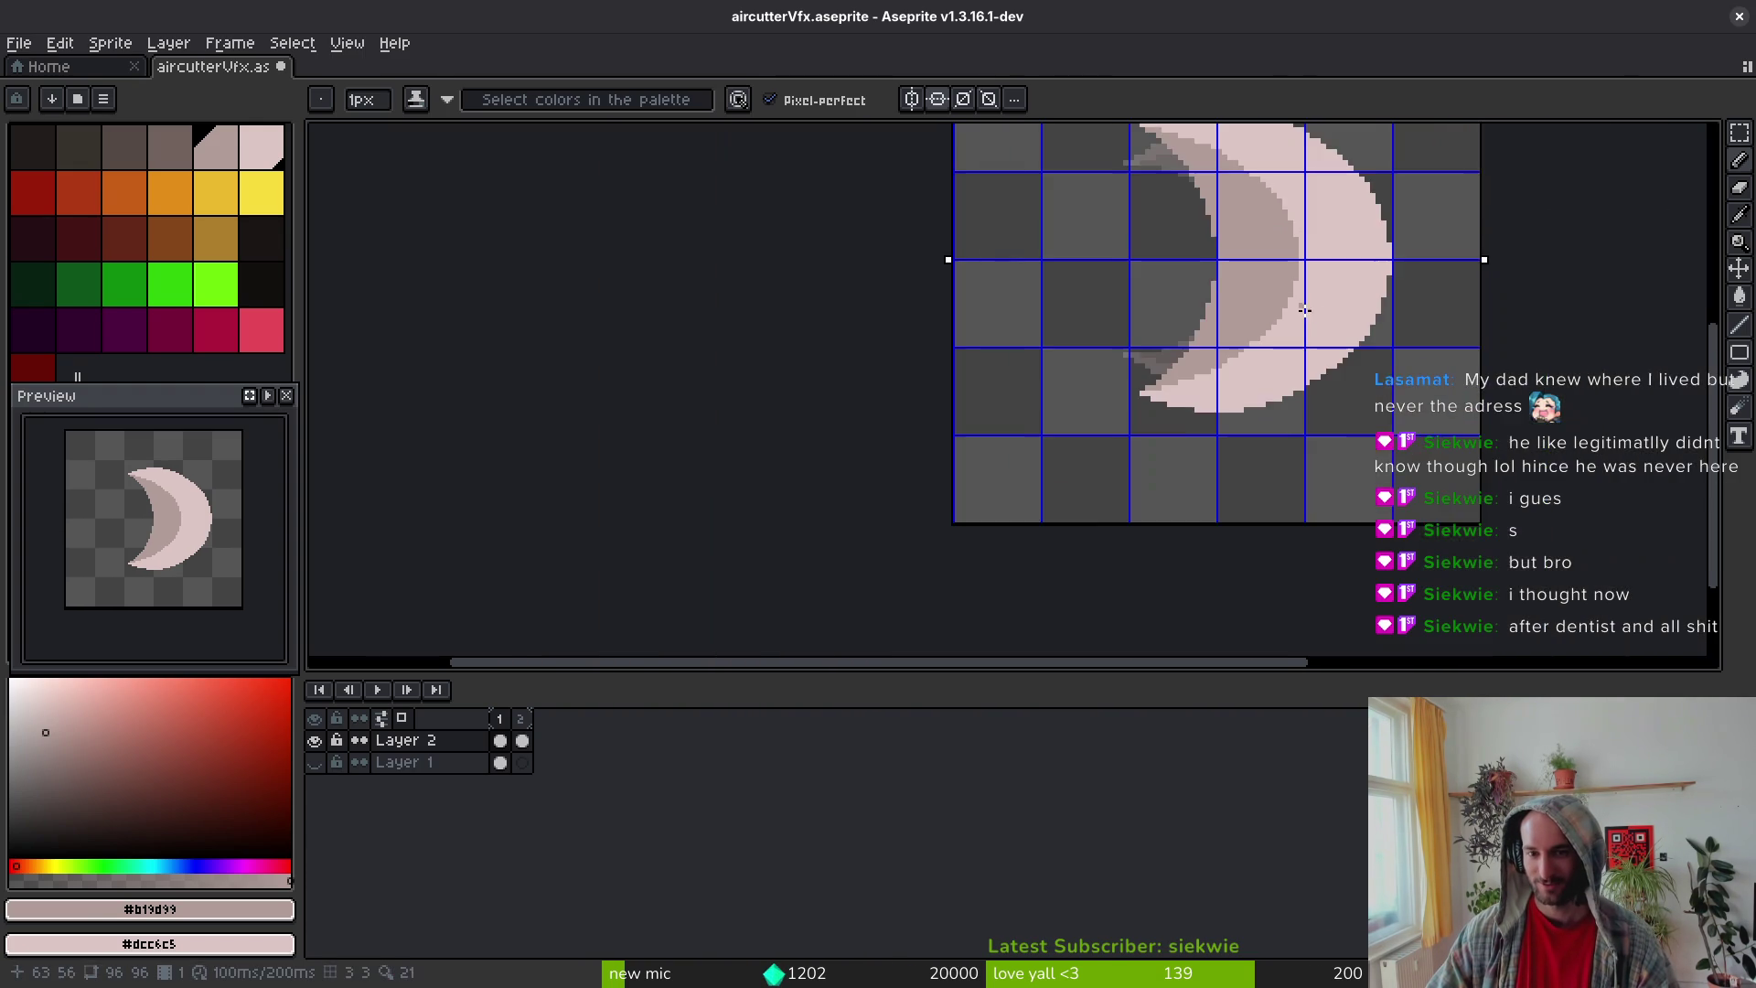
pyautogui.hotkey('ctrl', 's')
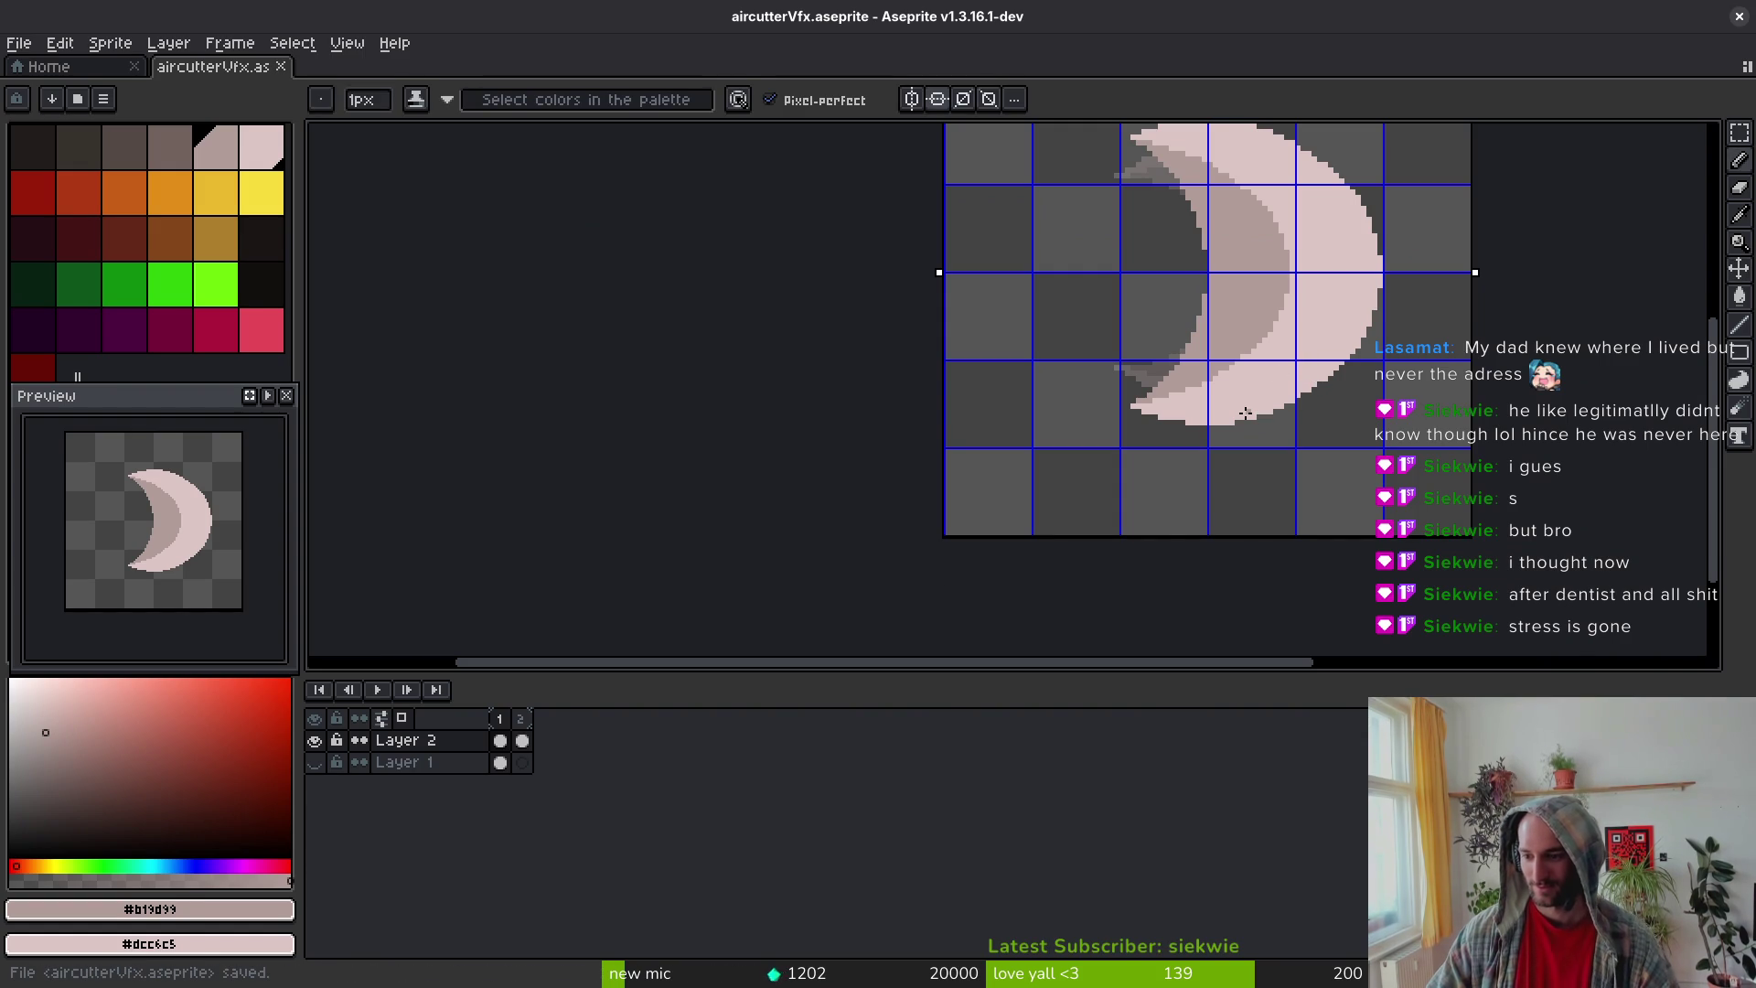
# Step: Save the sprite again, ending with the pencil tool active
pyautogui.scroll(-4, 1222, 408)
pyautogui.scroll(4, 1224, 447)
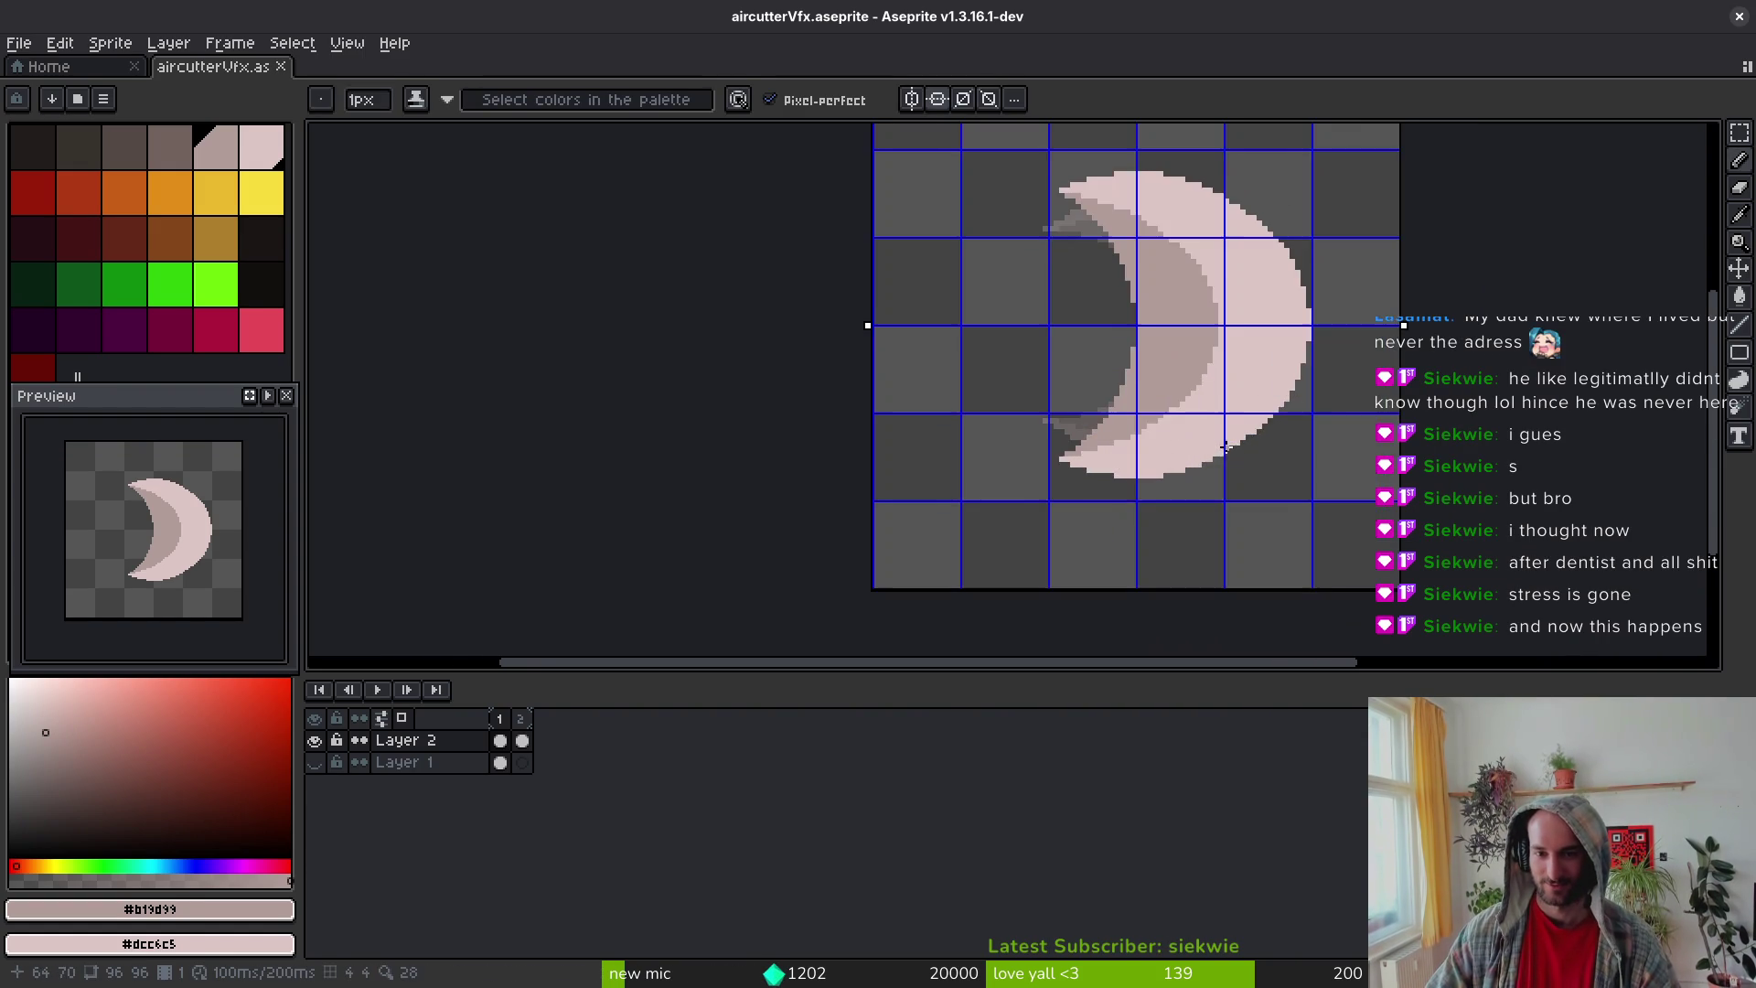
pyautogui.scroll(-1, 1176, 412)
pyautogui.scroll(1, 1176, 412)
pyautogui.scroll(2, 1164, 424)
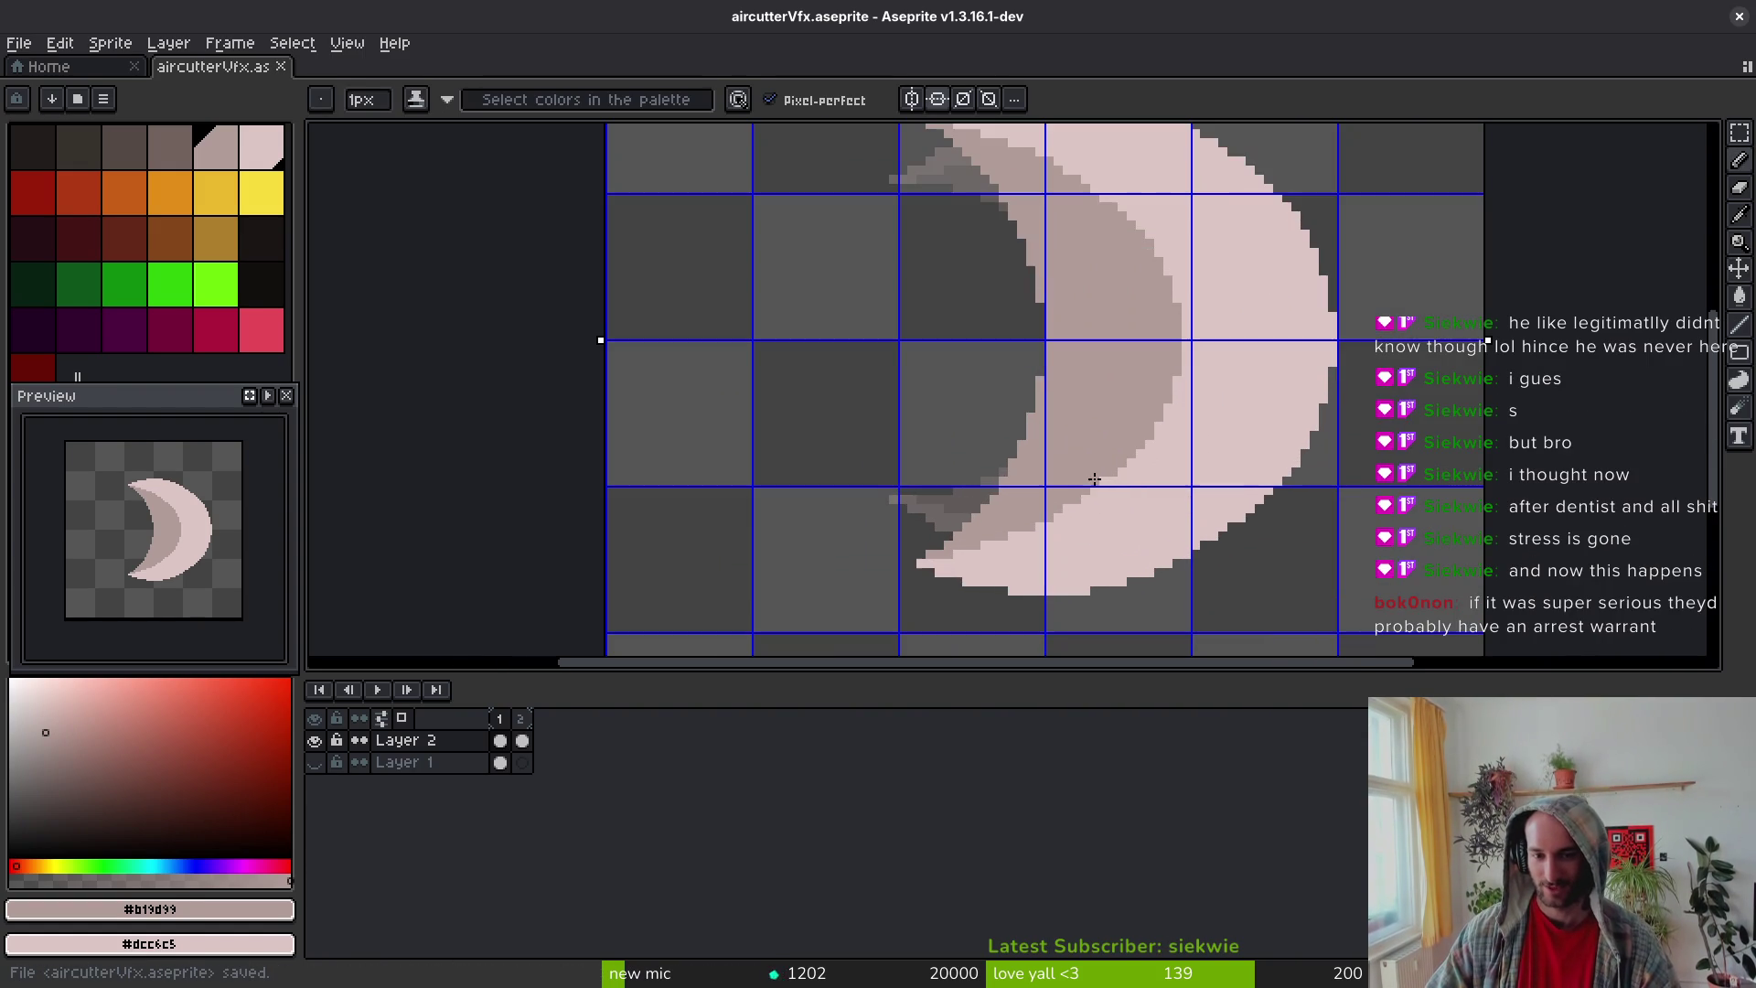
pyautogui.hotkey('ctrl', 's')
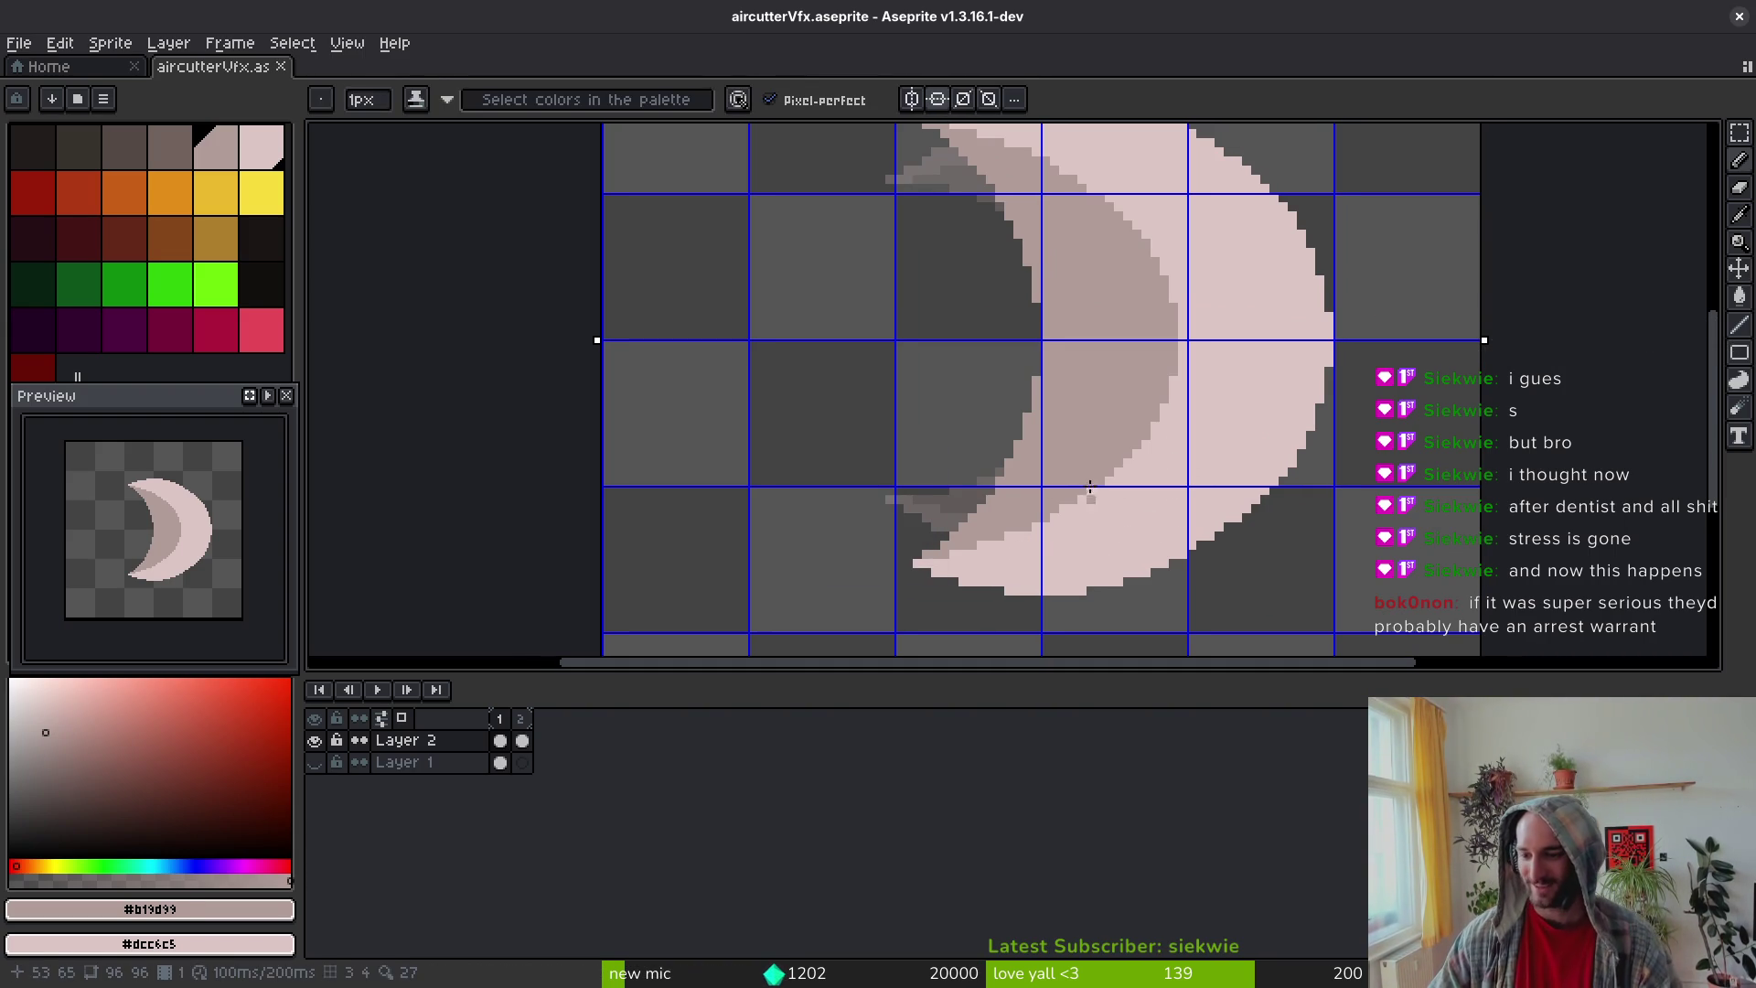
pyautogui.press('v')
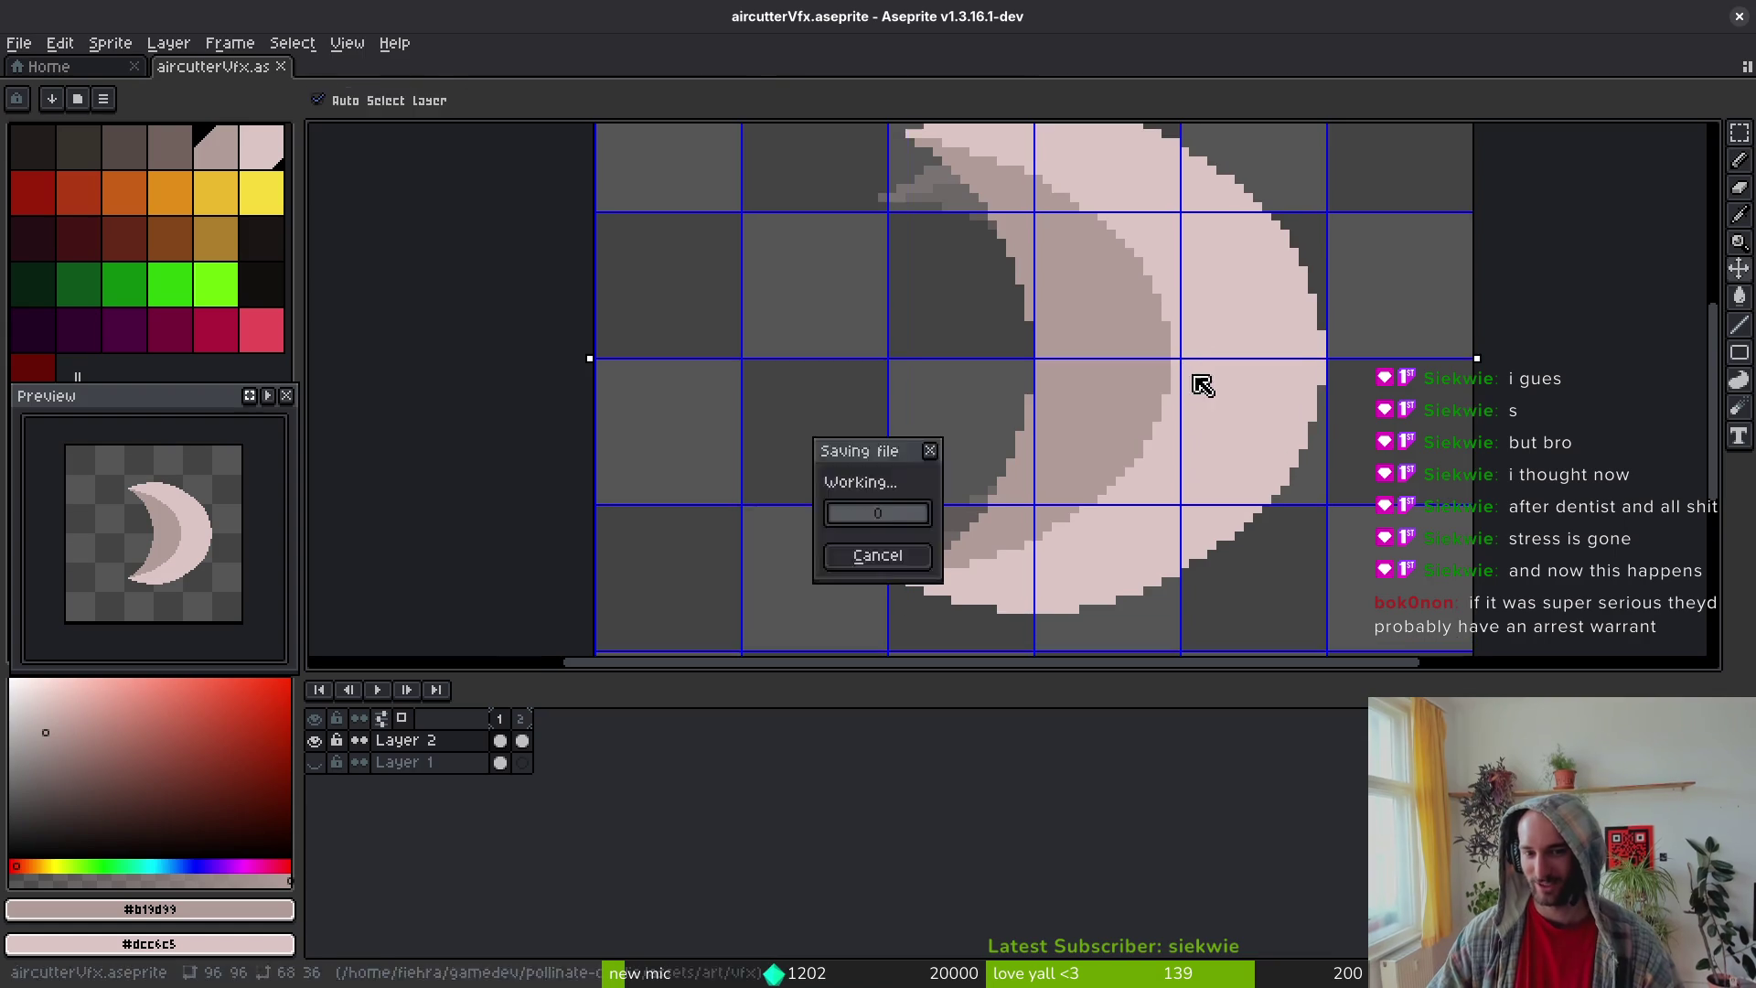
pyautogui.press('b')
pyautogui.scroll(-3, 1207, 388)
pyautogui.hotkey('ctrl', 's')
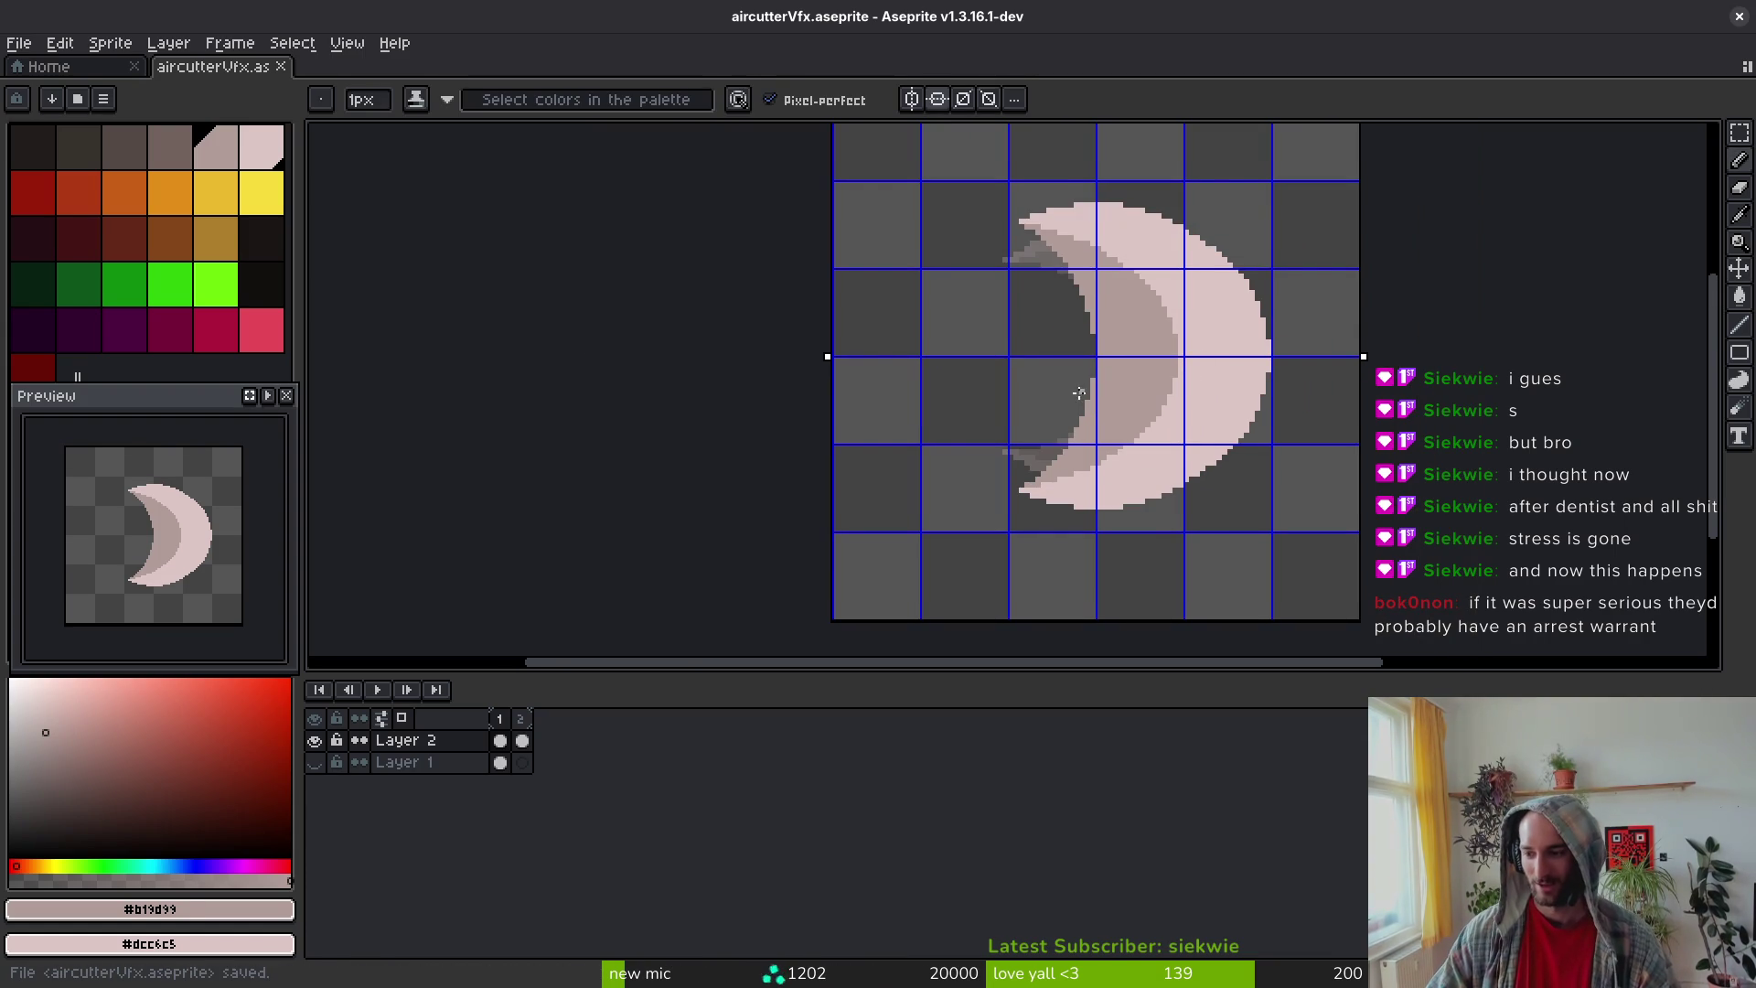
pyautogui.hotkey('ctrl', 's')
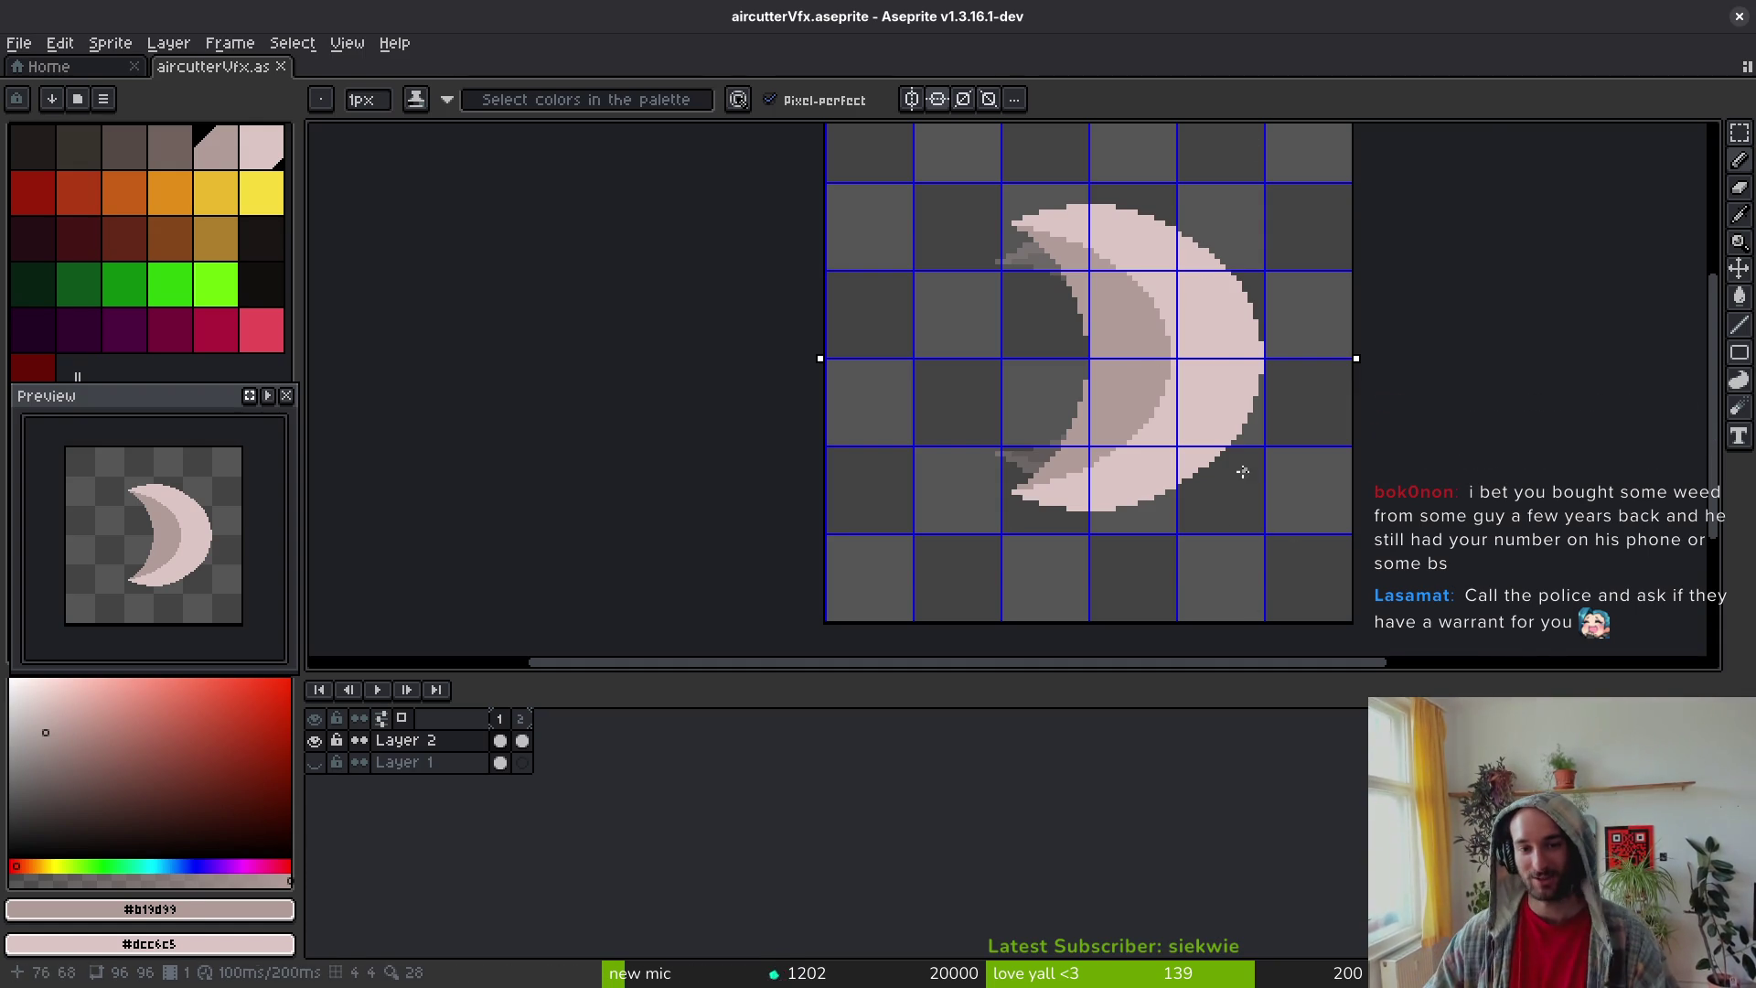
# Step: Undo the last edit and flip between frames 1 and 2 to compare the crescents
pyautogui.scroll(2, 1208, 322)
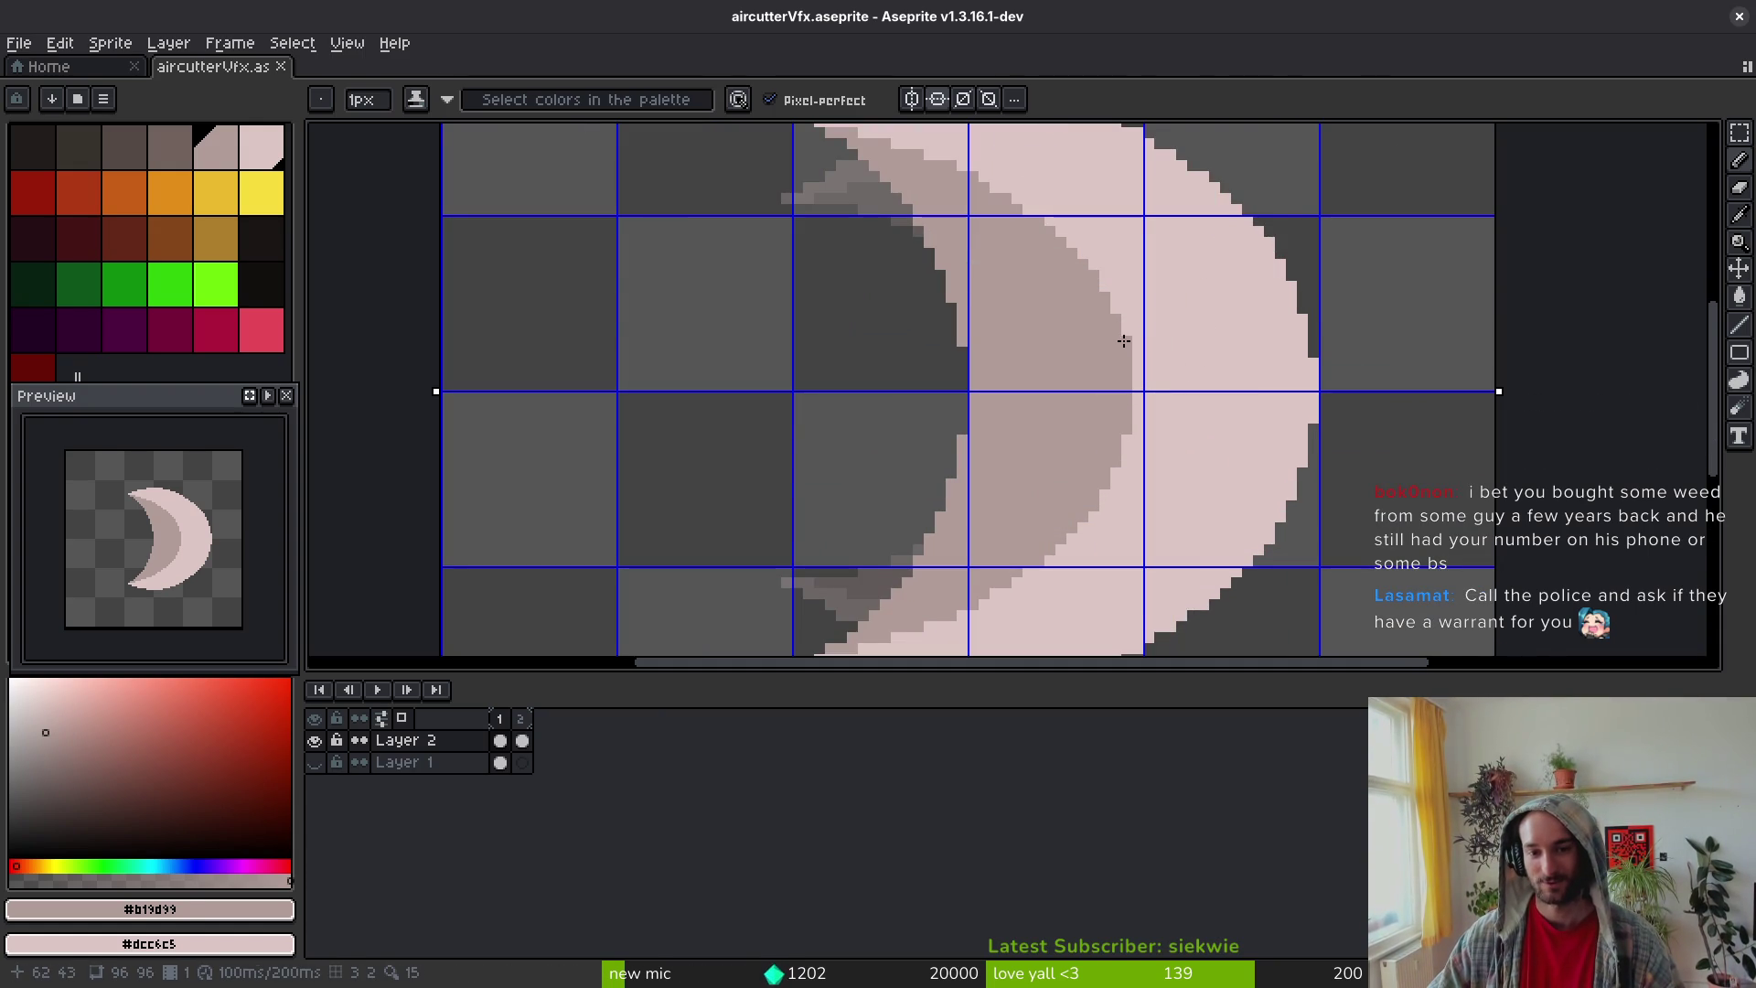
pyautogui.scroll(-3, 1155, 376)
pyautogui.press('i')
pyautogui.hotkey('ctrl', 'z')
pyautogui.hotkey('ctrl', 's')
pyautogui.press('Left')
pyautogui.press('Right')
pyautogui.press('Left')
pyautogui.press('Right')
# Step: Turn off symmetry and try rectangular selections around the crescent's upper half, then save
pyautogui.press('m')
pyautogui.scroll(2, 1164, 343)
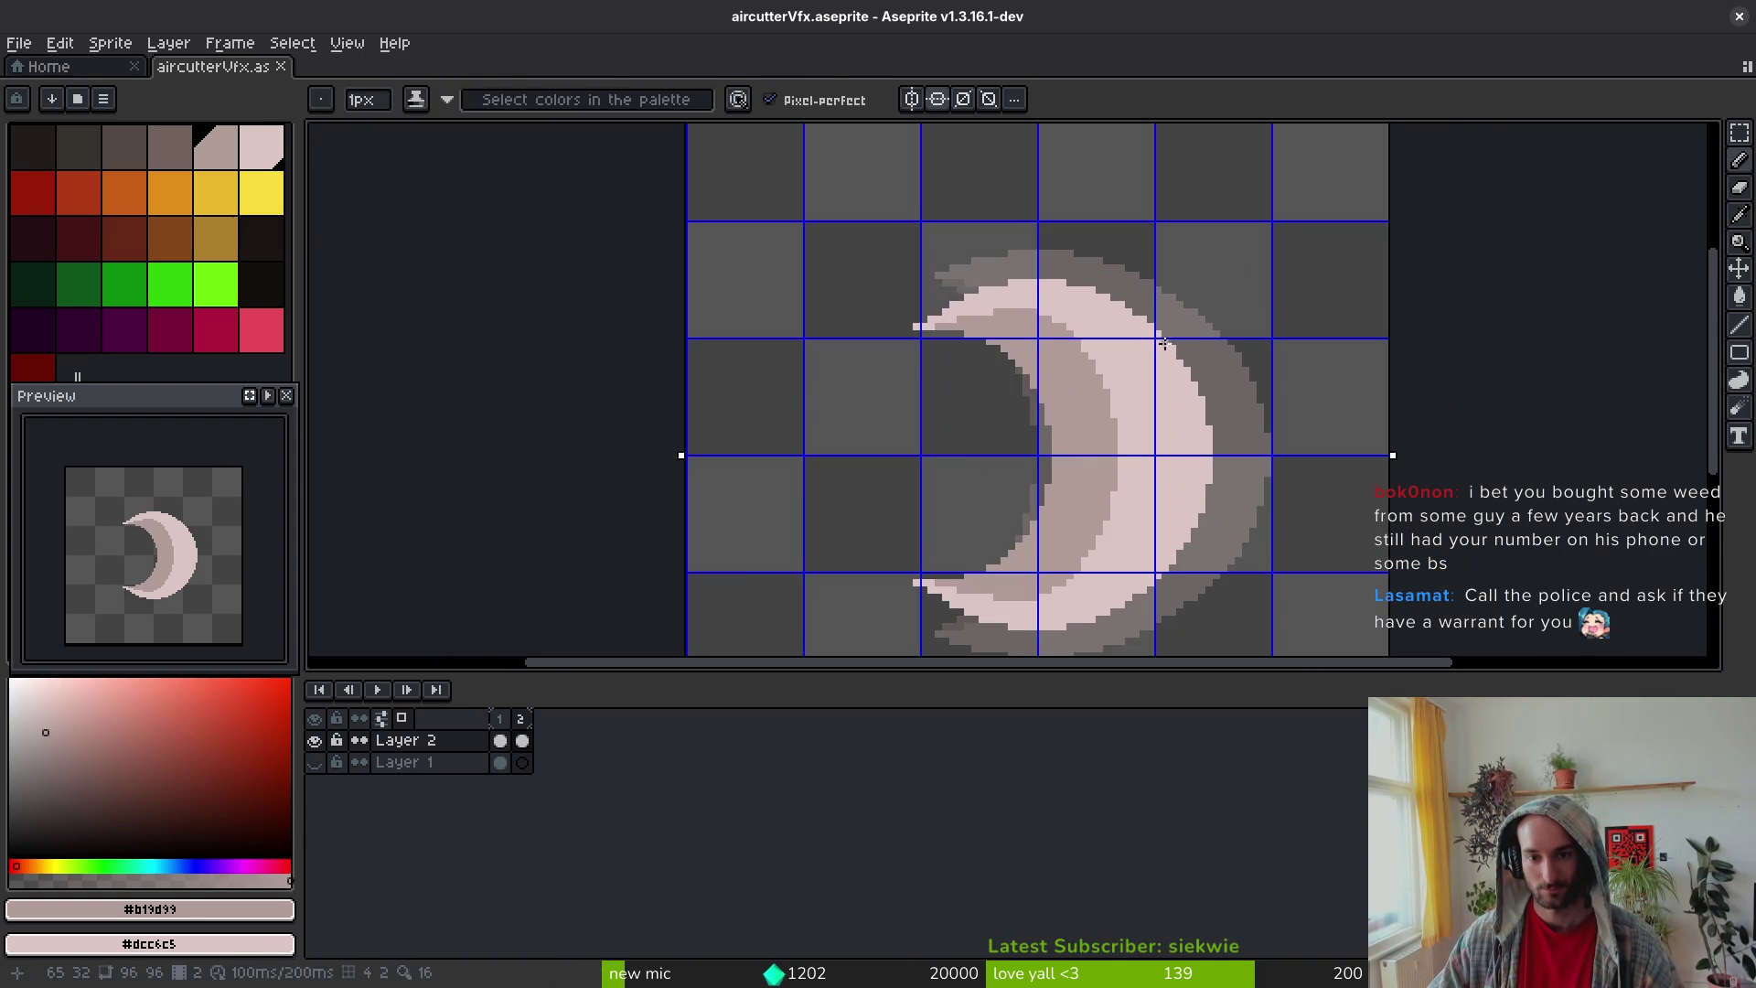
pyautogui.moveTo(826, 215)
pyautogui.mouseDown()
pyautogui.moveTo(1292, 430)
pyautogui.moveTo(839, 223)
pyautogui.moveTo(1243, 427)
pyautogui.mouseUp()
pyautogui.hotkey('ctrl', 'd')
pyautogui.click(820, 99)
pyautogui.moveTo(792, 173); pyautogui.dragTo(1283, 415)
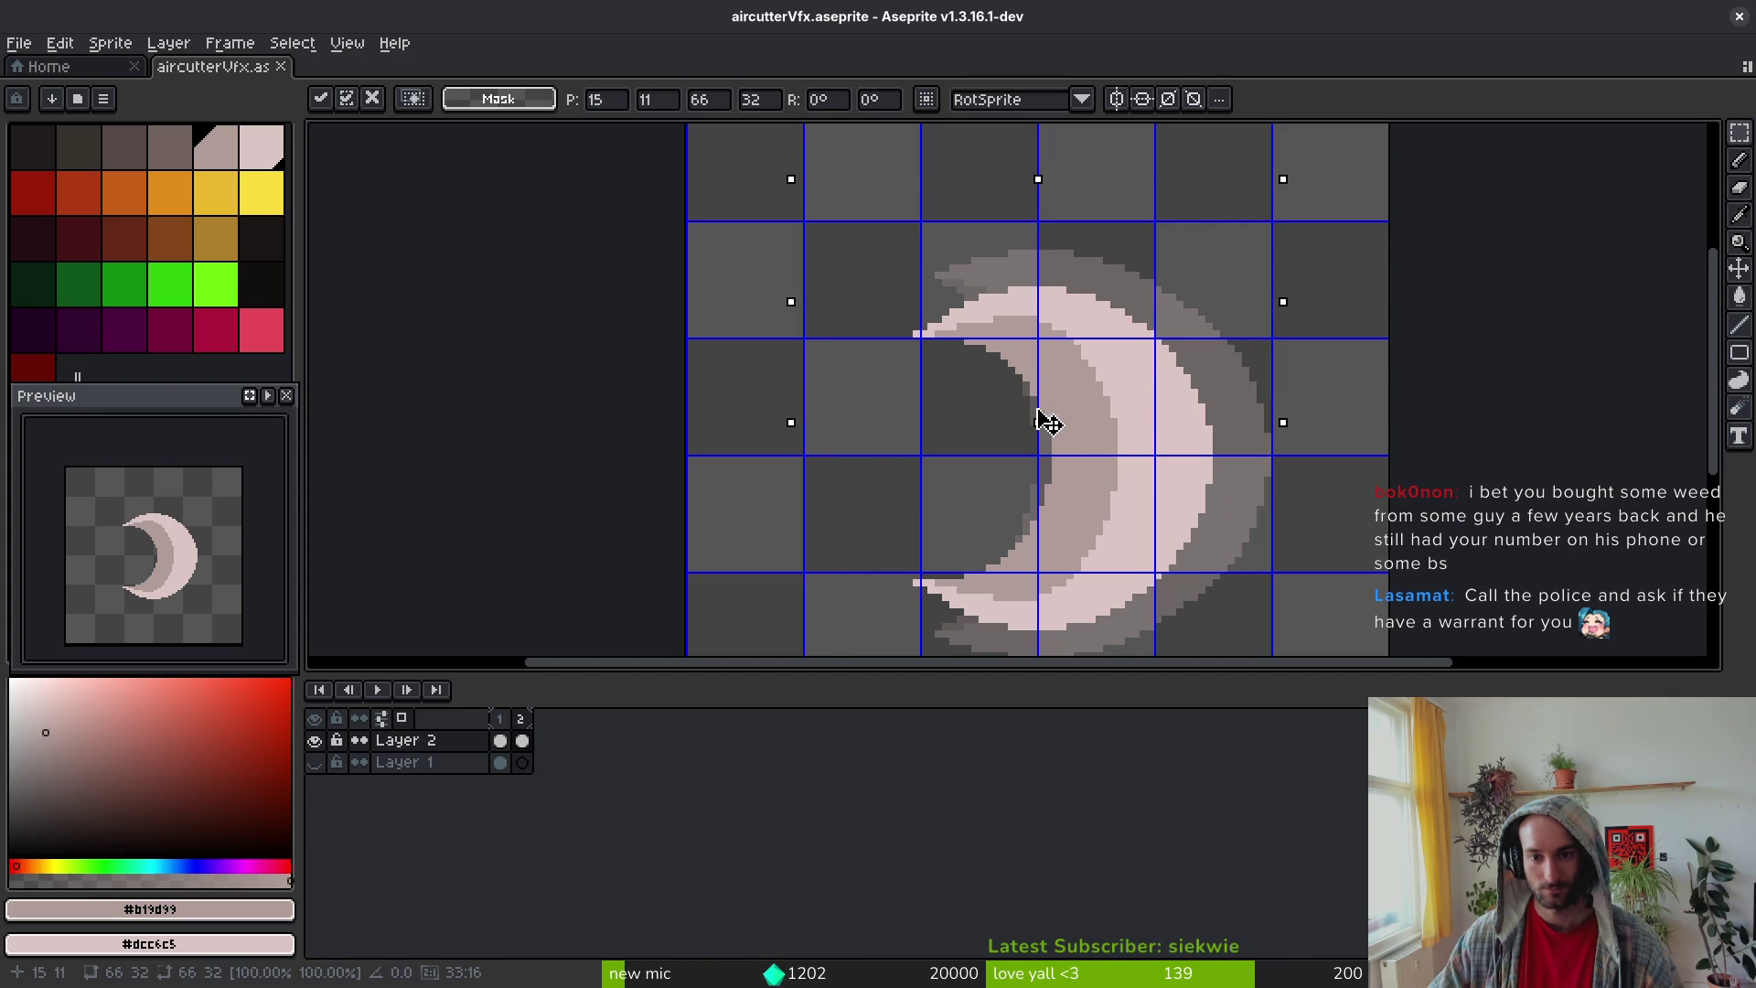
pyautogui.moveTo(827, 216)
pyautogui.mouseDown()
pyautogui.moveTo(1040, 364)
pyautogui.moveTo(1246, 450)
pyautogui.mouseUp()
pyautogui.moveTo(796, 213); pyautogui.dragTo(1188, 372)
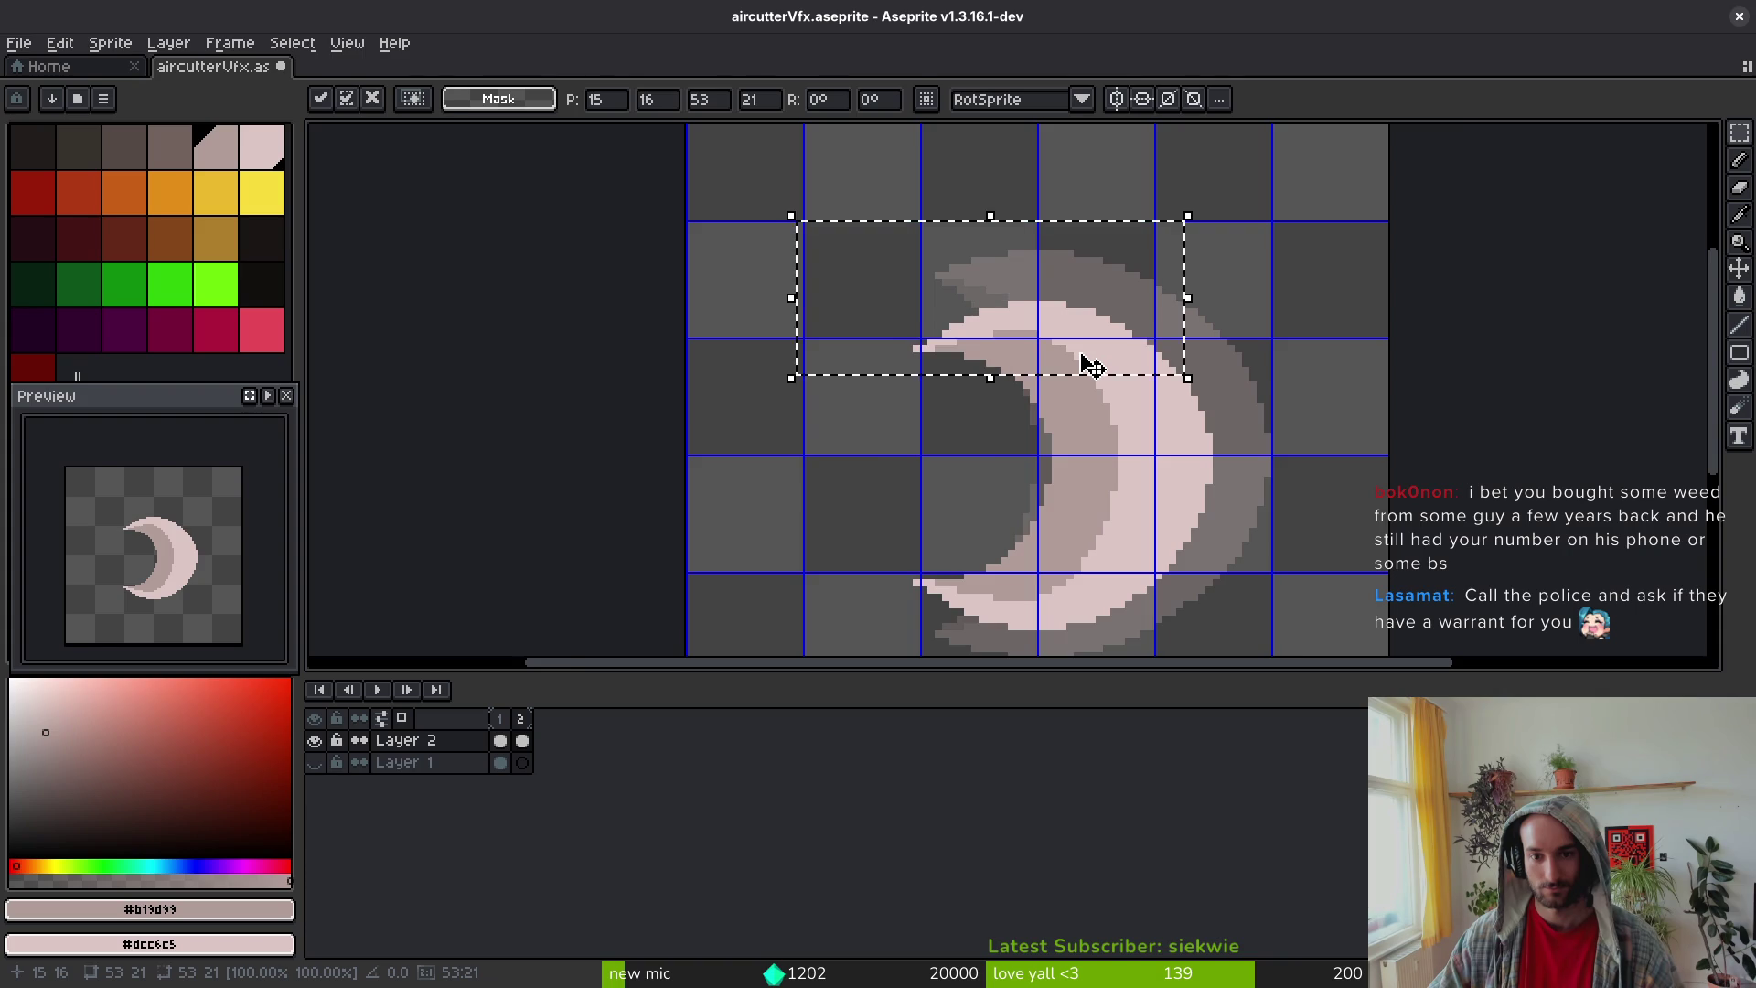
pyautogui.hotkey('ctrl', 'd')
pyautogui.scroll(-2, 1079, 380)
pyautogui.hotkey('ctrl', 's')
# Step: Delete the frame-2 crescent's lower half and replace it with a transformed copy of the upper half
pyautogui.moveTo(892, 247)
pyautogui.mouseDown()
pyautogui.moveTo(1207, 402)
pyautogui.moveTo(607, 626)
pyautogui.mouseUp()
pyautogui.scroll(3, 1136, 423)
pyautogui.press('Delete')
pyautogui.moveTo(739, 157)
pyautogui.mouseDown()
pyautogui.moveTo(1125, 420)
pyautogui.moveTo(1189, 439)
pyautogui.moveTo(823, 365)
pyautogui.moveTo(1010, 331)
pyautogui.moveTo(1004, 490)
pyautogui.mouseUp()
pyautogui.click(1189, 442)
pyautogui.press('Return')
pyautogui.scroll(-3, 1028, 469)
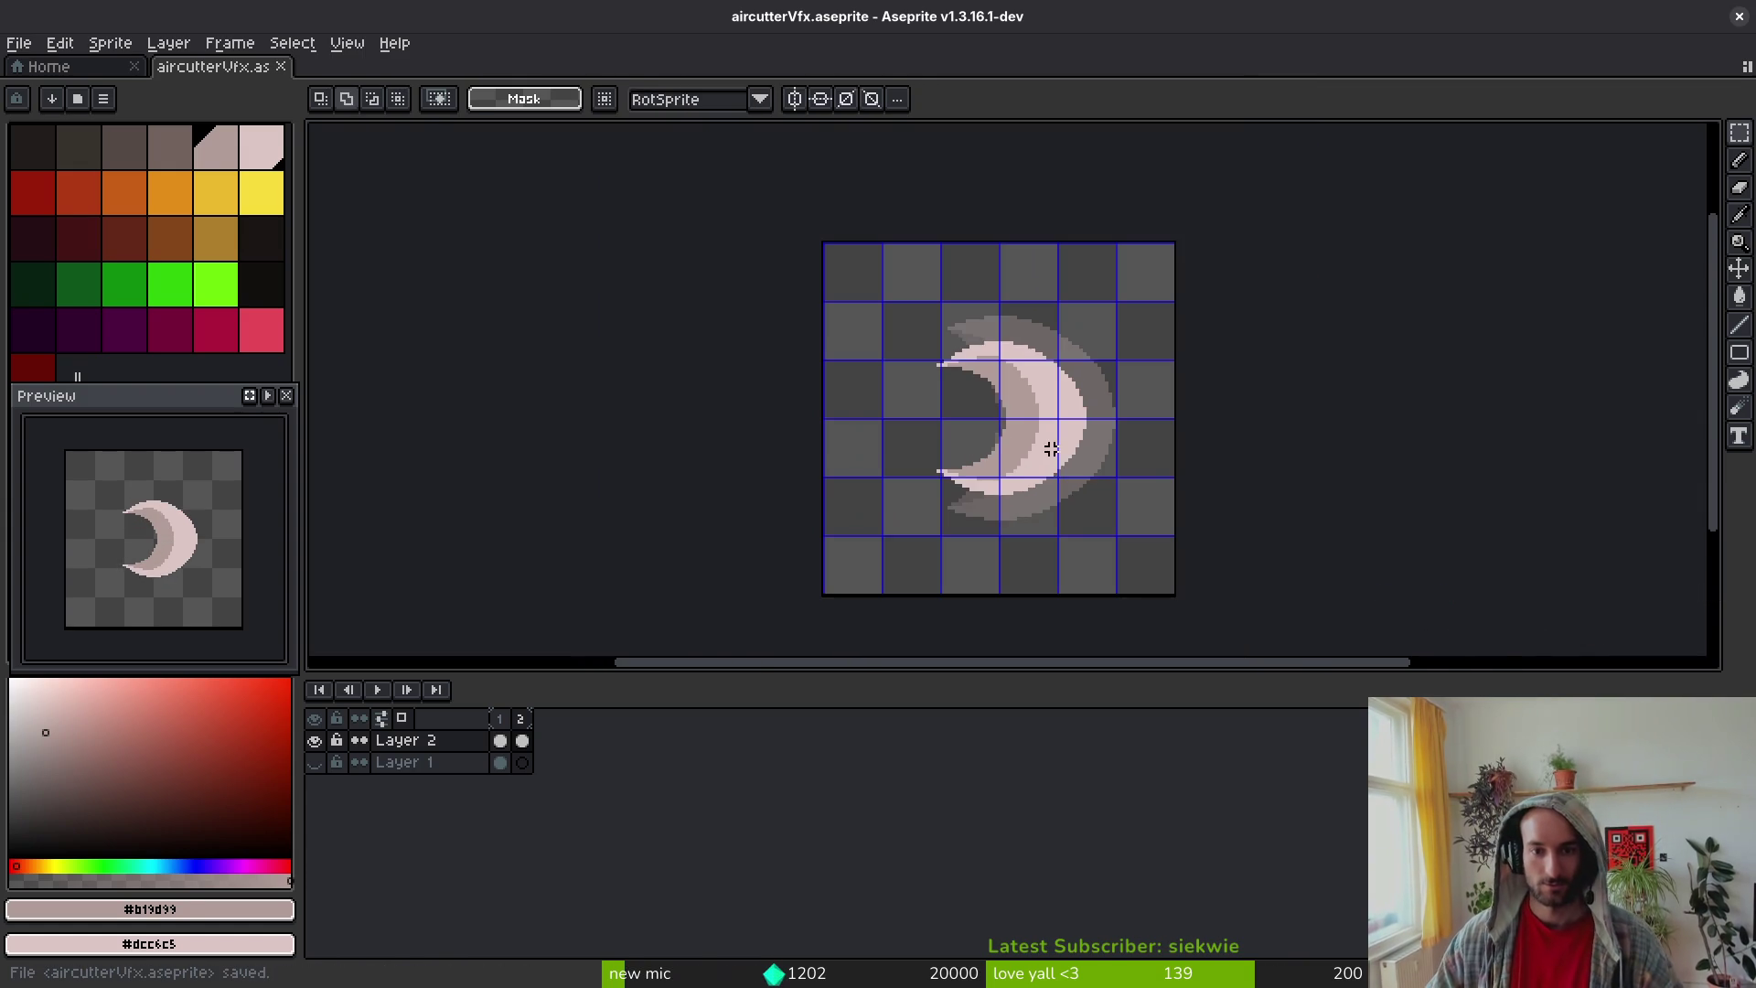
# Step: Return to the pencil, save, and turn horizontal symmetry back on
pyautogui.hotkey('ctrl', 's')
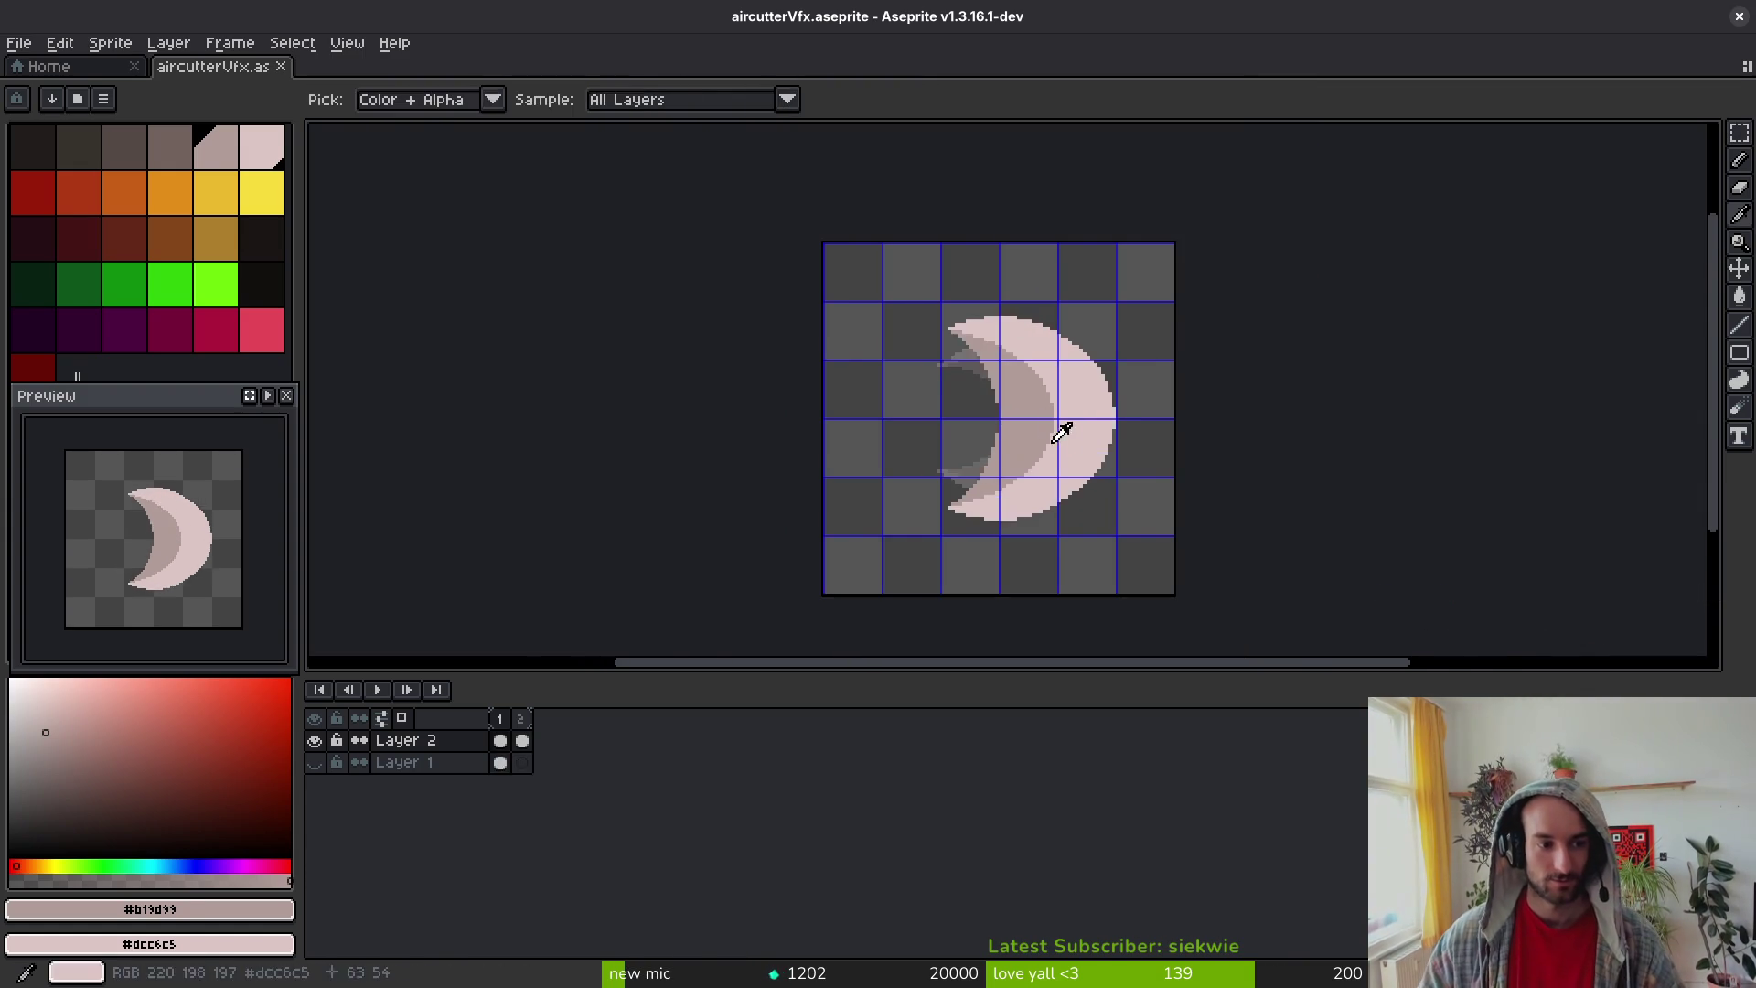
pyautogui.scroll(2, 951, 498)
pyautogui.press('i')
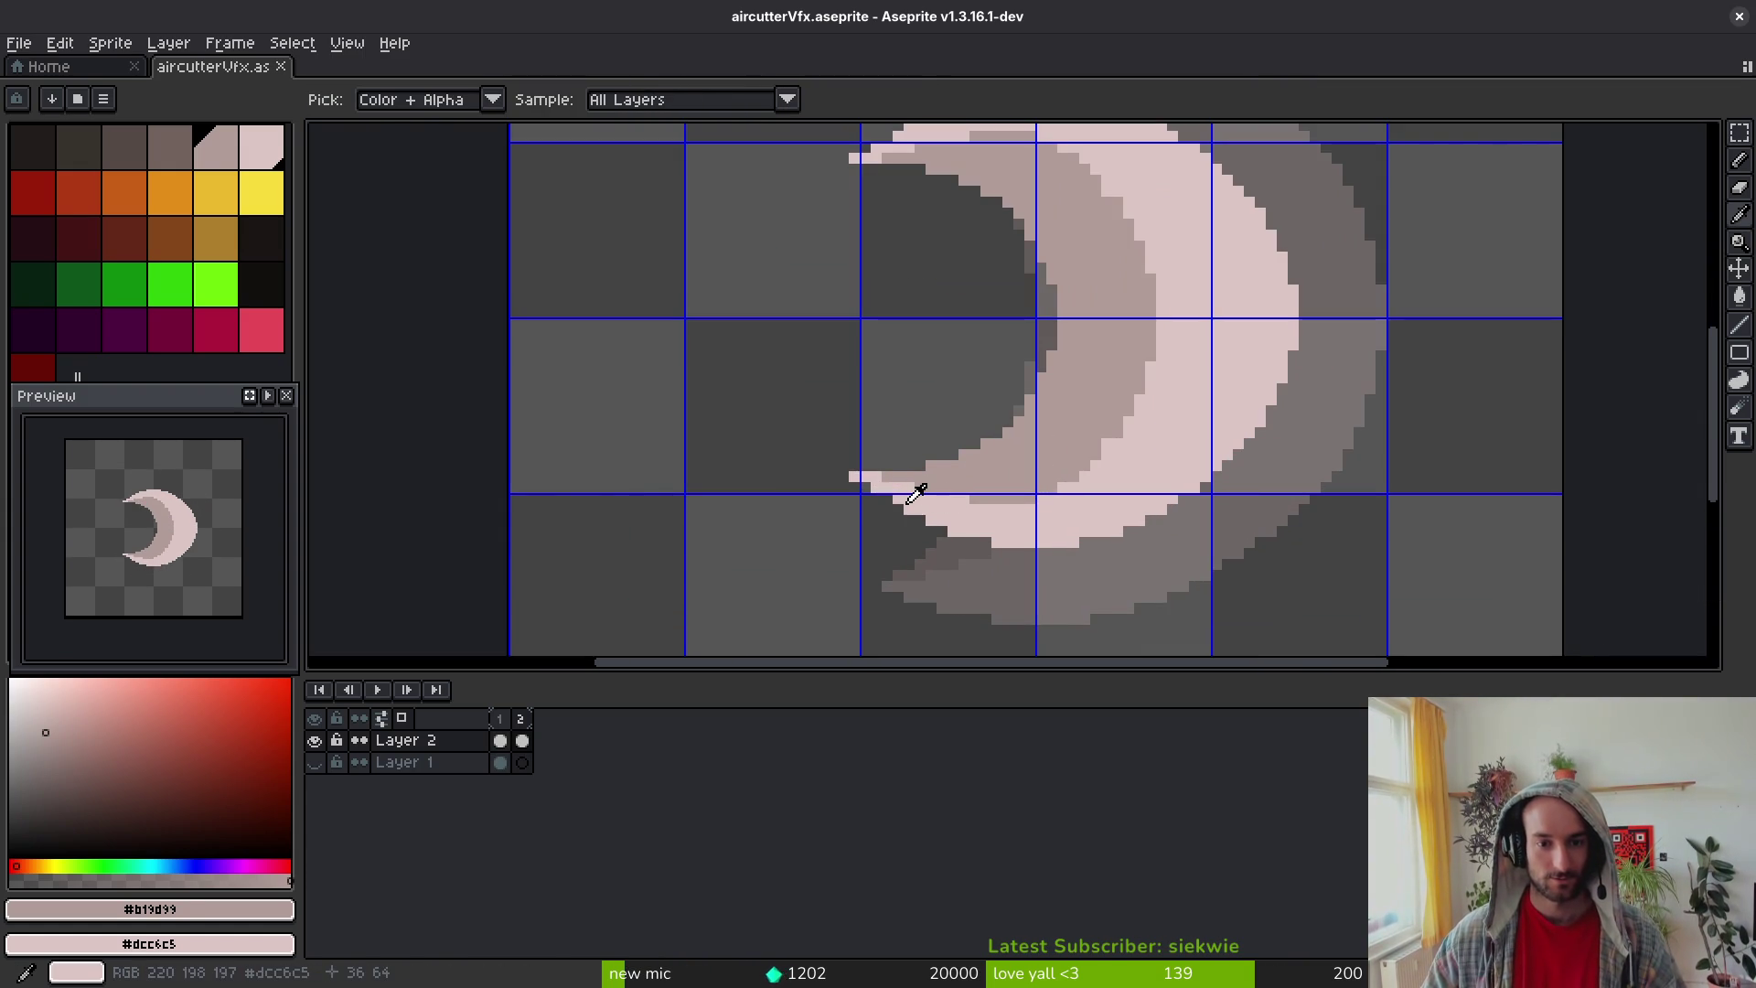
pyautogui.press('b')
pyautogui.scroll(-1, 1006, 450)
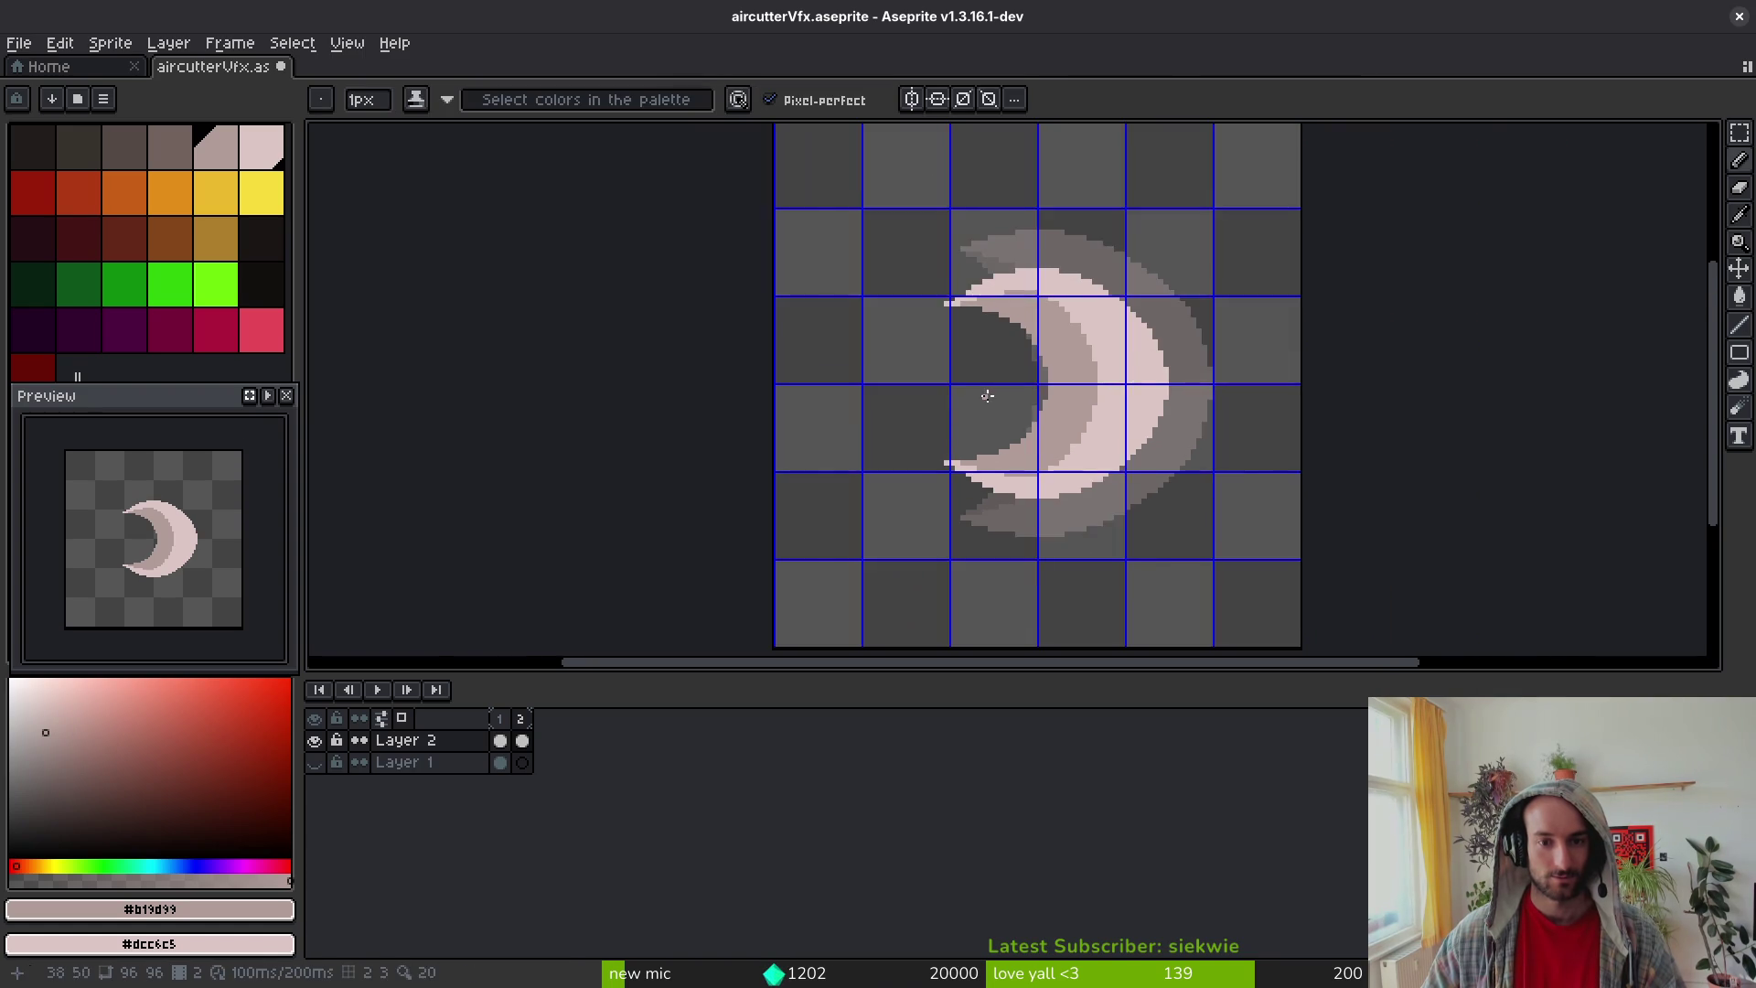
pyautogui.scroll(1, 952, 386)
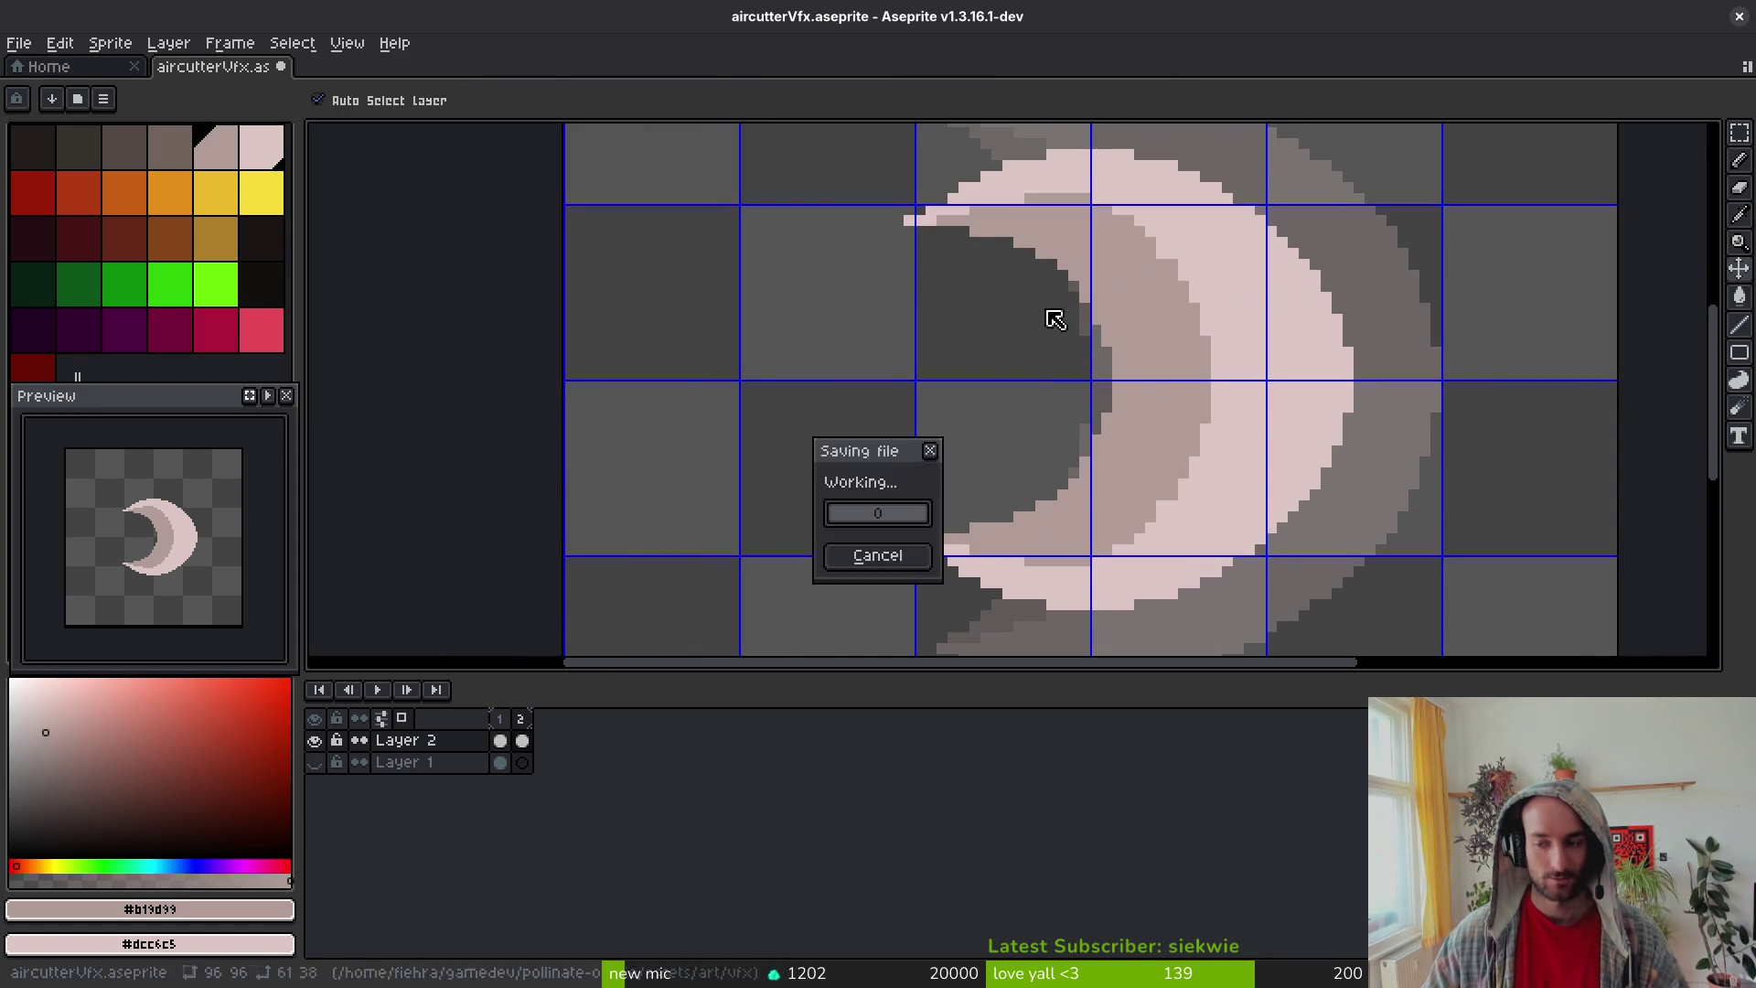
pyautogui.scroll(-1, 1084, 389)
pyautogui.hotkey('ctrl', 's')
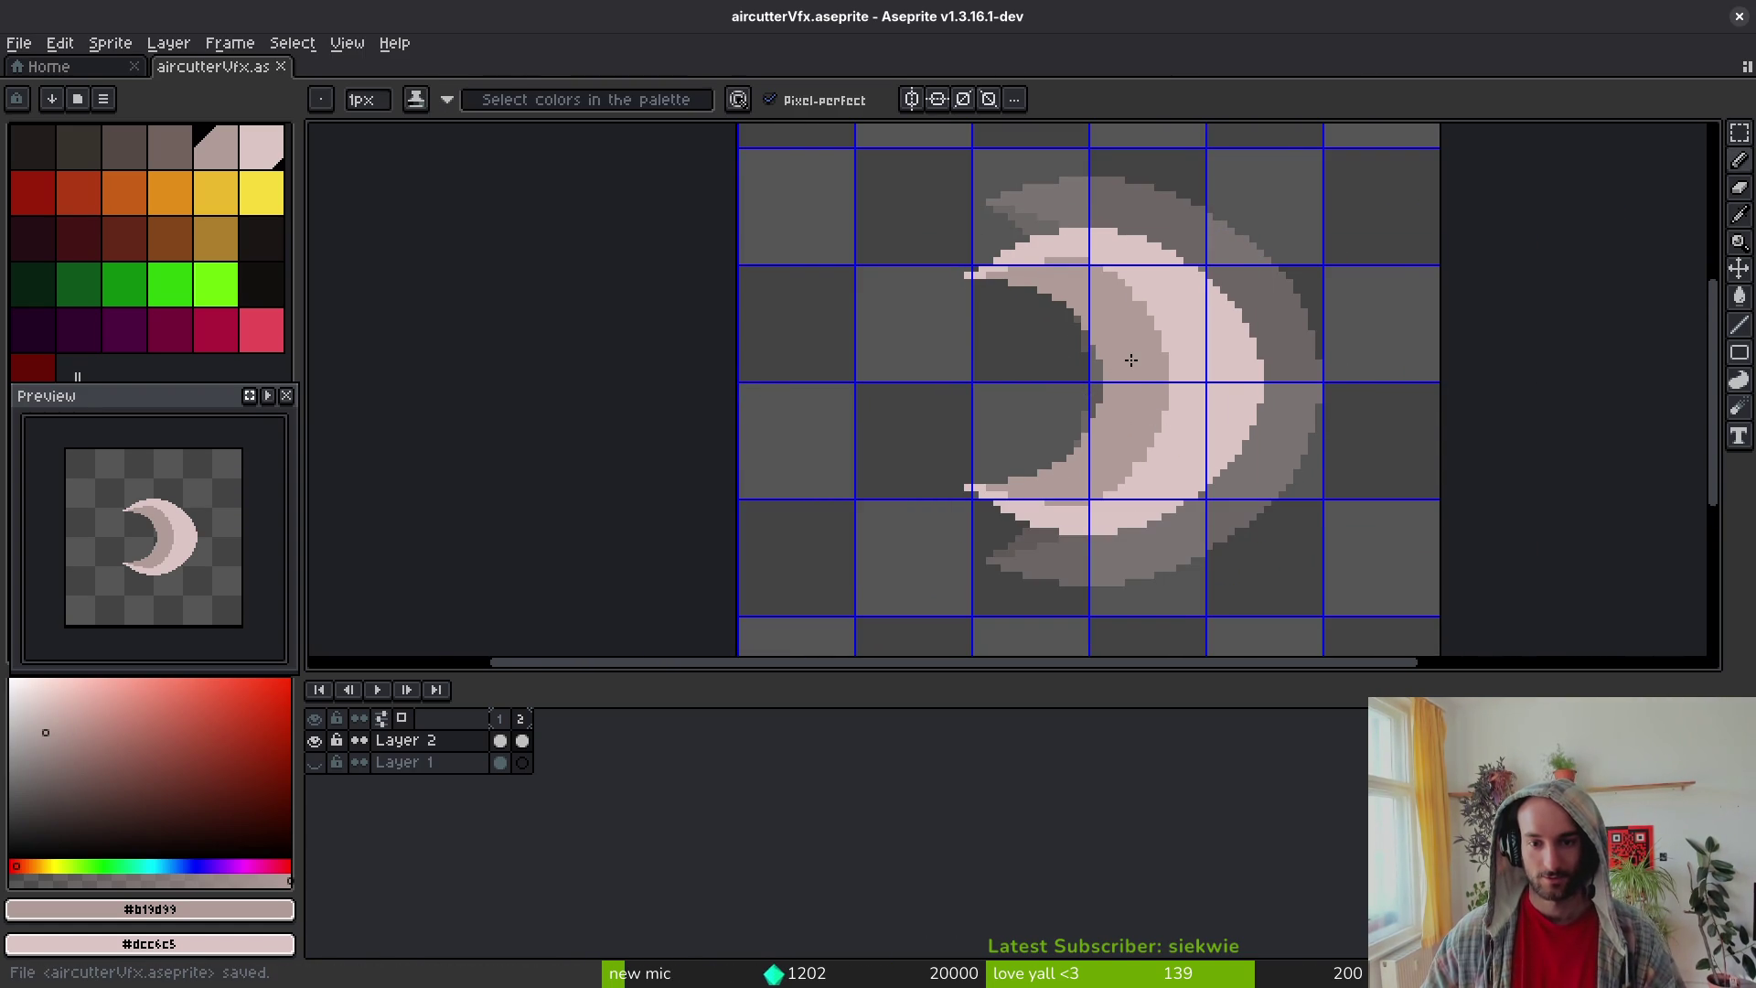
pyautogui.scroll(1, 1103, 380)
pyautogui.click(754, 99)
# Step: Paint mirrored dark-grey shading pixels along the crescent's inner edge
pyautogui.moveTo(1108, 371); pyautogui.dragTo(1112, 345)
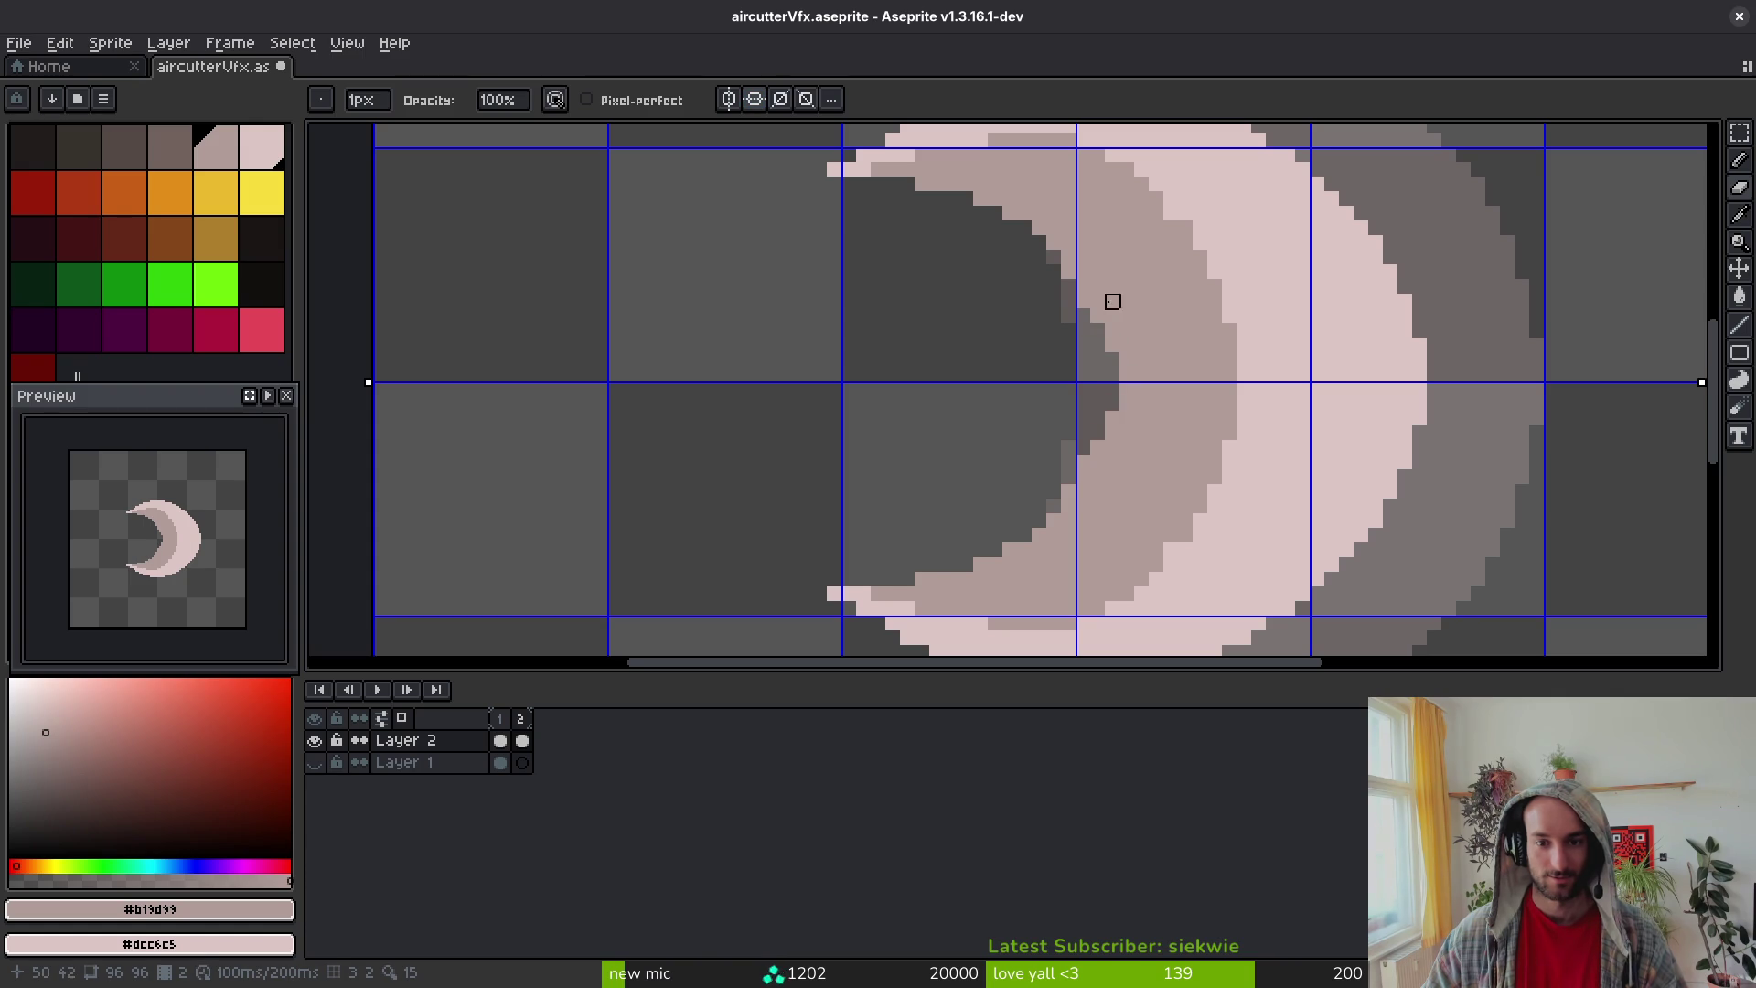
pyautogui.click(1083, 287)
pyautogui.scroll(-4, 1143, 370)
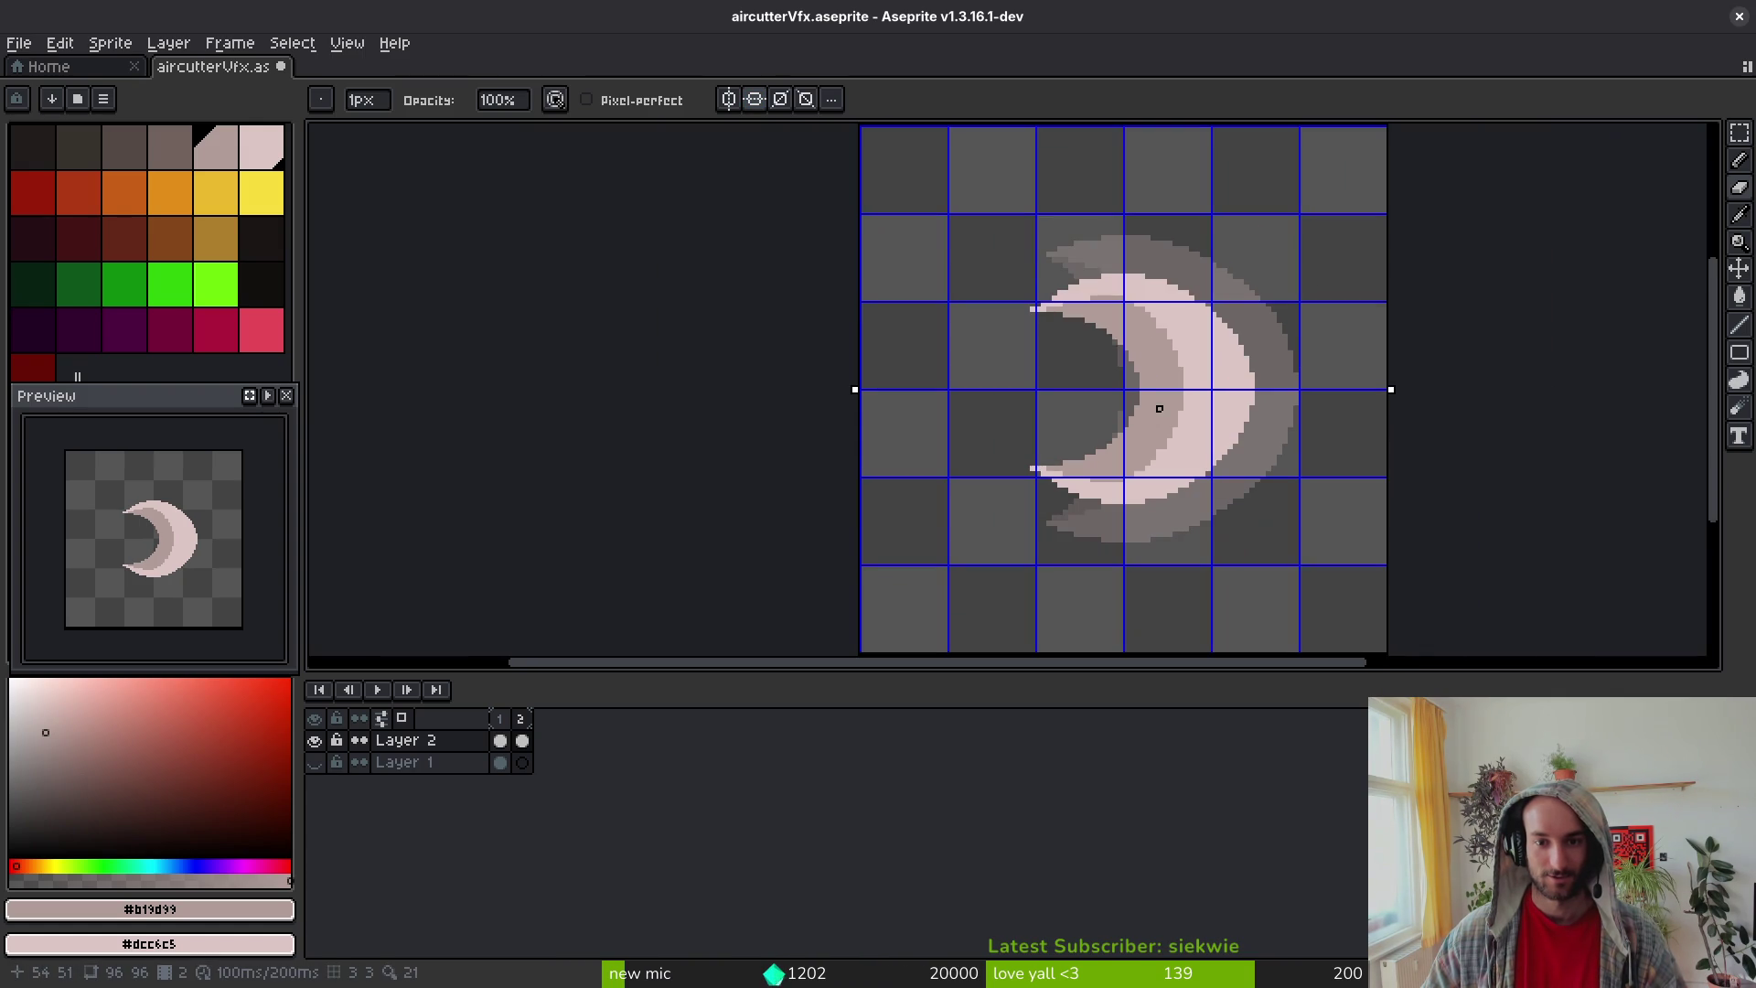
pyautogui.scroll(4, 1158, 387)
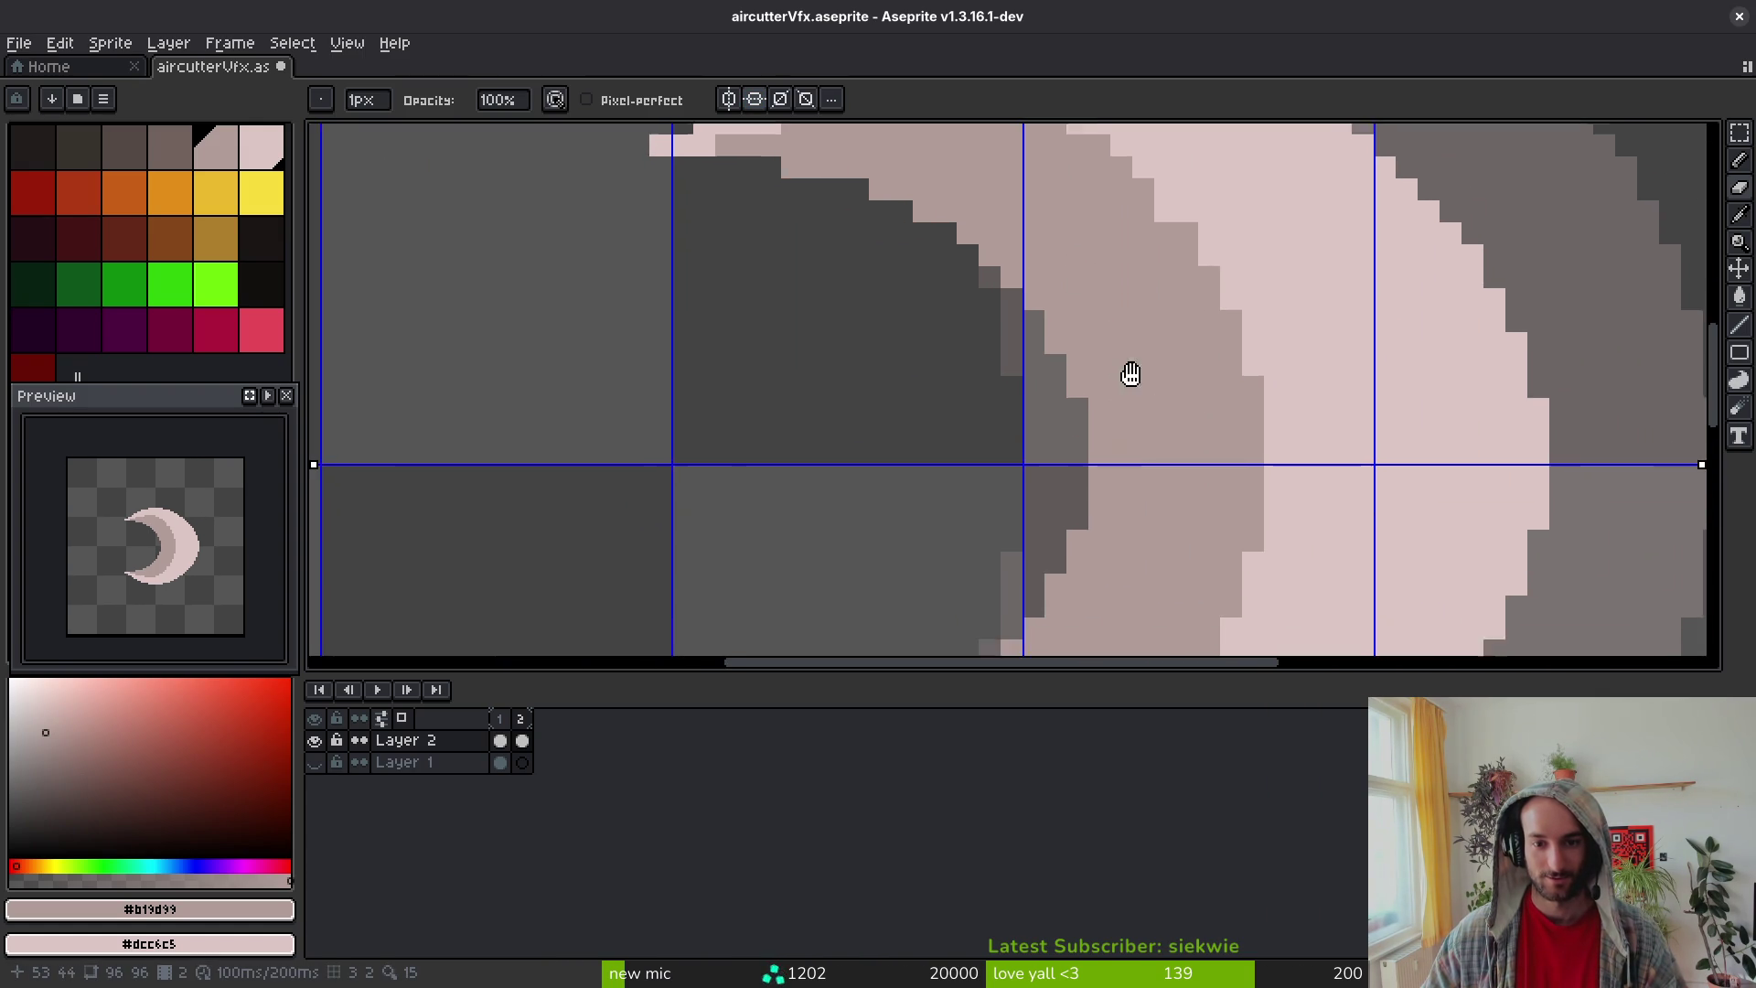
pyautogui.moveTo(1081, 357)
pyautogui.mouseDown()
pyautogui.moveTo(1078, 381)
pyautogui.moveTo(1015, 252)
pyautogui.moveTo(971, 229)
pyautogui.mouseUp()
pyautogui.scroll(-3, 971, 208)
pyautogui.scroll(2, 995, 286)
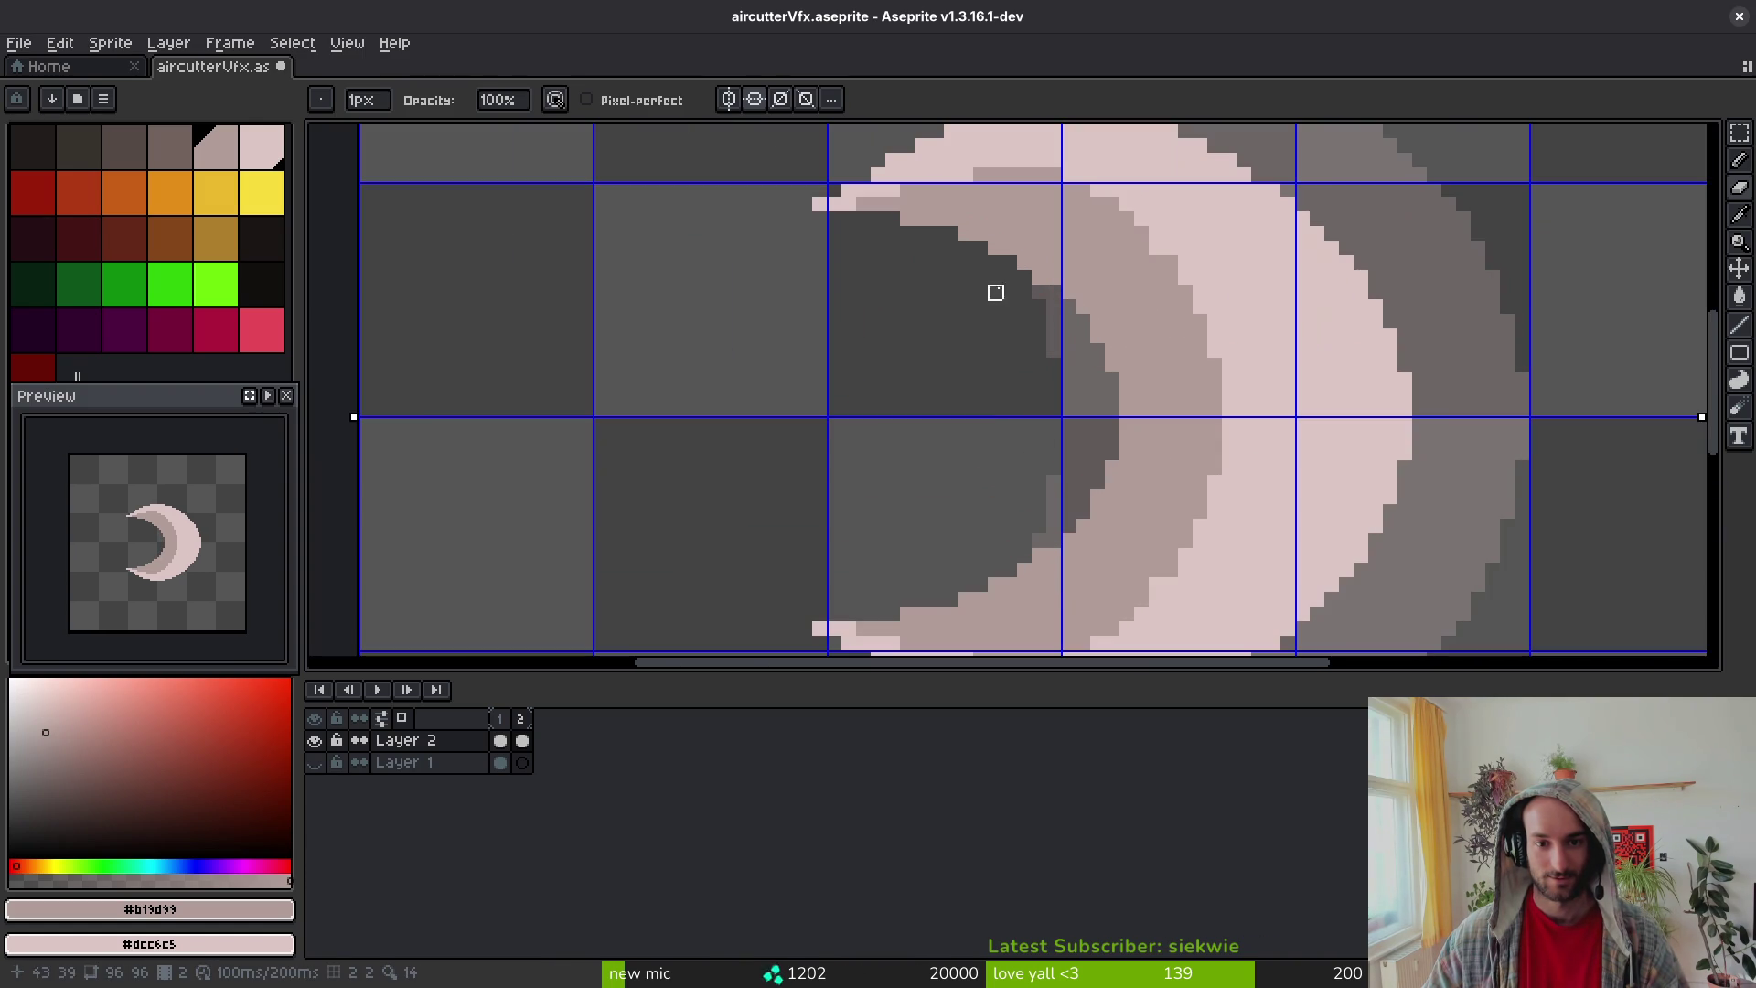
pyautogui.scroll(-2, 1035, 415)
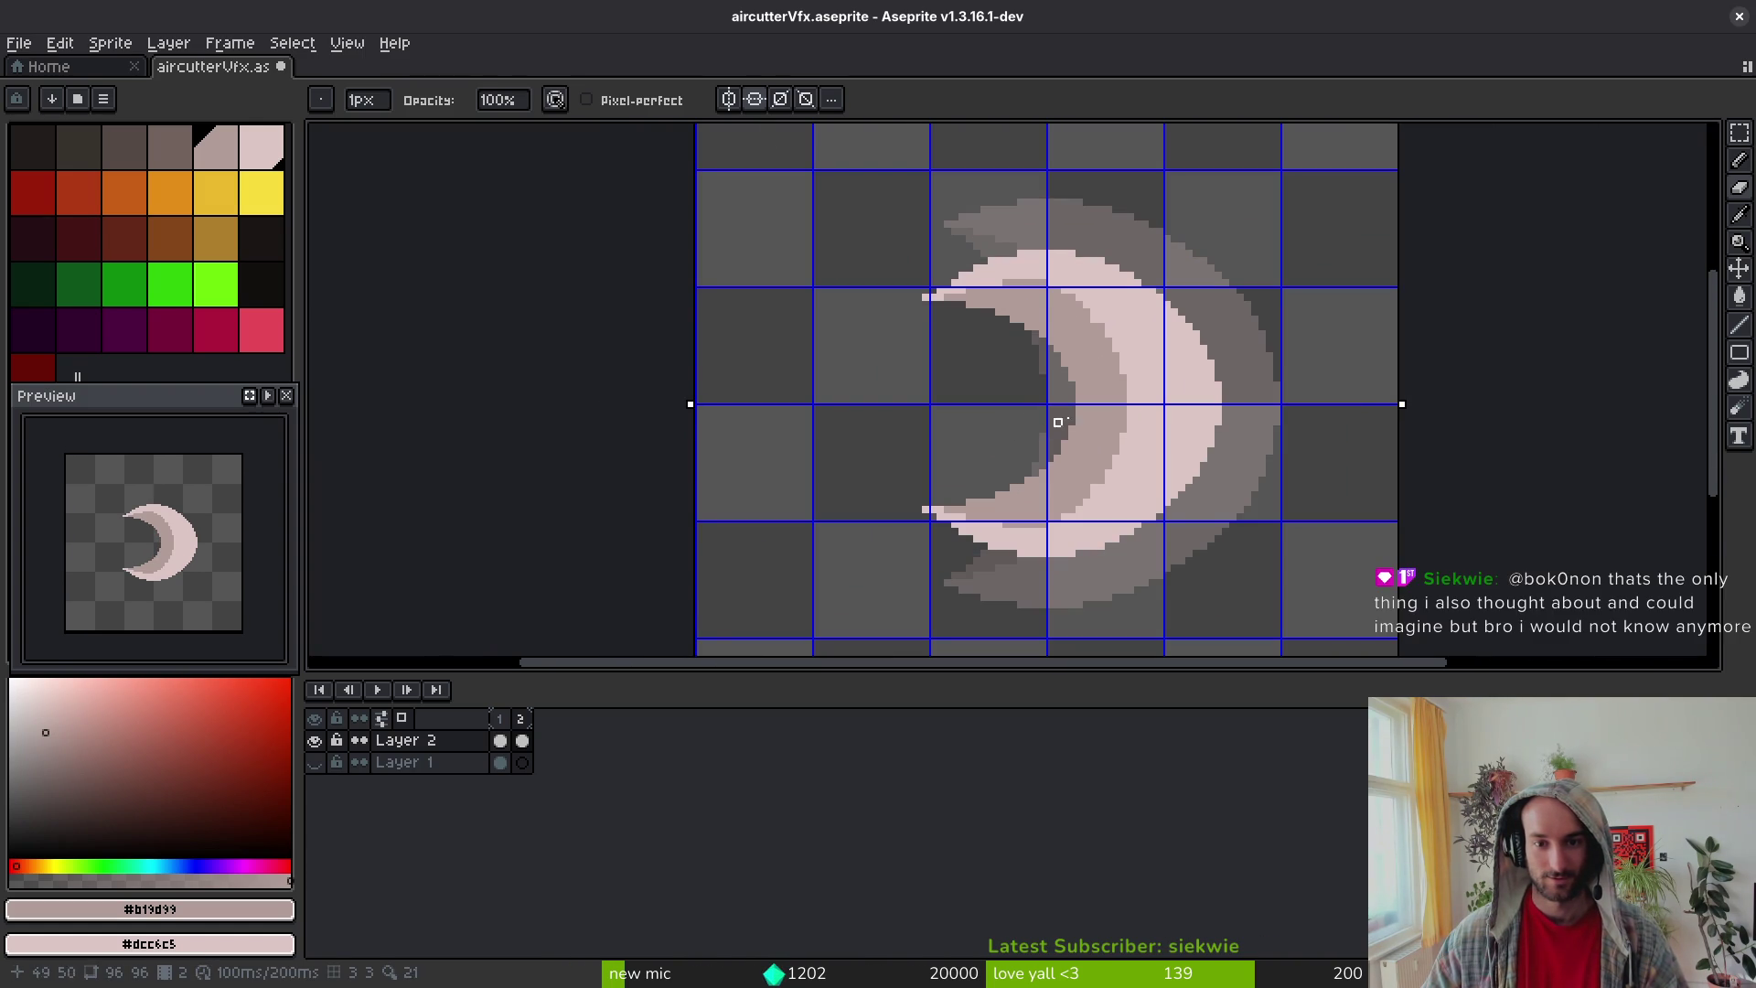
pyautogui.scroll(3, 1094, 358)
# Step: Place a grey pixel, then paint light pink sampled from the crescent along its inner edge and save
pyautogui.press('b')
pyautogui.click(1134, 302)
pyautogui.keyDown('alt'); pyautogui.click(1117, 255); pyautogui.keyUp('alt')
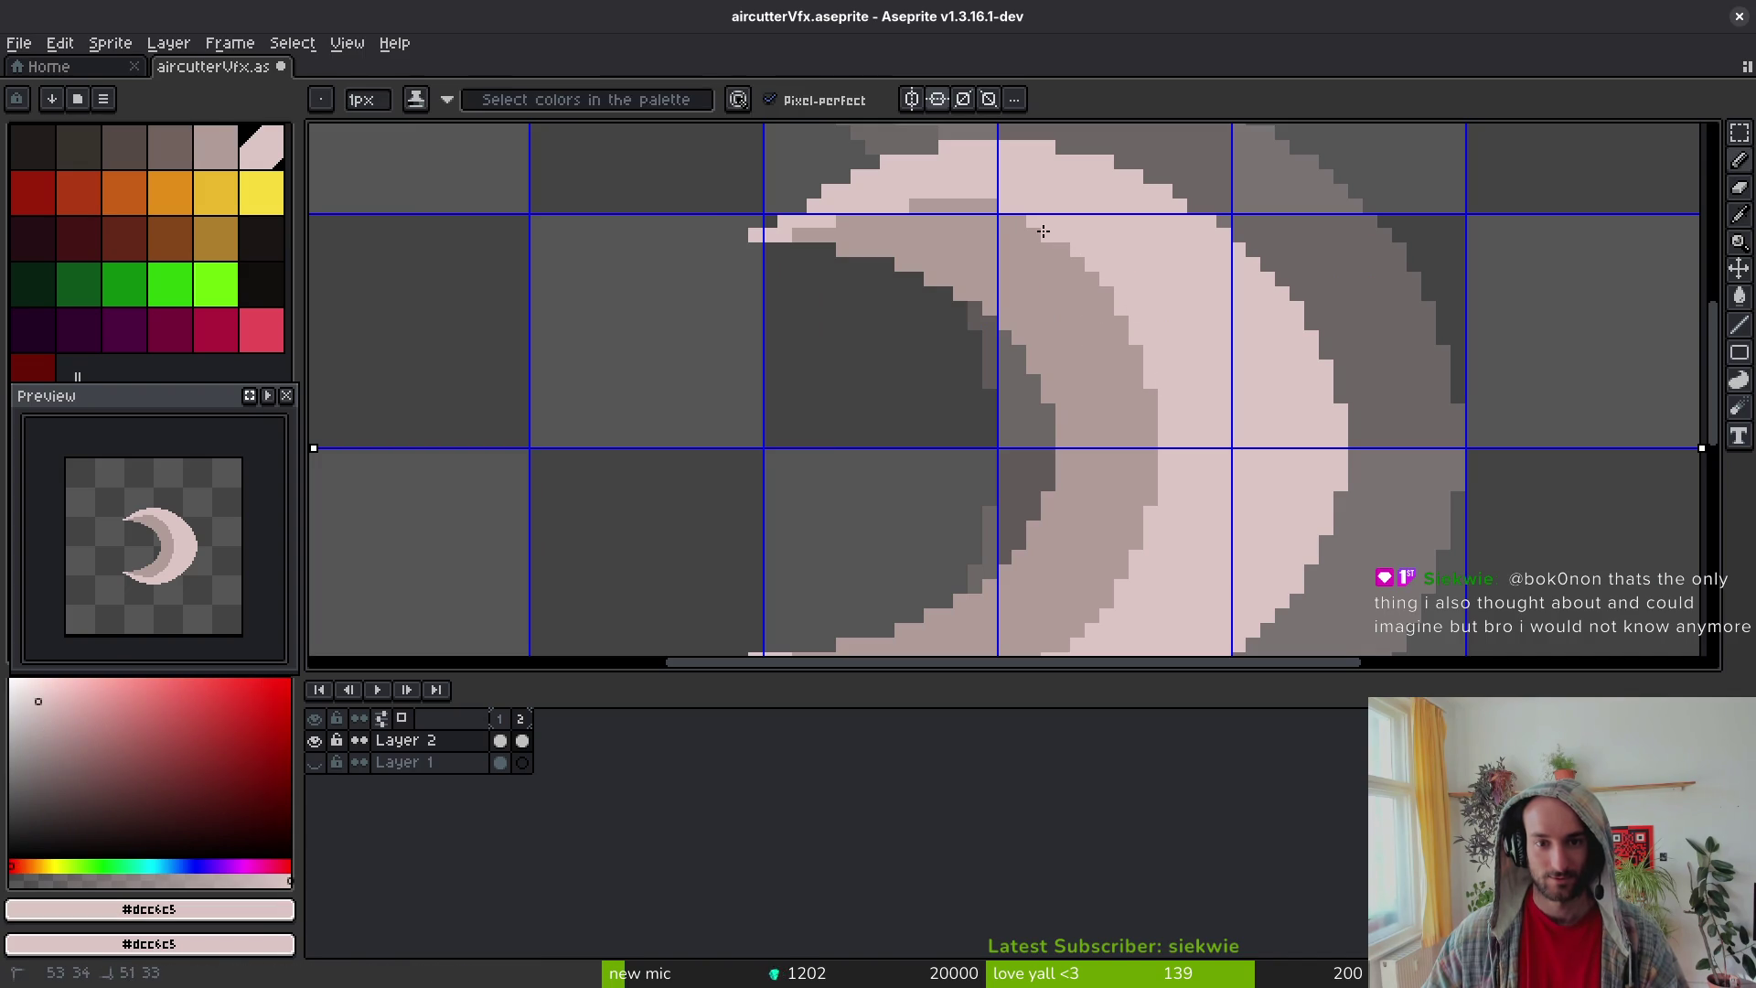
pyautogui.moveTo(1061, 251); pyautogui.dragTo(955, 219)
pyautogui.scroll(-6, 1221, 366)
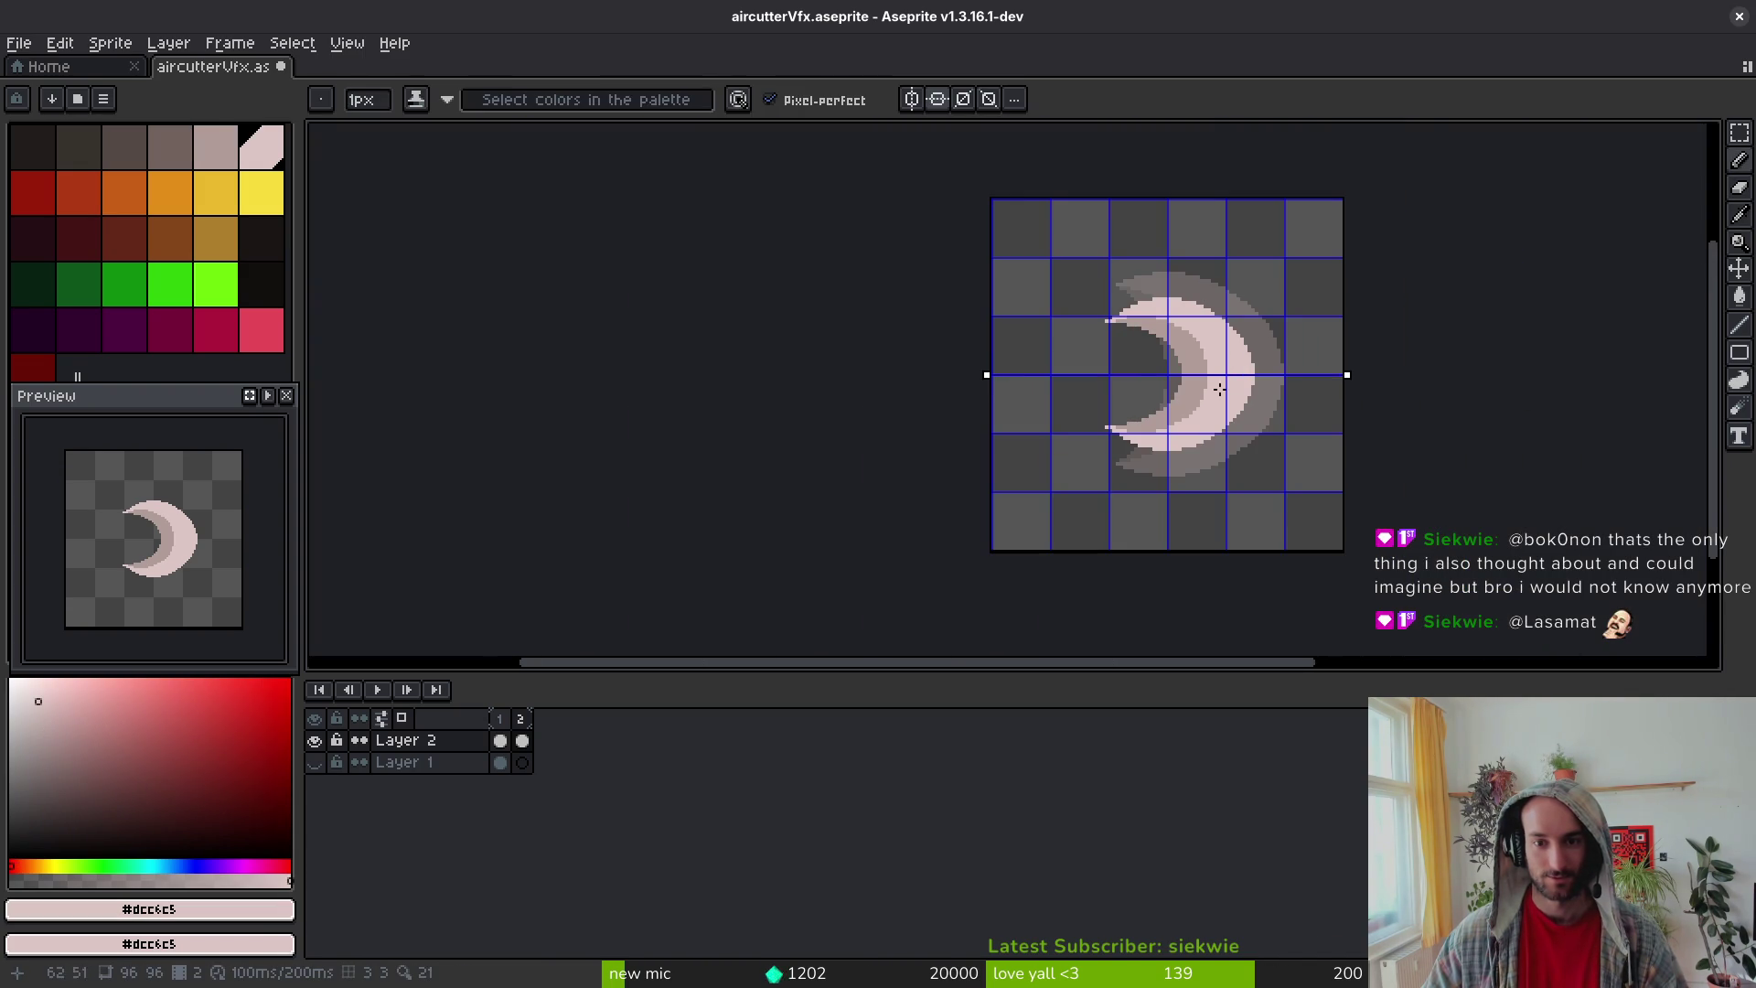
pyautogui.scroll(5, 1223, 380)
pyautogui.scroll(2, 1196, 428)
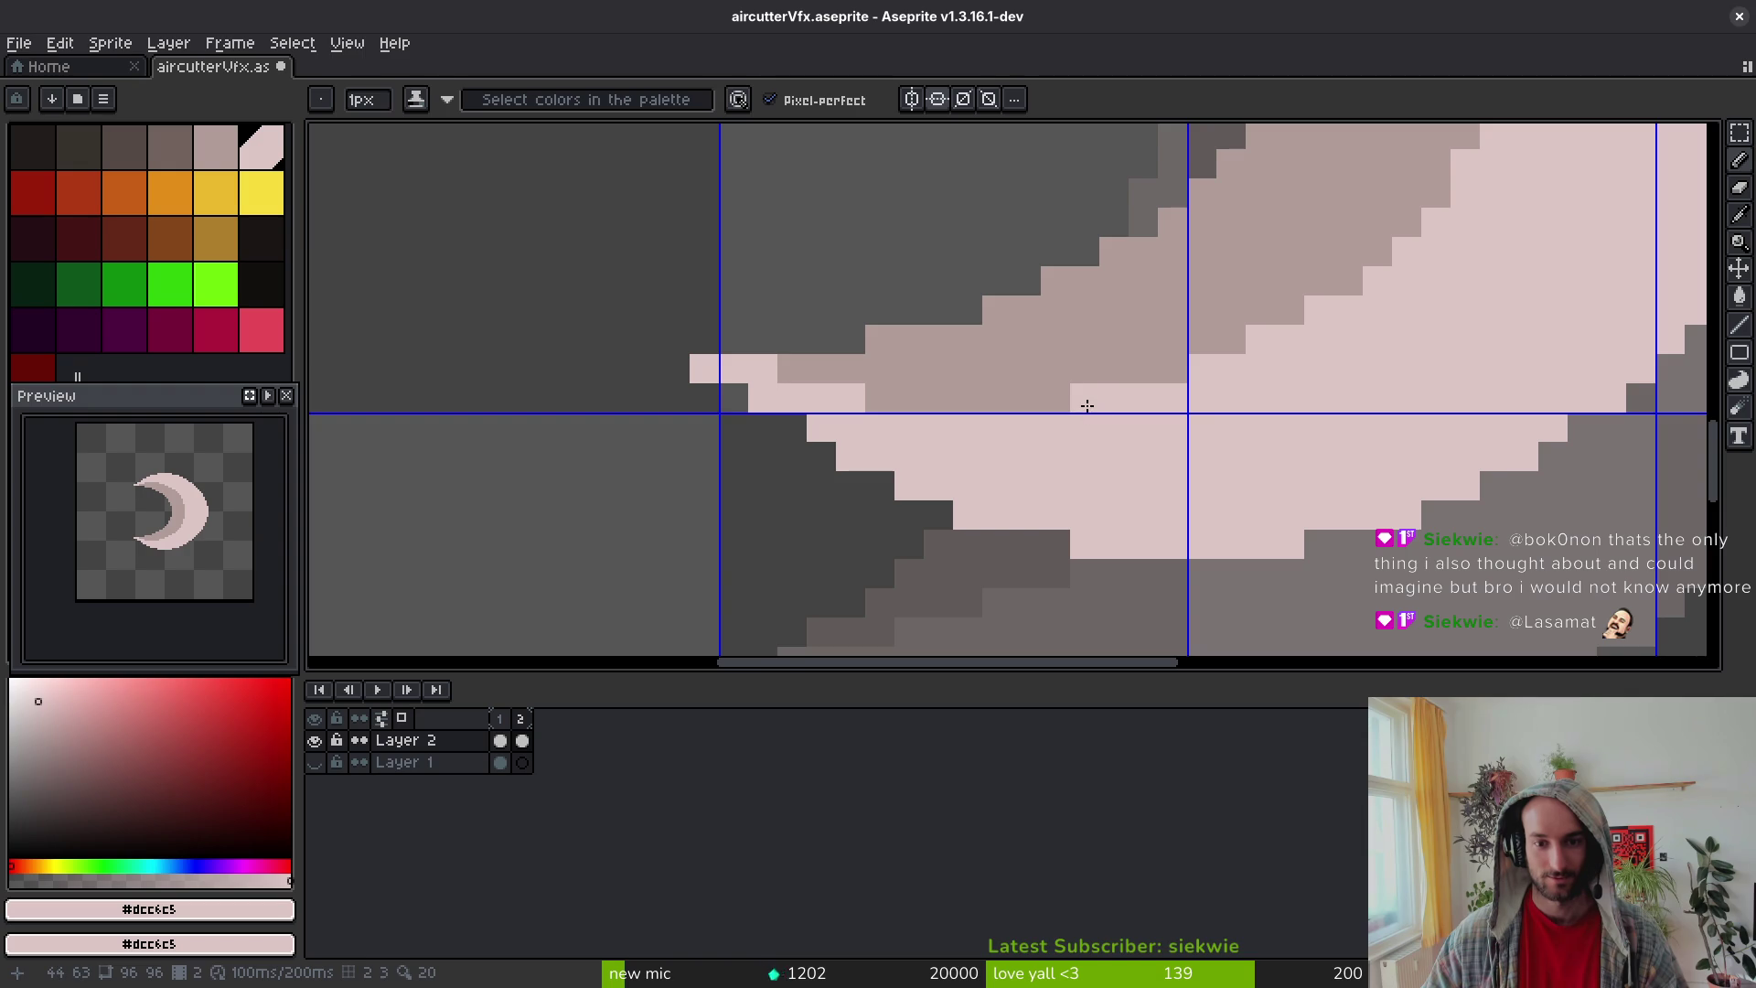
pyautogui.scroll(-2, 1179, 411)
pyautogui.hotkey('ctrl', 's')
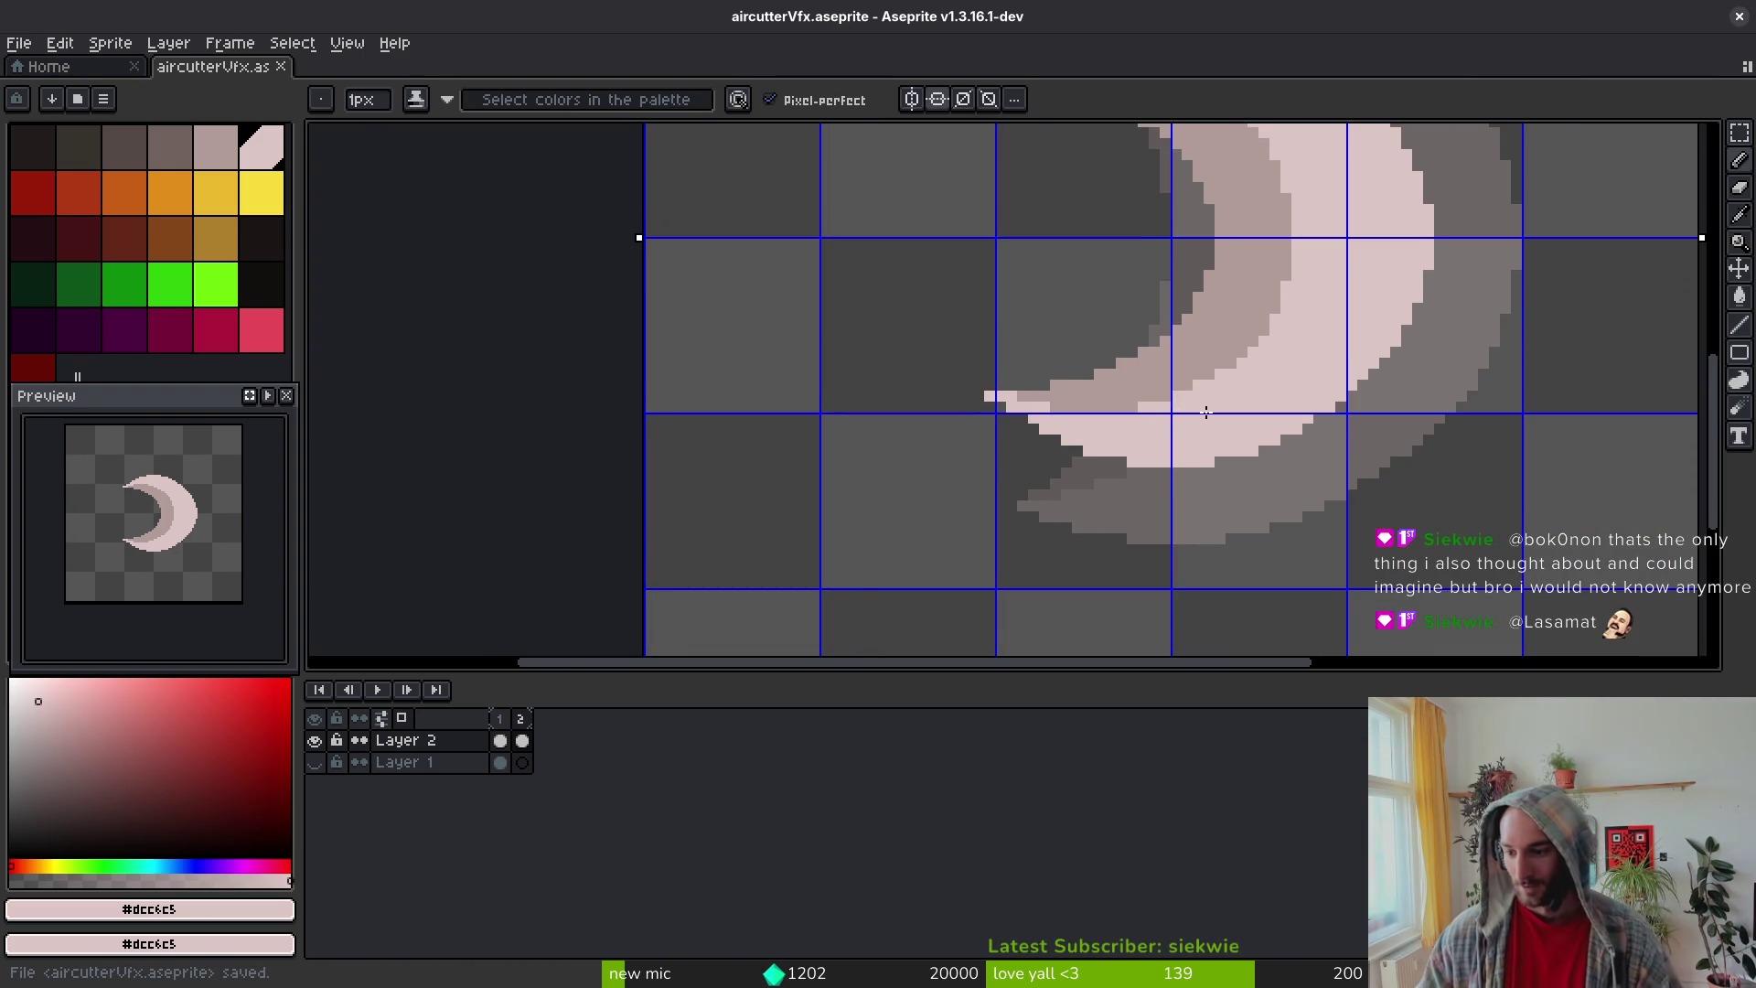
# Step: Add a light pink pixel, sample the mauve middle-band colour, then undo the stray pixel and save
pyautogui.click(1098, 494)
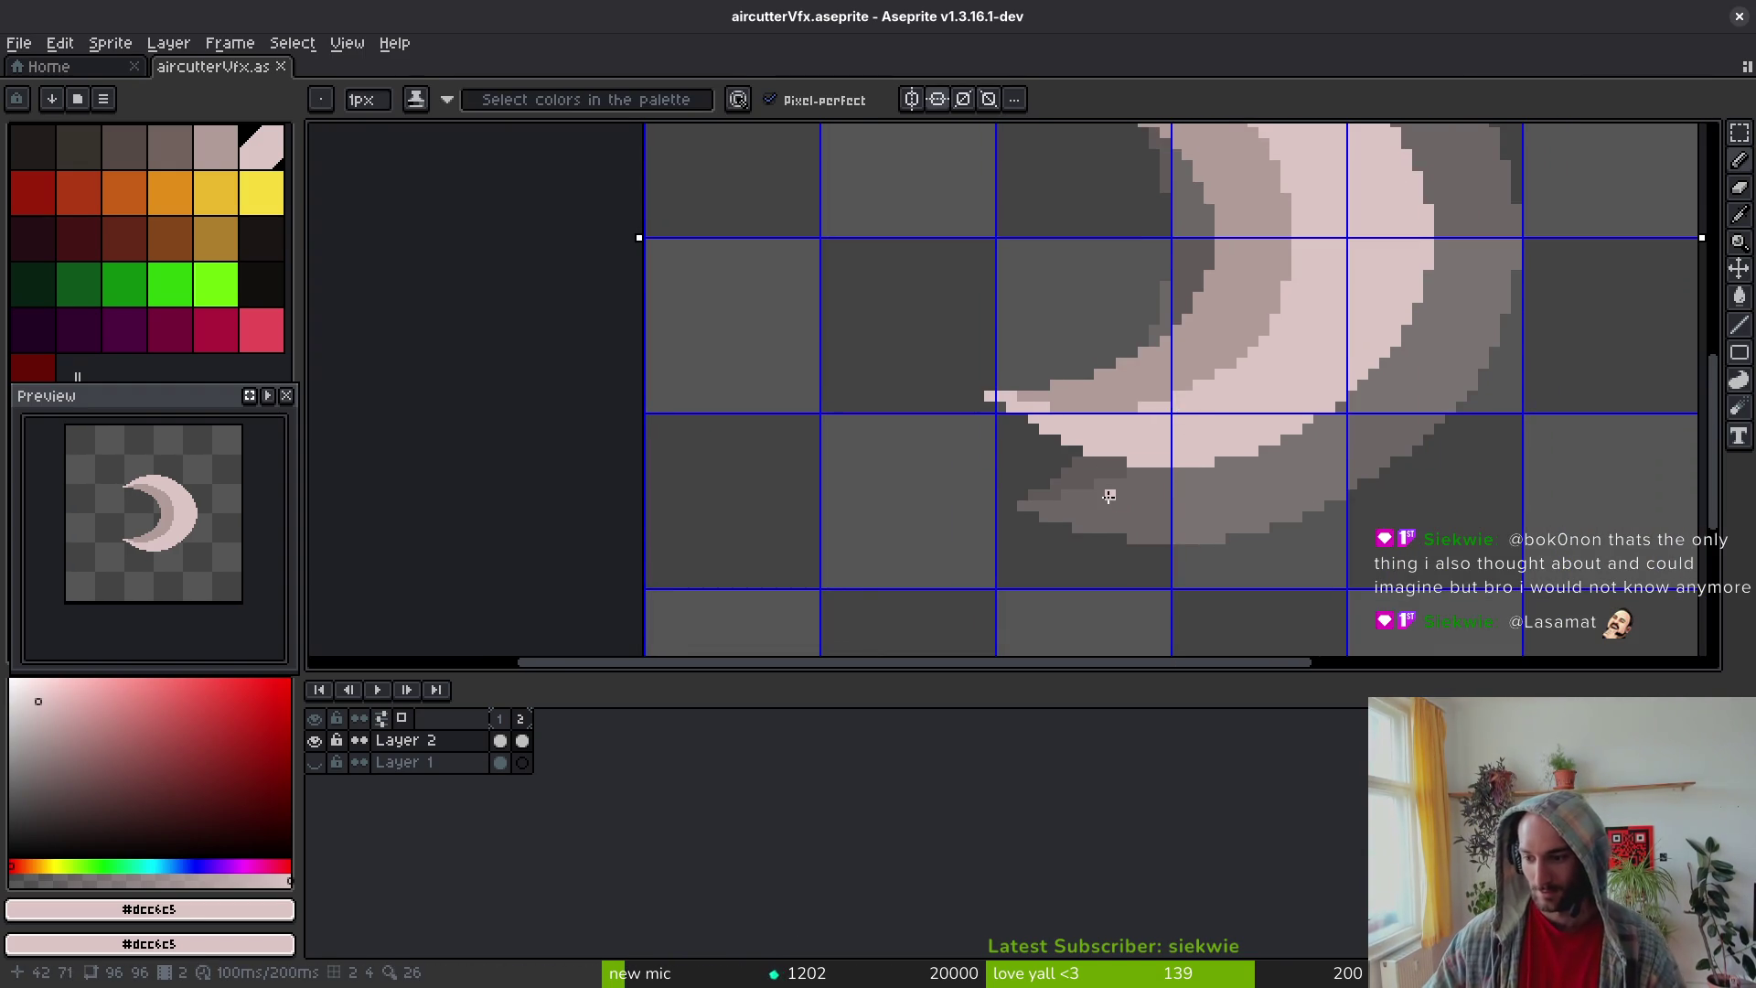
pyautogui.scroll(-1, 1136, 429)
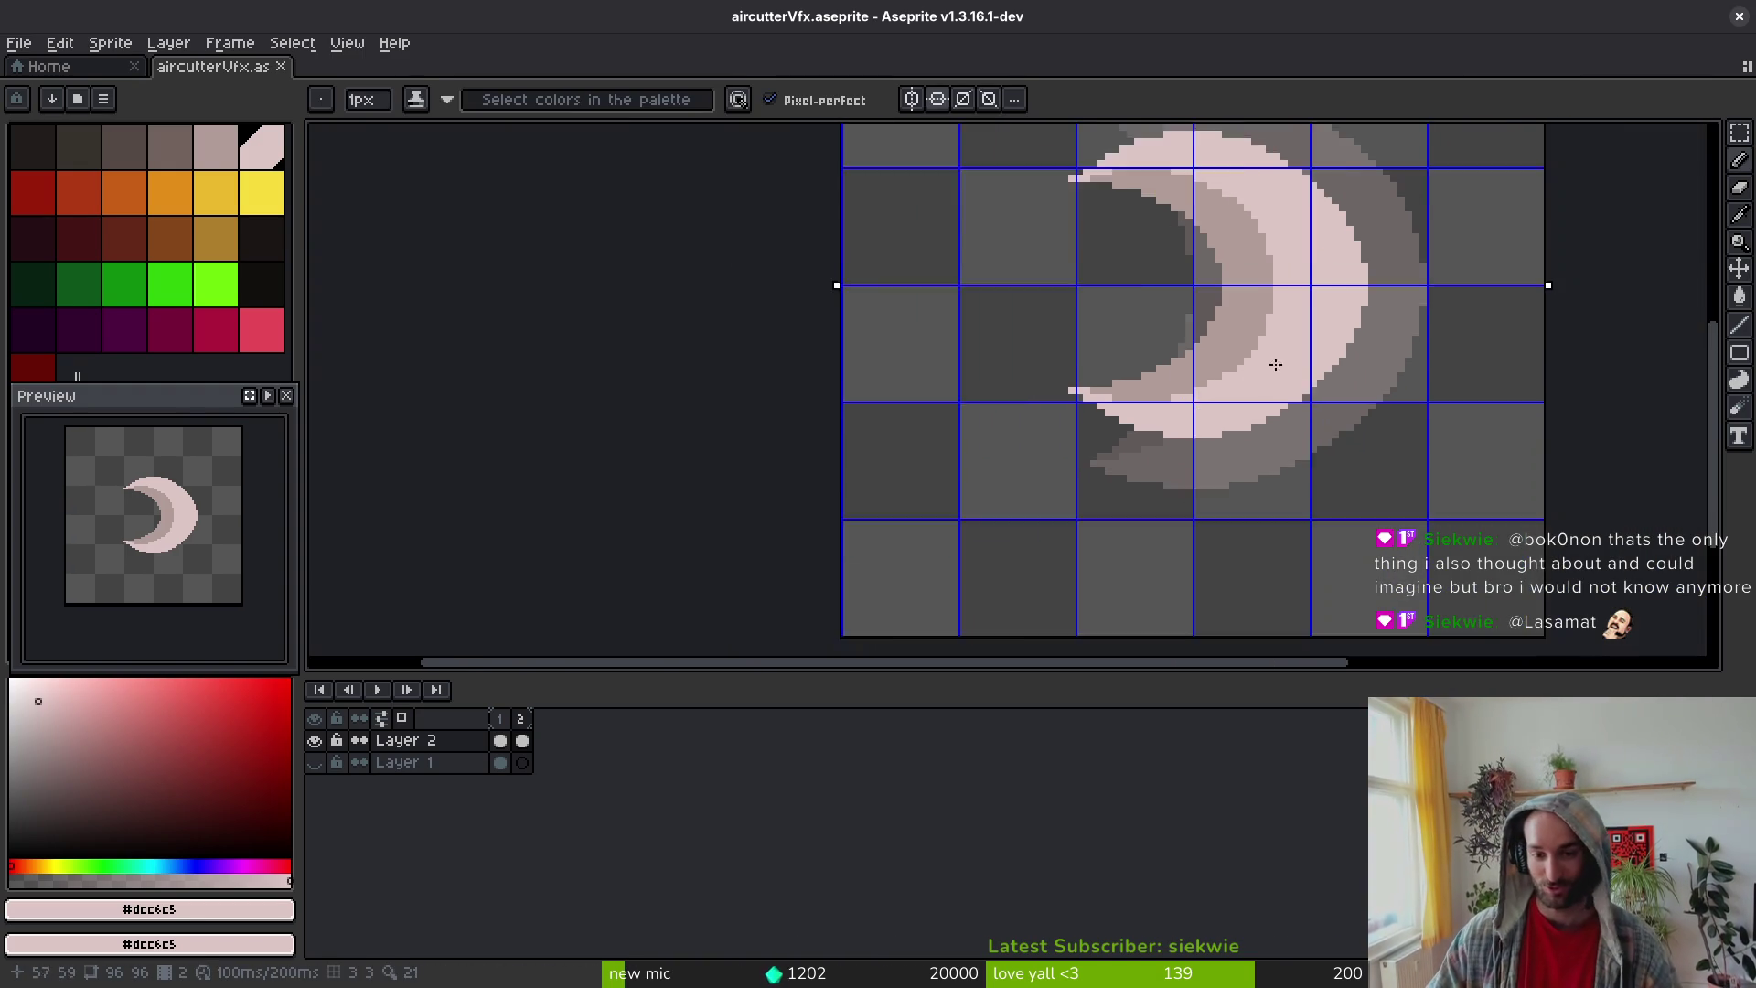
pyautogui.scroll(2, 1180, 393)
pyautogui.keyDown('alt'); pyautogui.click(1159, 342); pyautogui.keyUp('alt')
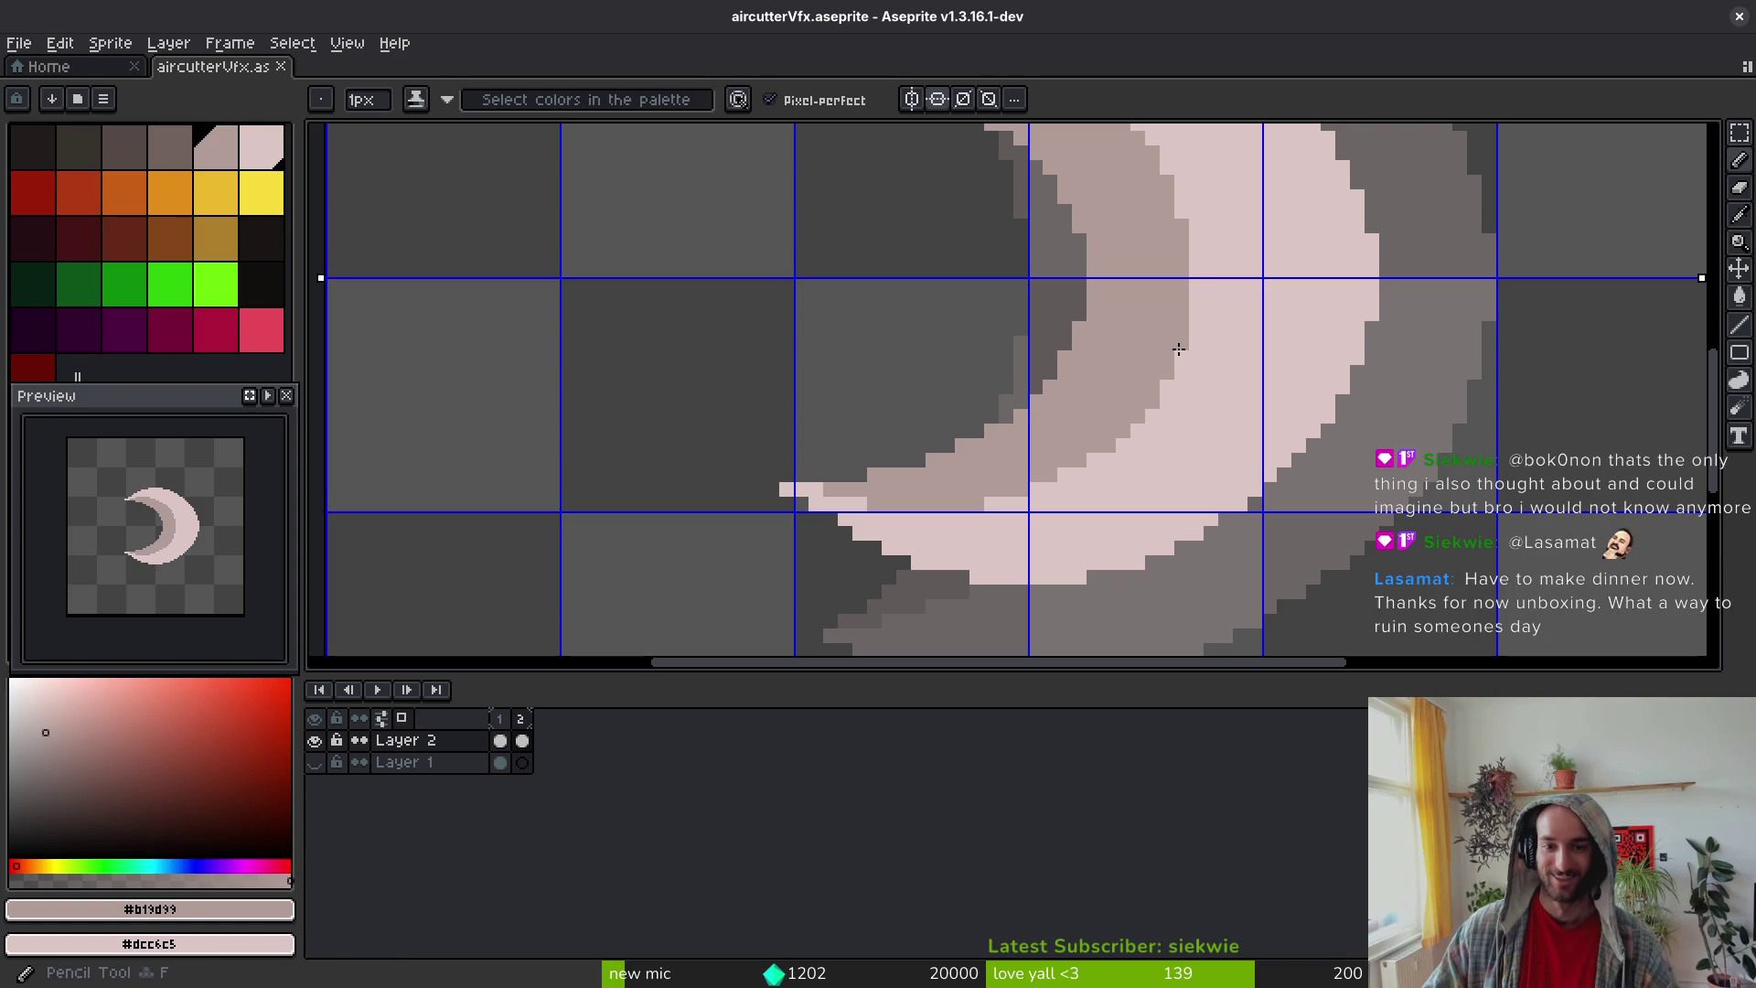
pyautogui.hotkey('ctrl', 's')
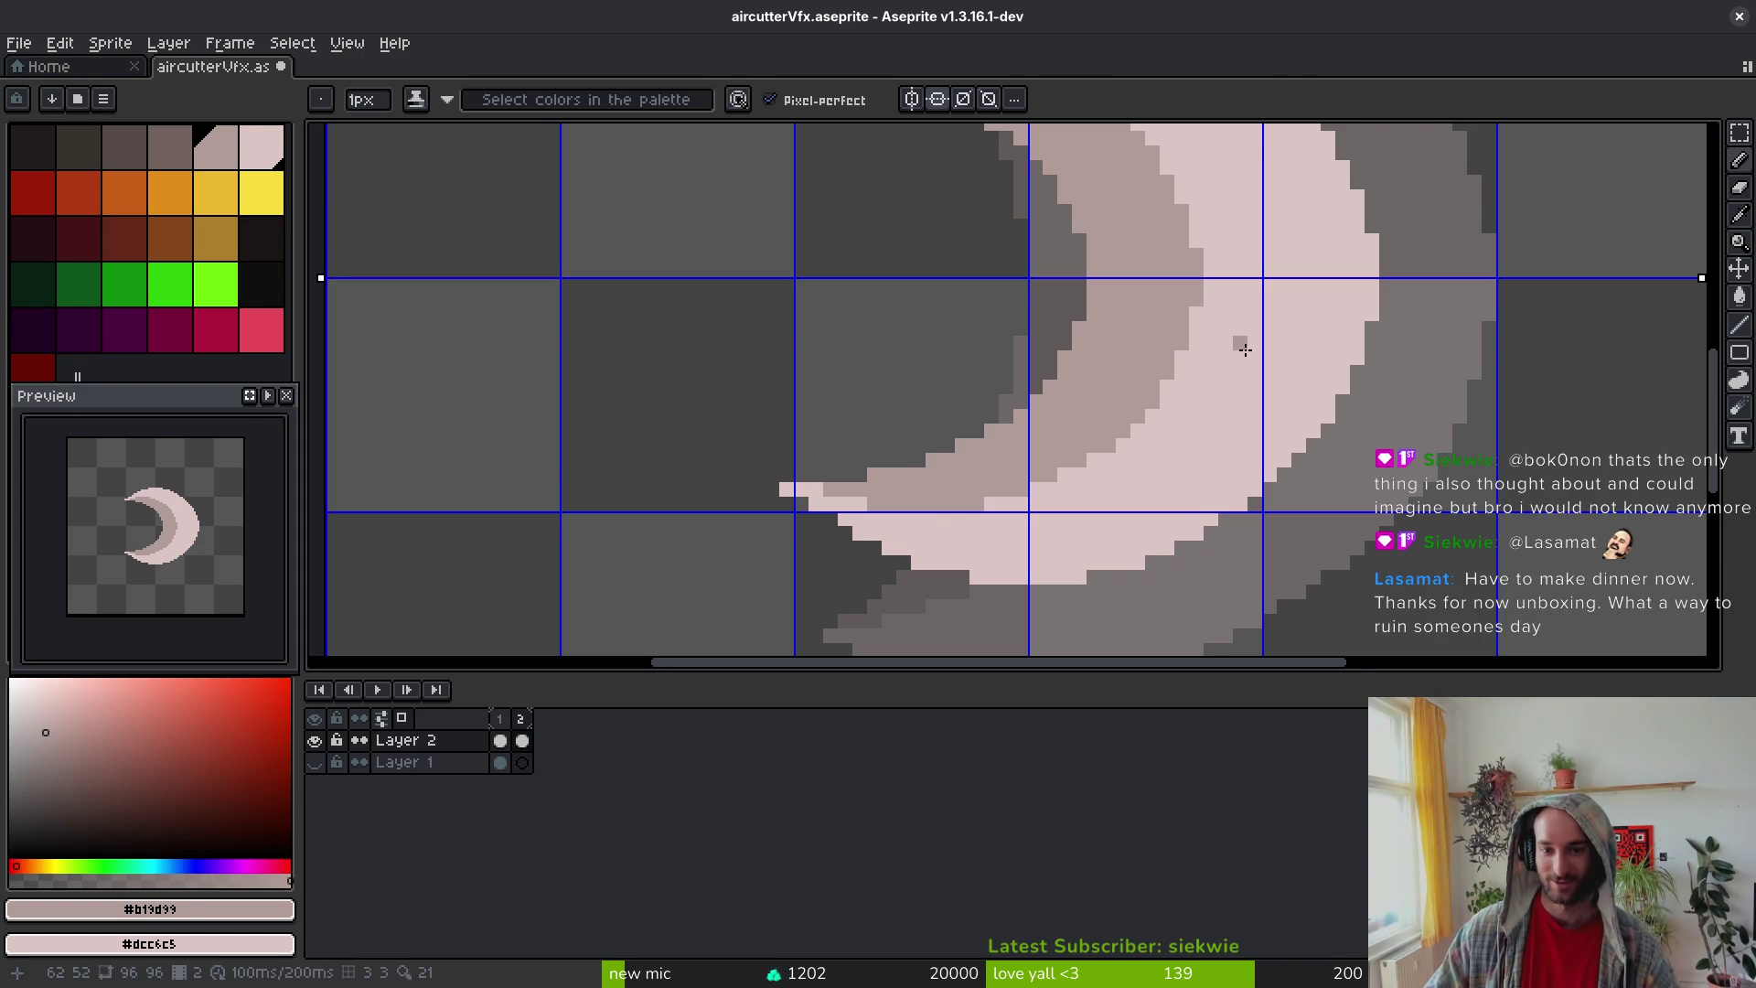
pyautogui.scroll(-1, 1235, 355)
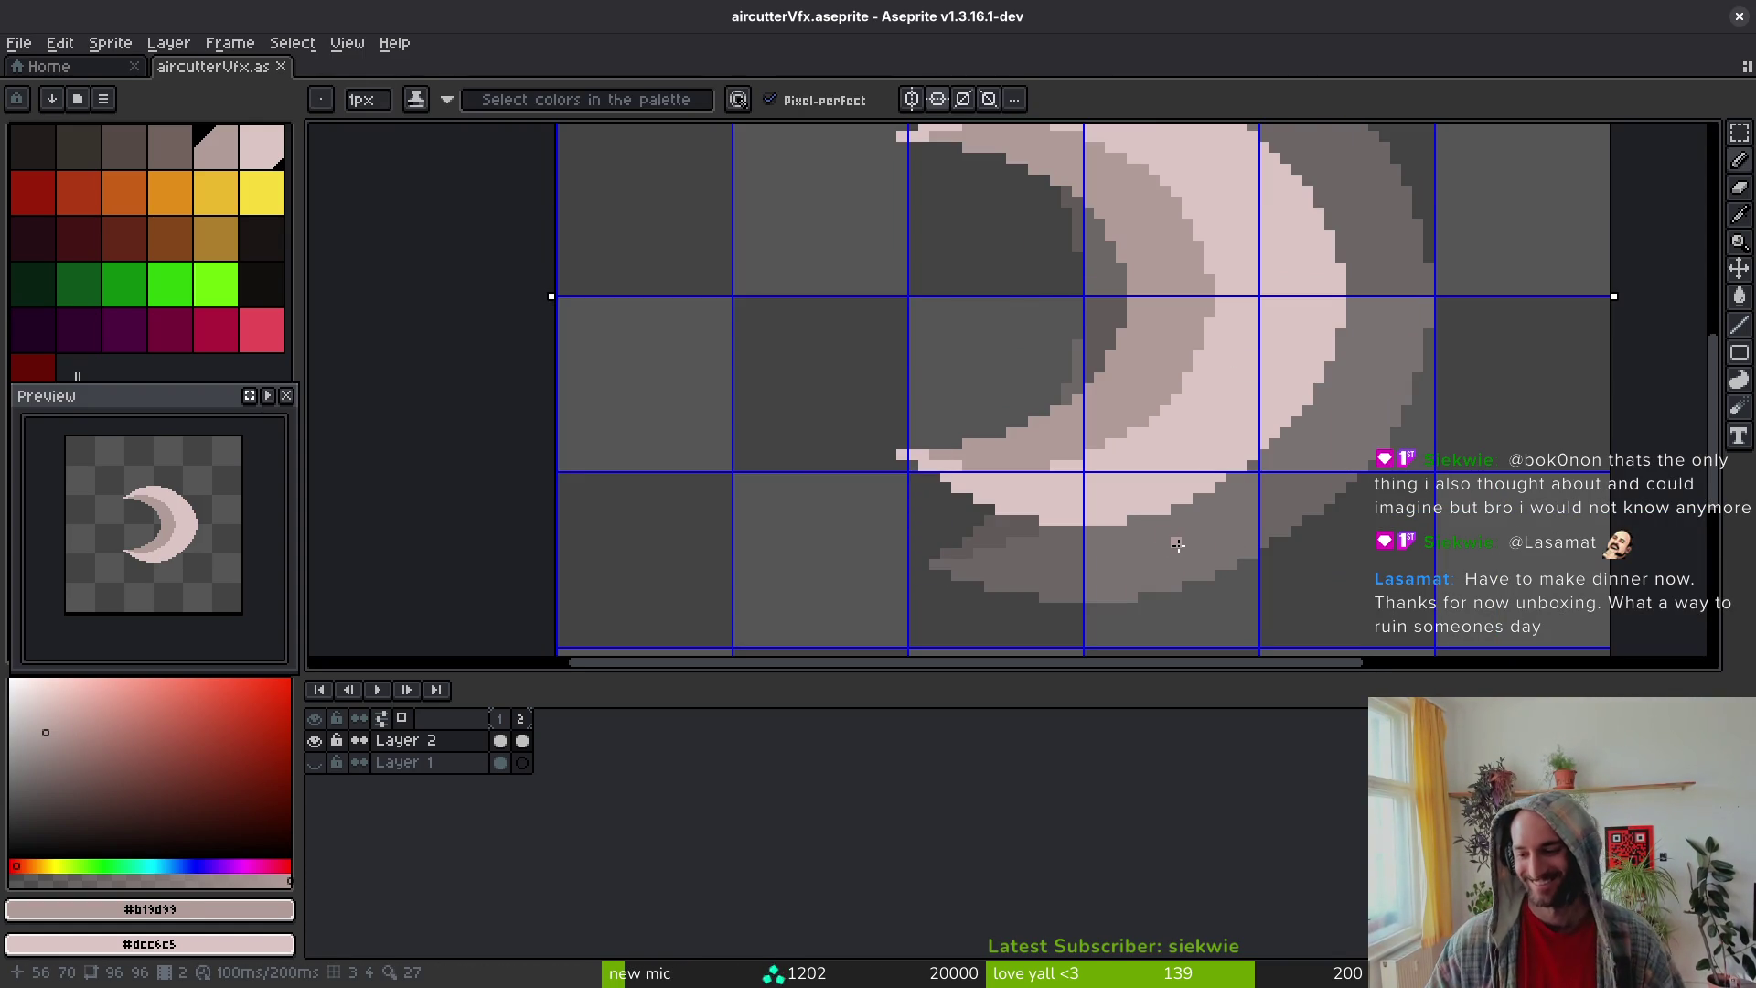
pyautogui.hotkey('ctrl', 'z')
pyautogui.scroll(1, 1097, 384)
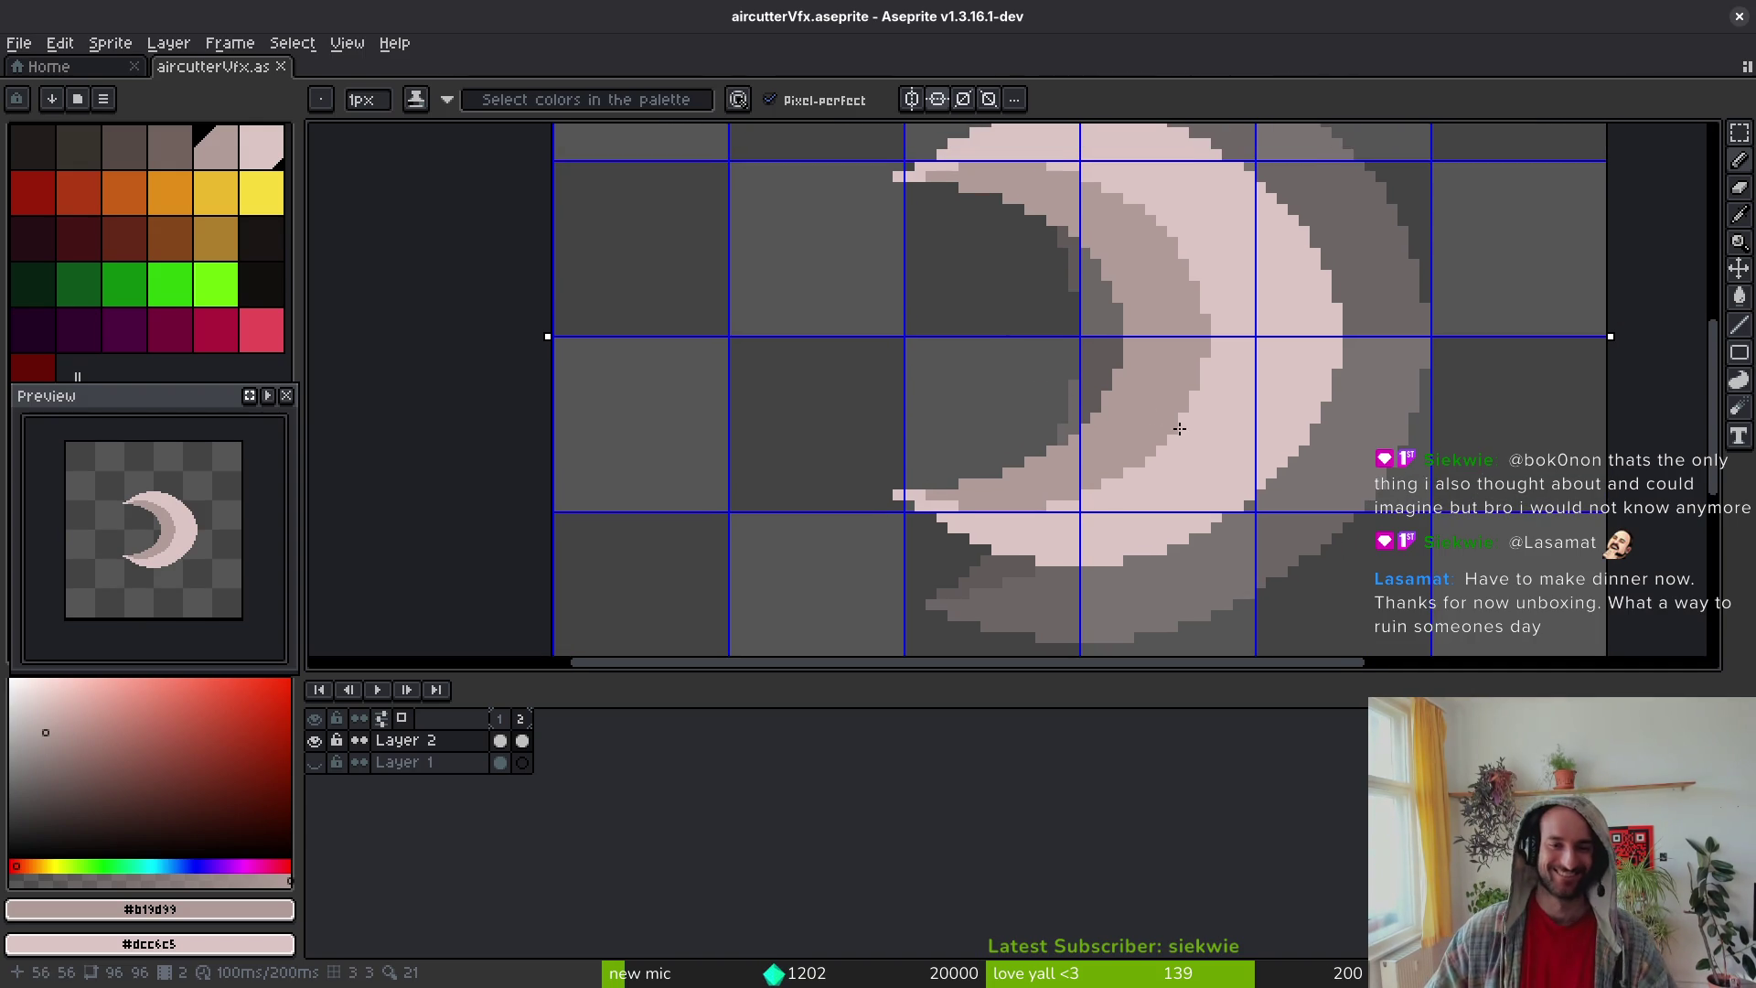
pyautogui.scroll(1, 1210, 350)
pyautogui.hotkey('ctrl', 's')
# Step: Draw a white highlight line along the crescent's outer edge, adding two more white pixels
pyautogui.hscroll(1, 1322, 463)
pyautogui.scroll(-2, 1225, 443)
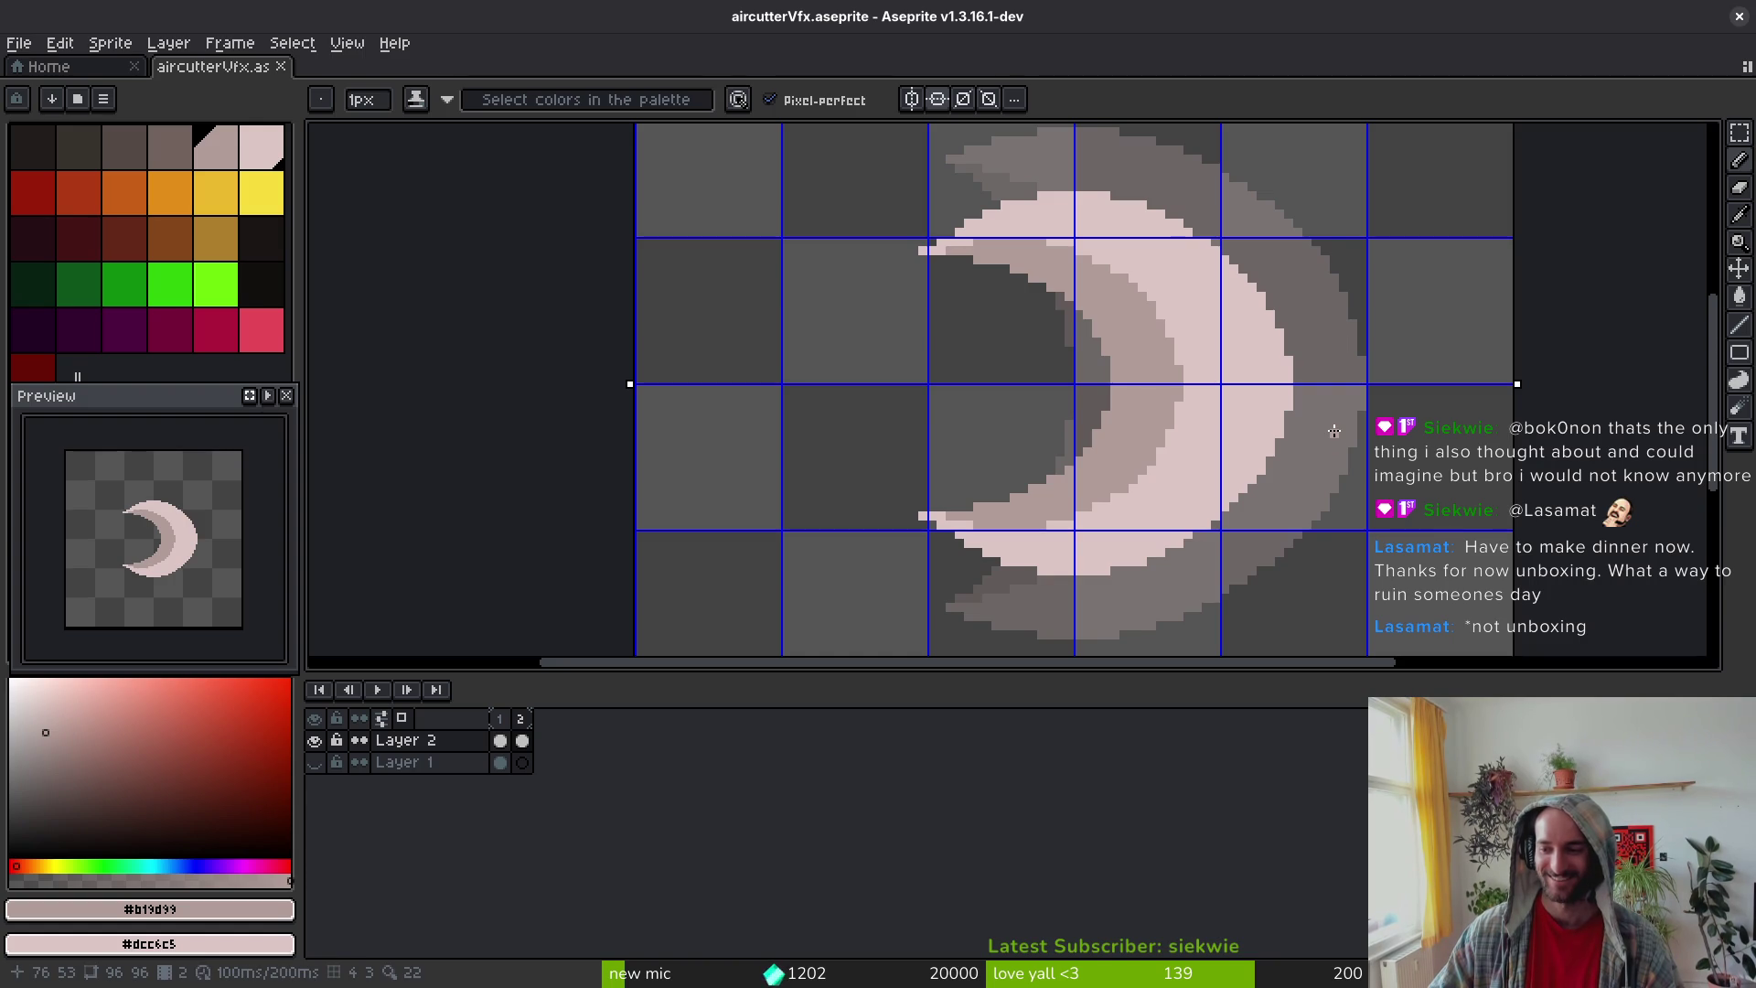
pyautogui.scroll(1, 1299, 425)
pyautogui.keyDown('alt'); pyautogui.click(1221, 393); pyautogui.keyUp('alt')
pyautogui.hotkey('ctrl', 's')
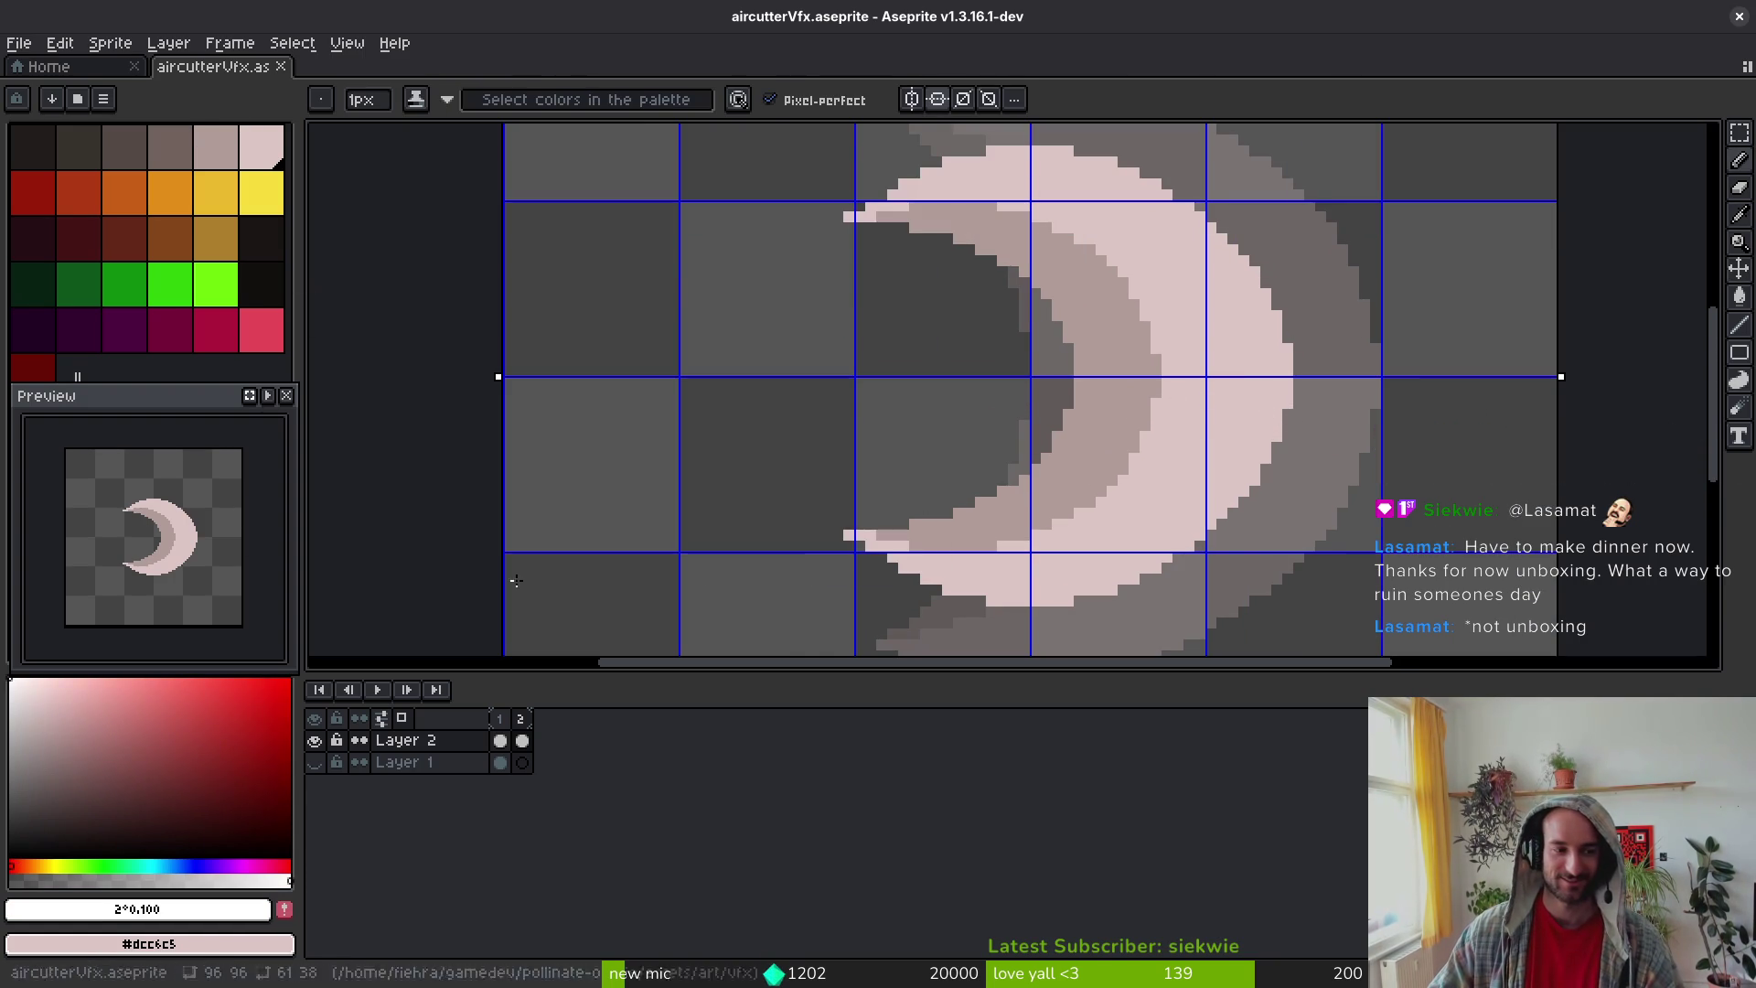
pyautogui.moveTo(1030, 153); pyautogui.dragTo(1066, 161)
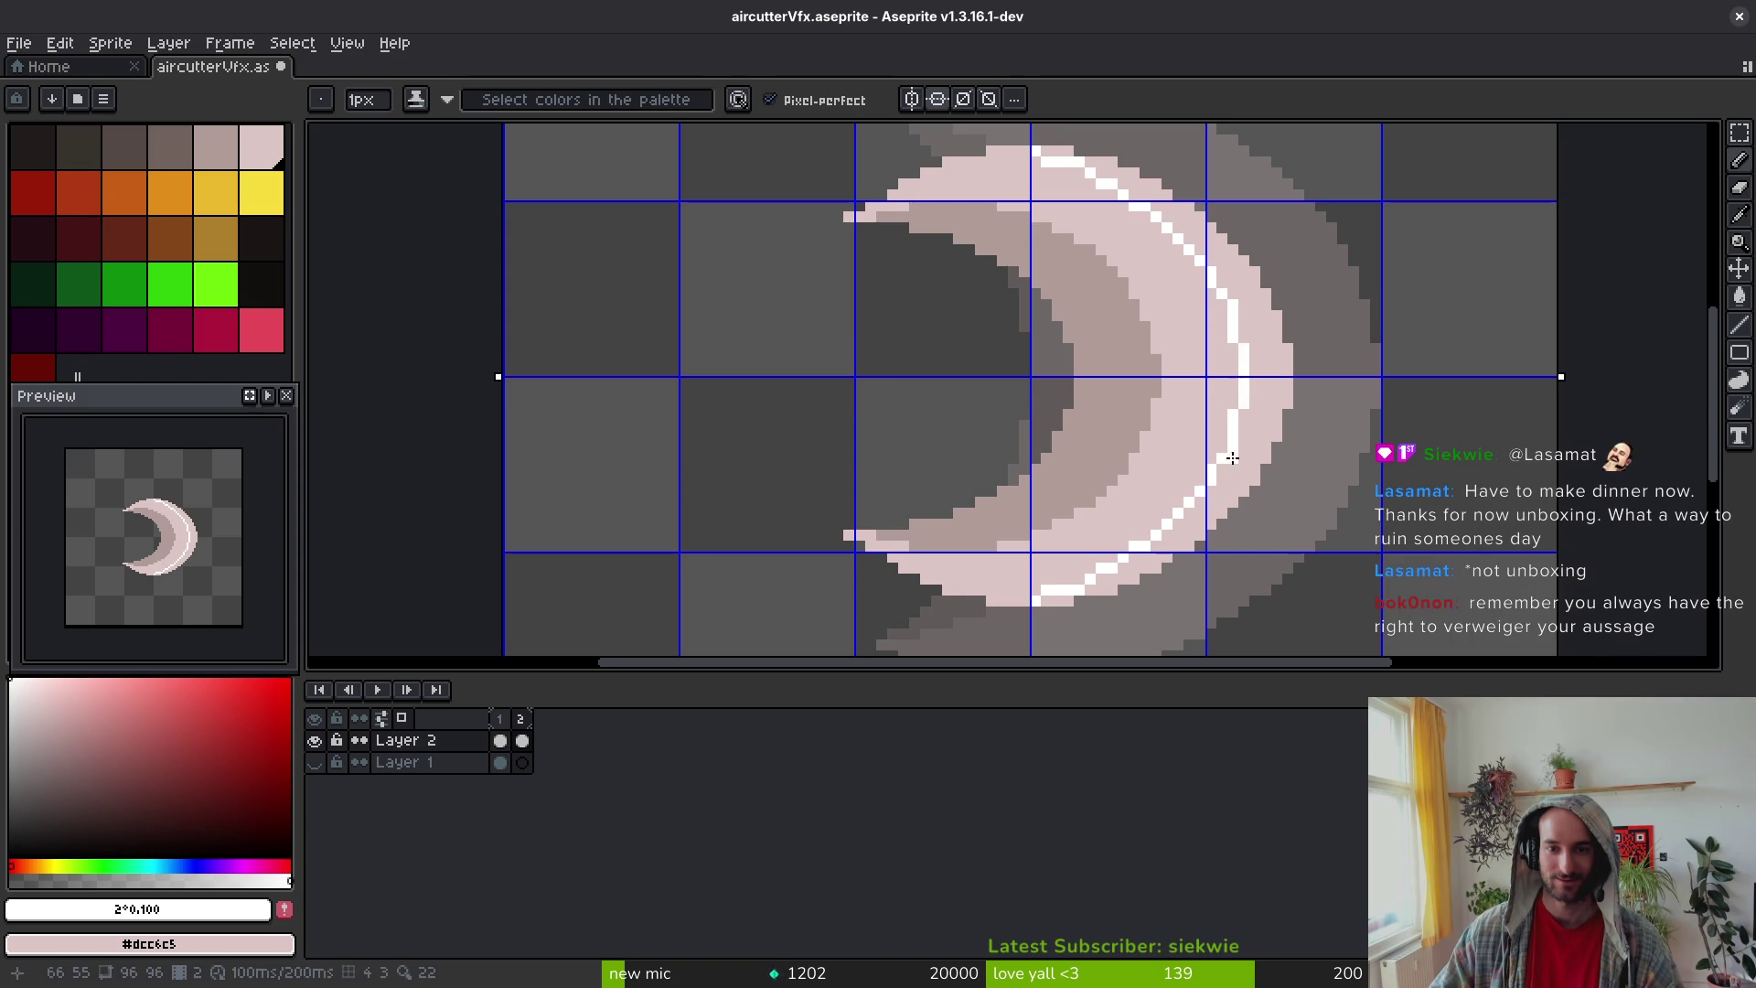
pyautogui.scroll(1, 1255, 409)
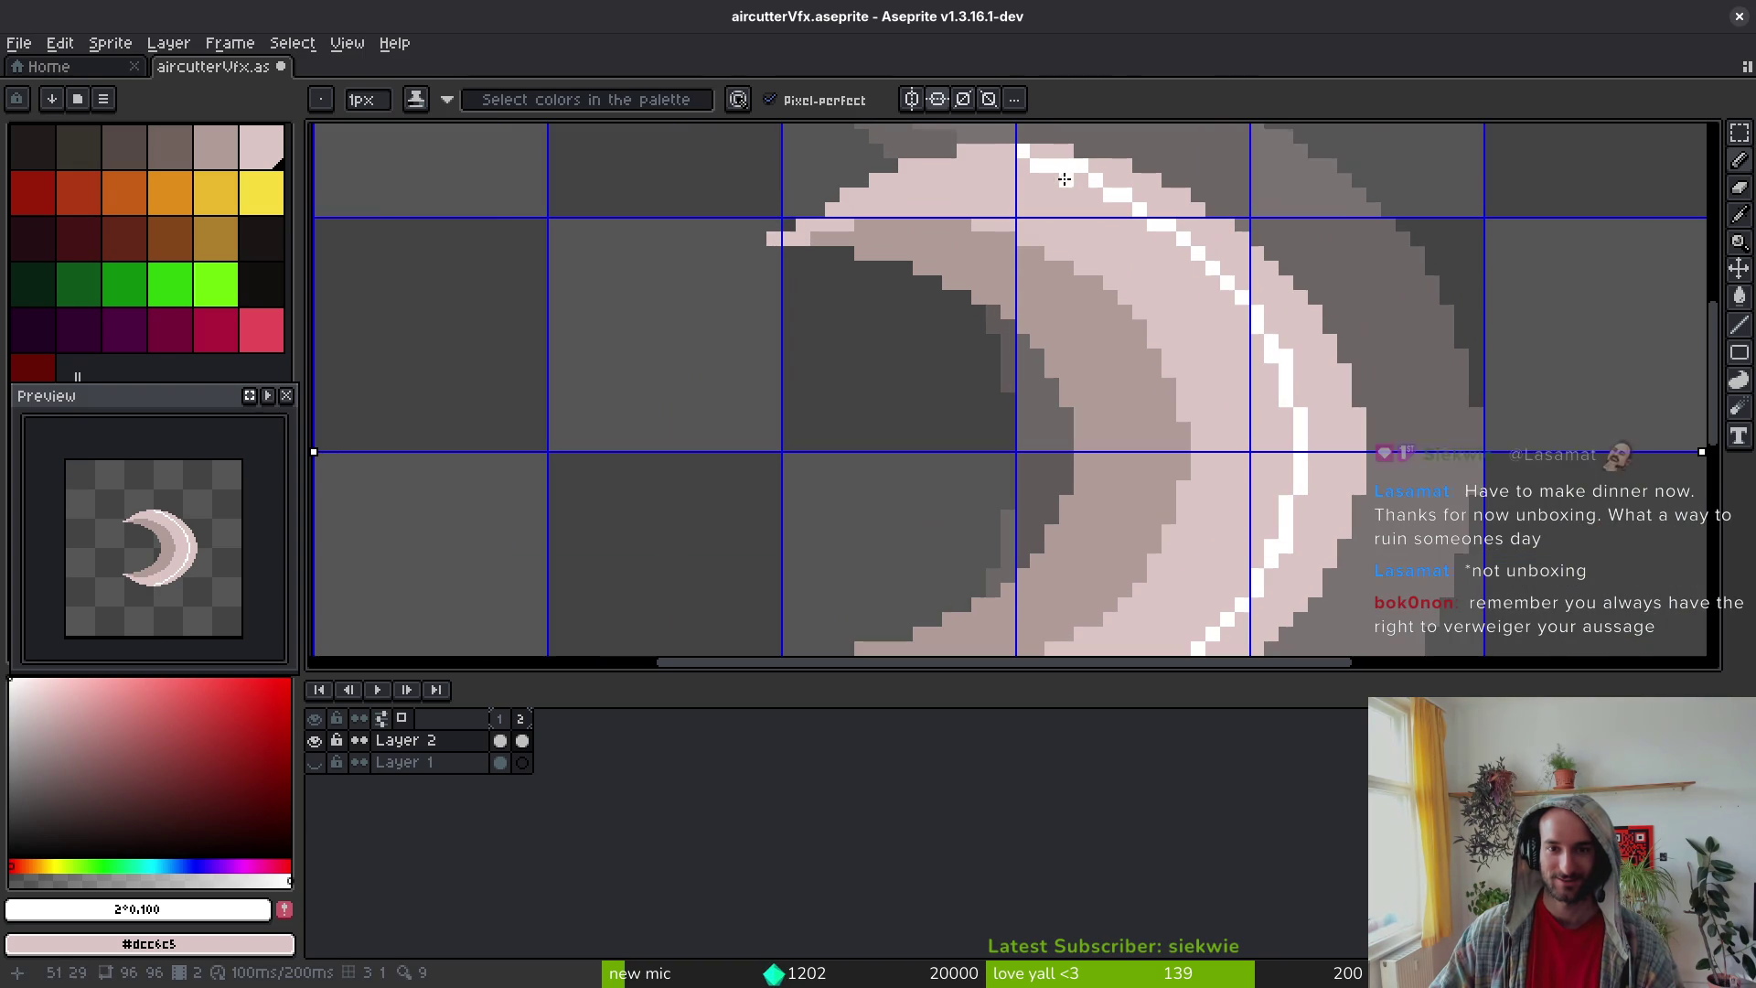
pyautogui.click(991, 152)
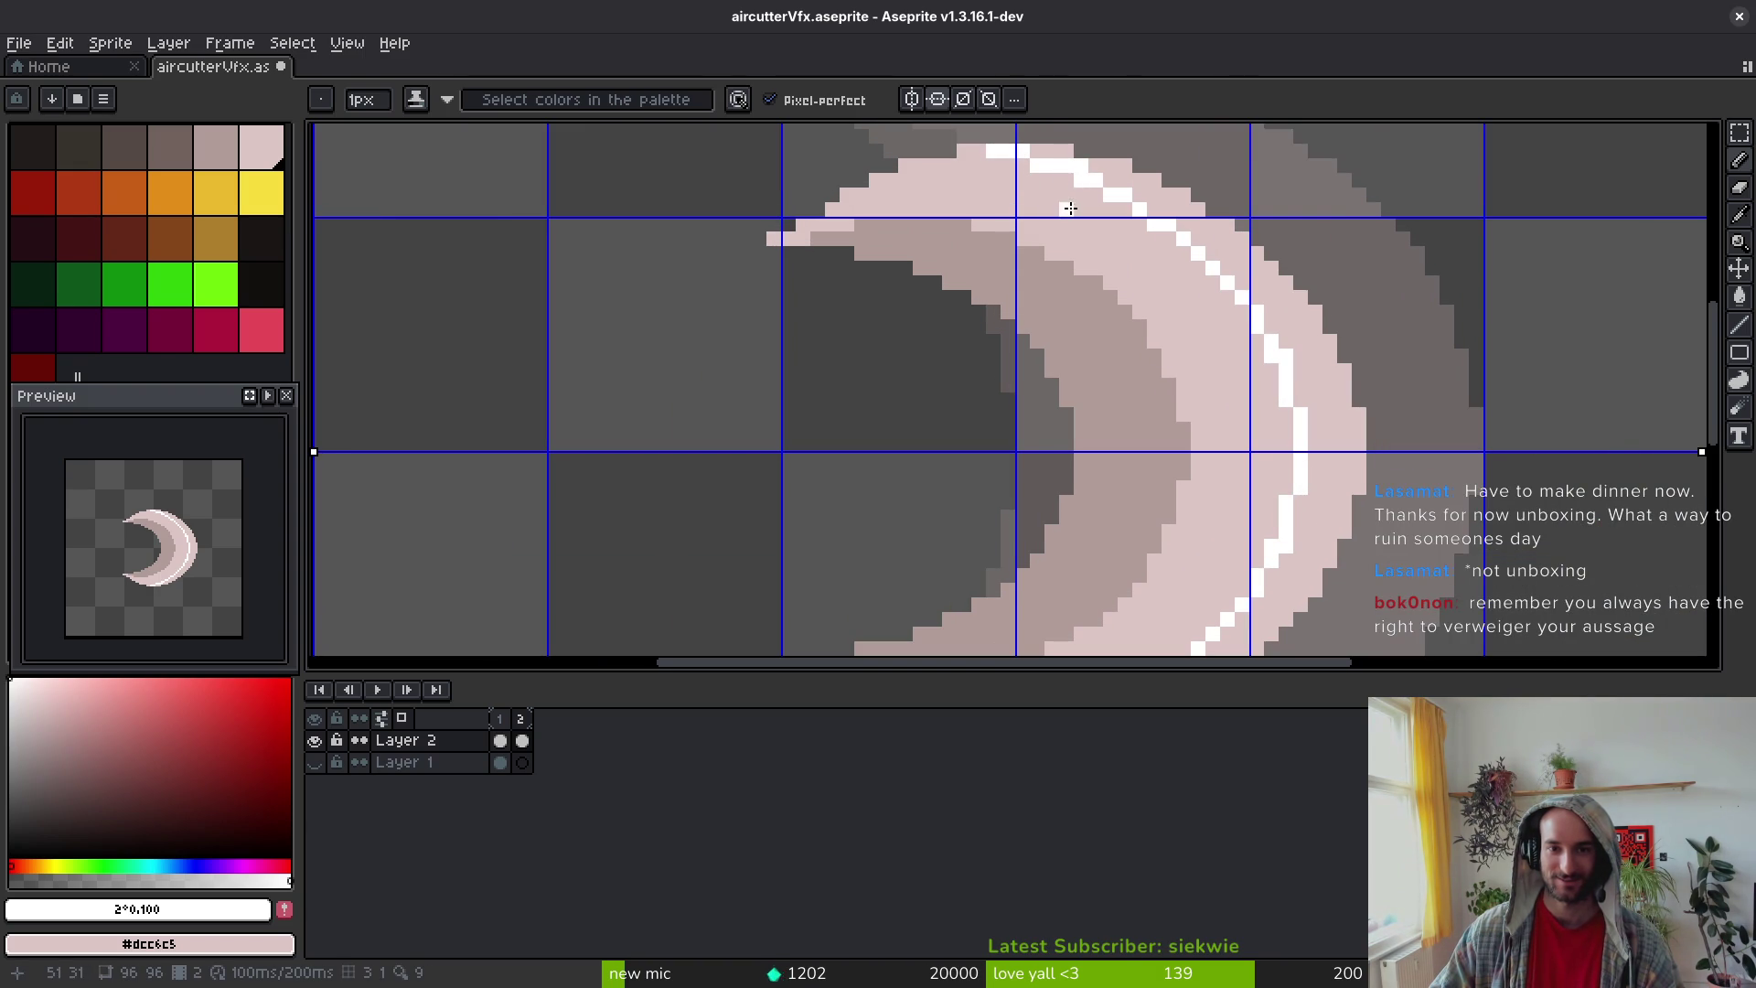
pyautogui.click(1202, 252)
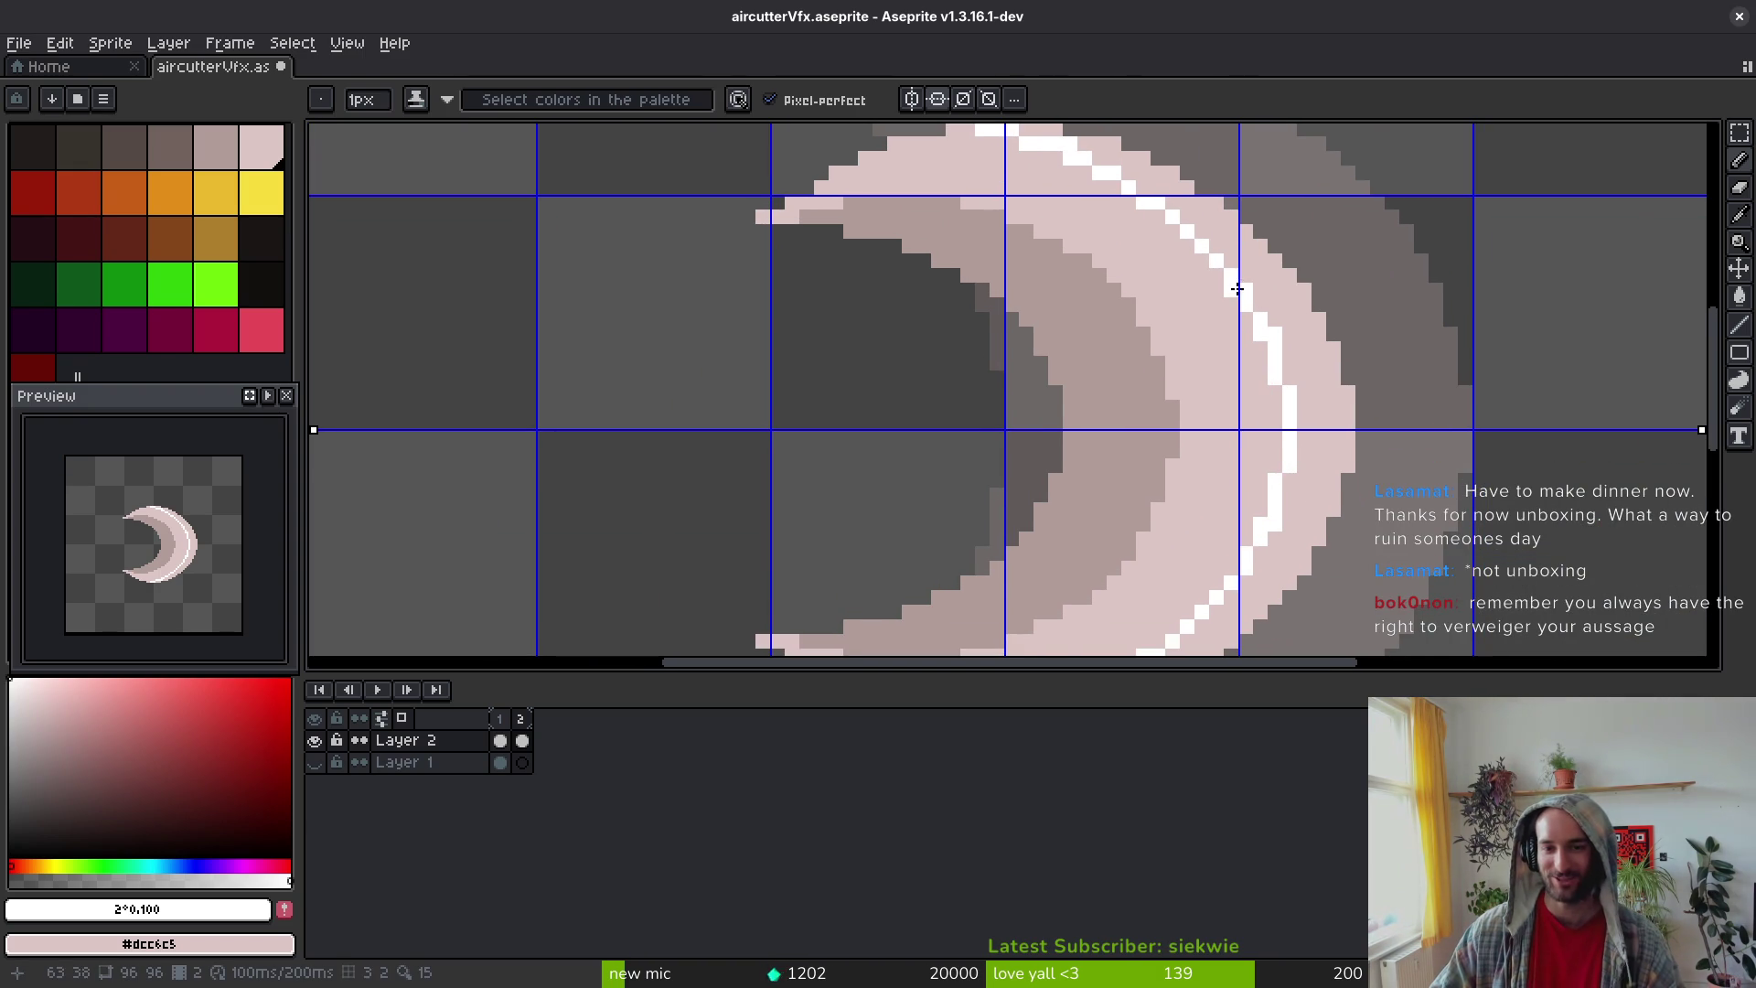
# Step: Fill the crescent's outer band white with the Paint Bucket, then return to frame 1
pyautogui.press('g')
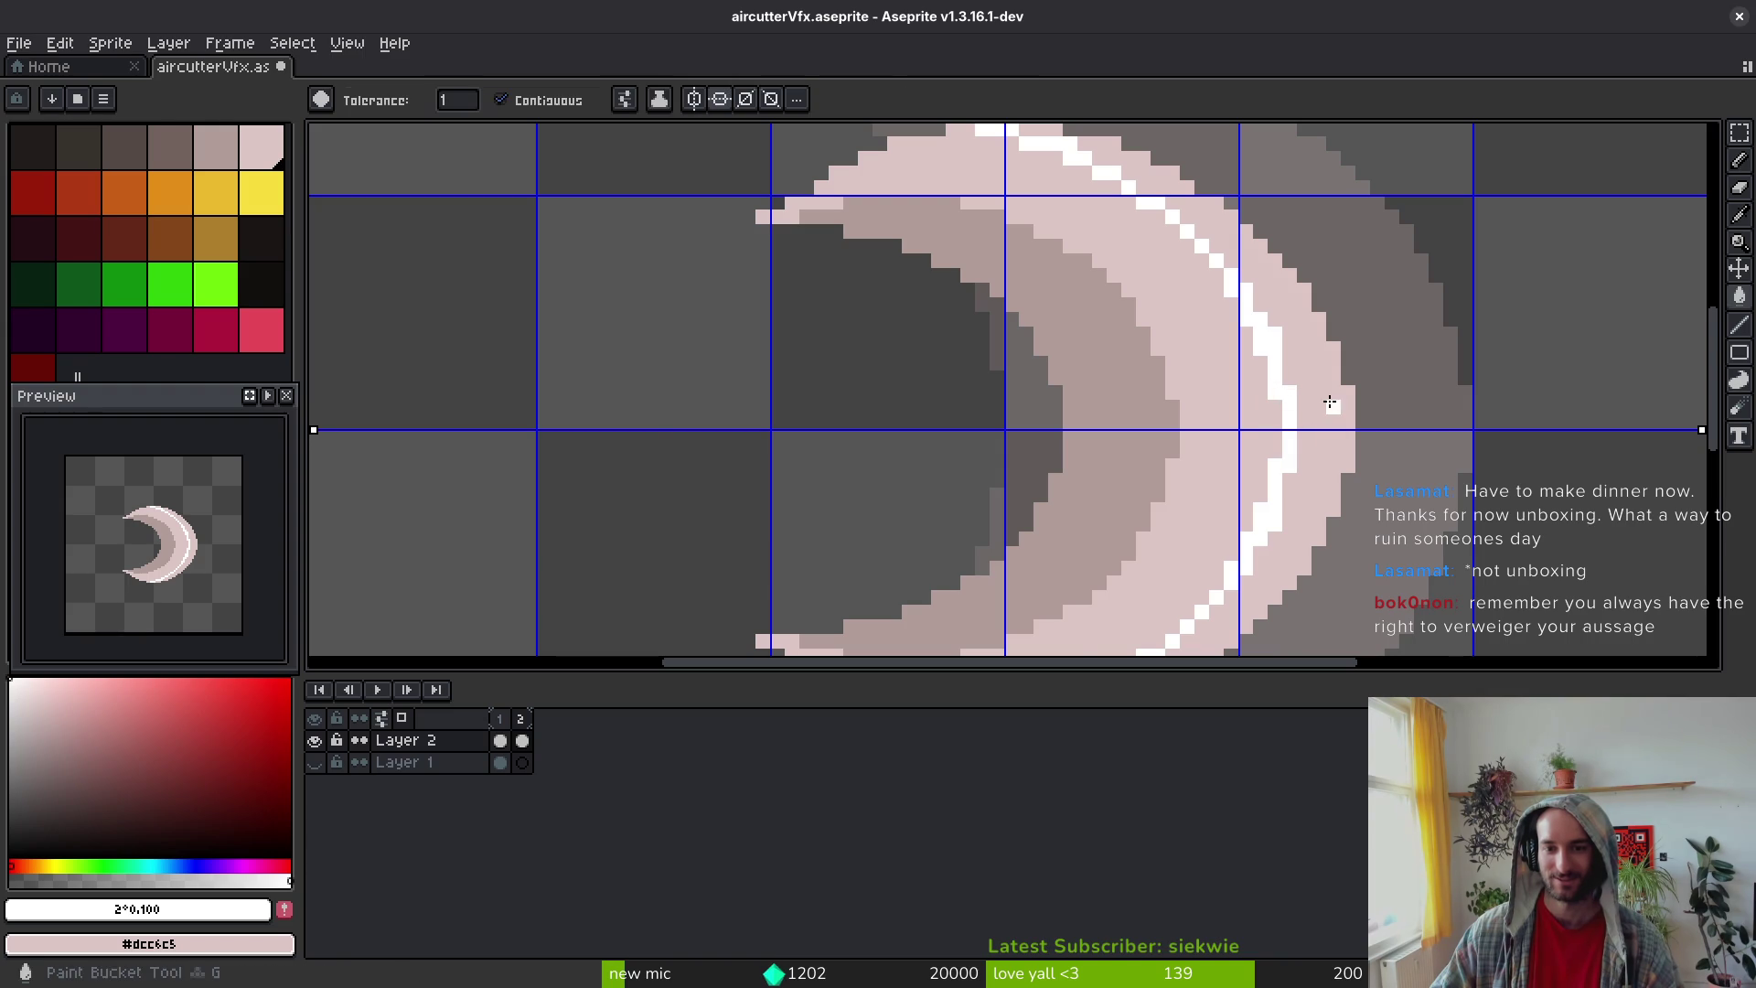
pyautogui.click(1313, 431)
pyautogui.scroll(-3, 1309, 428)
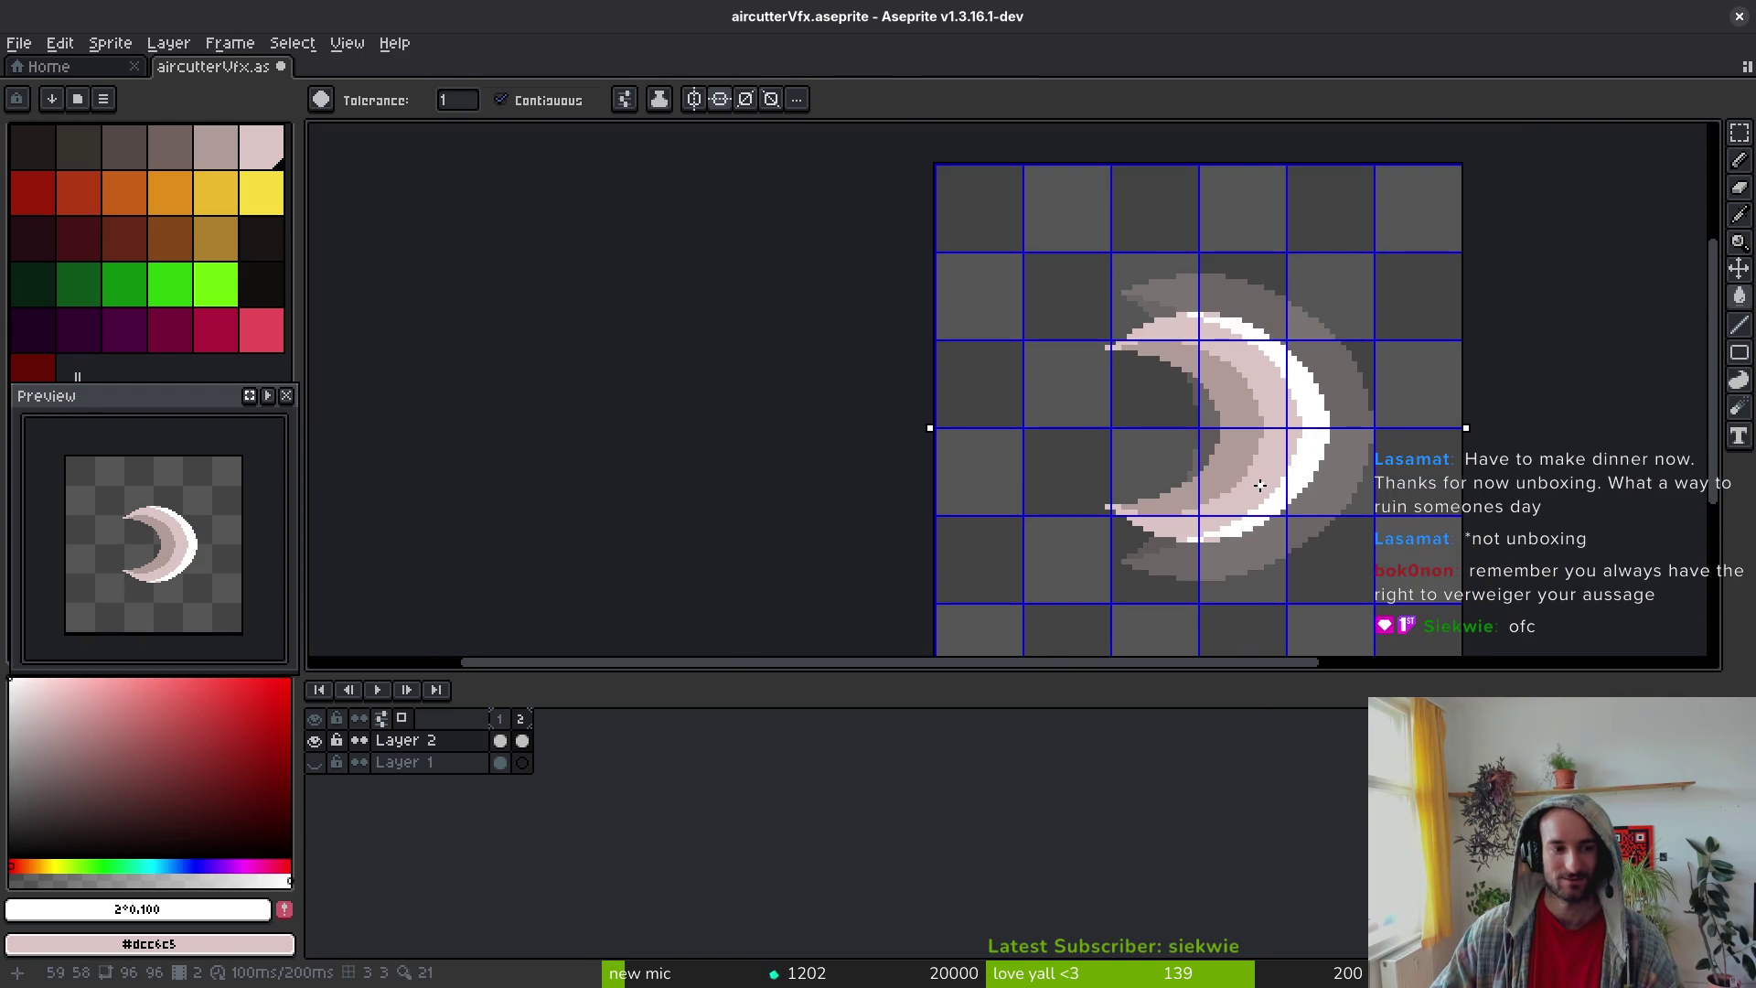
pyautogui.press('Left')
# Step: On frame 1, draw a white line along the crescent's top edge and flood-fill its outer band white
pyautogui.press('b')
pyautogui.scroll(2, 1237, 326)
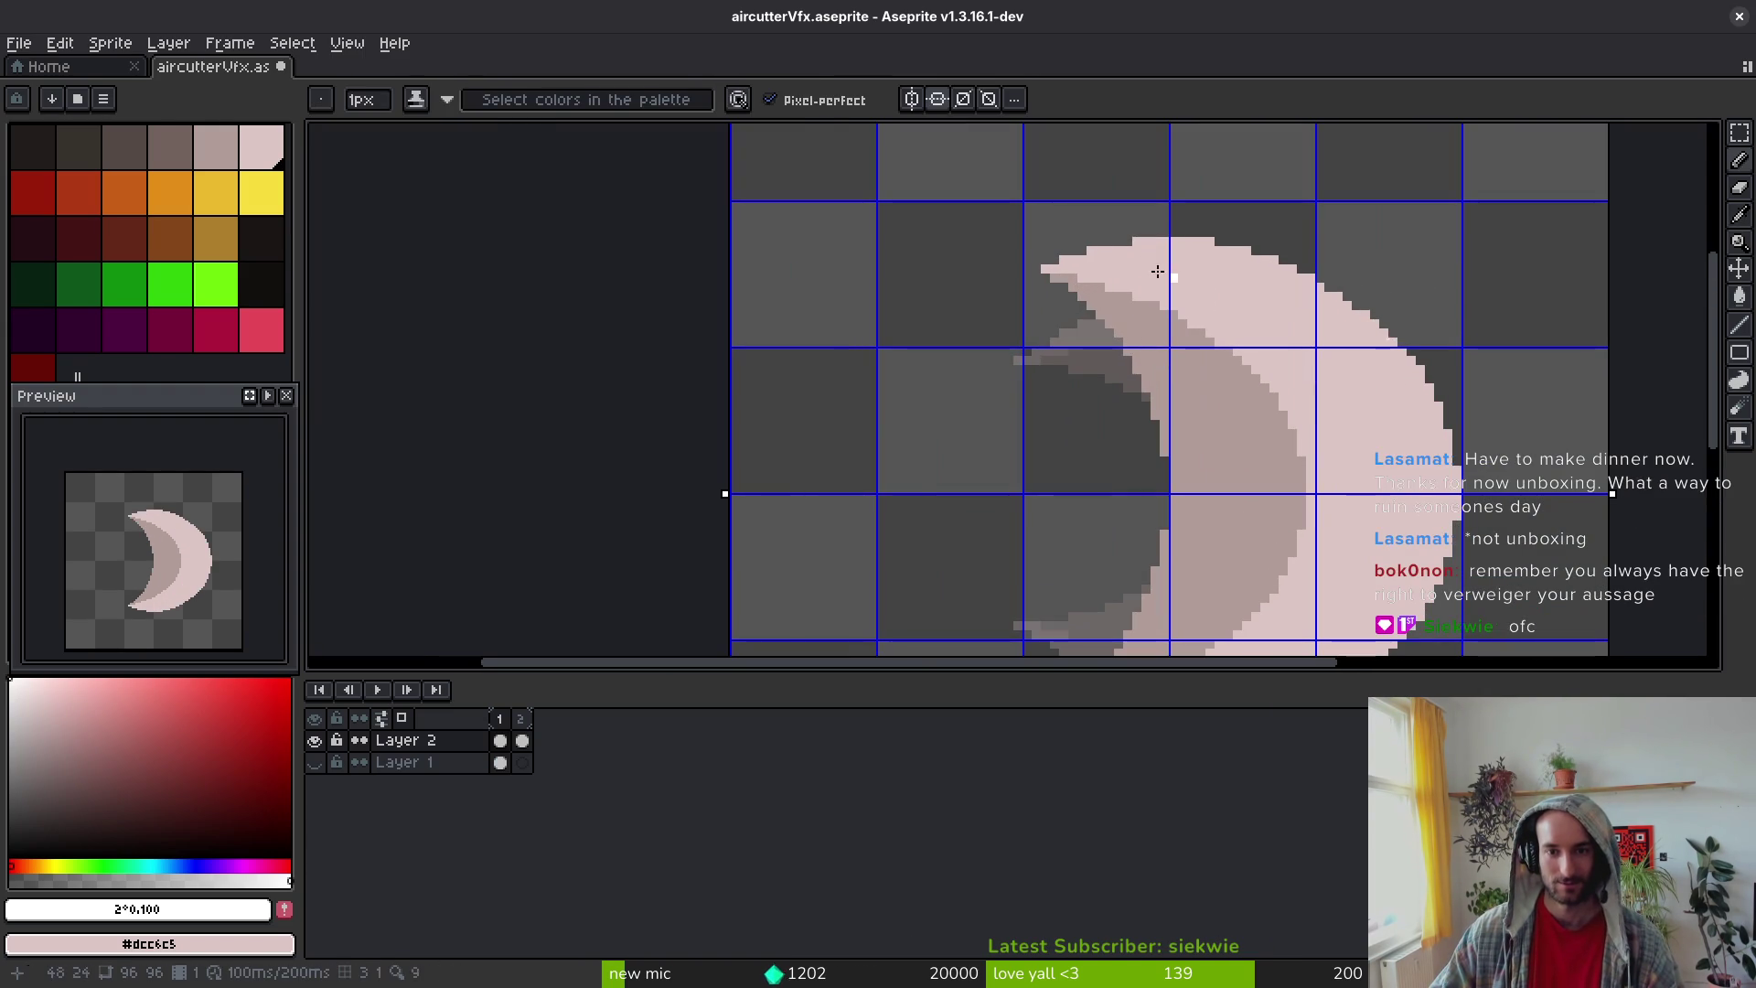
pyautogui.moveTo(1091, 251); pyautogui.dragTo(1137, 248)
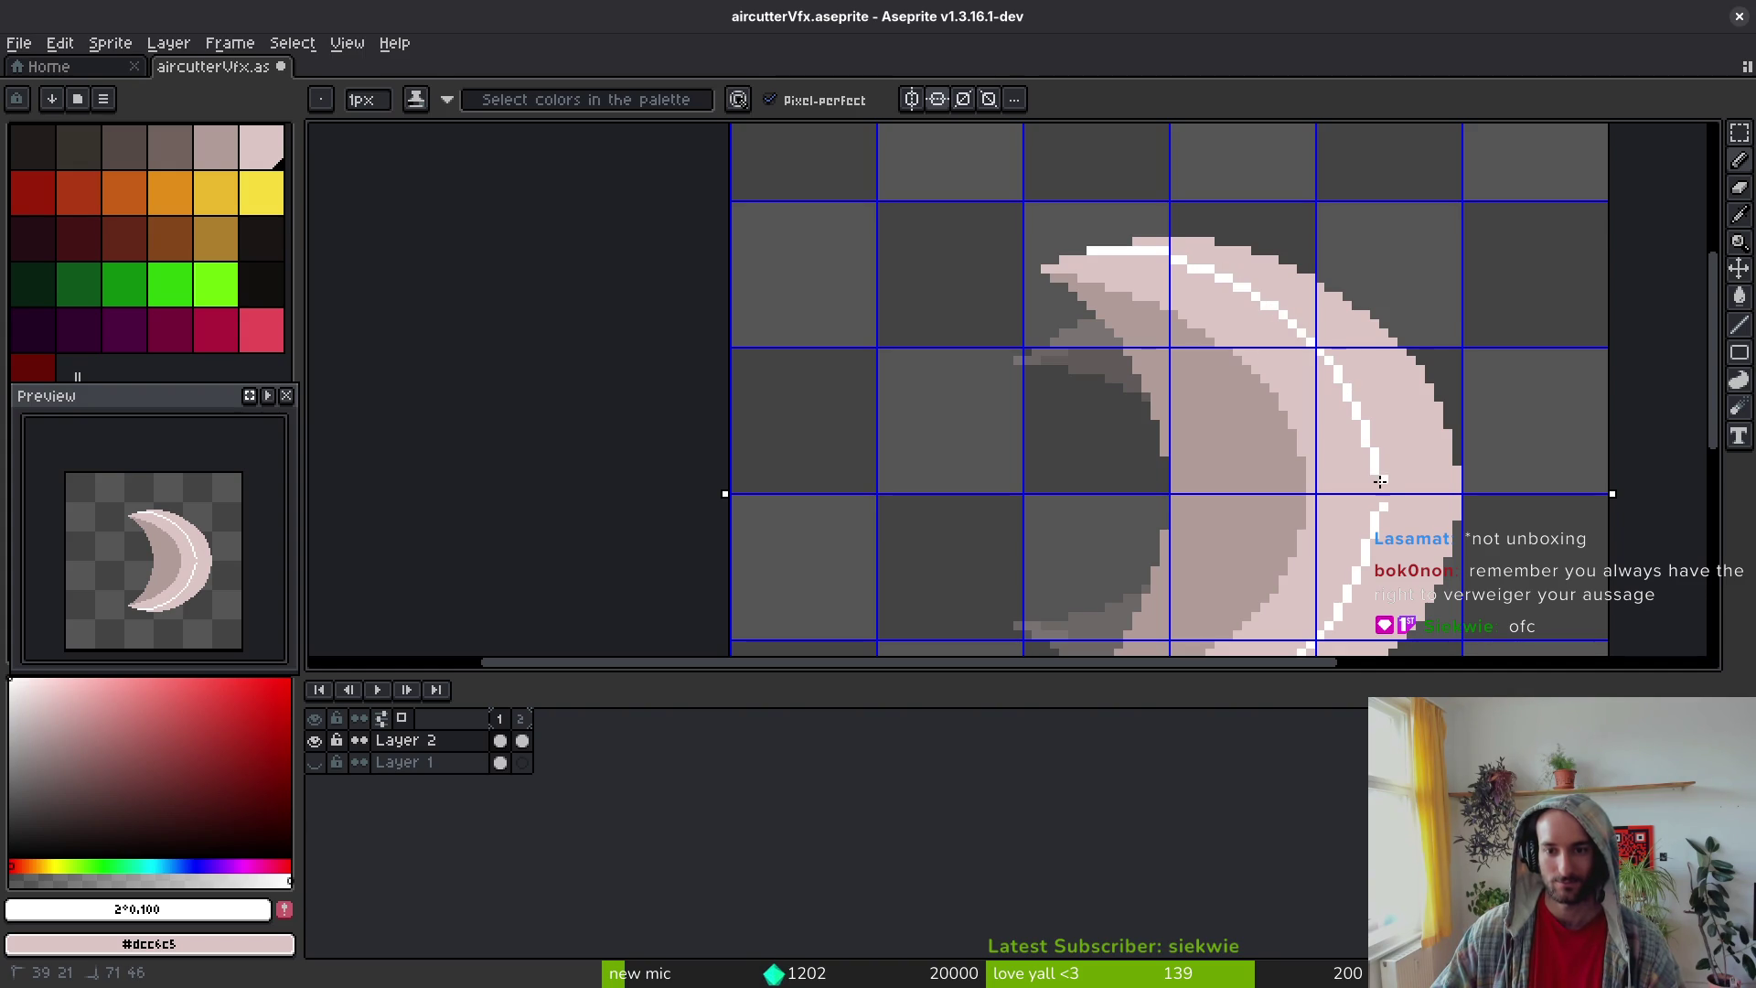
pyautogui.press('g')
pyautogui.click(1423, 463)
# Step: Touch up the band: turn a stray white pixel back to pink and paint leftover pink edge pixels white
pyautogui.scroll(2, 1363, 475)
pyautogui.press('b')
pyautogui.click(1329, 410)
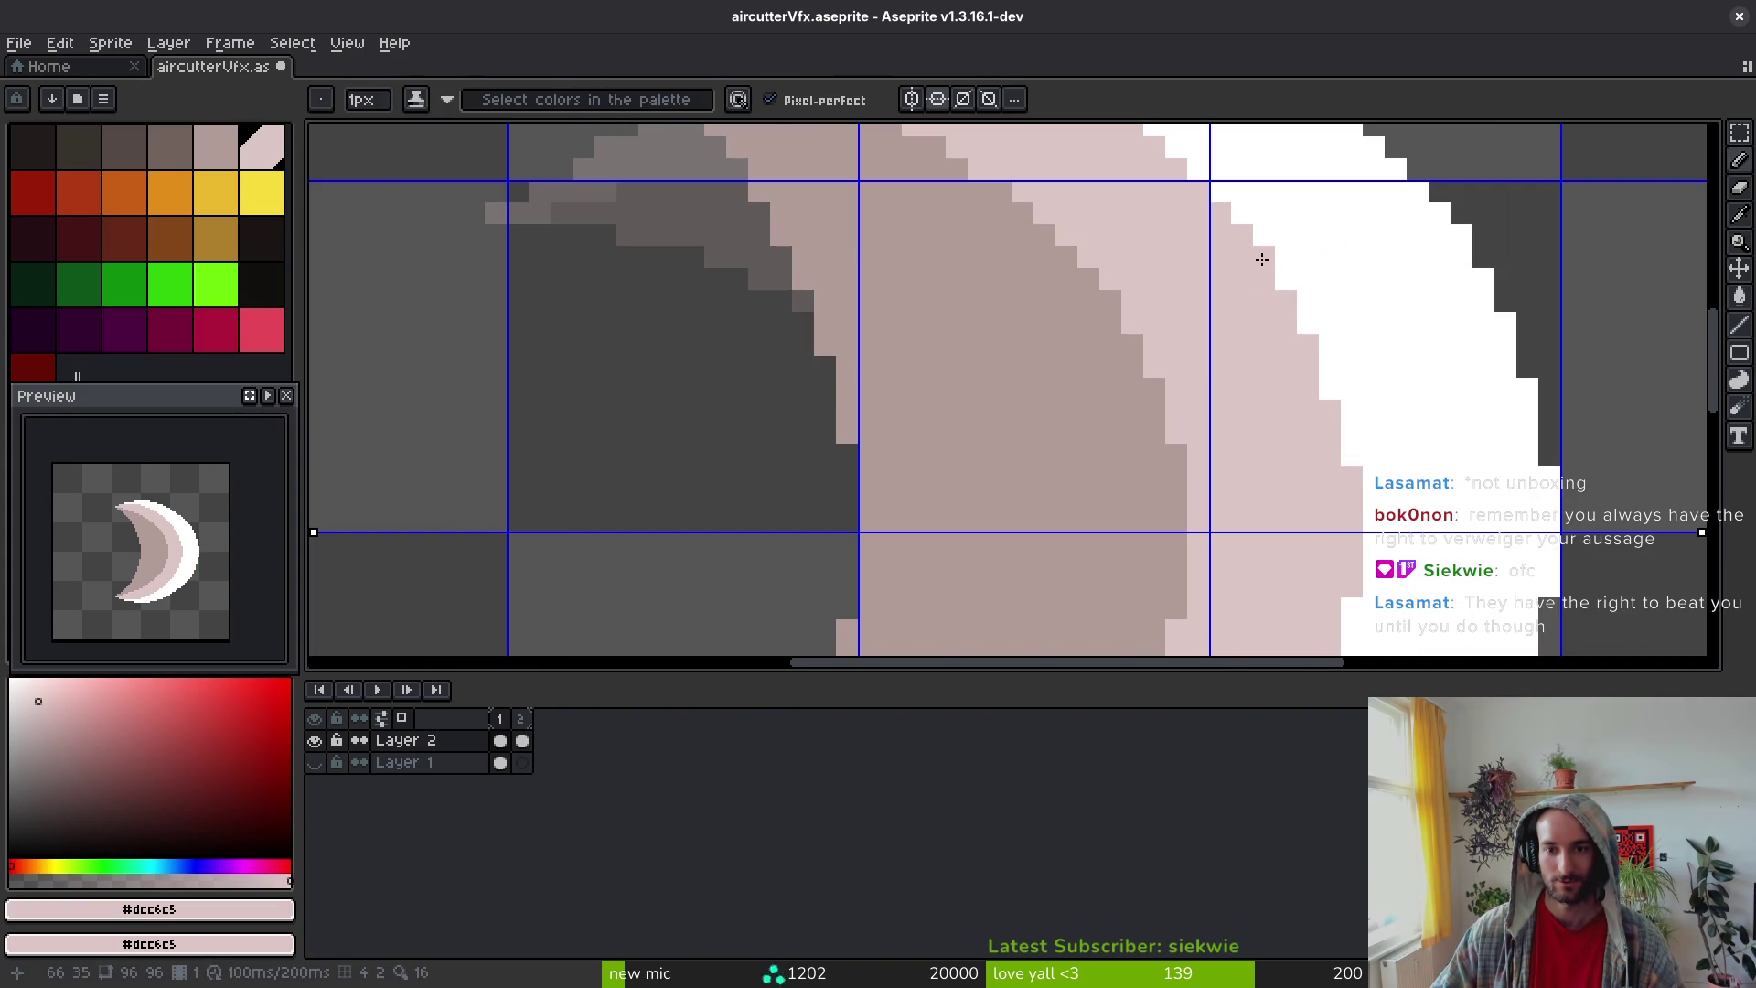
pyautogui.scroll(-5, 1257, 261)
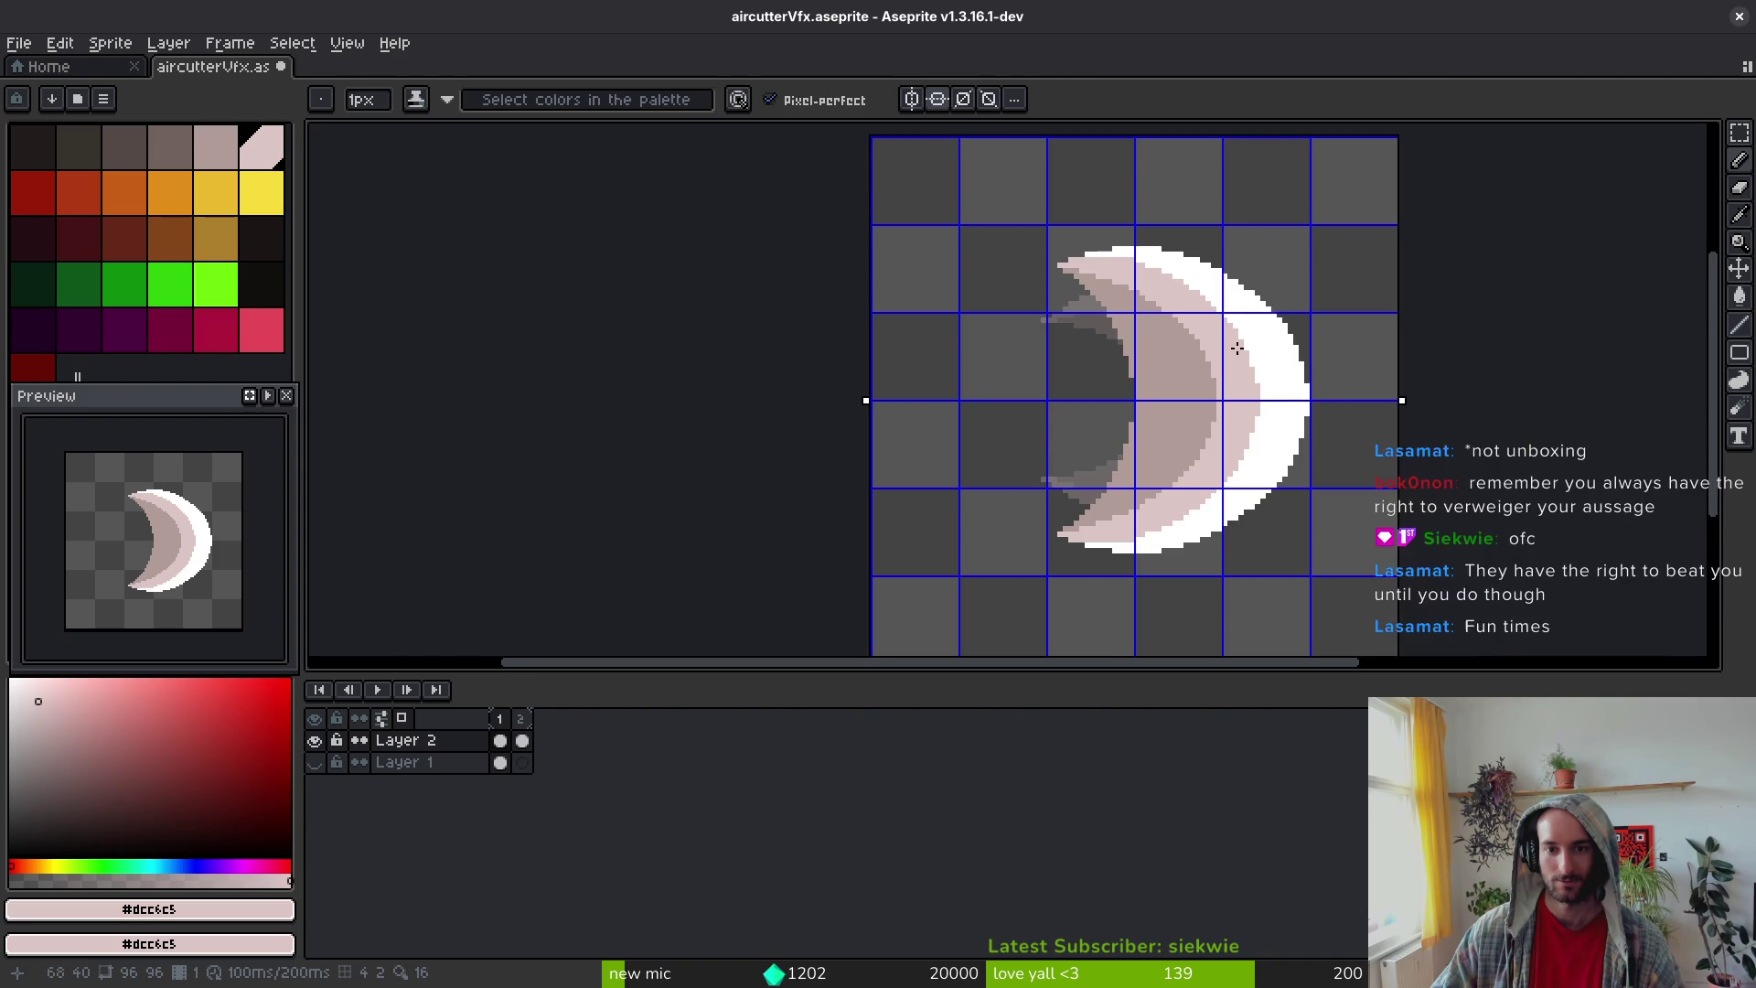
pyautogui.scroll(3, 1163, 362)
pyautogui.keyDown('alt'); pyautogui.click(1180, 346); pyautogui.keyUp('alt')
pyautogui.moveTo(1180, 345); pyautogui.dragTo(1153, 353)
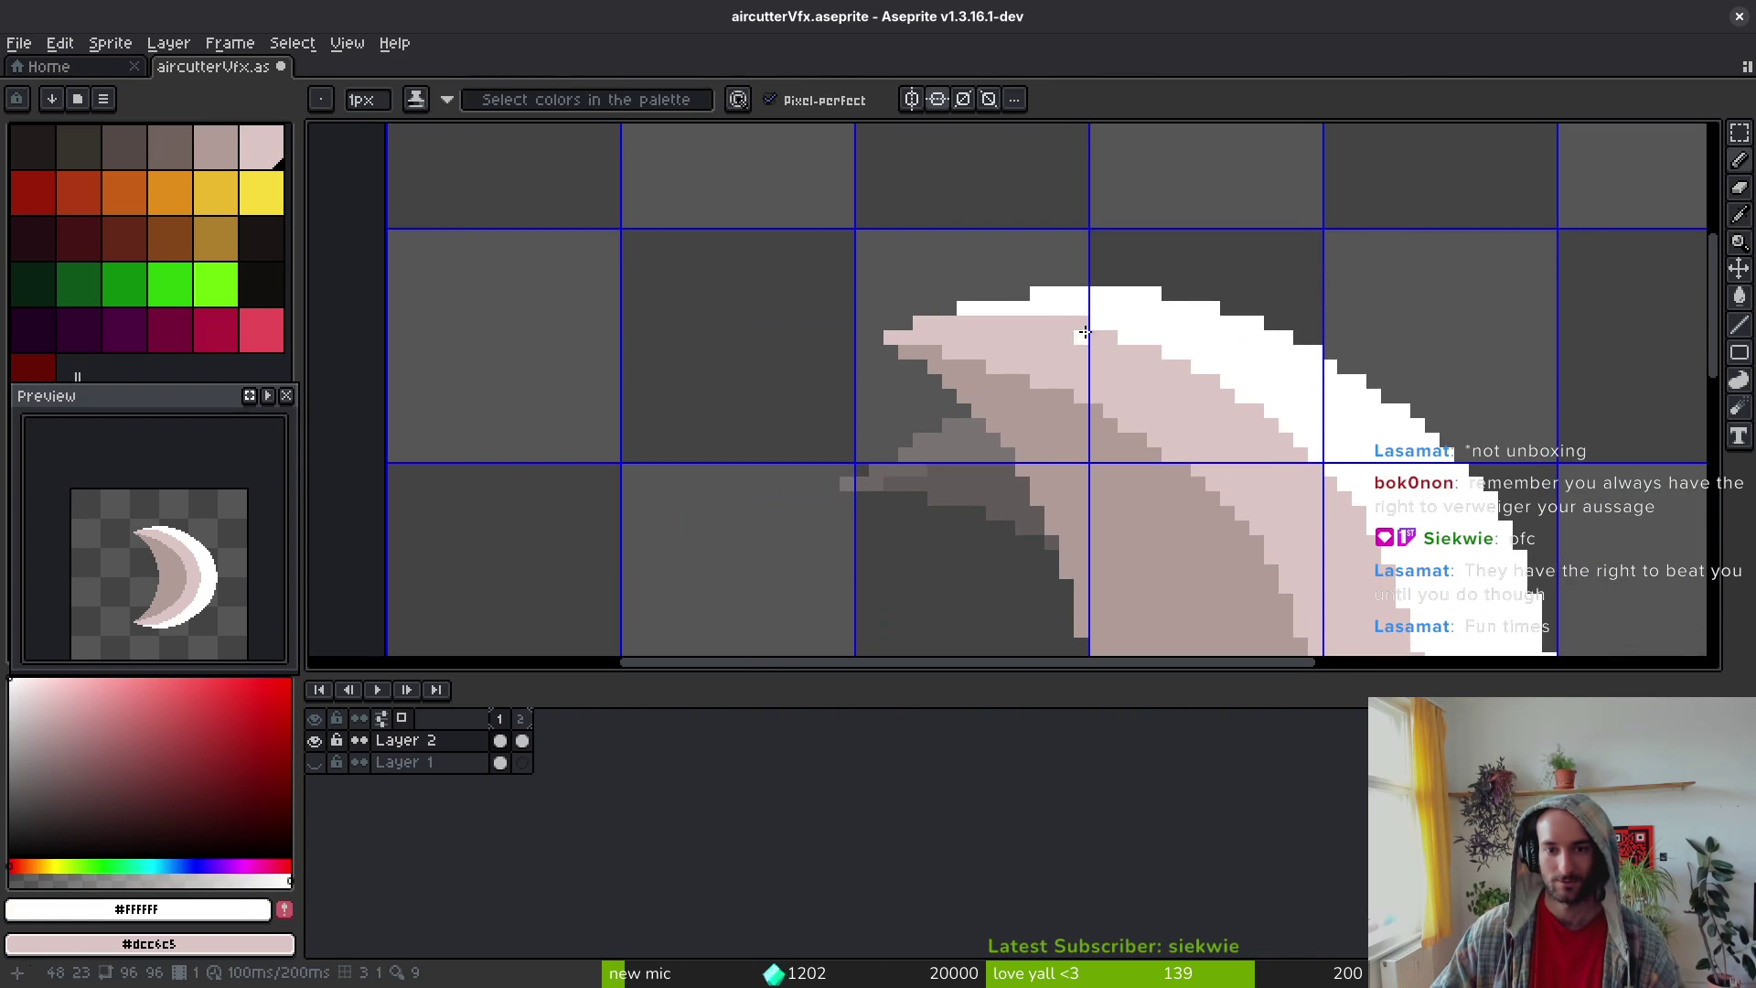
pyautogui.scroll(-4, 1316, 449)
# Step: Save aircutterVfx.aseprite with the white-edged crescent
pyautogui.hotkey('ctrl', 's')
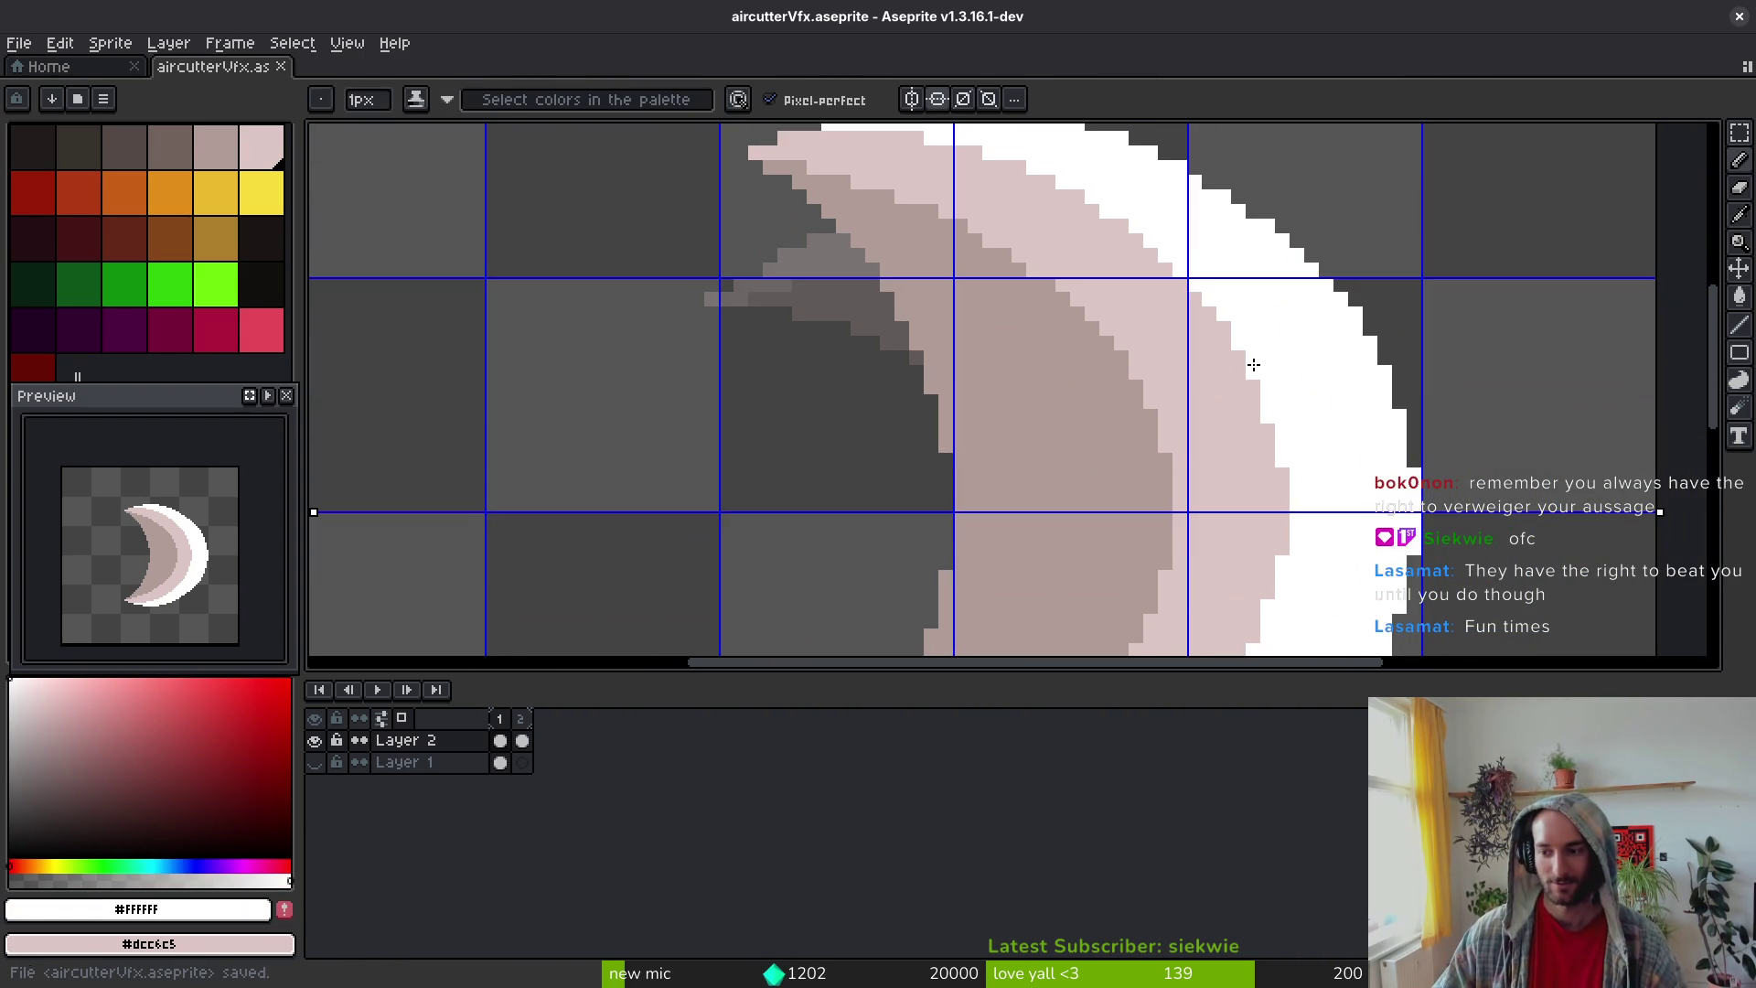
pyautogui.scroll(-2, 1247, 365)
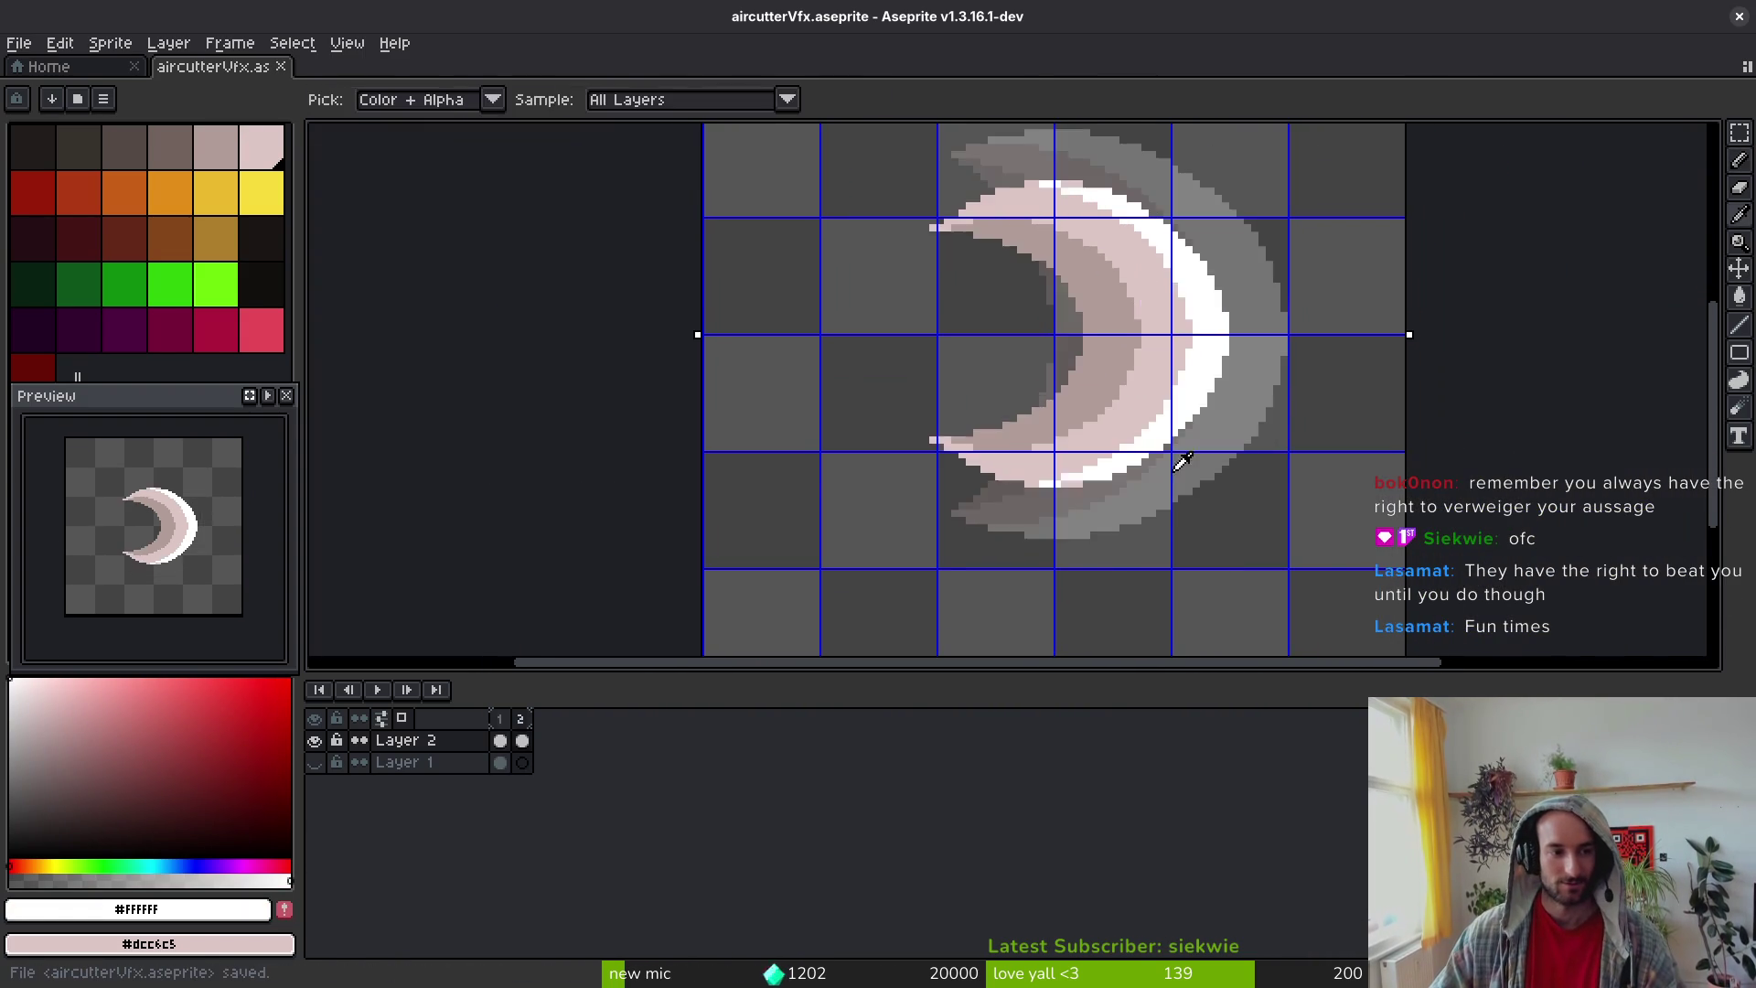
pyautogui.moveTo(1132, 488); pyautogui.dragTo(1107, 537)
pyautogui.press('v')
pyautogui.press('b')
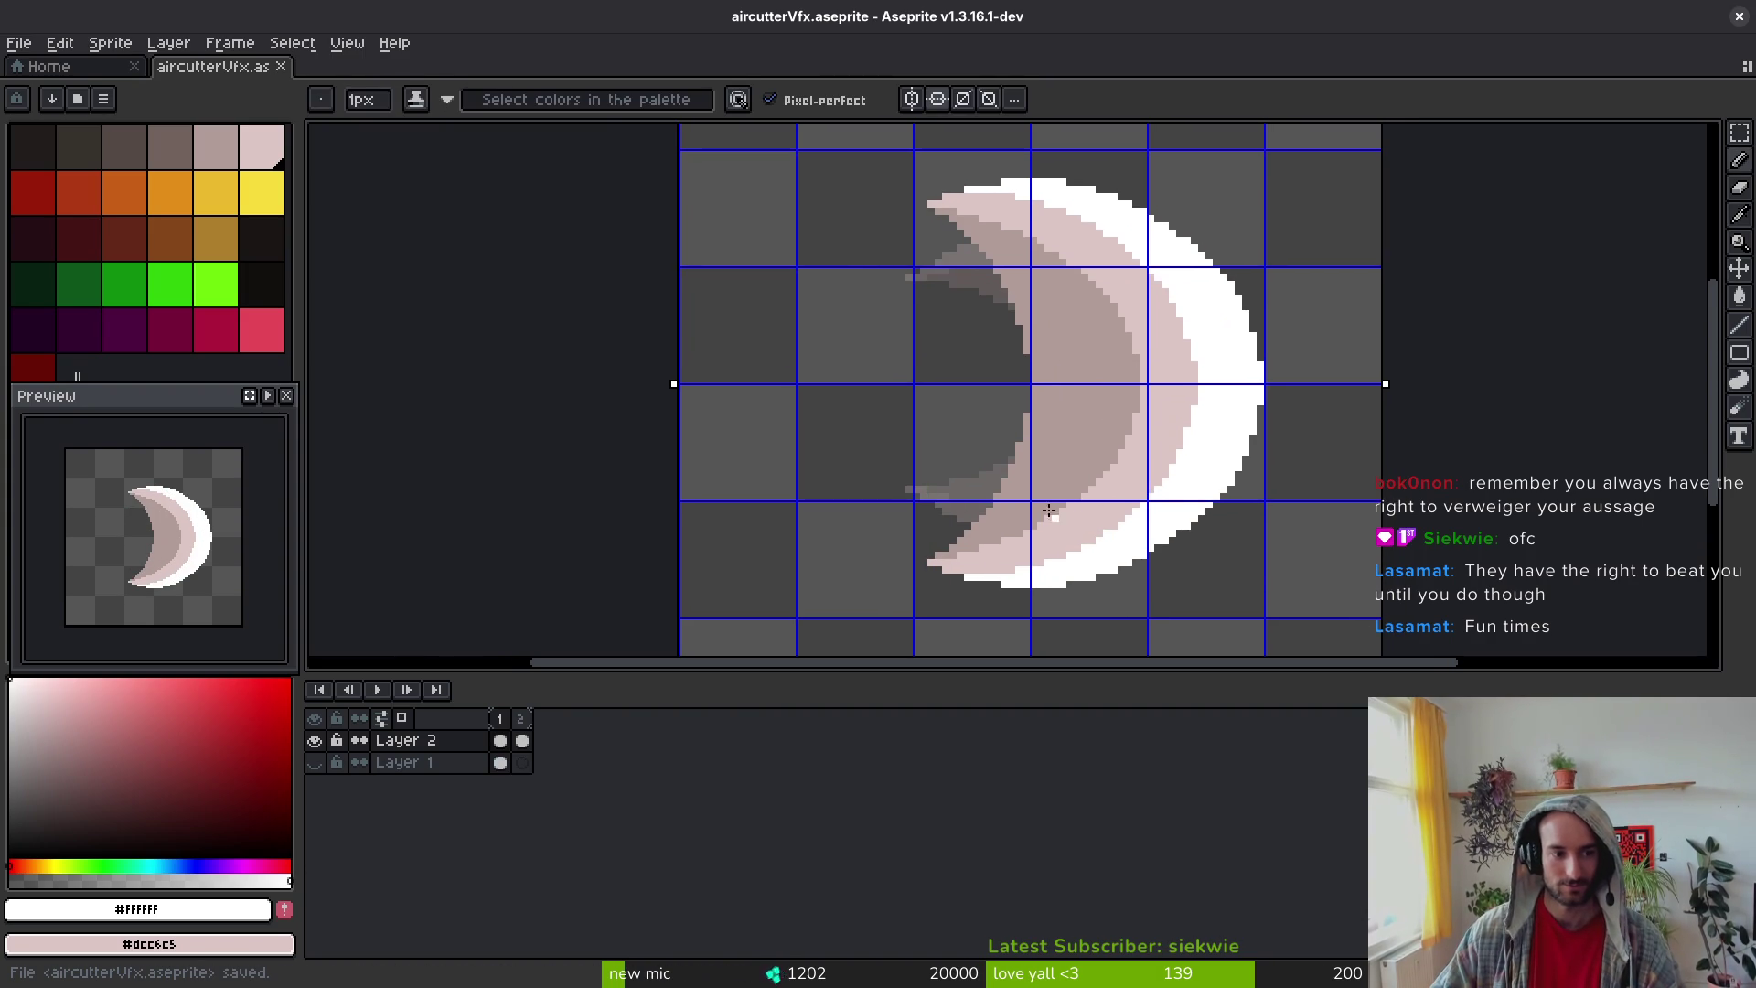
pyautogui.scroll(2, 1038, 371)
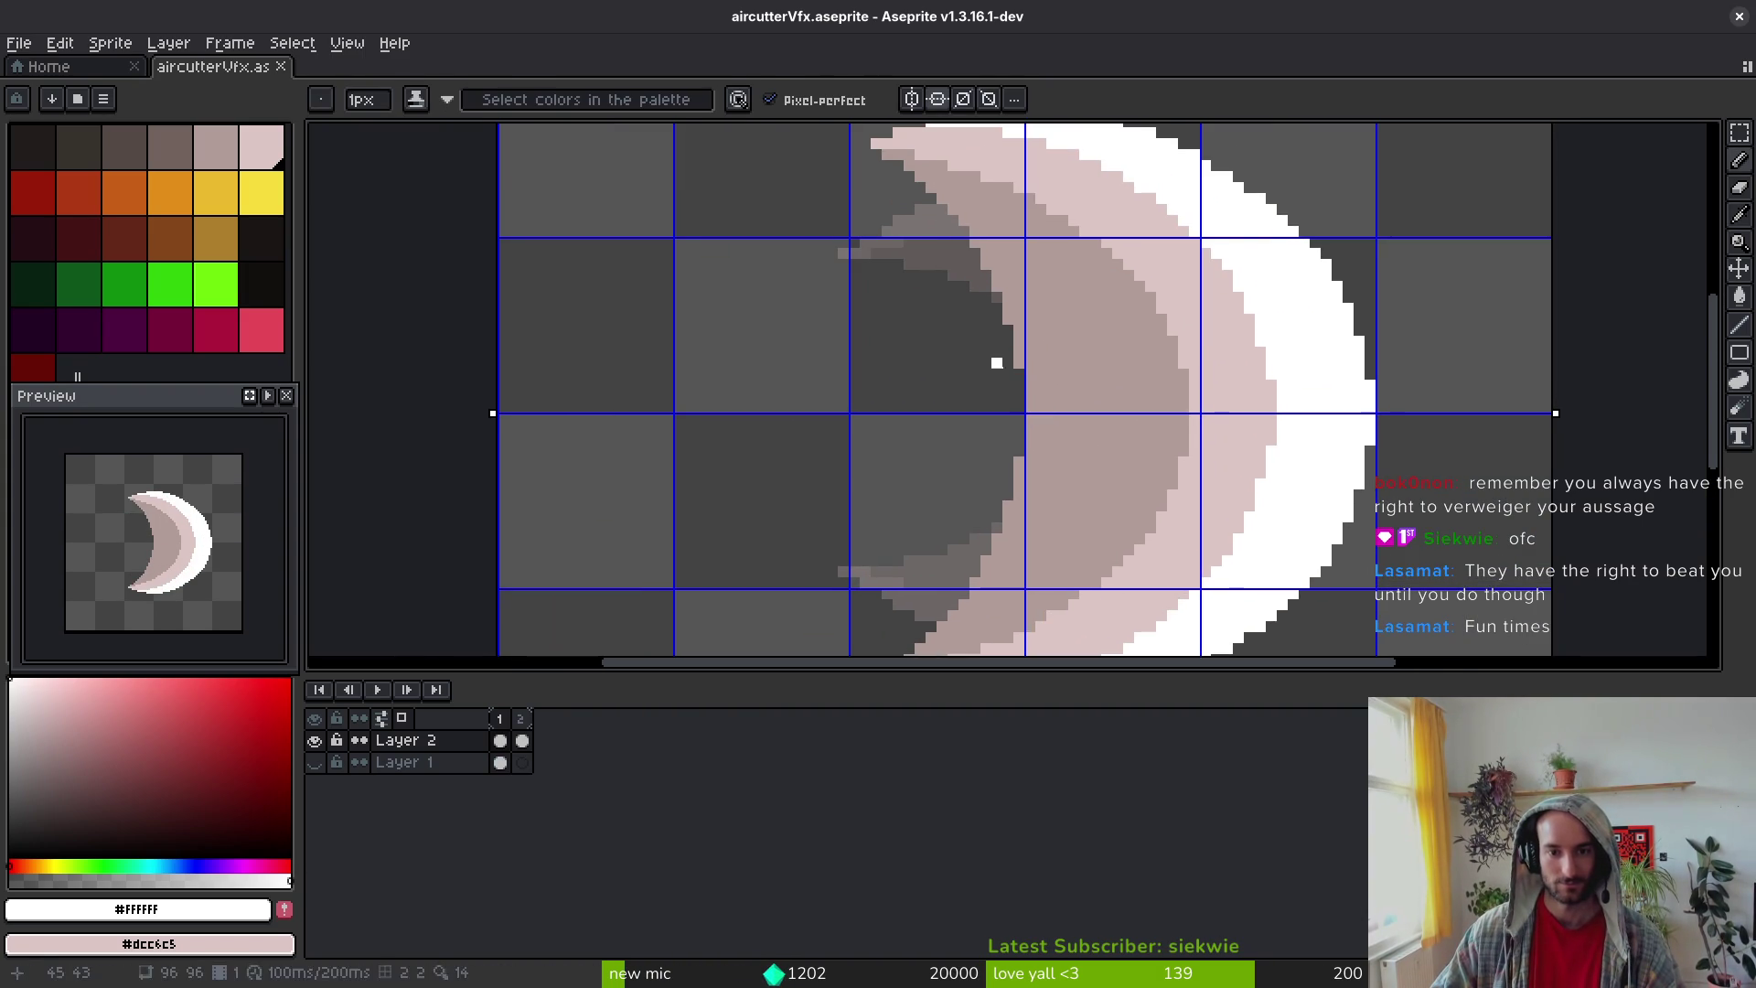
pyautogui.press('e')
pyautogui.scroll(-2, 920, 265)
pyautogui.hotkey('ctrl', 's')
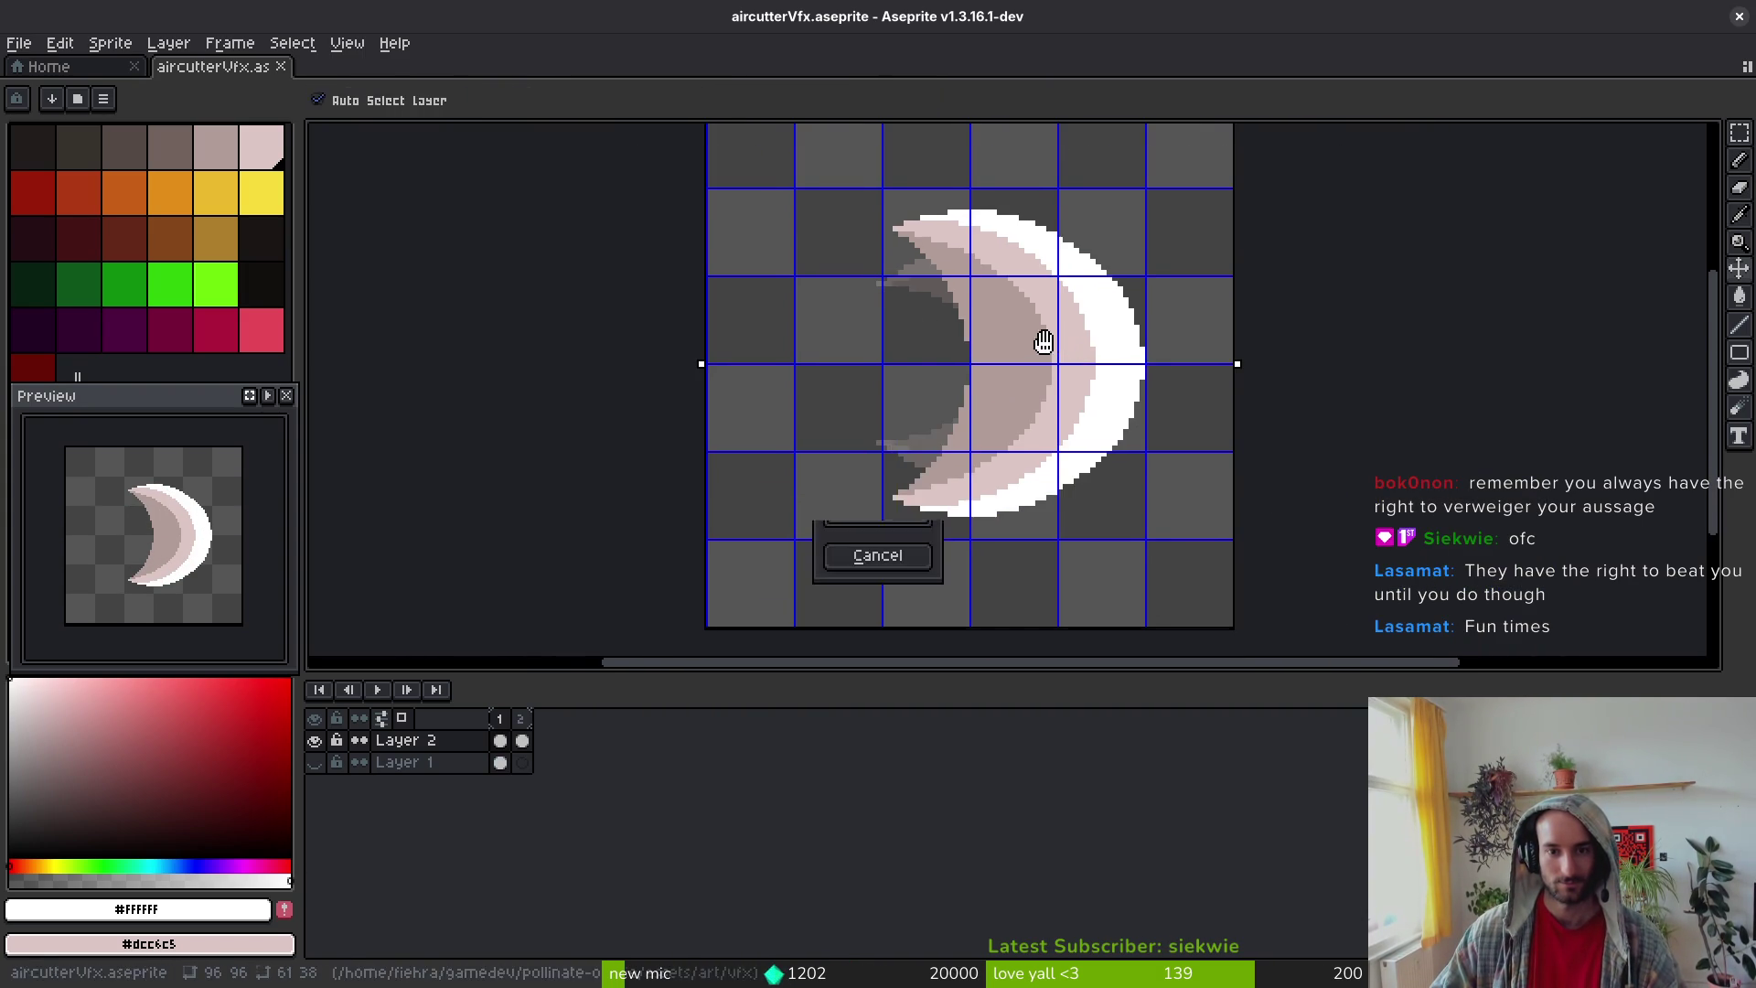
# Step: Select the crescent's top half with the rectangular marquee, then save the file
pyautogui.scroll(1, 1058, 341)
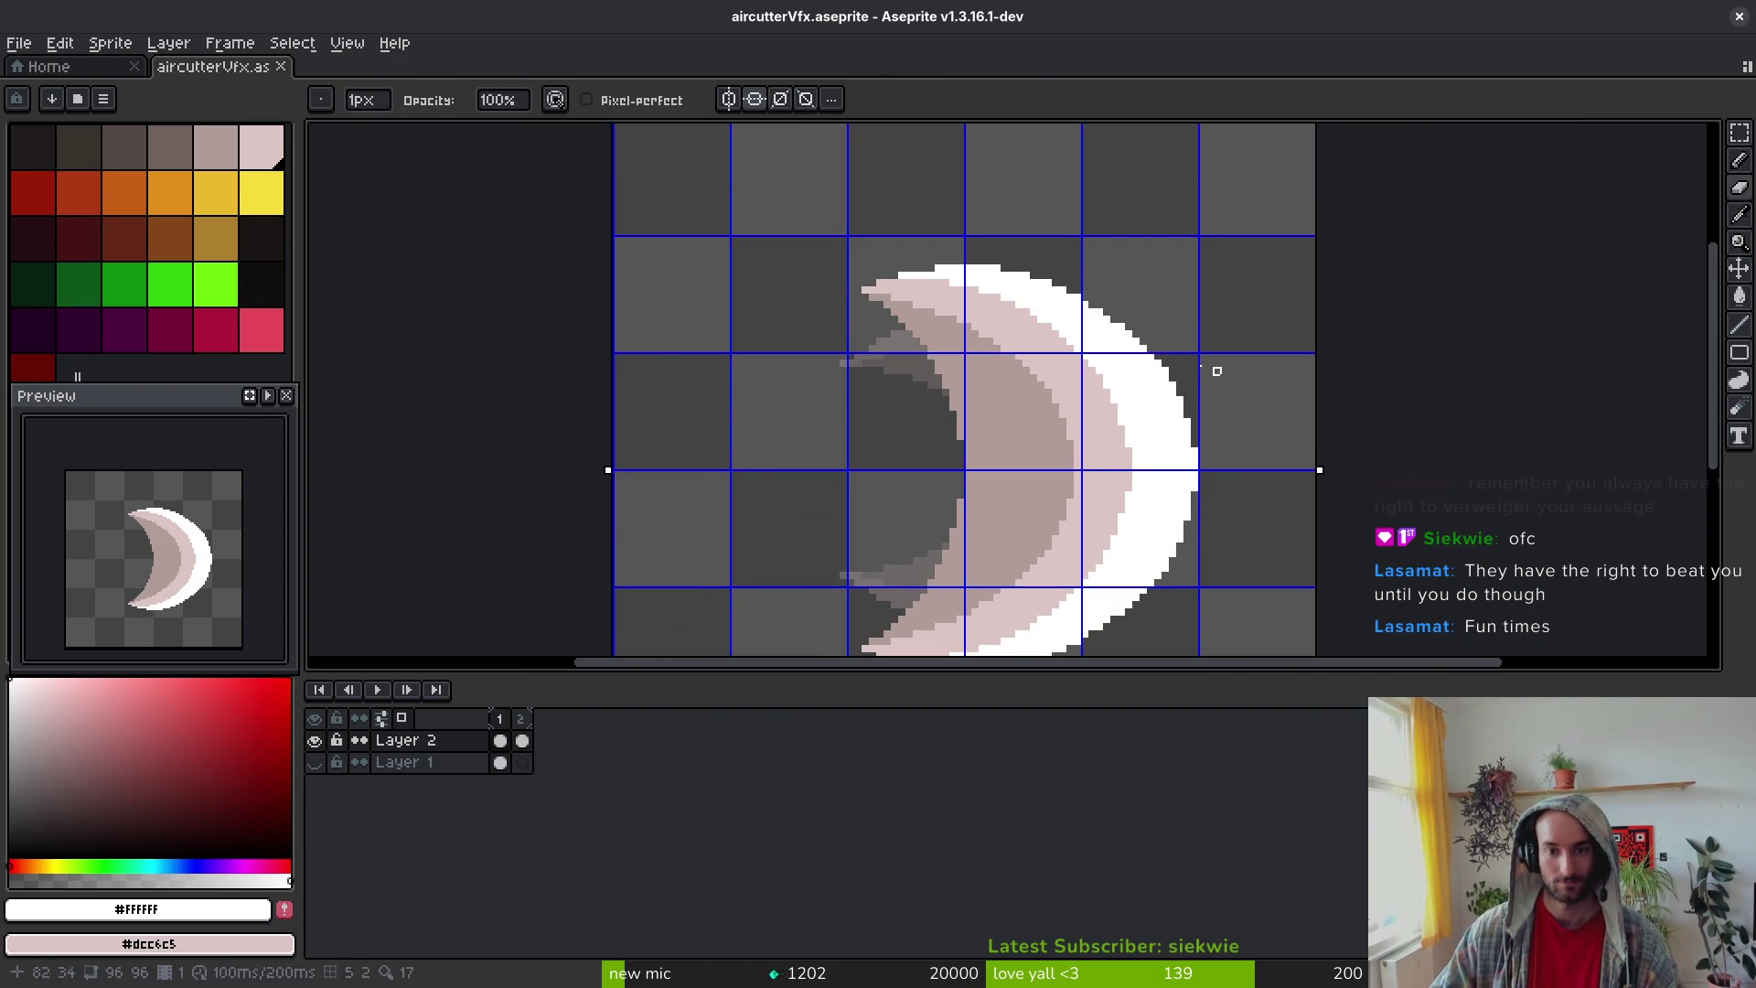
pyautogui.press('m')
pyautogui.moveTo(836, 224)
pyautogui.mouseDown()
pyautogui.moveTo(1111, 759)
pyautogui.moveTo(1267, 765)
pyautogui.mouseUp()
pyautogui.moveTo(718, 172)
pyautogui.mouseDown()
pyautogui.moveTo(1247, 408)
pyautogui.moveTo(619, 184)
pyautogui.moveTo(608, 128)
pyautogui.mouseUp()
pyautogui.click(1058, 345)
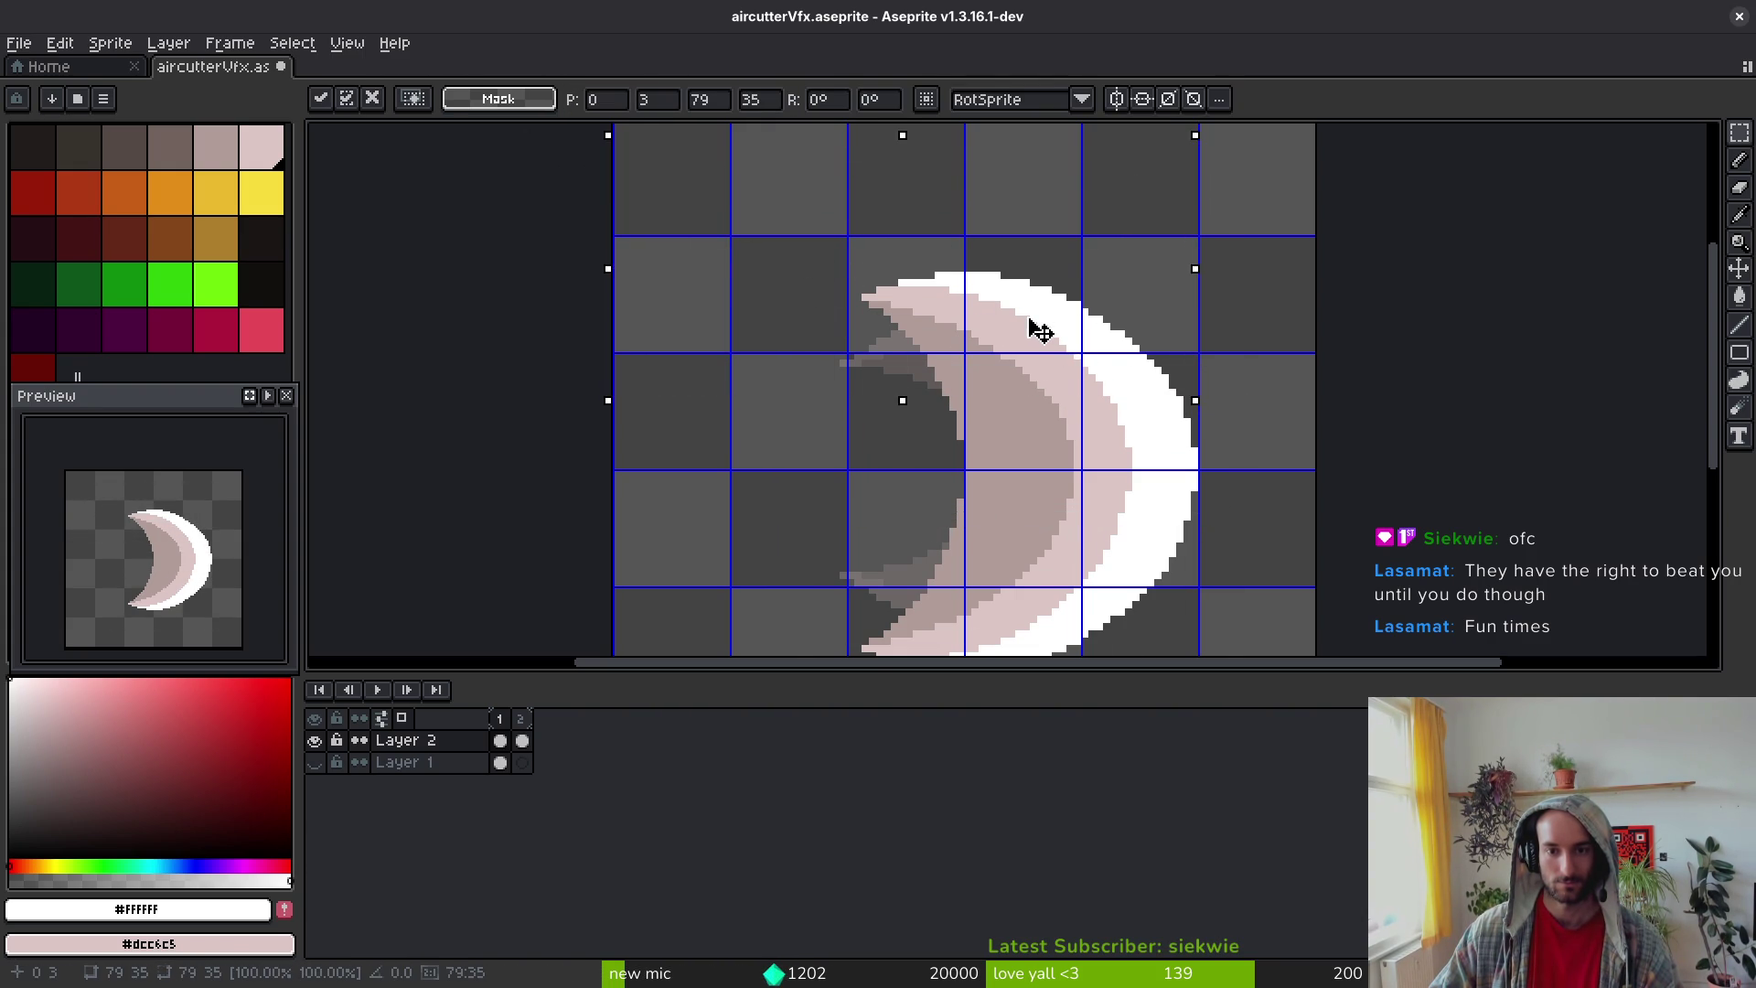
pyautogui.click(1223, 396)
pyautogui.hotkey('ctrl', 's')
# Step: Select and delete the crescent's lower half, then save
pyautogui.scroll(-1, 1216, 408)
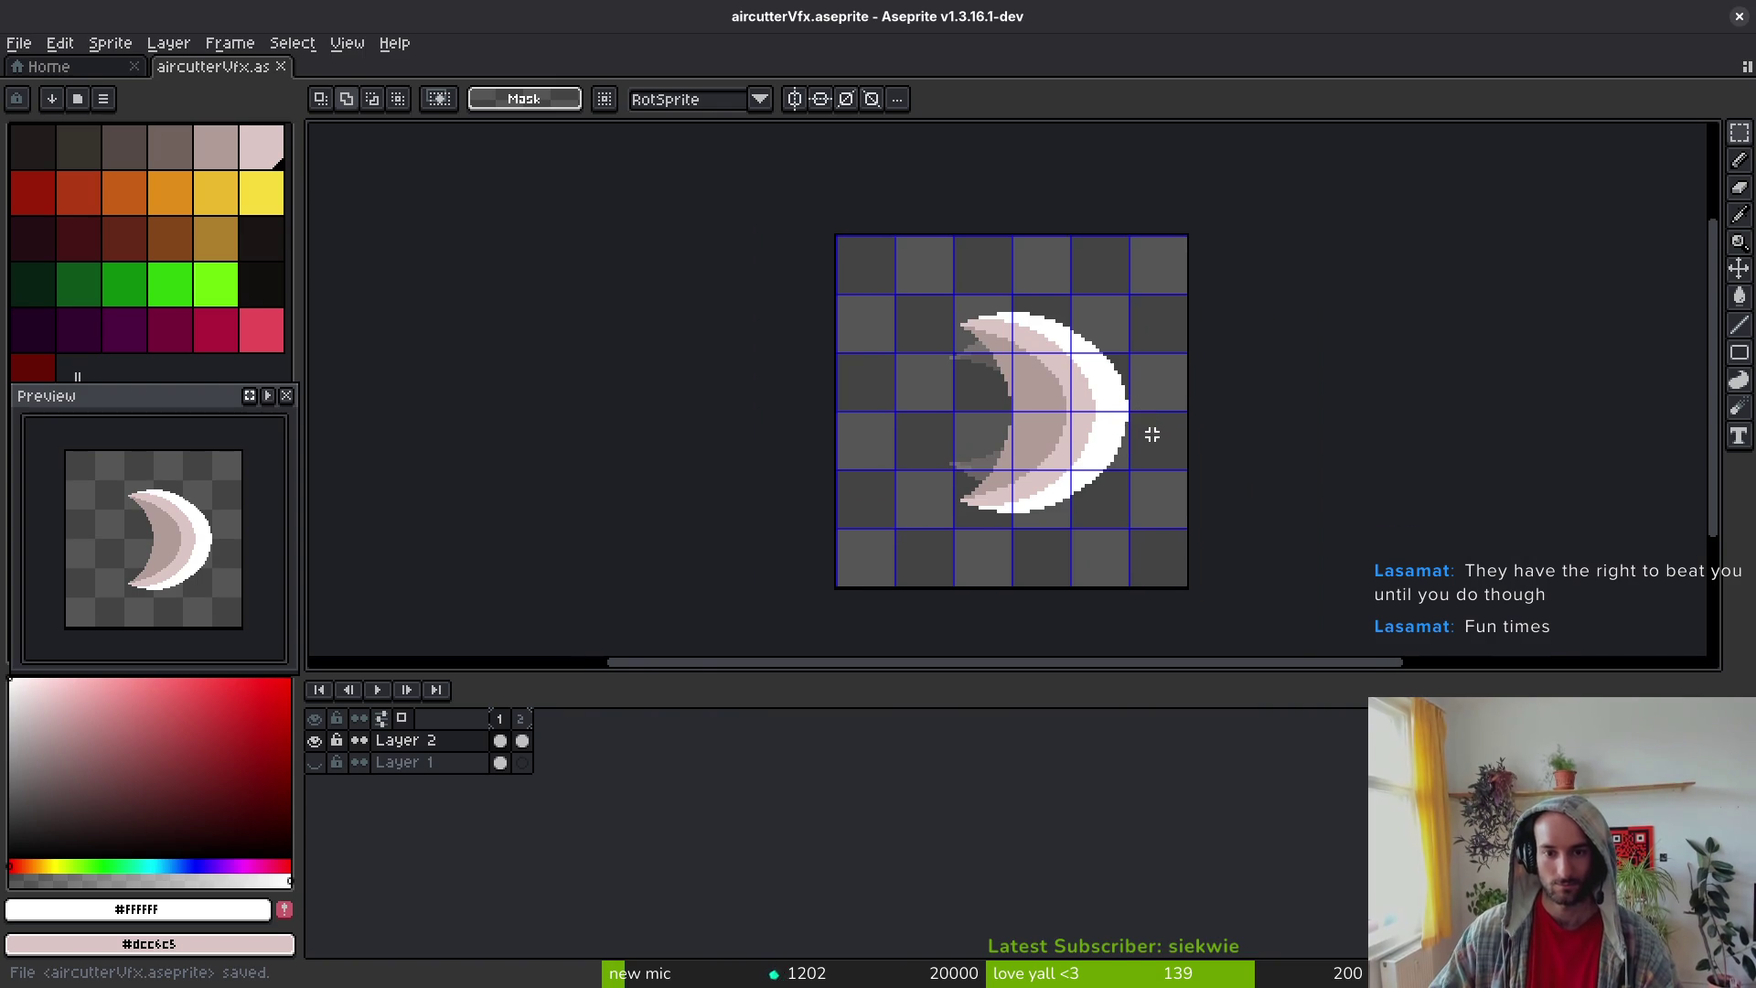
pyautogui.scroll(4, 1144, 415)
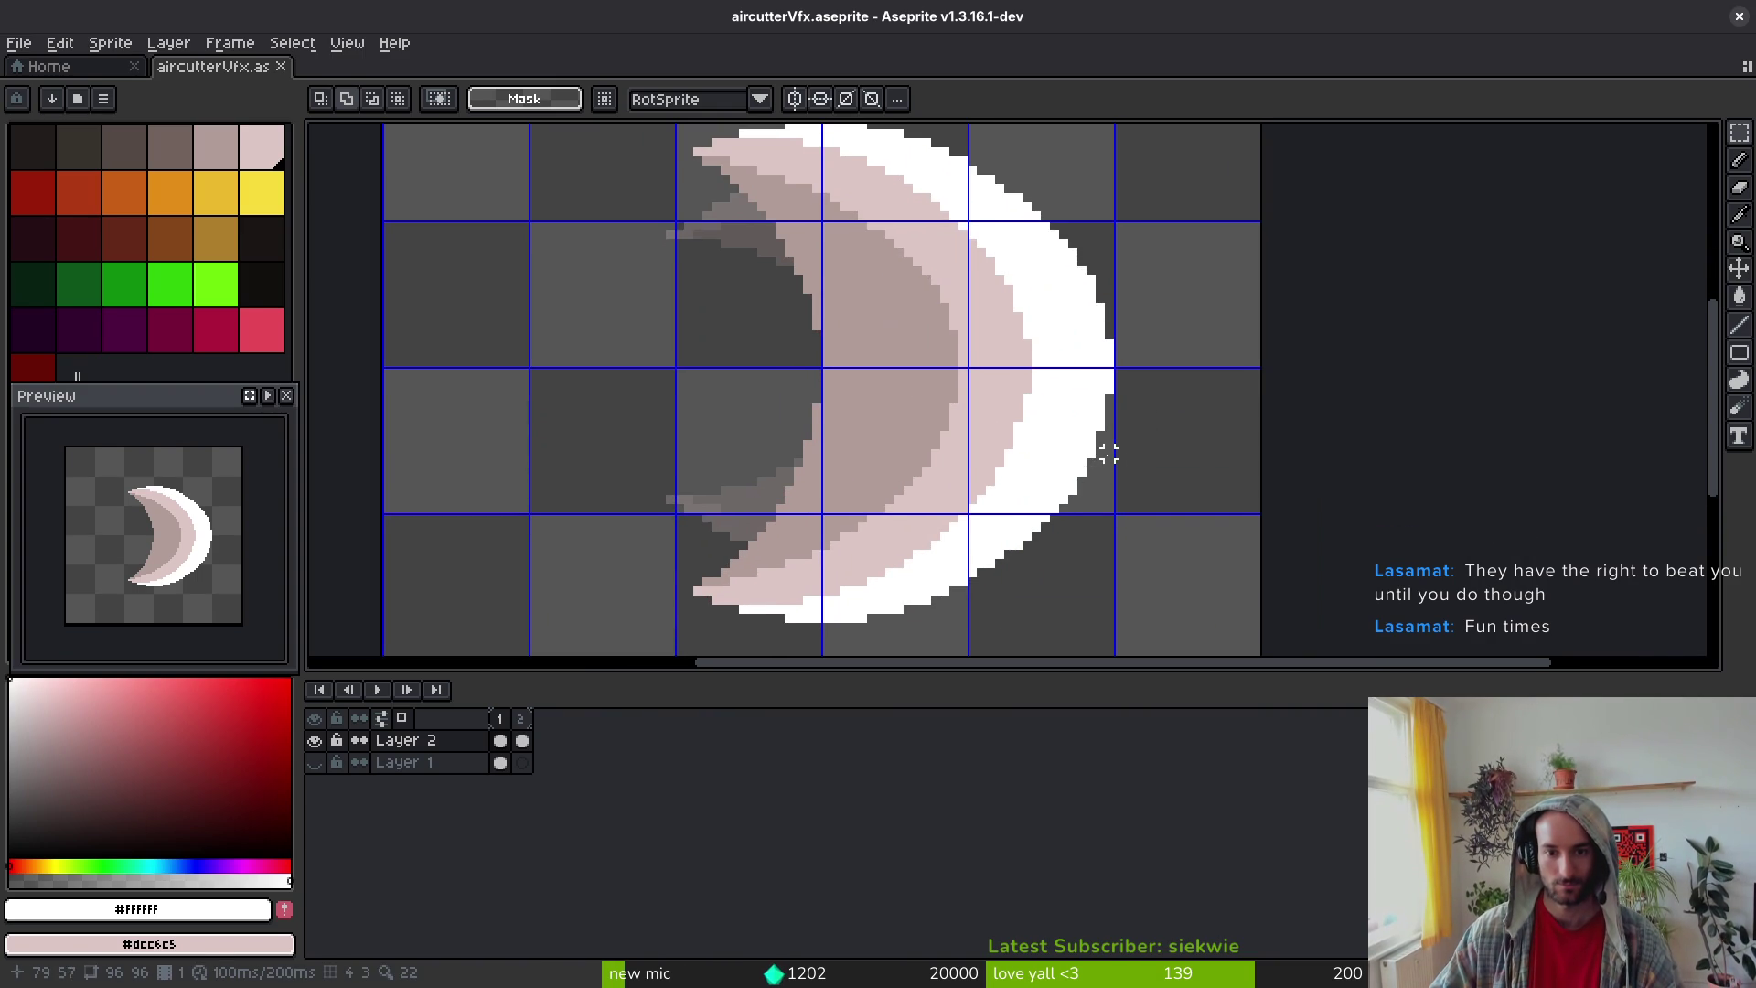
pyautogui.moveTo(677, 373); pyautogui.dragTo(1261, 628)
pyautogui.press('Delete')
pyautogui.hotkey('ctrl', 's')
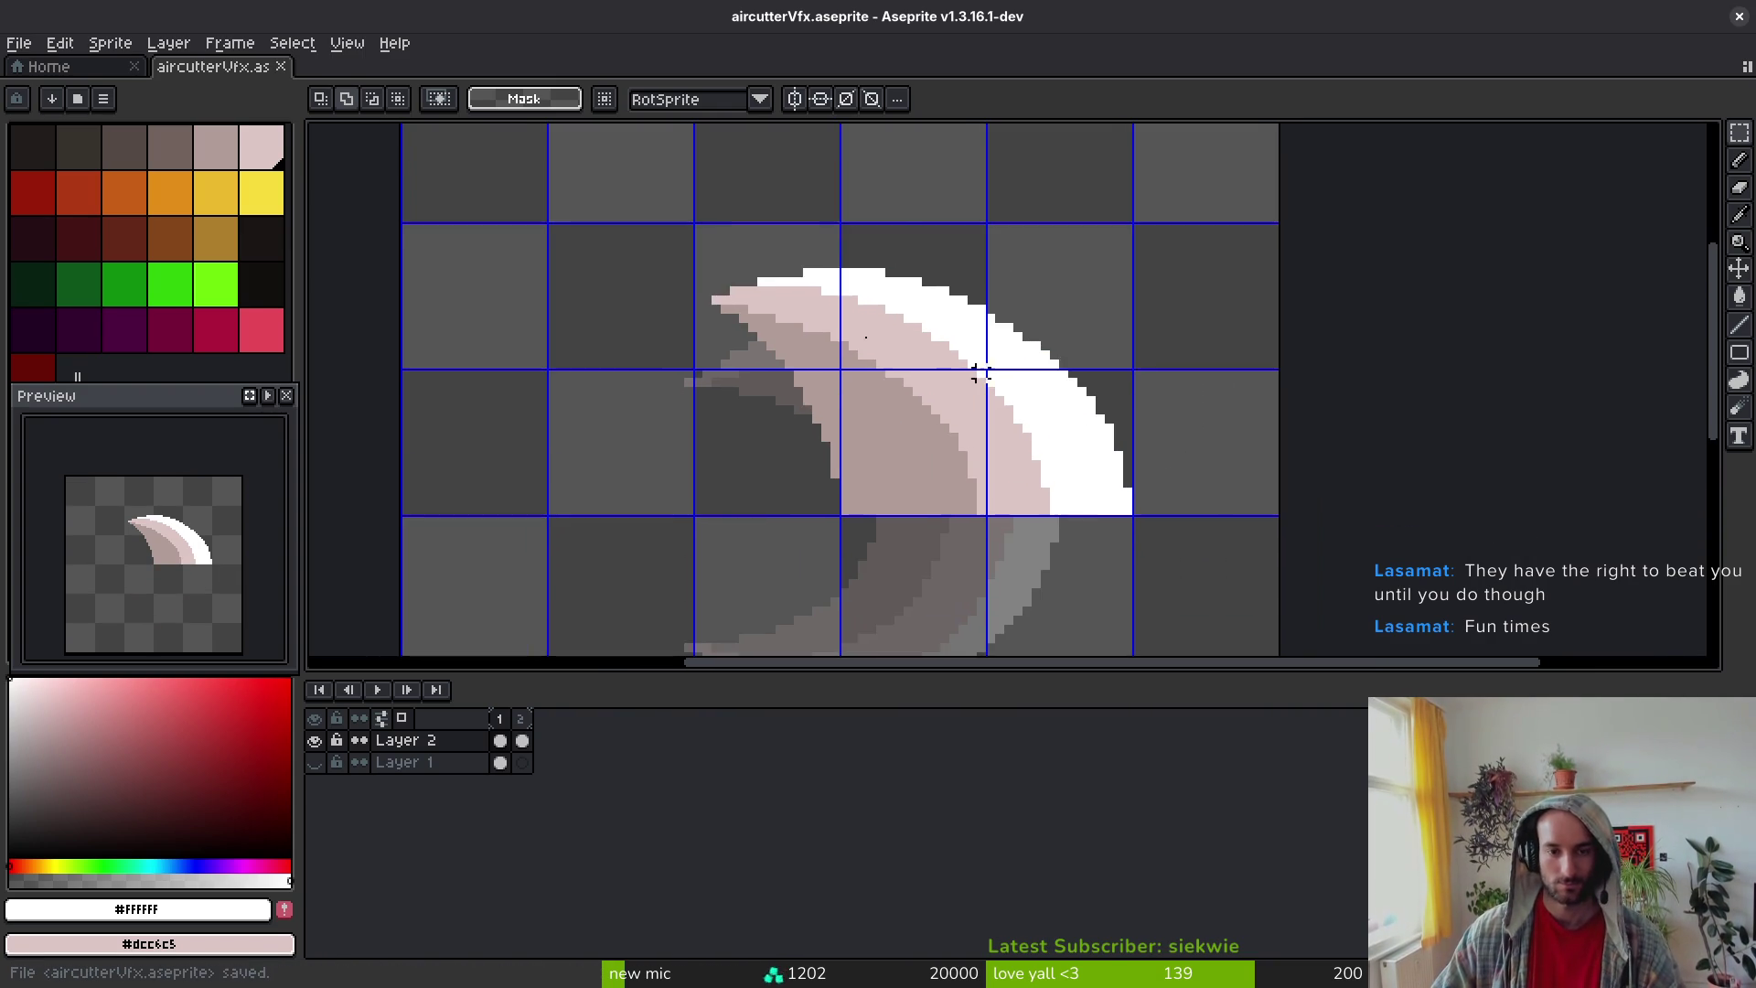
# Step: Paste the copied half, recover it after an accidental deselect, and drag it into the canvas
pyautogui.hotkey('ctrl', 'v')
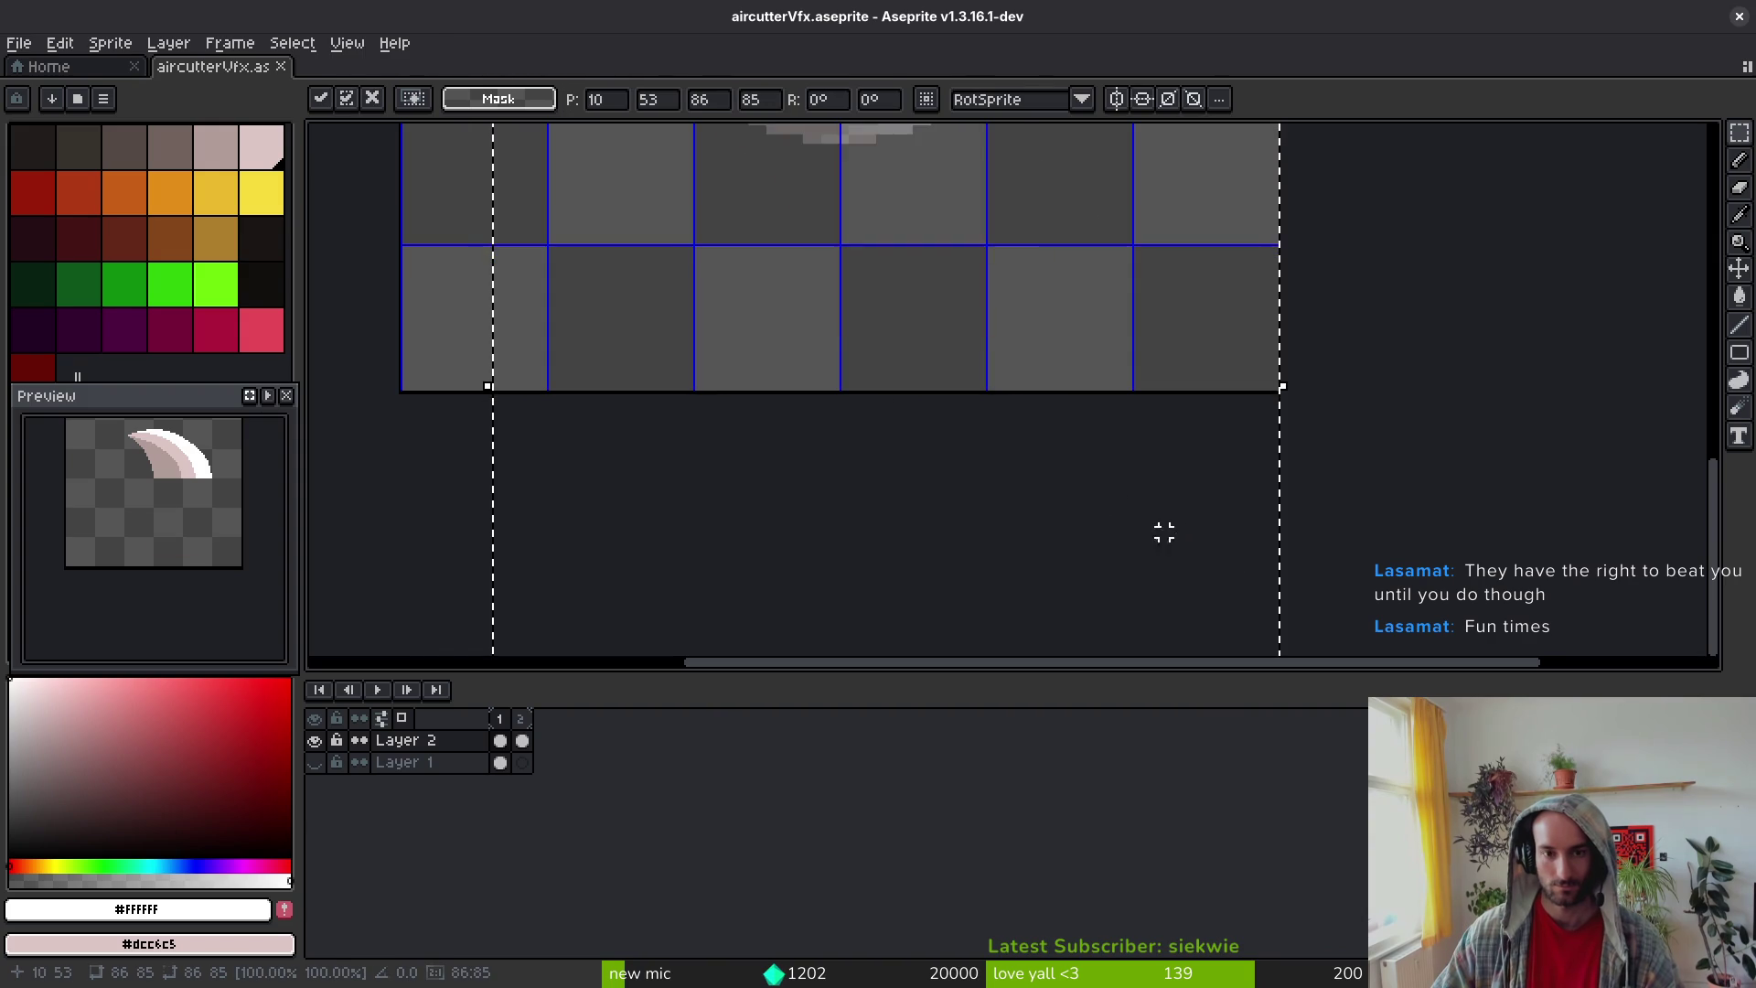
pyautogui.press('Return')
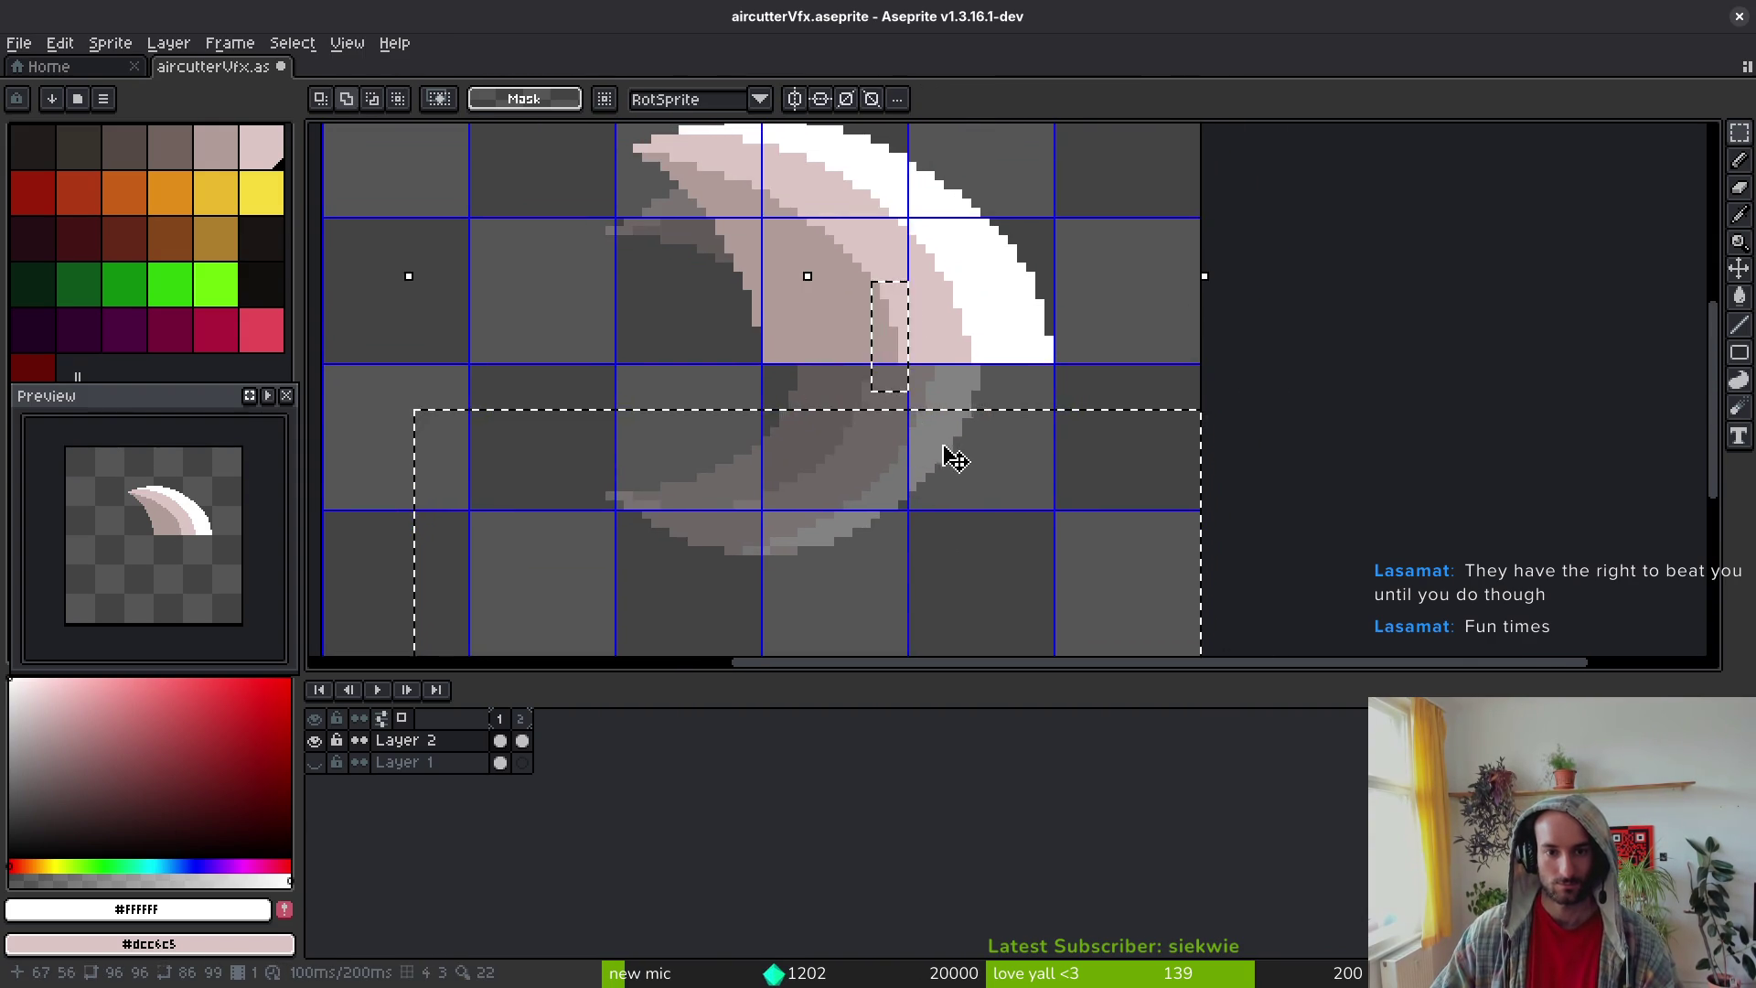
pyautogui.scroll(-3, 944, 450)
pyautogui.hotkey('ctrl', 'd')
pyautogui.hotkey('ctrl', 'z')
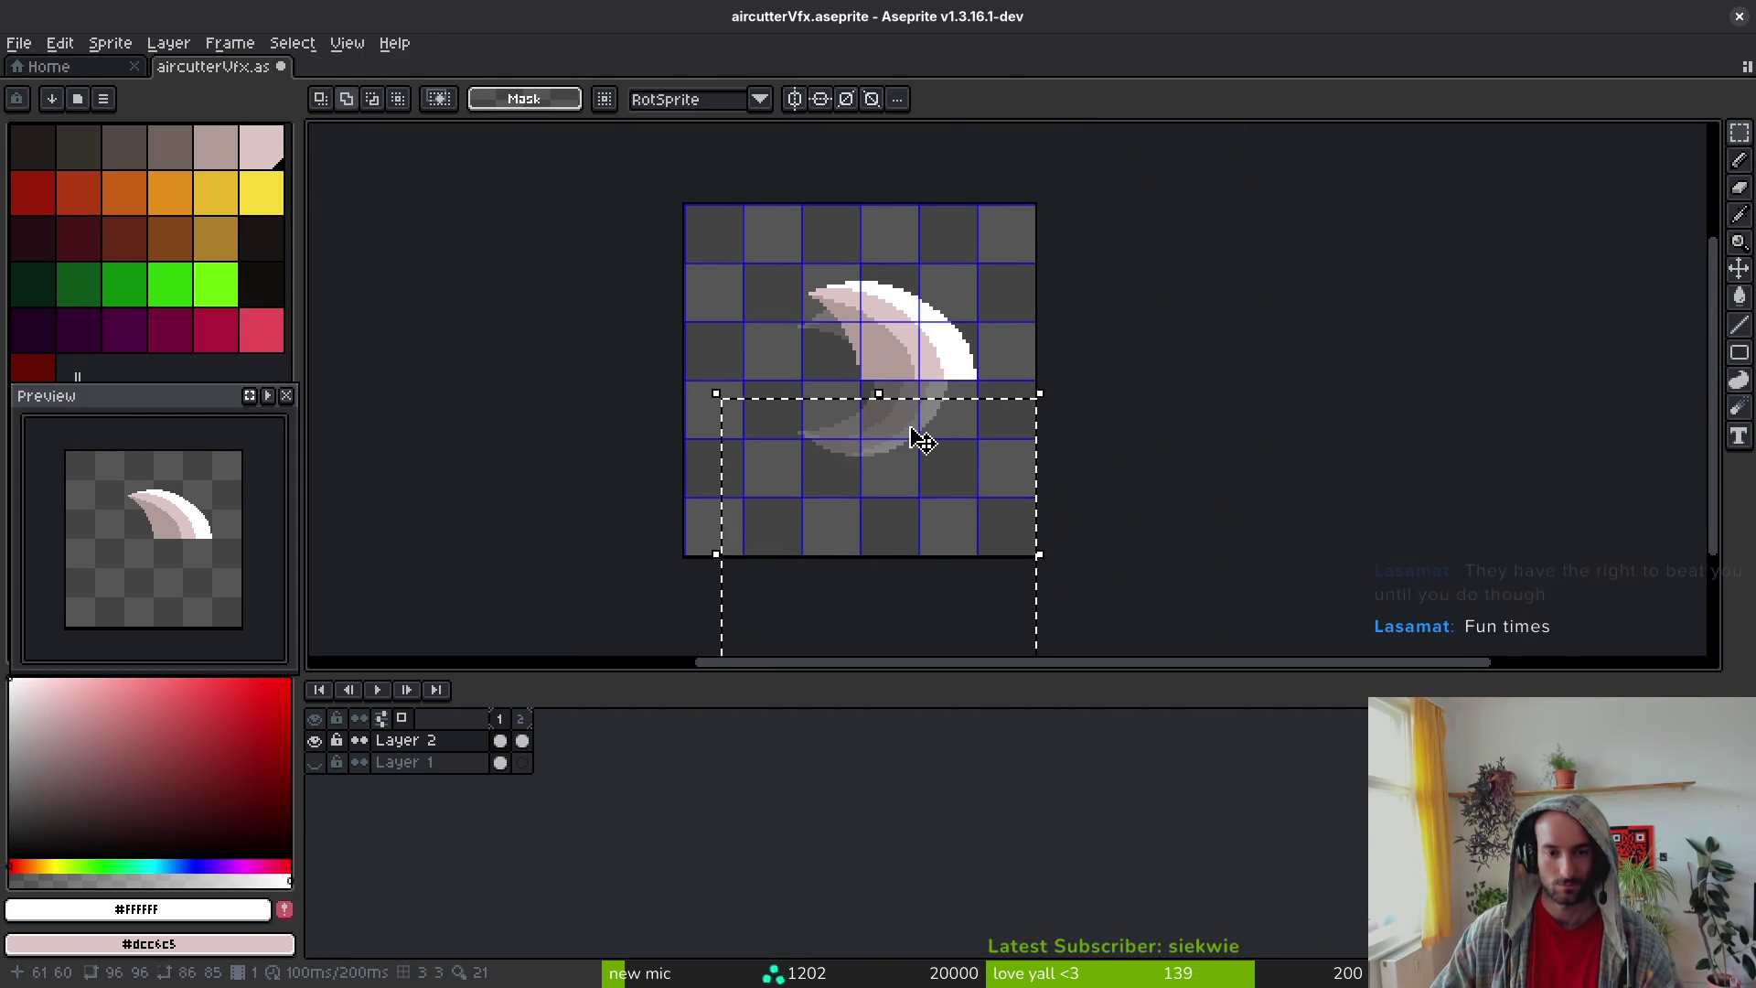
pyautogui.moveTo(936, 443); pyautogui.dragTo(968, 447)
# Step: Nudge the pasted half up into alignment as the new lower half, commit it, and save
pyautogui.press('Up')
pyautogui.press('Up')
pyautogui.press('Up')
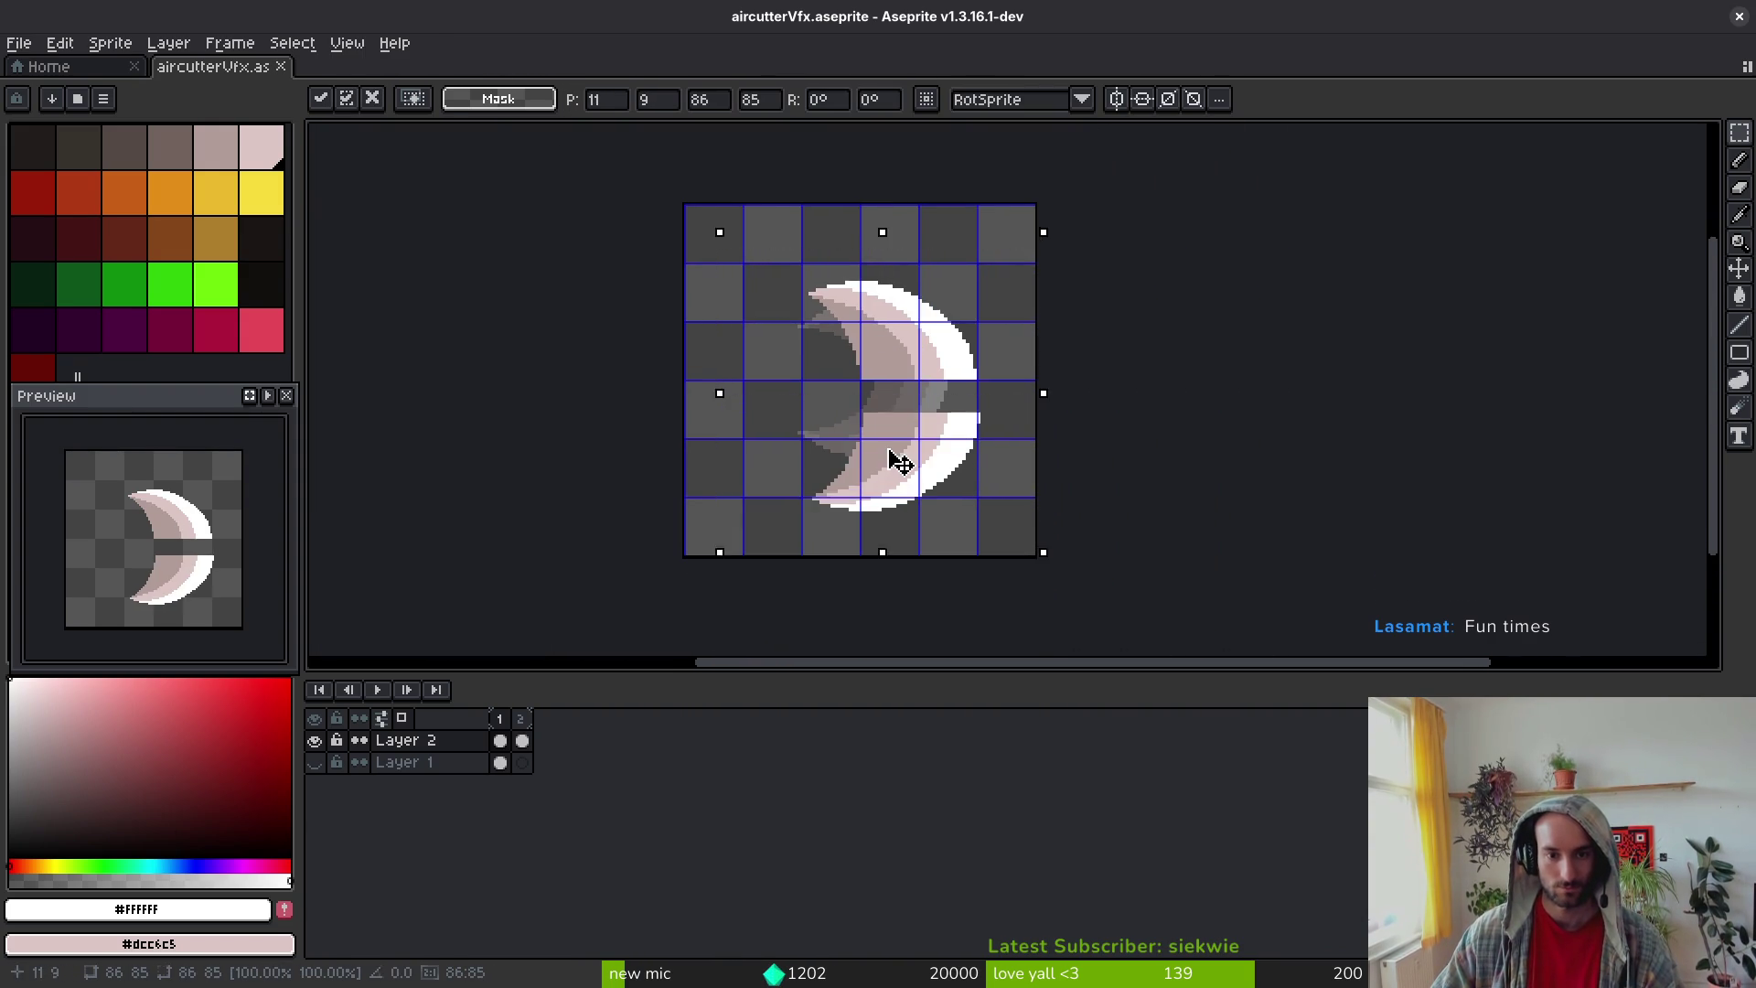
pyautogui.scroll(3, 893, 470)
pyautogui.press('Up')
pyautogui.press('Up')
pyautogui.press('Up')
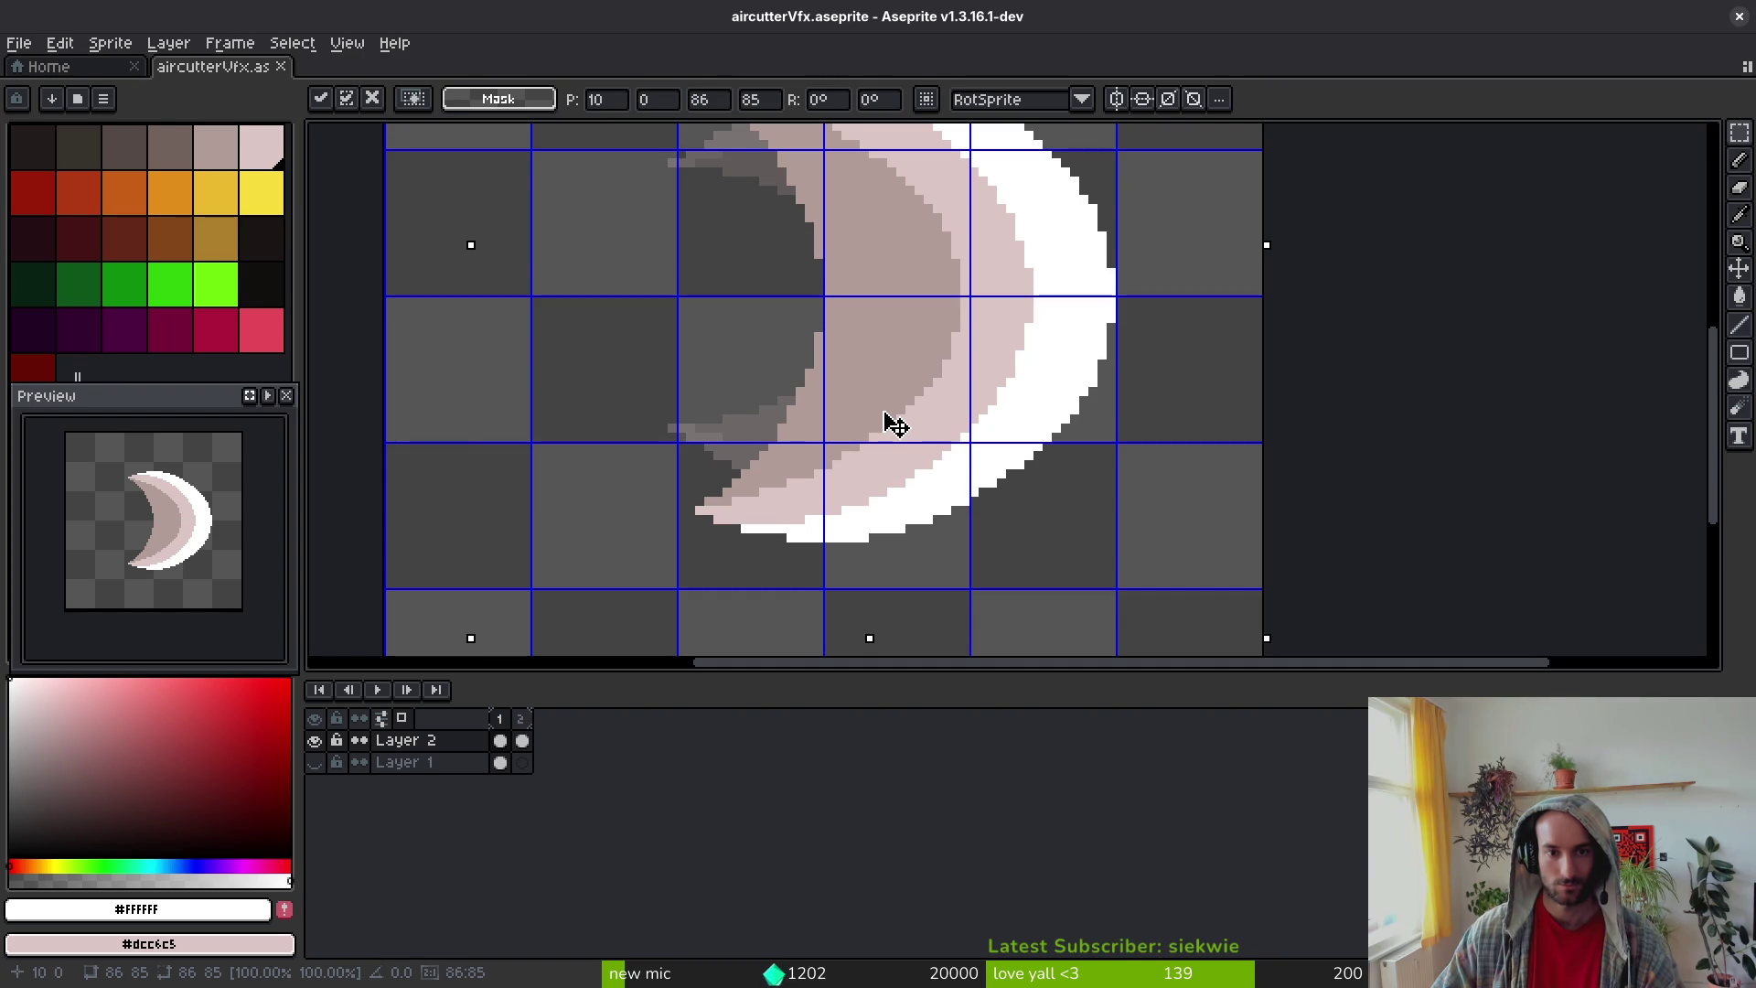
pyautogui.press('Return')
pyautogui.hotkey('ctrl', 's')
pyautogui.scroll(-7, 887, 439)
pyautogui.scroll(6, 884, 445)
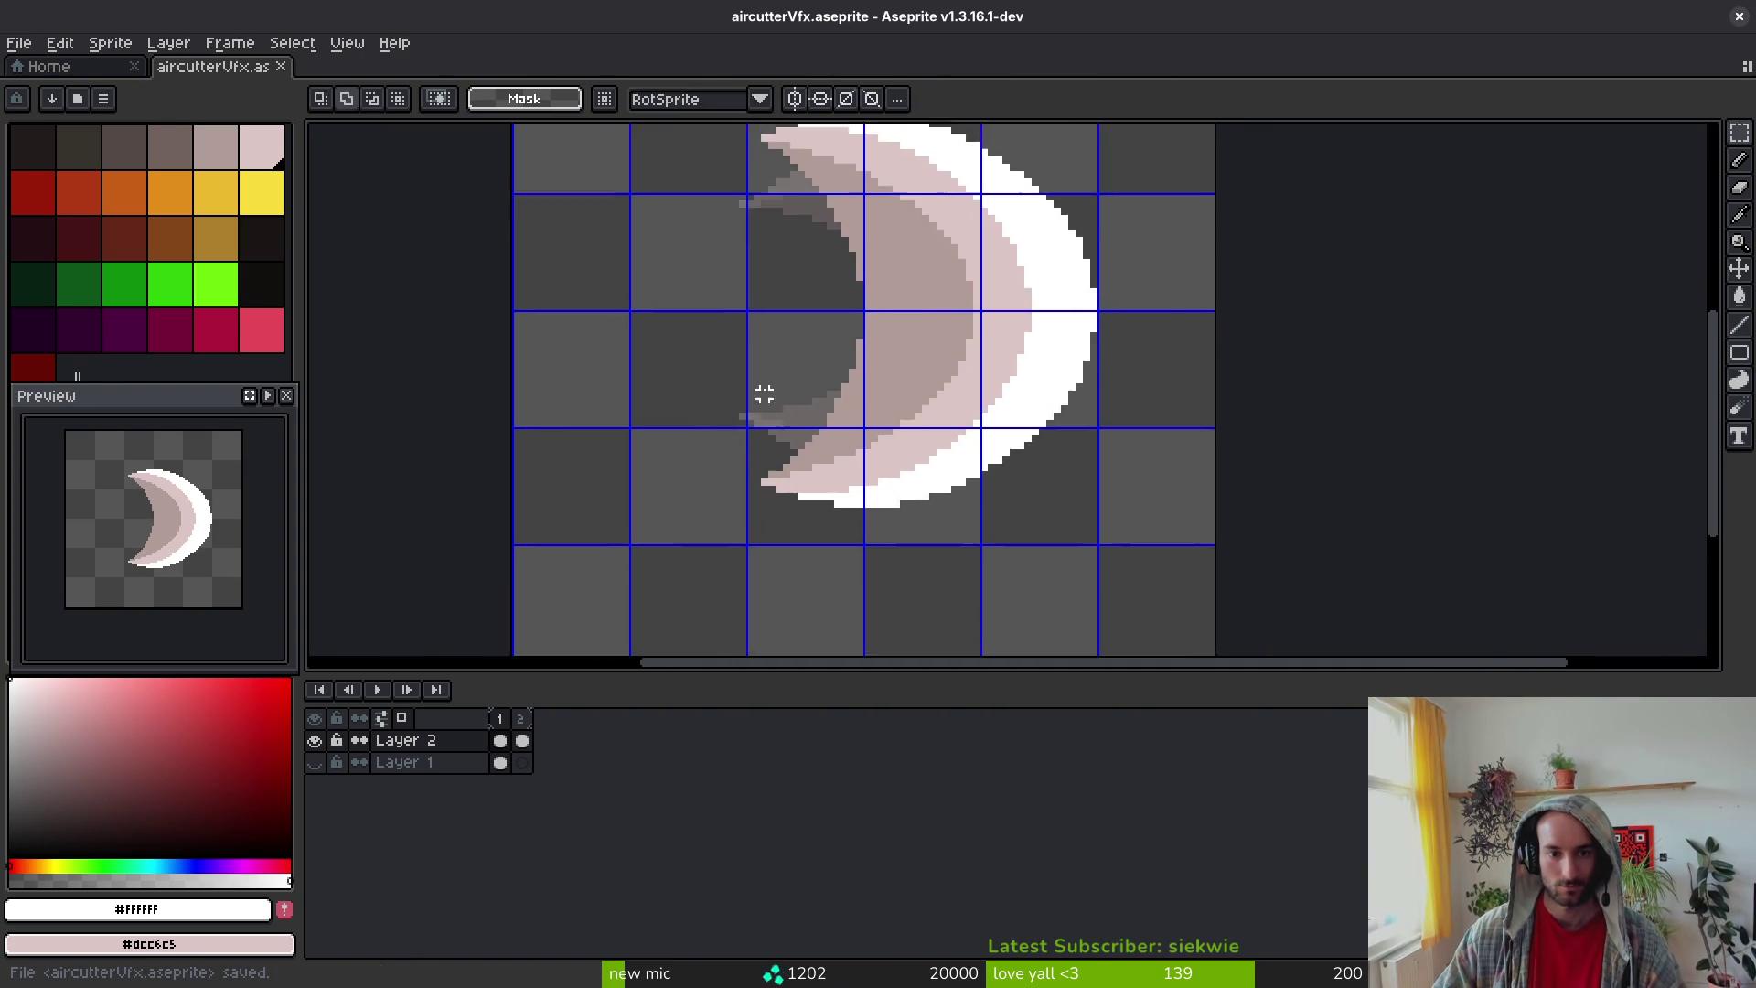
pyautogui.scroll(3, 835, 368)
pyautogui.press('b')
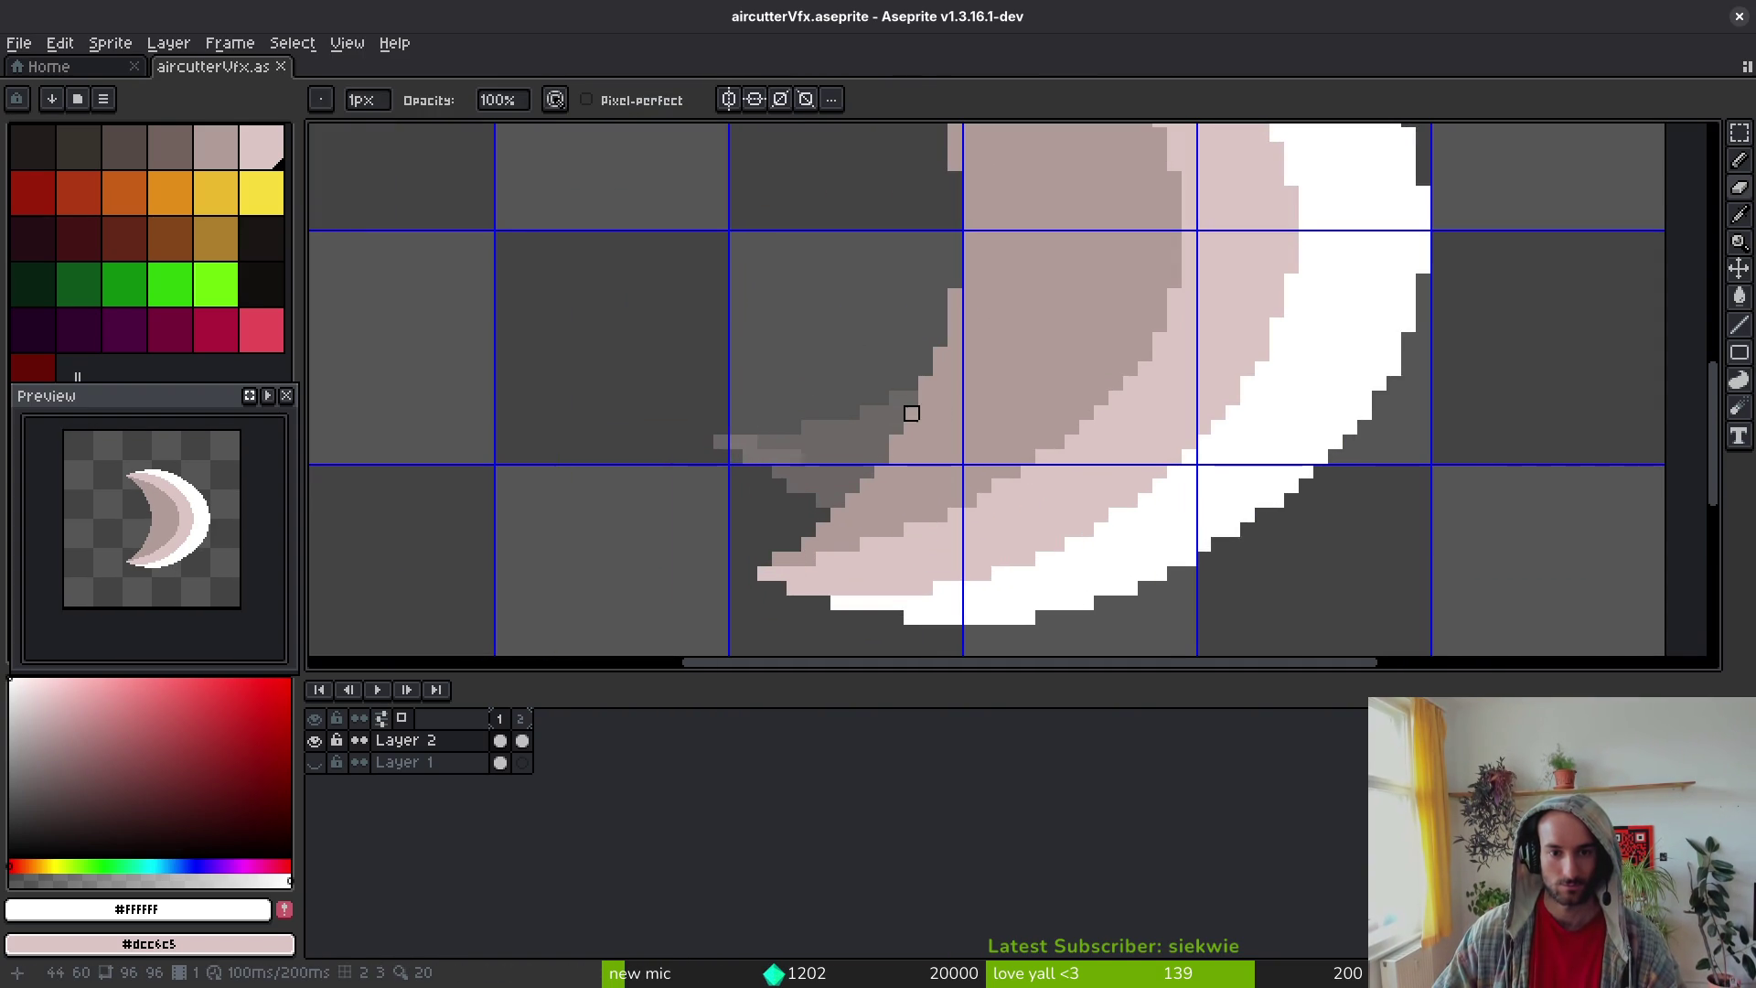
pyautogui.scroll(-2, 1011, 392)
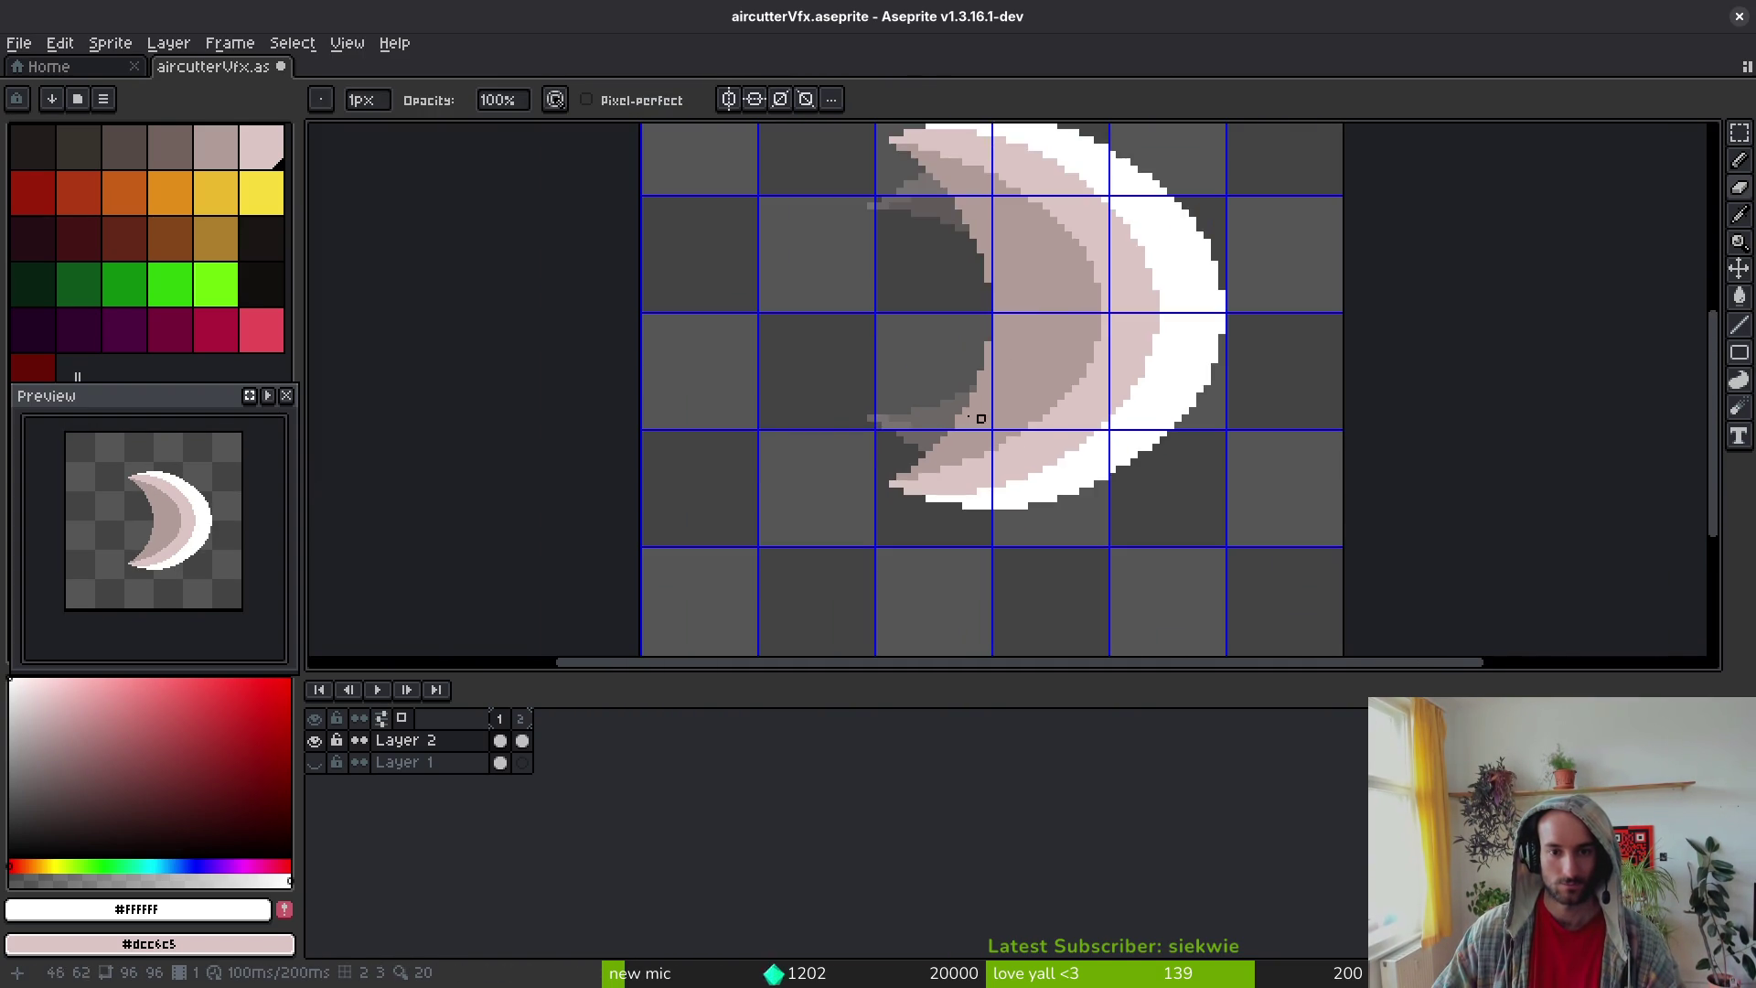
pyautogui.scroll(1, 960, 415)
pyautogui.scroll(-1, 1079, 397)
pyautogui.scroll(6, 1050, 423)
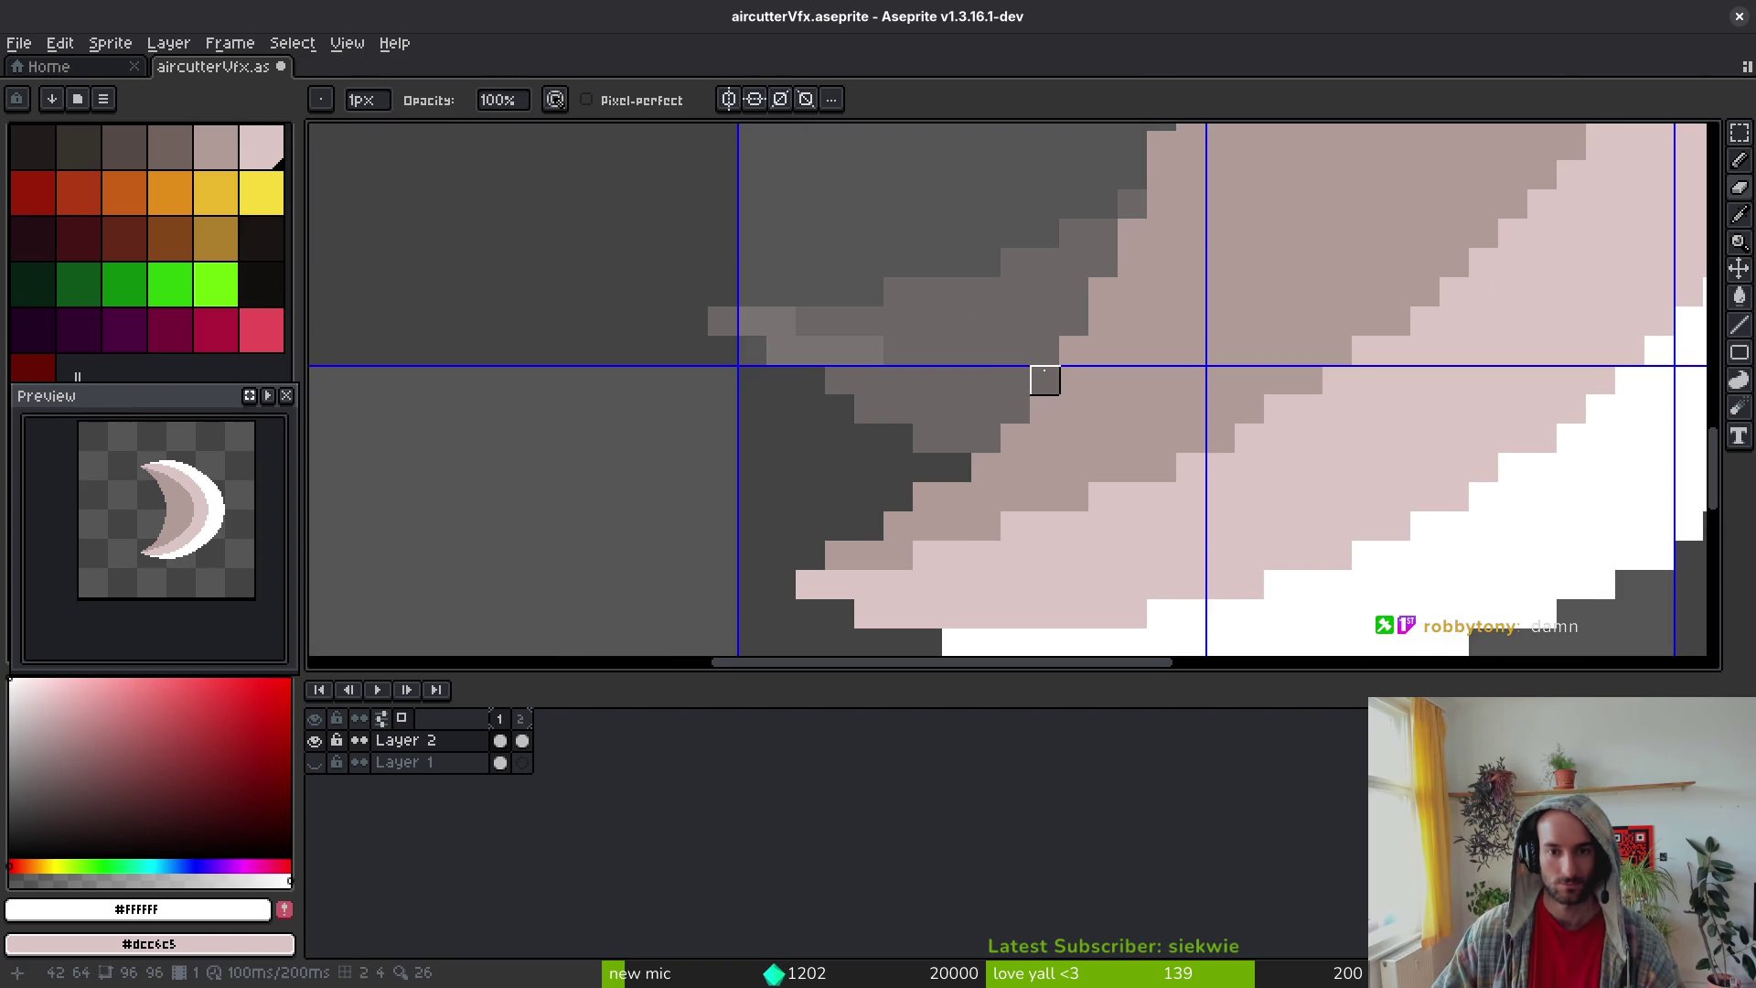
pyautogui.scroll(-1, 1063, 481)
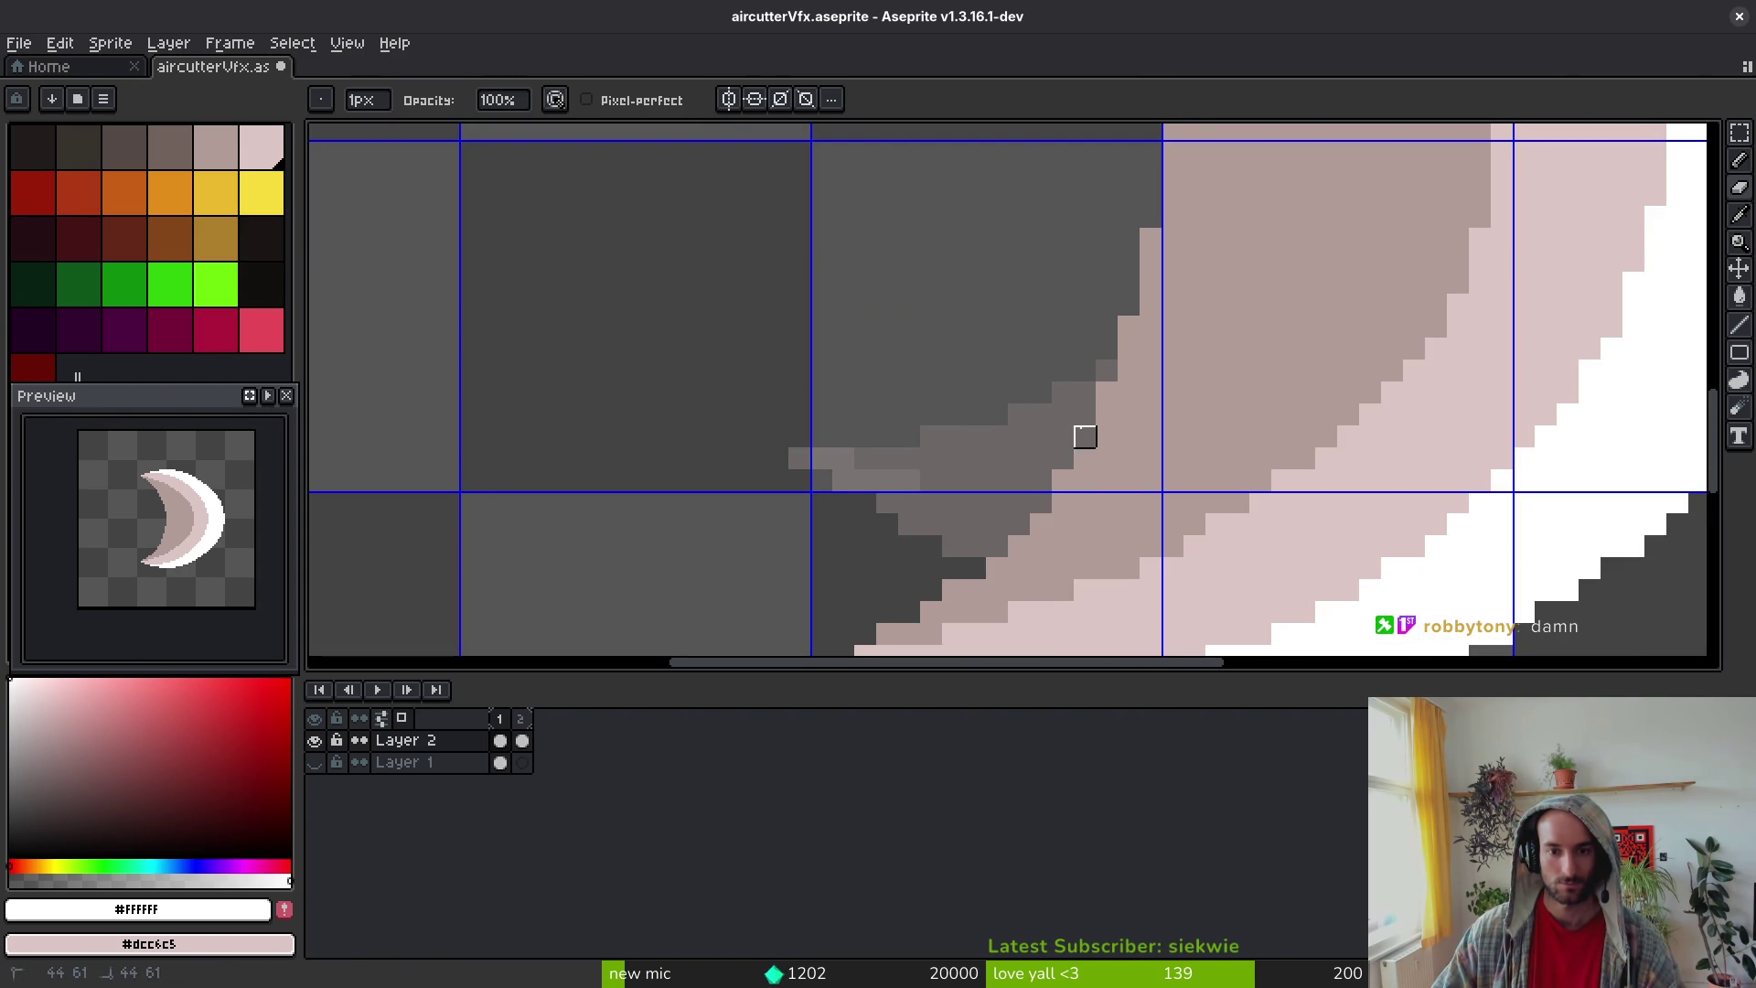
pyautogui.scroll(-4, 1167, 379)
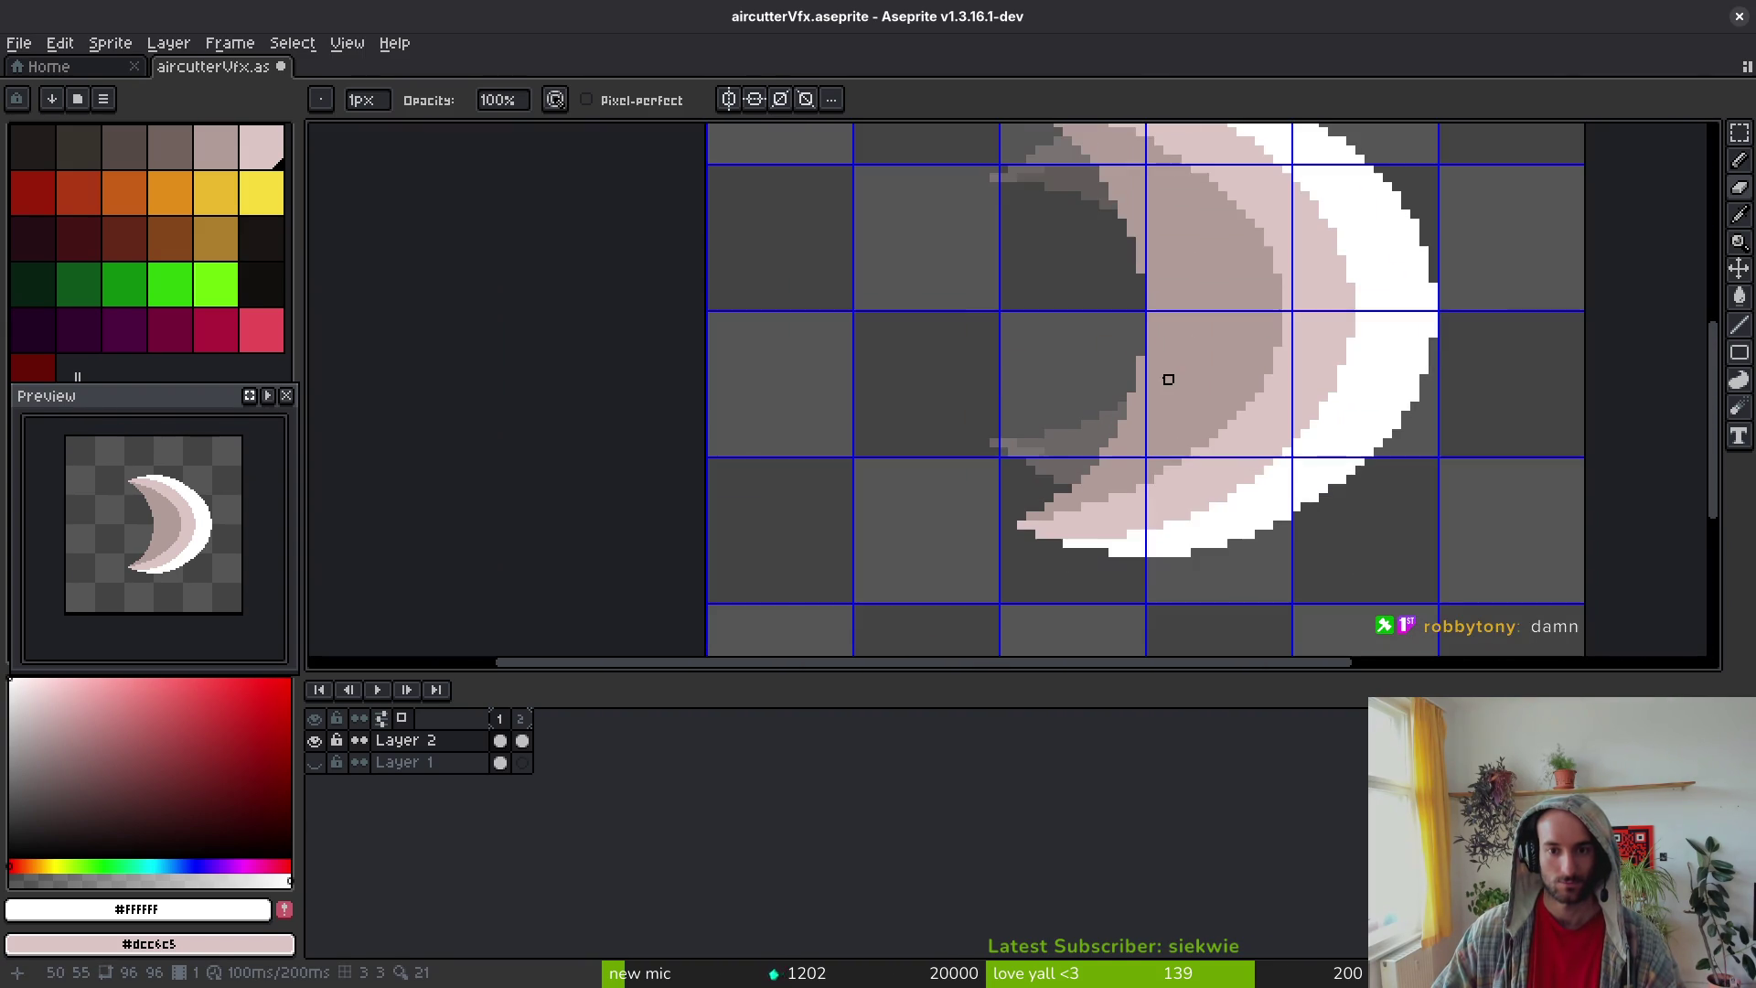
pyautogui.hotkey('ctrl', 's')
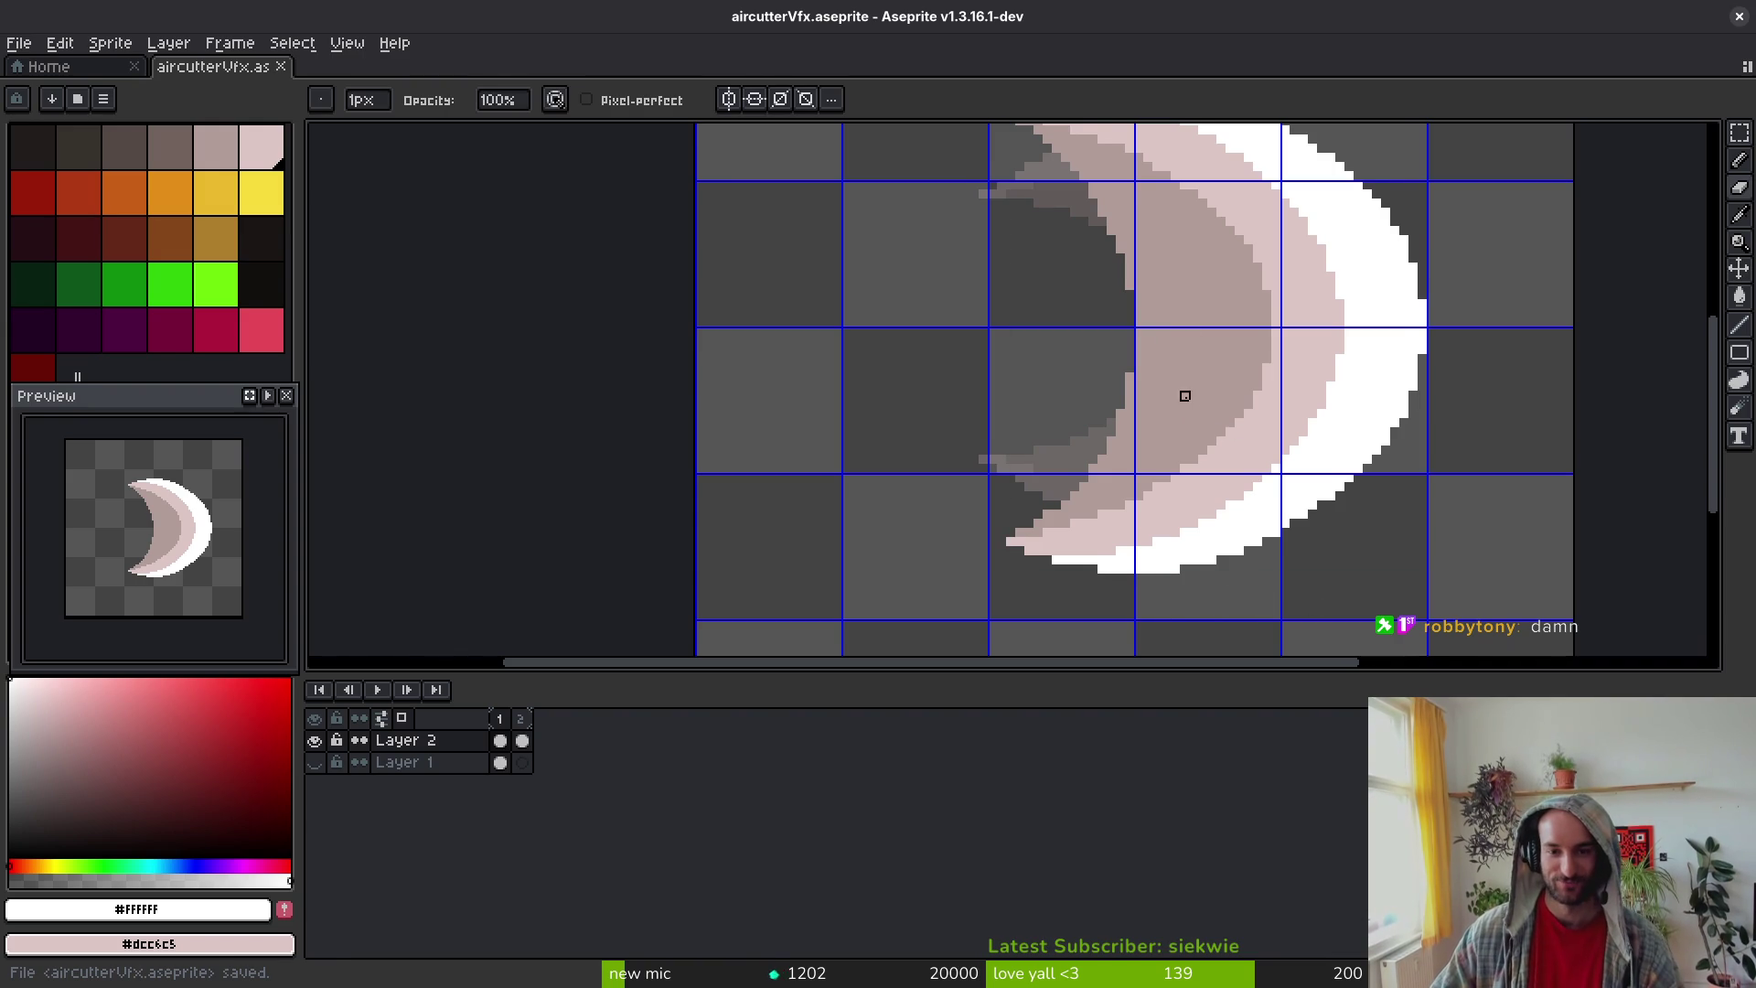
pyautogui.scroll(4, 1152, 421)
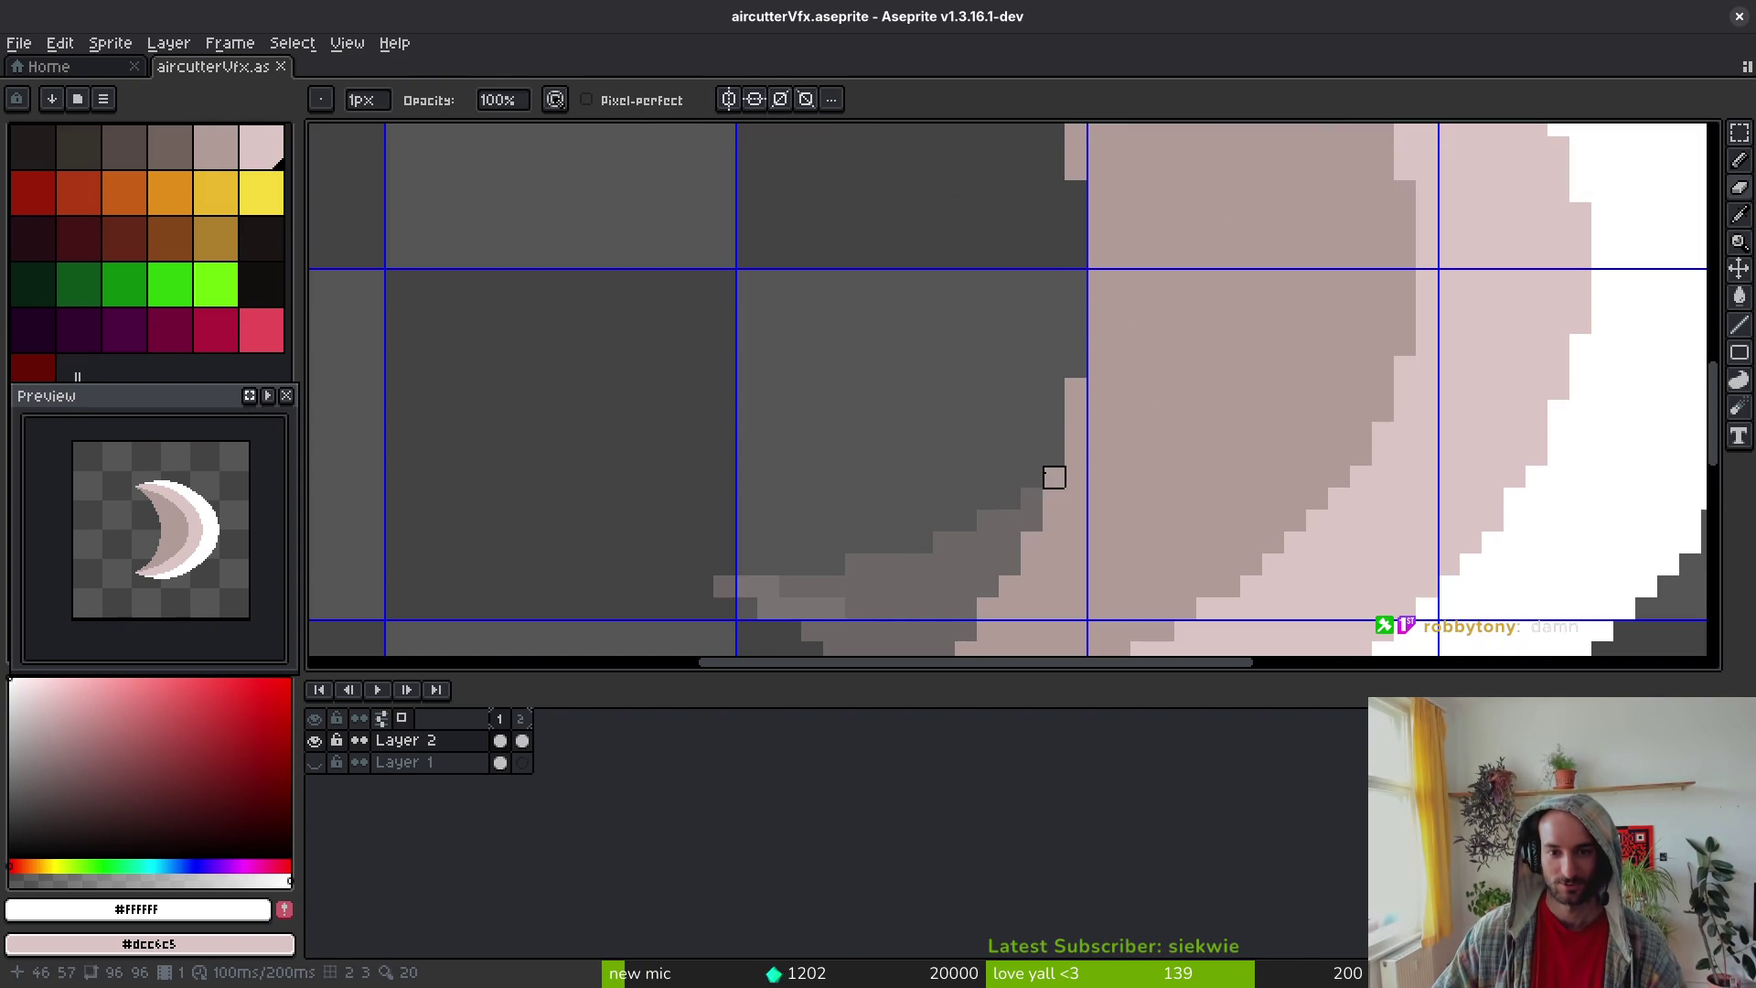
pyautogui.scroll(-5, 1068, 392)
pyautogui.scroll(2, 1057, 268)
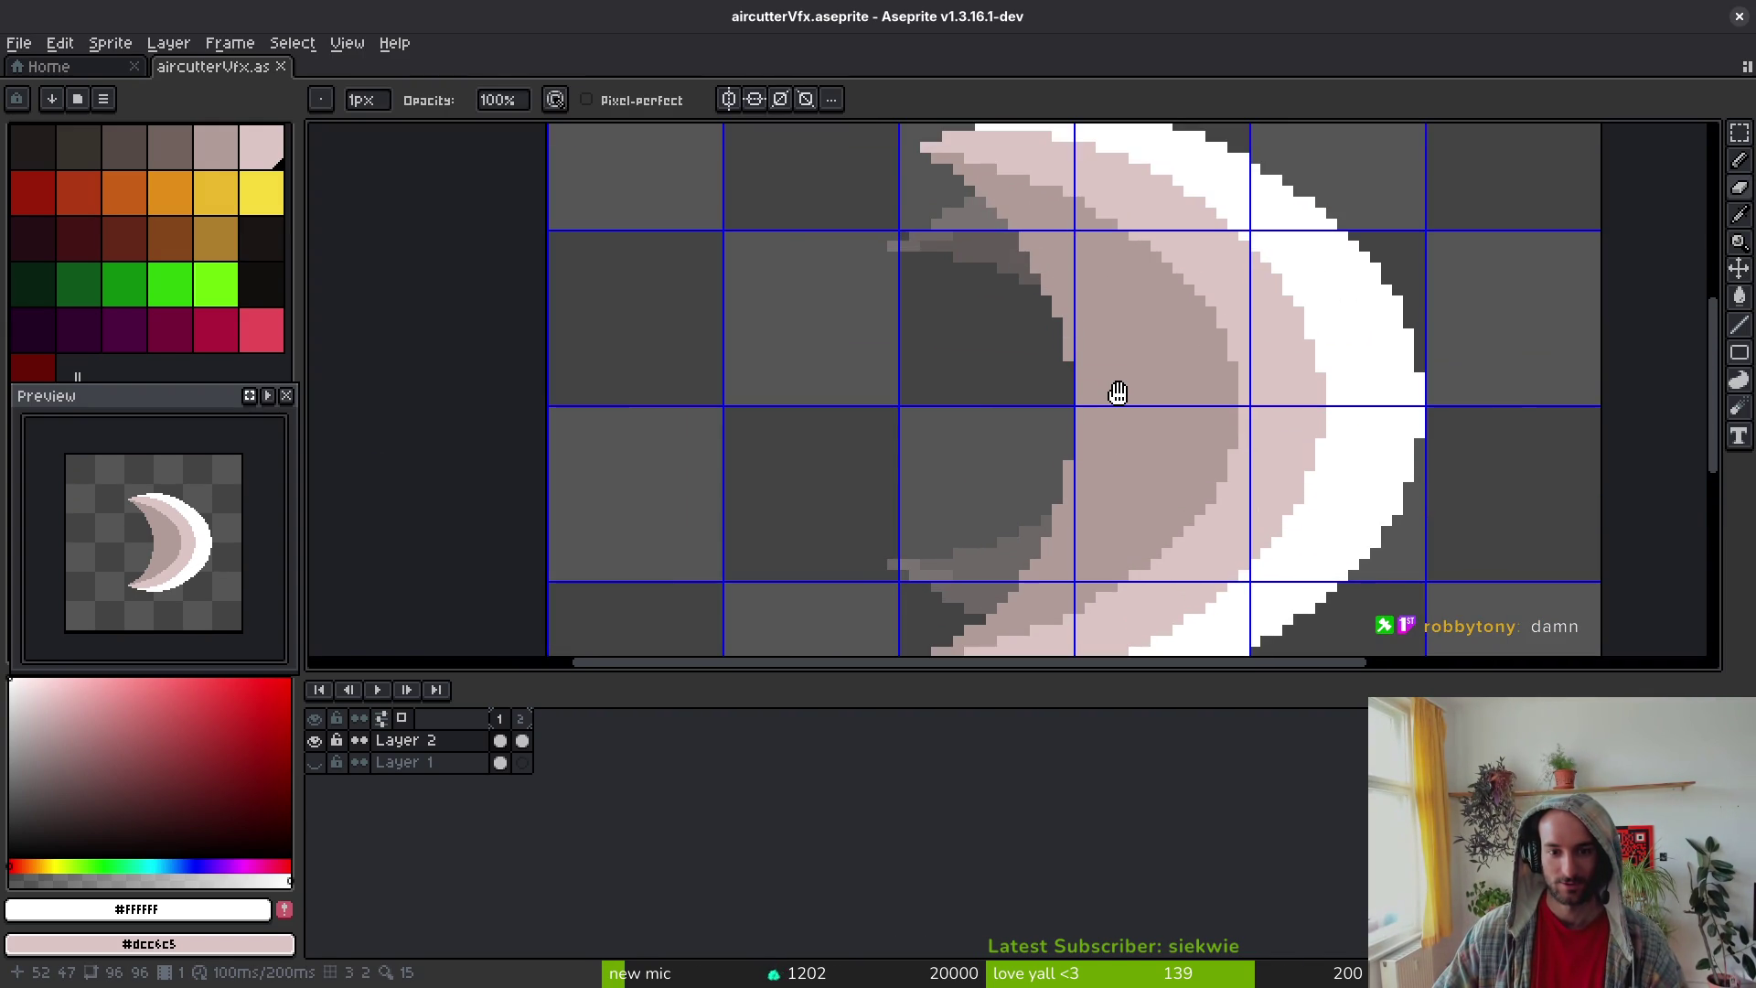
pyautogui.scroll(-2, 1123, 400)
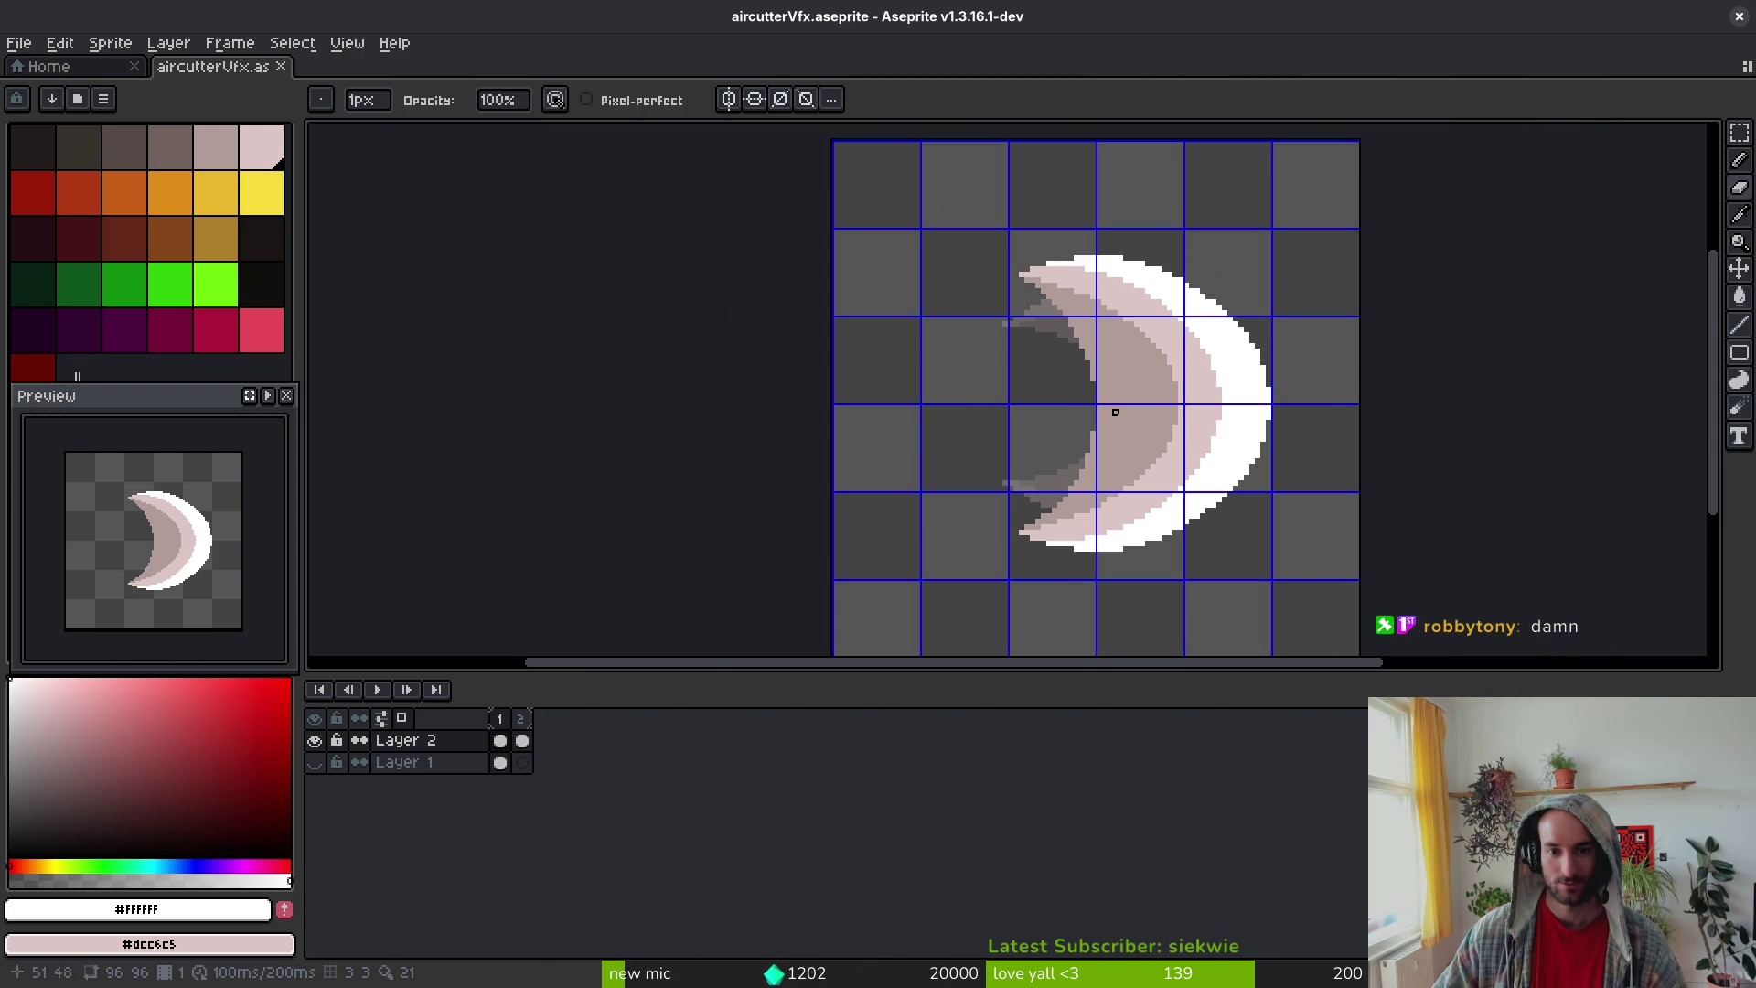
pyautogui.scroll(2, 1126, 462)
pyautogui.hscroll(3, 1056, 453)
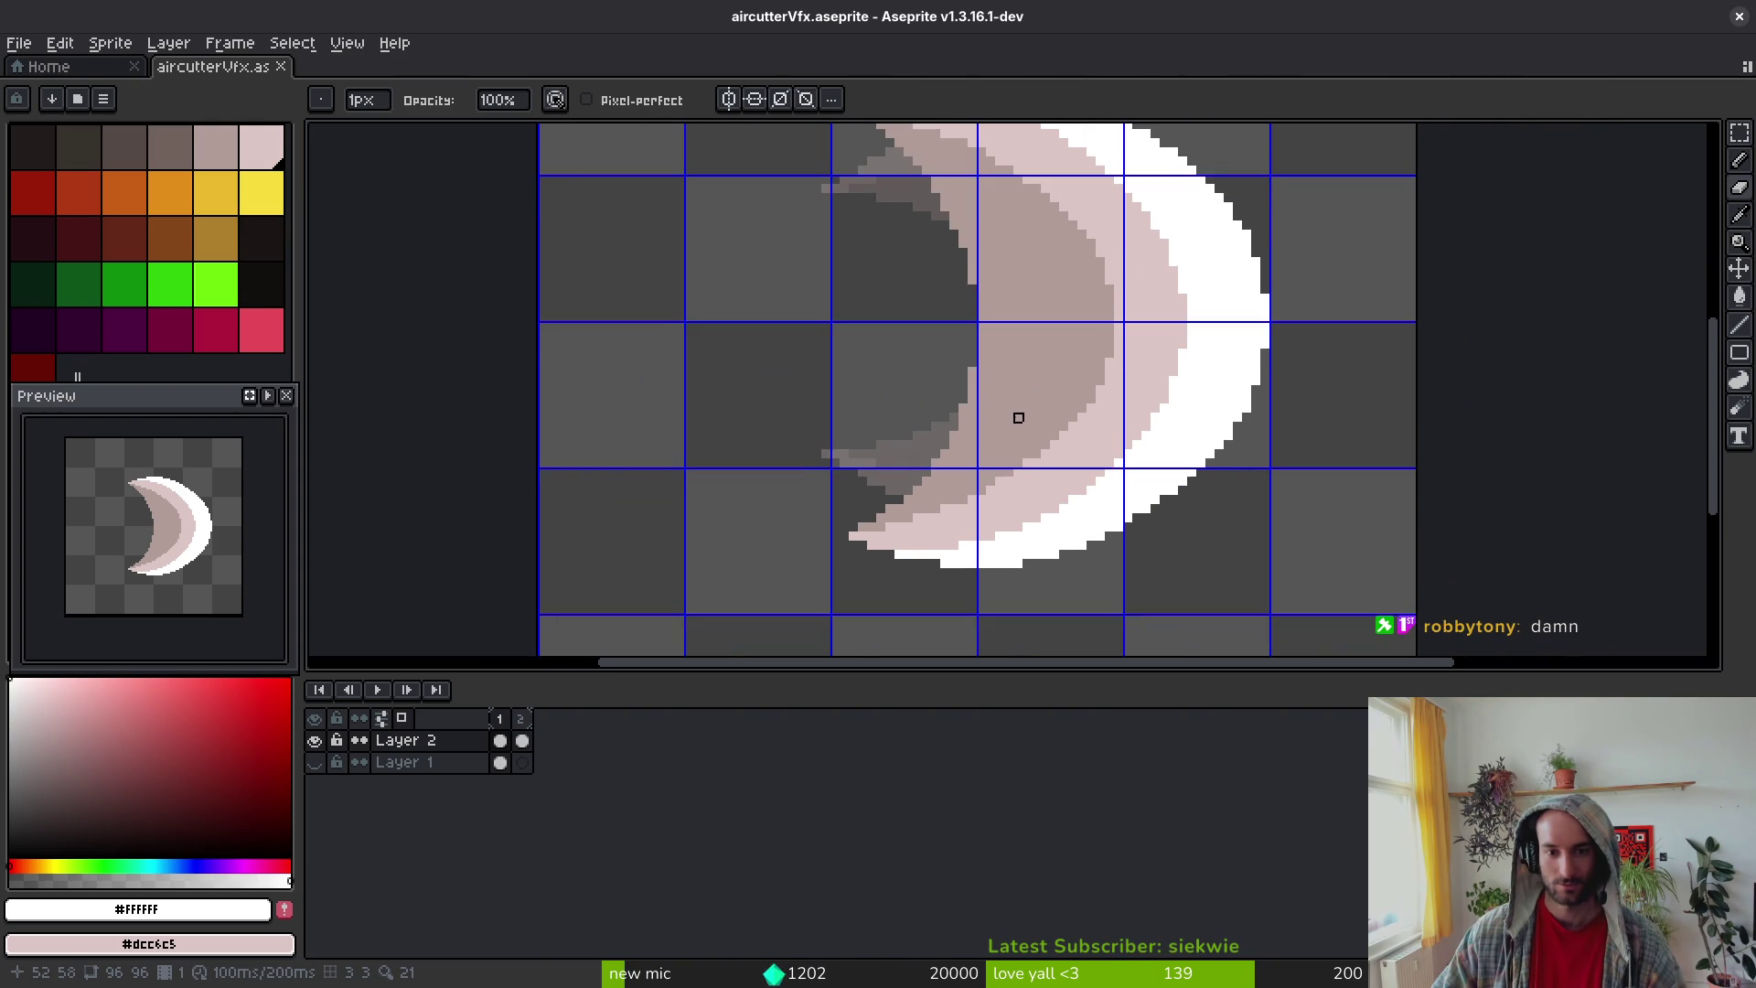
pyautogui.scroll(3, 1173, 498)
pyautogui.press('m')
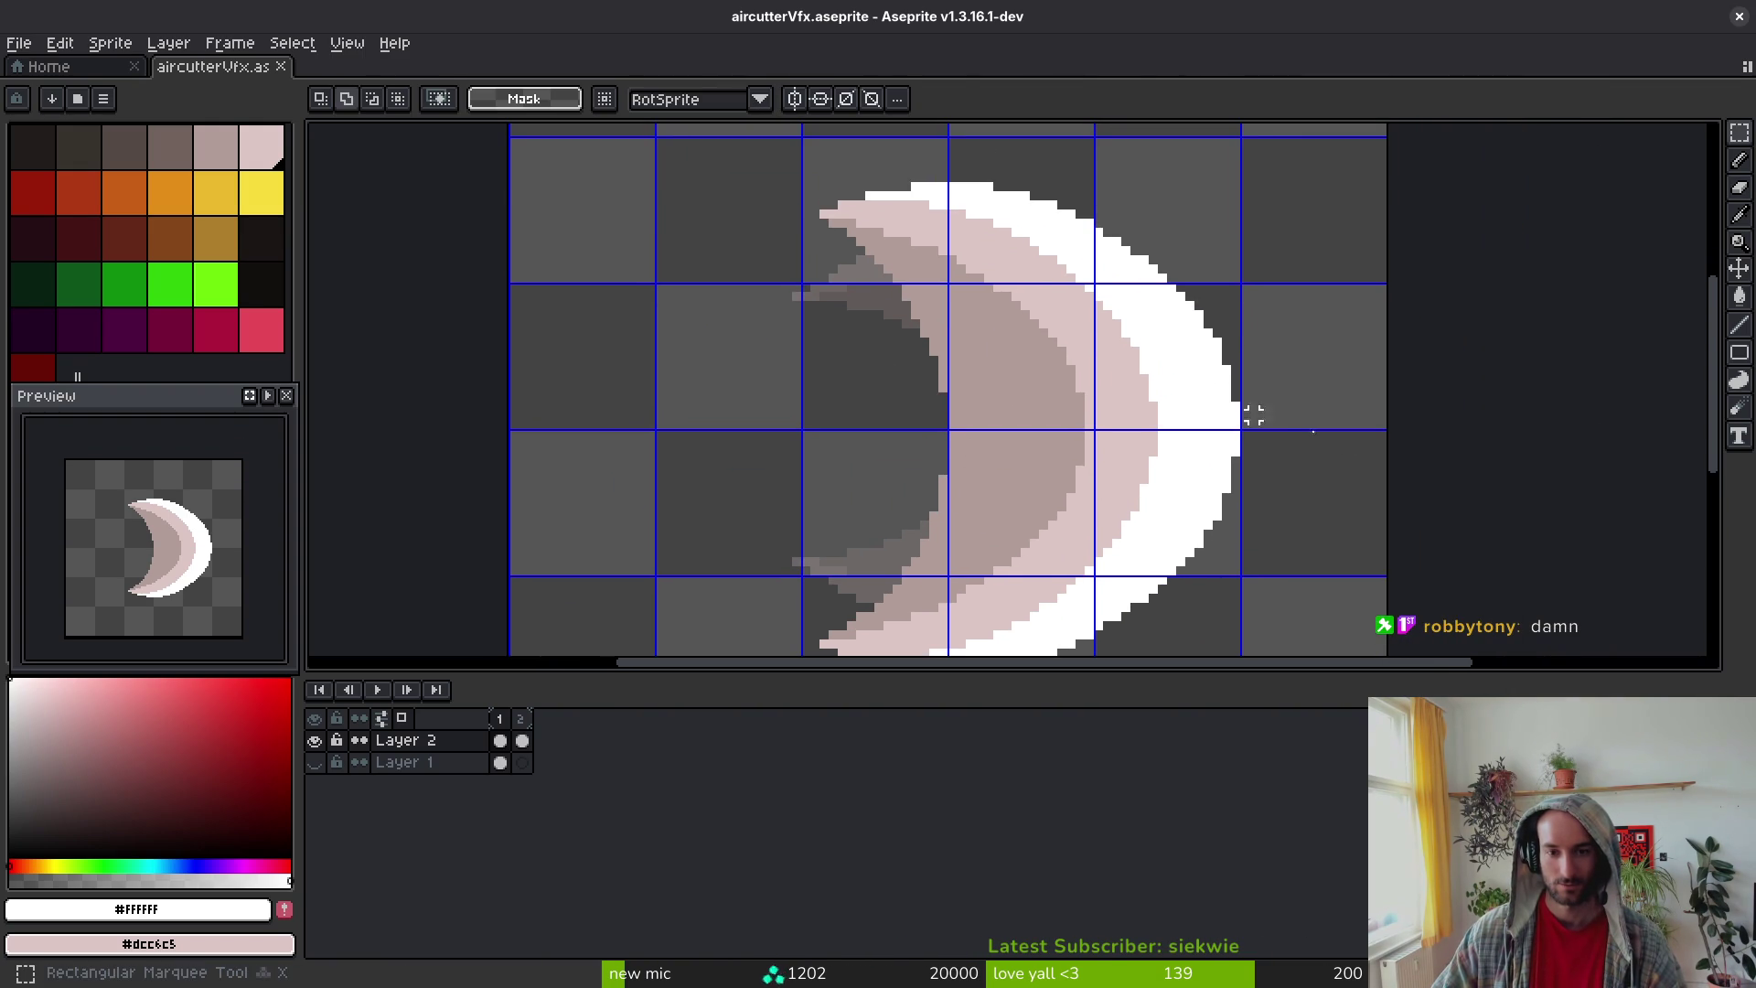
# Step: Select and delete the crescent's upper part
pyautogui.moveTo(1288, 431); pyautogui.dragTo(599, 135)
pyautogui.press('Delete')
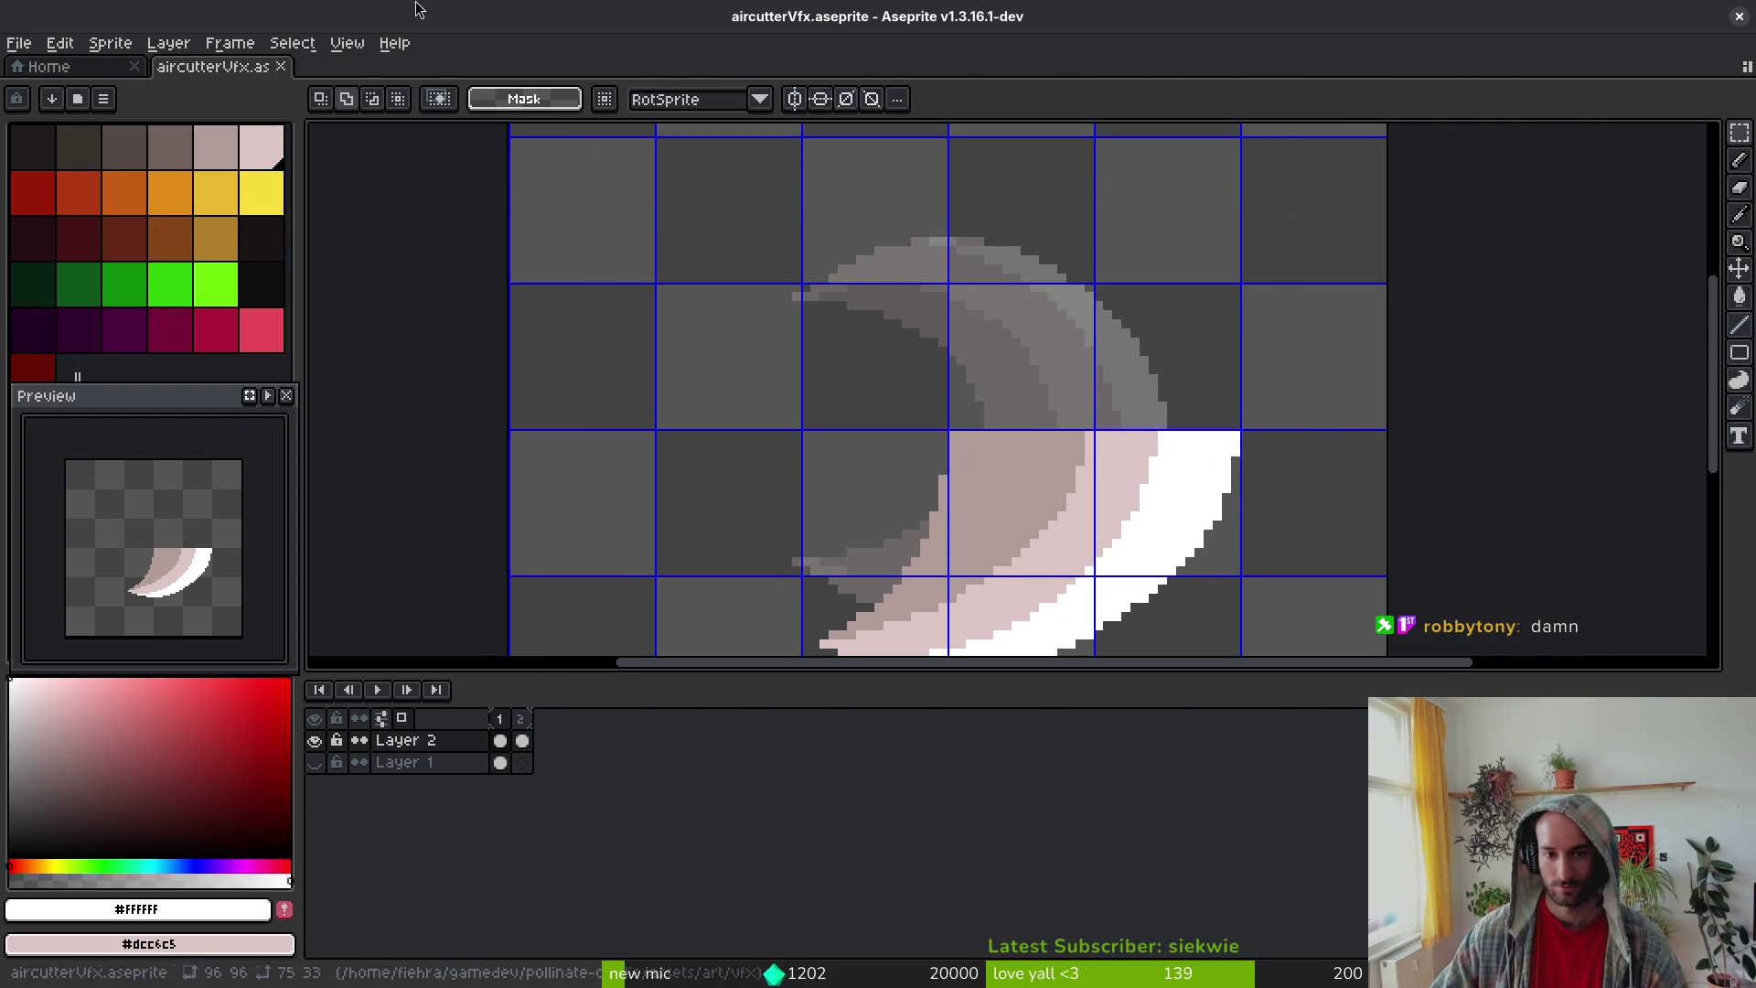
pyautogui.scroll(-2, 1027, 420)
# Step: Copy the lower half, paste it rotated 180° into the top position, commit, and save
pyautogui.moveTo(1242, 369); pyautogui.dragTo(768, 640)
pyautogui.hotkey('ctrl', 'c')
pyautogui.hotkey('ctrl', 'v')
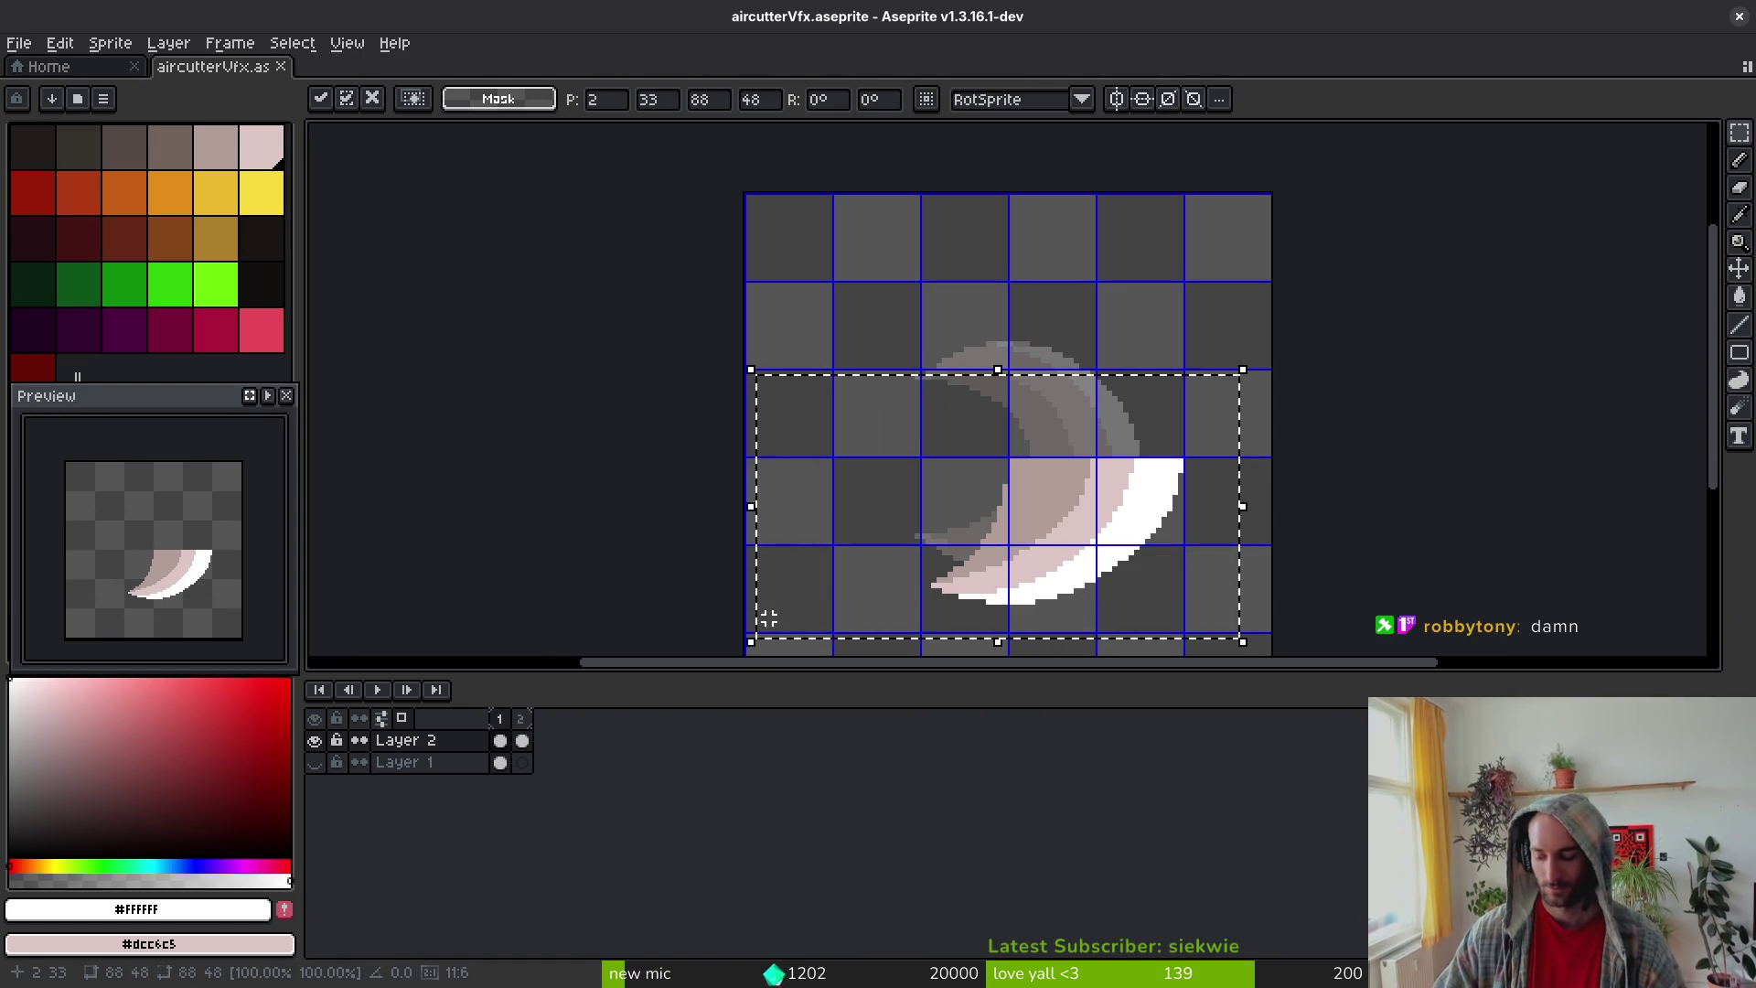
pyautogui.hotkey('shift', 'h')
pyautogui.hotkey('shift', 'r')
pyautogui.hotkey('shift', 'r')
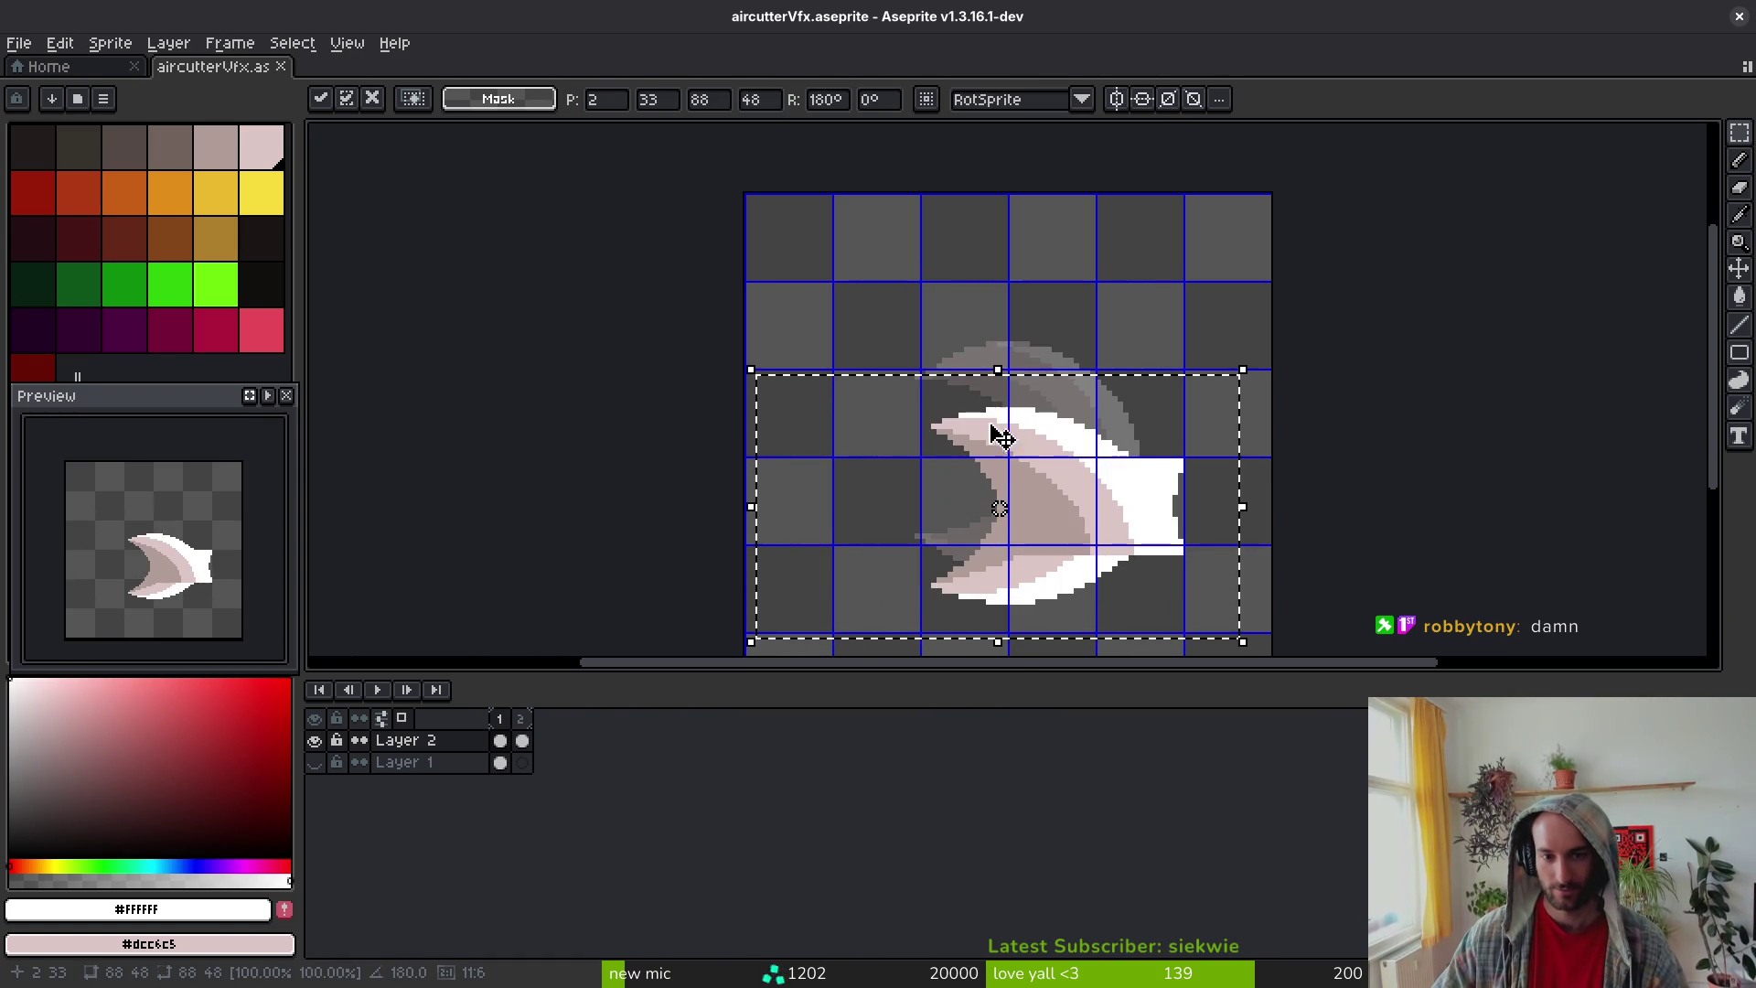
pyautogui.moveTo(991, 419); pyautogui.dragTo(1066, 365)
pyautogui.press('Return')
pyautogui.hotkey('ctrl', 's')
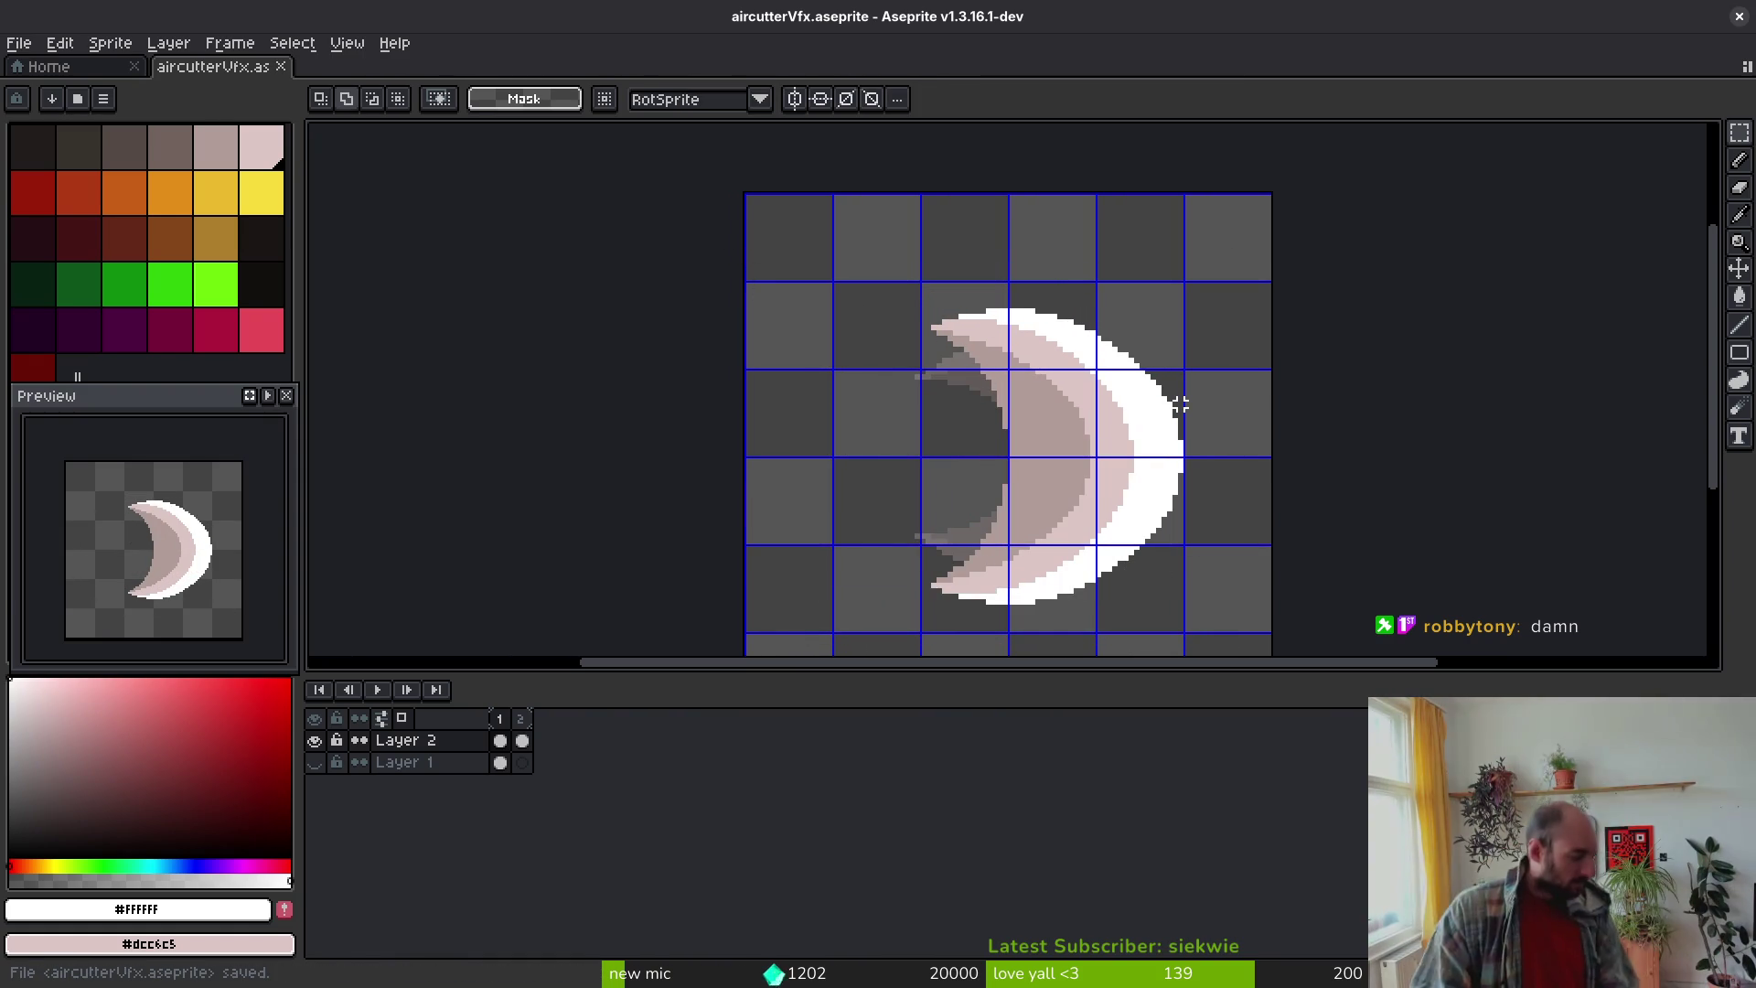
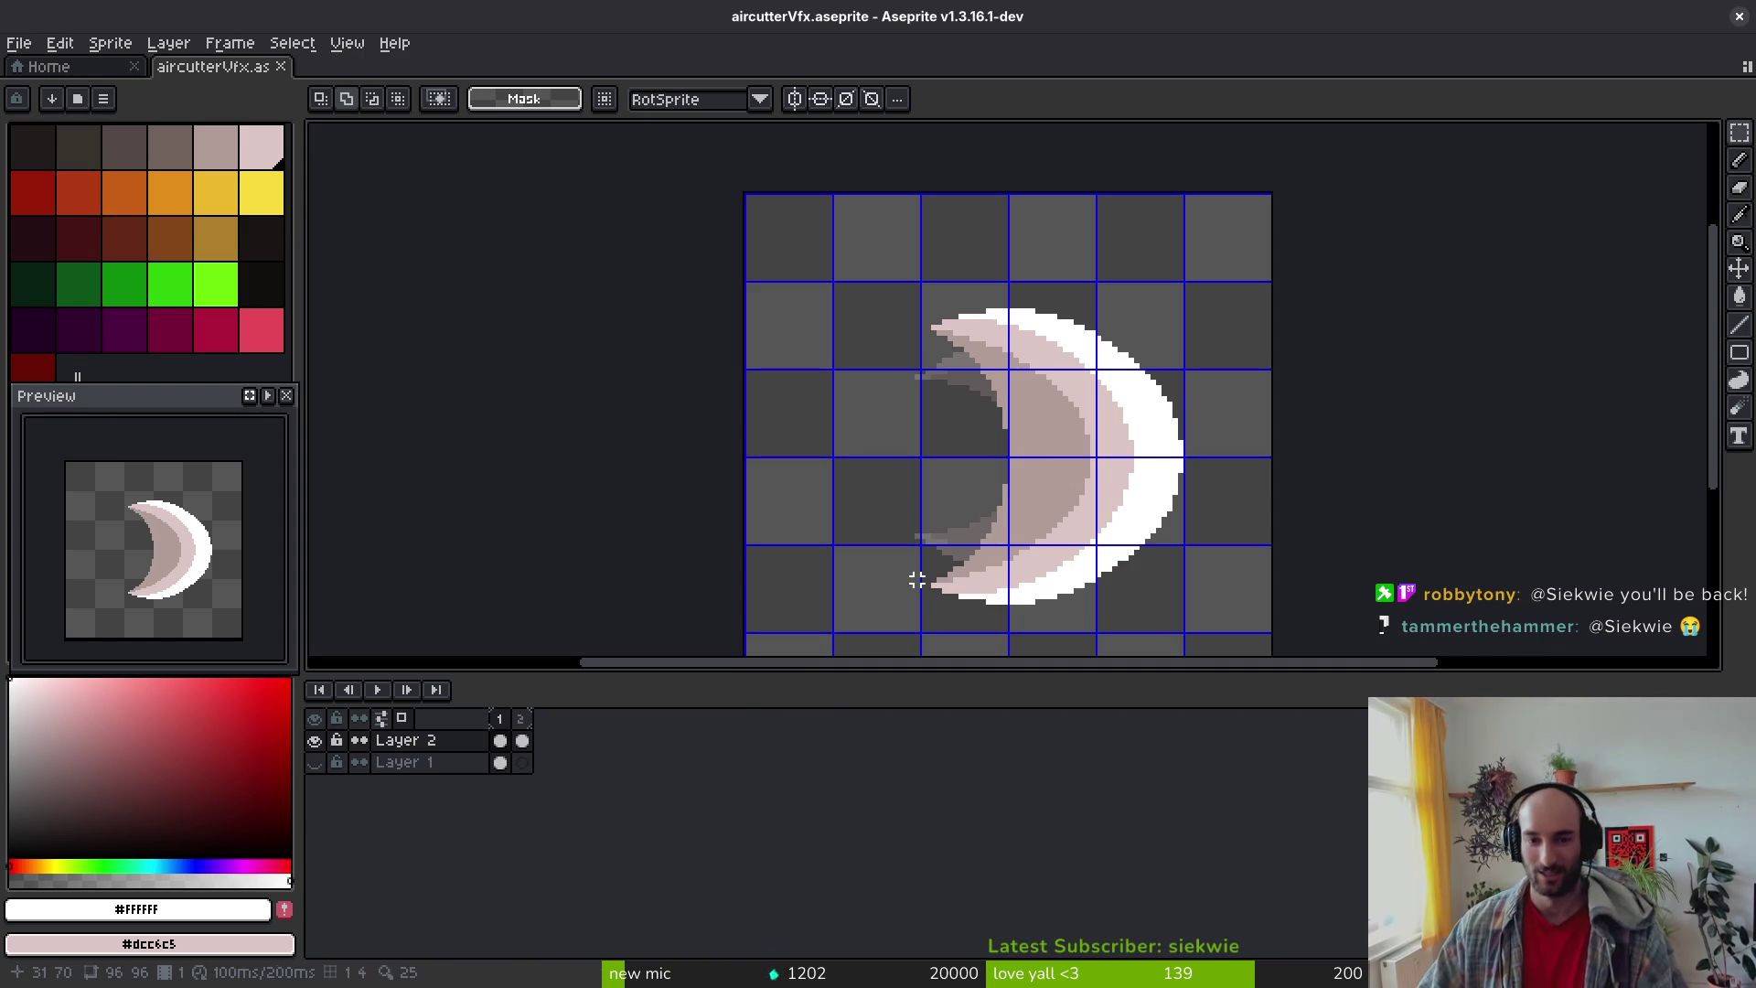
# Step: Switch to the Pencil with horizontal symmetry enabled and save the crescent sprite
pyautogui.scroll(3, 1167, 430)
pyautogui.scroll(3, 1194, 409)
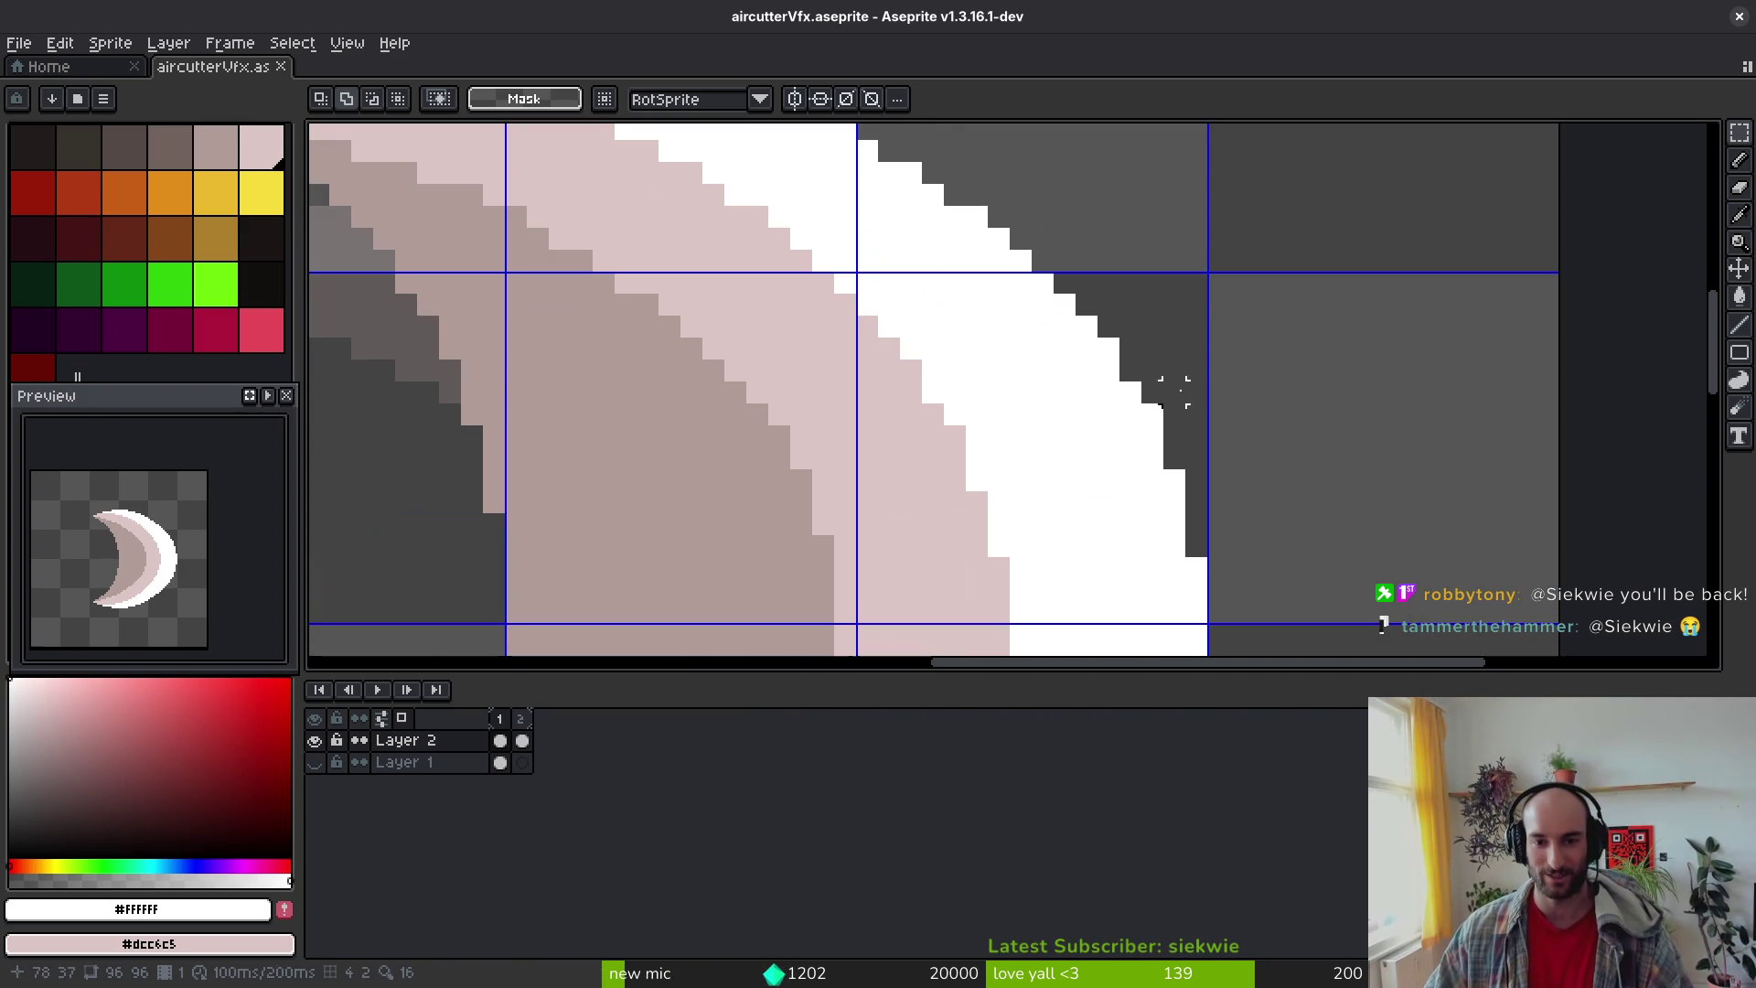
pyautogui.press('b')
pyautogui.scroll(-5, 1214, 395)
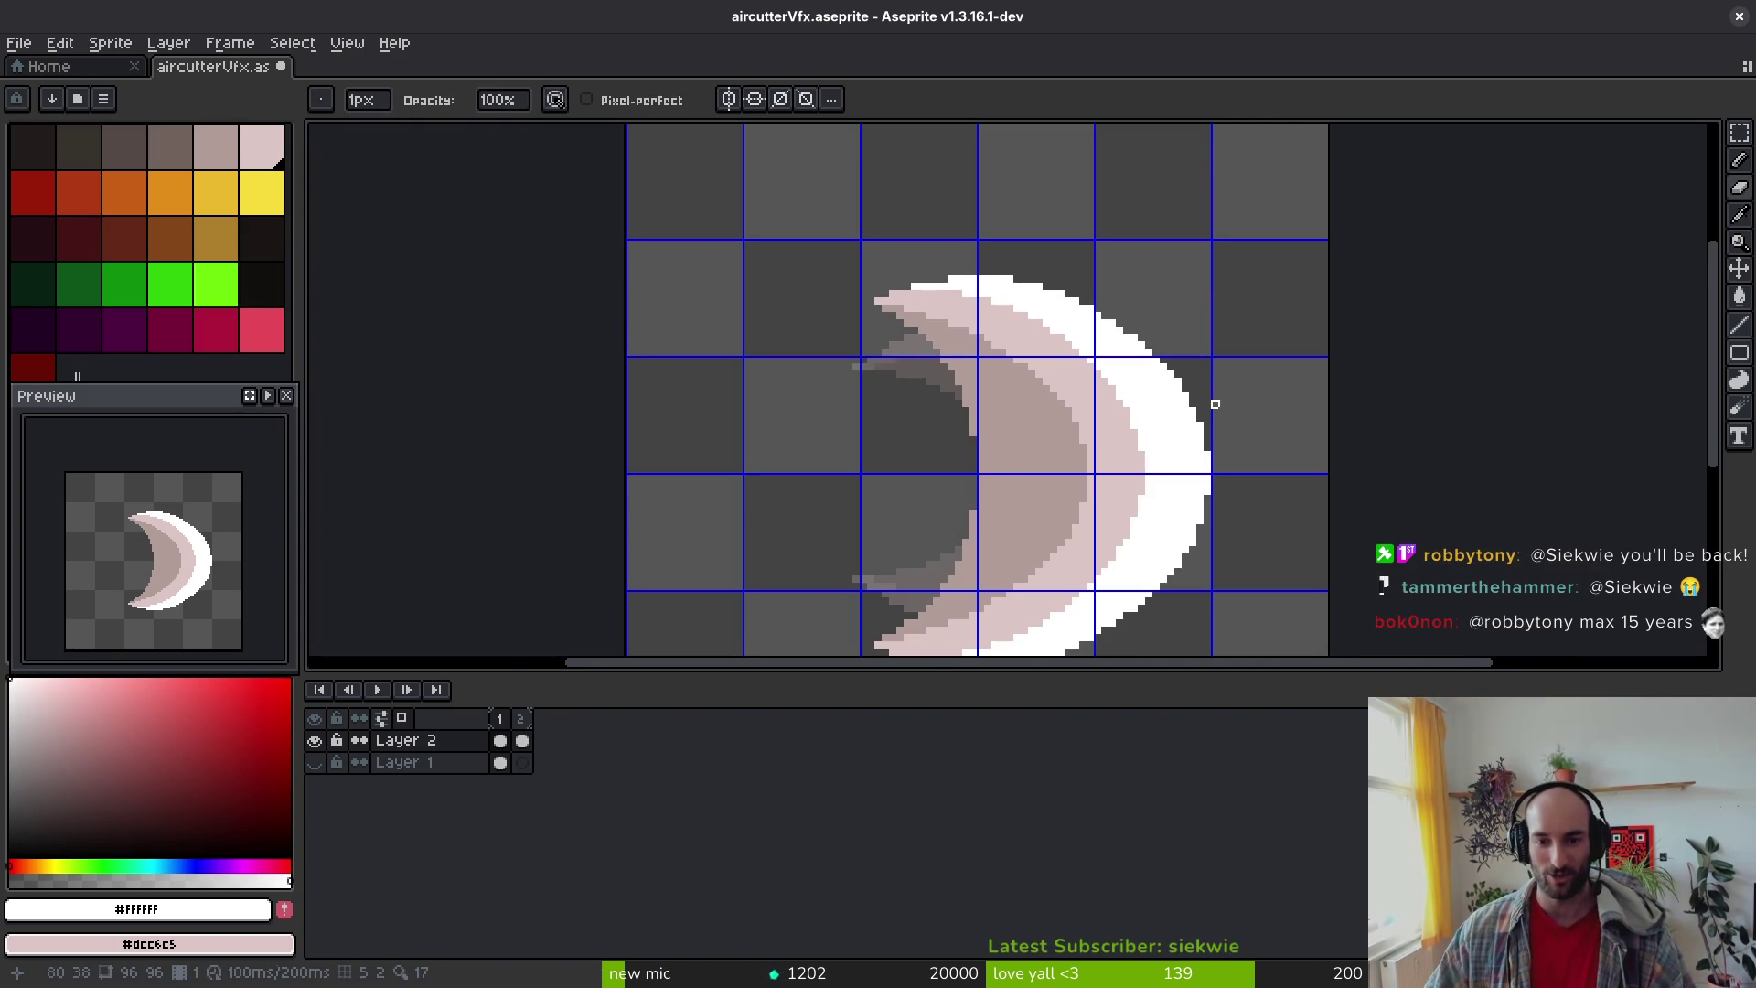
pyautogui.click(755, 99)
pyautogui.scroll(1, 1179, 385)
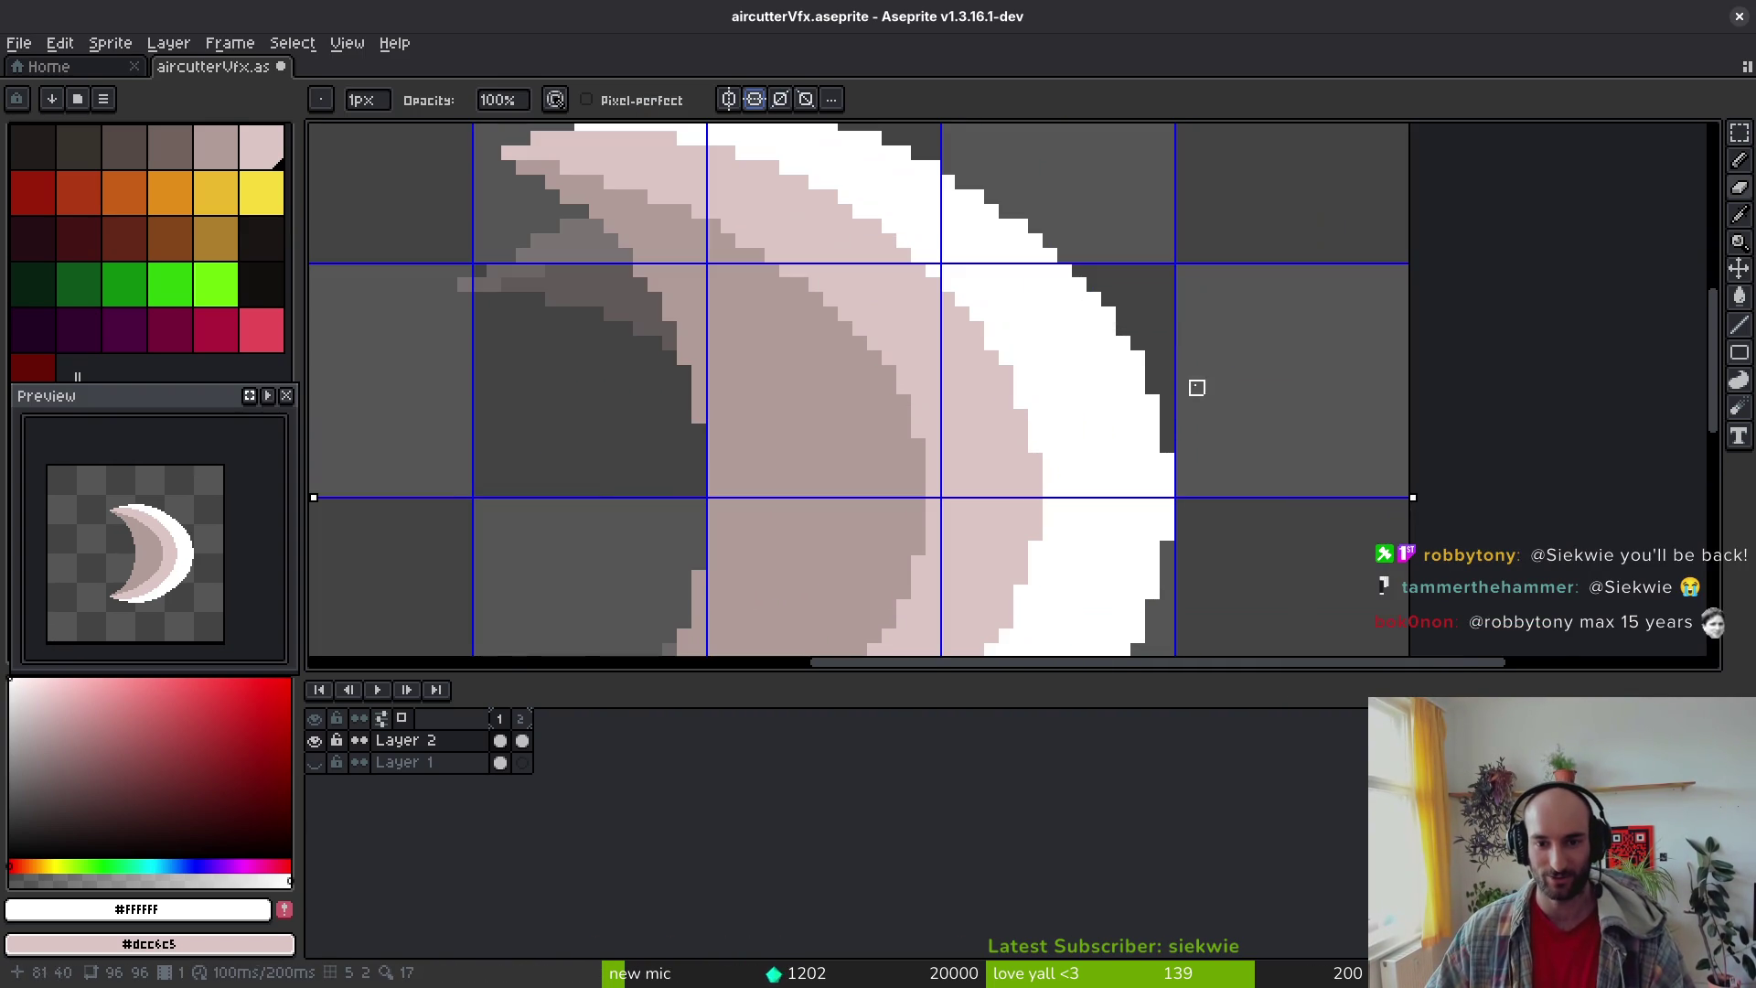
pyautogui.scroll(-3, 1216, 402)
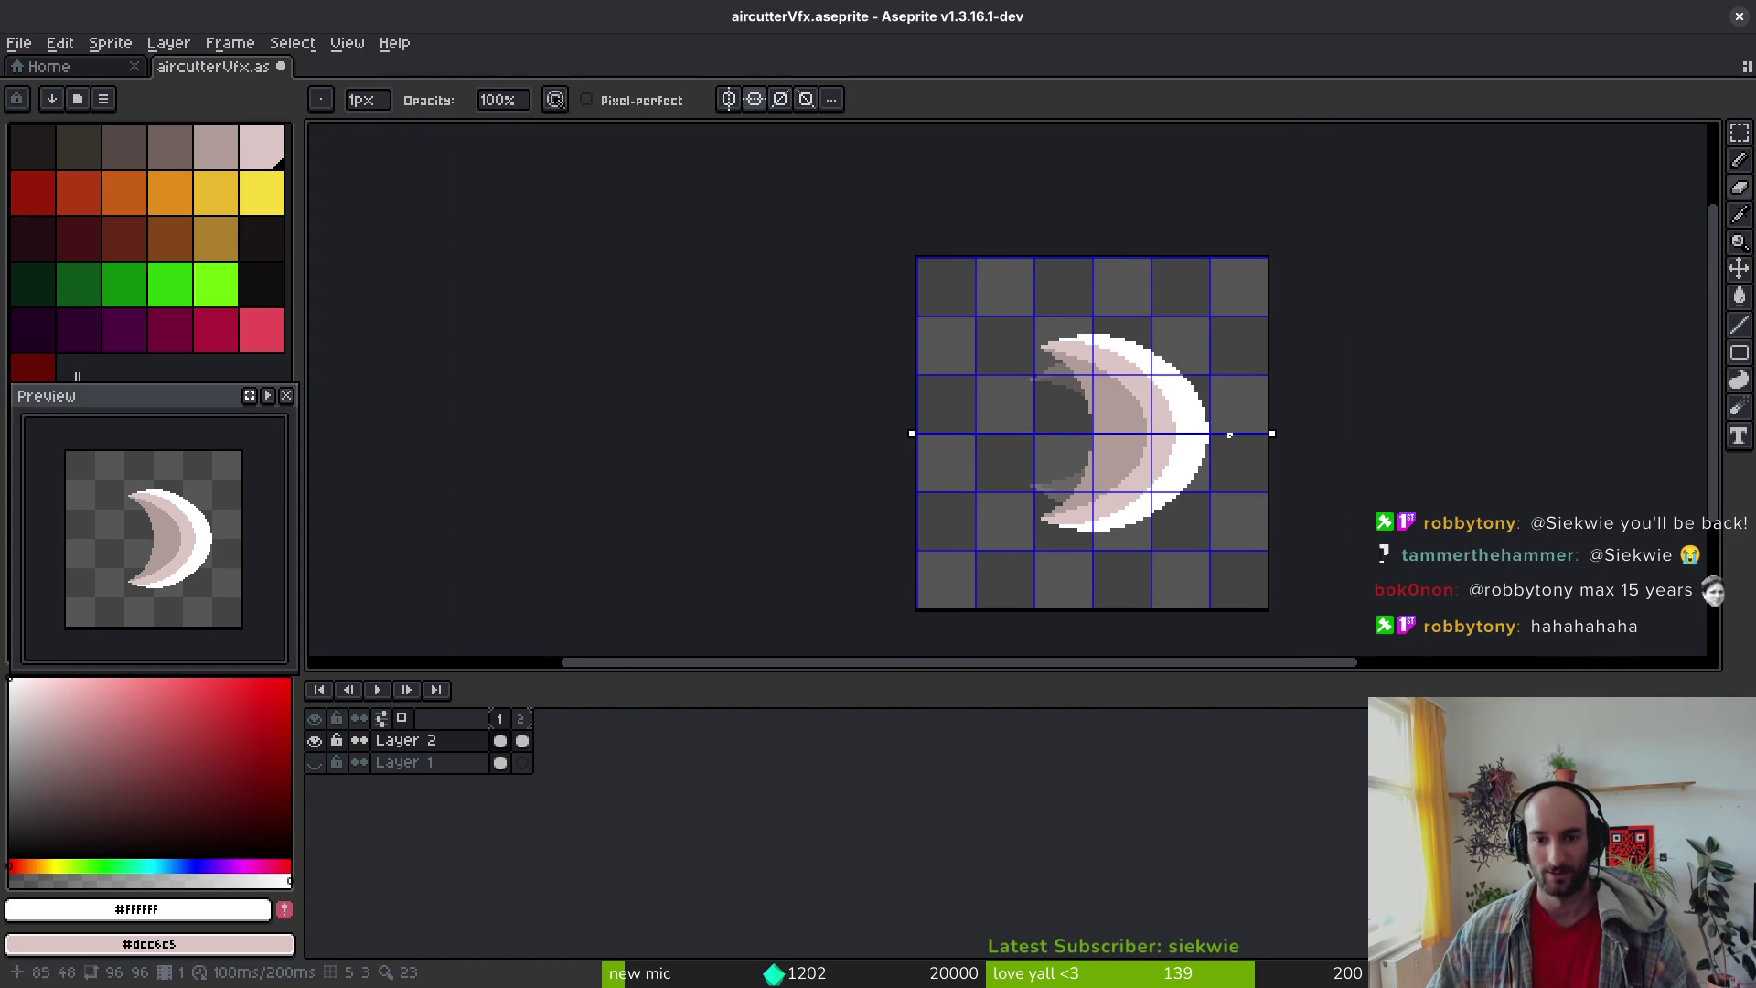
pyautogui.hotkey('ctrl', 's')
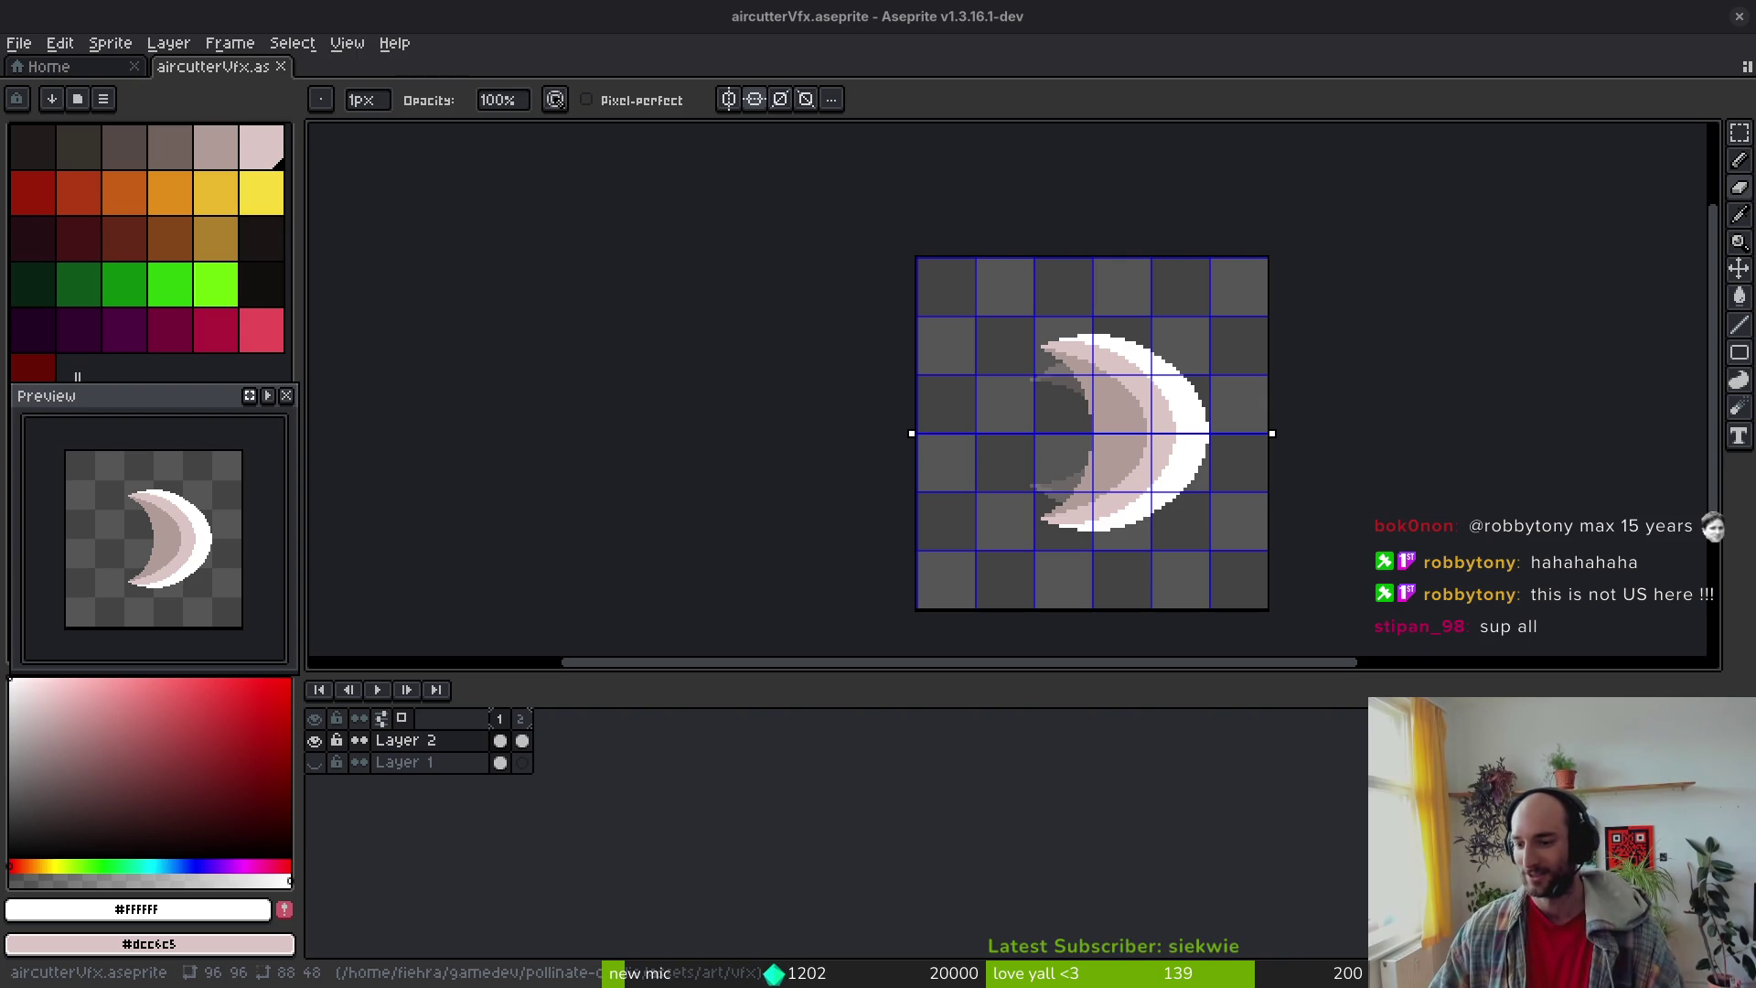
# Step: Draw a dark pixel column along the crescent's inner edge in aircutterVfx
pyautogui.click(1739, 268)
pyautogui.hotkey('ctrl', 's')
pyautogui.press('b')
pyautogui.scroll(5, 1061, 393)
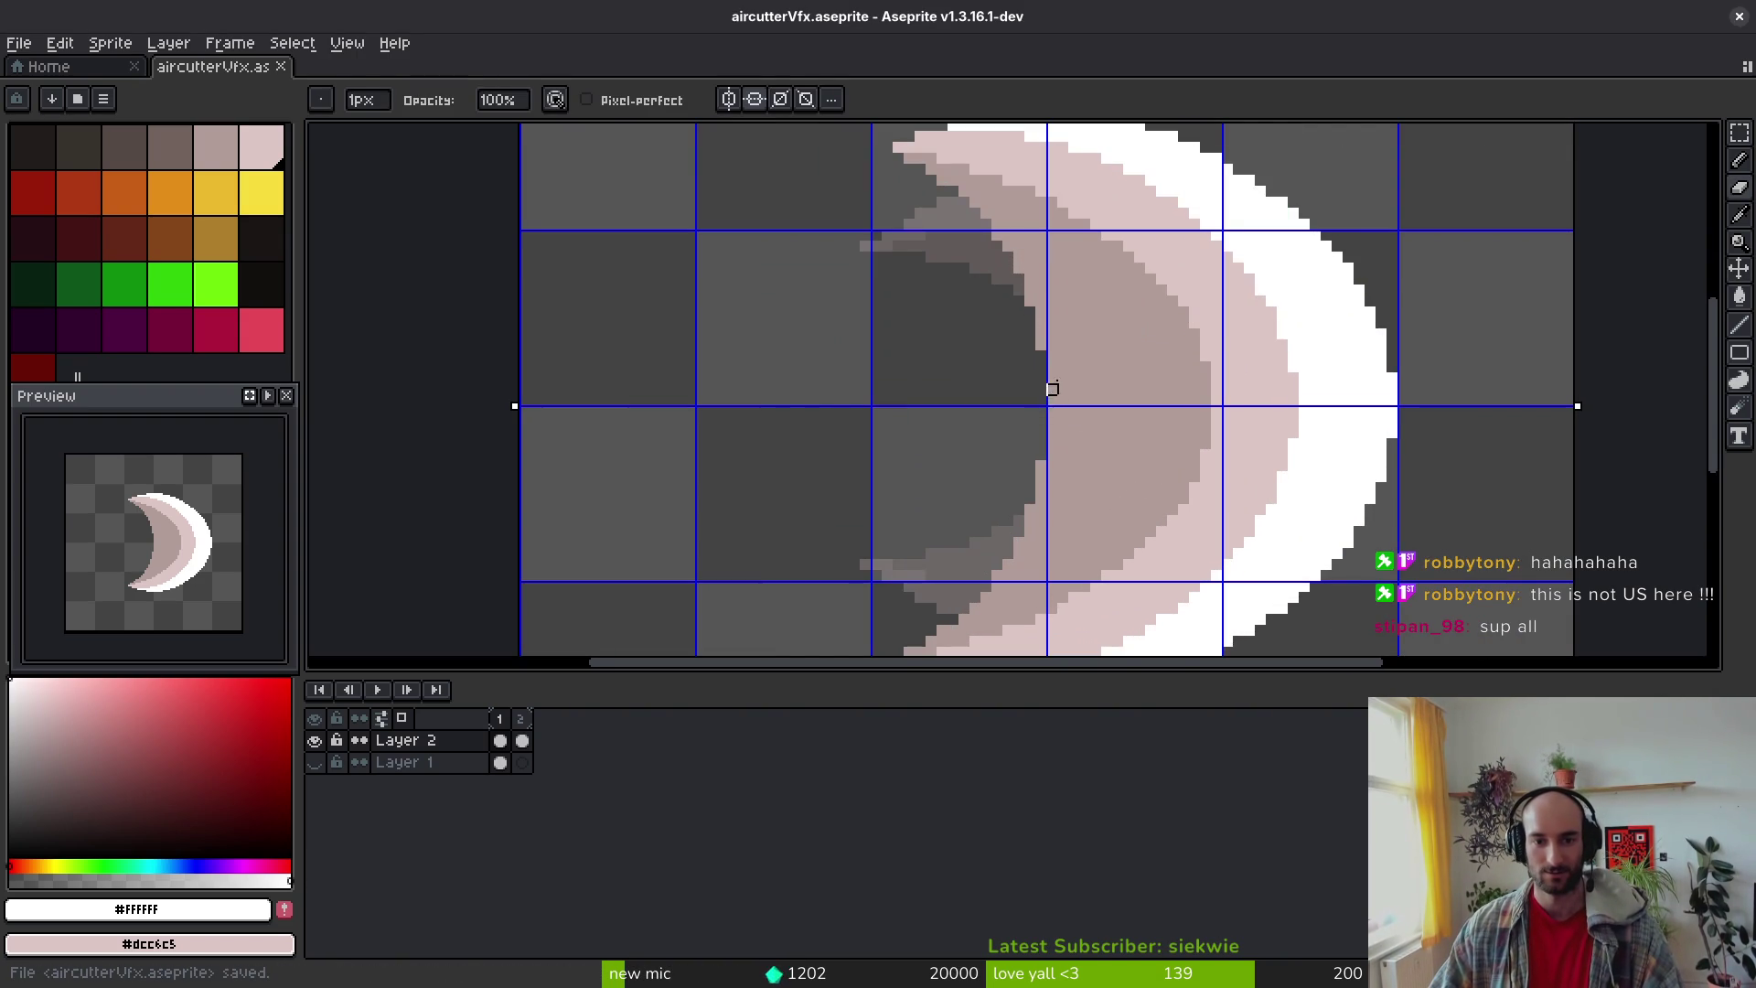
pyautogui.moveTo(1051, 367); pyautogui.dragTo(1052, 400)
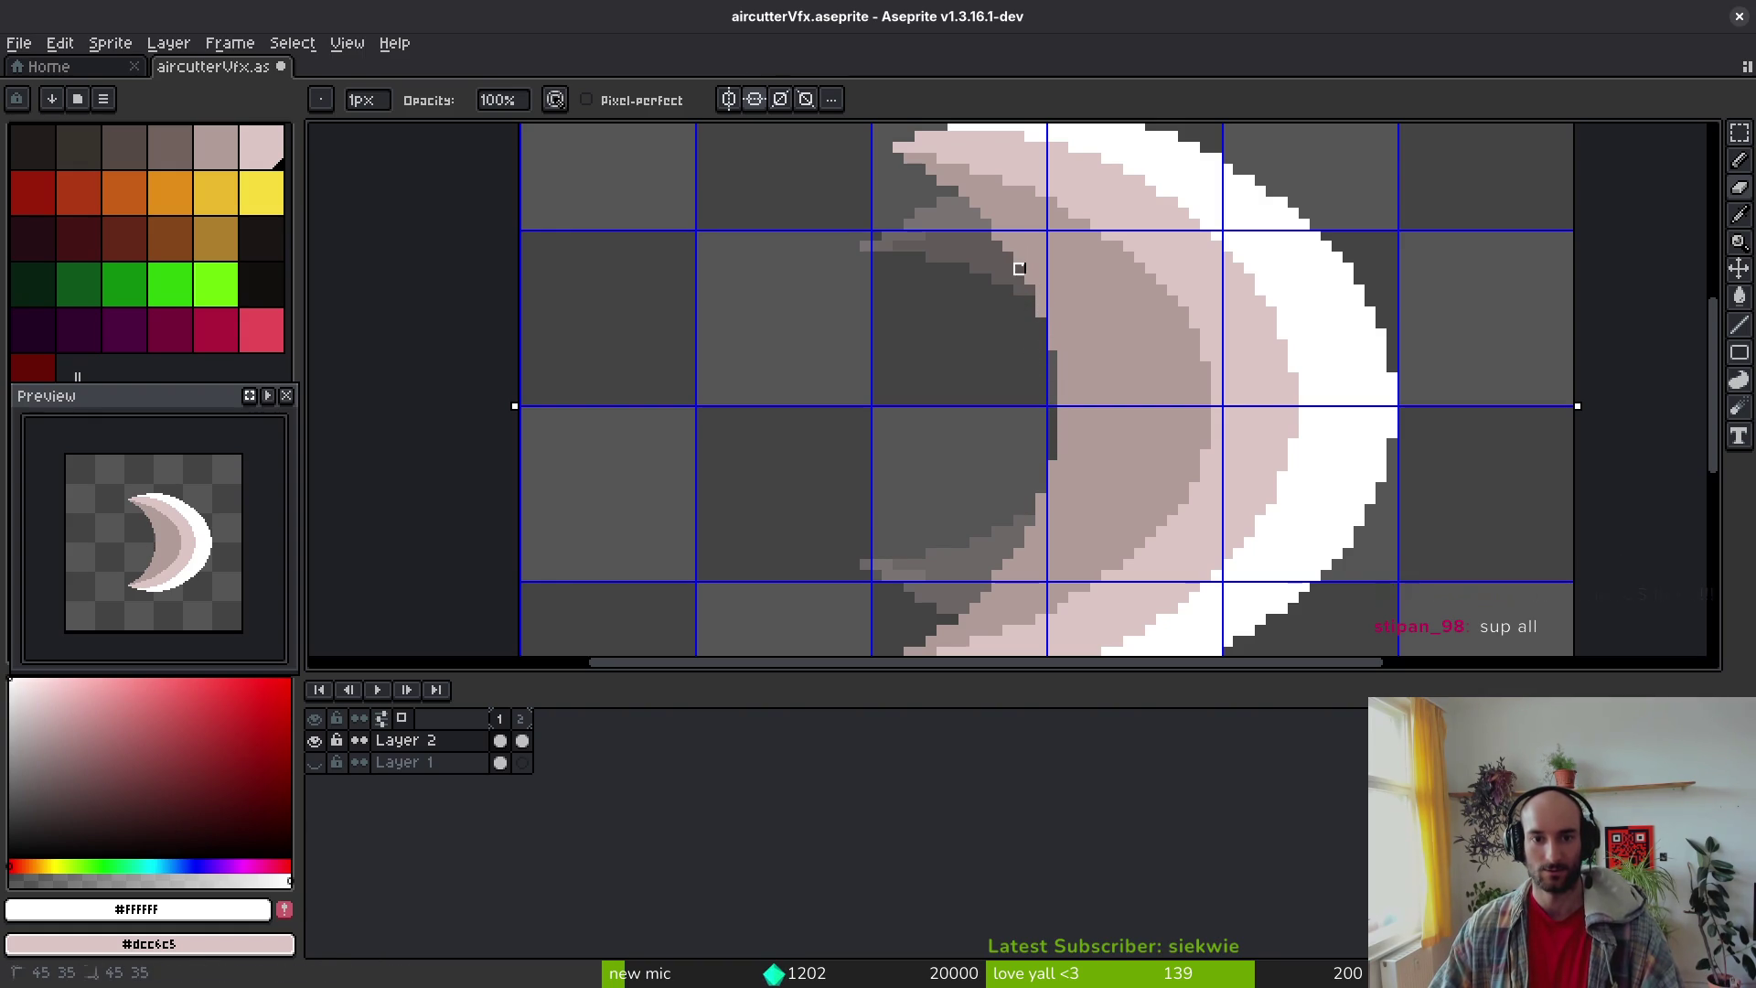
pyautogui.scroll(-2, 1006, 339)
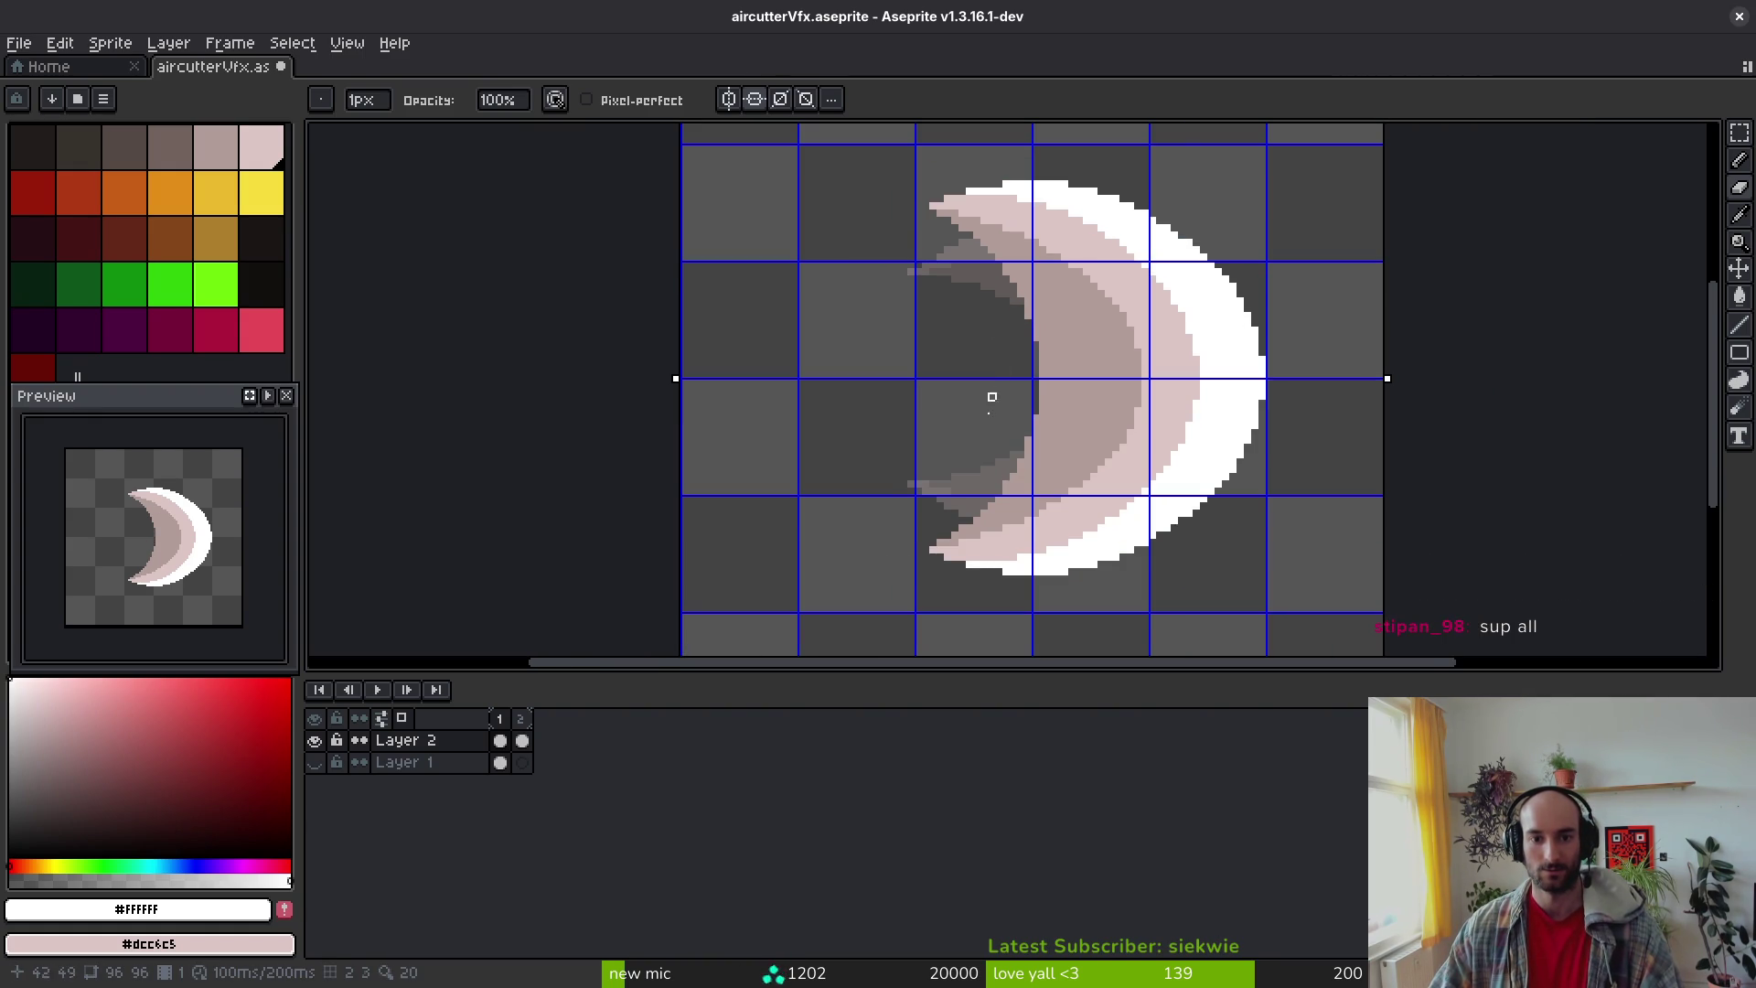
pyautogui.scroll(3, 1011, 482)
pyautogui.scroll(-3, 1015, 498)
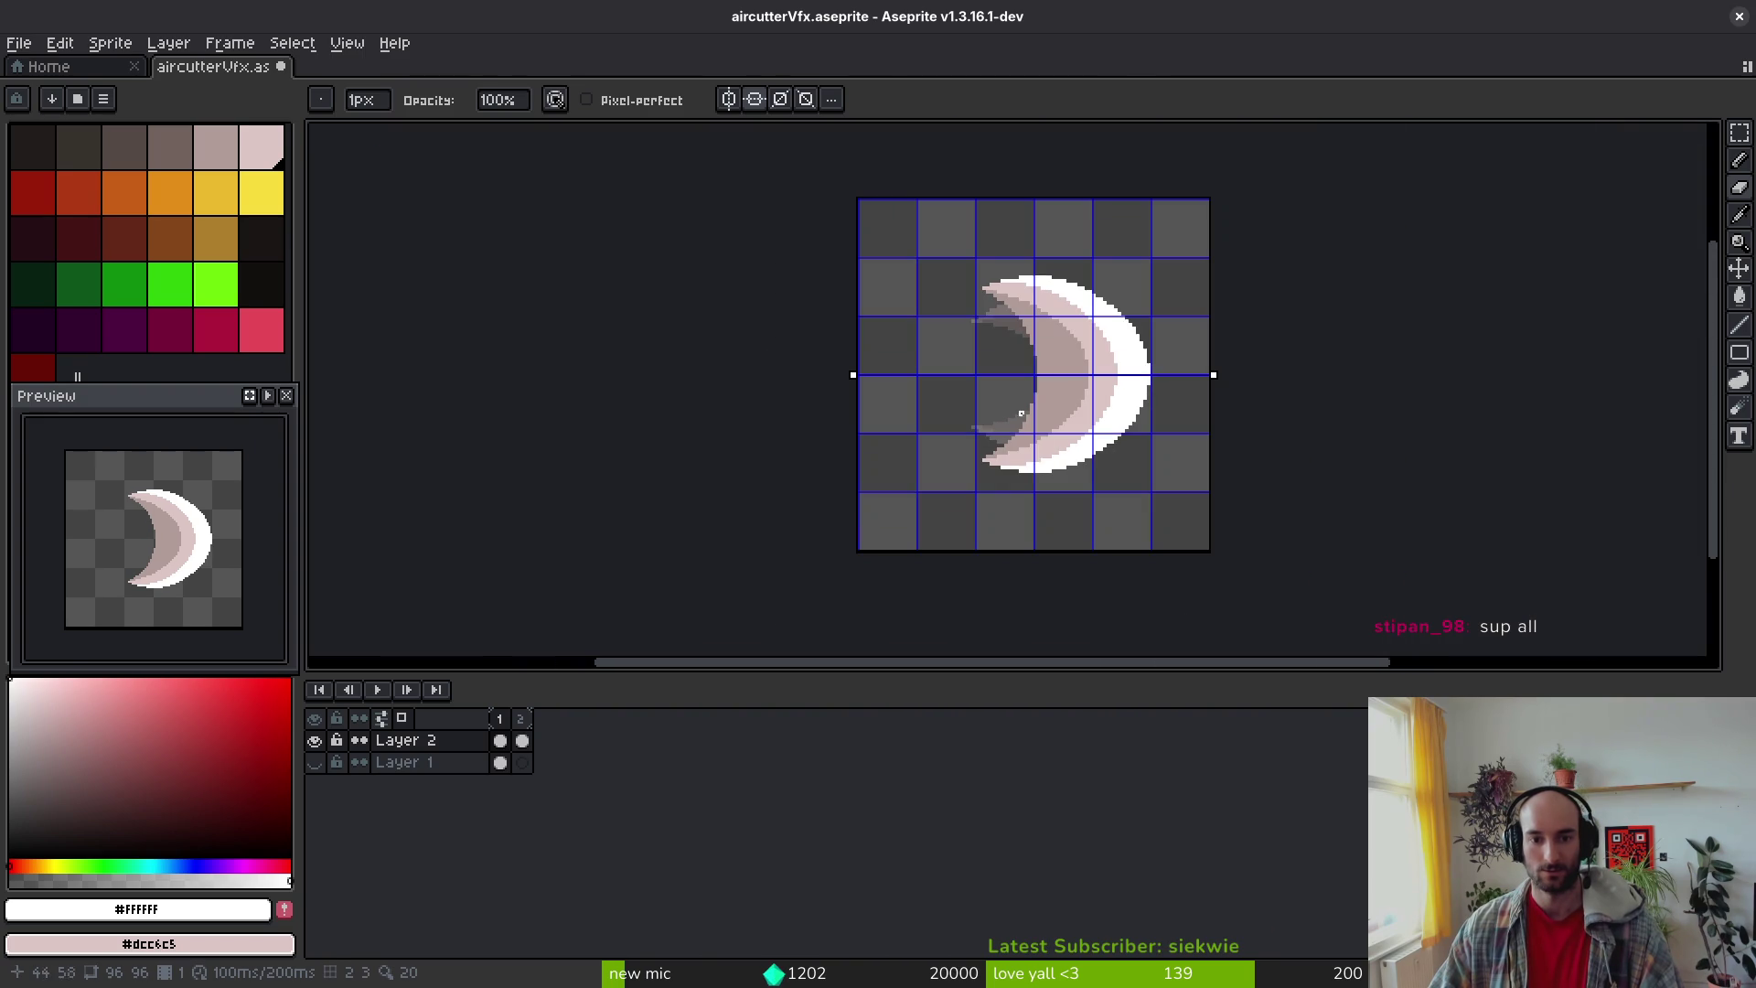
pyautogui.hotkey('ctrl', 'a')
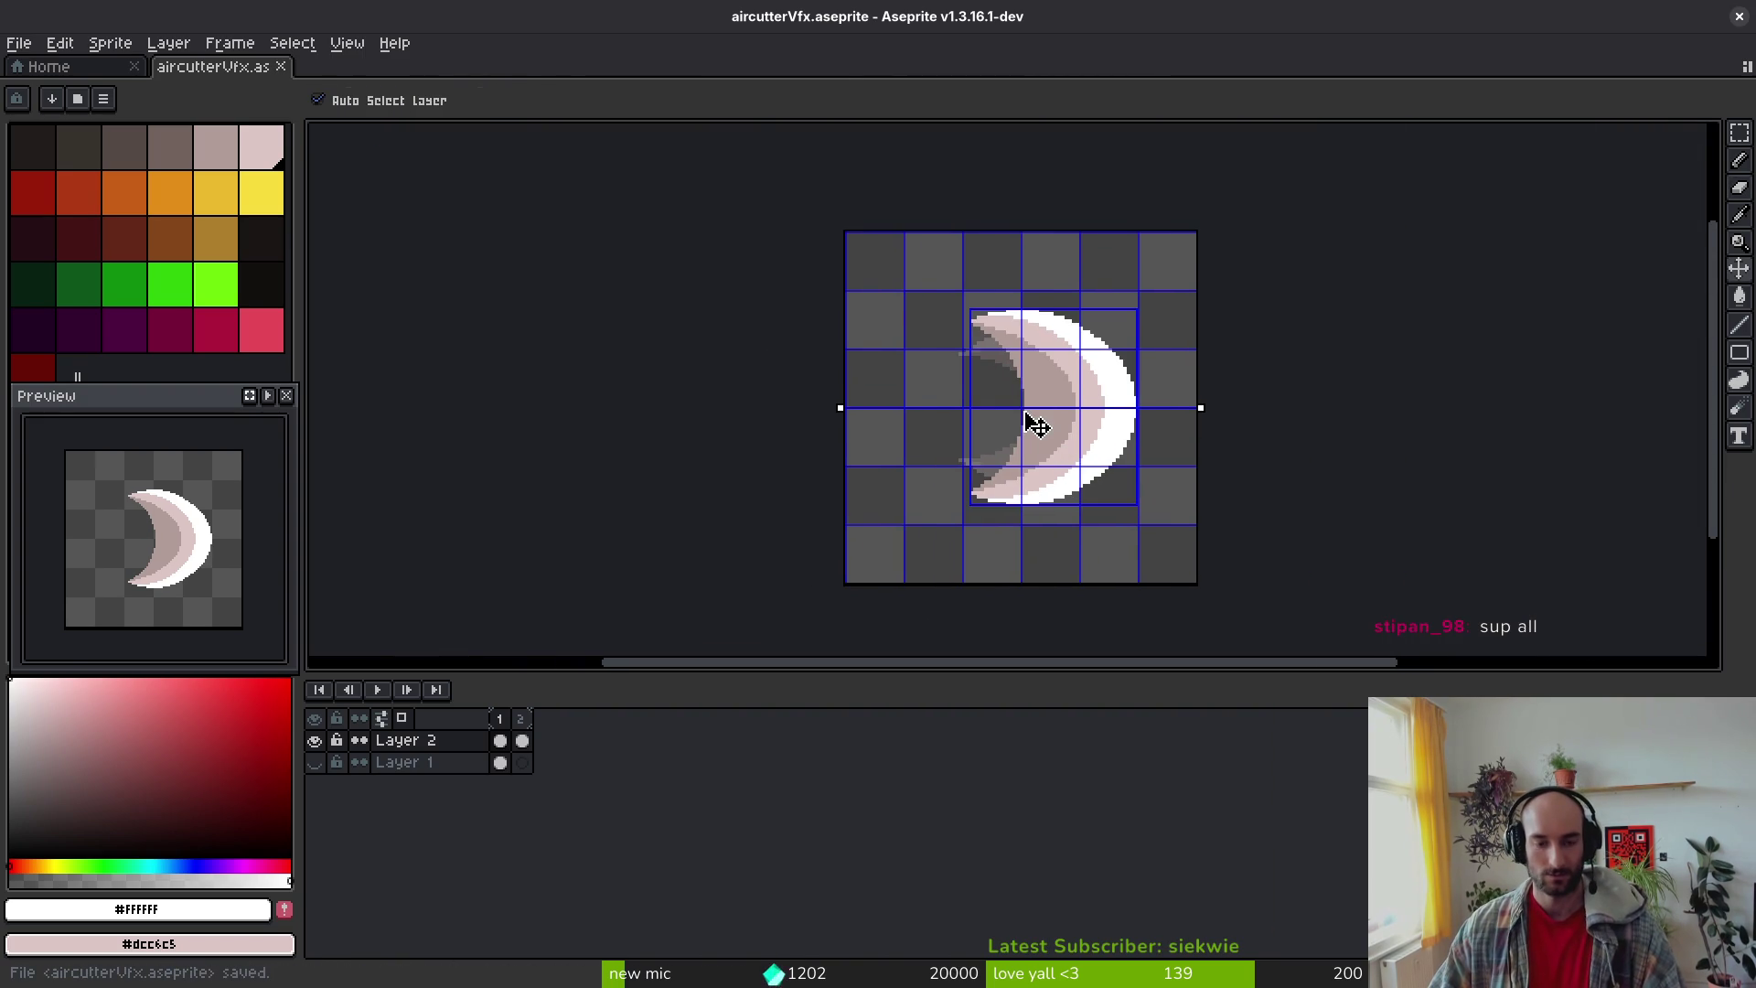
pyautogui.hotkey('ctrl', 'e')
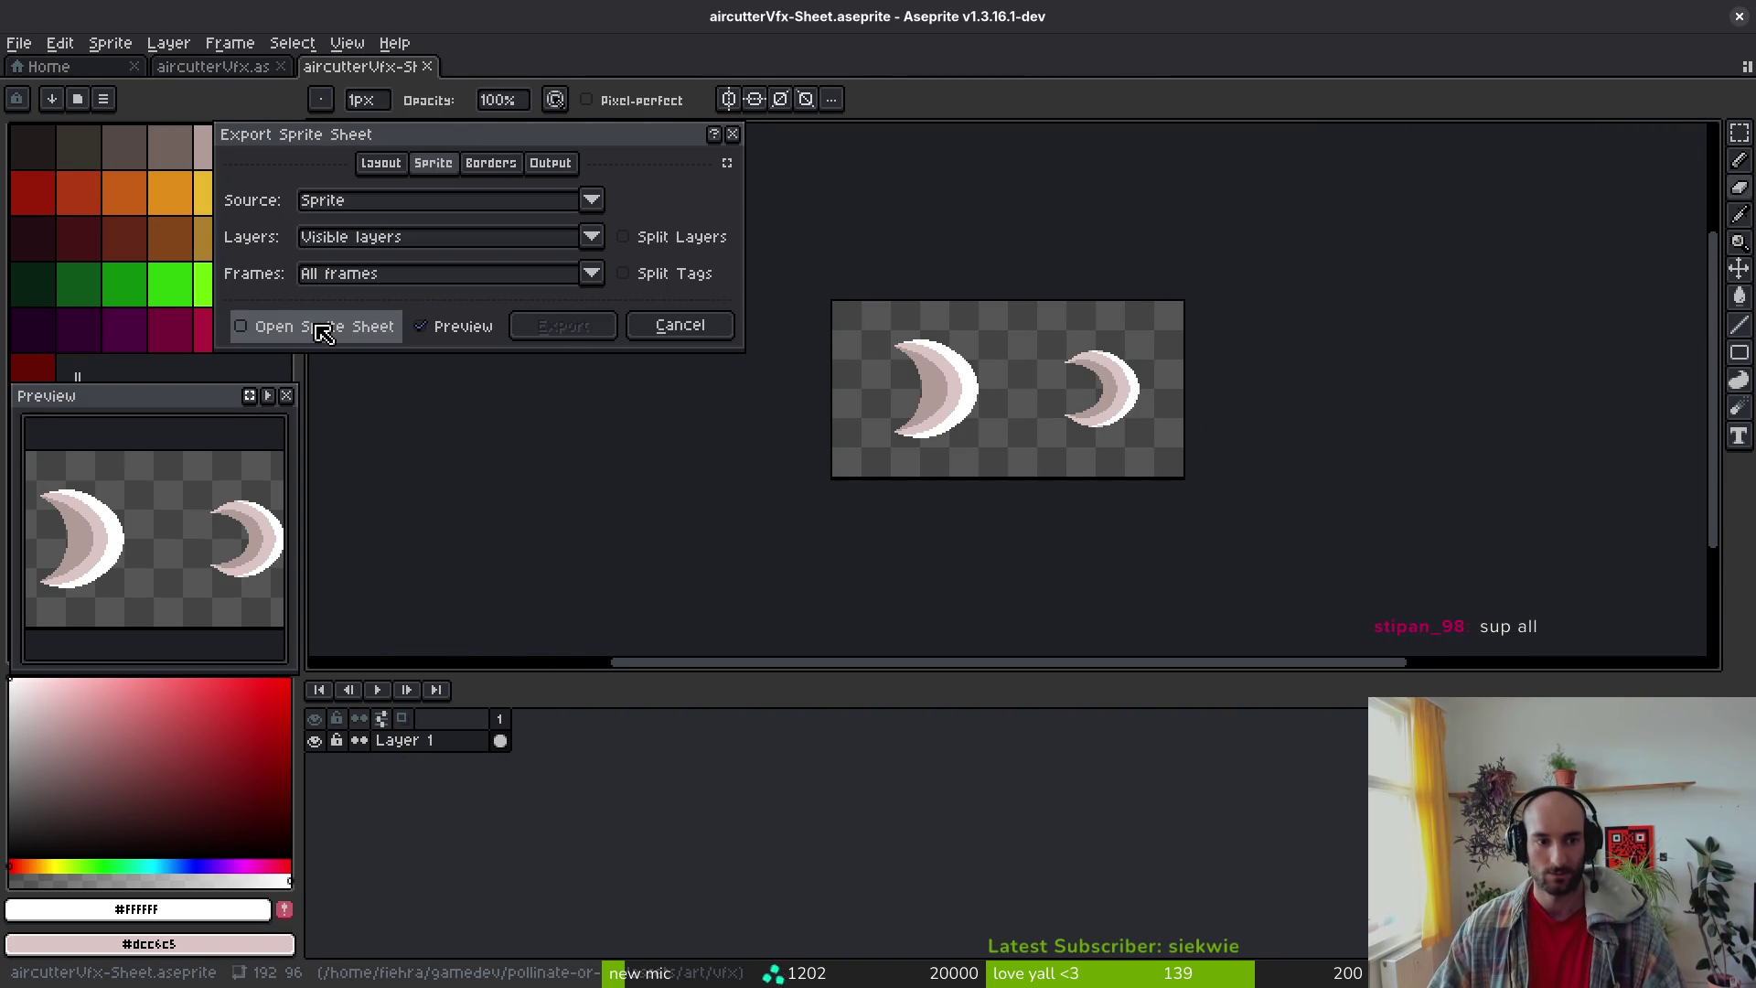
# Step: Export both crescent frames as a sprite sheet overwriting aircutterVfx.png, then close the sheet document
pyautogui.click(576, 333)
pyautogui.hotkey('ctrl', 'alt', 'shift', 's')
pyautogui.click(442, 82)
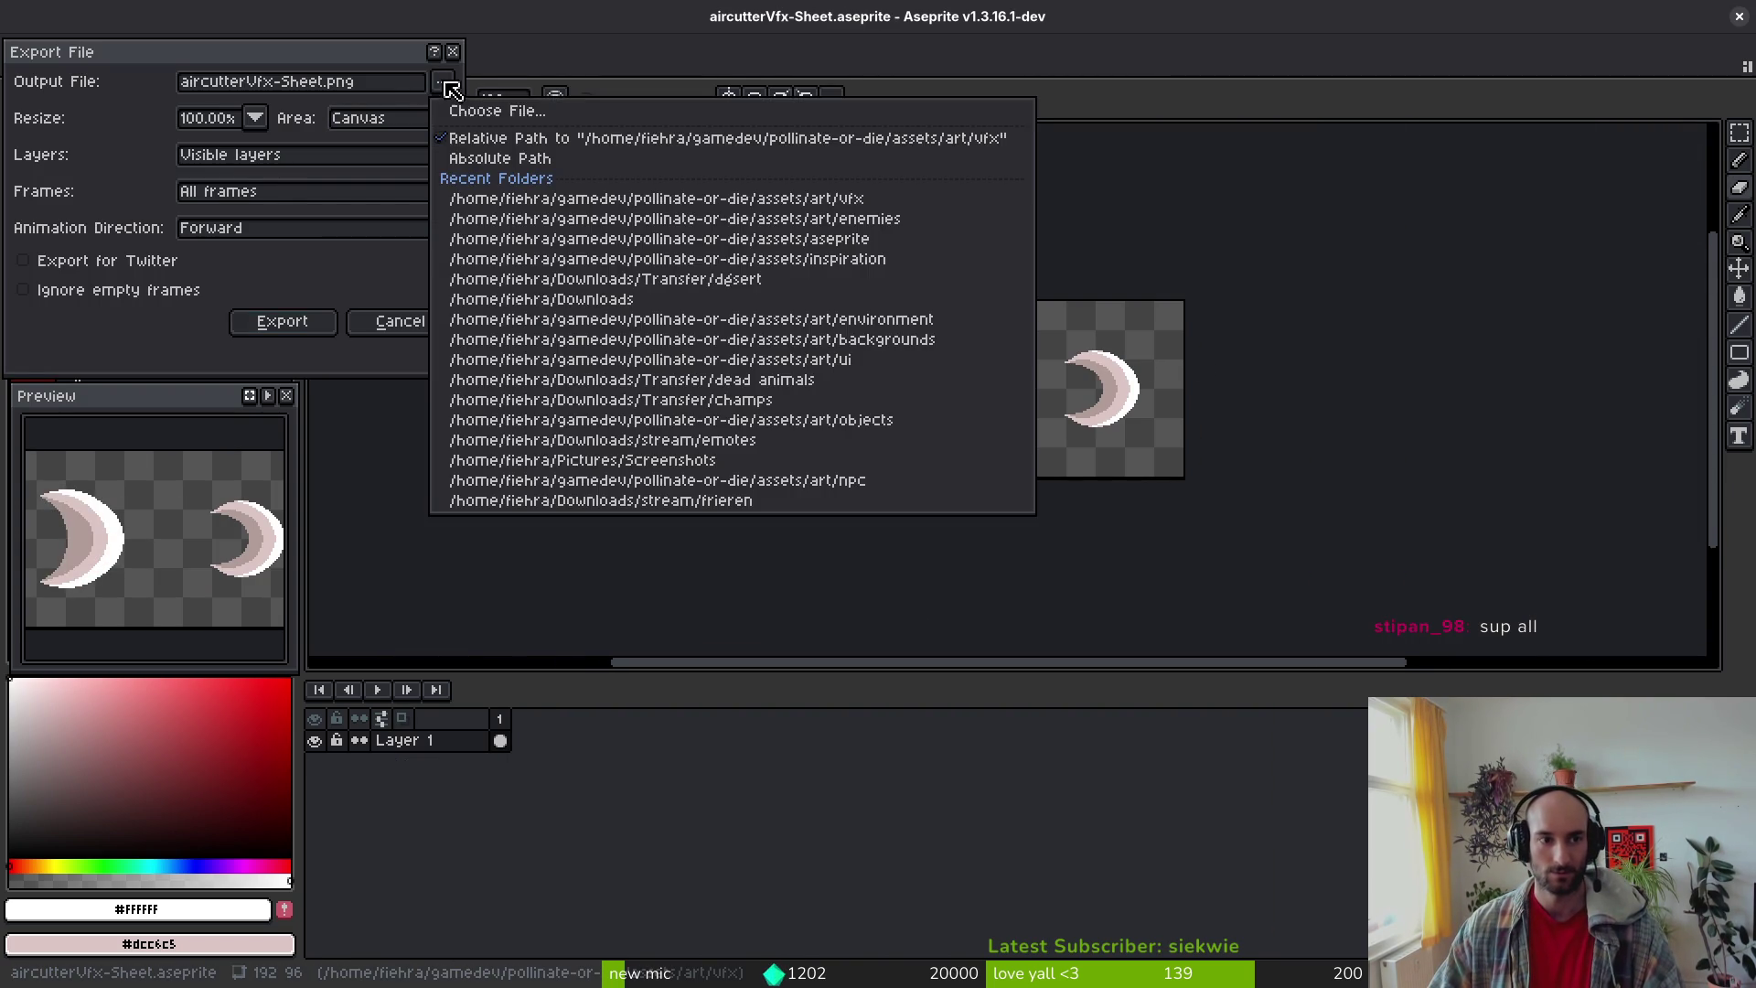
pyautogui.click(509, 116)
pyautogui.click(357, 320)
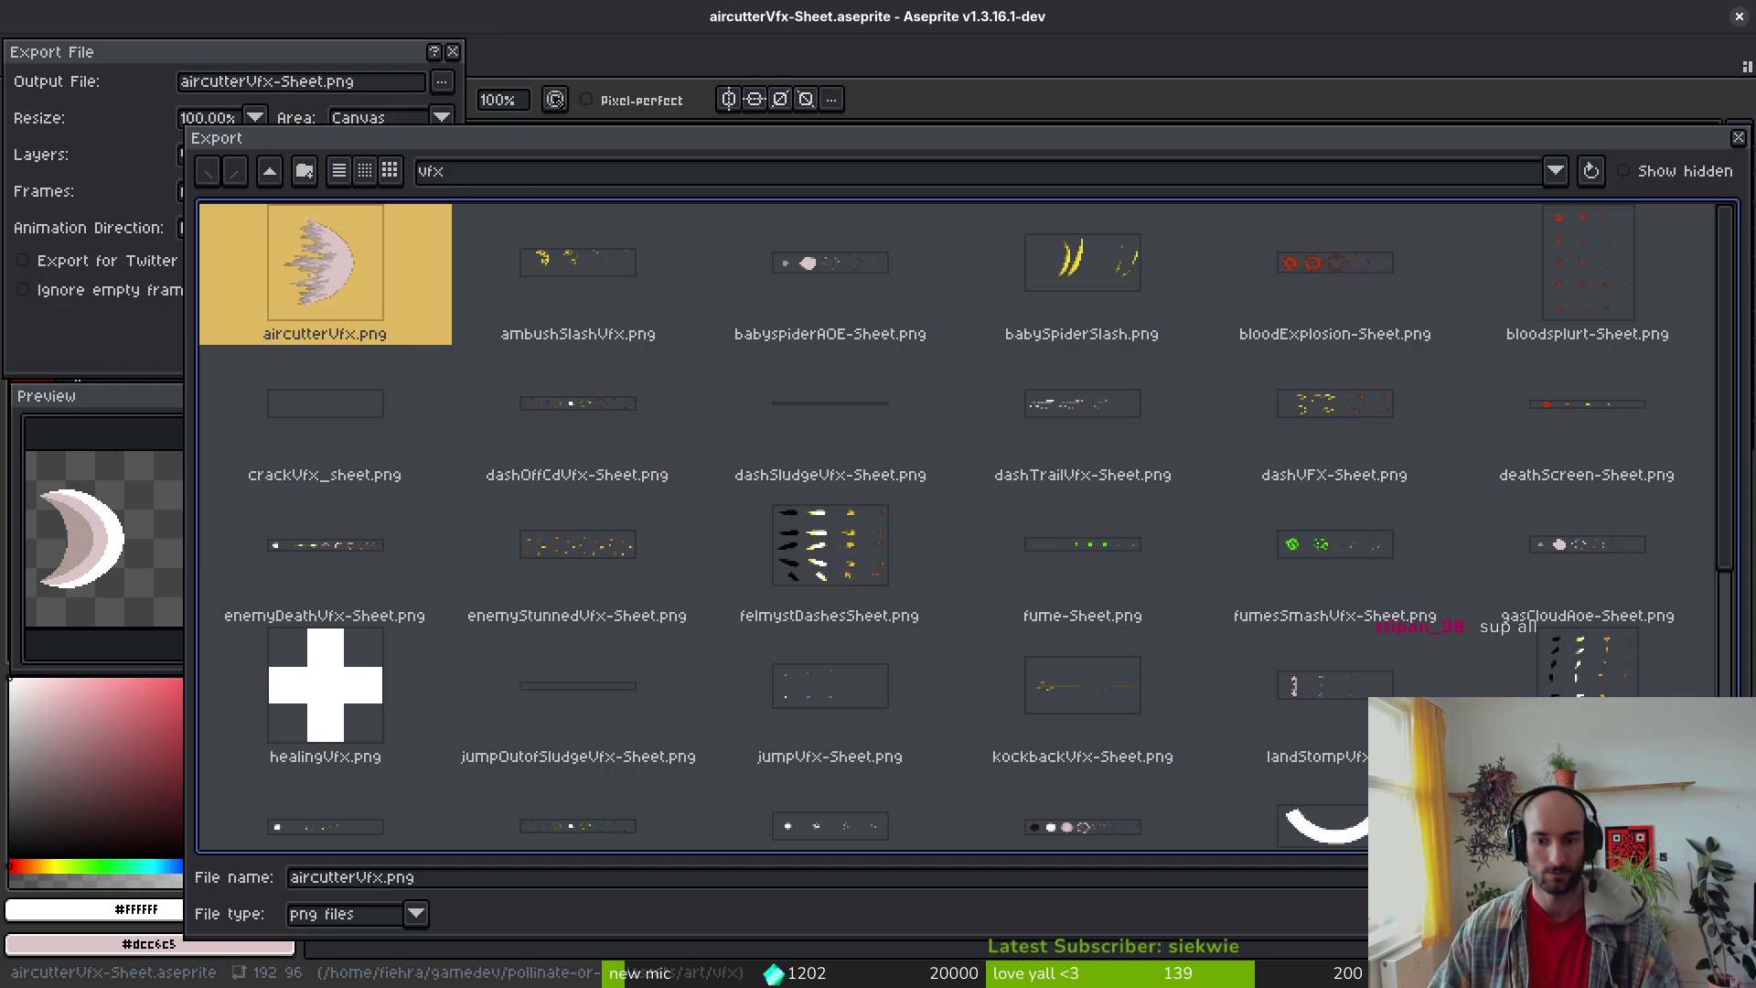
pyautogui.press('Return')
pyautogui.click(764, 548)
pyautogui.click(266, 329)
pyautogui.press('b')
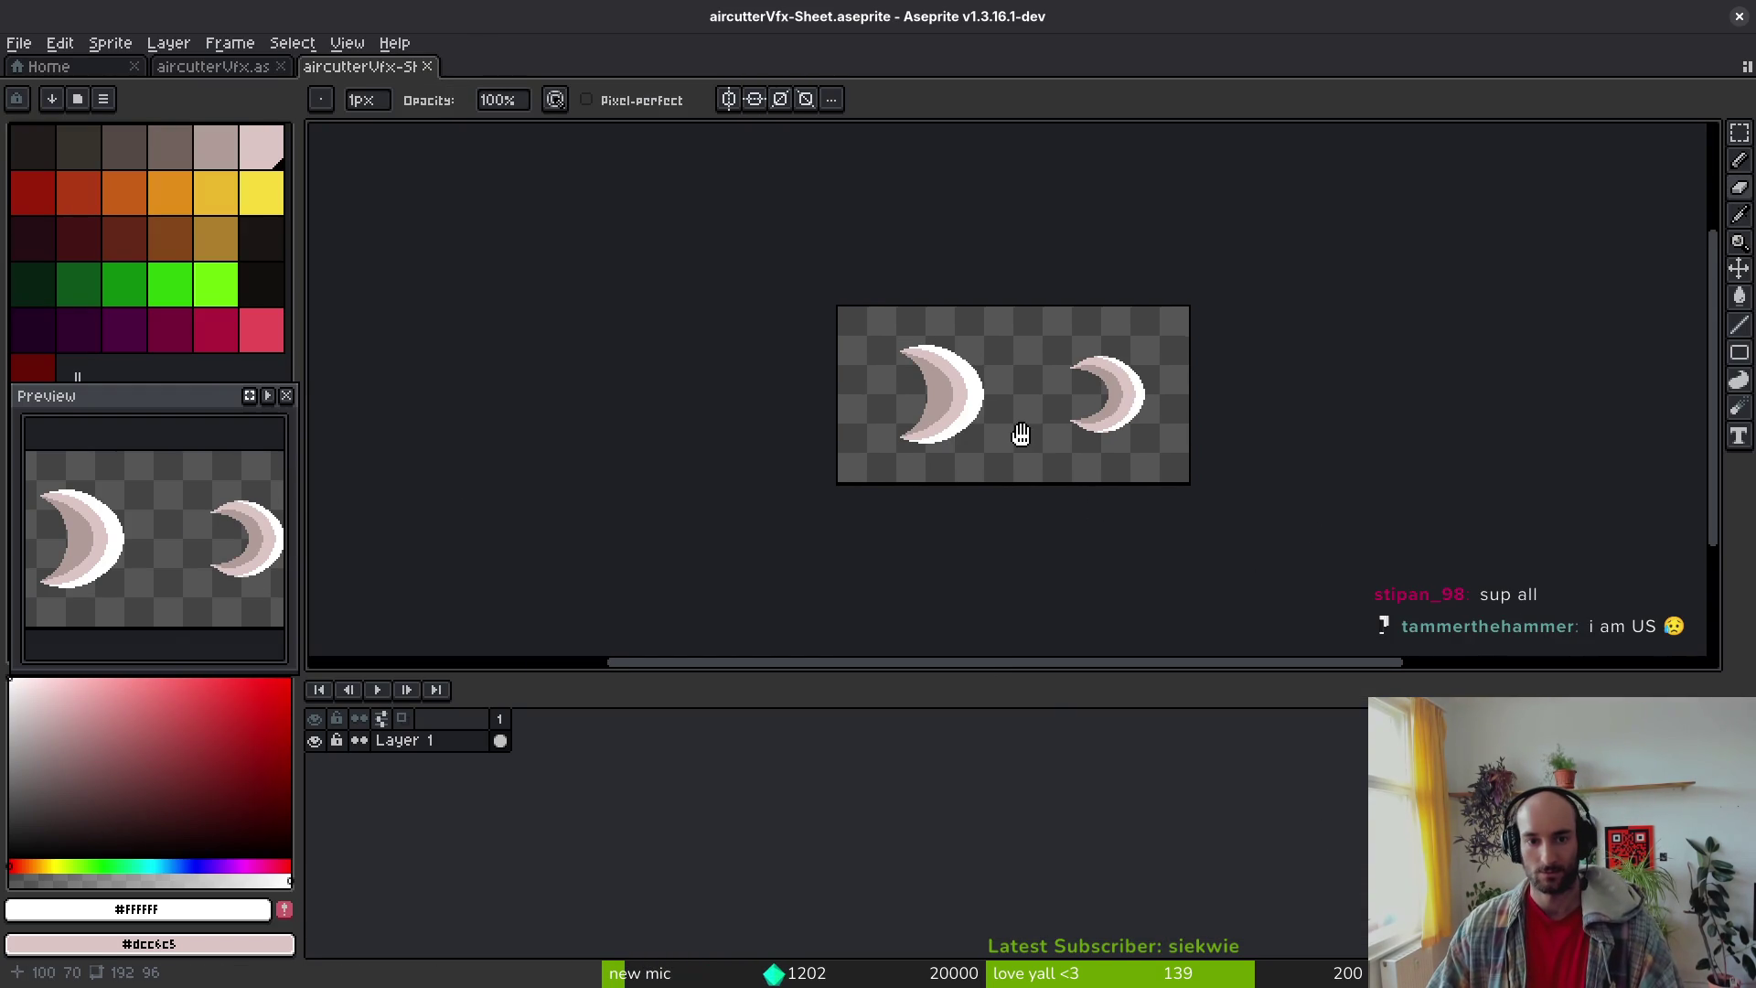
pyautogui.scroll(3, 1033, 440)
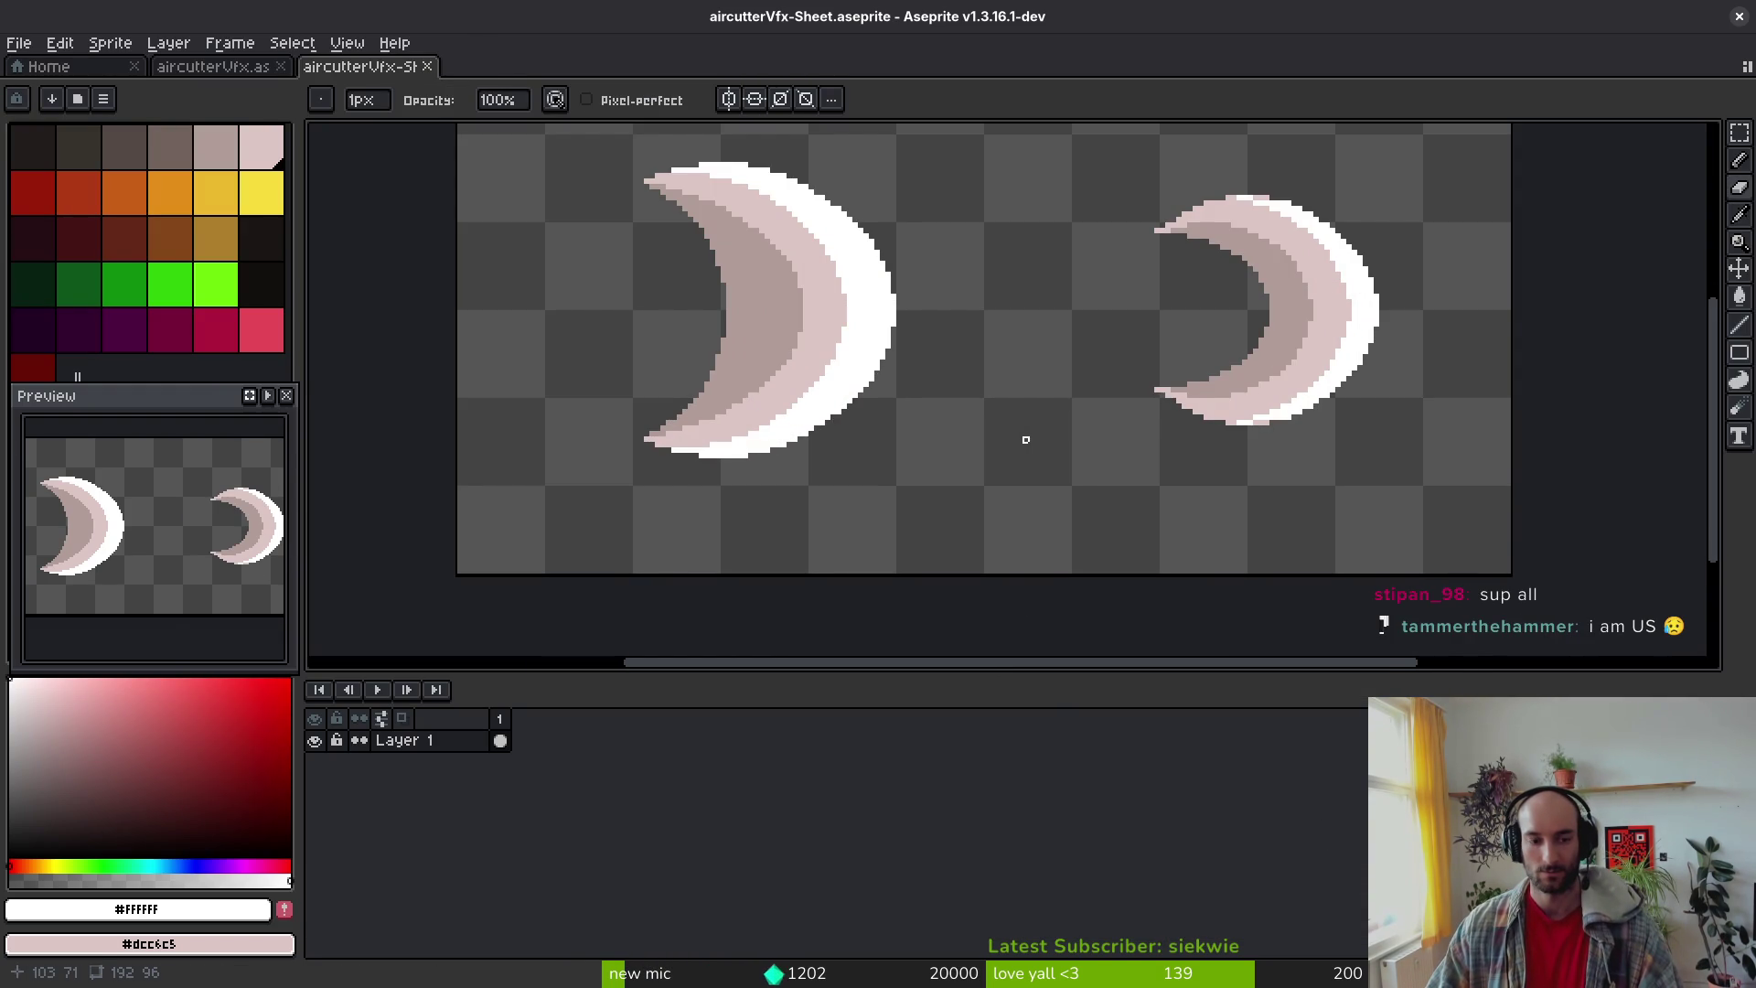
pyautogui.hotkey('ctrl', 'w')
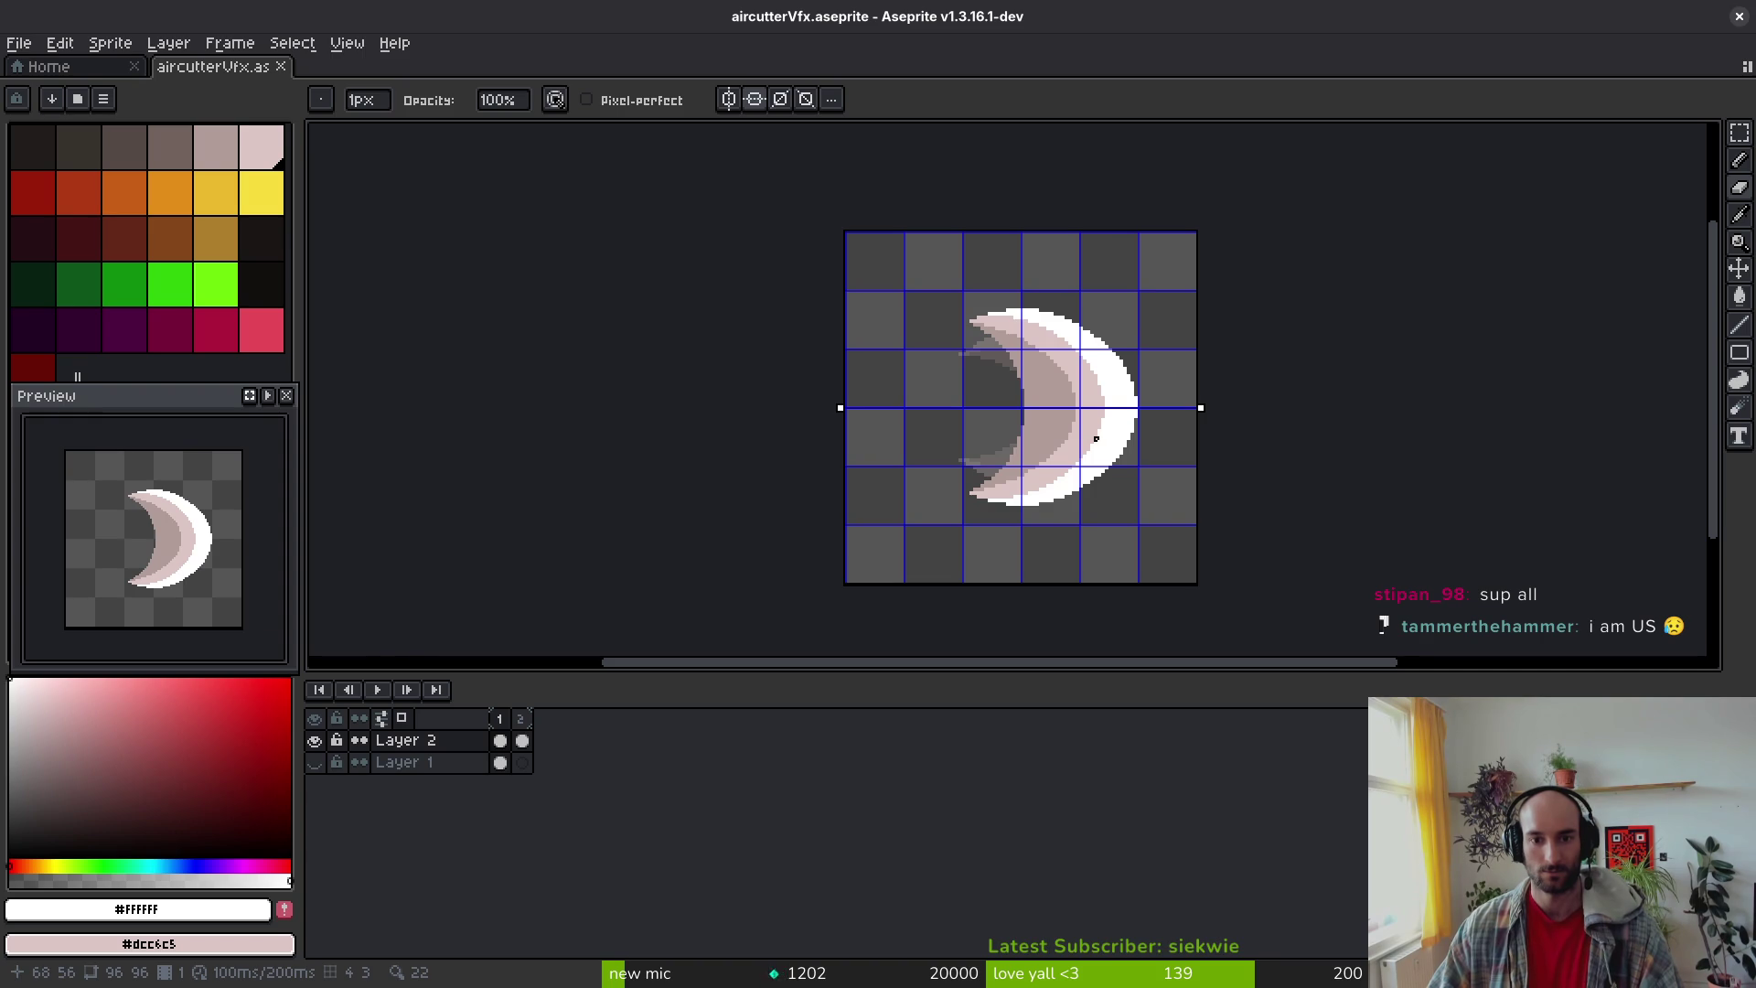
# Step: Move the Layer 2 crescent 9 pixels left and 1 pixel up in both frames, and save
pyautogui.press('m')
pyautogui.moveTo(521, 741); pyautogui.dragTo(505, 741)
pyautogui.click(521, 742)
pyautogui.hotkey('ctrl', 'a')
pyautogui.scroll(3, 1081, 521)
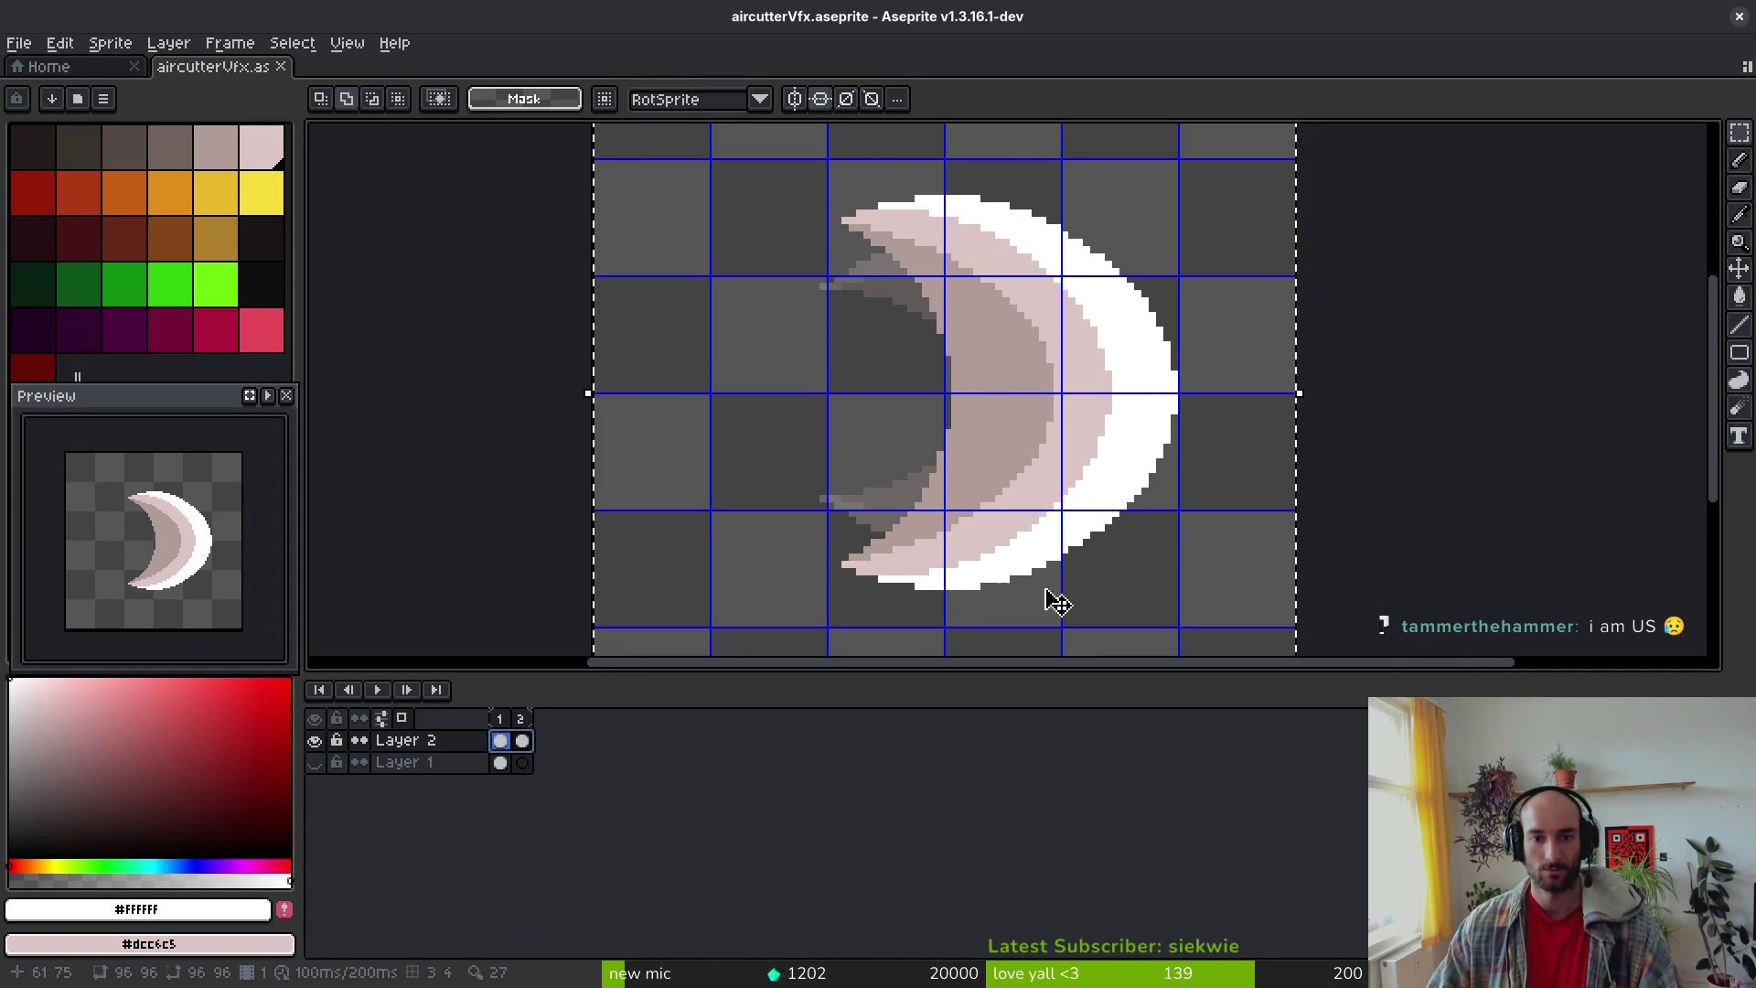
pyautogui.moveTo(1068, 459); pyautogui.dragTo(1000, 466)
pyautogui.press('Up')
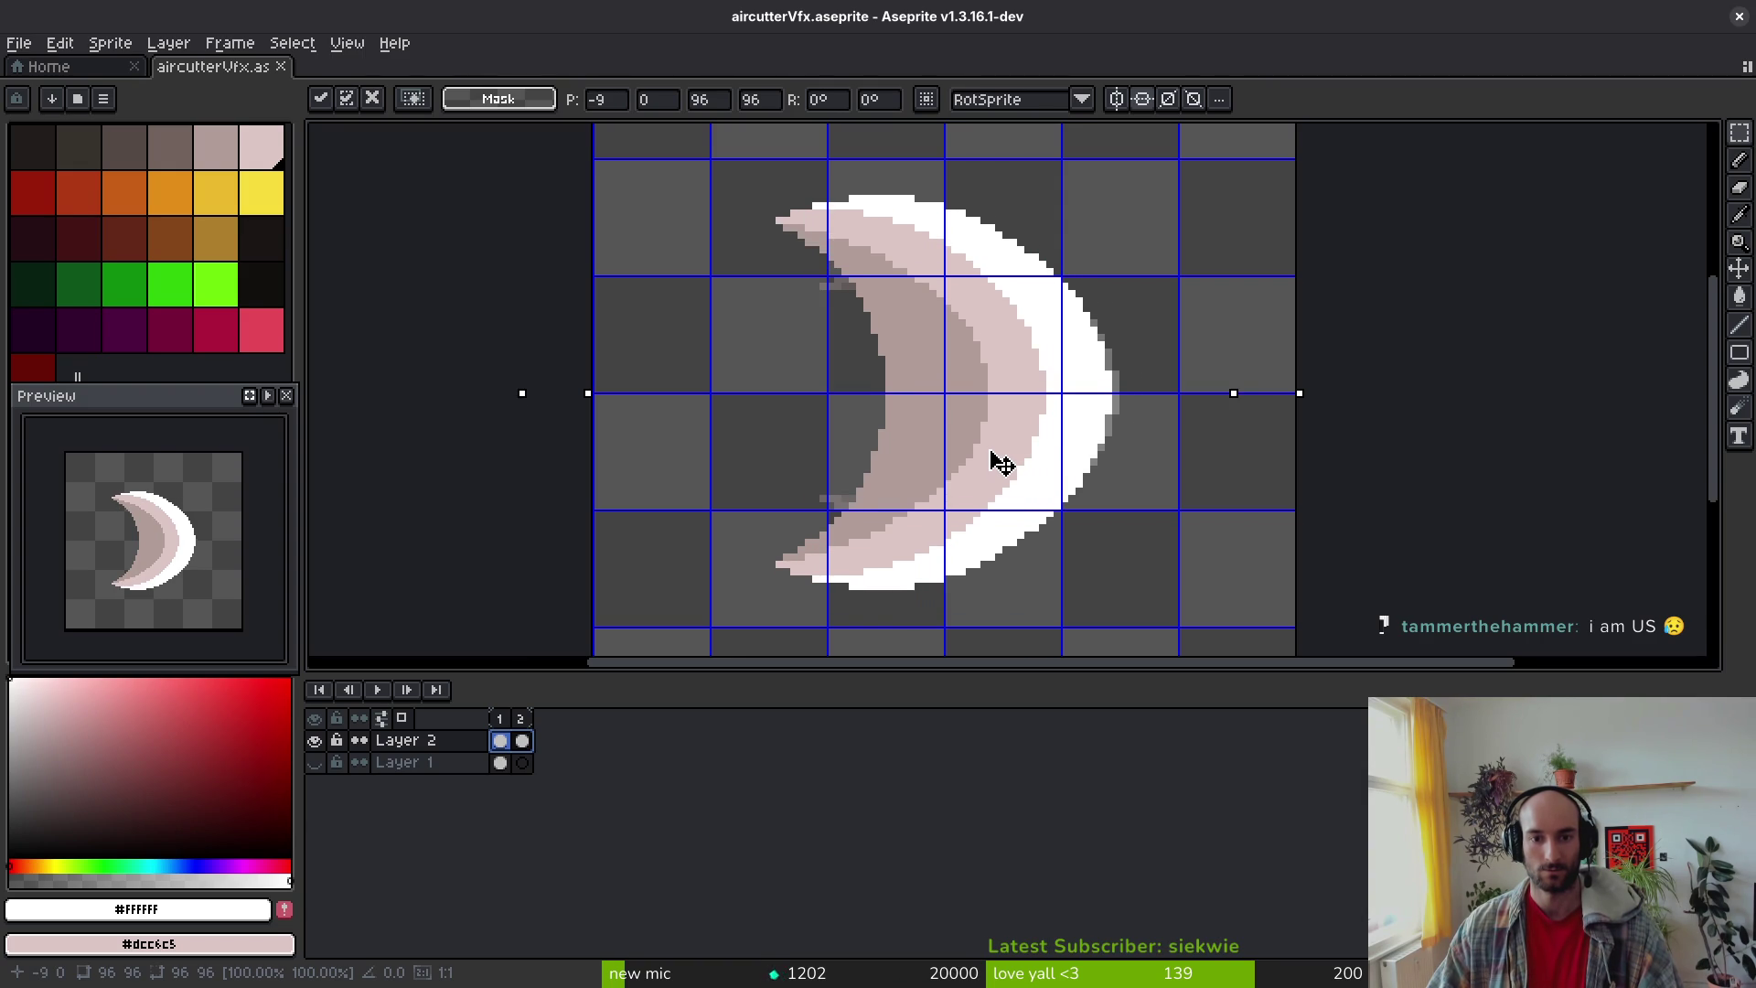
pyautogui.press('Return')
pyautogui.hotkey('ctrl', 's')
pyautogui.scroll(-3, 1015, 462)
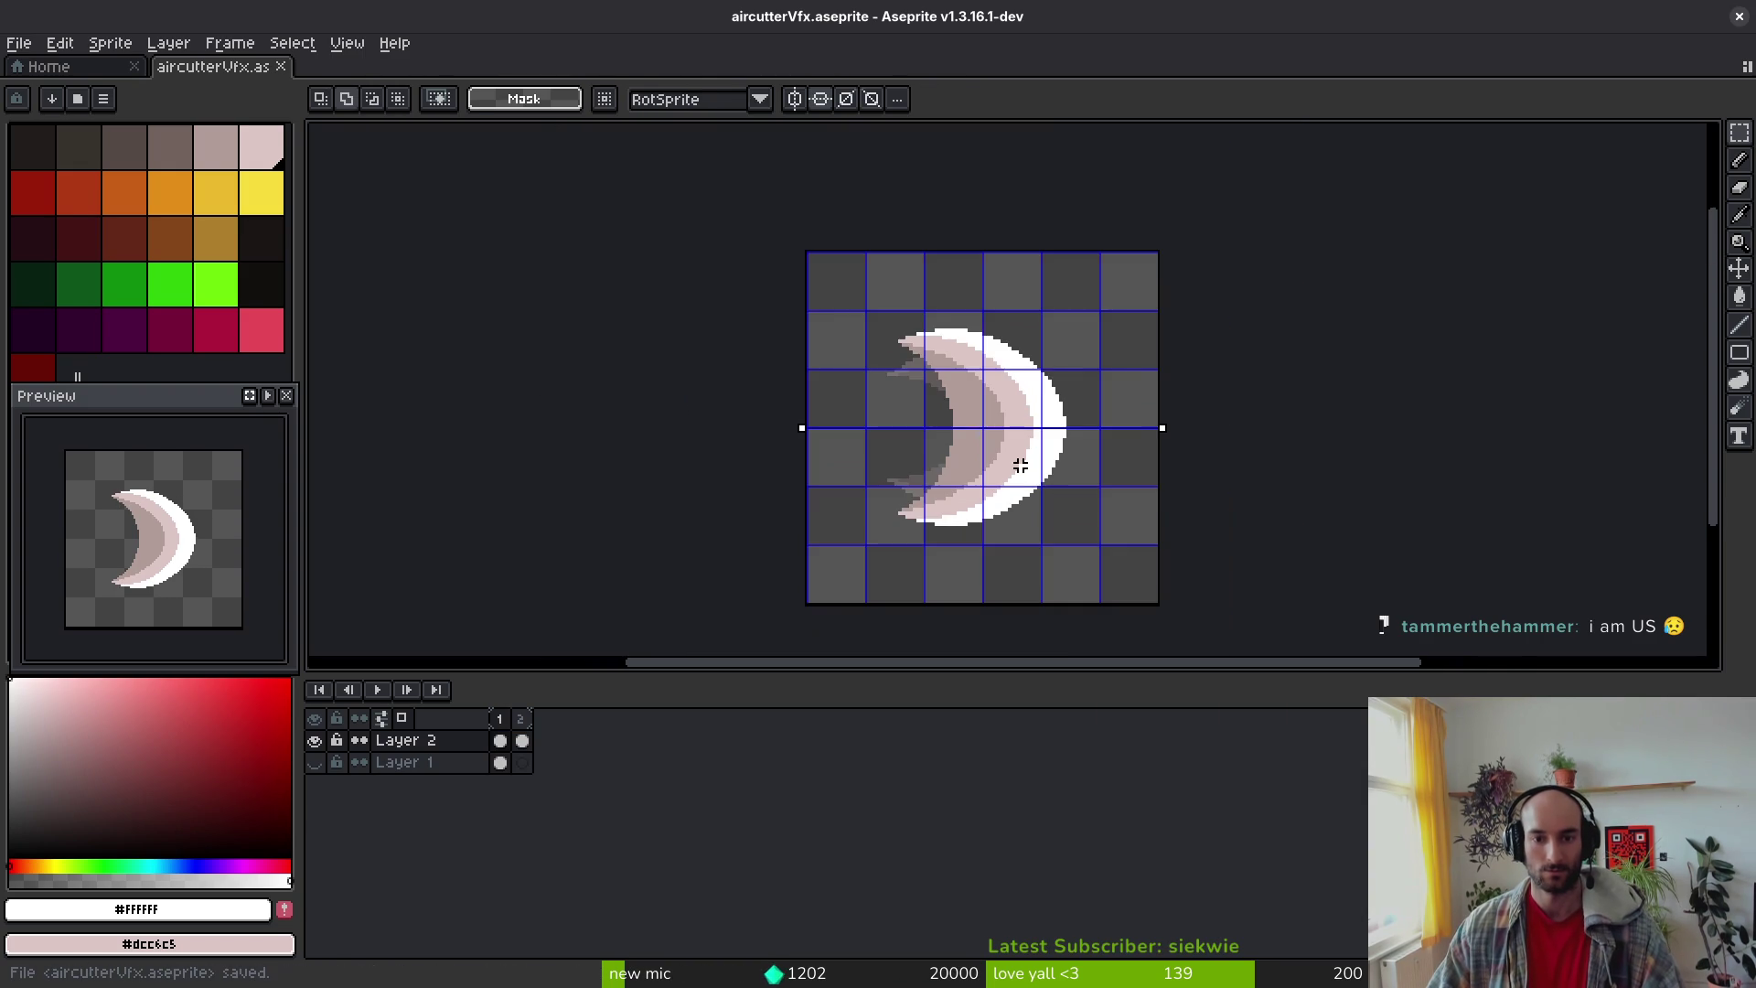
# Step: Resize the canvas to 64×64 pixels and save the sprite
pyautogui.hotkey('ctrl', 'alt', 'c')
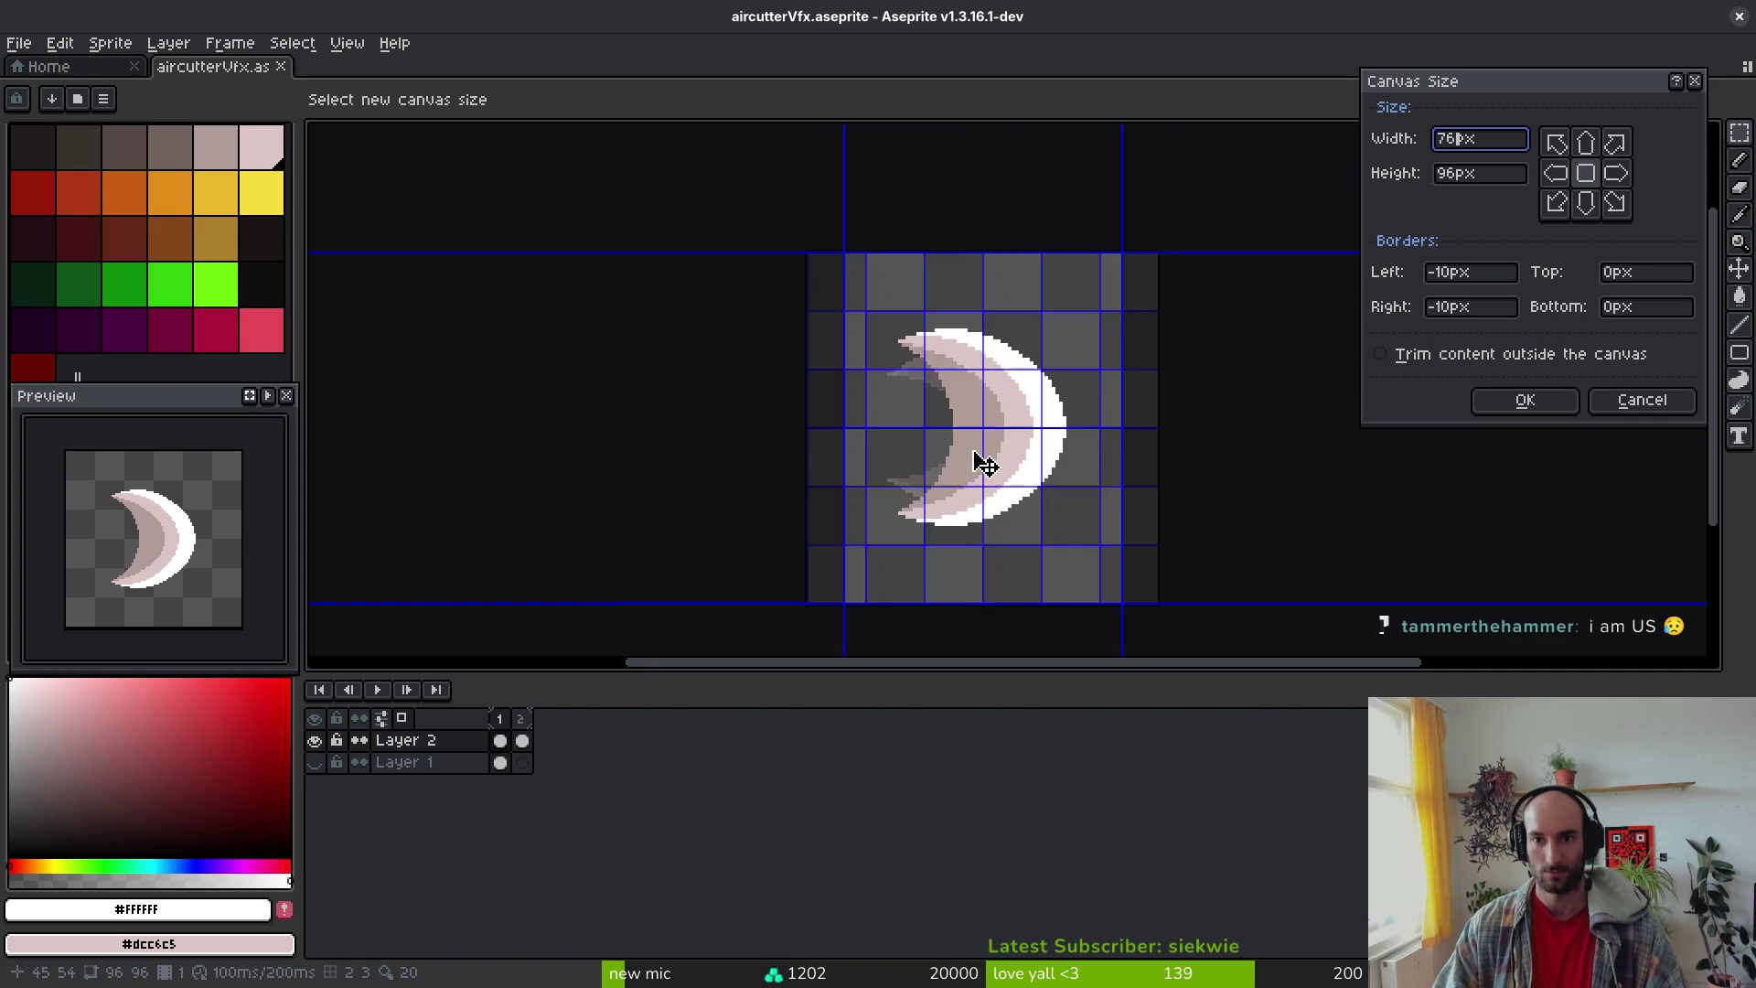
pyautogui.write('64')
pyautogui.press('Tab')
pyautogui.write('64')
pyautogui.press('Return')
pyautogui.hotkey('ctrl', 's')
# Step: Move the symmetry axis to the middle of the new 64×64 canvas and save
pyautogui.scroll(2, 926, 496)
pyautogui.scroll(1, 926, 496)
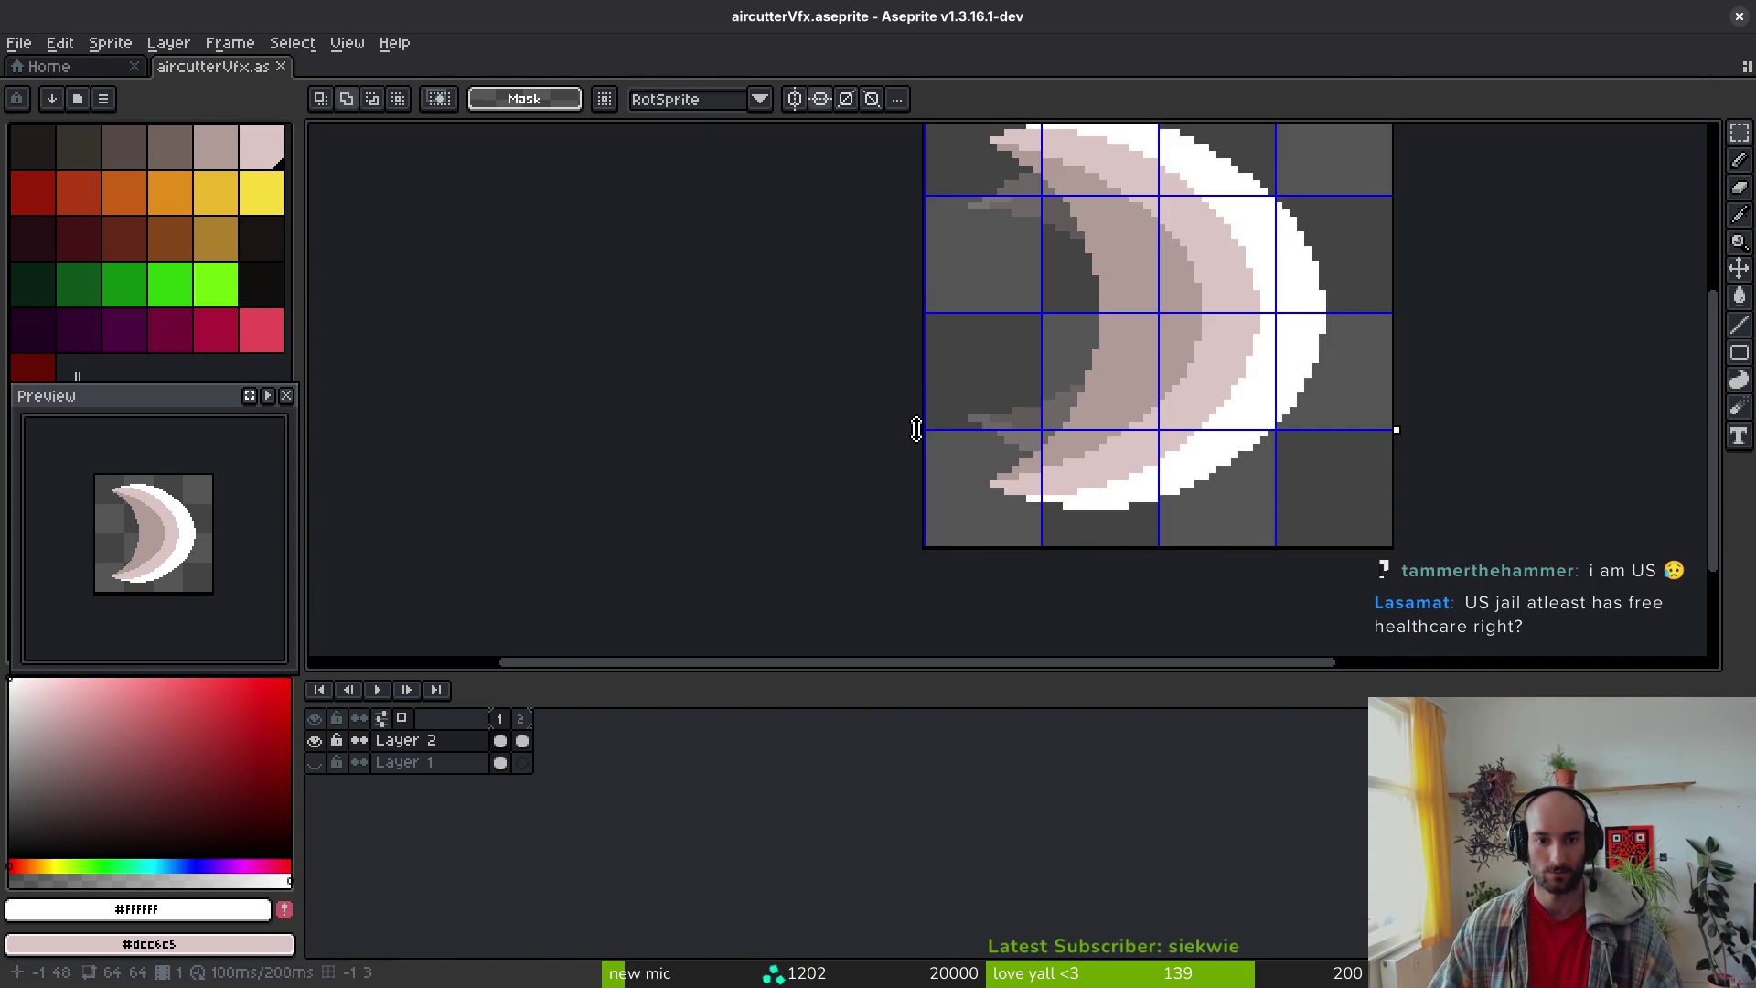
pyautogui.moveTo(919, 433); pyautogui.dragTo(866, 313)
pyautogui.hotkey('ctrl', 's')
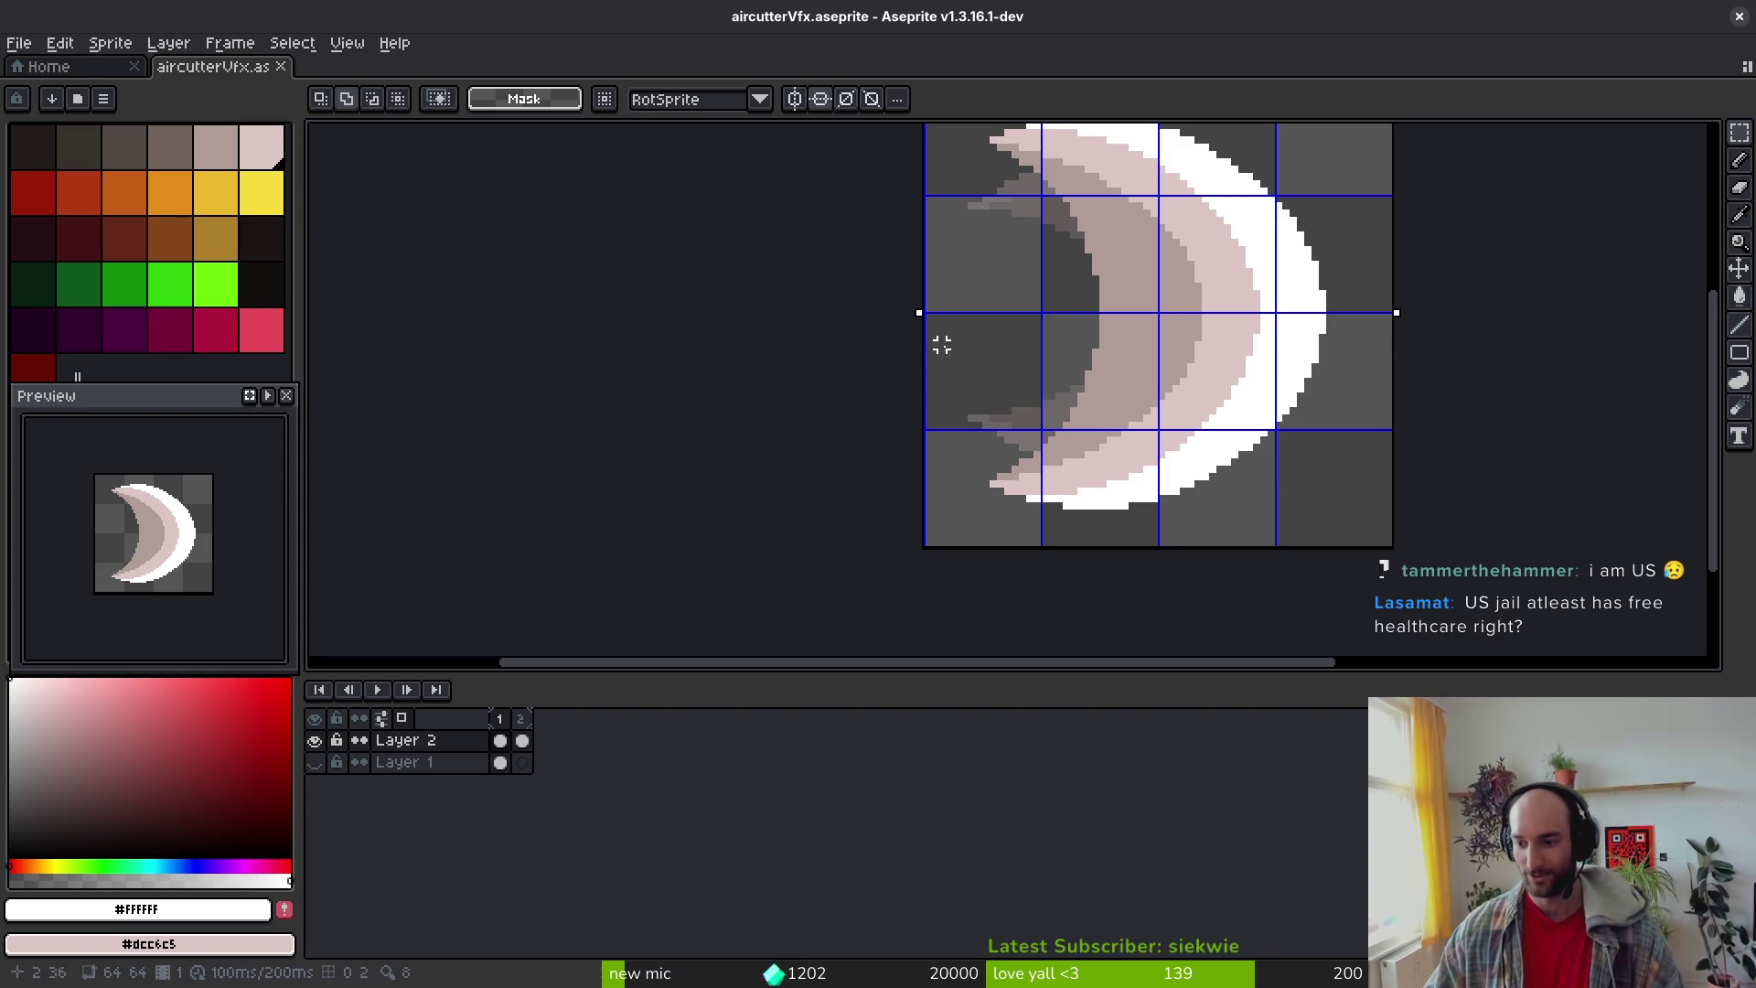
pyautogui.moveTo(824, 279); pyautogui.dragTo(758, 334)
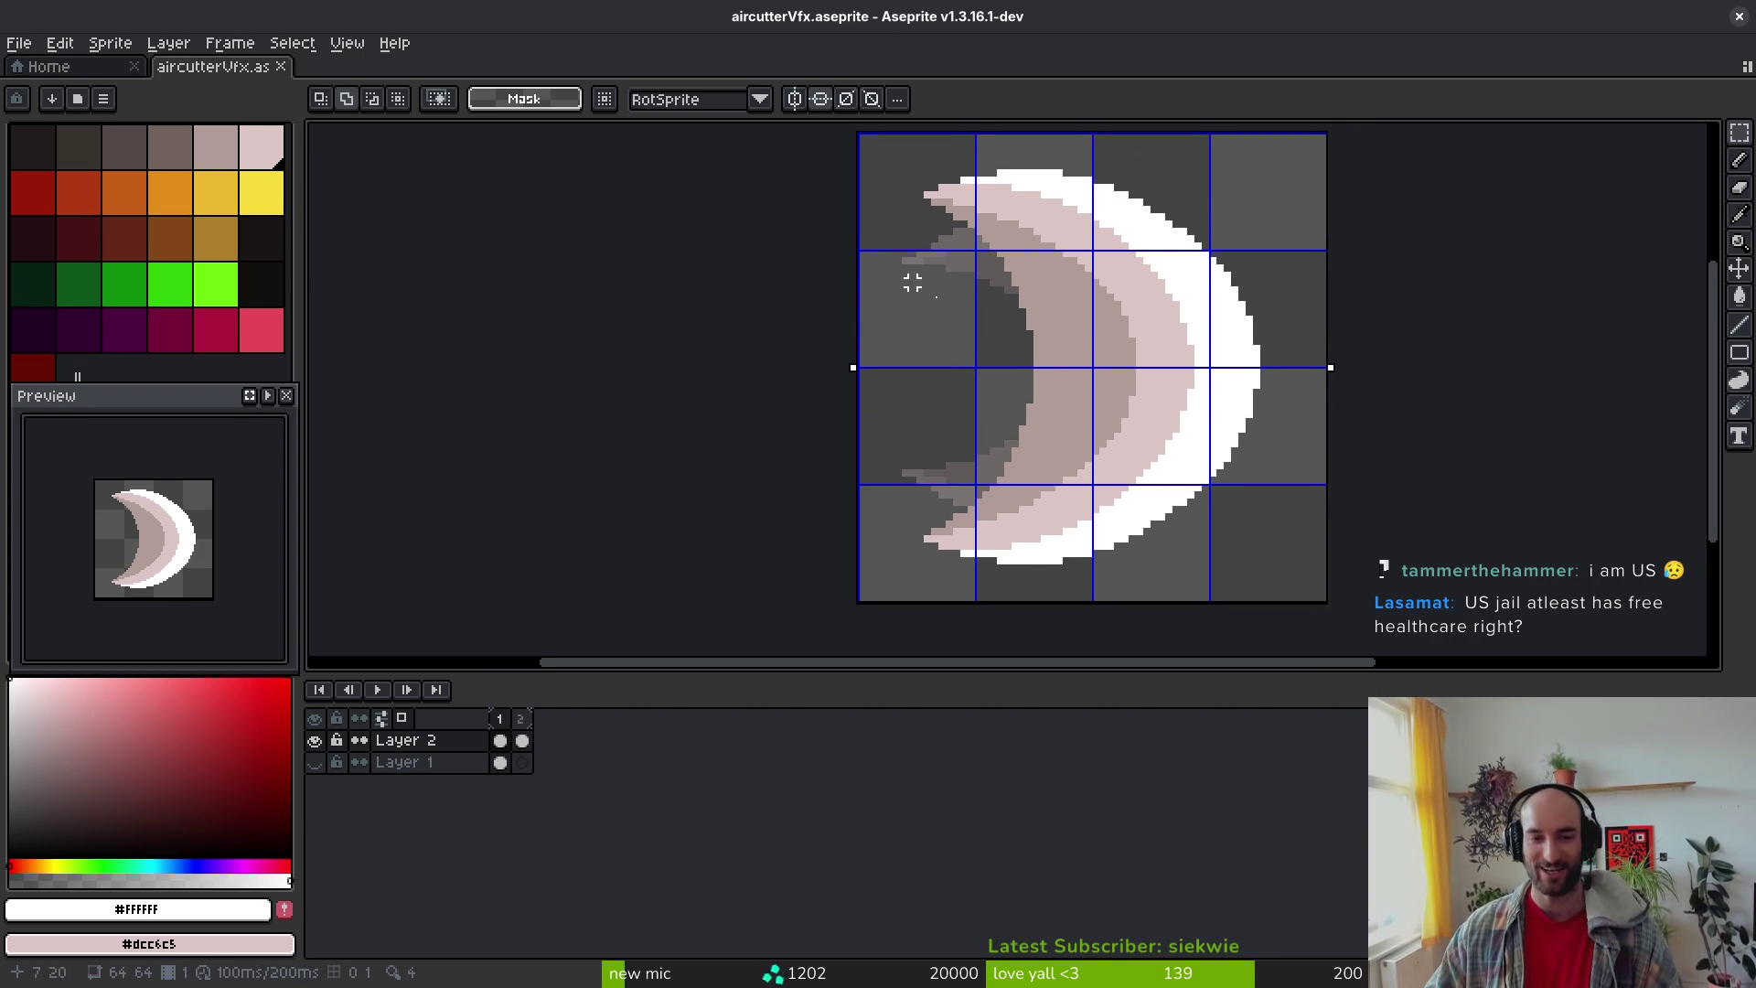
pyautogui.moveTo(905, 282); pyautogui.dragTo(865, 293)
# Step: Export the resized crescent frames as a 128×64 sprite sheet overwriting aircutterVfx.png
pyautogui.hotkey('ctrl', 'e')
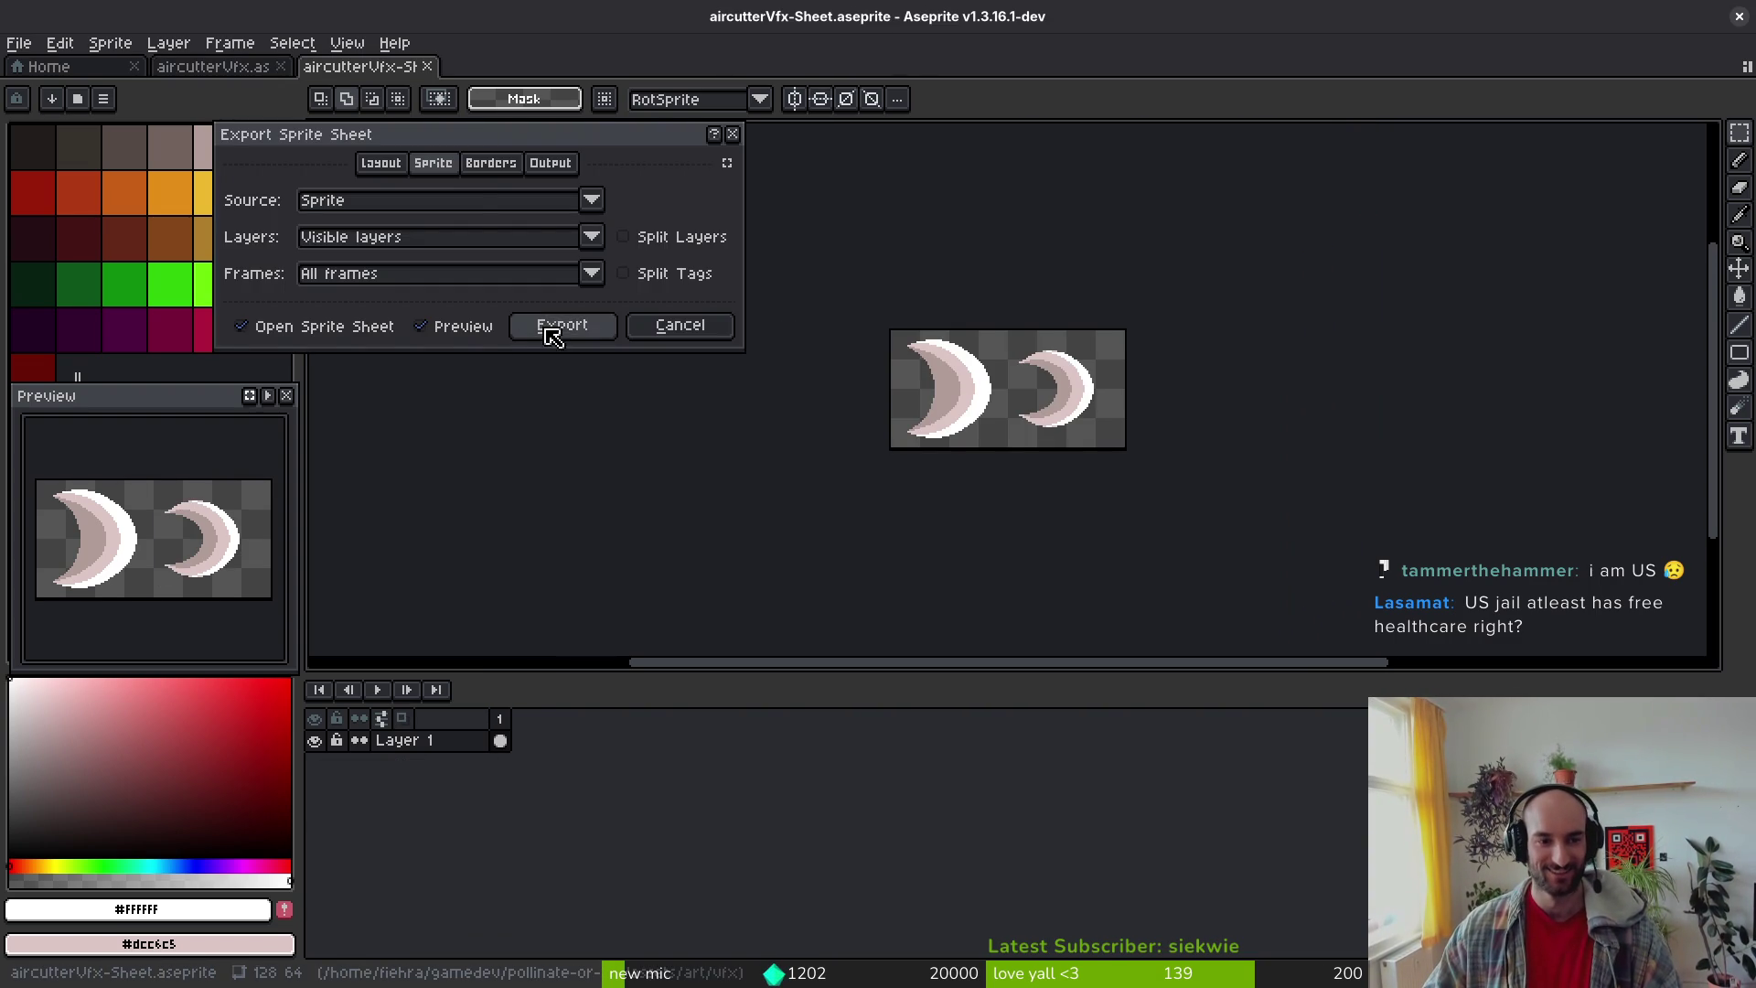
pyautogui.click(561, 328)
pyautogui.hotkey('ctrl', 'alt', 'shift', 's')
pyautogui.click(441, 82)
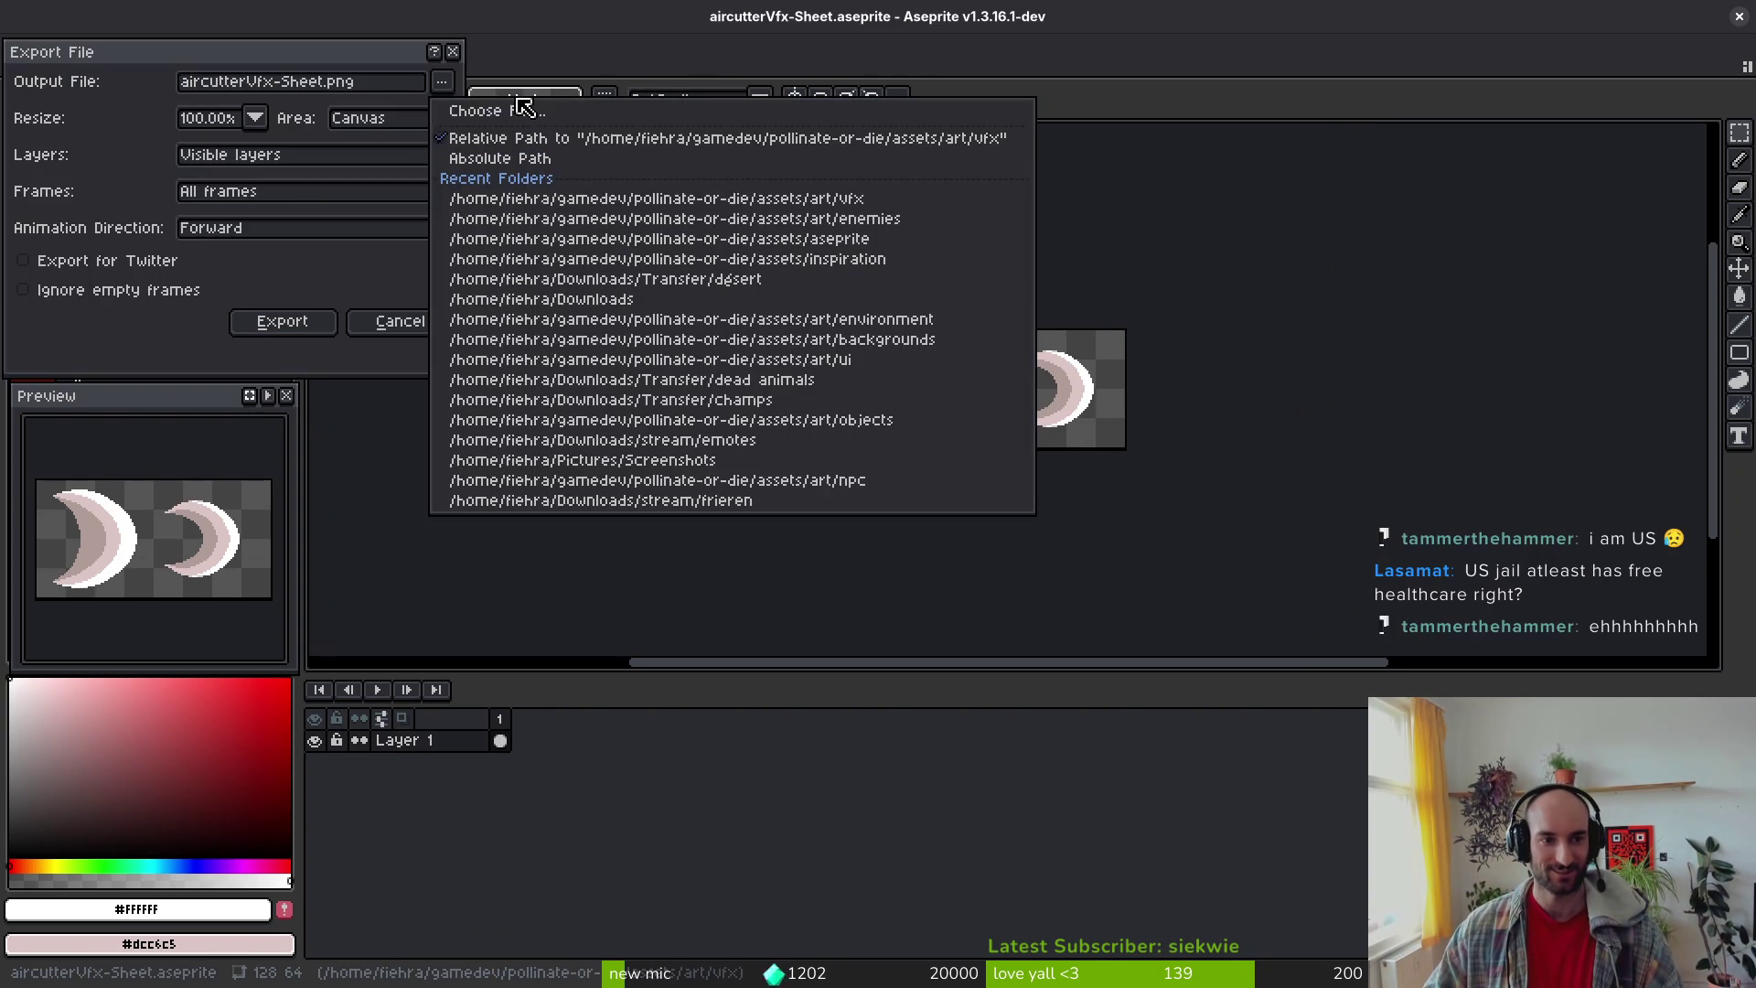
pyautogui.click(499, 113)
pyautogui.doubleClick(352, 282)
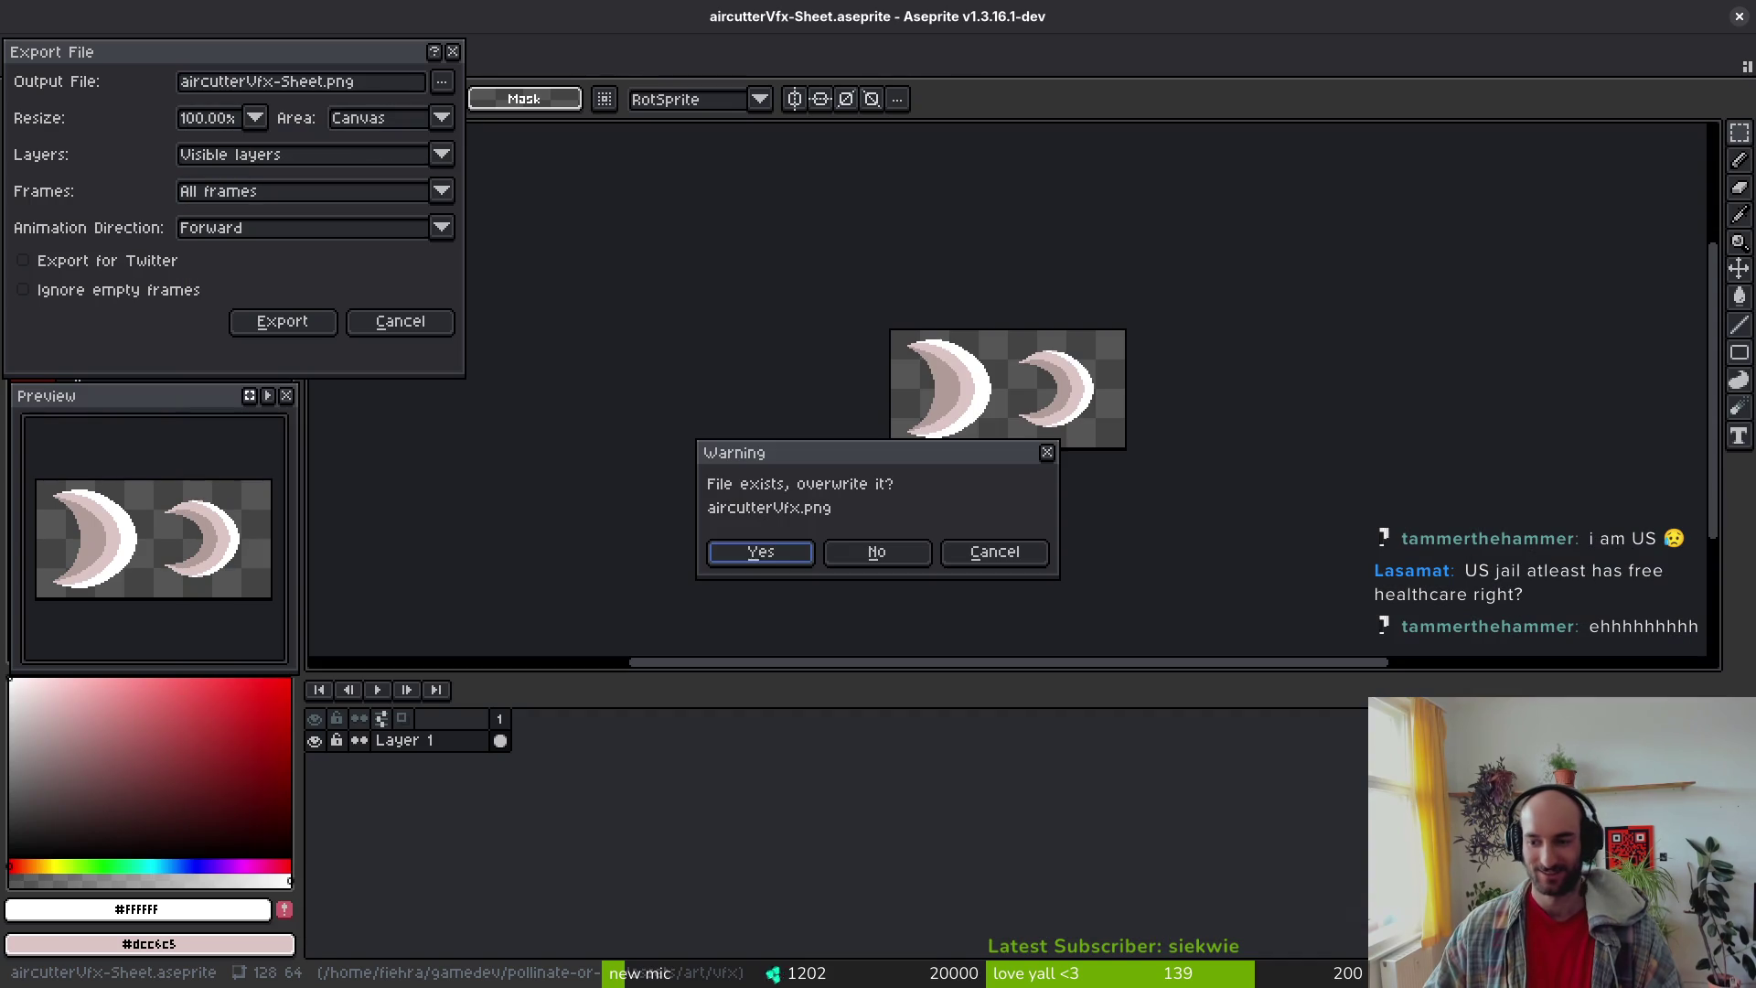
pyautogui.click(761, 552)
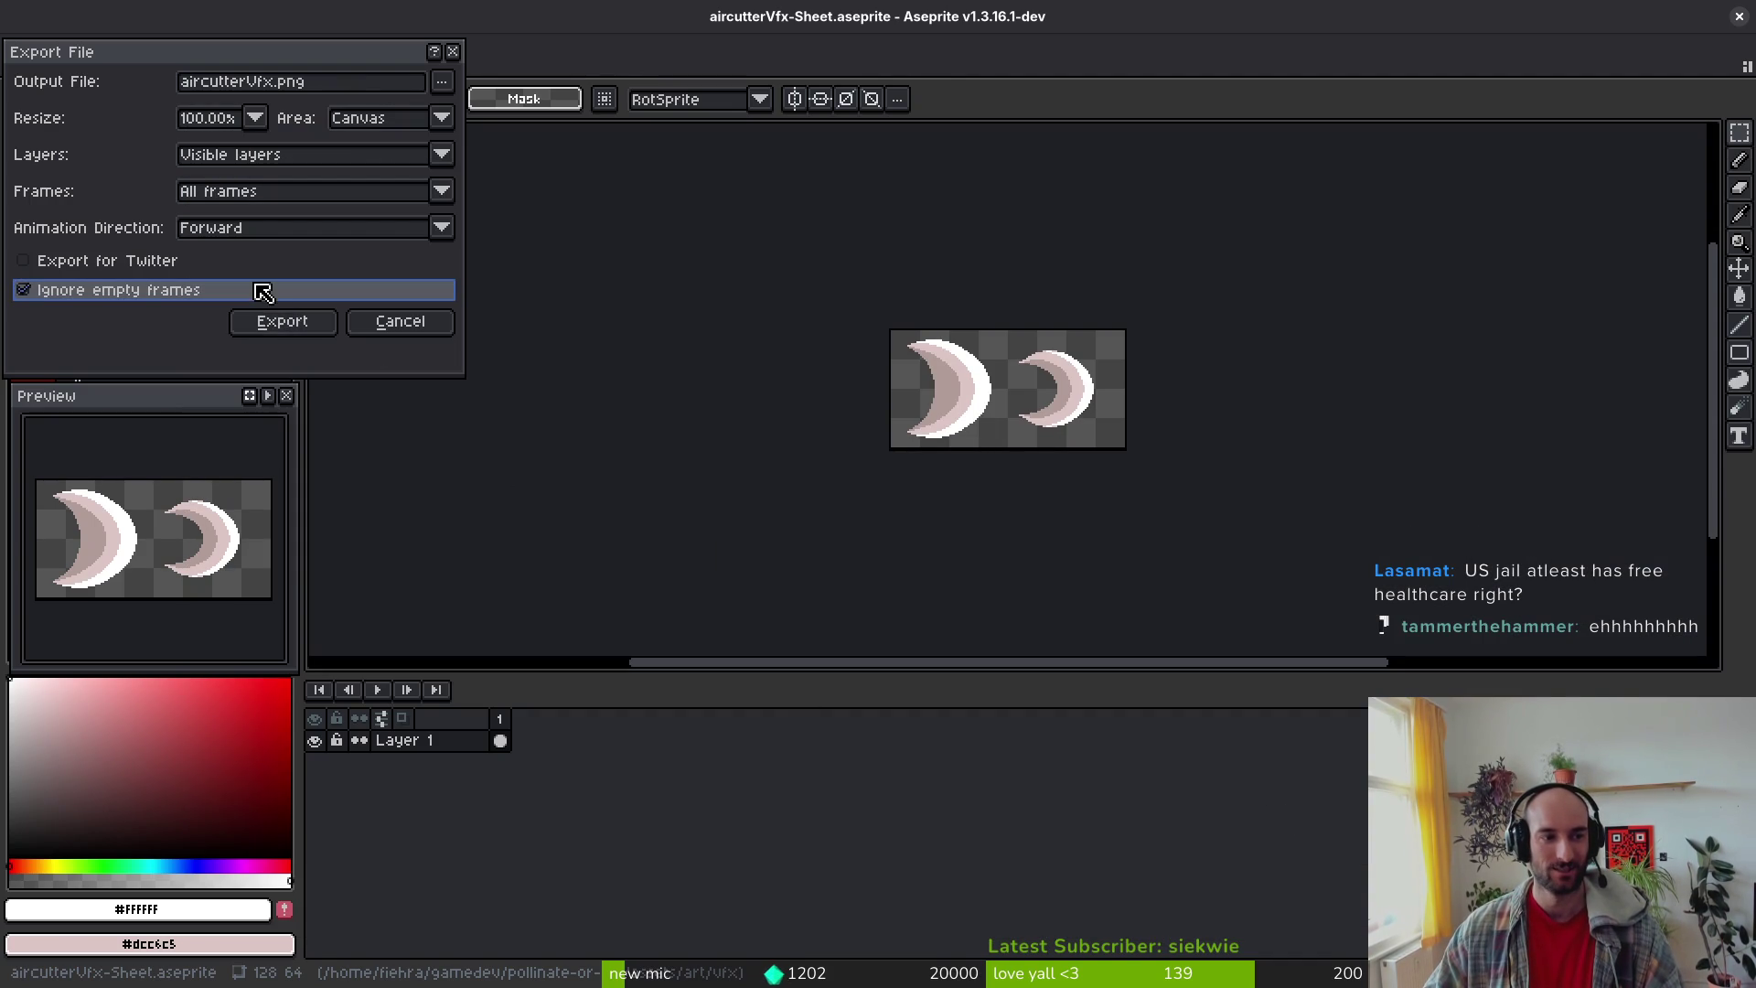
pyautogui.click(311, 322)
pyautogui.press('i')
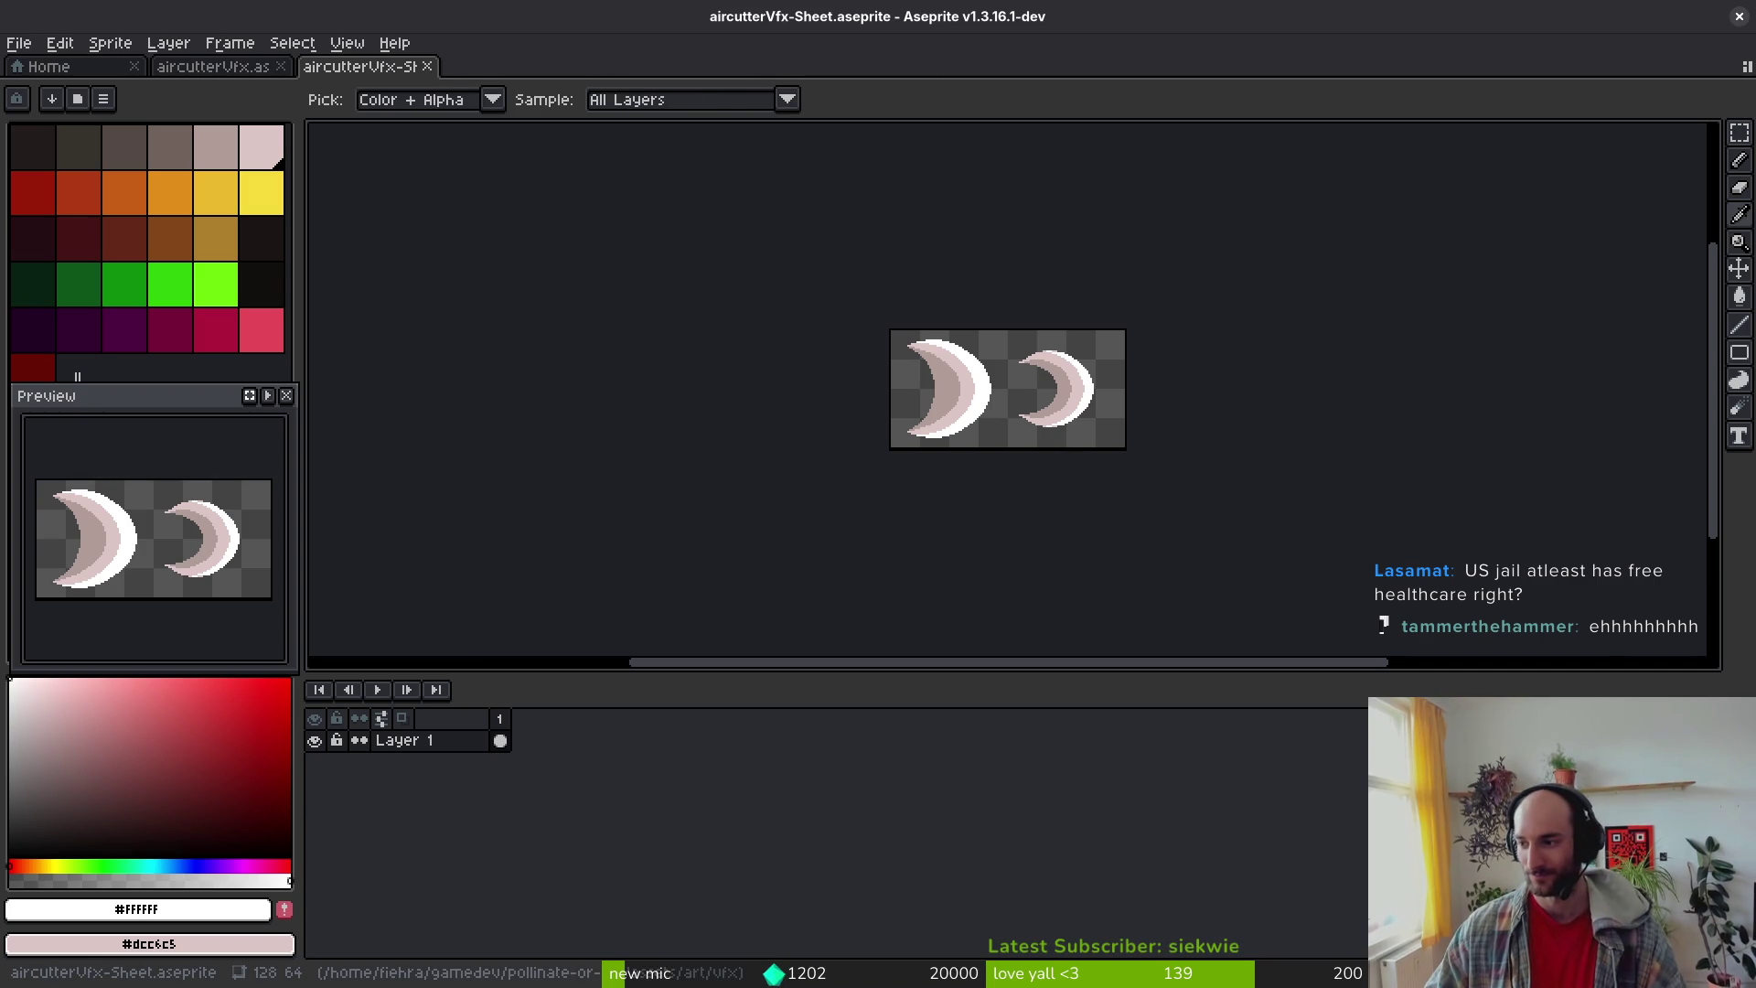
pyautogui.hotkey('alt', 'Tab')
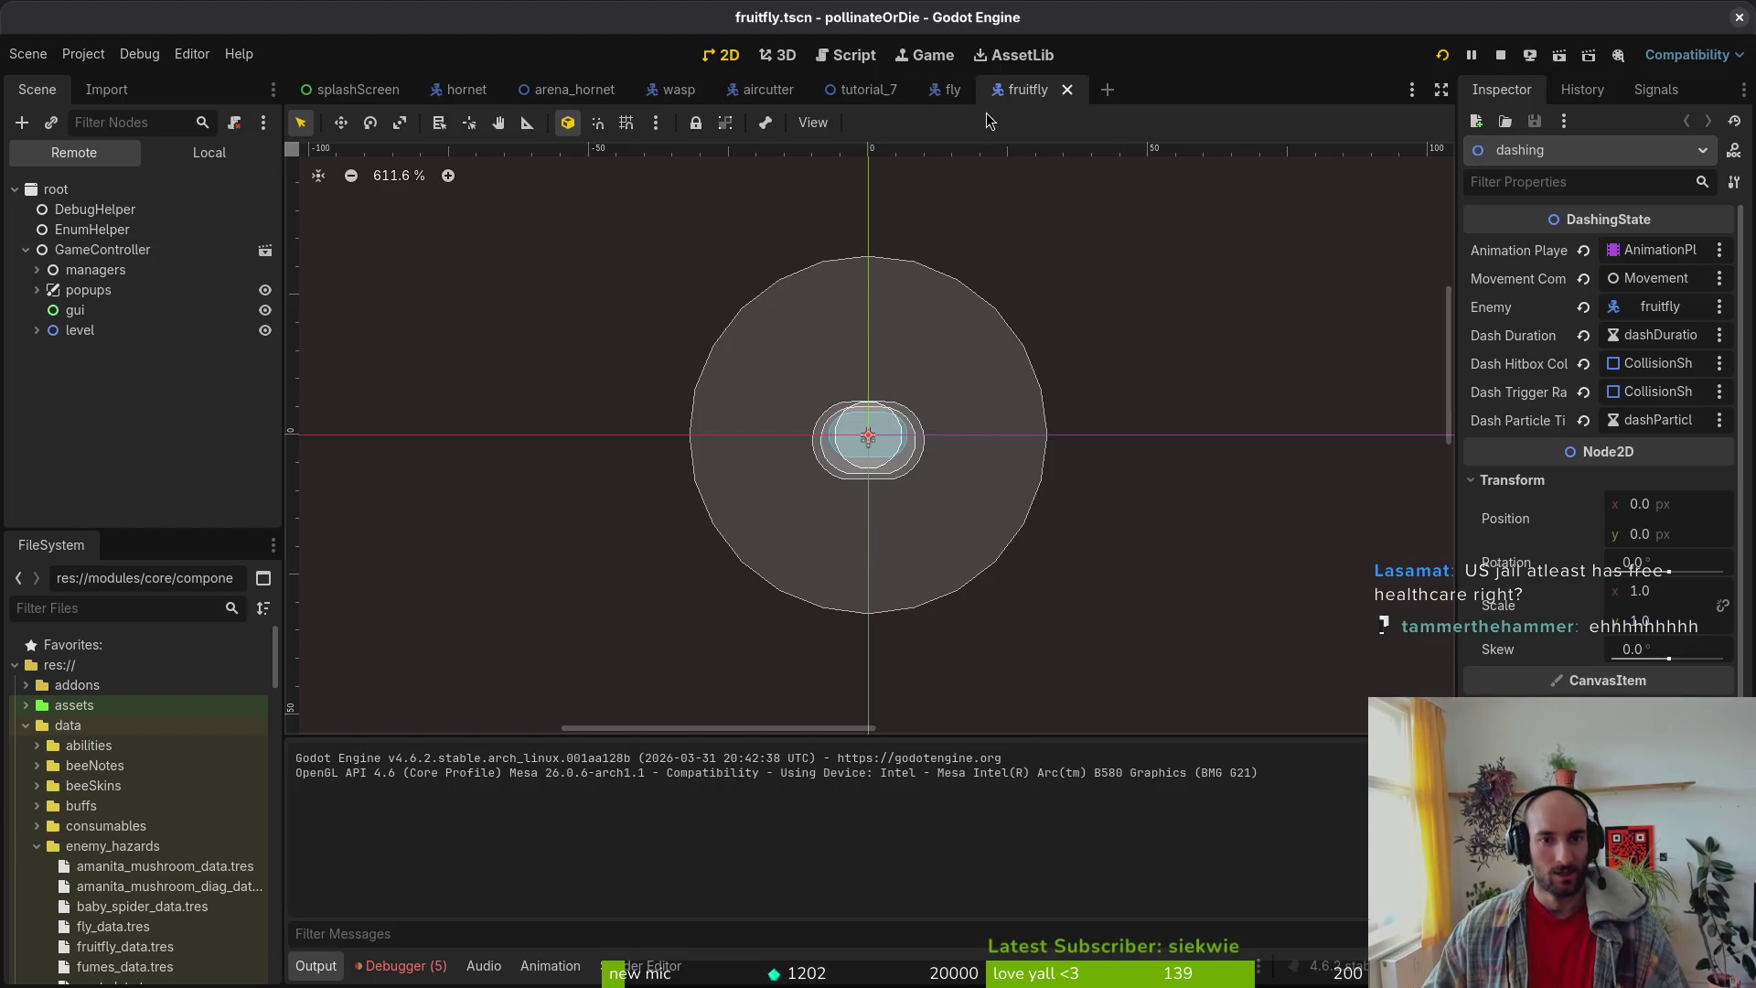
# Step: Set the aircutter scene's Sprite2D Hframes to 2
pyautogui.click(761, 89)
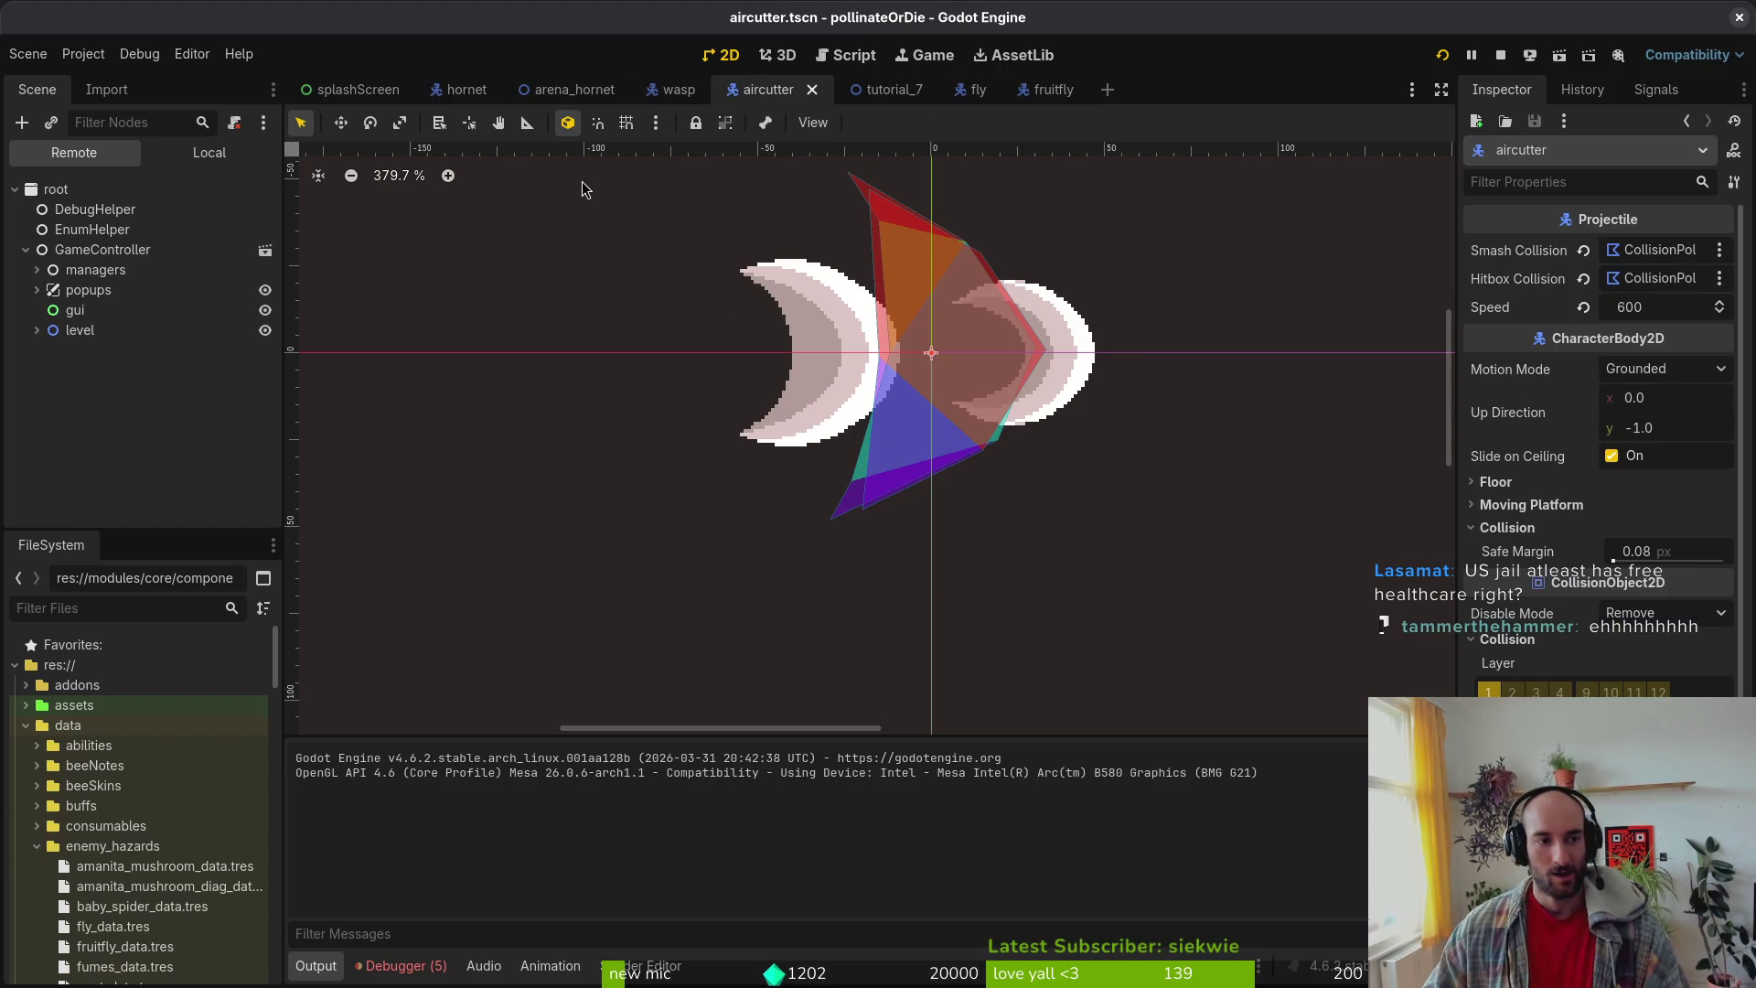
pyautogui.click(210, 153)
pyautogui.click(81, 230)
pyautogui.click(1511, 331)
pyautogui.click(1632, 353)
pyautogui.write('2')
pyautogui.press('Return')
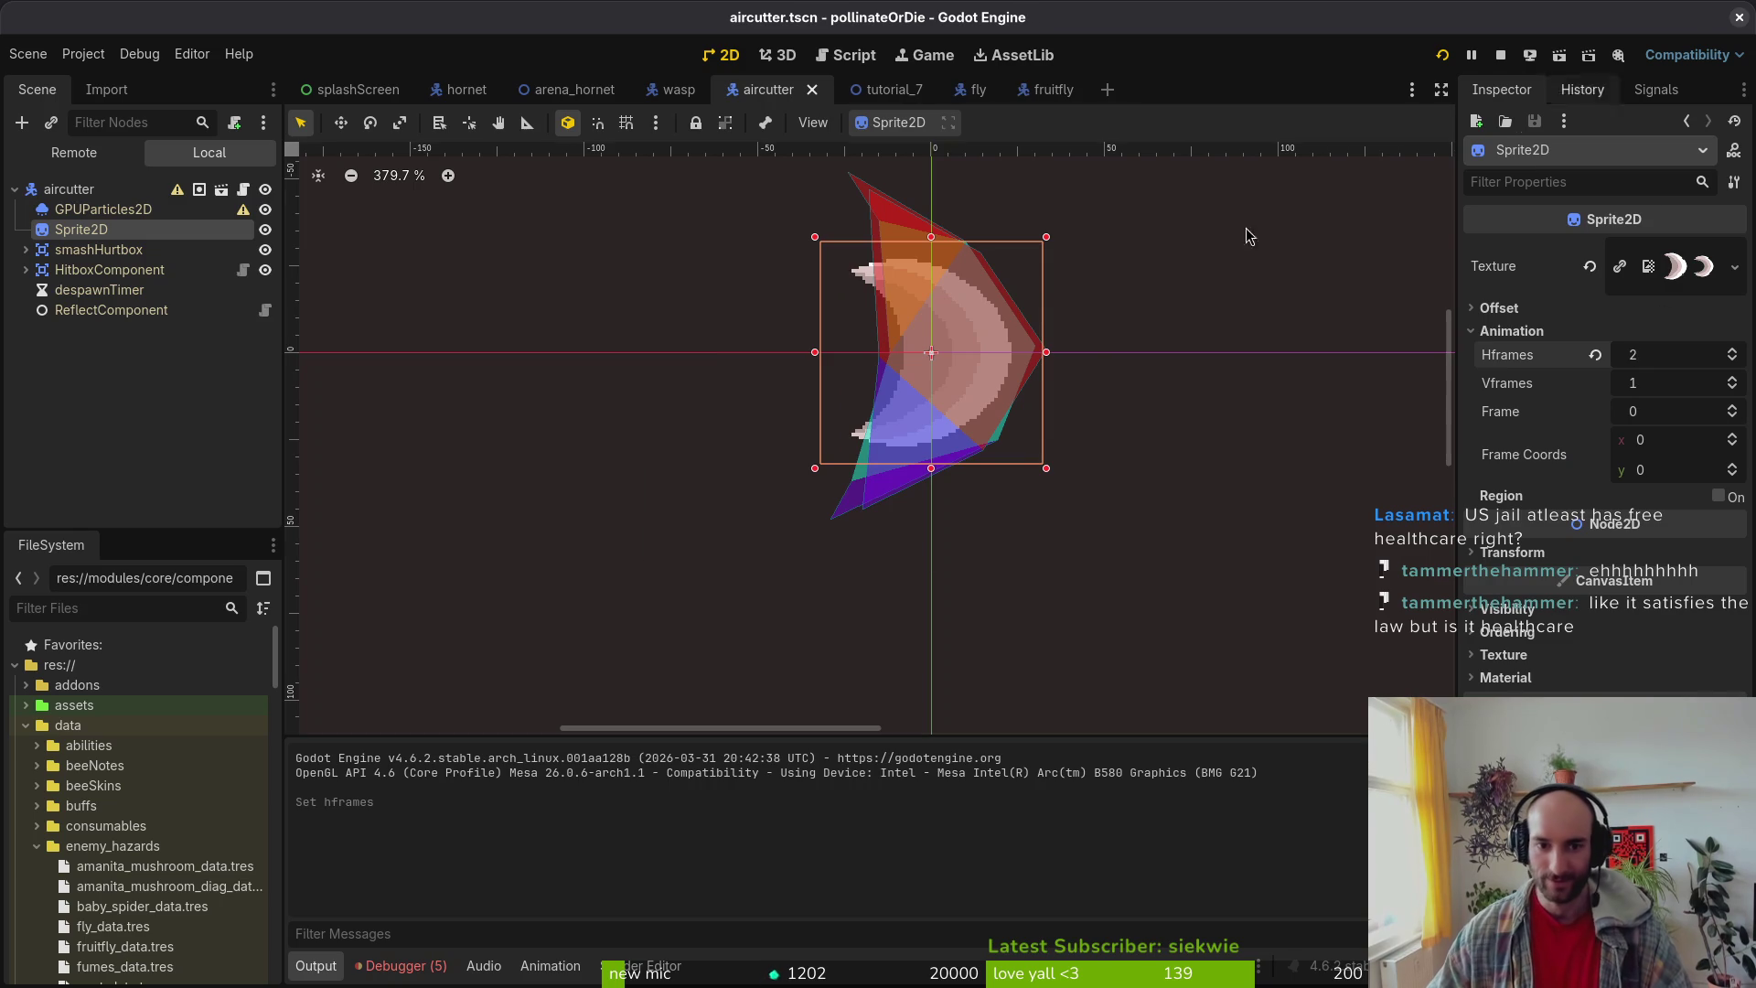
# Step: Pull the hitbox polygon's right tip and upper point inward onto the crescent
pyautogui.scroll(10, 924, 347)
pyautogui.click(1028, 457)
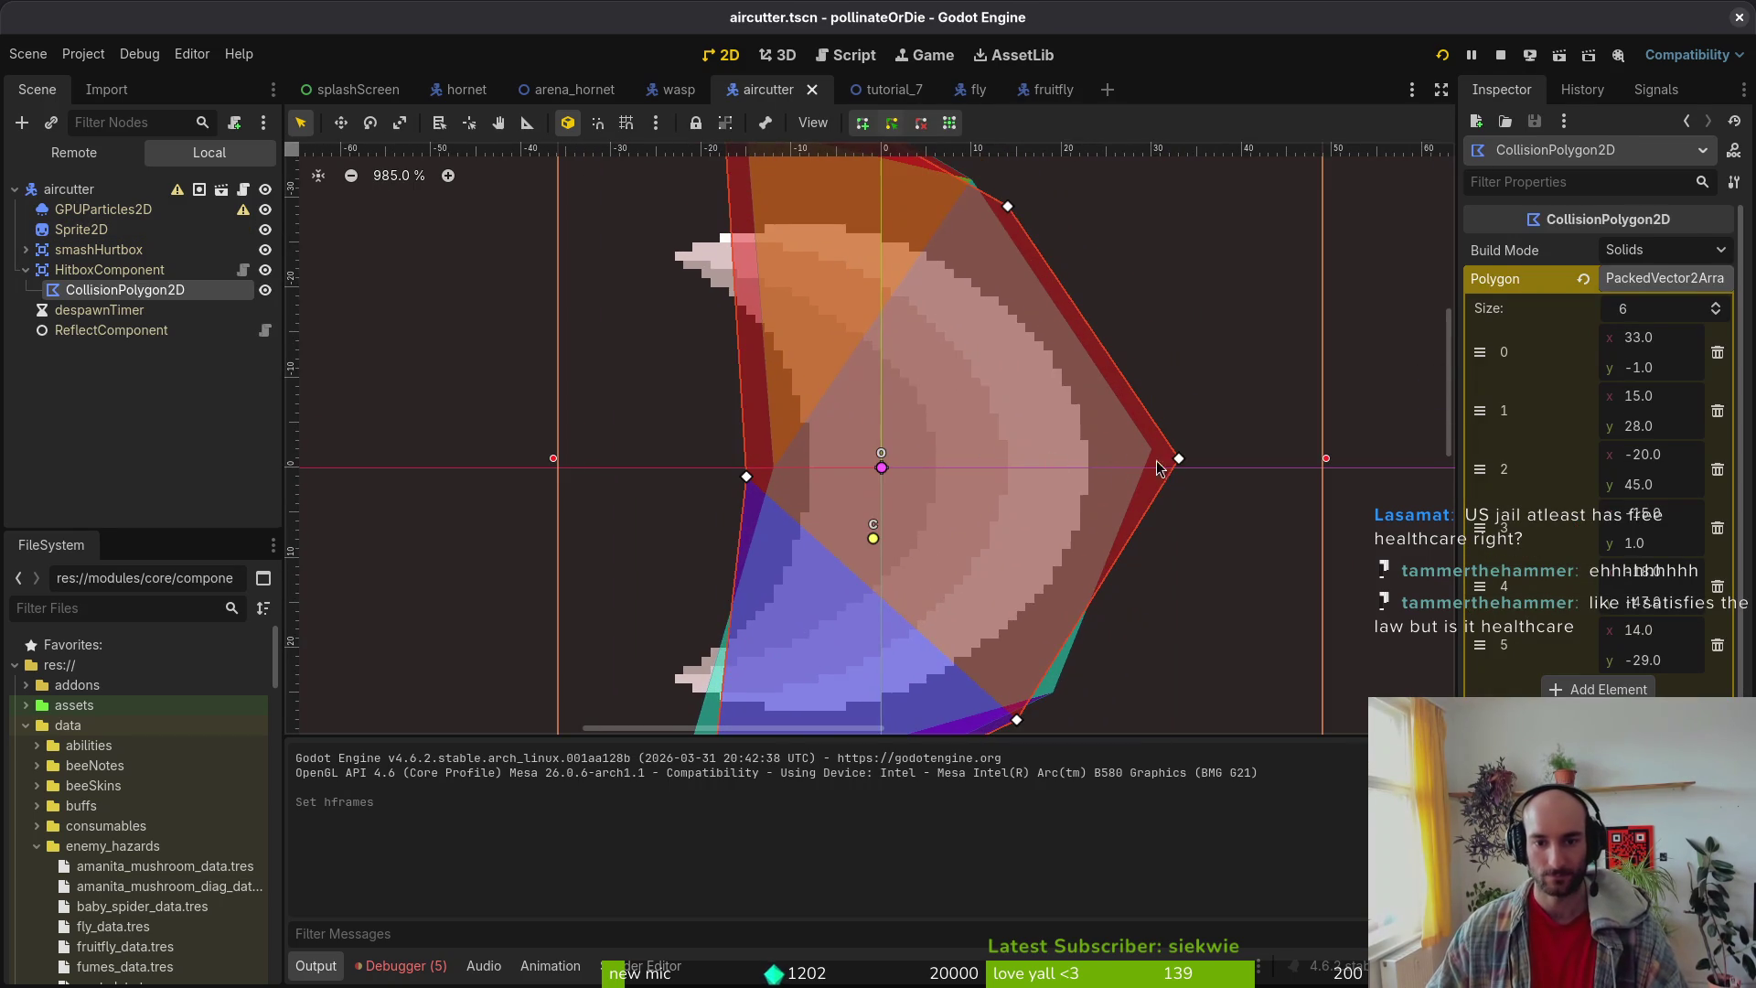
pyautogui.scroll(4, 1182, 448)
pyautogui.moveTo(1204, 457); pyautogui.dragTo(1074, 467)
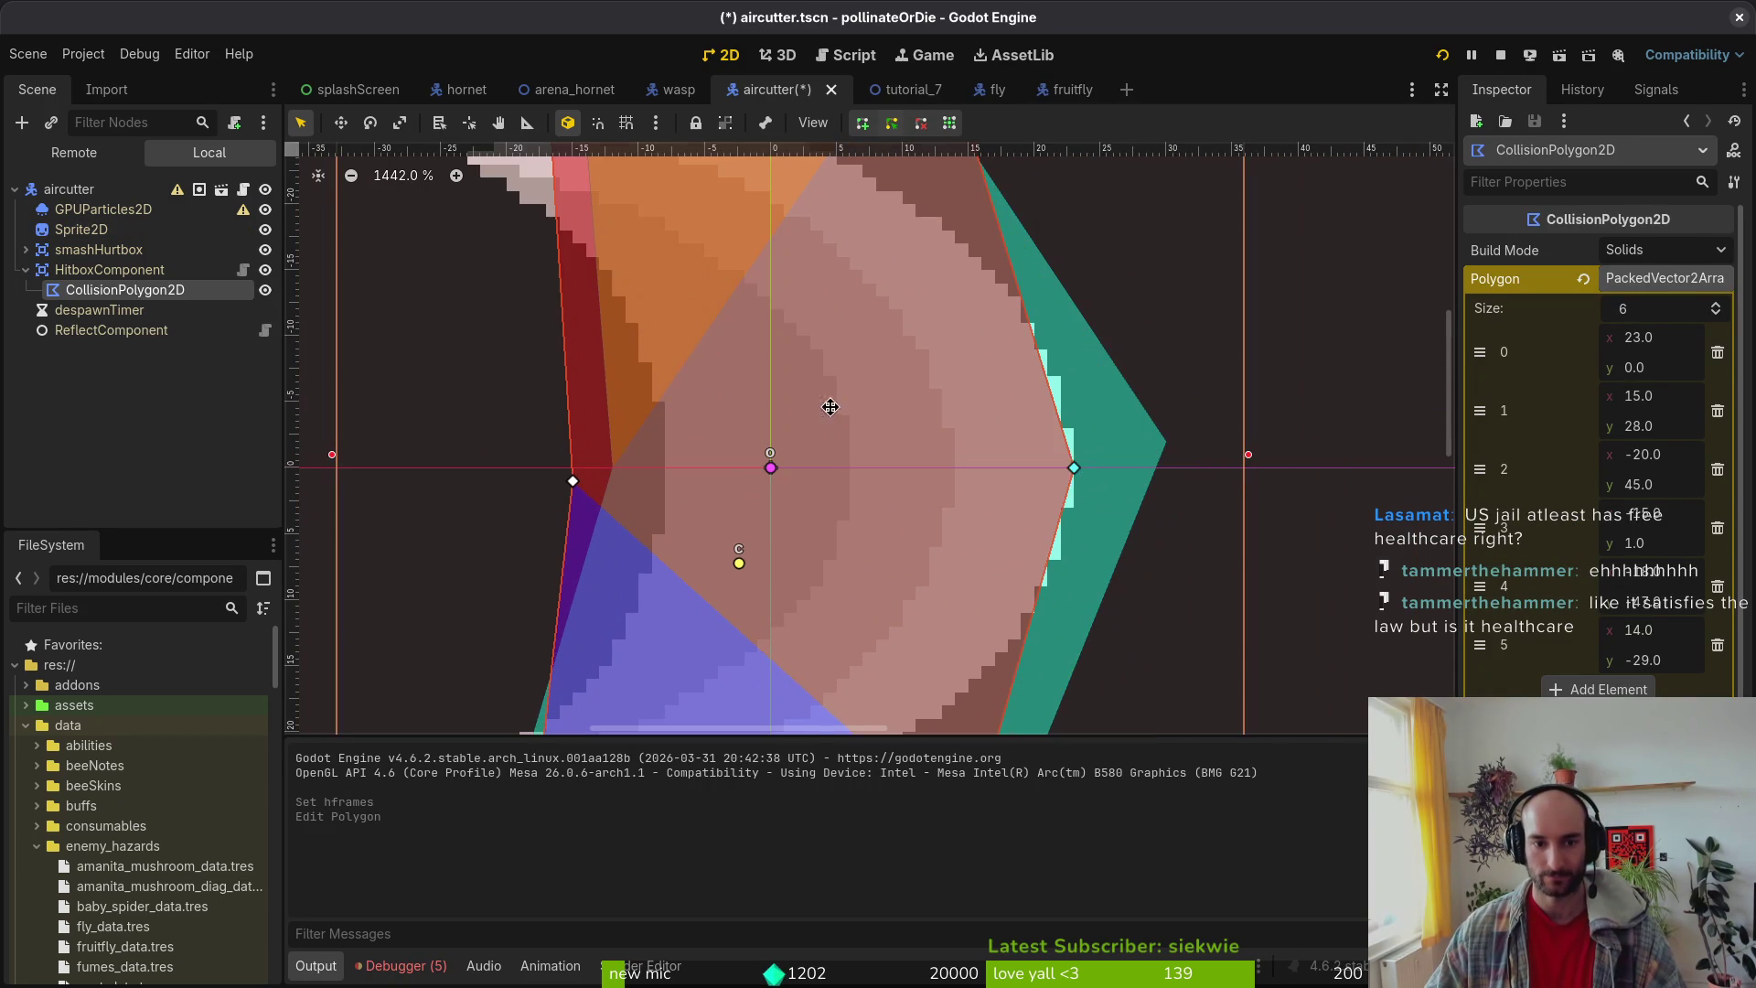
pyautogui.scroll(5, 983, 370)
pyautogui.moveTo(1017, 340); pyautogui.dragTo(1026, 548)
pyautogui.scroll(-1, 1026, 555)
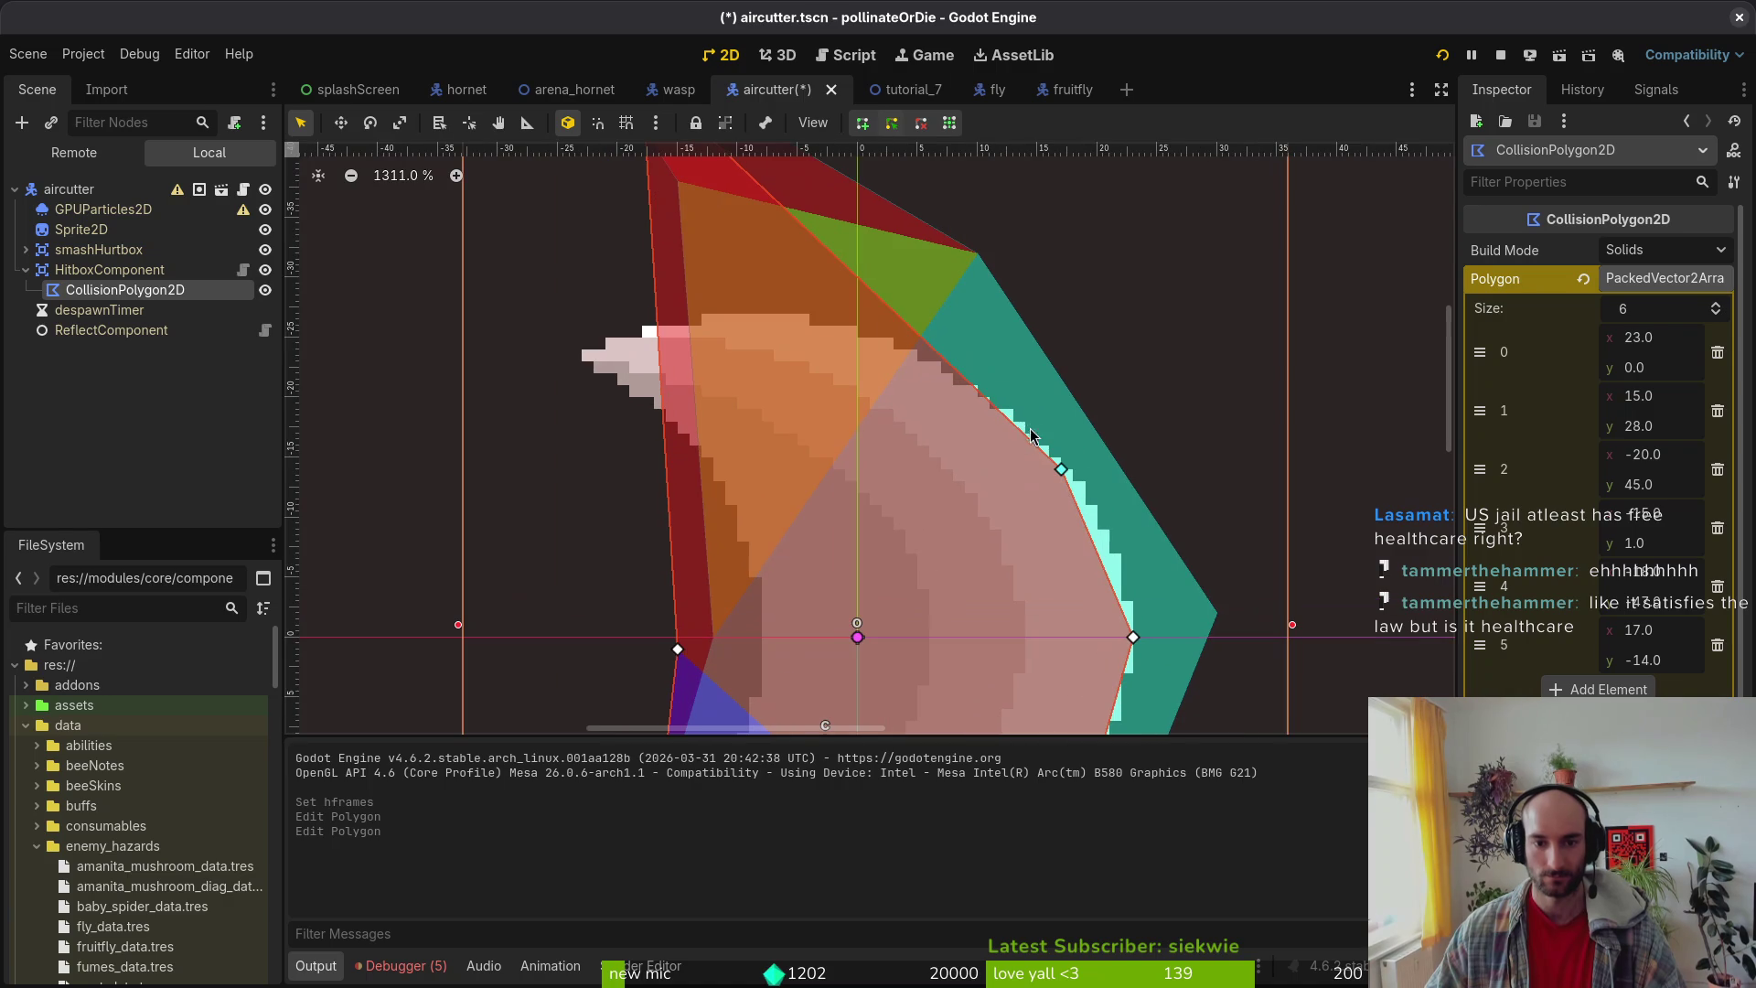
pyautogui.scroll(3, 857, 324)
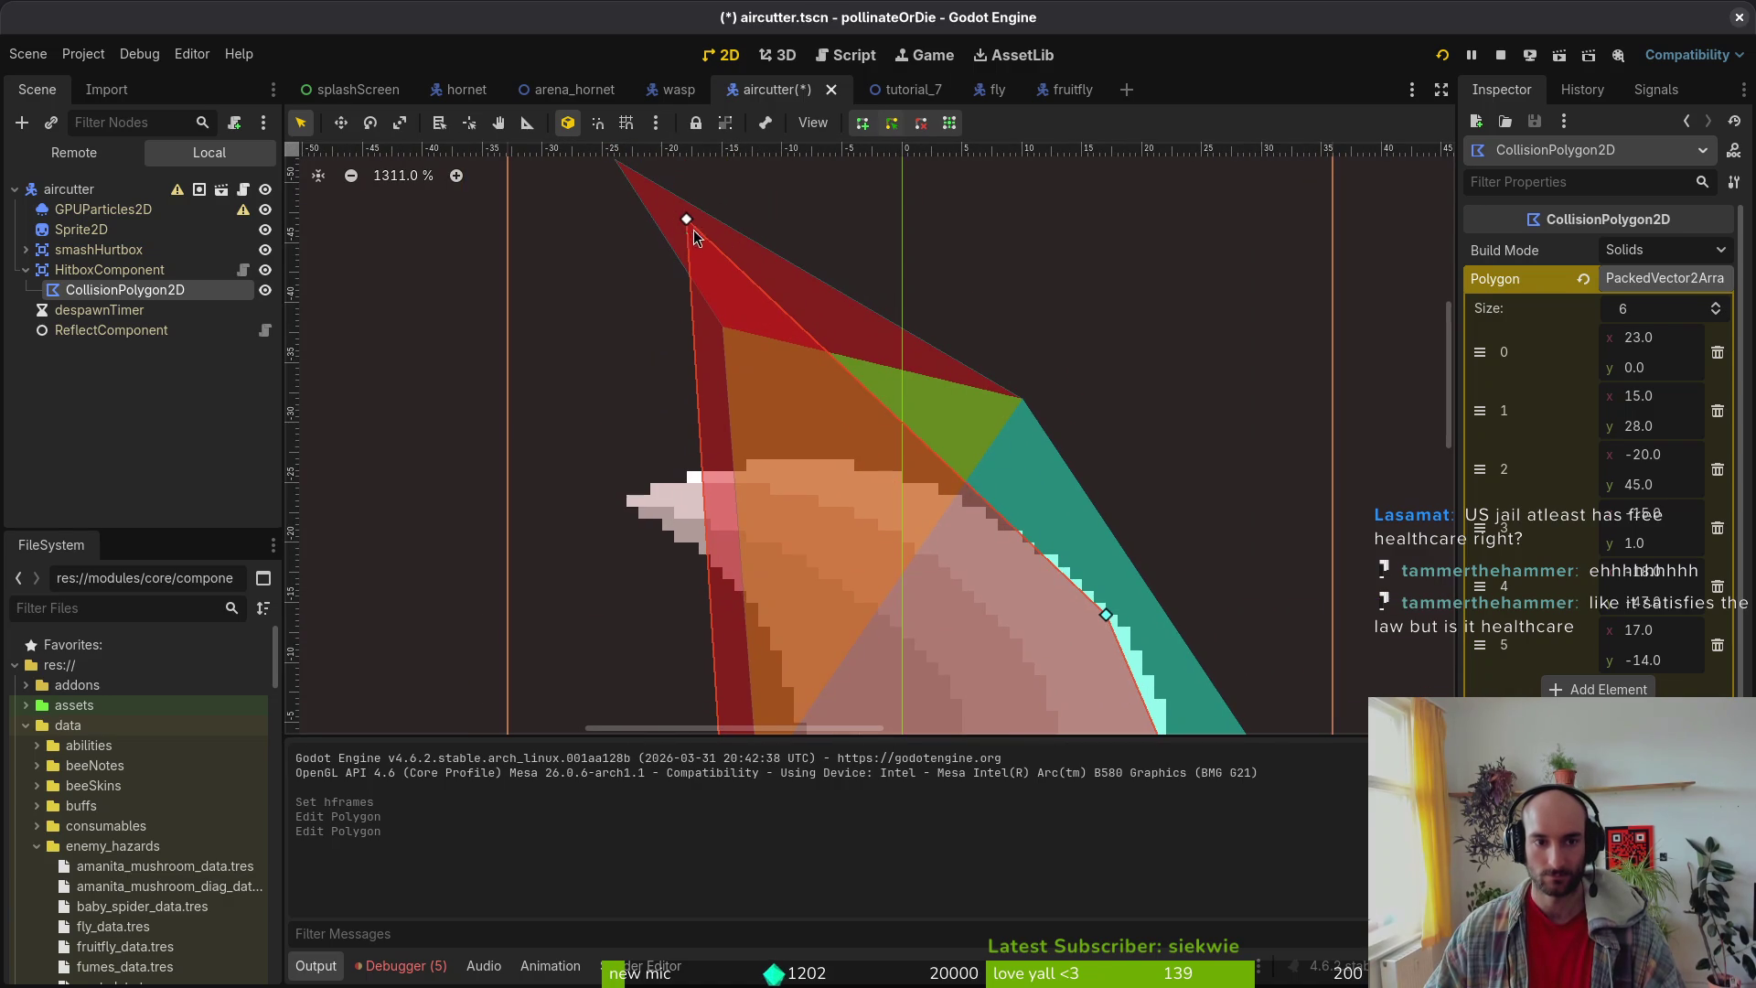
# Step: Reshape the polygon's top edge along the crescent, adding a point and undoing an accidental move
pyautogui.moveTo(688, 221)
pyautogui.mouseDown()
pyautogui.moveTo(878, 466)
pyautogui.moveTo(966, 503)
pyautogui.mouseUp()
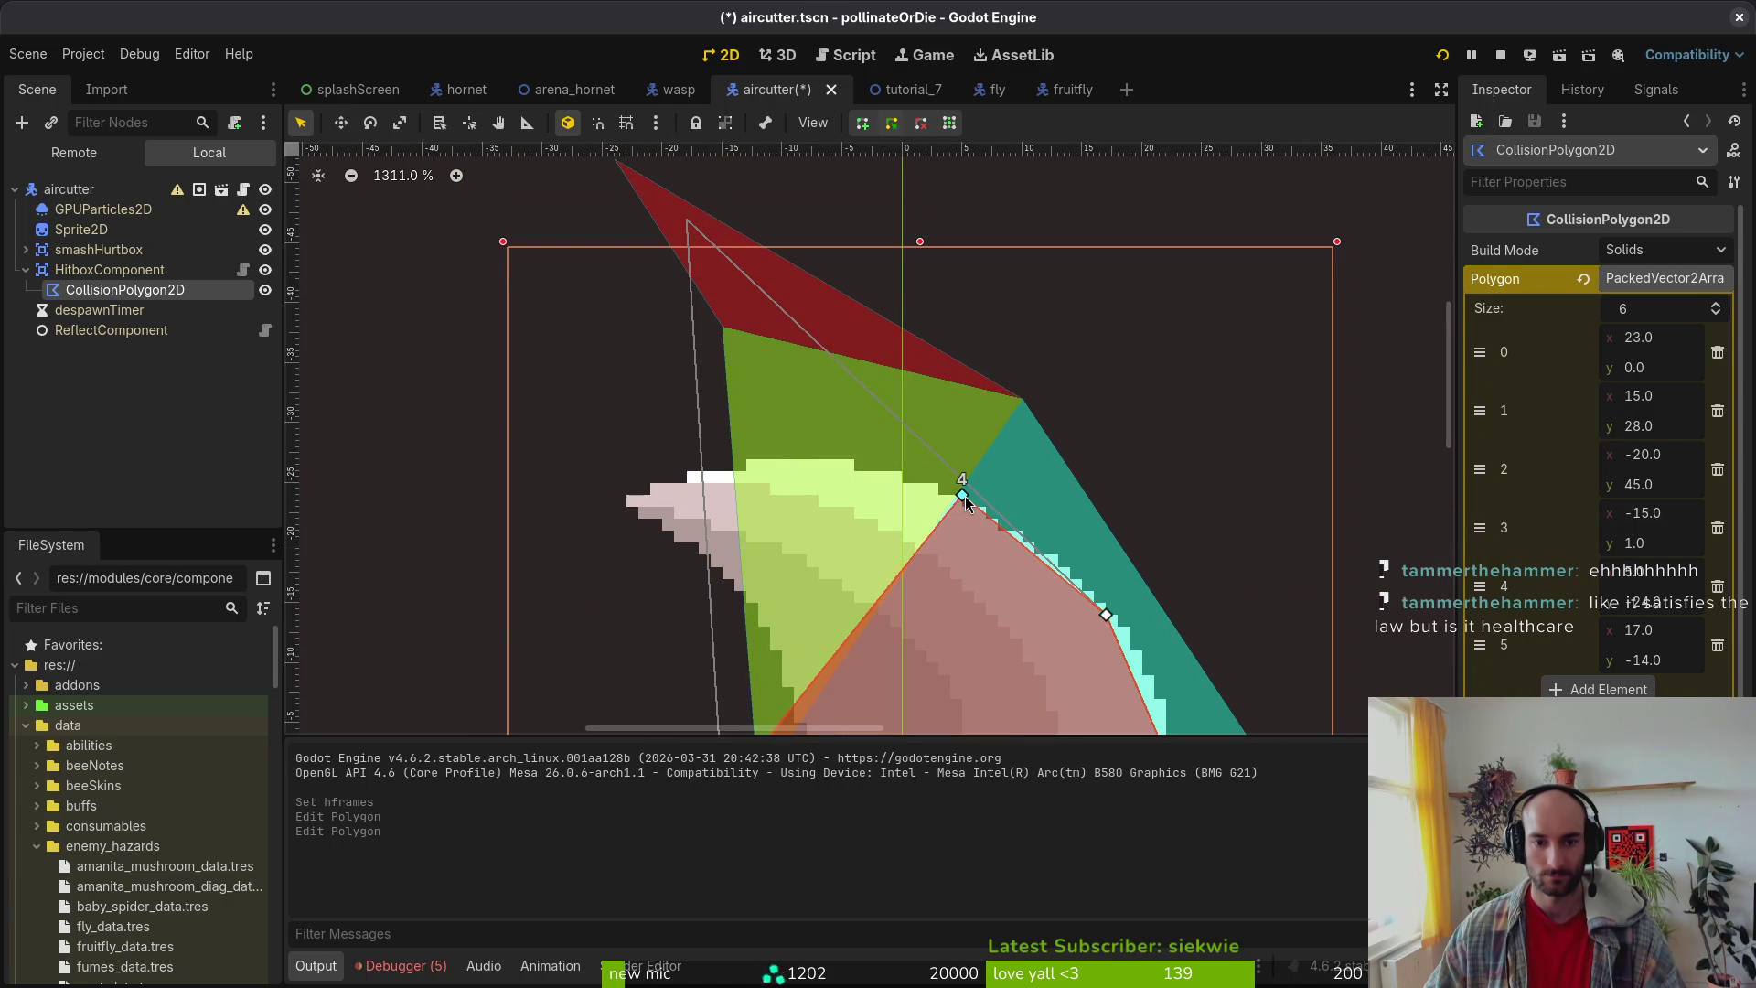
pyautogui.moveTo(904, 569)
pyautogui.mouseDown()
pyautogui.moveTo(605, 501)
pyautogui.moveTo(634, 507)
pyautogui.mouseUp()
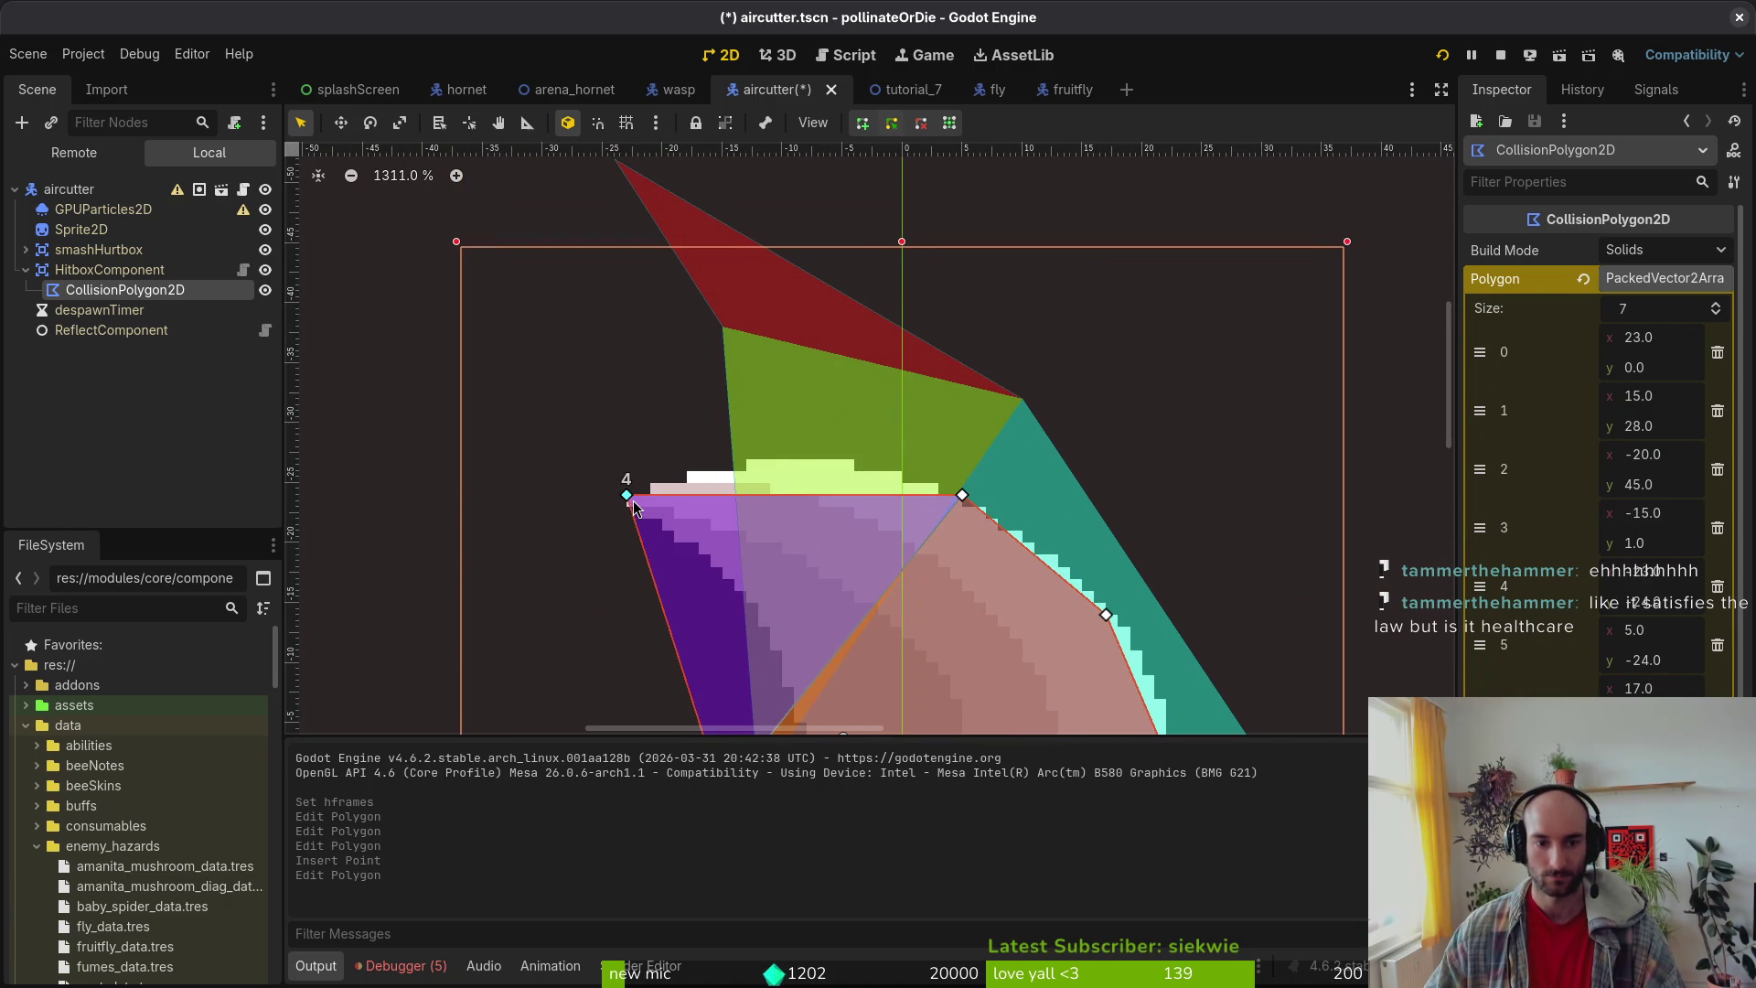
pyautogui.moveTo(969, 502); pyautogui.dragTo(854, 459)
pyautogui.click(1004, 552)
pyautogui.moveTo(1006, 562); pyautogui.dragTo(1030, 550)
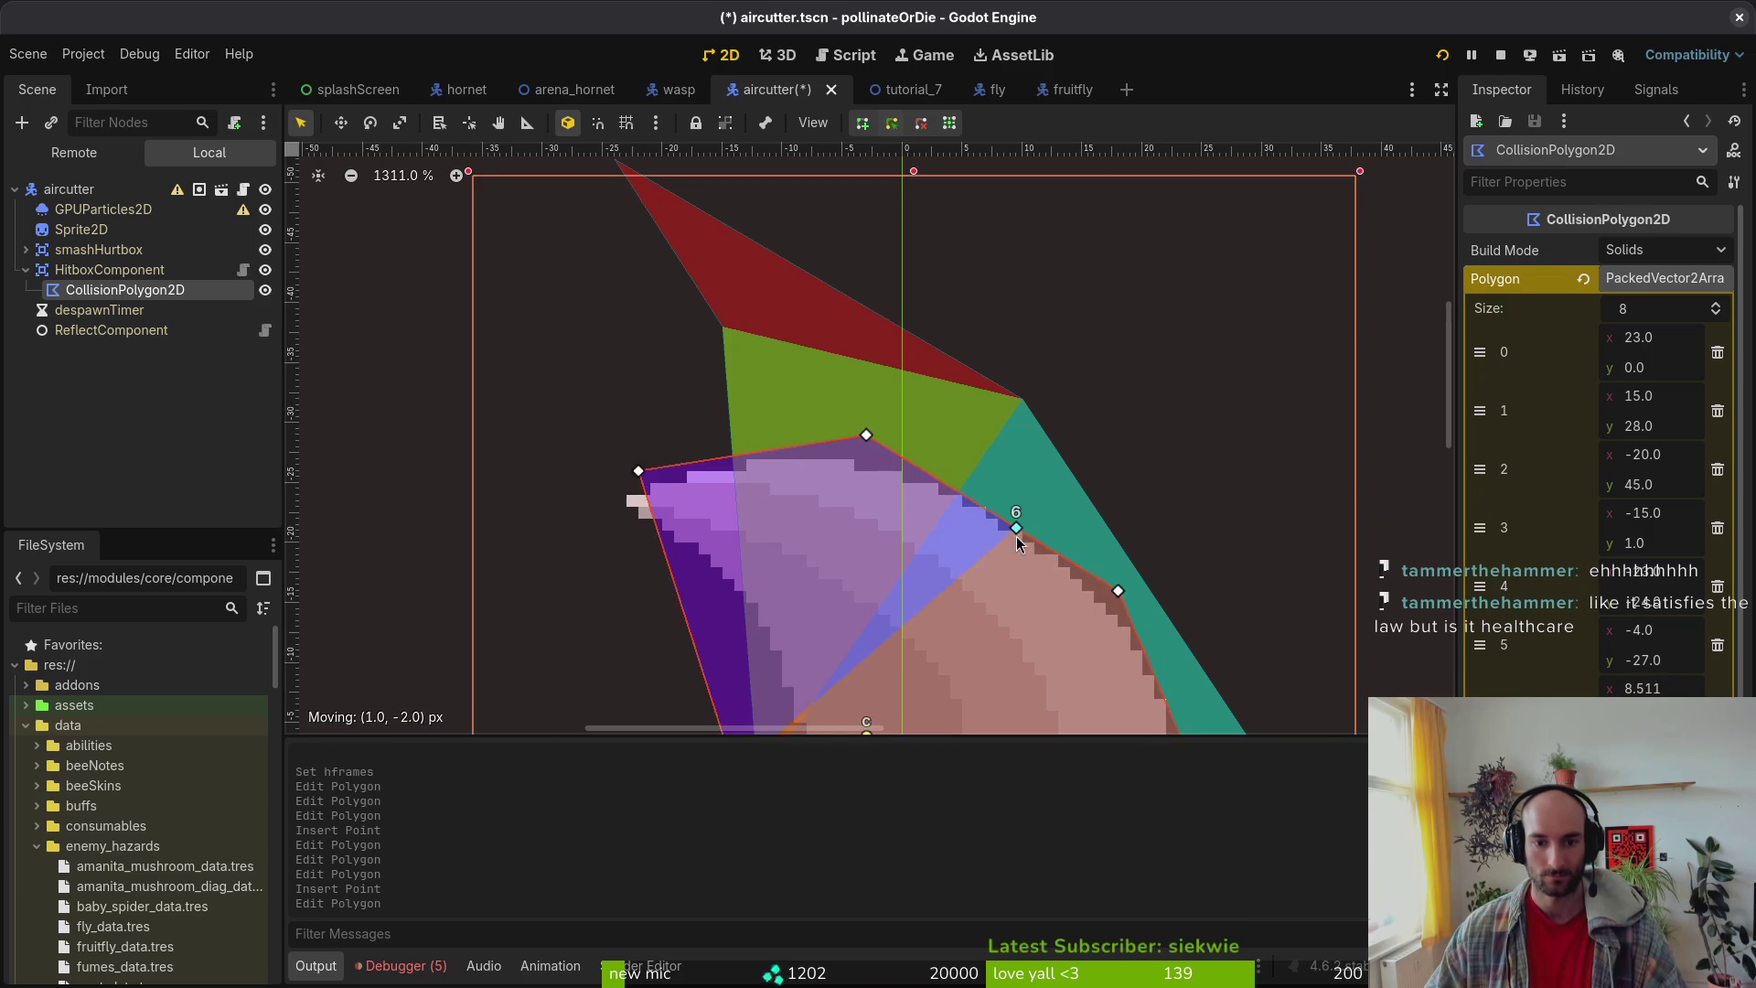
pyautogui.scroll(-3, 1028, 574)
pyautogui.hotkey('ctrl', 'z')
# Step: Fit two polygon points onto the crescent's outer edge and add a point on the lower edge
pyautogui.moveTo(987, 438); pyautogui.dragTo(1006, 413)
pyautogui.moveTo(1090, 494); pyautogui.dragTo(1126, 530)
pyautogui.scroll(-3, 1041, 521)
pyautogui.scroll(-4, 1041, 516)
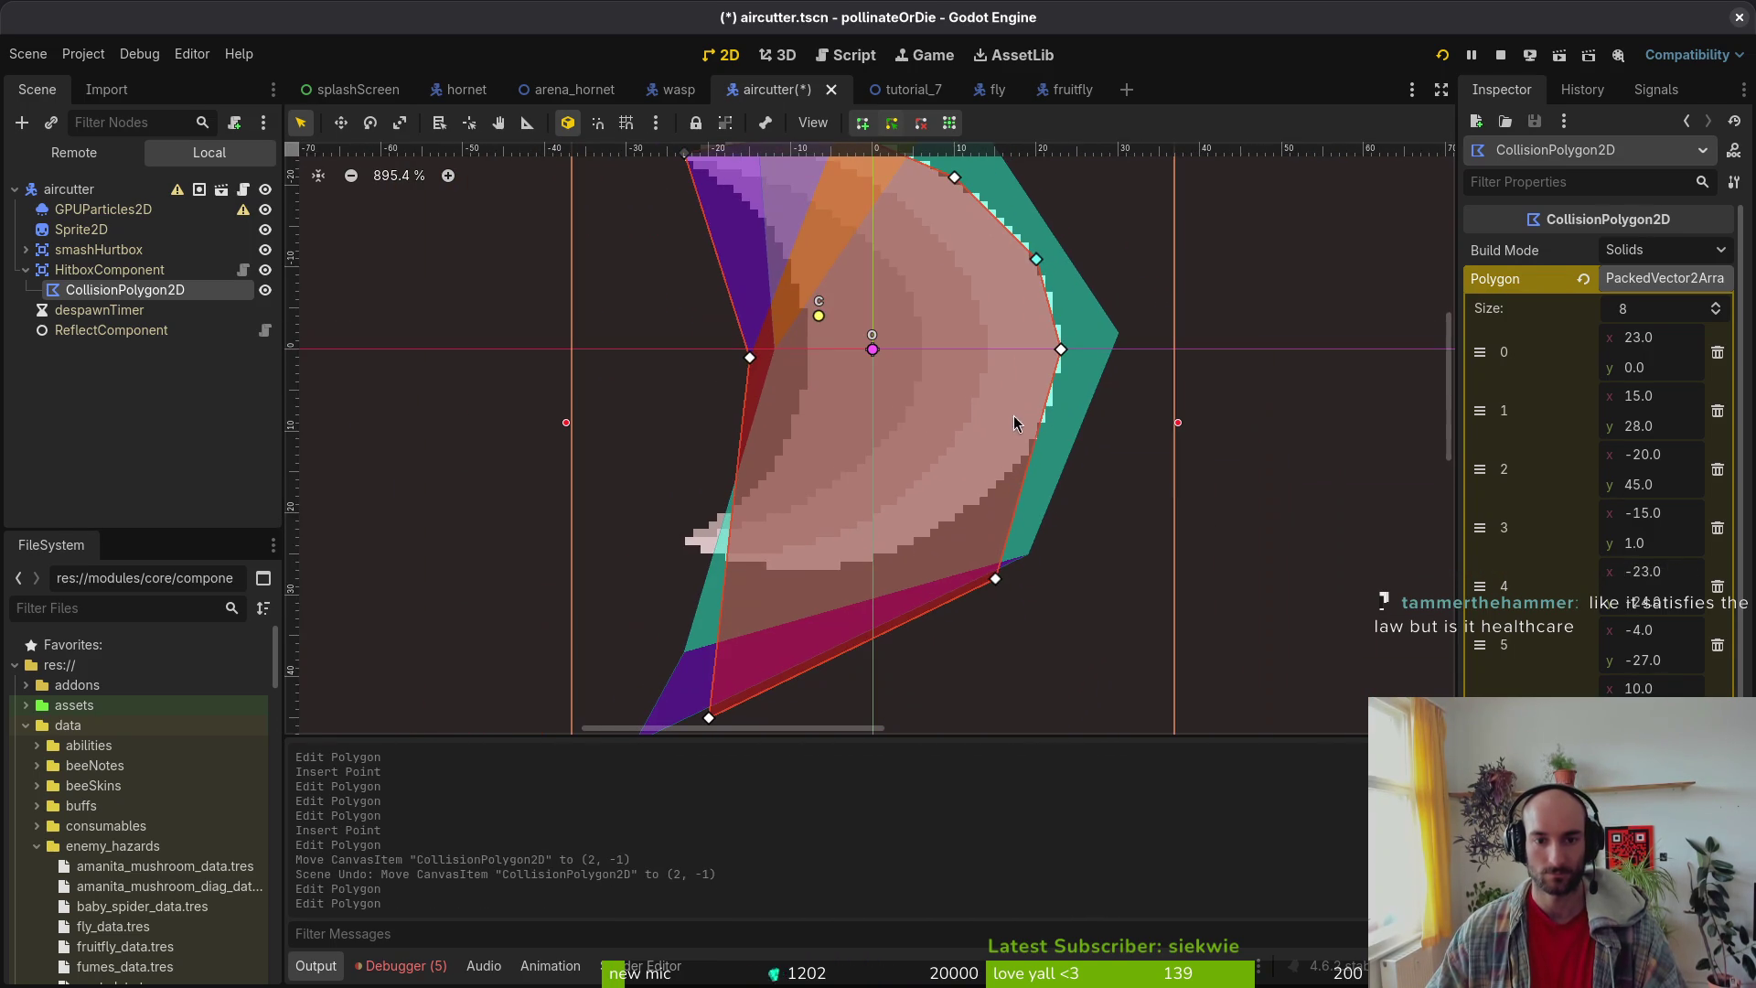
pyautogui.moveTo(937, 607); pyautogui.dragTo(938, 611)
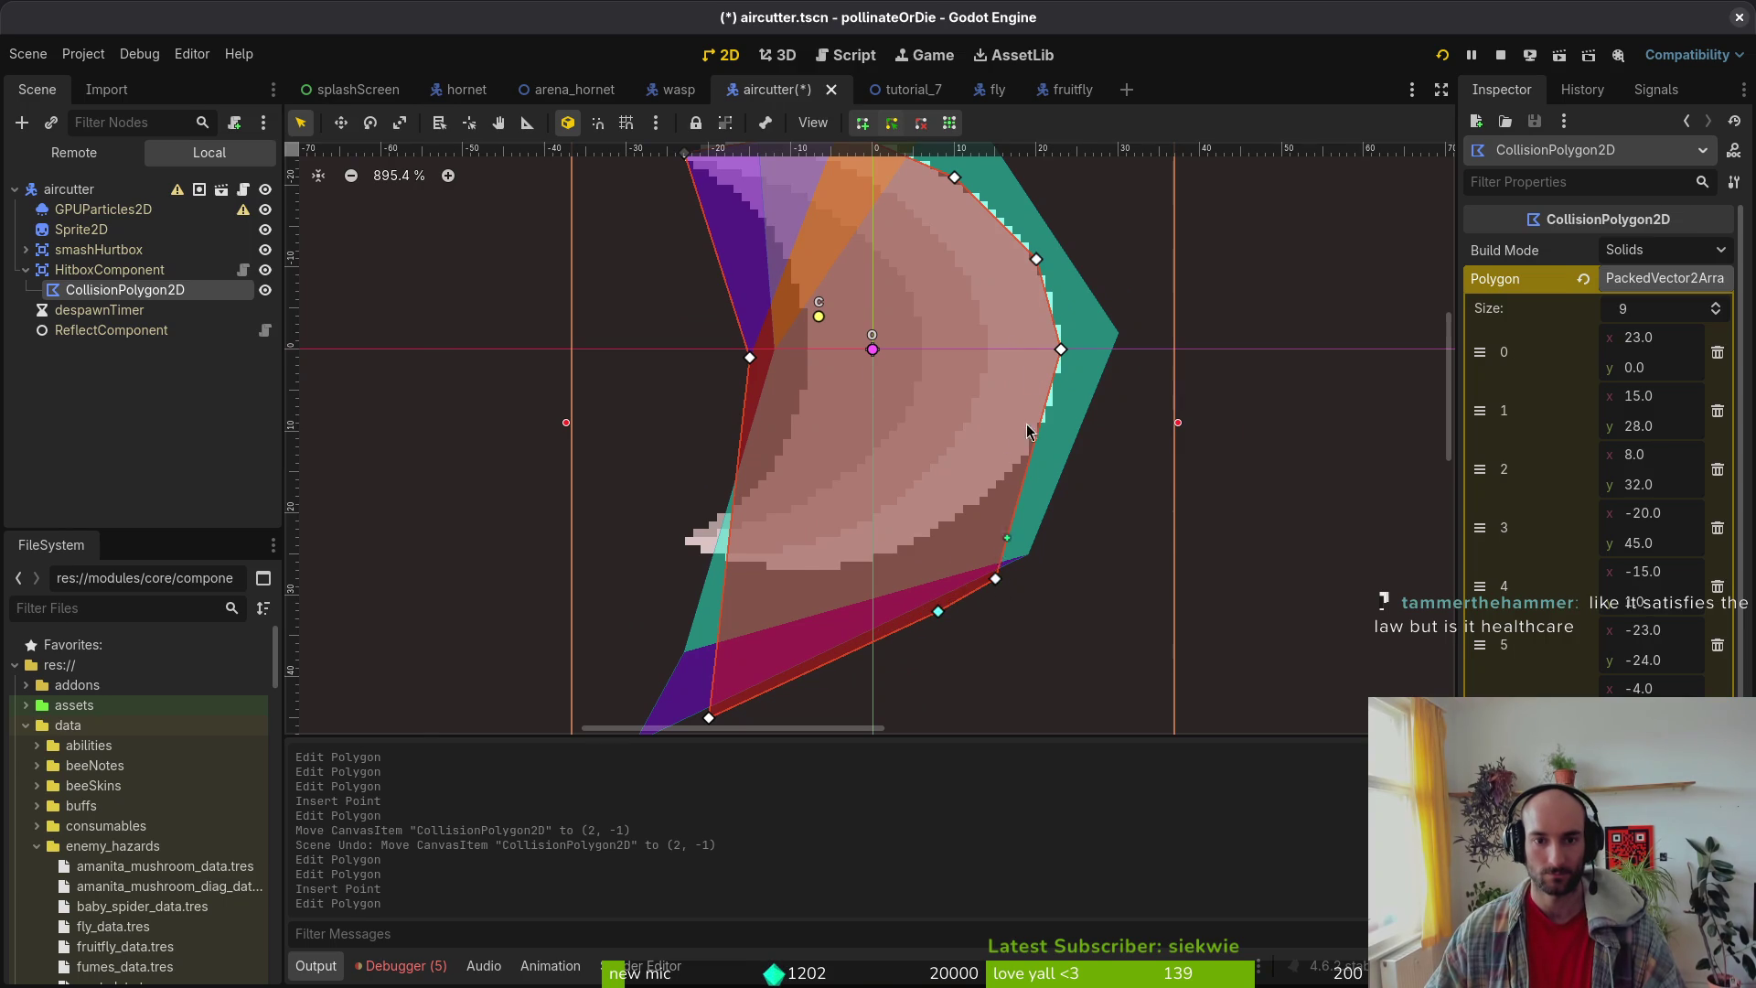
pyautogui.scroll(3, 1029, 295)
pyautogui.click(1021, 282)
# Step: Tighten polygon points 1 and 2 onto the crescent's outer outline
pyautogui.scroll(-2, 1012, 440)
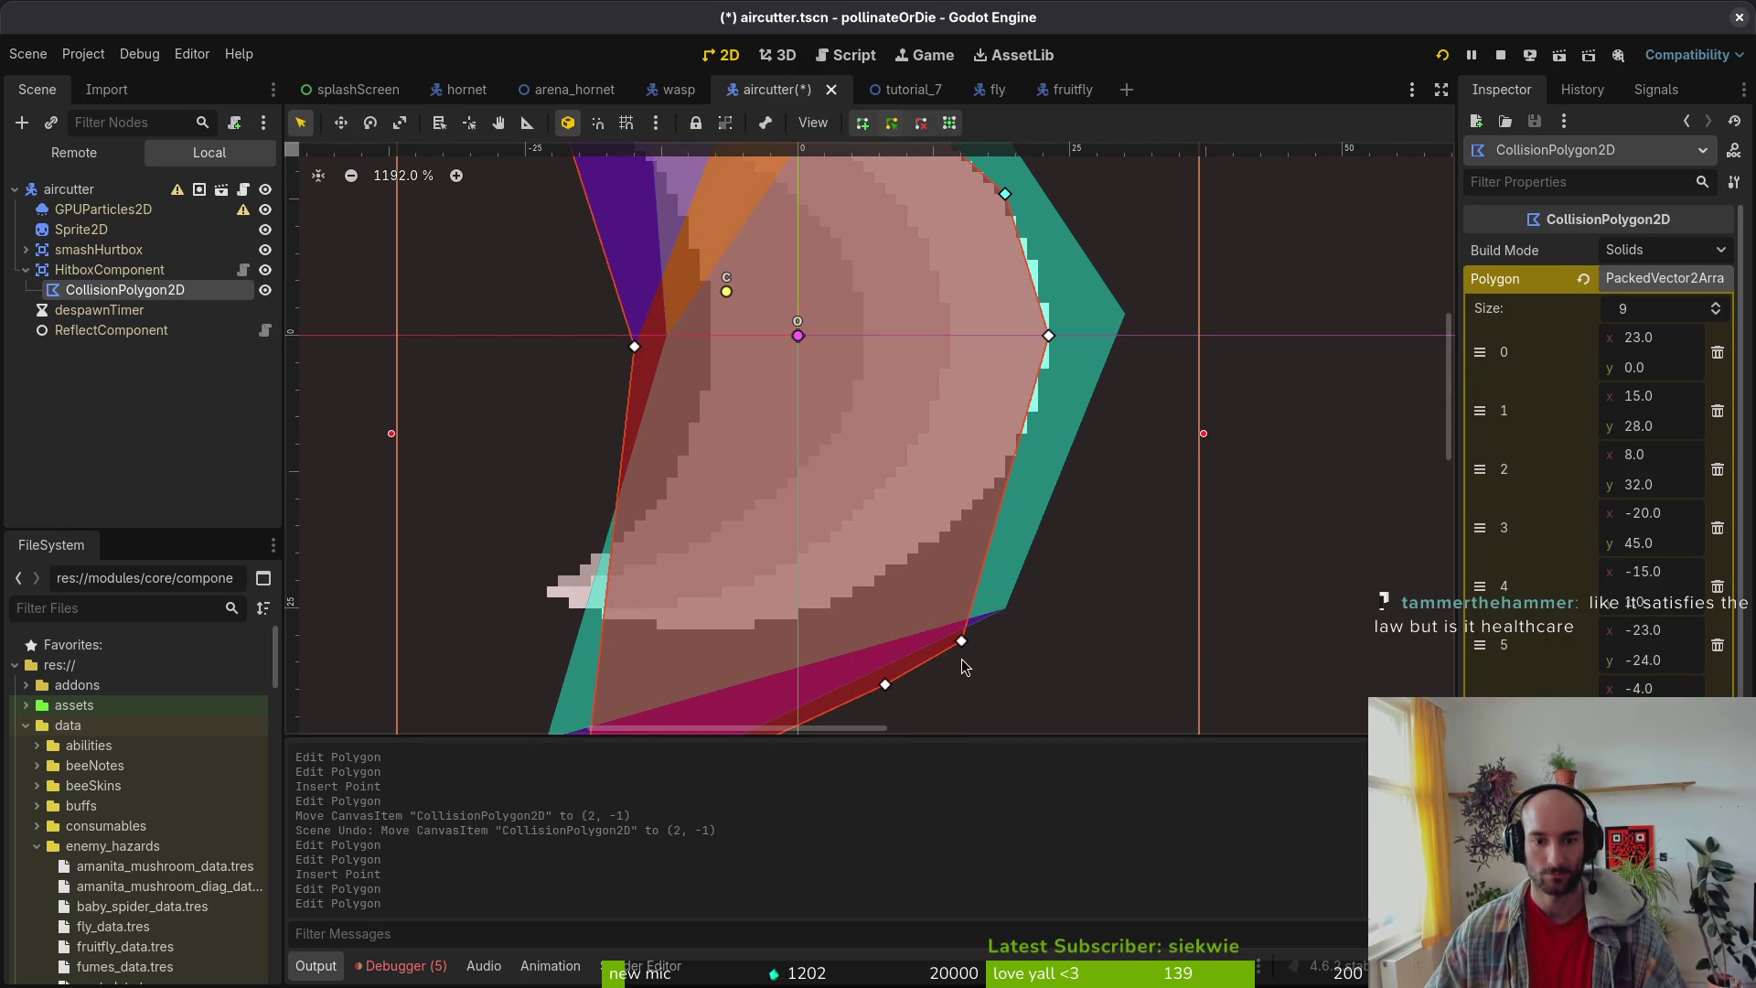
pyautogui.moveTo(961, 641)
pyautogui.mouseDown()
pyautogui.moveTo(1086, 513)
pyautogui.moveTo(1019, 214)
pyautogui.moveTo(1006, 479)
pyautogui.moveTo(1047, 530)
pyautogui.moveTo(1075, 628)
pyautogui.mouseUp()
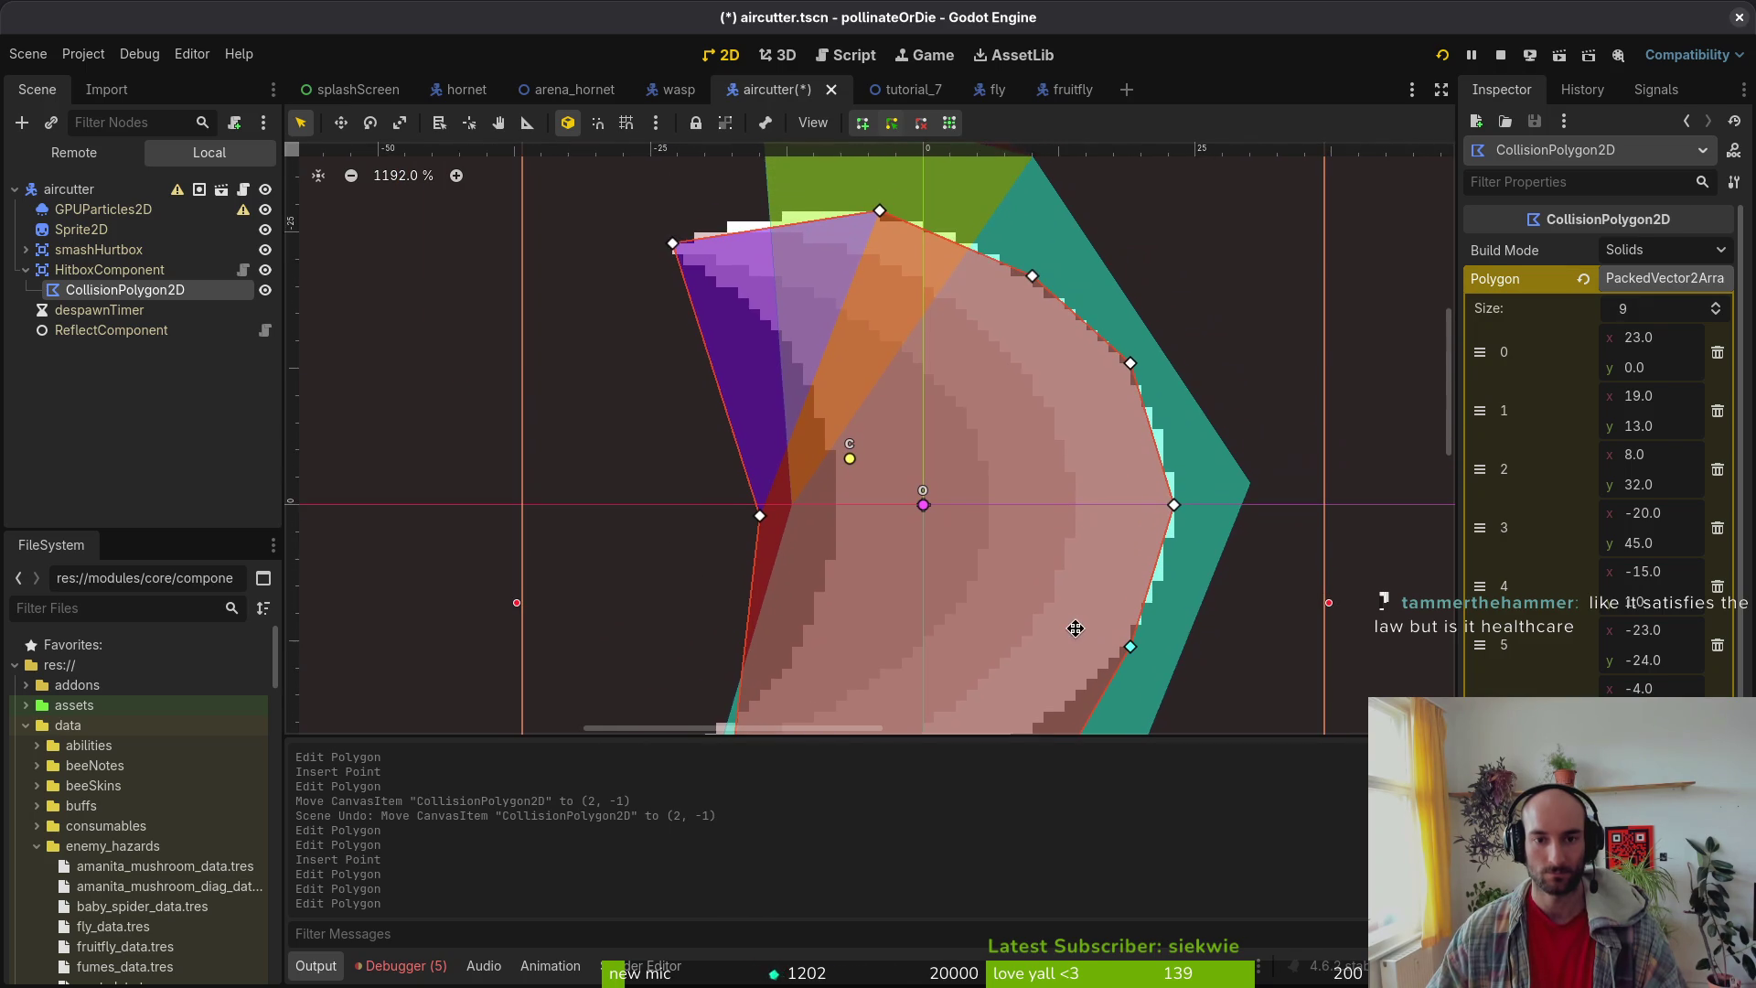
pyautogui.scroll(-4, 1052, 630)
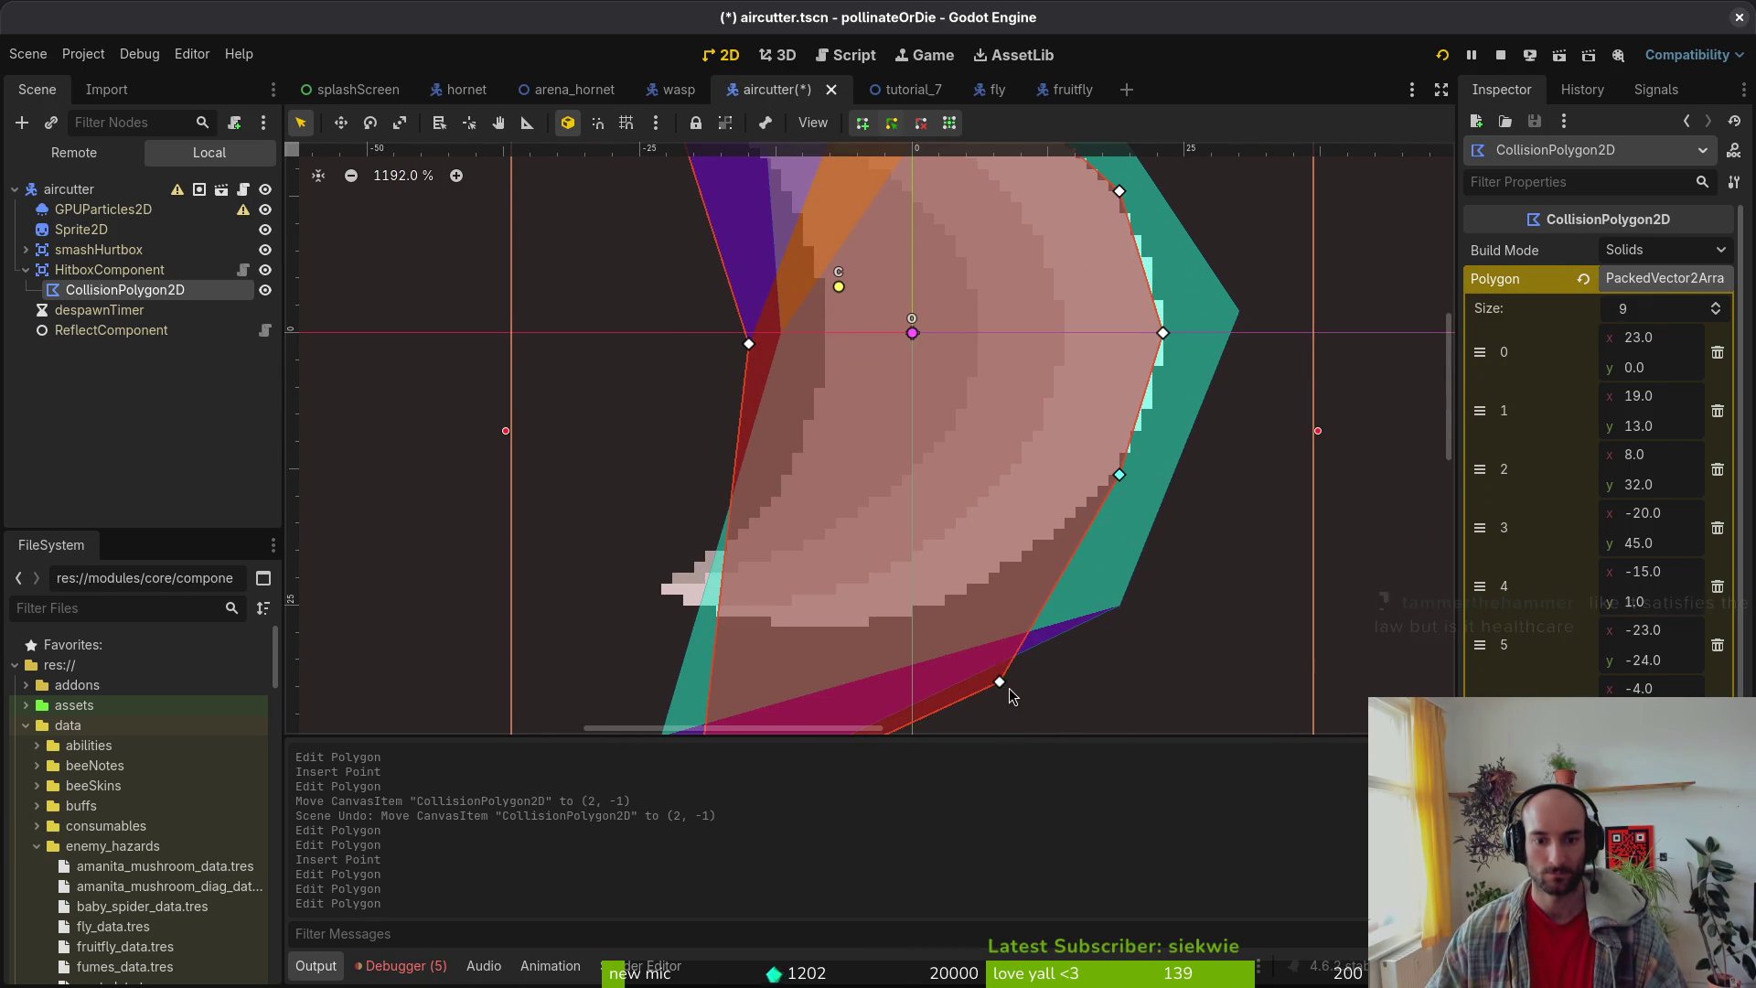
pyautogui.moveTo(1000, 682)
pyautogui.mouseDown()
pyautogui.moveTo(1024, 574)
pyautogui.moveTo(991, 561)
pyautogui.moveTo(988, 583)
pyautogui.mouseUp()
pyautogui.scroll(3, 1020, 437)
pyautogui.scroll(-2, 1030, 549)
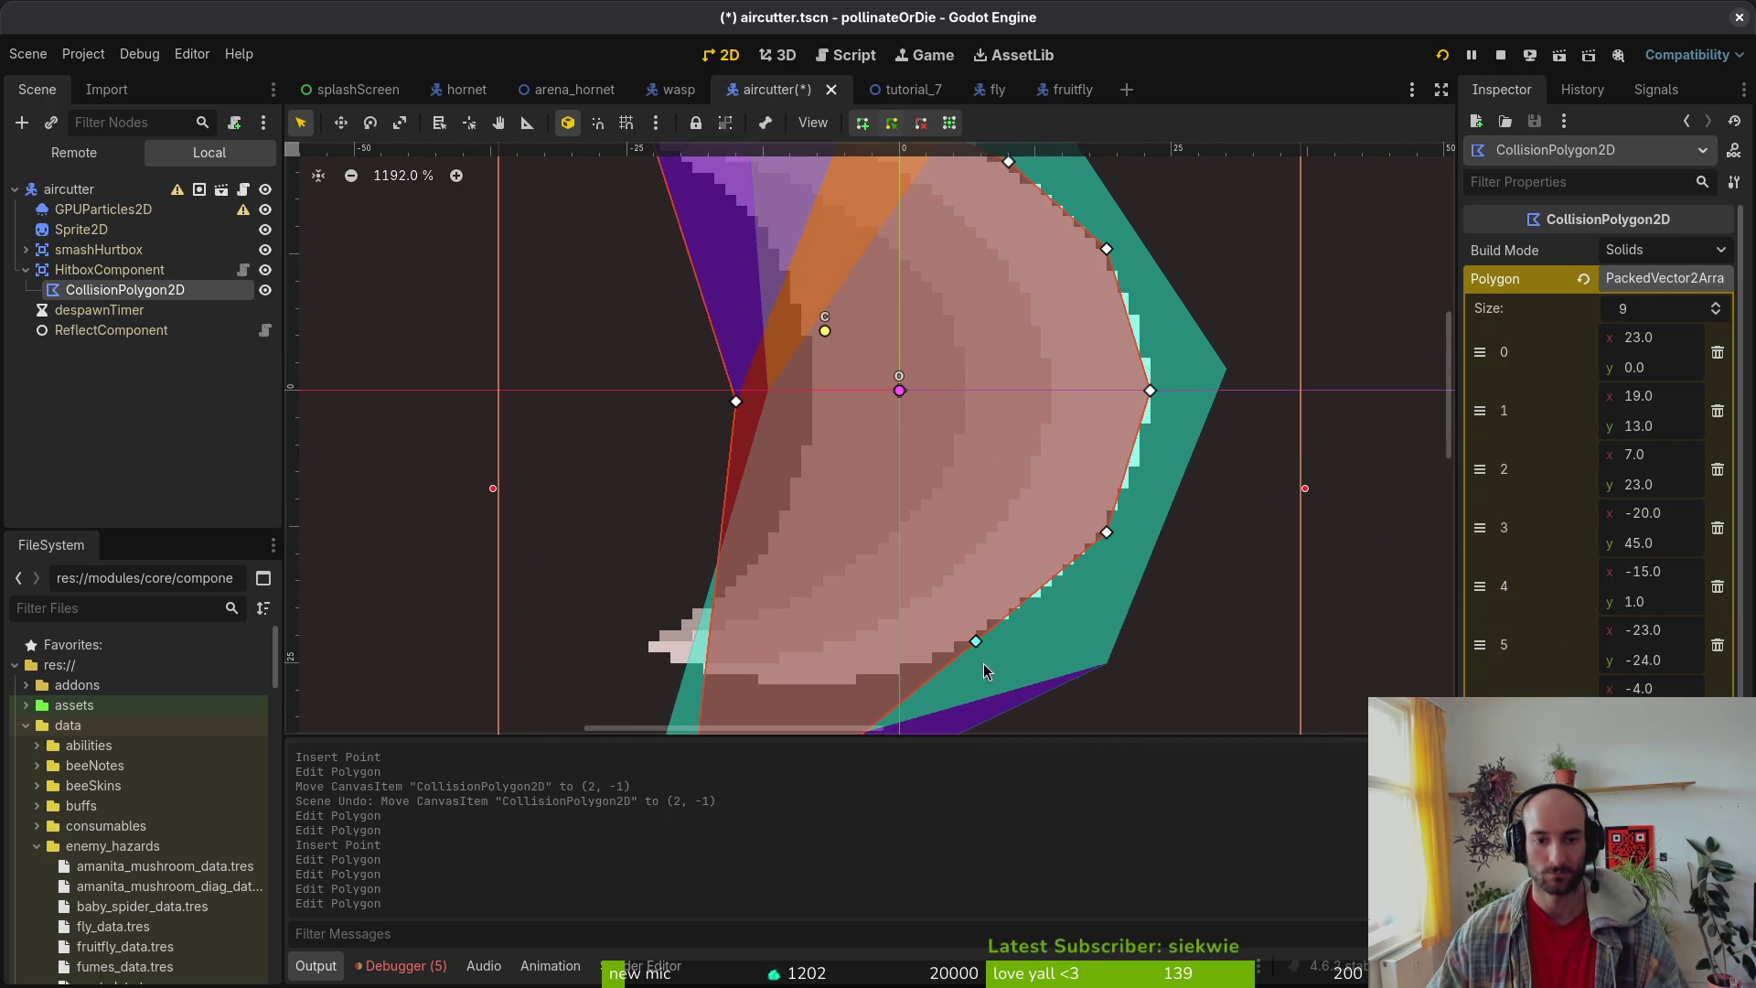
pyautogui.moveTo(978, 651); pyautogui.dragTo(1009, 619)
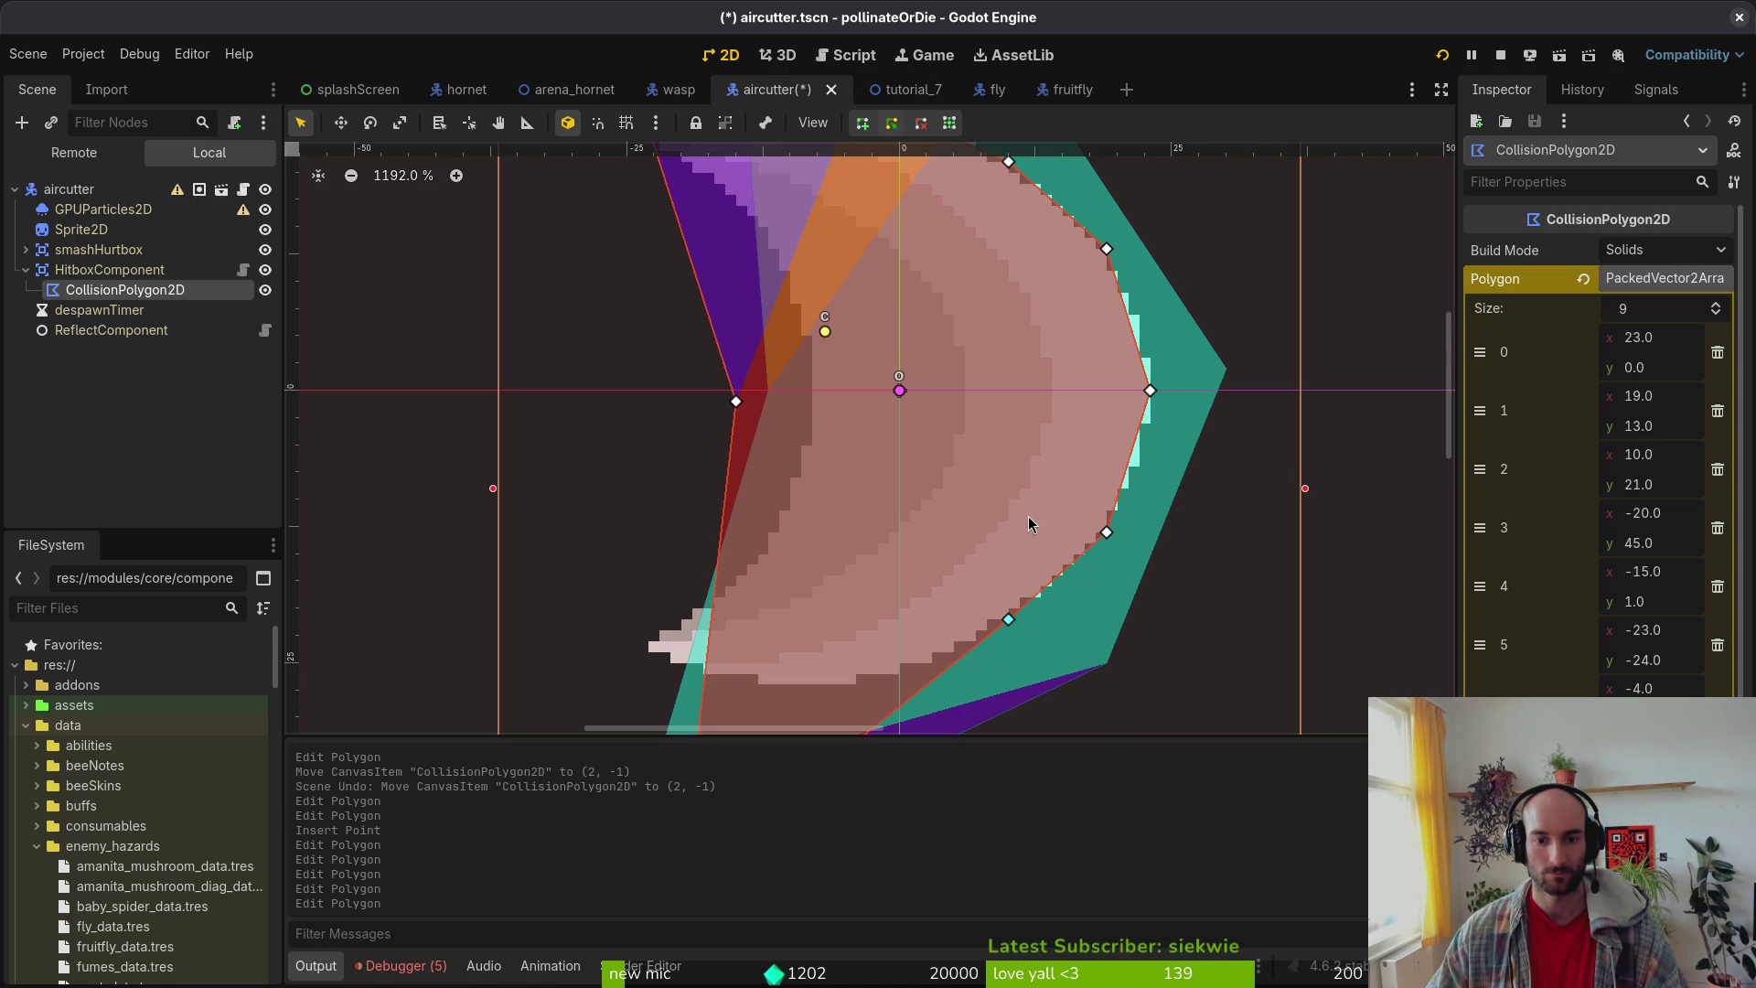
# Step: Add a lower-edge point and fit the lower-left point and point 5 to the crescent's tip and inner curve
pyautogui.scroll(2, 1015, 565)
pyautogui.scroll(1, 1015, 565)
pyautogui.scroll(-8, 1015, 572)
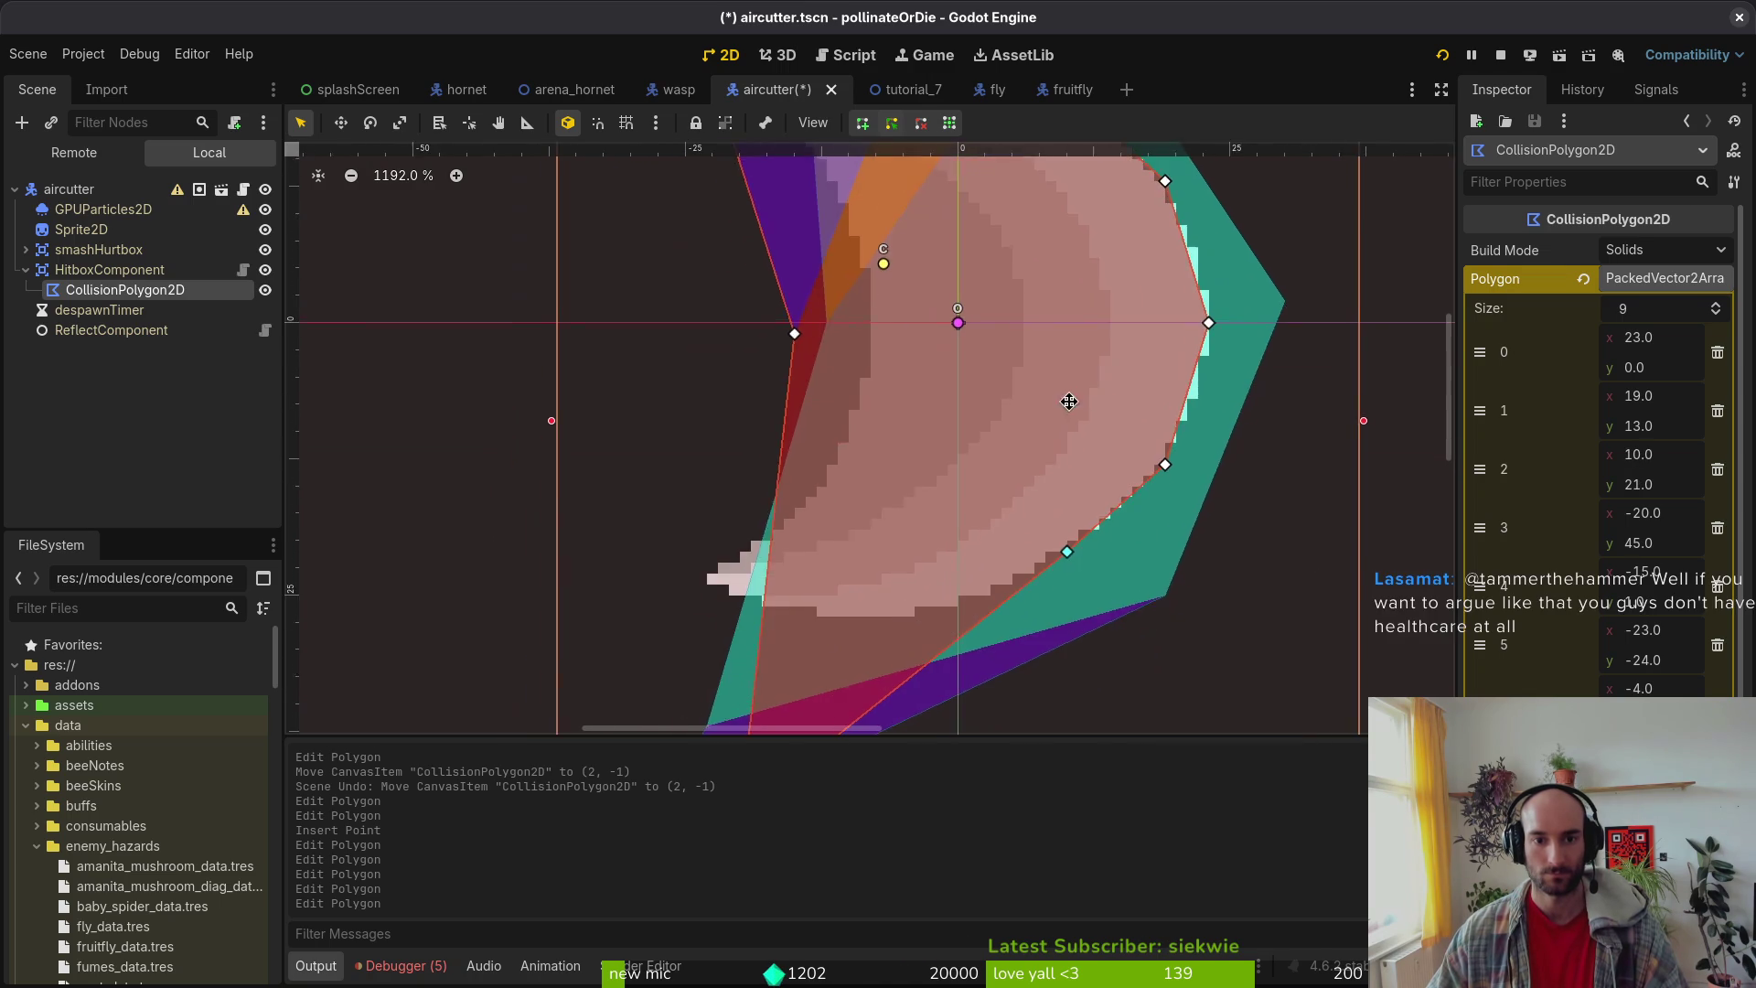
pyautogui.scroll(9, 1070, 396)
pyautogui.scroll(-8, 855, 651)
pyautogui.scroll(-3, 855, 651)
pyautogui.hscroll(-2, 943, 581)
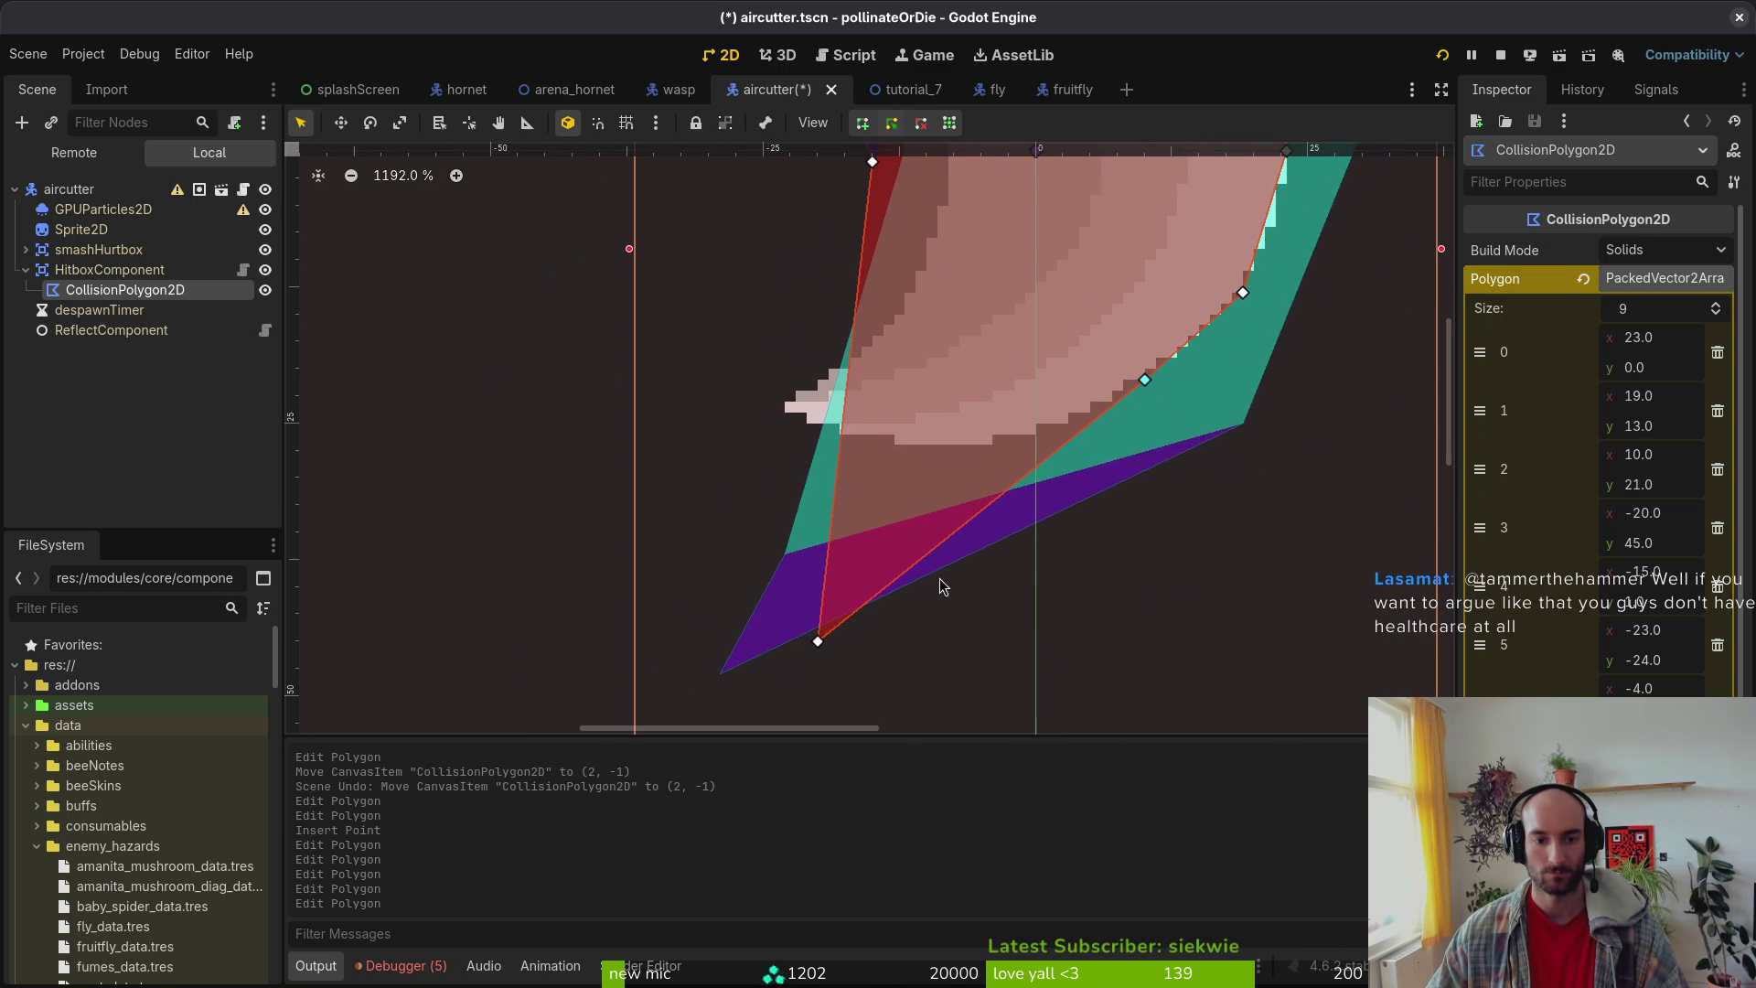
pyautogui.click(960, 533)
pyautogui.moveTo(960, 533)
pyautogui.mouseDown()
pyautogui.moveTo(1000, 475)
pyautogui.moveTo(992, 447)
pyautogui.mouseUp()
pyautogui.moveTo(819, 640)
pyautogui.mouseDown()
pyautogui.moveTo(796, 398)
pyautogui.moveTo(786, 416)
pyautogui.mouseUp()
pyautogui.scroll(5, 1116, 245)
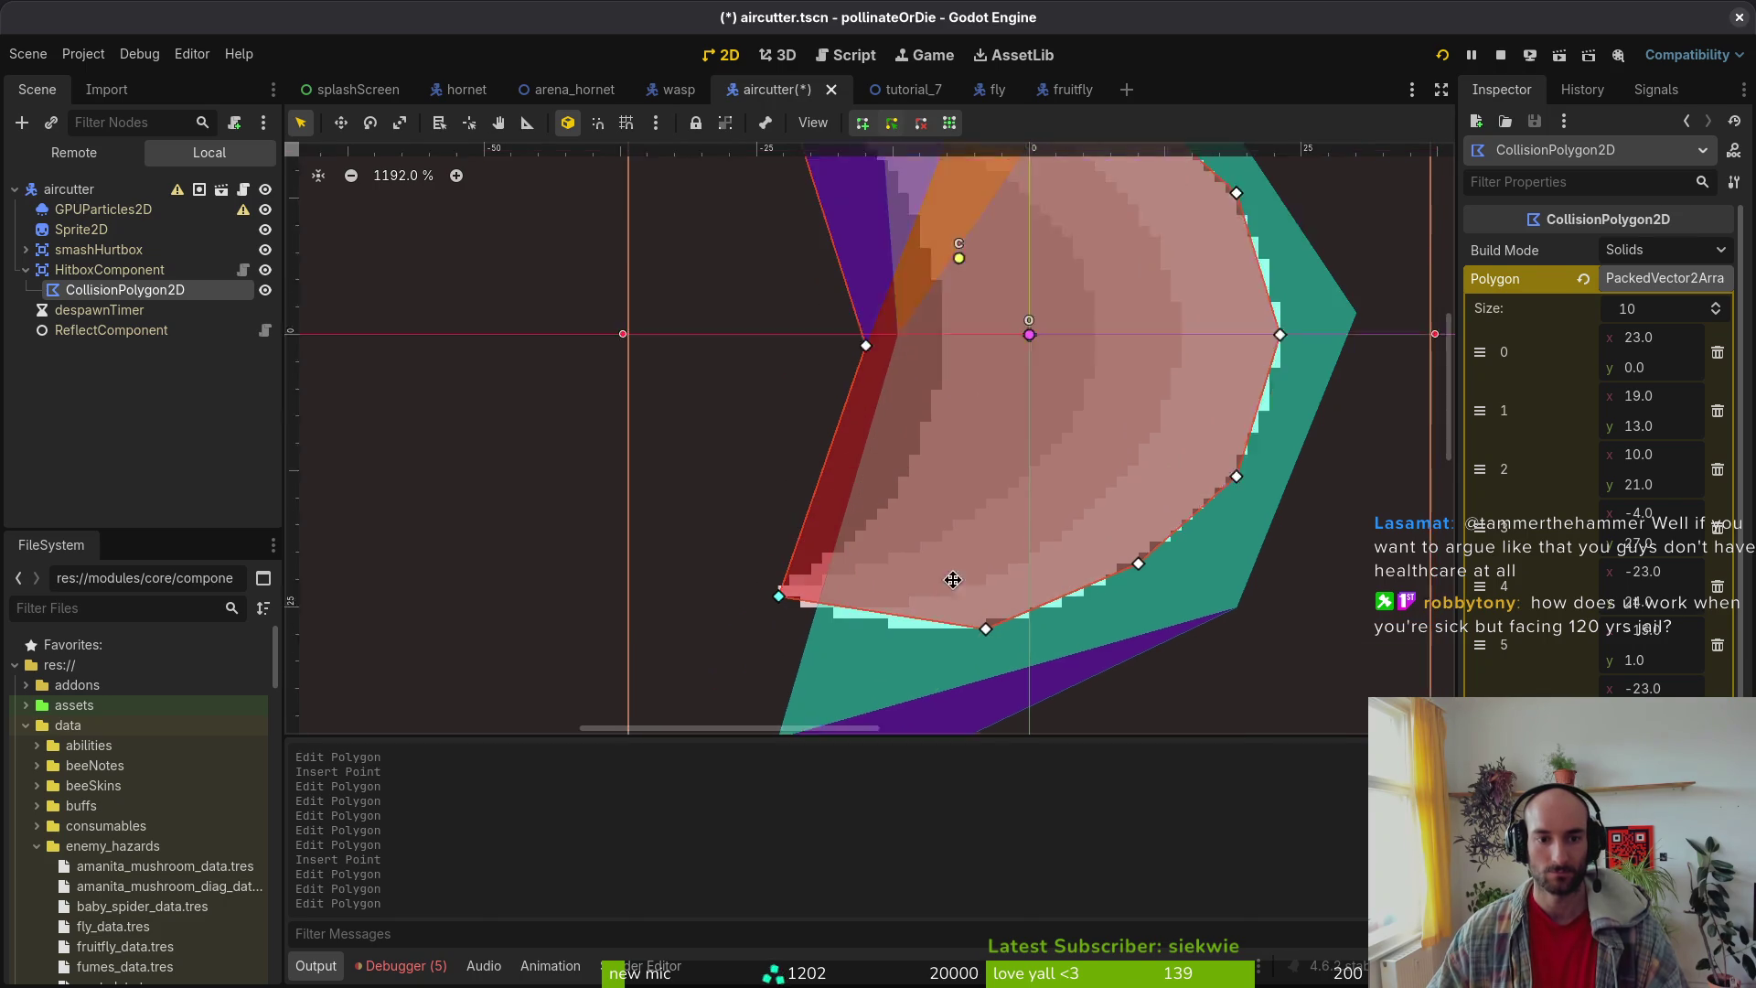
pyautogui.hscroll(-1, 896, 479)
pyautogui.moveTo(895, 477)
pyautogui.mouseDown()
pyautogui.moveTo(993, 465)
pyautogui.moveTo(975, 463)
pyautogui.mouseUp()
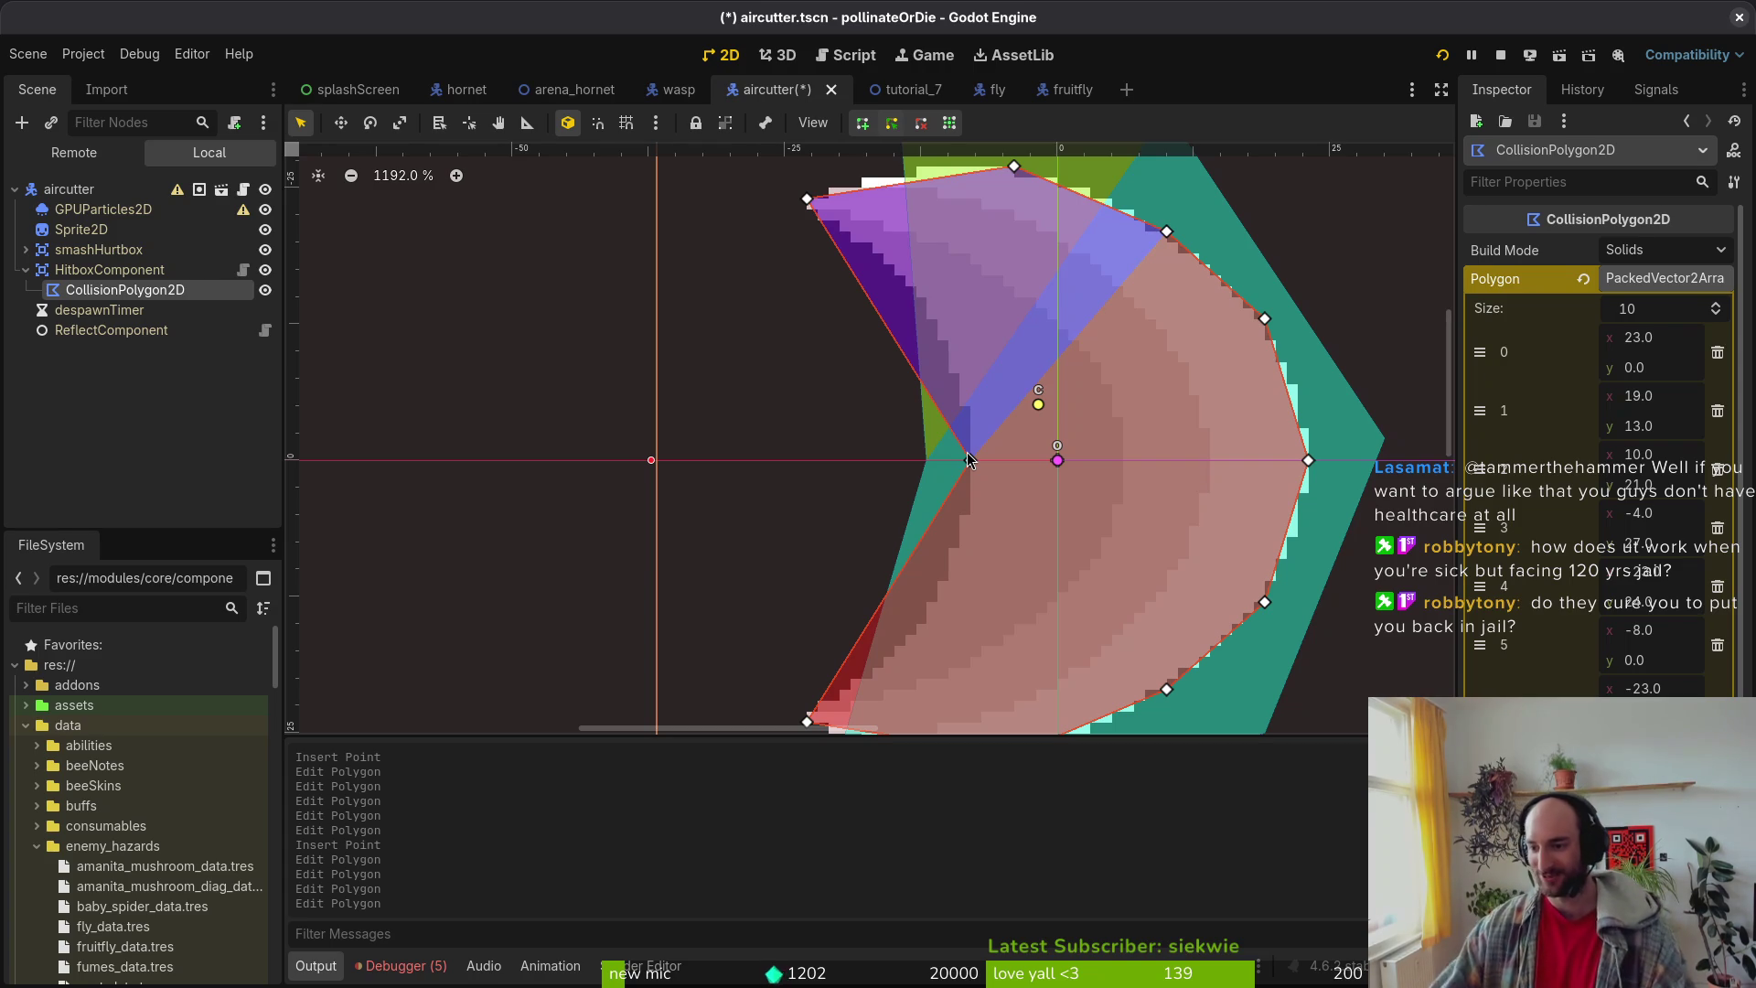
# Step: Deselect the collision polygon and save the aircutter scene
pyautogui.scroll(-3, 1033, 558)
pyautogui.click(1046, 534)
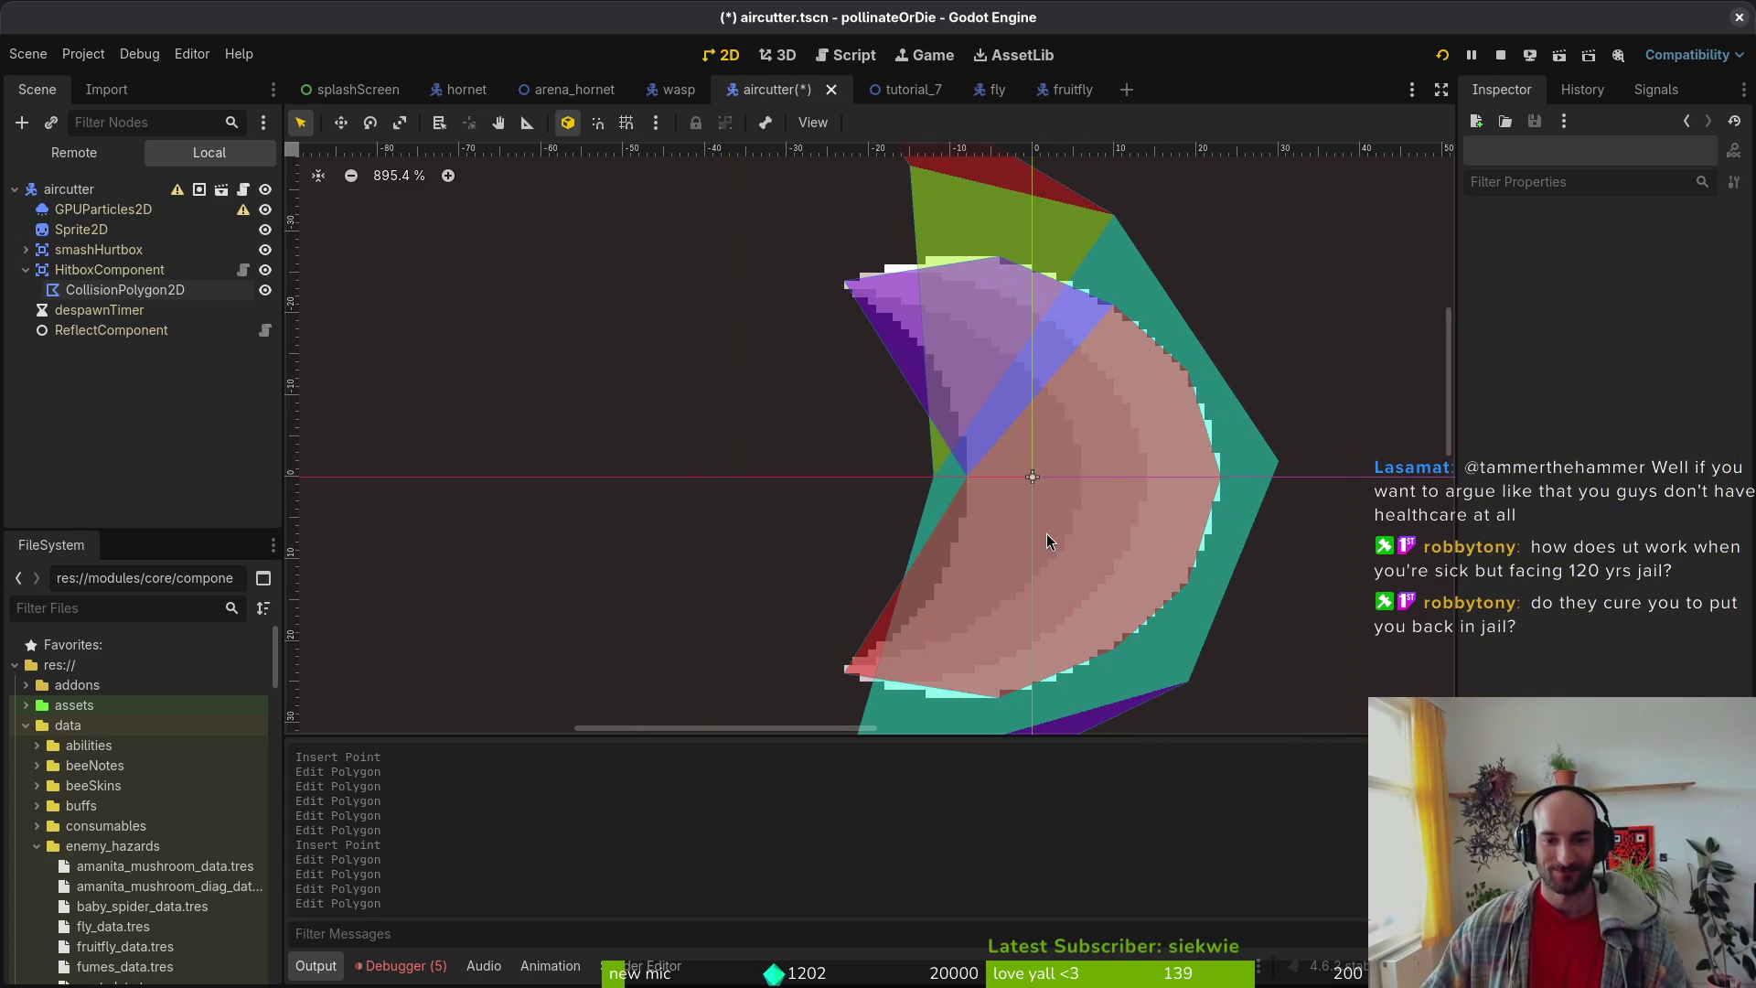
pyautogui.hotkey('ctrl', 's')
# Step: Select the smashHurtbox collision polygon and pull its right, top, top-left and top-right points onto the crescent
pyautogui.click(25, 270)
pyautogui.click(25, 249)
pyautogui.click(125, 270)
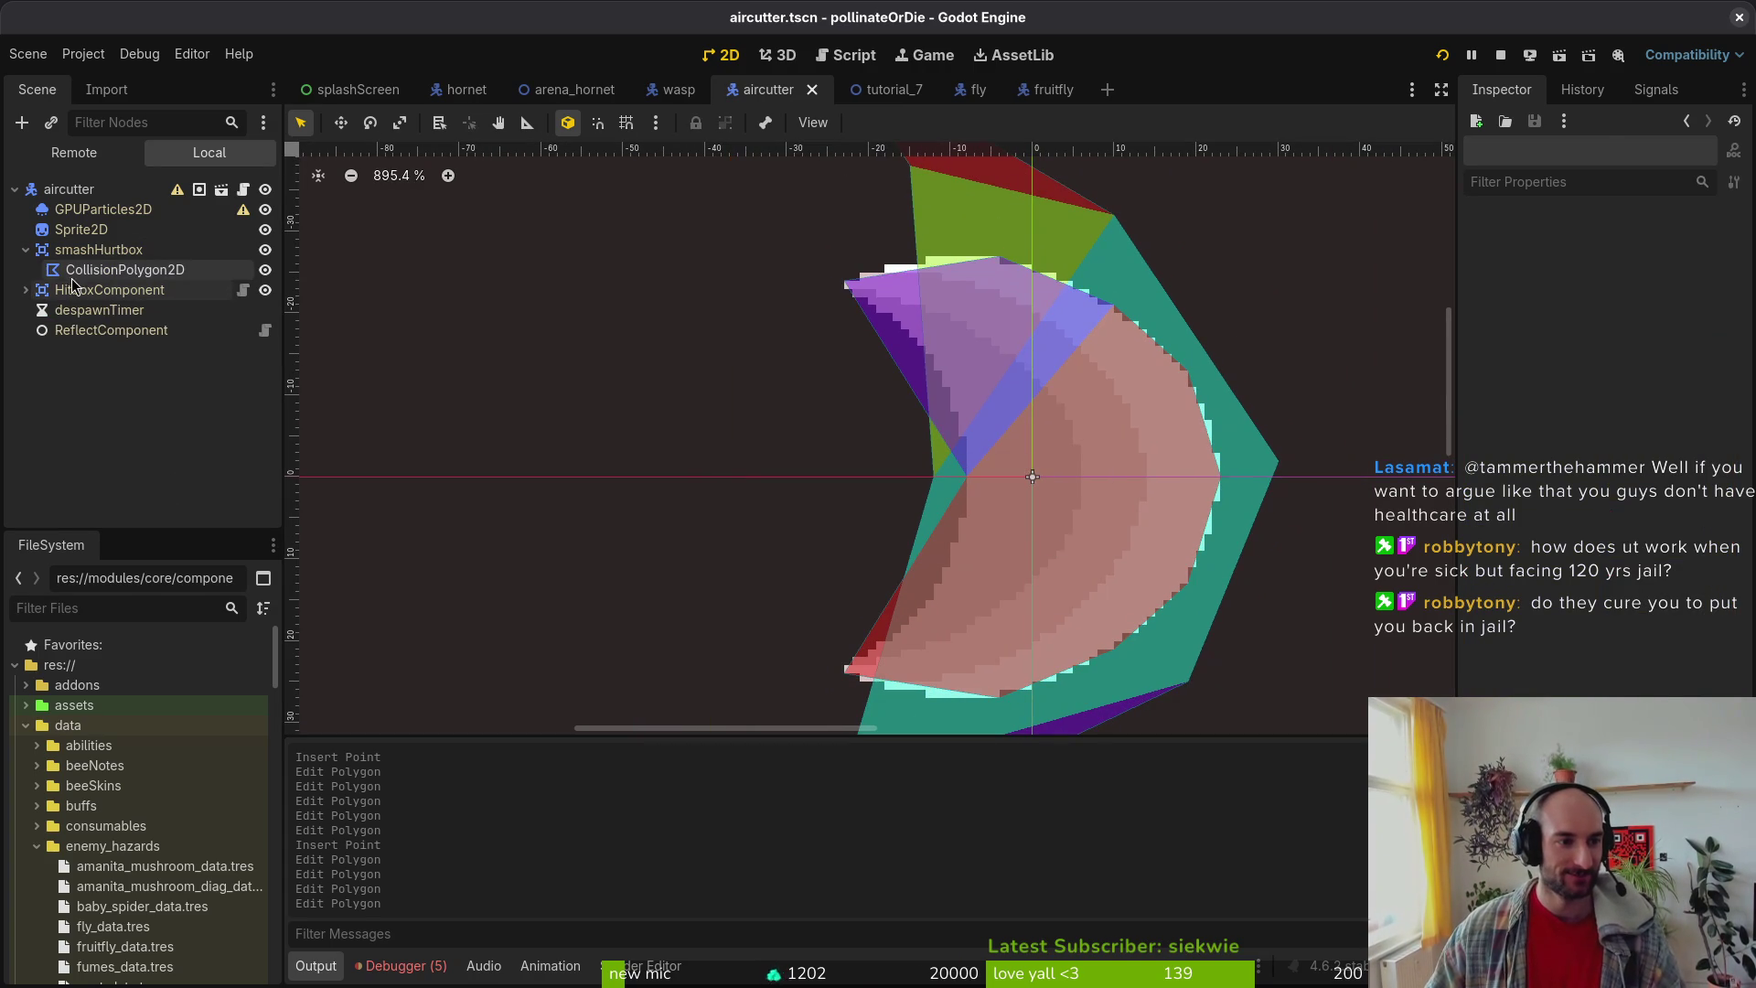
pyautogui.moveTo(933, 477)
pyautogui.mouseDown()
pyautogui.moveTo(1006, 430)
pyautogui.moveTo(996, 480)
pyautogui.moveTo(953, 491)
pyautogui.mouseUp()
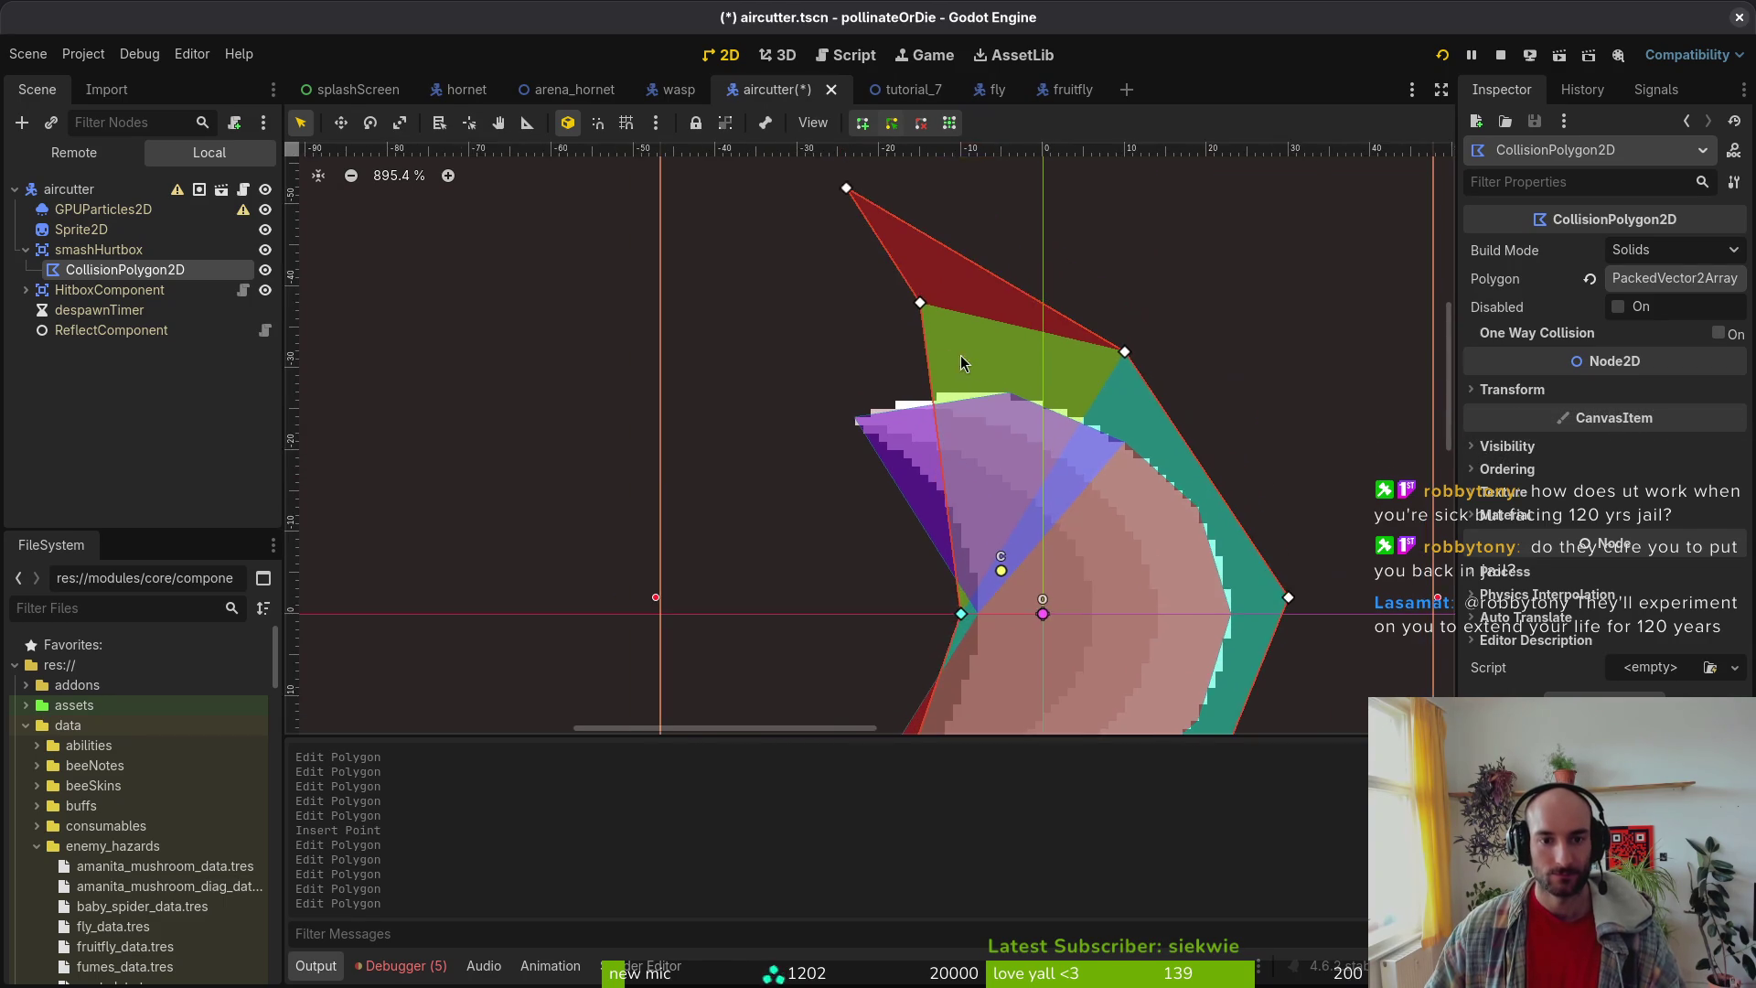
pyautogui.scroll(2, 969, 354)
pyautogui.moveTo(910, 276)
pyautogui.mouseDown()
pyautogui.moveTo(771, 442)
pyautogui.moveTo(799, 456)
pyautogui.mouseUp()
pyautogui.scroll(3, 873, 412)
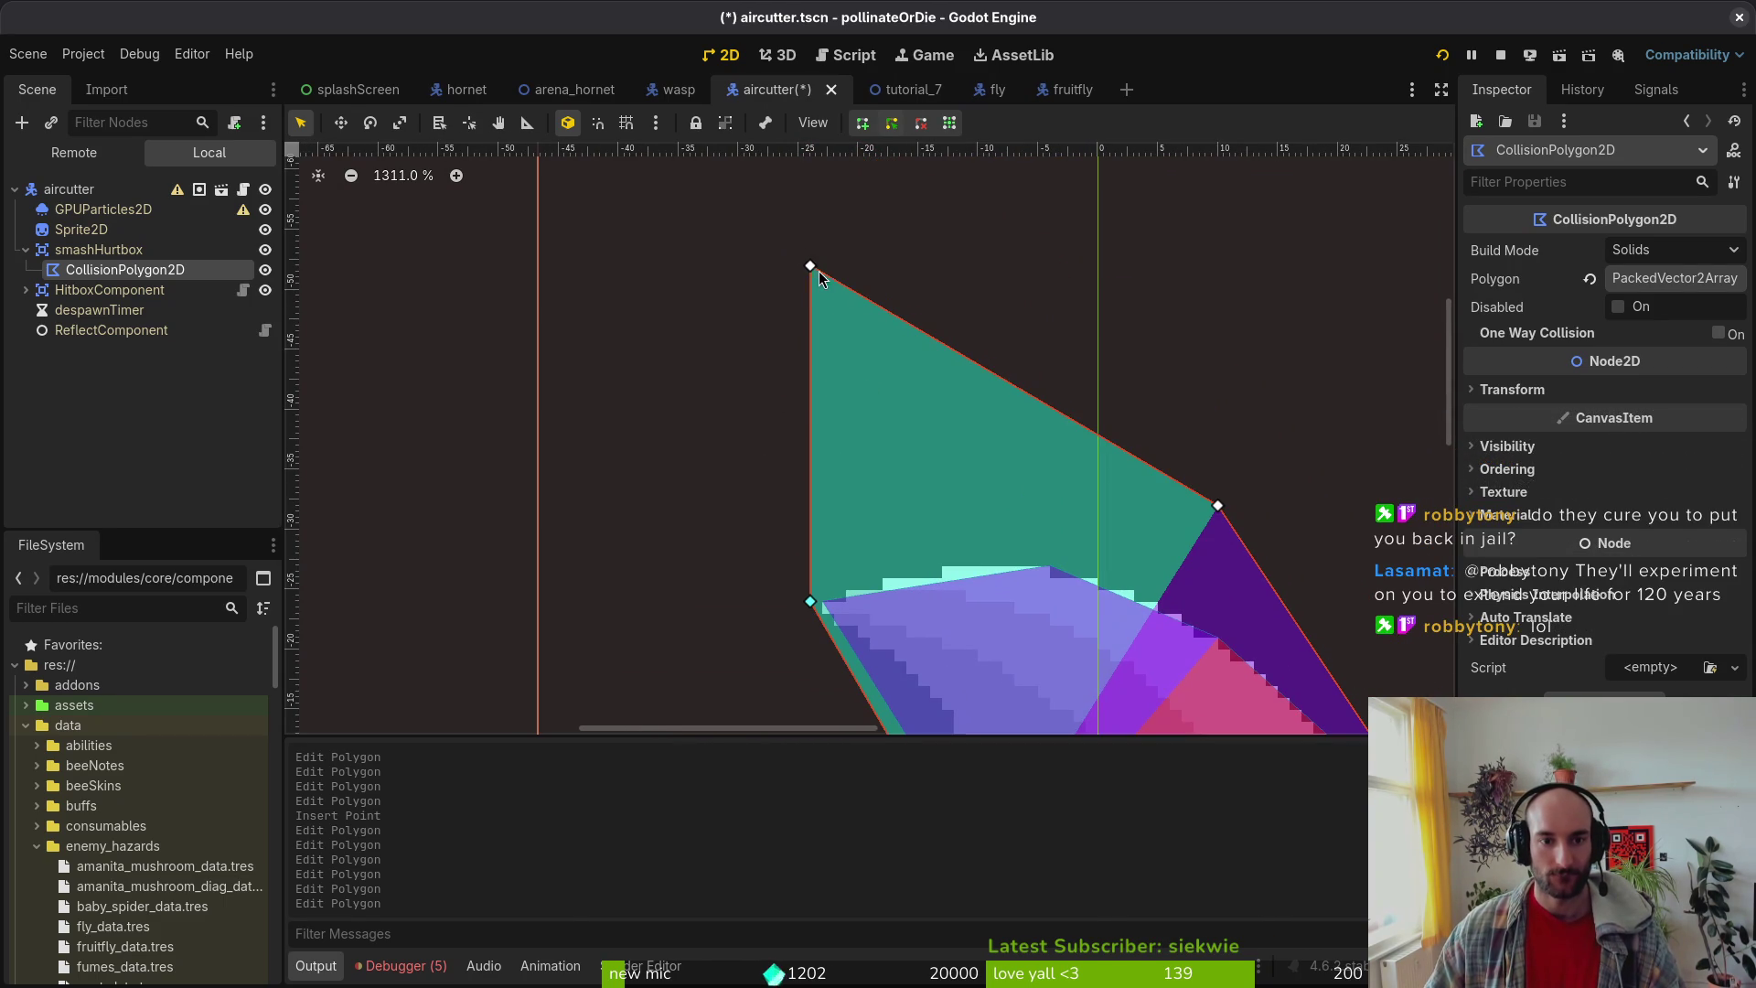
pyautogui.moveTo(815, 277)
pyautogui.mouseDown()
pyautogui.moveTo(1016, 548)
pyautogui.moveTo(947, 562)
pyautogui.mouseUp()
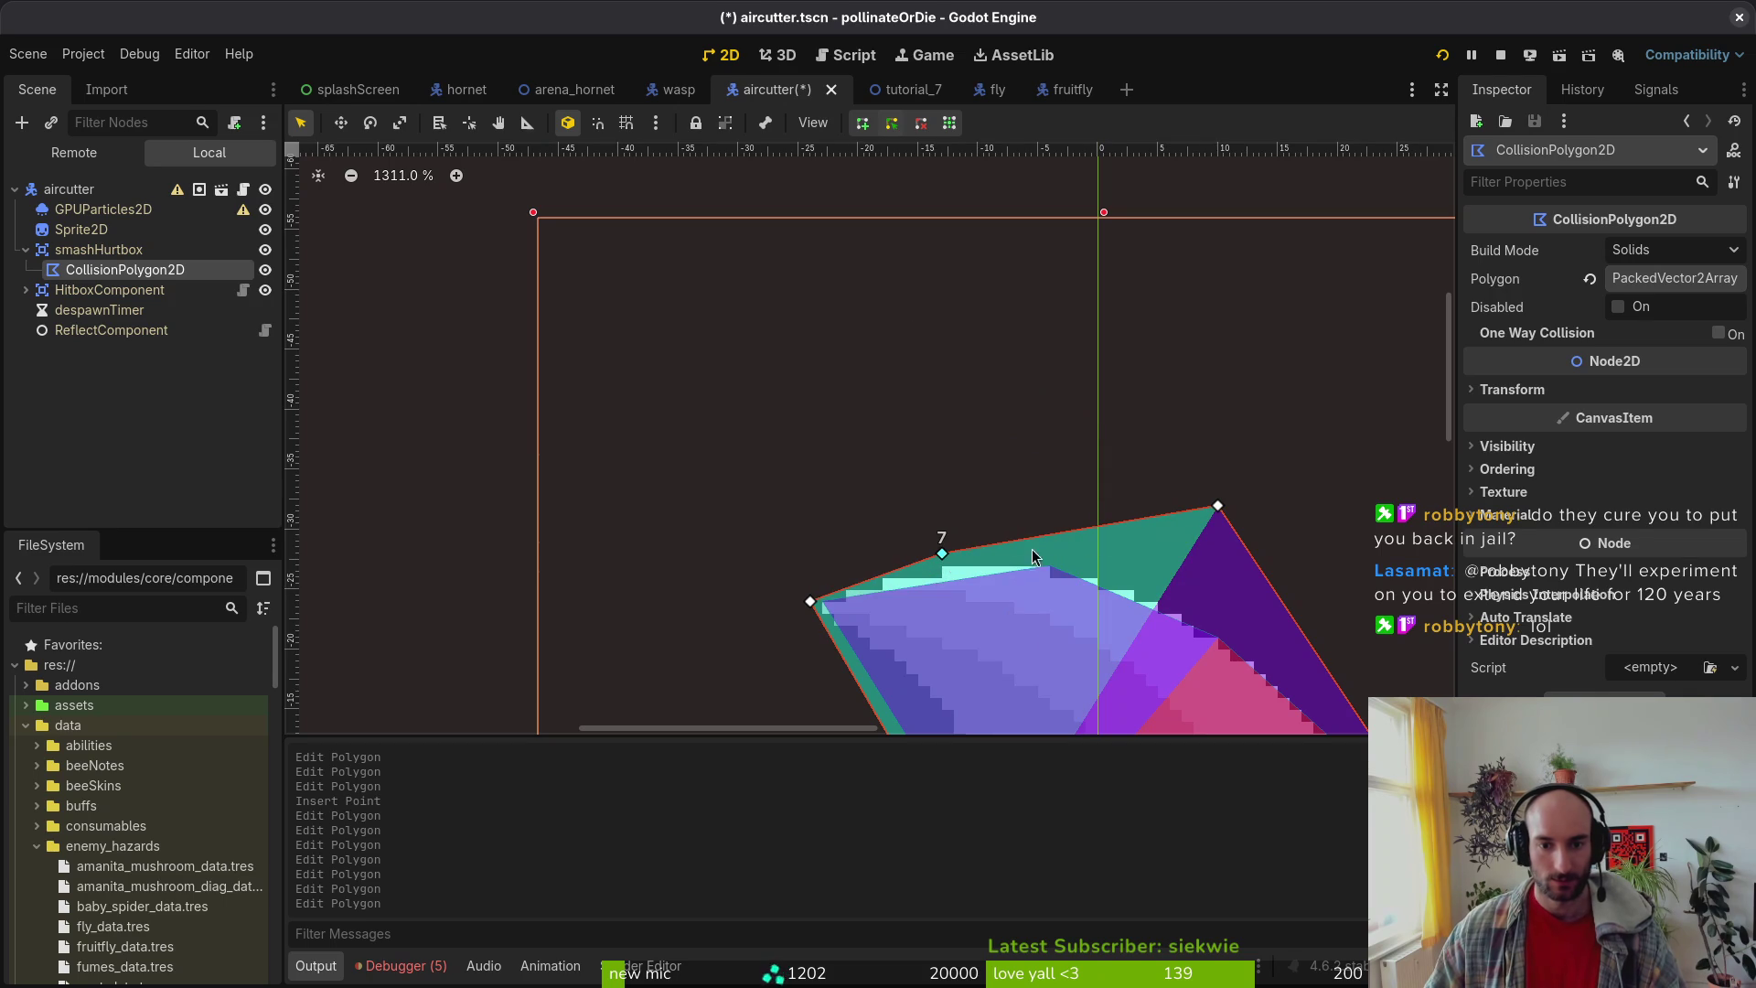
pyautogui.moveTo(1224, 510)
pyautogui.mouseDown()
pyautogui.moveTo(1054, 554)
pyautogui.moveTo(1079, 561)
pyautogui.moveTo(960, 384)
pyautogui.moveTo(1028, 422)
pyautogui.moveTo(996, 391)
pyautogui.moveTo(995, 411)
pyautogui.mouseUp()
# Step: Fit polygon points 2, 3 and 4 to the crescent outline, adding an extra edge point
pyautogui.scroll(-4, 1201, 580)
pyautogui.hscroll(4, 1180, 590)
pyautogui.scroll(-1, 1185, 596)
pyautogui.hscroll(1, 1185, 595)
pyautogui.moveTo(1184, 594); pyautogui.dragTo(1075, 457)
pyautogui.click(1075, 458)
pyautogui.moveTo(1075, 543); pyautogui.dragTo(1125, 623)
pyautogui.scroll(-5, 1063, 382)
pyautogui.moveTo(1067, 327); pyautogui.dragTo(1055, 327)
pyautogui.scroll(5, 1042, 365)
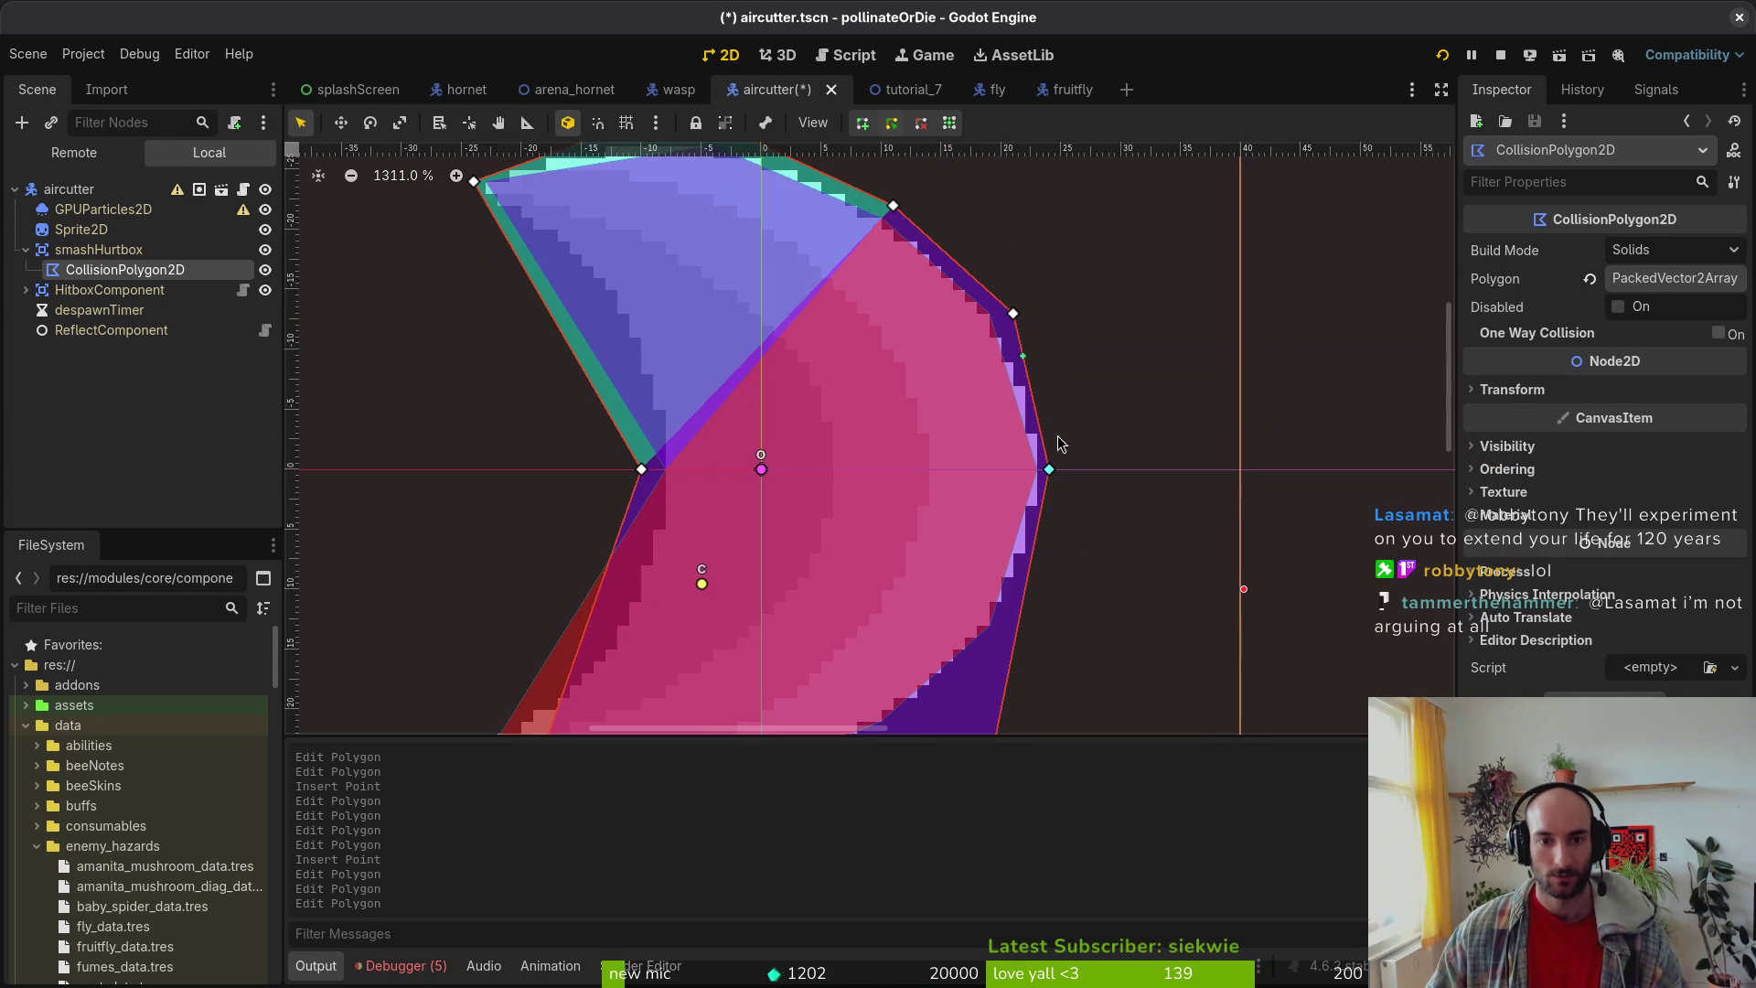
pyautogui.scroll(-4, 1034, 378)
pyautogui.moveTo(985, 664); pyautogui.dragTo(1006, 527)
pyautogui.scroll(3, 1024, 556)
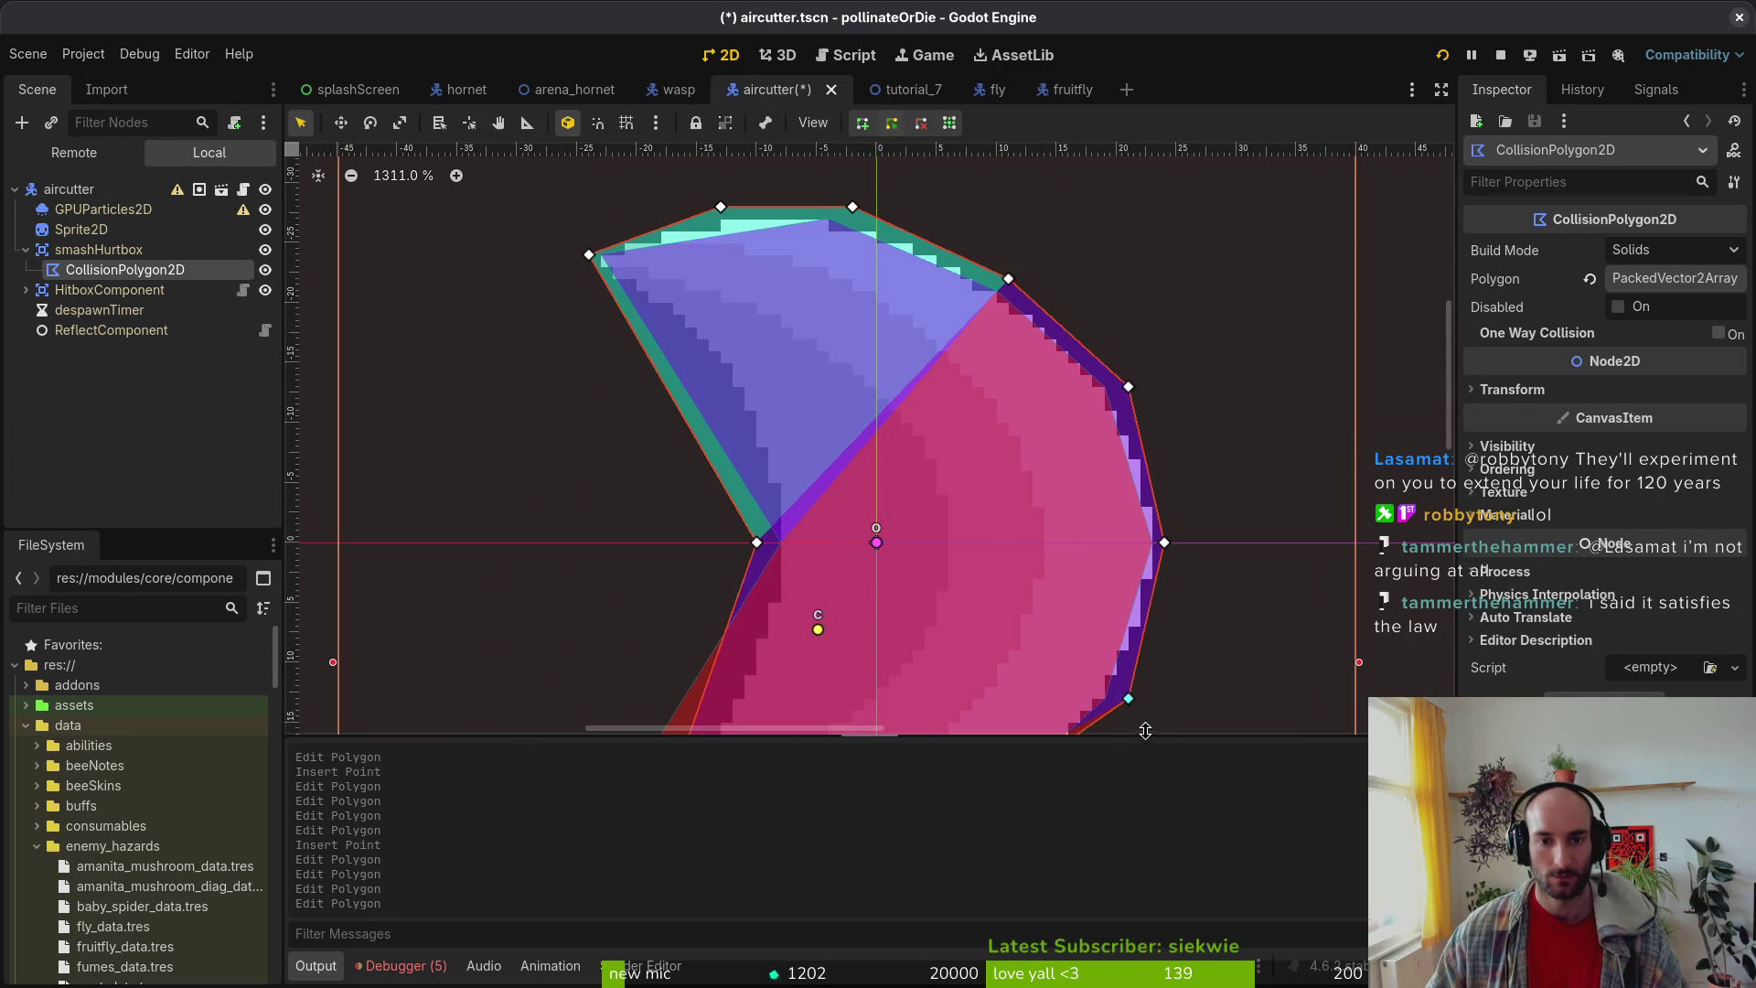
pyautogui.scroll(2, 1020, 350)
pyautogui.scroll(-5, 1020, 349)
pyautogui.scroll(4, 933, 498)
pyautogui.scroll(2, 885, 562)
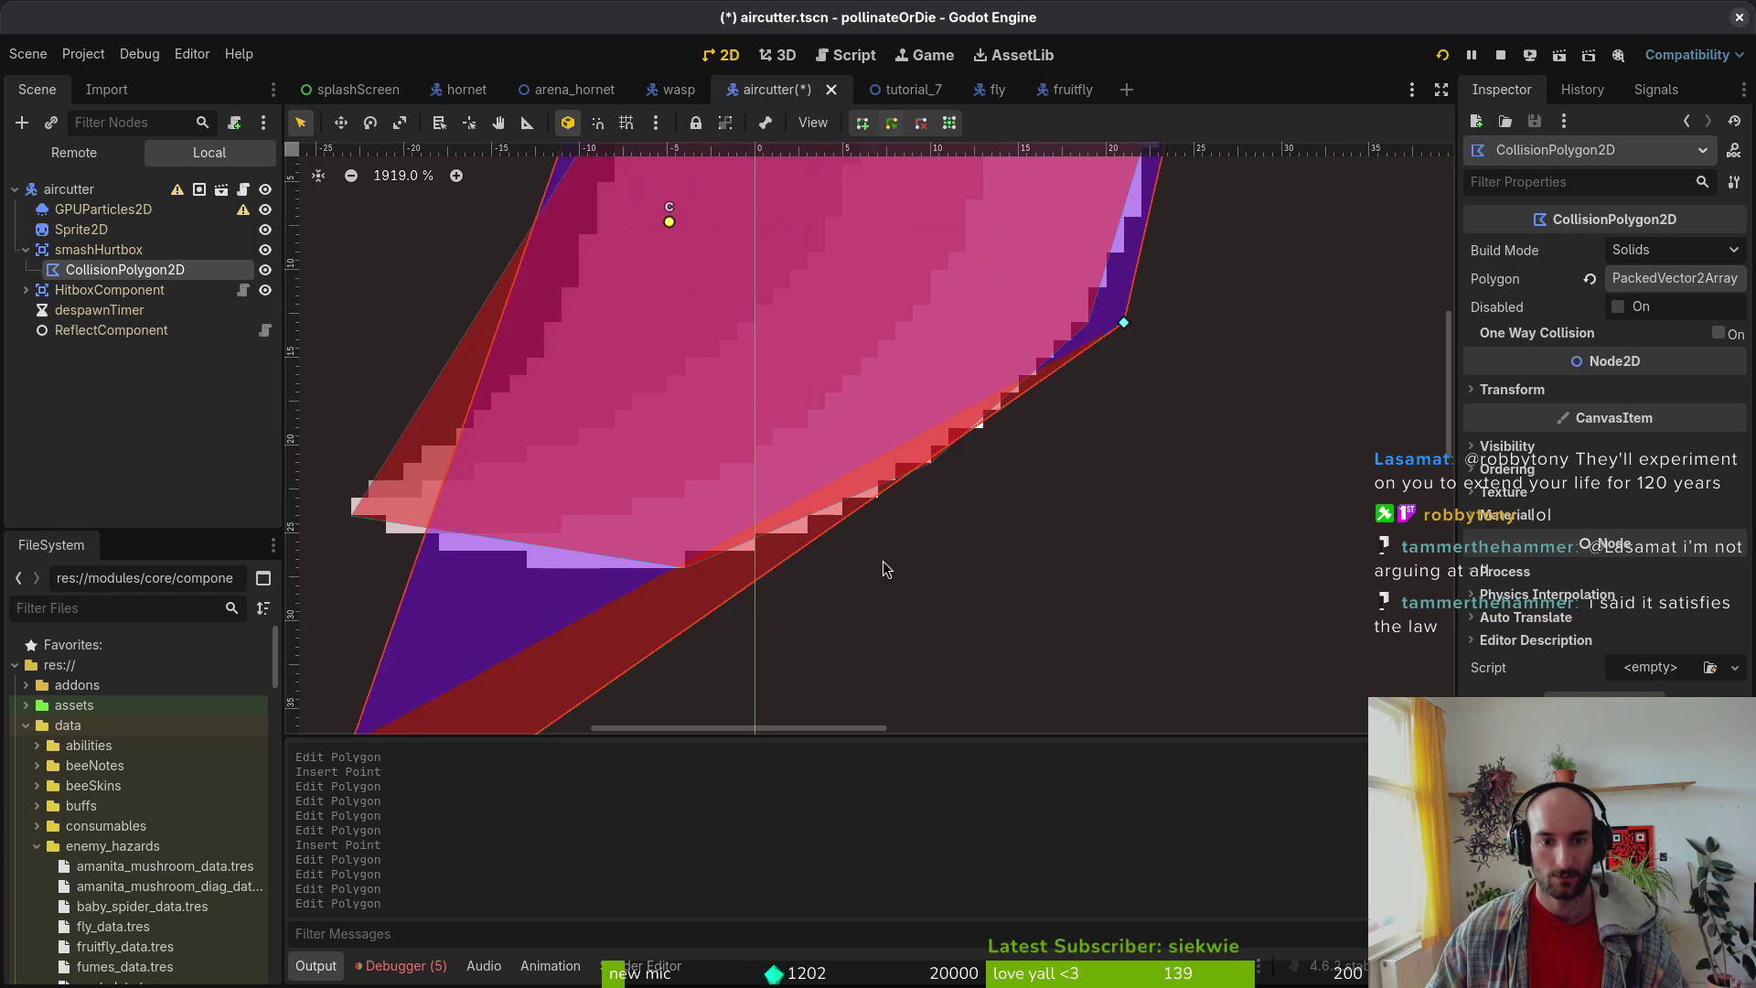
# Step: Insert new points on the lower and left edges and pull the lower-left vertices onto the sprite
pyautogui.click(994, 424)
pyautogui.scroll(4, 1001, 412)
pyautogui.moveTo(997, 414)
pyautogui.mouseDown()
pyautogui.moveTo(986, 519)
pyautogui.moveTo(903, 520)
pyautogui.mouseUp()
pyautogui.scroll(-5, 903, 520)
pyautogui.moveTo(893, 343)
pyautogui.mouseDown()
pyautogui.moveTo(893, 711)
pyautogui.moveTo(823, 640)
pyautogui.mouseUp()
pyautogui.scroll(3, 781, 602)
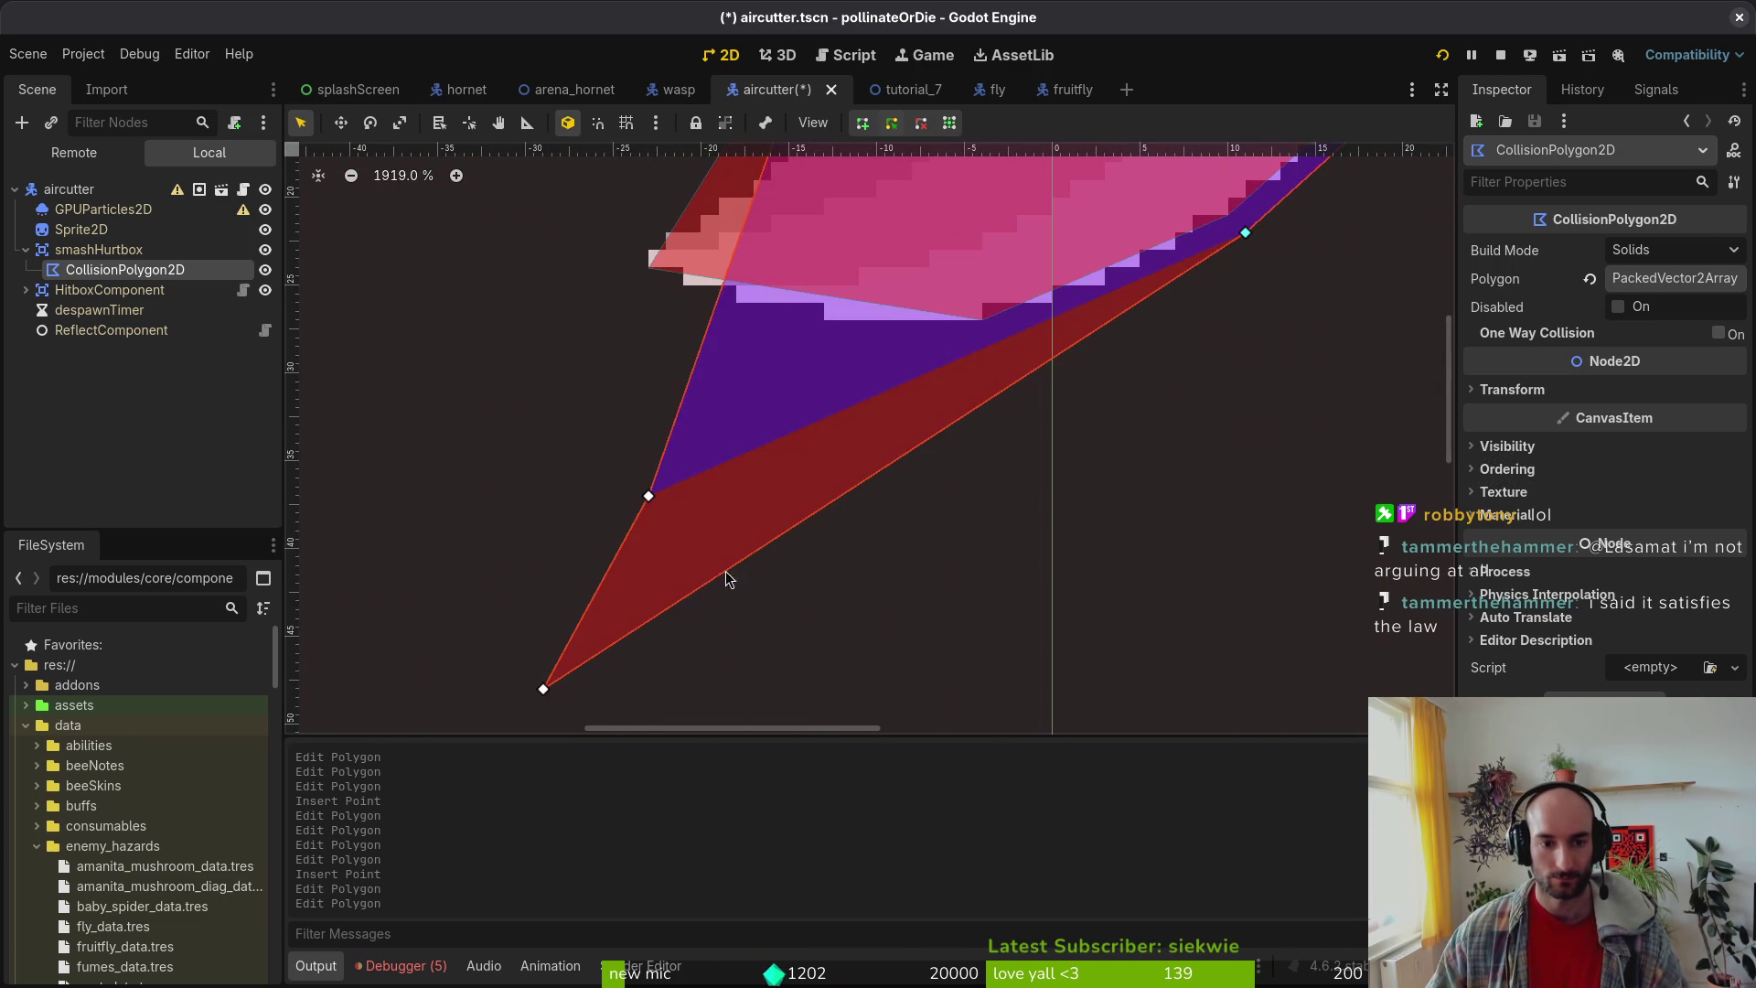
pyautogui.moveTo(548, 695)
pyautogui.mouseDown()
pyautogui.moveTo(1015, 333)
pyautogui.moveTo(1005, 346)
pyautogui.mouseUp()
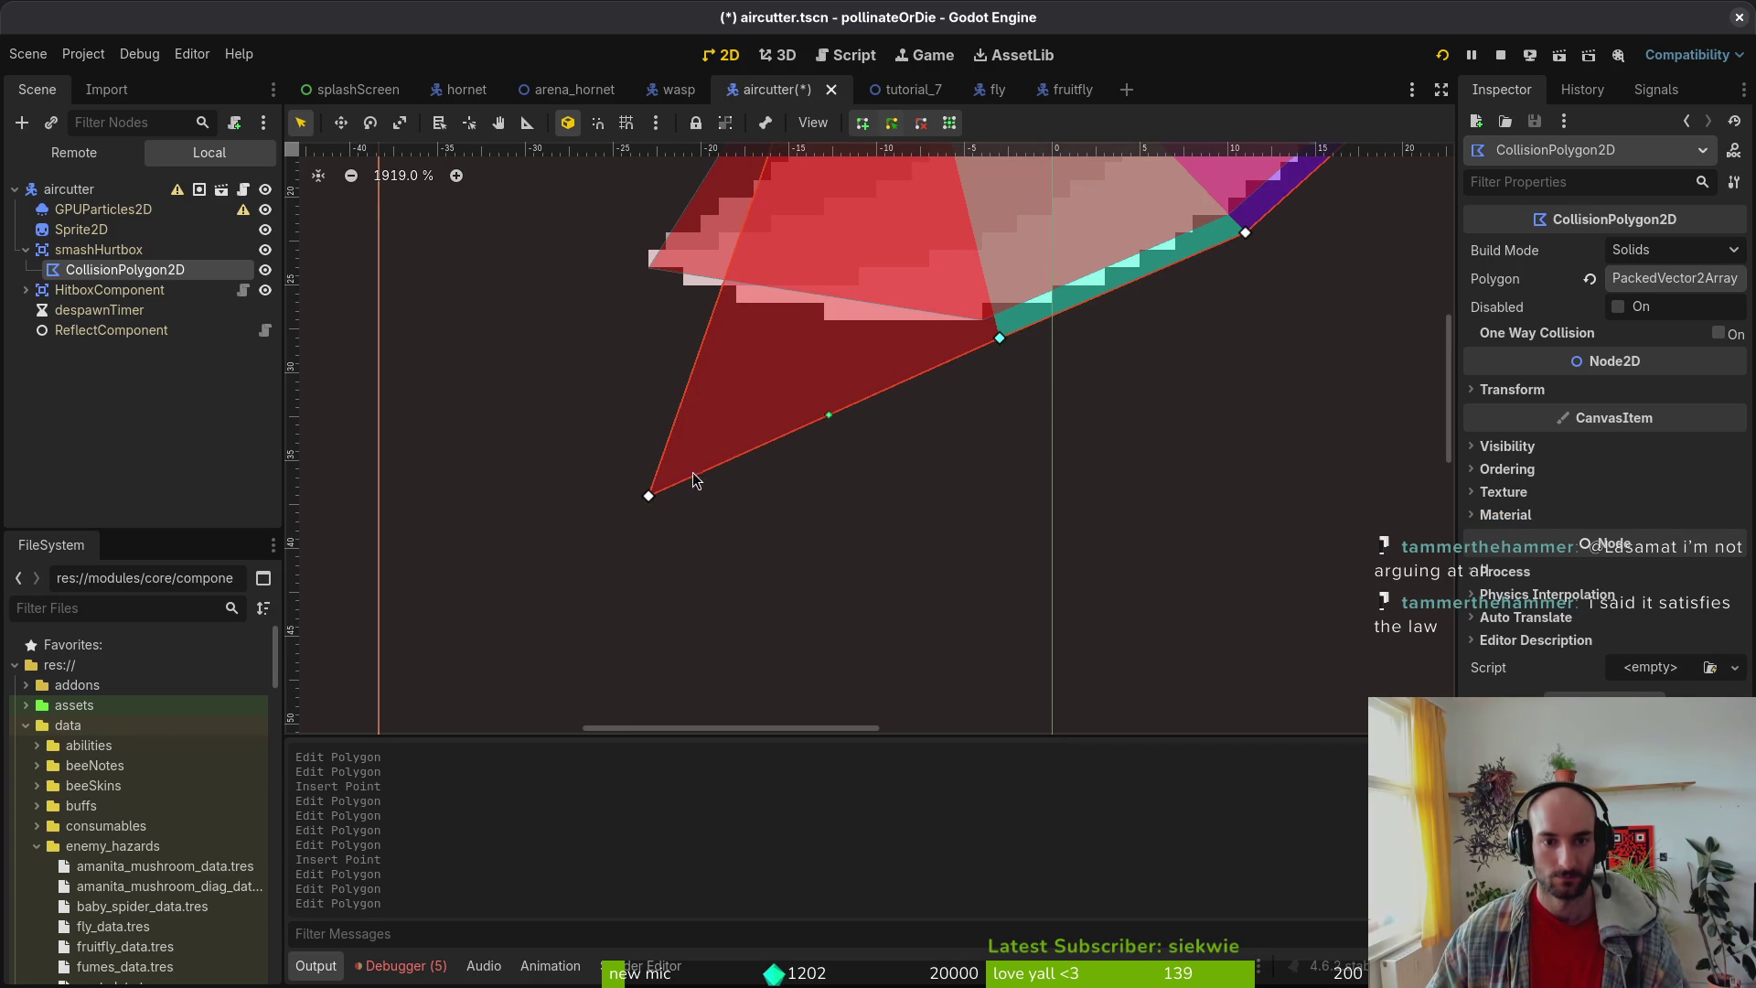
pyautogui.moveTo(648, 500)
pyautogui.mouseDown()
pyautogui.moveTo(740, 380)
pyautogui.moveTo(806, 337)
pyautogui.moveTo(617, 268)
pyautogui.mouseUp()
pyautogui.click(808, 286)
pyautogui.scroll(-3, 770, 277)
pyautogui.scroll(5, 817, 306)
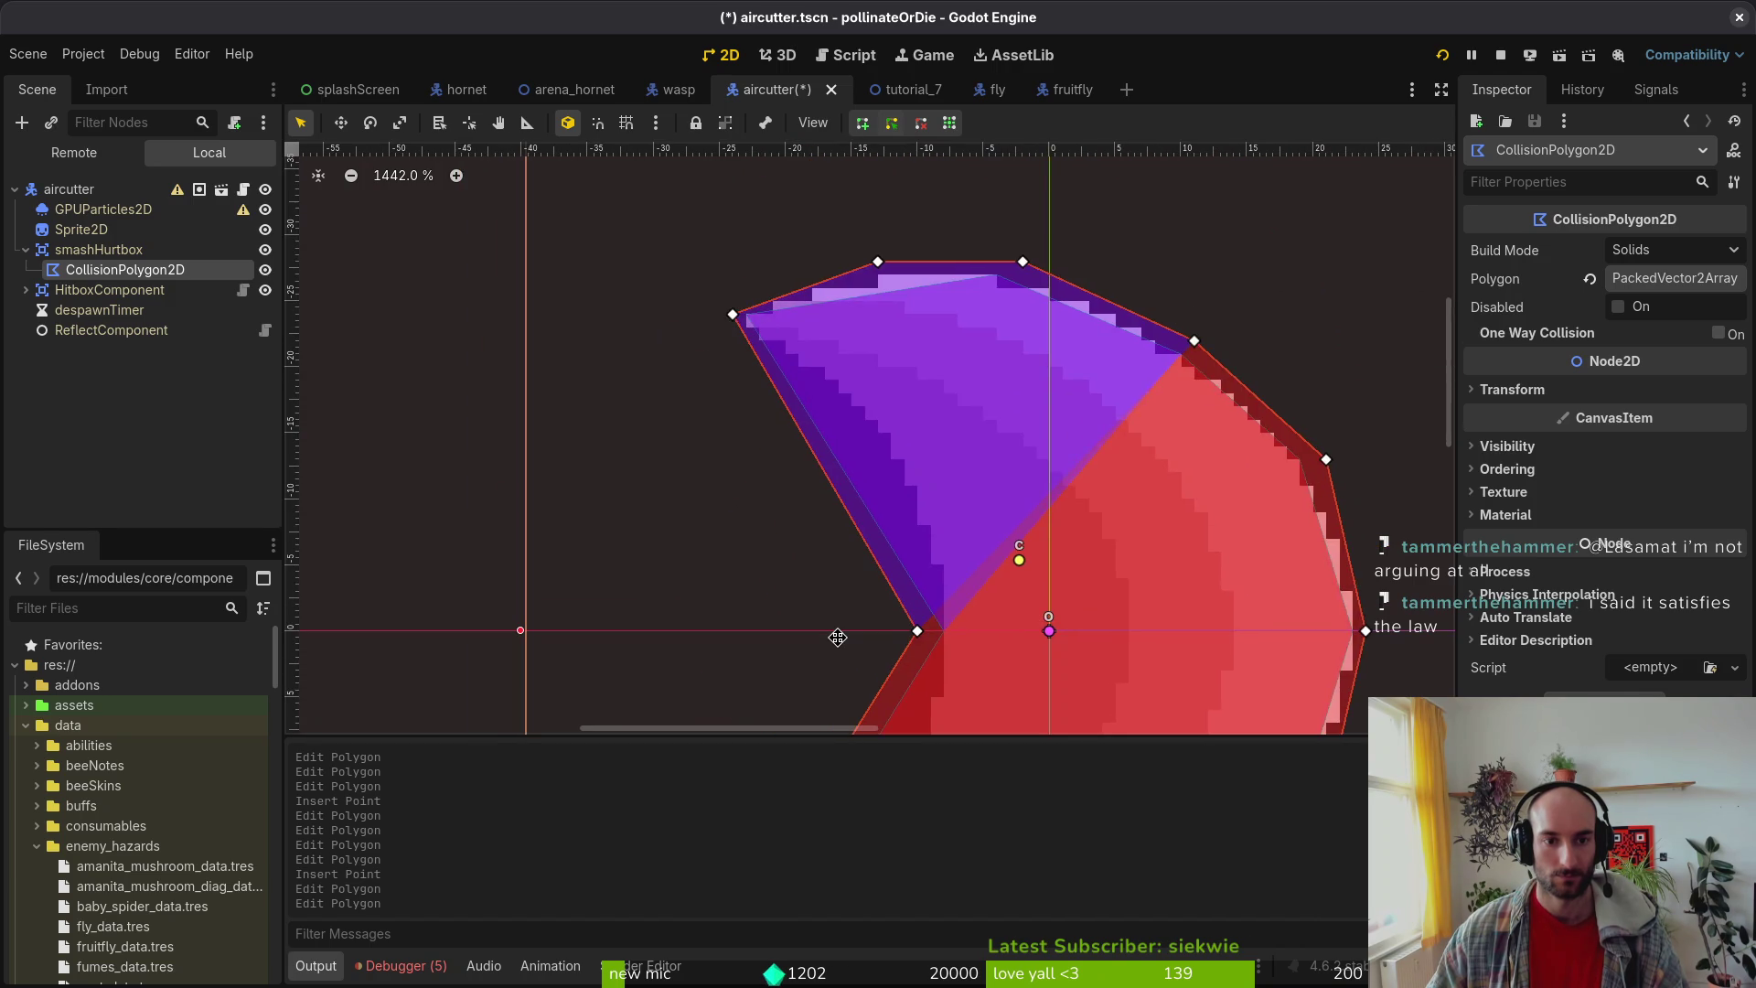
pyautogui.scroll(3, 814, 650)
pyautogui.scroll(-2, 783, 481)
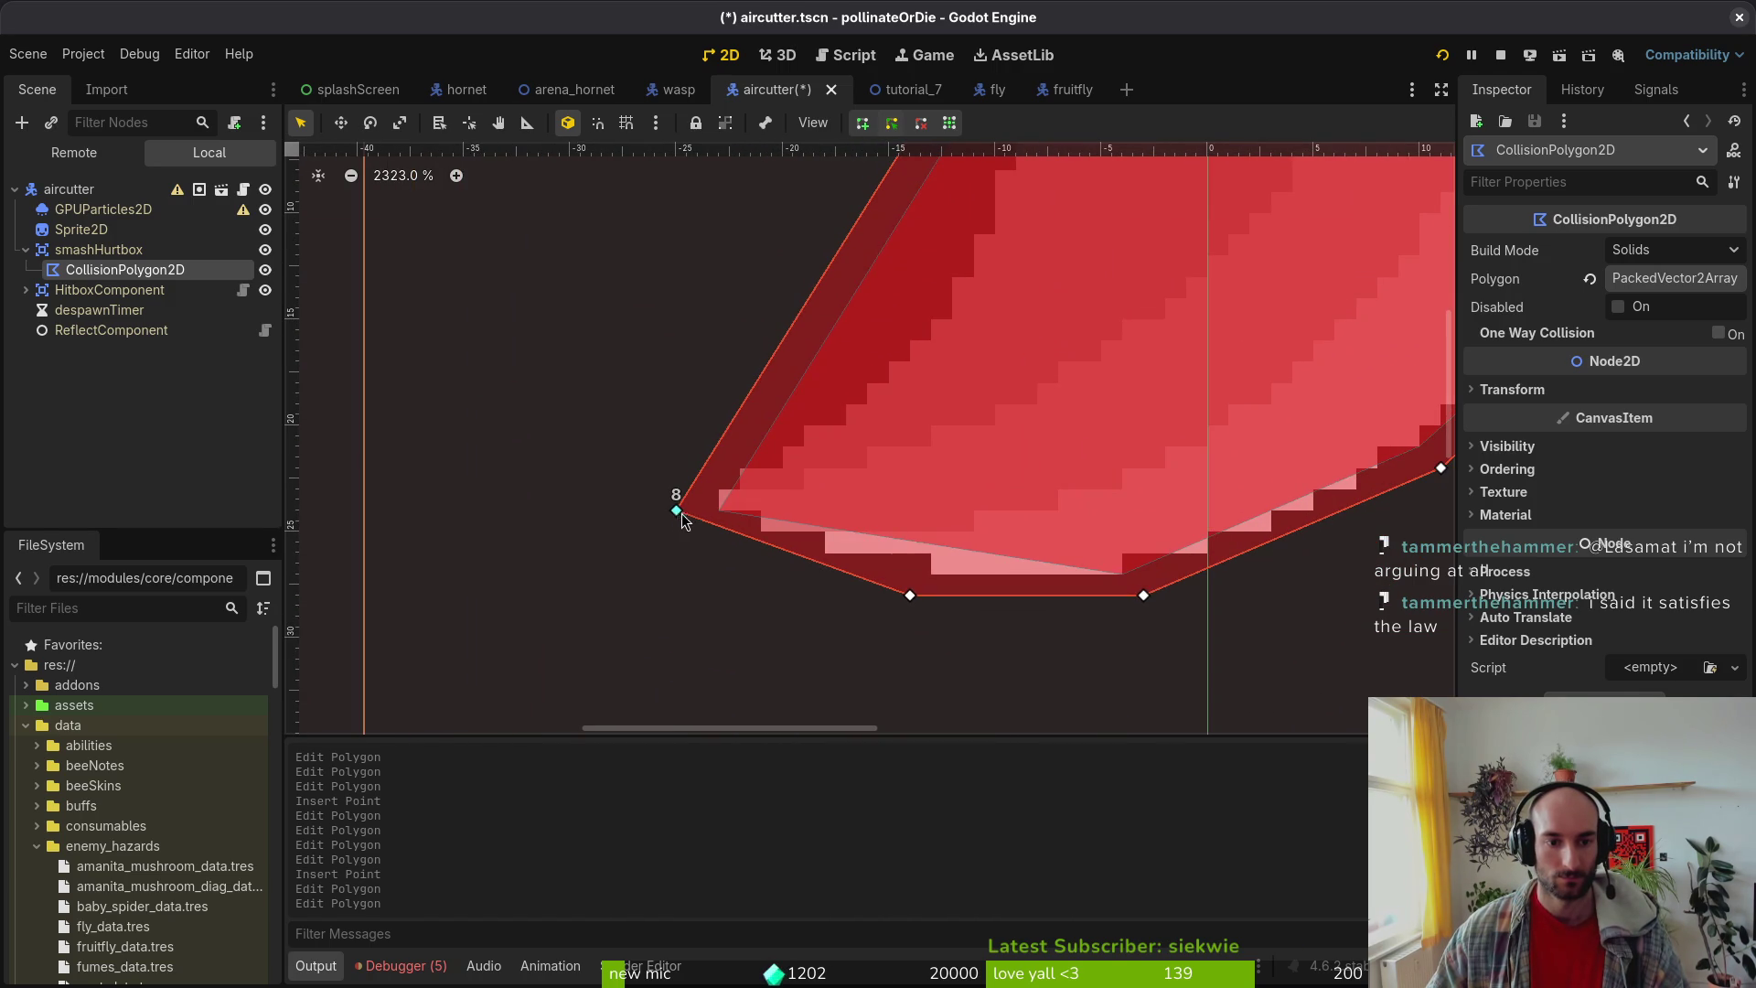
pyautogui.scroll(-4, 686, 517)
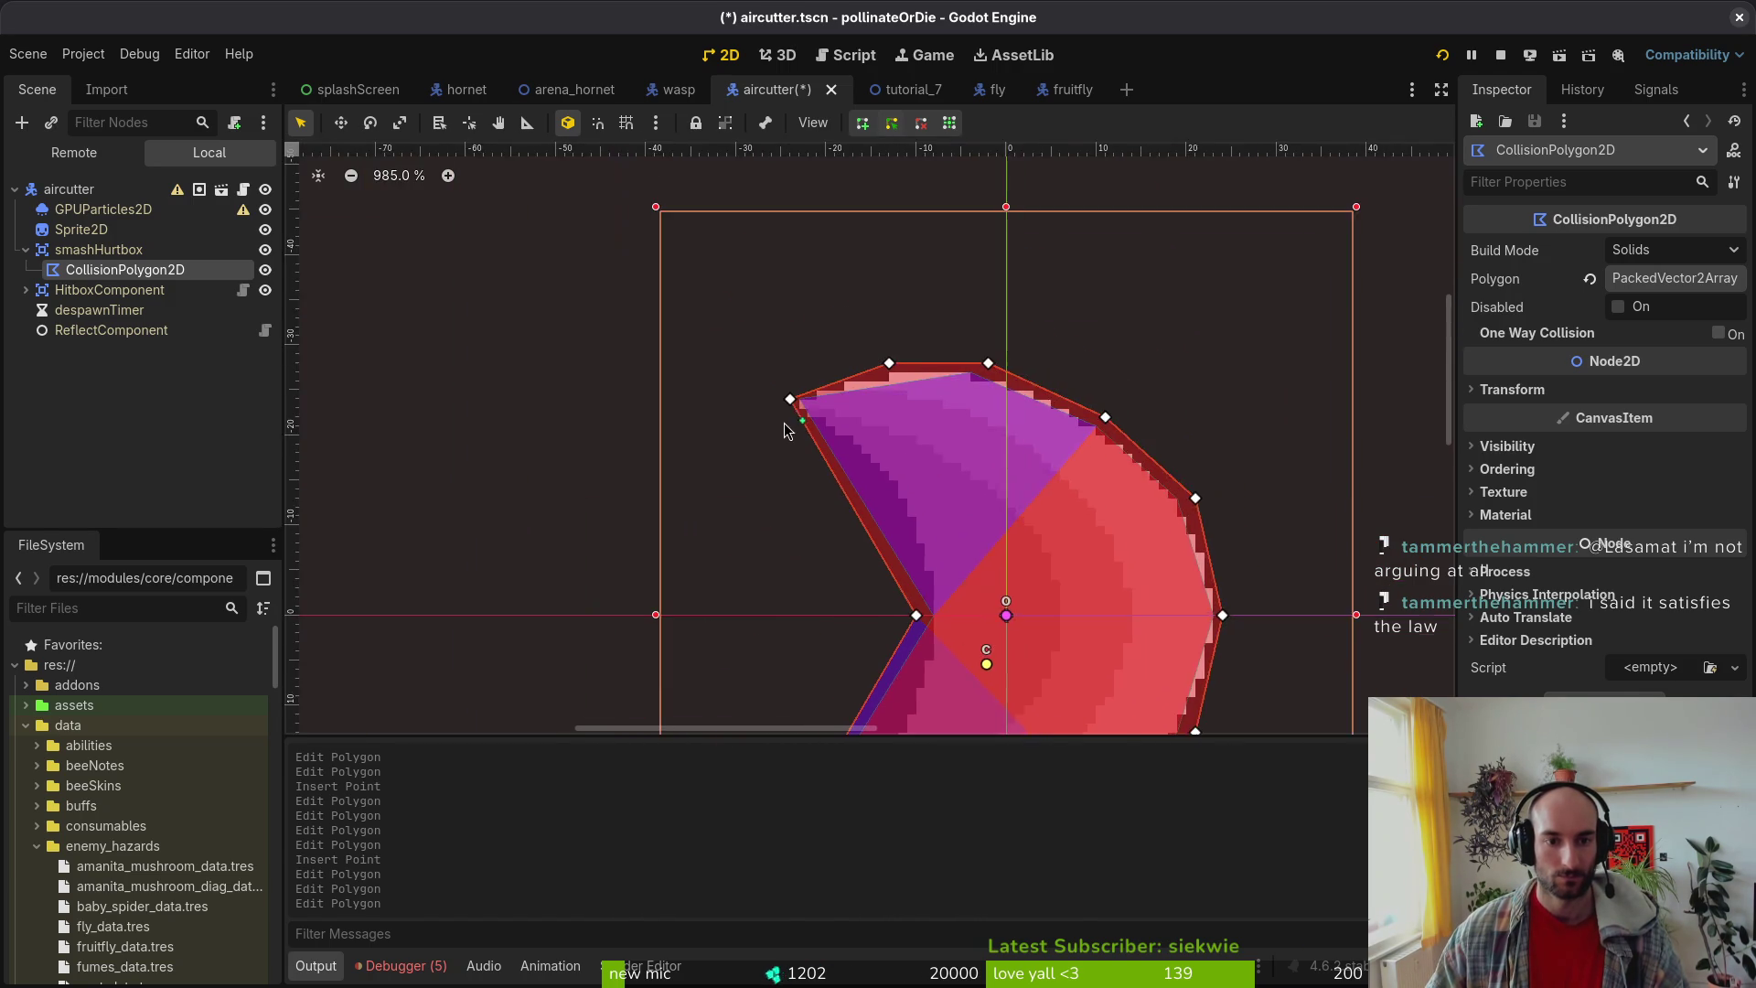
pyautogui.scroll(4, 793, 416)
pyautogui.scroll(-3, 1037, 595)
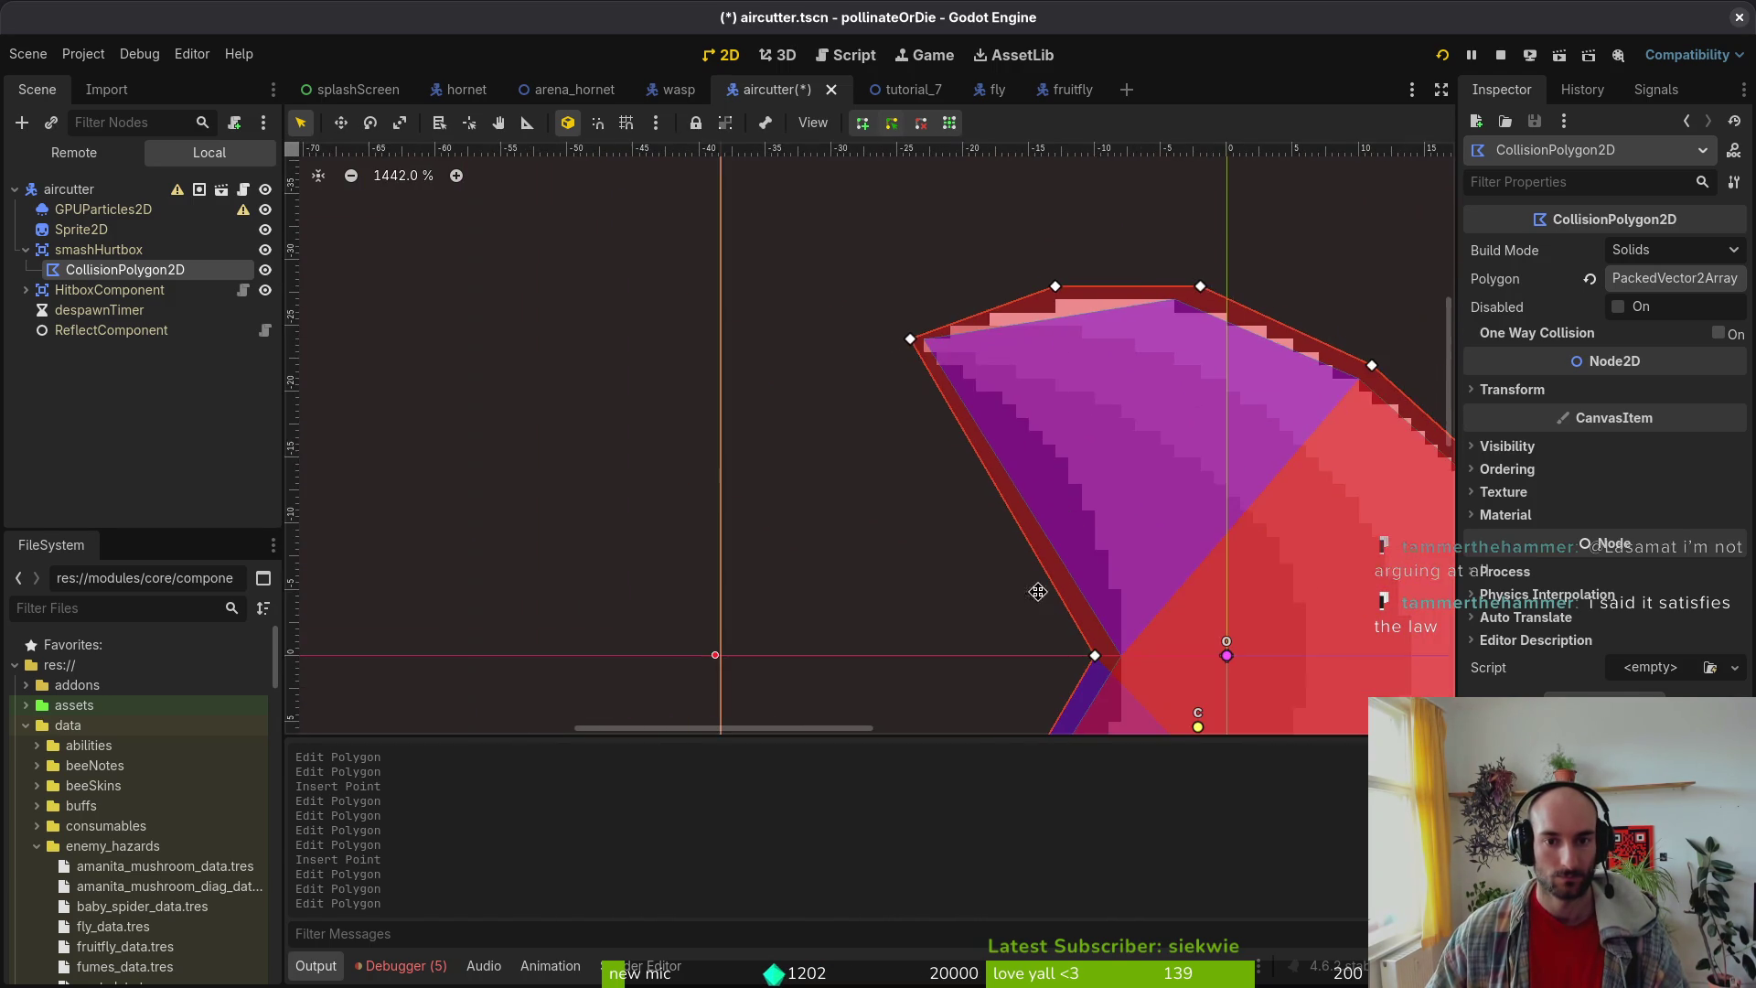
pyautogui.scroll(3, 971, 365)
pyautogui.scroll(1, 984, 547)
# Step: Fine-tune the remaining bottom, top and right-side vertices, then save aircutter.tscn
pyautogui.moveTo(979, 534); pyautogui.dragTo(1000, 533)
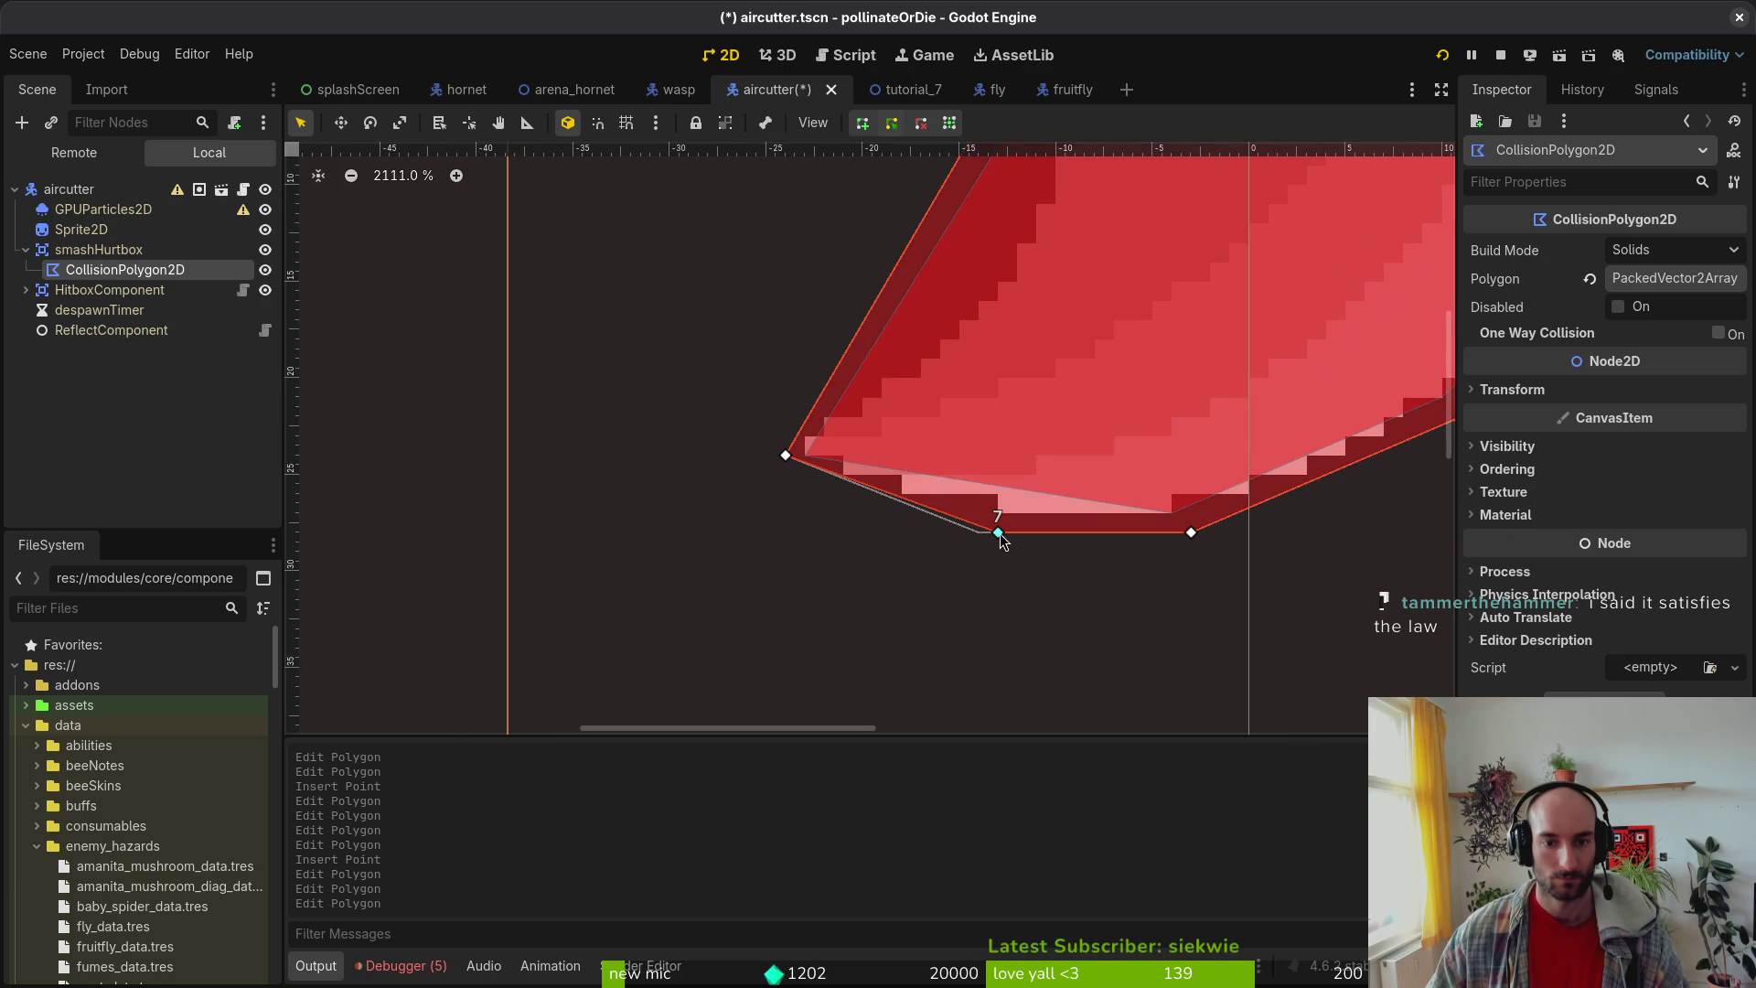
pyautogui.scroll(-3, 1043, 535)
pyautogui.moveTo(1117, 370); pyautogui.dragTo(947, 331)
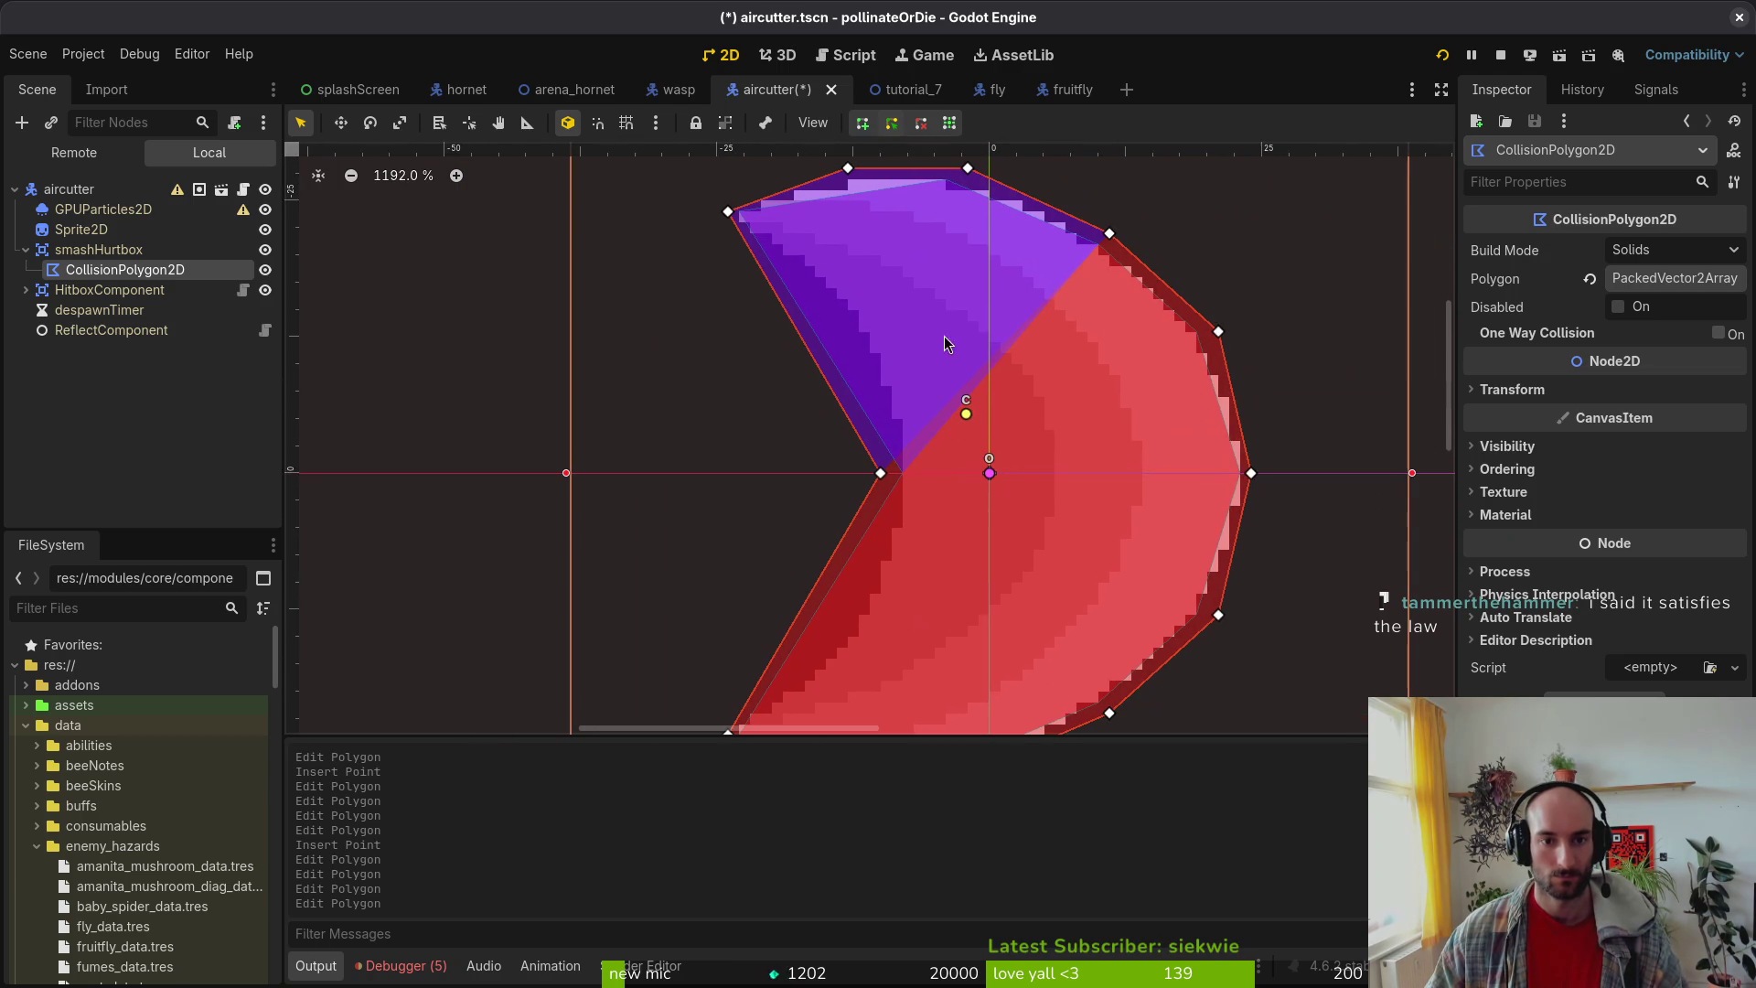
pyautogui.scroll(-1, 1006, 274)
pyautogui.scroll(2, 987, 366)
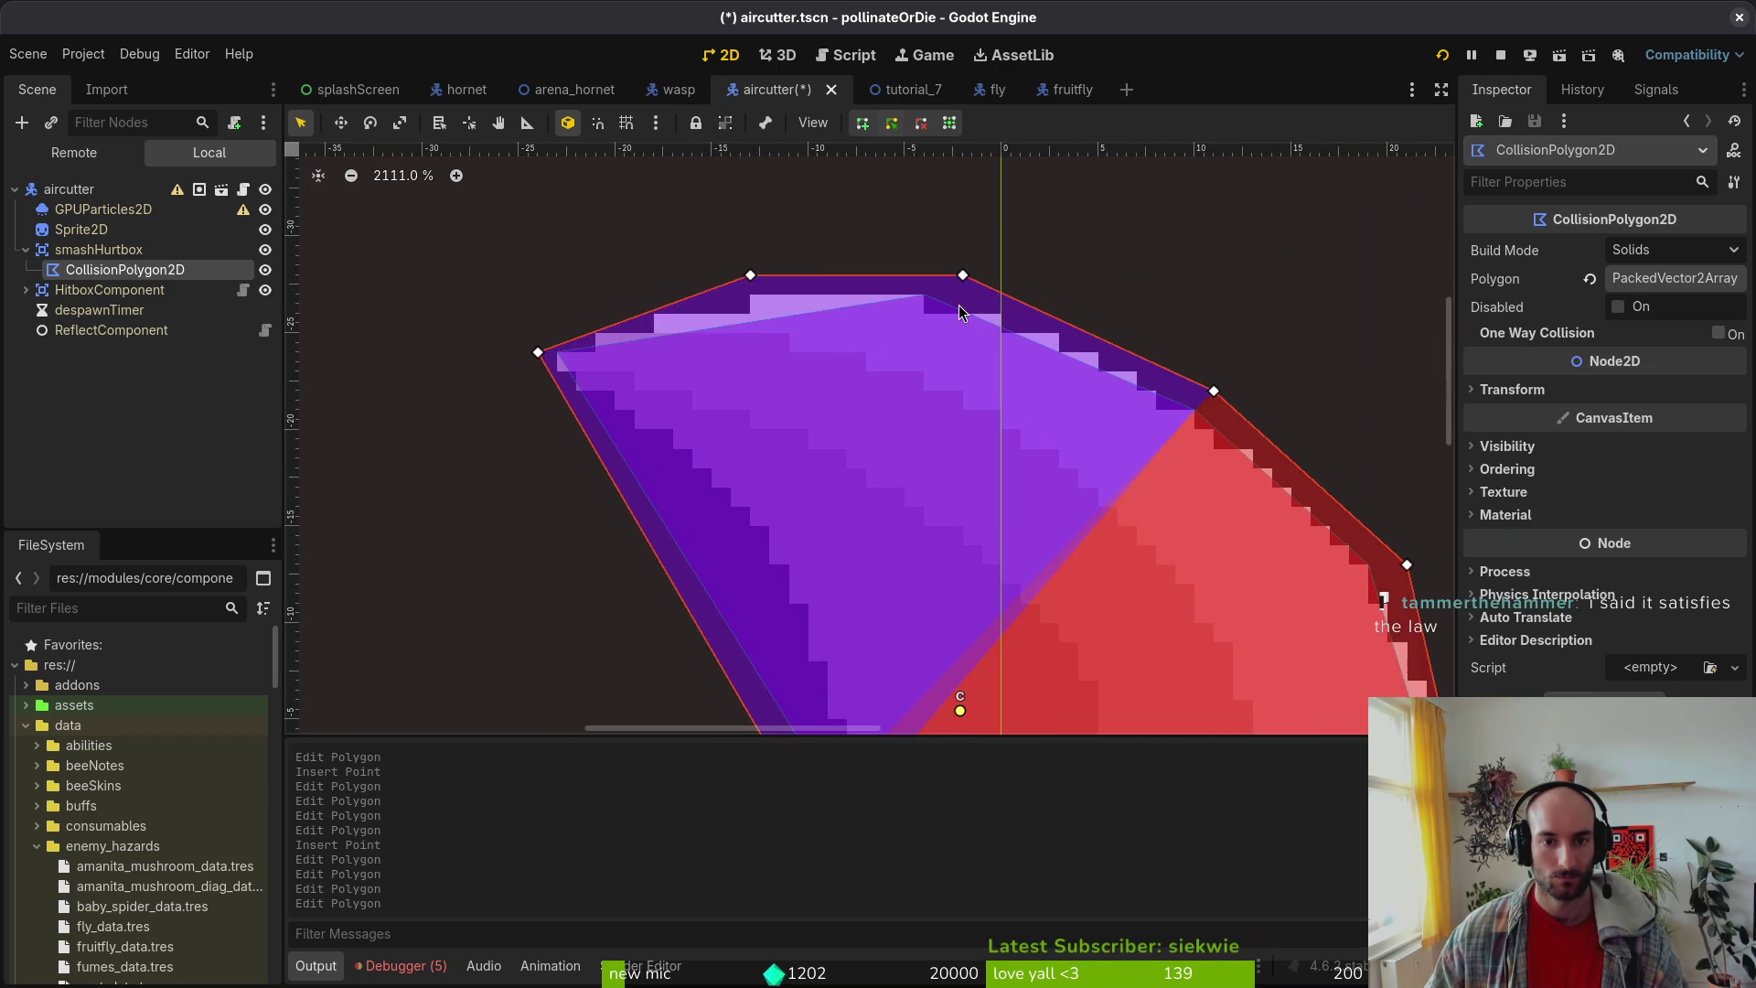
pyautogui.scroll(-4, 960, 457)
pyautogui.scroll(3, 932, 528)
pyautogui.scroll(3, 933, 528)
pyautogui.scroll(1, 858, 437)
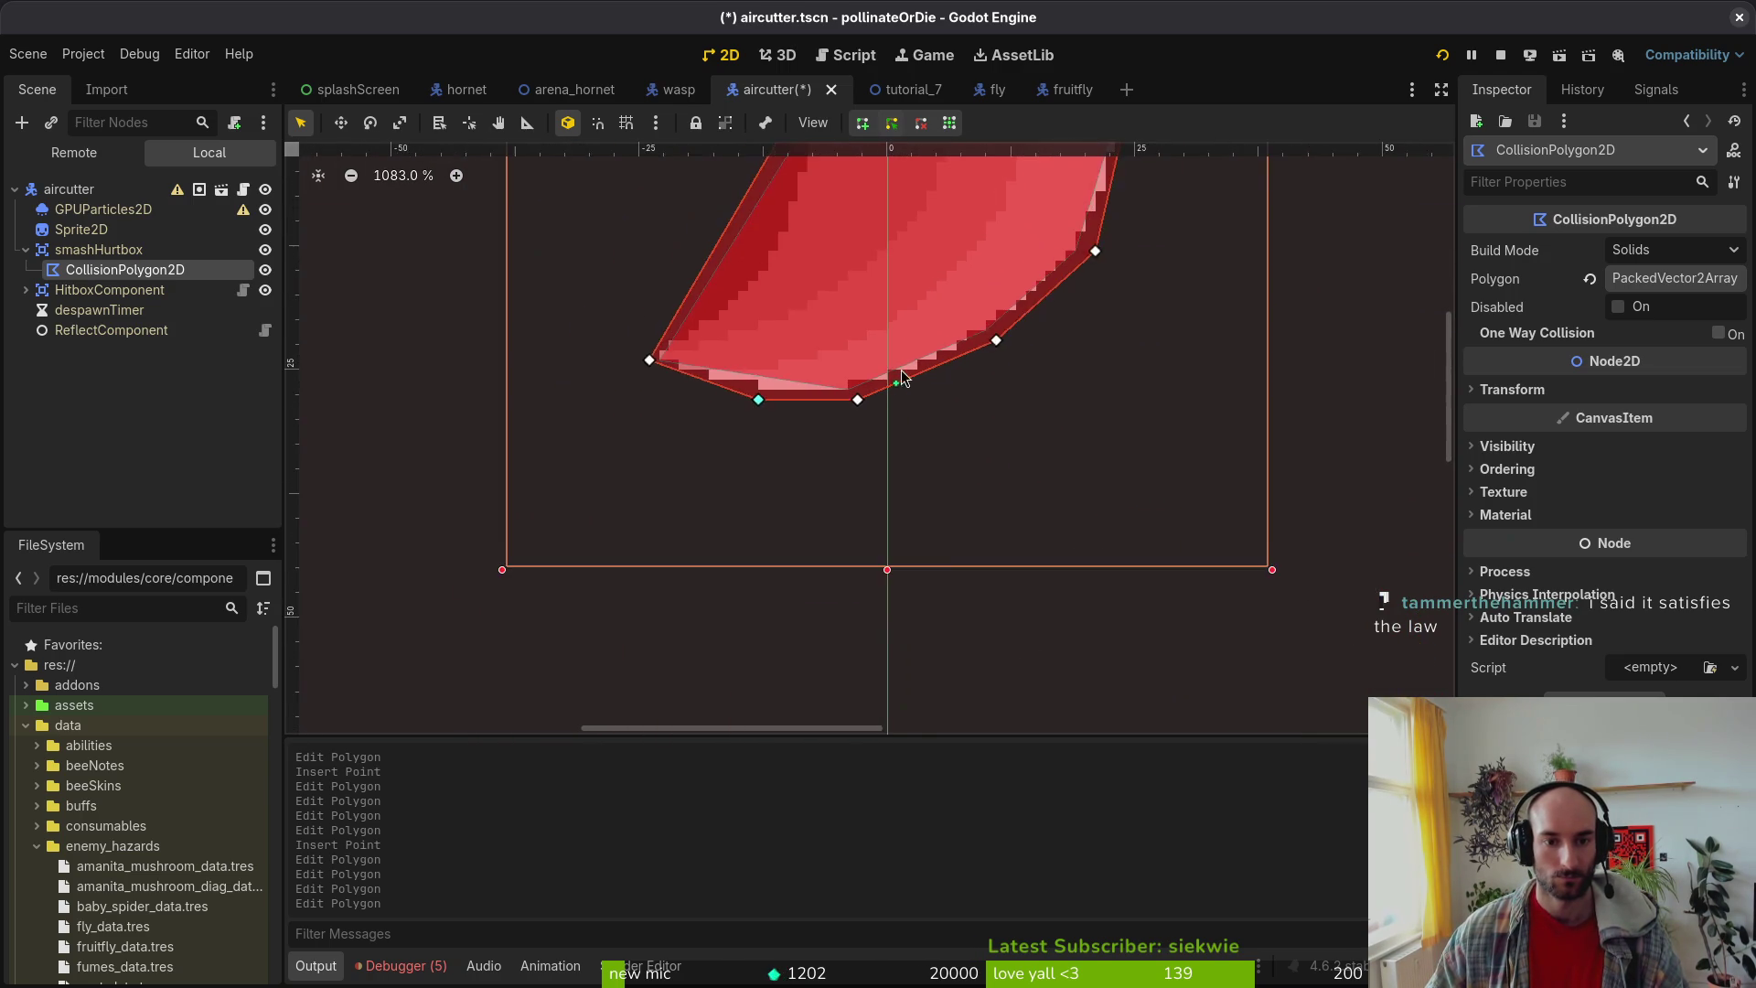
pyautogui.scroll(-3, 1006, 366)
pyautogui.scroll(1, 876, 430)
pyautogui.scroll(2, 878, 430)
pyautogui.moveTo(891, 486); pyautogui.dragTo(878, 484)
pyautogui.scroll(-2, 960, 553)
pyautogui.scroll(4, 960, 553)
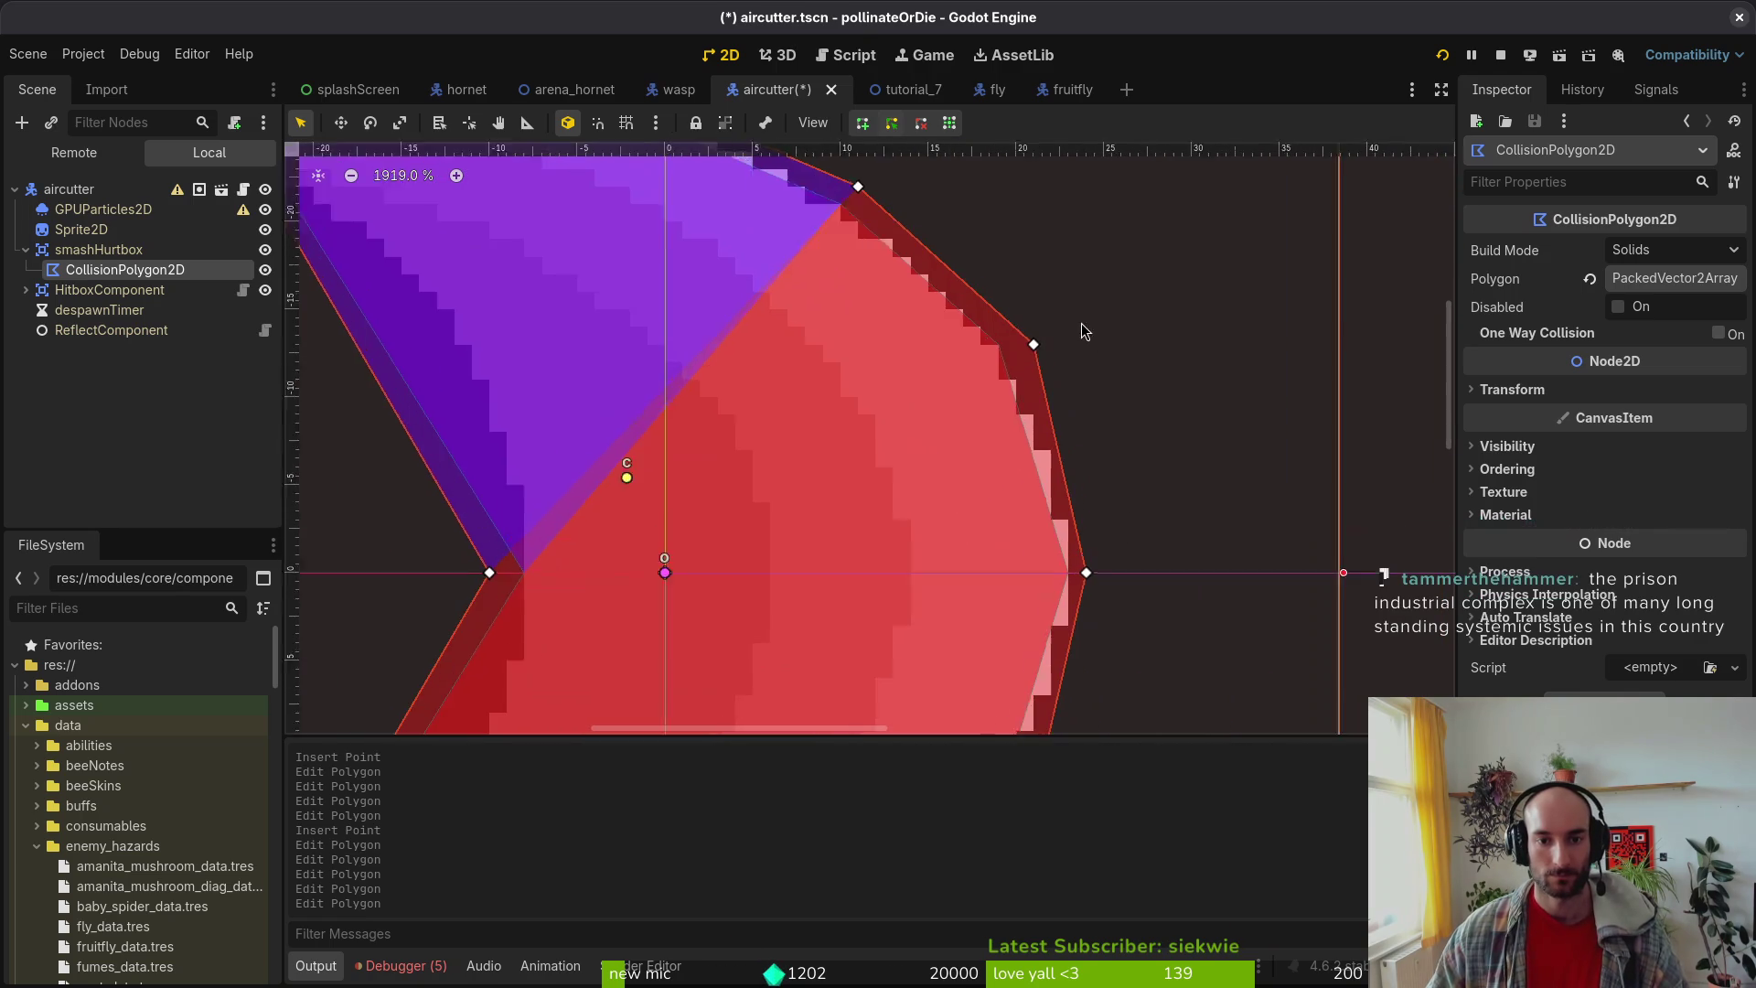
pyautogui.moveTo(1021, 355); pyautogui.dragTo(1013, 348)
pyautogui.scroll(-5, 608, 293)
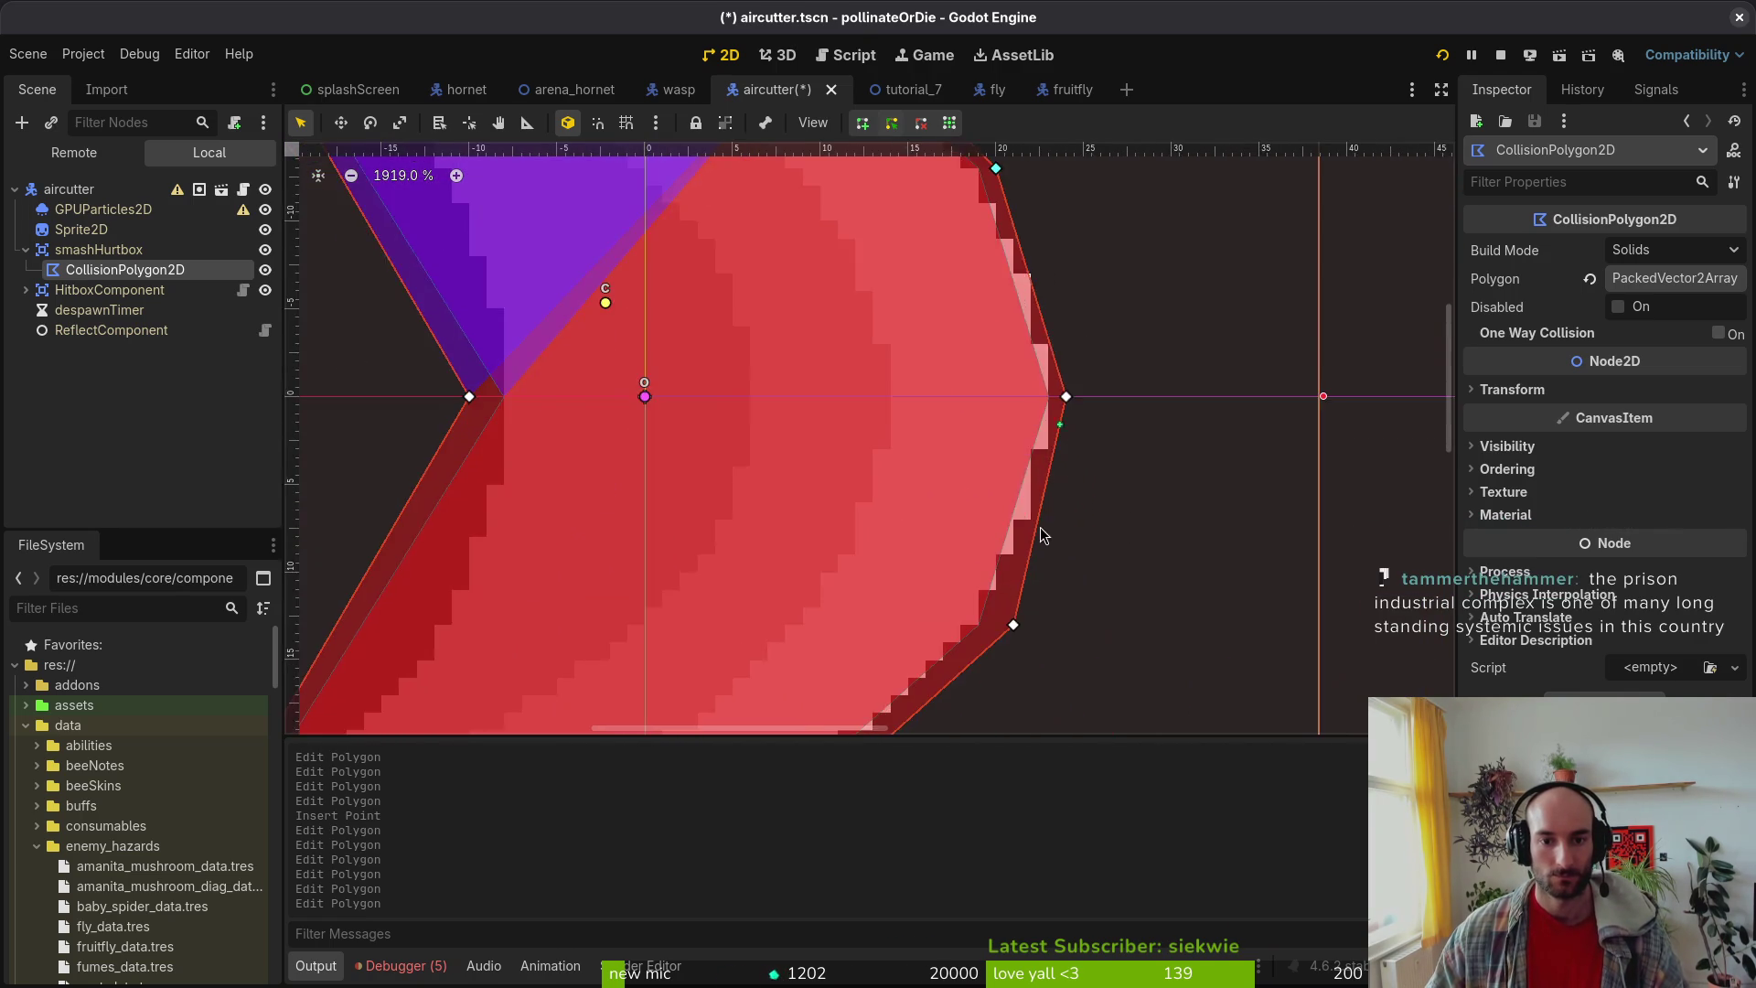
pyautogui.scroll(5, 1031, 478)
pyautogui.moveTo(1032, 478); pyautogui.dragTo(1015, 468)
pyautogui.scroll(-5, 1015, 498)
pyautogui.scroll(5, 867, 619)
pyautogui.scroll(2, 867, 619)
pyautogui.moveTo(858, 640)
pyautogui.mouseDown()
pyautogui.moveTo(827, 595)
pyautogui.moveTo(855, 640)
pyautogui.mouseUp()
pyautogui.scroll(-8, 855, 640)
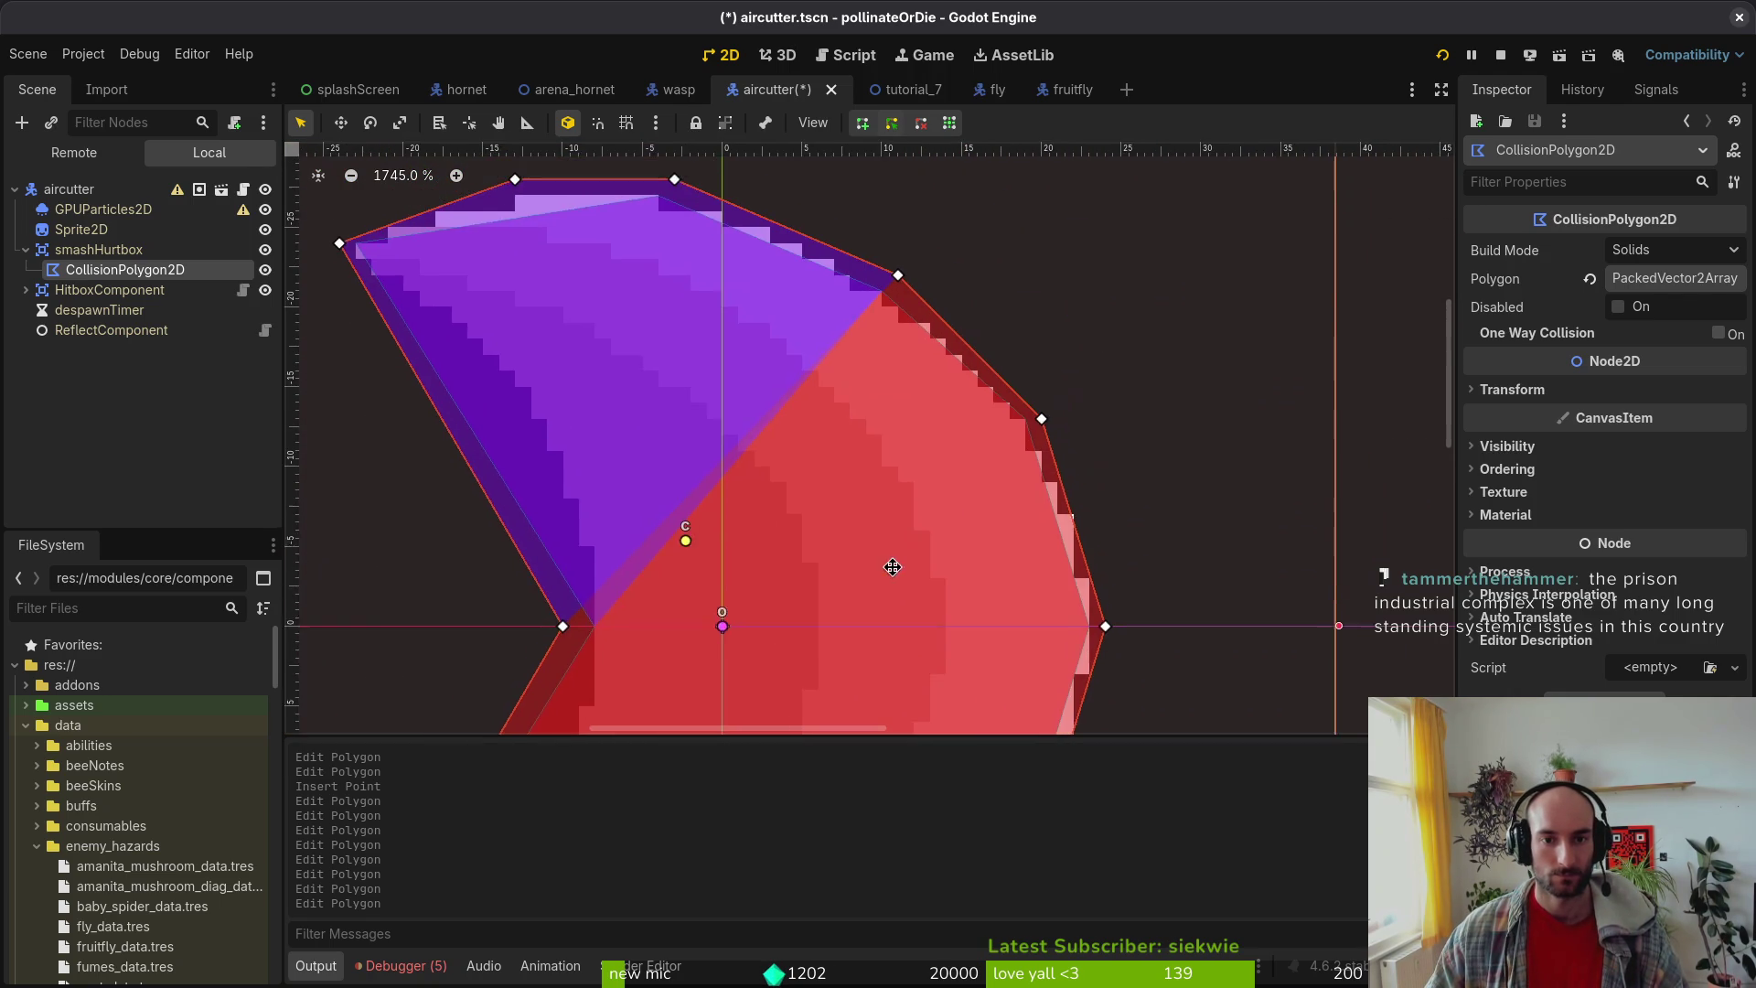
pyautogui.hotkey('ctrl', 's')
pyautogui.scroll(-2, 1026, 538)
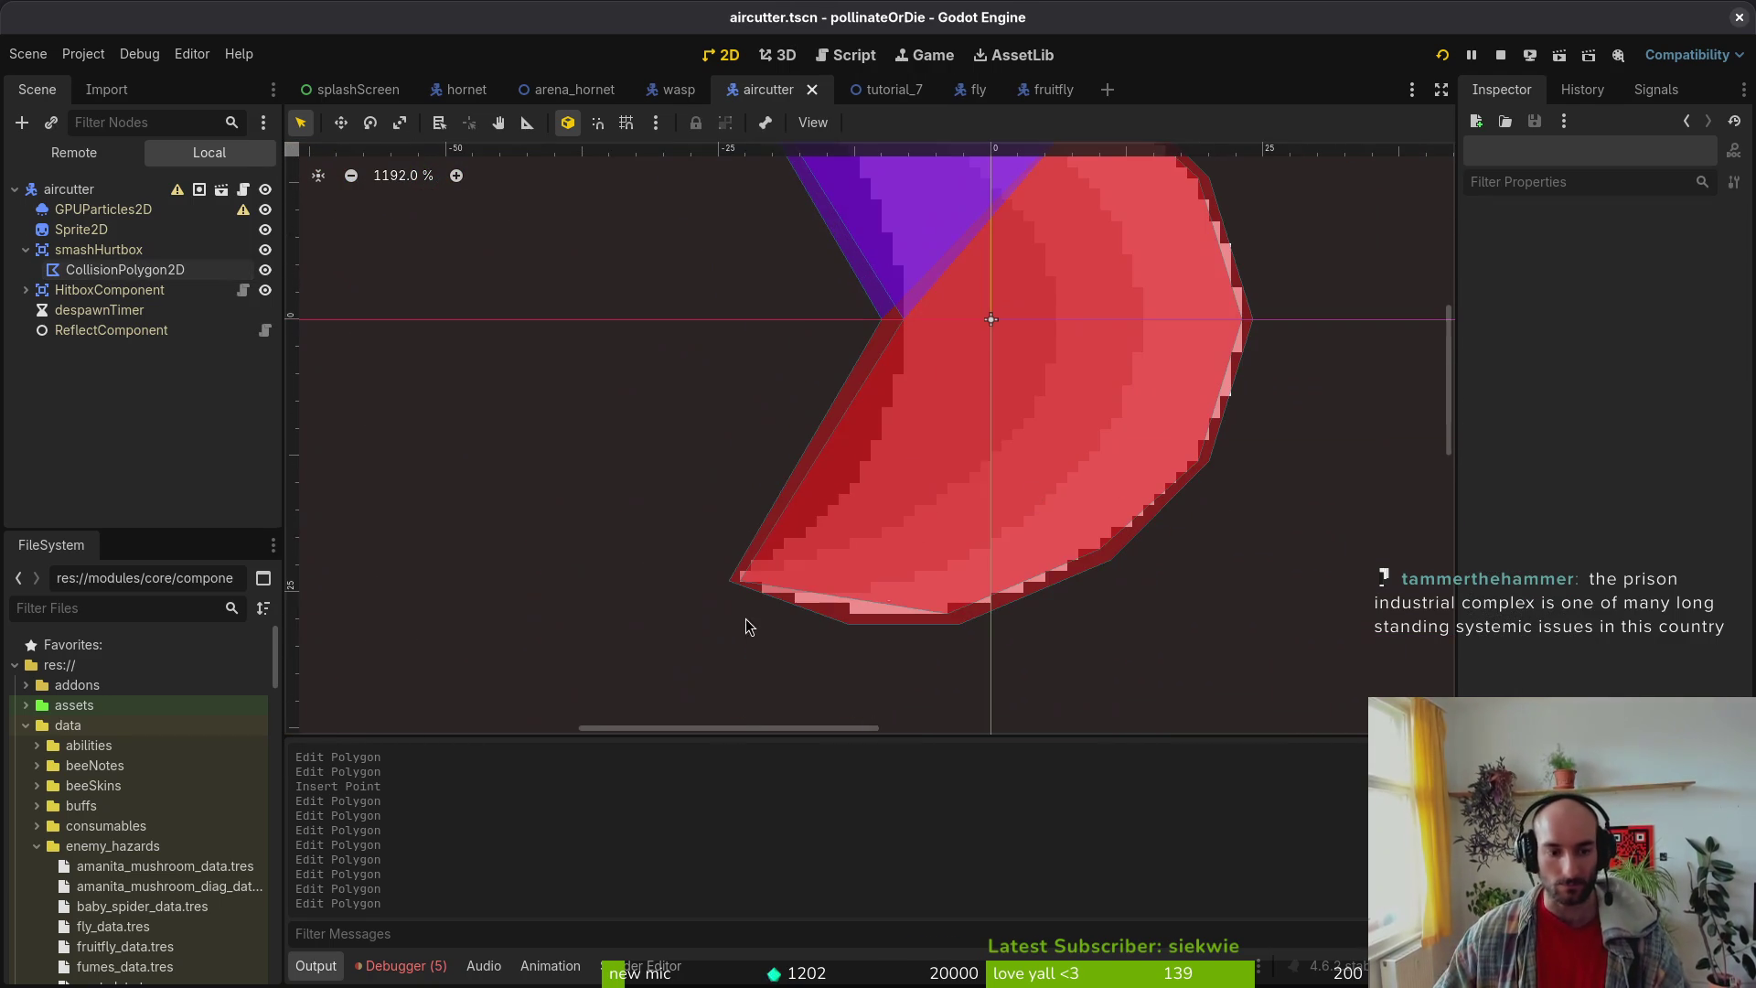
# Step: Show the Debugger errors list and collapse the smashHurtbox branch in the Scene tree
pyautogui.click(401, 965)
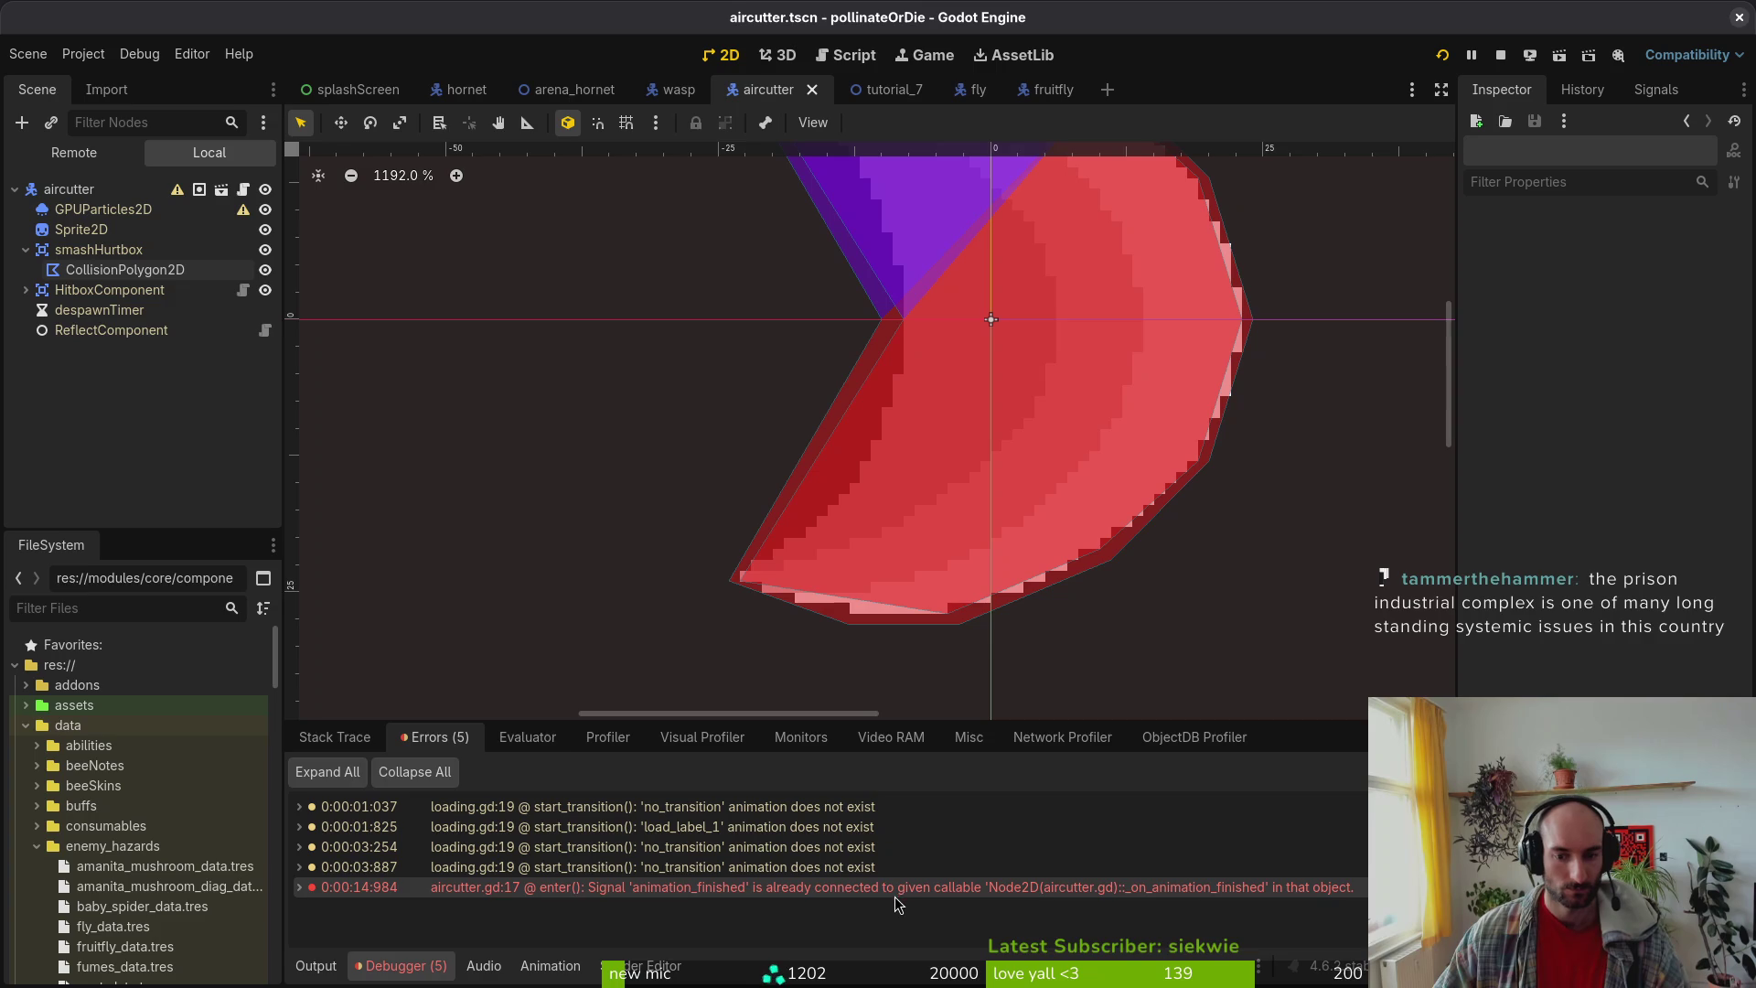
pyautogui.click(26, 249)
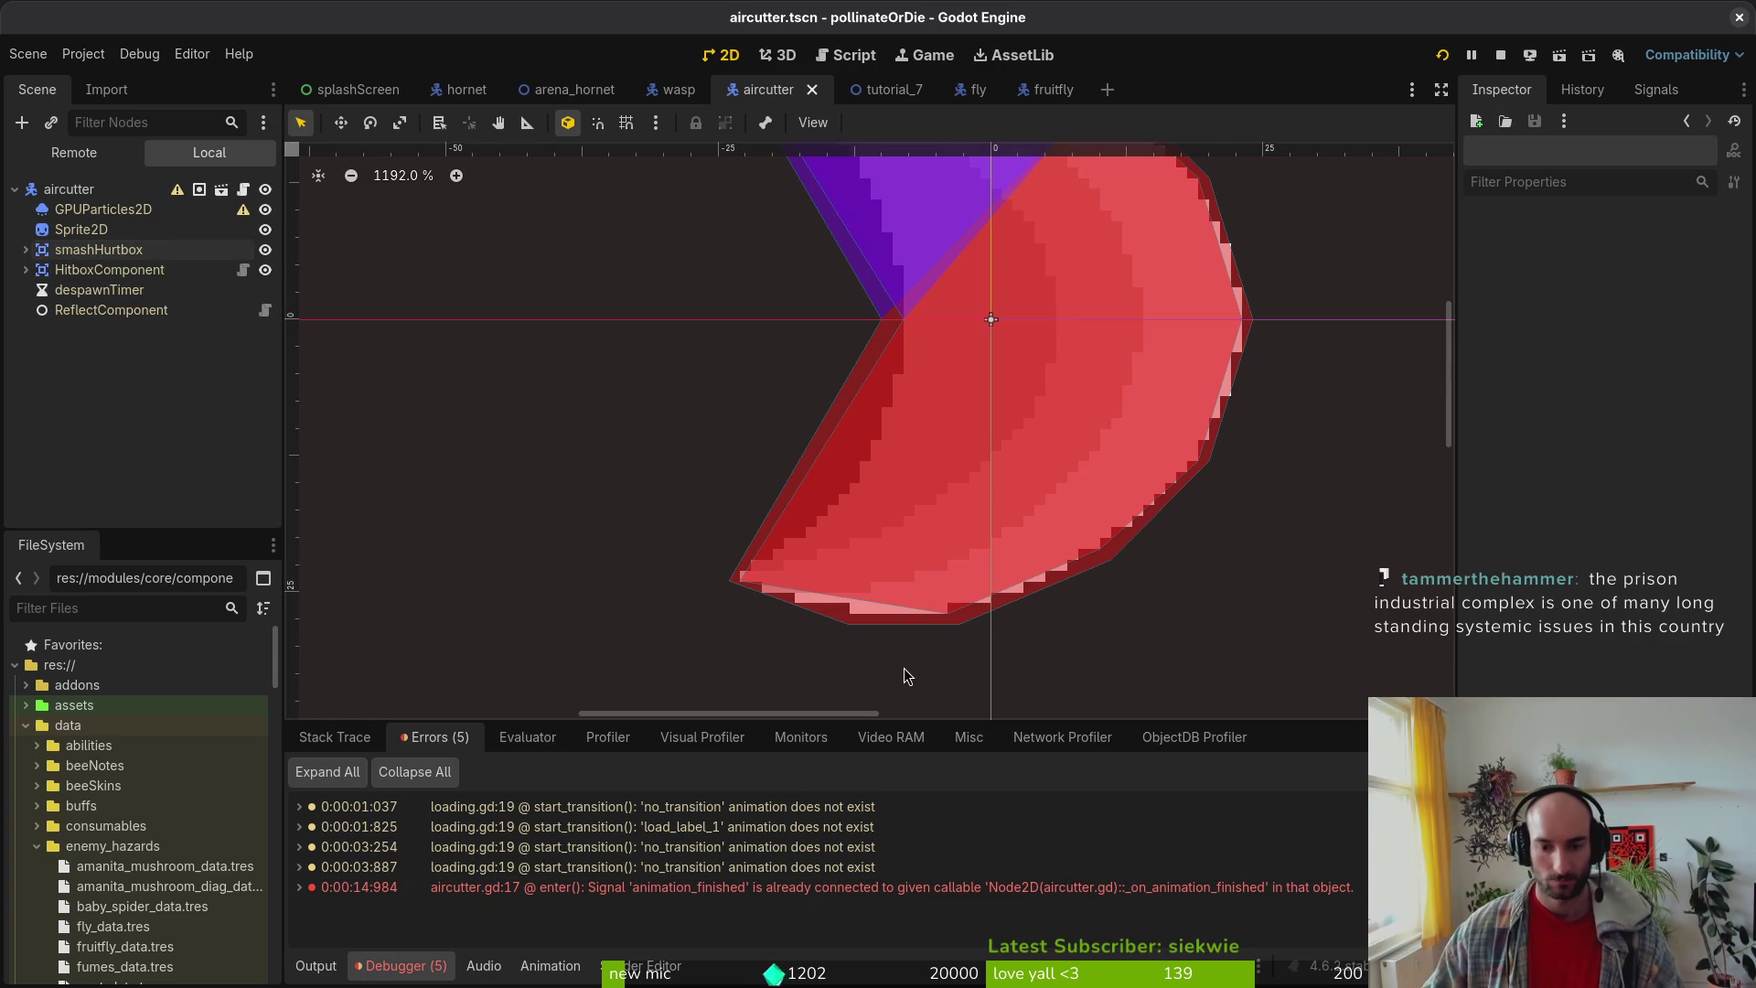
pyautogui.hotkey('alt', 'Tab')
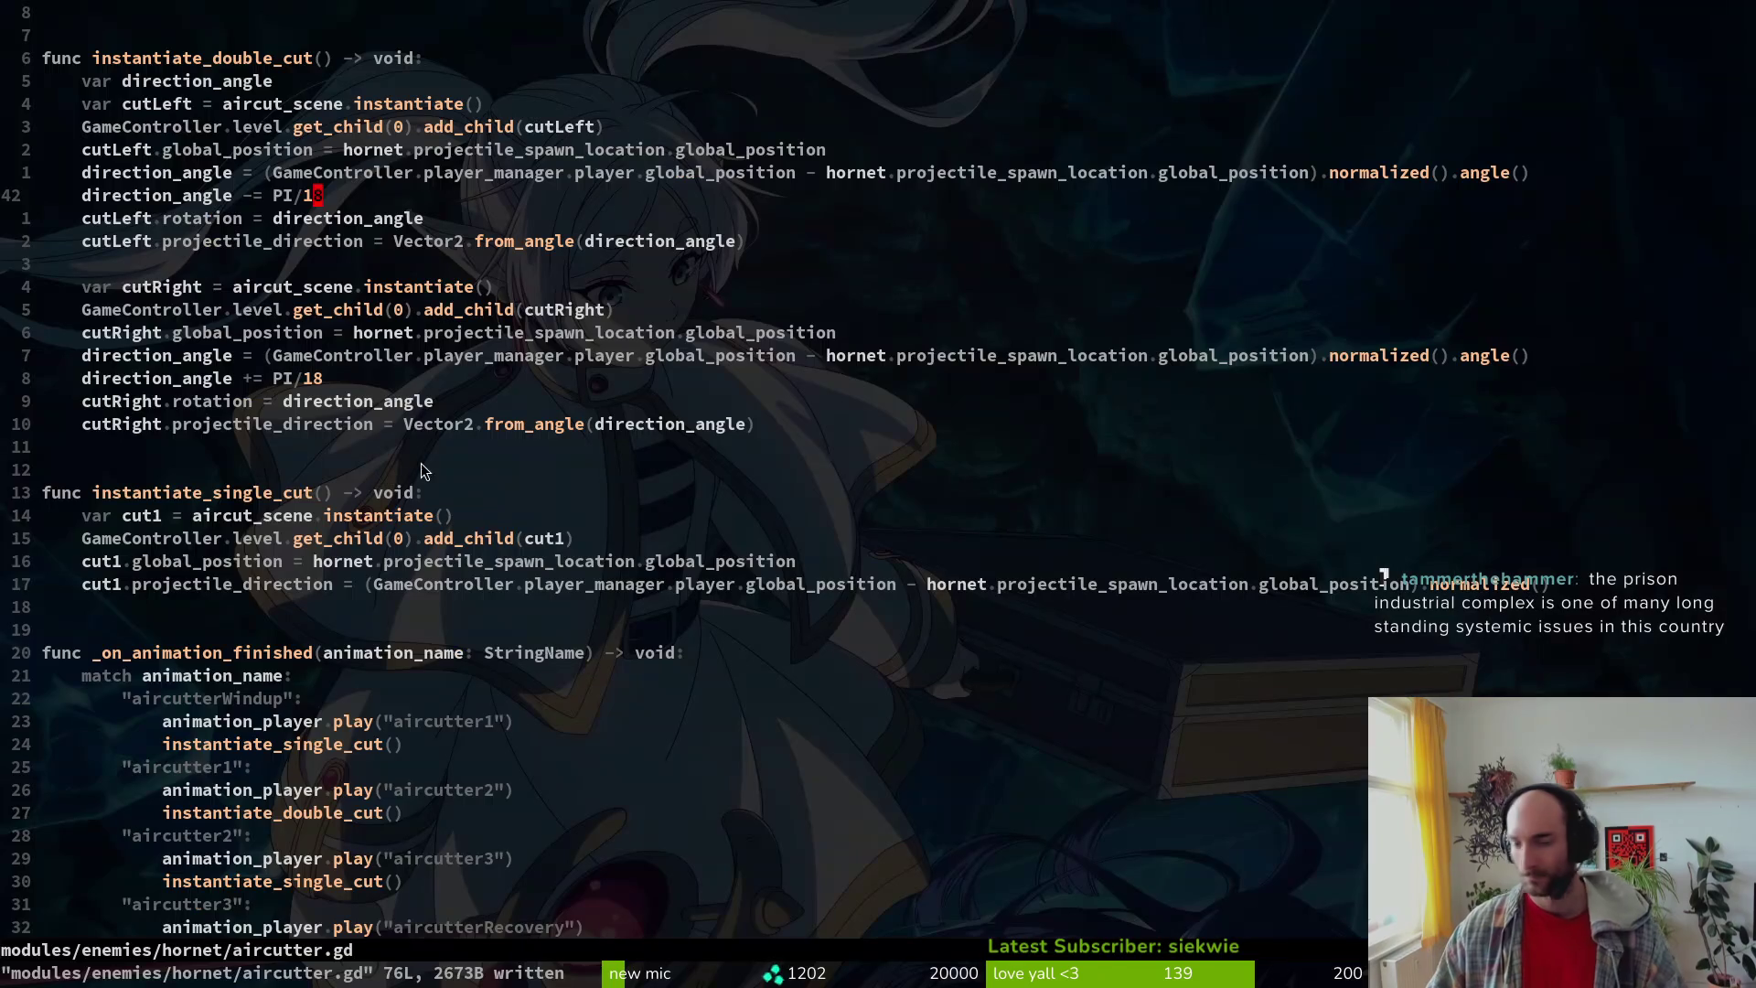
# Step: Open mantis/ambush.gd via the file finder and yank its is_connected/disconnect guard lines
pyautogui.hotkey('ctrl', 'o')
pyautogui.press('k')
pyautogui.press('k')
pyautogui.press('k')
pyautogui.press('space')
pyautogui.press('f')
pyautogui.press('f')
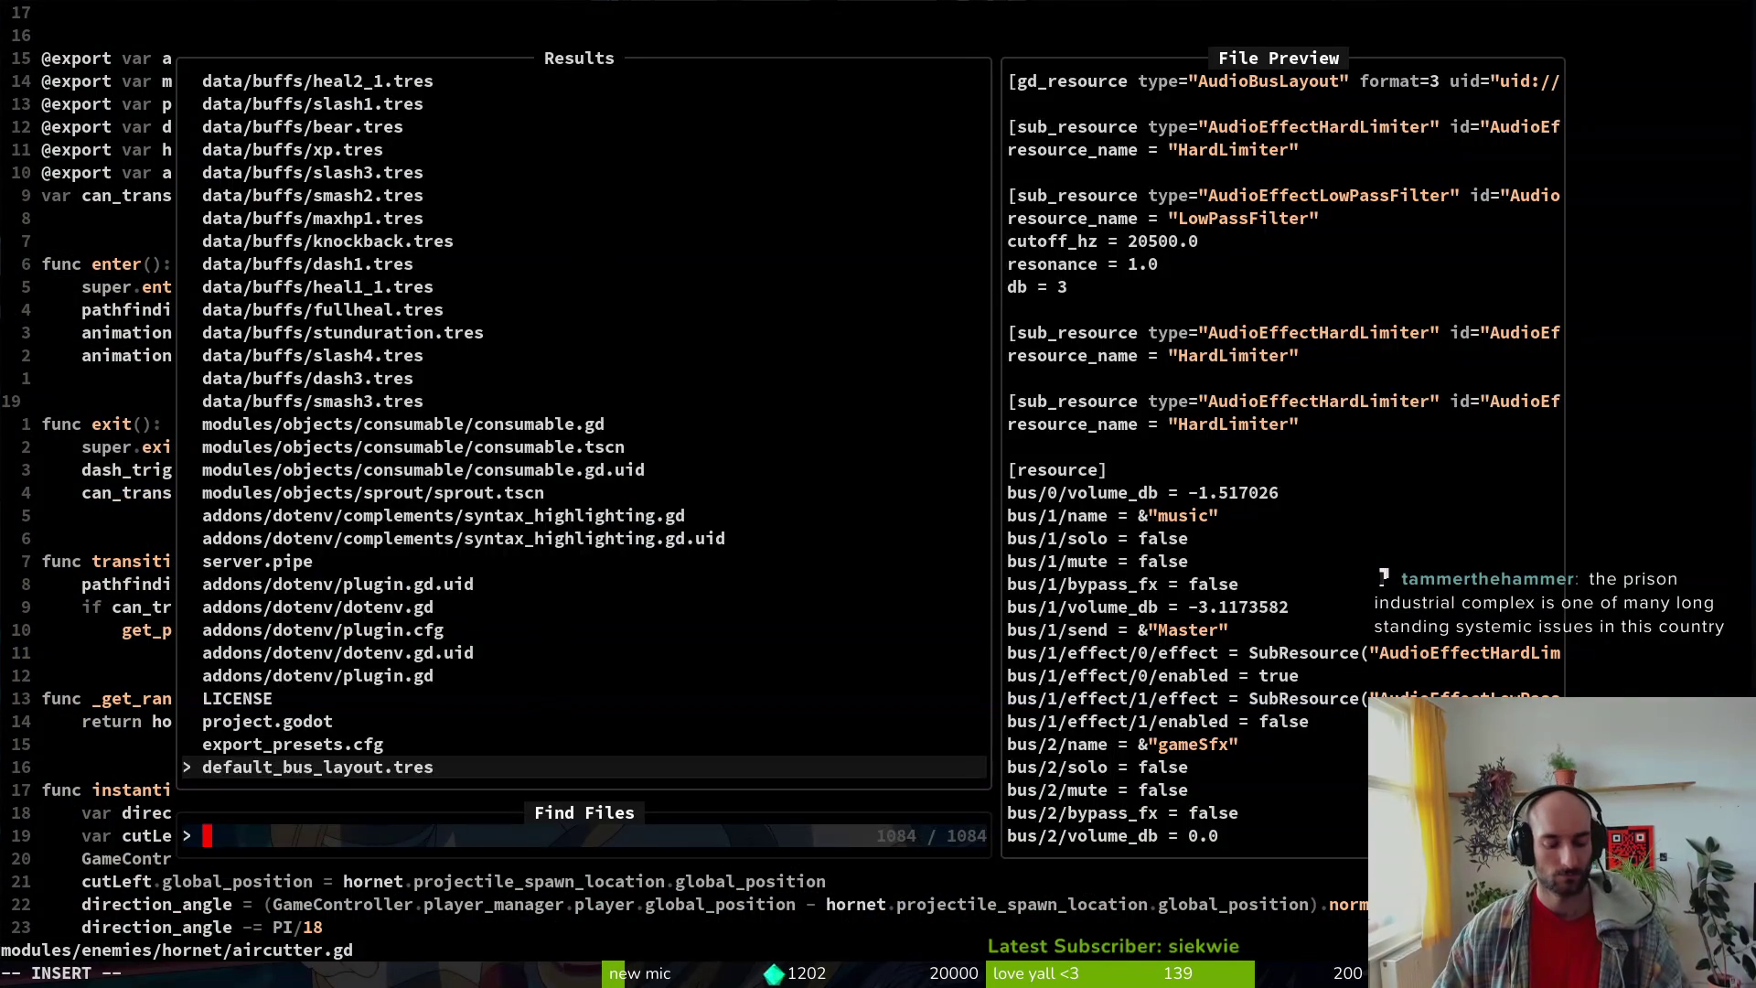
pyautogui.write('mant')
pyautogui.press('Up')
pyautogui.press('Up')
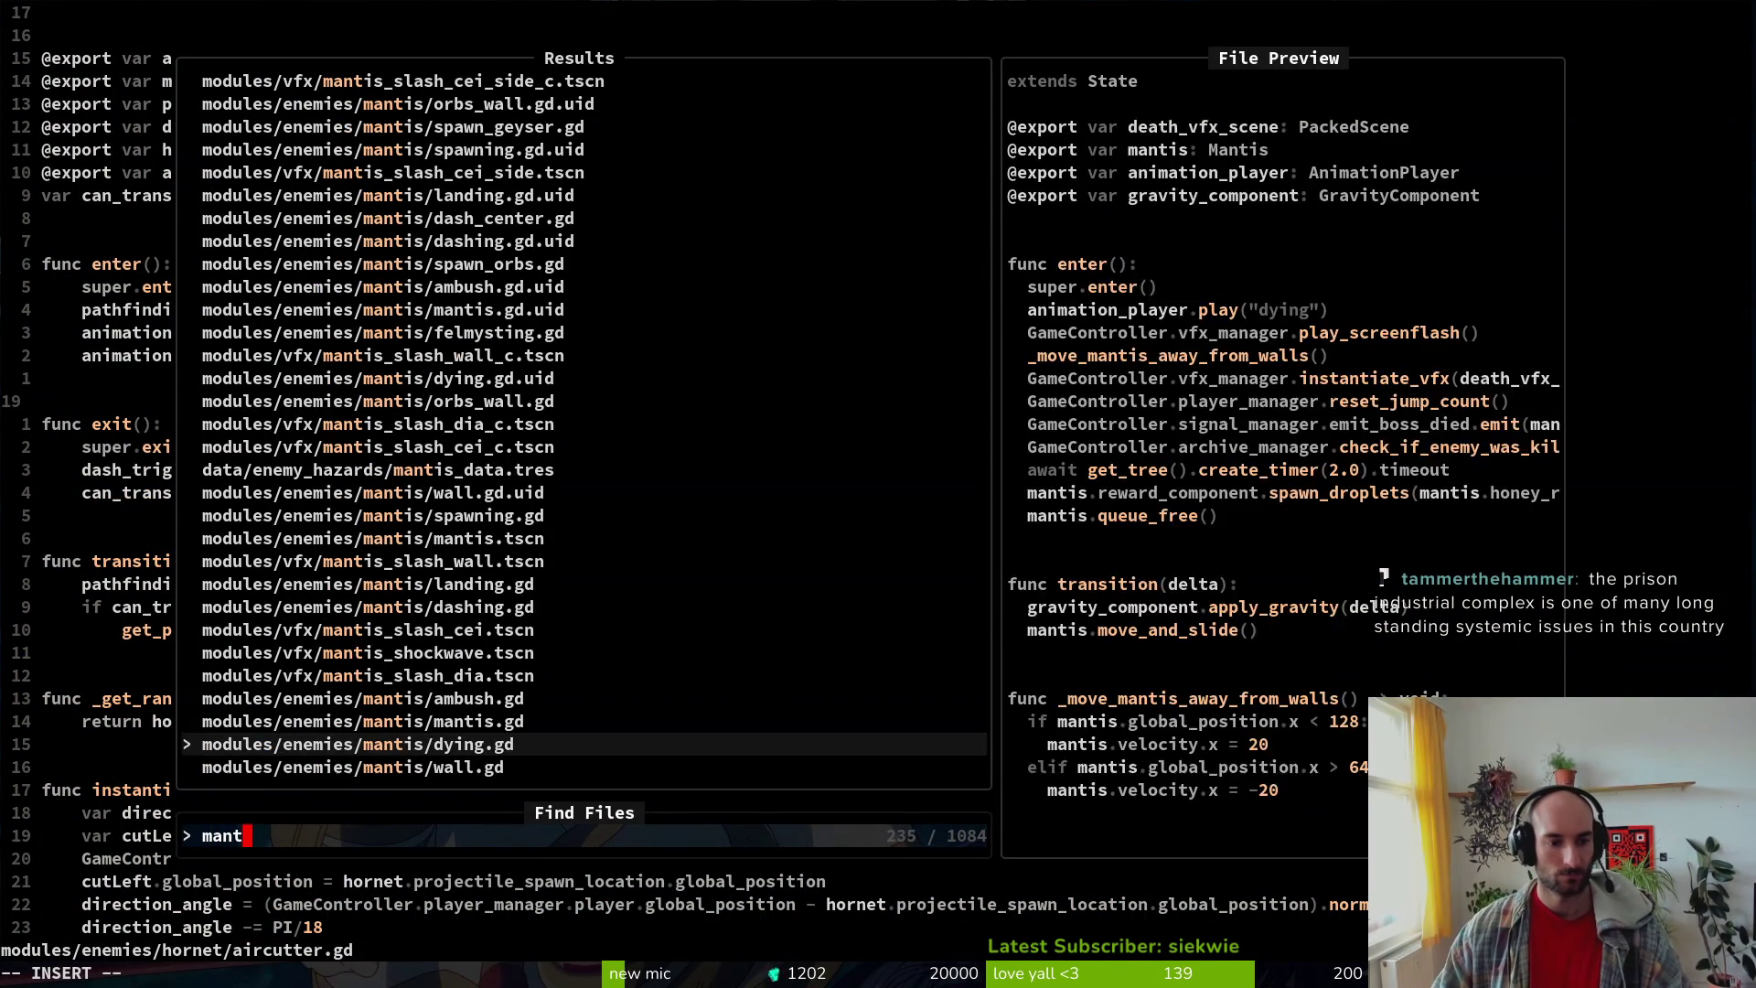
pyautogui.press('Up')
pyautogui.press('Return')
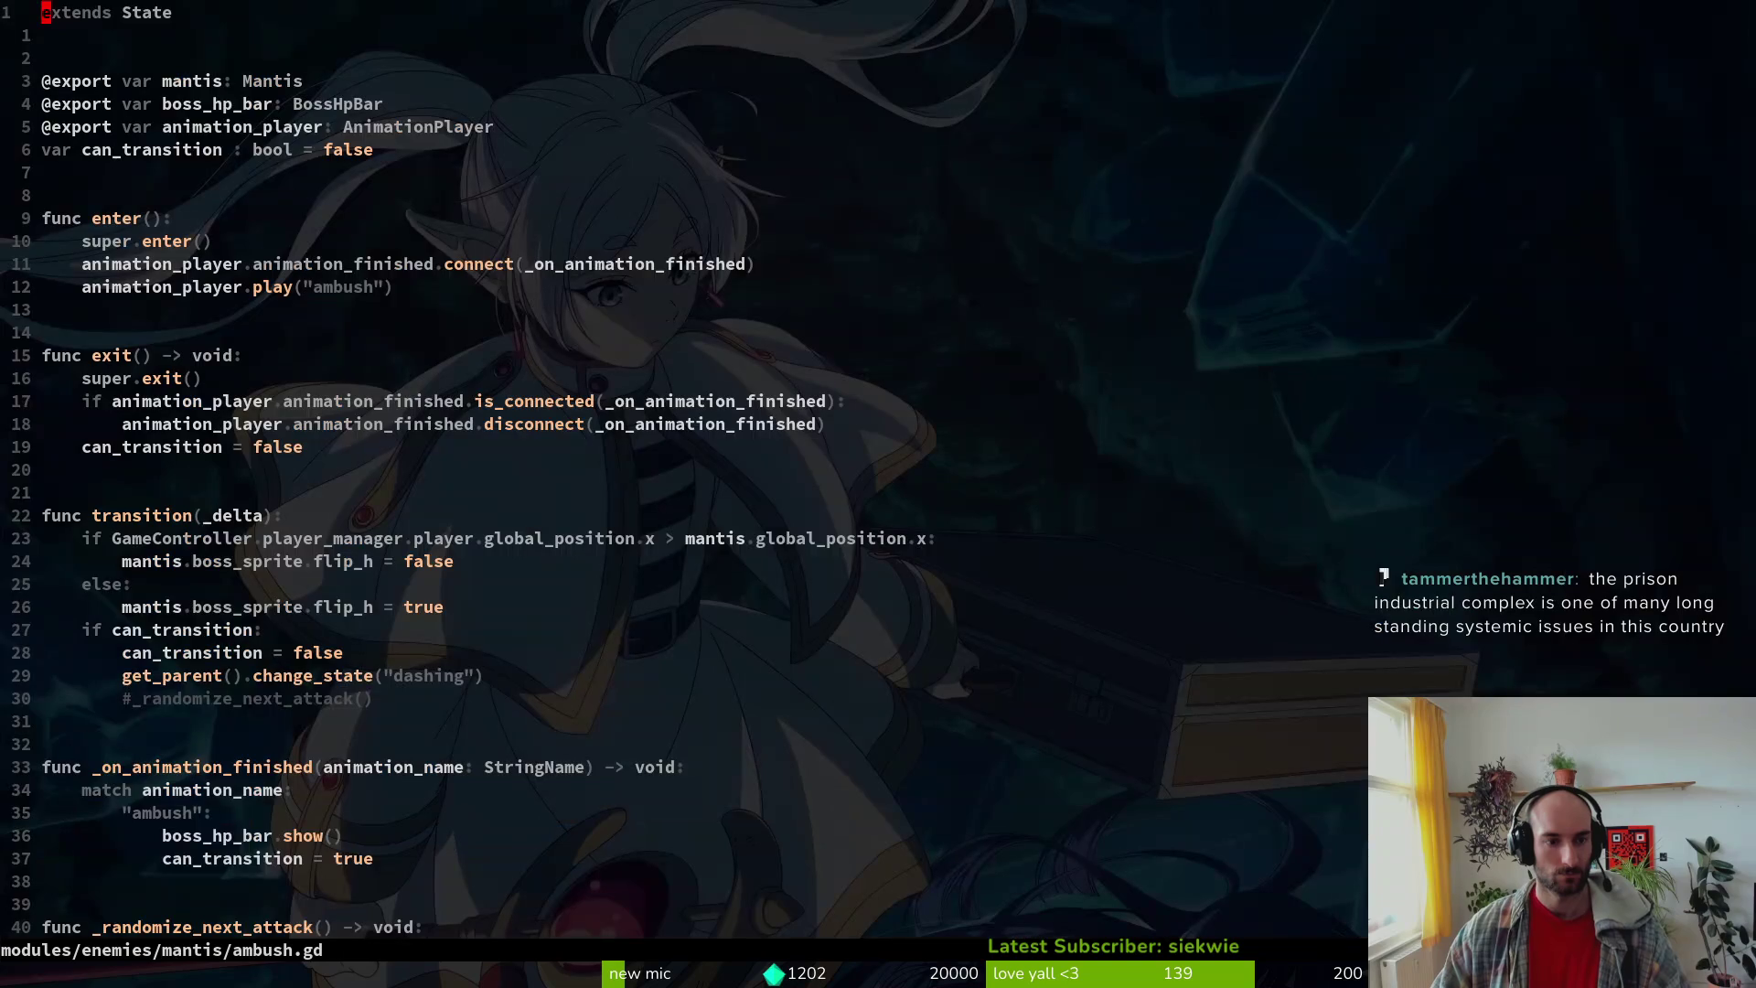
pyautogui.write('16jyj')
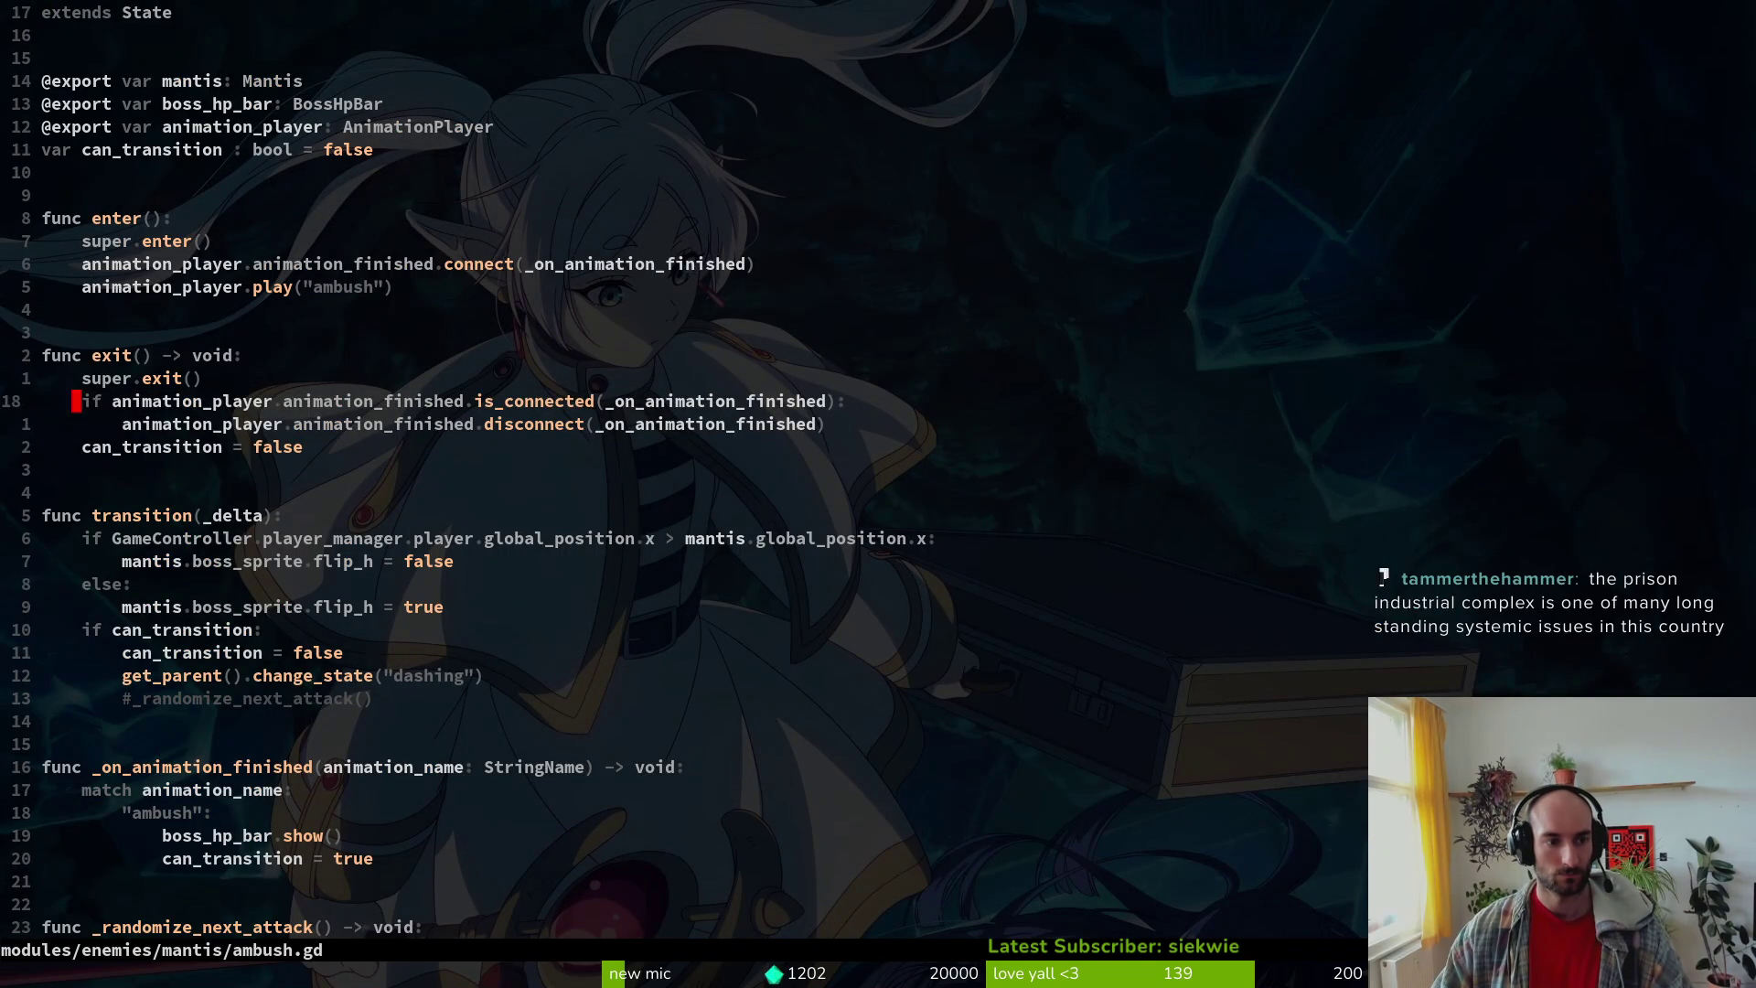
pyautogui.write(':w')
pyautogui.press('Return')
# Step: Paste the guard lines into aircutter.gd's exit() and save the script
pyautogui.hotkey('ctrl', '6')
pyautogui.write('jp:w')
pyautogui.press('Return')
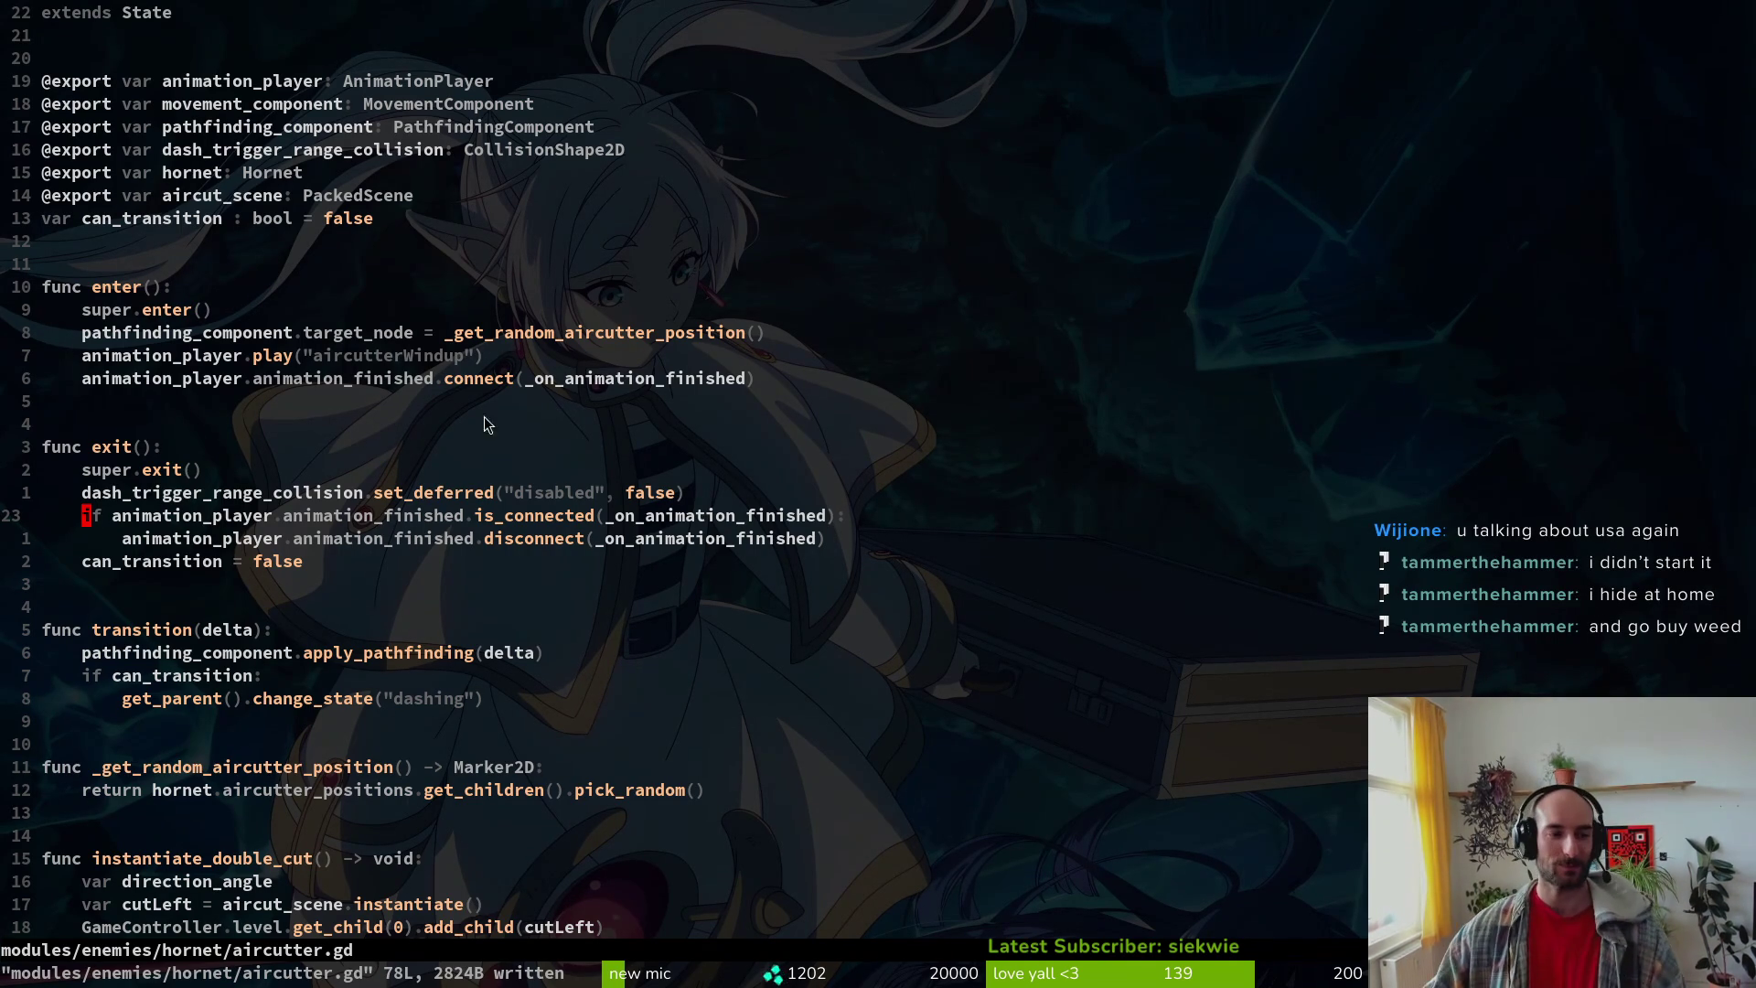
pyautogui.click(469, 515)
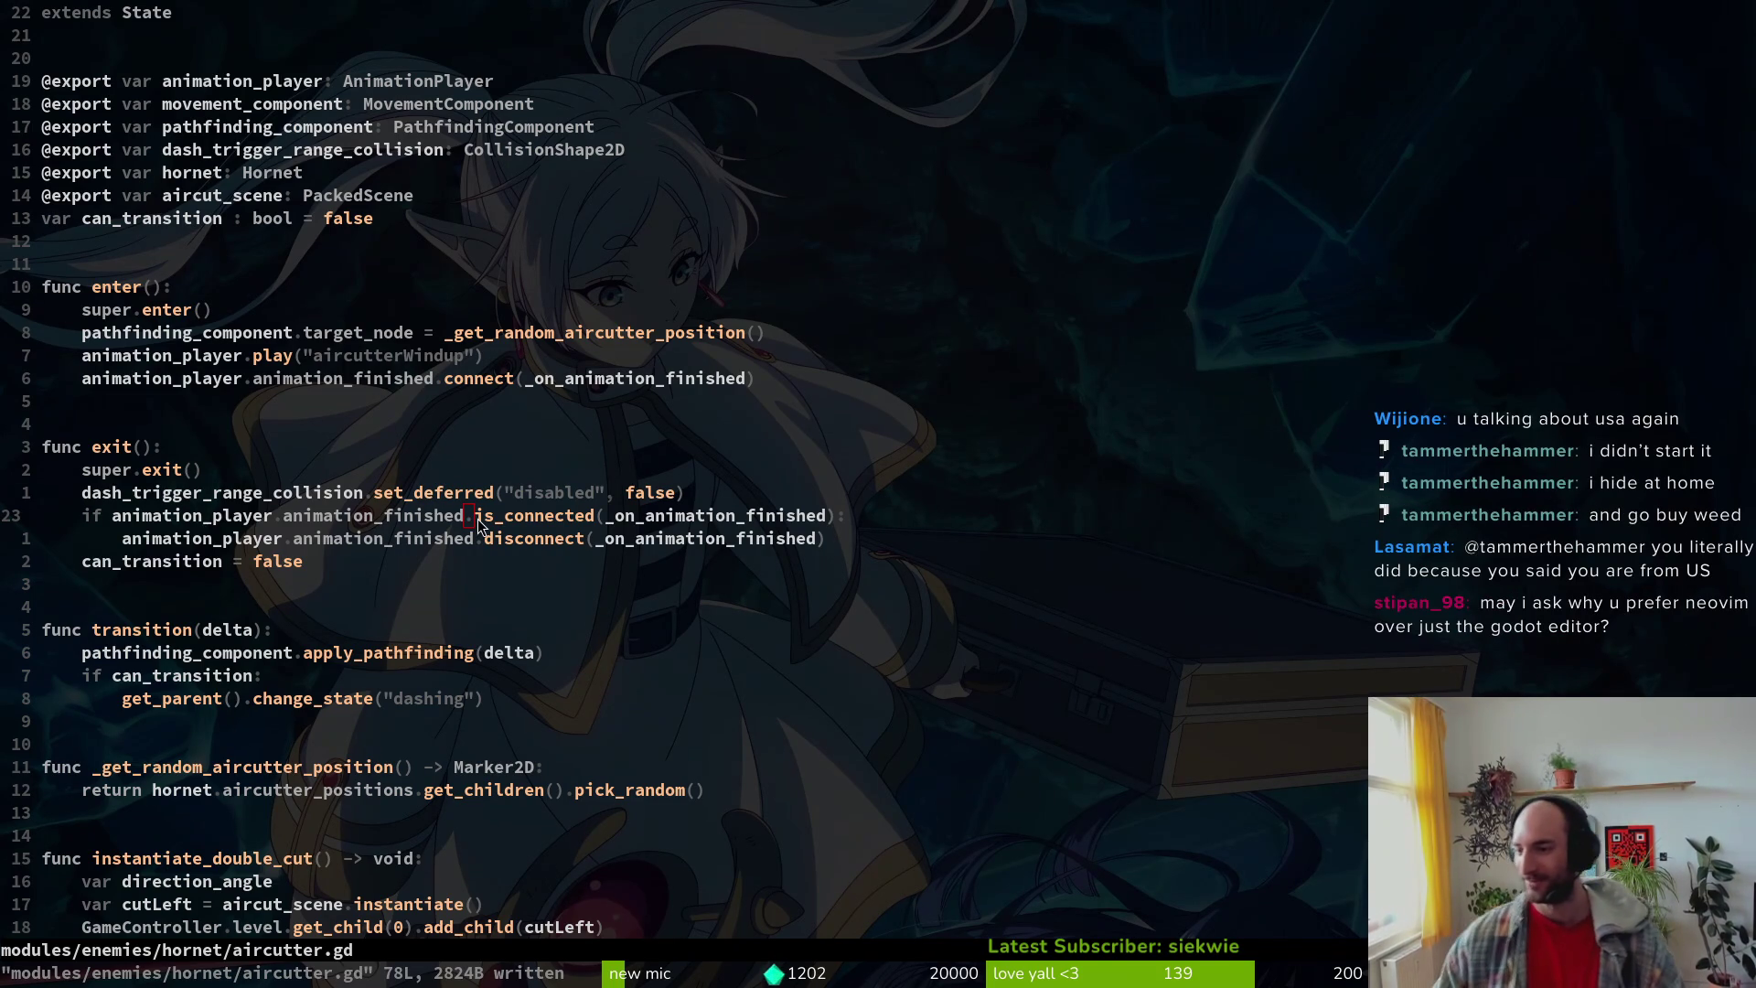
pyautogui.hotkey('alt', 'Tab')
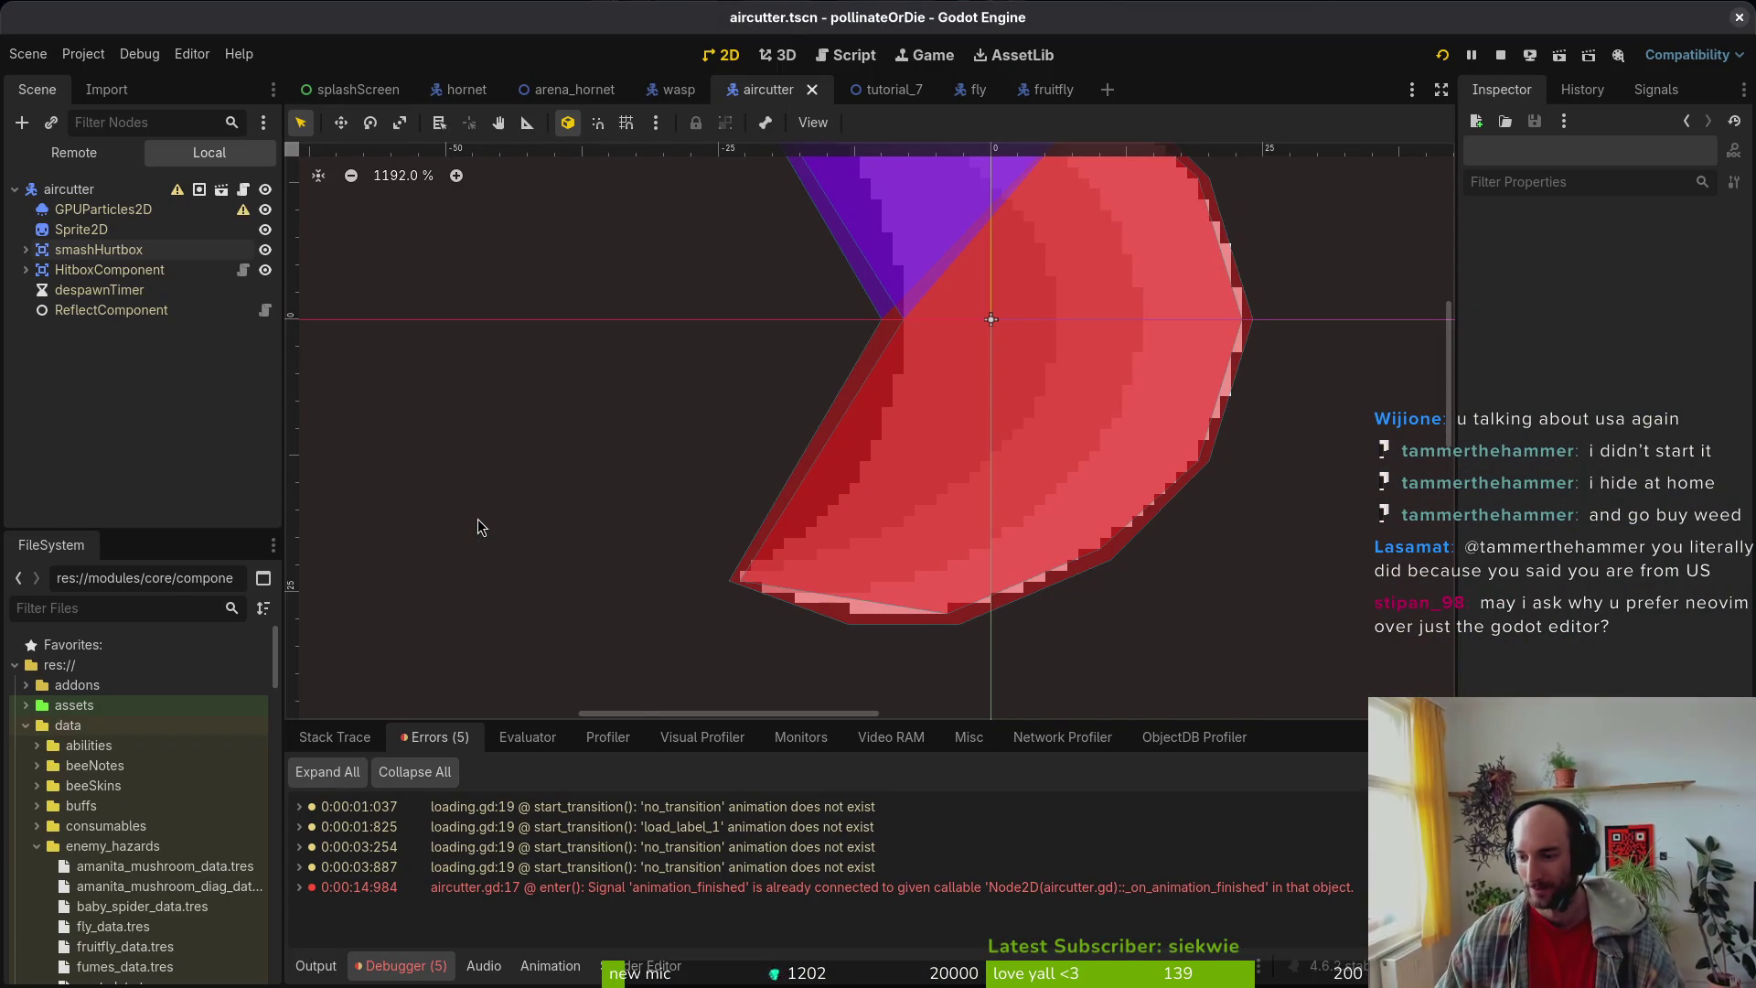
# Step: Run the game with F5, start from the main menu, and maximize the game window
pyautogui.press('F5')
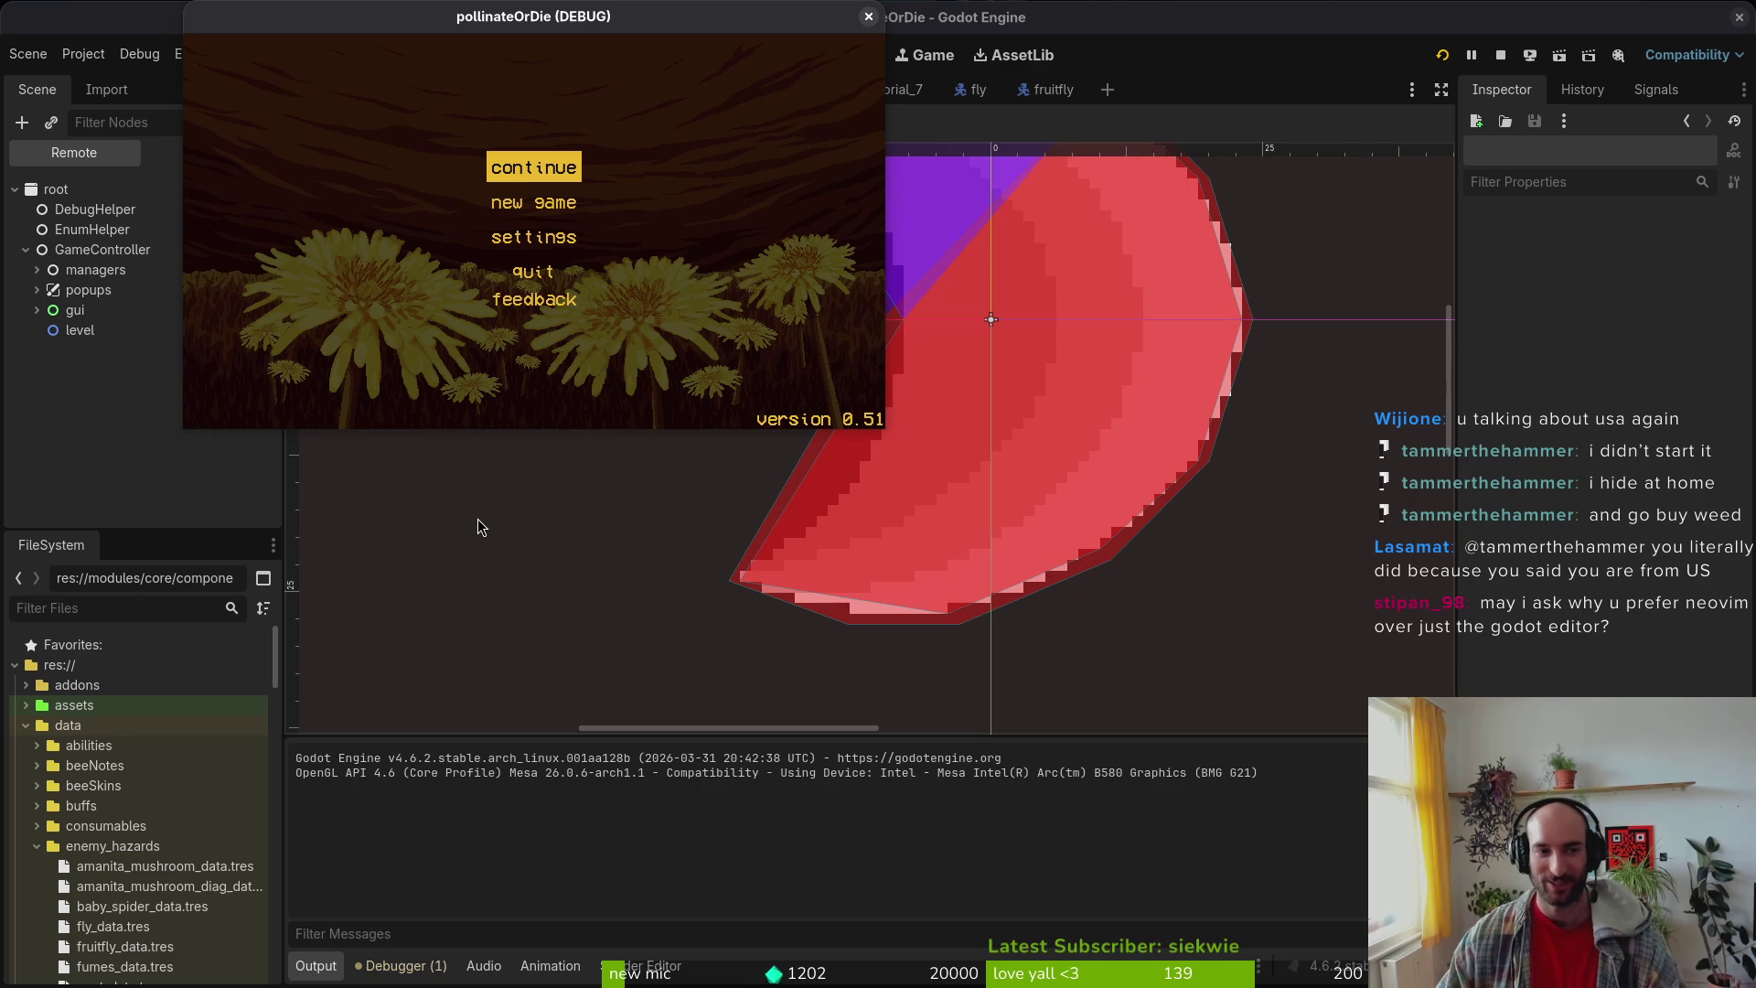
pyautogui.press('Return')
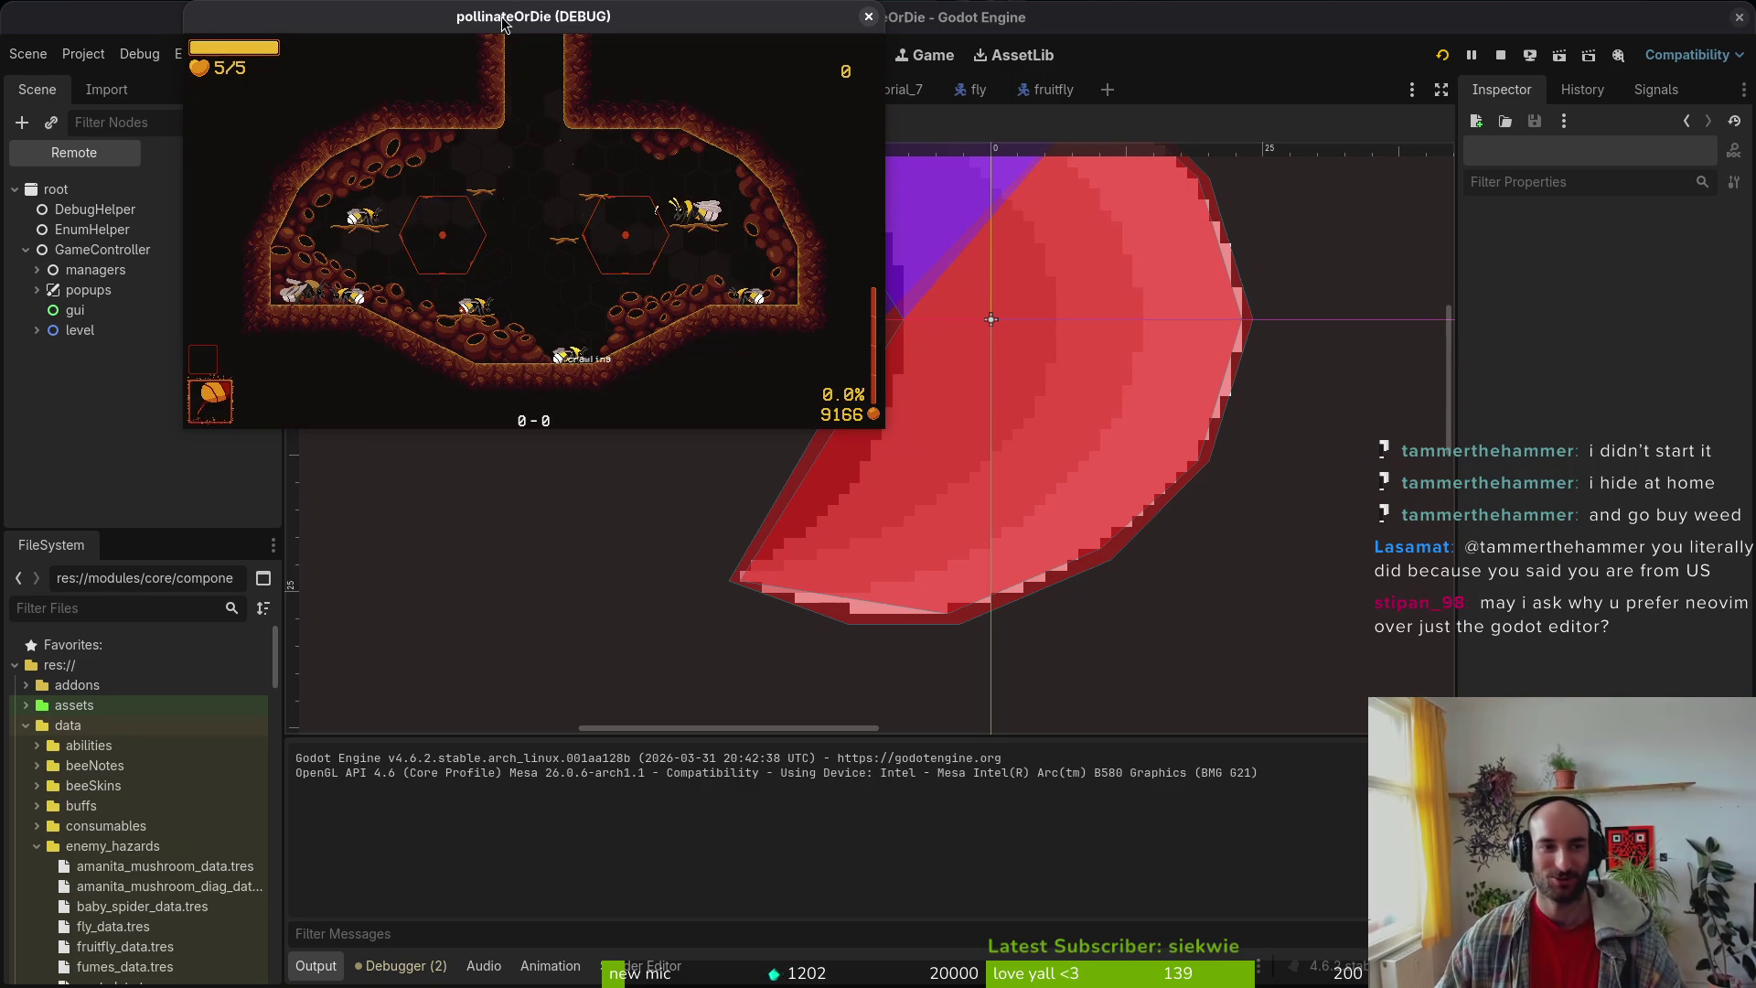
pyautogui.doubleClick(476, 11)
pyautogui.press('Escape')
pyautogui.press('Down')
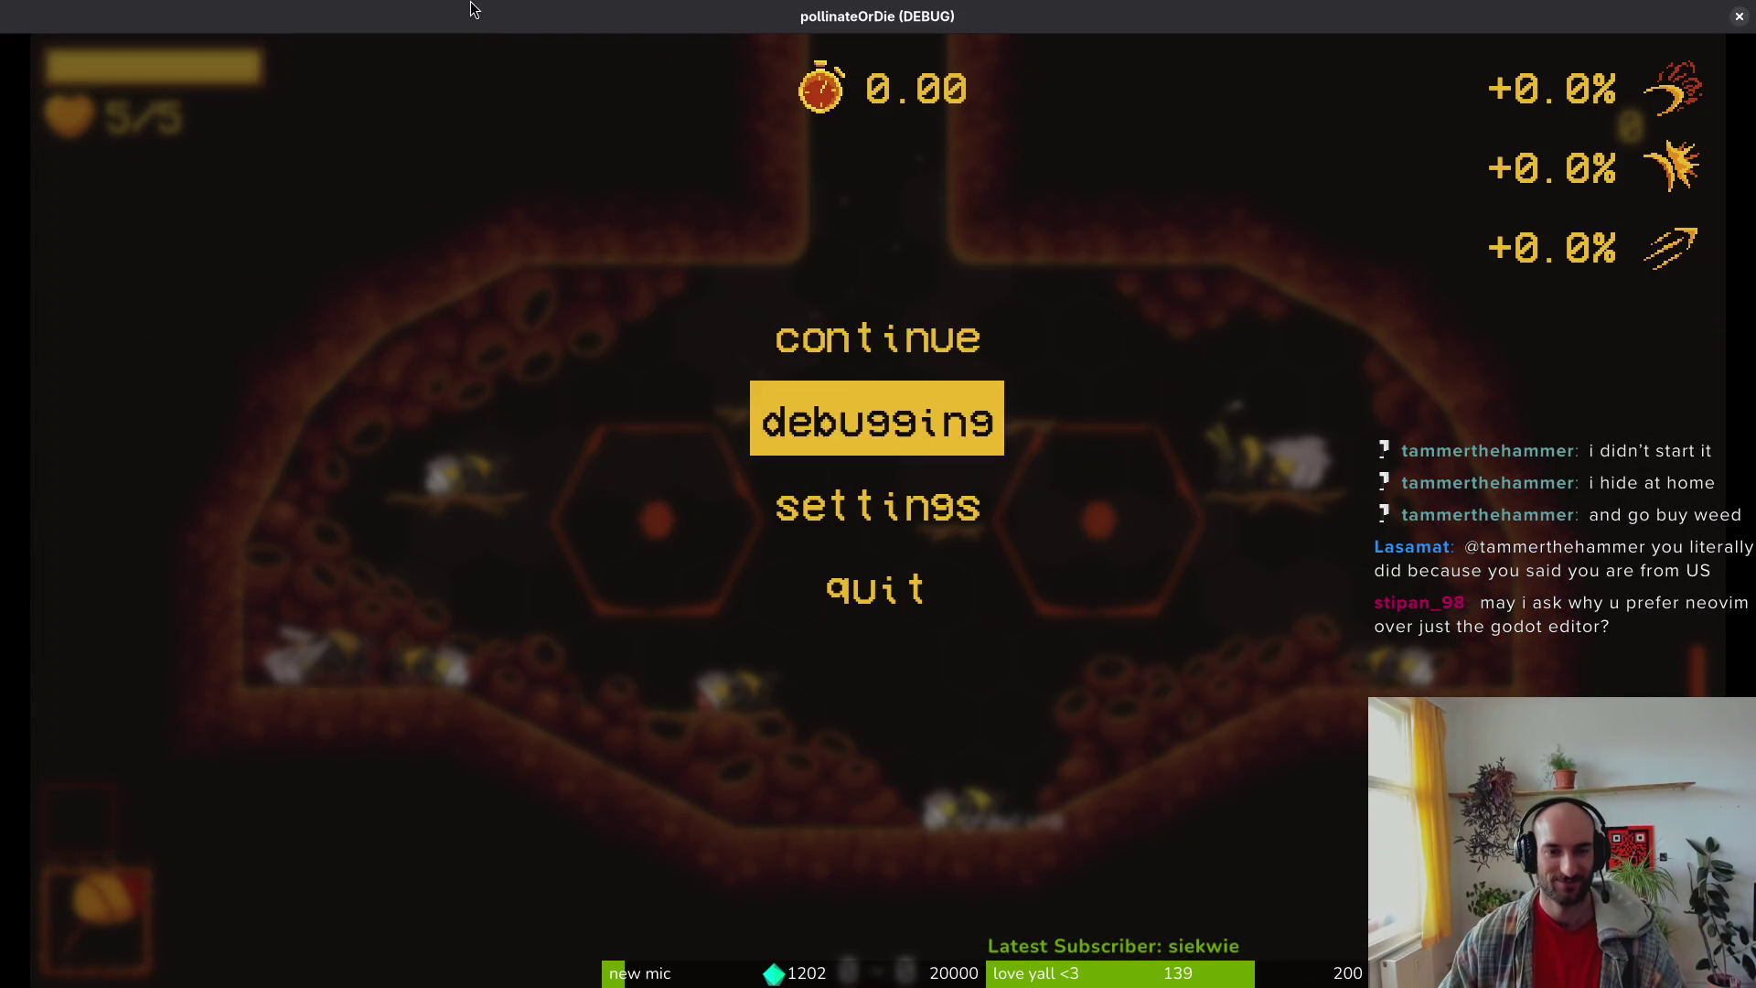
pyautogui.press('Return')
pyautogui.press('Down')
pyautogui.press('Escape')
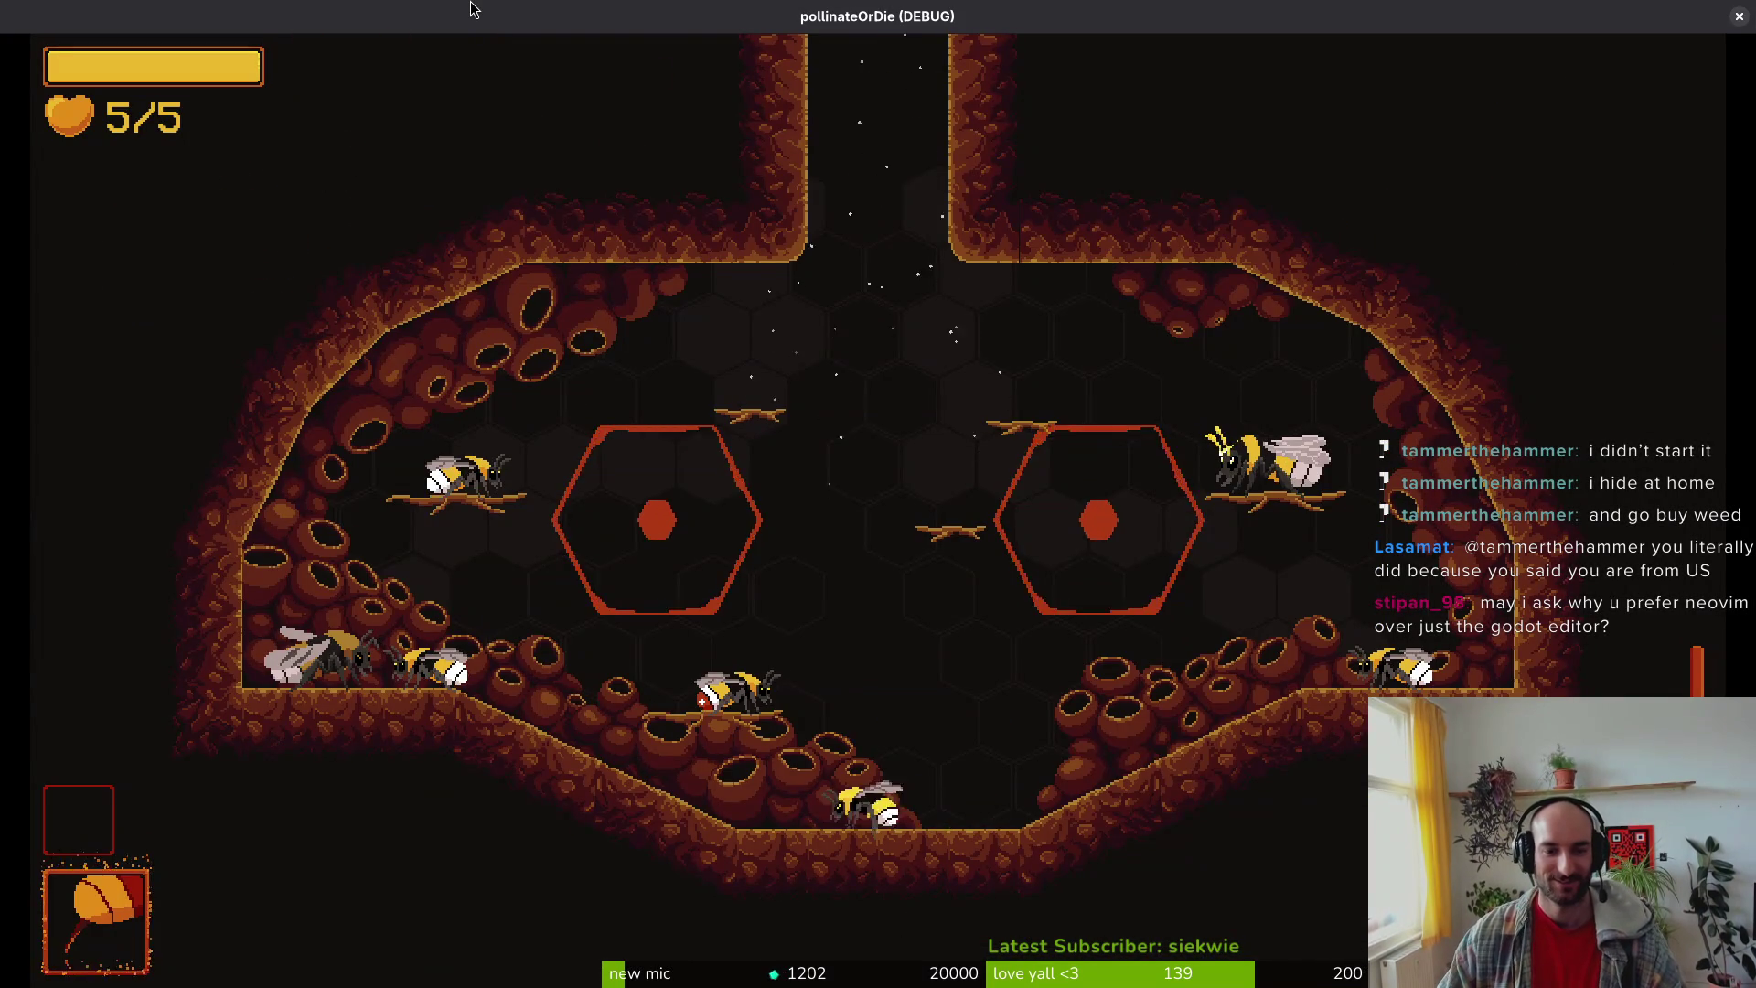
pyautogui.press('Tab')
pyautogui.press('Right')
pyautogui.press('Escape')
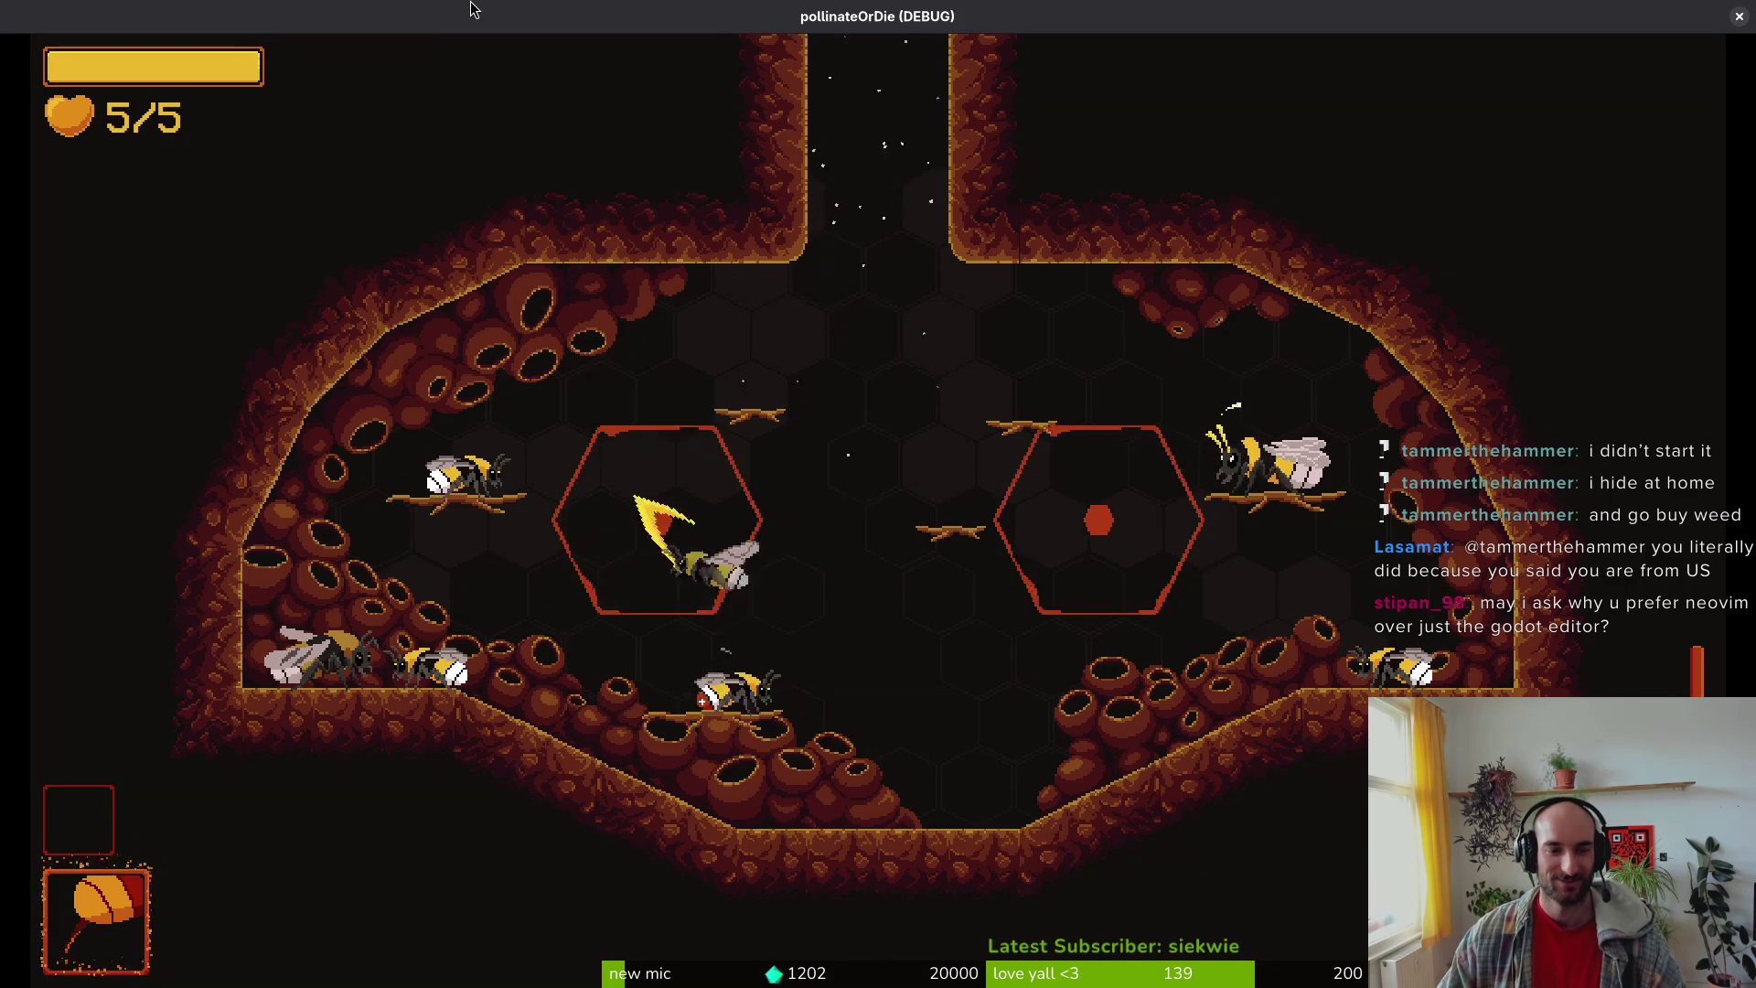
# Step: Pick the hornet boss level from the F1 level select, watch the air-cutter attack, and pause
pyautogui.press('F1')
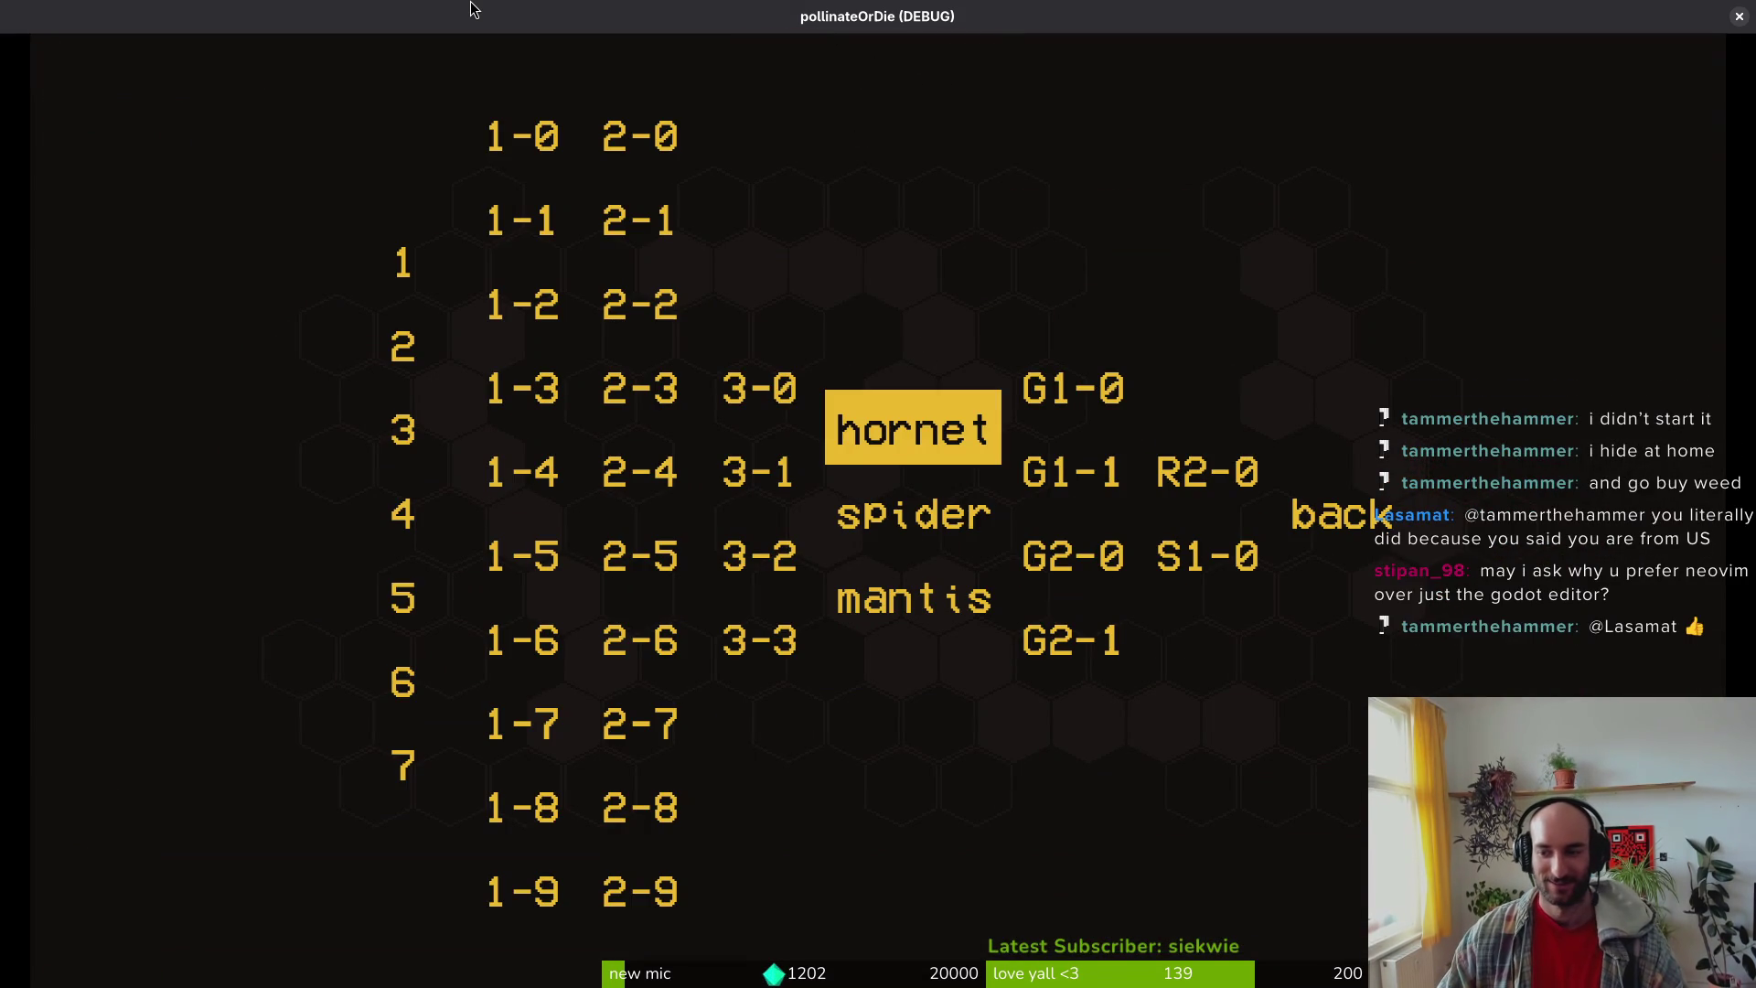
pyautogui.press('Down')
pyautogui.press('Left')
pyautogui.press('Left')
pyautogui.press('Left')
pyautogui.press('Down')
pyautogui.press('Left')
pyautogui.press('Down')
pyautogui.press('Down')
pyautogui.press('Right')
pyautogui.press('Right')
pyautogui.press('Right')
pyautogui.press('Right')
pyautogui.press('Return')
pyautogui.press('Right')
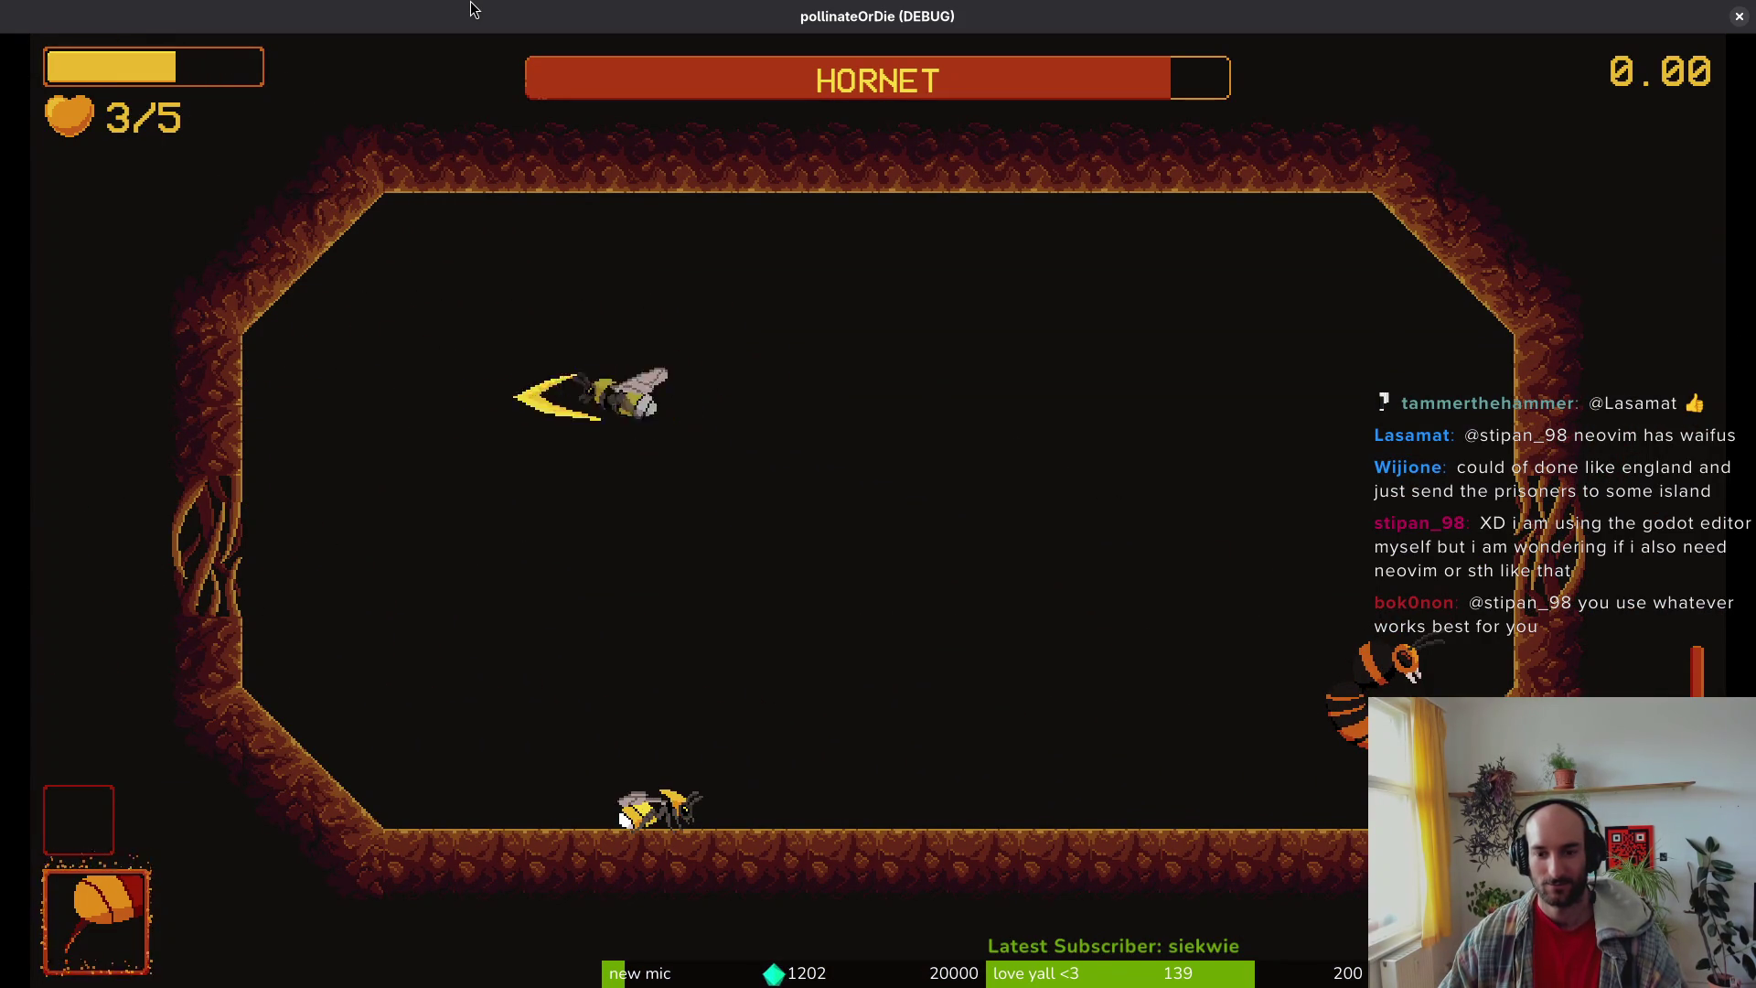
pyautogui.press('Escape')
pyautogui.hotkey('alt', 'Tab')
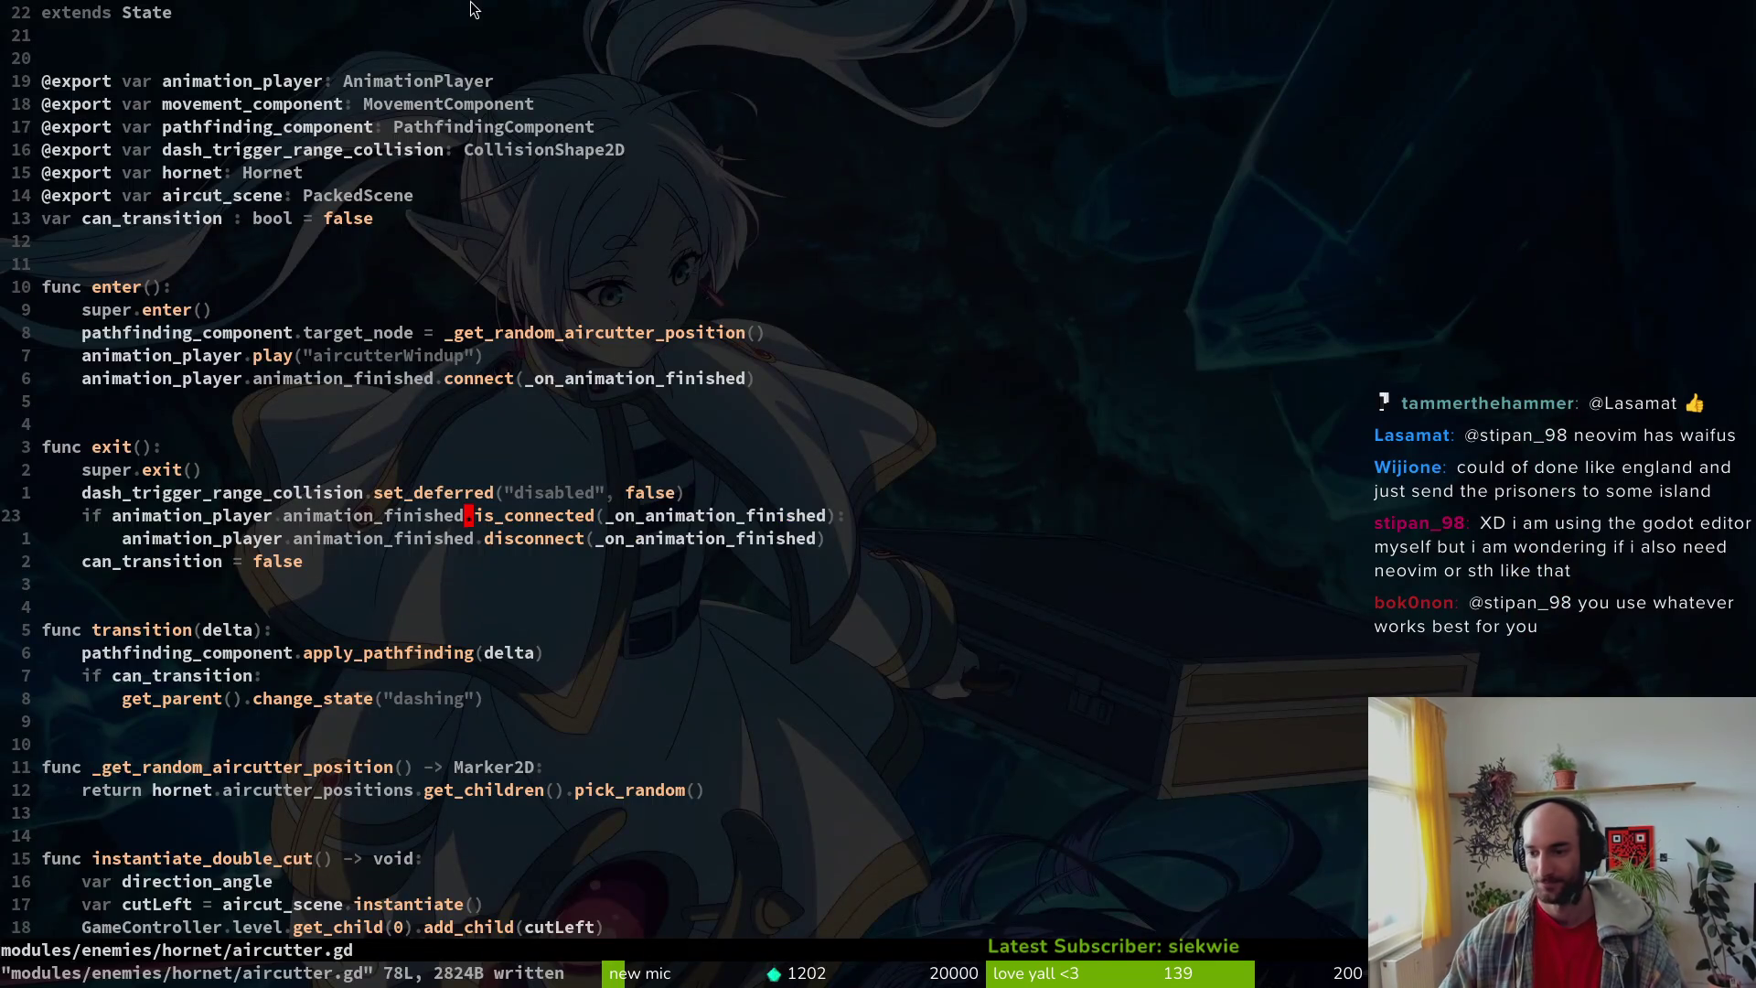
# Step: Zoom around the aircutter sprite, then switch to the hornet scene tab
pyautogui.hotkey('alt', 'Tab')
pyautogui.hotkey('alt', 'Tab')
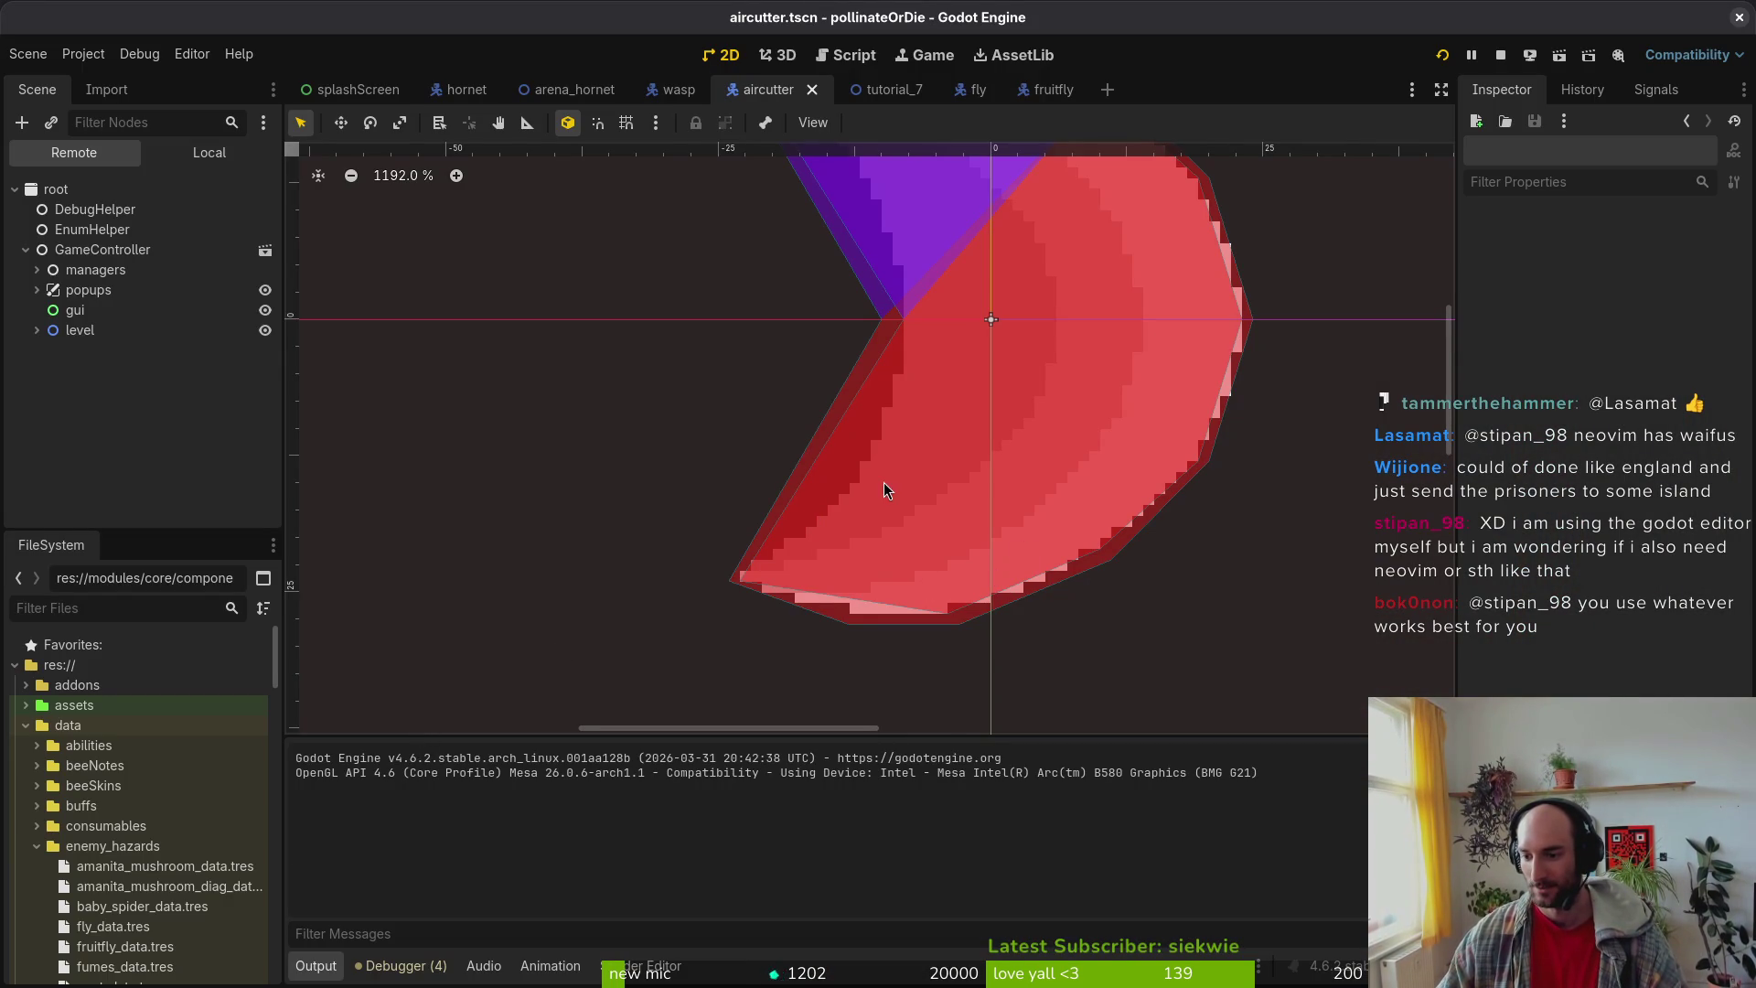
pyautogui.scroll(-5, 885, 479)
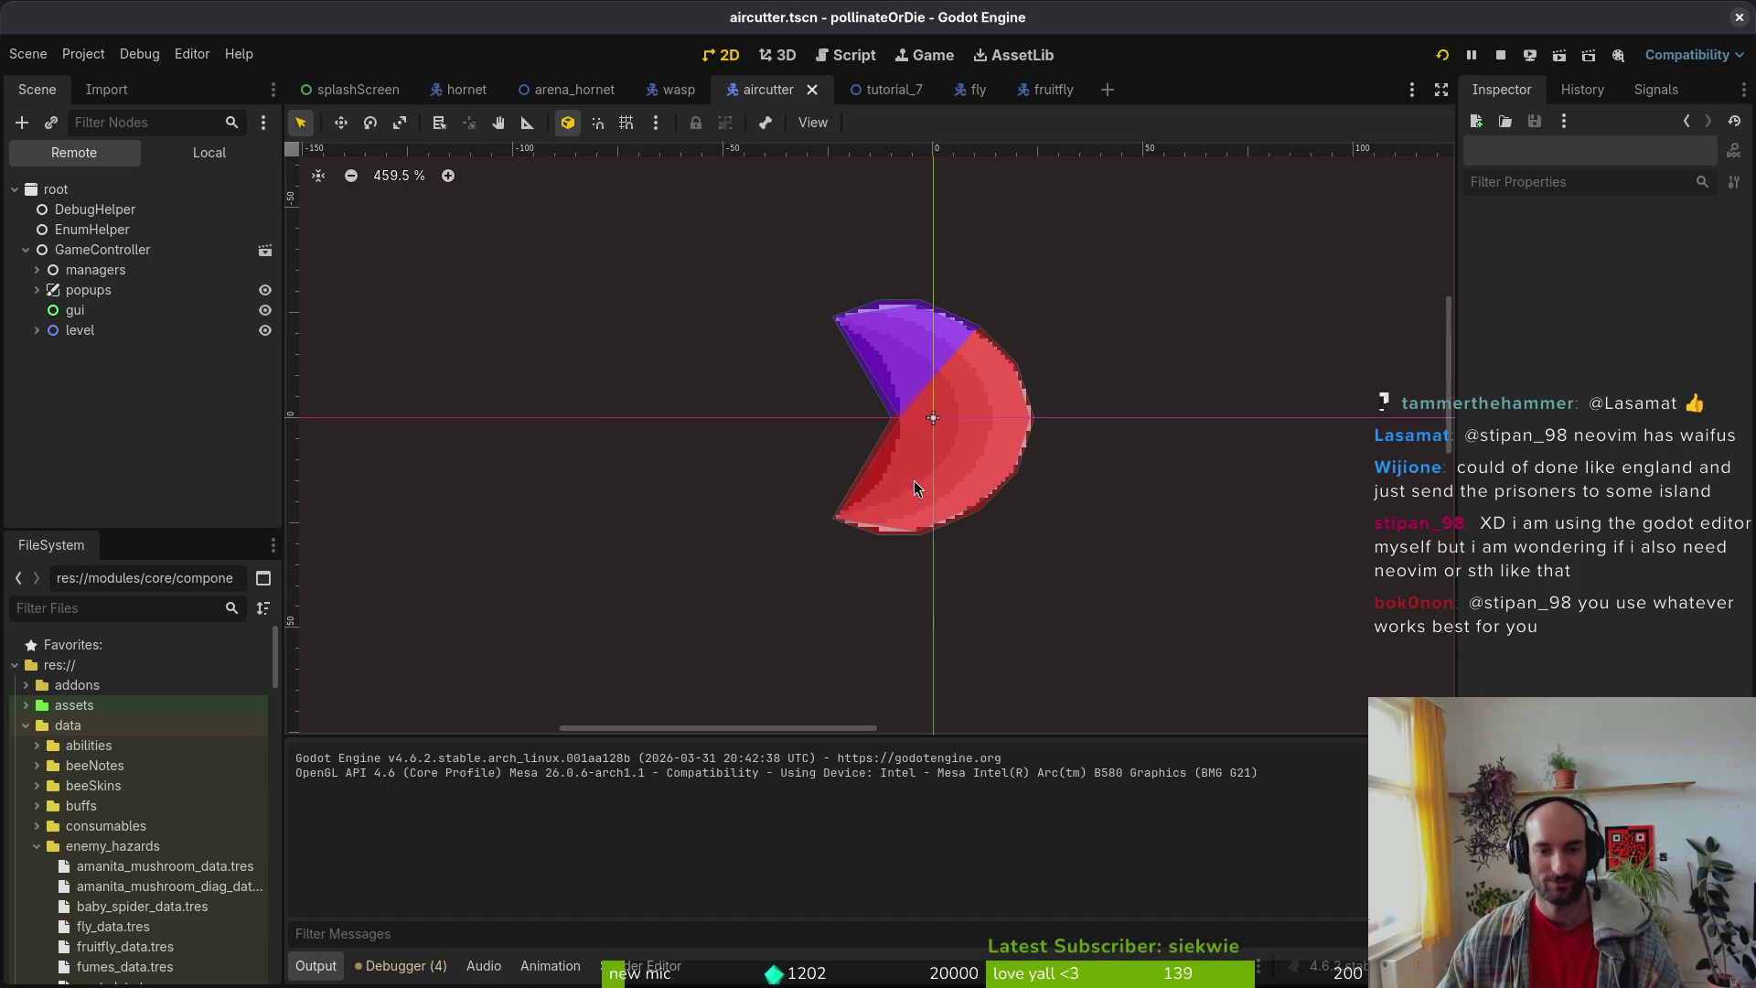
pyautogui.scroll(5, 915, 481)
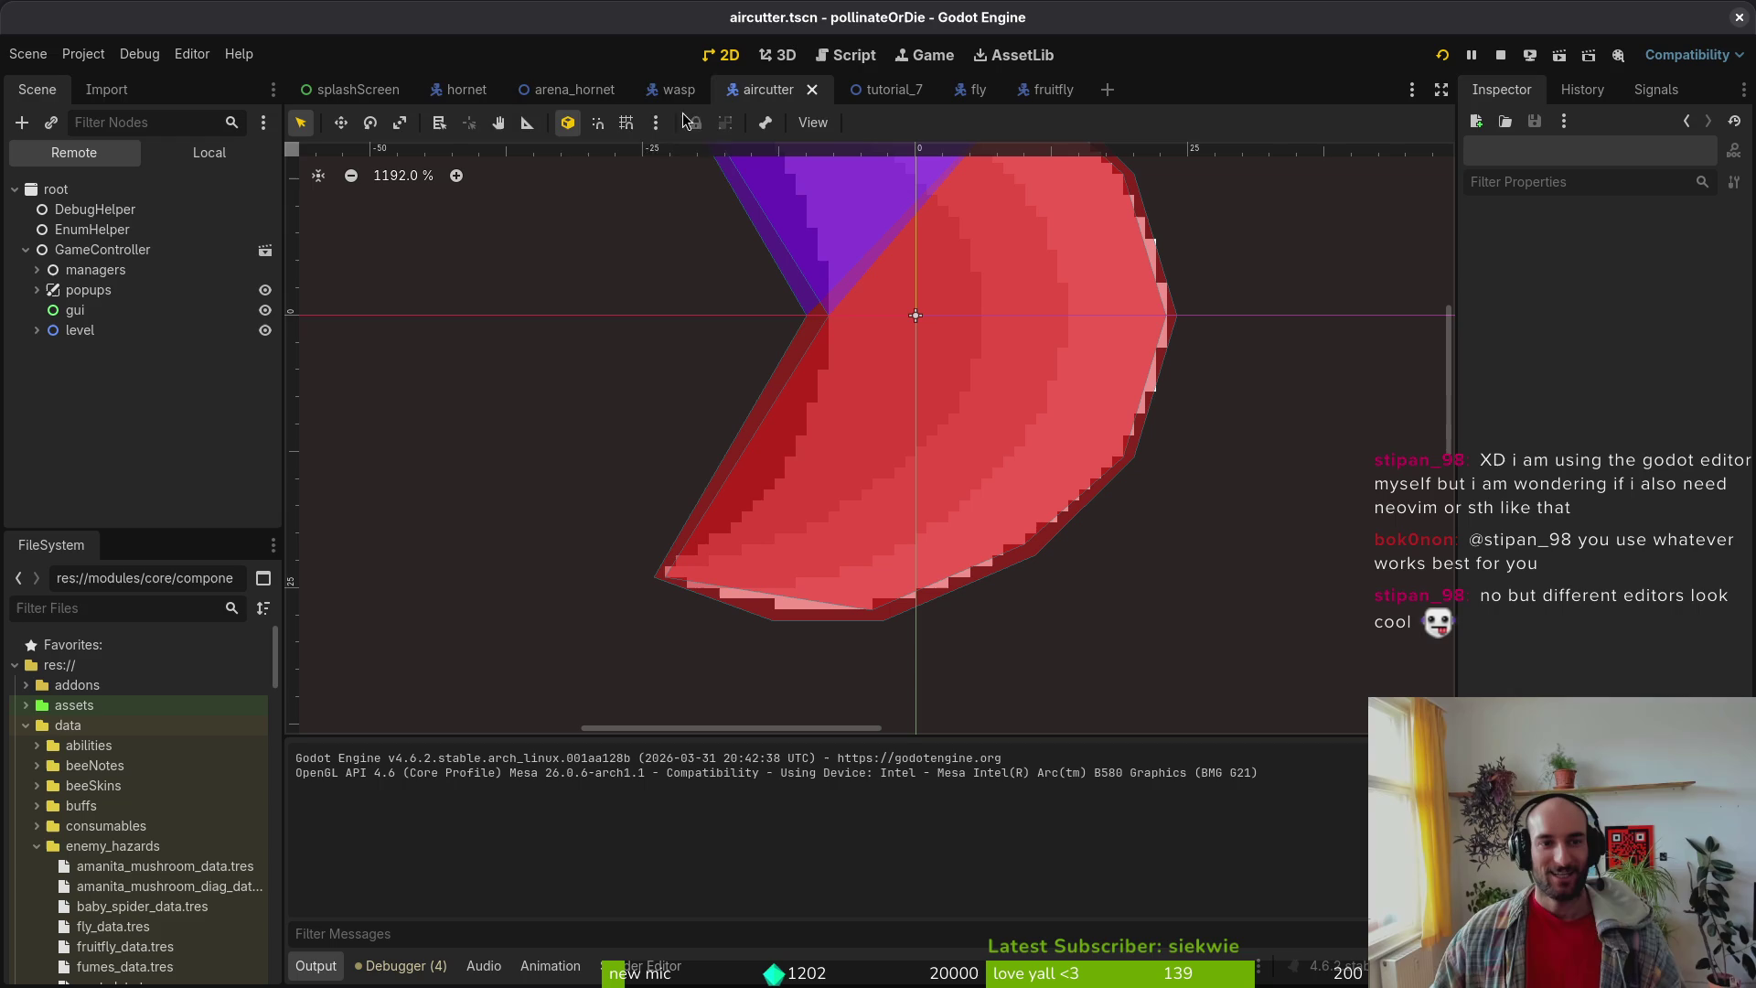
pyautogui.click(462, 91)
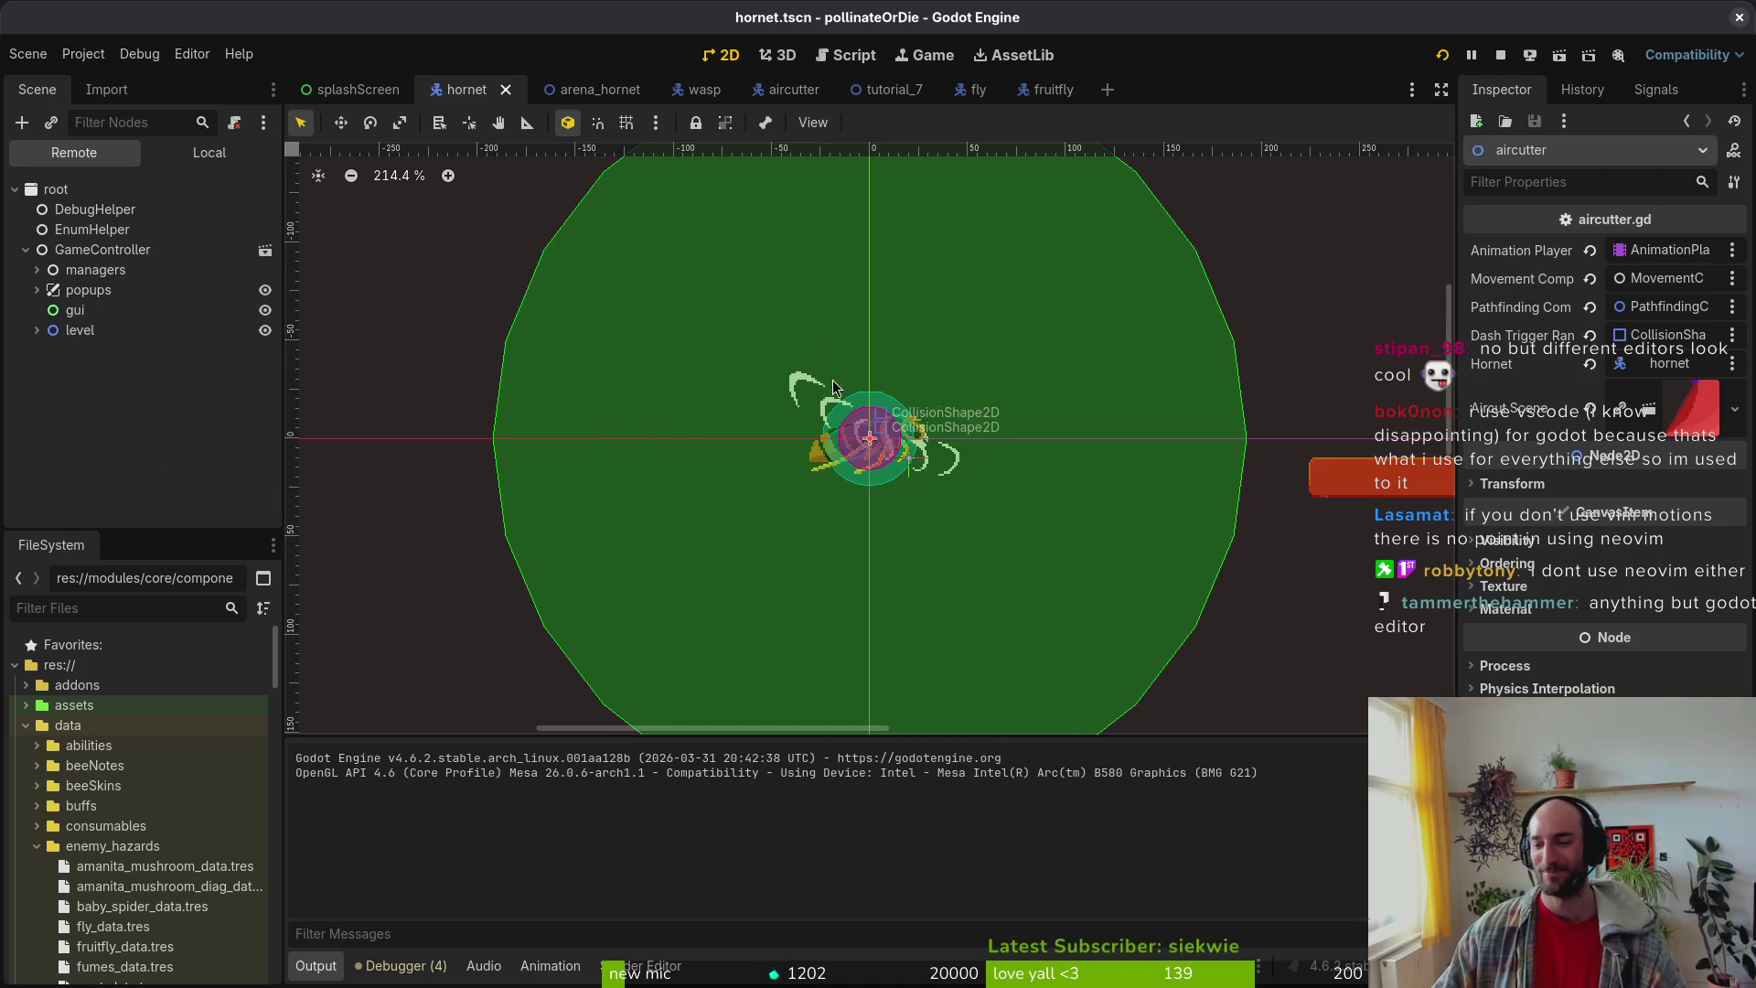
# Step: Close the tutorial_7, fly and fruitfly scene tabs and select the hornet's AnimationPlayer
pyautogui.moveTo(878, 89)
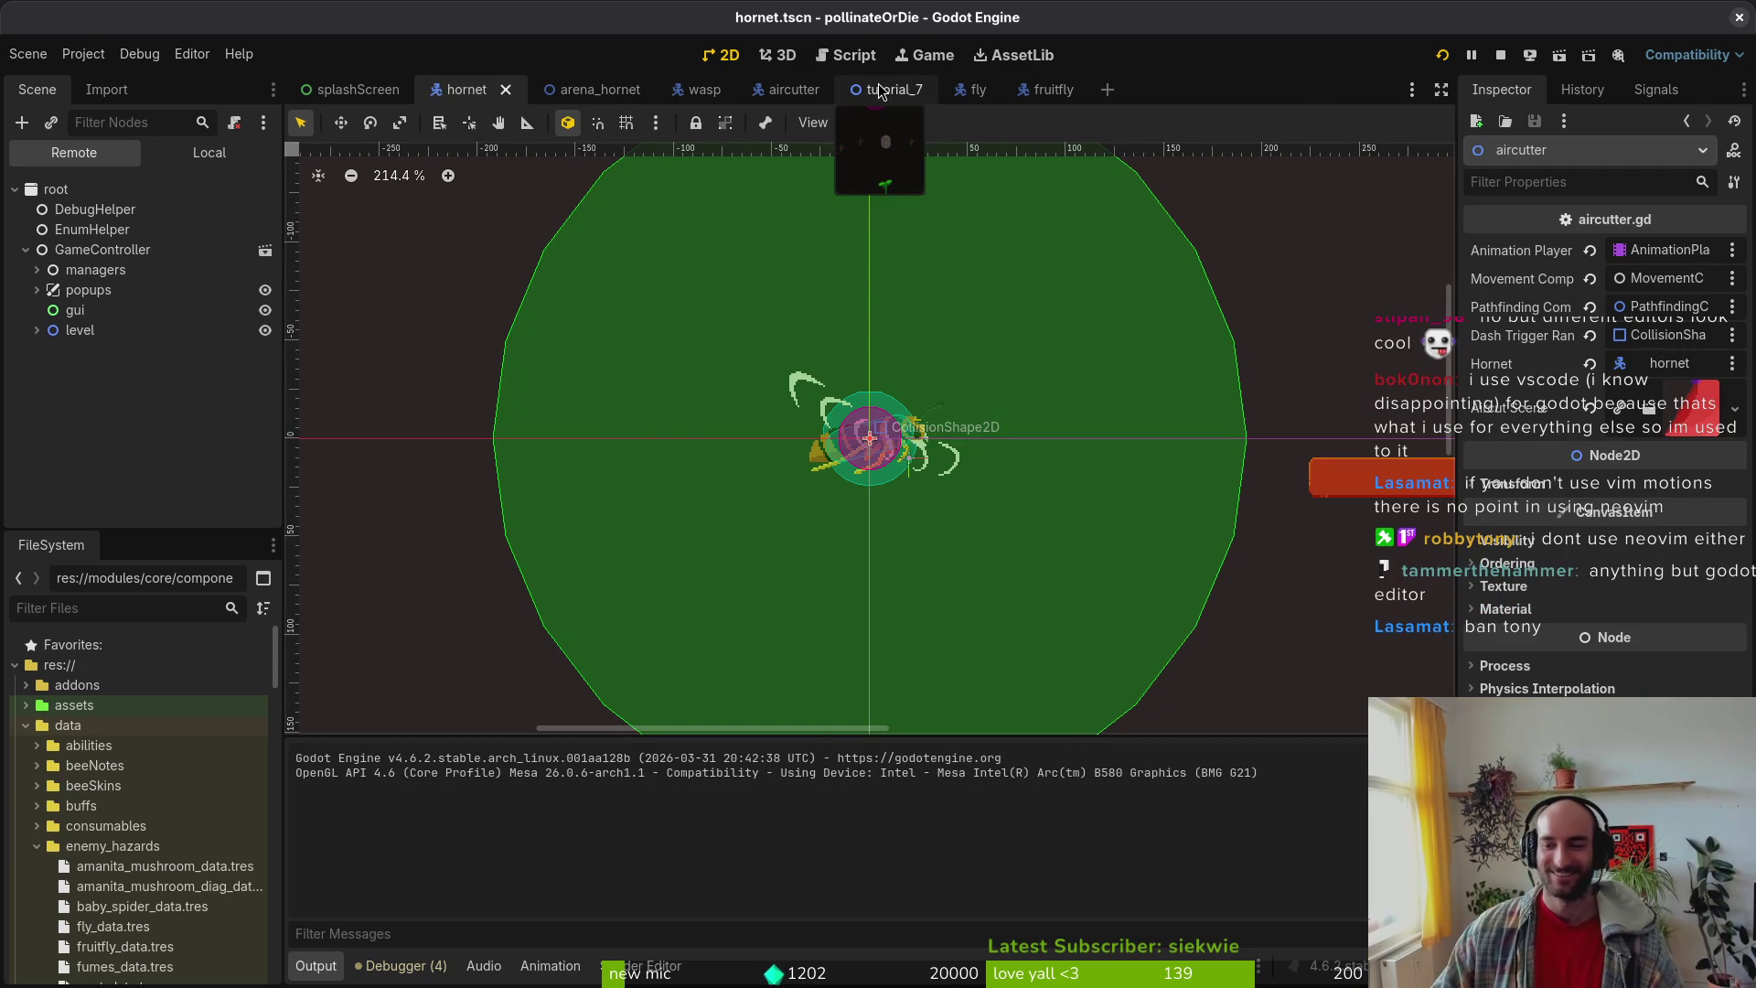
pyautogui.middleClick(883, 91)
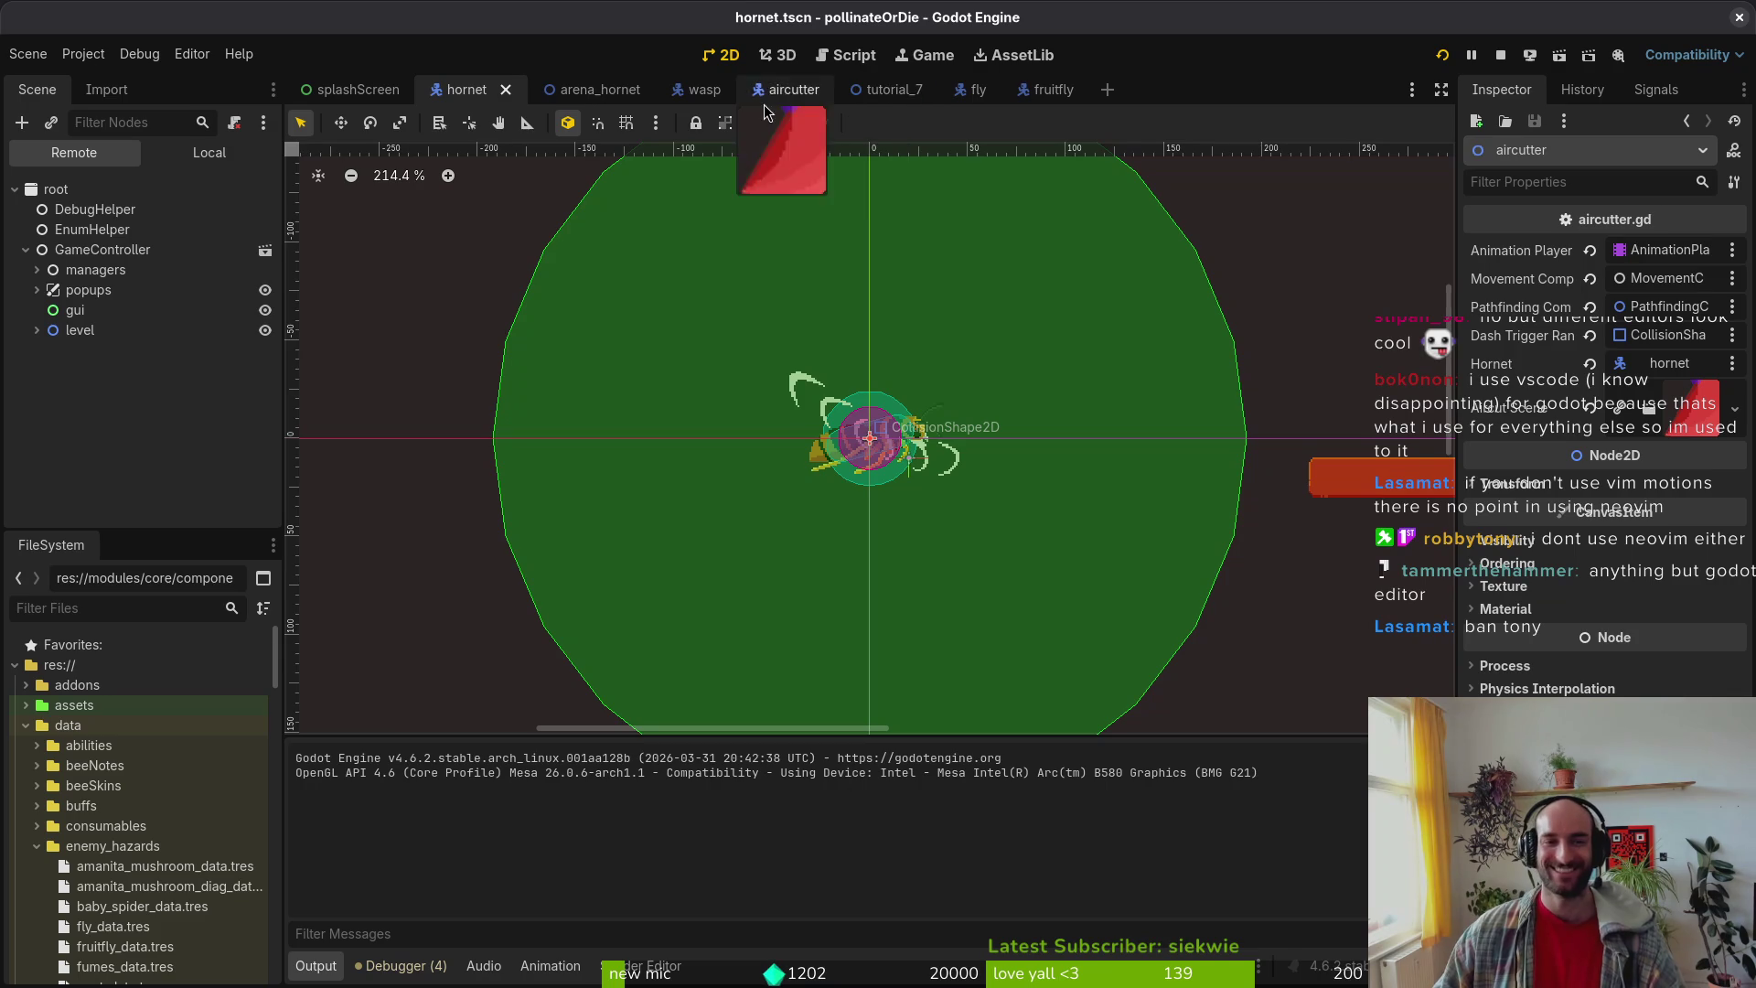
pyautogui.middleClick(882, 92)
pyautogui.middleClick(882, 91)
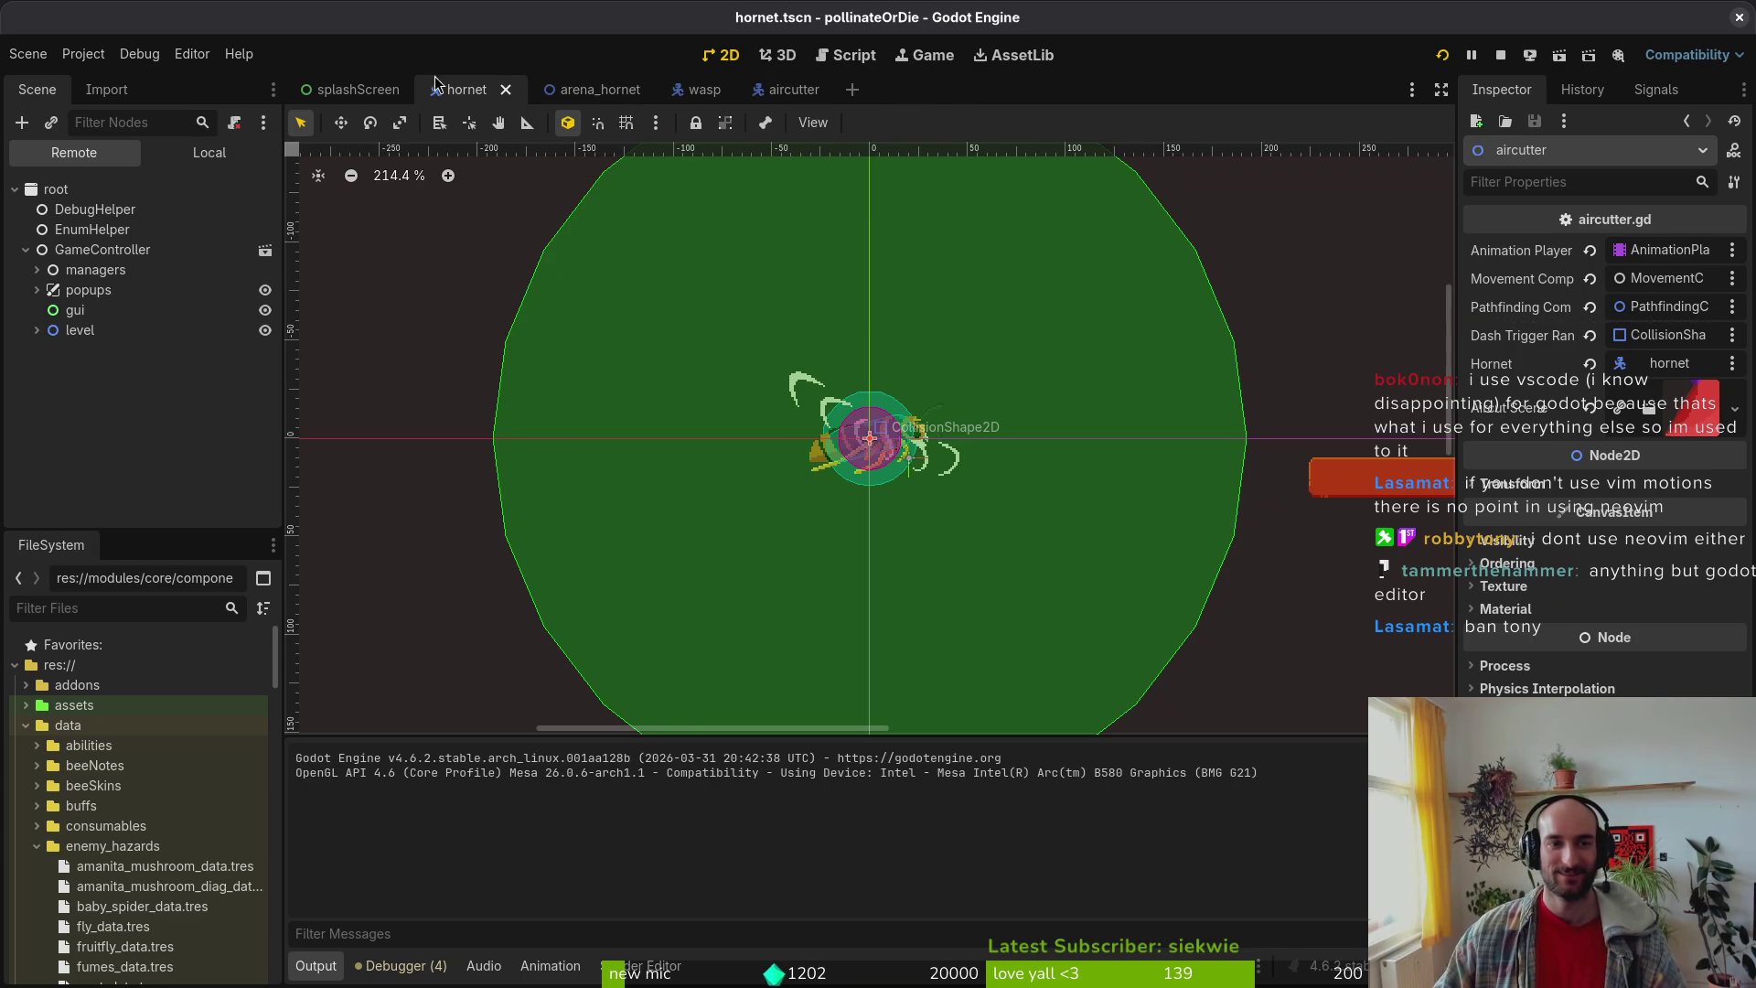
pyautogui.click(192, 152)
pyautogui.click(141, 249)
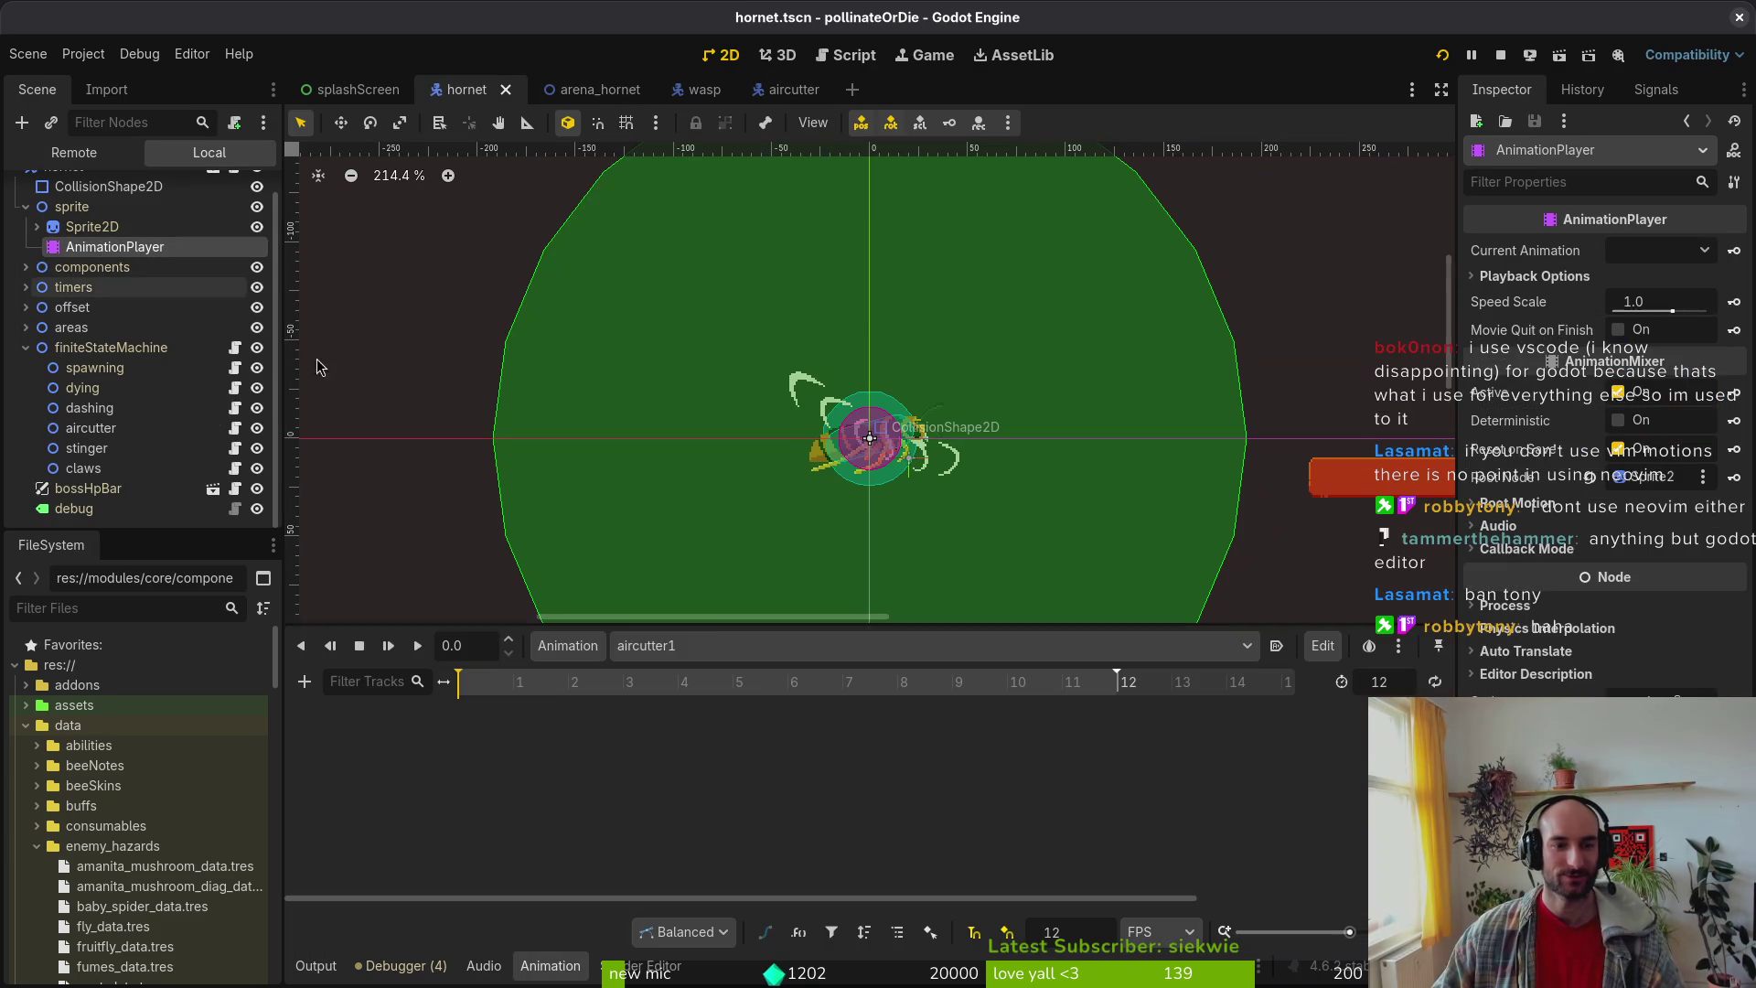
# Step: Set the aircutter1, aircutter2 and aircutter3 animation lengths to 4, save, and launch the game
pyautogui.doubleClick(1393, 677)
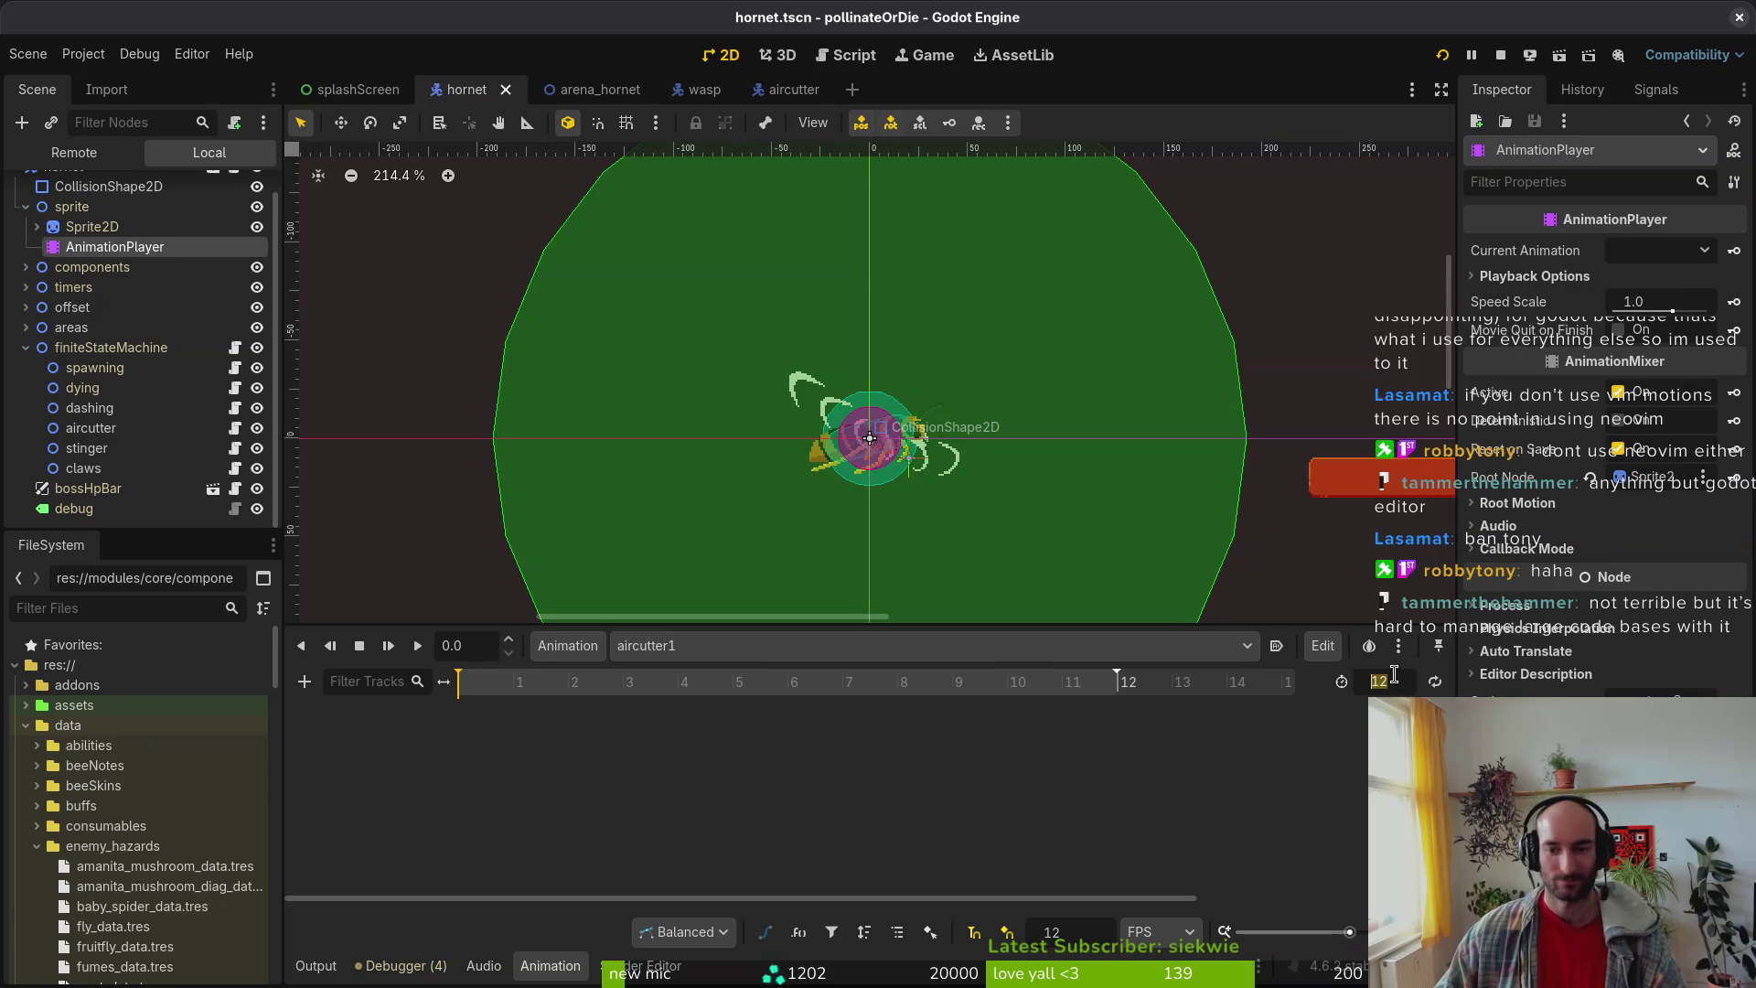
pyautogui.write('4')
pyautogui.press('Return')
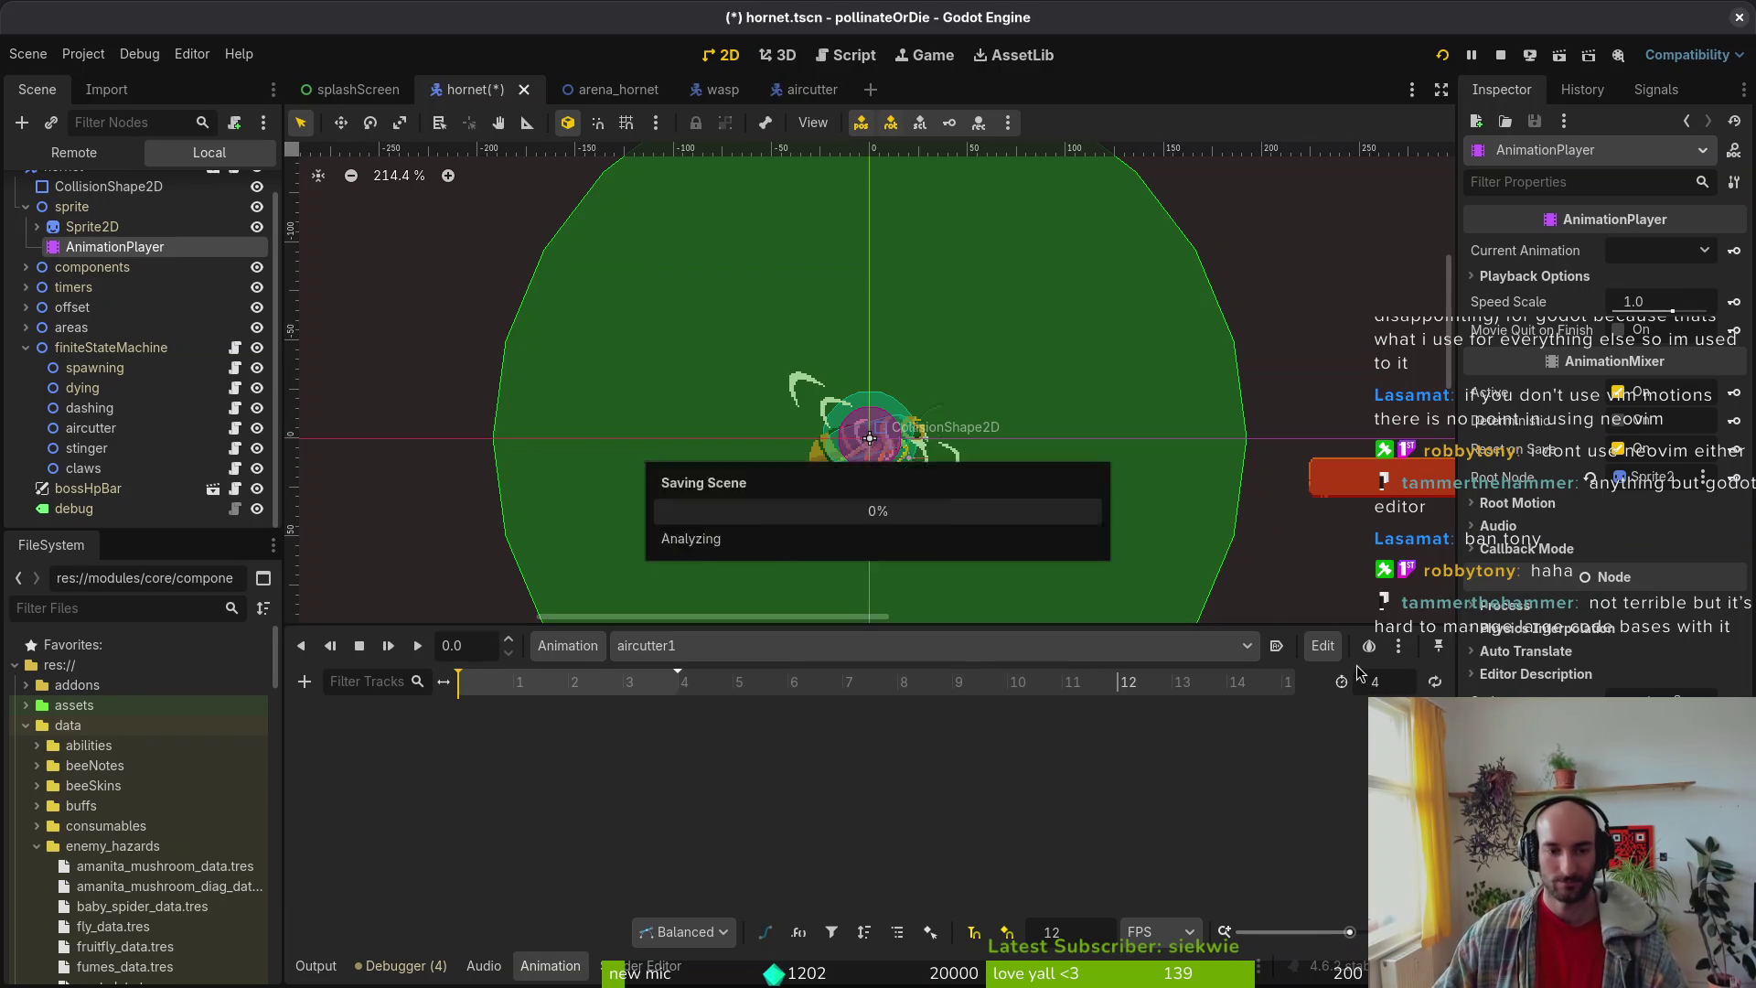
pyautogui.click(728, 645)
pyautogui.click(729, 725)
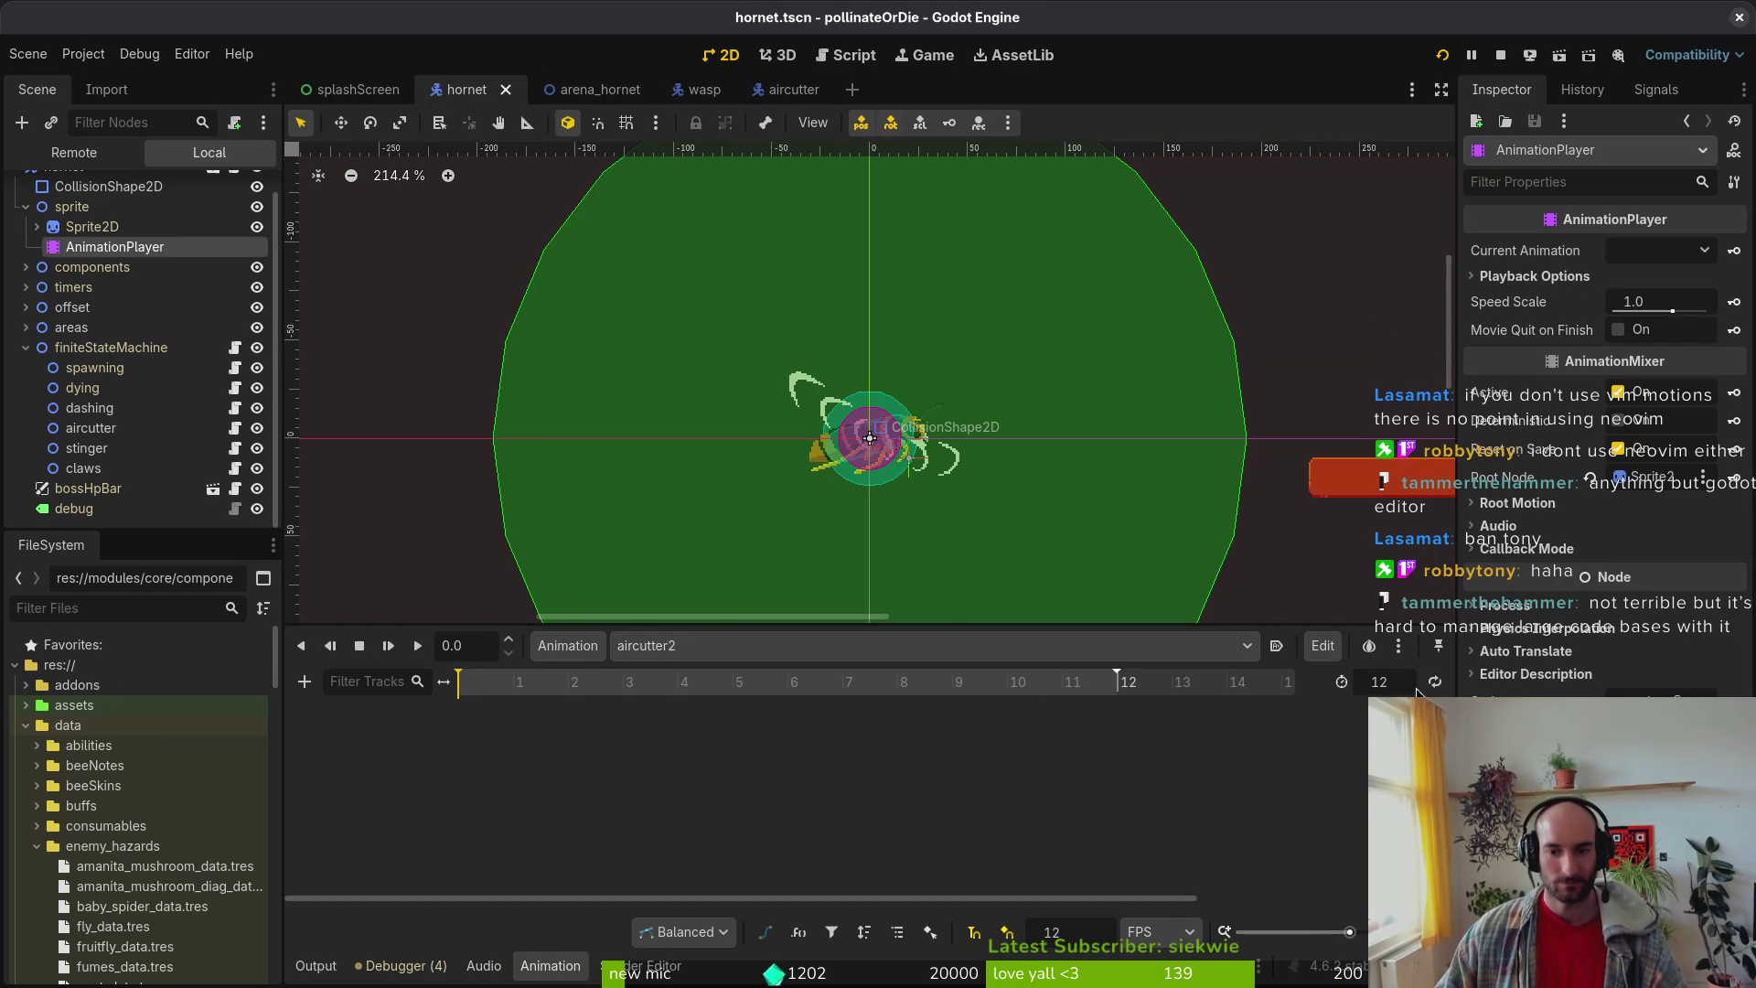
pyautogui.doubleClick(1380, 681)
pyautogui.write('4')
pyautogui.press('Return')
pyautogui.click(951, 647)
pyautogui.click(821, 745)
pyautogui.doubleClick(1390, 682)
pyautogui.write('4')
pyautogui.press('Return')
pyautogui.hotkey('ctrl', 's')
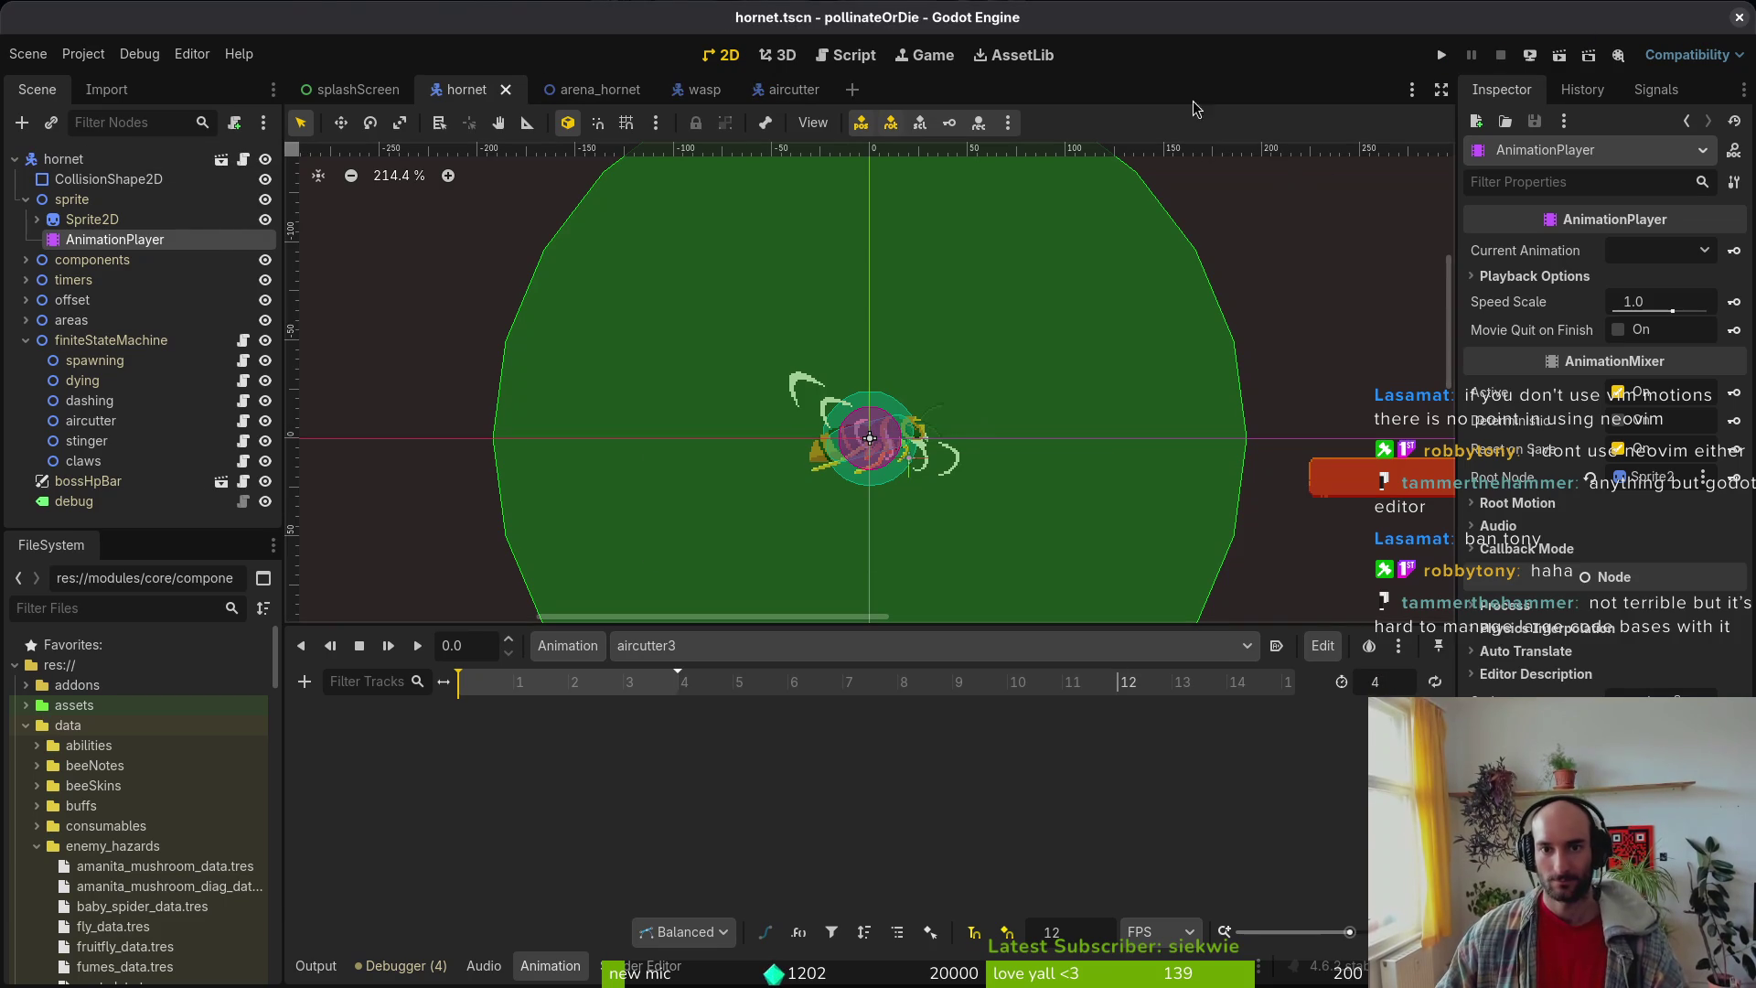
pyautogui.click(1431, 56)
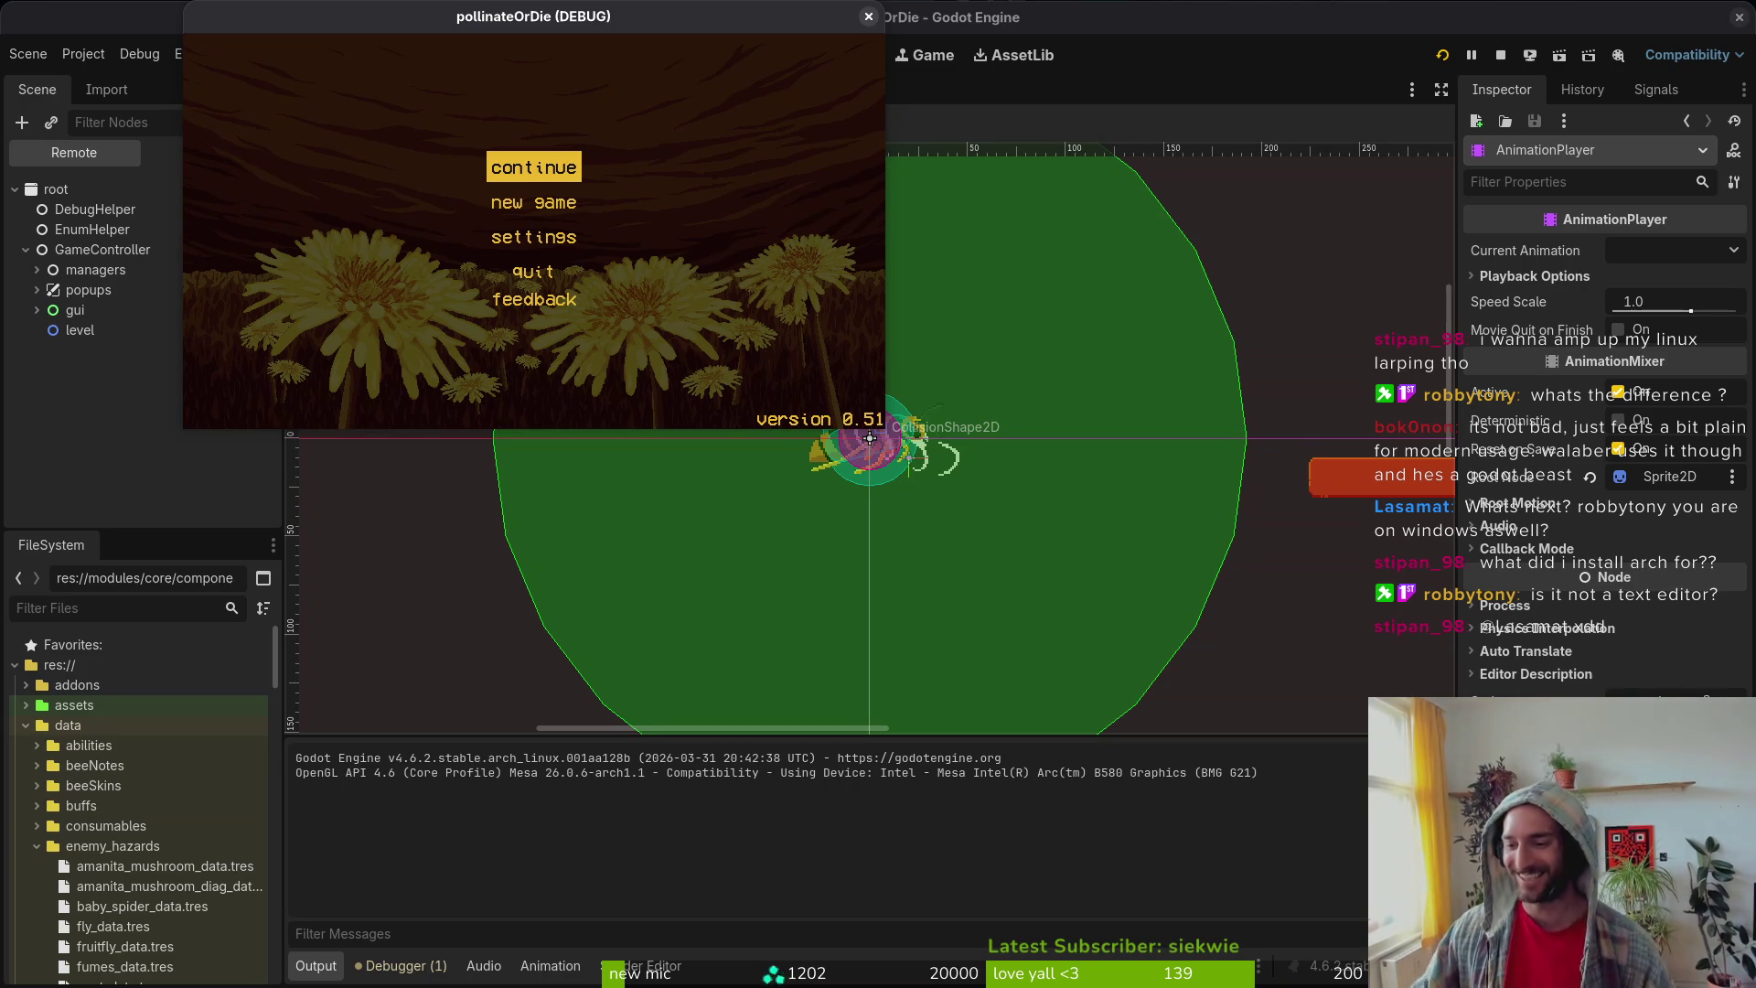
# Step: Continue into the game and briefly open and close the debugging panel
pyautogui.press('Down')
pyautogui.press('Up')
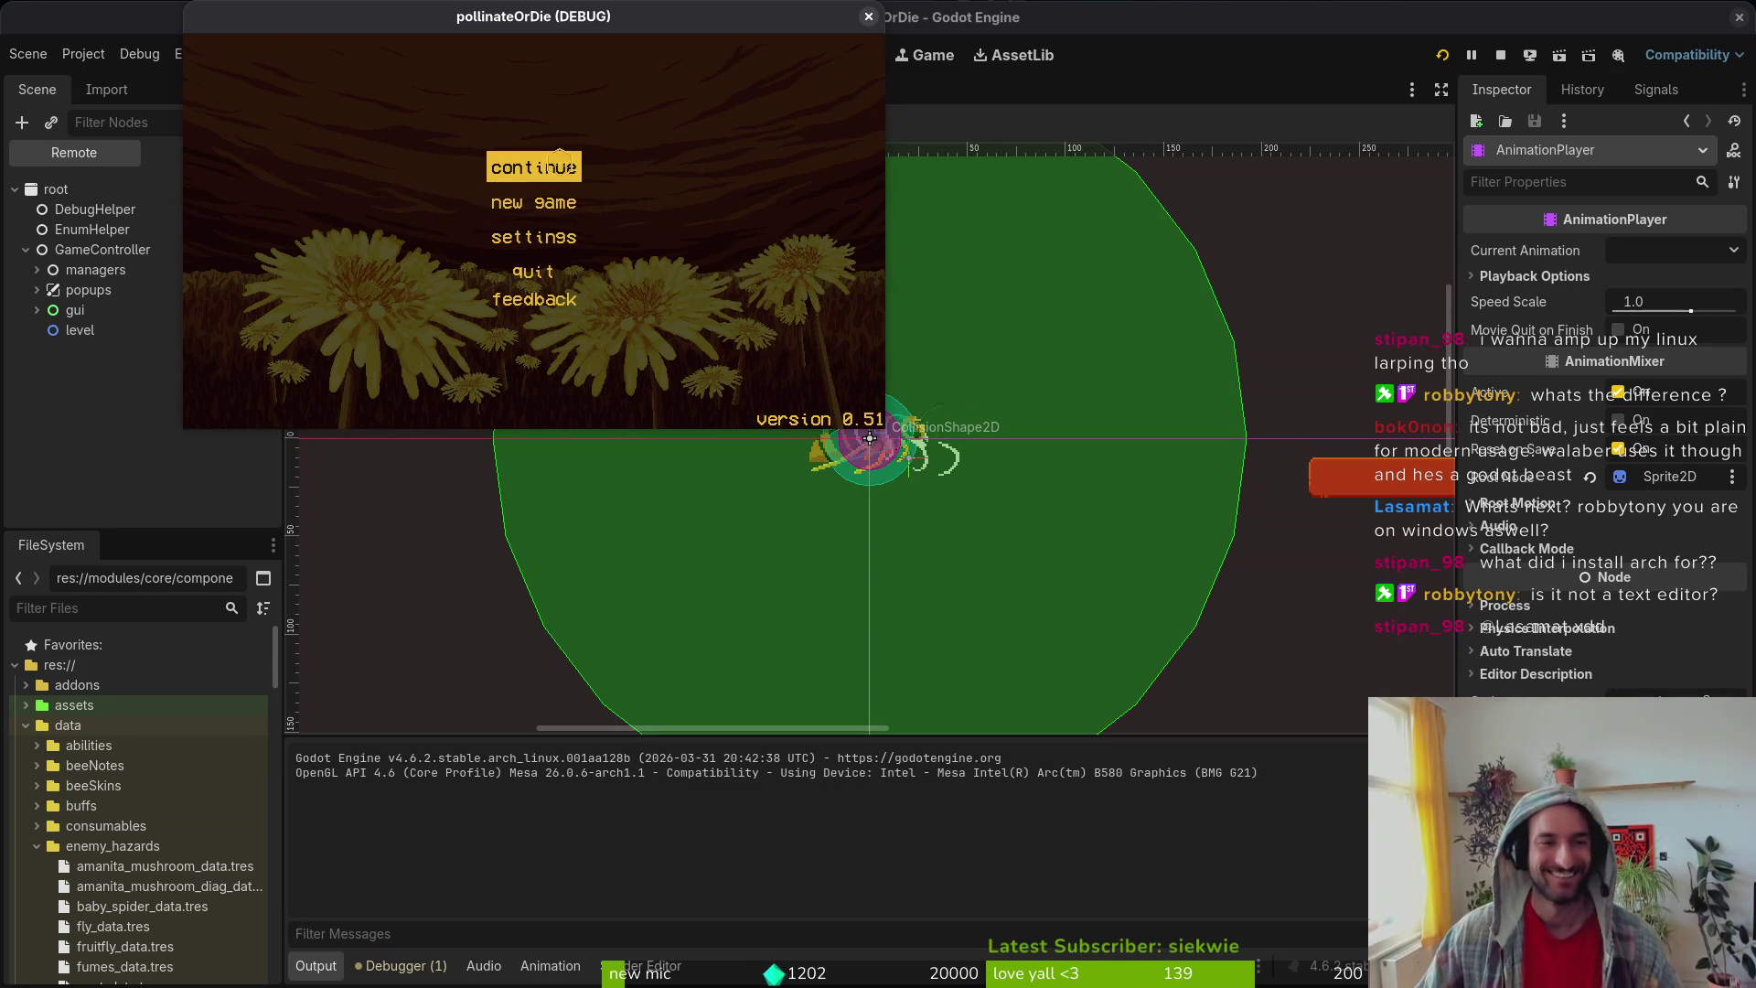
pyautogui.press('Return')
pyautogui.press('Escape')
pyautogui.press('Down')
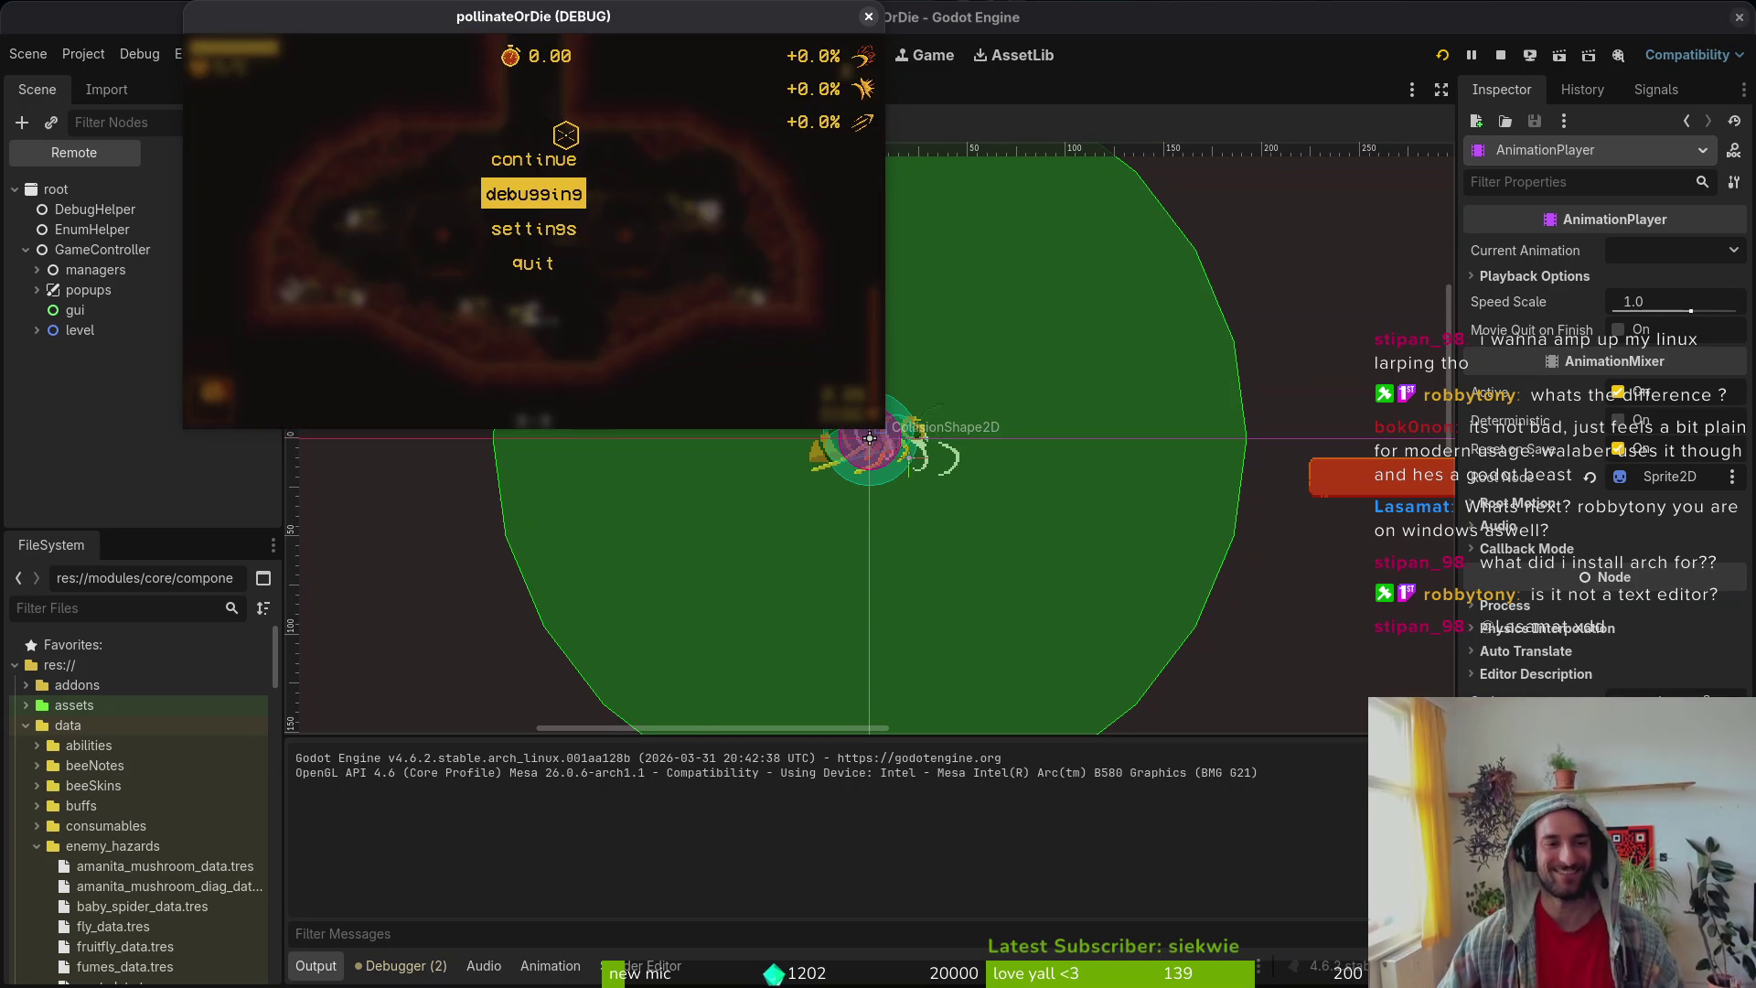
pyautogui.press('Return')
pyautogui.press('Escape')
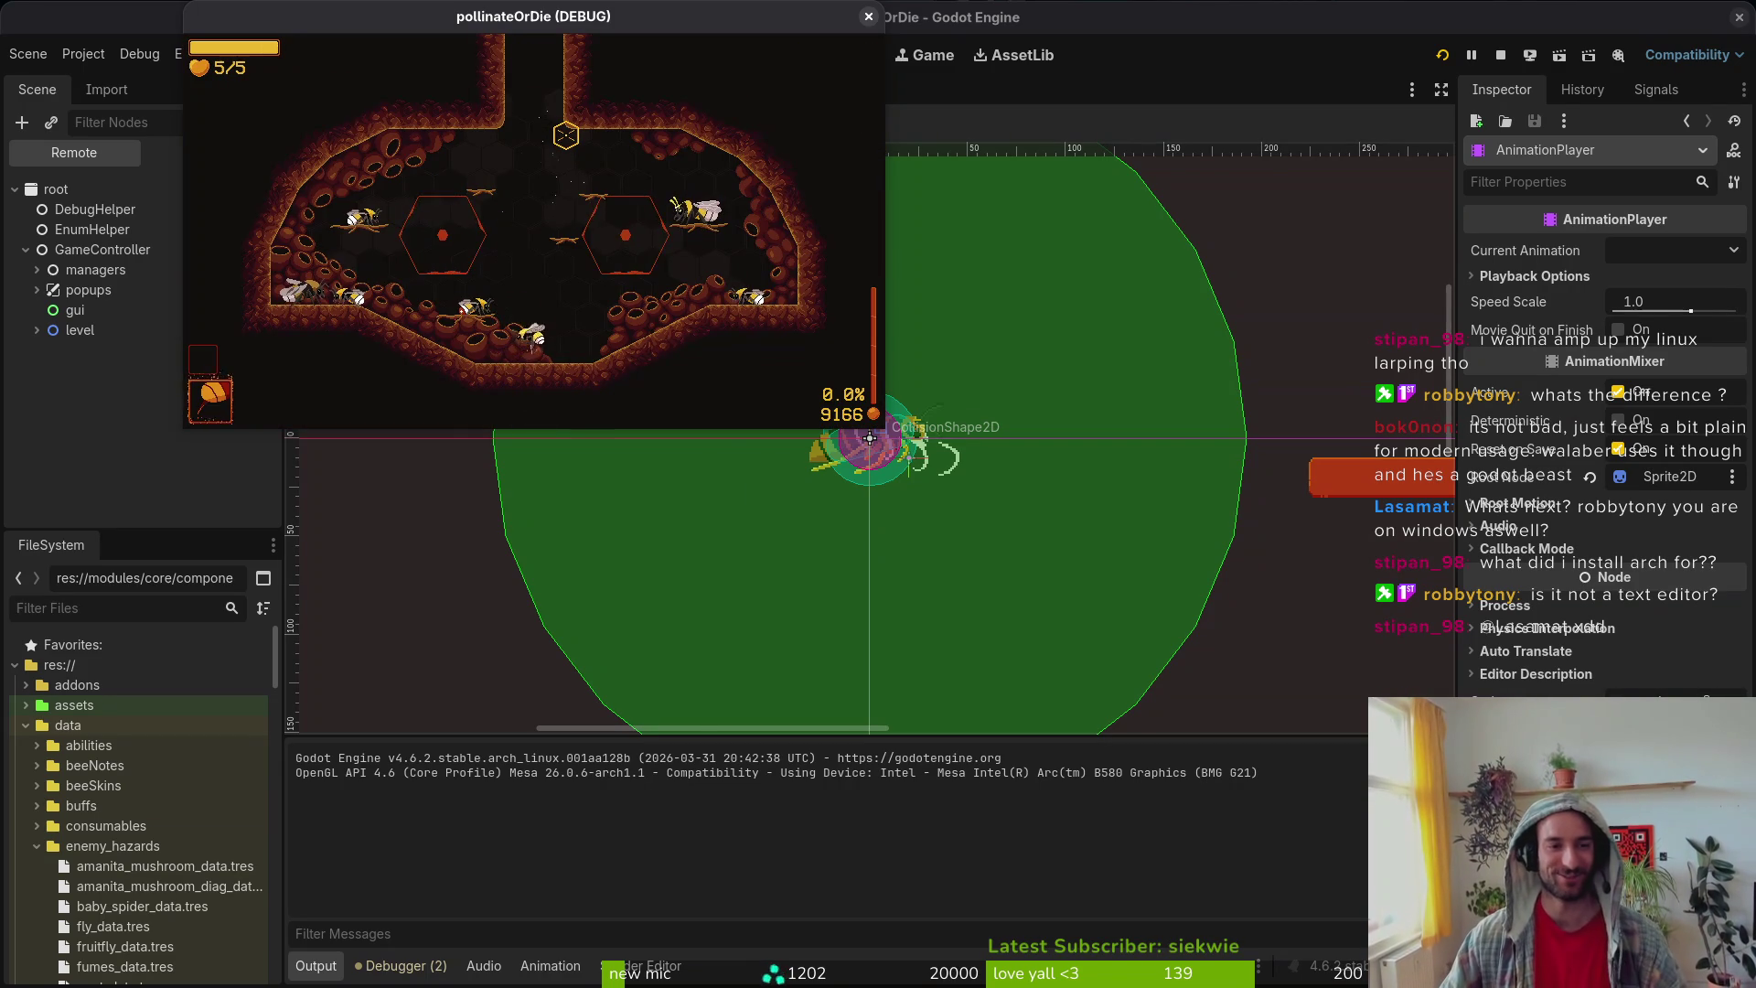
# Step: Start the hornet boss level from level select, then pause and close the game
pyautogui.press('l')
pyautogui.doubleClick(699, 29)
pyautogui.press('Up')
pyautogui.press('Return')
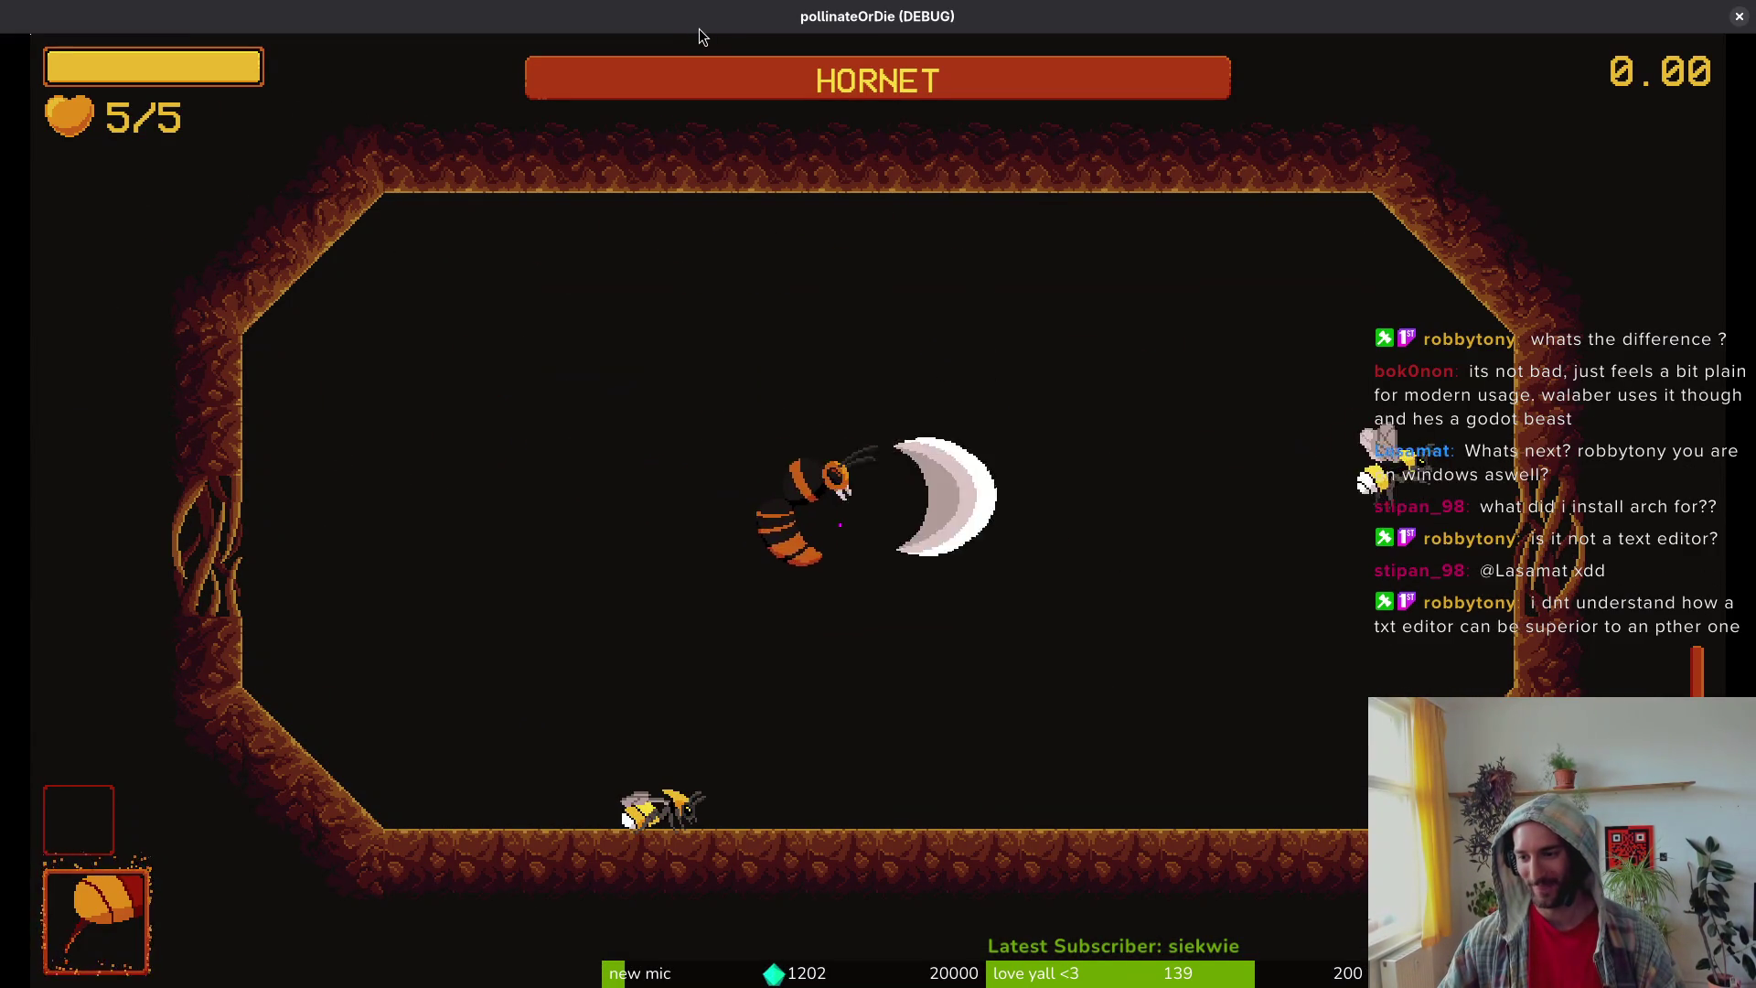
pyautogui.press('Escape')
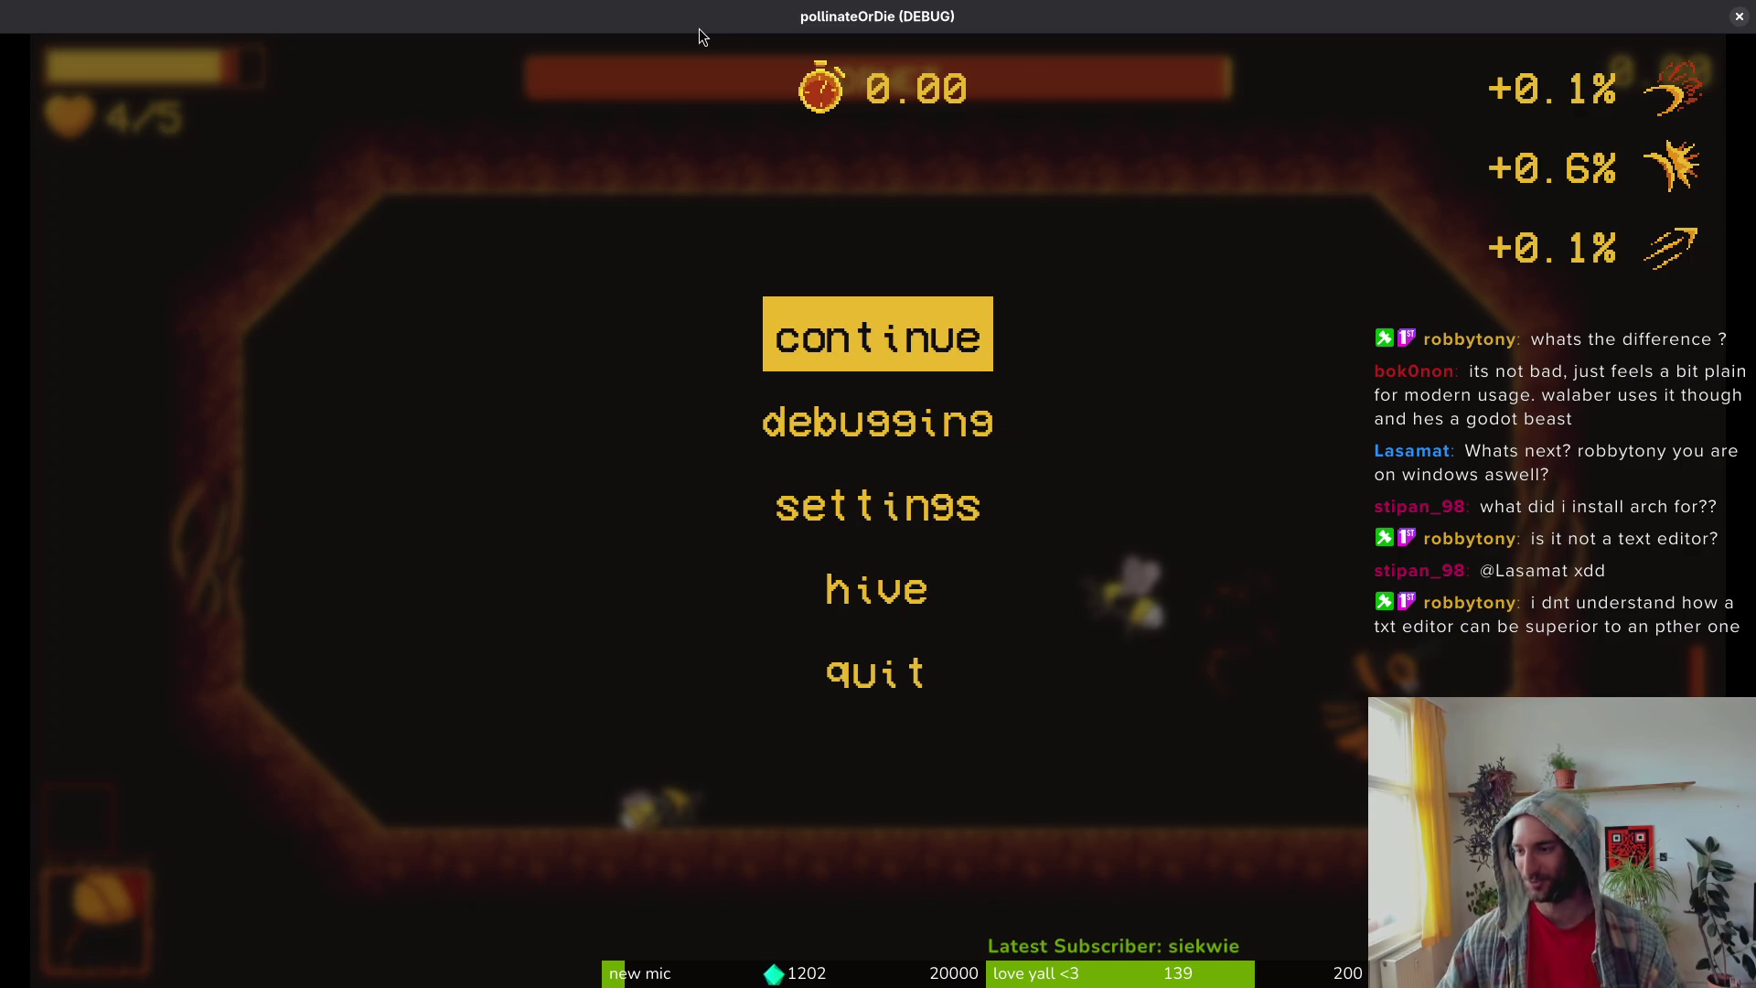
pyautogui.press('F8')
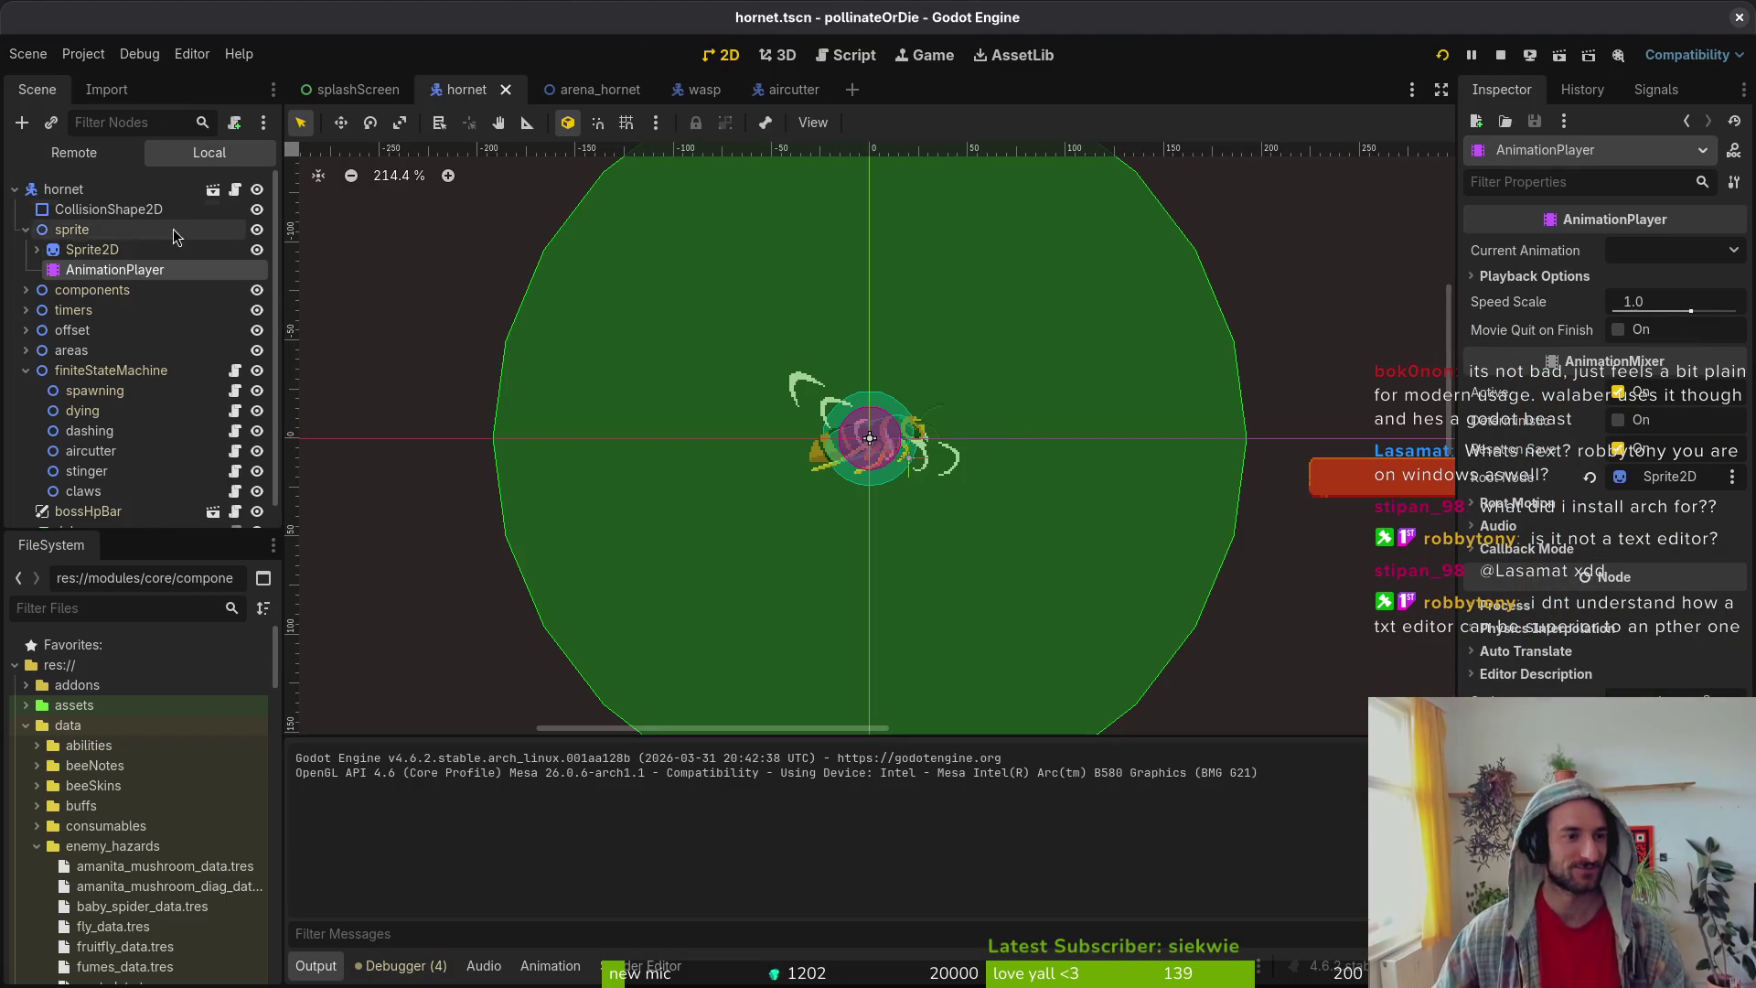
# Step: Set the aircutter3 animation length to 6
pyautogui.click(147, 270)
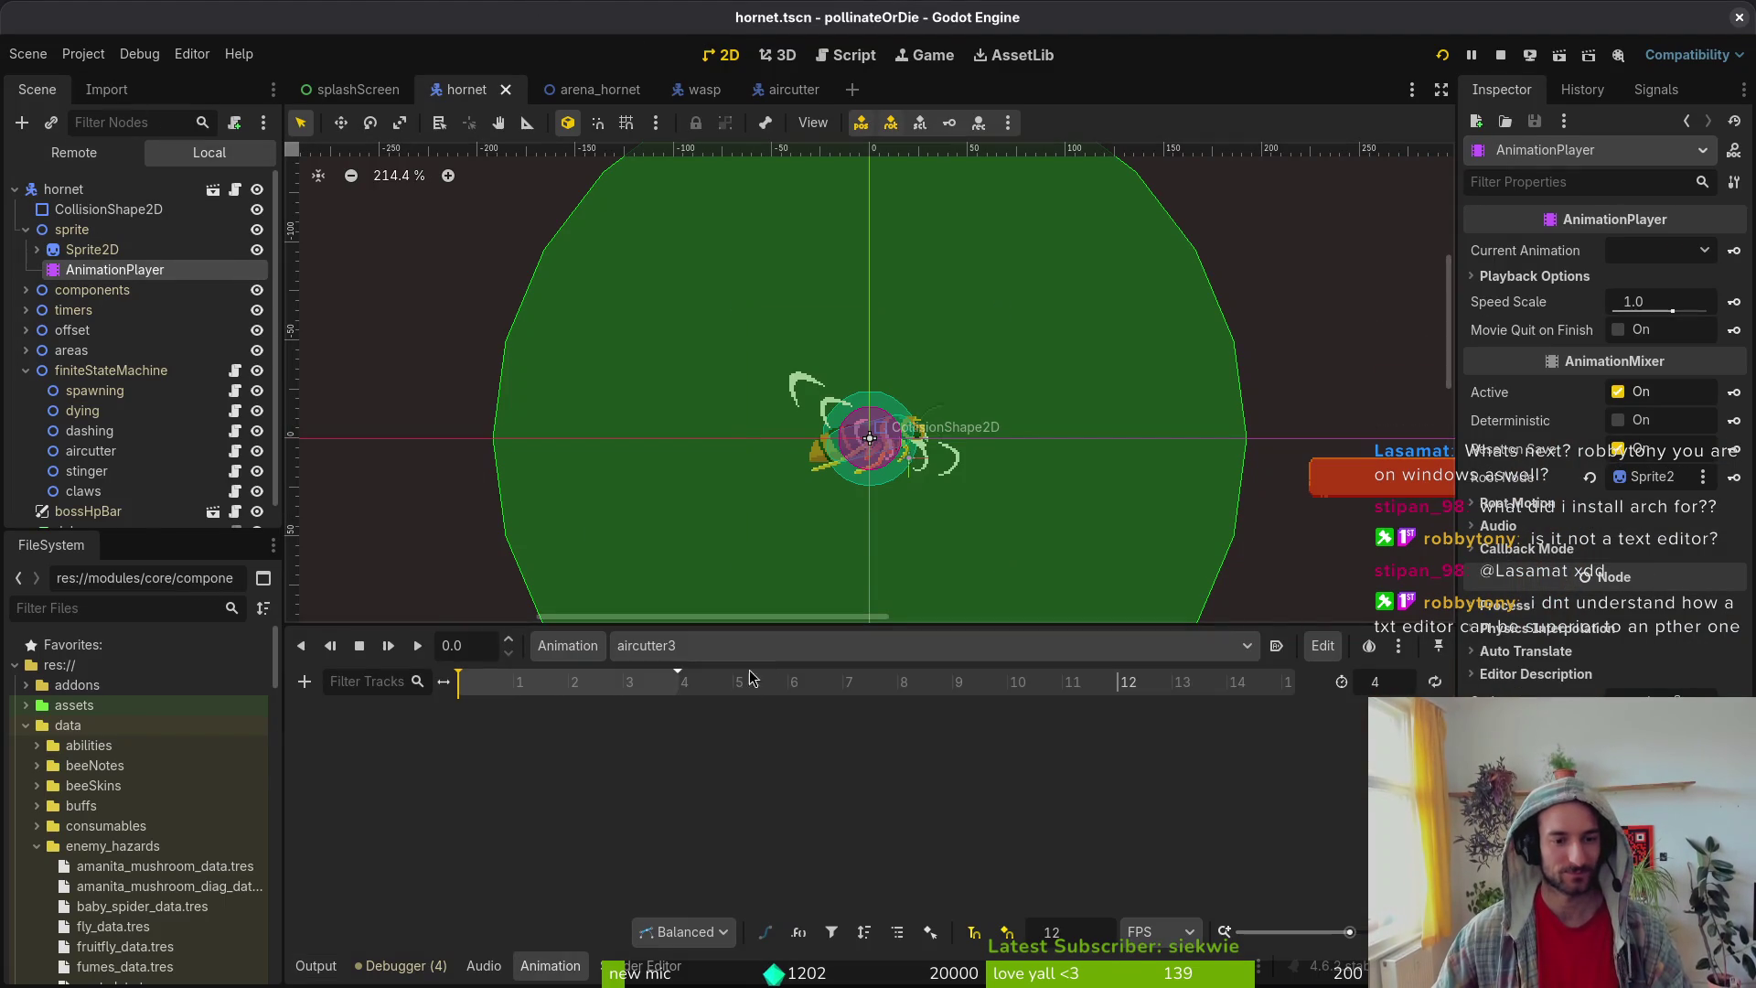
pyautogui.doubleClick(1381, 679)
pyautogui.write('6')
pyautogui.press('Return')
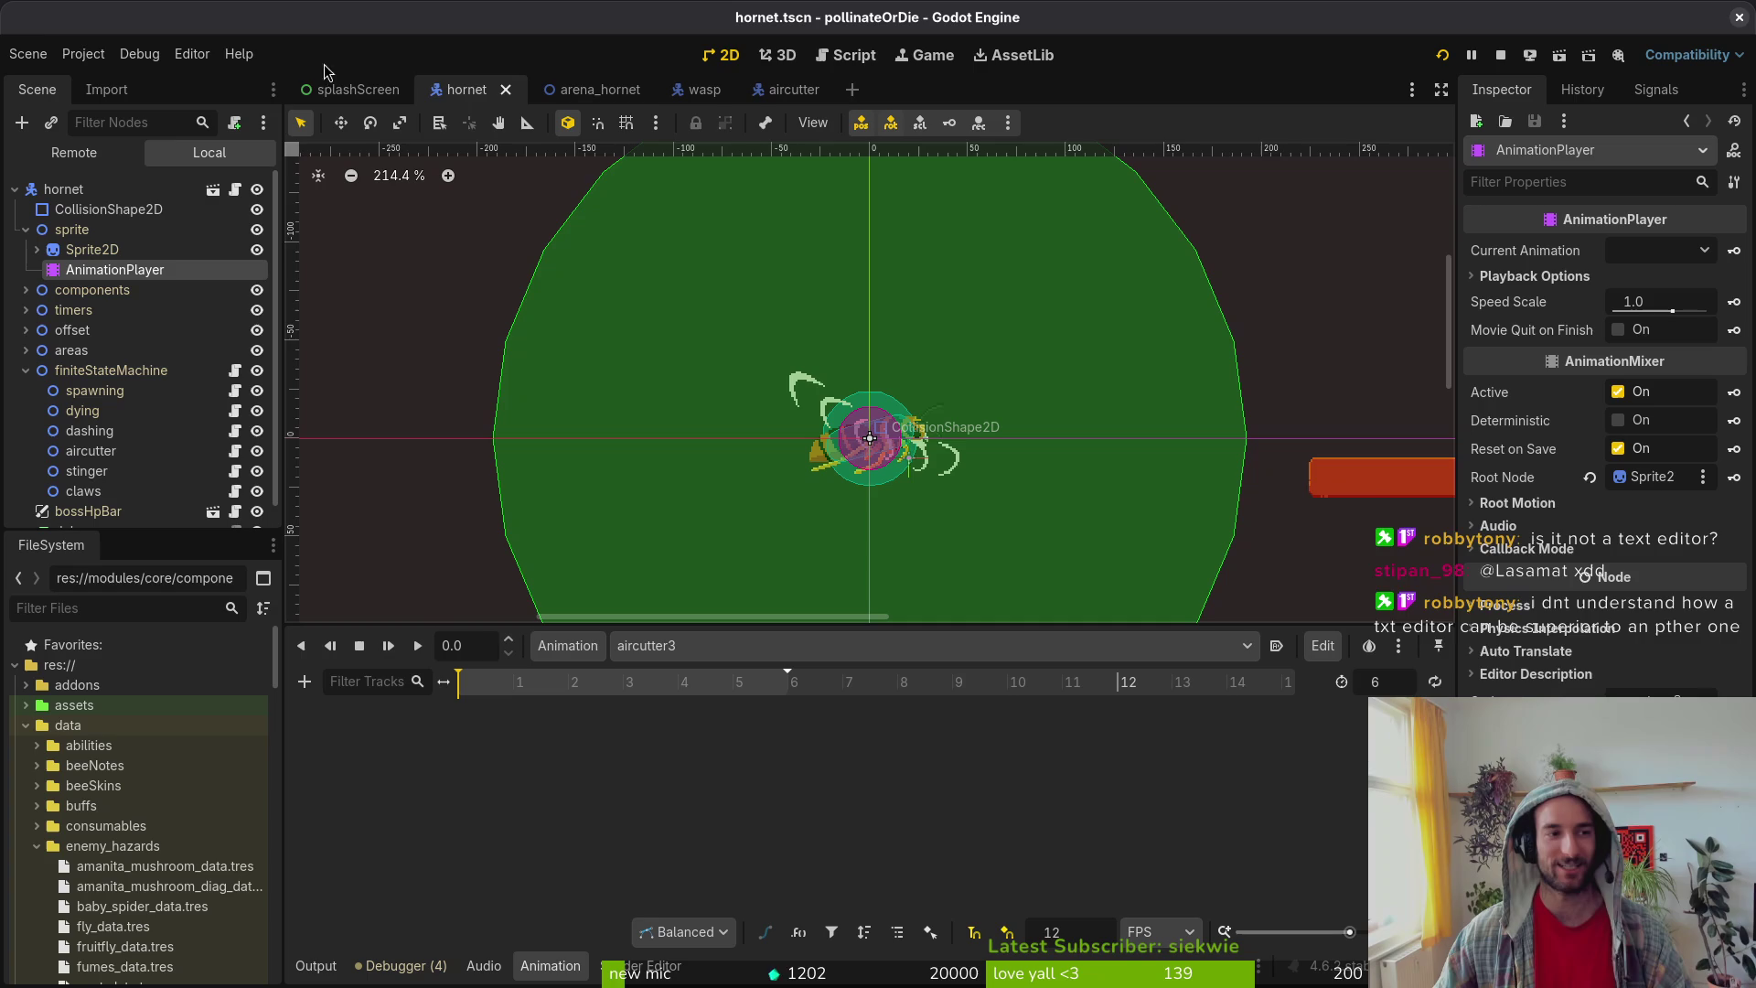
# Step: Review the external text editor options in Editor Settings, then briefly test-run the game
pyautogui.click(192, 54)
pyautogui.click(215, 81)
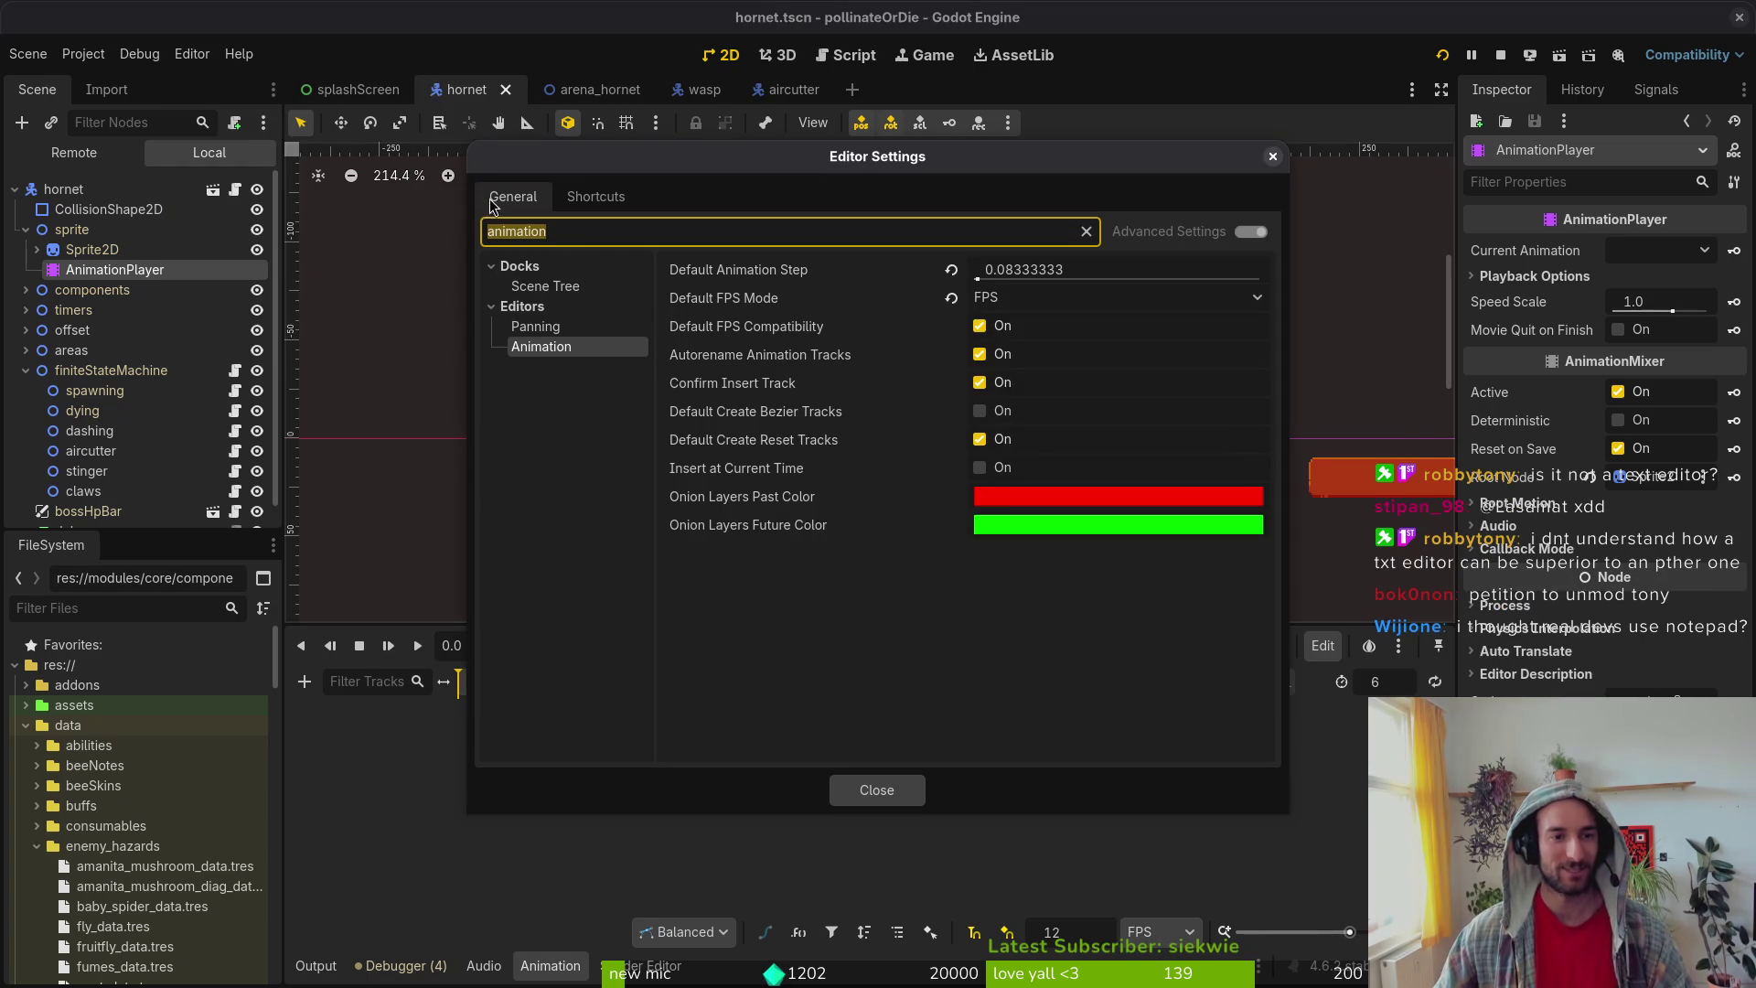
pyautogui.press('Escape')
pyautogui.click(209, 56)
pyautogui.click(220, 80)
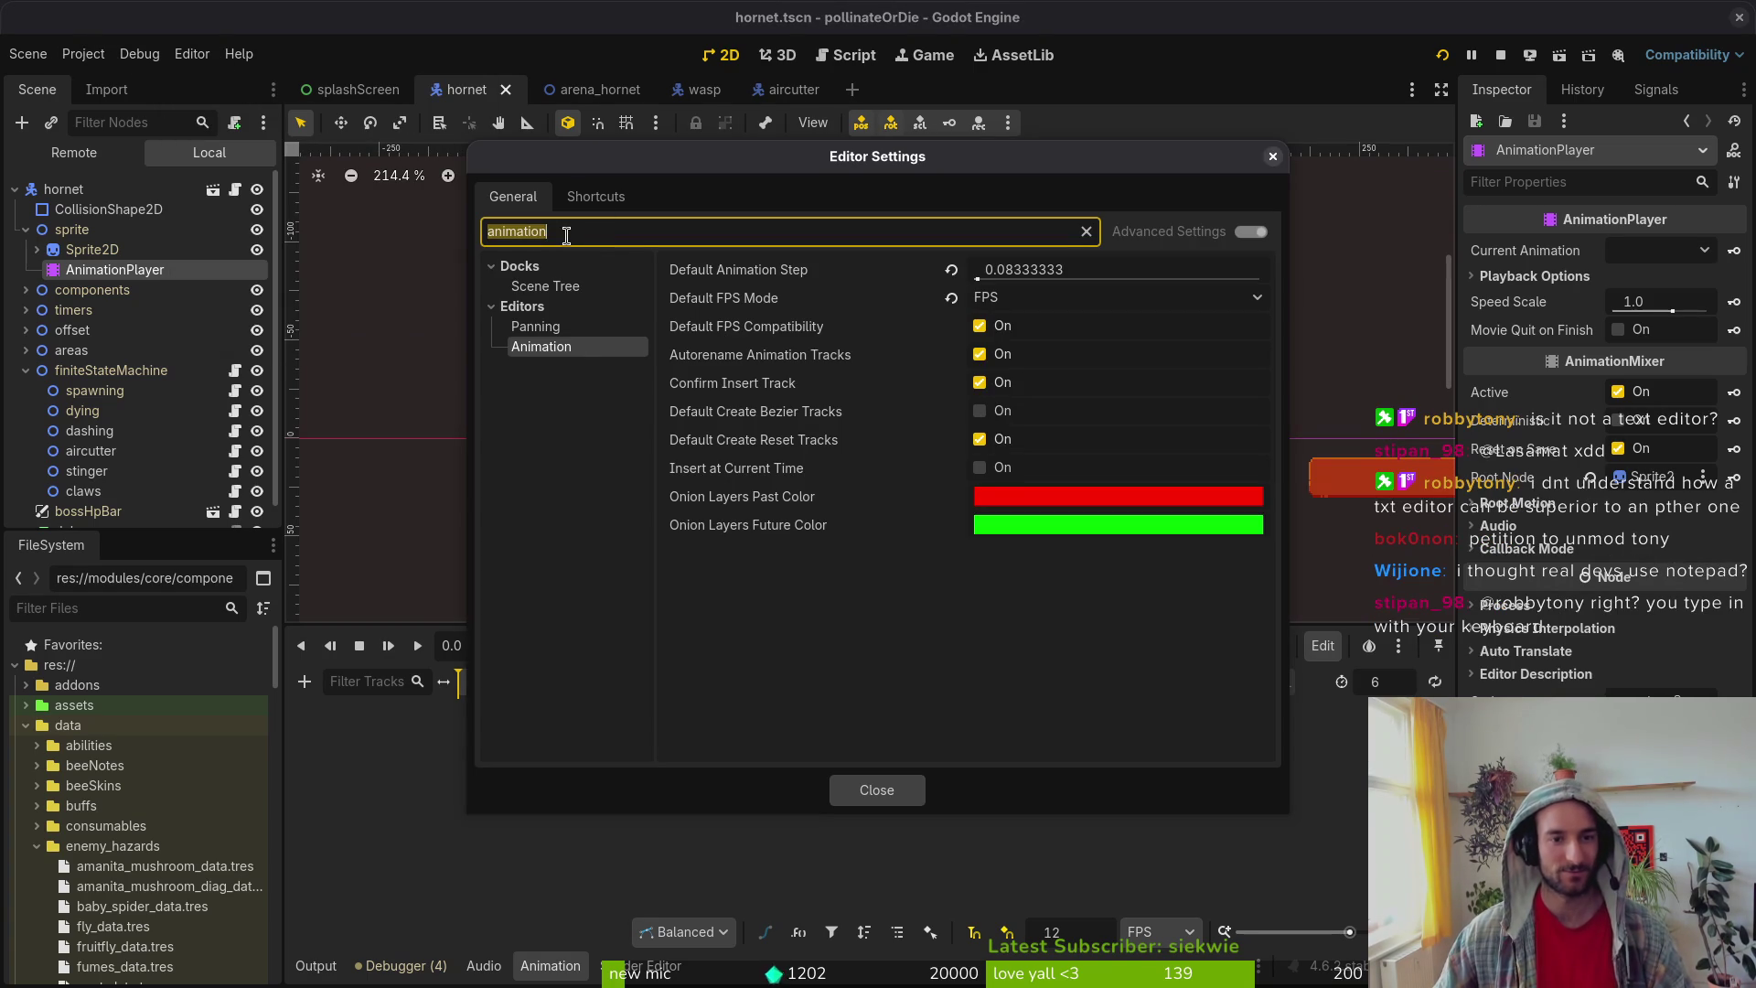
pyautogui.click(1086, 228)
pyautogui.scroll(-5, 593, 562)
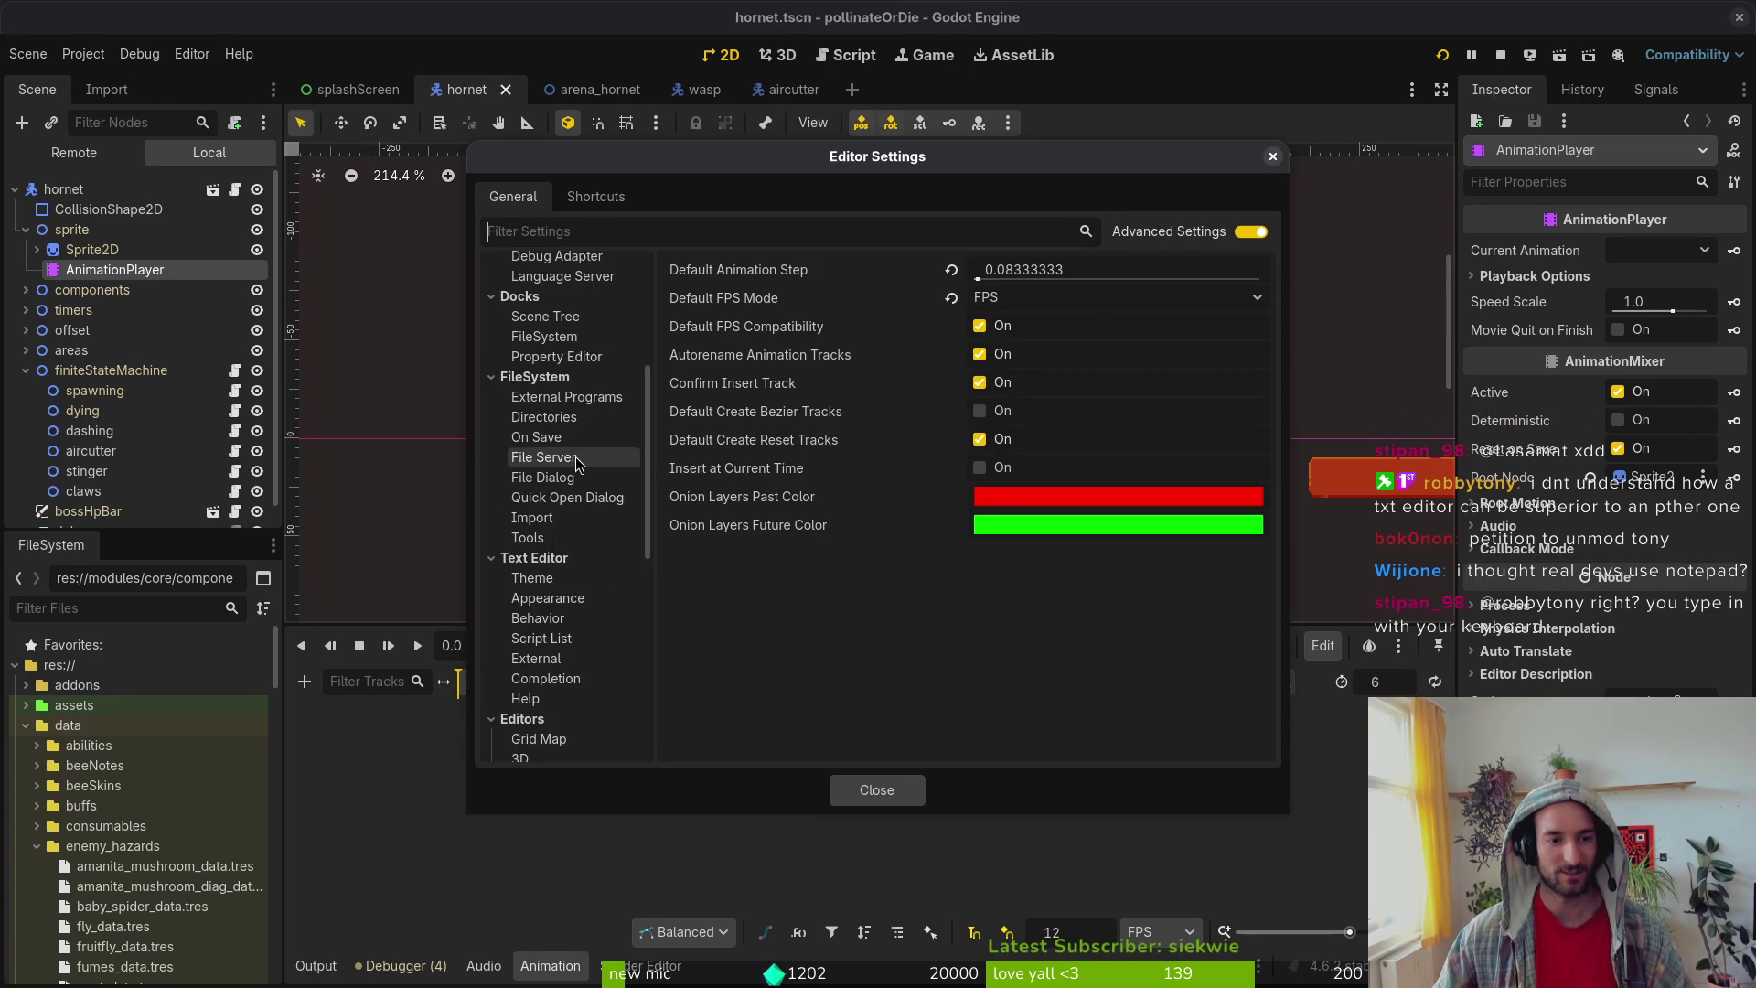
pyautogui.click(576, 658)
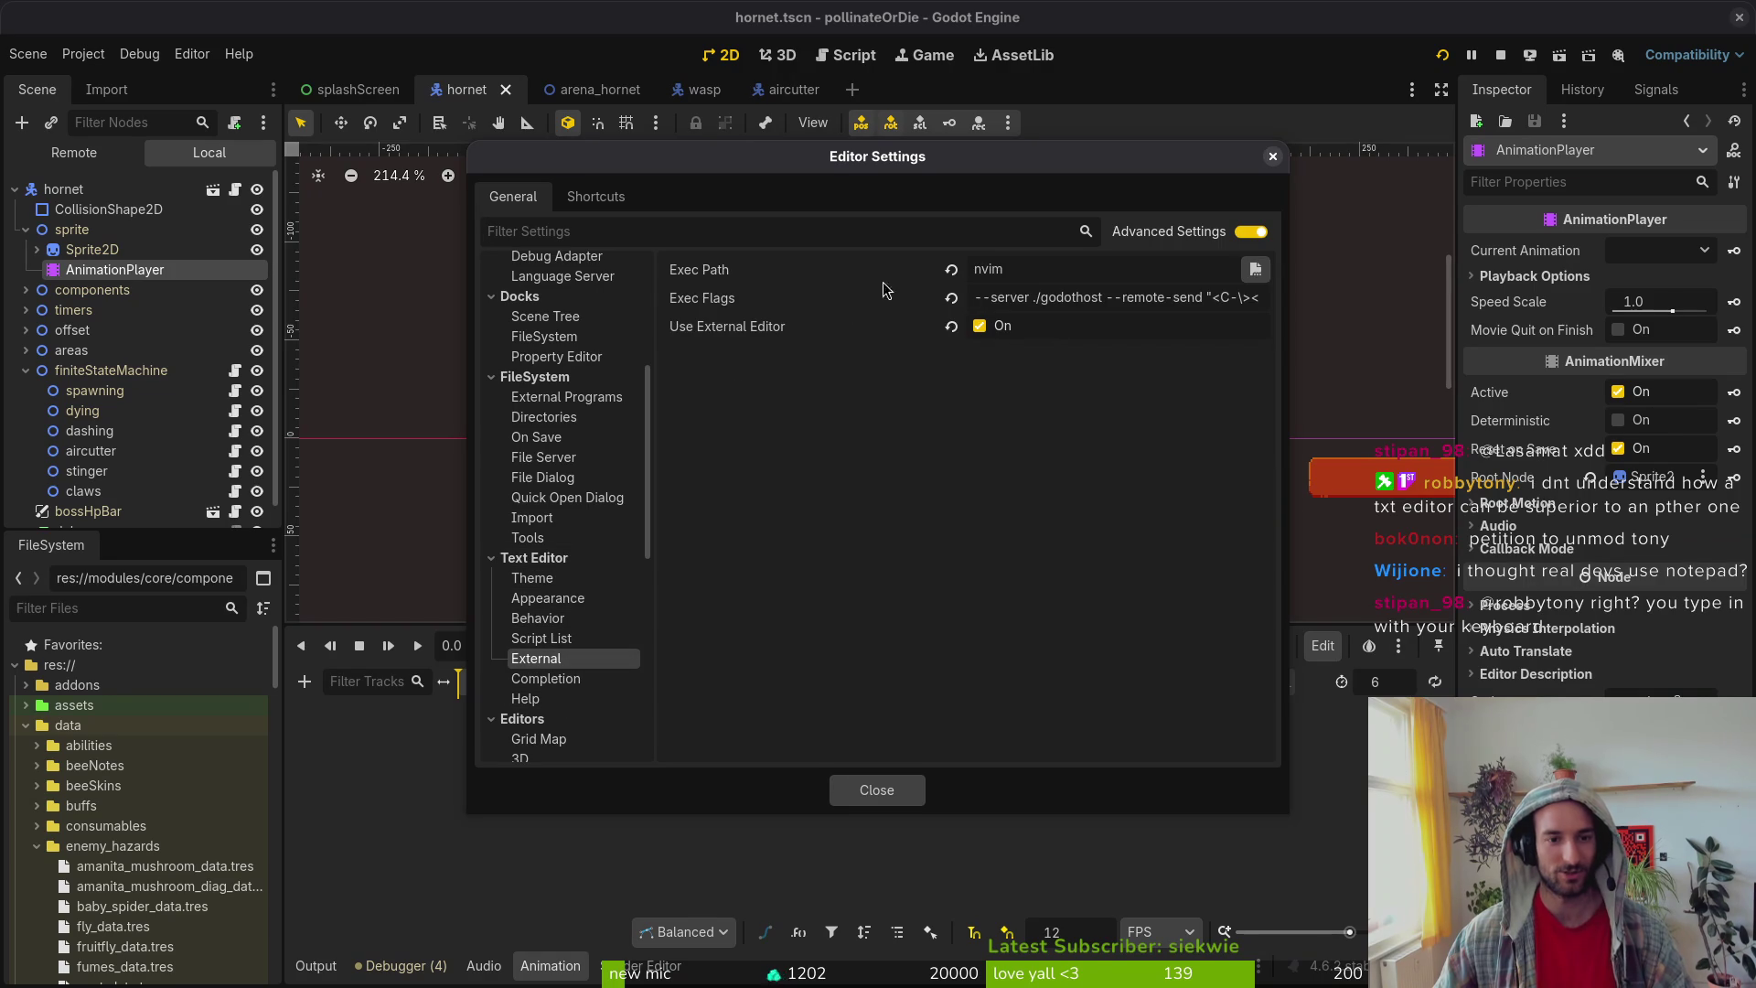
pyautogui.click(896, 790)
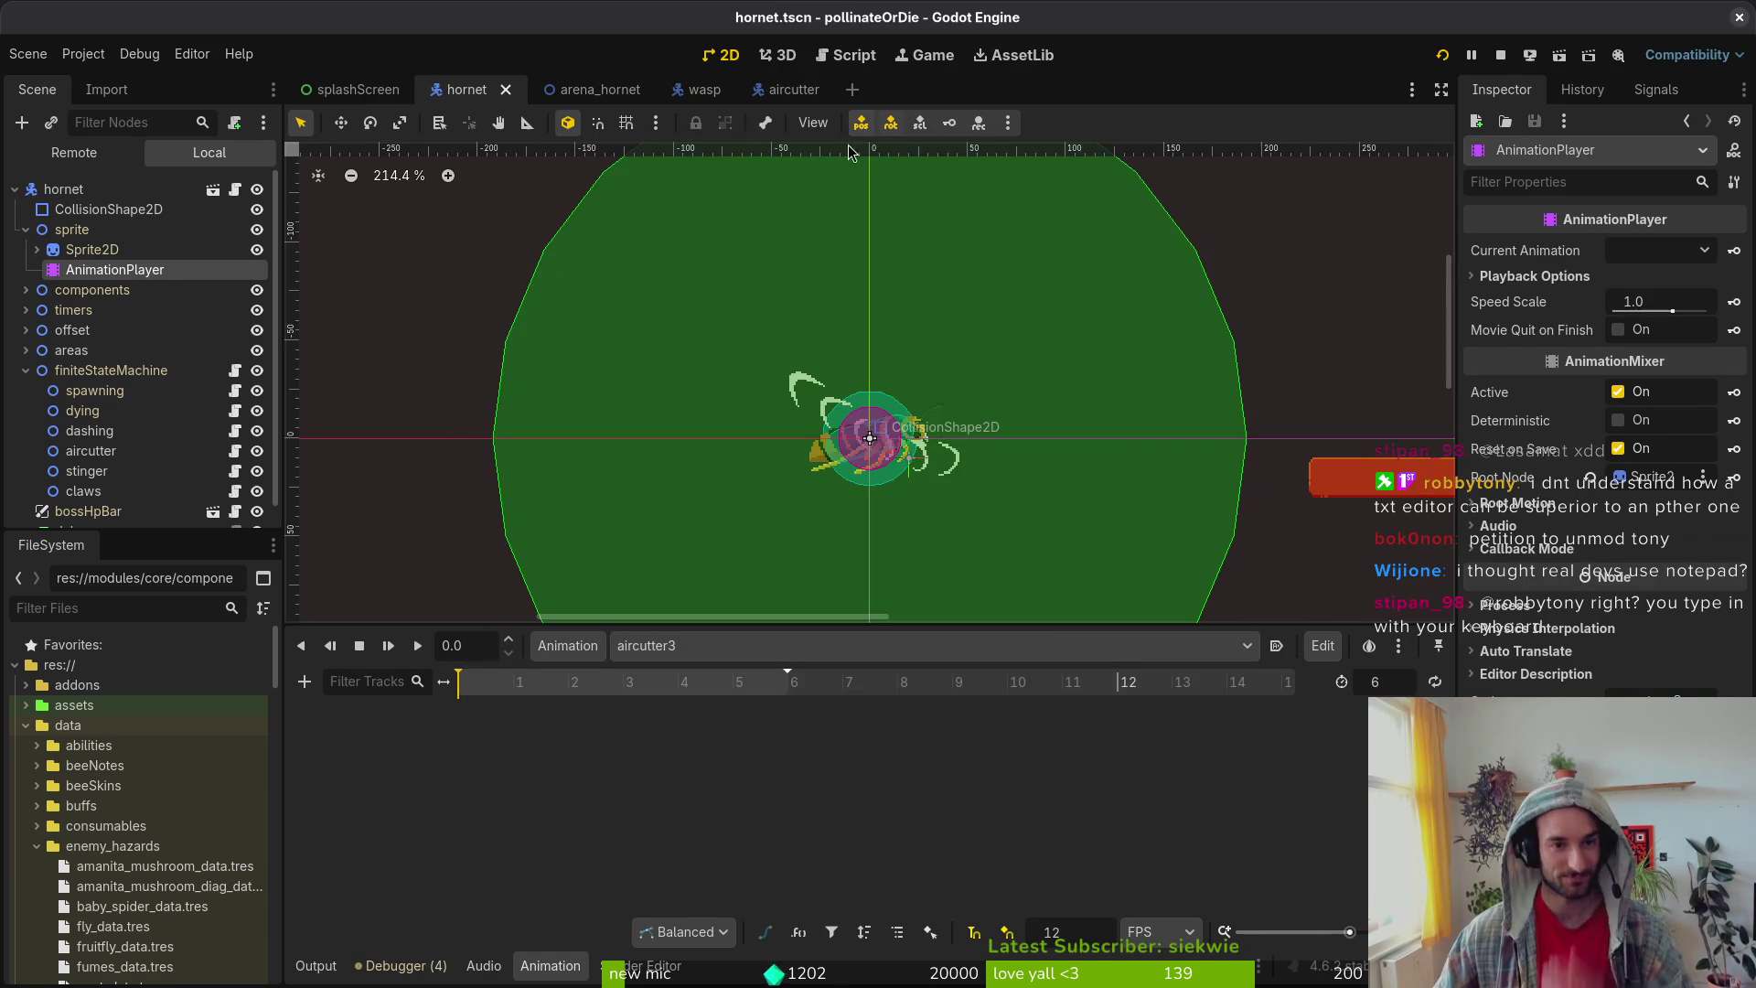
pyautogui.press('F5')
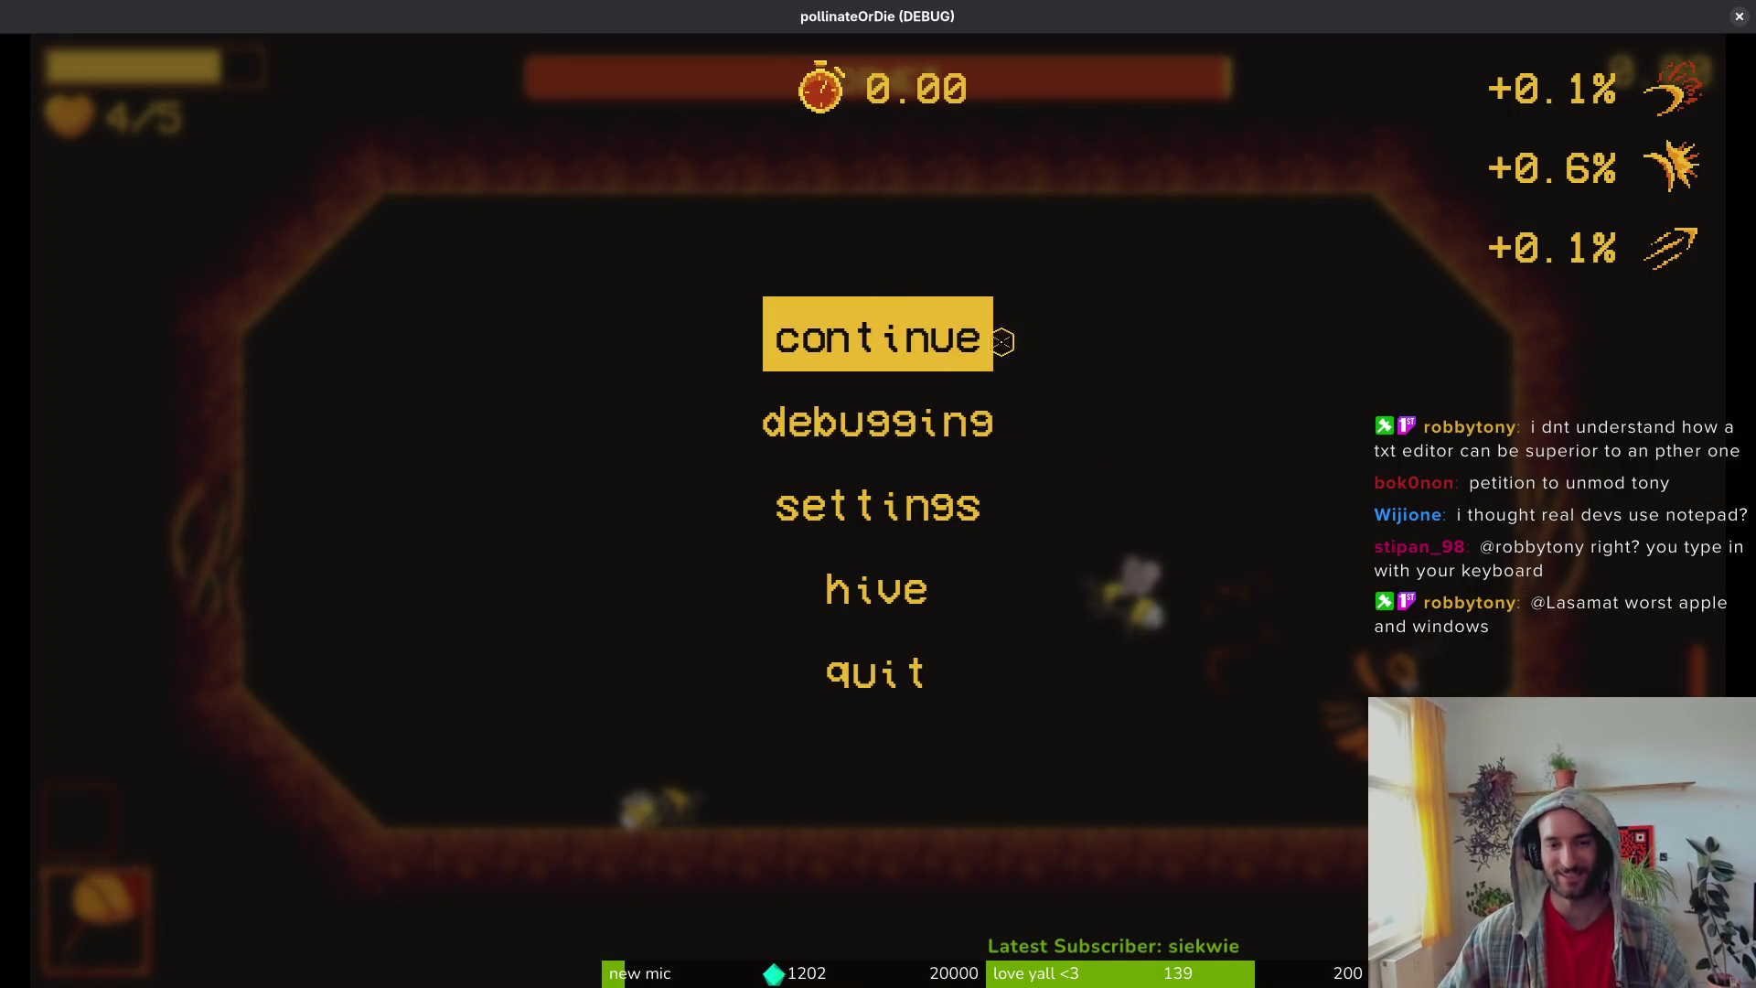
pyautogui.press('F8')
# Step: Quit Vim and change directory to ~/Downloads/stream/chatPokemon
pyautogui.hotkey('alt', 'Tab')
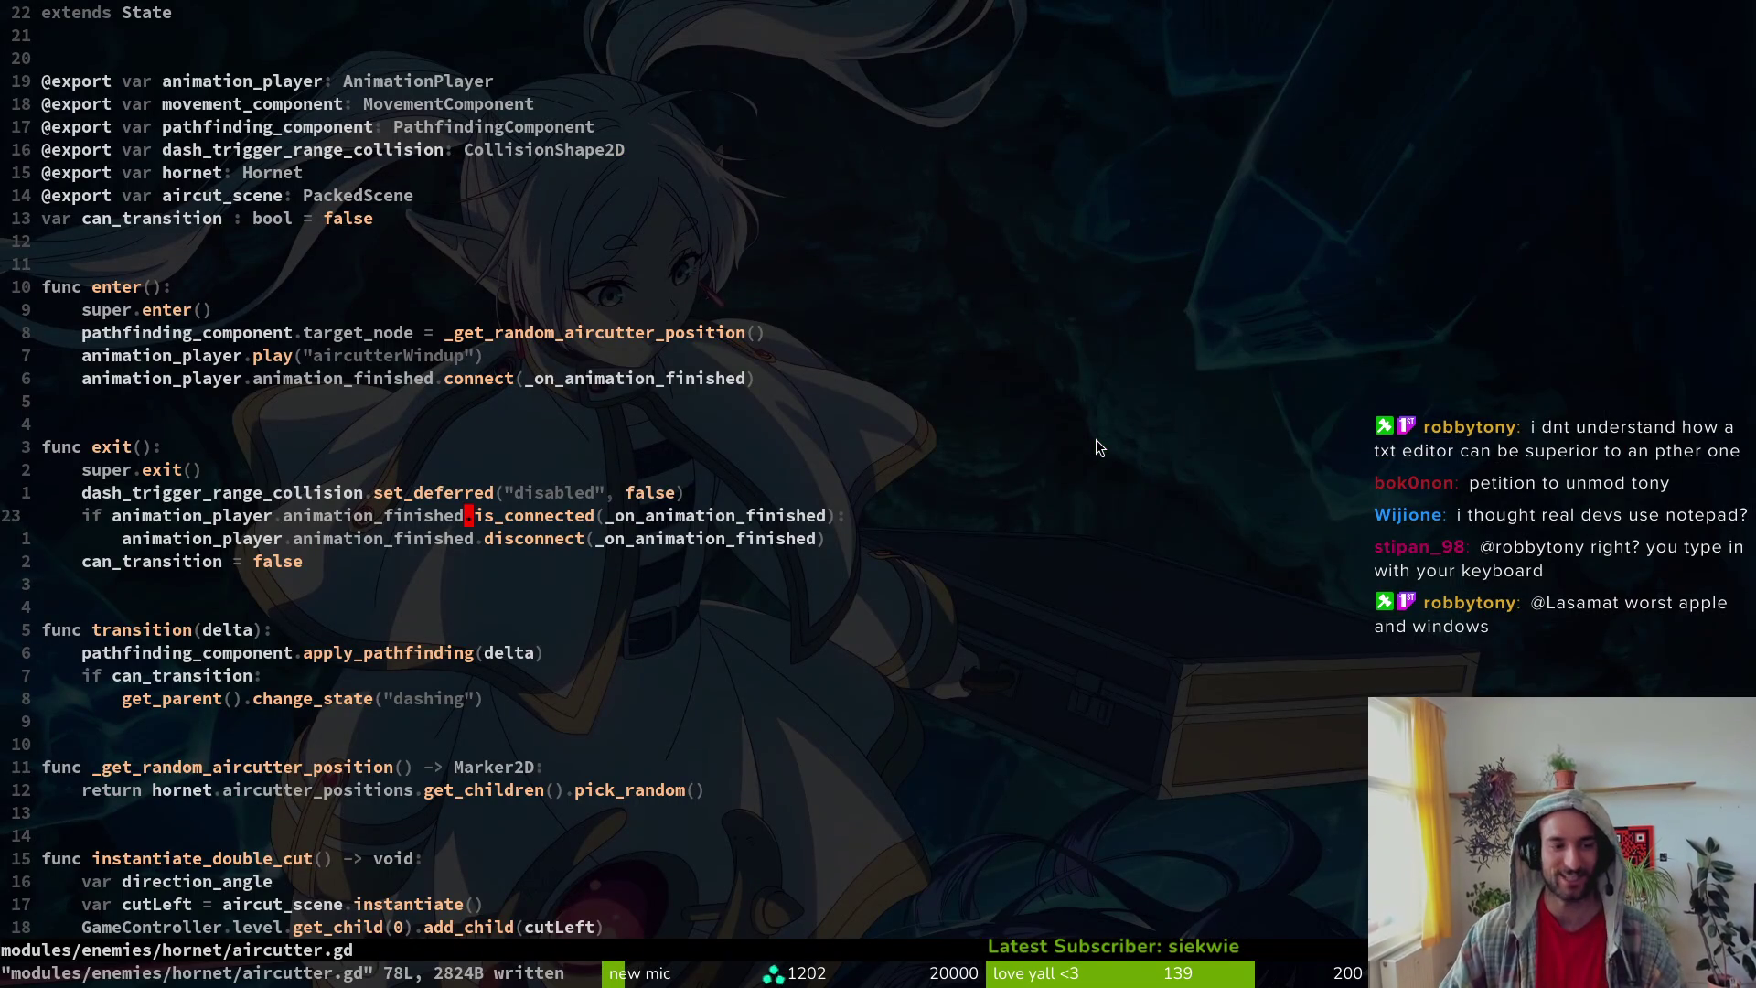
pyautogui.write(':qa')
pyautogui.press('Return')
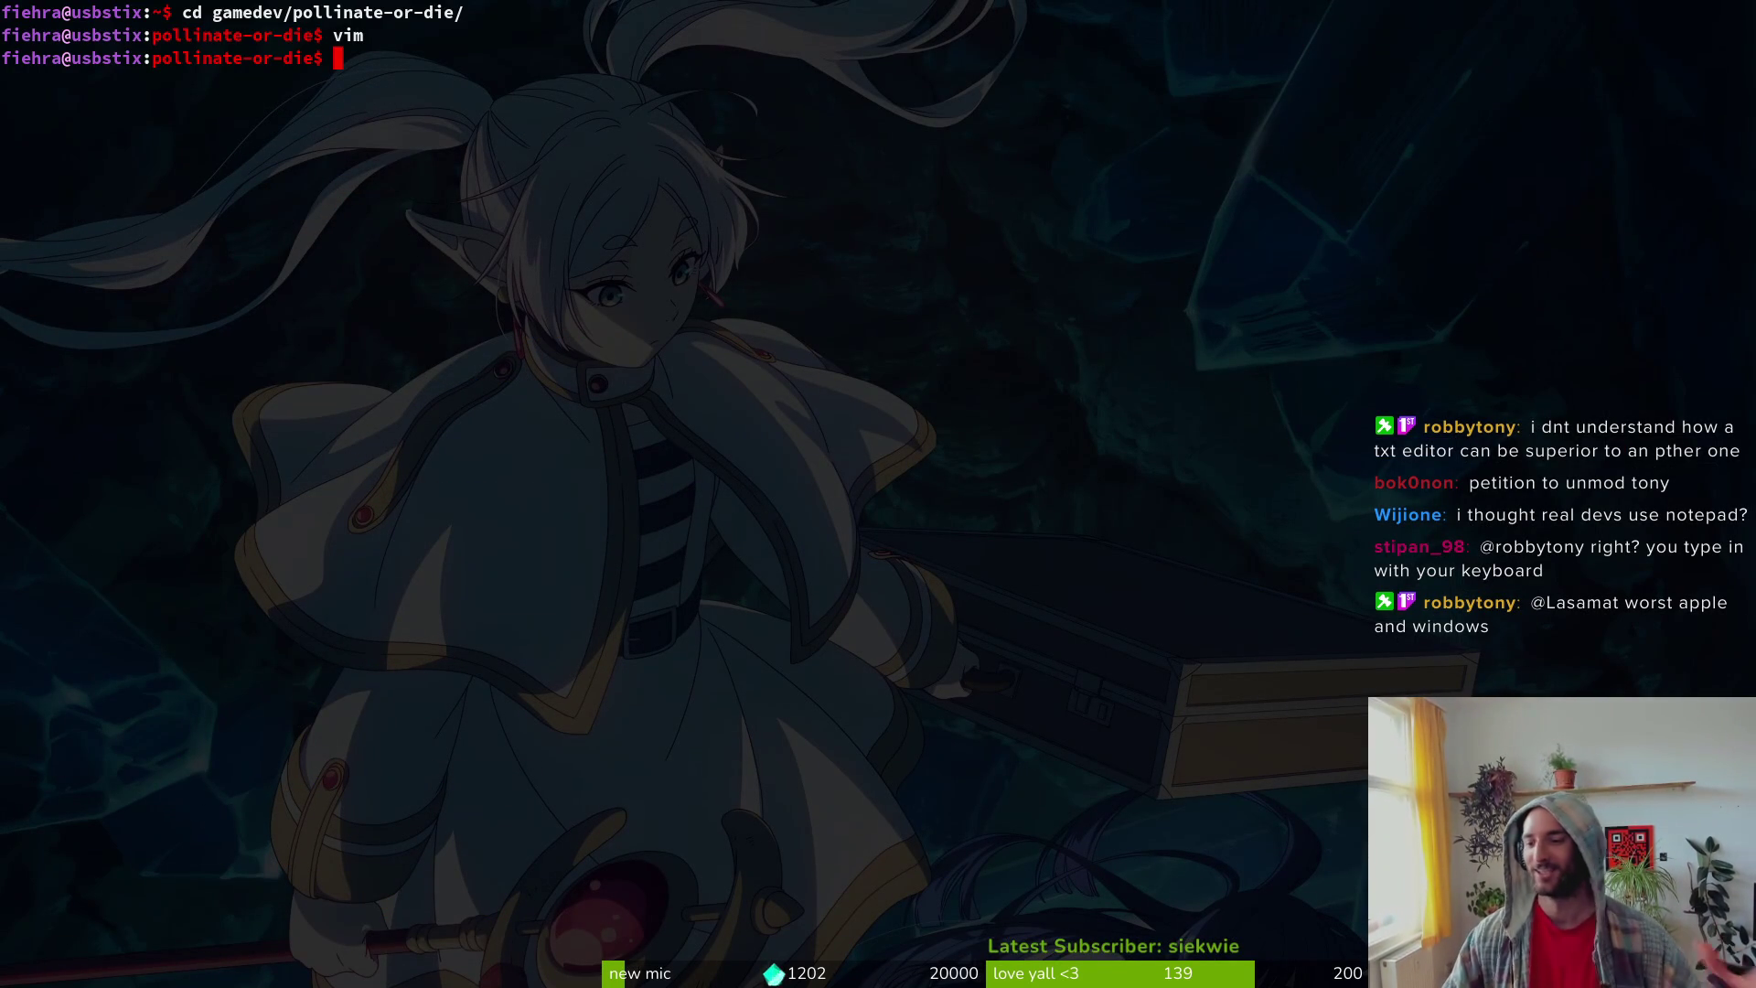
pyautogui.write('cd')
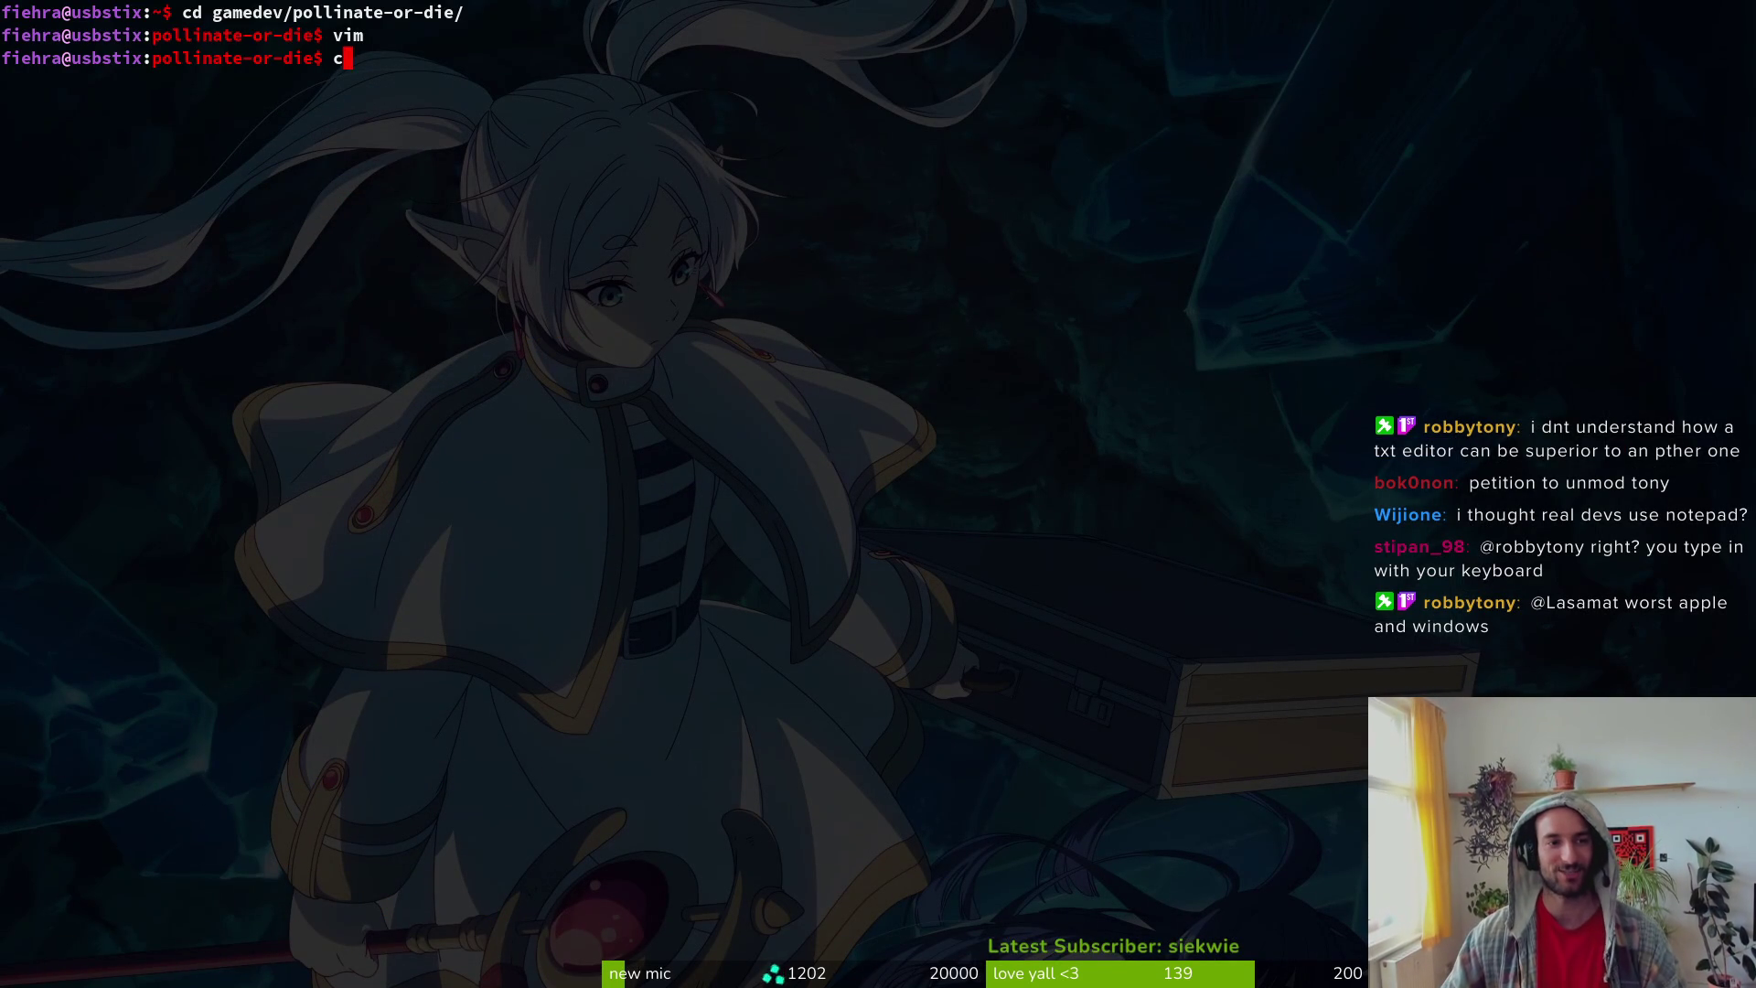
pyautogui.press('Return')
pyautogui.write('cd do')
pyautogui.press('Tab')
pyautogui.write('stream/')
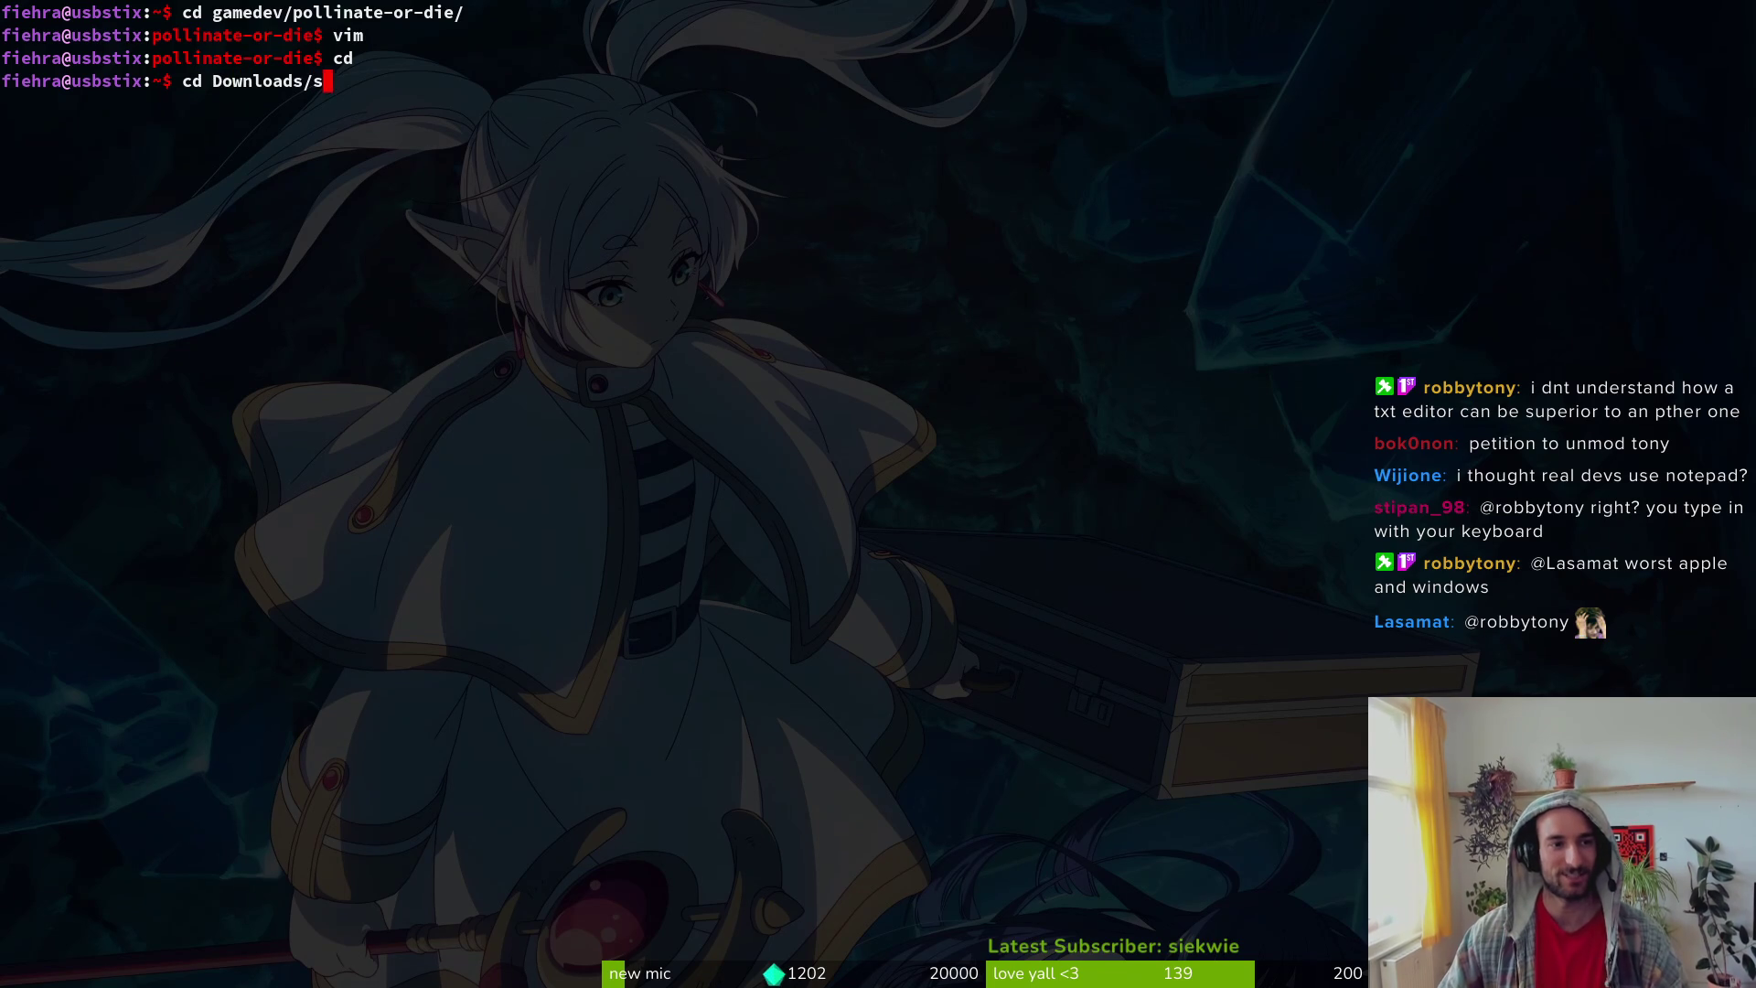
pyautogui.press('Return')
pyautogui.write('cd ch')
pyautogui.press('Tab')
pyautogui.press('Return')
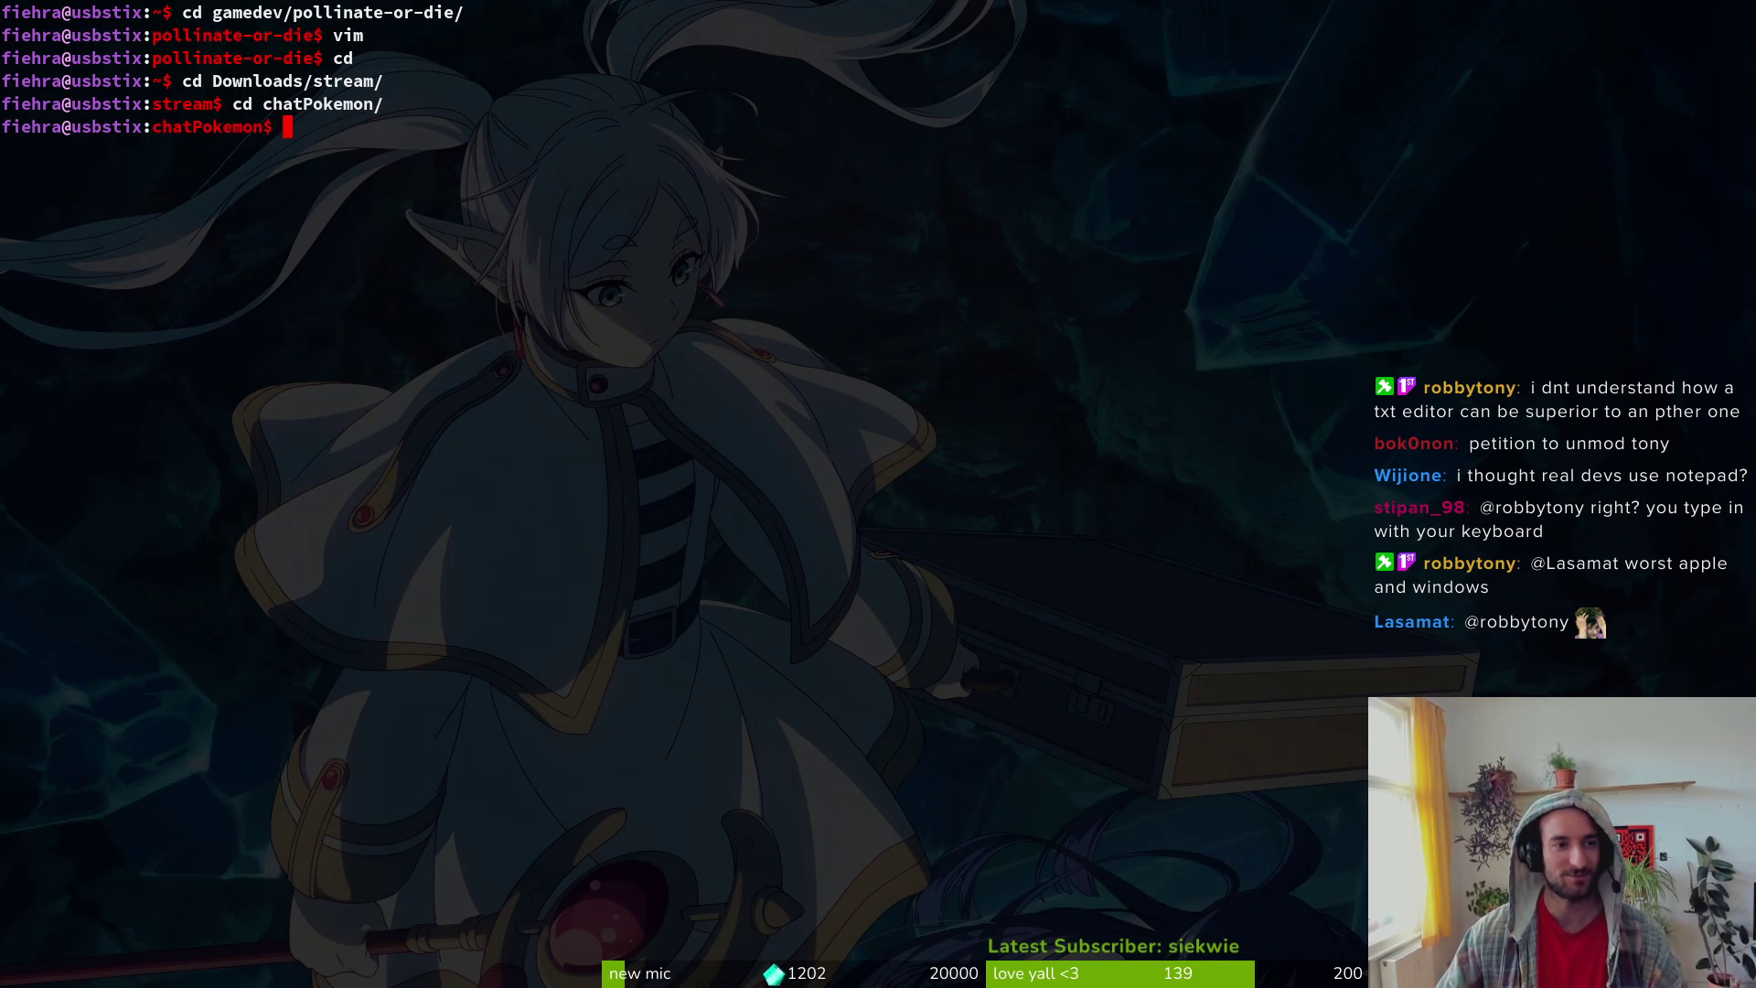
# Step: Open auth.js from chatPokemon in Vim, then close the hornet scene in Godot
pyautogui.write('vim .')
pyautogui.press('Return')
pyautogui.press('space')
pyautogui.press('p')
pyautogui.press('f')
pyautogui.press('Up')
pyautogui.press('Up')
pyautogui.press('Up')
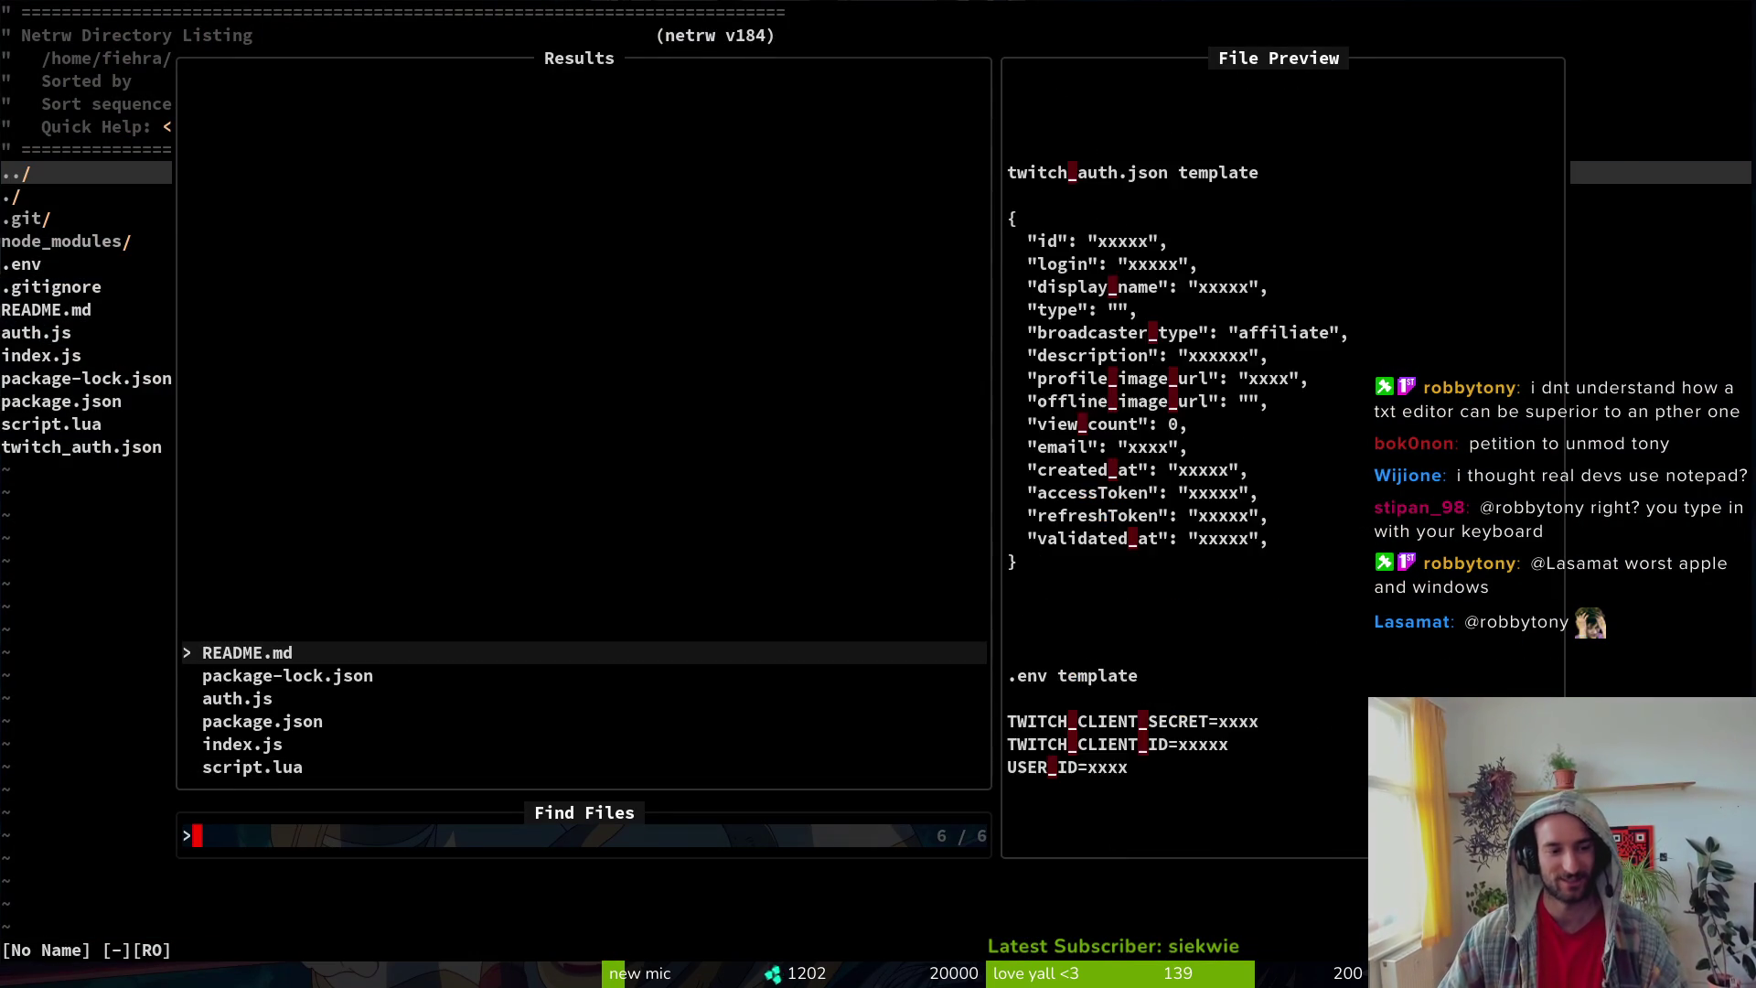
pyautogui.press('Down')
pyautogui.press('Down')
pyautogui.press('Return')
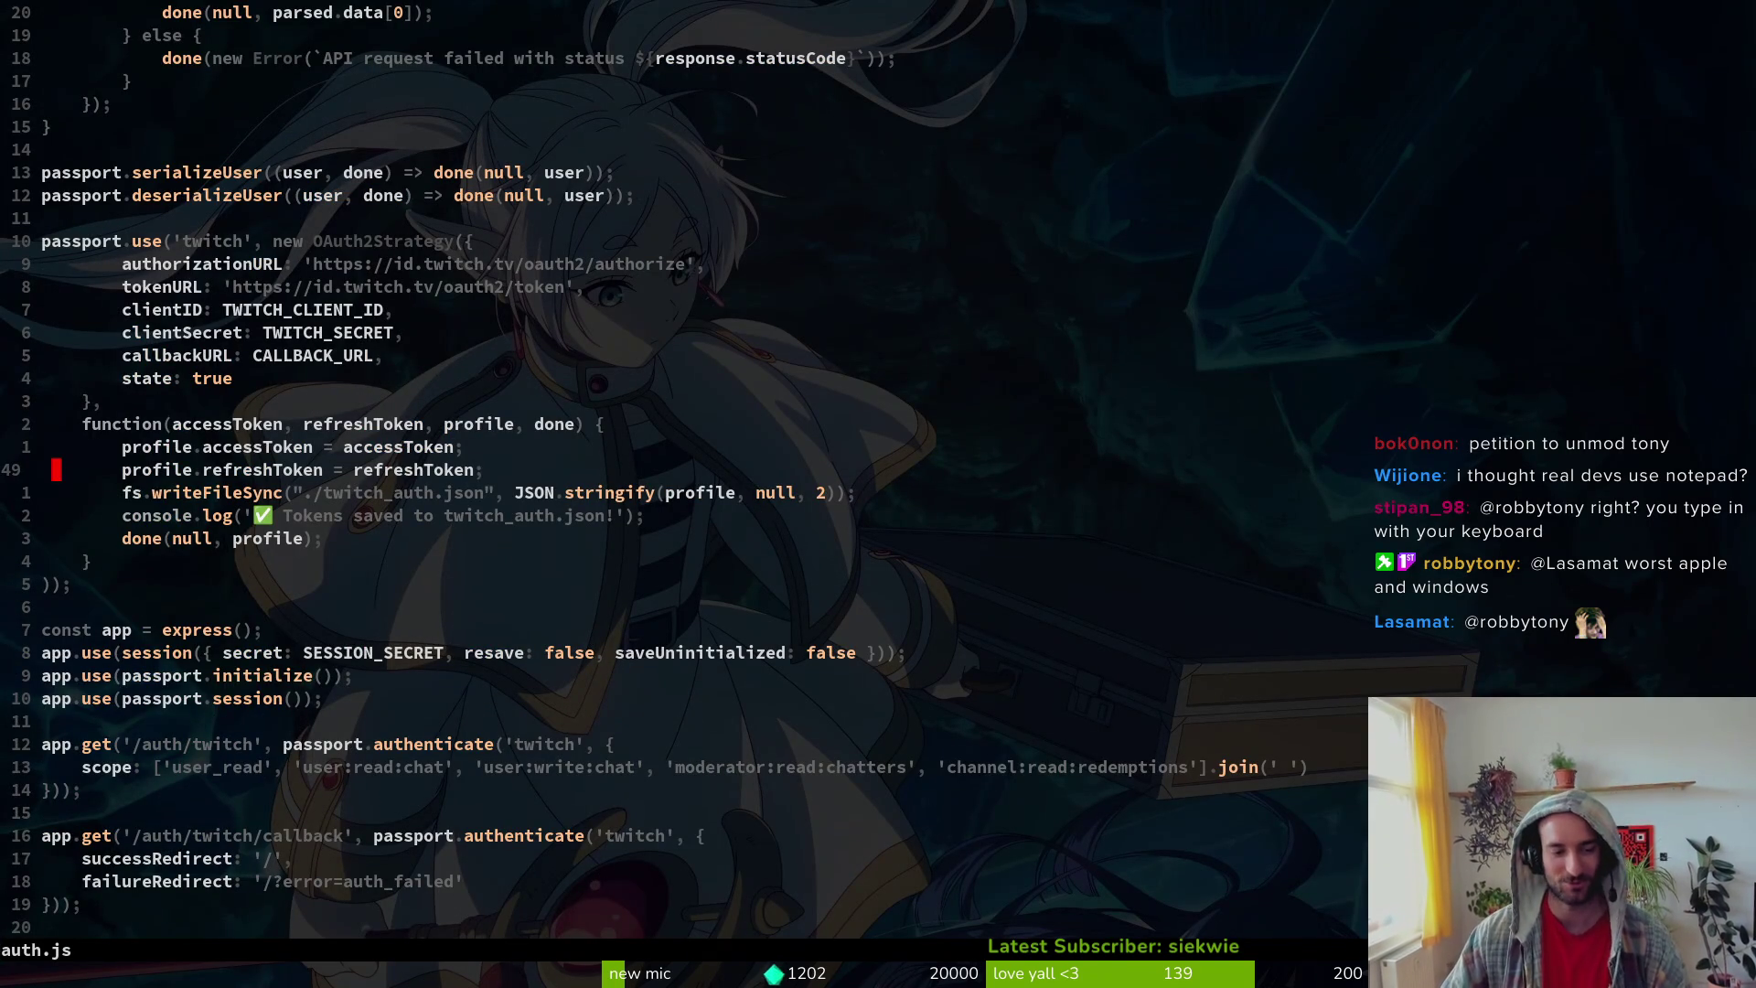
pyautogui.hotkey('alt', 'Tab')
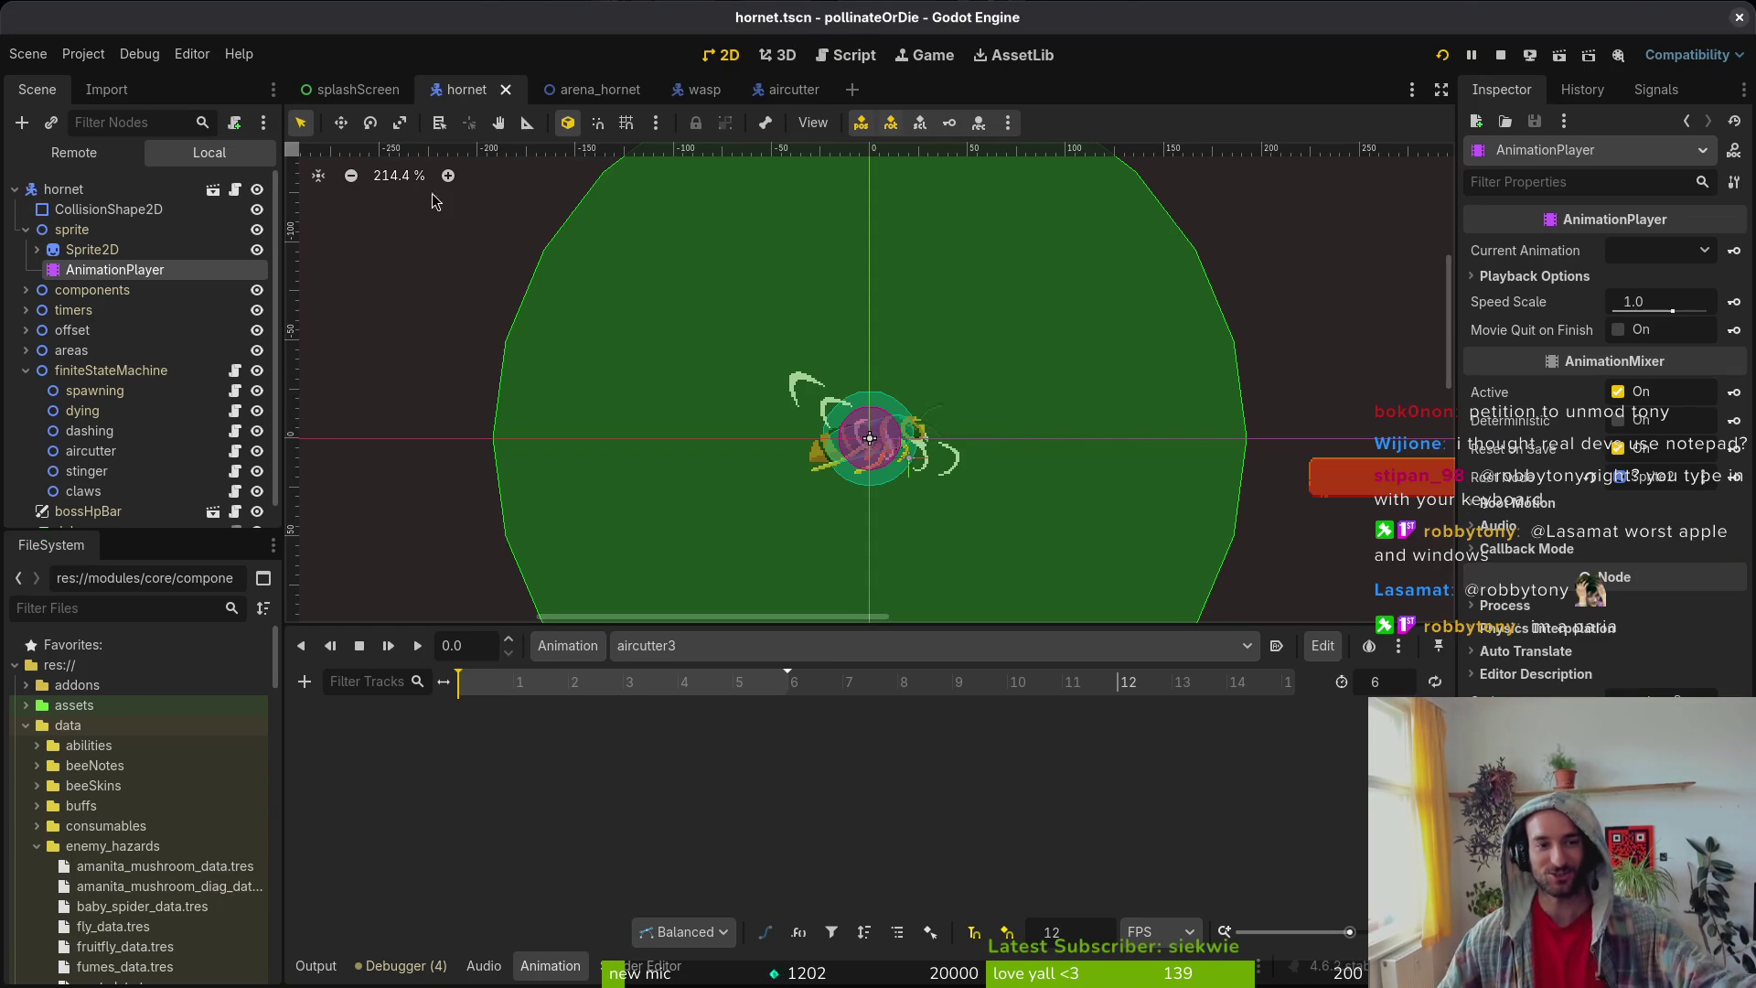
pyautogui.hotkey('ctrl', 'w')
# Step: Look over the ready function in splash_screen.gd in the script editor
pyautogui.click(851, 57)
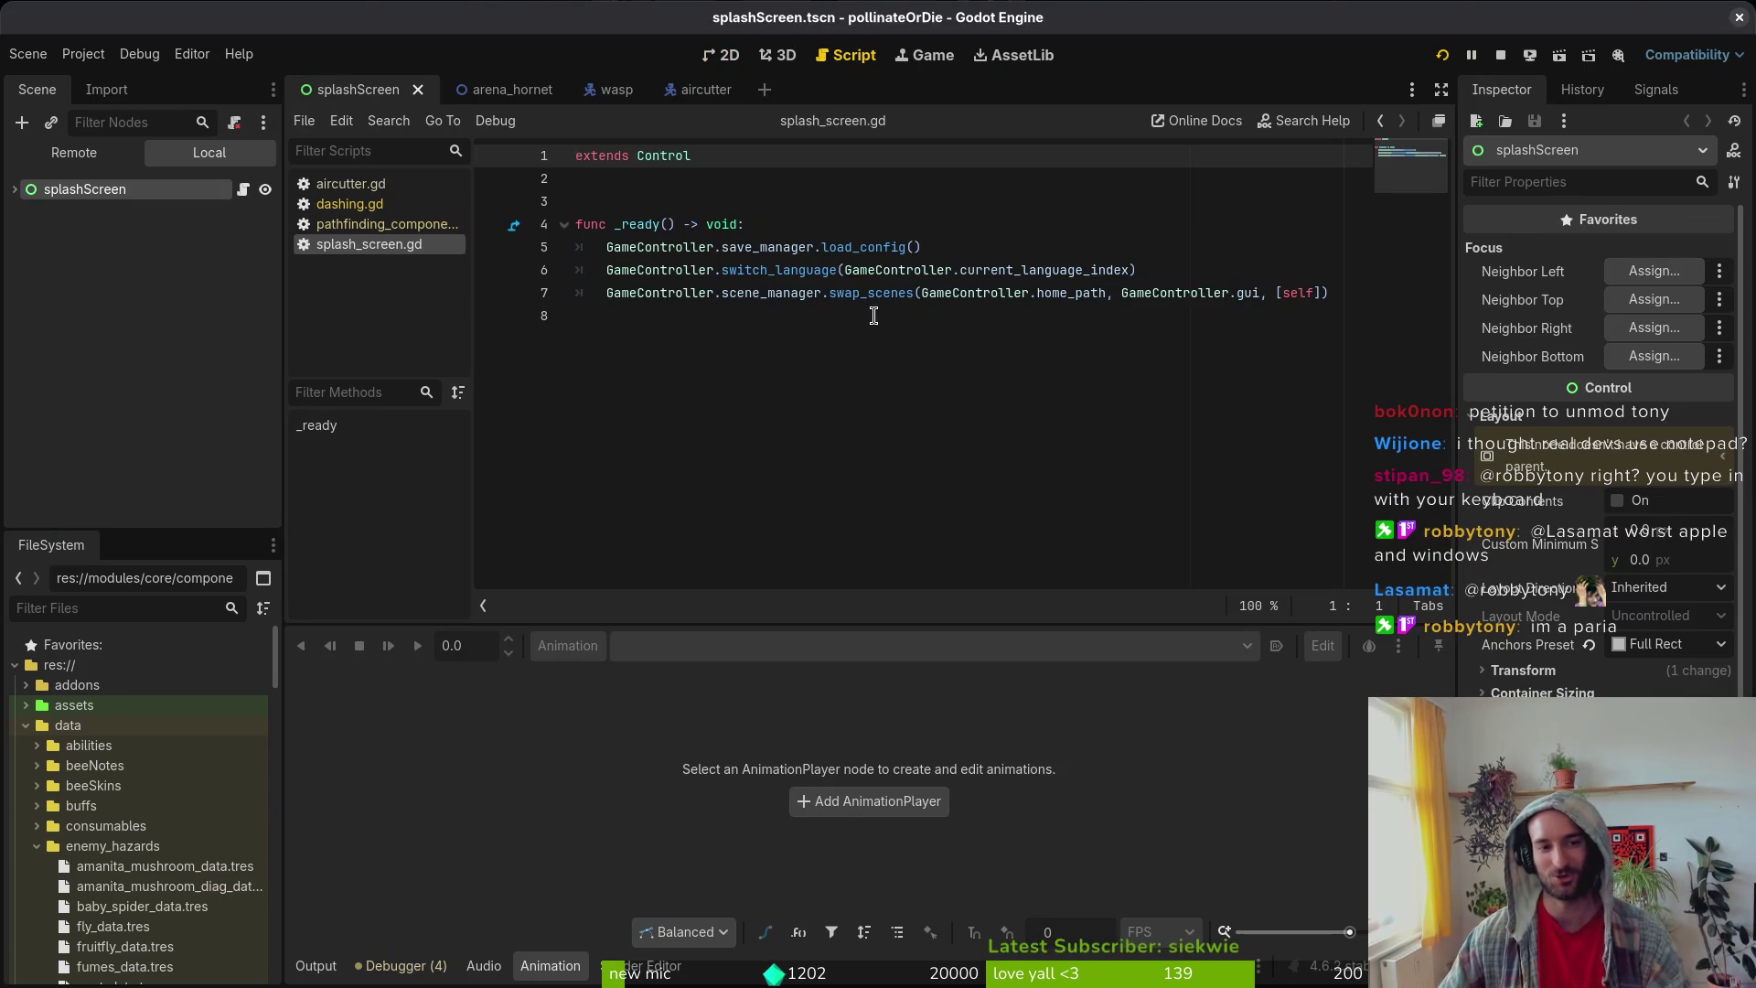
pyautogui.click(766, 315)
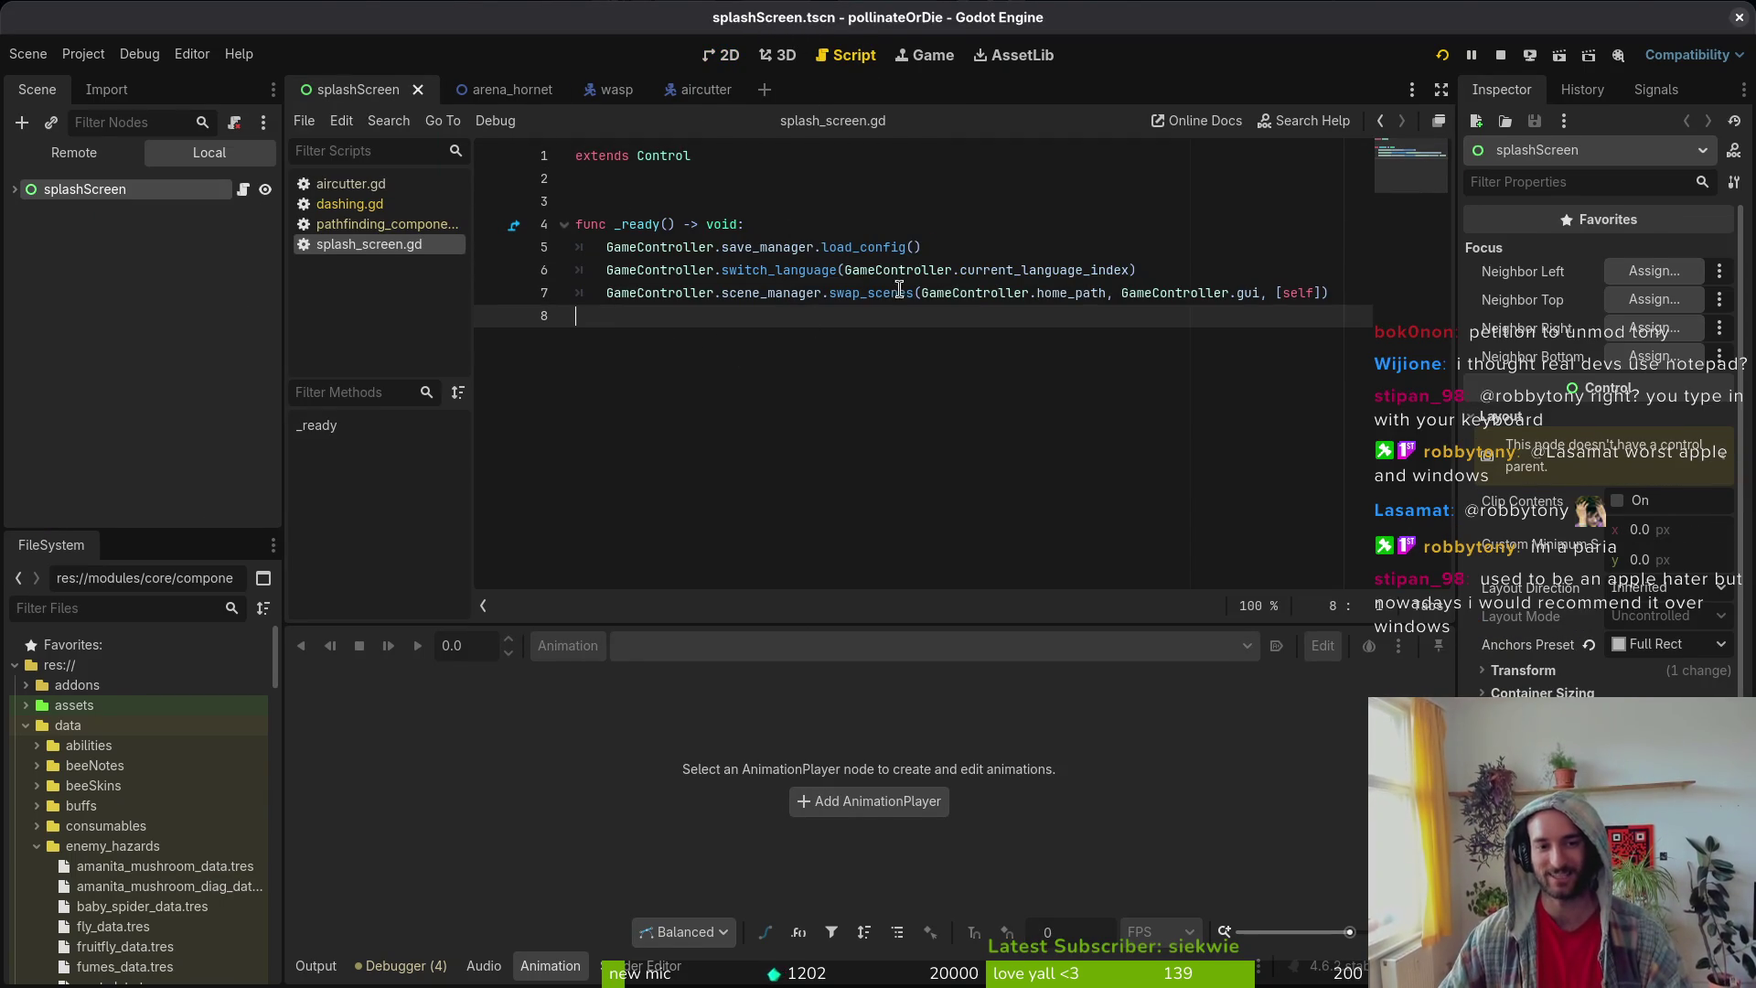
pyautogui.moveTo(655, 231); pyautogui.dragTo(586, 316)
pyautogui.doubleClick(778, 270)
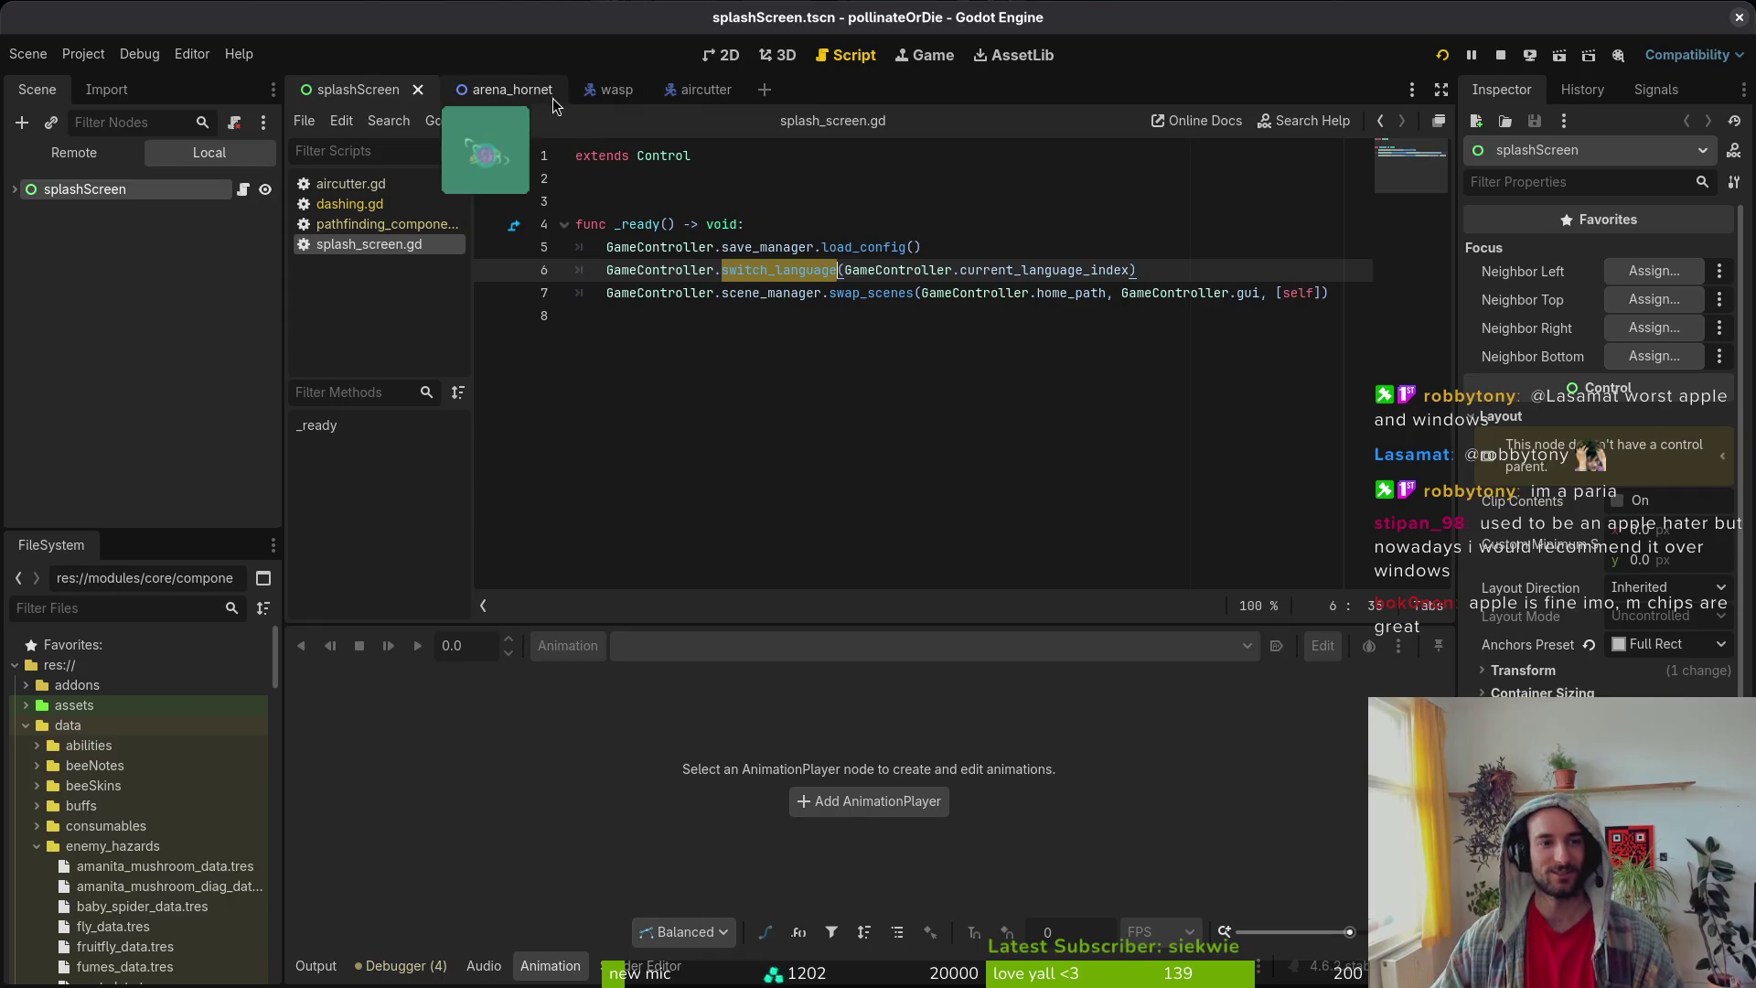
pyautogui.click(681, 247)
pyautogui.click(729, 60)
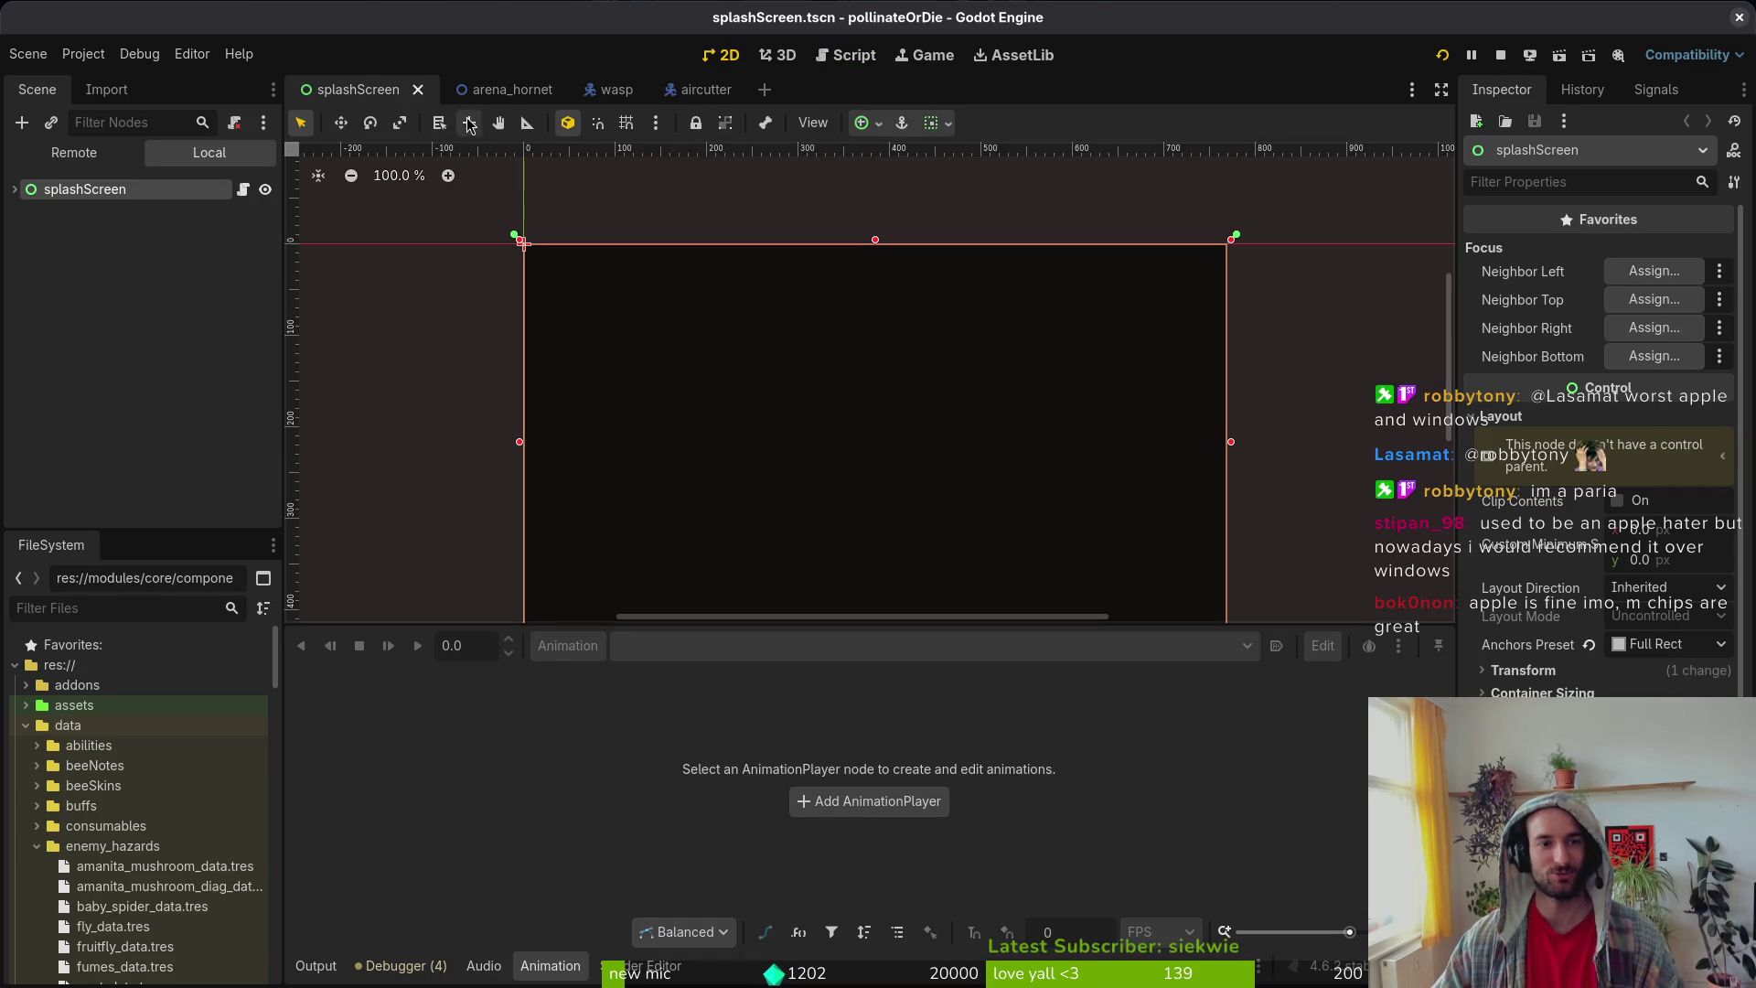
pyautogui.click(855, 57)
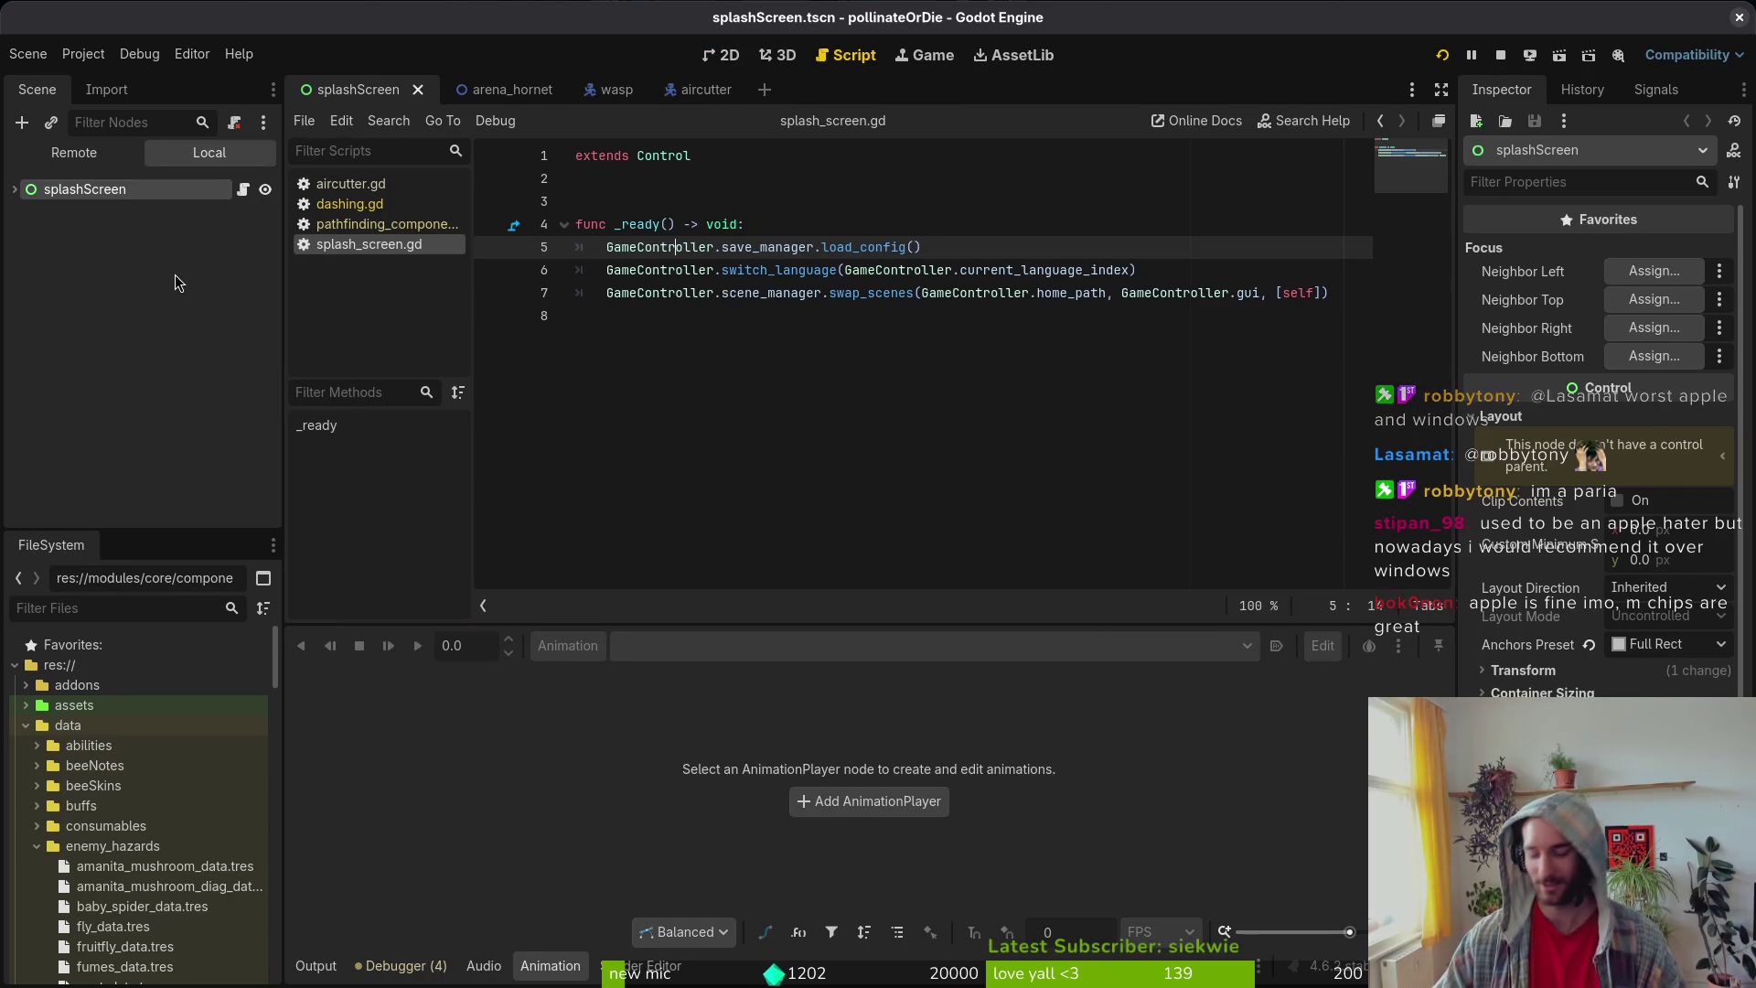
# Step: Reopen hornet.tscn via Quick Open and open hornet.gd, then start Neovim's file finder
pyautogui.hotkey('shift', 'alt', 'o')
pyautogui.write('hornet')
pyautogui.press('Return')
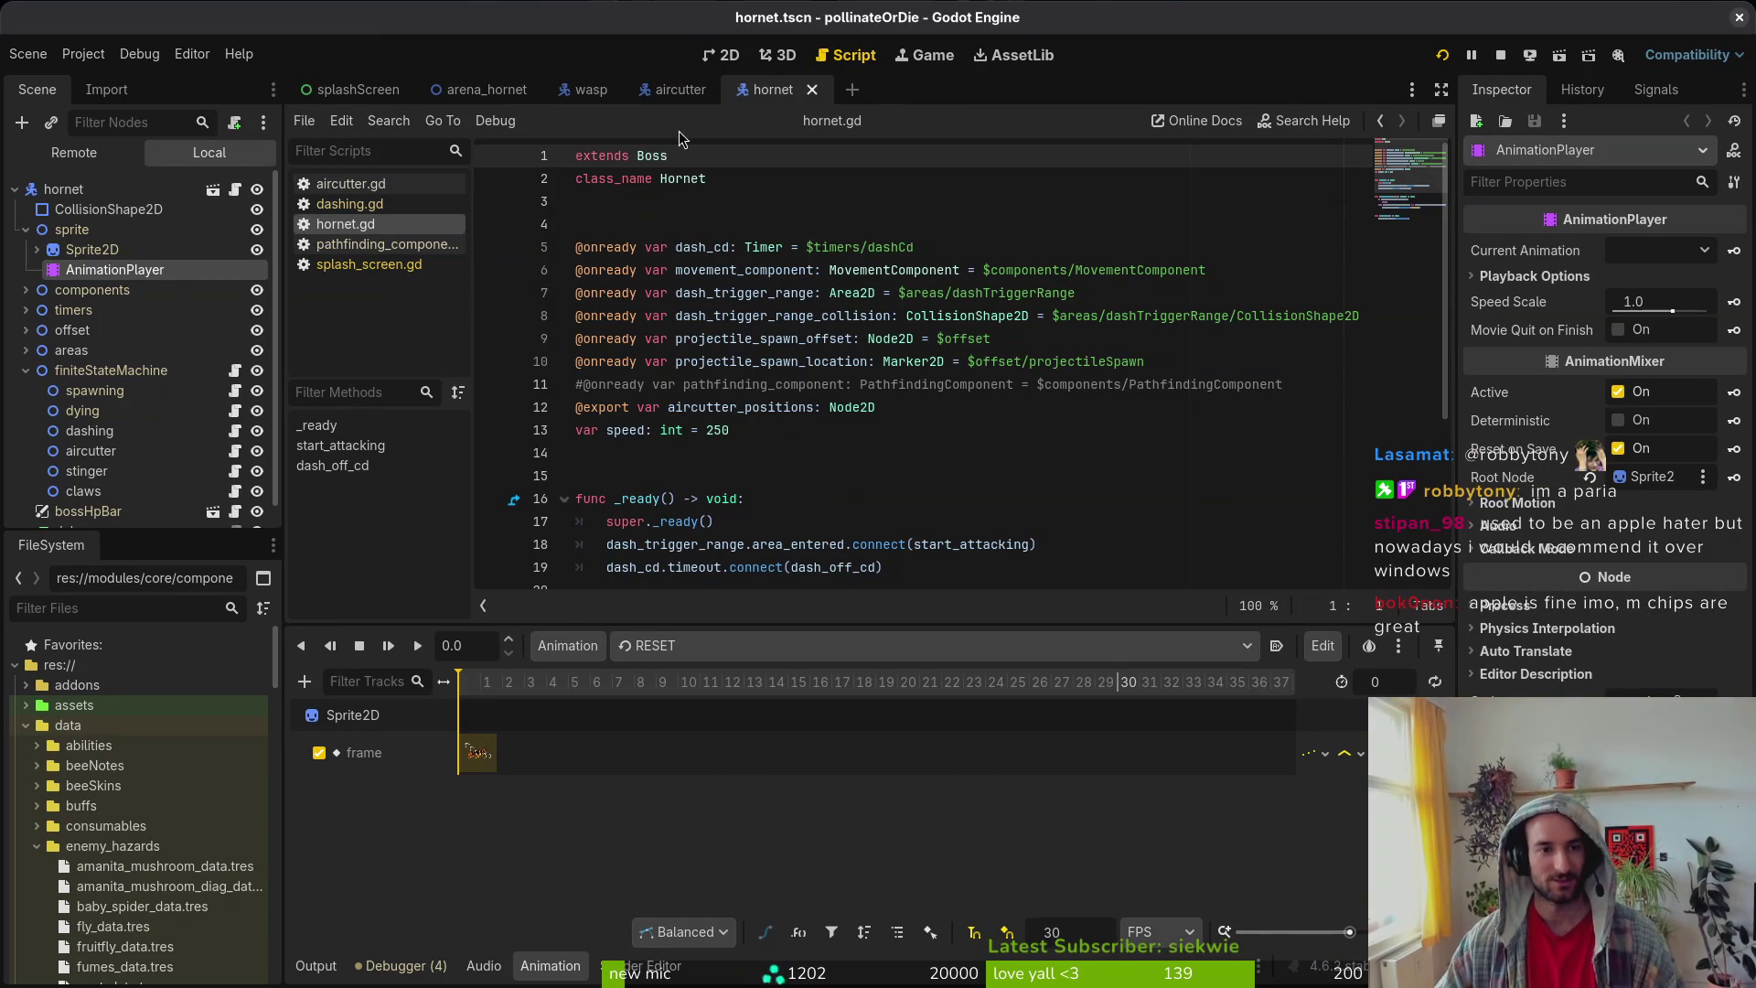
pyautogui.click(688, 271)
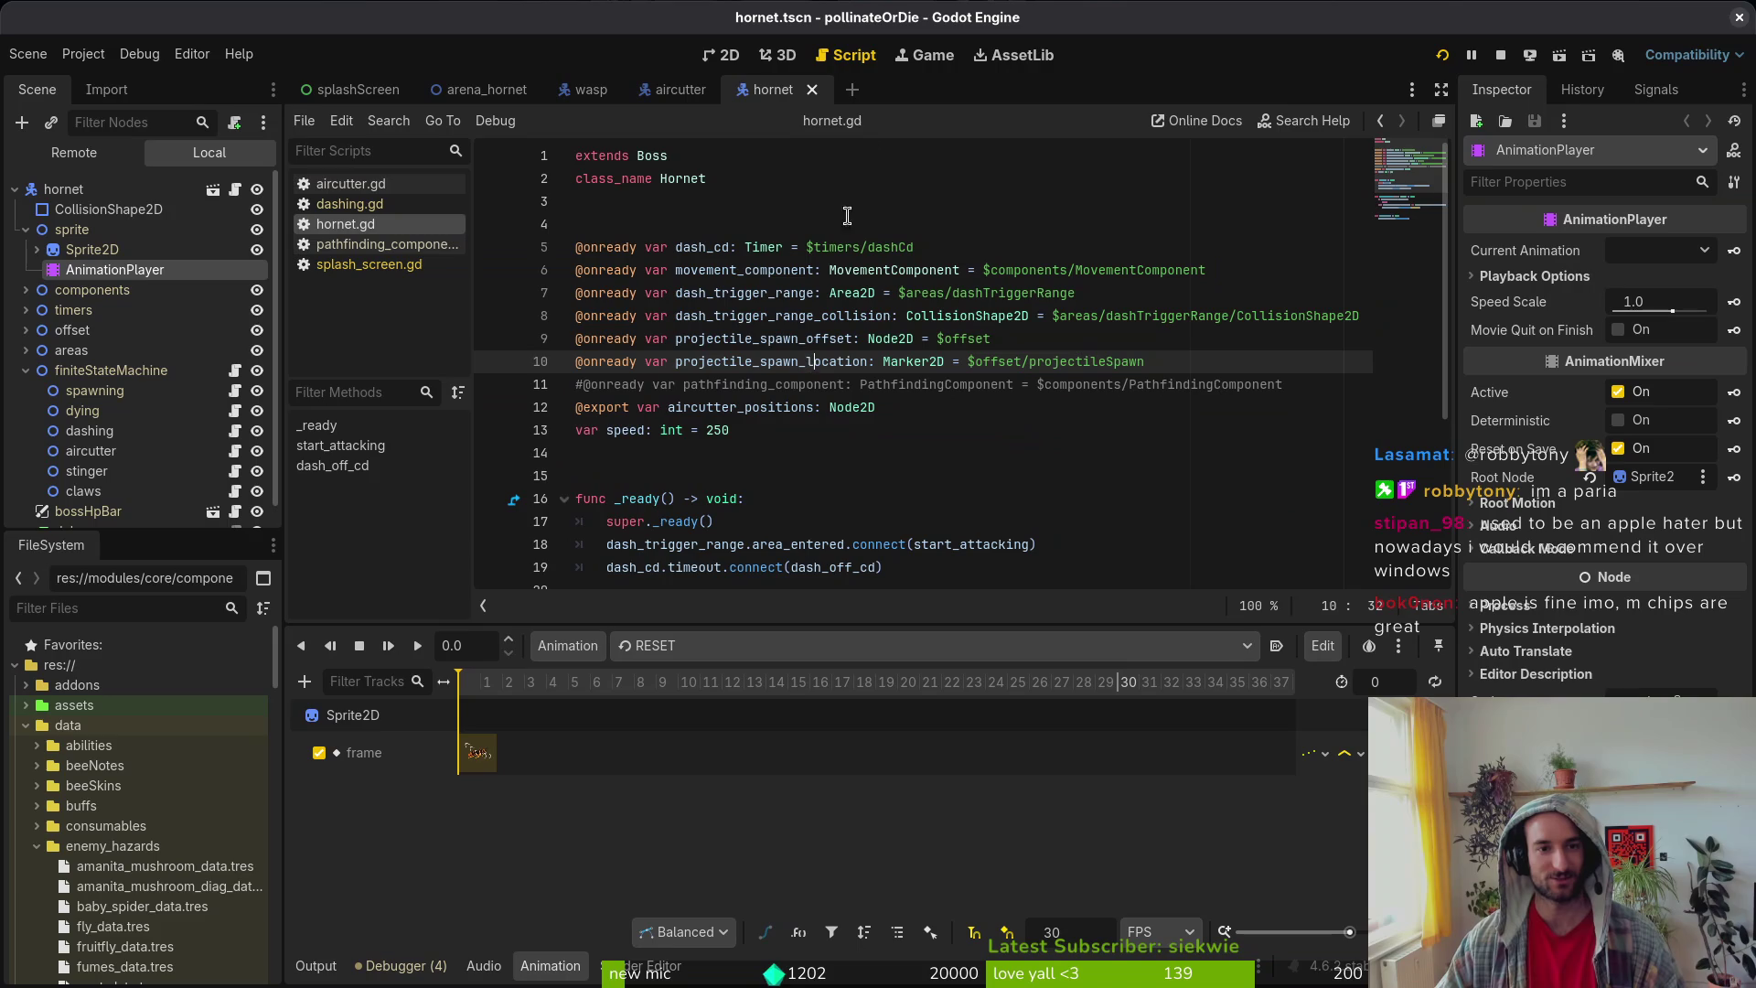
pyautogui.click(723, 55)
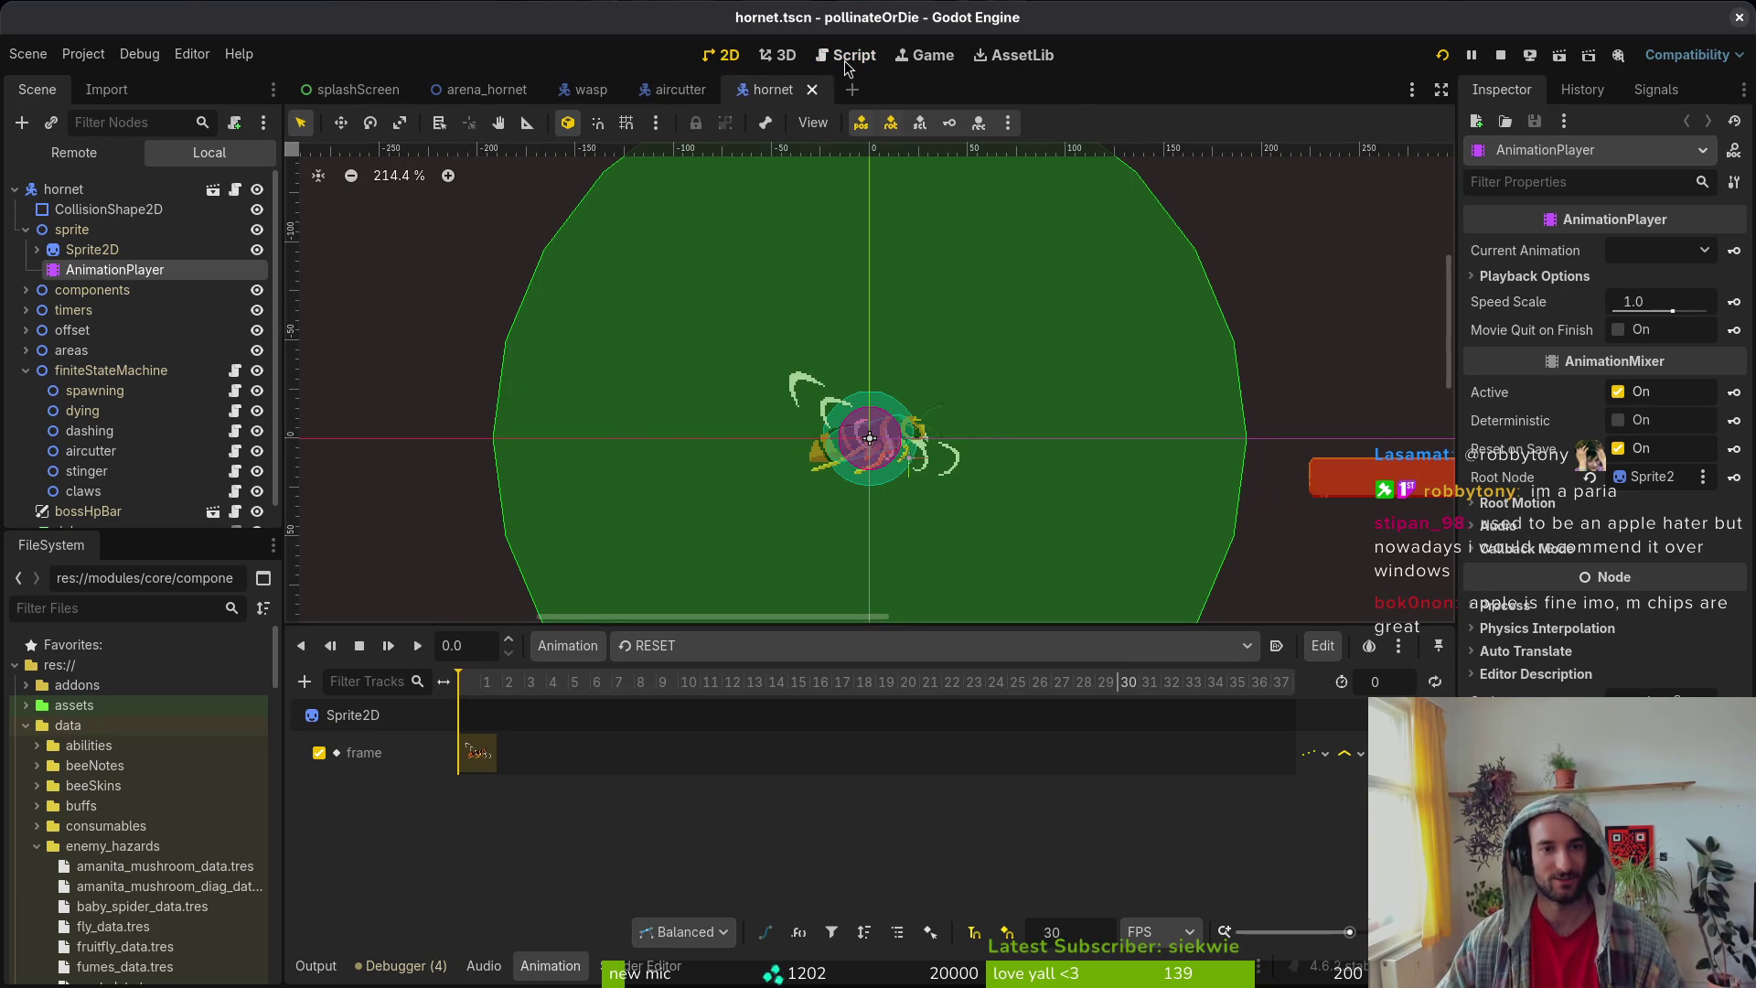
pyautogui.click(235, 190)
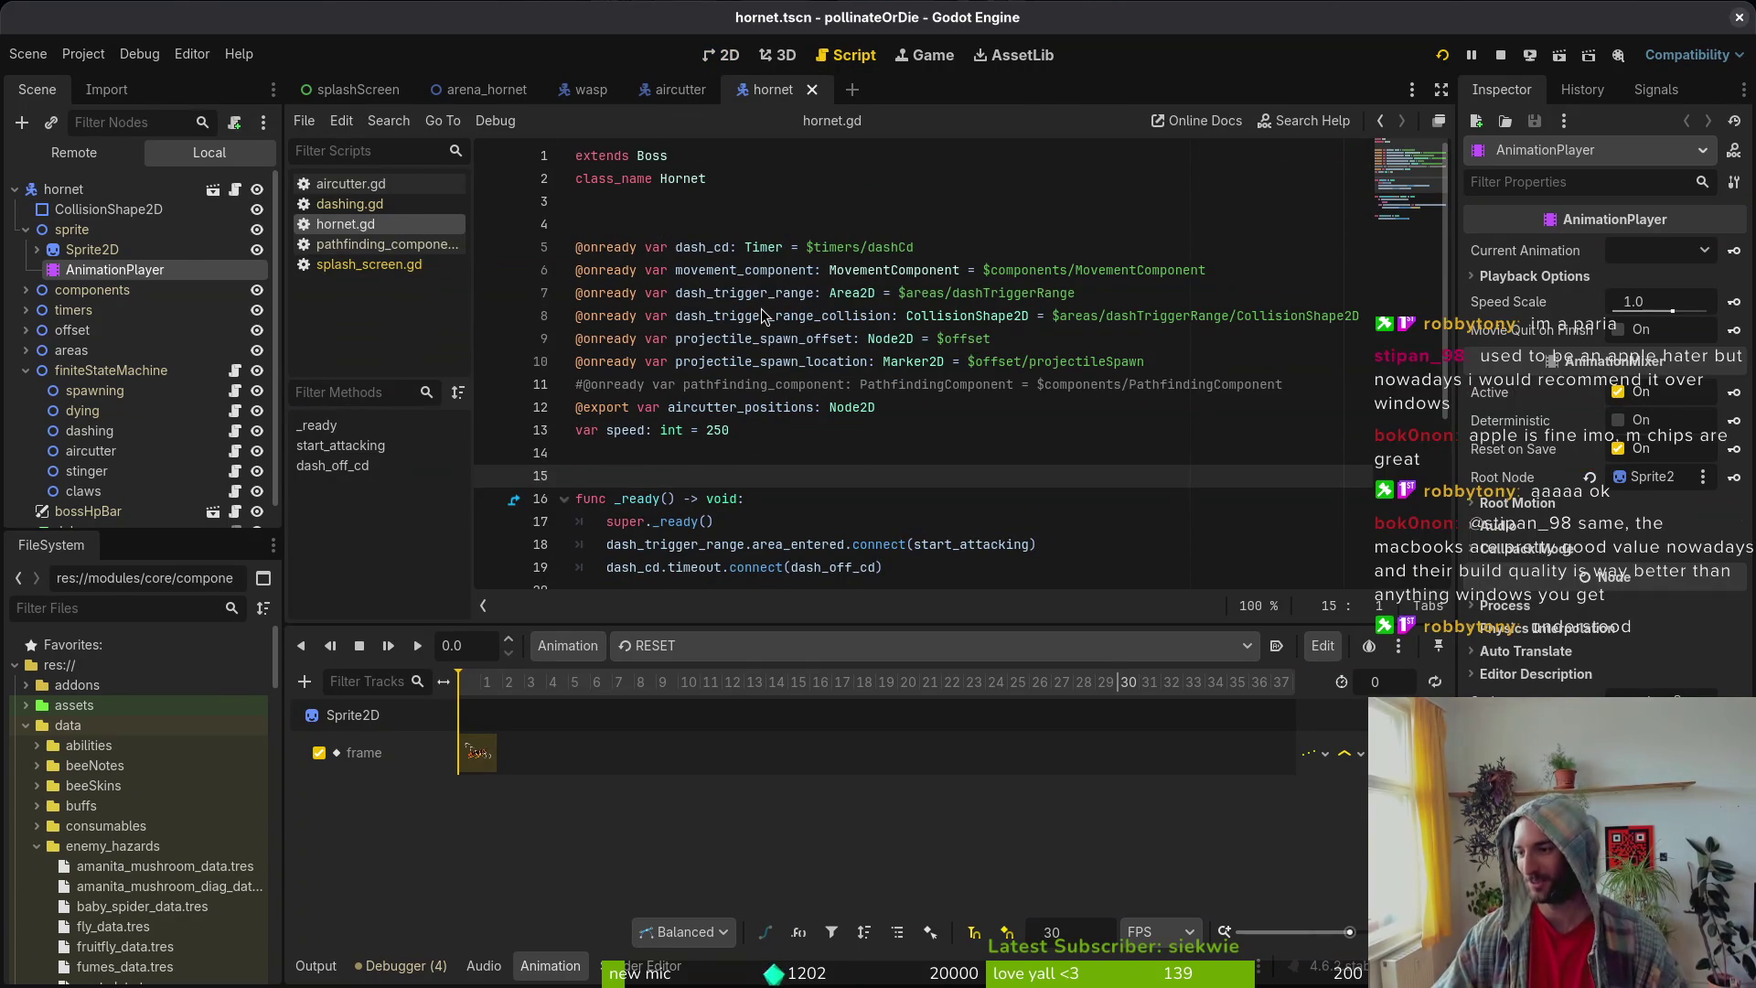
pyautogui.hotkey('alt', 'Tab')
pyautogui.press('space')
# Step: Quit Neovim and restart vim in the gamedev/pollinate-or-die project folder
pyautogui.press('f')
pyautogui.press('f')
pyautogui.write('hon')
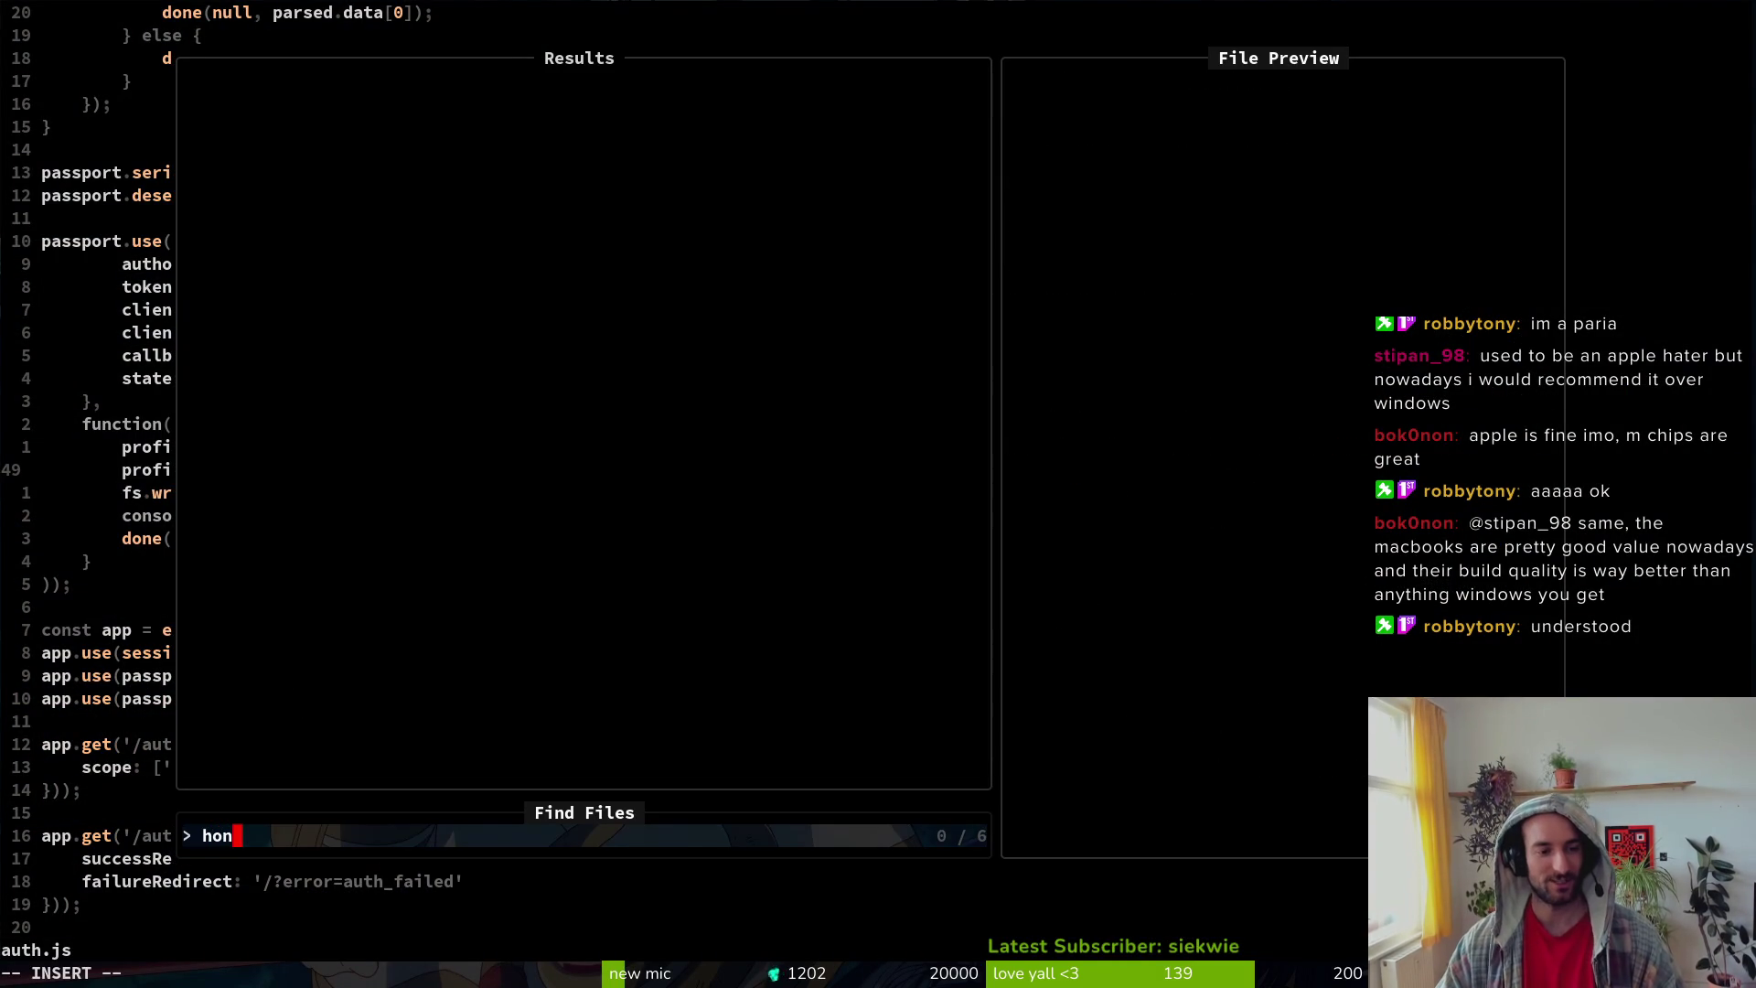
pyautogui.press('Escape')
pyautogui.write(':q')
pyautogui.press('Return')
pyautogui.write('cd ..')
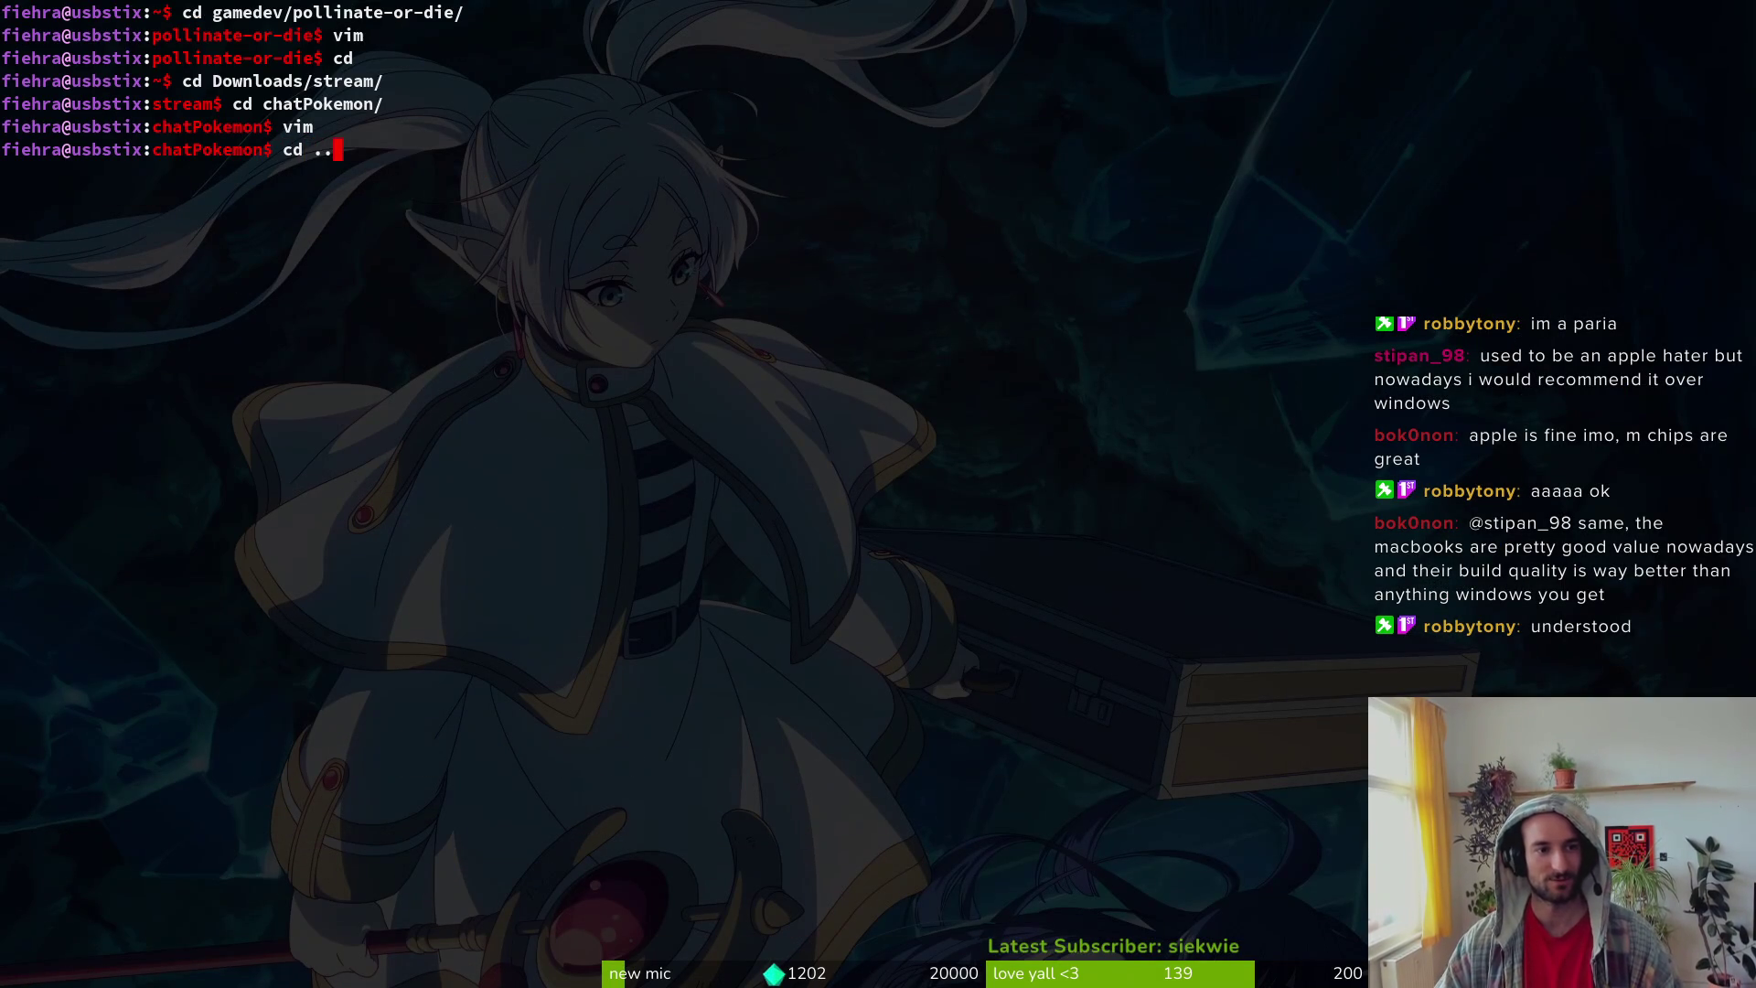
pyautogui.press('Return')
pyautogui.write('cd')
pyautogui.press('Return')
pyautogui.write('d gamedev/')
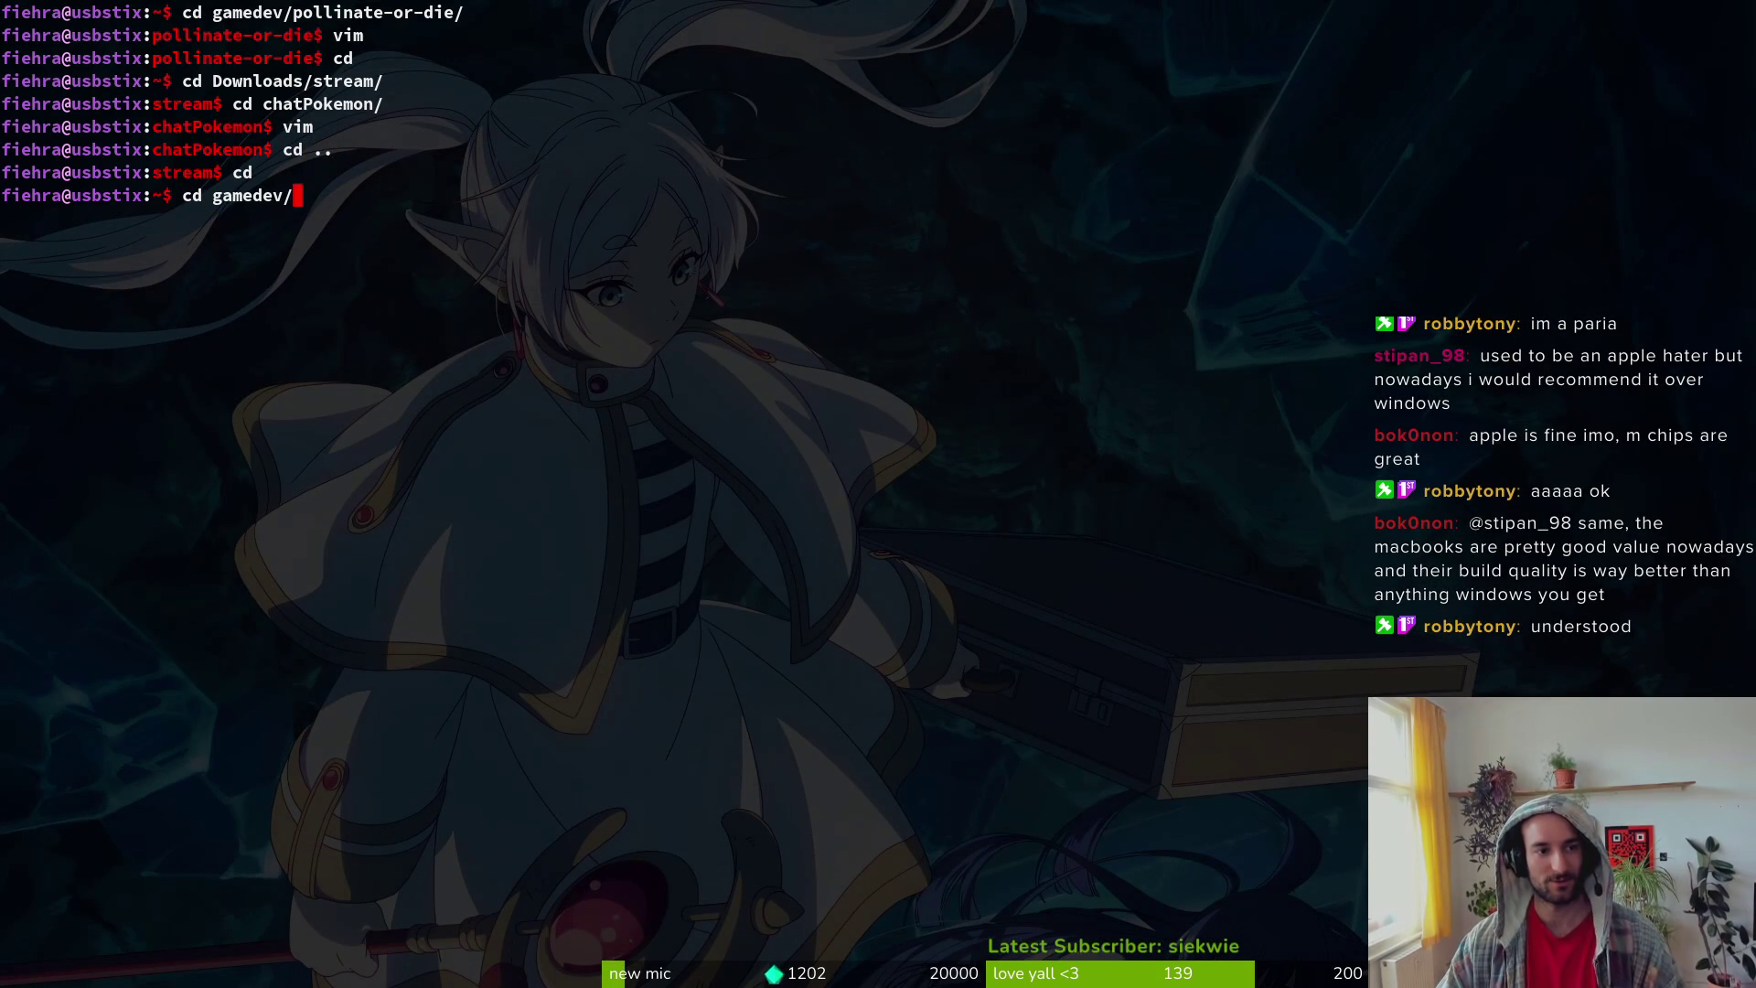
pyautogui.write('pollinate-or-die/')
pyautogui.press('Return')
pyautogui.write('vim')
pyautogui.press('Return')
pyautogui.write('hro')
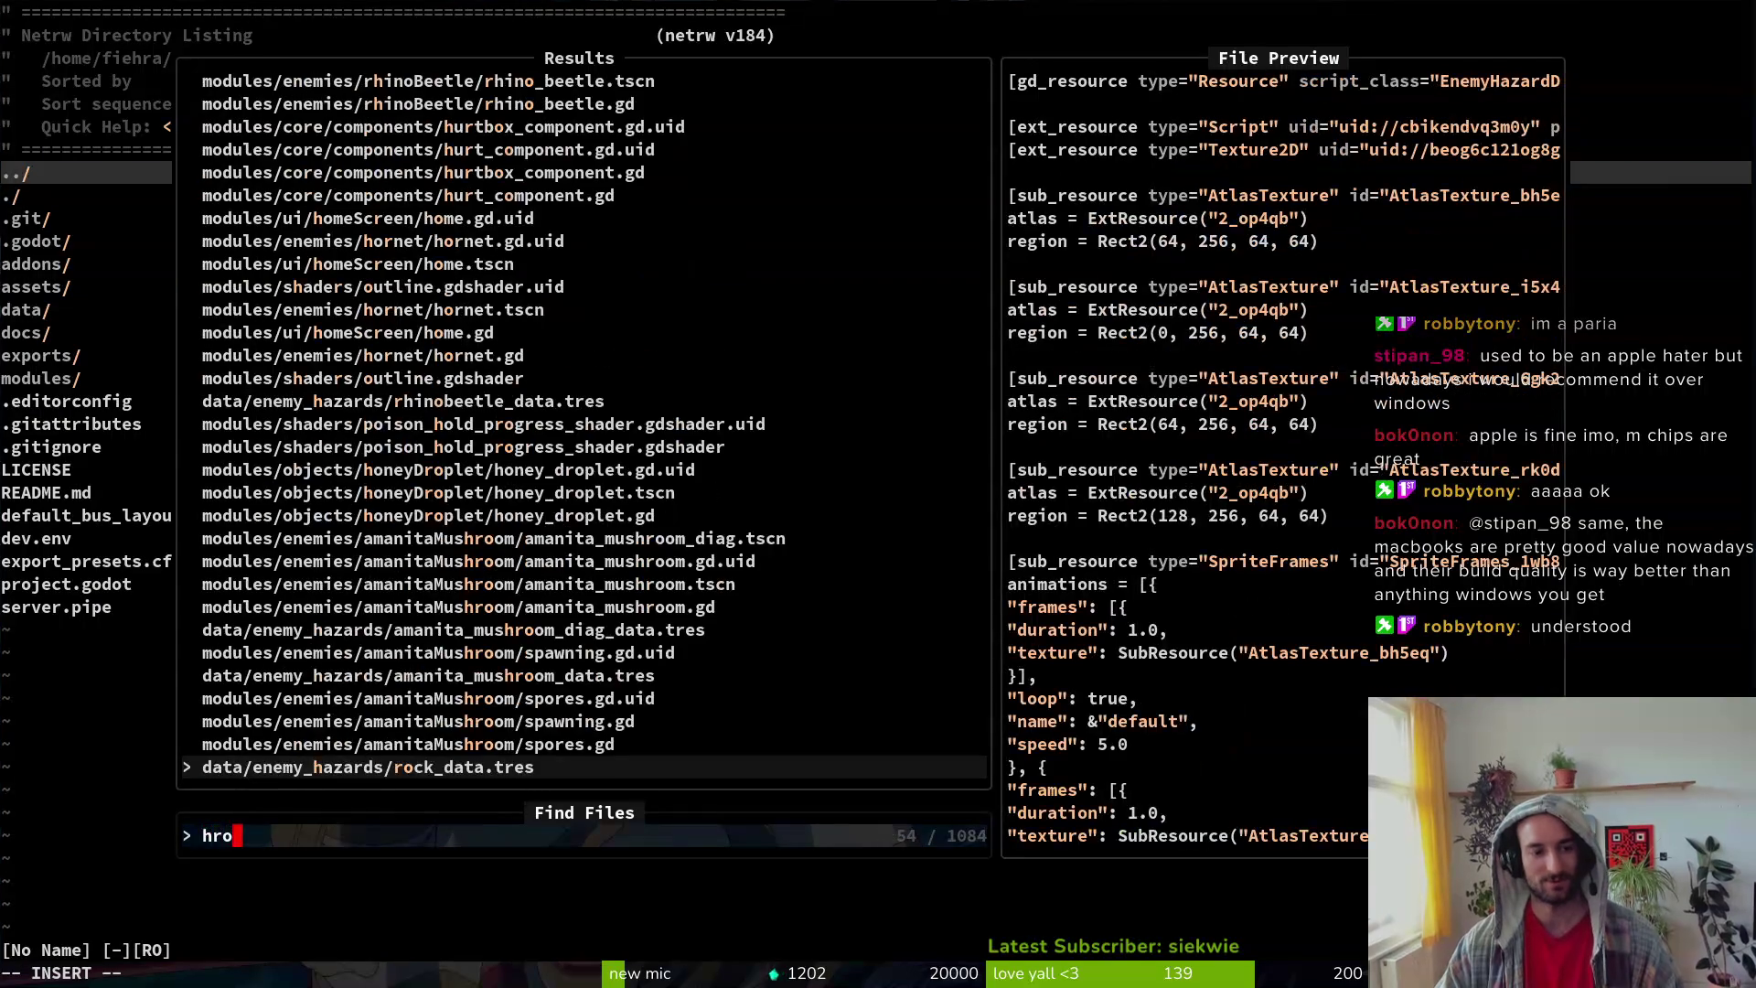
# Step: Open hornet.gd in vim and compare it with lines 3–18 of hornet.gd in Godot
pyautogui.write('horn')
pyautogui.press('Return')
pyautogui.hotkey('ctrl', 'p')
pyautogui.write('hor')
pyautogui.press('Return')
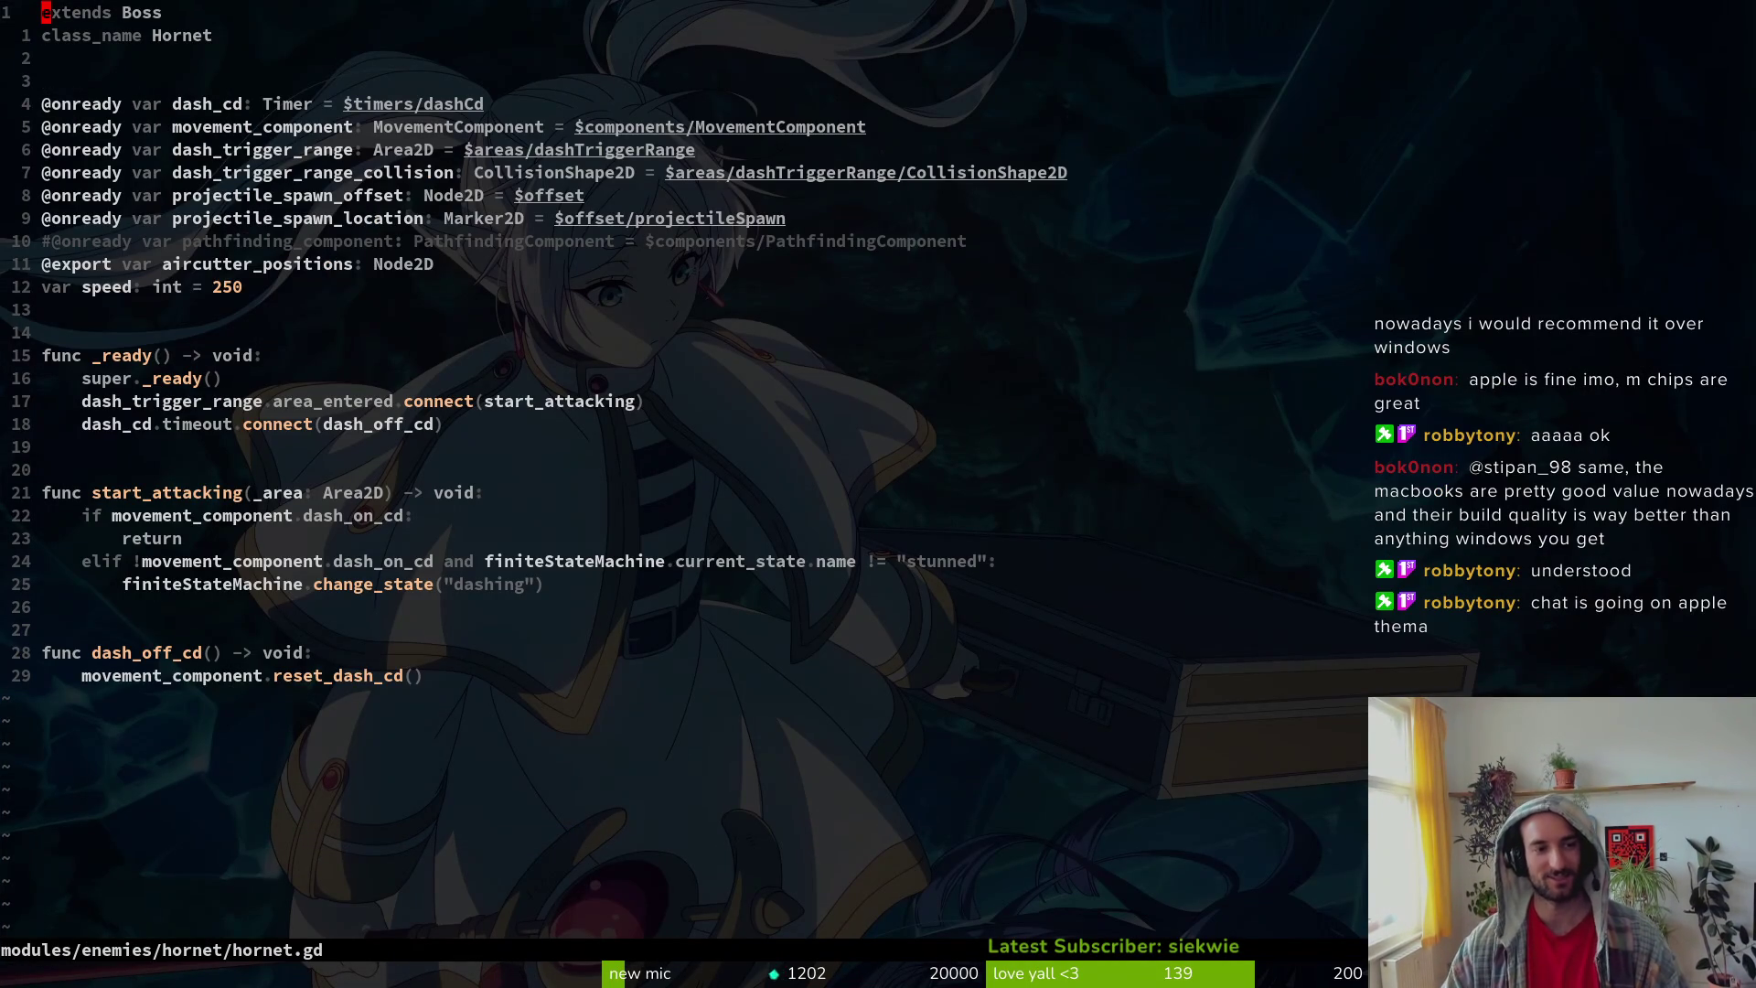
pyautogui.hotkey('alt', 'Tab')
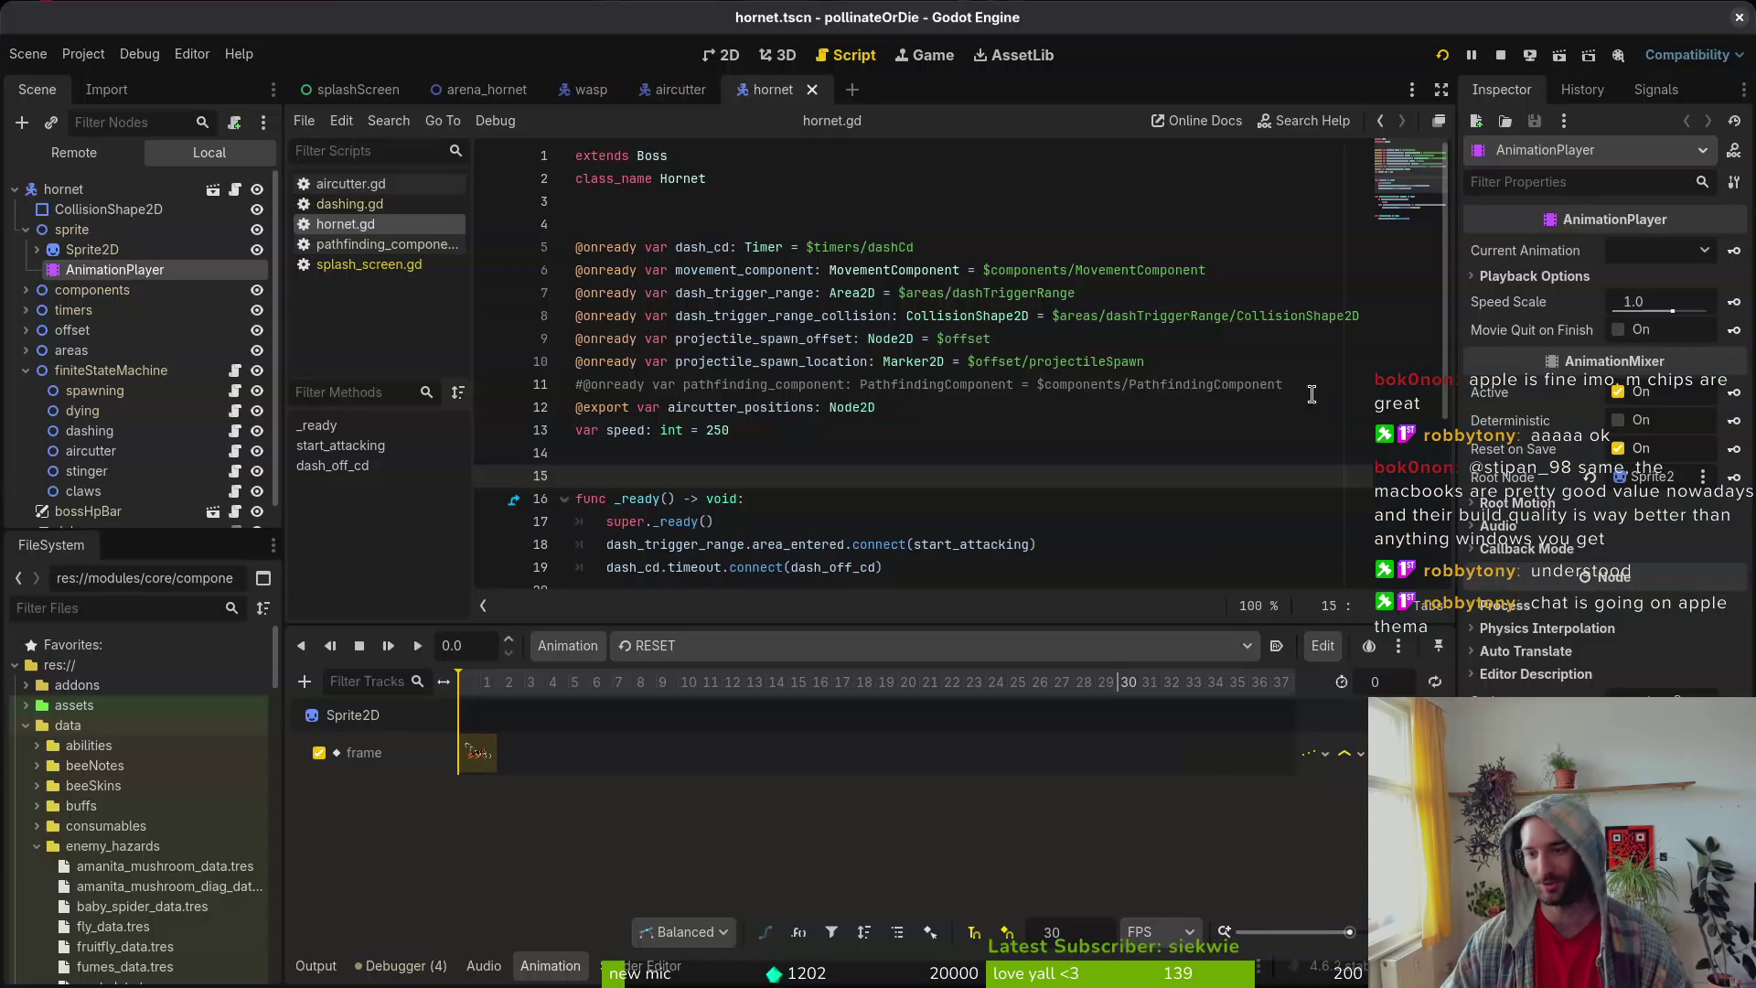
pyautogui.moveTo(578, 201); pyautogui.dragTo(985, 546)
pyautogui.hotkey('alt', 'Tab')
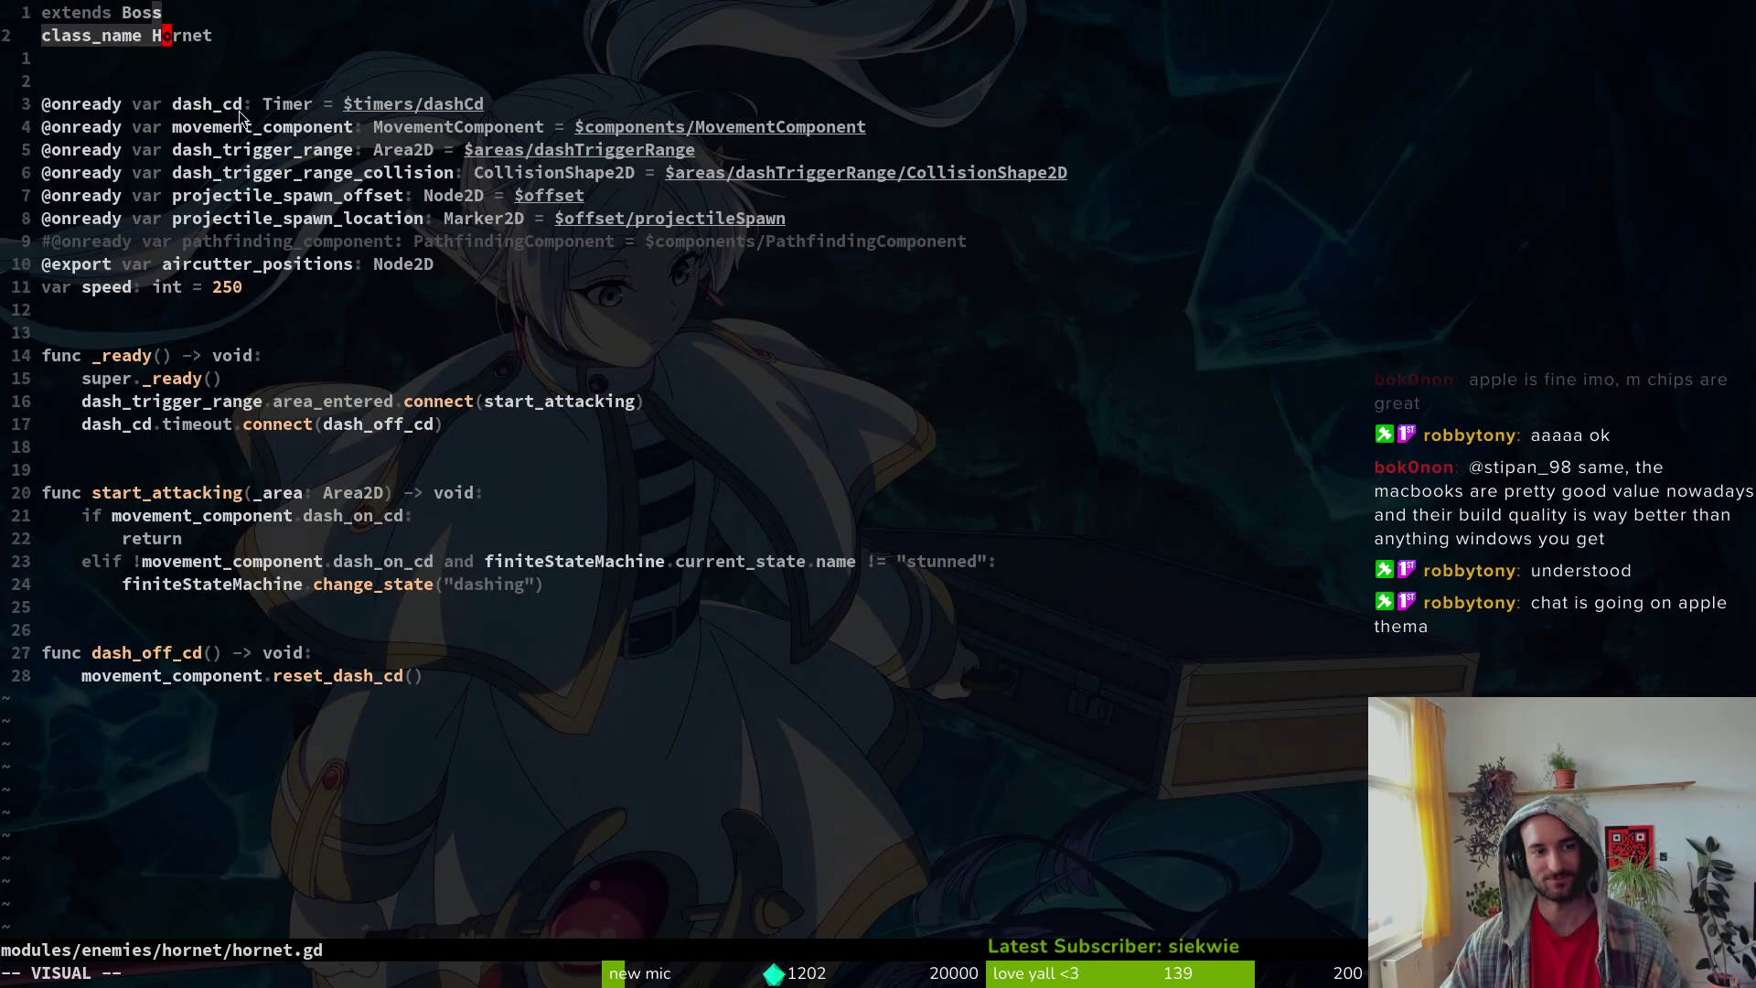
pyautogui.hotkey('alt', 'Tab')
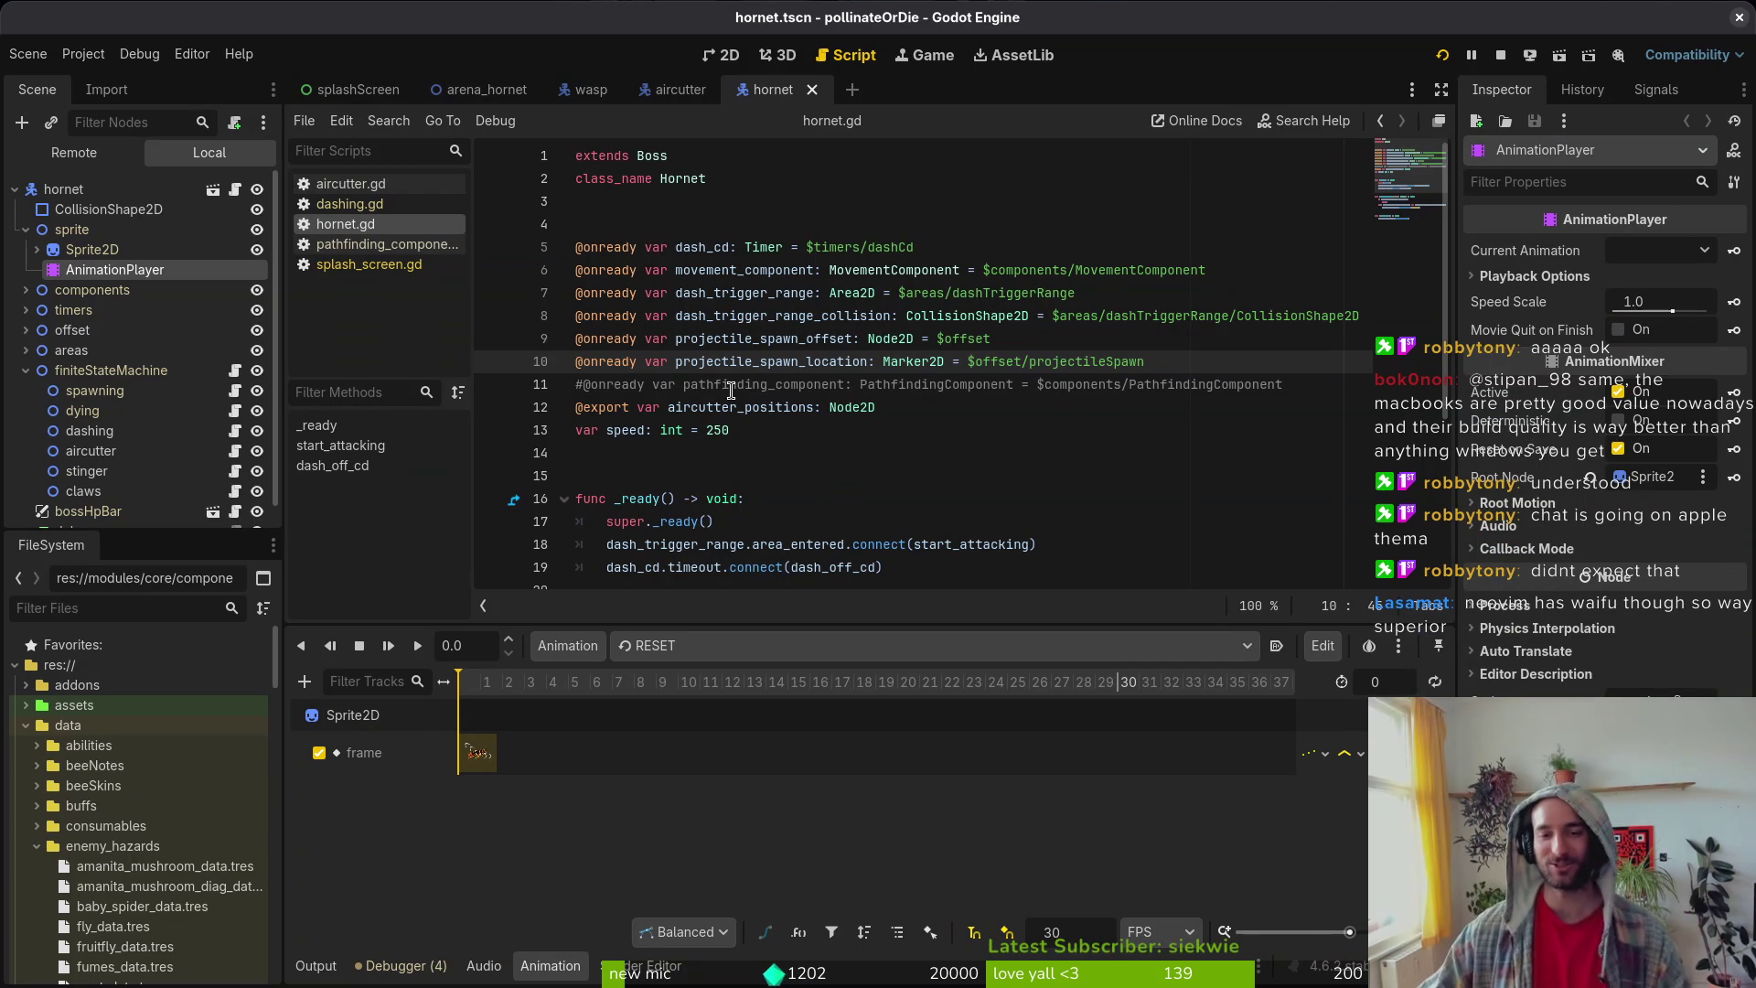
# Step: Open Editor Settings on the external editor options
pyautogui.click(192, 54)
pyautogui.click(229, 87)
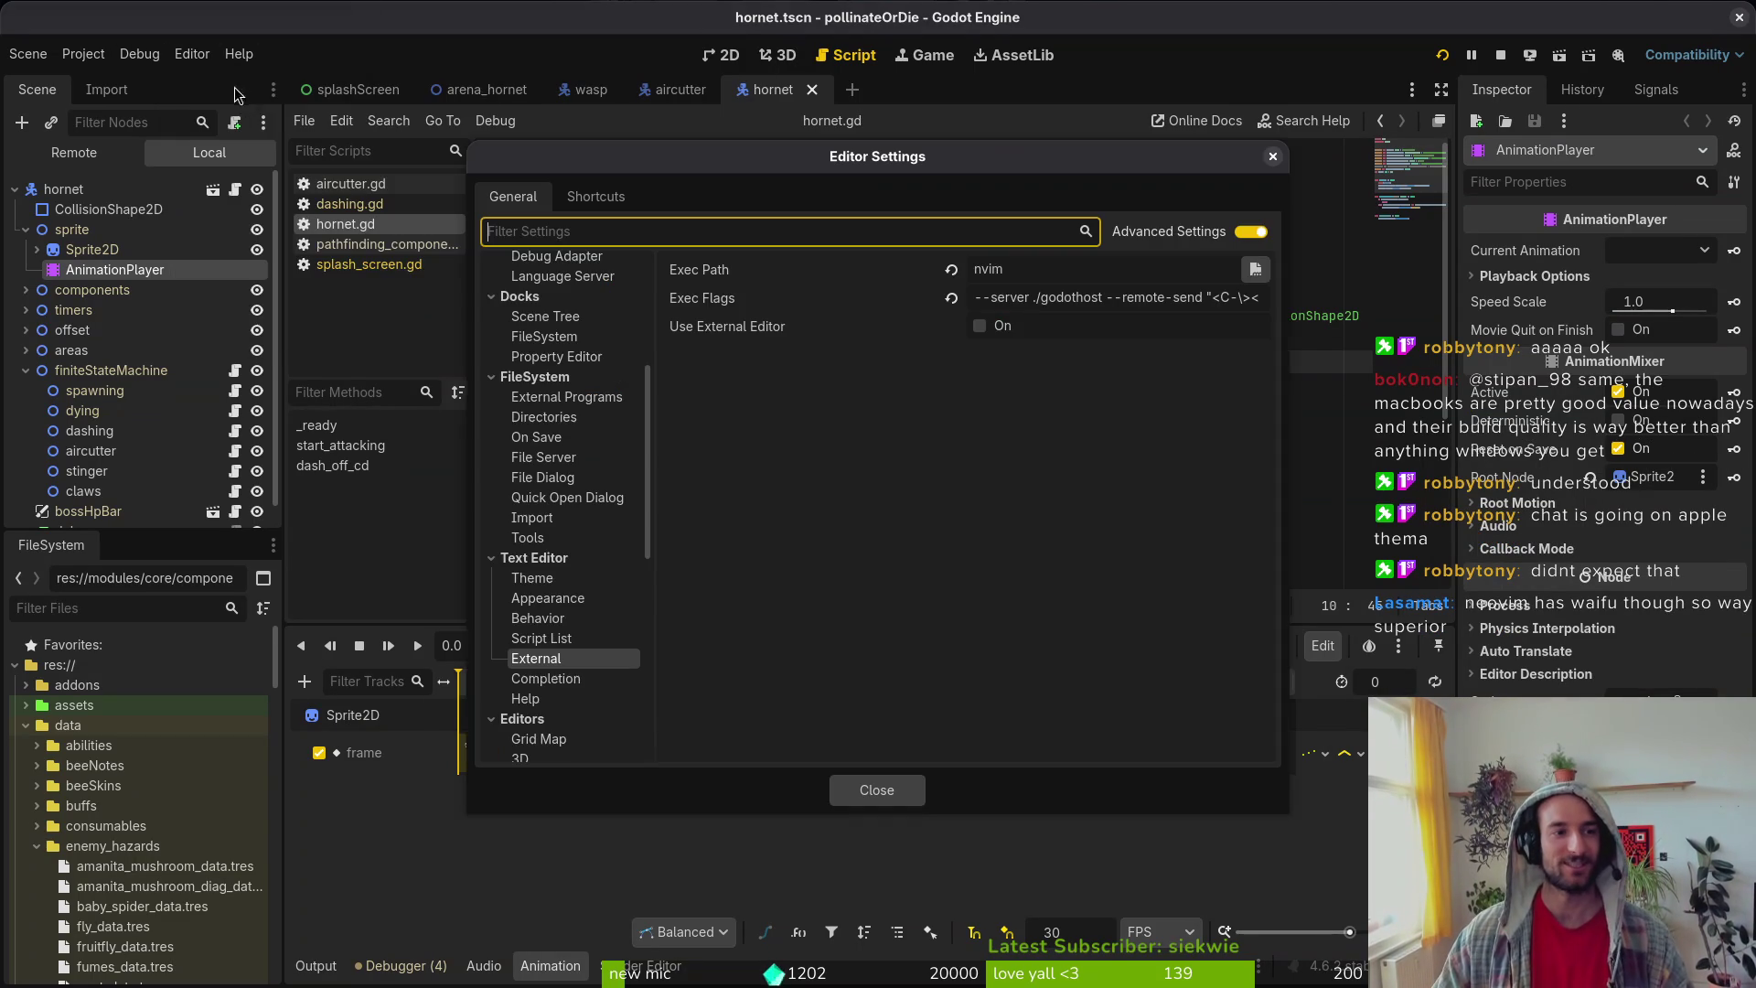
pyautogui.click(992, 354)
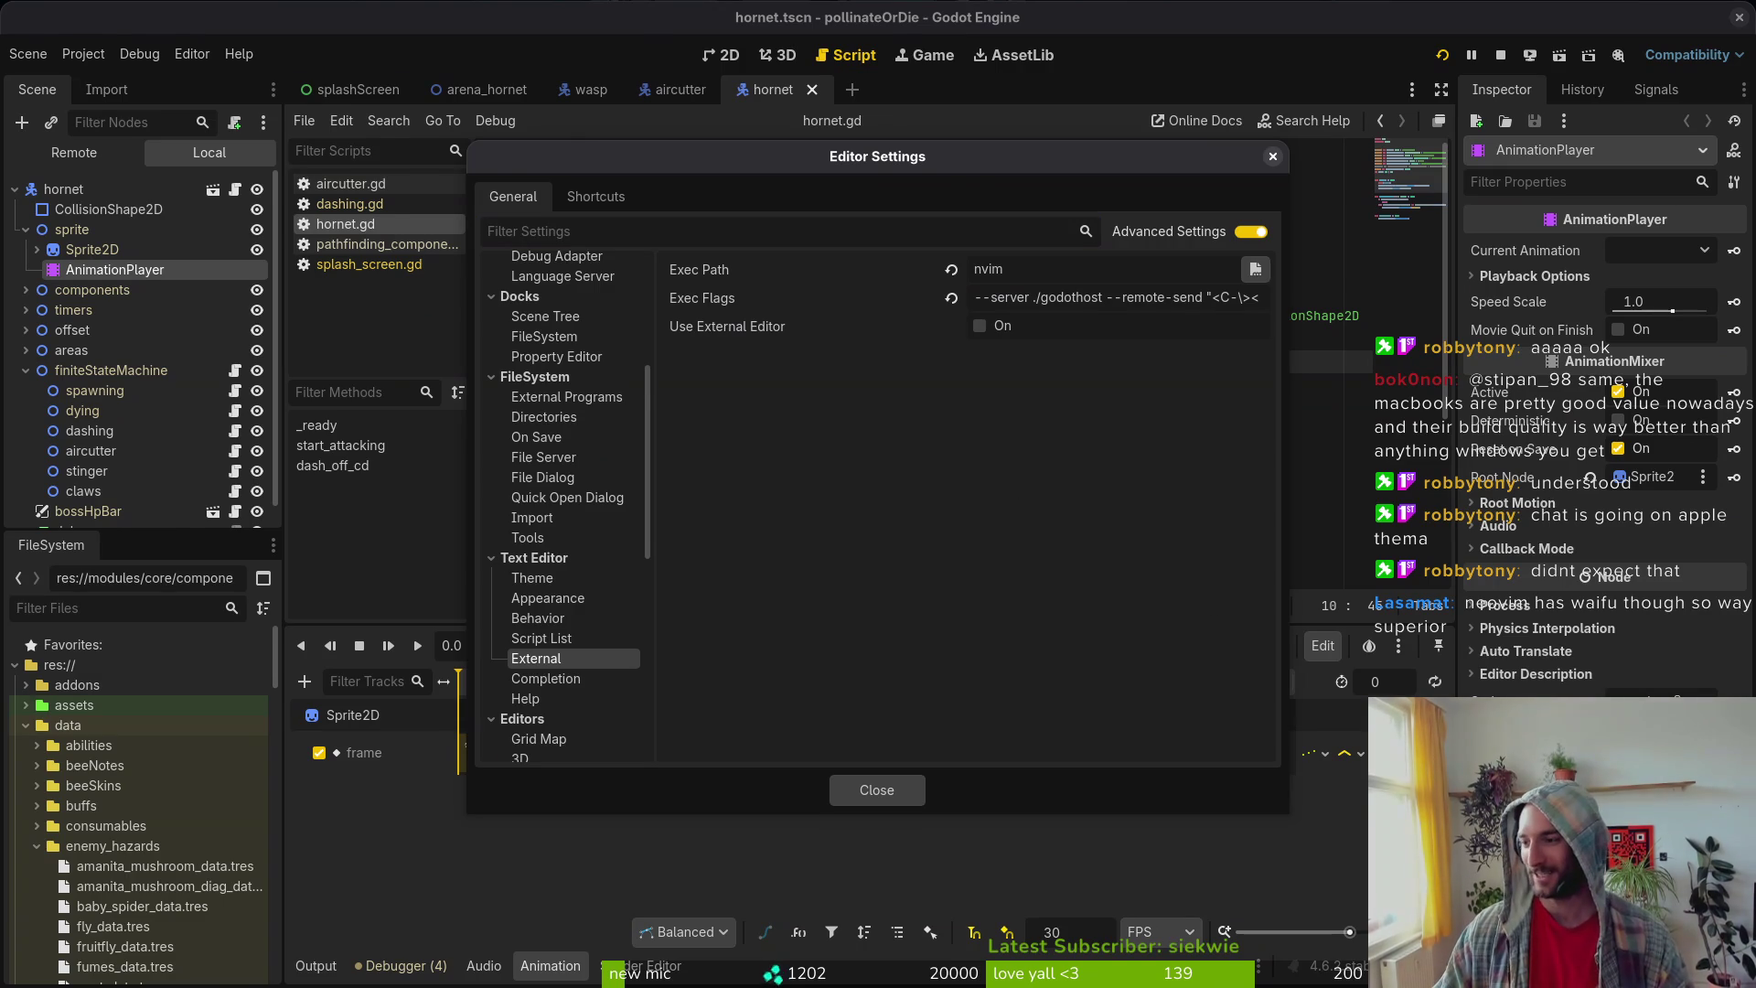
# Step: Quit vim, set a random terminal background and clear it; then close all Godot scripts
pyautogui.hotkey('alt', 'Tab')
pyautogui.write(':q')
pyautogui.press('Return')
pyautogui.write('cd')
pyautogui.press('Return')
pyautogui.write('rando')
pyautogui.press('Return')
pyautogui.press('Up')
pyautogui.press('Return')
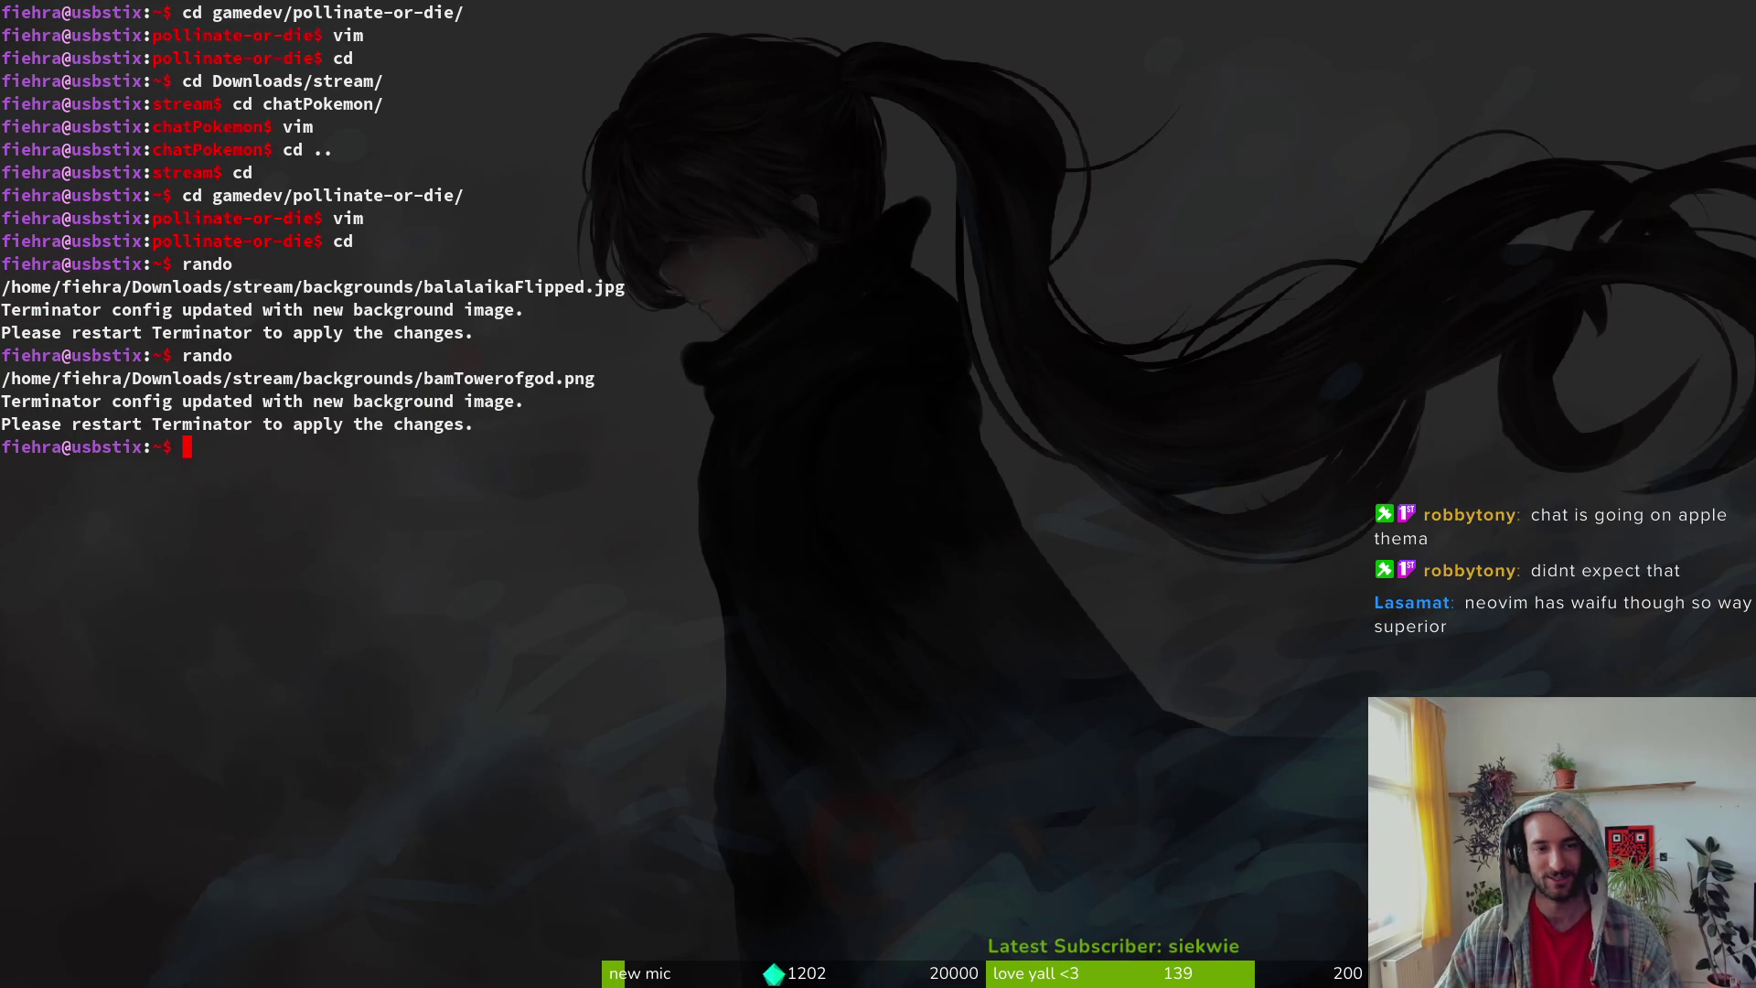
pyautogui.hotkey('ctrl', 'l')
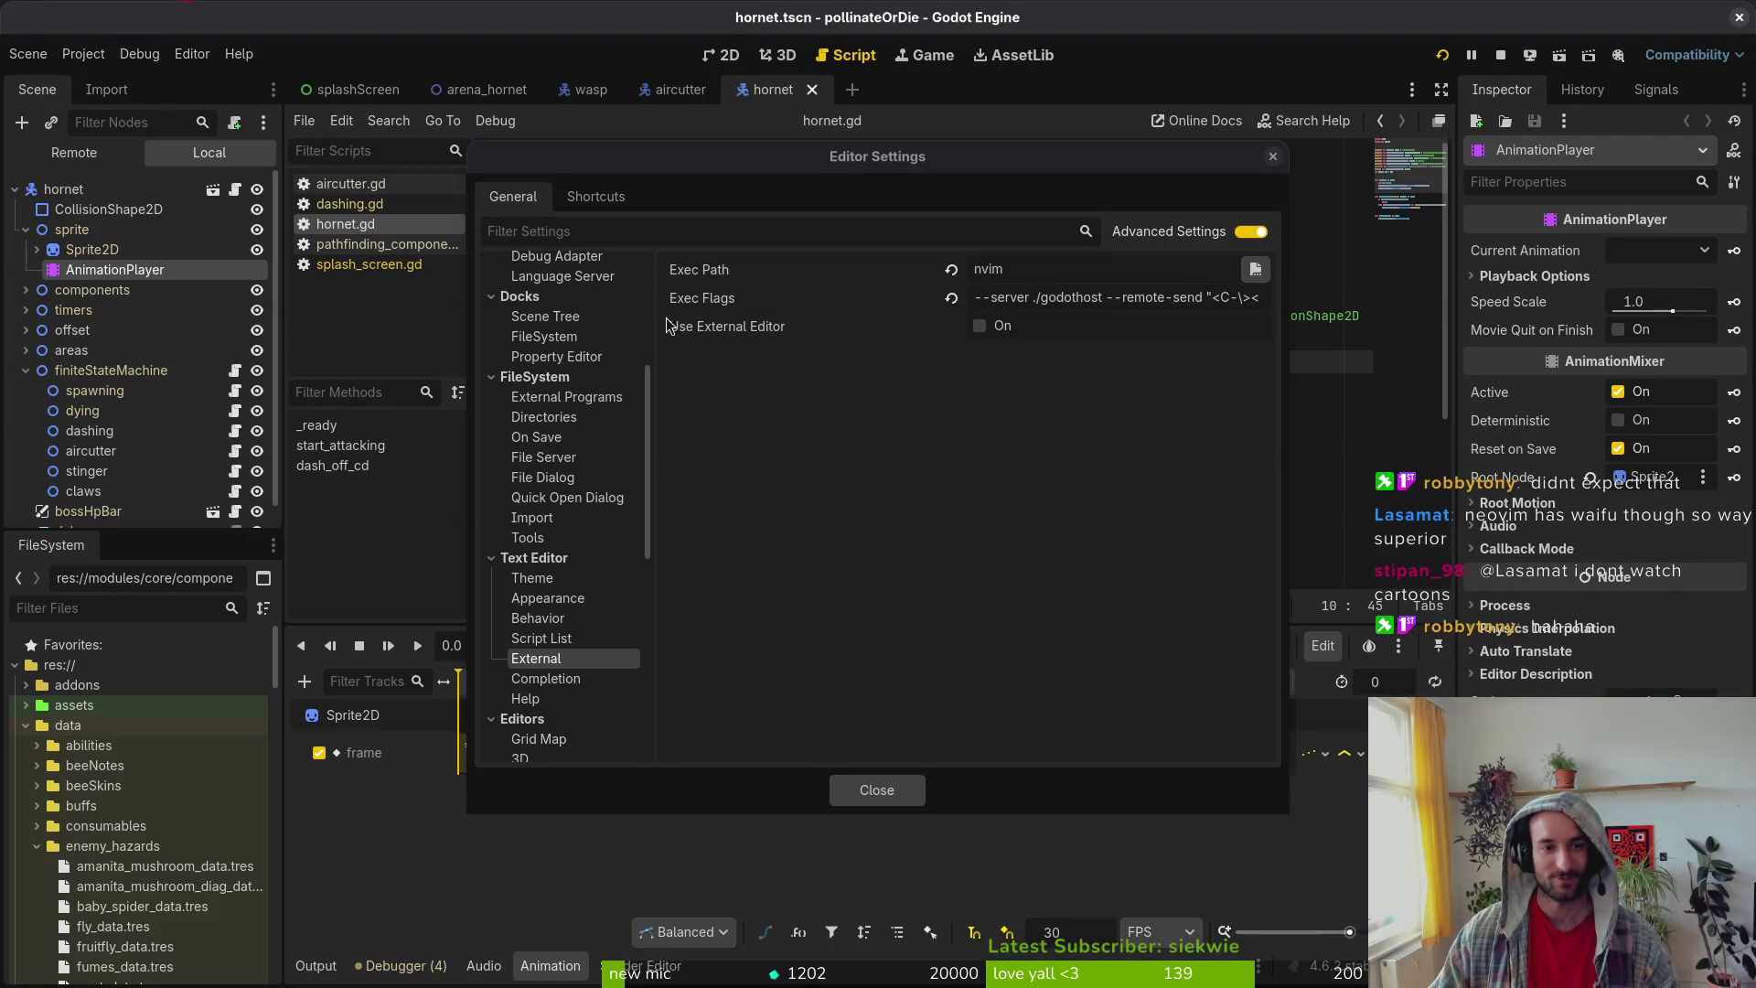
pyautogui.click(876, 789)
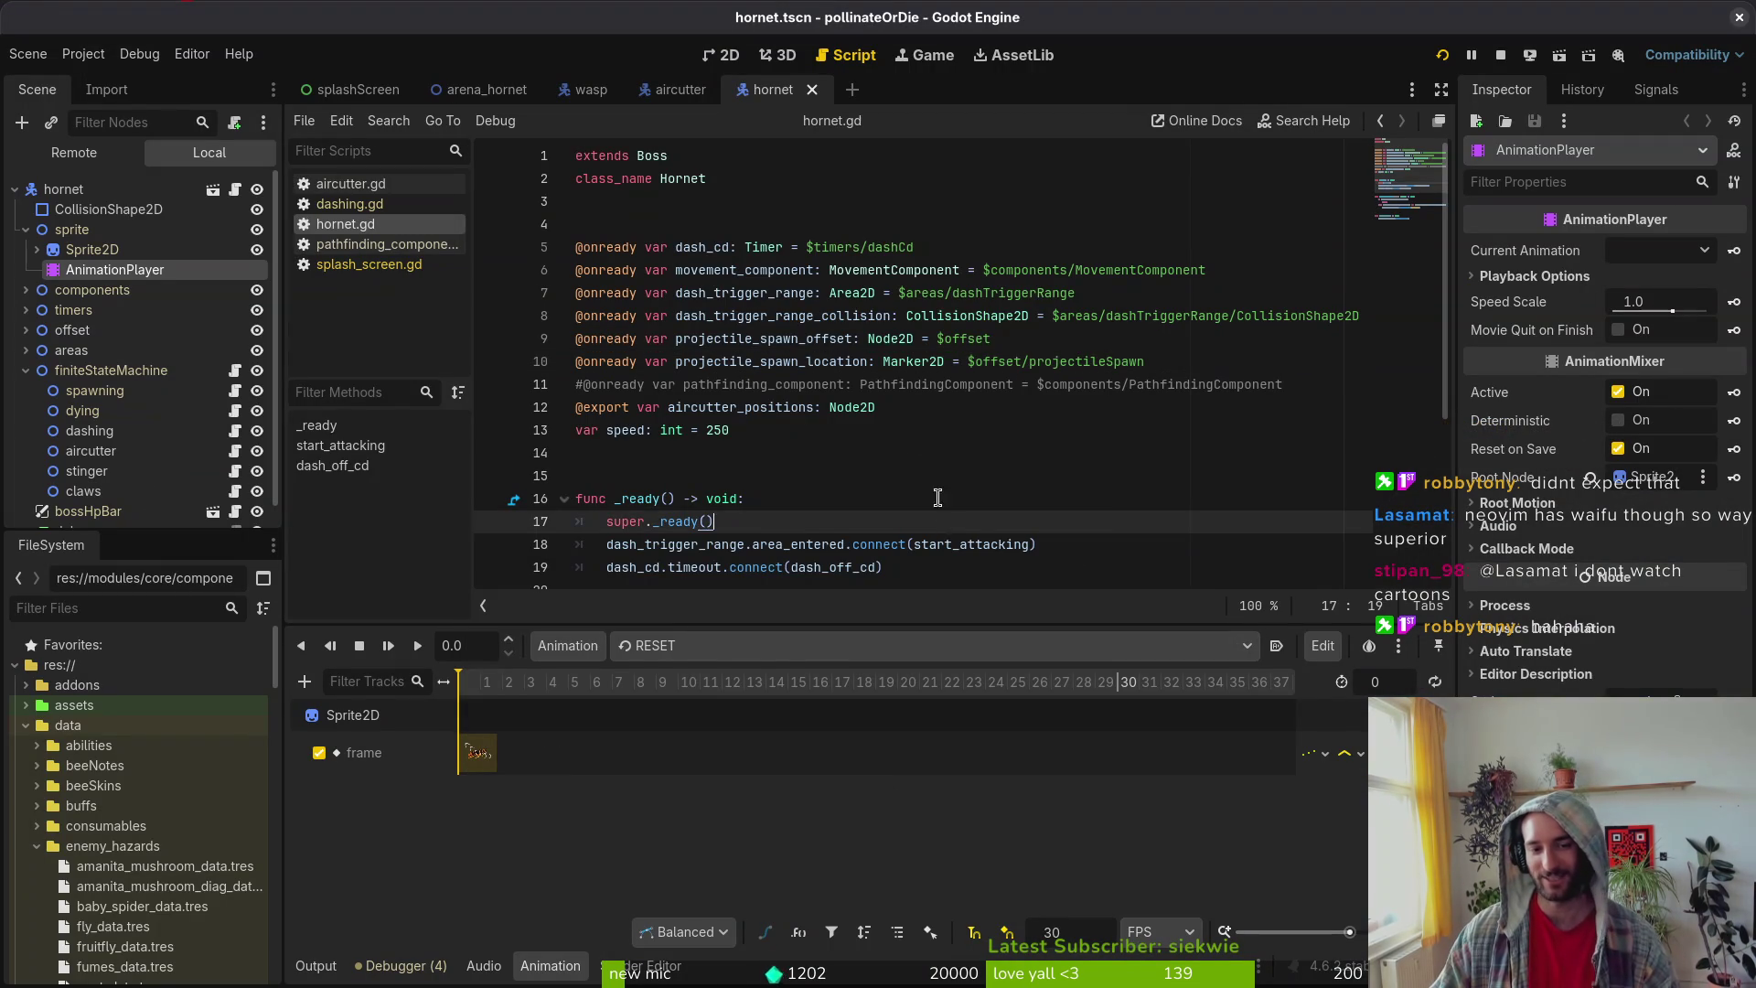
pyautogui.hotkey('ctrl', 'w')
pyautogui.hotkey('ctrl', 'w')
pyautogui.hotkey('ctrl', 'w')
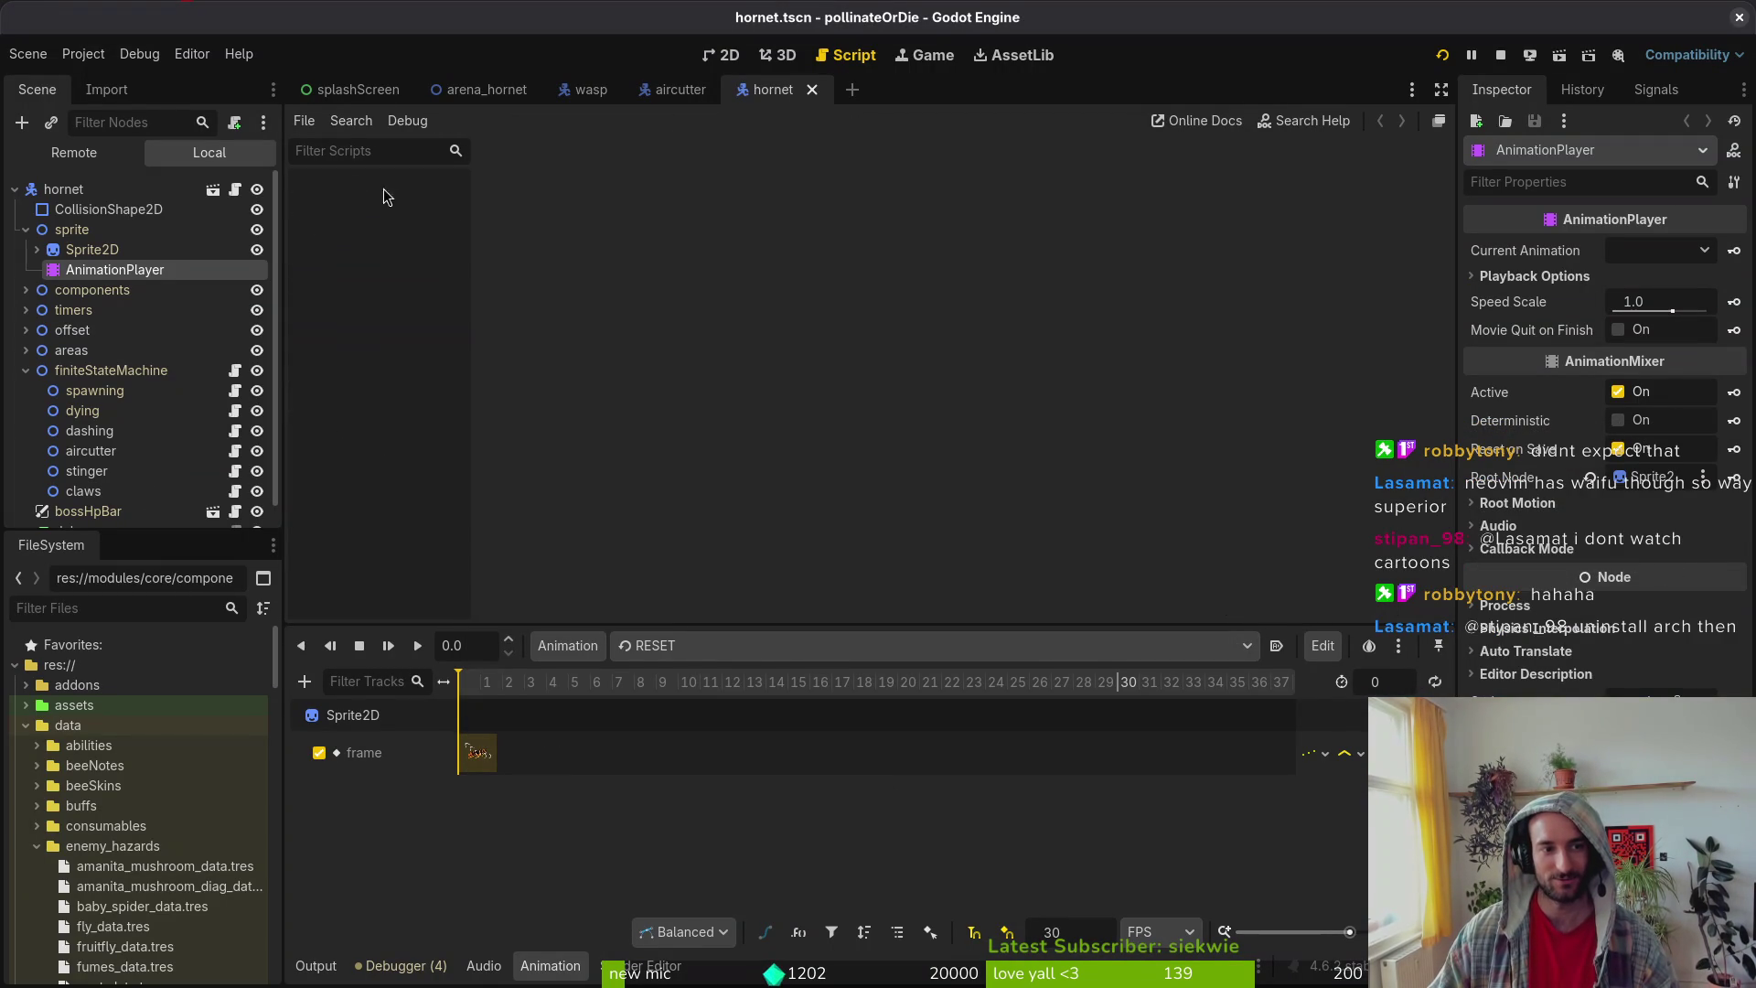
# Step: Close the hornet scene tab and switch to the terminal workspace
pyautogui.middleClick(768, 95)
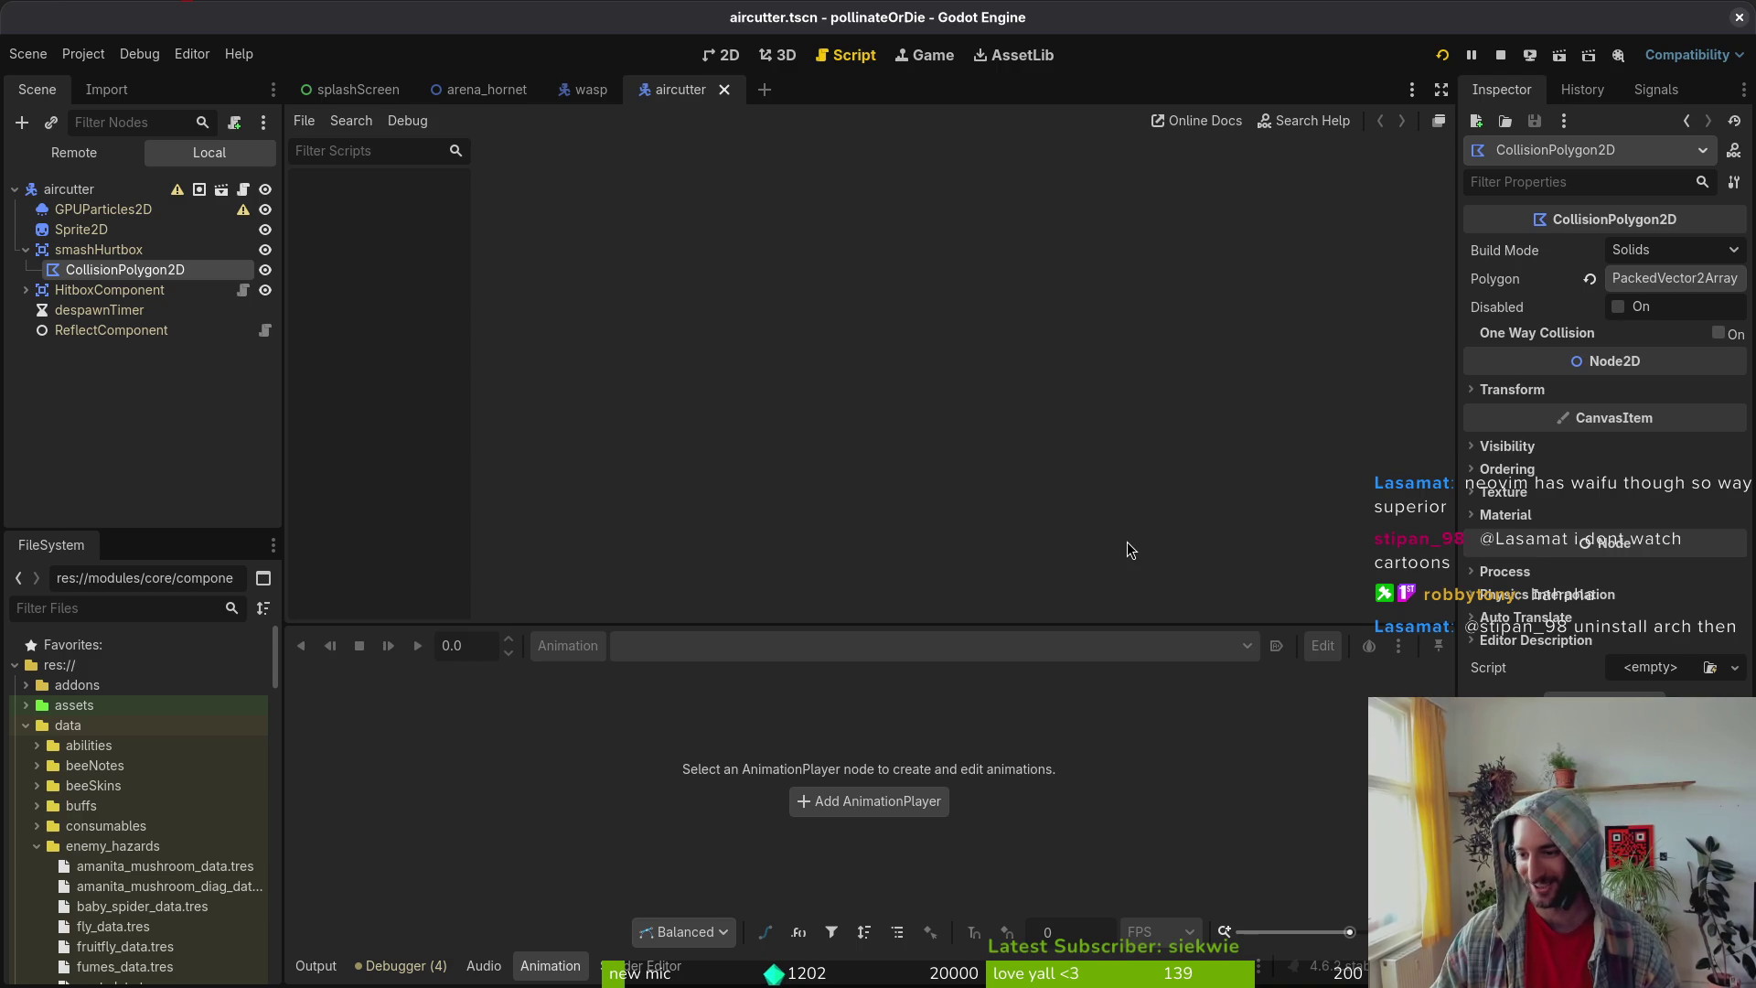
pyautogui.press('super+1')
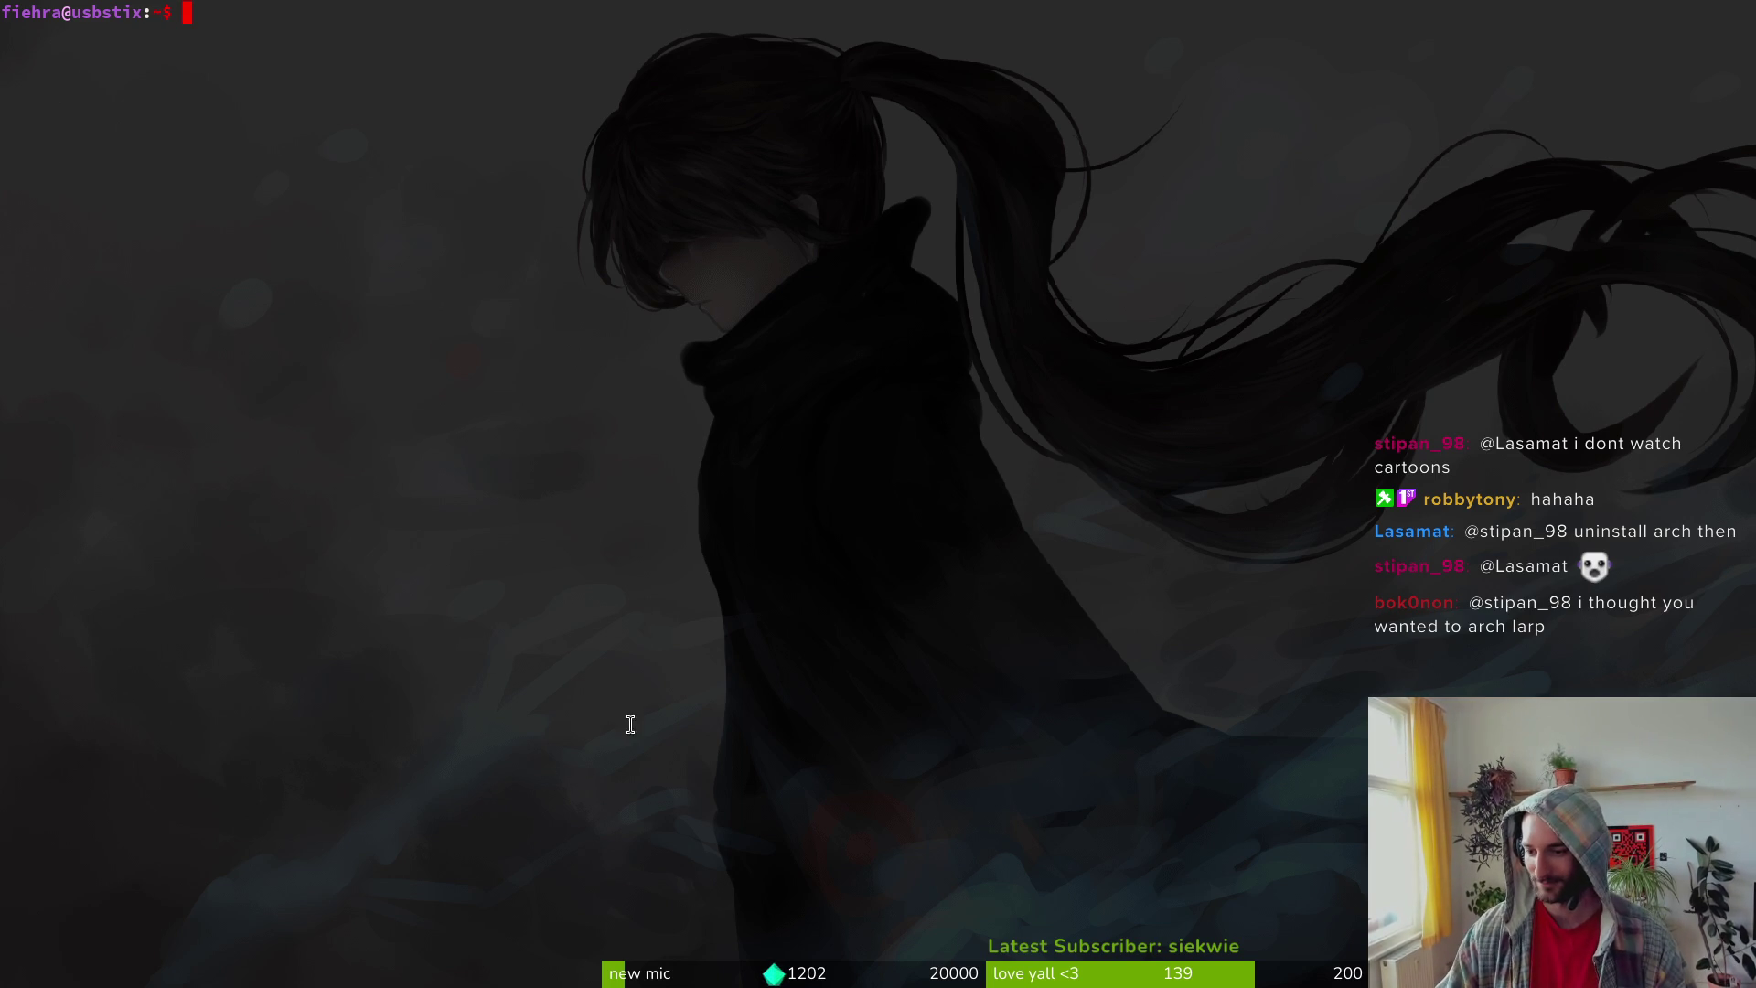
# Step: Launch nvim in gamedev/pollinate-or-die, then return to Godot's quick resource search
pyautogui.write('cd gamedev/pollinate-or-die/')
pyautogui.press('Return')
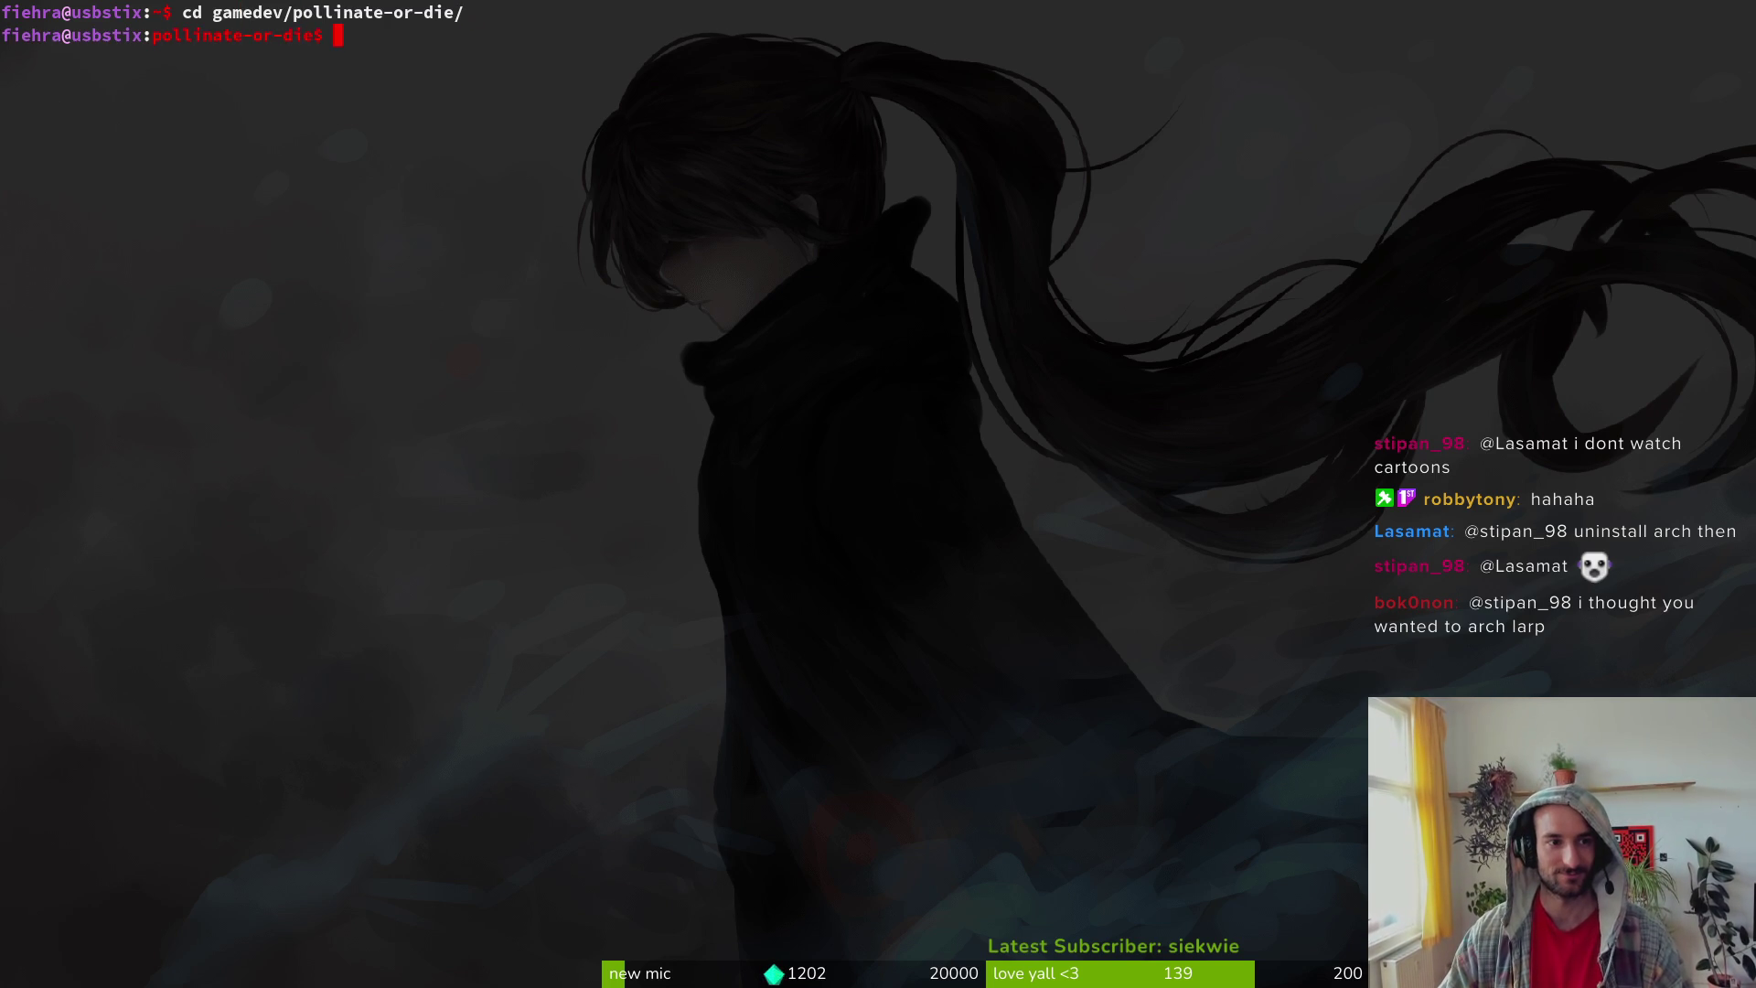
pyautogui.write('nvim .')
pyautogui.press('Return')
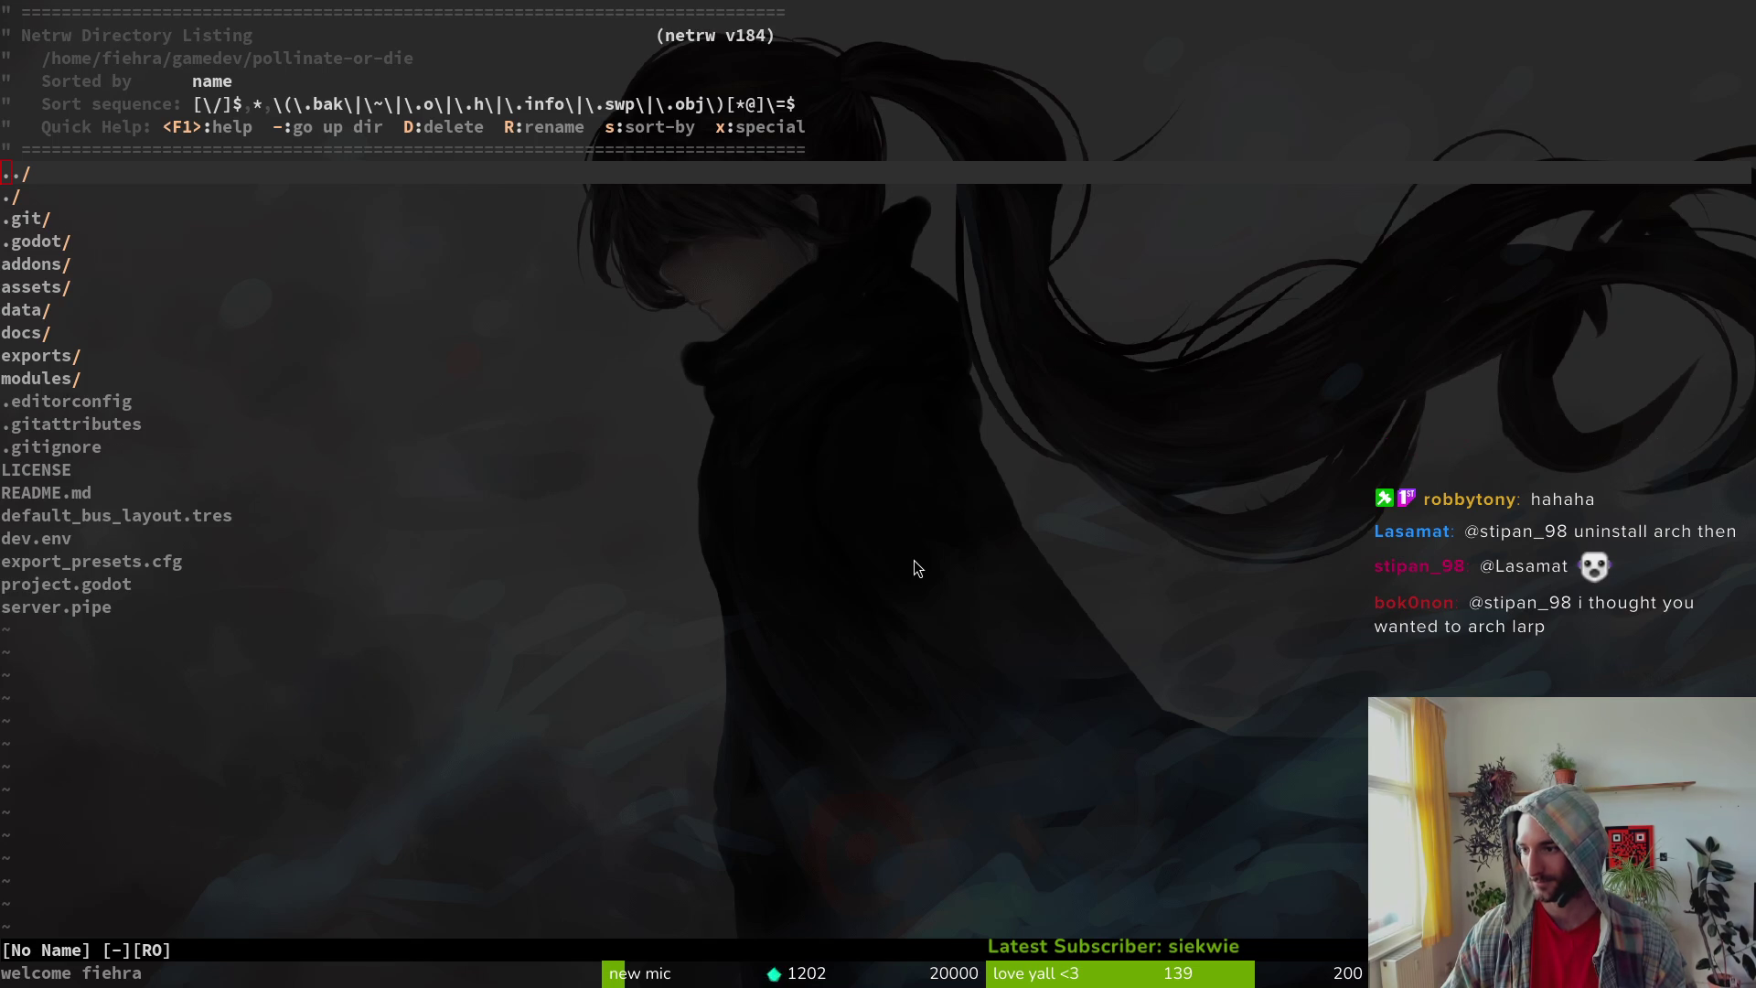
pyautogui.press('super+2')
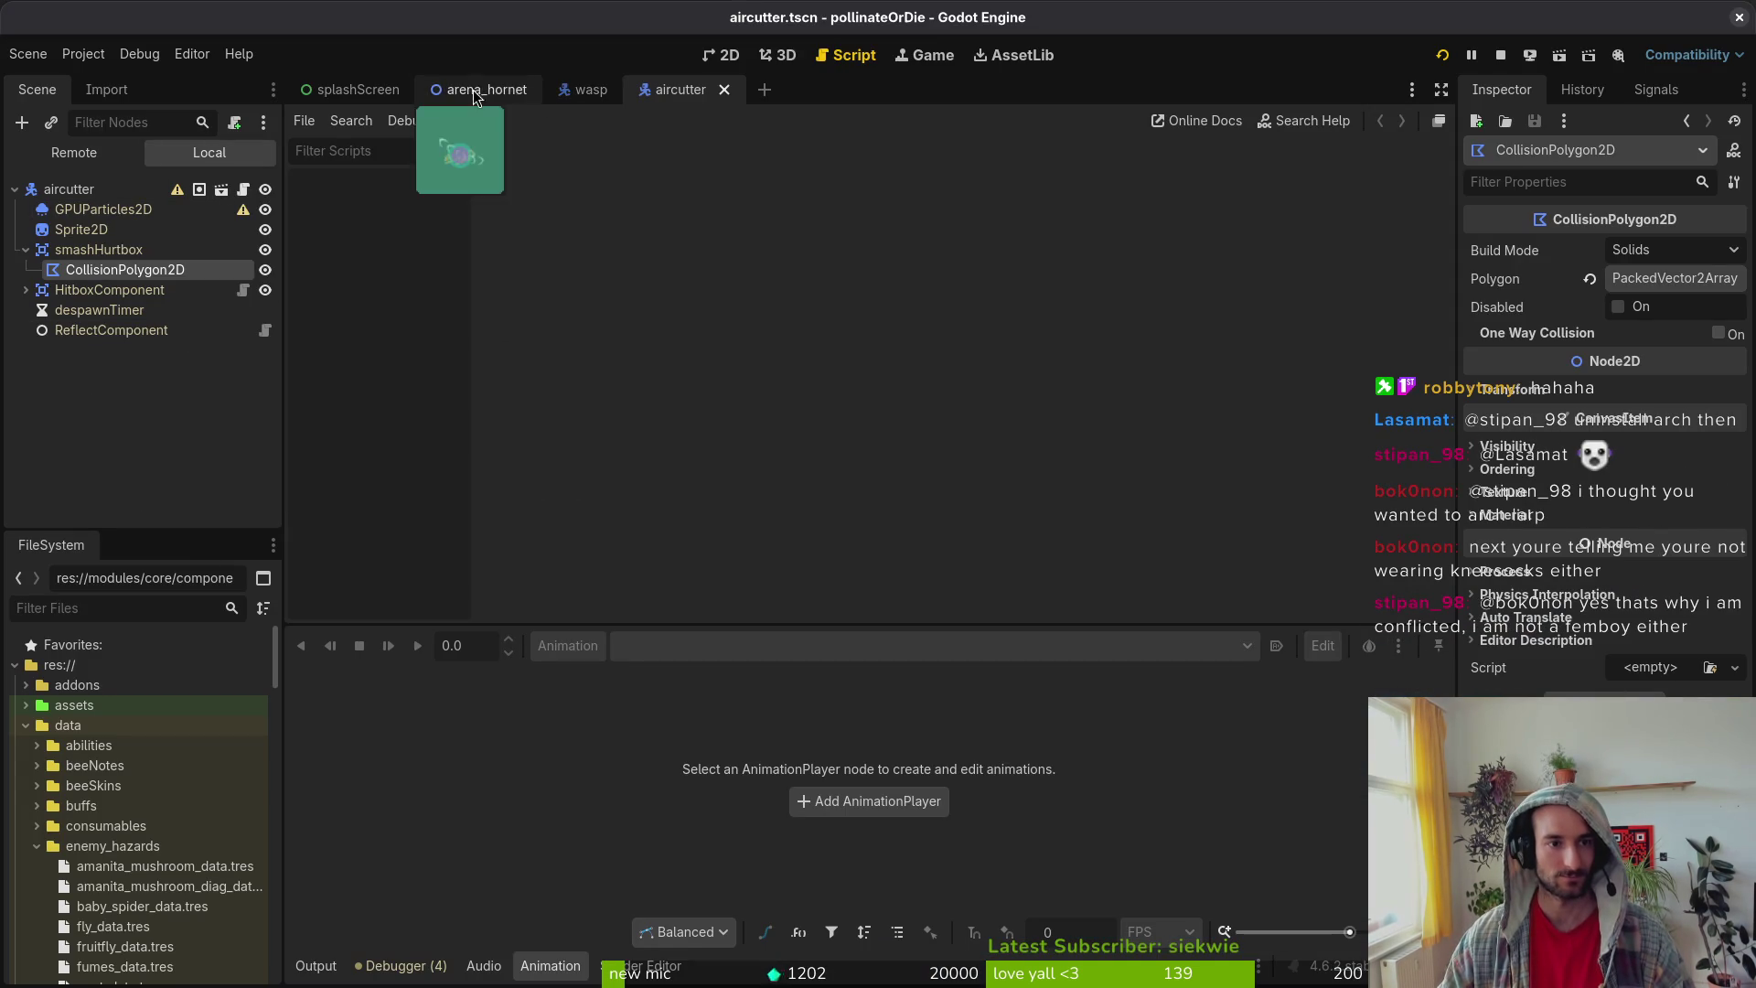
pyautogui.hotkey('ctrl', 'shift', 'o')
# Step: Reopen hornet.tscn and set the aircutter1 animation length to 6, saving the scene
pyautogui.write('hornet')
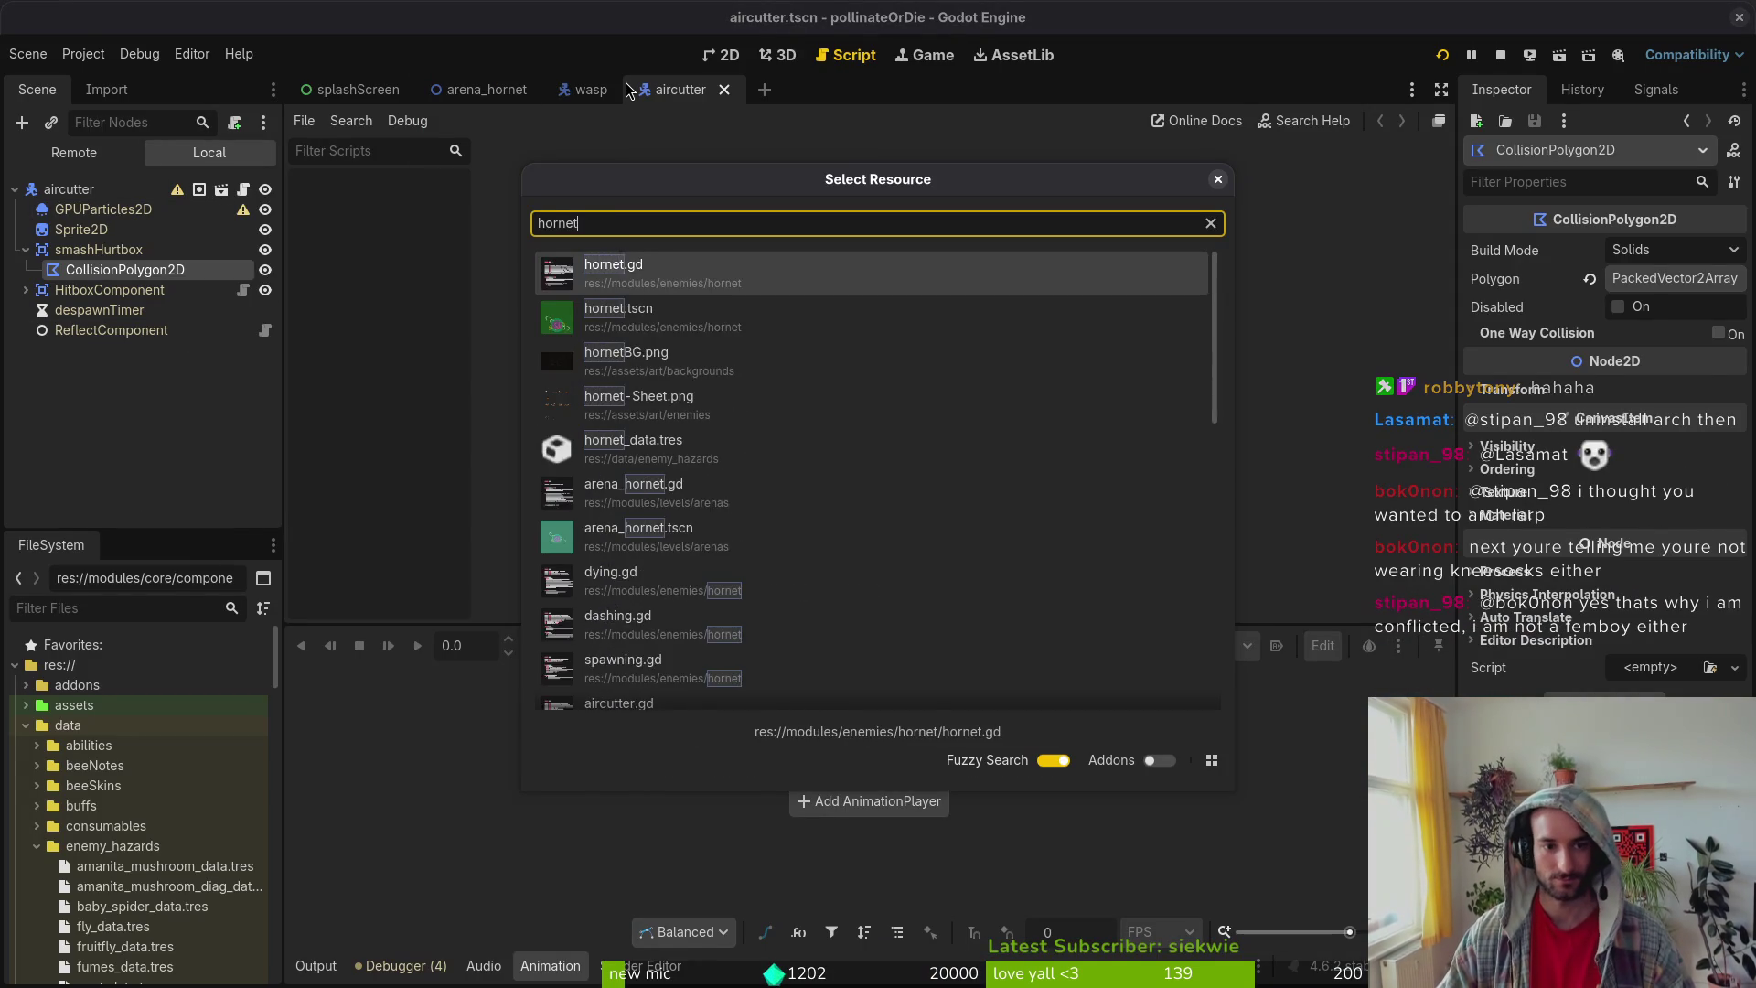
pyautogui.press('Return')
pyautogui.click(723, 646)
pyautogui.click(736, 706)
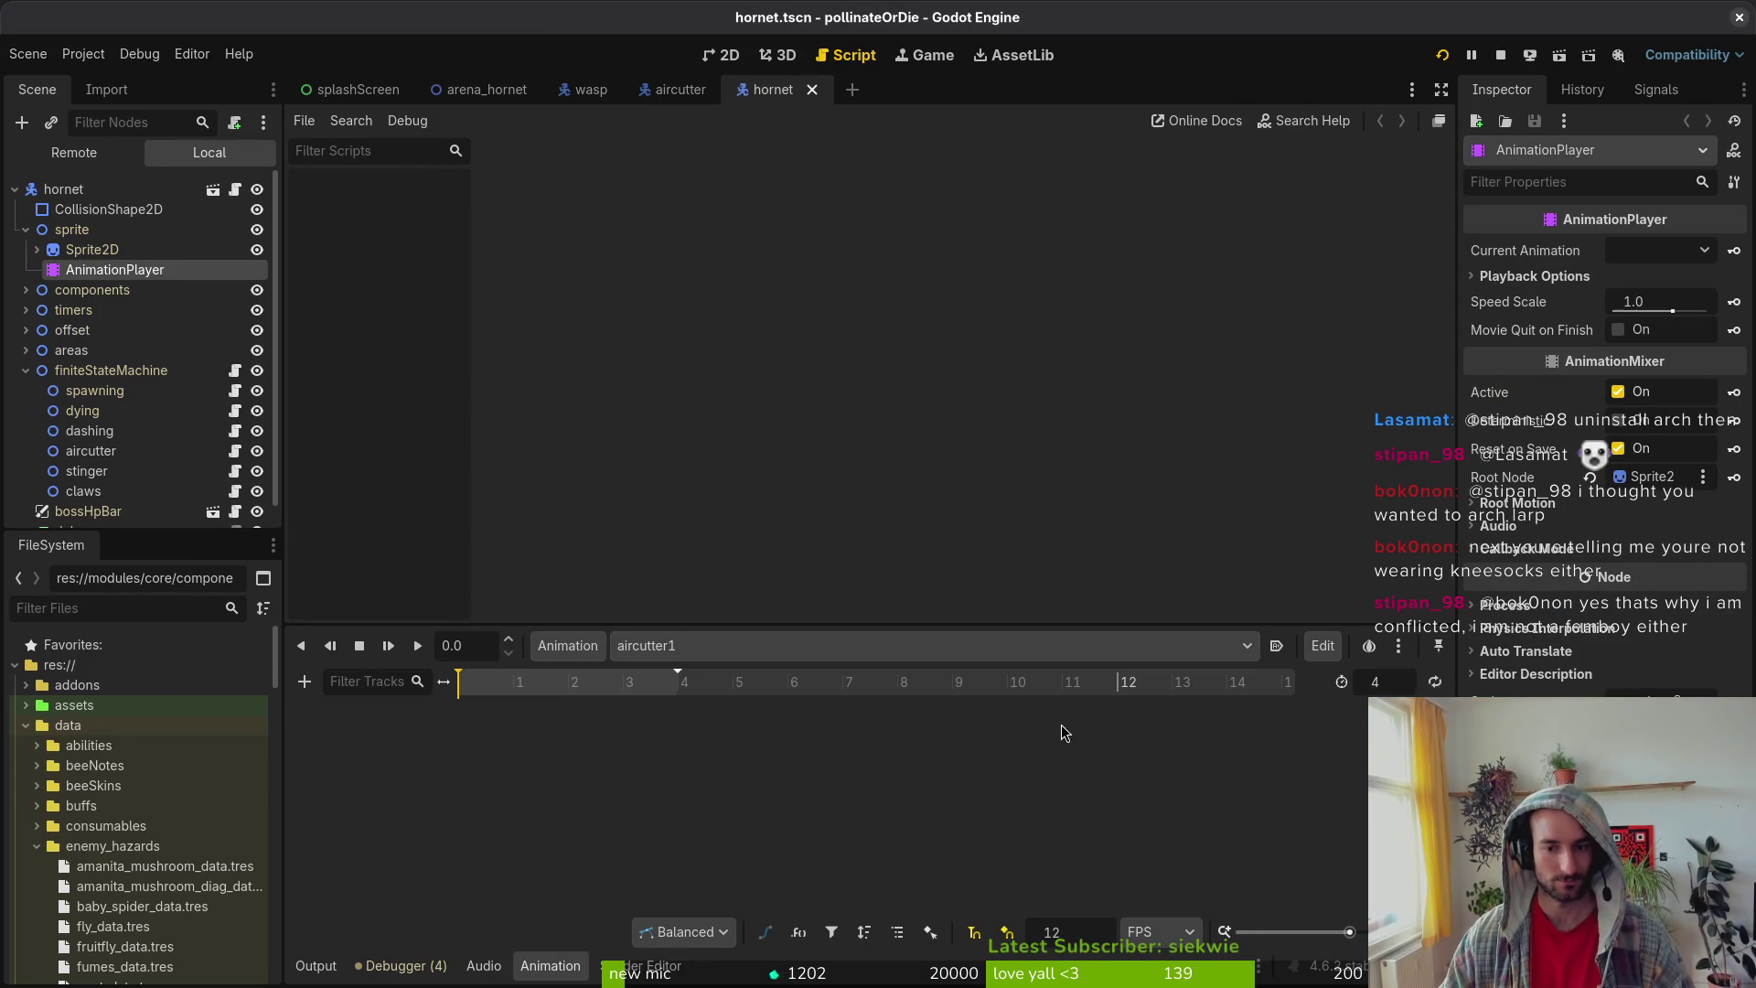
pyautogui.scroll(2, 1396, 688)
pyautogui.hotkey('ctrl', 's')
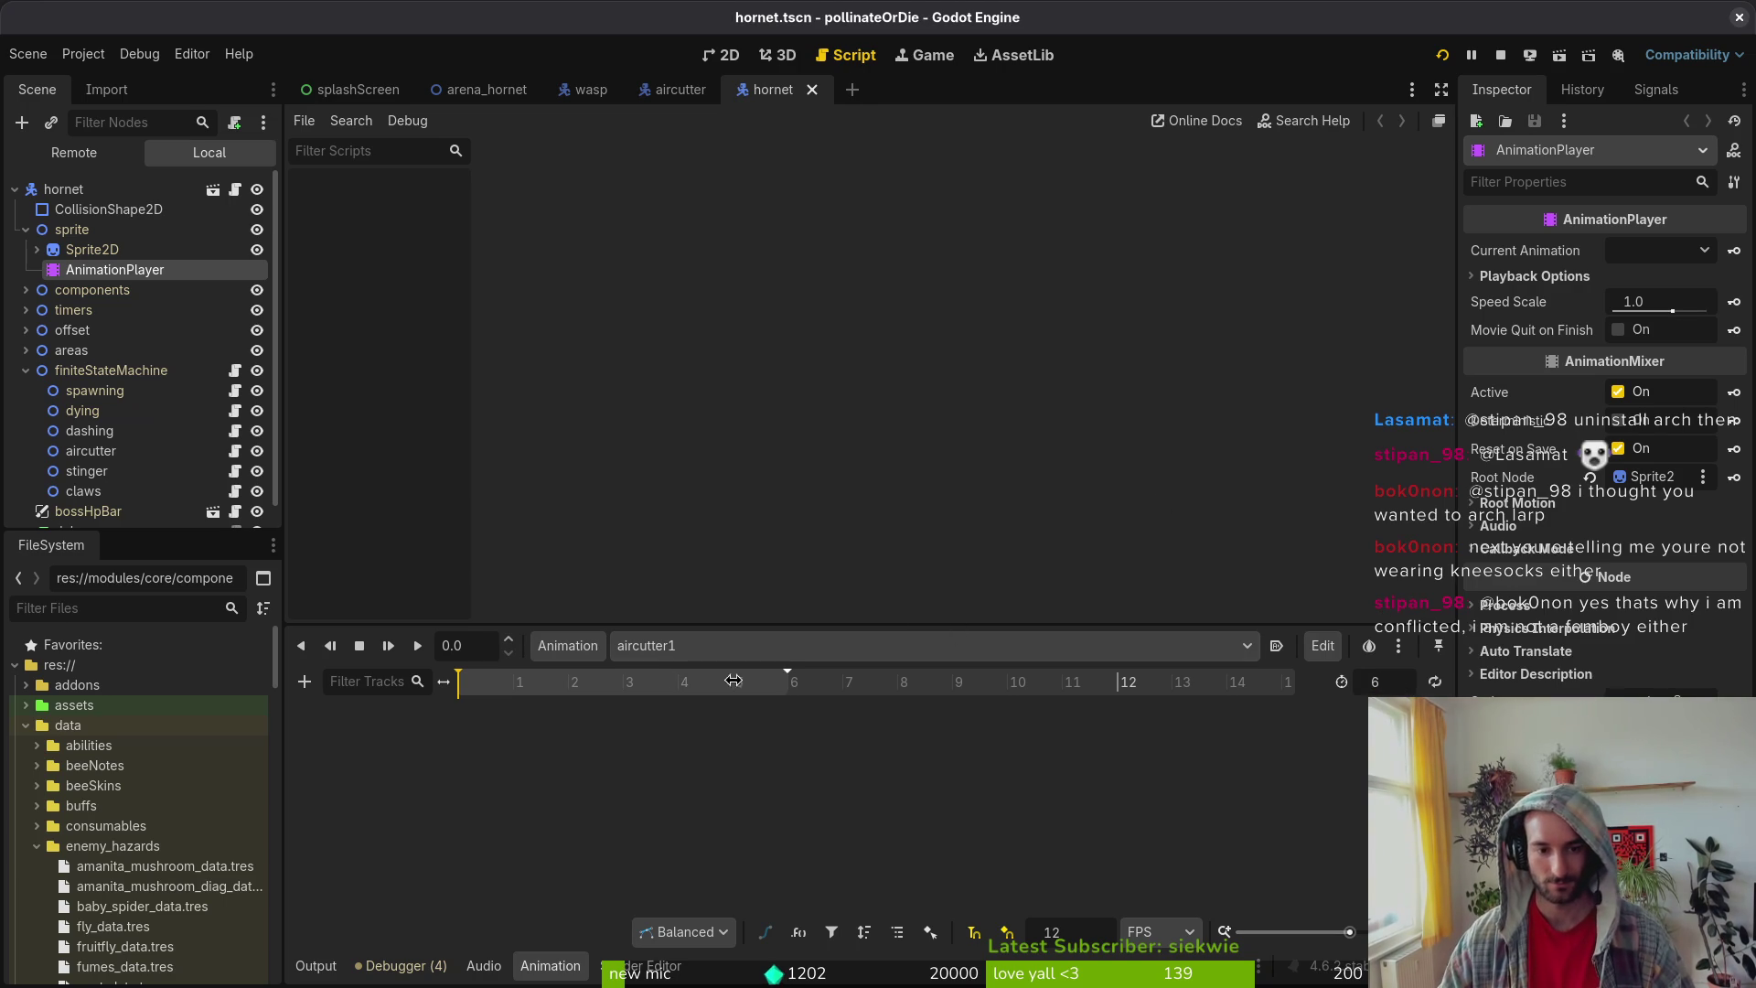
# Step: Check the aircutter2, aircutter3, aircutterRecovery and aircutterWindup lengths, then run the project
pyautogui.click(727, 646)
pyautogui.click(727, 721)
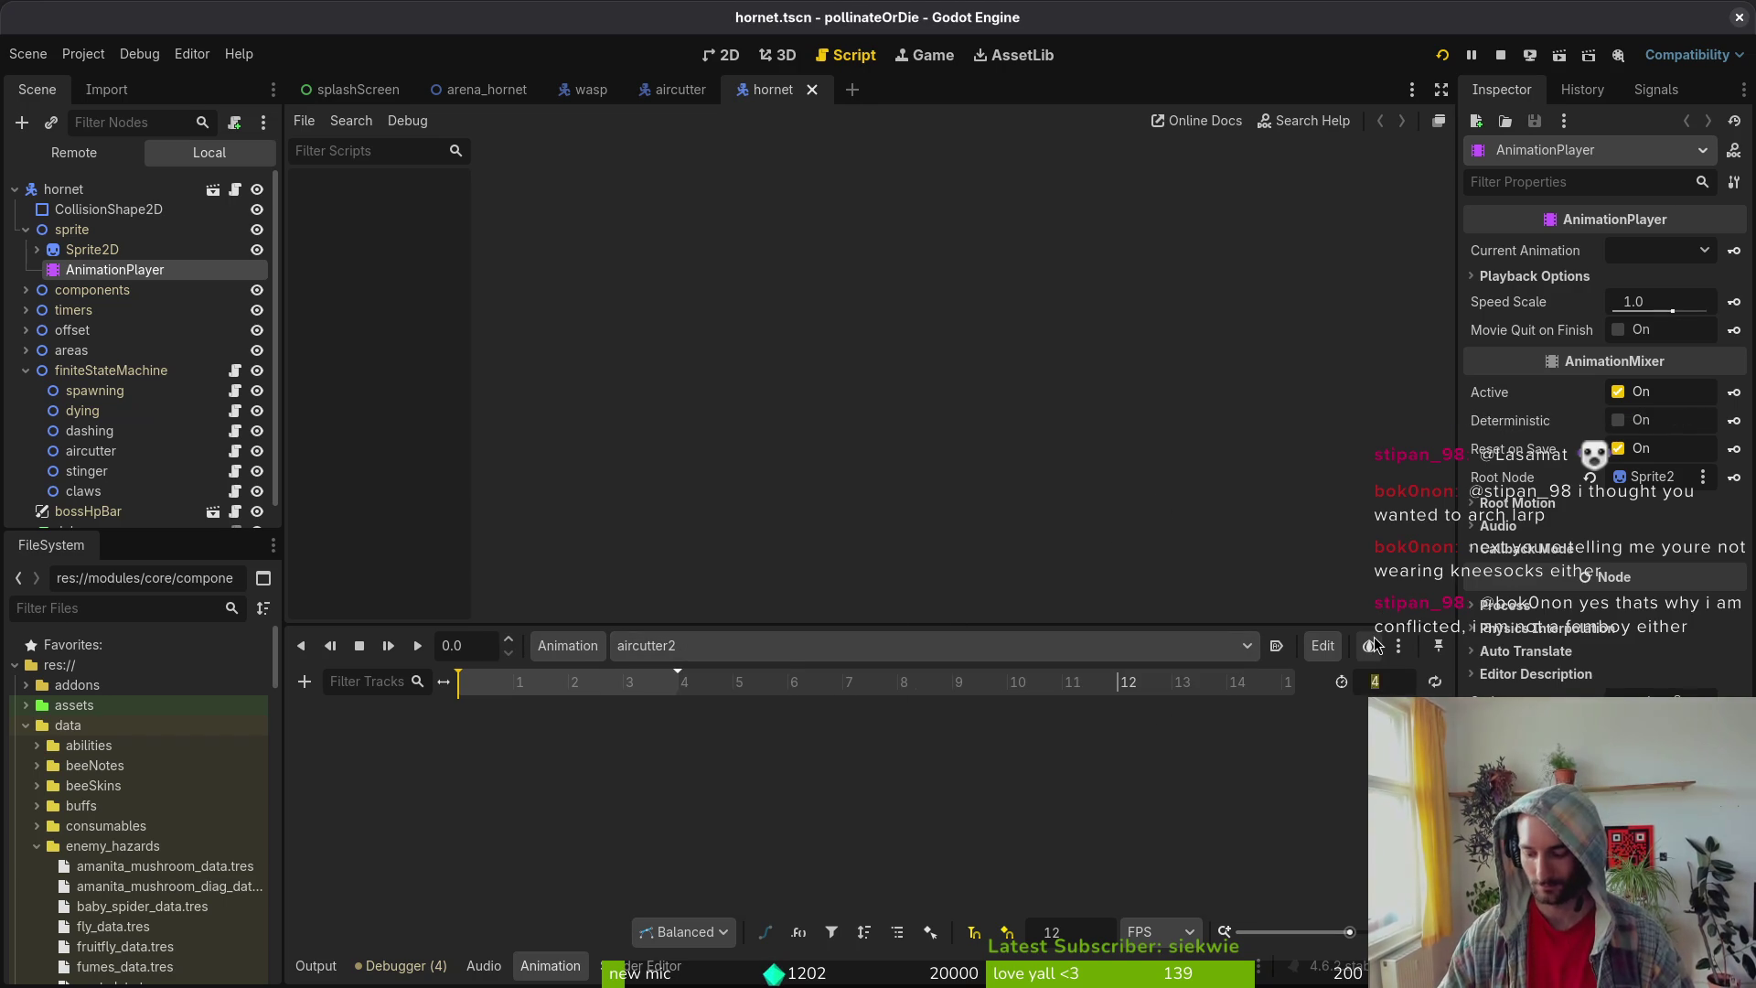
pyautogui.hotkey('ctrl', 's')
pyautogui.click(798, 743)
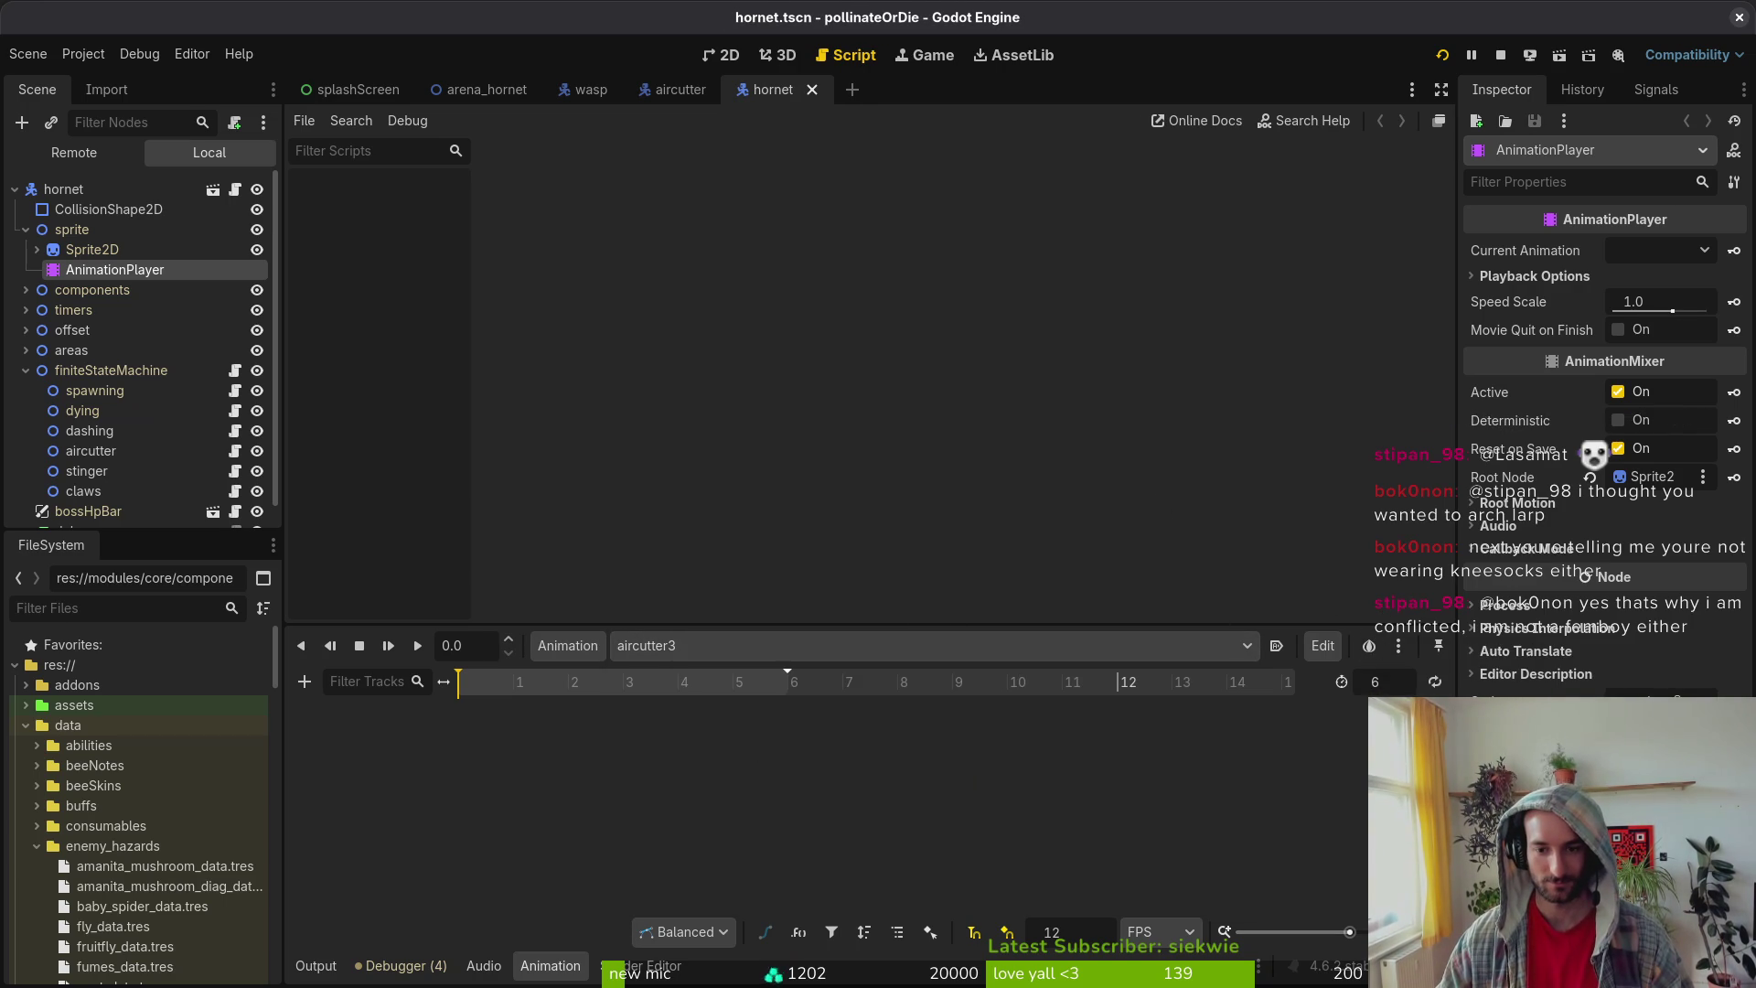
pyautogui.click(905, 646)
pyautogui.click(780, 481)
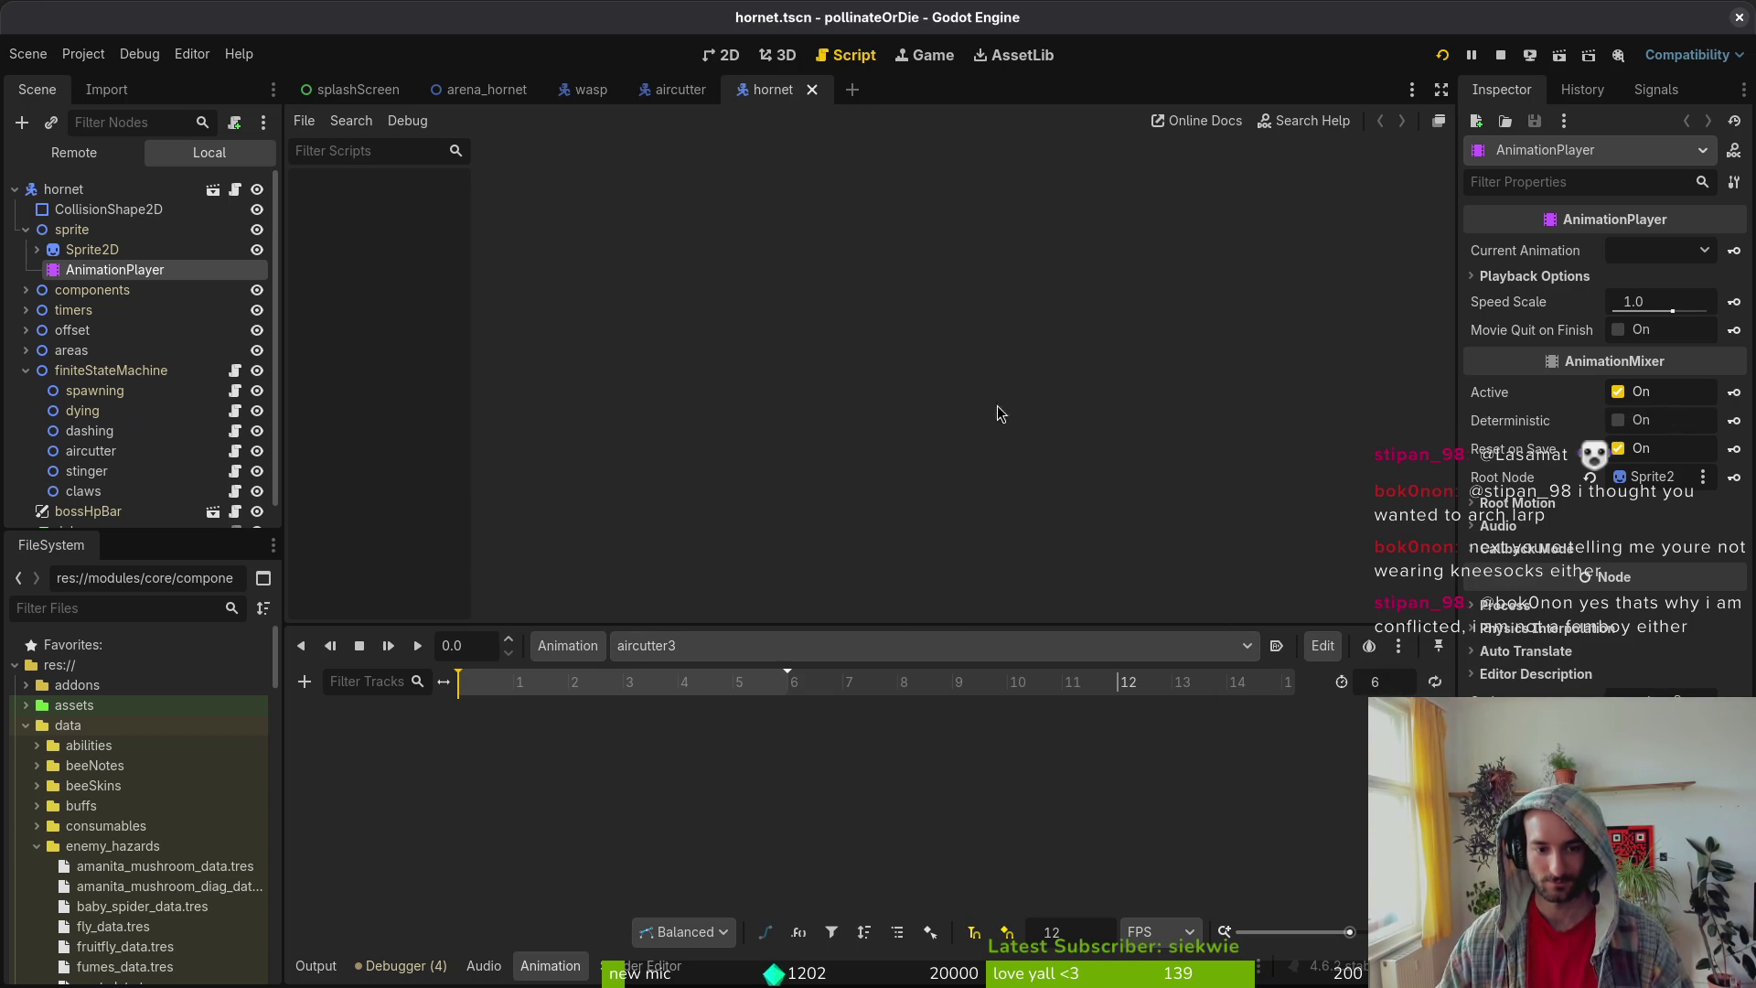
pyautogui.click(1501, 55)
pyautogui.click(1160, 651)
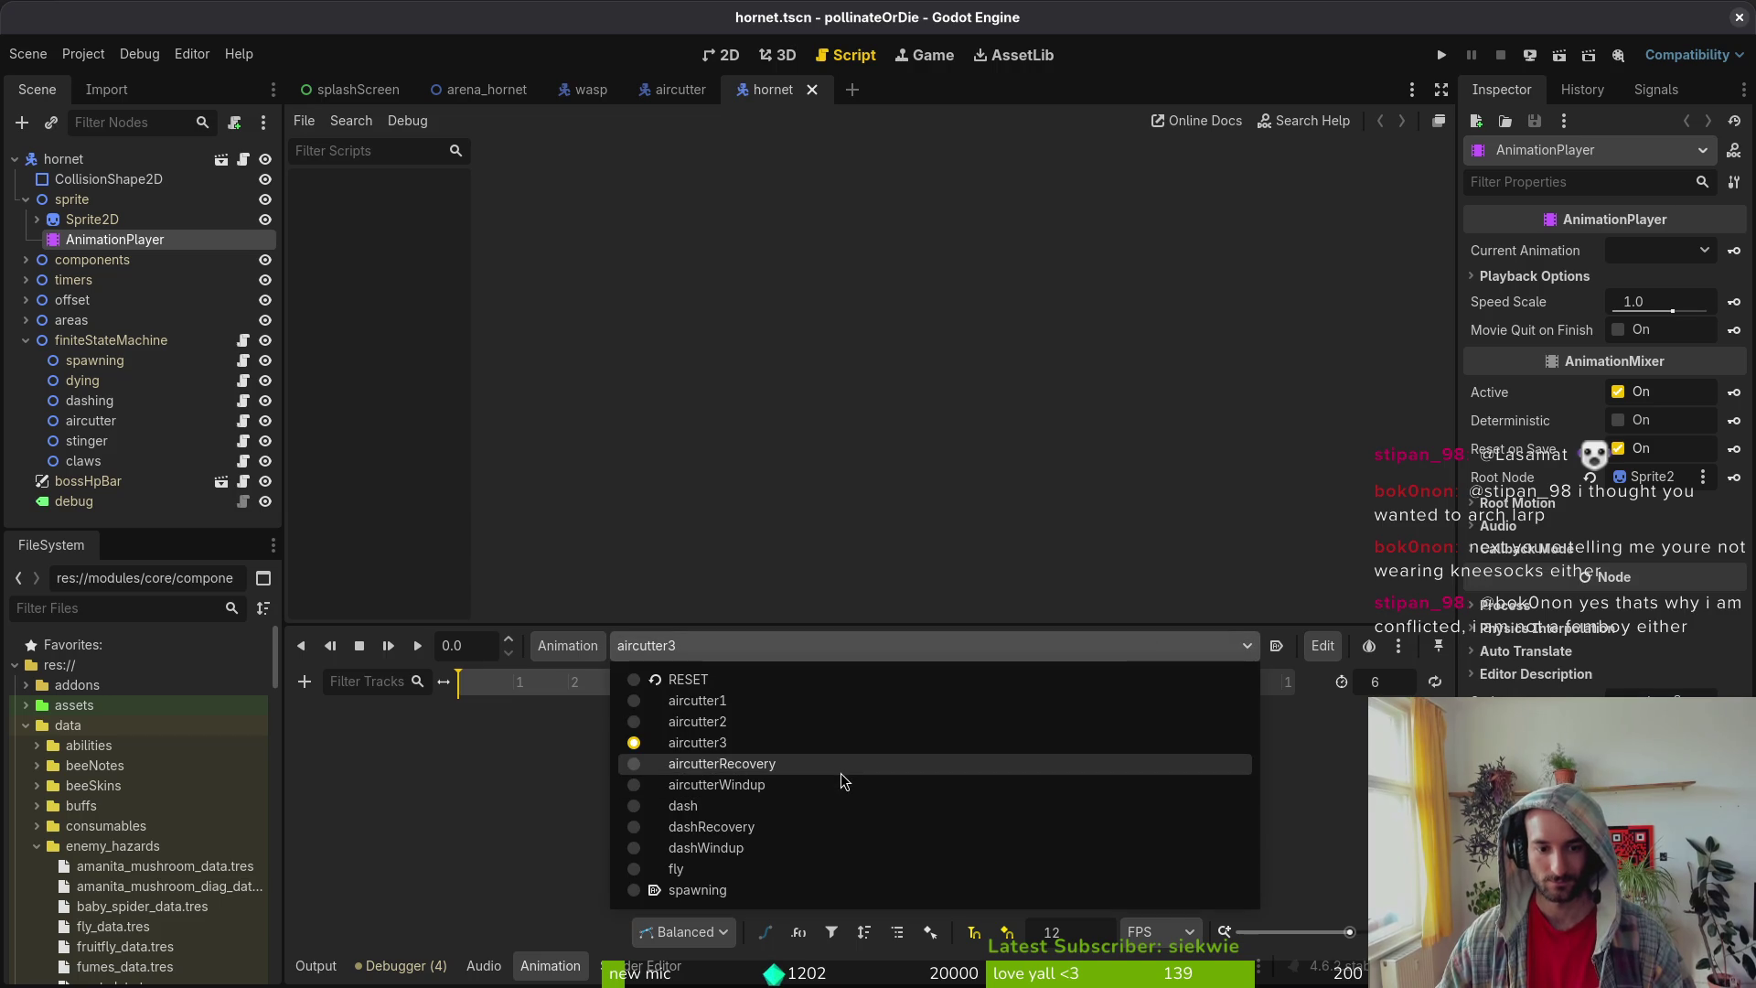
pyautogui.click(842, 769)
pyautogui.click(905, 657)
pyautogui.click(828, 784)
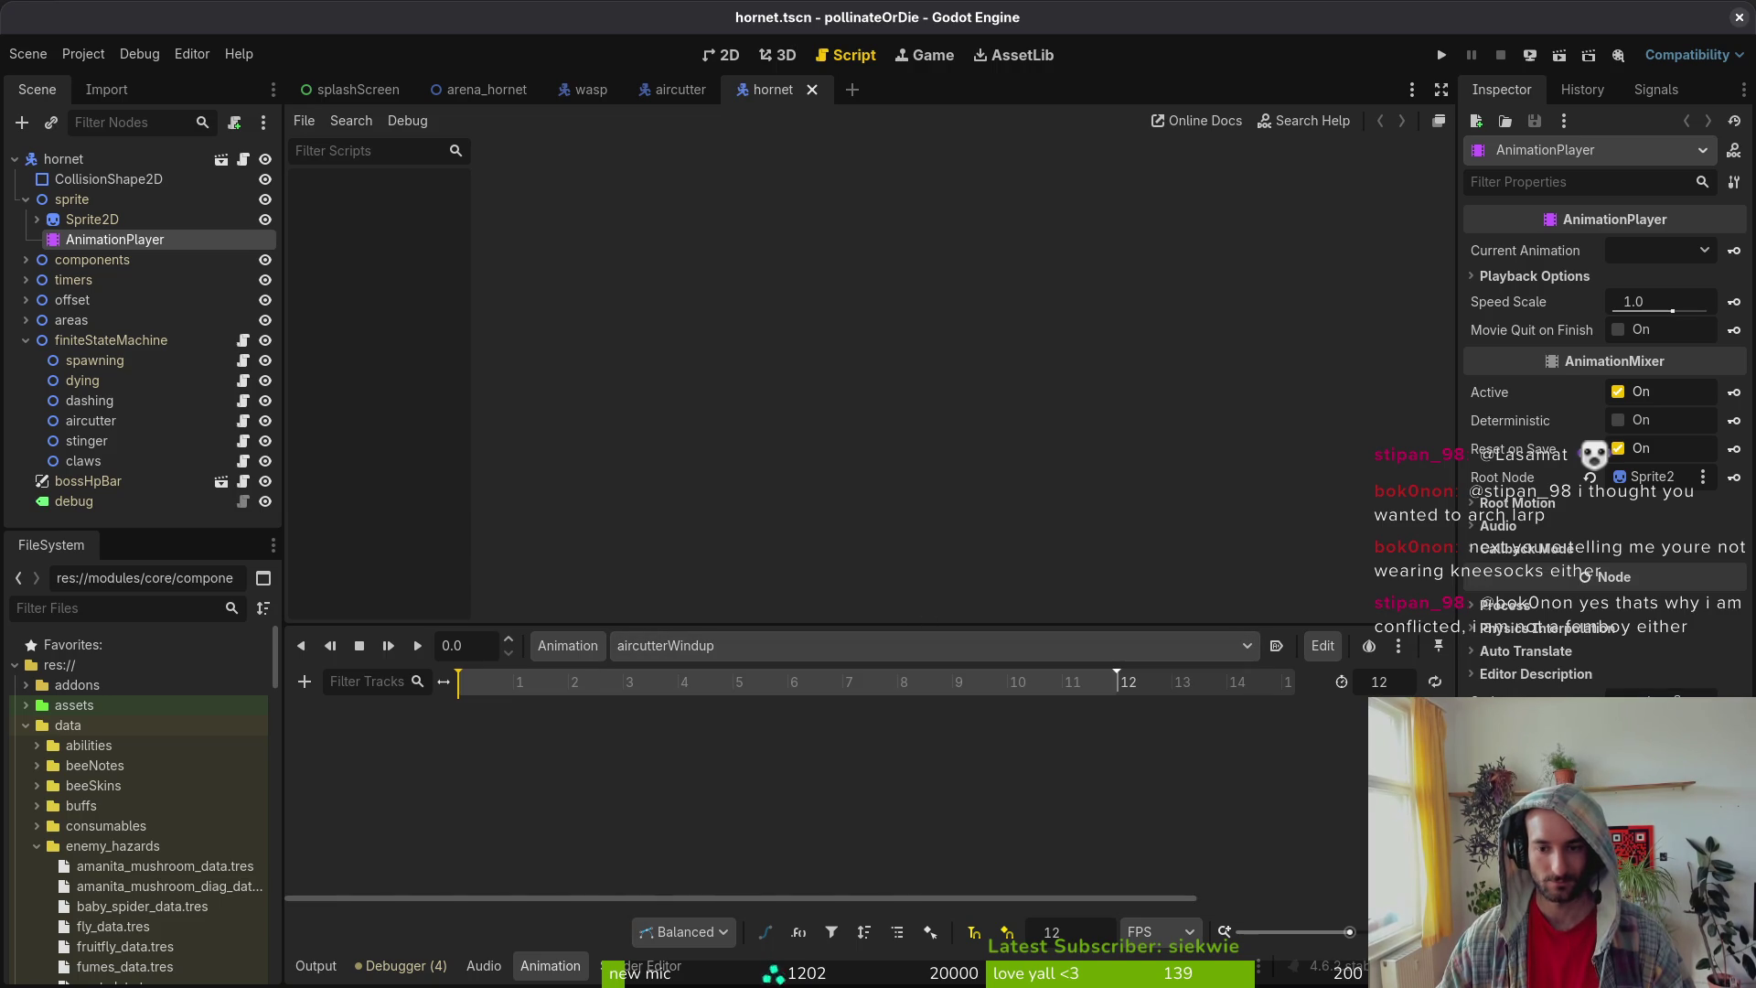
pyautogui.doubleClick(1381, 680)
pyautogui.click(1441, 55)
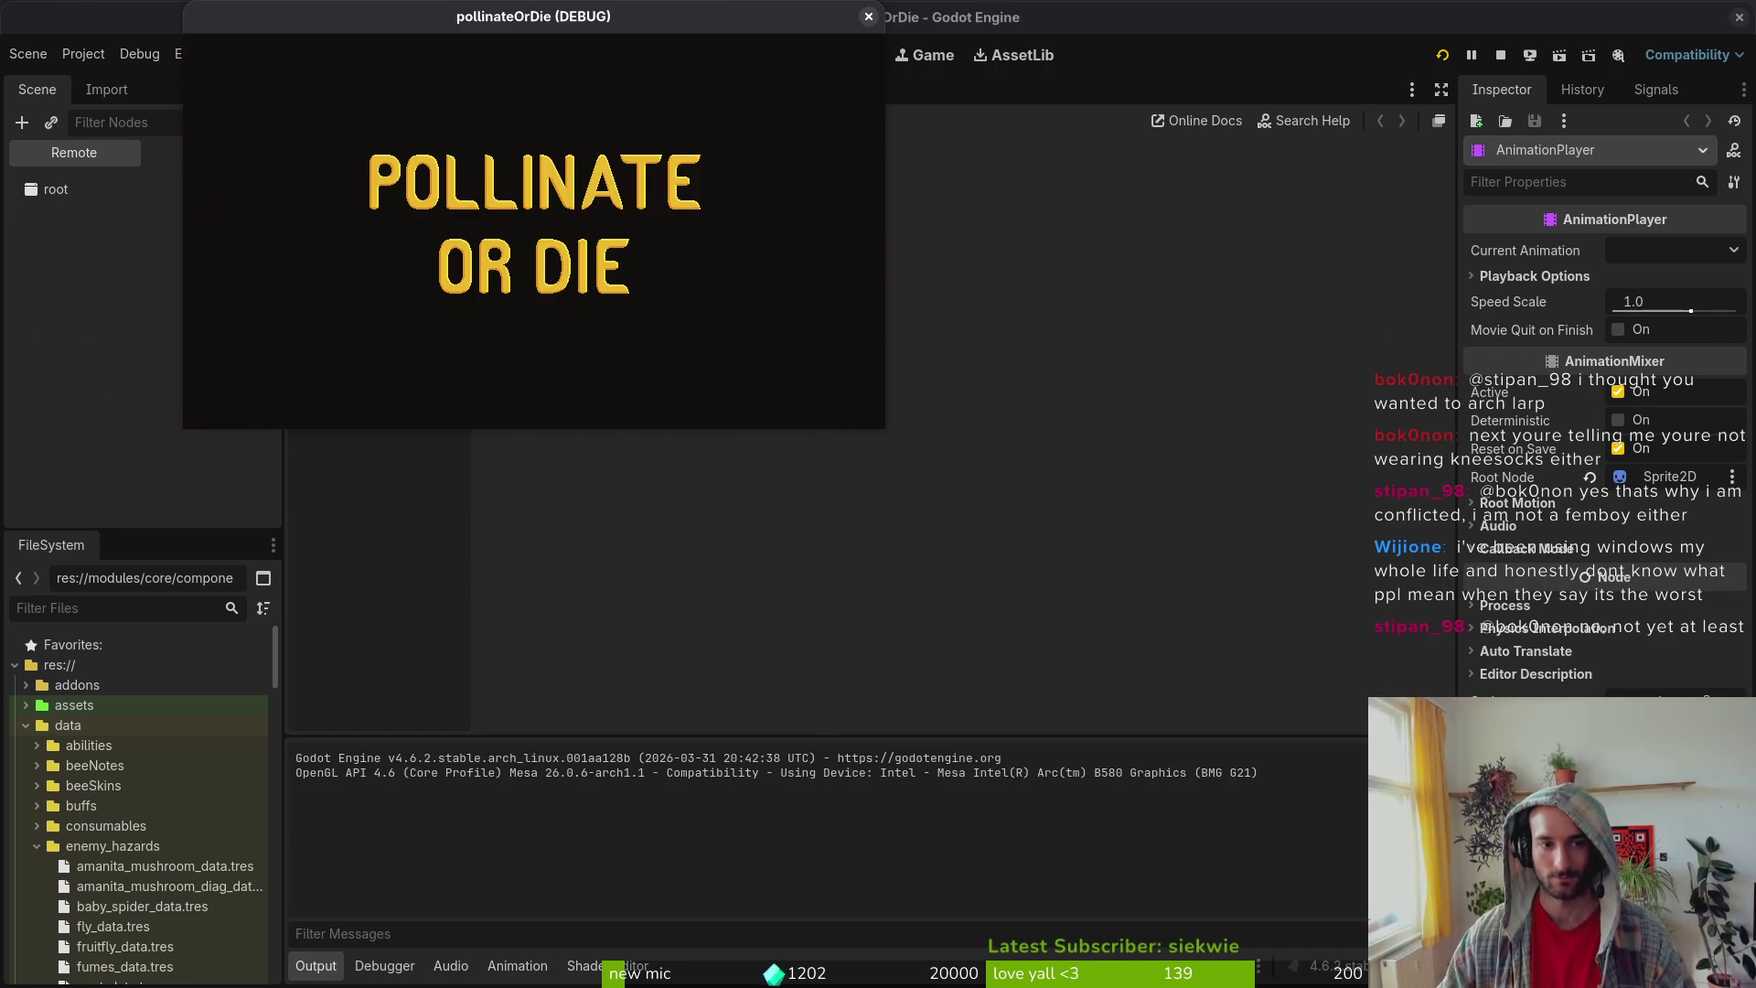
# Step: Load the hornet boss level from the debug level-select menu
pyautogui.press('space')
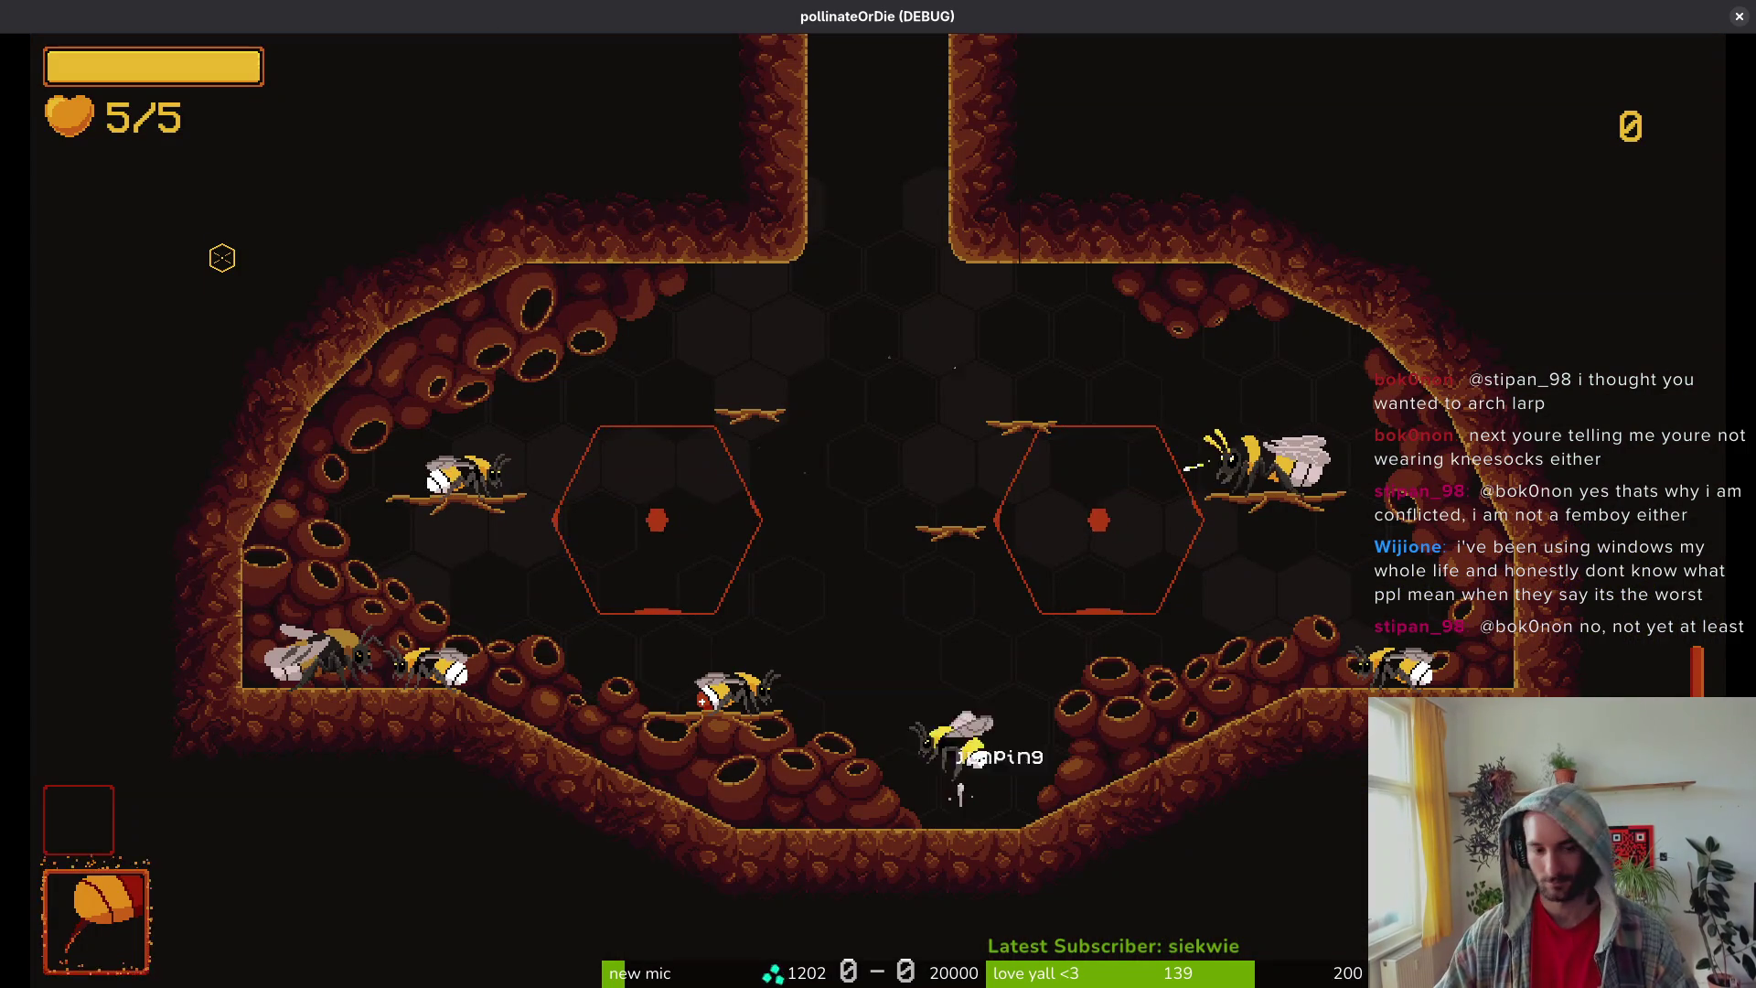
pyautogui.press('Up')
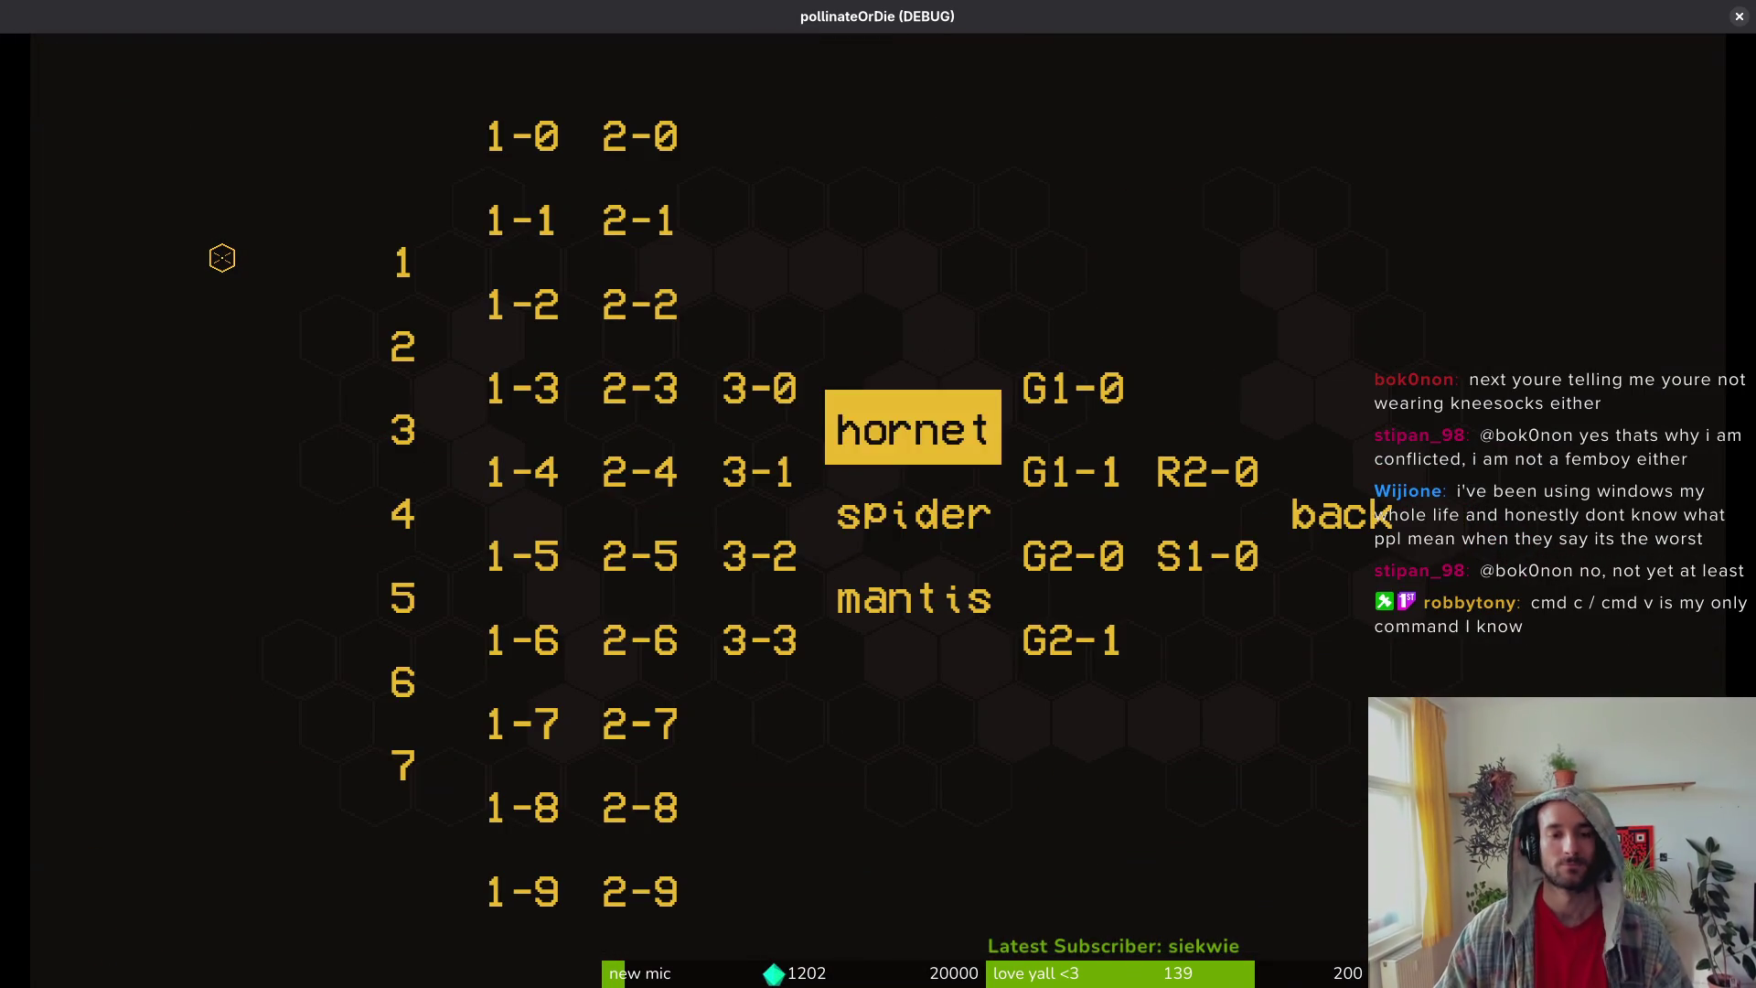
pyautogui.press('Return')
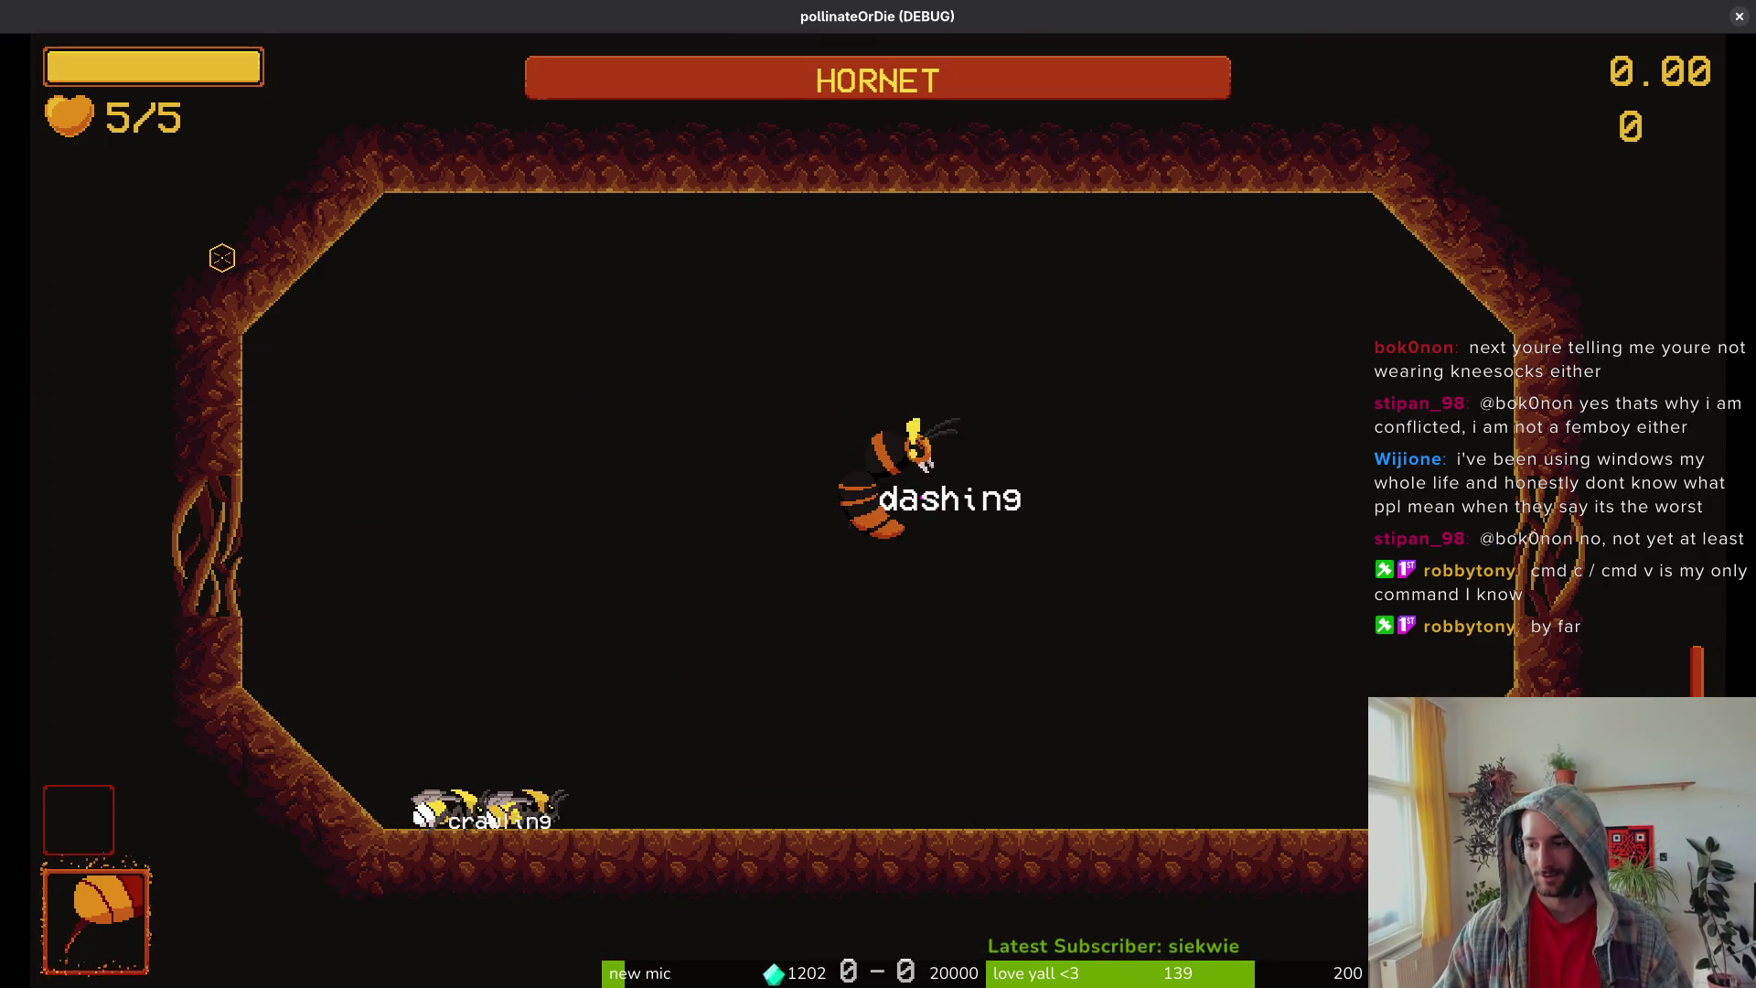
# Step: Fight the hornet with jumps, dashes and slashes, dropping to 3/5 hearts
pyautogui.press('space')
pyautogui.press('Right')
pyautogui.press('x')
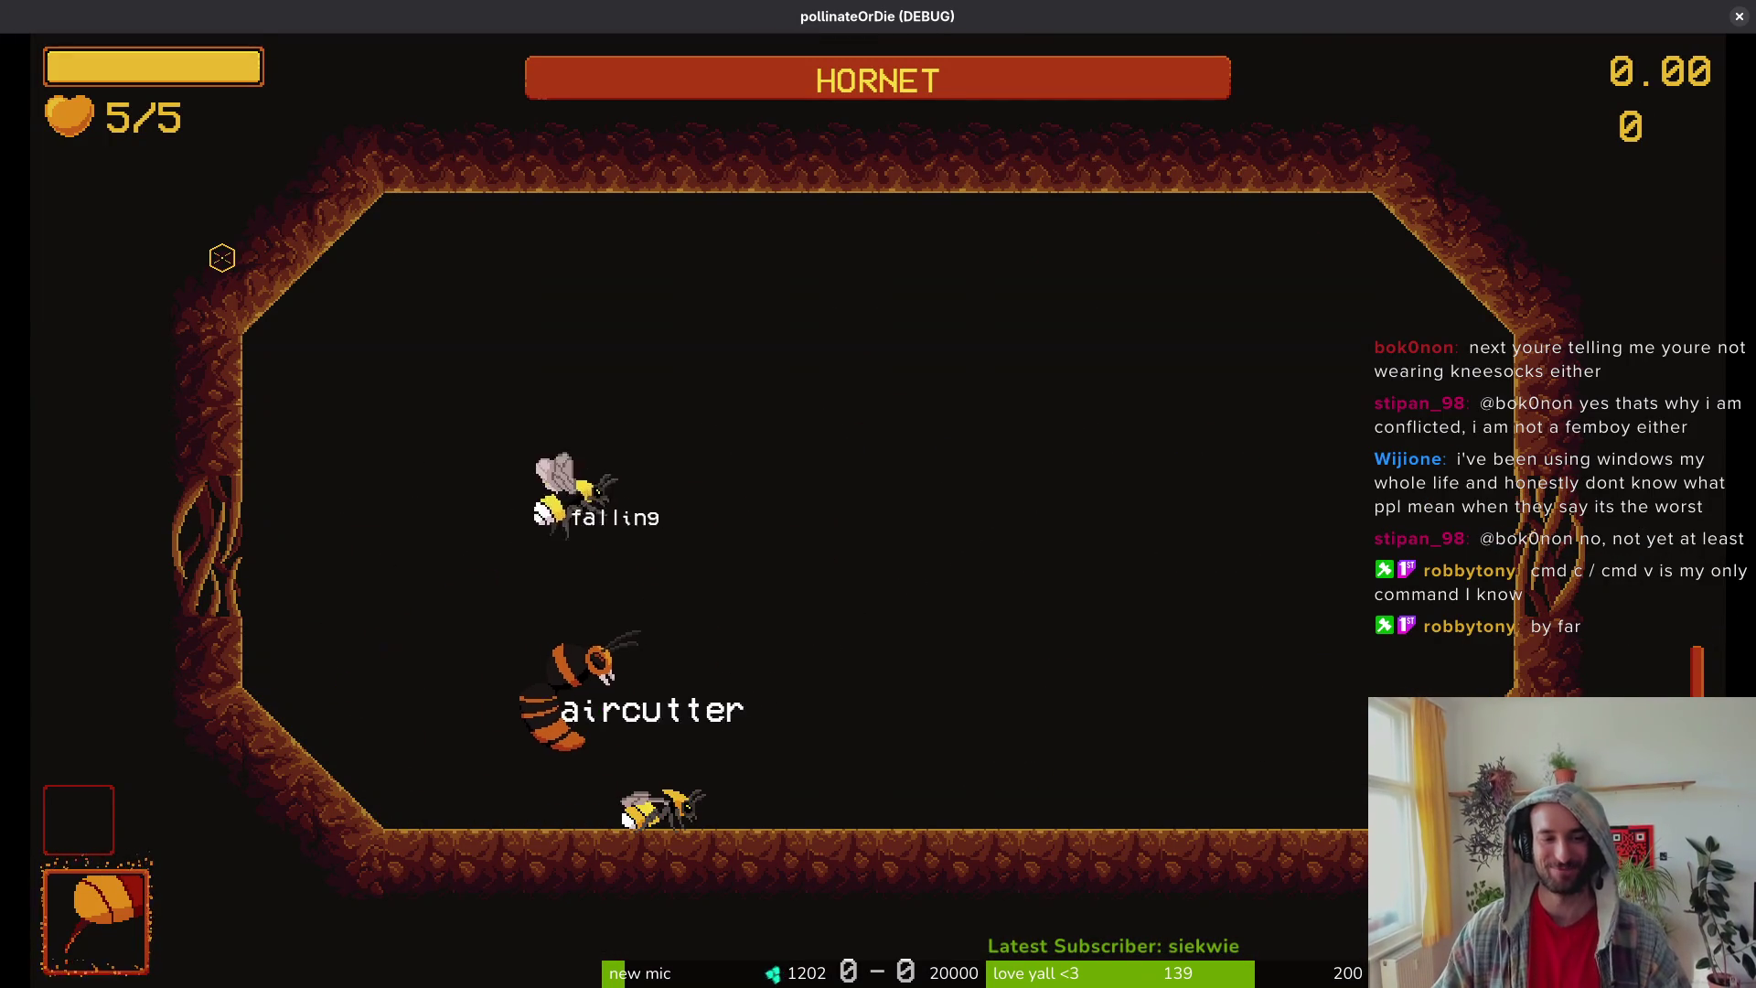
pyautogui.press('x')
pyautogui.press('Left')
pyautogui.press('c')
pyautogui.press('Up')
pyautogui.press('c')
pyautogui.press('Right')
pyautogui.press('c')
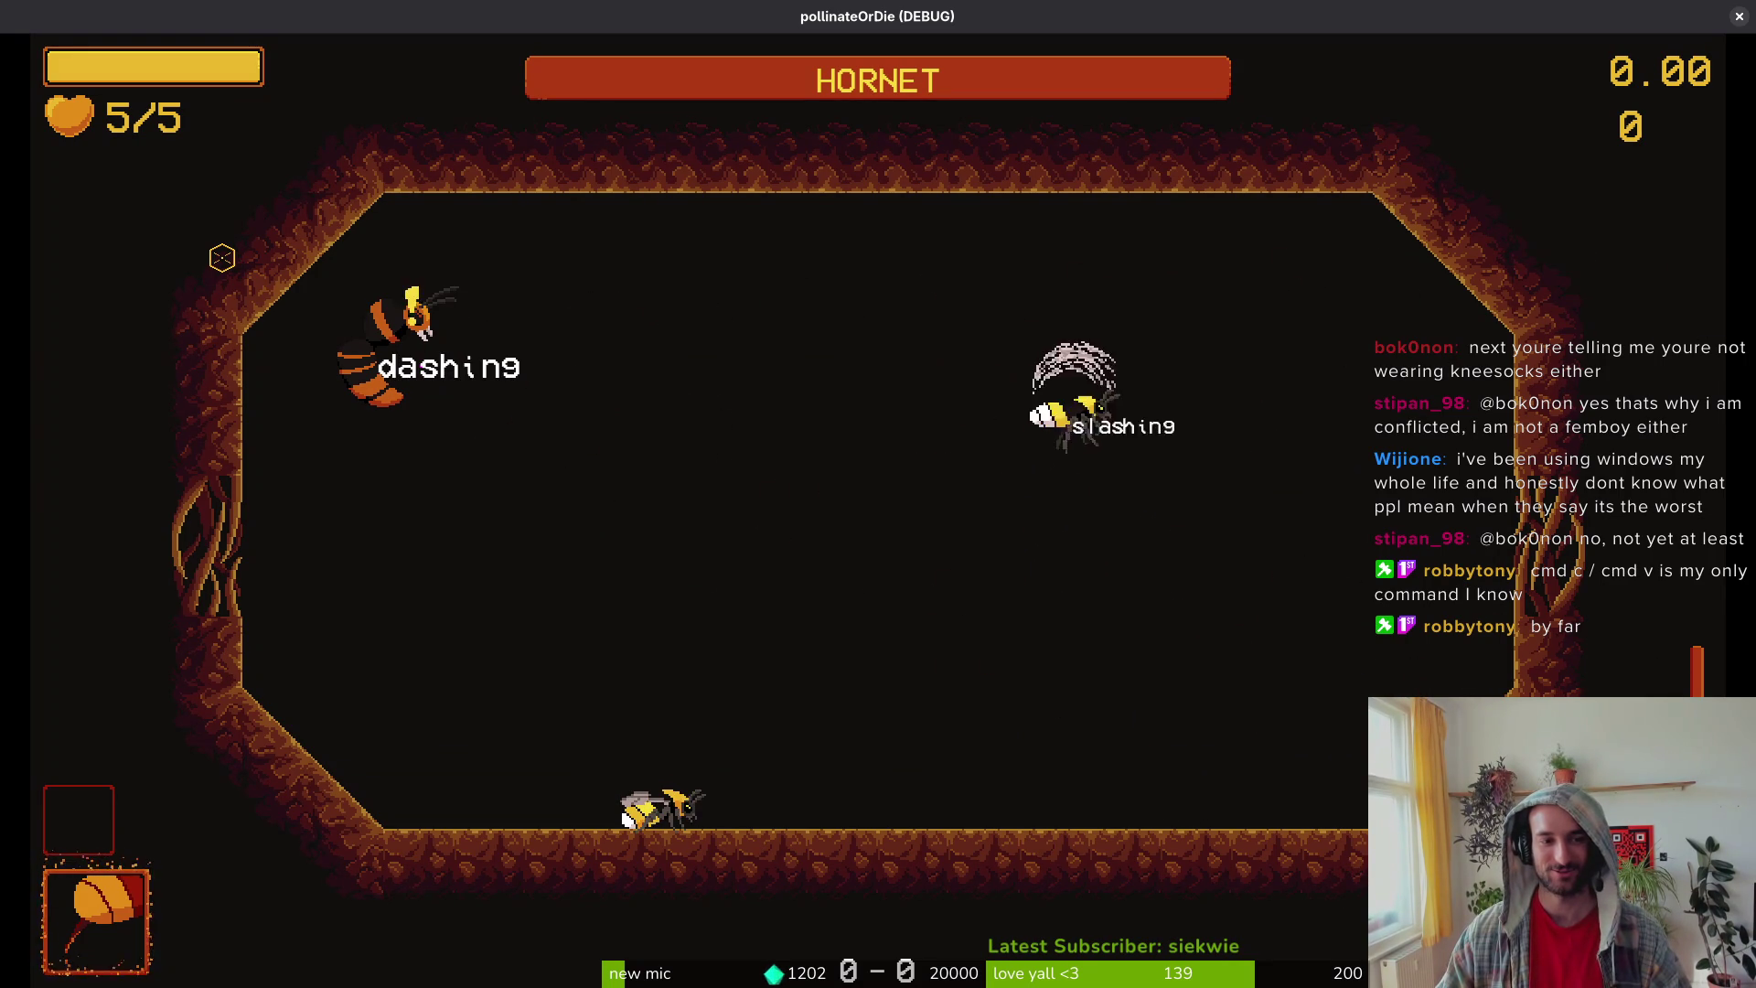
pyautogui.press('x')
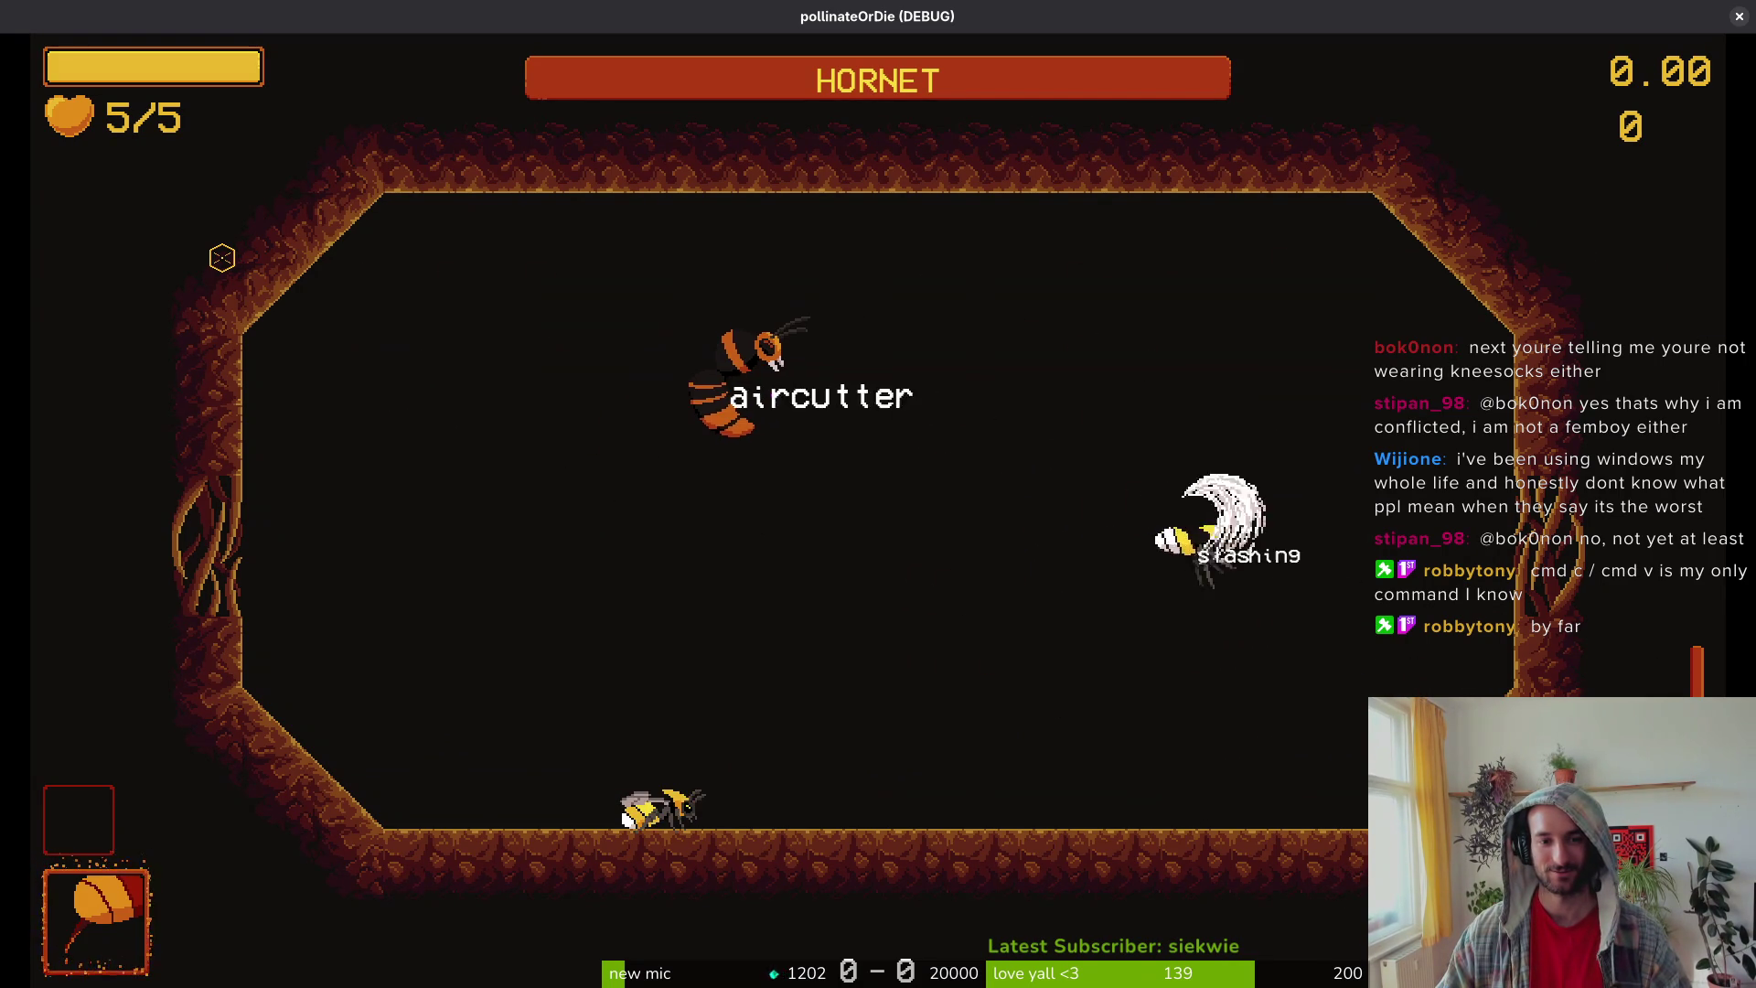
pyautogui.press('Left')
pyautogui.press('x')
pyautogui.press('Left')
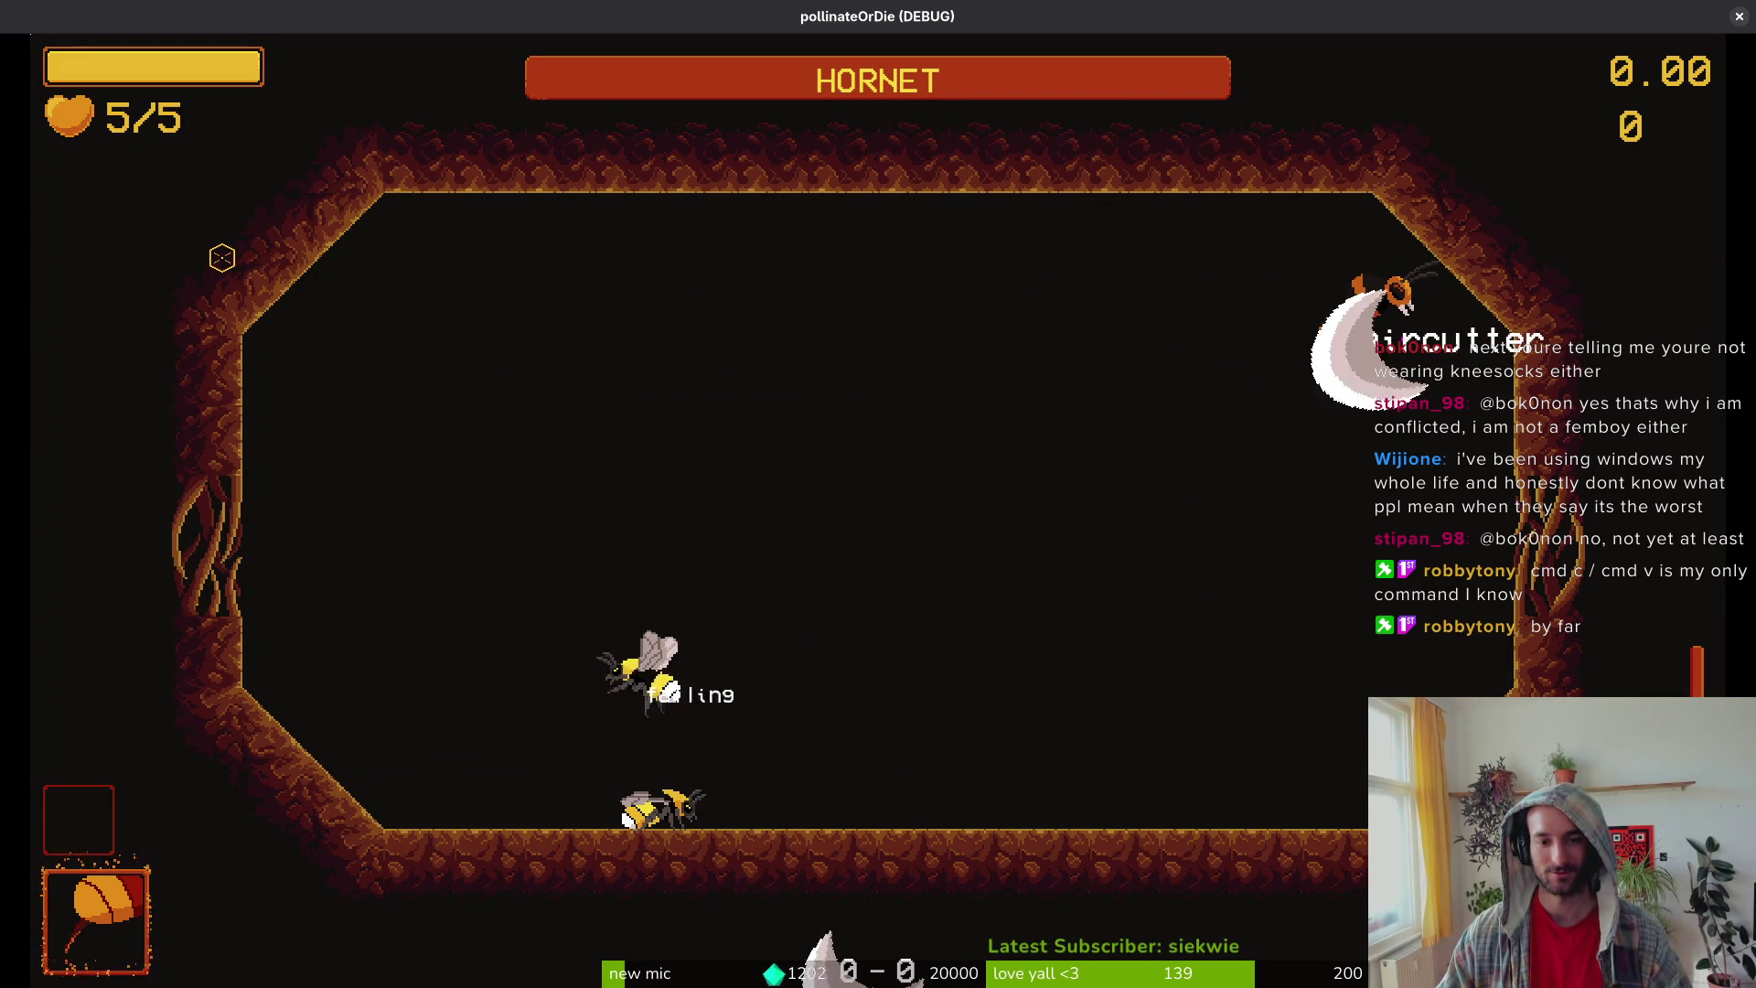
pyautogui.press('x')
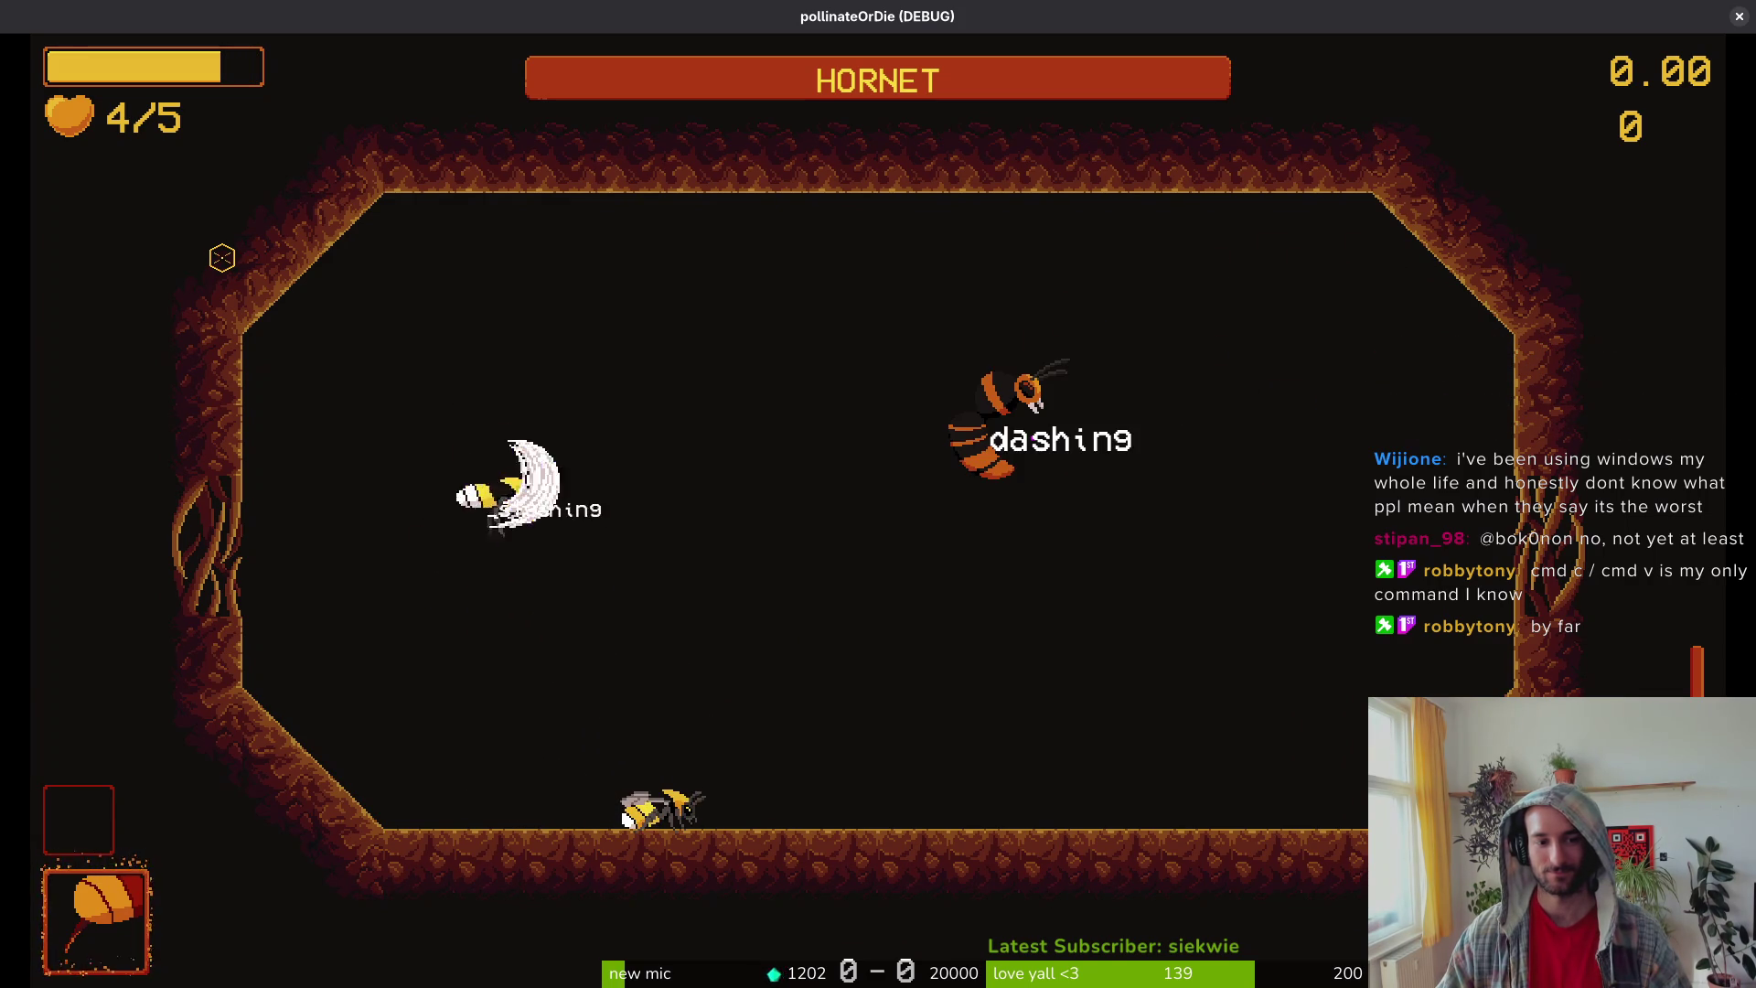
pyautogui.press('x')
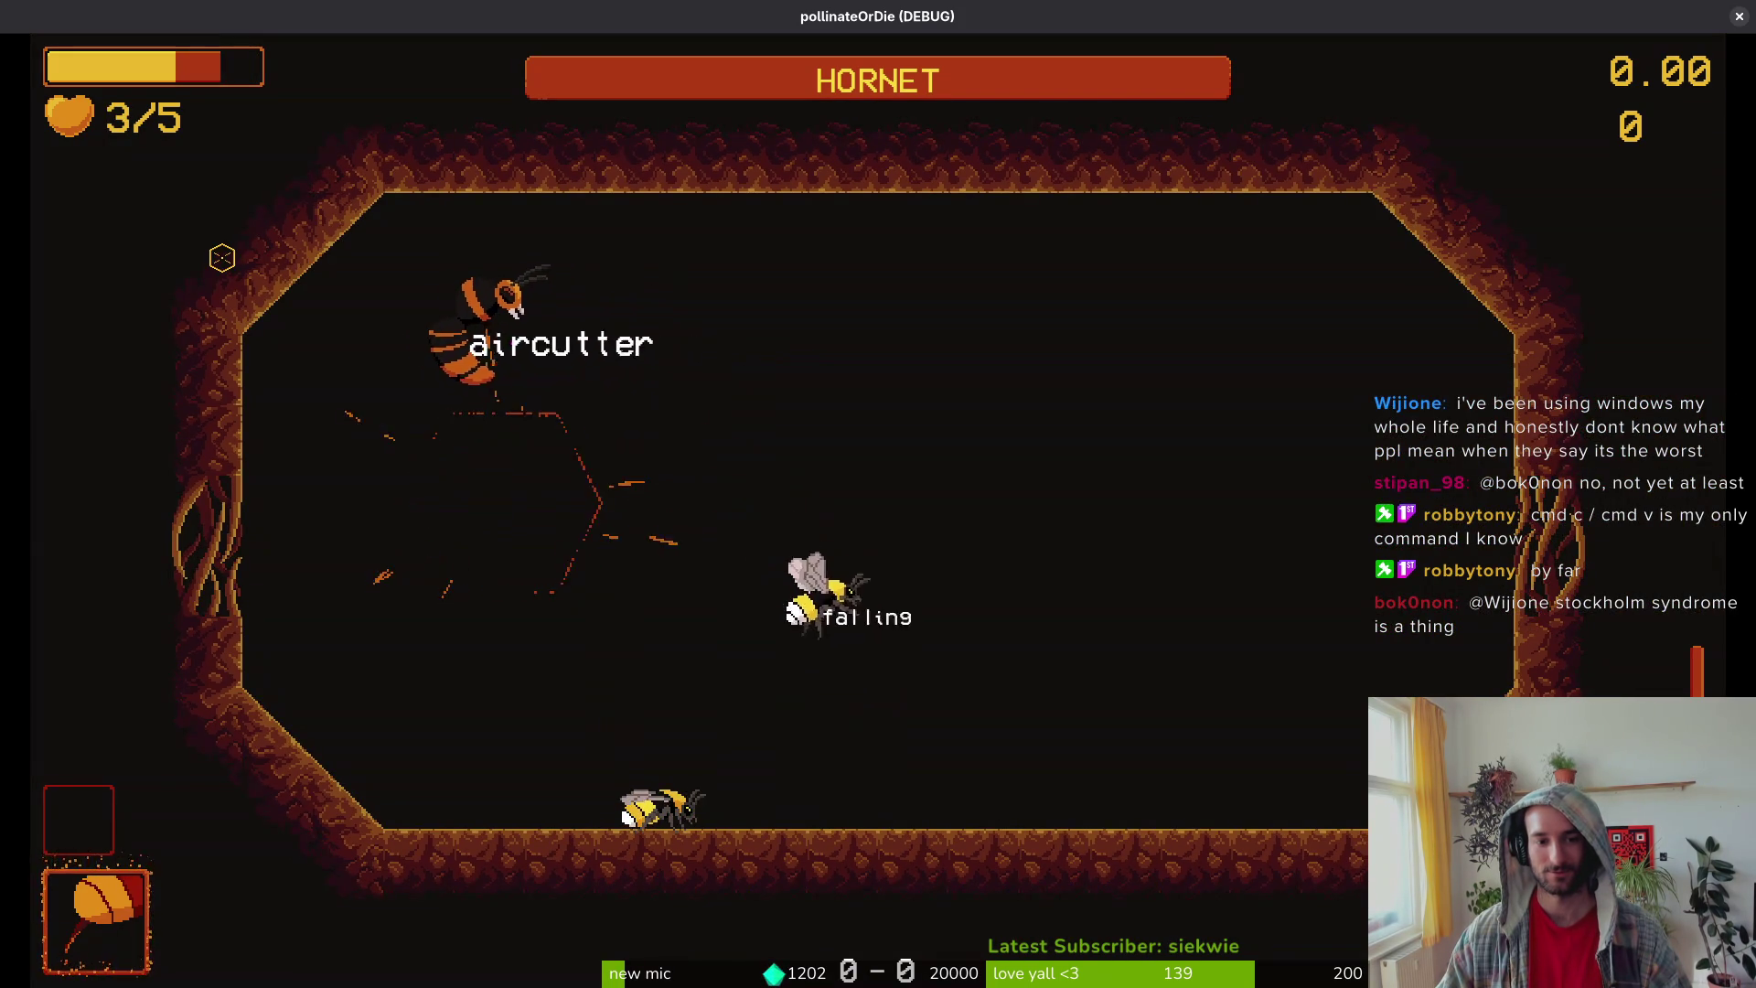
pyautogui.press('x')
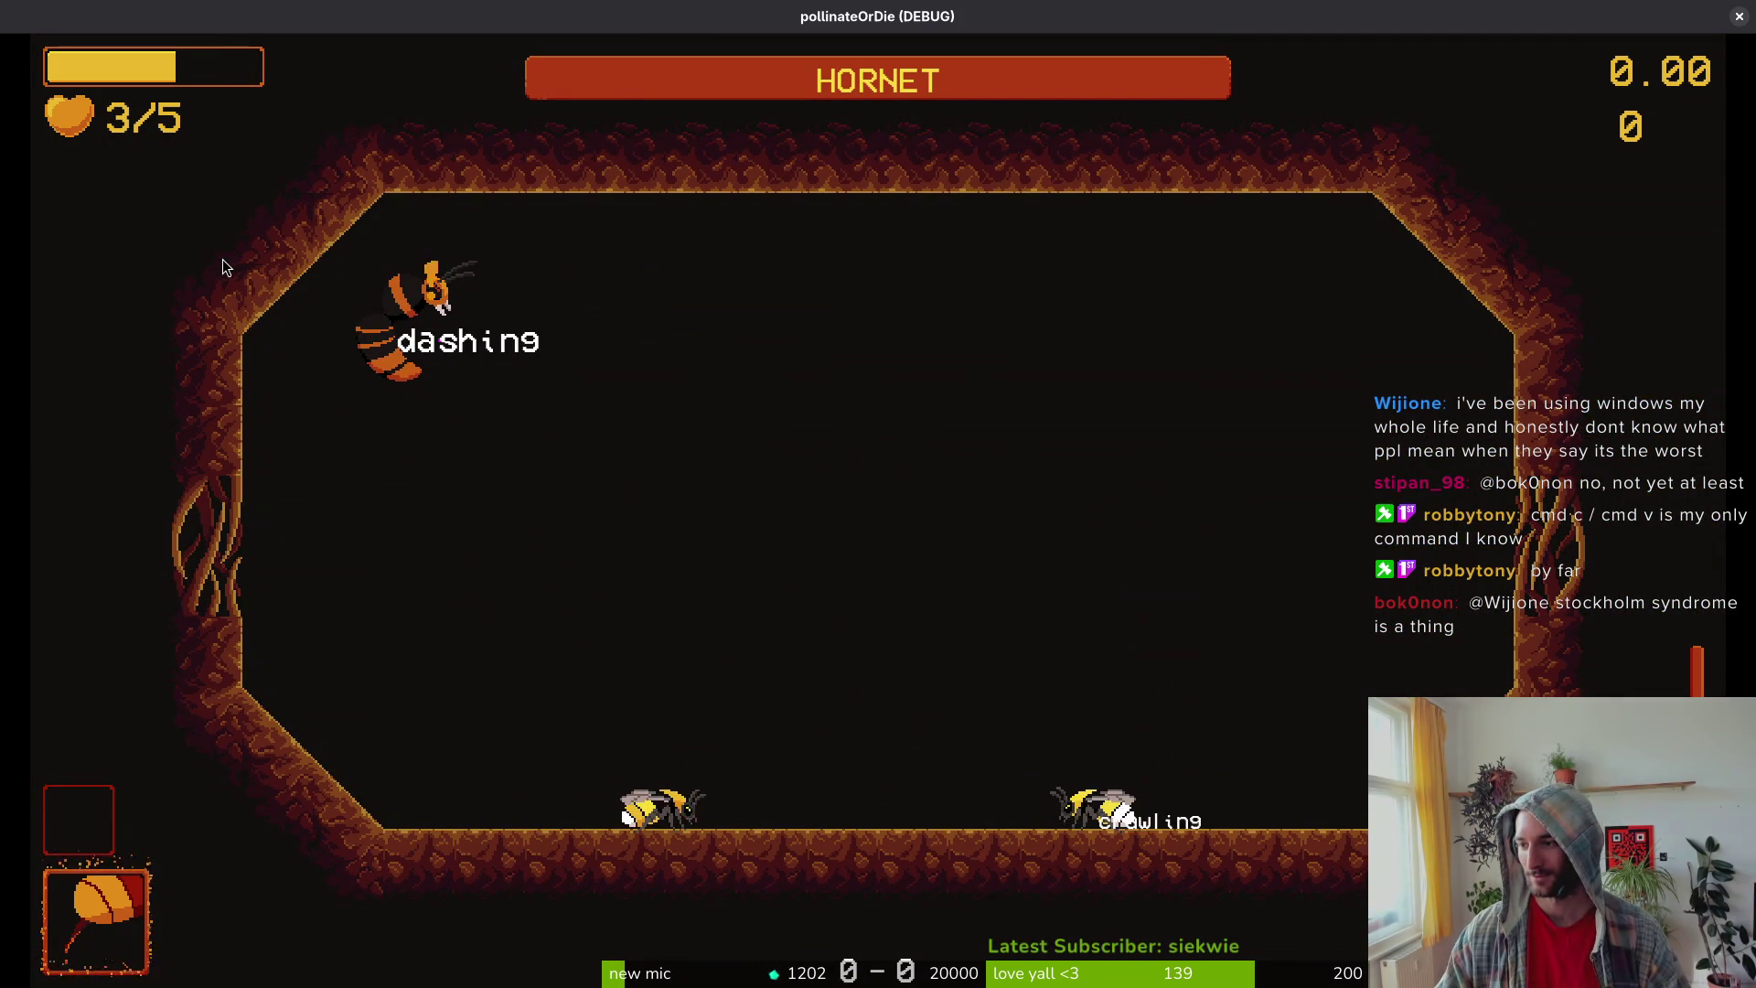
# Step: Close the game and open aircutter.gd in Neovim via 'aircut' file search, 28 lines down
pyautogui.press('Escape')
pyautogui.press('space')
pyautogui.press('f')
pyautogui.press('f')
pyautogui.write('aircut')
pyautogui.press('Return')
pyautogui.press('2')
pyautogui.press('8')
pyautogui.press('j')
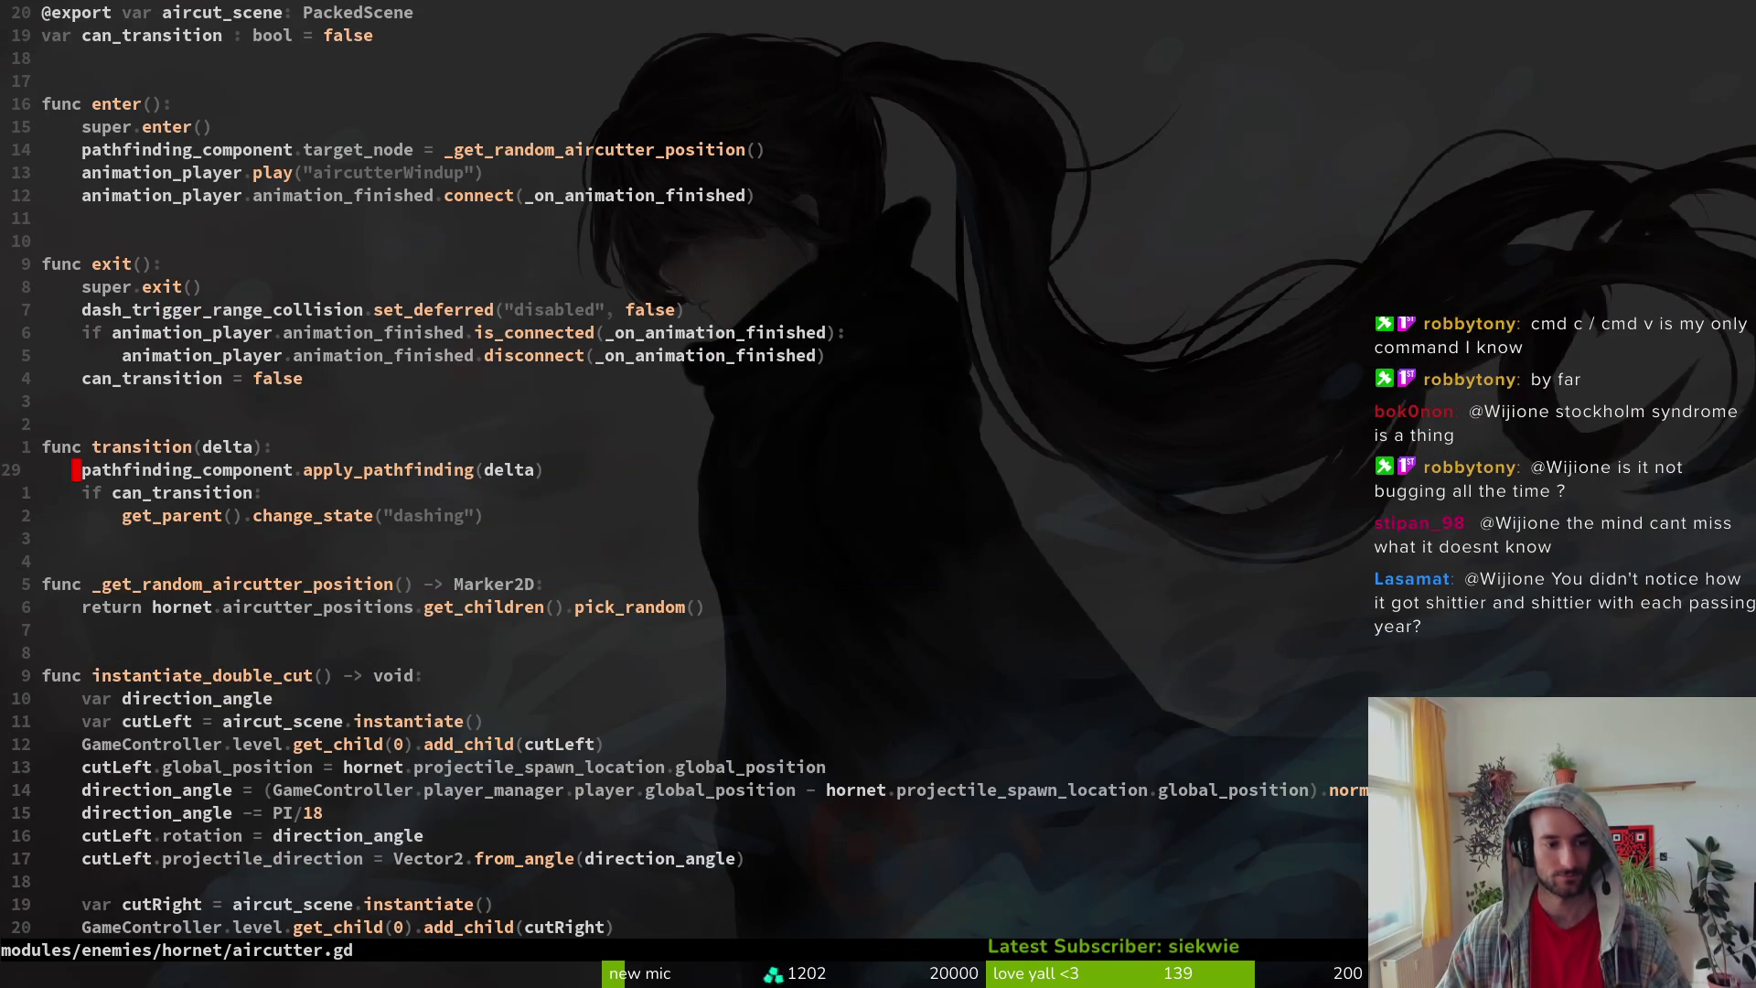
# Step: Set the cutLeft and cutRight angle offsets to PI/16 and save aircutter.gd
pyautogui.press('1')
pyautogui.press('5')
pyautogui.press('j')
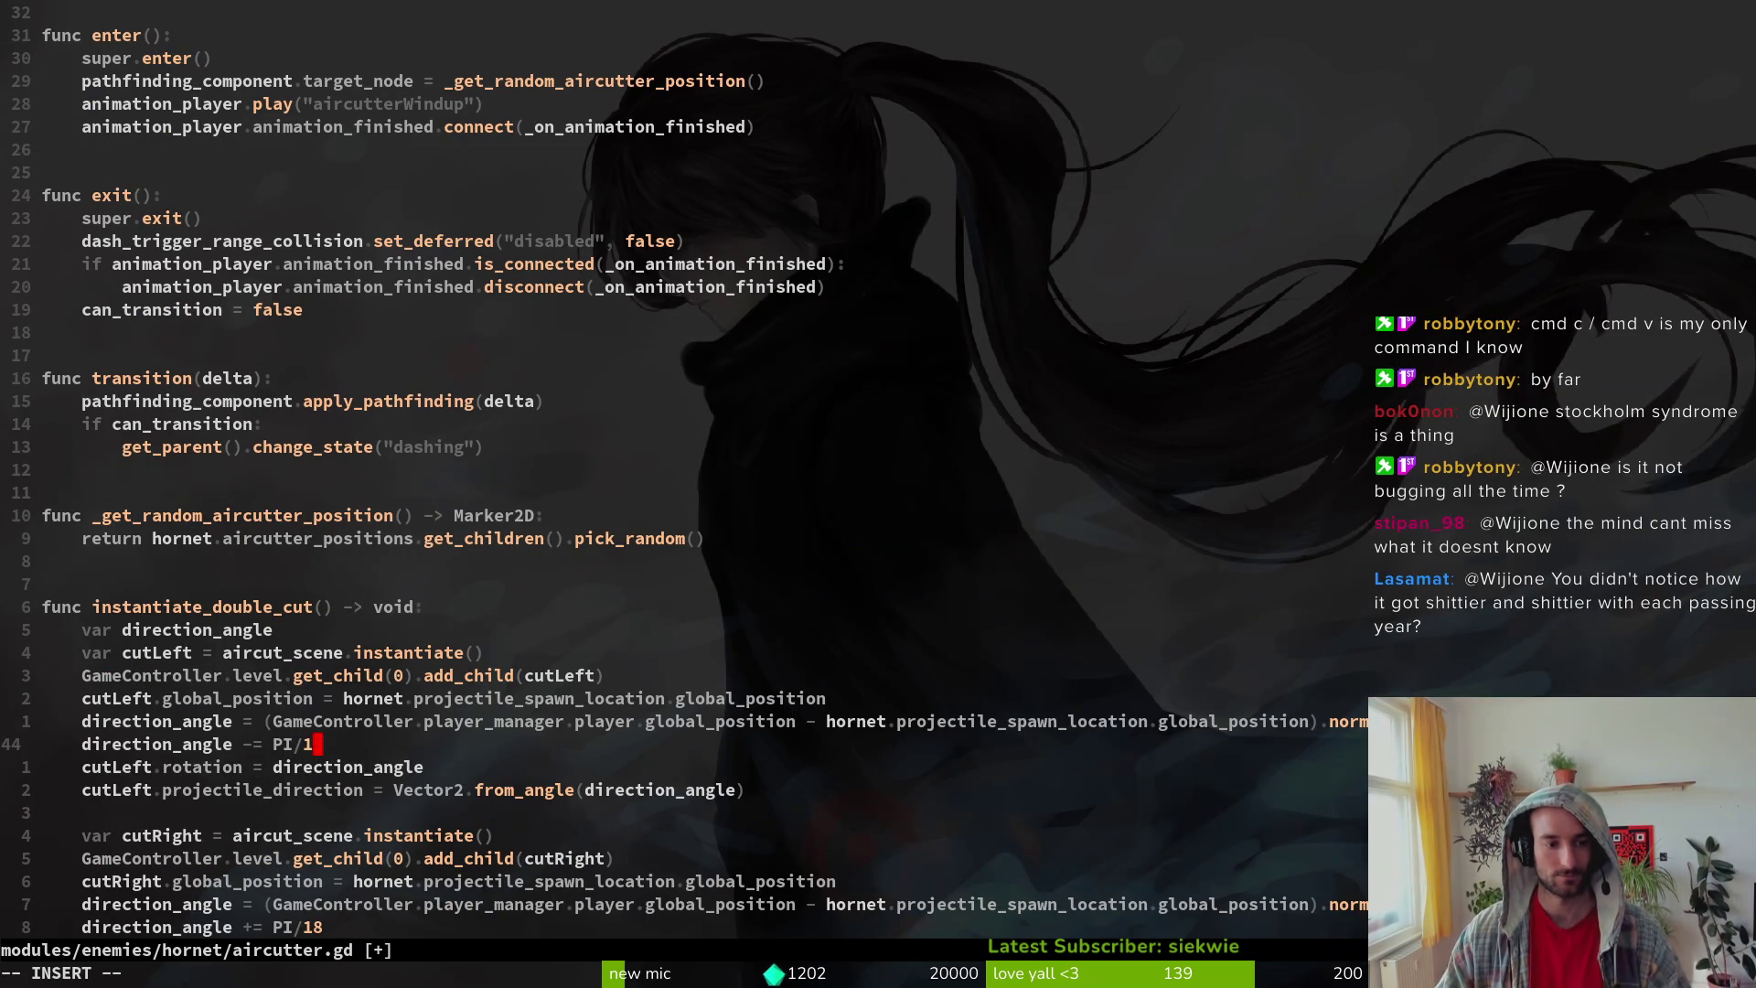
pyautogui.press('Return')
pyautogui.press('8')
pyautogui.press('j')
pyautogui.write('$ciw')
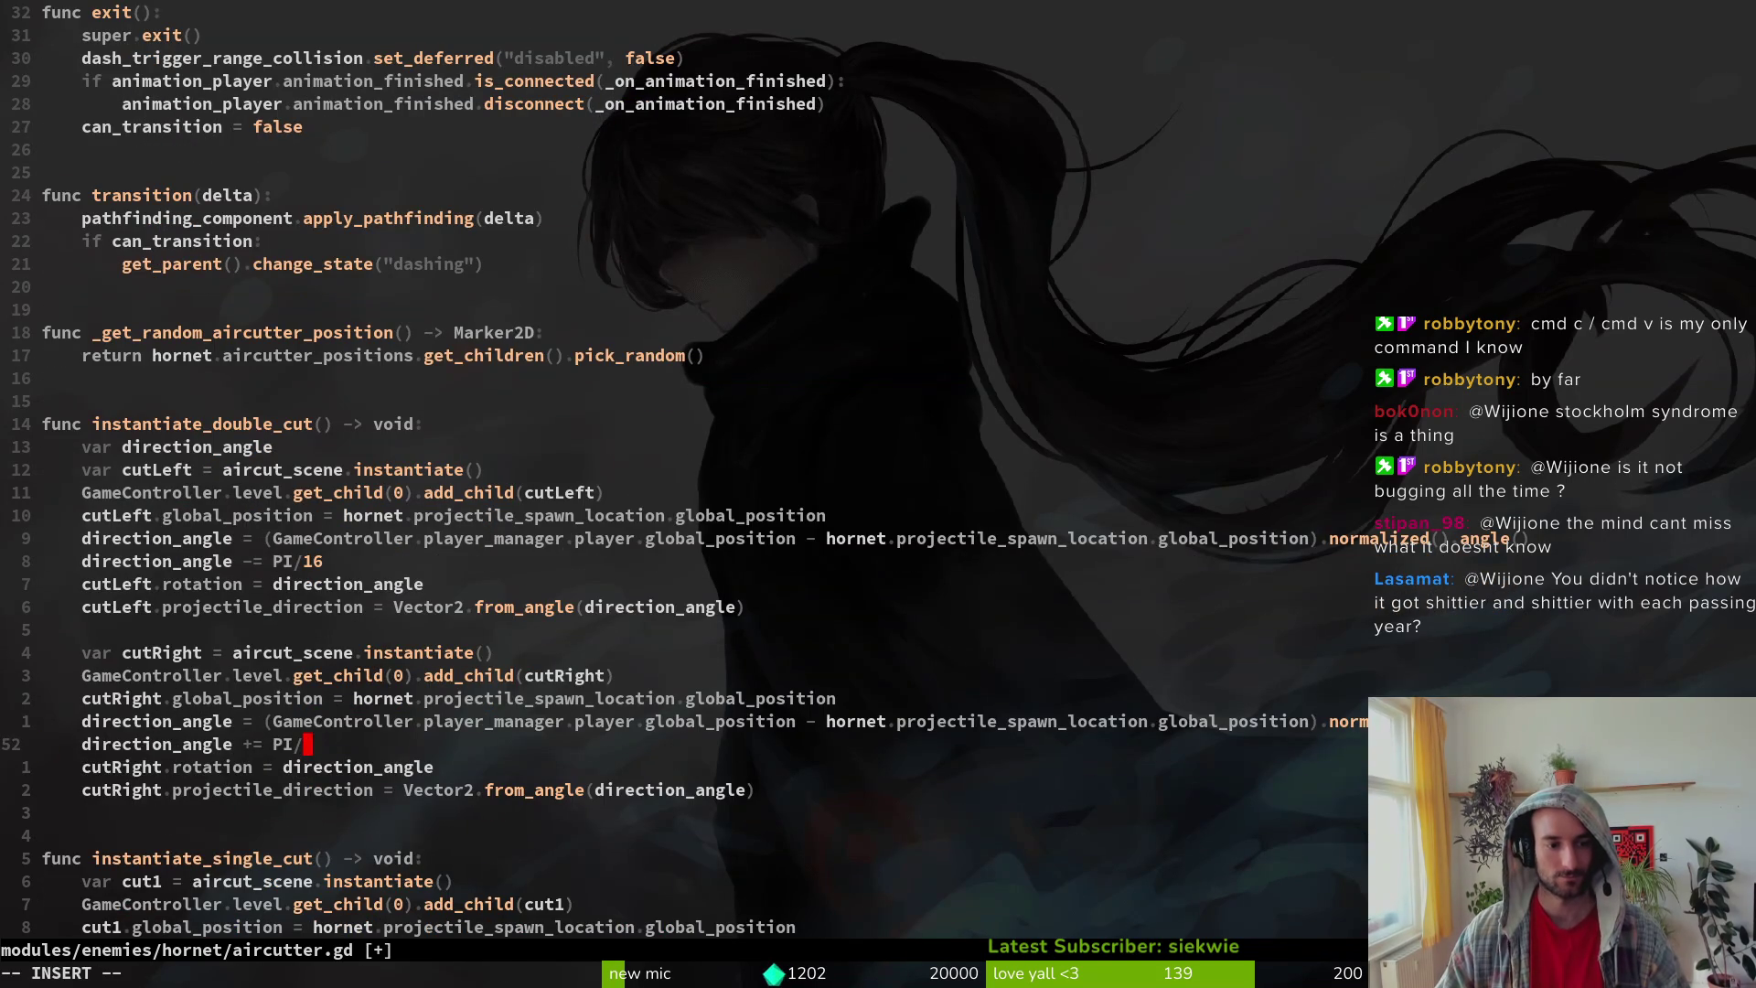
pyautogui.write(':w')
pyautogui.press('Return')
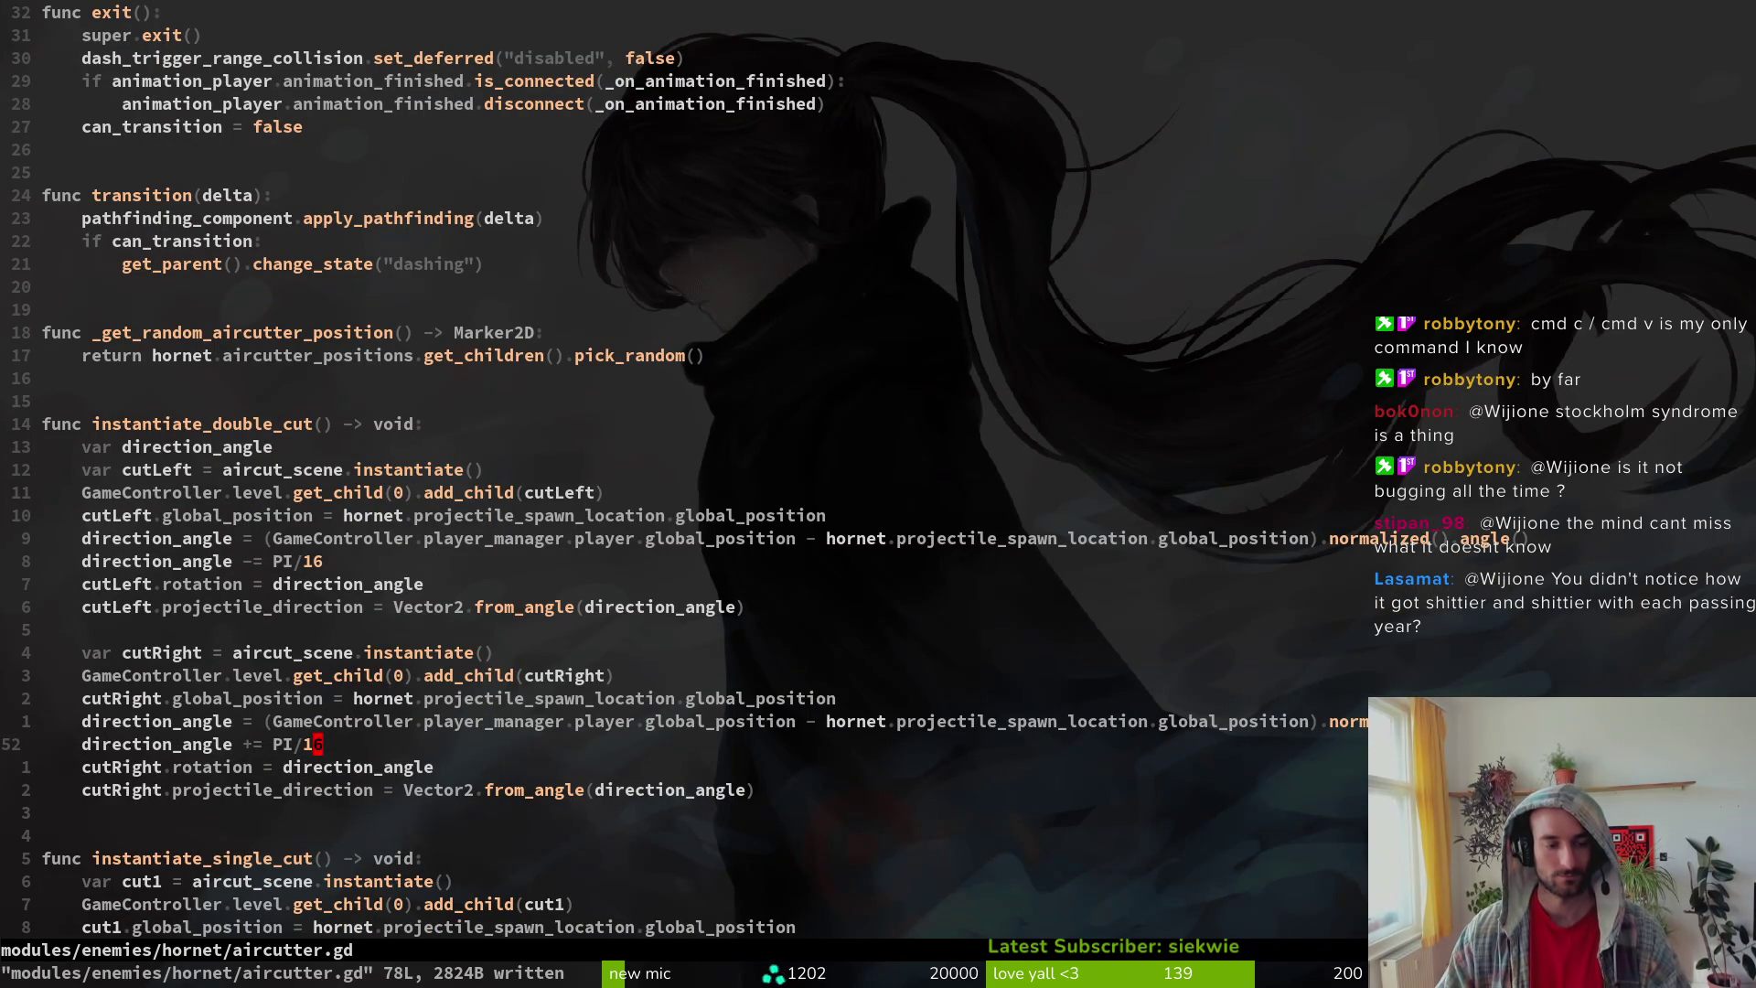
# Step: Check the single cut code below, then launch the game from Godot
pyautogui.press('9')
pyautogui.press('j')
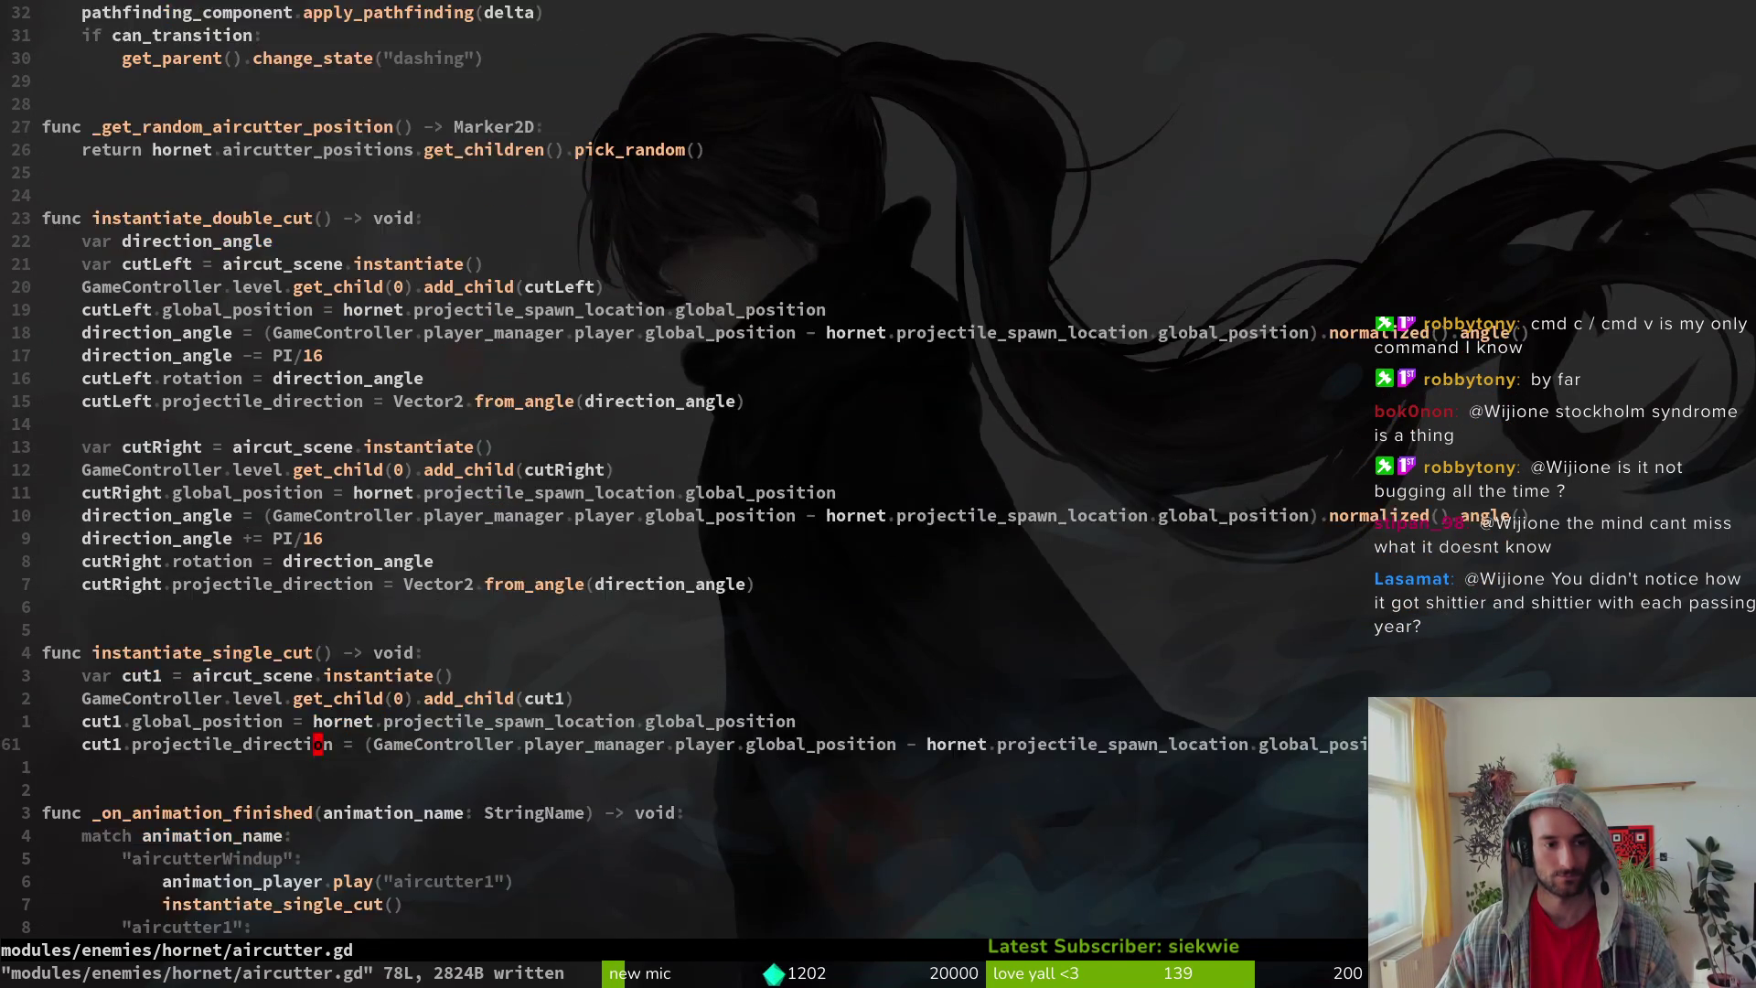
pyautogui.press('j')
pyautogui.press('j')
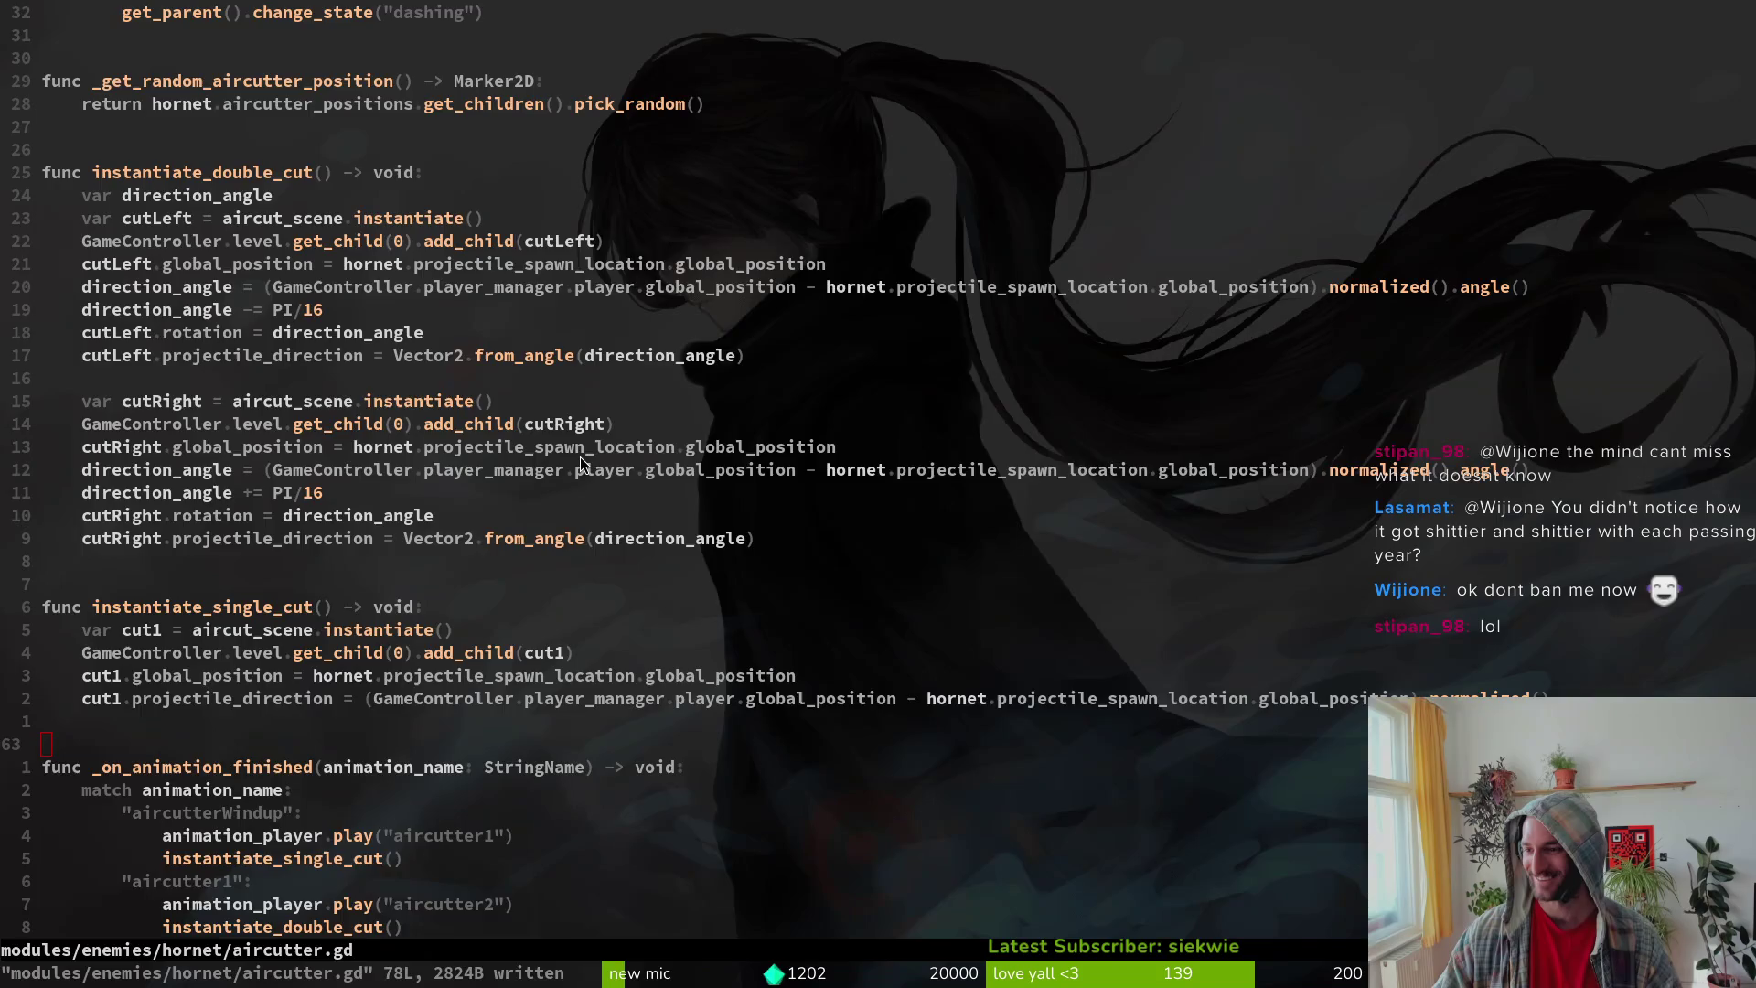
pyautogui.hotkey('alt', 'Tab')
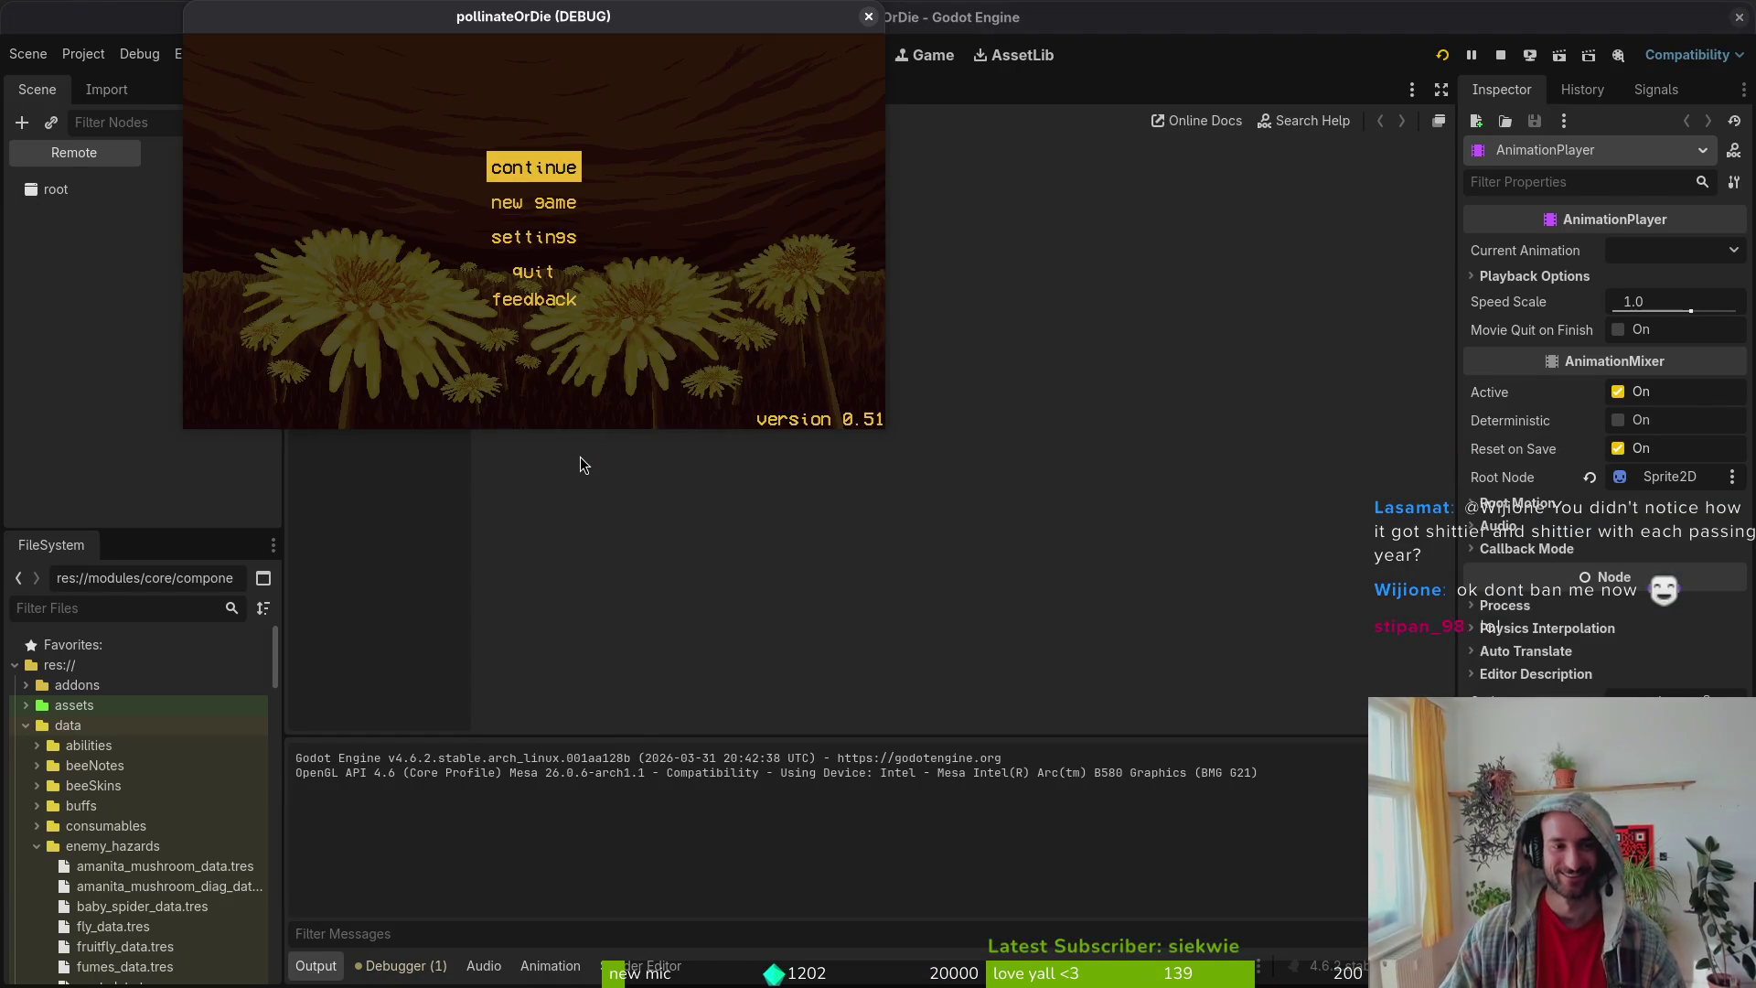
# Step: Maximize the game, play the hornet level against paired crescent cutters, then close it
pyautogui.doubleClick(628, 18)
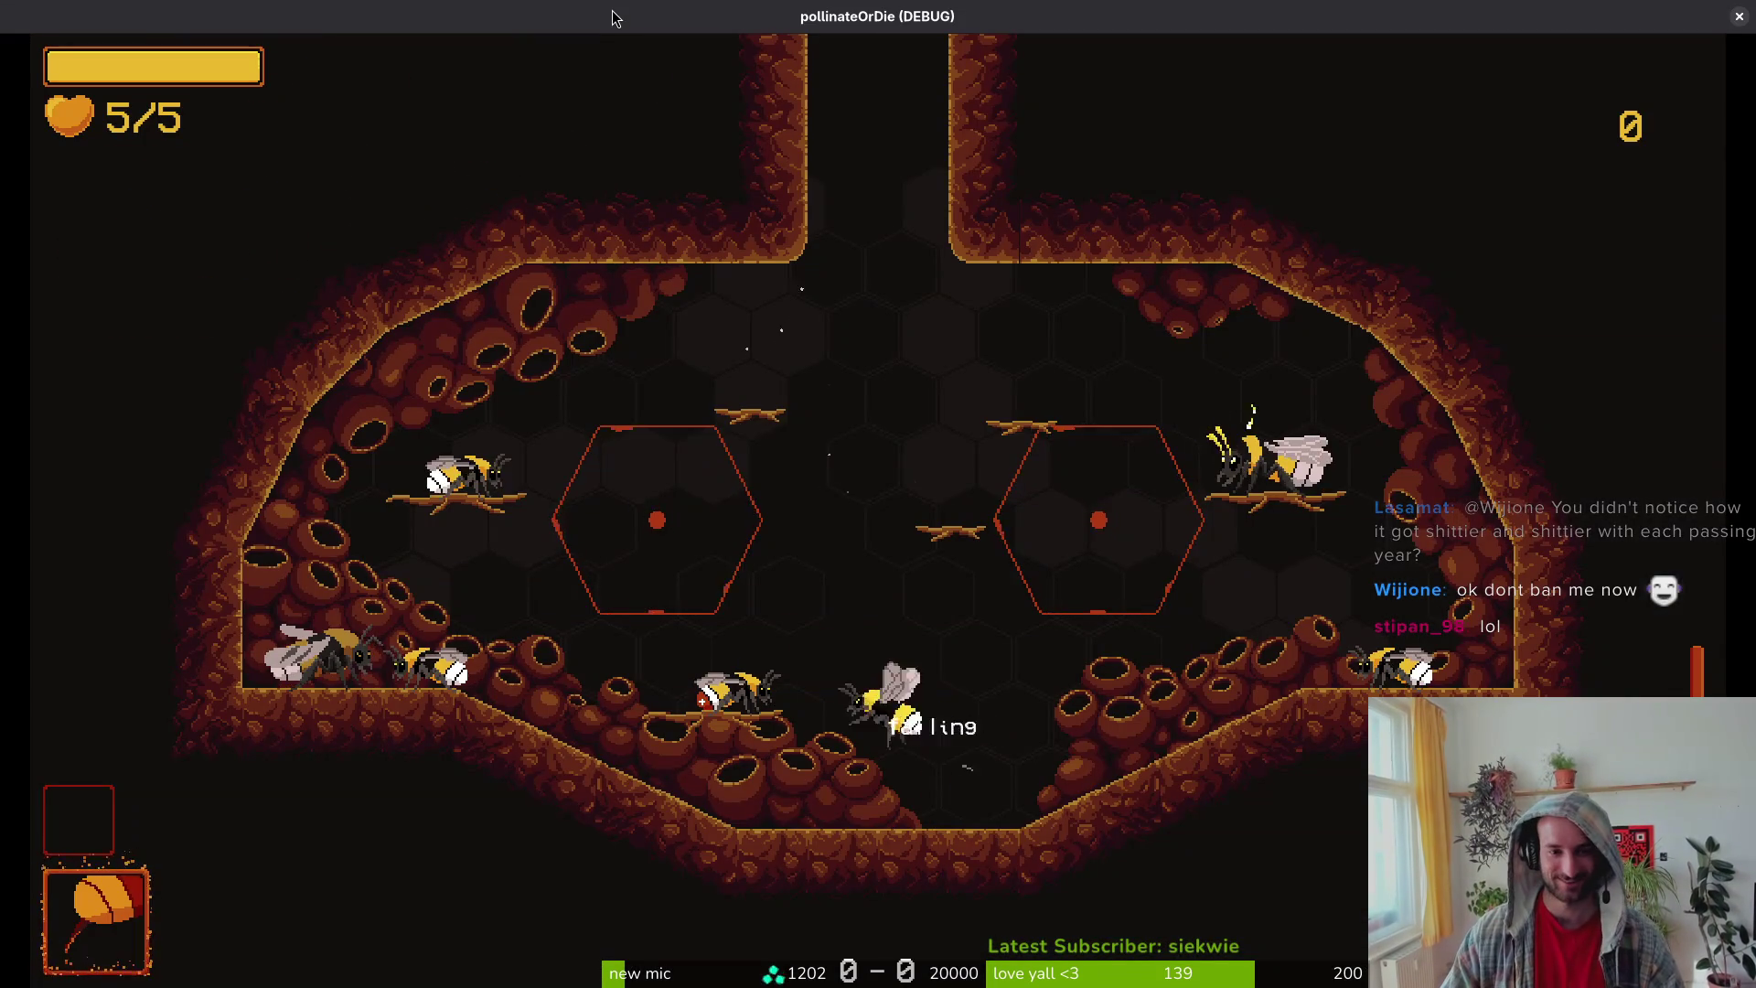
pyautogui.press('Up')
pyautogui.press('Return')
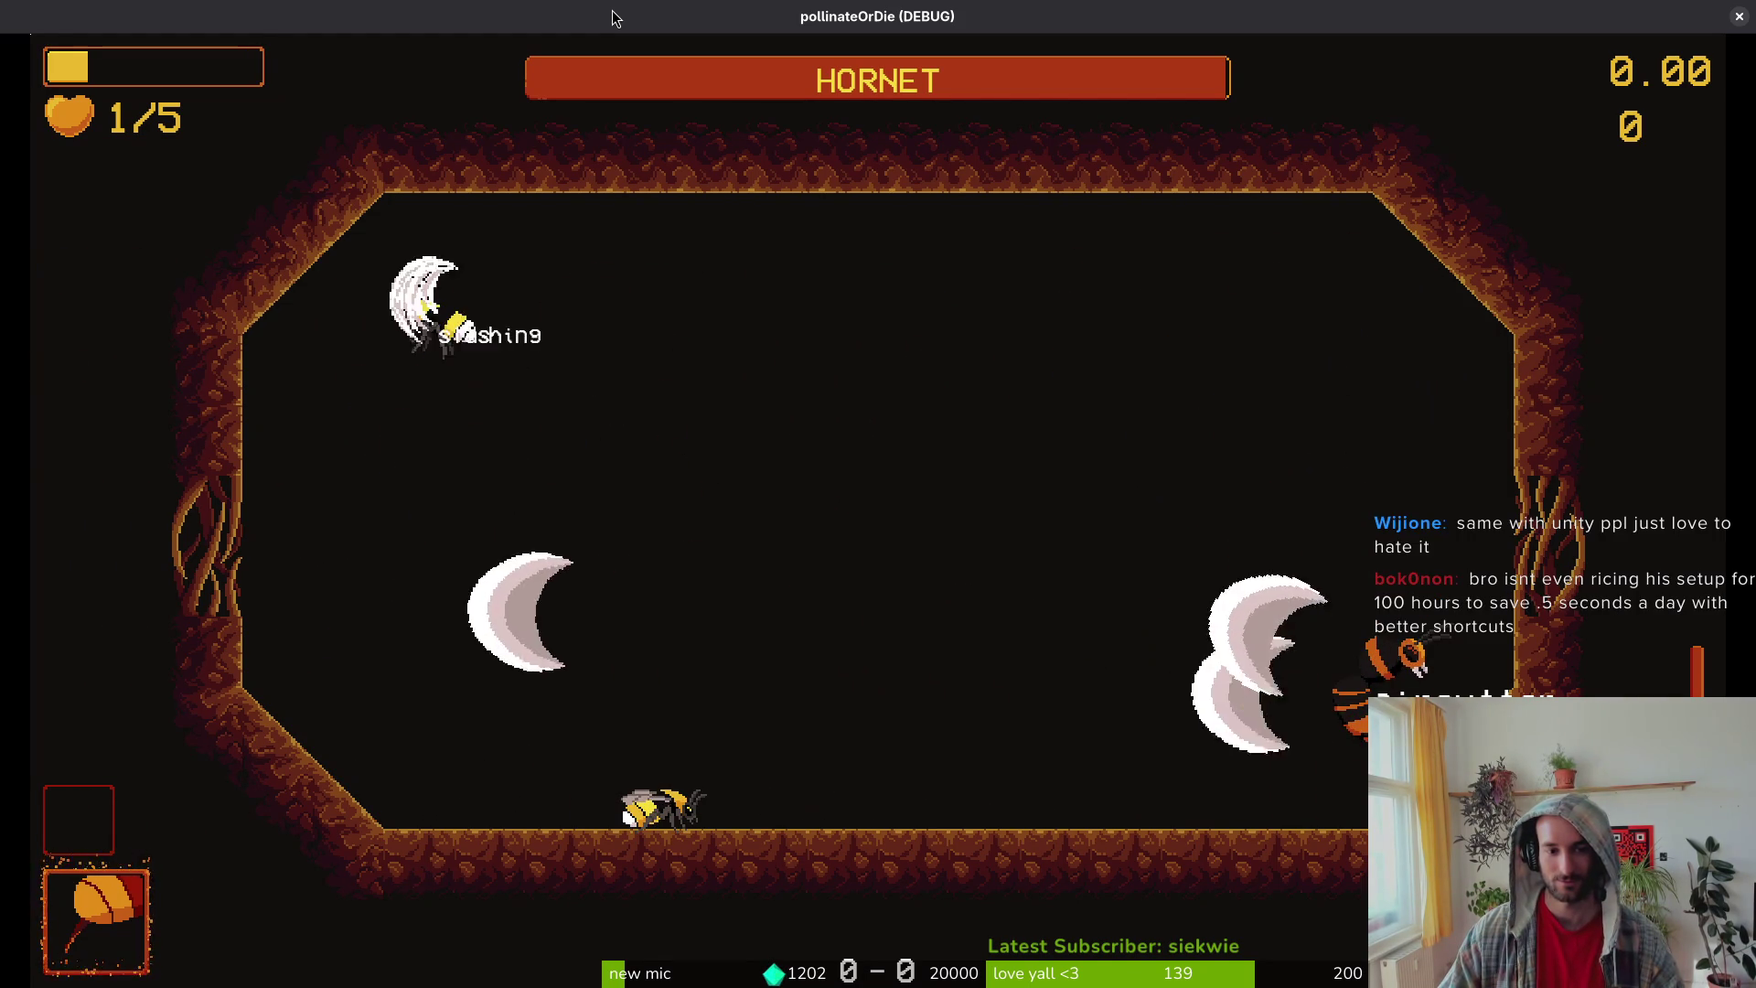
pyautogui.hotkey('alt', 'F4')
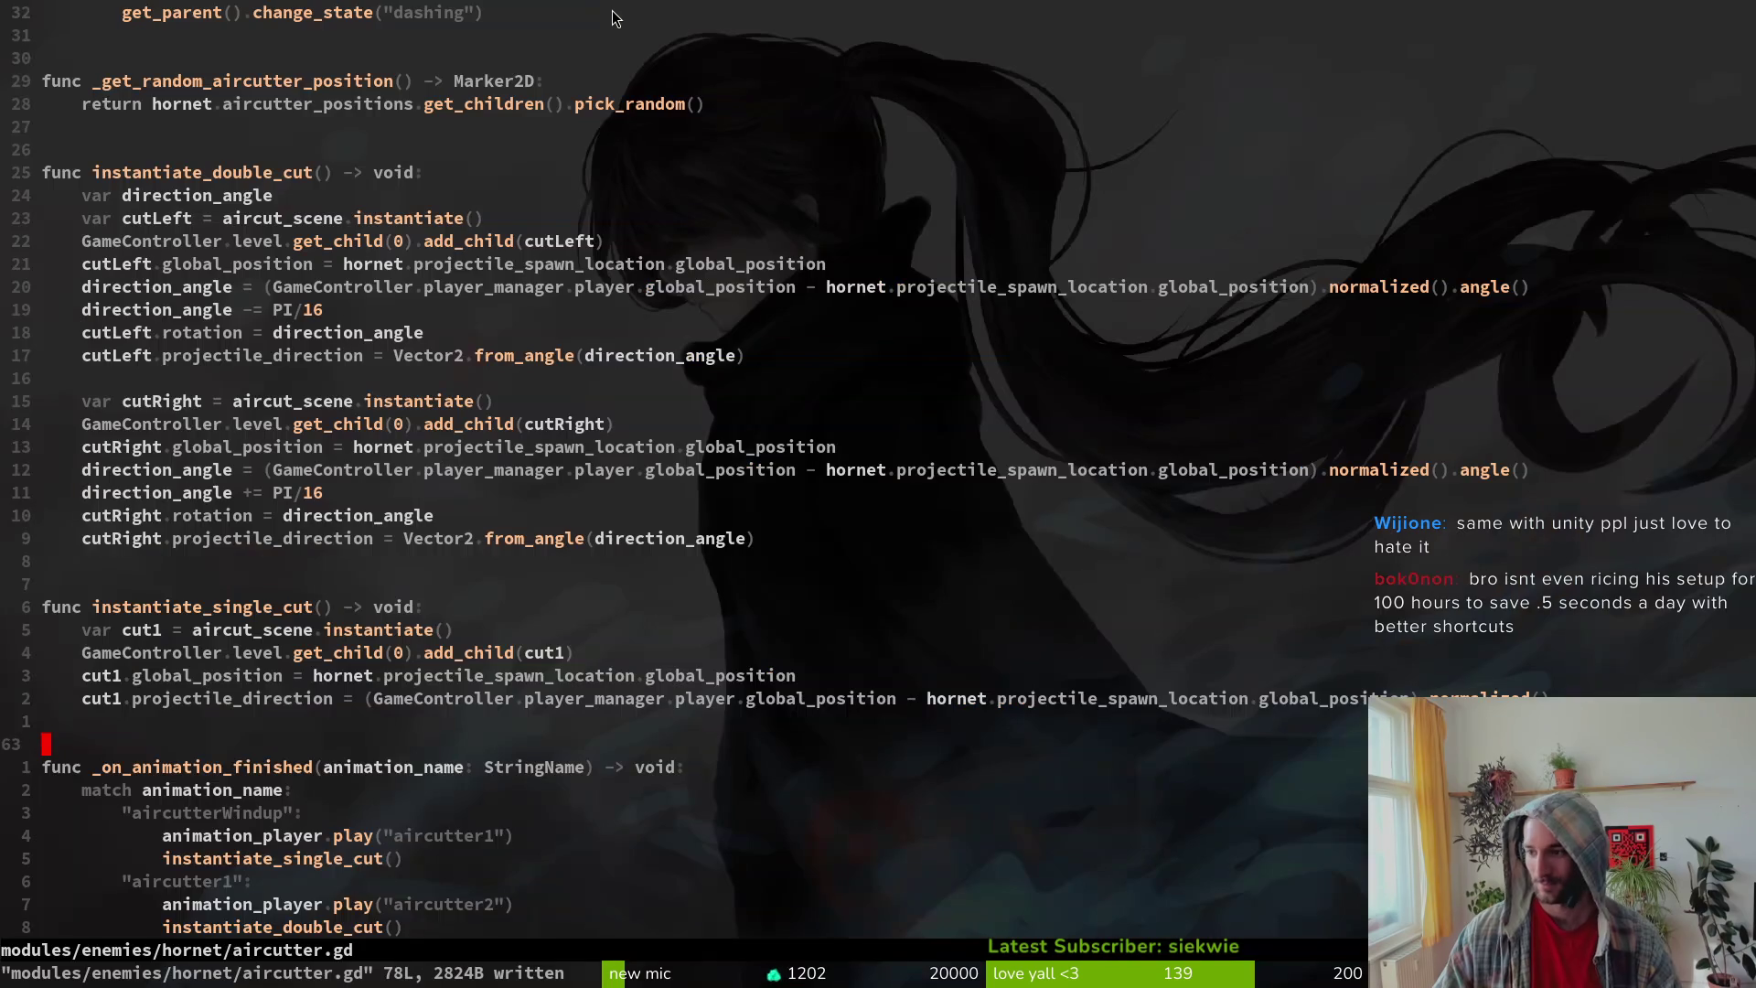
# Step: Add instantiate_double_cut() above instantiate_single_cut() in the windup, aircutter1 and aircutter2 branches
pyautogui.press('k')
pyautogui.press('k')
pyautogui.press('k')
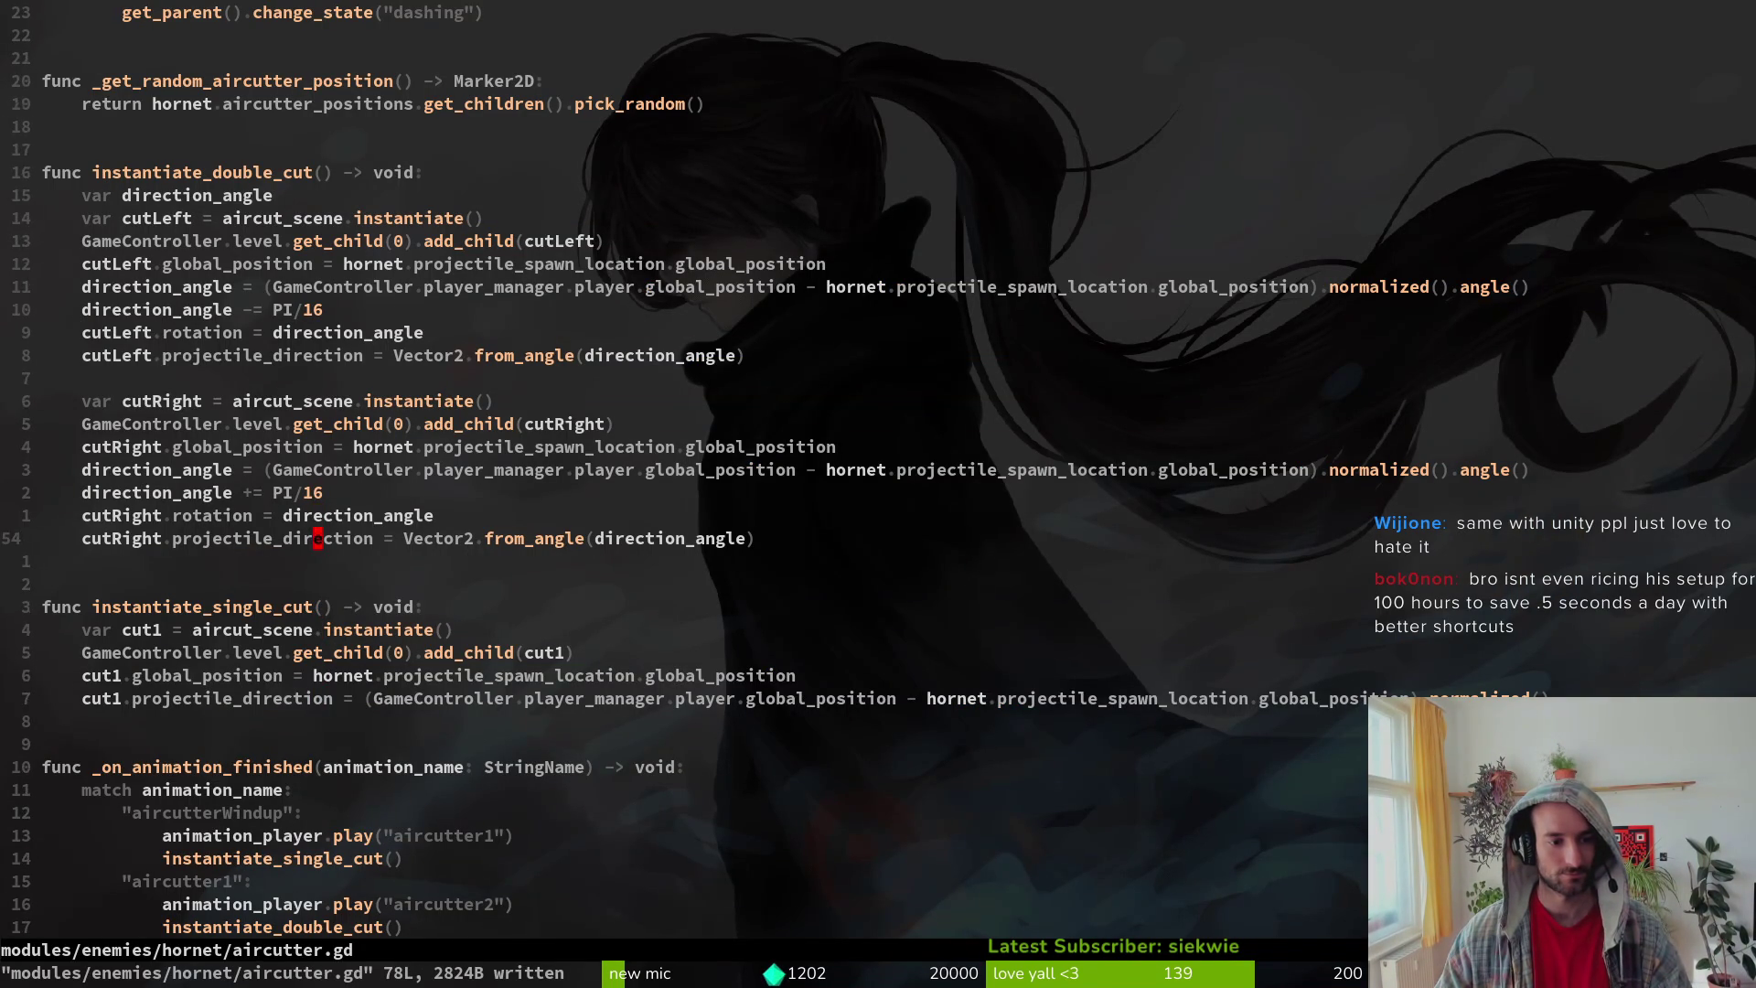
pyautogui.click(317, 926)
pyautogui.press('y')
pyautogui.press('y')
pyautogui.press('j')
pyautogui.press('j')
pyautogui.press('j')
pyautogui.press('d')
pyautogui.press('d')
pyautogui.press('P')
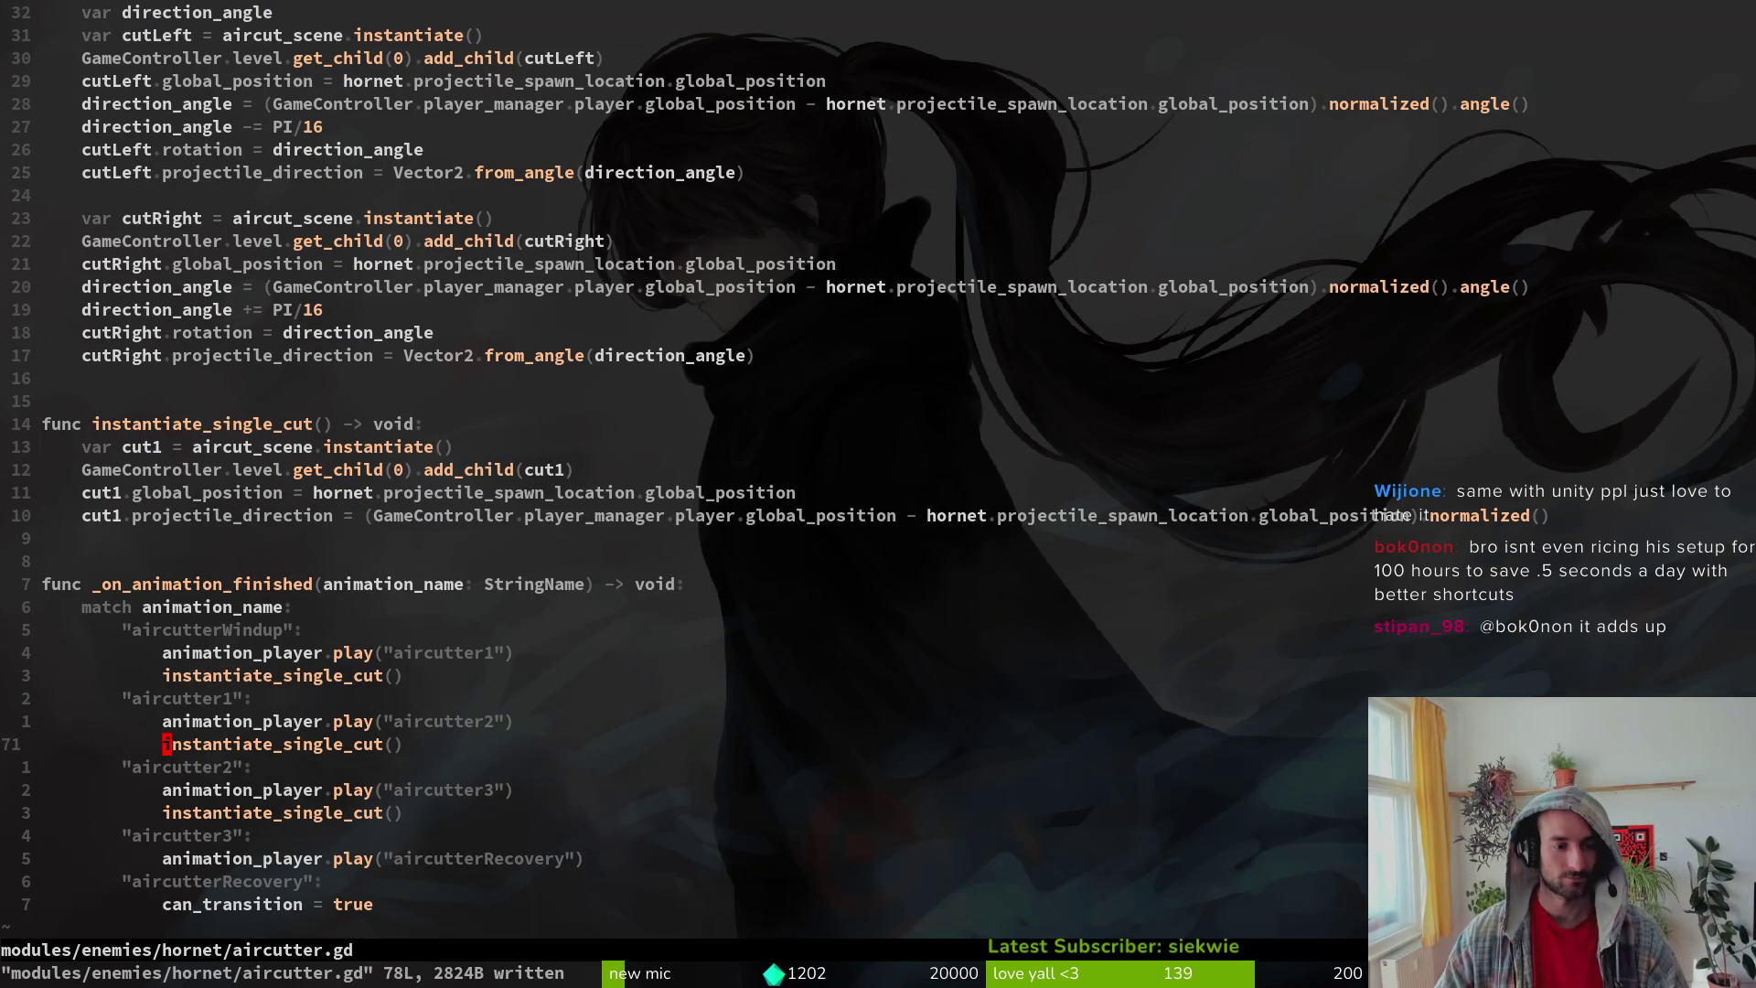
pyautogui.press('u')
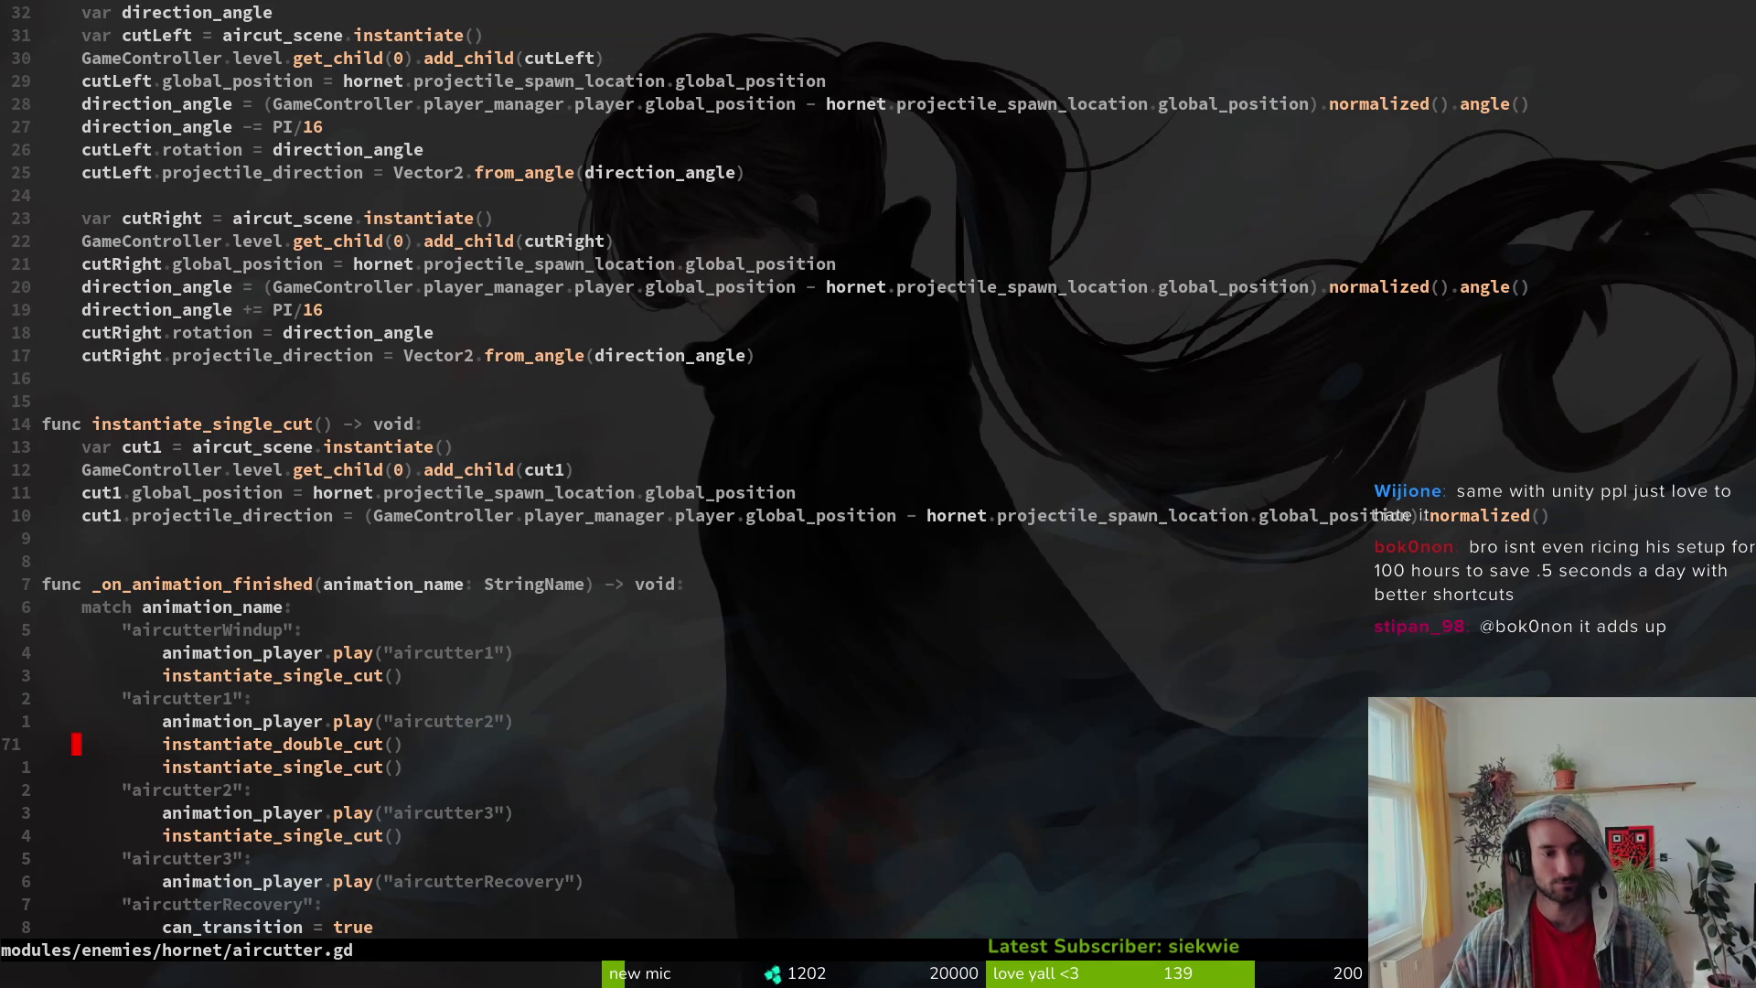
pyautogui.press('P')
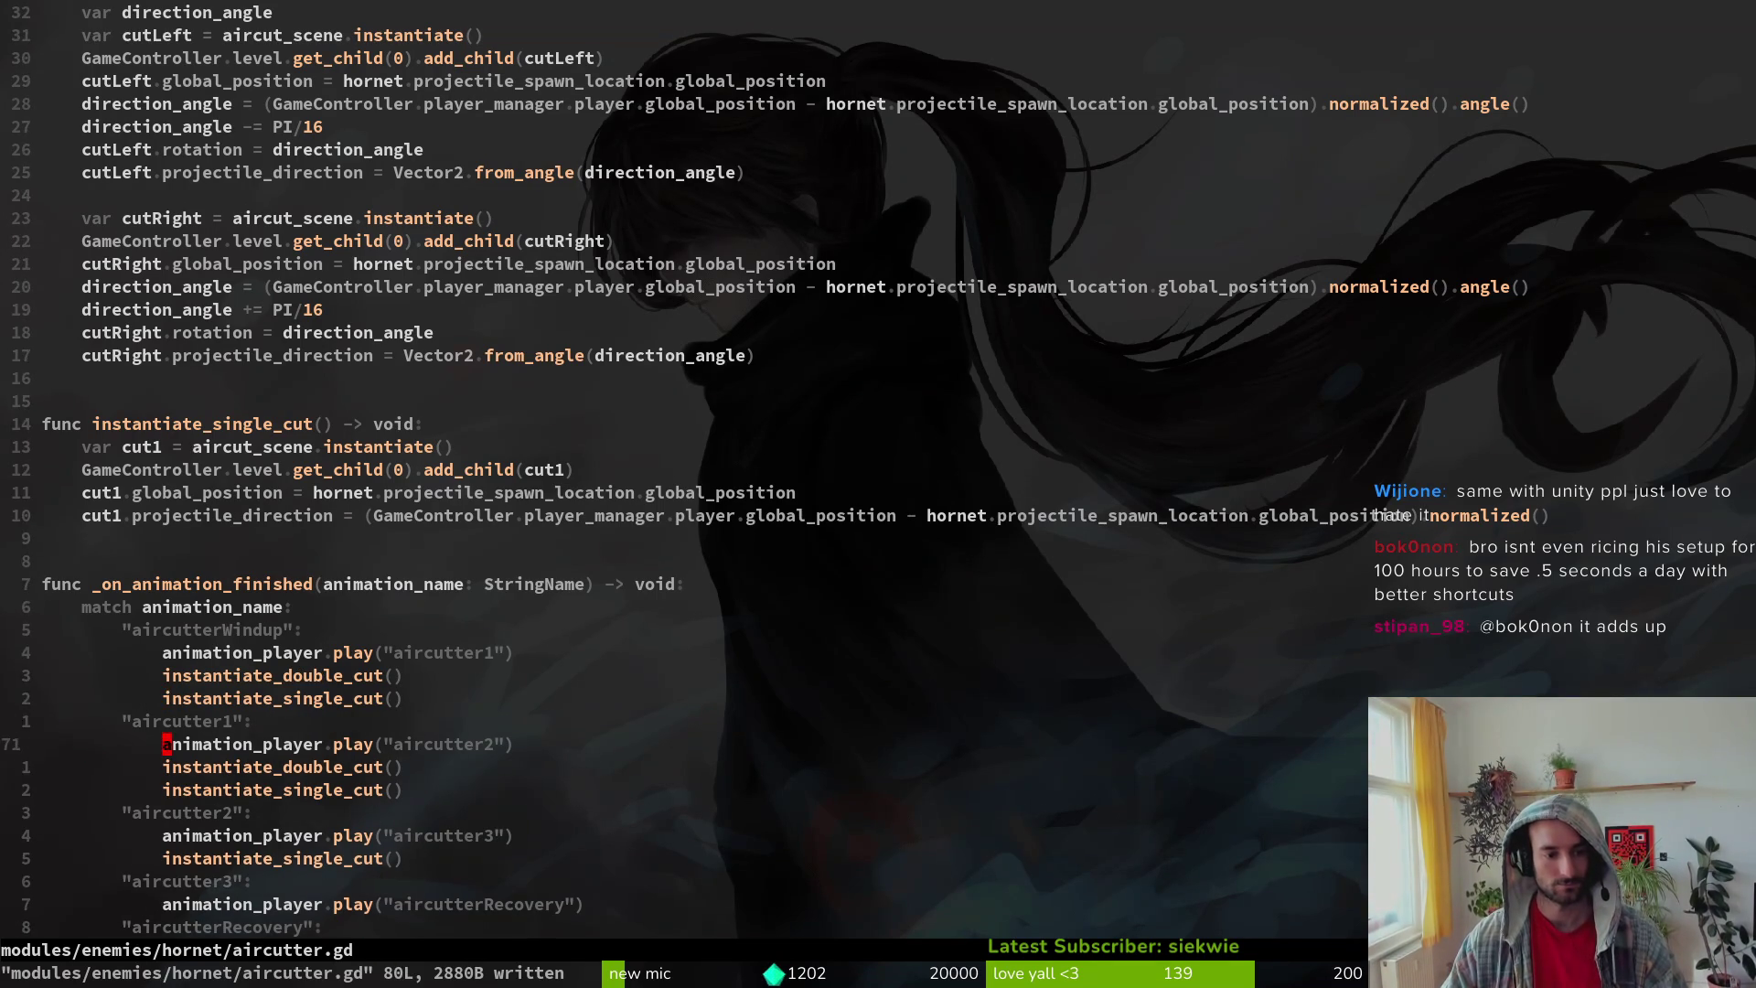
pyautogui.press('4')
pyautogui.press('j')
pyautogui.press('p')
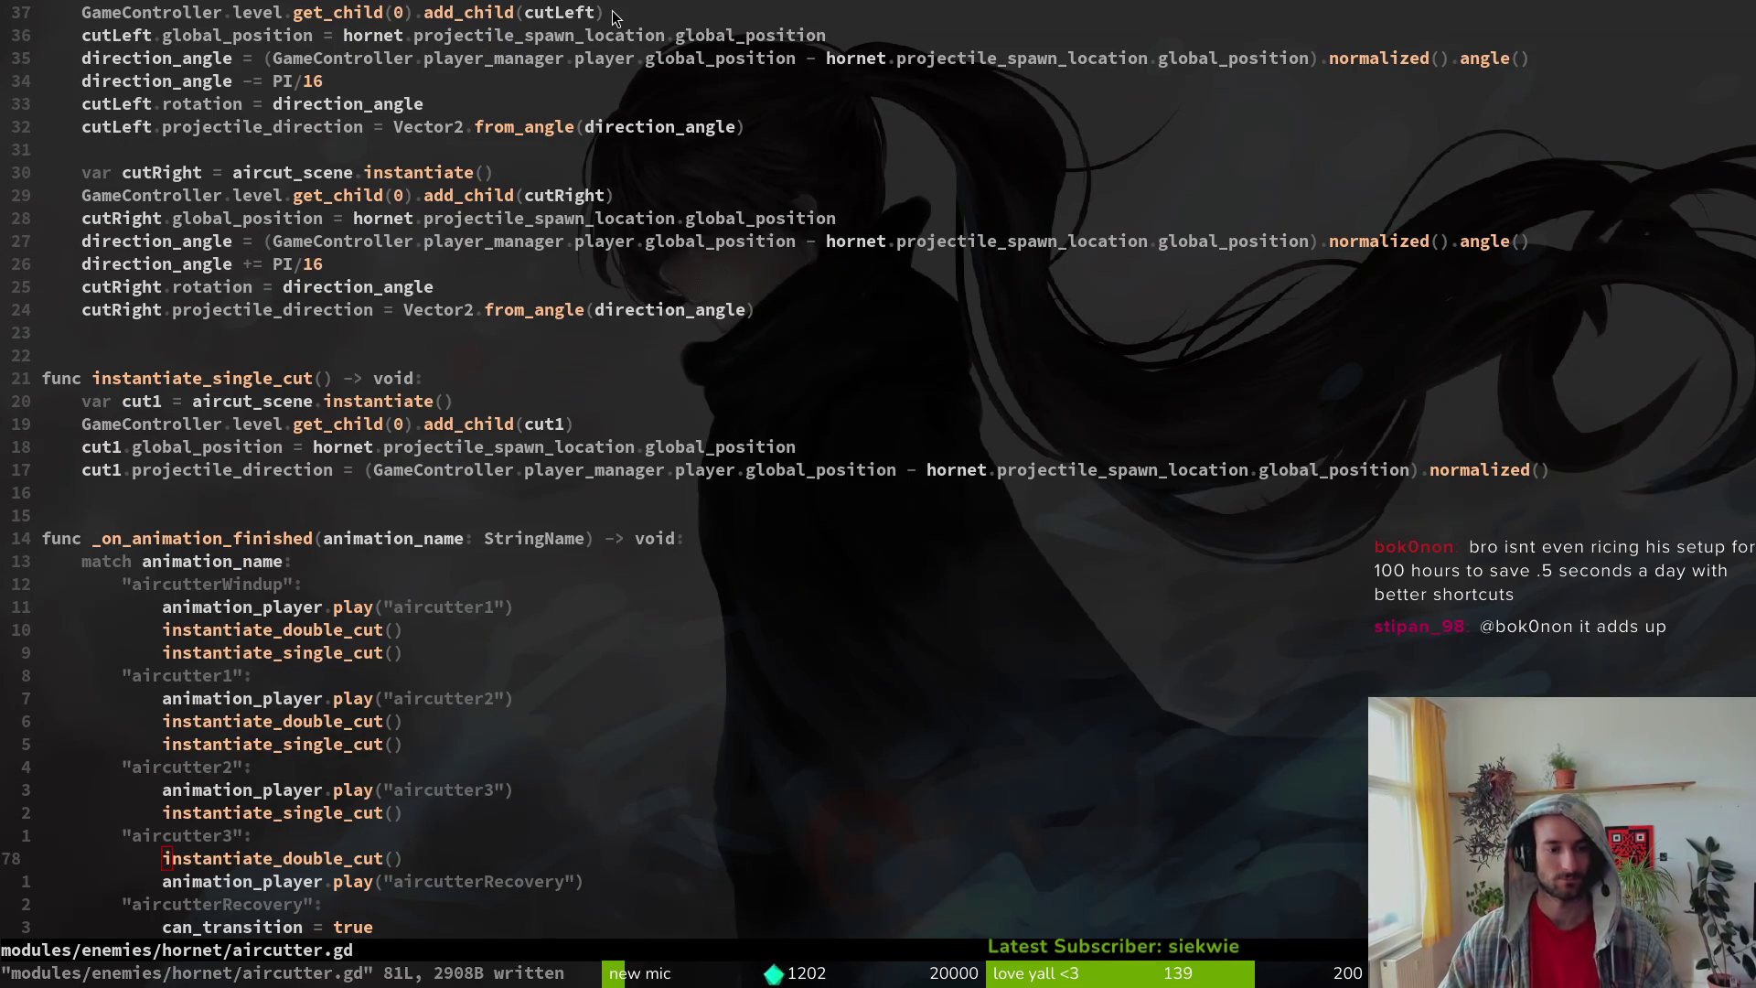
pyautogui.press('V')
pyautogui.press('K')
pyautogui.press('K')
pyautogui.press('Escape')
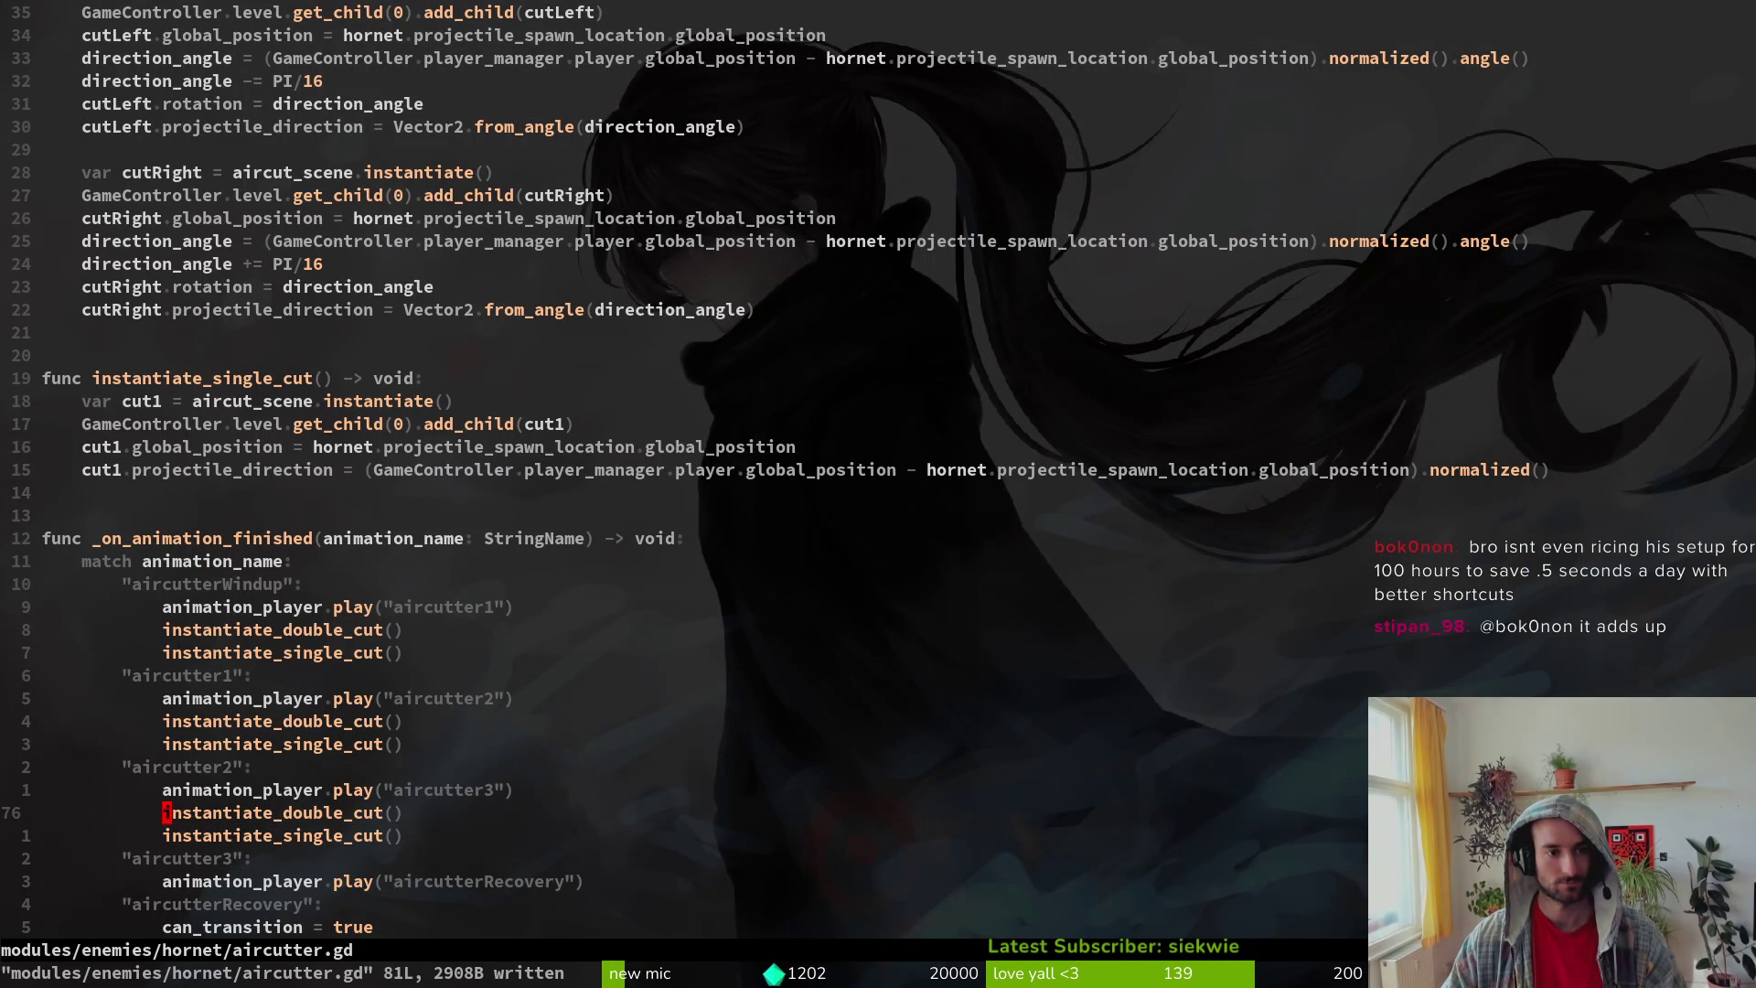
# Step: Change the cut offset from PI/16 to PI/12 and save aircutter.gd
pyautogui.press('2')
pyautogui.press('4')
pyautogui.press('k')
pyautogui.press('3')
pyautogui.press('k')
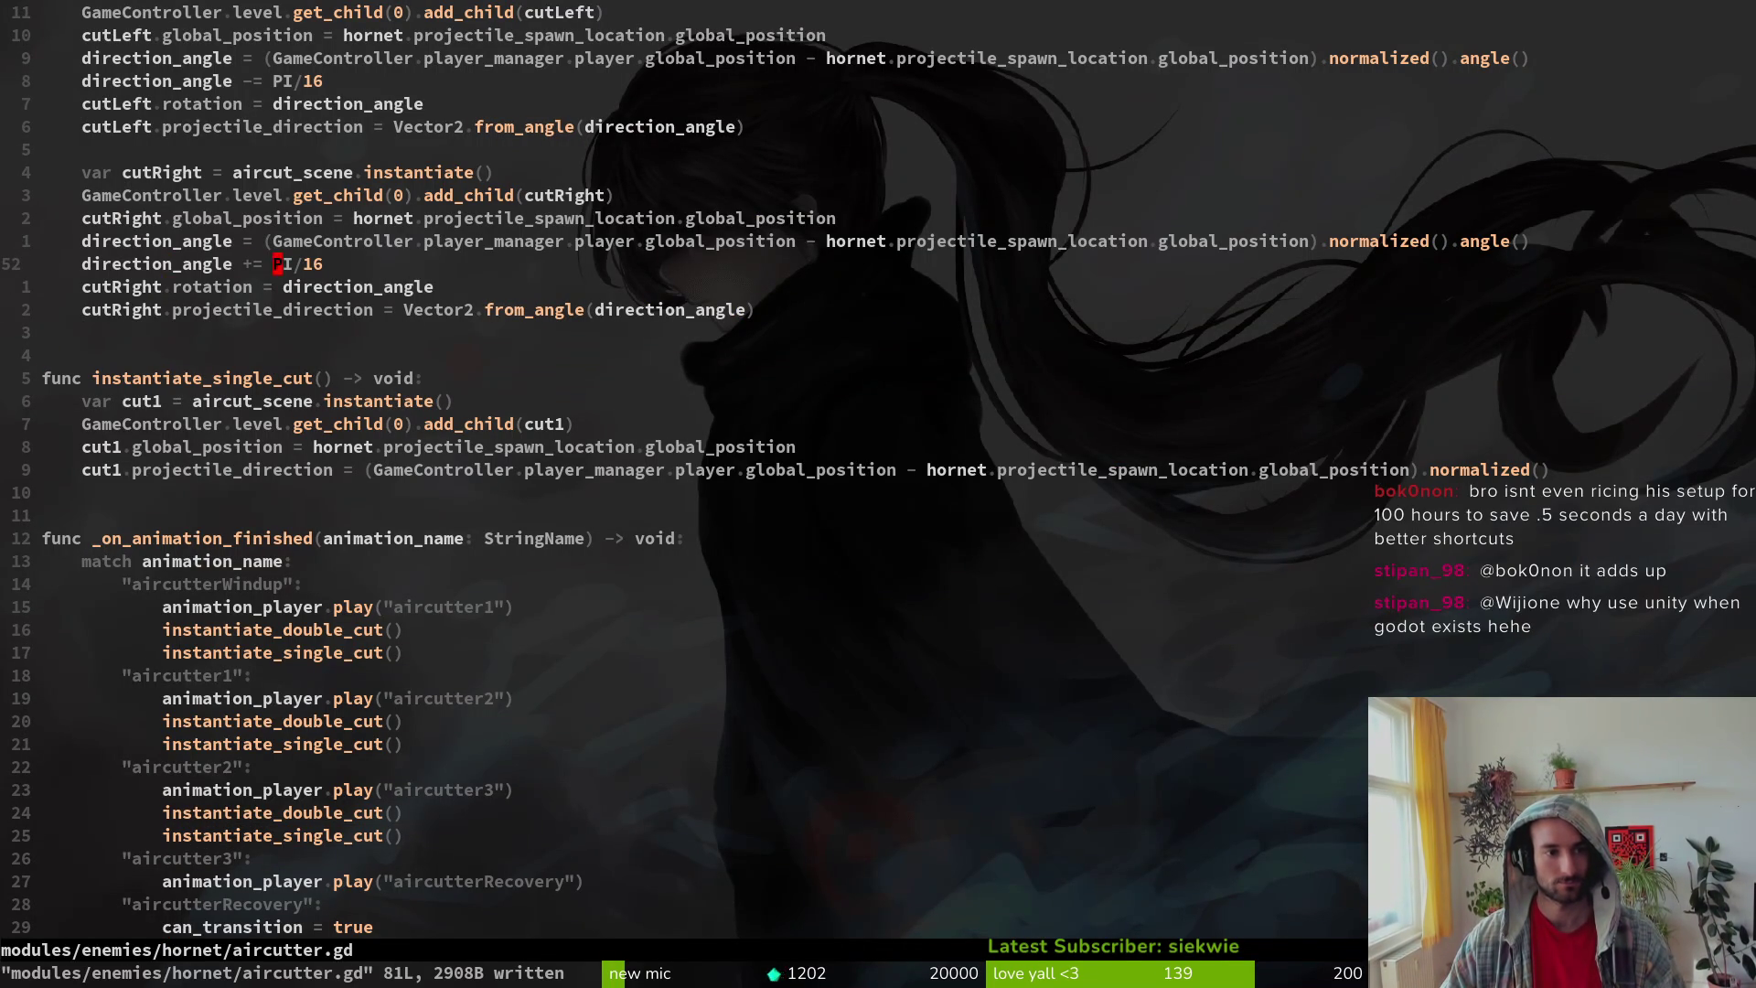
pyautogui.write('cw')
pyautogui.write(':w')
pyautogui.press('Return')
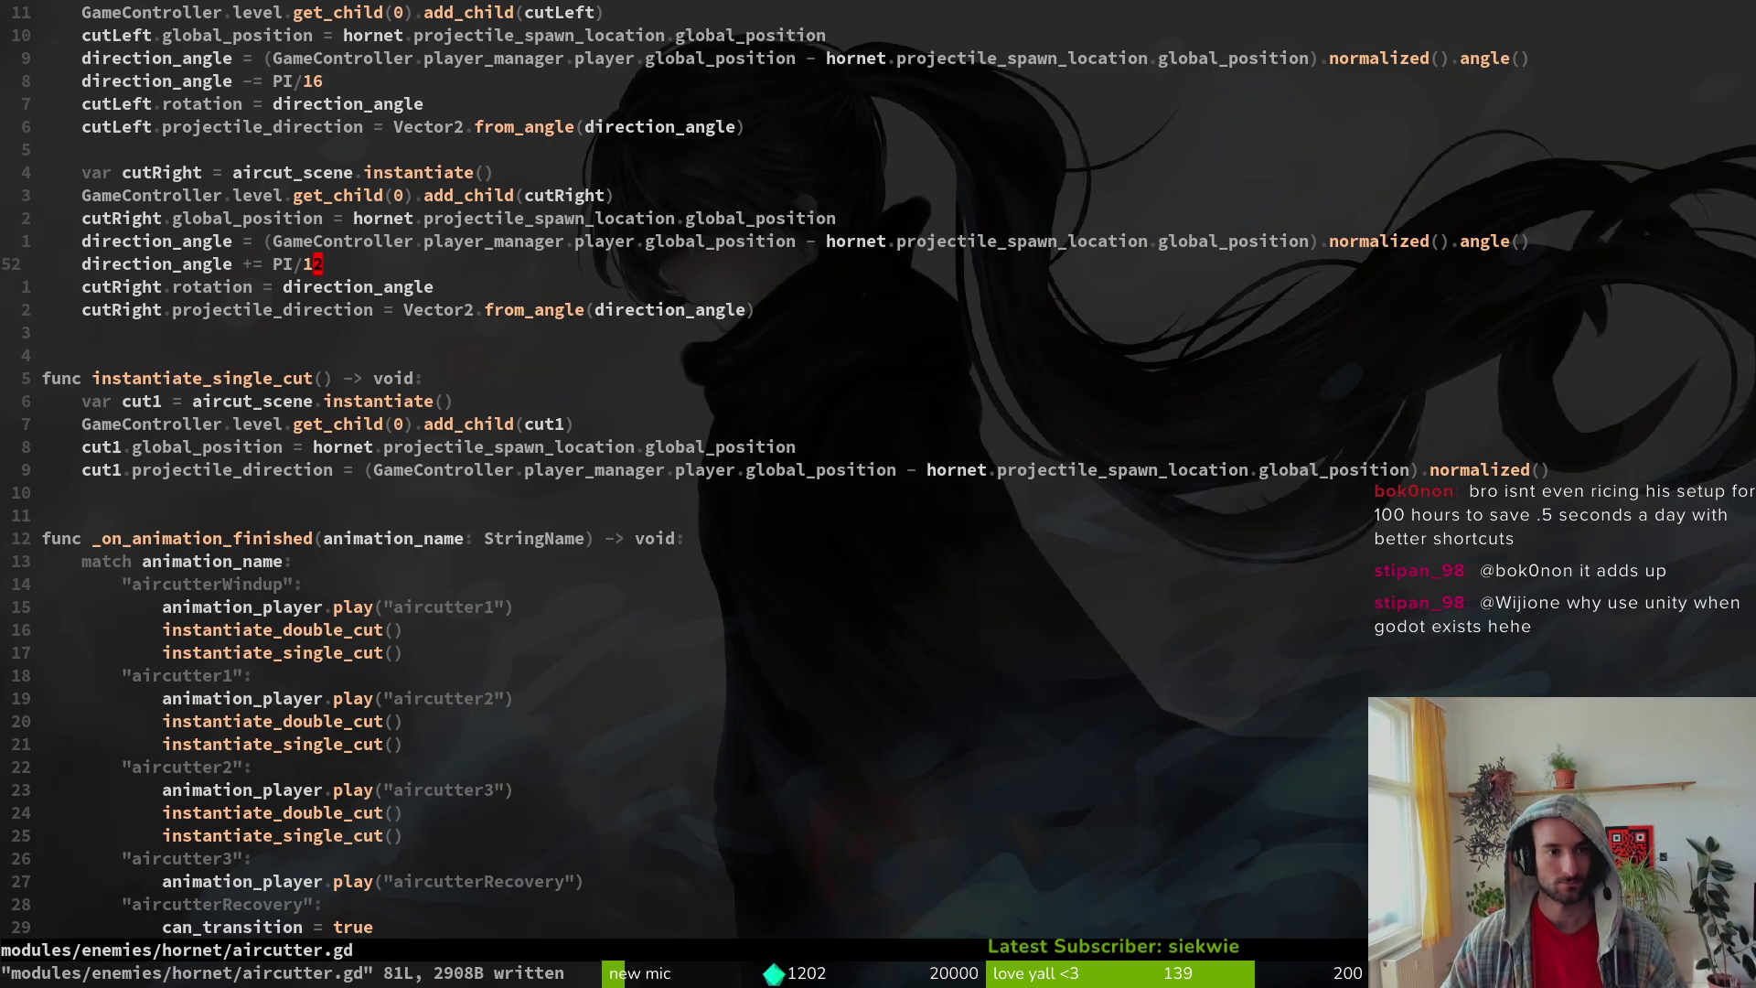
pyautogui.write('8kciw12')
pyautogui.press('Escape')
pyautogui.write(':w')
pyautogui.press('Return')
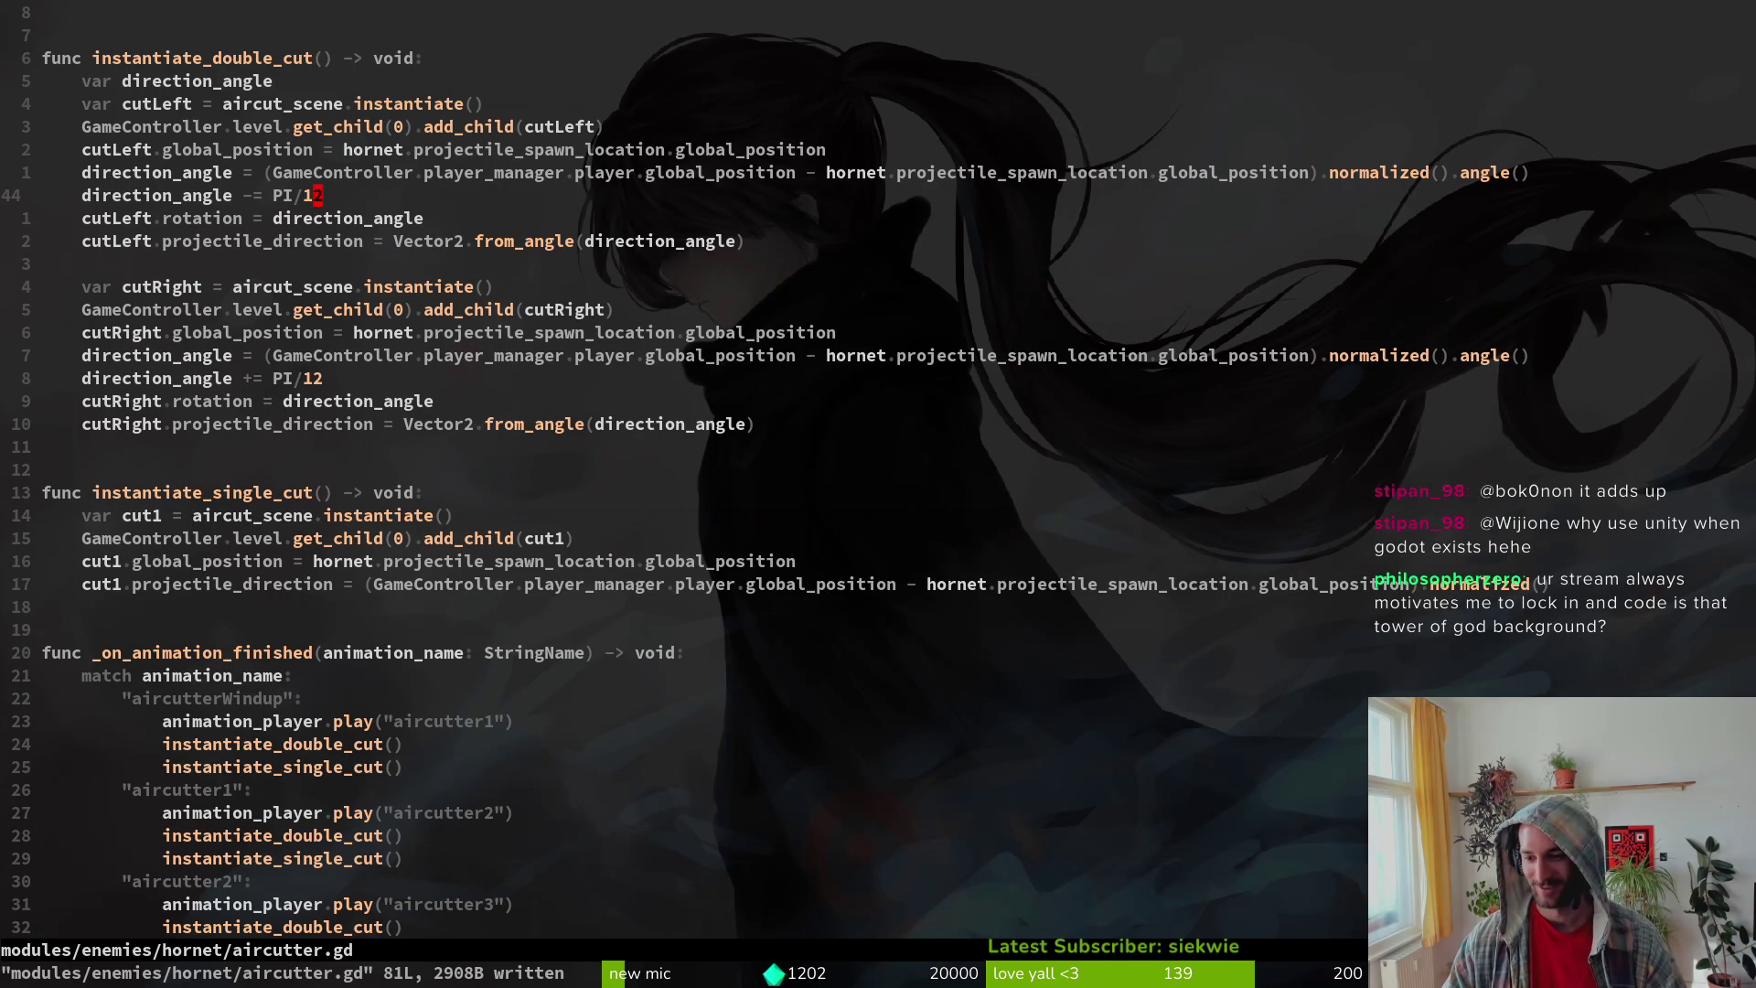
pyautogui.press('super+2')
pyautogui.press('F5')
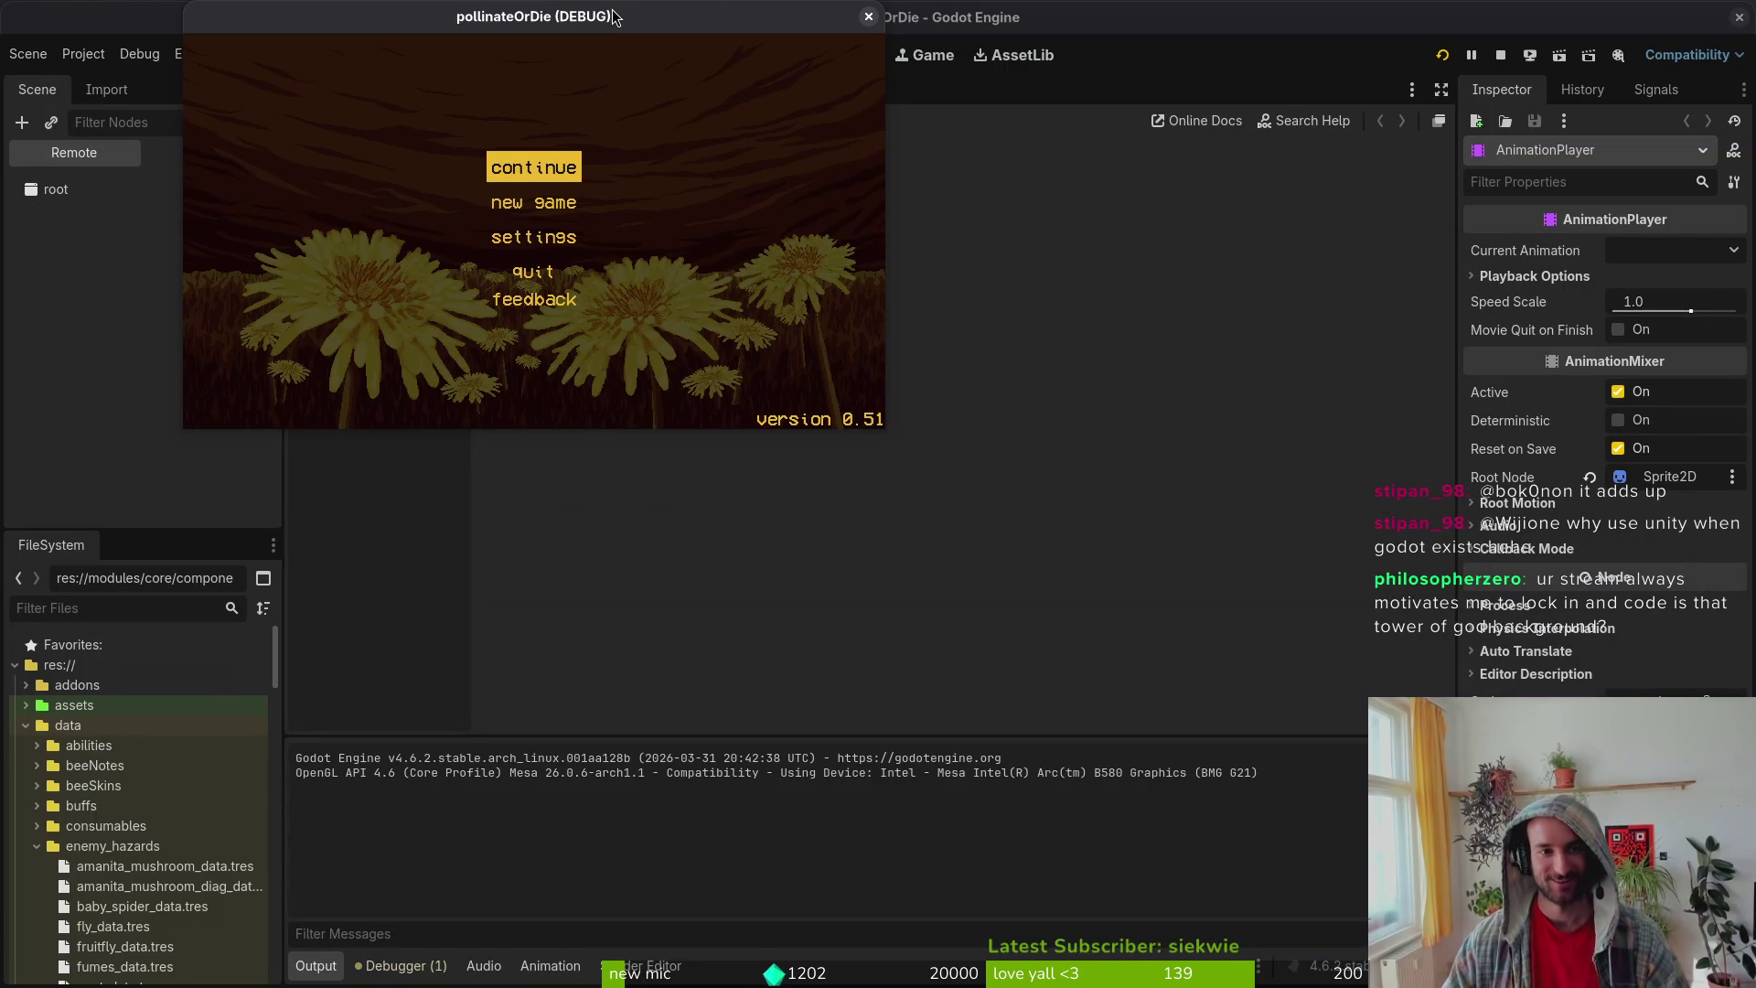
pyautogui.press('Return')
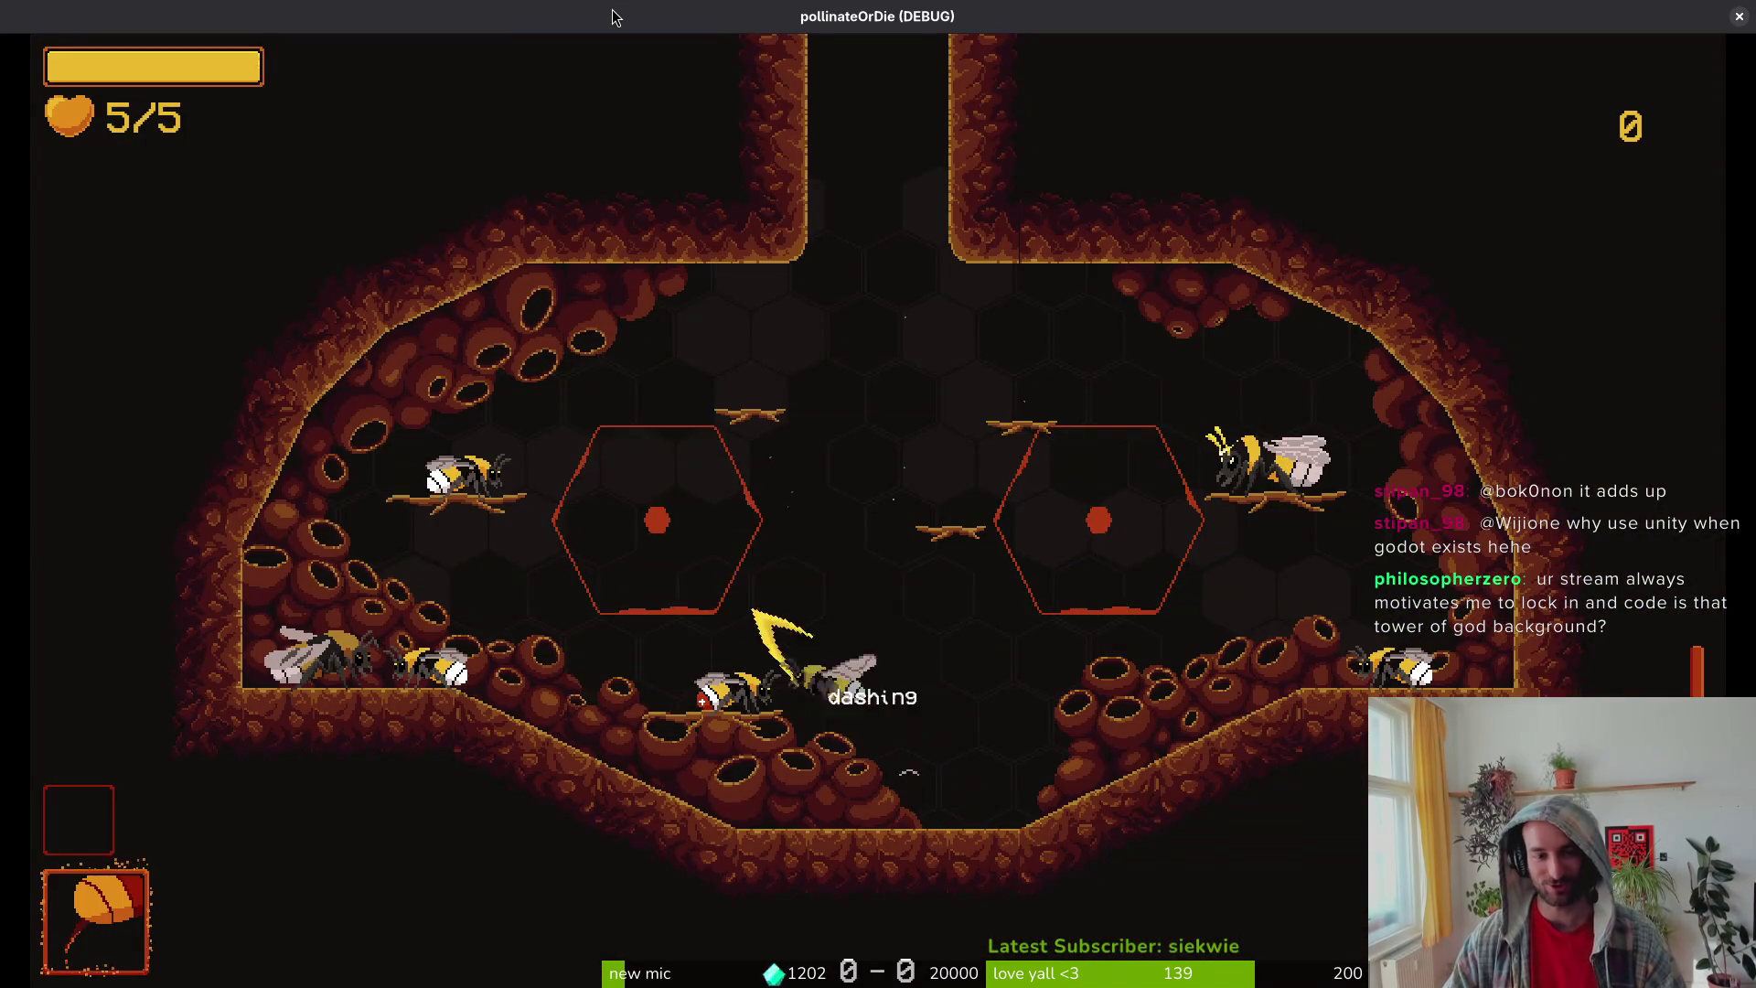
pyautogui.press('Escape')
pyautogui.press('Up')
pyautogui.press('Return')
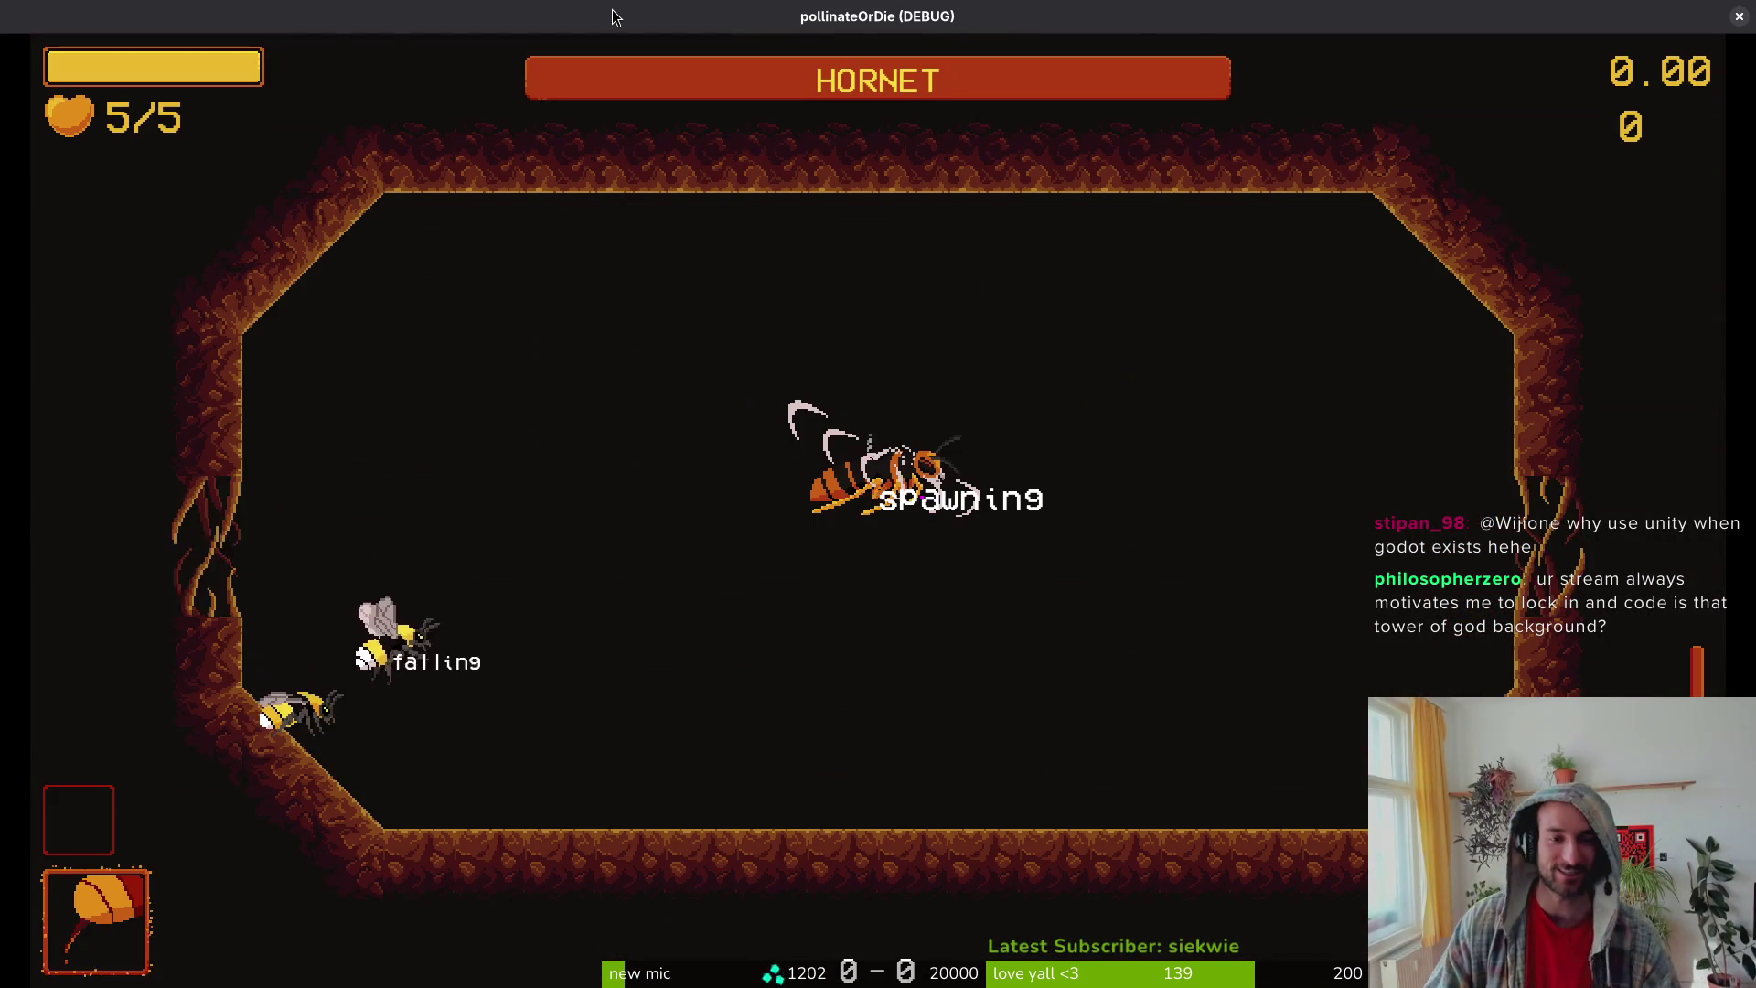
pyautogui.press('shift')
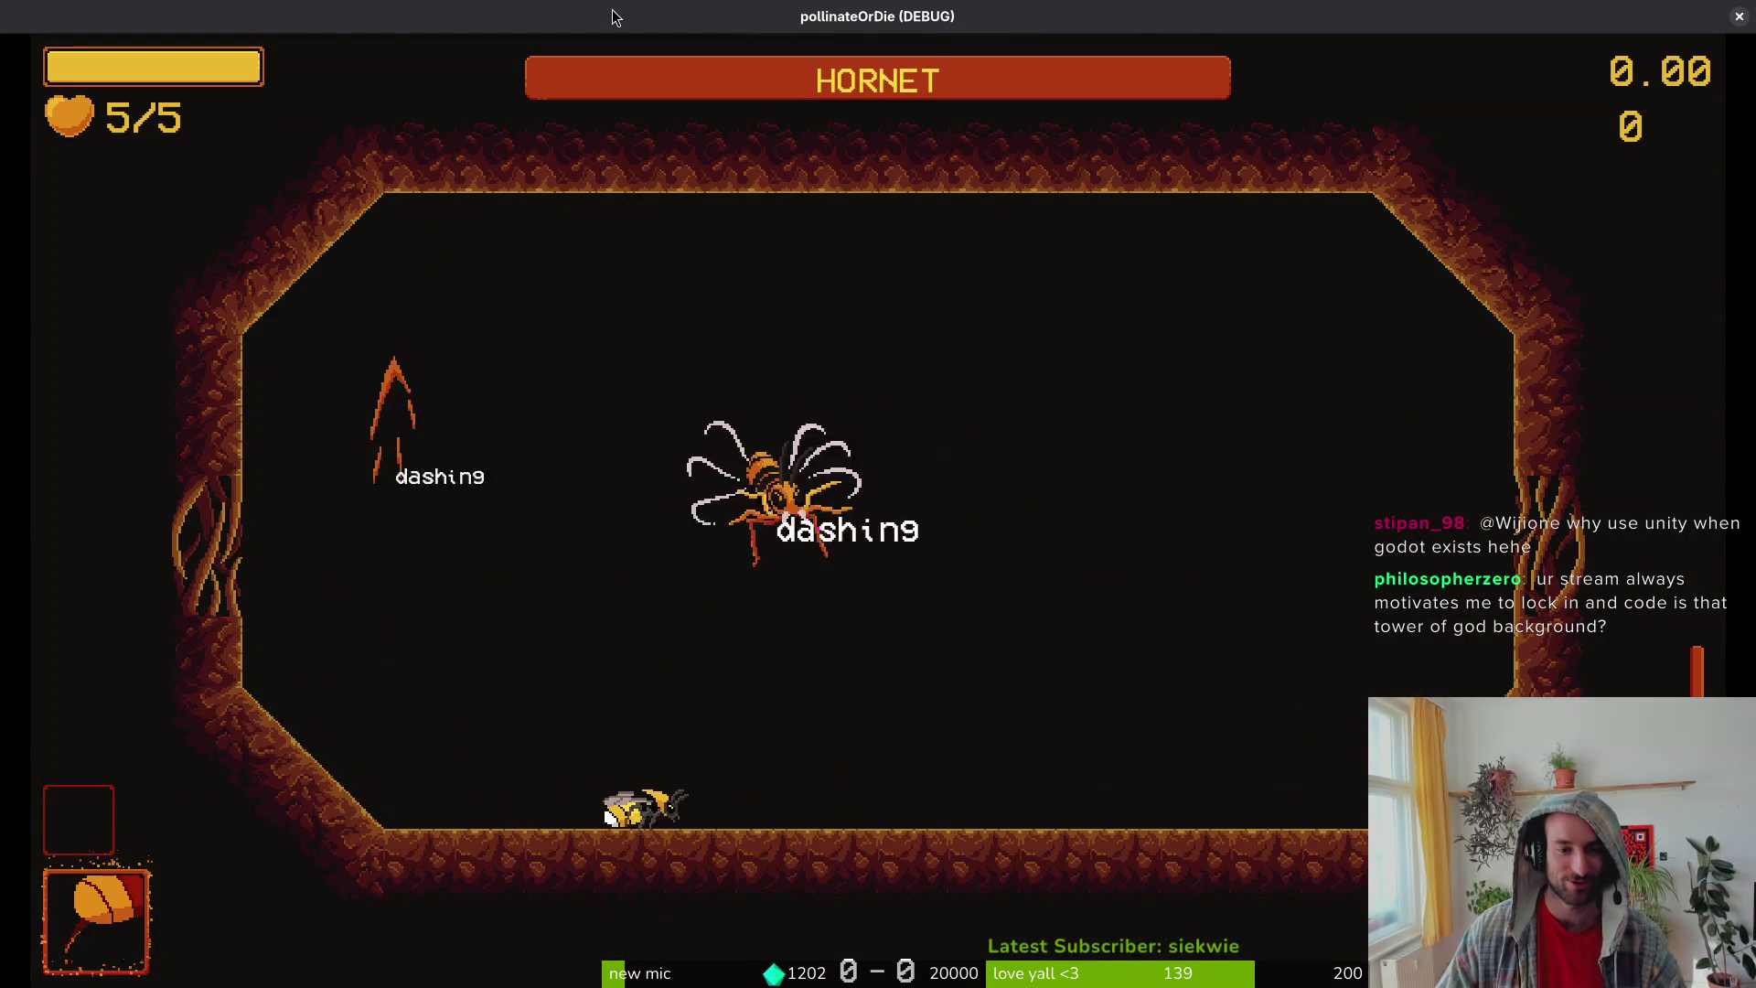
pyautogui.press('x')
pyautogui.press('Right')
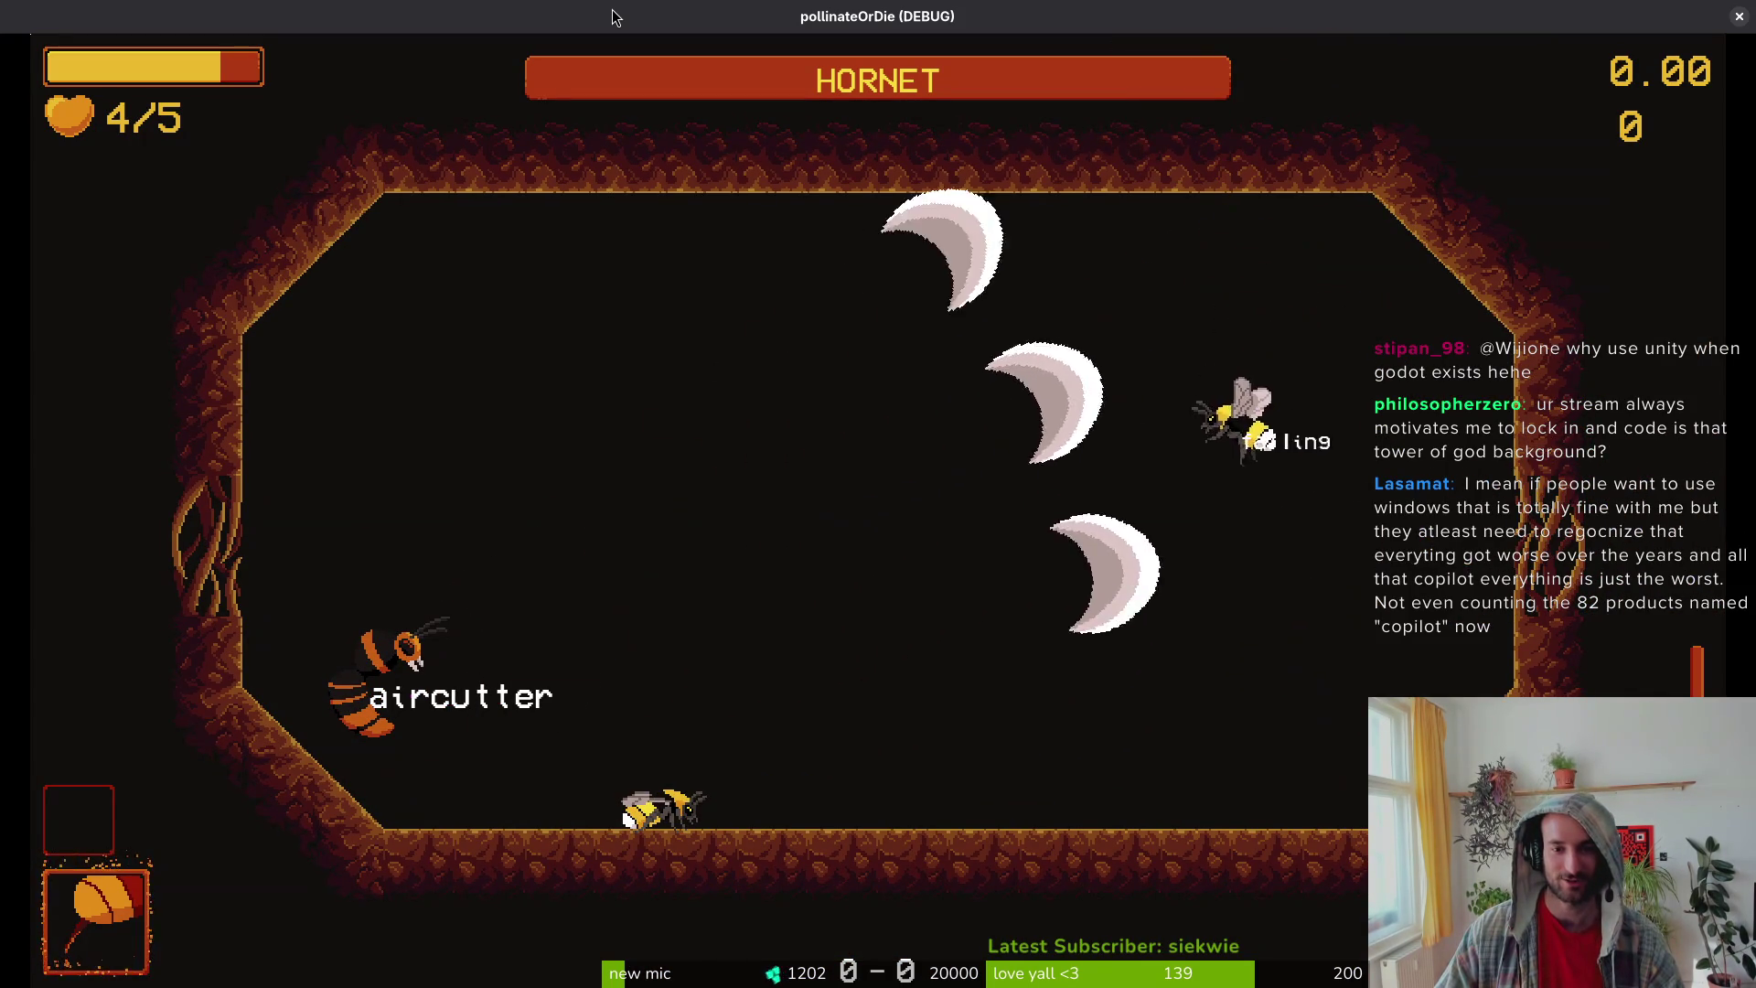
pyautogui.press('shift')
pyautogui.press('shift')
pyautogui.press('Escape')
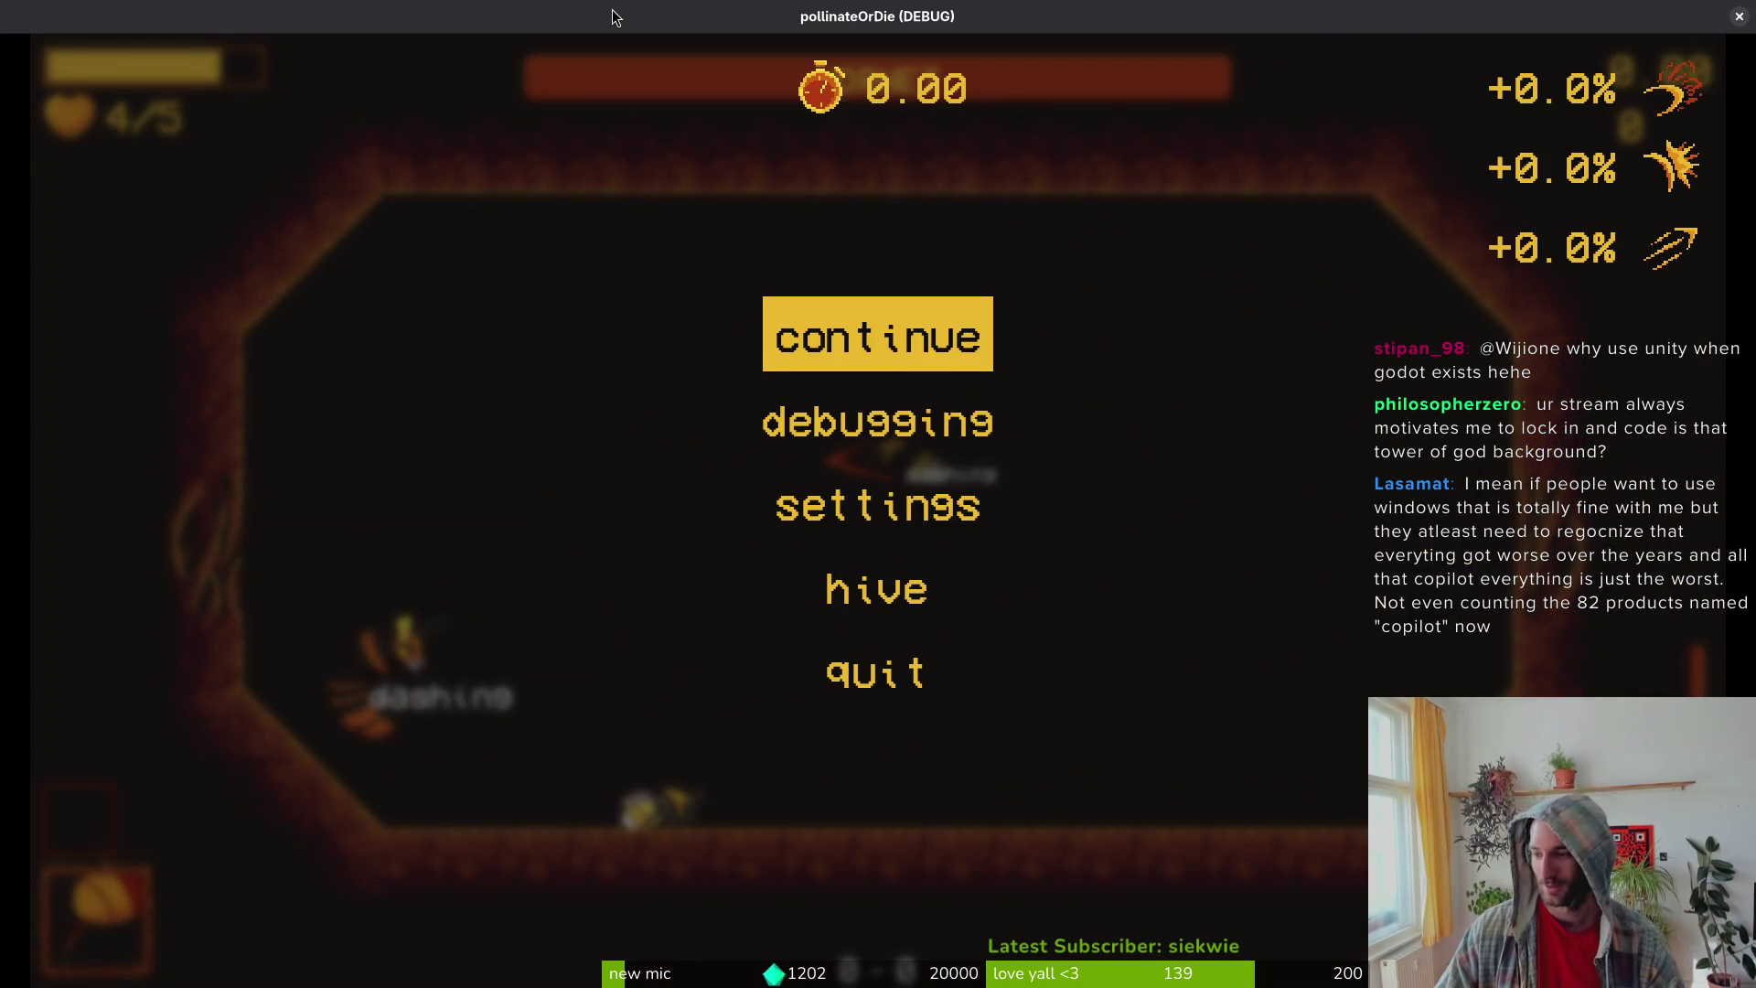
pyautogui.hotkey('alt', 'F4')
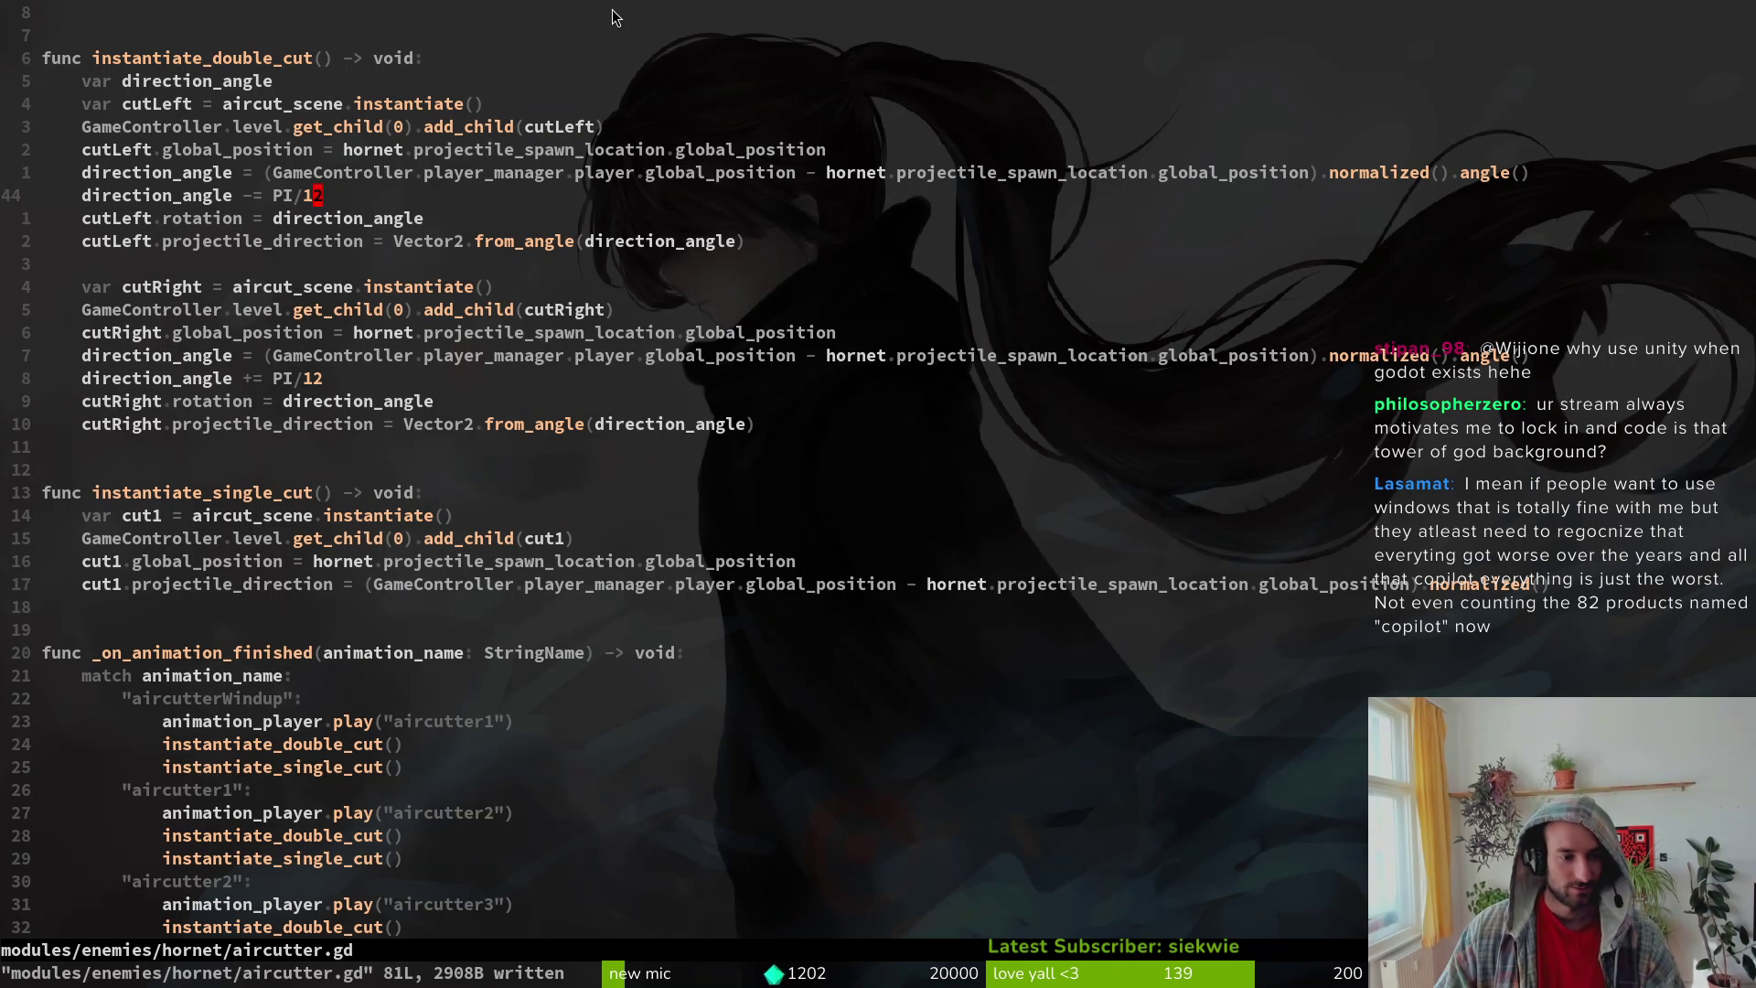
# Step: Change the cutRight offset from PI/12 to PI/10 and save
pyautogui.press('2')
pyautogui.press('9')
pyautogui.press('k')
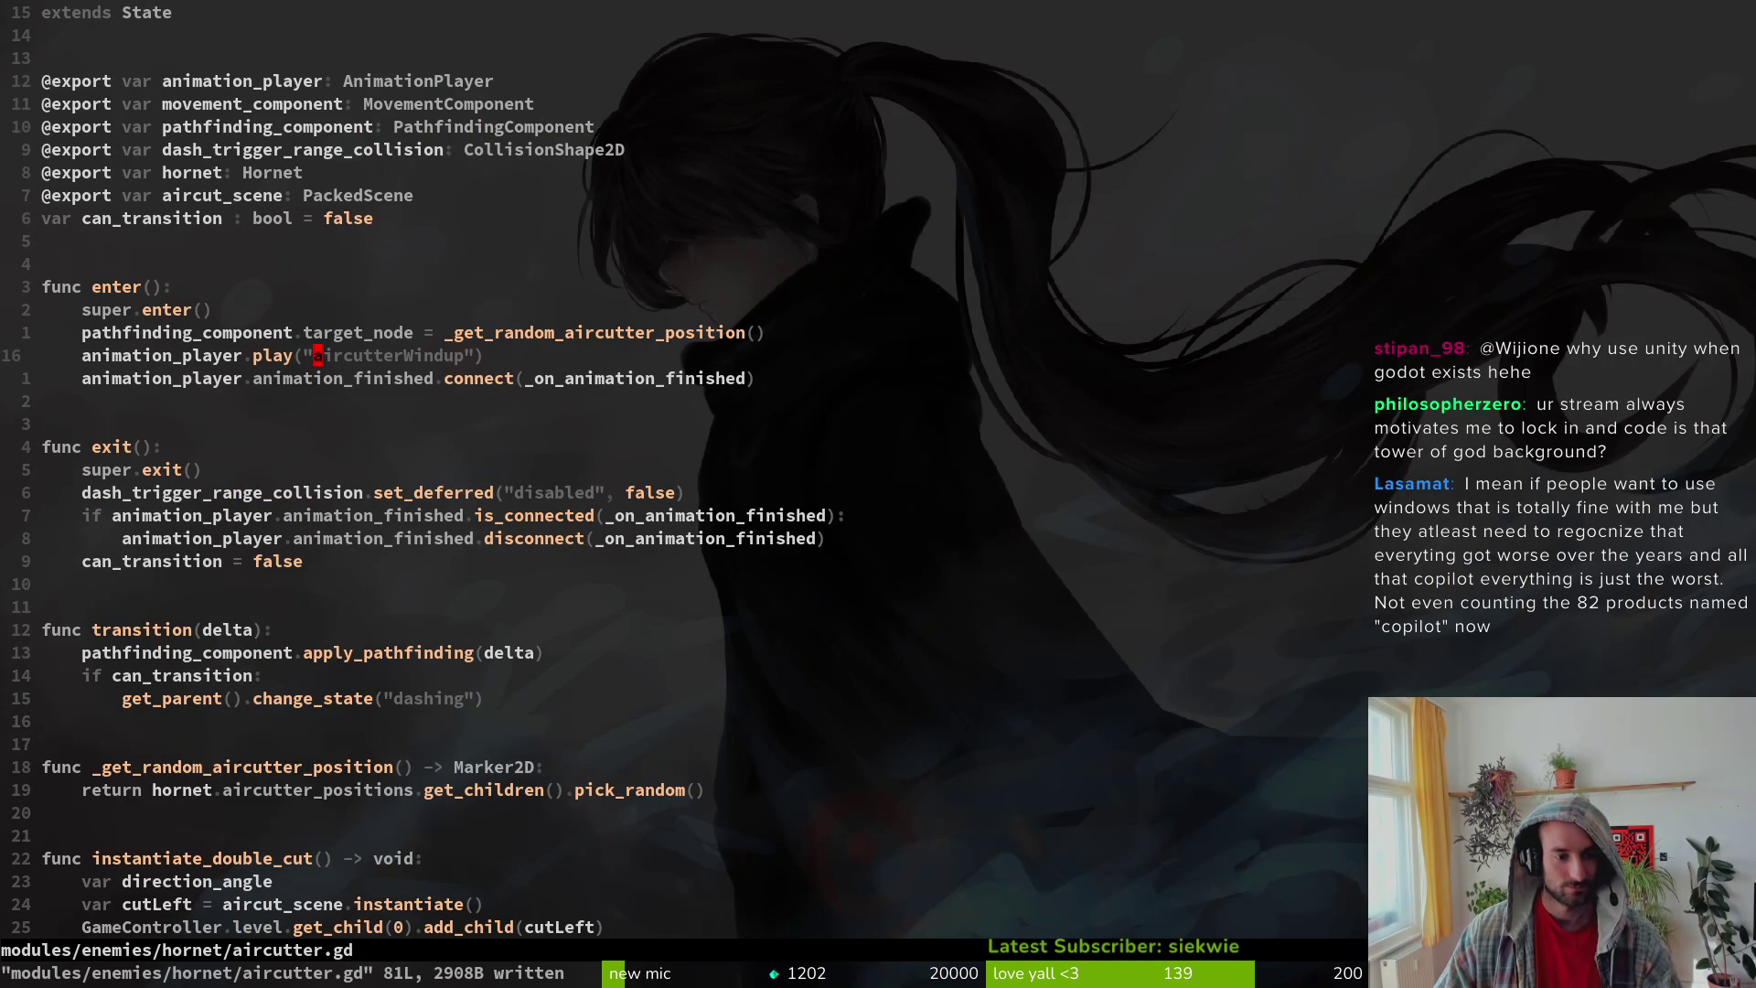
pyautogui.hotkey('ctrl', 'd')
pyautogui.hotkey('ctrl', 'd')
pyautogui.hotkey('ctrl', 'd')
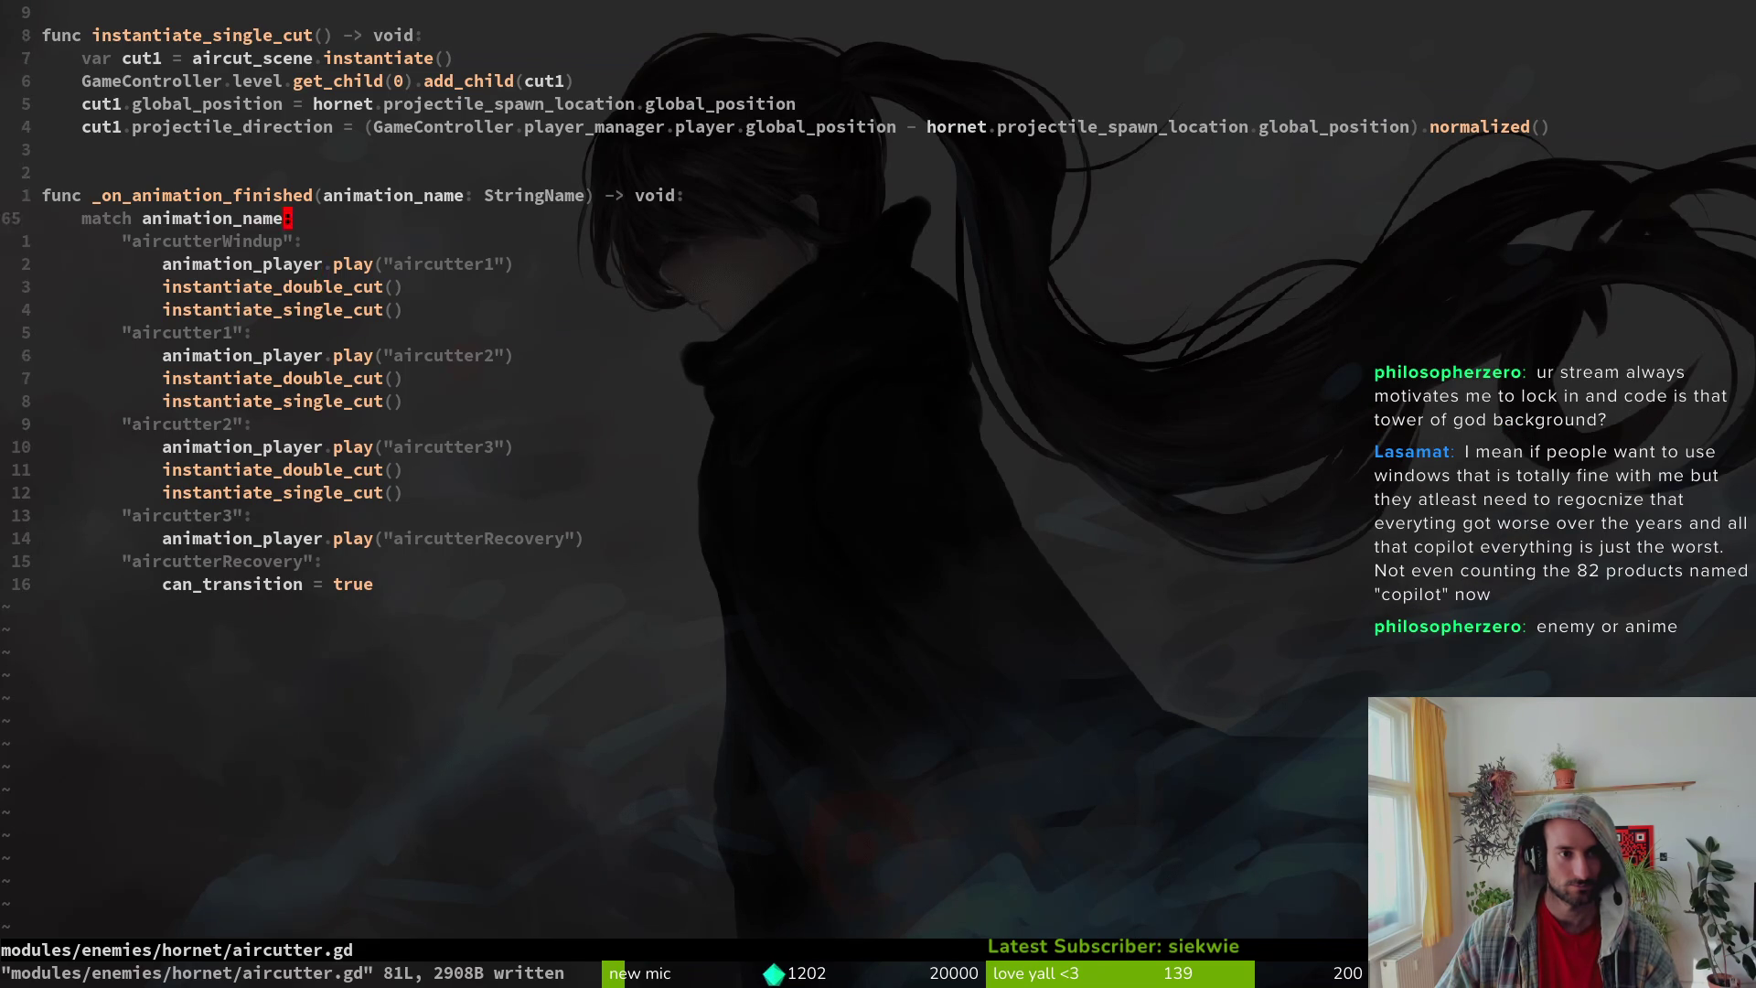
pyautogui.press('1')
pyautogui.press('7')
pyautogui.press('k')
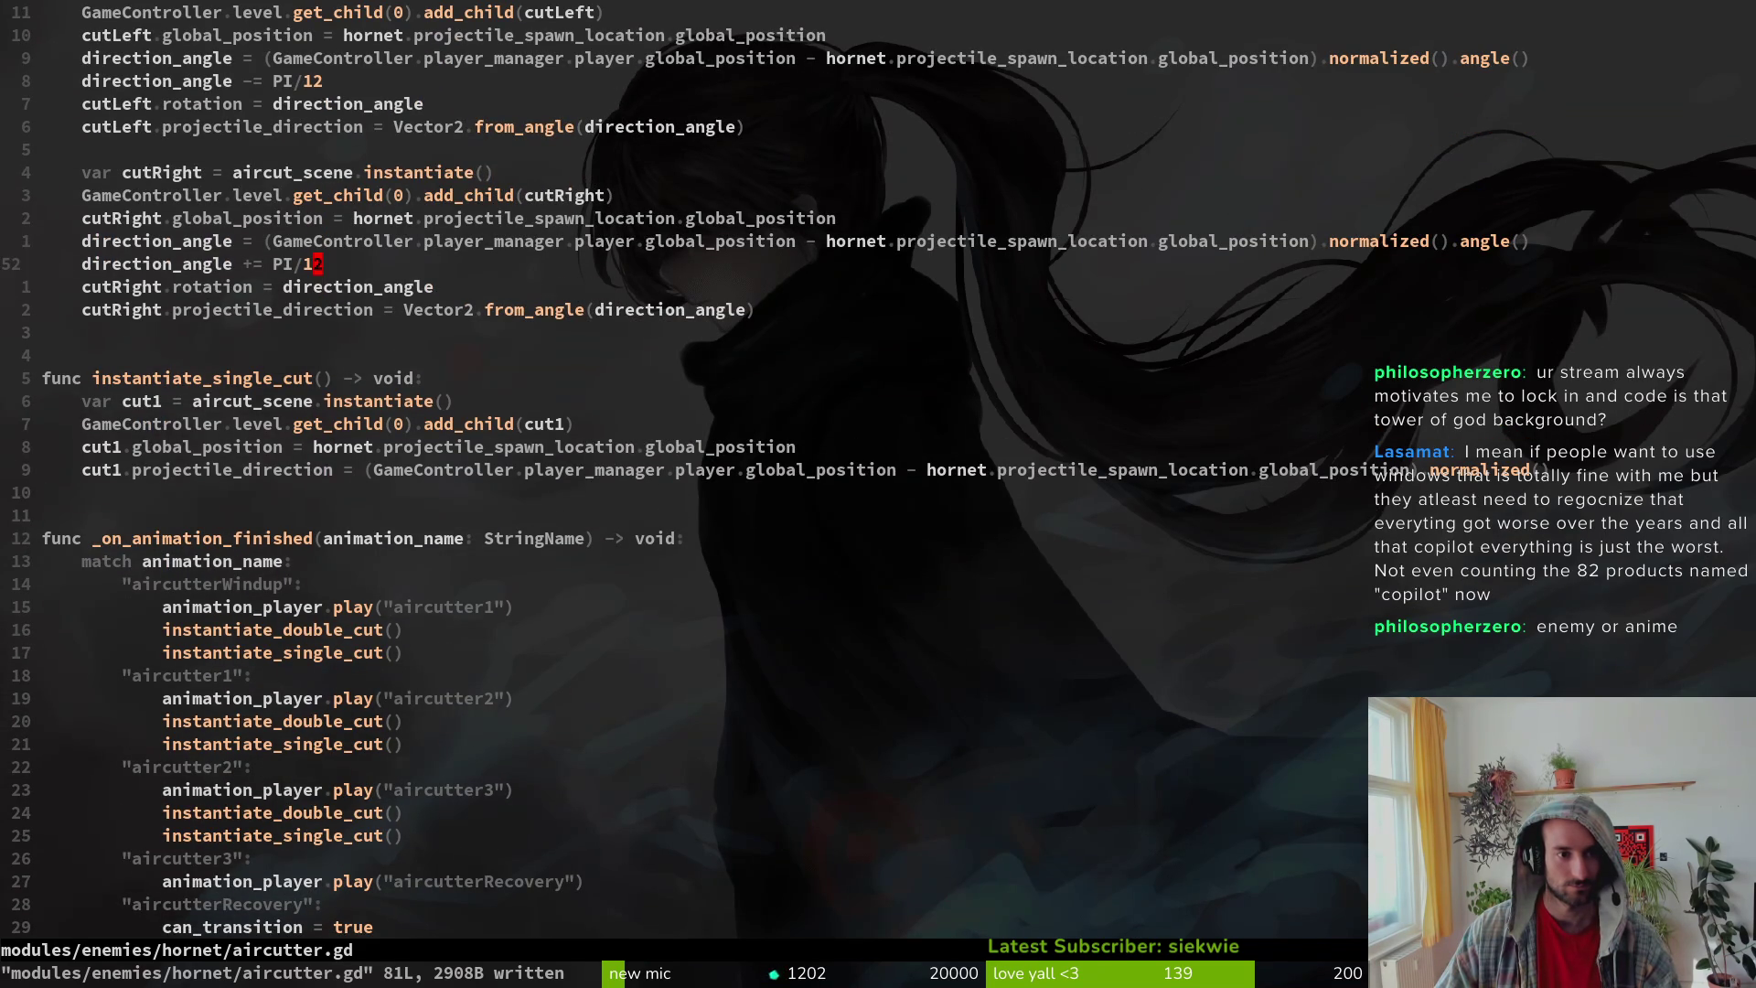
pyautogui.press('r')
pyautogui.press('0')
pyautogui.hotkey('ctrl', 's')
pyautogui.press('k')
pyautogui.press('k')
pyautogui.press('k')
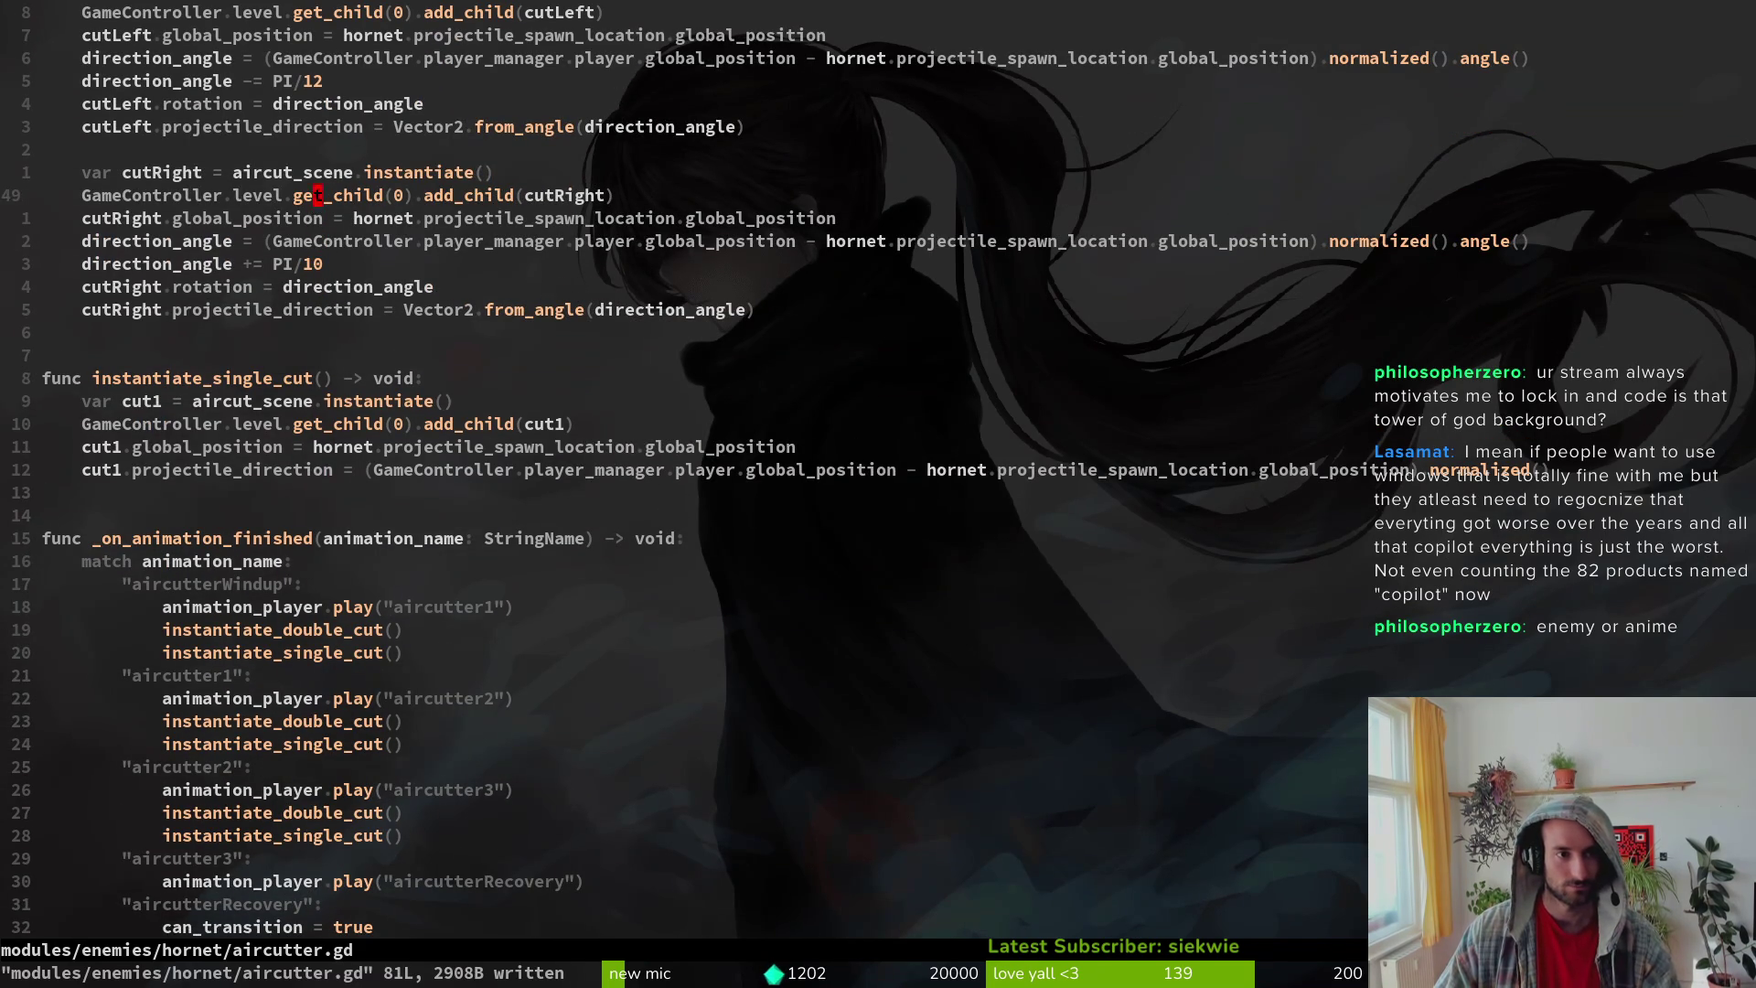
# Step: Change the cutLeft offset to PI/10 as well and save
pyautogui.press('k')
pyautogui.press('k')
pyautogui.press('r')
pyautogui.press('0')
pyautogui.hotkey('ctrl', 's')
pyautogui.press('9')
pyautogui.press('j')
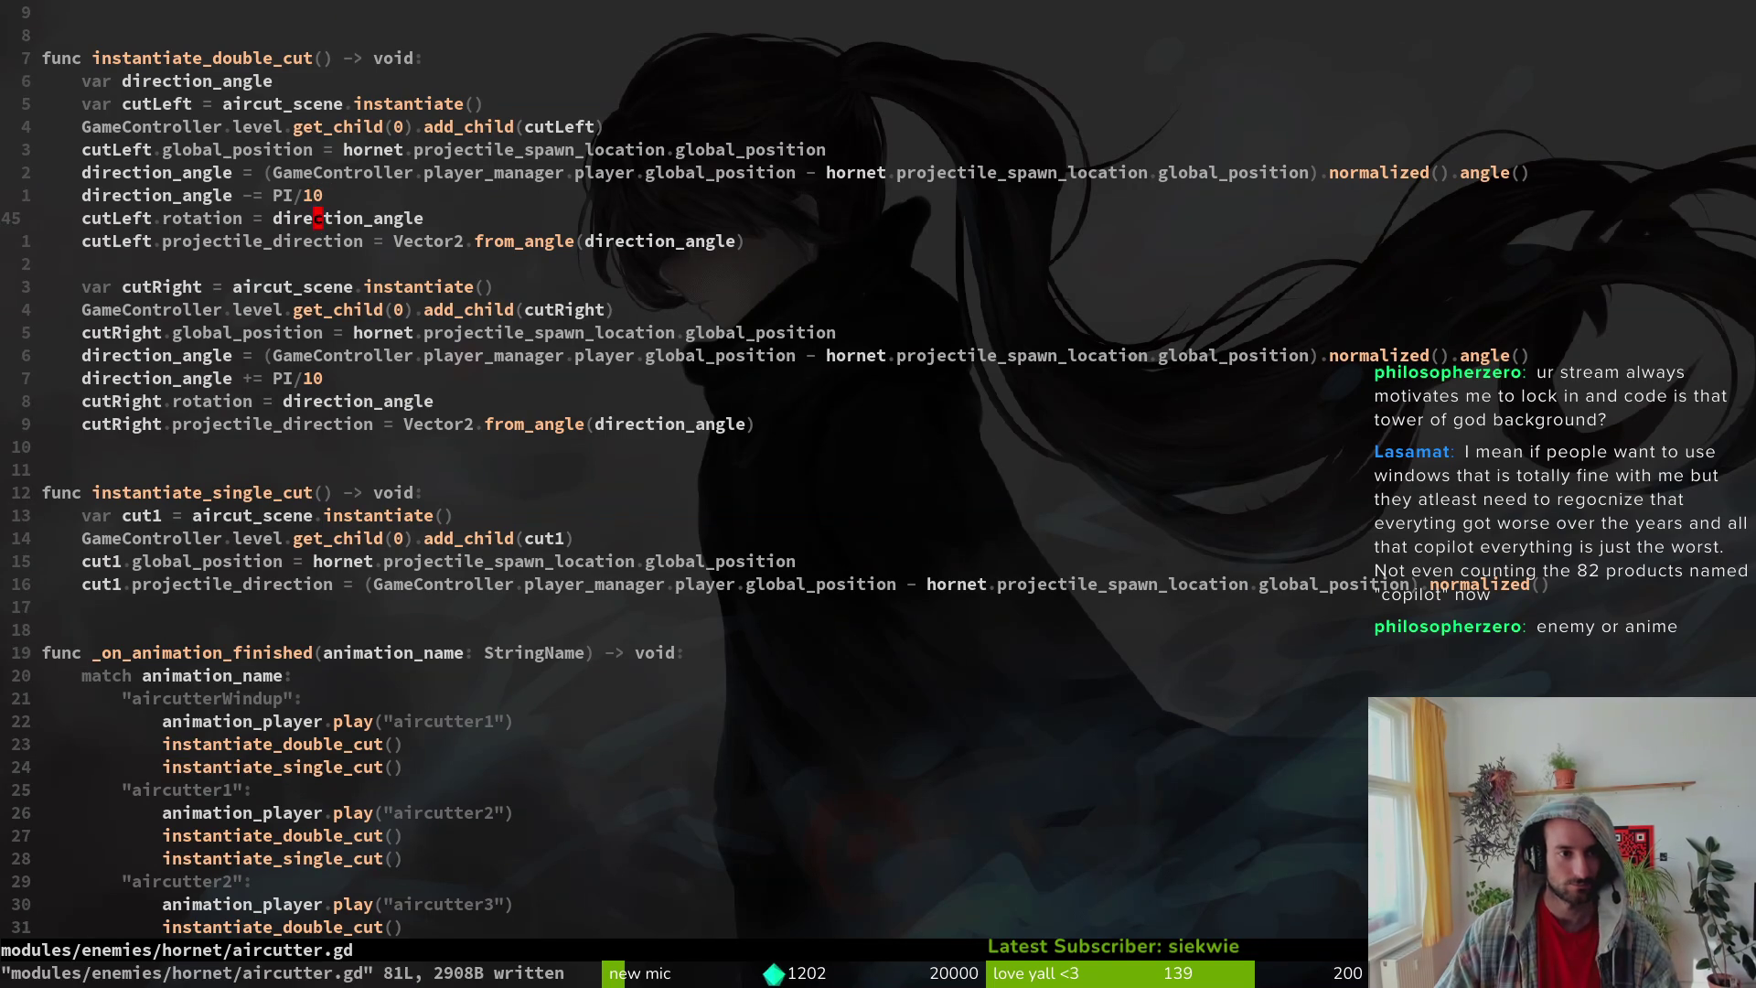
# Step: Review the match block and line-select the last line of instantiate_double_cut
pyautogui.press('2')
pyautogui.press('1')
pyautogui.press('j')
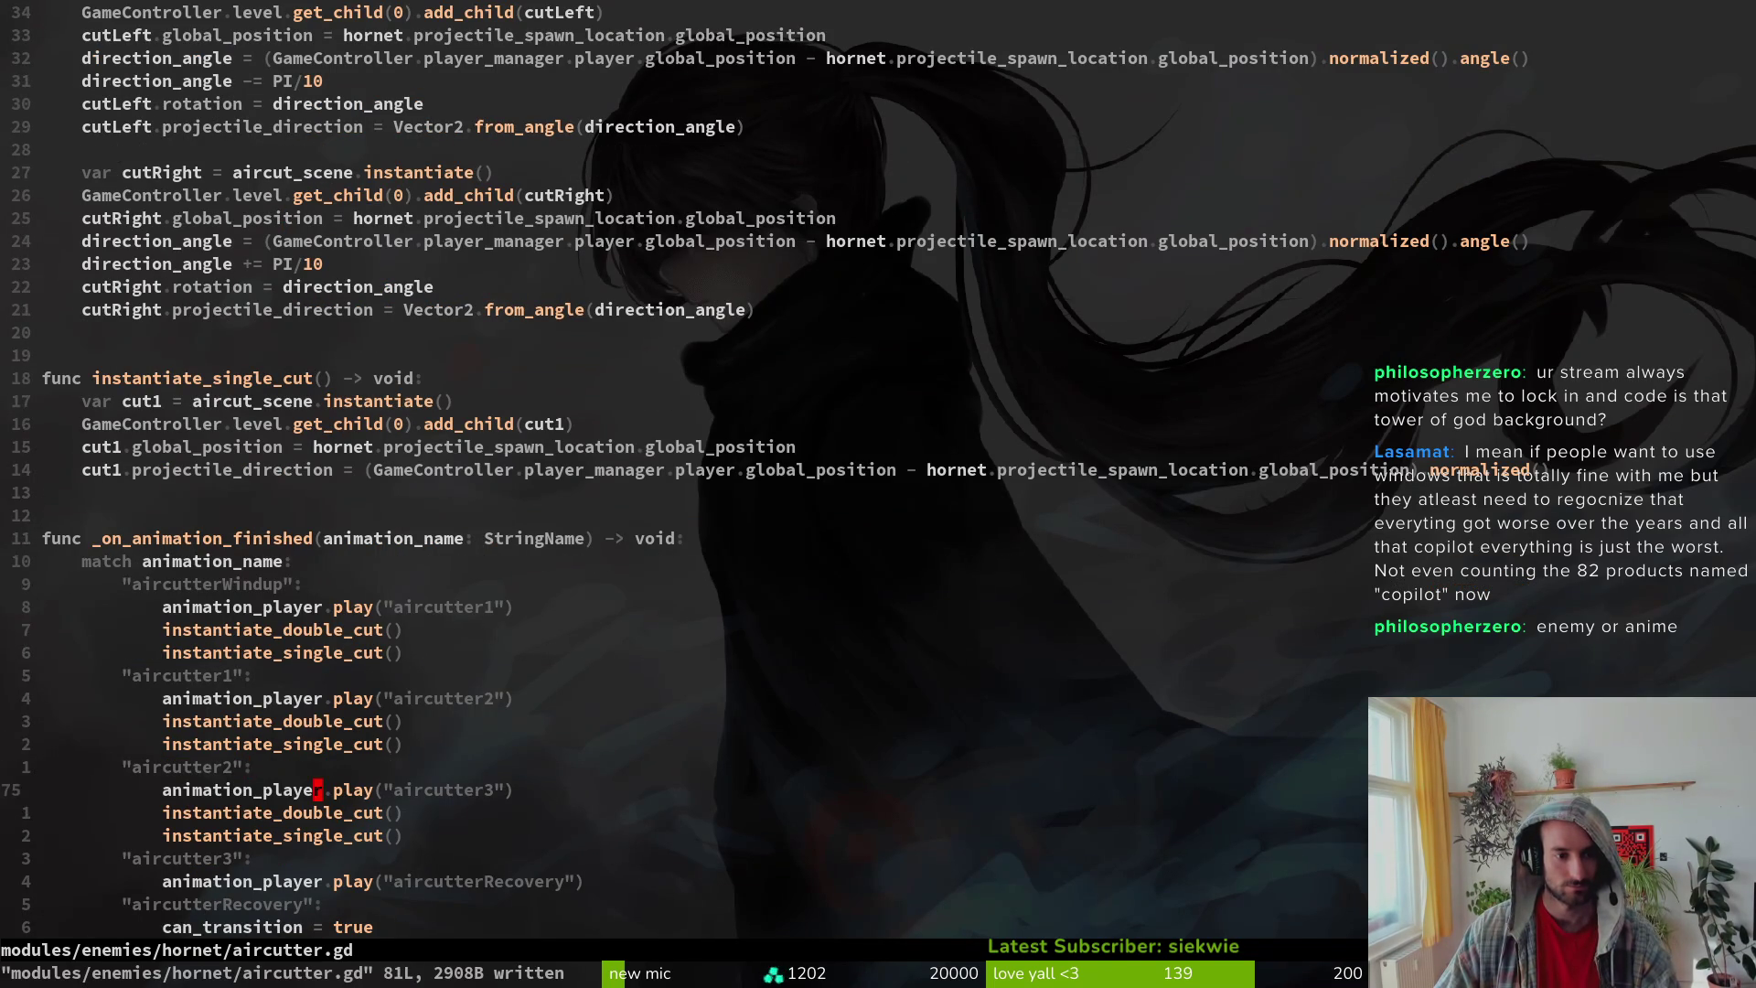
pyautogui.press('k')
pyautogui.press('k')
pyautogui.press('k')
pyautogui.press('0')
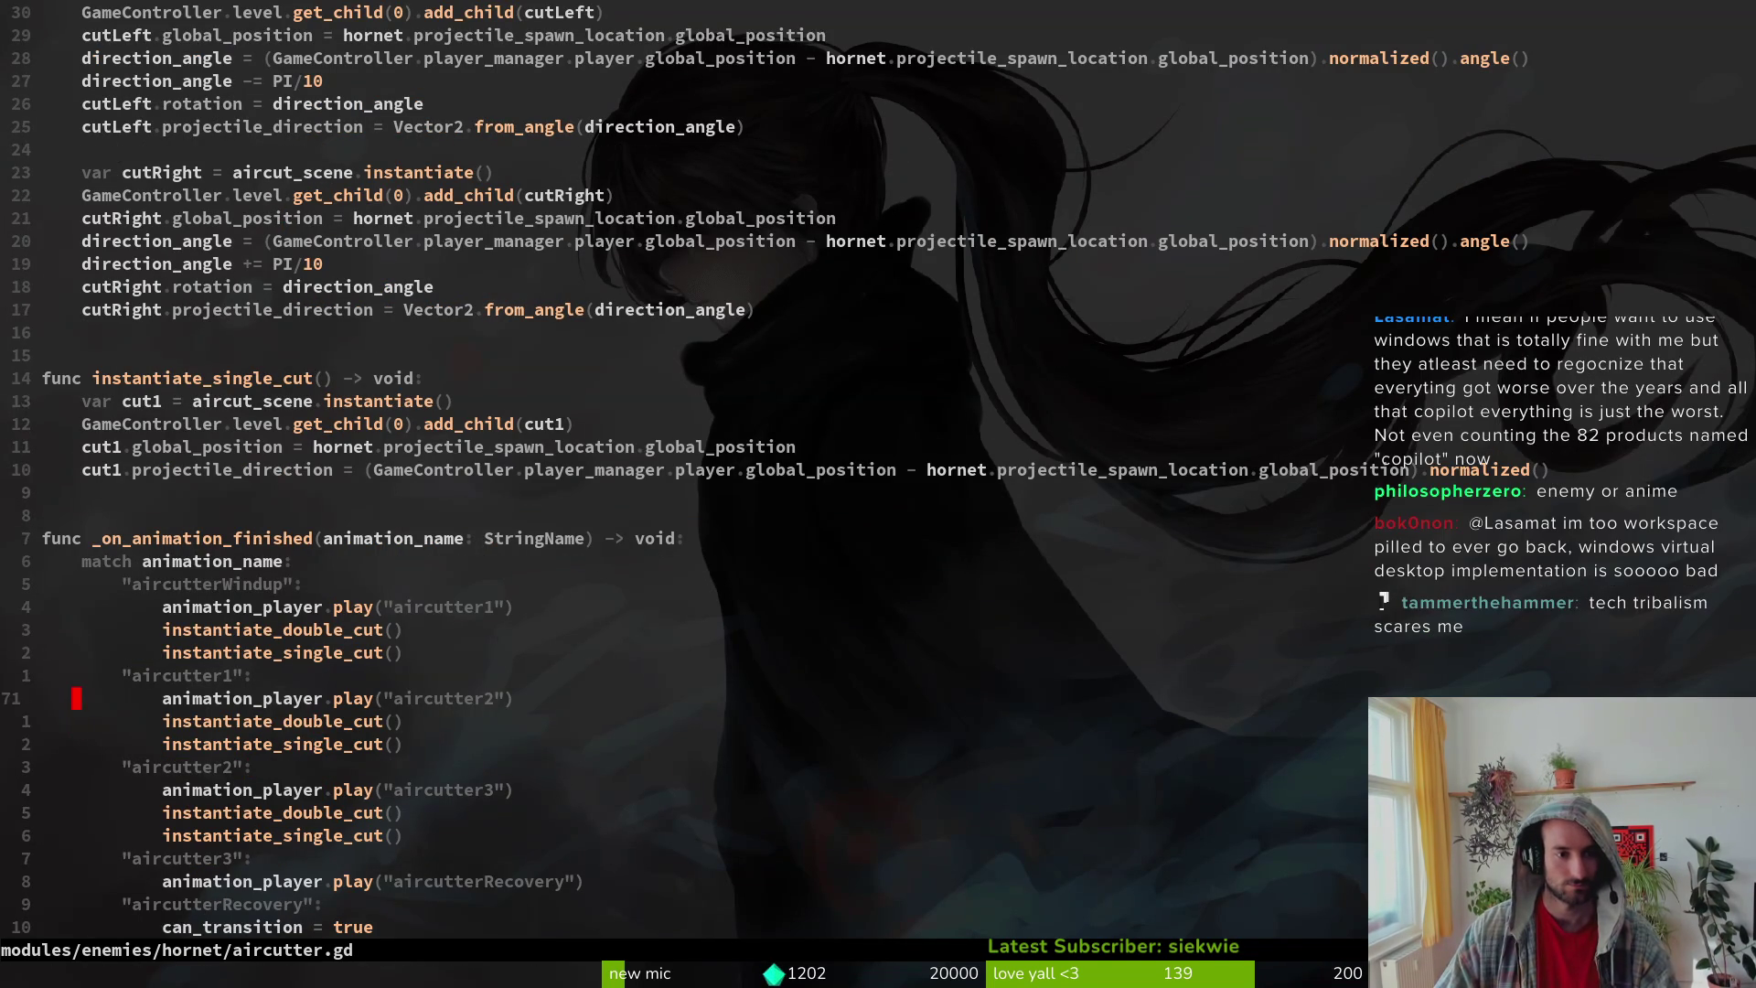
pyautogui.press('1')
pyautogui.press('4')
pyautogui.press('k')
pyautogui.hotkey('shift', 'v')
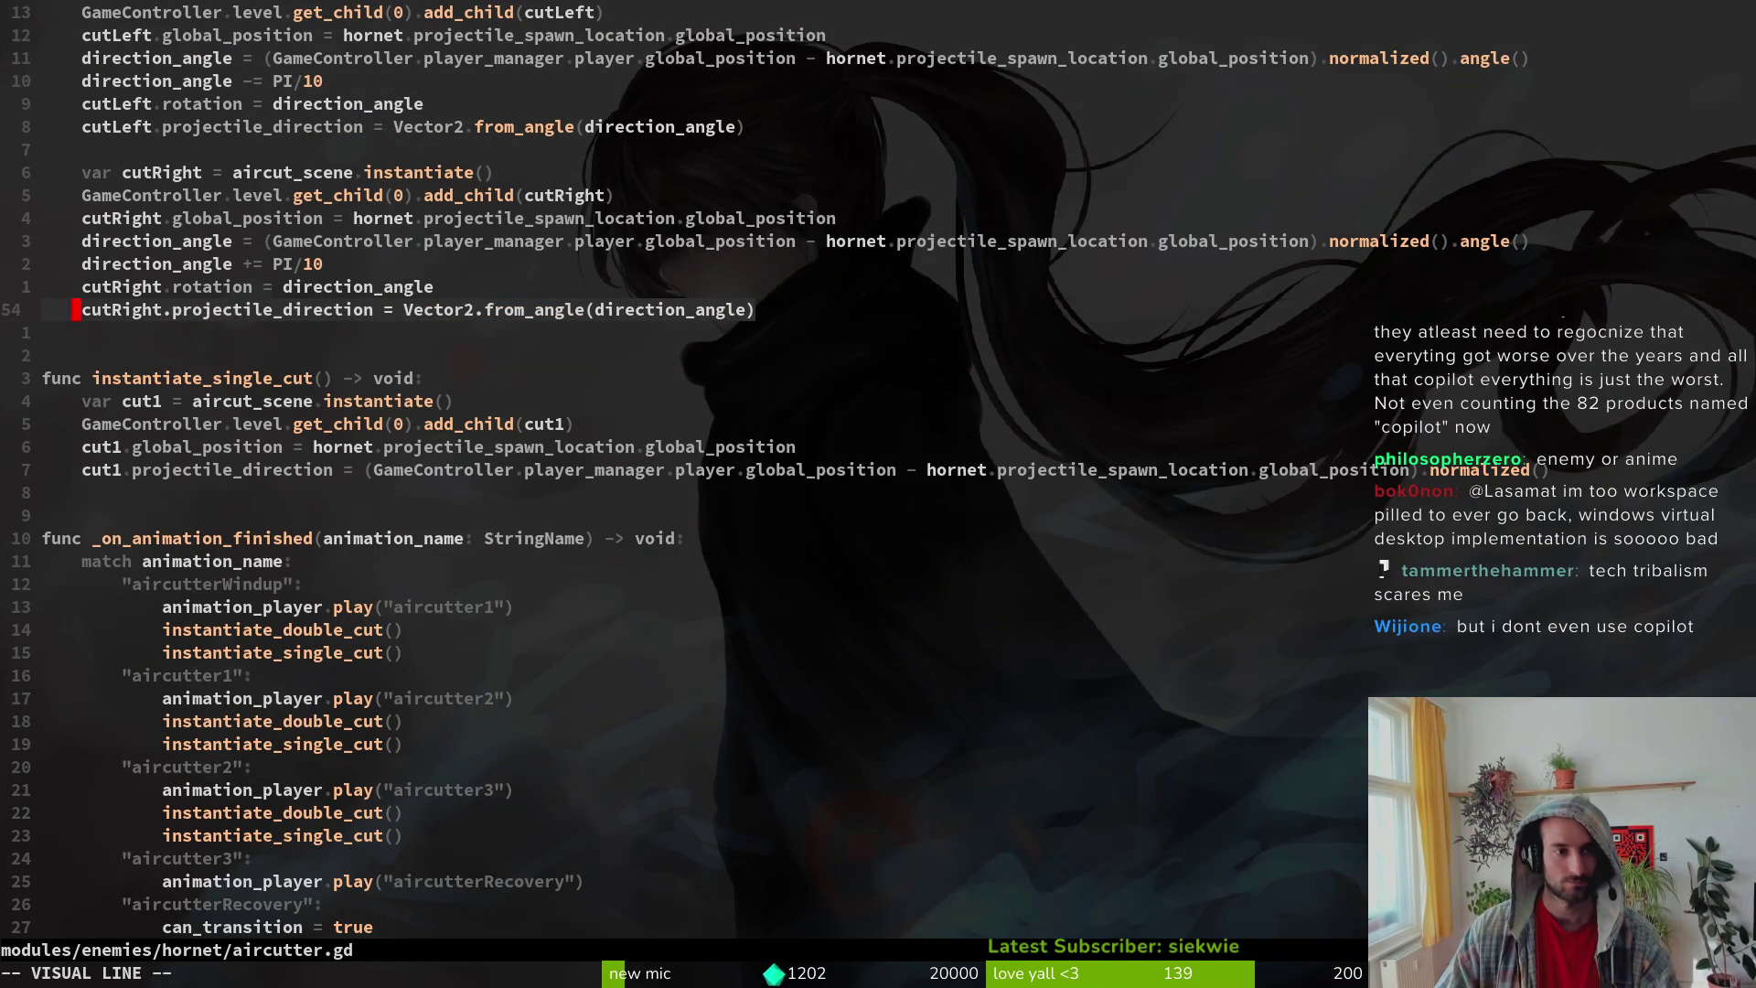
# Step: Copy the whole instantiate_double_cut function in aircutter.gd and save the file
pyautogui.press('1')
pyautogui.press('2')
pyautogui.press('k')
pyautogui.press('Escape')
pyautogui.write('k')
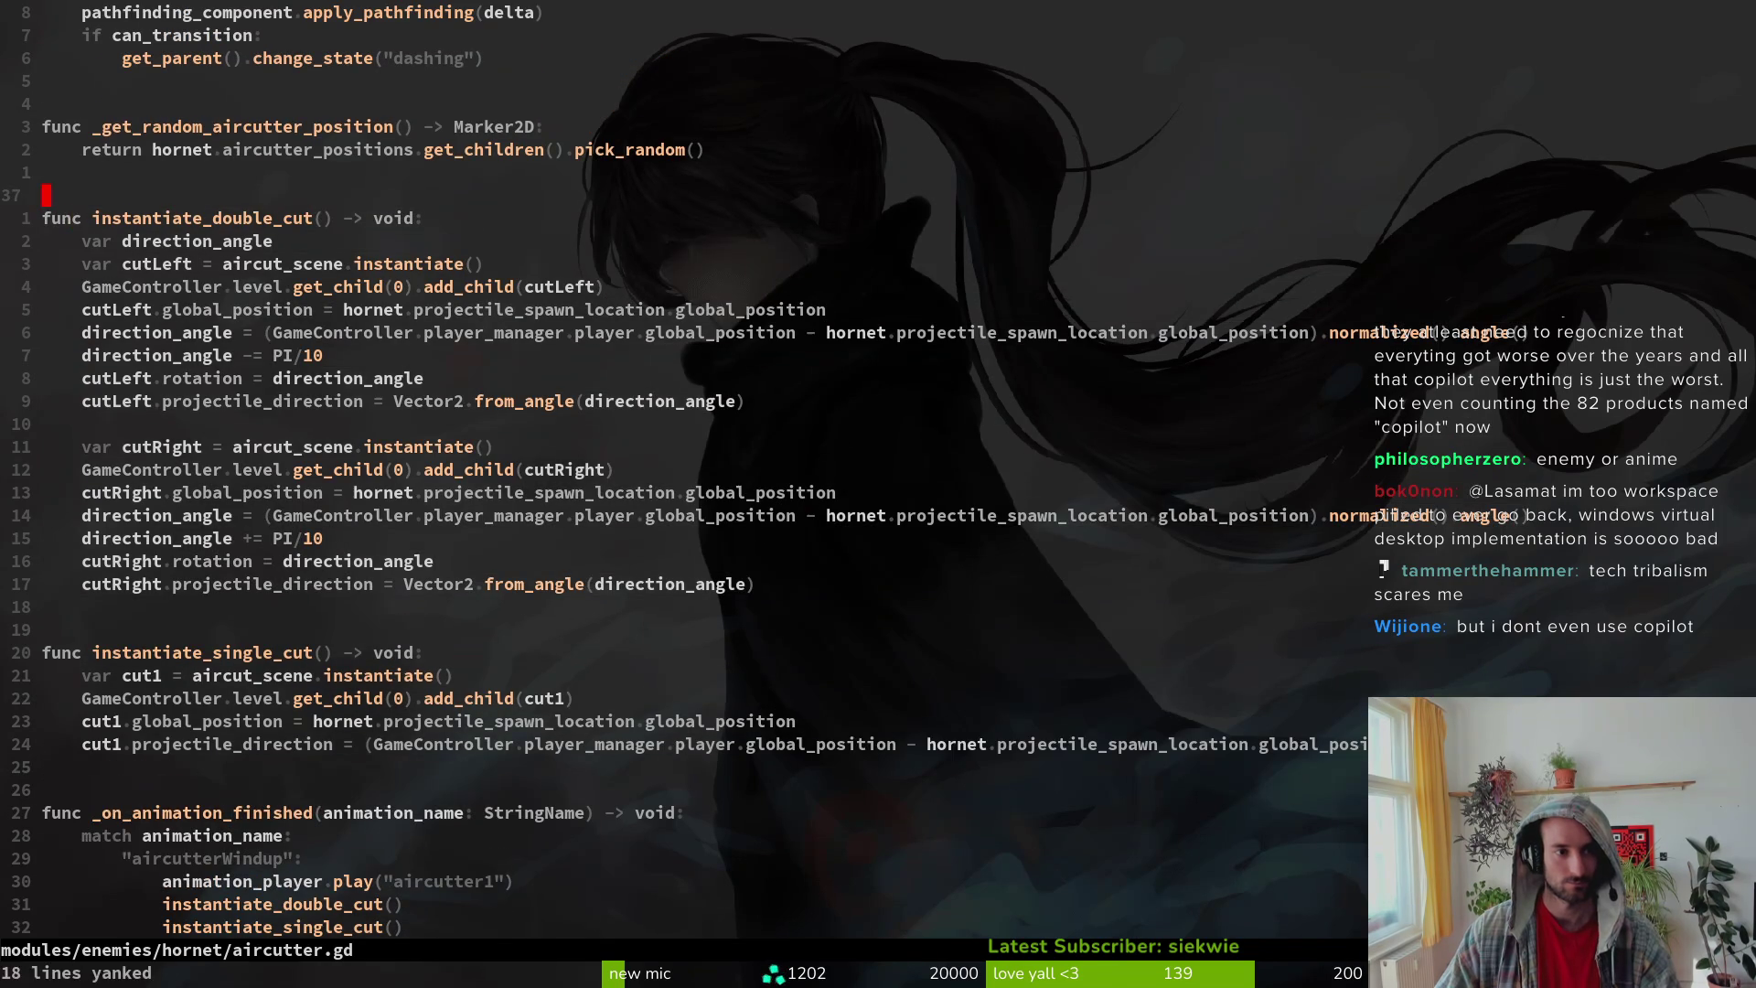
pyautogui.write(':w')
pyautogui.press('Return')
# Step: Paste a duplicate of the double-cut function below instantiate_single_cut, then undo the paste and save
pyautogui.press('2')
pyautogui.press('4')
pyautogui.press('j')
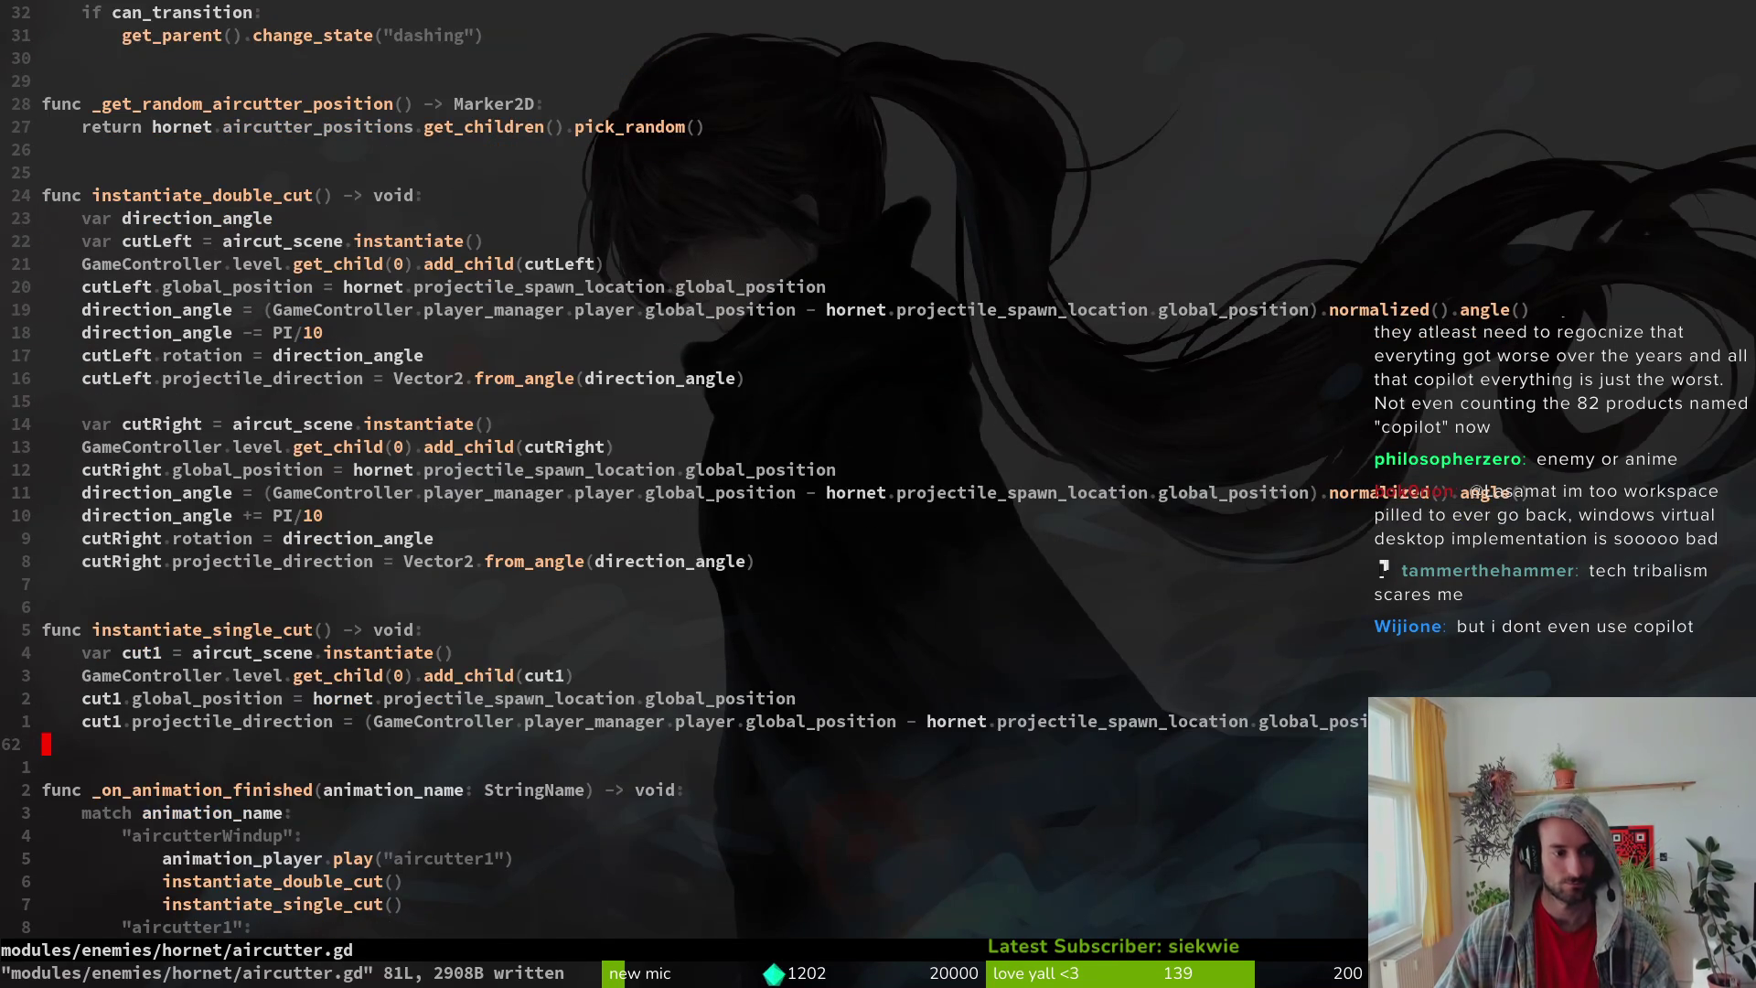
pyautogui.press('p')
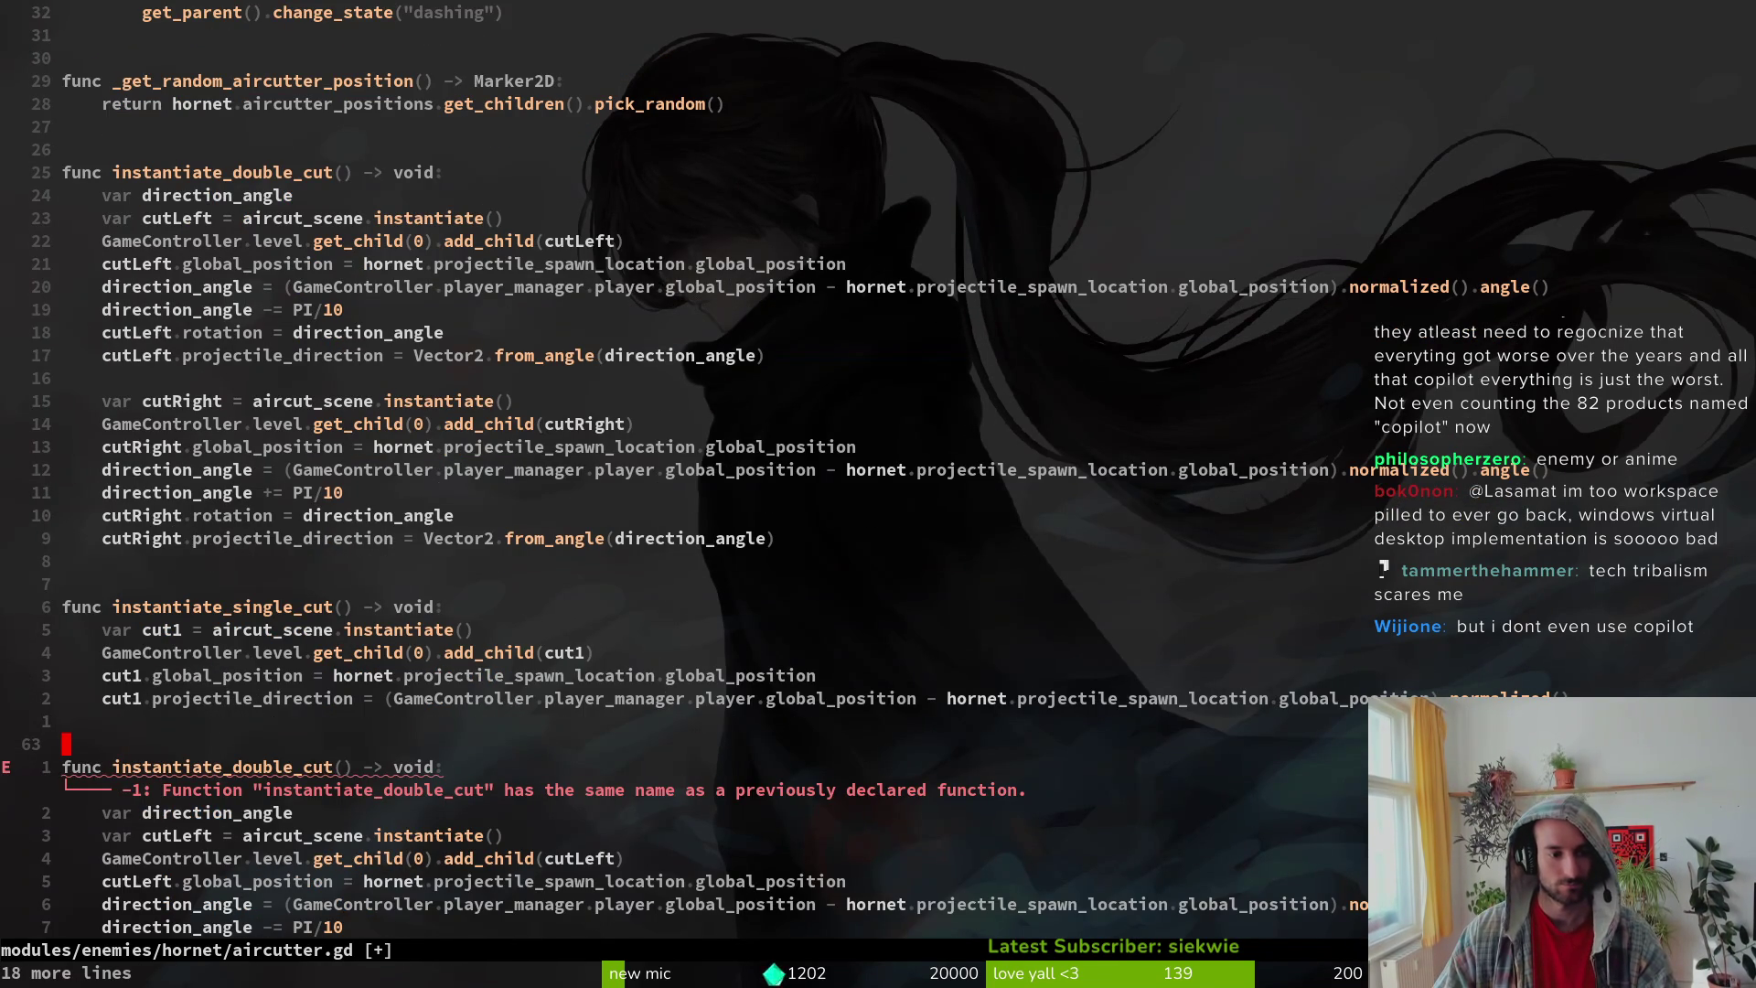
pyautogui.write('u:w')
pyautogui.press('Return')
pyautogui.press('k')
pyautogui.press('k')
pyautogui.press('k')
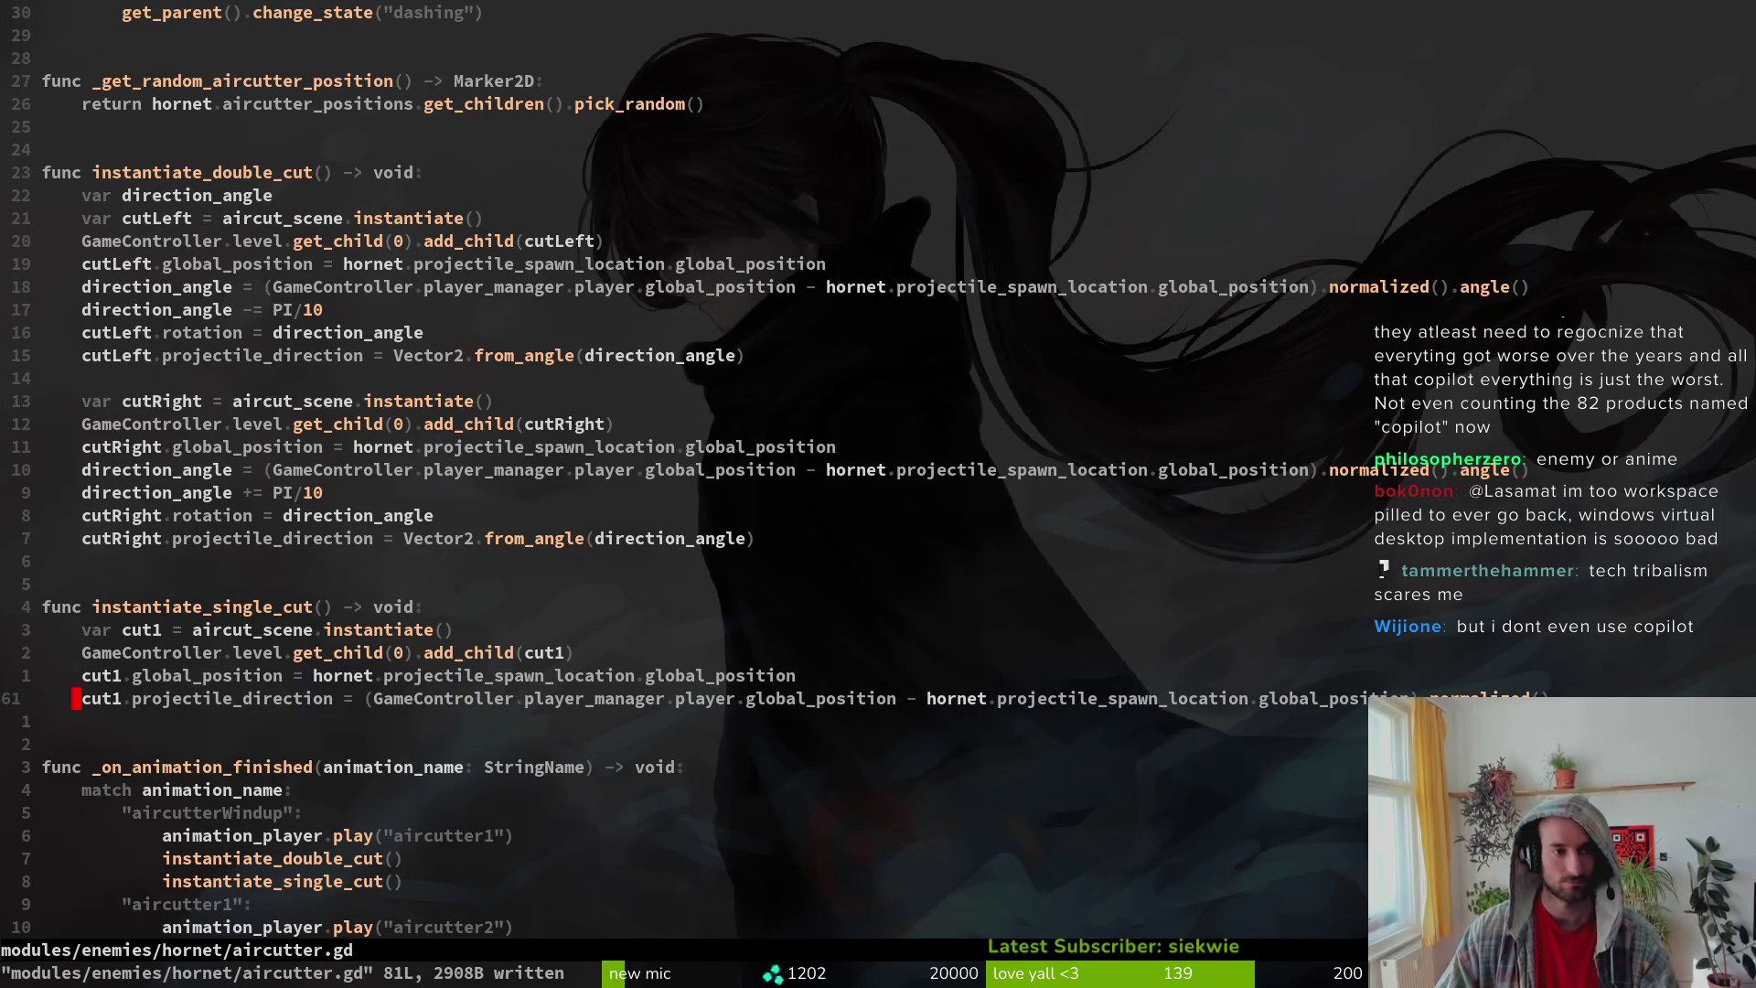
# Step: Rename instantiate_double_cut to instantiate_cut and save
pyautogui.press('k')
pyautogui.press('k')
pyautogui.press('k')
pyautogui.press('w')
pyautogui.press('w')
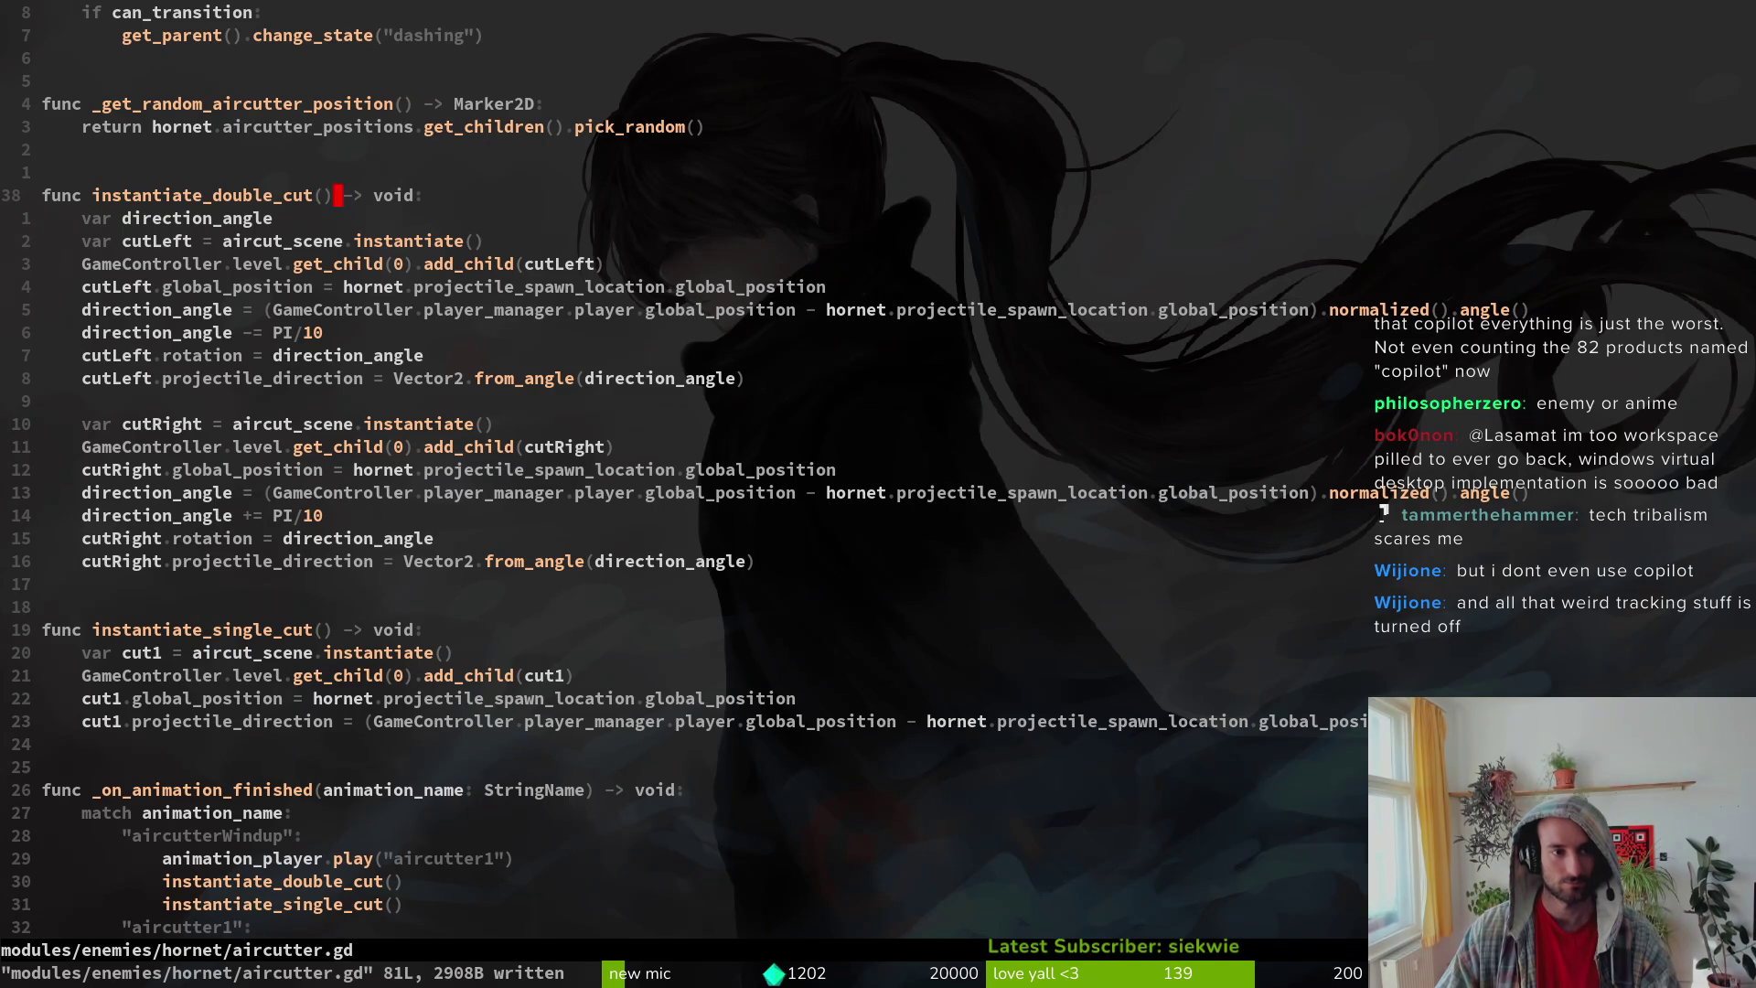
pyautogui.press('i')
pyautogui.press('Escape')
pyautogui.press('h')
pyautogui.press('s')
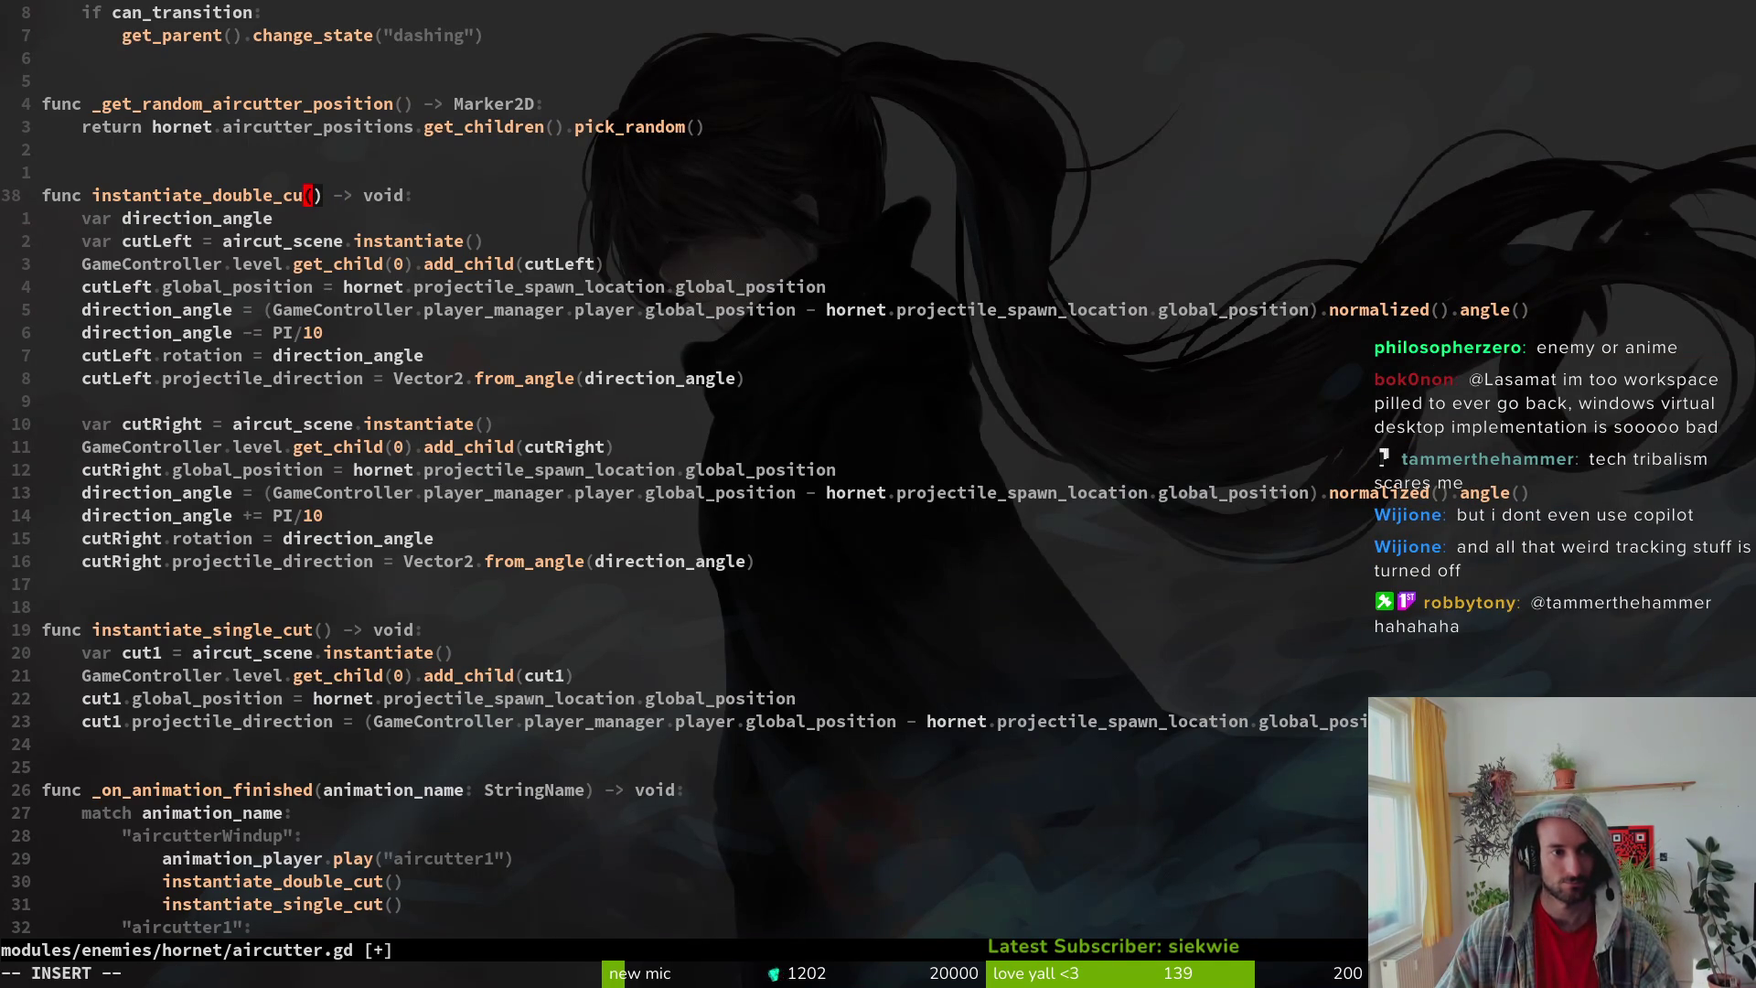
pyautogui.press('BackSpace')
pyautogui.press('BackSpace')
pyautogui.press('BackSpace')
pyautogui.write('cut')
pyautogui.press('Escape')
pyautogui.hotkey('ctrl', 's')
pyautogui.press('l')
# Step: Add a direction_angle: float parameter to instantiate_cut and save
pyautogui.press('a')
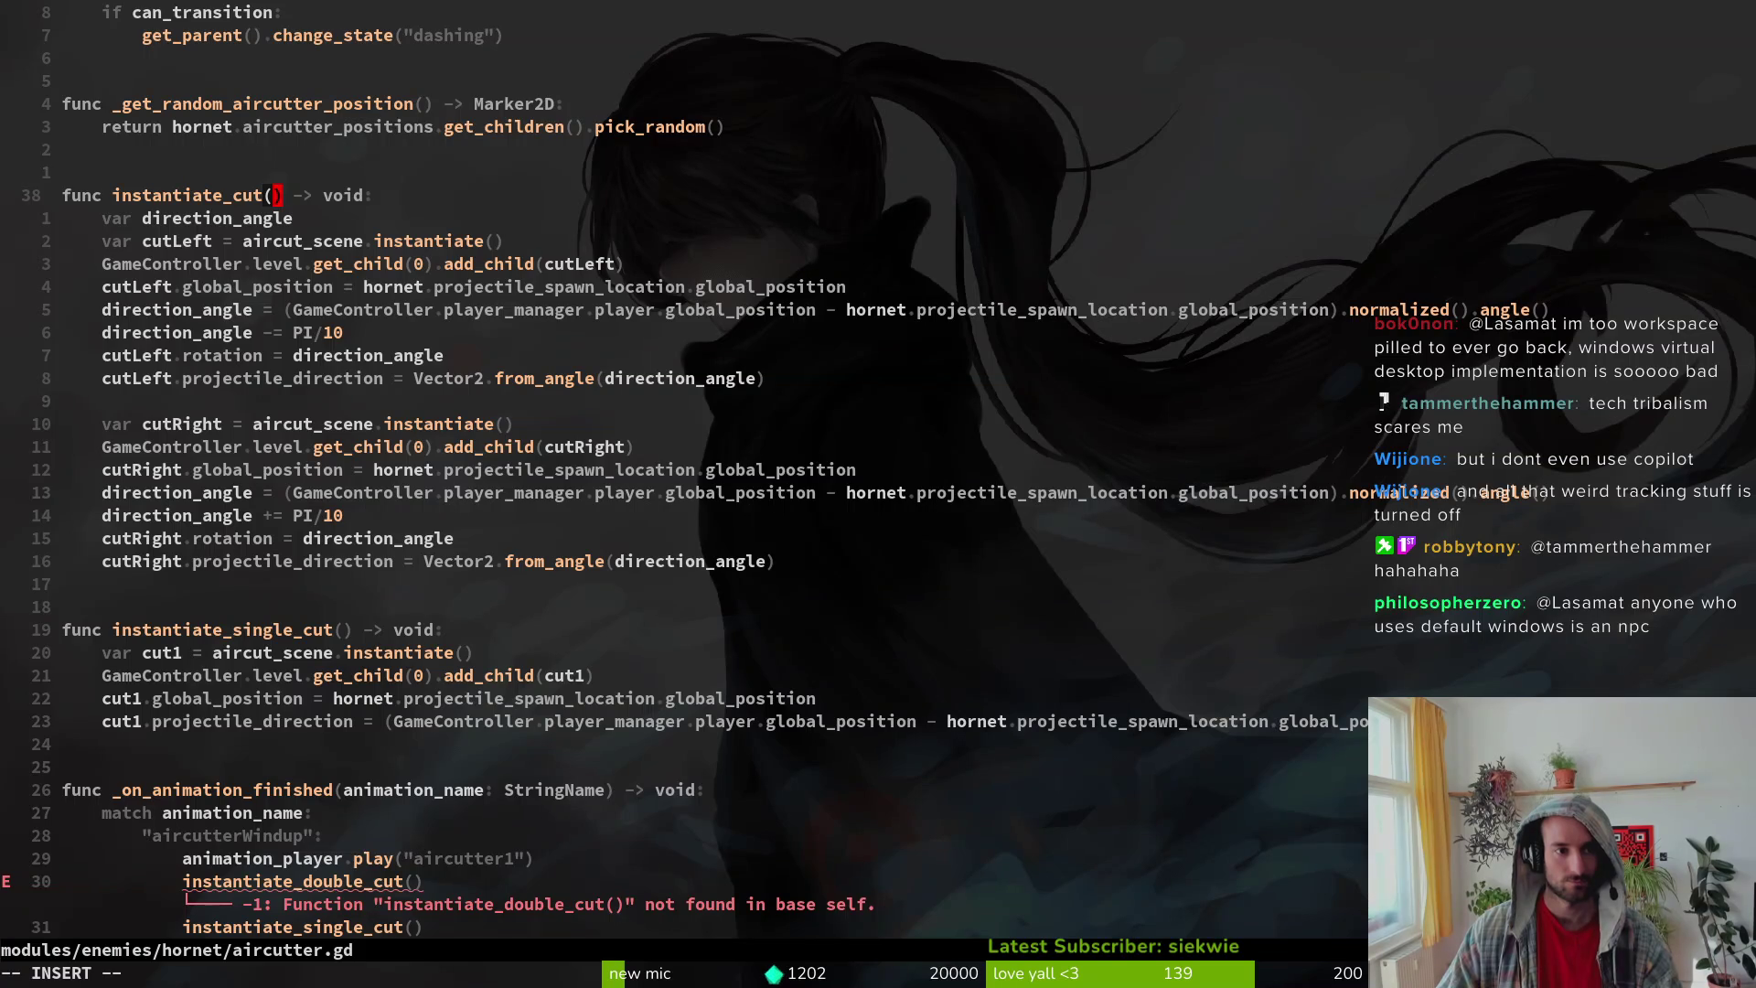
pyautogui.write('direcit')
pyautogui.press('BackSpace')
pyautogui.press('BackSpace')
pyautogui.write('tion_angle: ')
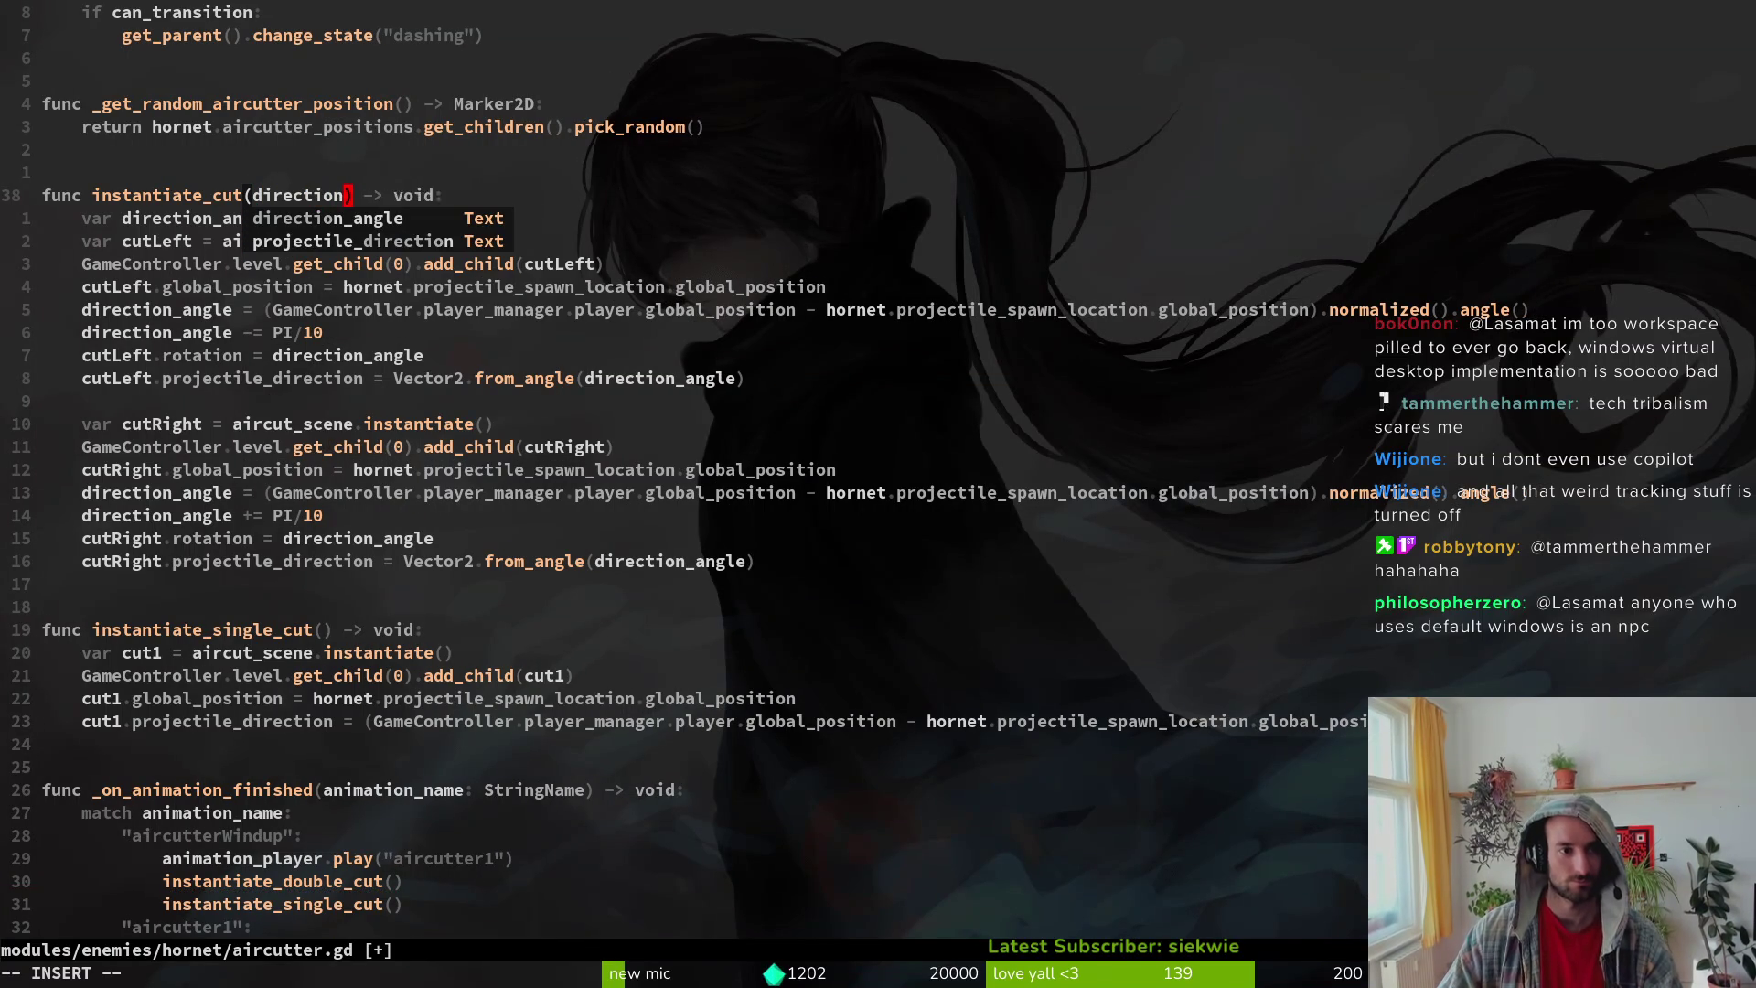
pyautogui.write('float')
pyautogui.press('Escape')
pyautogui.hotkey('ctrl', 's')
# Step: Drop the PI/10 offset so the cut's direction_angle is assigned from the parameter, then save
pyautogui.press('j')
pyautogui.press('j')
pyautogui.press('j')
pyautogui.press('j')
pyautogui.press('c')
pyautogui.press('i')
pyautogui.press('W')
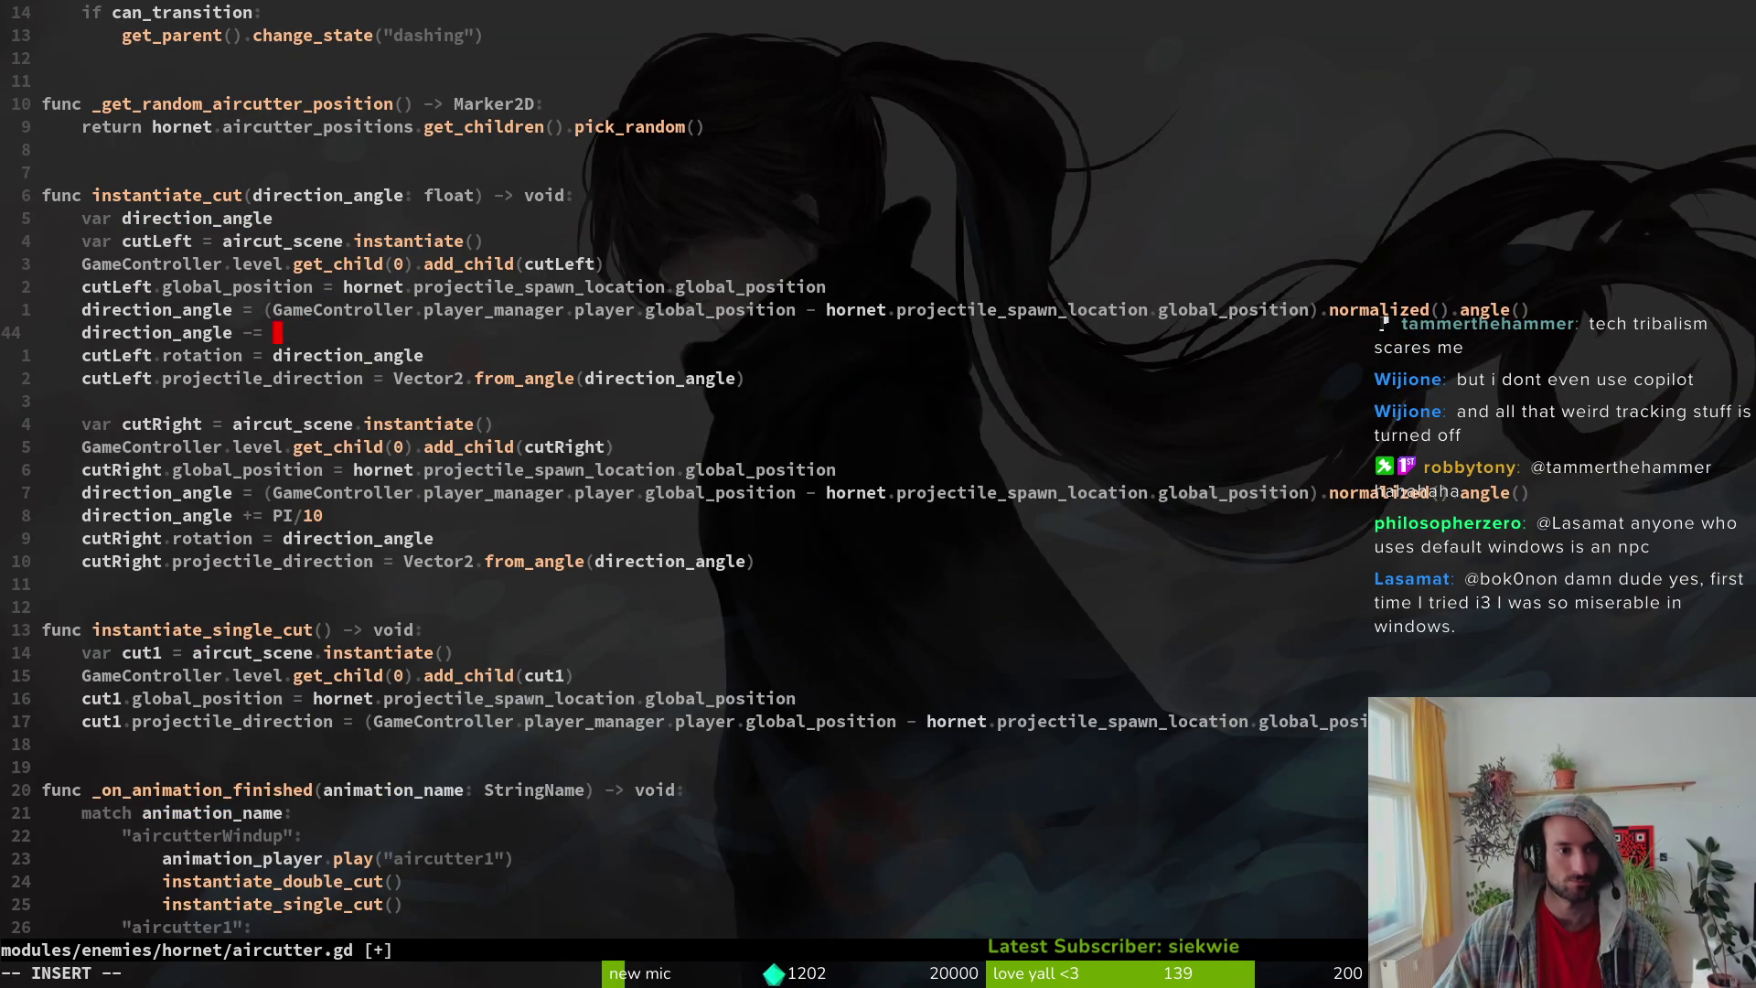
pyautogui.press('Escape')
pyautogui.write('xA')
pyautogui.write('i')
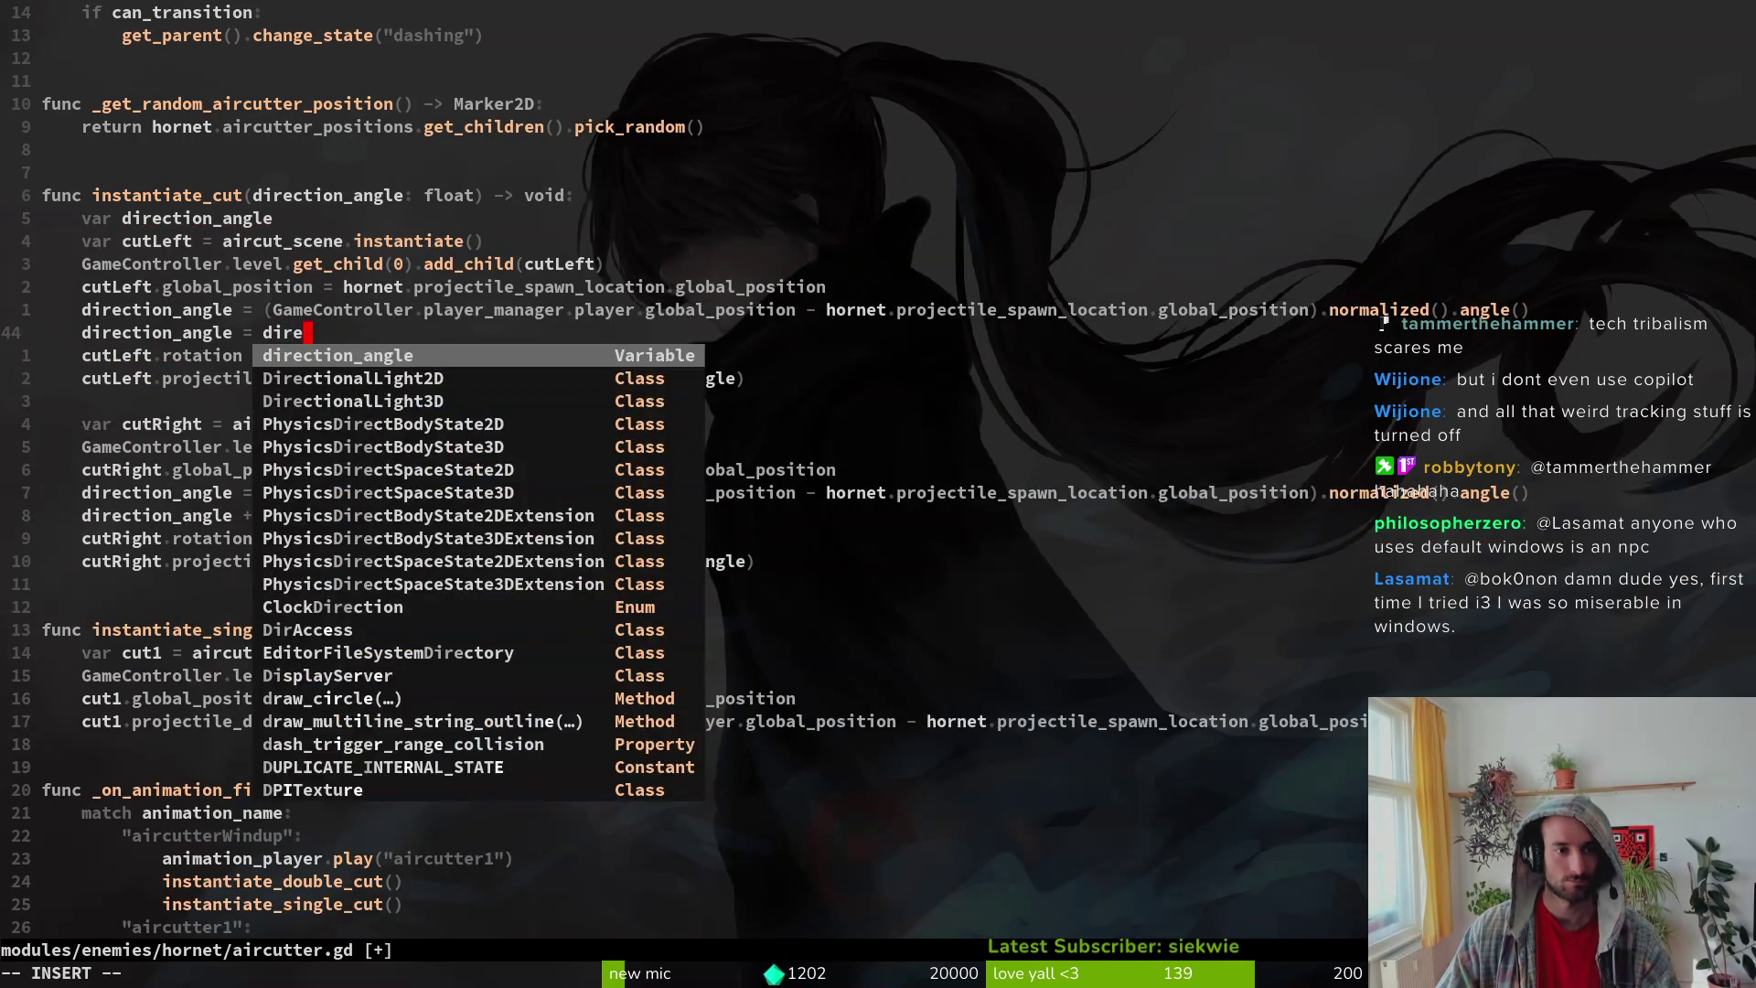
pyautogui.press('Return')
pyautogui.press('Escape')
pyautogui.write(':w')
pyautogui.press('Return')
pyautogui.press('k')
pyautogui.press('k')
pyautogui.press('k')
pyautogui.press('k')
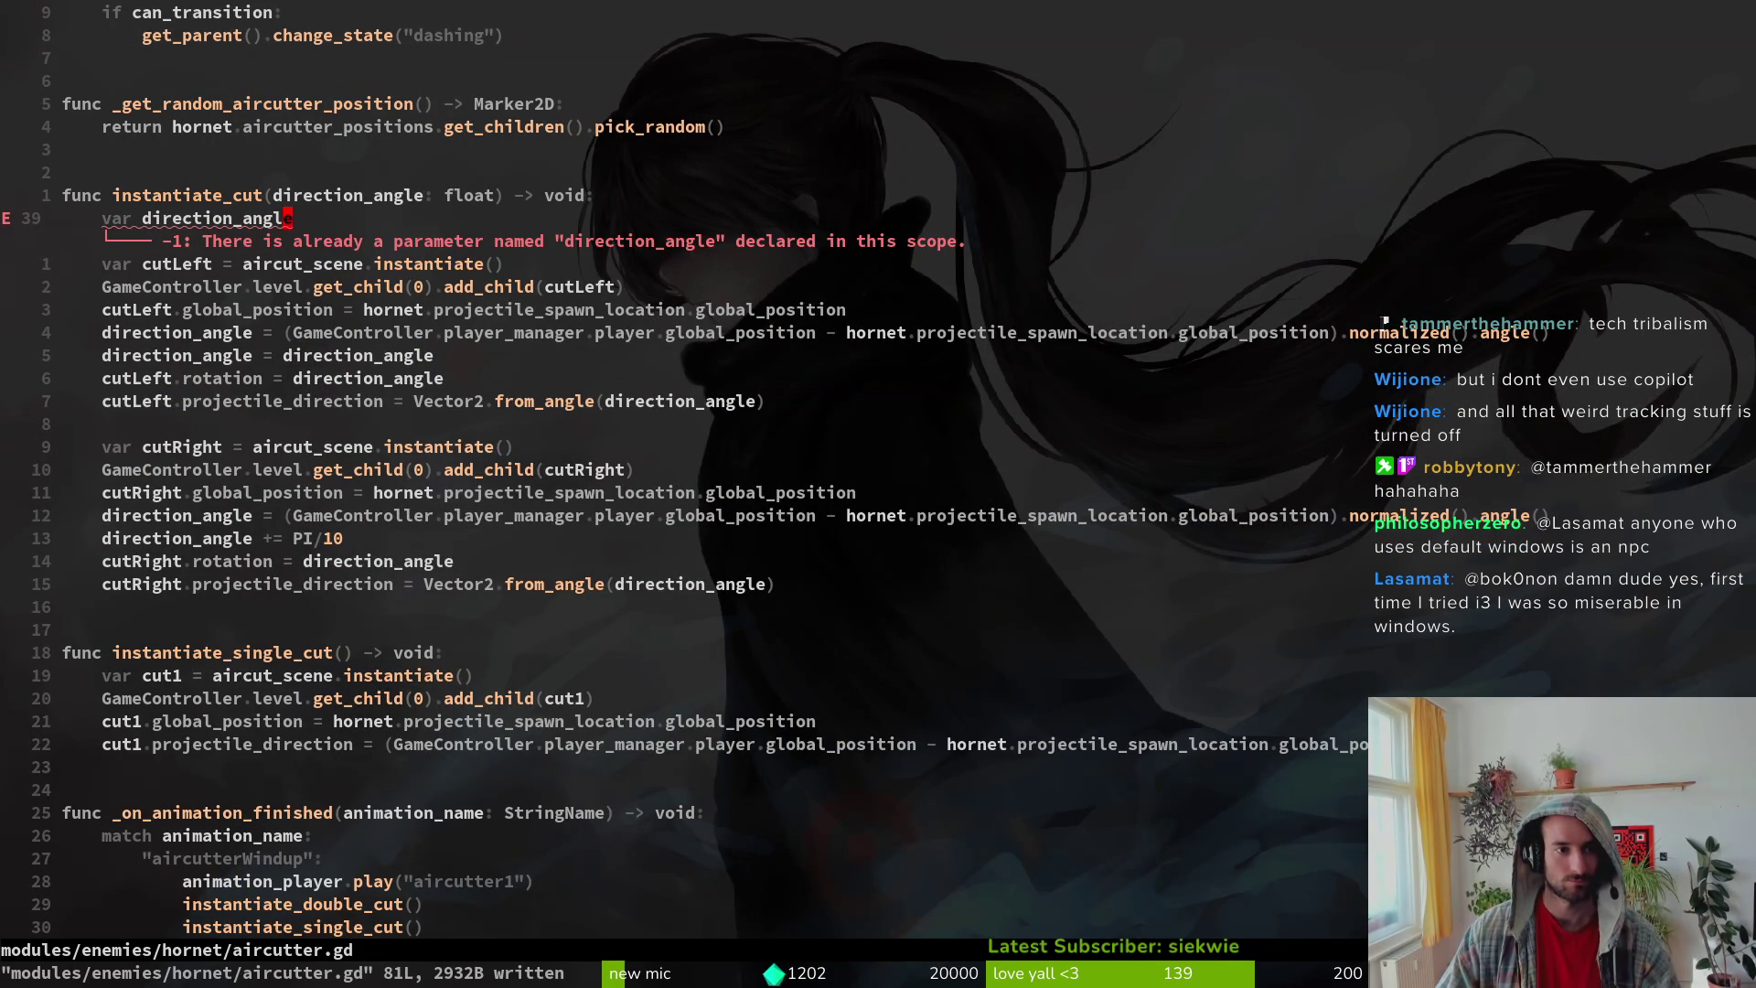
# Step: Rename the parameter to angle, assign angle to direction_angle, and save
pyautogui.write('k')
pyautogui.write('ciwangle')
pyautogui.press('Escape')
pyautogui.write(':w')
pyautogui.press('Return')
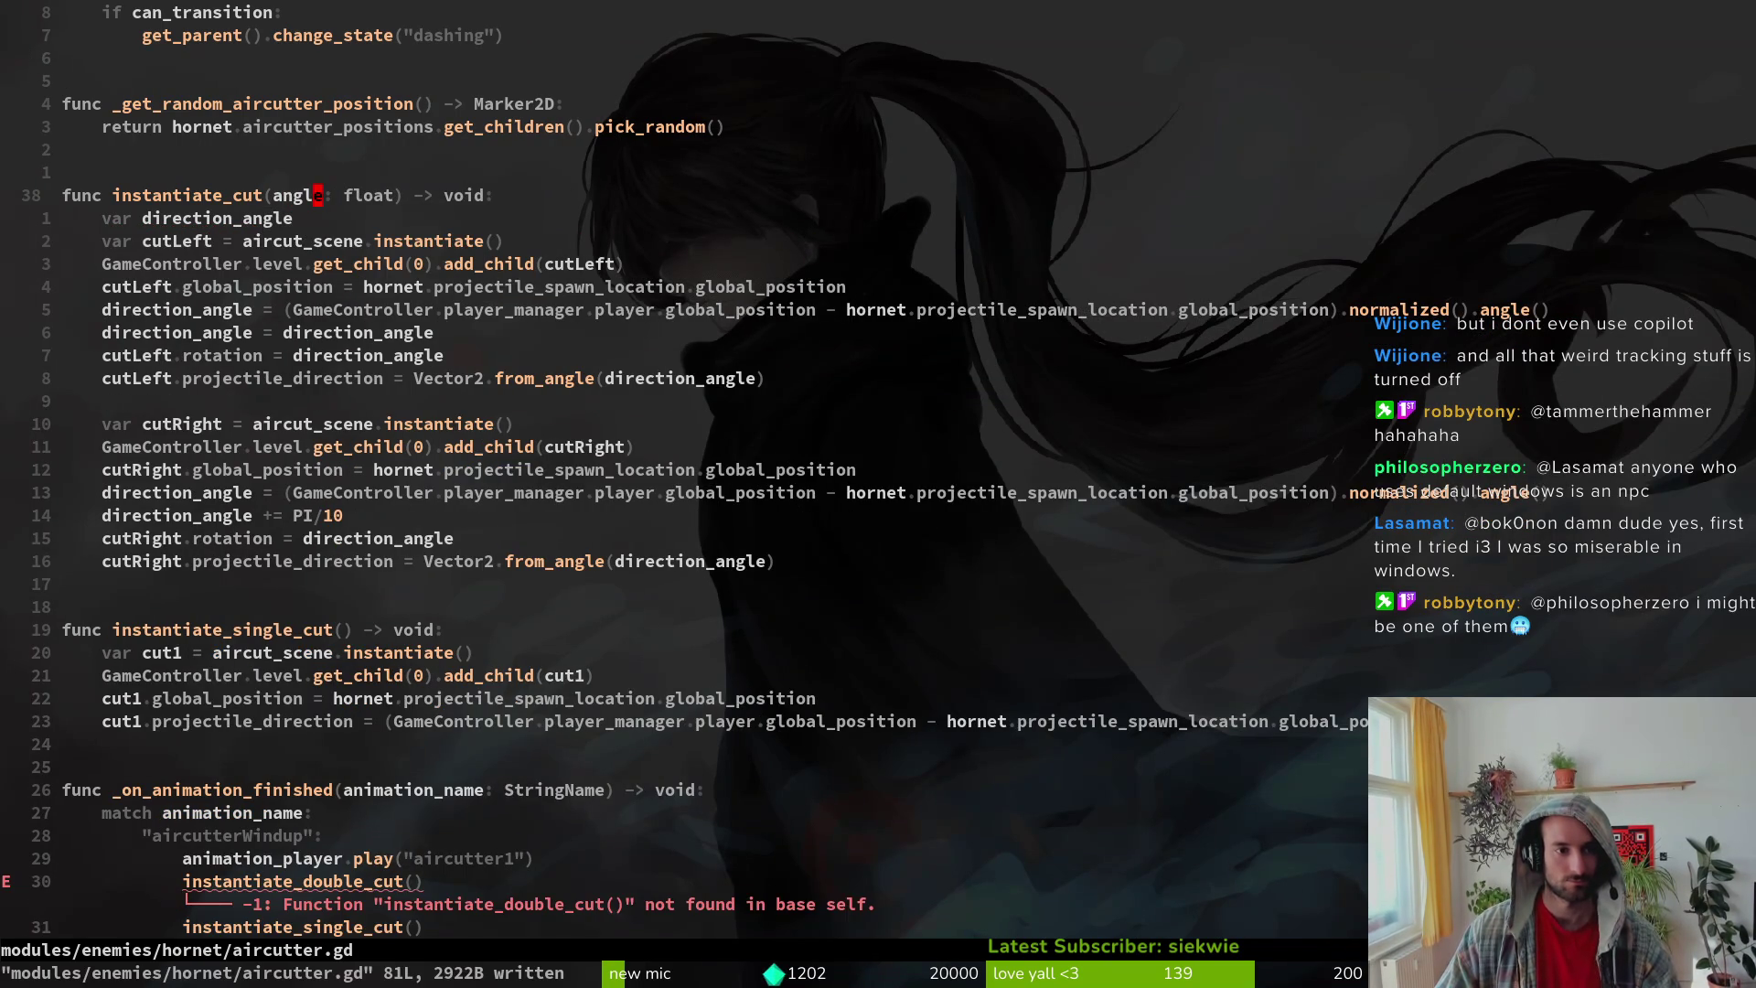
pyautogui.write('6jciwangle')
pyautogui.press('Escape')
pyautogui.write(':w')
pyautogui.press('Return')
# Step: Rename the cutLeft variable declaration to cut
pyautogui.press('j')
pyautogui.press('j')
pyautogui.press('j')
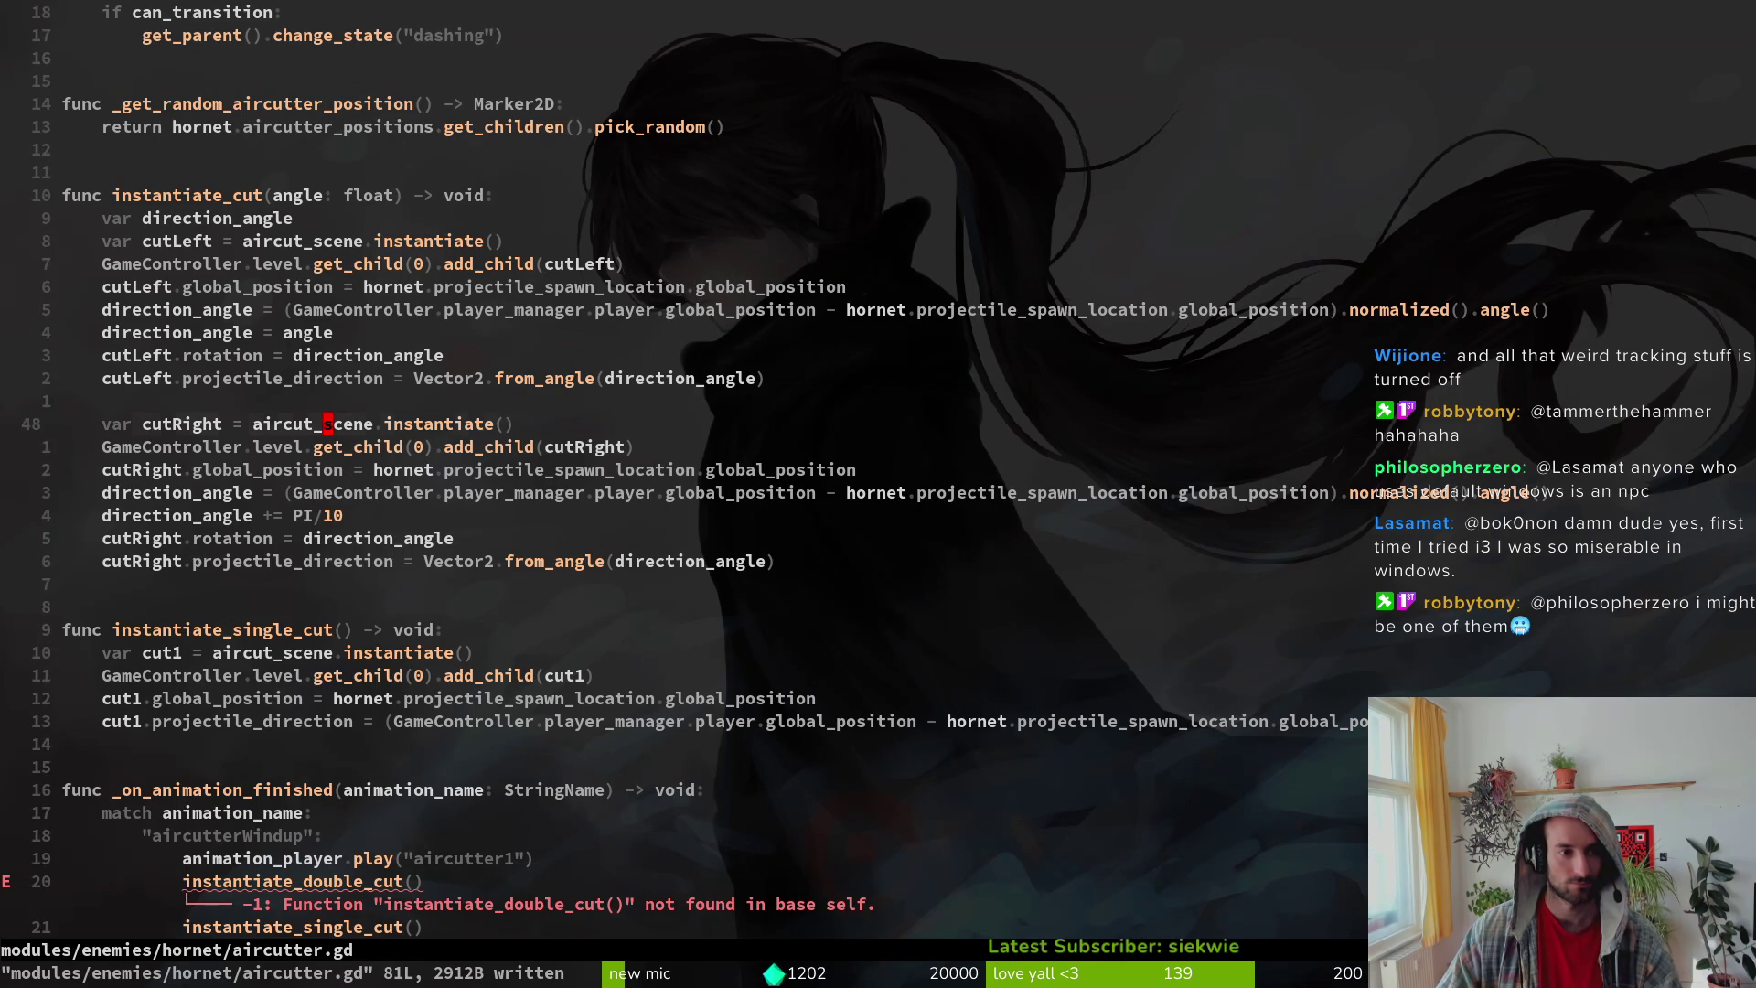
pyautogui.hotkey('shift', 'v')
pyautogui.press('j')
pyautogui.press('j')
pyautogui.press('j')
pyautogui.press('Escape')
pyautogui.press('k')
pyautogui.press('k')
pyautogui.press('k')
pyautogui.press('k')
pyautogui.press('k')
pyautogui.press('k')
pyautogui.hotkey('shift', 'v')
pyautogui.press('j')
pyautogui.press('j')
pyautogui.press('j')
pyautogui.press('Escape')
pyautogui.press('k')
pyautogui.press('k')
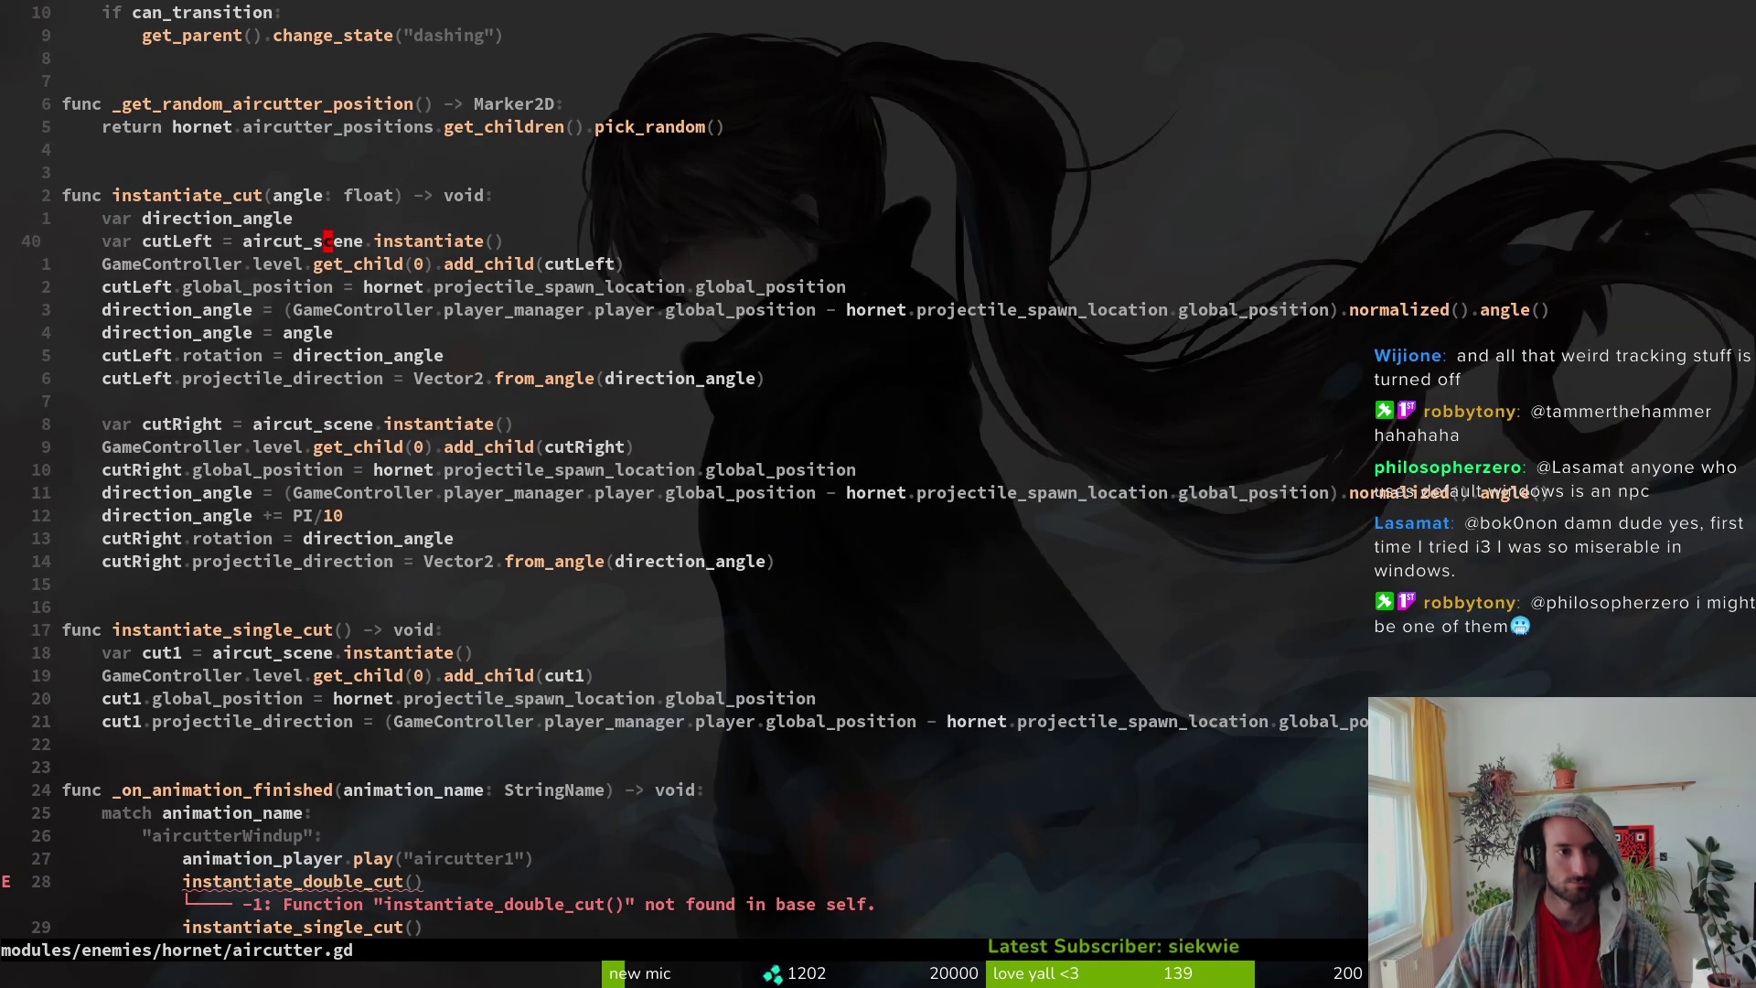
pyautogui.write('cwcut')
pyautogui.press('Escape')
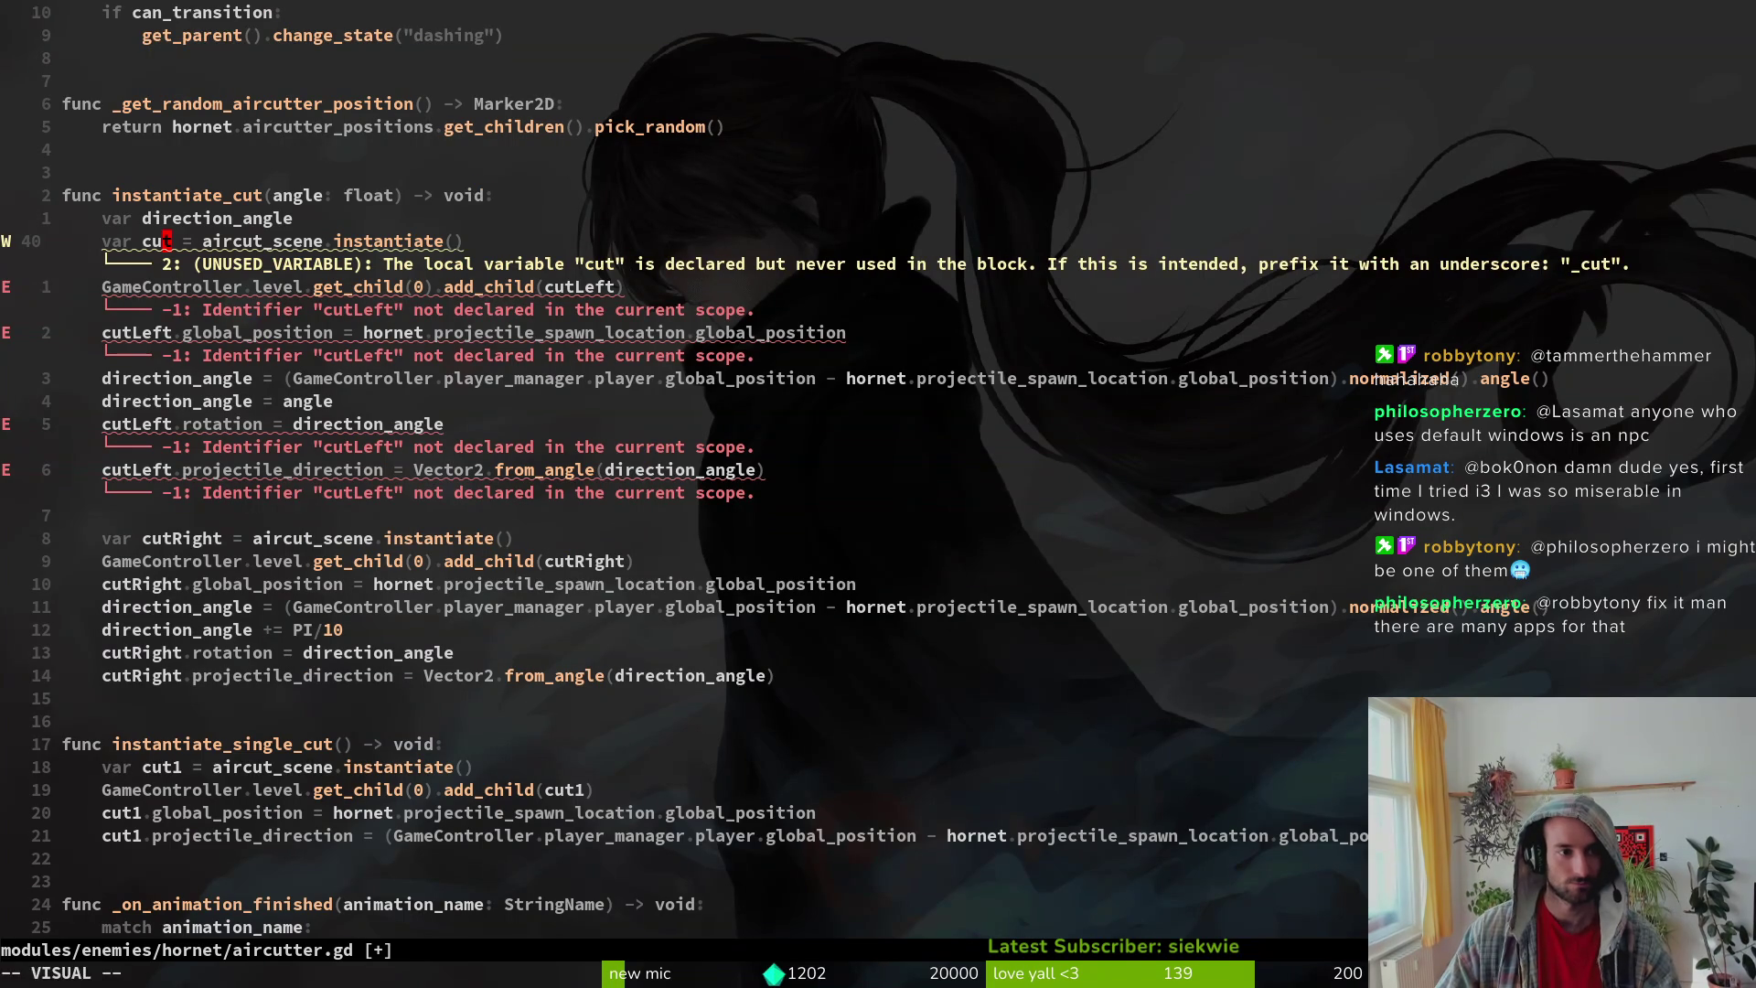
# Step: Replace cutLeft with cut in the position and rotation lines, saving in between
pyautogui.press('j')
pyautogui.press('j')
pyautogui.write('ciwp')
pyautogui.press('BackSpace')
pyautogui.write('cut')
pyautogui.press('Escape')
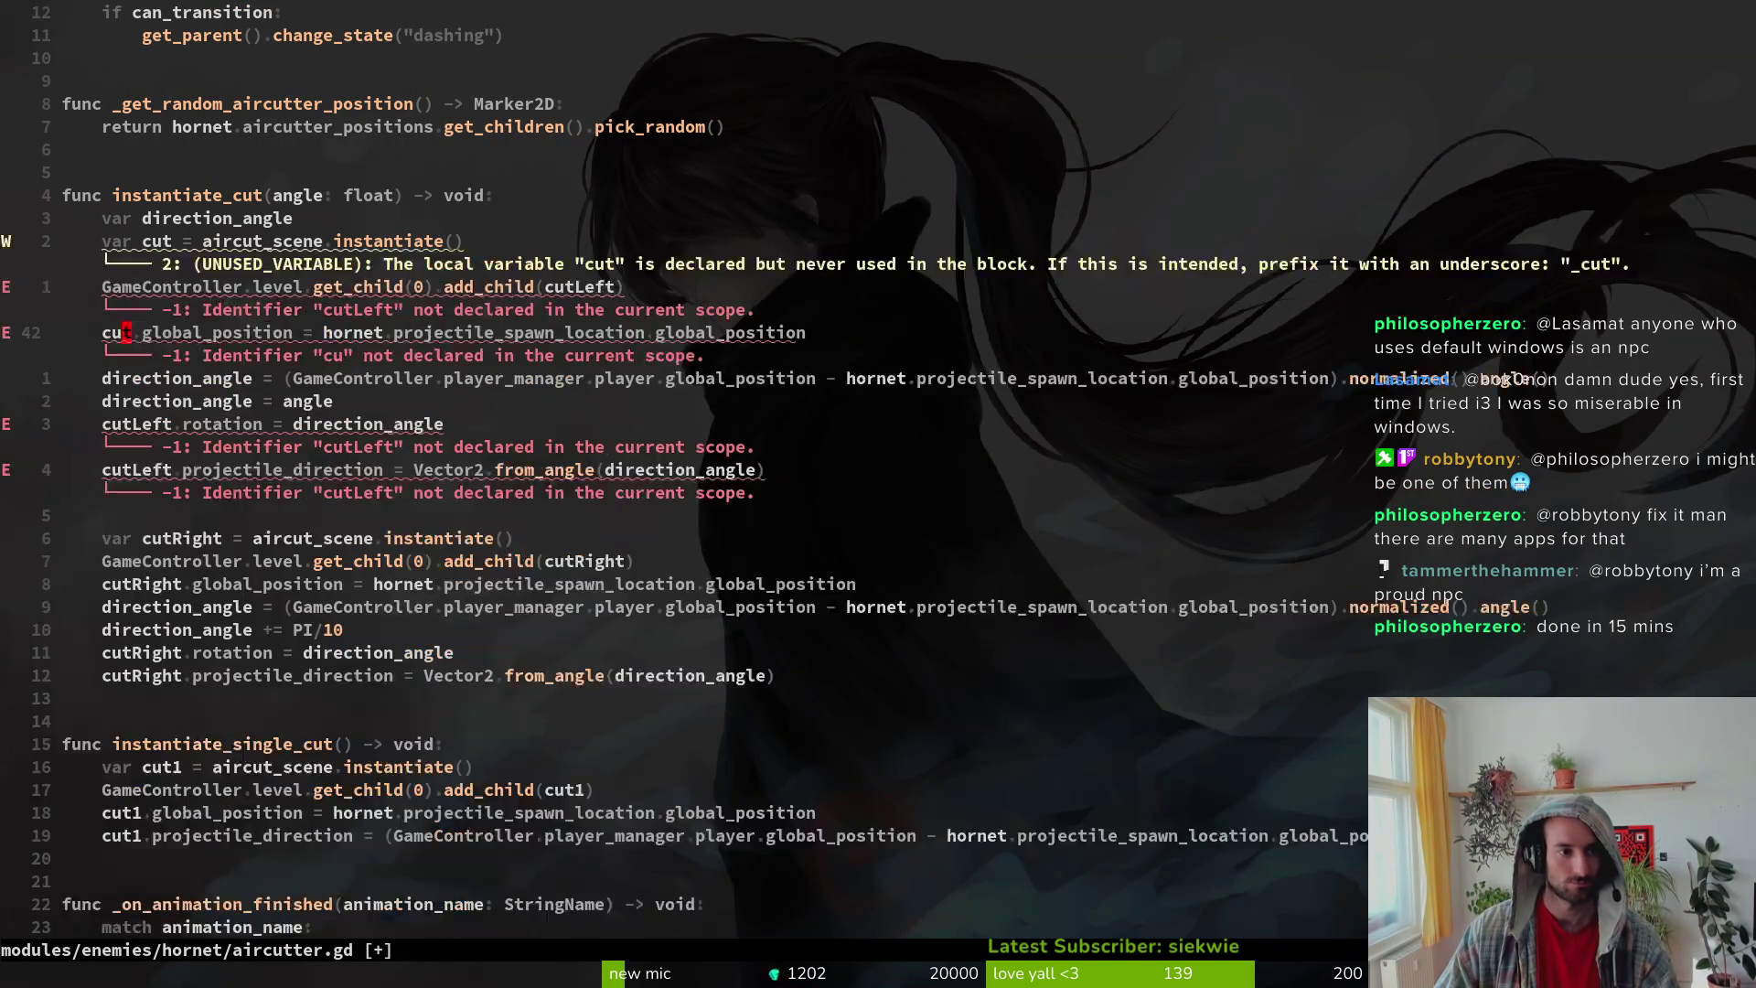
pyautogui.write('b:w')
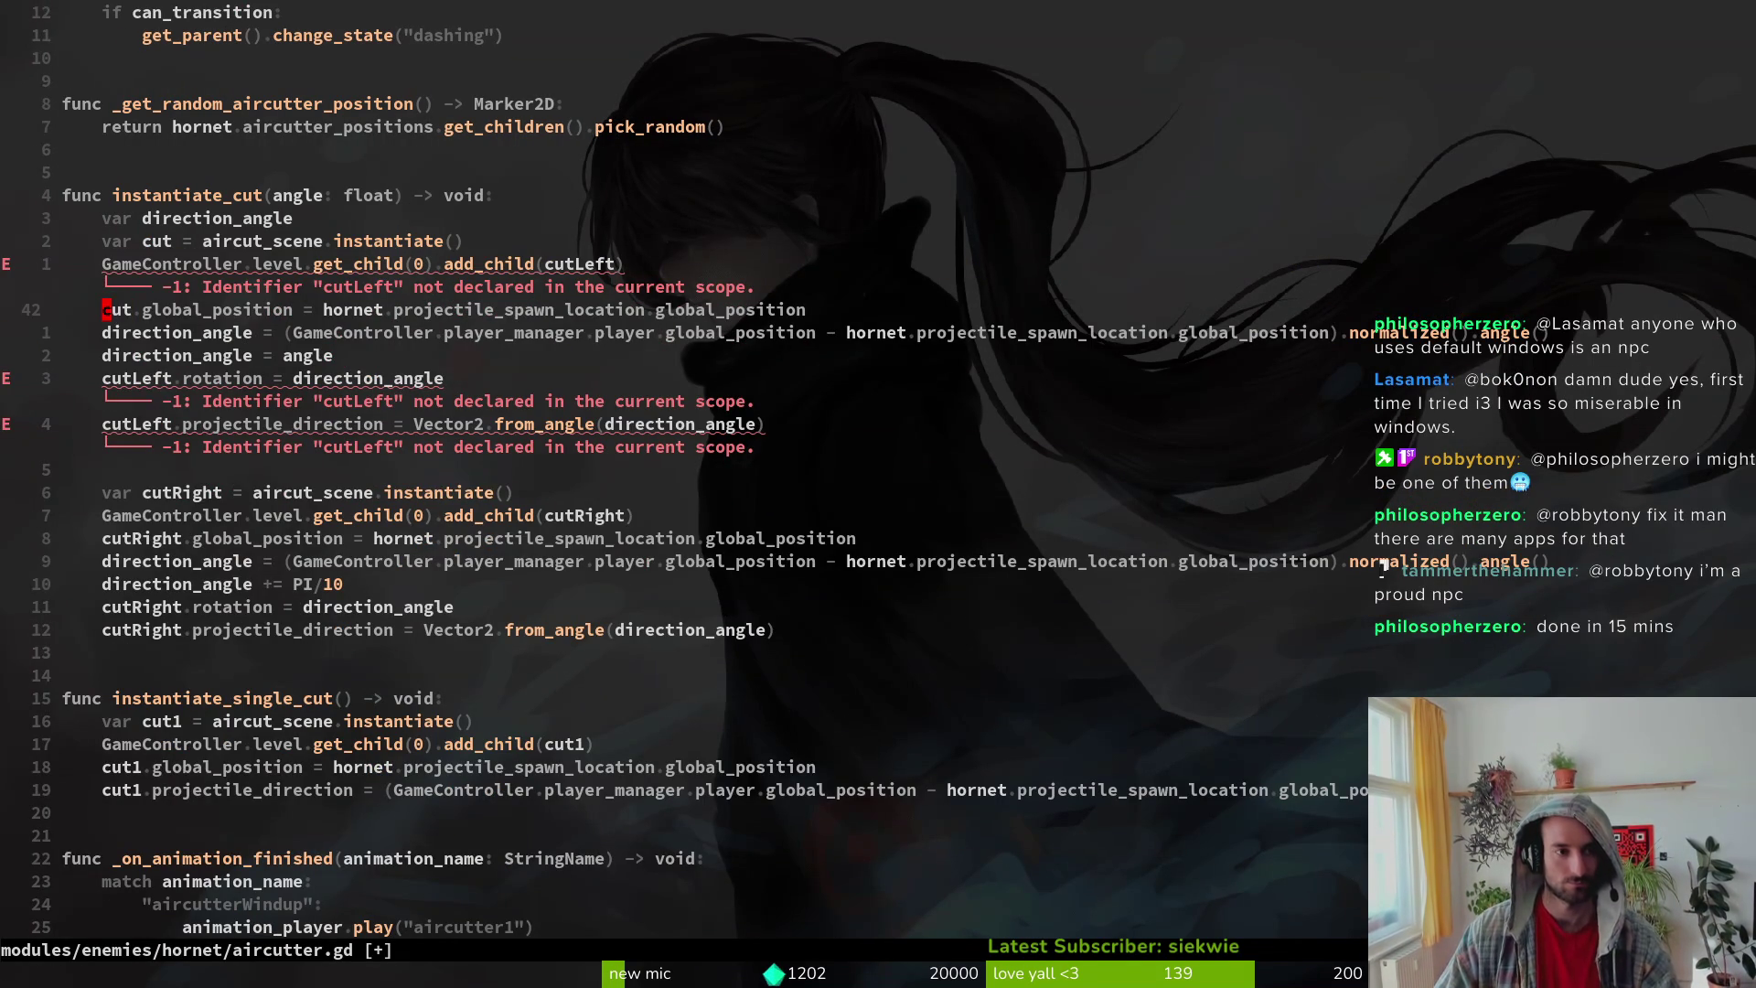
pyautogui.press('Return')
pyautogui.press('j')
pyautogui.press('j')
pyautogui.press('j')
pyautogui.write('ce')
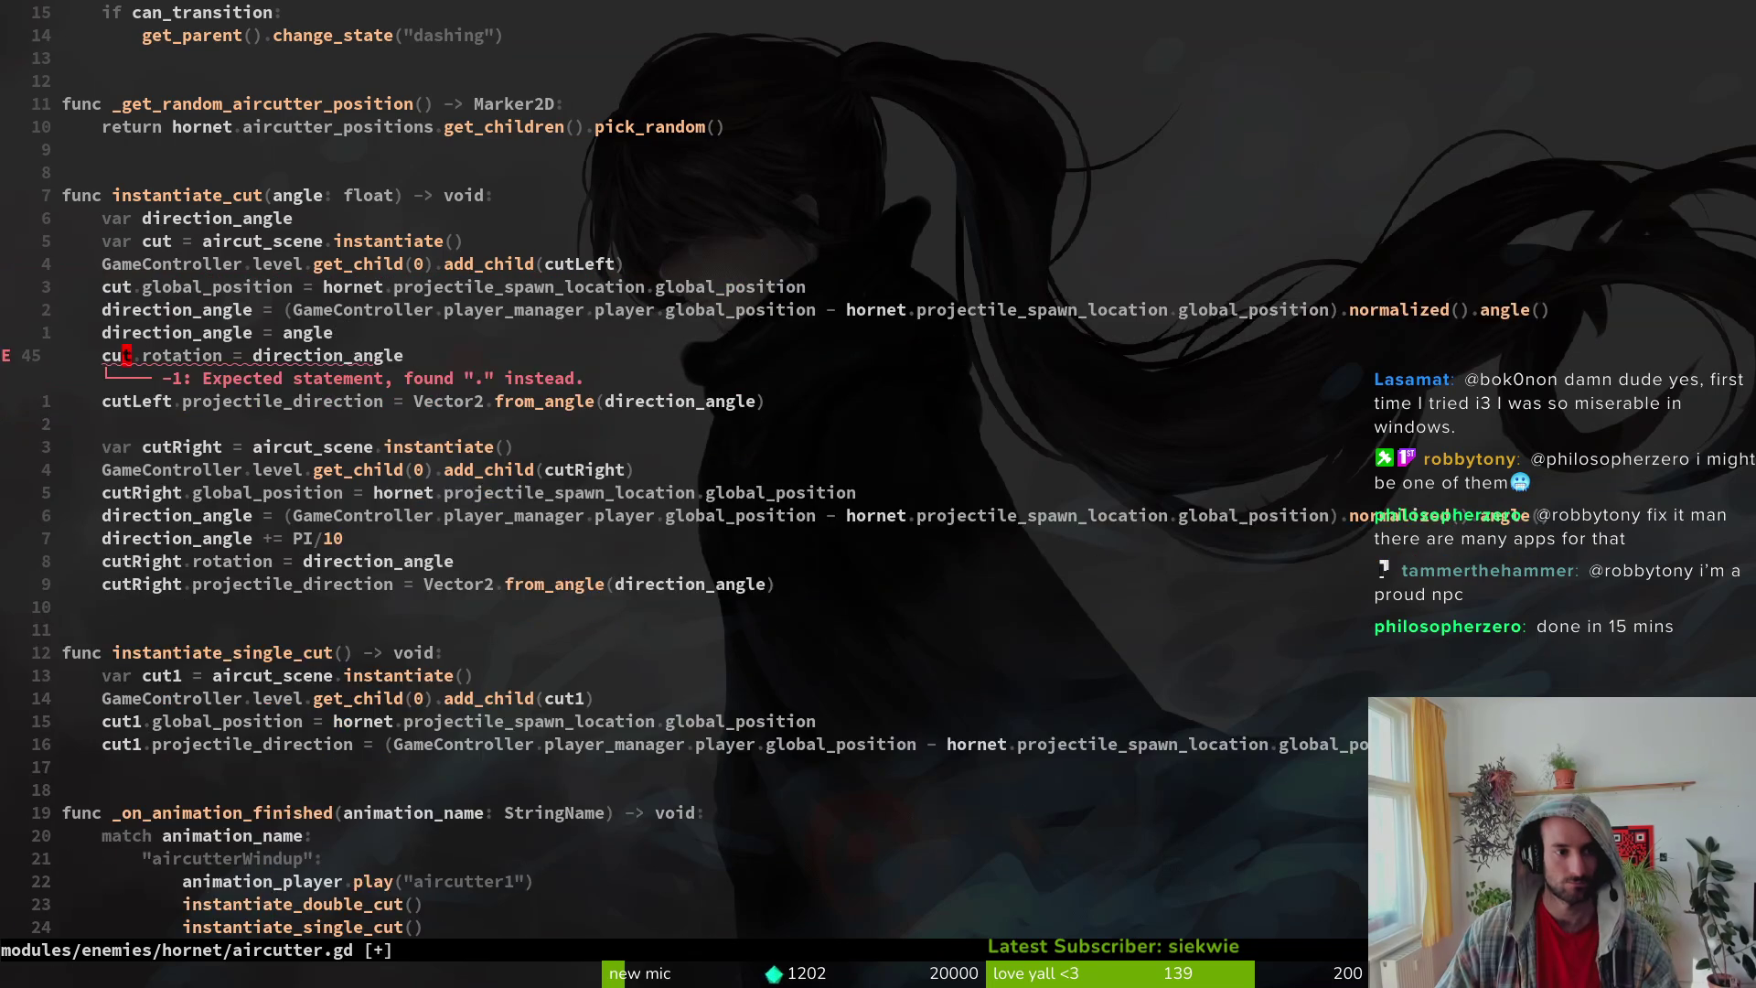
pyautogui.write('cut')
pyautogui.press('Escape')
# Step: Make the projectile_direction line and add_child call use cut instead of cutLeft, and save
pyautogui.press('j')
pyautogui.write('ldf.')
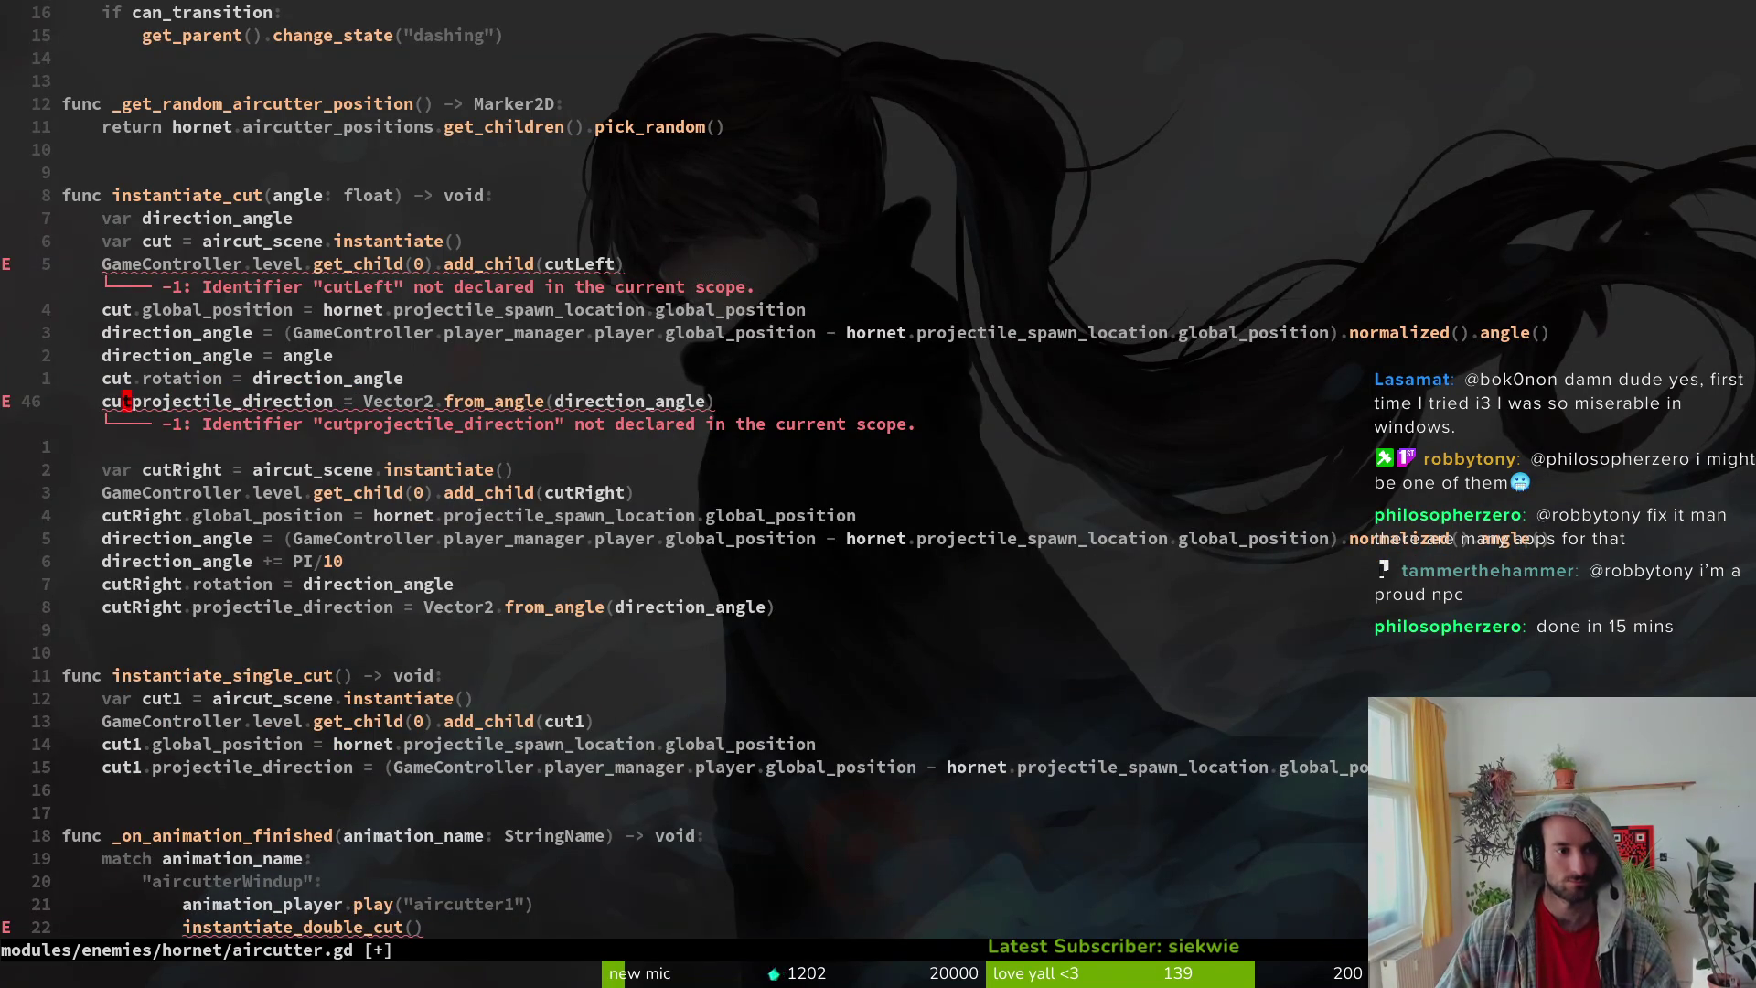
pyautogui.write('a.')
pyautogui.press('Escape')
pyautogui.write(':w')
pyautogui.press('Return')
pyautogui.press('k')
pyautogui.press('k')
pyautogui.press('k')
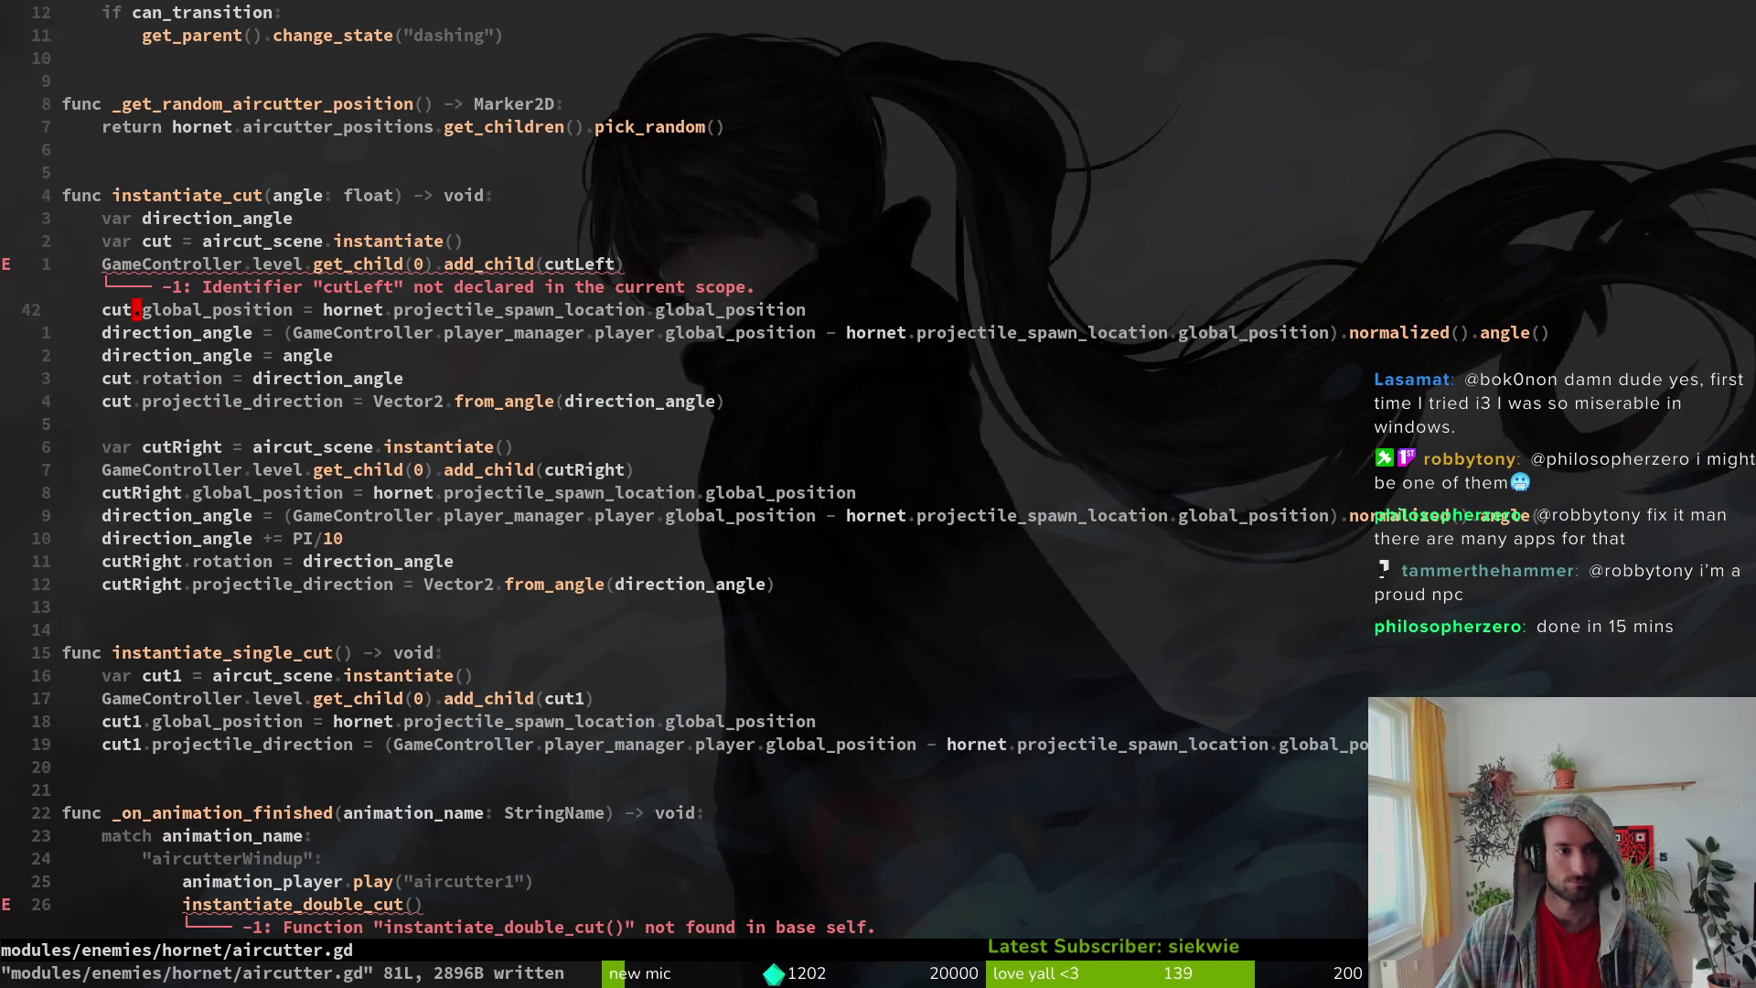
pyautogui.write('$hdFt')
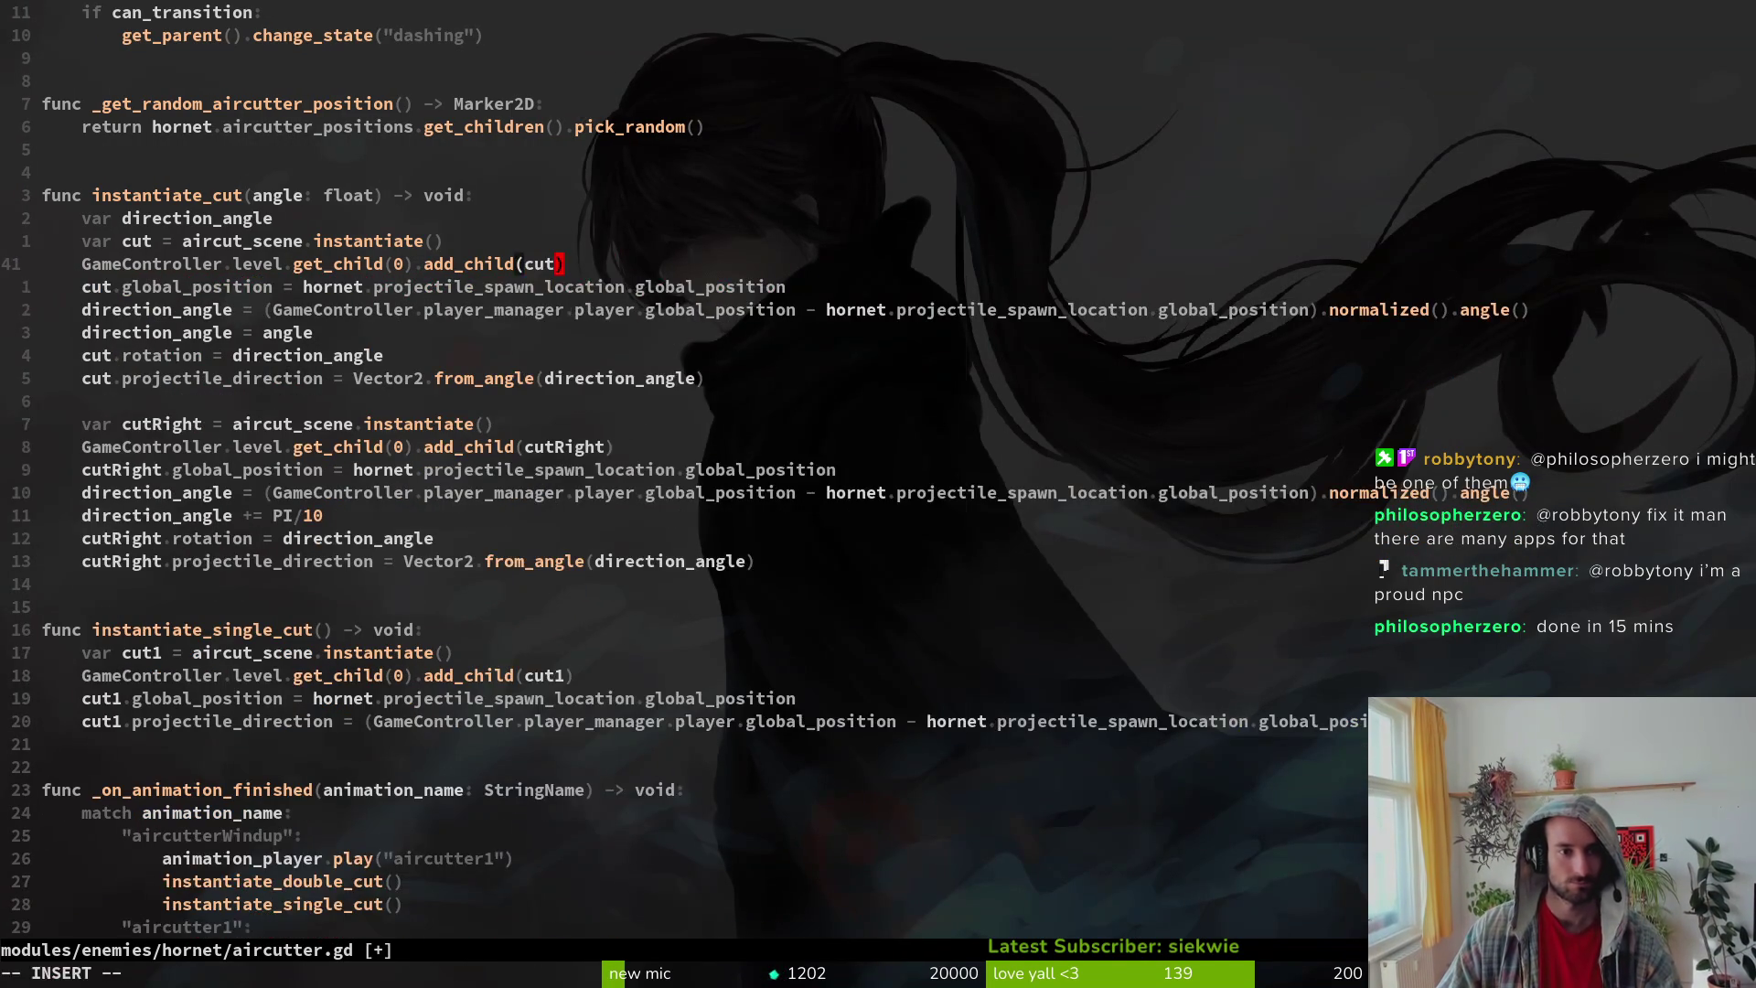
pyautogui.write(':w')
pyautogui.press('Return')
# Step: Delete the cutRight block and the instantiate_single_cut function, then save
pyautogui.press('j')
pyautogui.press('j')
pyautogui.press('j')
pyautogui.press('V')
pyautogui.press('j')
pyautogui.press('j')
pyautogui.press('j')
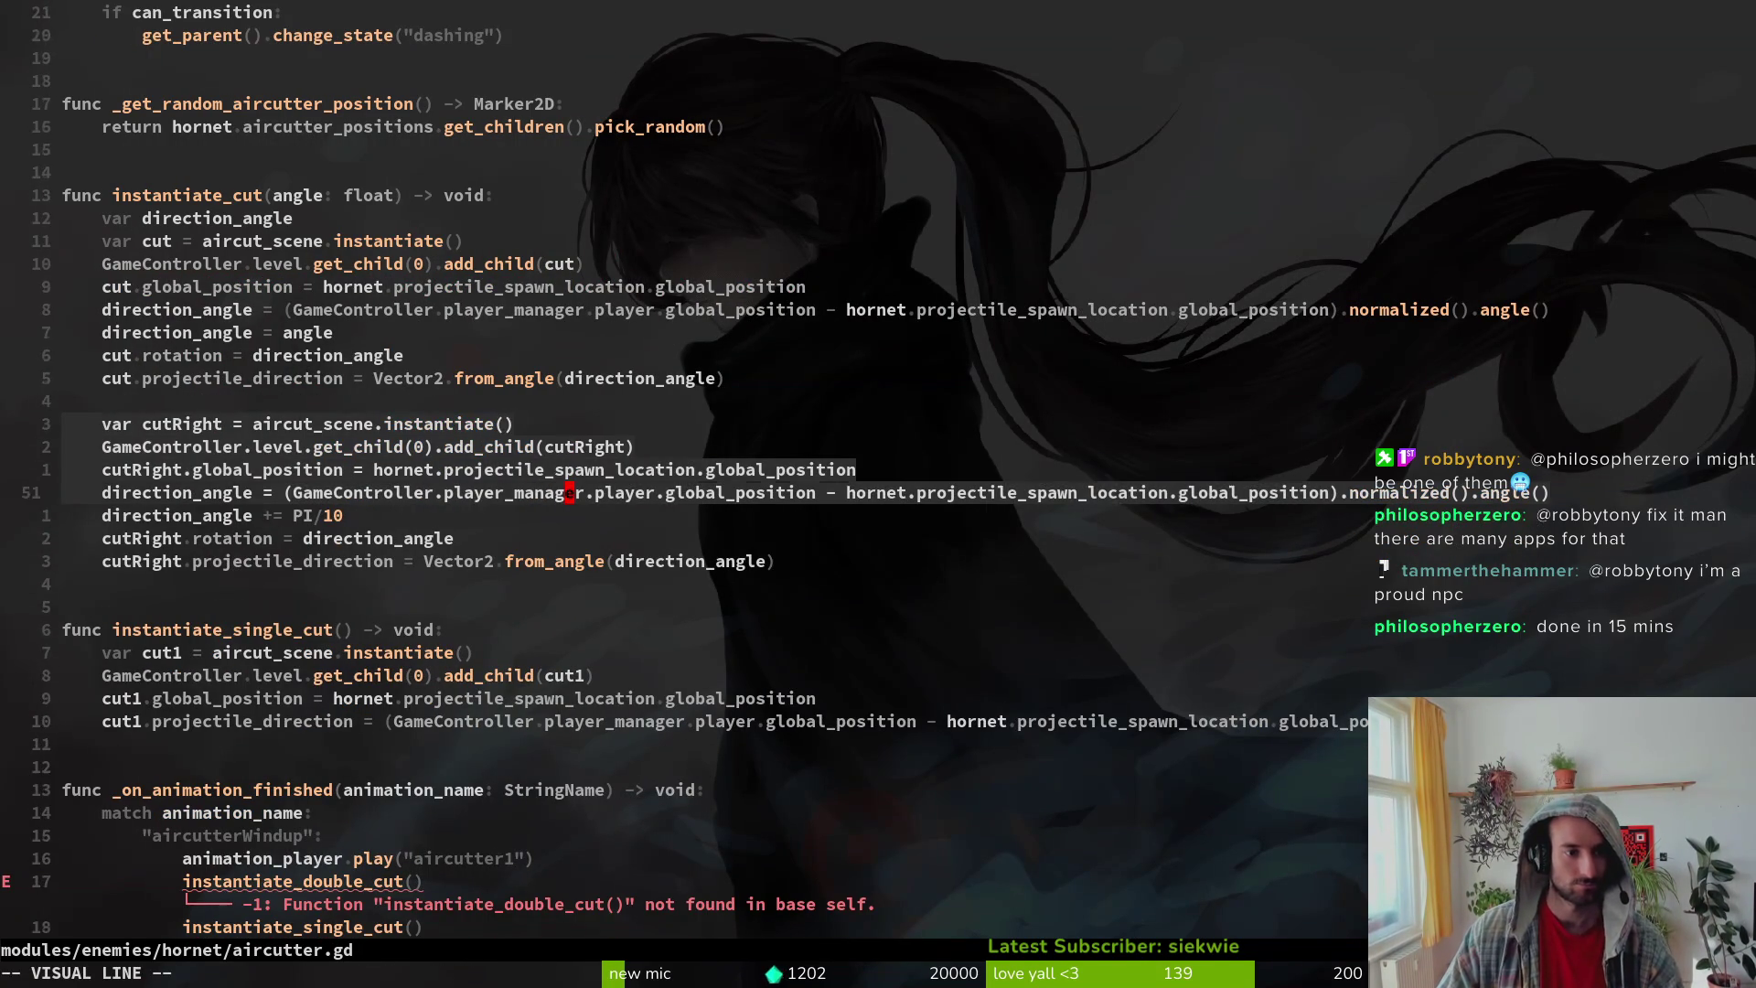
pyautogui.press('d')
pyautogui.press('V')
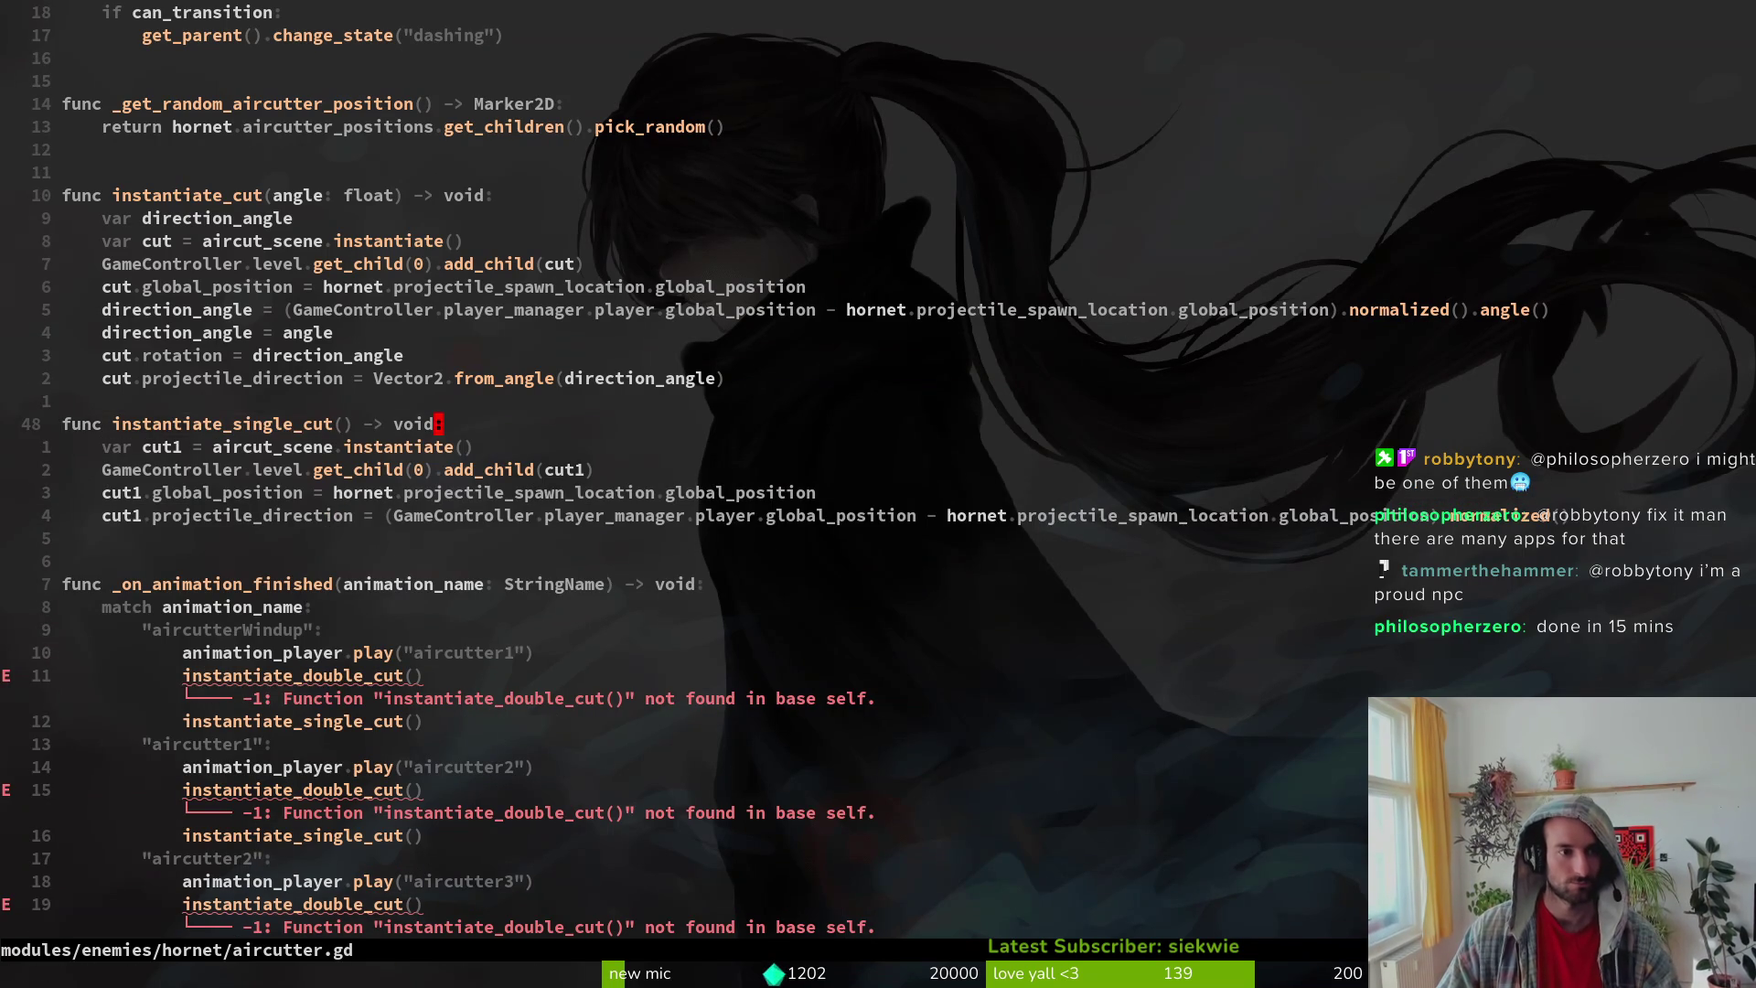
pyautogui.press('j')
pyautogui.press('j')
pyautogui.press('j')
pyautogui.write('d:w')
pyautogui.press('Return')
# Step: Replace the first windup cut call with instantiate_cut(0)
pyautogui.press('j')
pyautogui.press('j')
pyautogui.press('j')
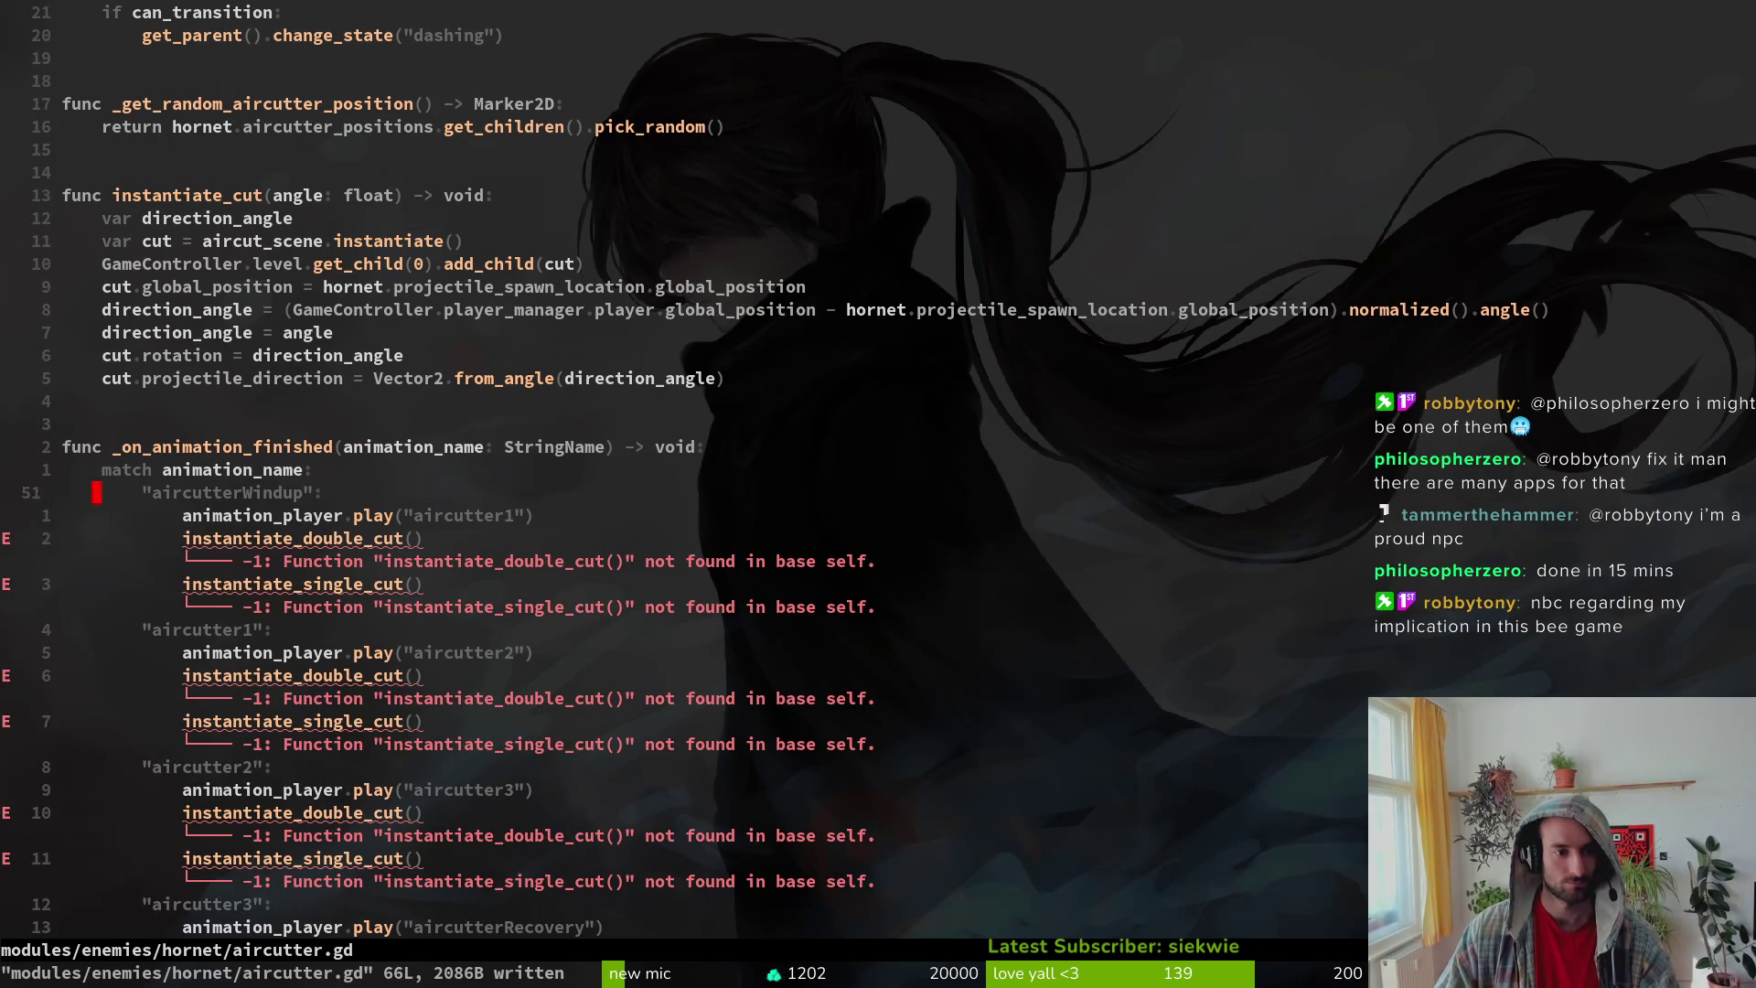
pyautogui.write('cwinst(')
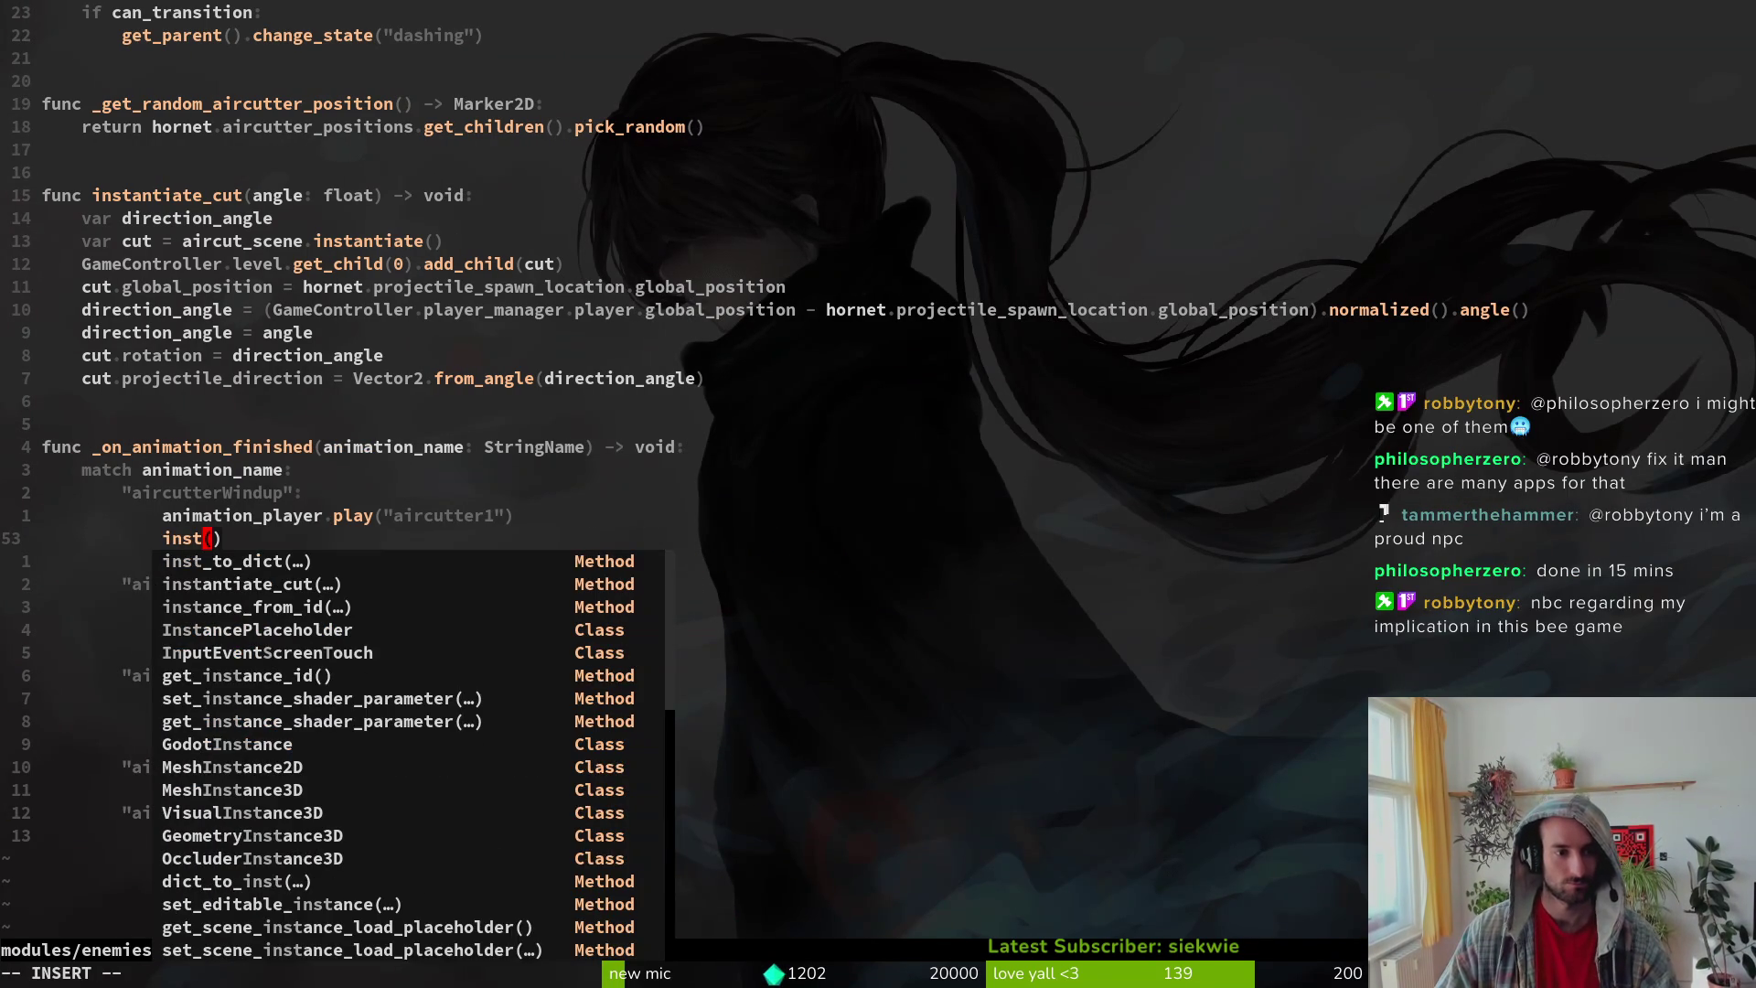
pyautogui.press('Tab')
pyautogui.press('Tab')
pyautogui.press('Return')
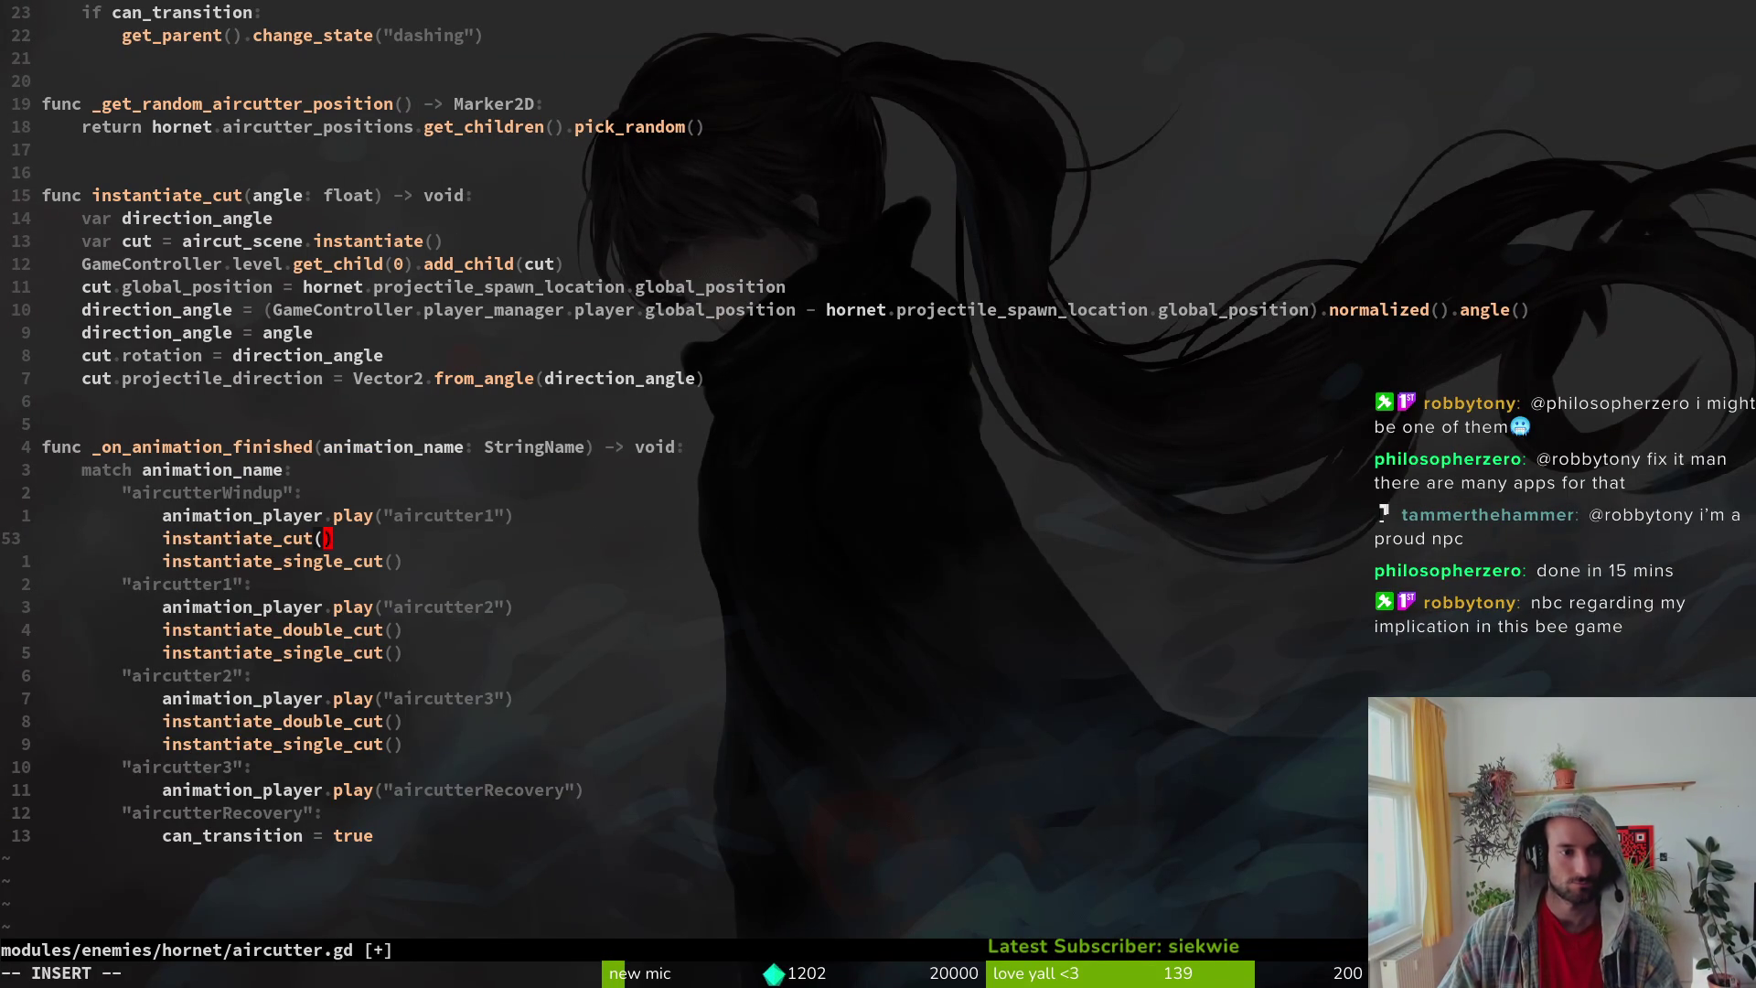
pyautogui.write('PI')
pyautogui.press('BackSpace')
pyautogui.press('BackSpace')
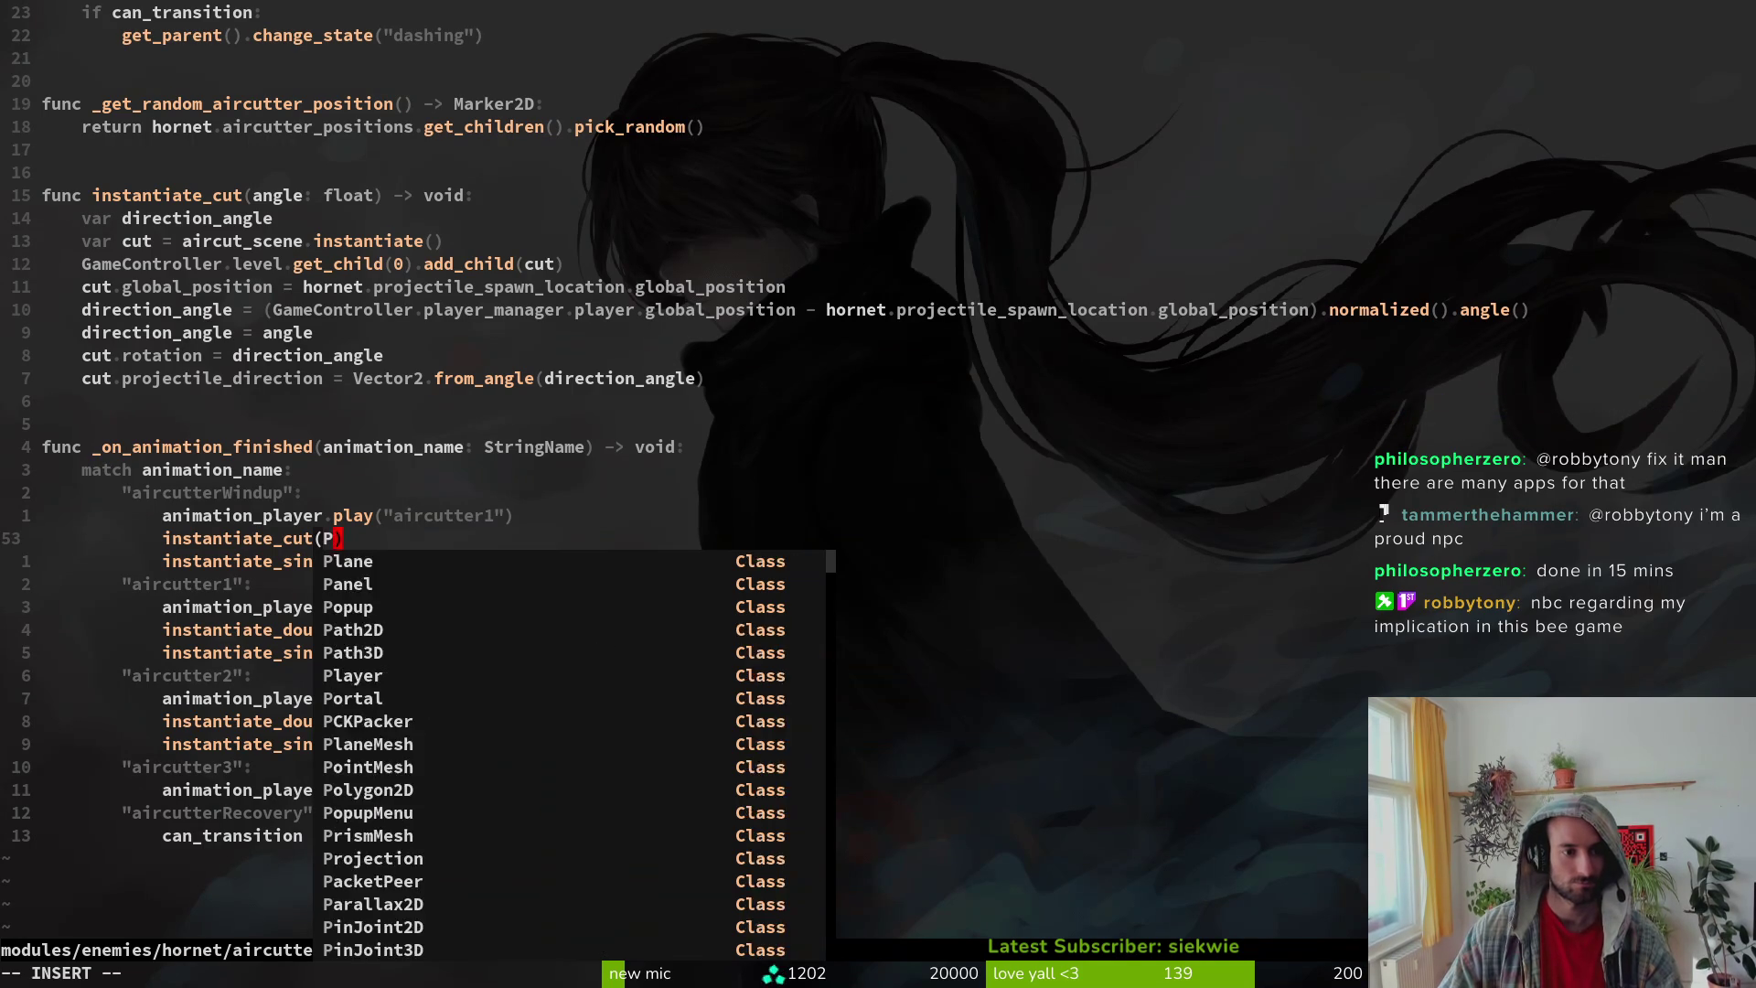
pyautogui.write('0')
pyautogui.press('Escape')
# Step: Give instantiate_cut's angle parameter a default of float = 0 and save
pyautogui.press('1')
pyautogui.press('5')
pyautogui.press('k')
pyautogui.write('e: float = 0')
pyautogui.press('Escape')
pyautogui.write(':w')
pyautogui.press('Return')
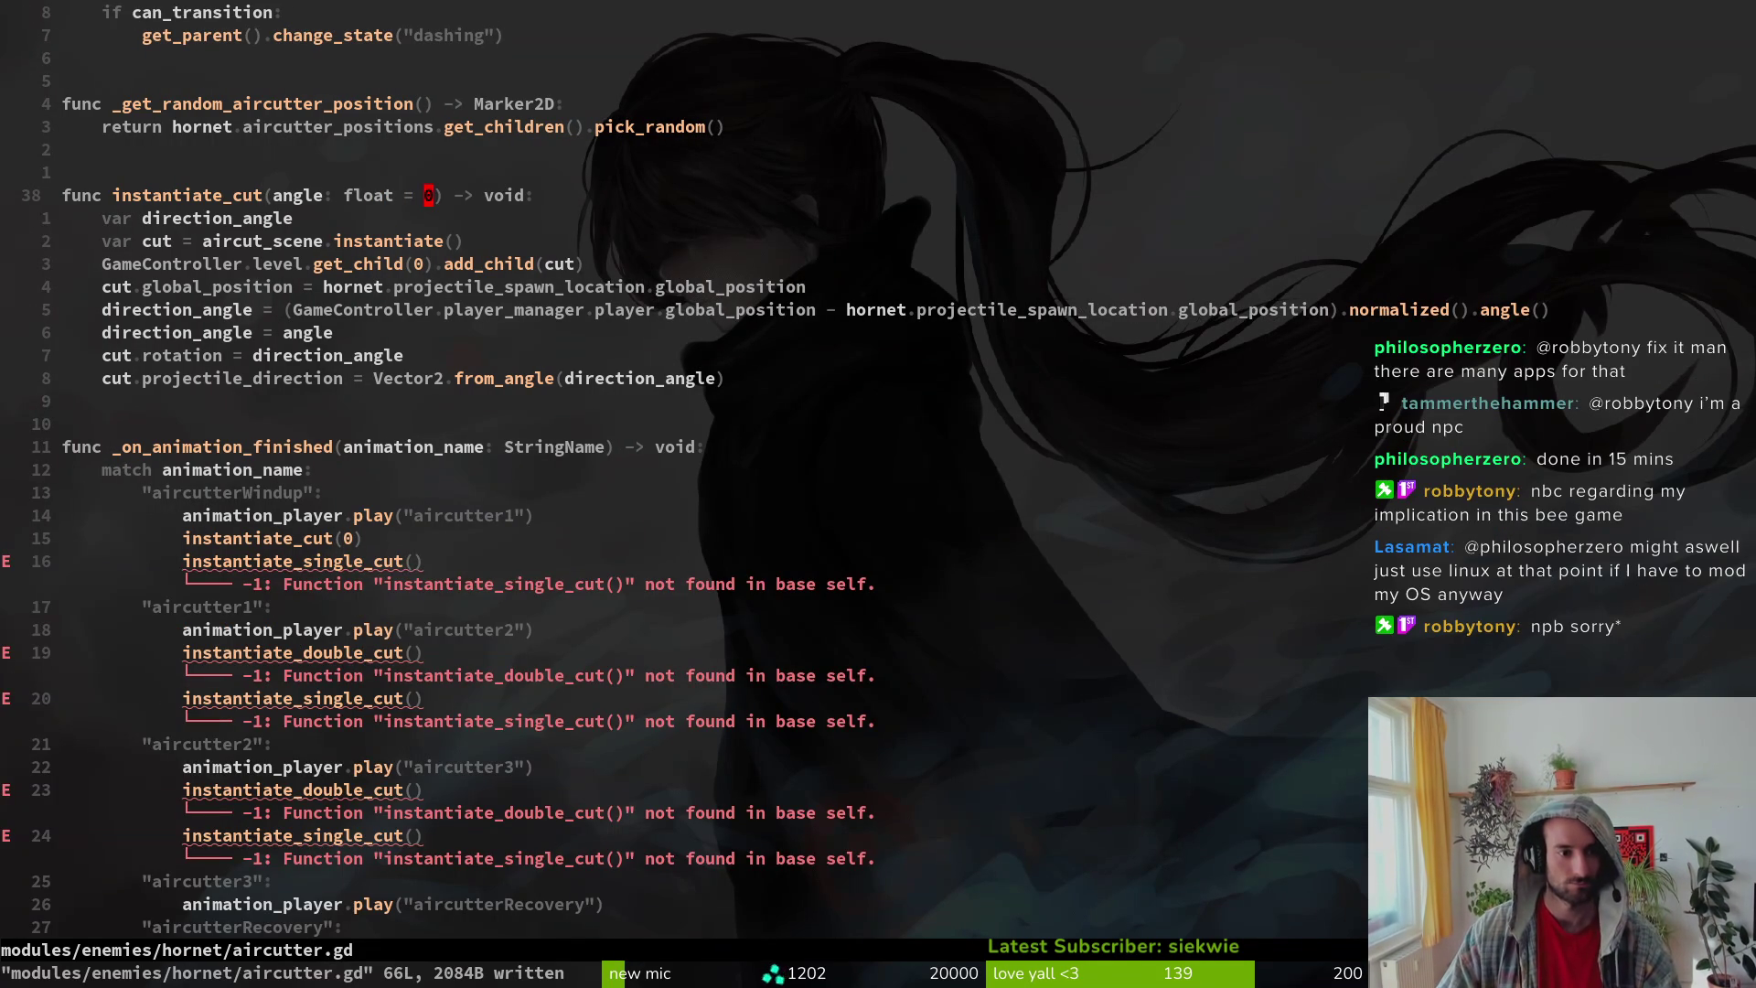
# Step: Drop the 0 argument, delete the instantiate_single_cut line and duplicate instantiate_cut()
pyautogui.press('1')
pyautogui.press('5')
pyautogui.press('j')
pyautogui.press('d')
pyautogui.press('i')
pyautogui.press('(')
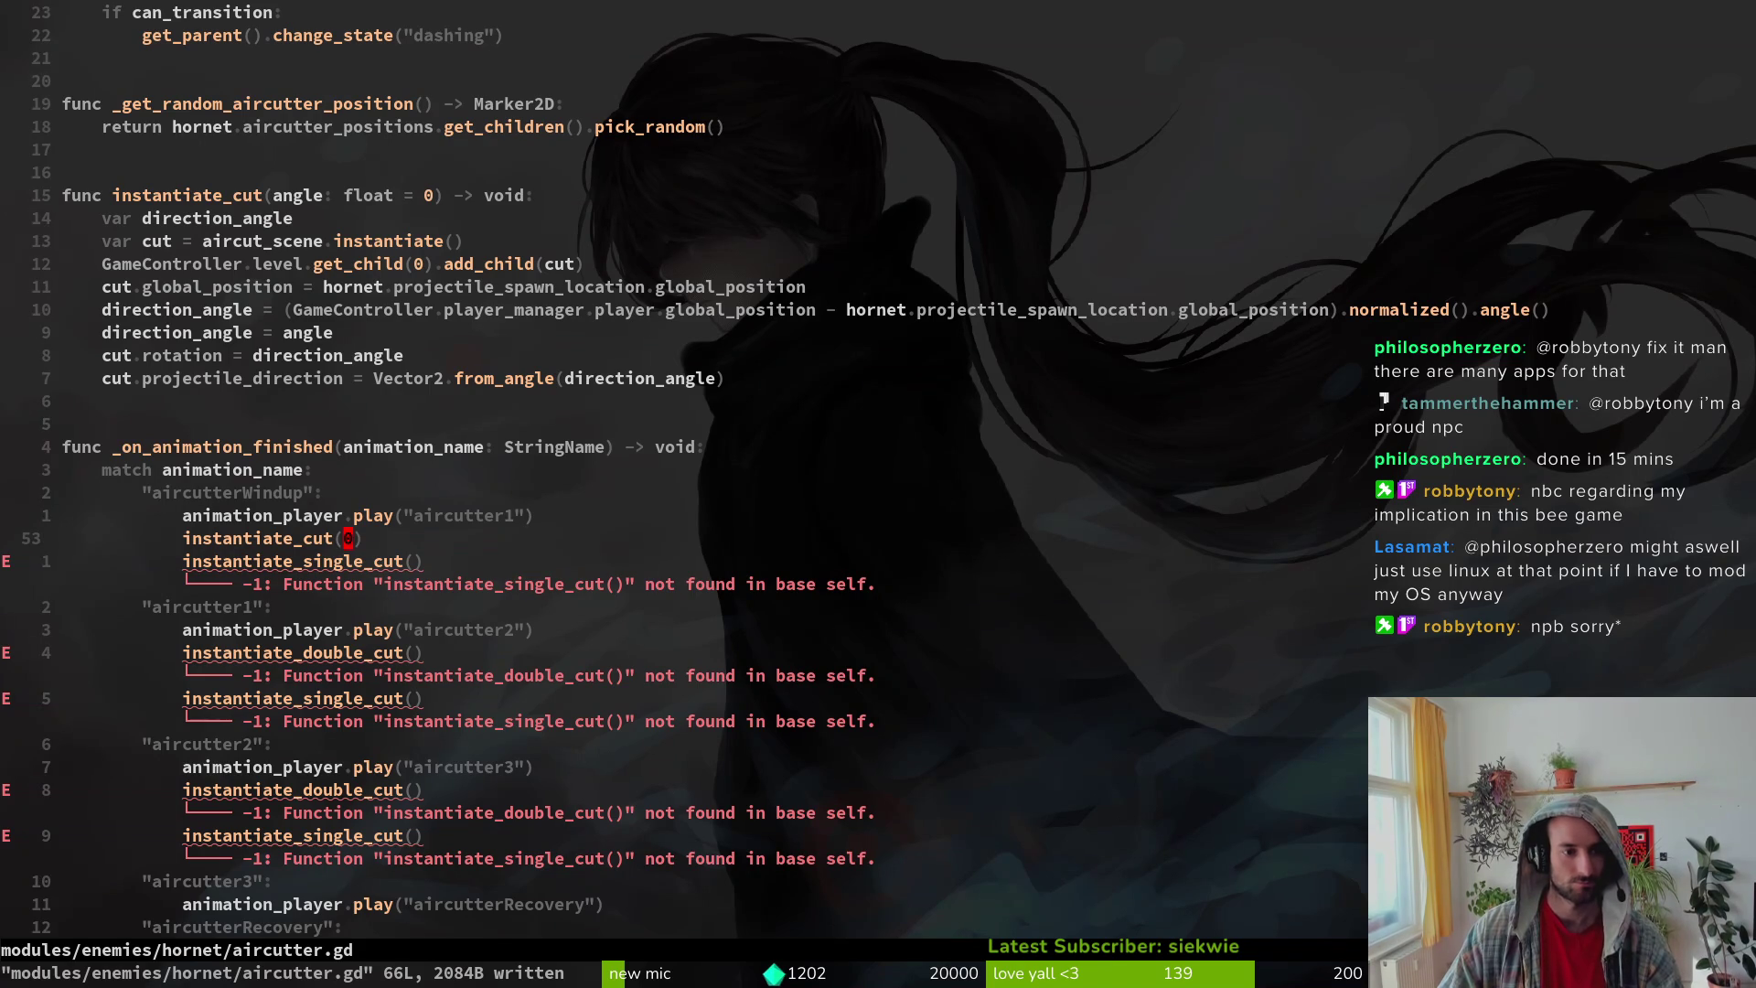
pyautogui.press('j')
pyautogui.press('d')
pyautogui.press('d')
pyautogui.press('k')
pyautogui.press('y')
pyautogui.press('y')
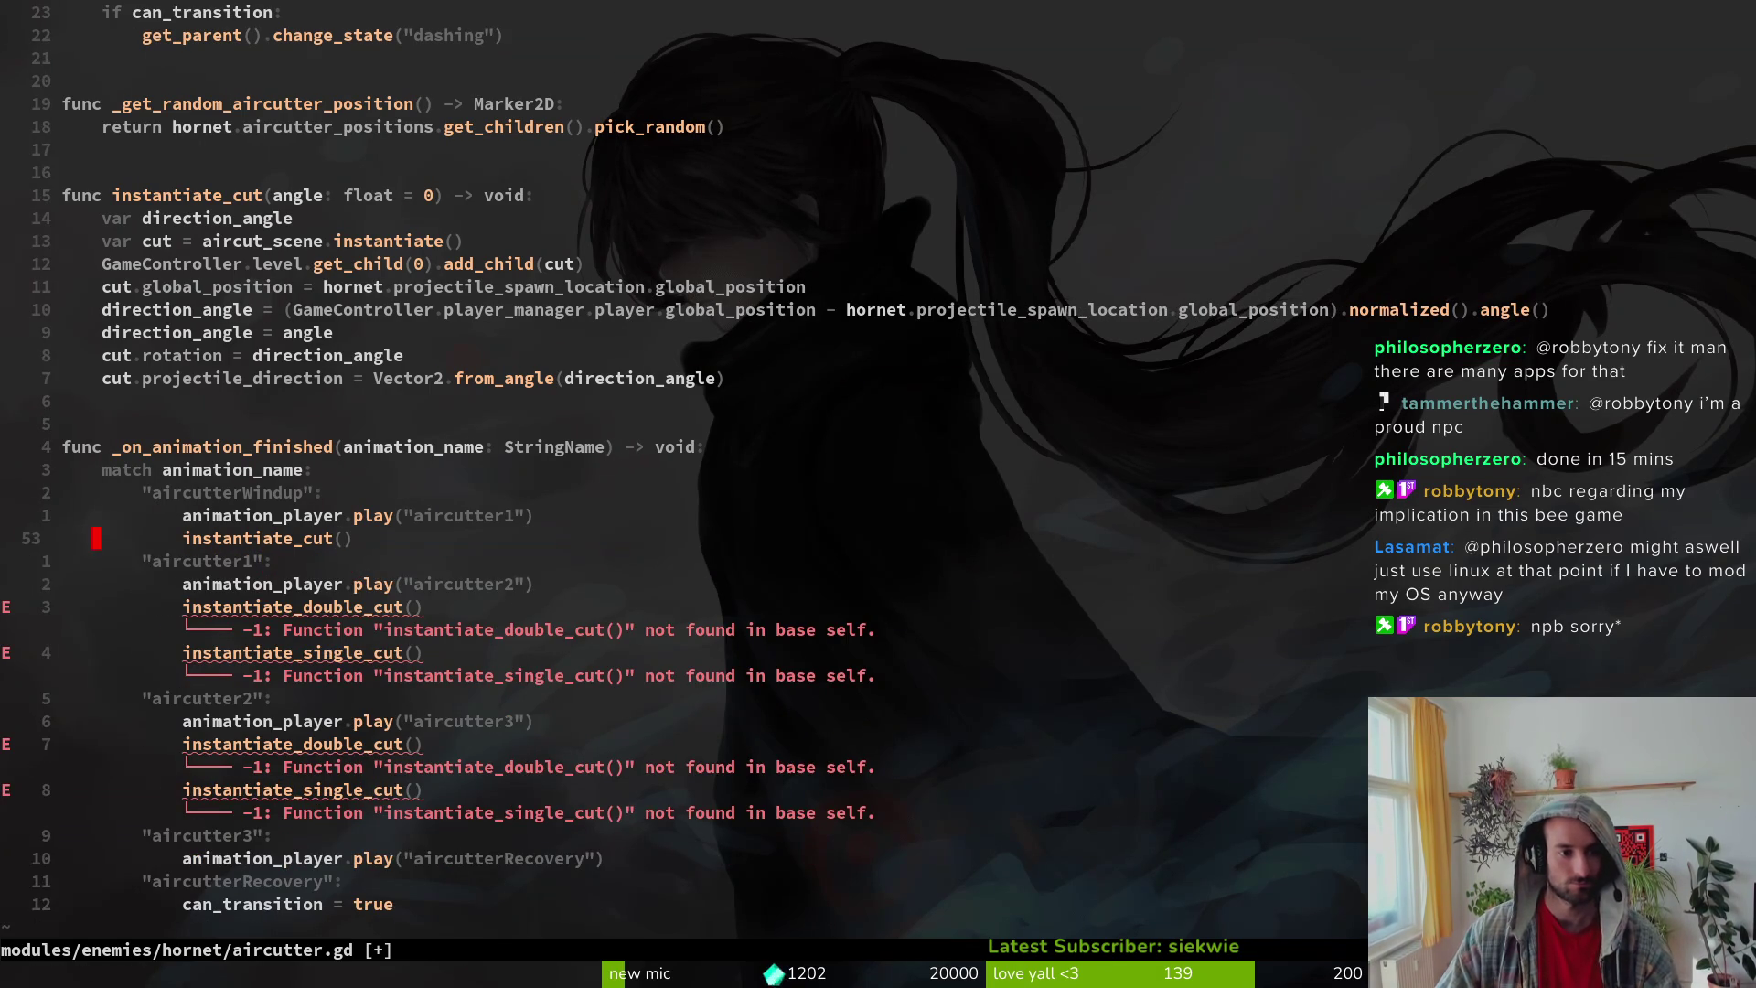
pyautogui.press('p')
pyautogui.press('p')
# Step: Add two more windup cuts at angles -PI/10 and PI/10 and save
pyautogui.press('k')
pyautogui.press('f')
pyautogui.press('(')
pyautogui.write('a')
pyautogui.write('-PI/')
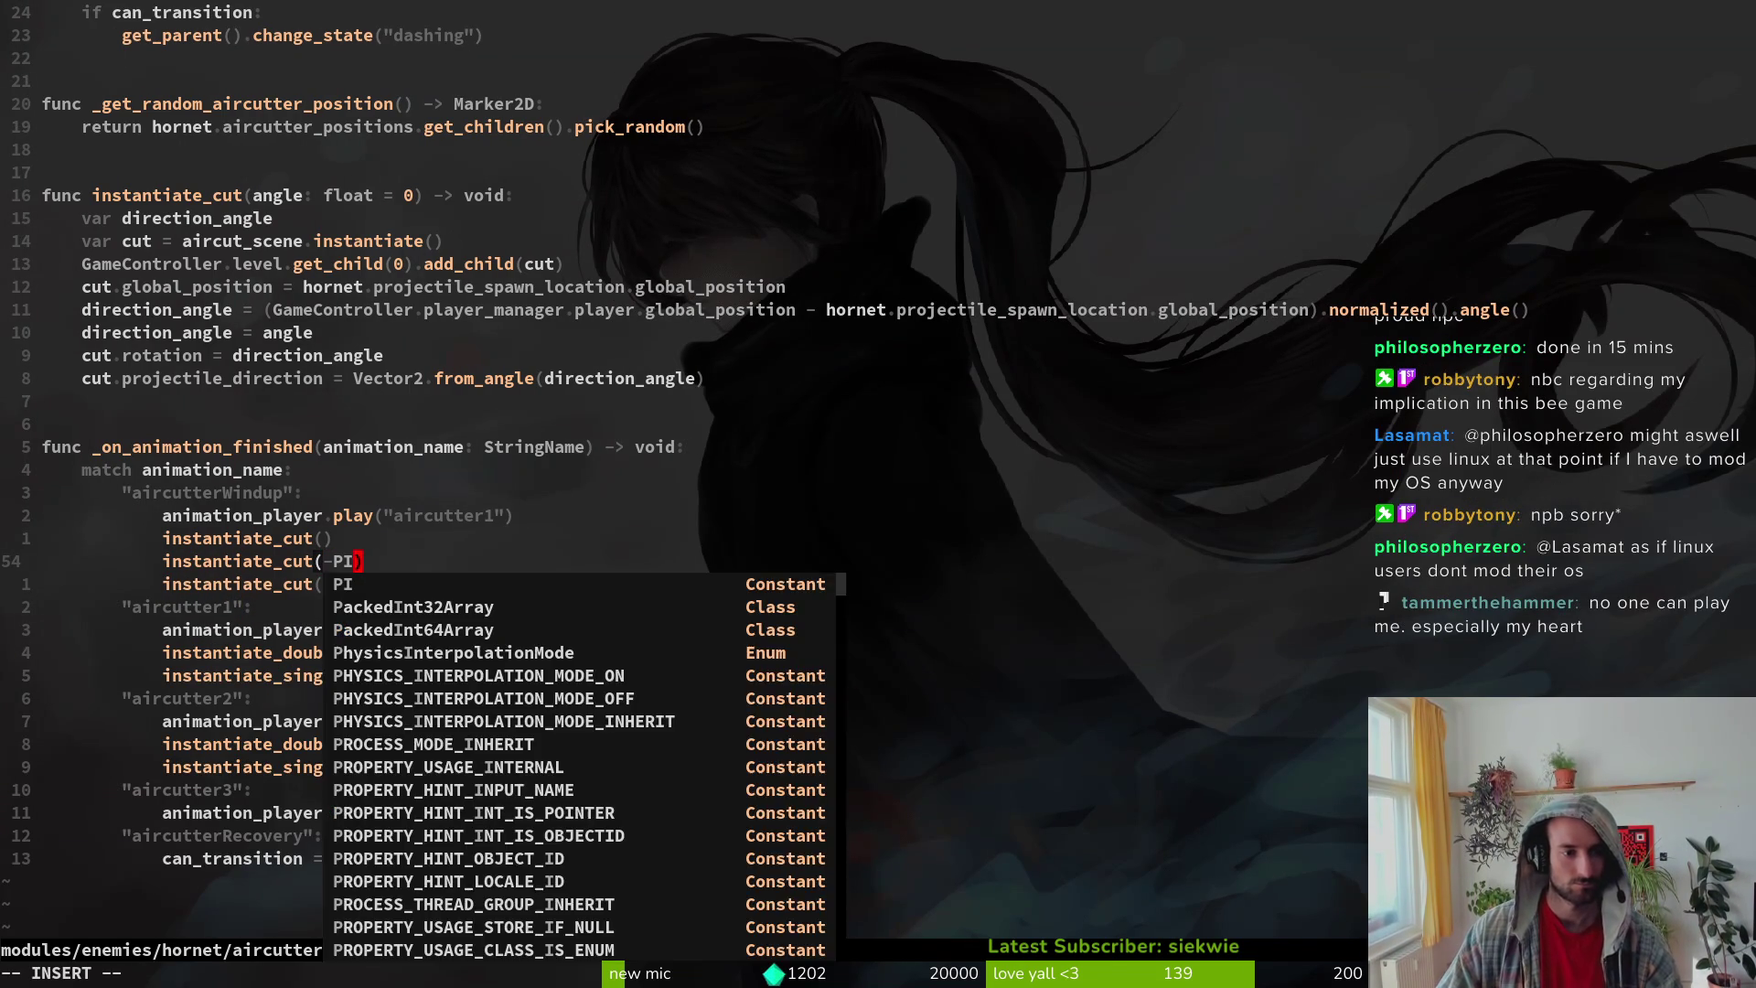
pyautogui.write('0')
pyautogui.press('Escape')
pyautogui.write(':w')
pyautogui.press('Return')
pyautogui.write('jiPI/')
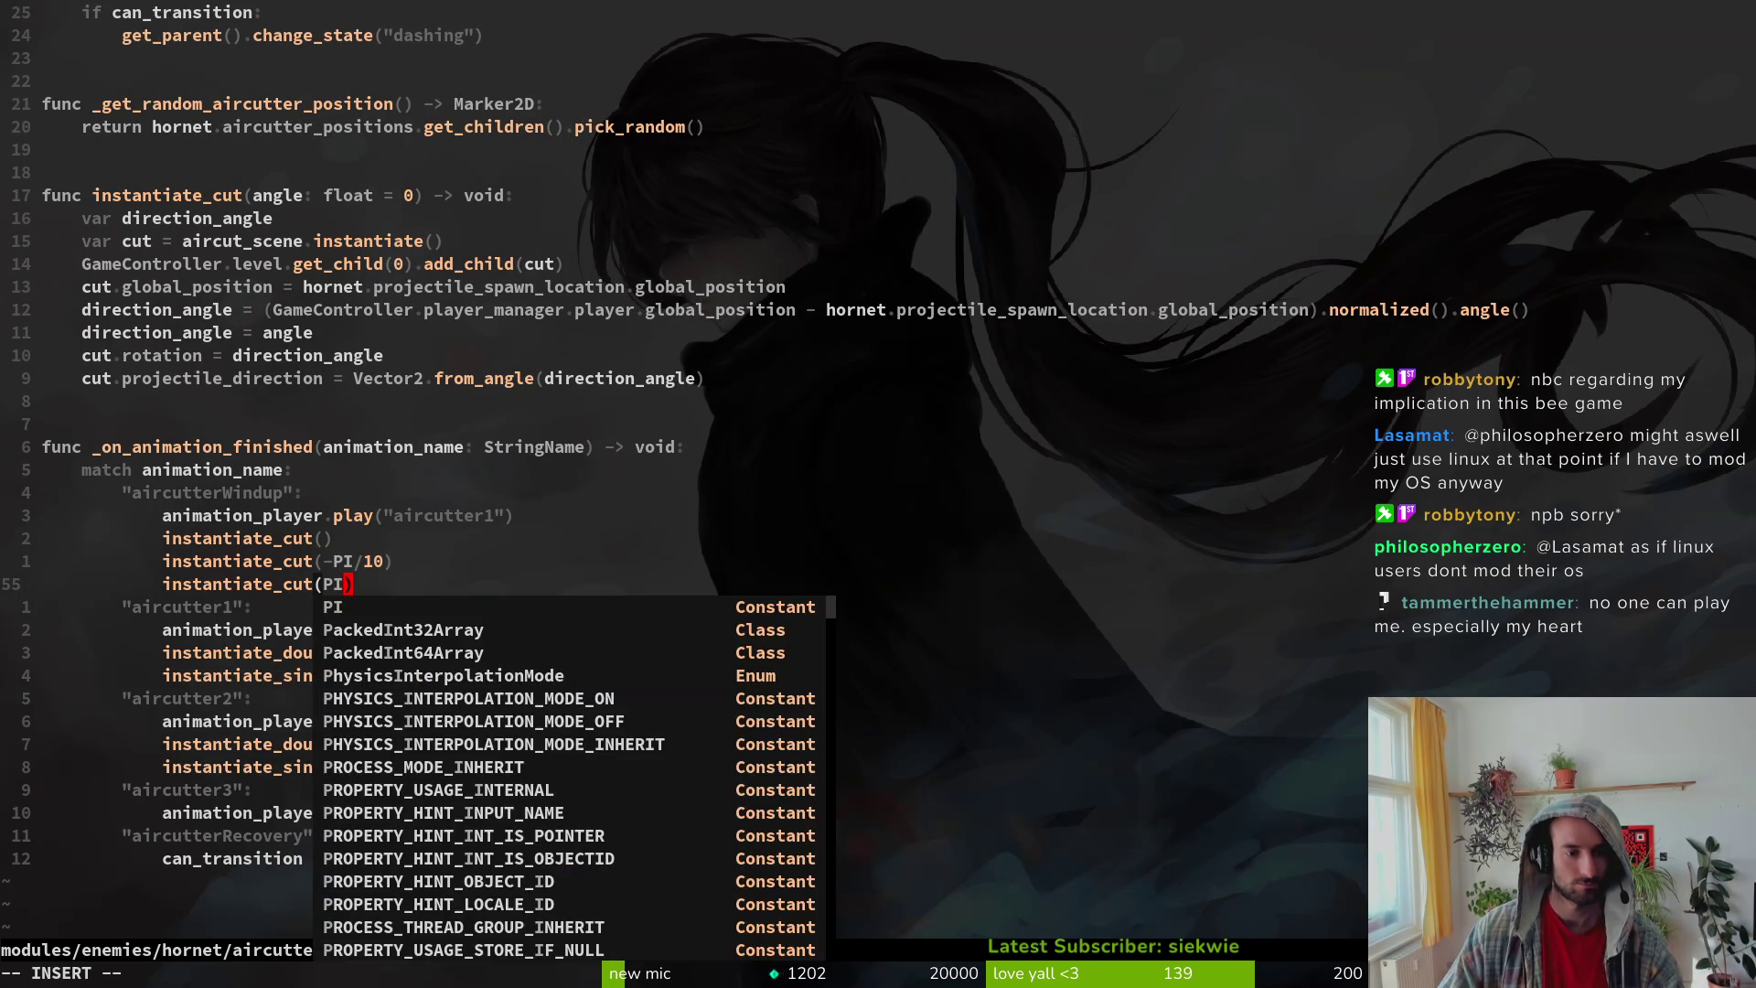
pyautogui.press('Escape')
pyautogui.write(':w')
pyautogui.press('Return')
# Step: Copy the three cut calls into aircutter1, replacing its old double and single cuts
pyautogui.press('k')
pyautogui.press('k')
pyautogui.press('V')
pyautogui.press('j')
pyautogui.press('j')
pyautogui.press('Escape')
pyautogui.press('j')
pyautogui.press('j')
pyautogui.press('j')
pyautogui.press('p')
pyautogui.press('j')
# Step: Copy the -PI/10 and PI/10 cut calls for the aircutter2 branch
pyautogui.press('j')
pyautogui.press('j')
pyautogui.press('d')
pyautogui.press('j')
pyautogui.press('j')
pyautogui.press('j')
pyautogui.write('Vjd:w')
pyautogui.press('Return')
pyautogui.press('k')
pyautogui.press('k')
pyautogui.press('k')
pyautogui.press('k')
pyautogui.press('k')
pyautogui.press('V')
pyautogui.press('j')
pyautogui.press('j')
pyautogui.press('Escape')
pyautogui.press('k')
pyautogui.press('V')
pyautogui.press('j')
pyautogui.press('y')
pyautogui.press('j')
pyautogui.press('j')
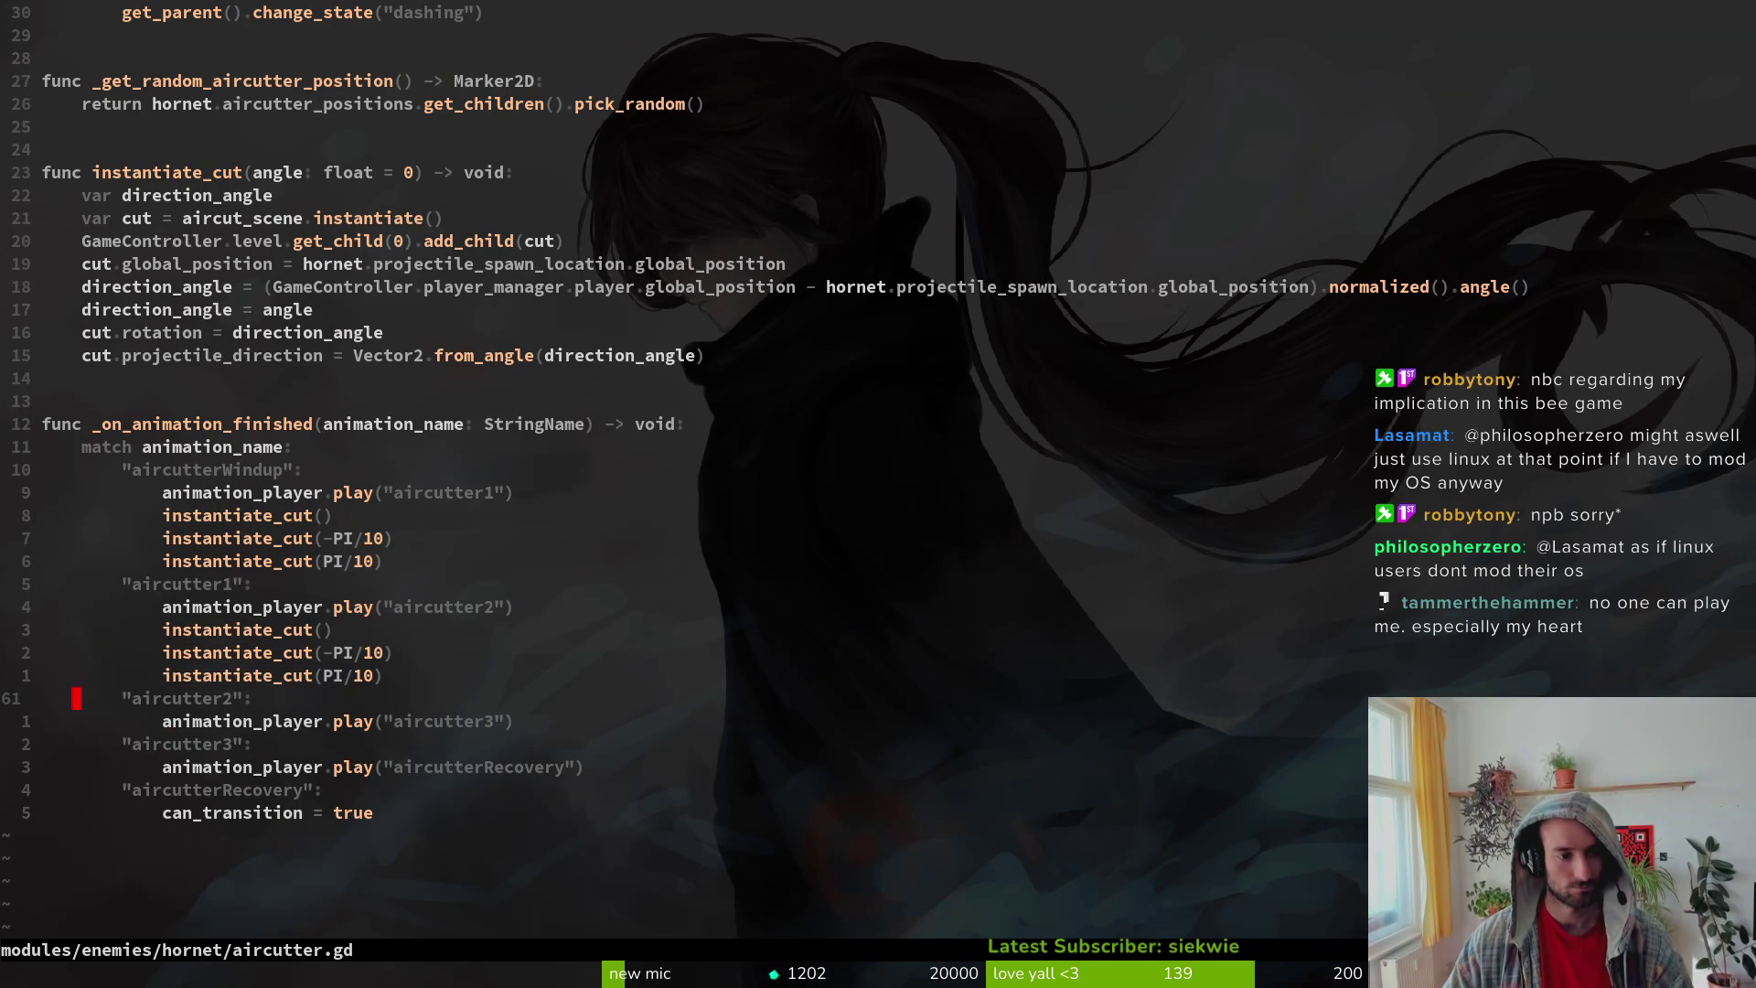
# Step: Move aircutter1's no-angle instantiate_cut() into aircutter2 alongside its angled cuts and save
pyautogui.write('p:w')
pyautogui.press('Return')
pyautogui.press('k')
pyautogui.press('k')
pyautogui.press('k')
pyautogui.press('k')
pyautogui.write('Vd')
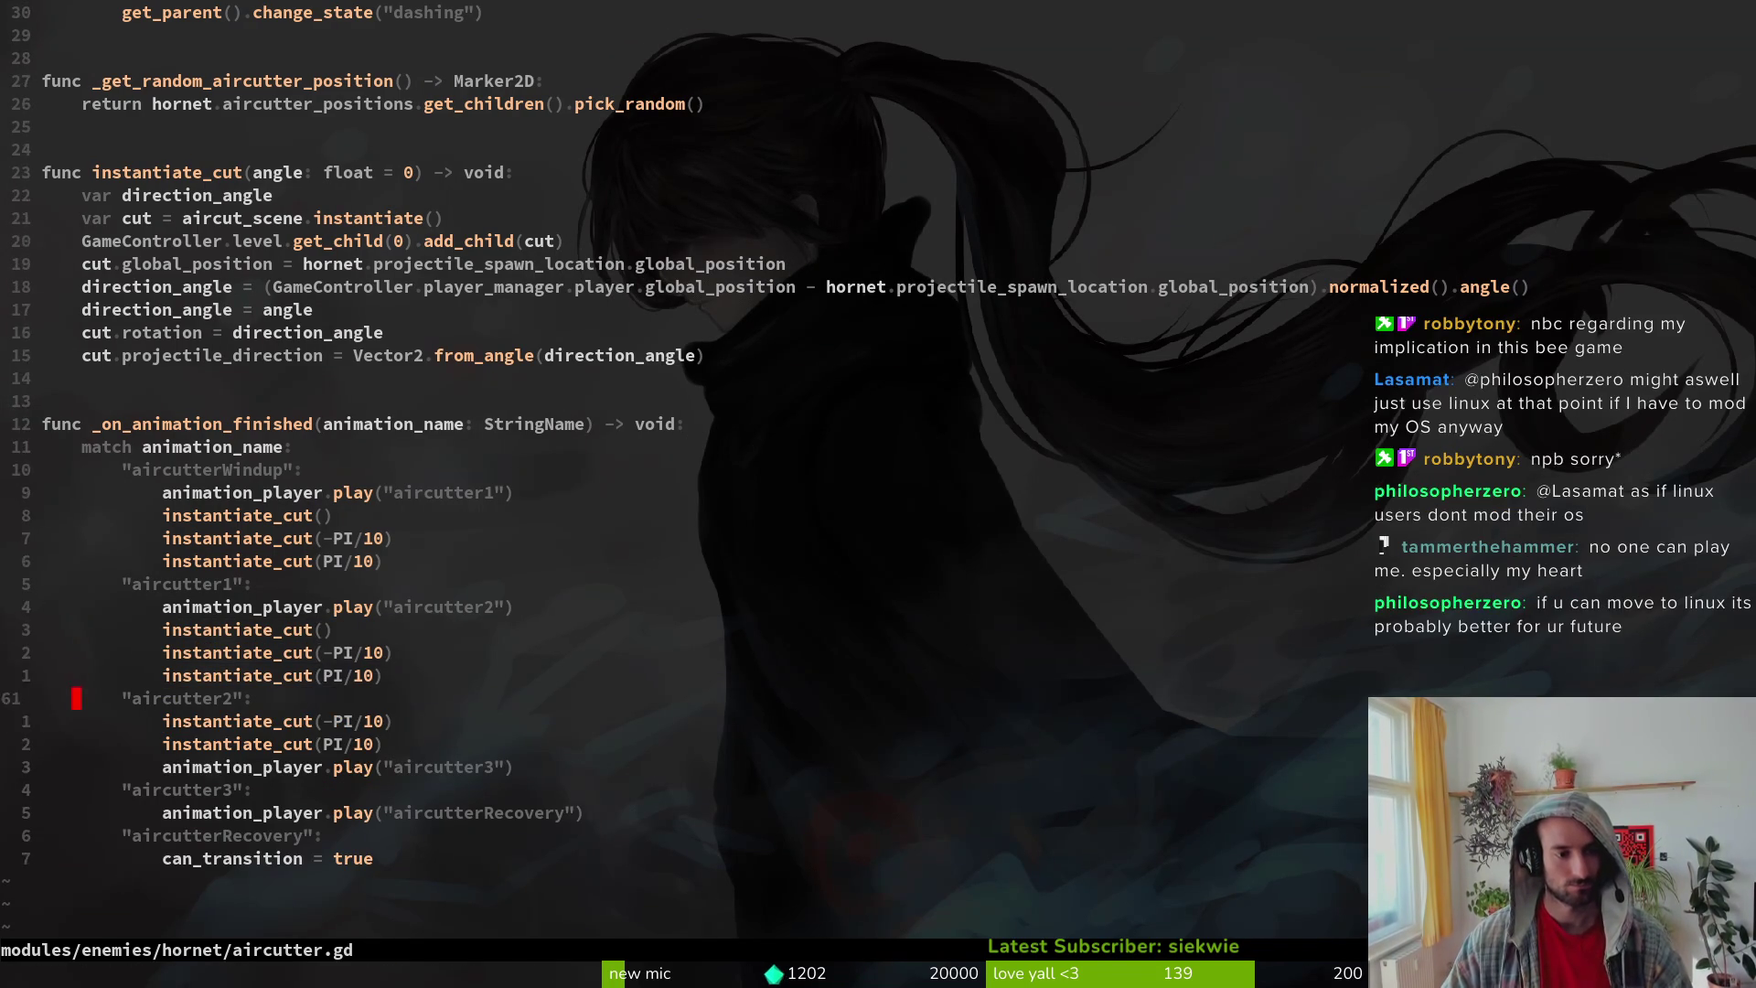
pyautogui.write(':w')
pyautogui.press('Return')
pyautogui.press('j')
pyautogui.press('j')
pyautogui.press('p')
pyautogui.press('k')
pyautogui.press('k')
pyautogui.press('k')
pyautogui.write('Vjy')
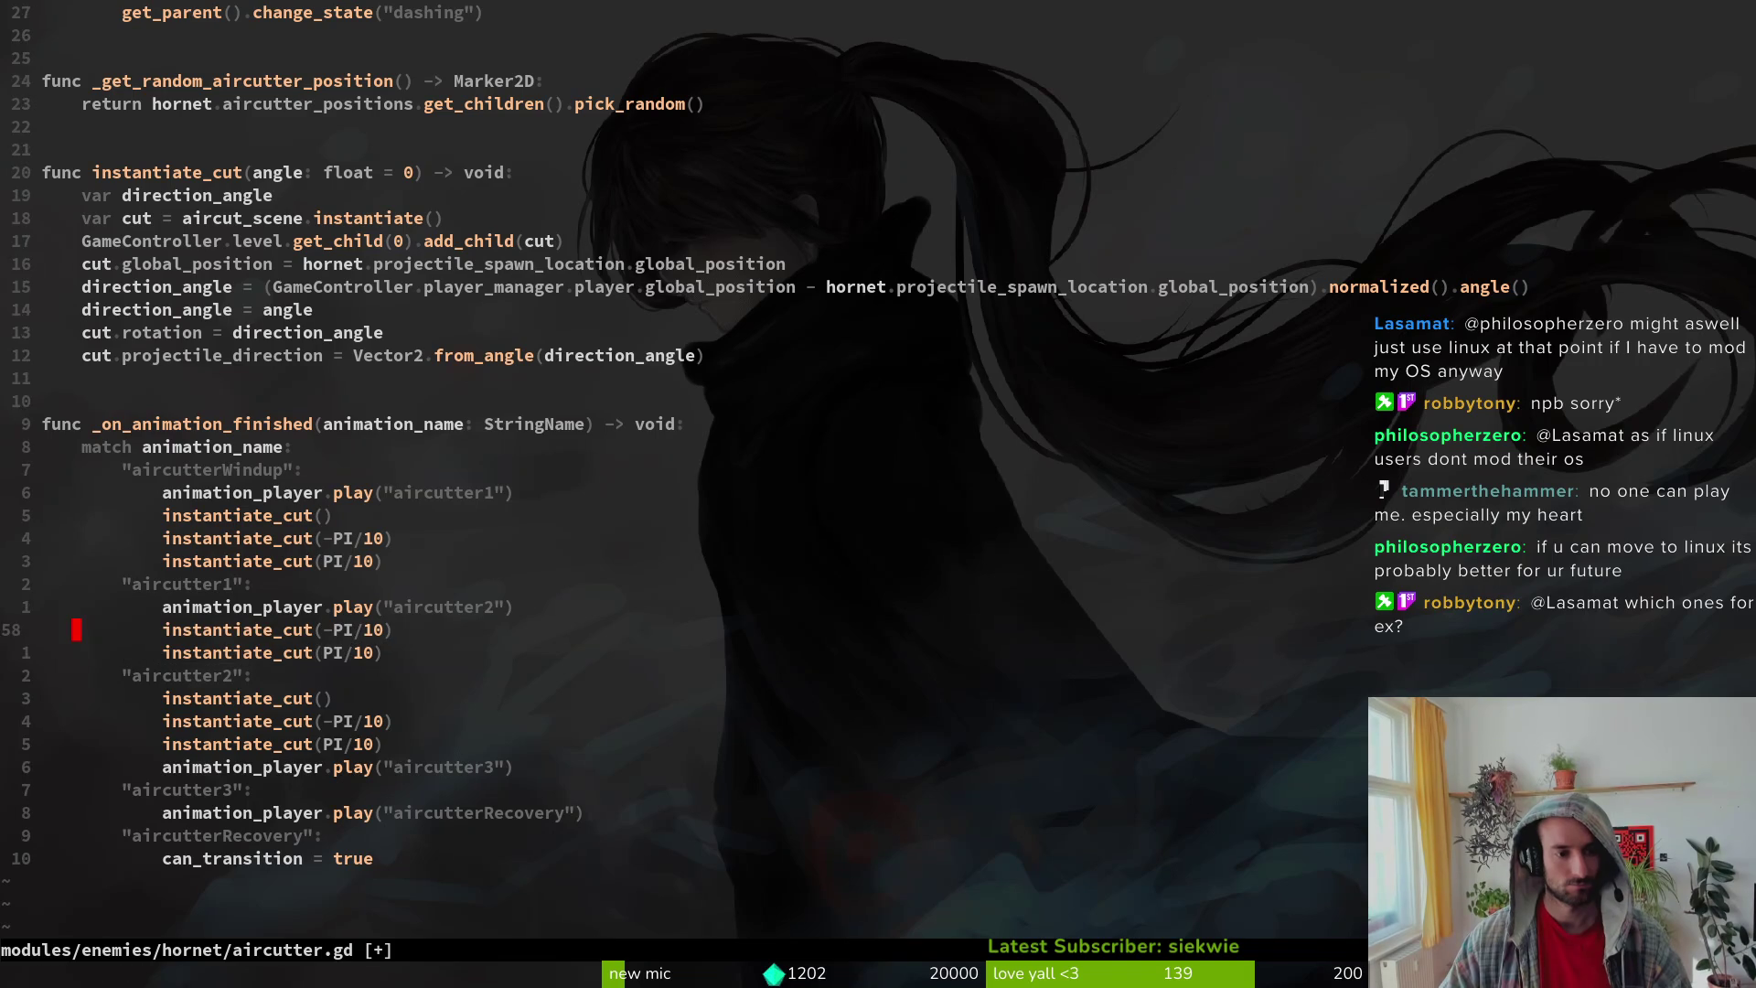
pyautogui.write('jp:w')
pyautogui.press('Return')
pyautogui.press('k')
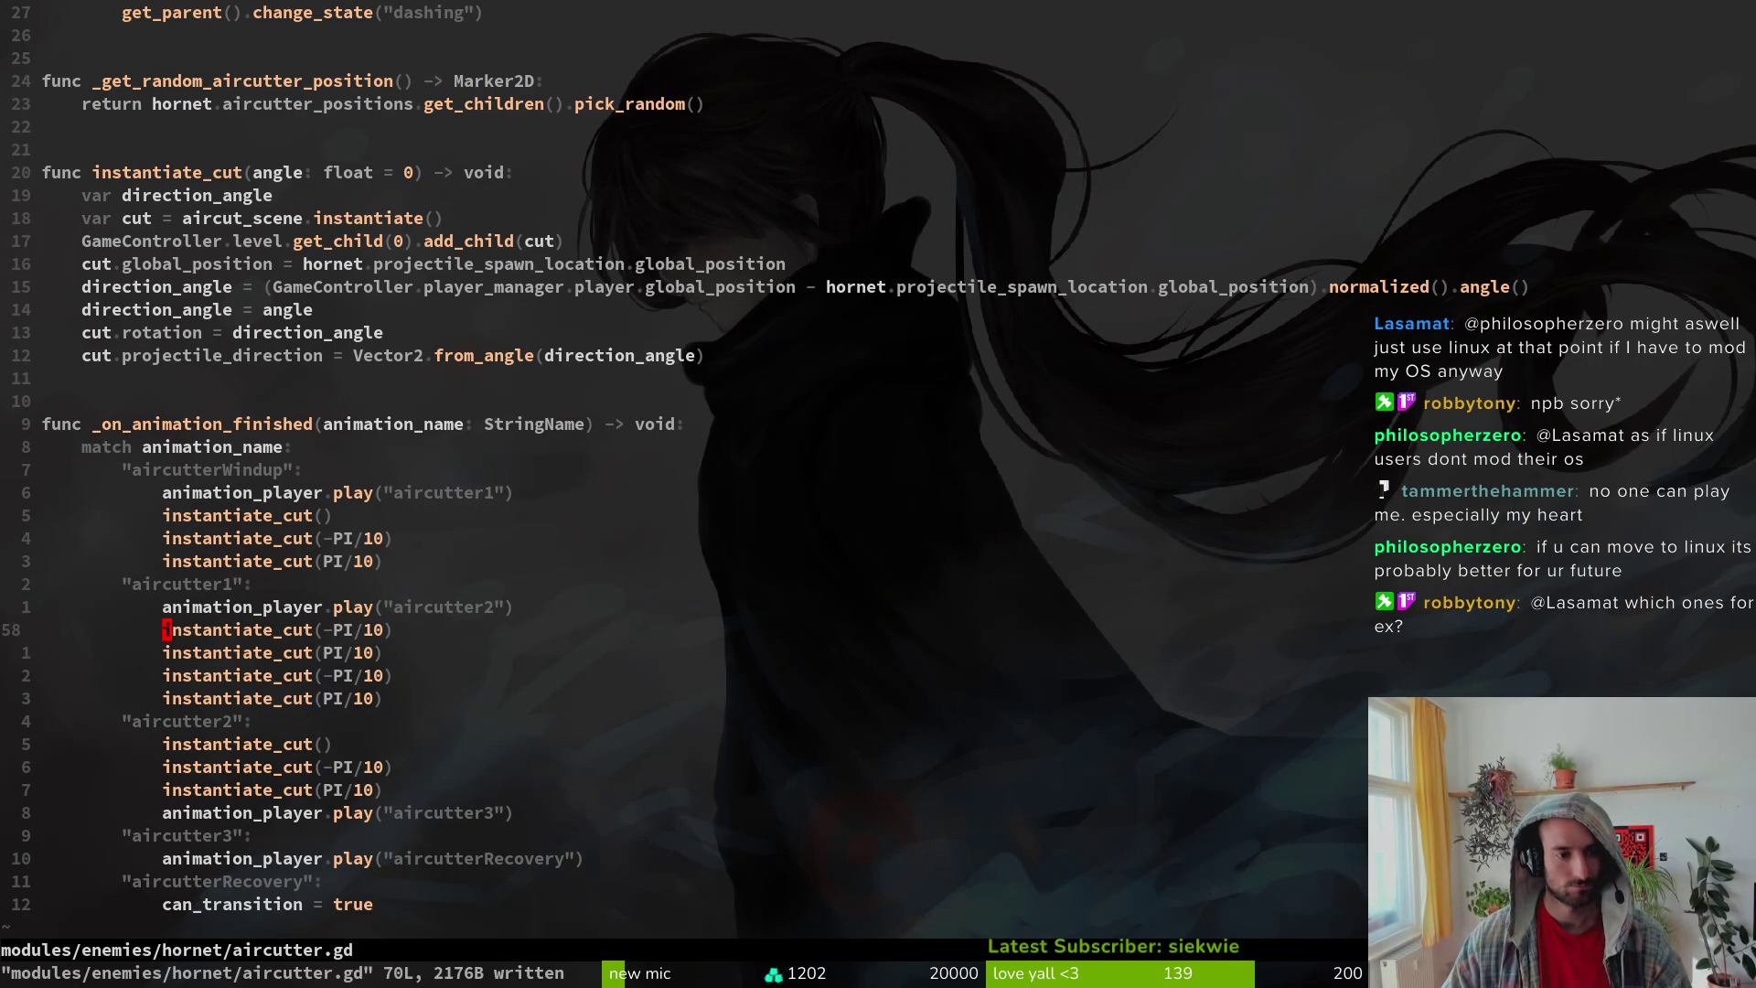
# Step: Change aircutter1's first angled cut divisors from 10 to 20 and 16
pyautogui.write('s')
pyautogui.write('2')
pyautogui.press('Escape')
pyautogui.write(':w')
pyautogui.press('Return')
pyautogui.press('j')
pyautogui.press('h')
pyautogui.press('s')
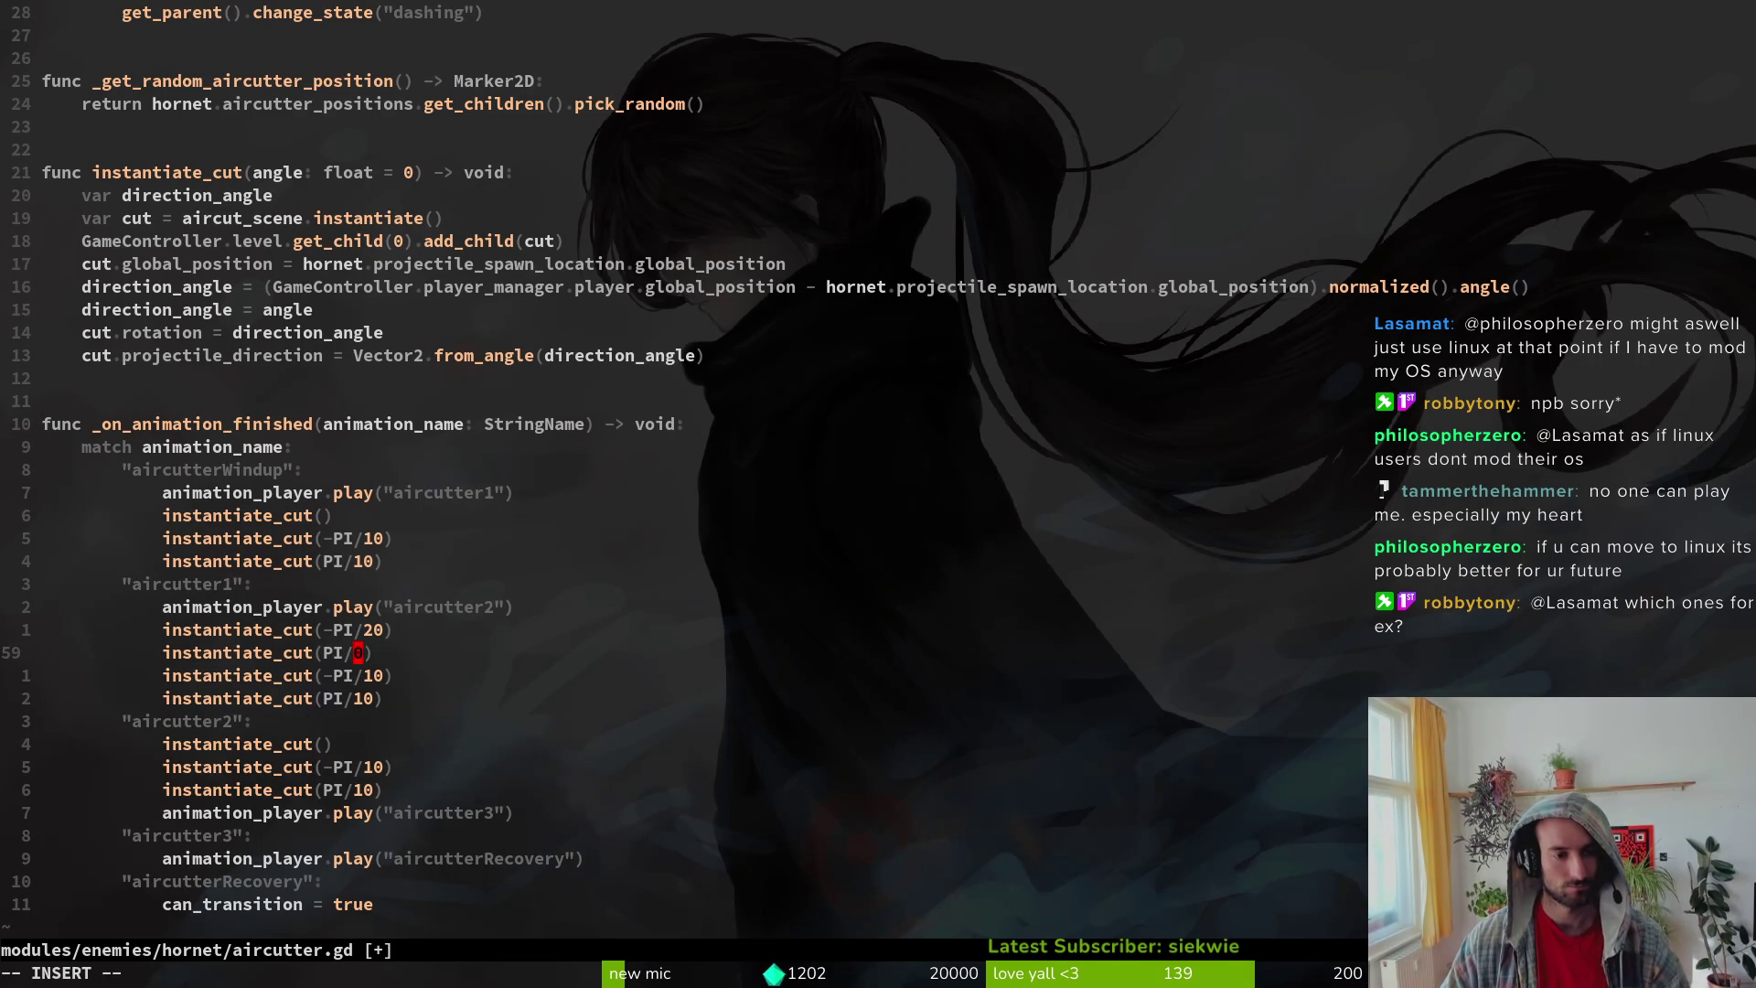
pyautogui.press('Escape')
pyautogui.write(':w')
pyautogui.press('Return')
pyautogui.write('s6')
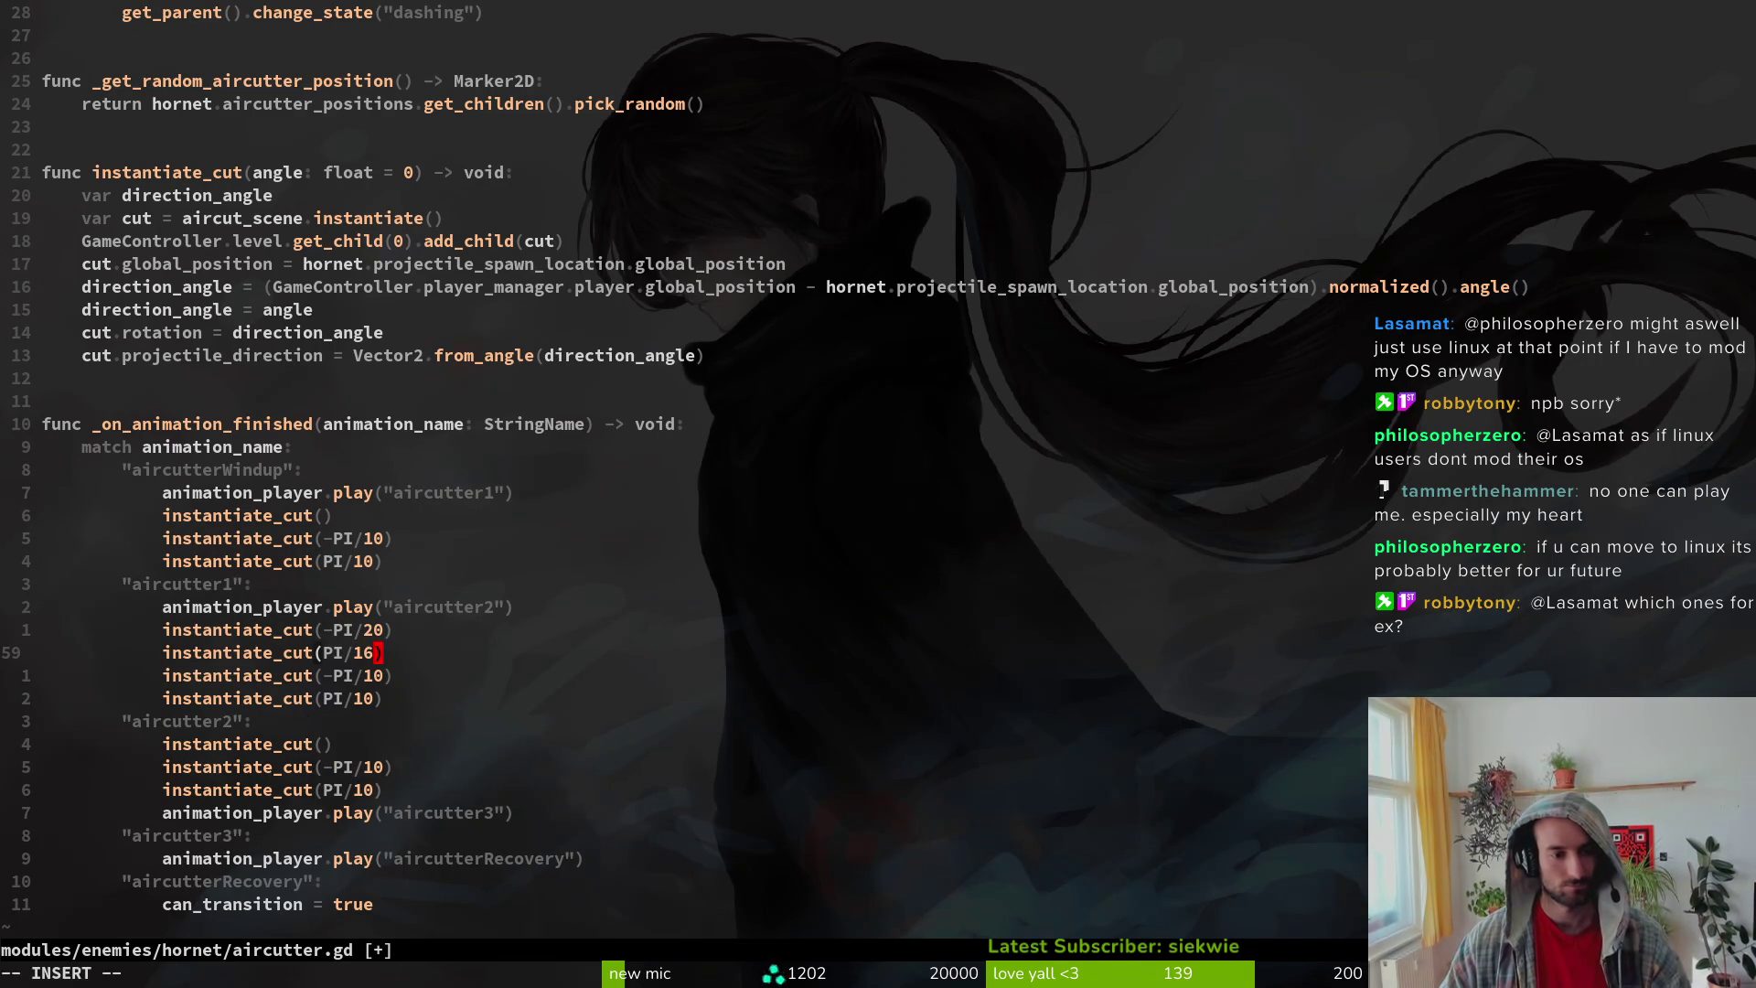
pyautogui.press('Escape')
pyautogui.write(':w')
pyautogui.press('Return')
pyautogui.press('j')
pyautogui.press('k')
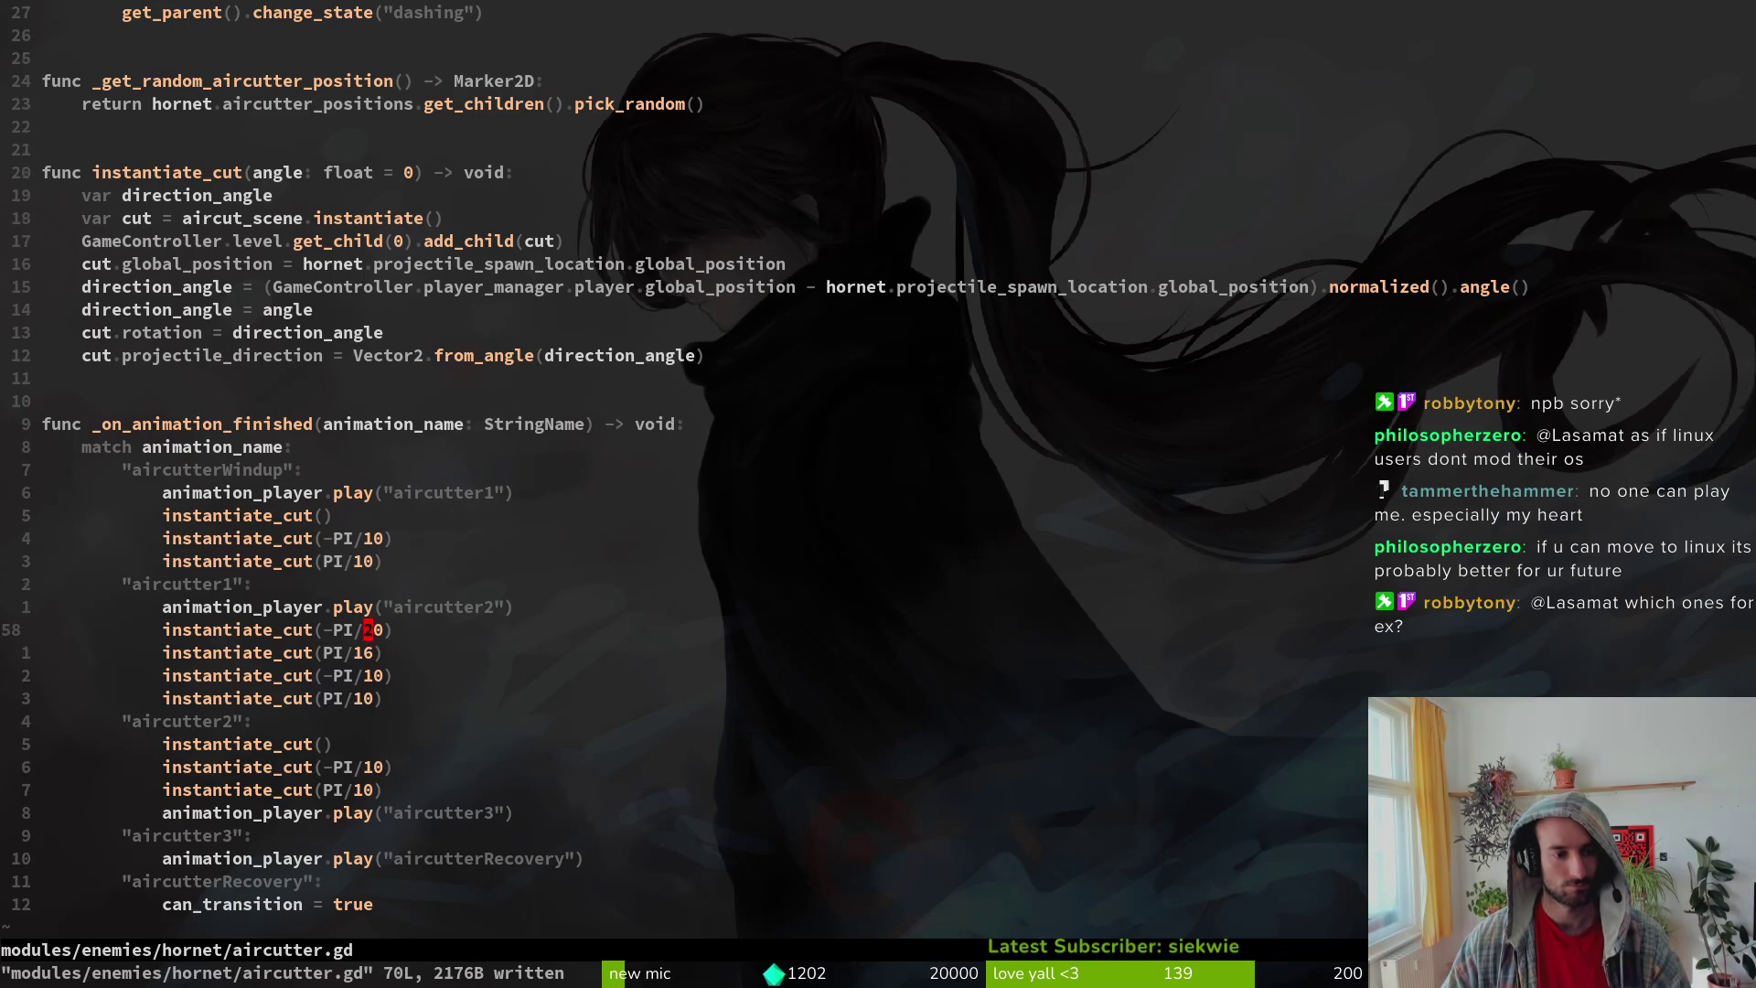
pyautogui.press('j')
pyautogui.write('s')
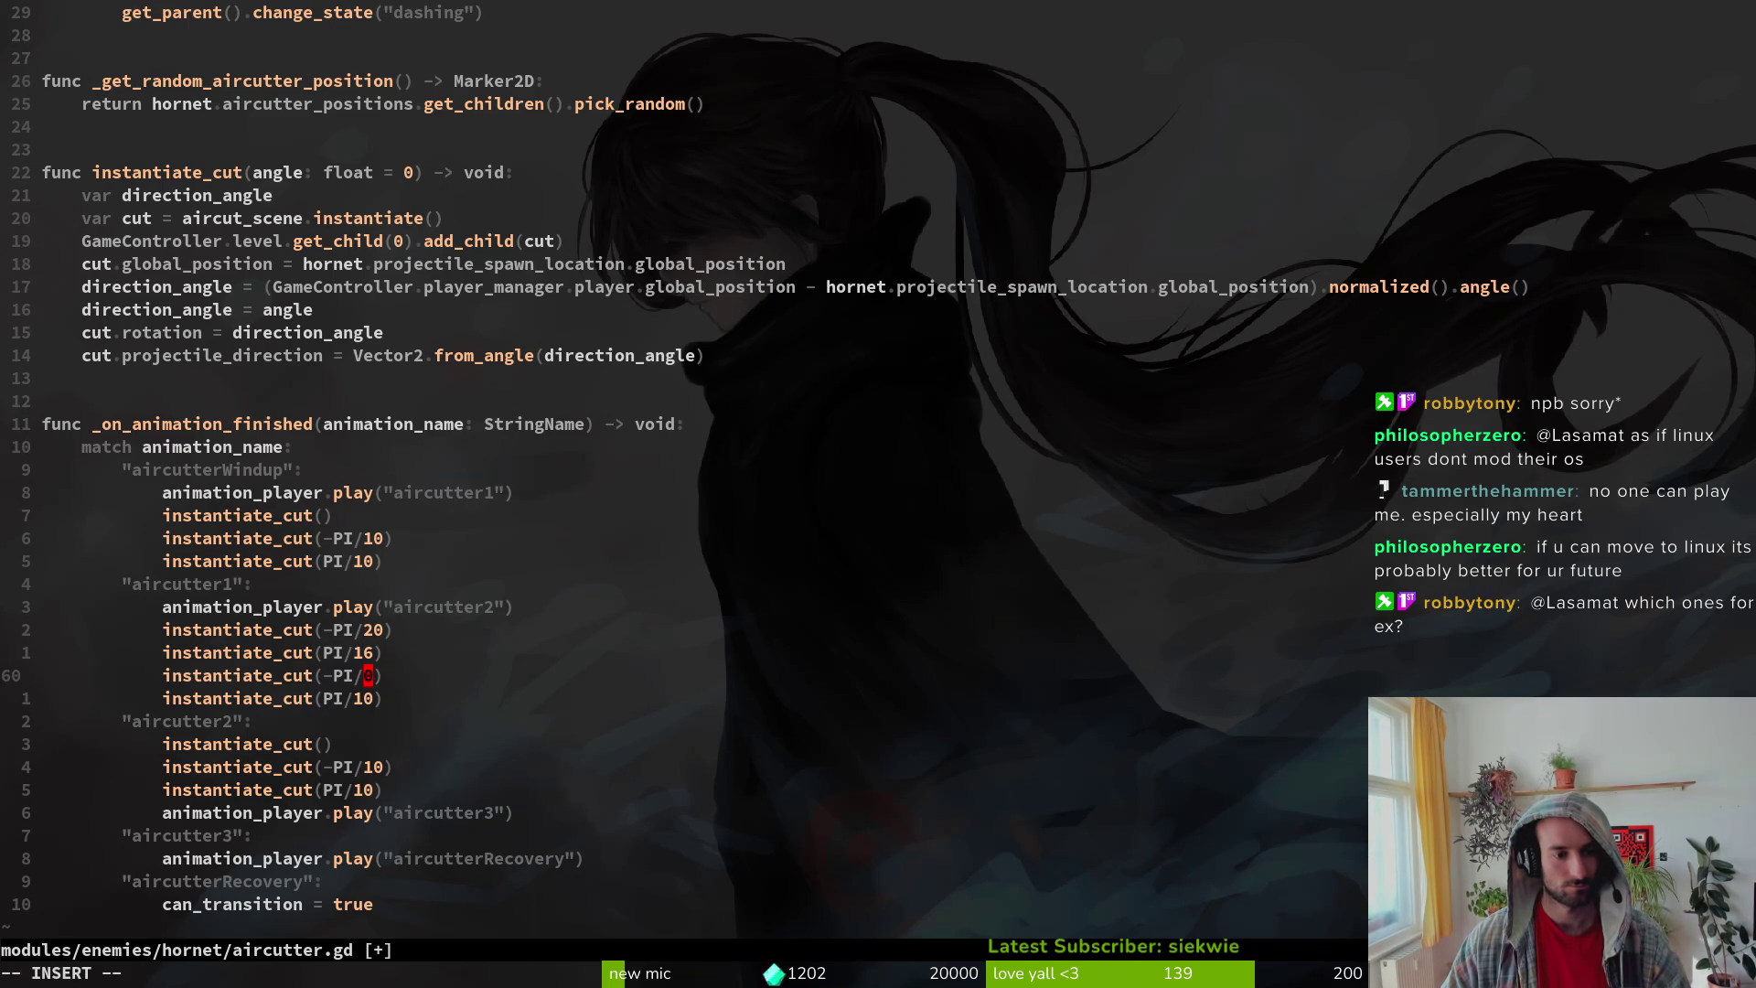
pyautogui.write('0')
pyautogui.press('Escape')
pyautogui.write(':w')
pyautogui.press('Return')
# Step: Fix aircutter1's remaining divisors so the cuts read ±PI/20 and ±PI/16
pyautogui.press('j')
pyautogui.press('k')
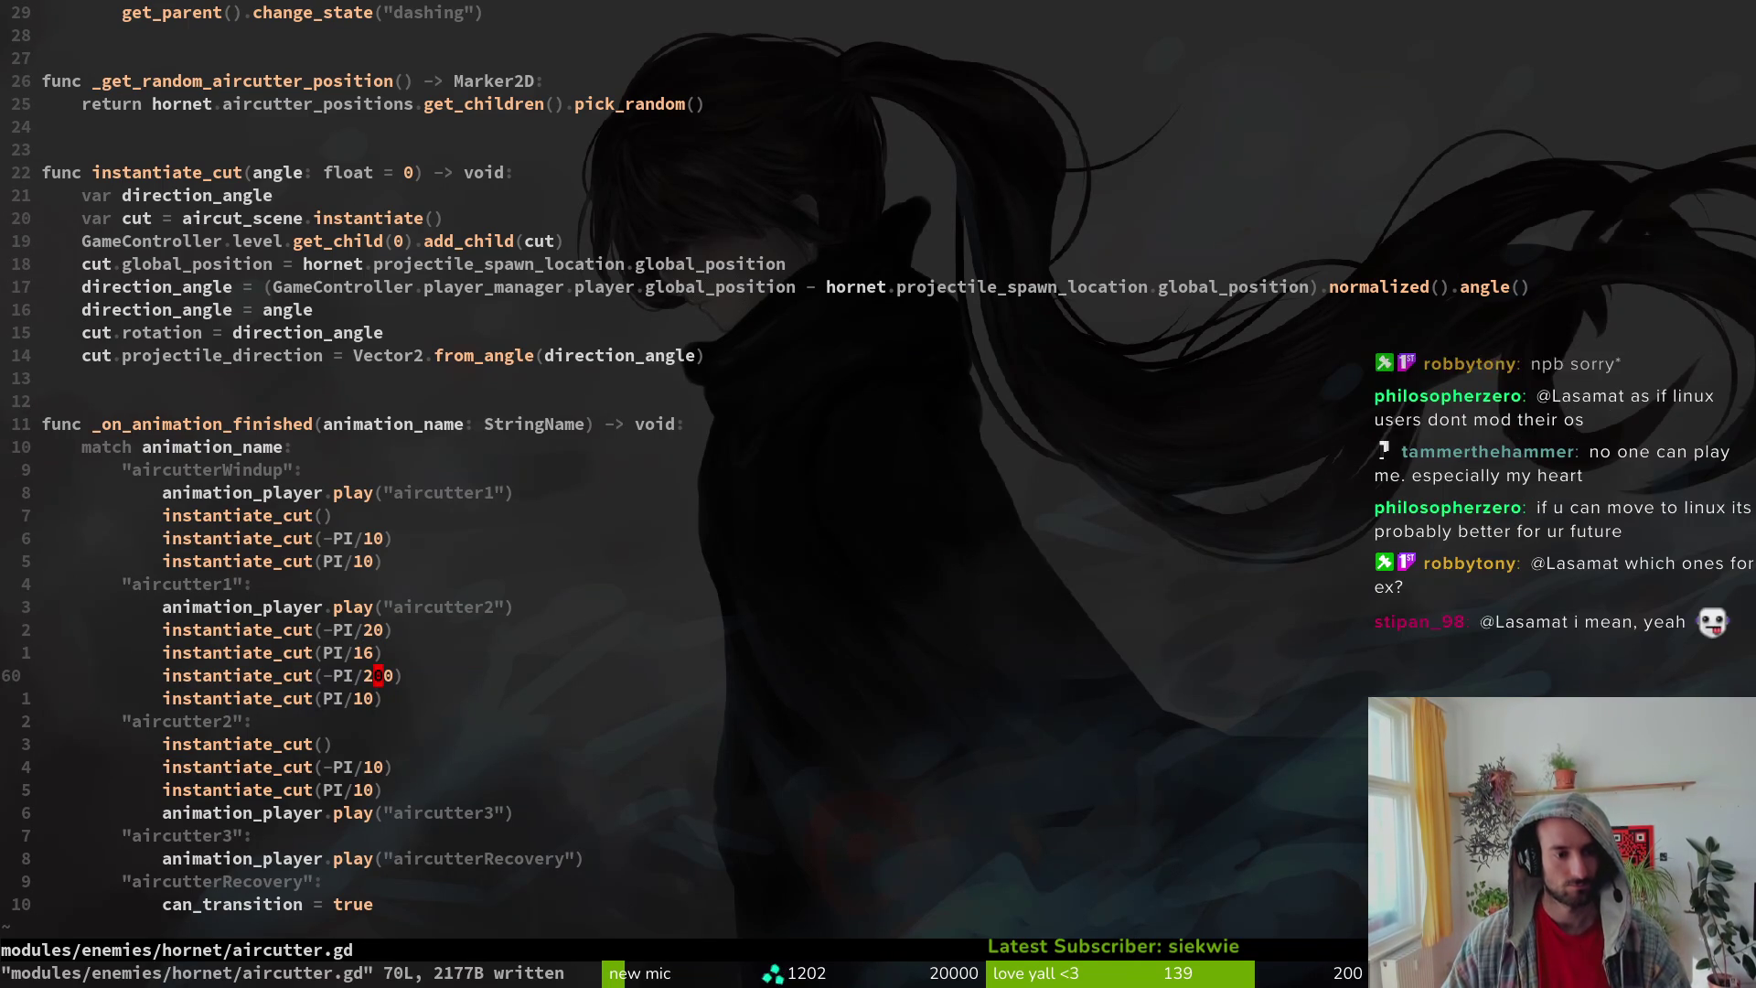
pyautogui.press('k')
pyautogui.press('s')
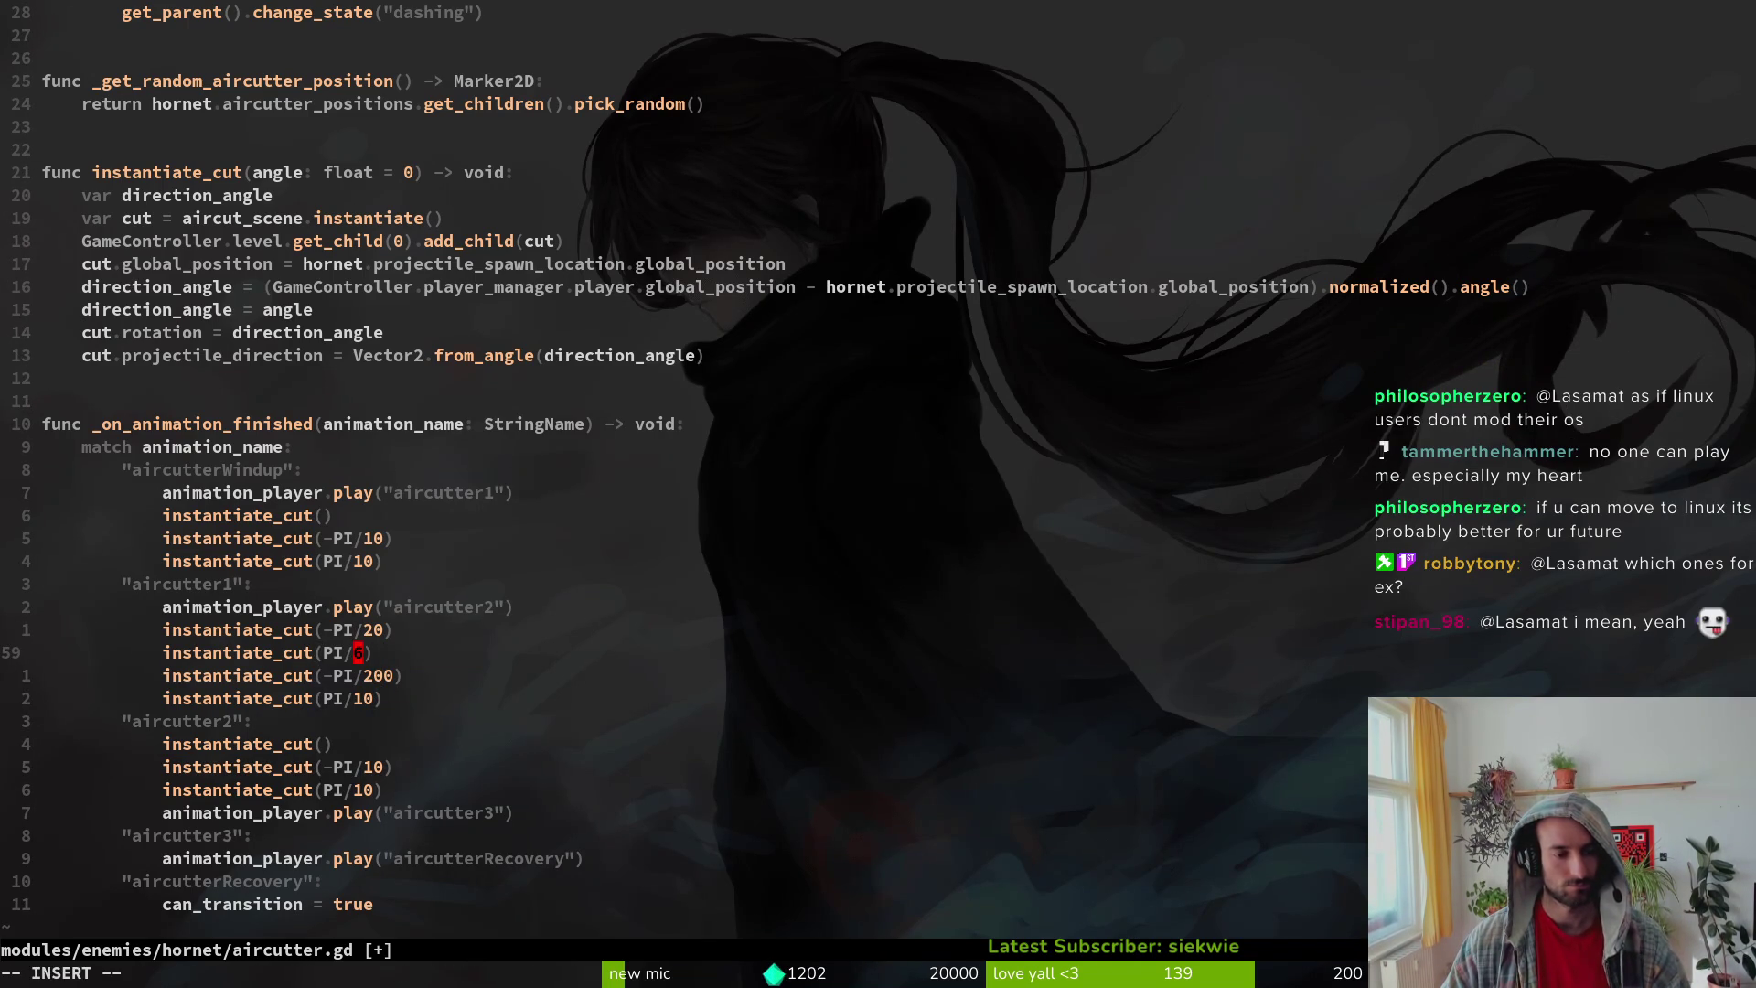
pyautogui.write('2')
pyautogui.press('Escape')
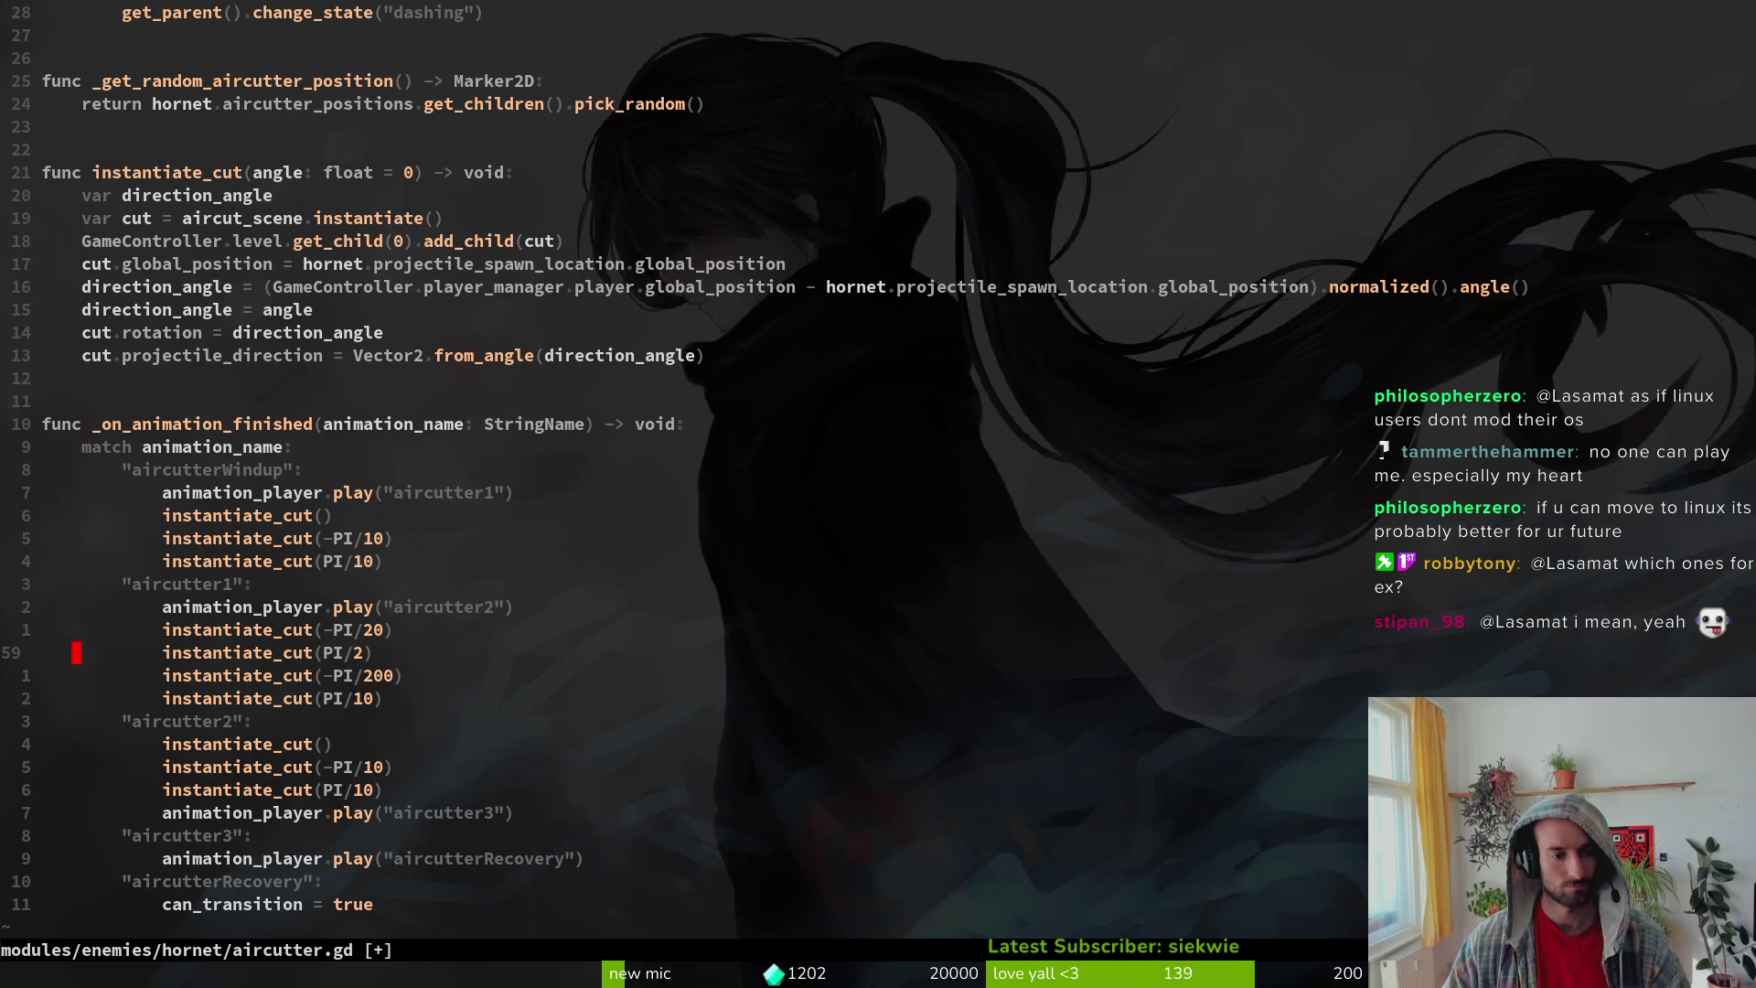
pyautogui.write('$i')
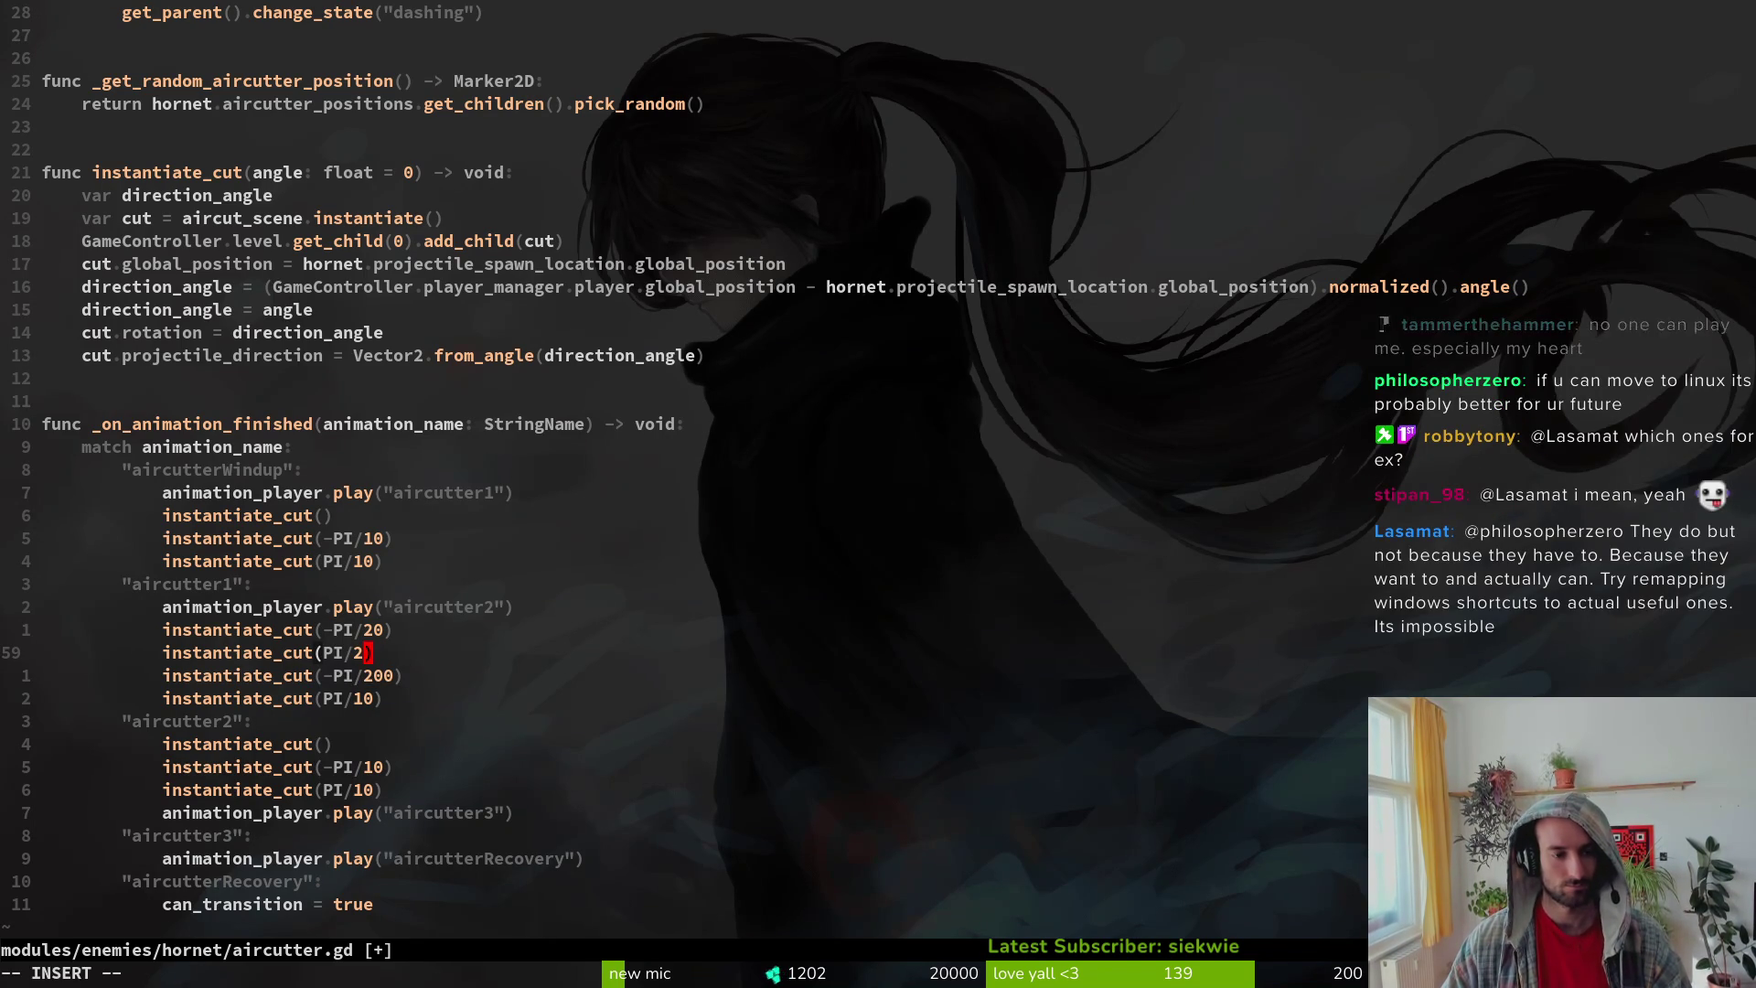
pyautogui.write('0')
pyautogui.press('Escape')
pyautogui.write(':w')
pyautogui.press('Return')
pyautogui.write('jct)1')
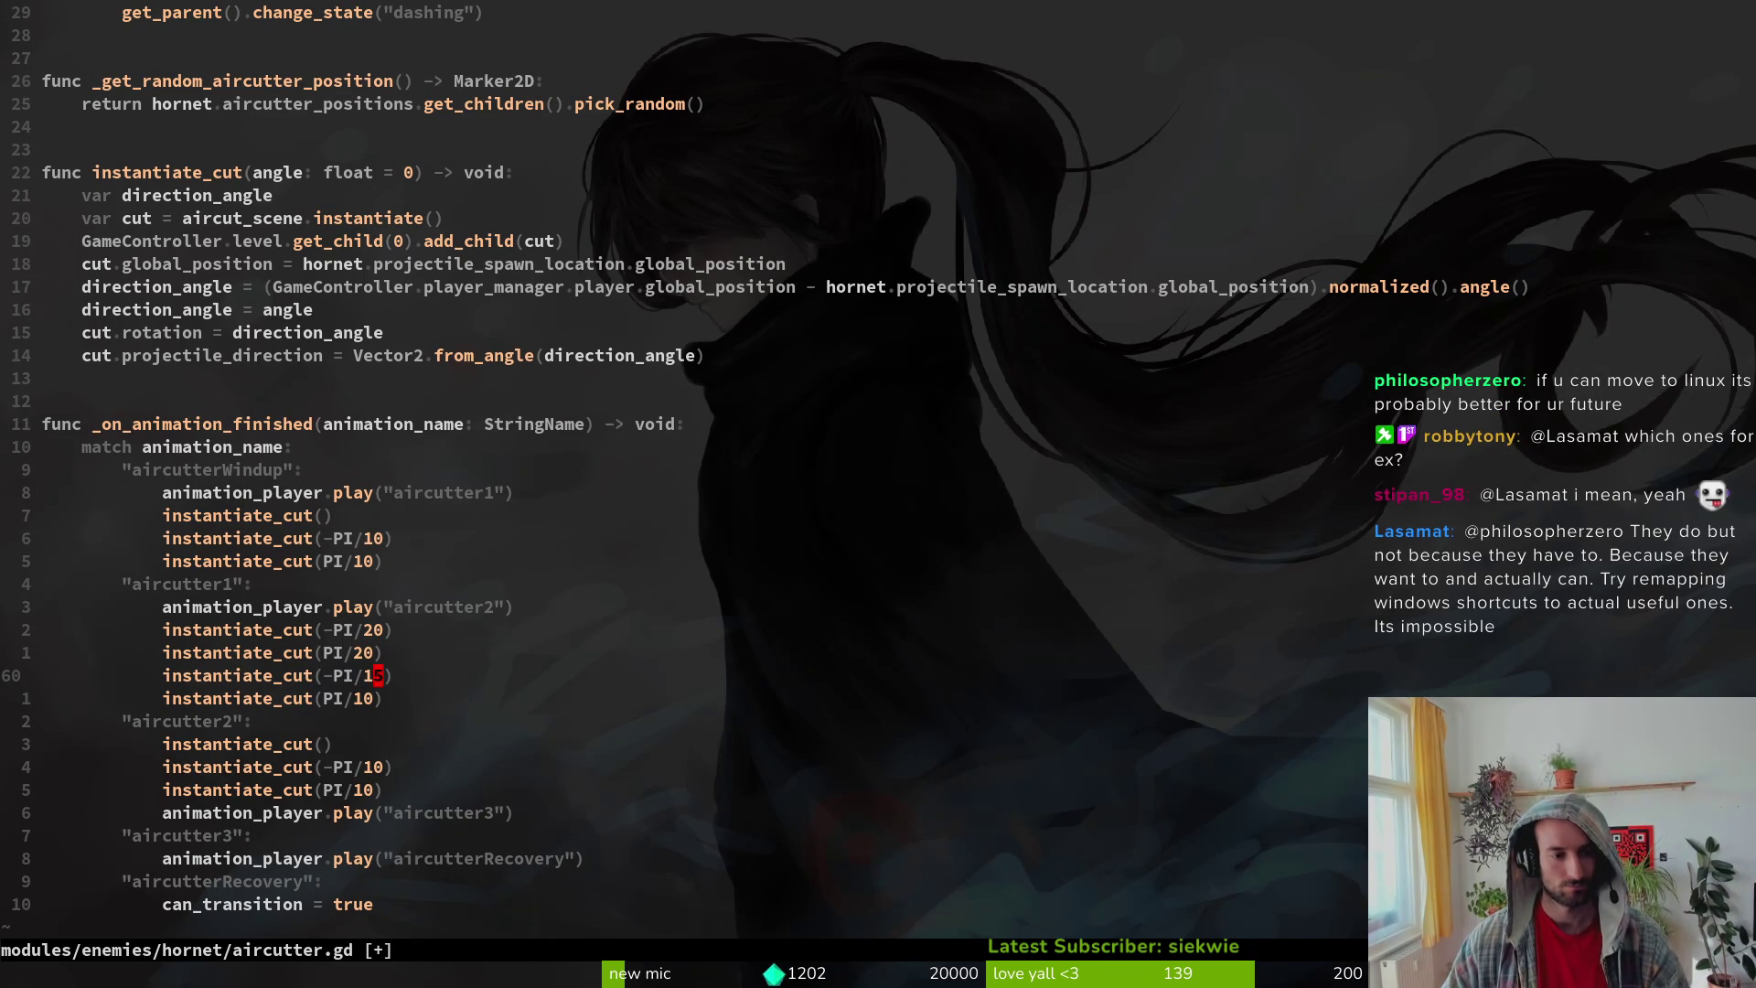
pyautogui.write('6')
pyautogui.press('Escape')
pyautogui.write(':w')
pyautogui.press('Return')
pyautogui.press('j')
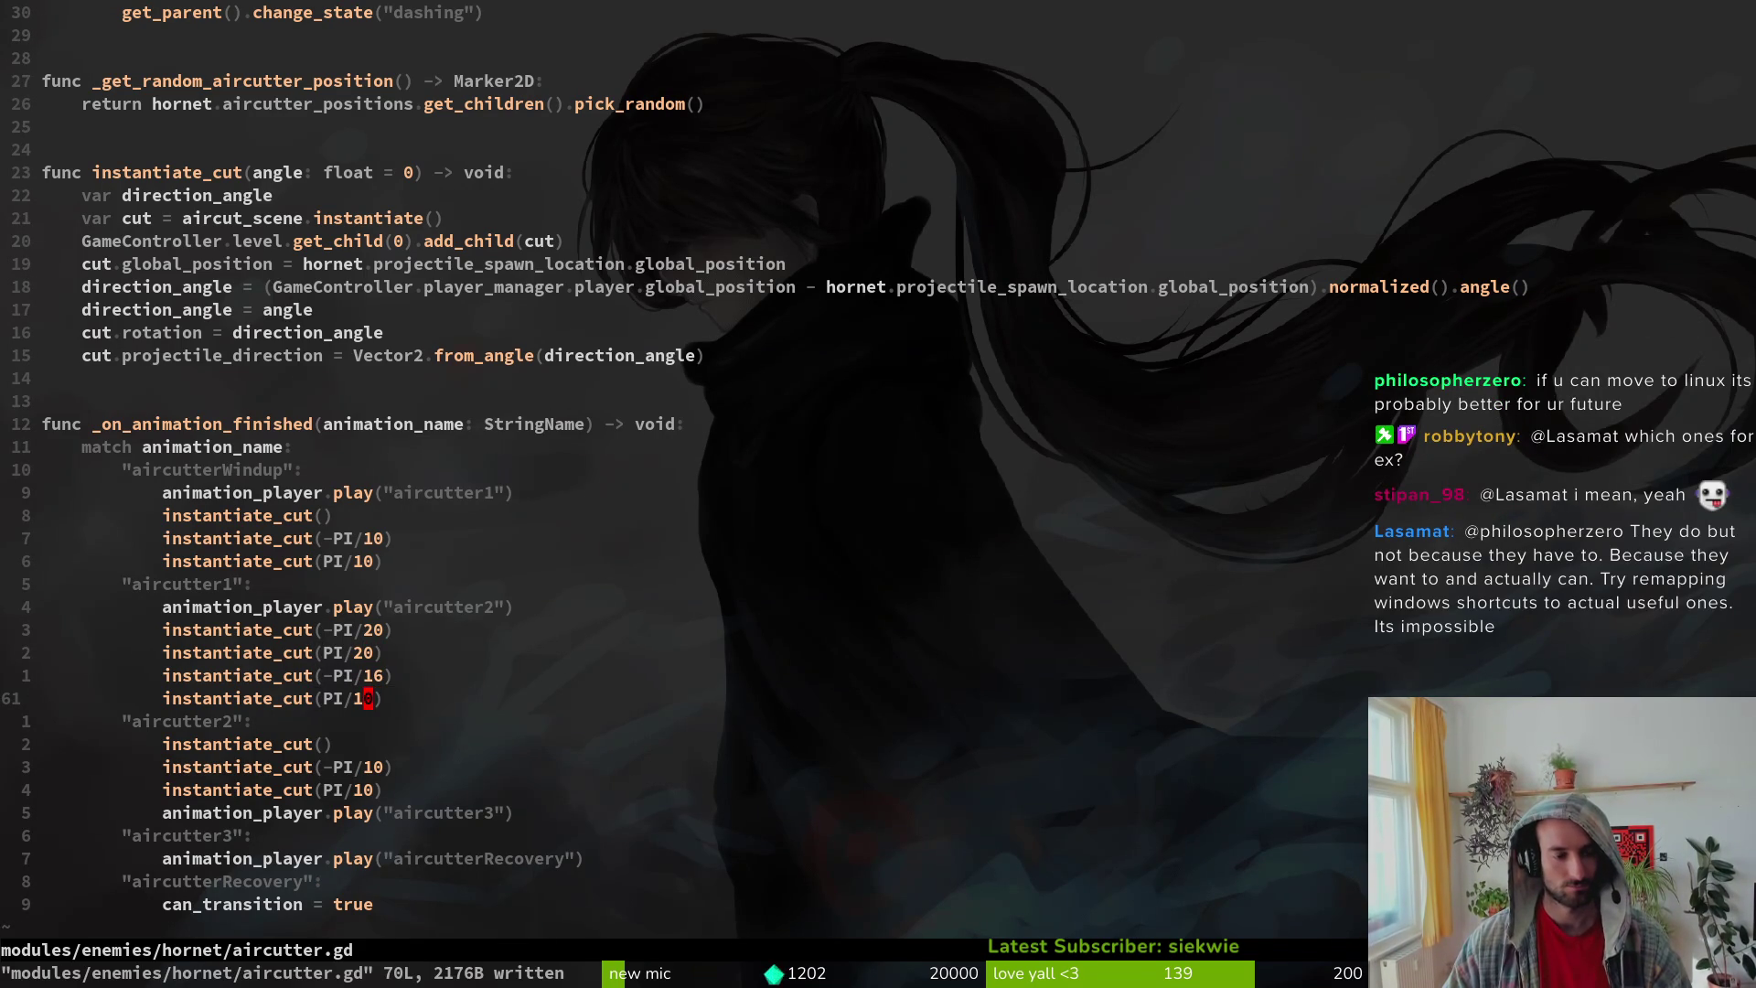
pyautogui.write('s6')
pyautogui.press('Escape')
pyautogui.write(':w')
pyautogui.press('Return')
# Step: Change the ±PI/16 cuts to -PI/15 and PI/15 and save
pyautogui.press('j')
pyautogui.press('j')
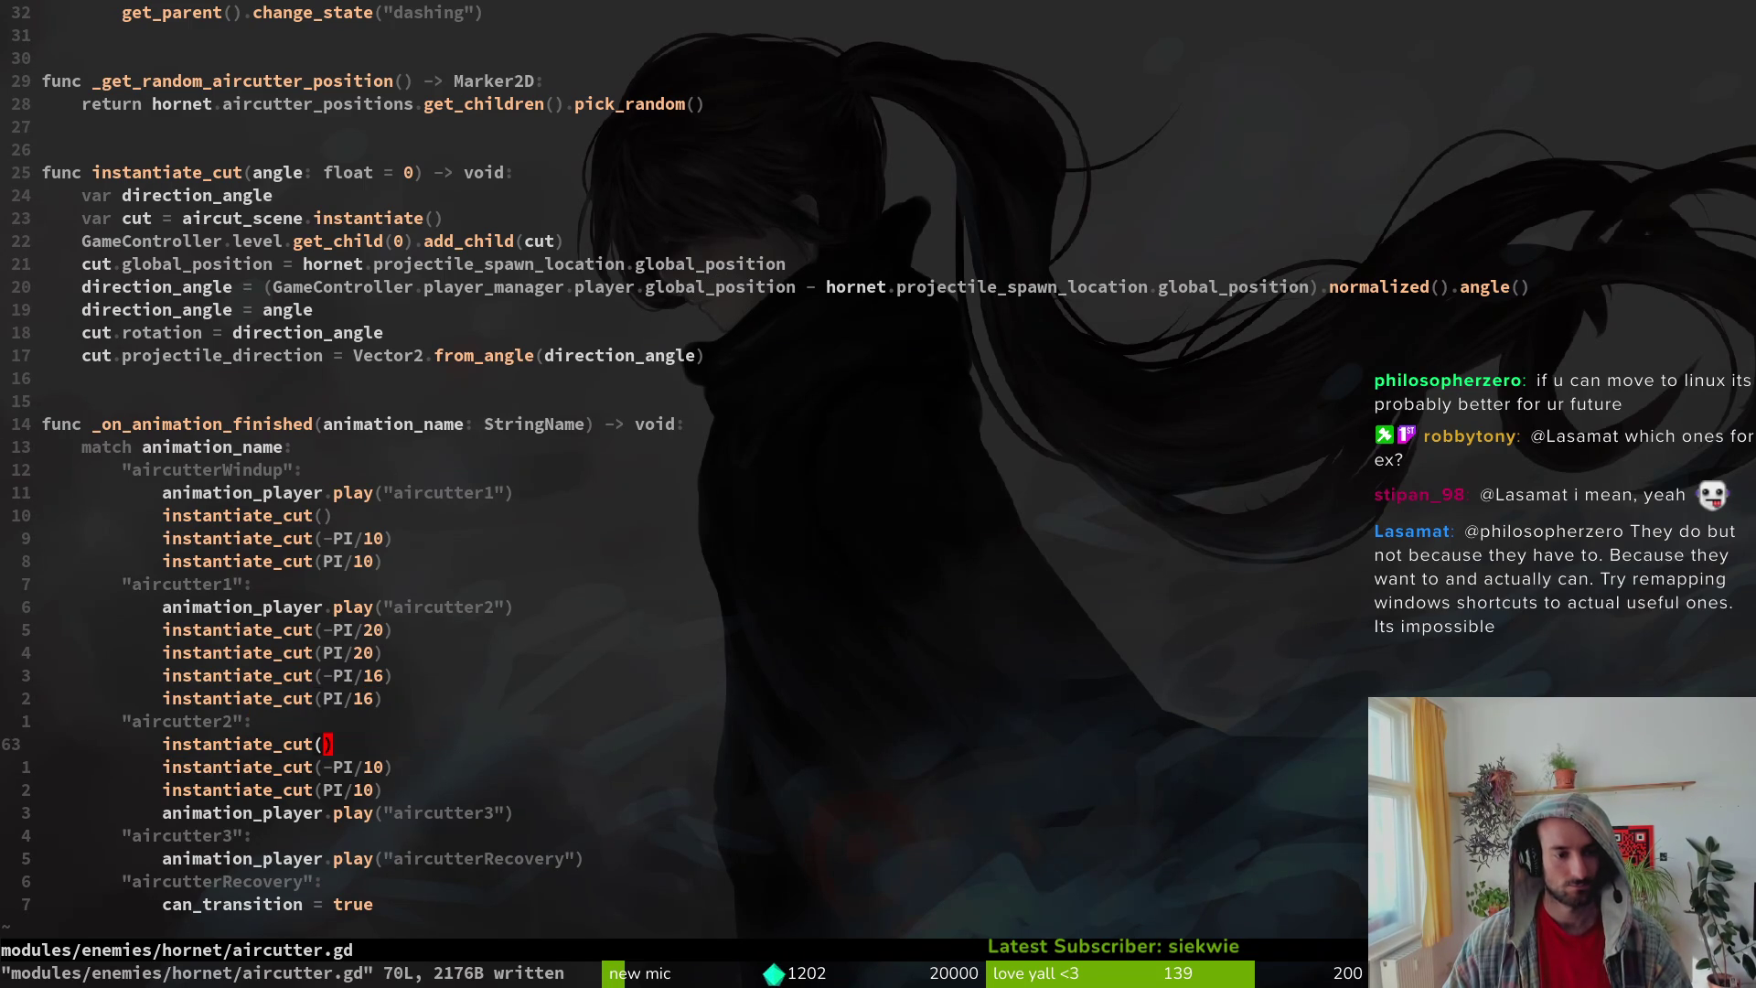
pyautogui.write(':w')
pyautogui.press('Return')
pyautogui.press('k')
pyautogui.press('k')
pyautogui.press('k')
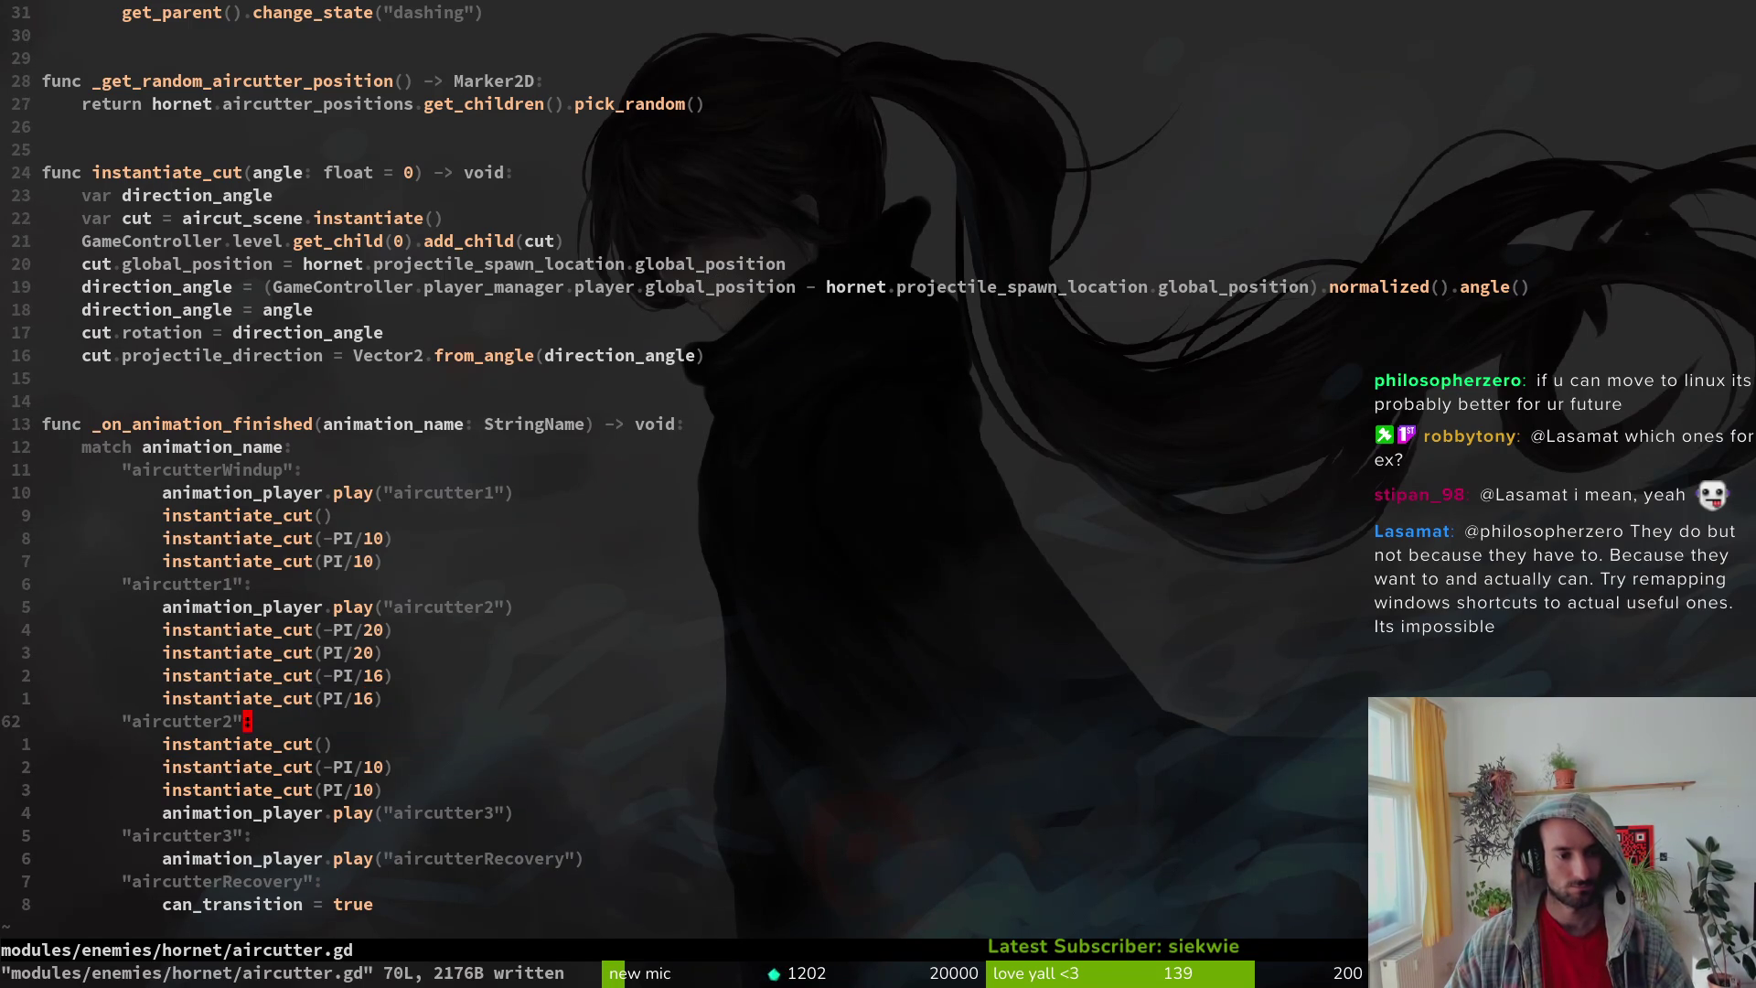
pyautogui.press('l')
pyautogui.write('xu')
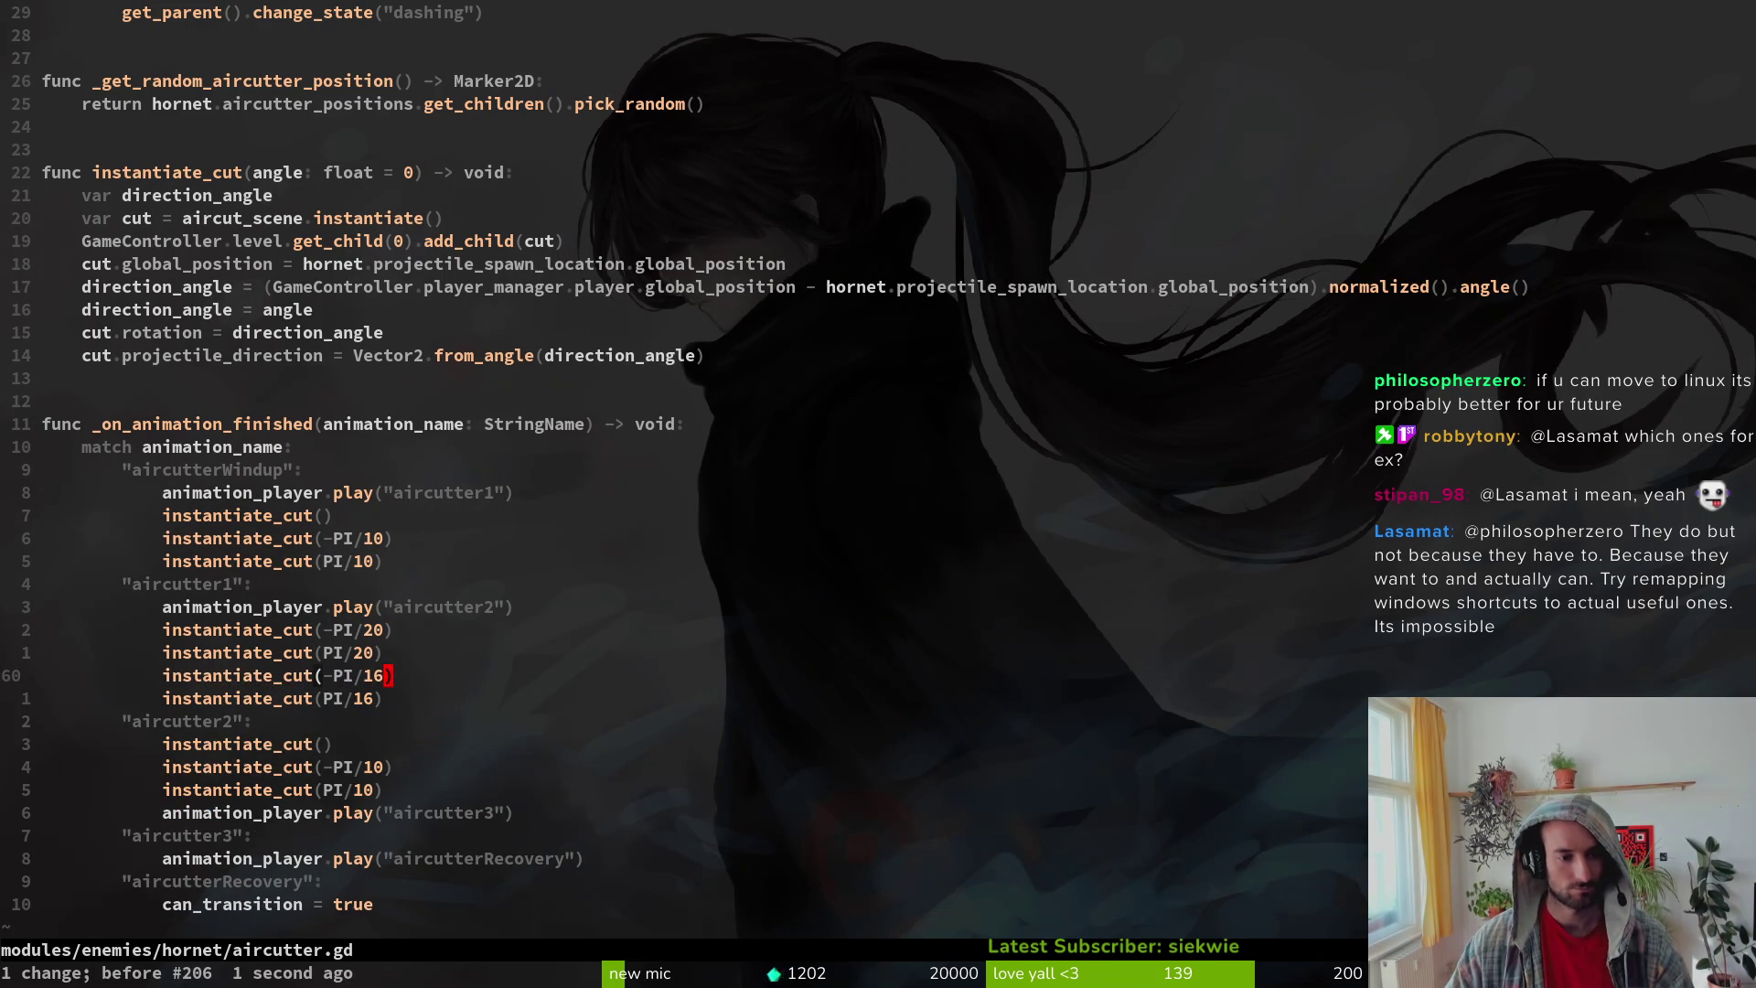
pyautogui.write('hs5')
pyautogui.press('Escape')
pyautogui.write('jhs5')
pyautogui.press('Escape')
pyautogui.write(':w')
pyautogui.press('Return')
# Step: Relaunch pollinateOrDie with F5, continue into a level and maximize the game window
pyautogui.hotkey('alt', 'Tab')
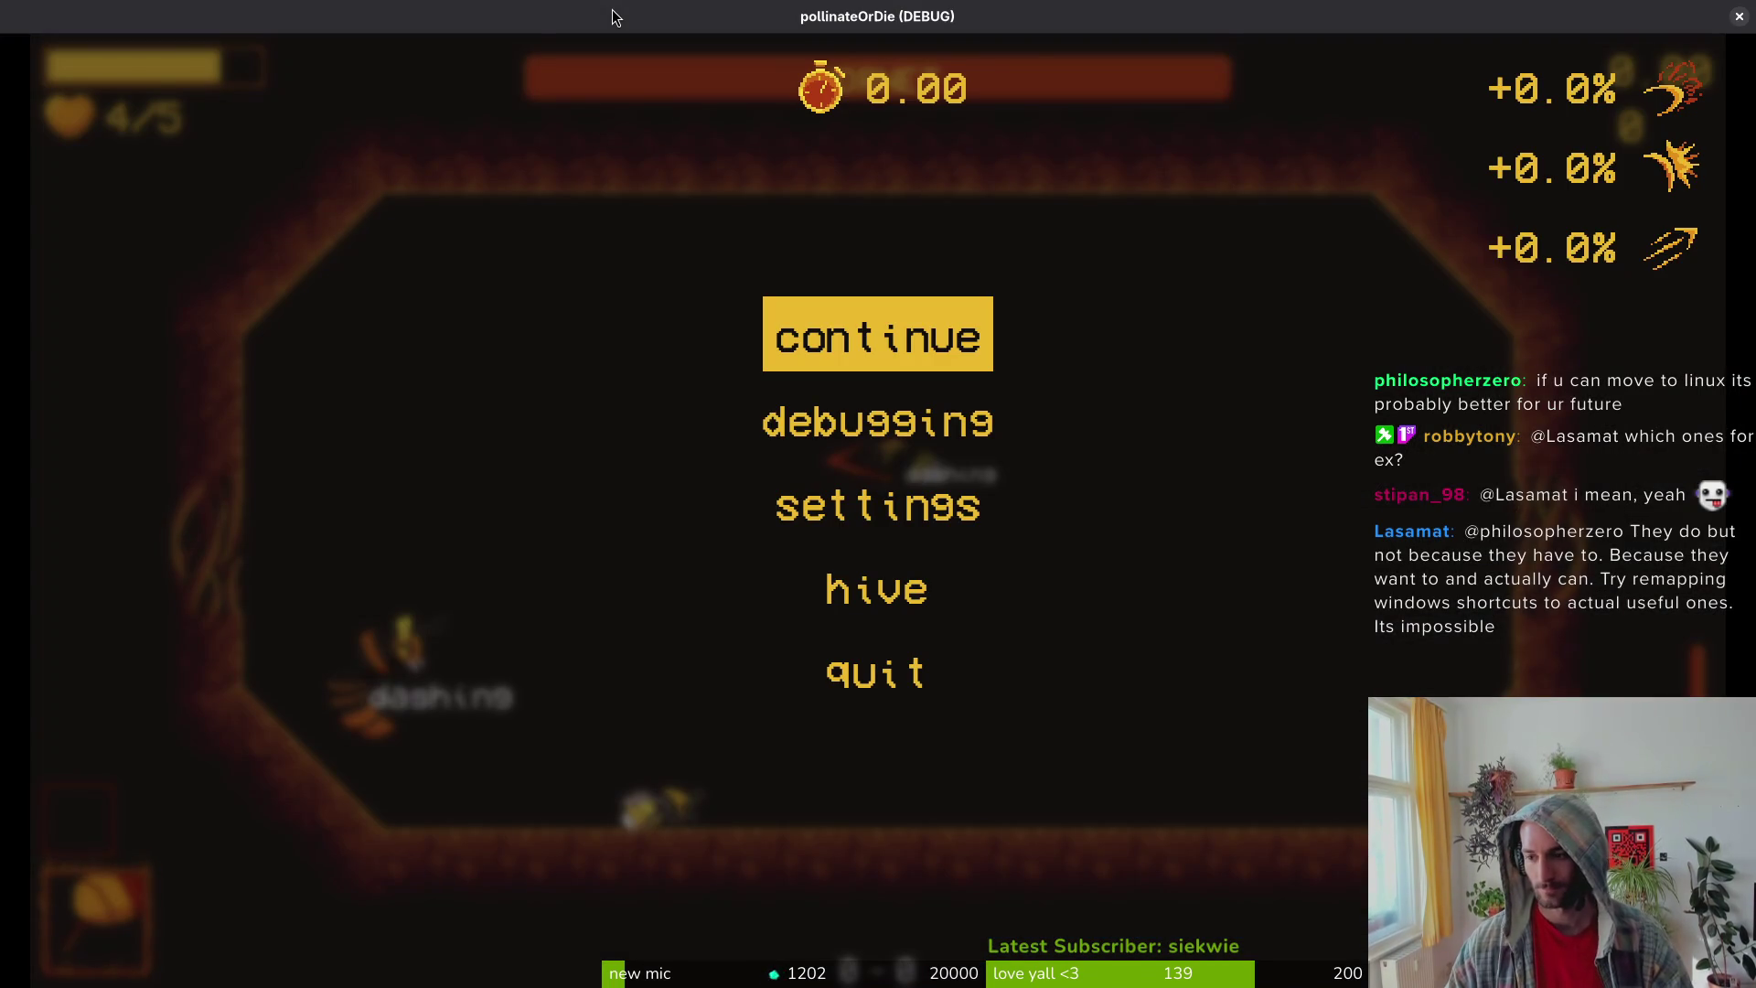
pyautogui.press('F5')
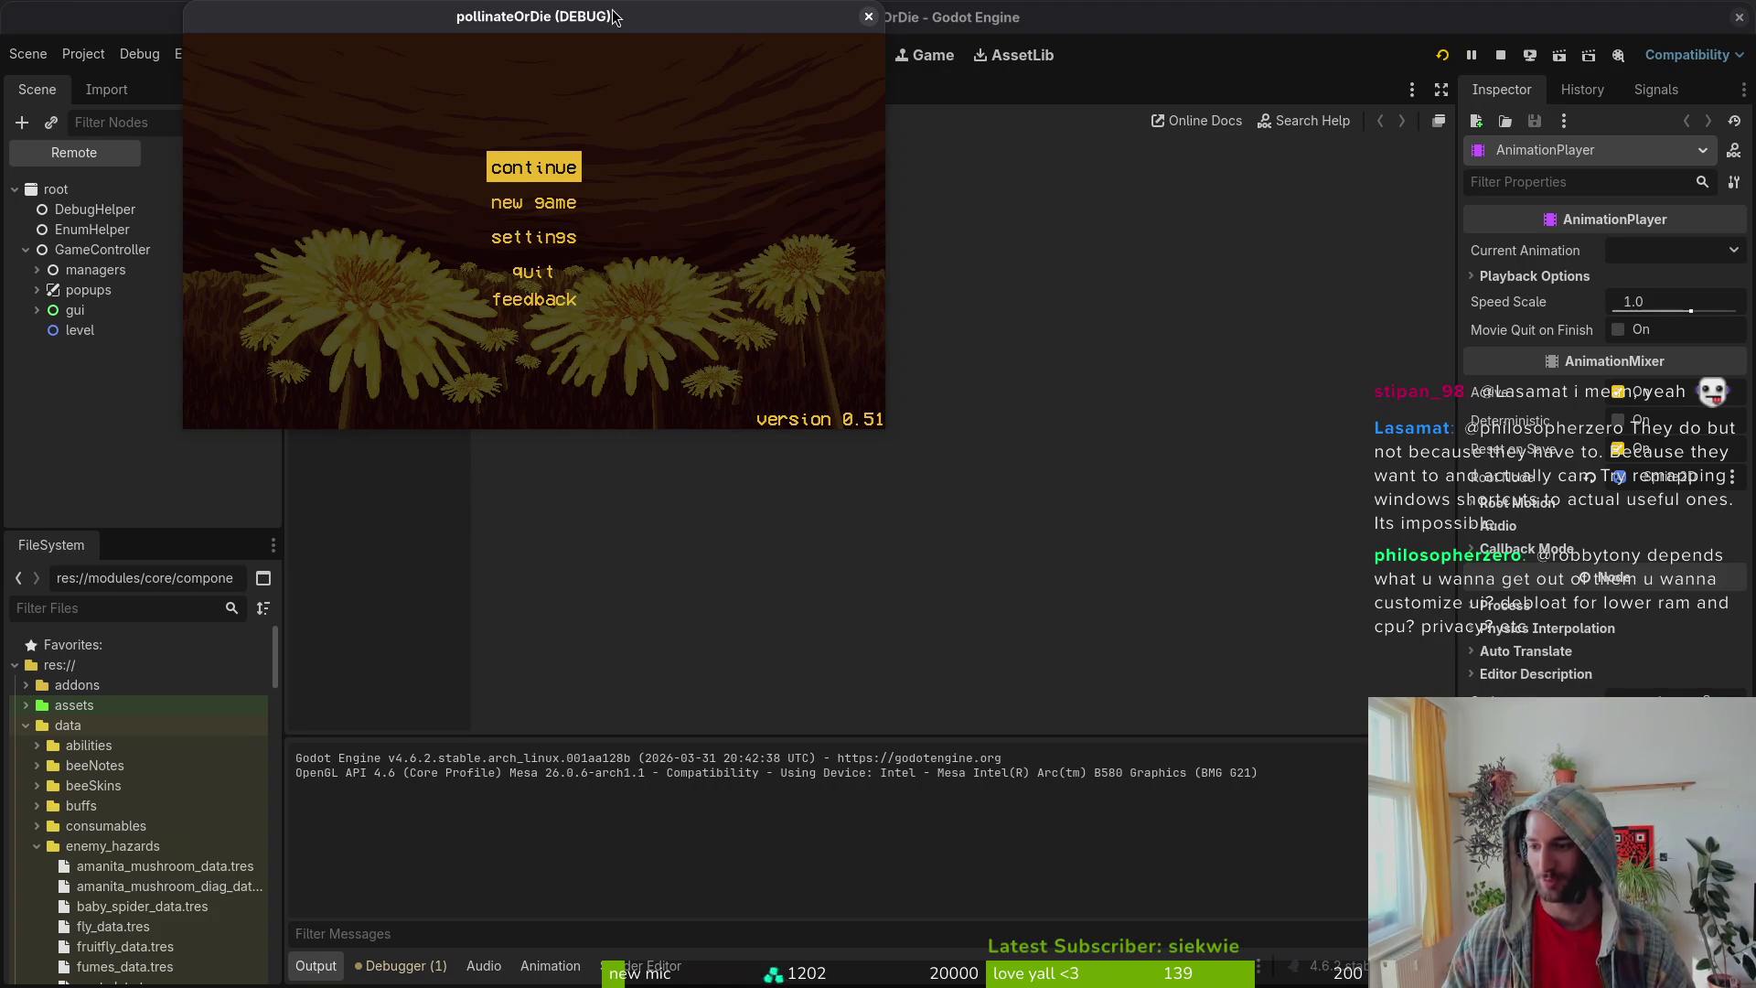
pyautogui.press('Return')
pyautogui.doubleClick(646, 18)
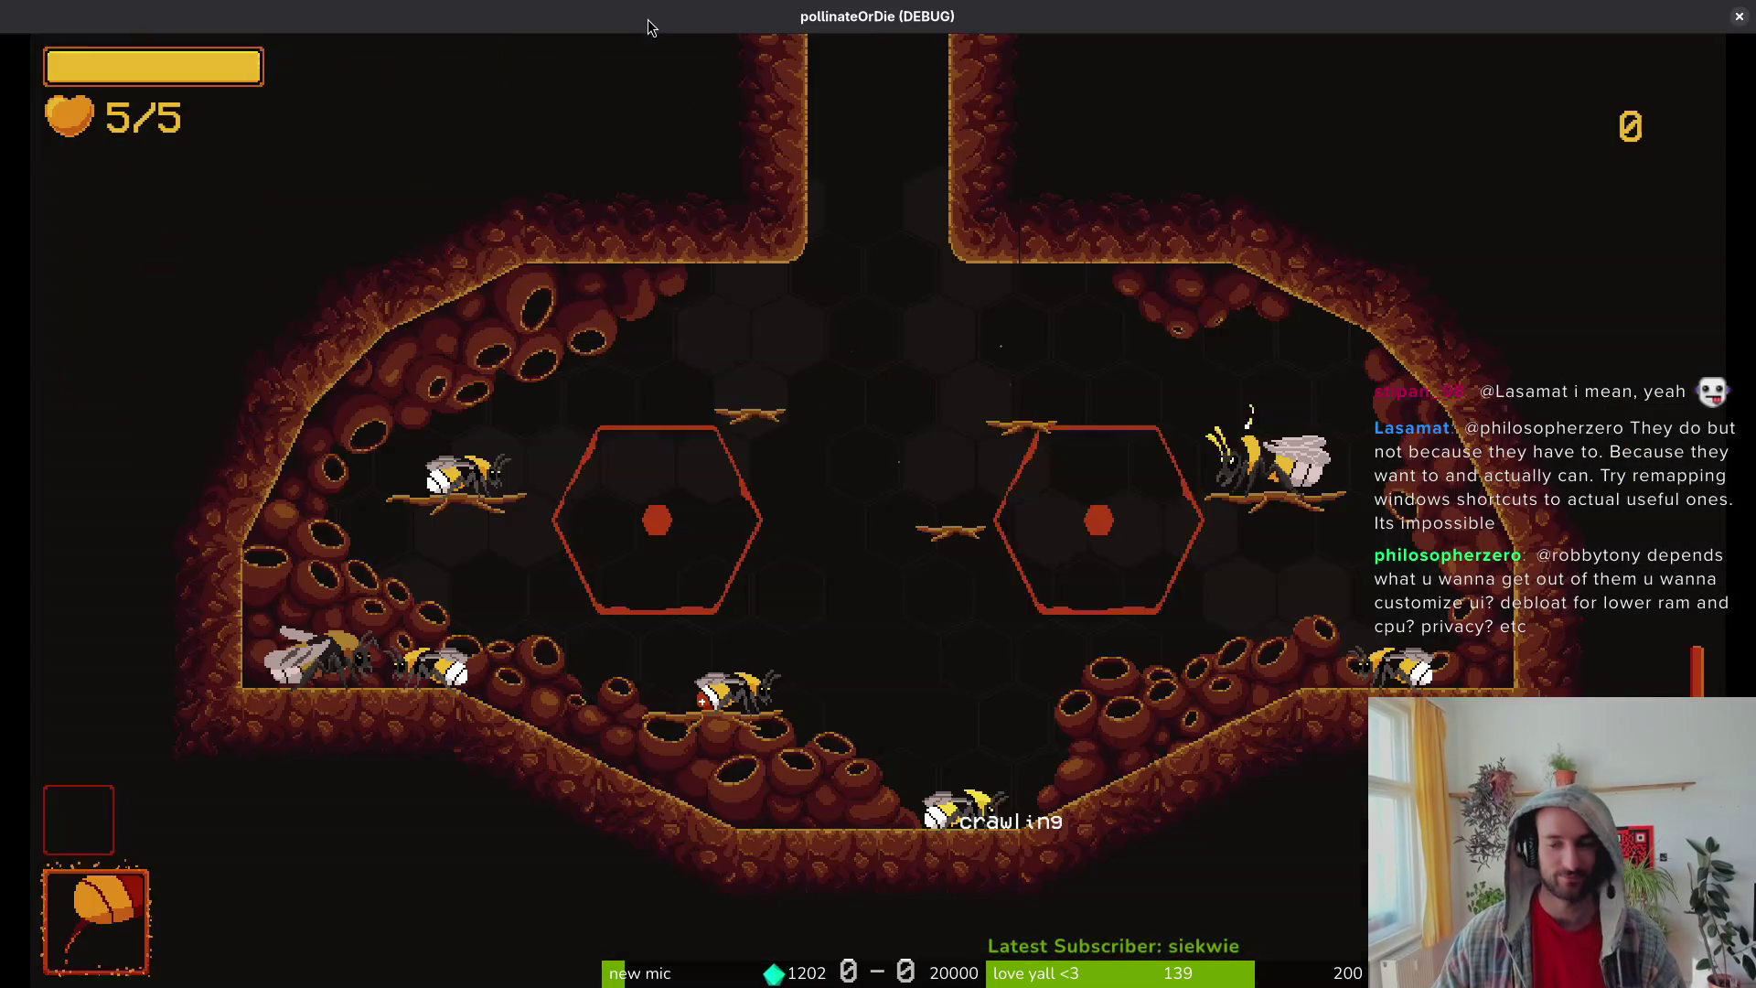
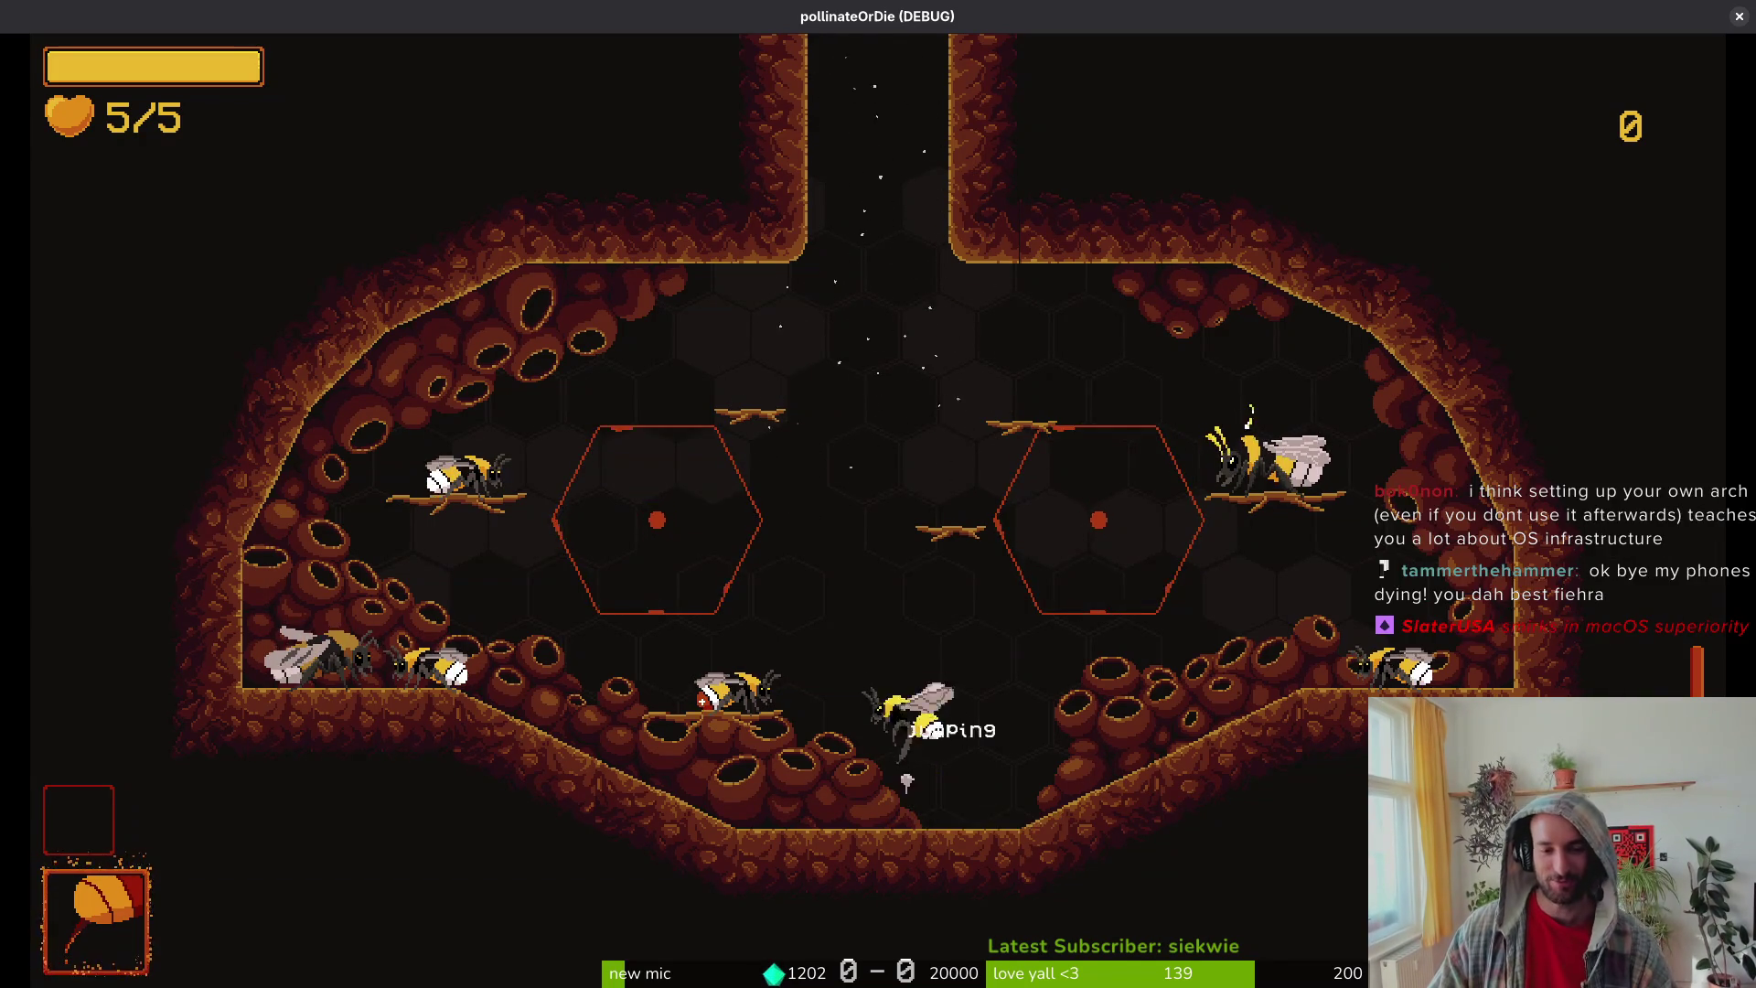
# Step: Pause the game and turn off state labels in the debugging options
pyautogui.press('Escape')
pyautogui.press('Return')
pyautogui.press('Down')
pyautogui.press('Return')
pyautogui.press('Escape')
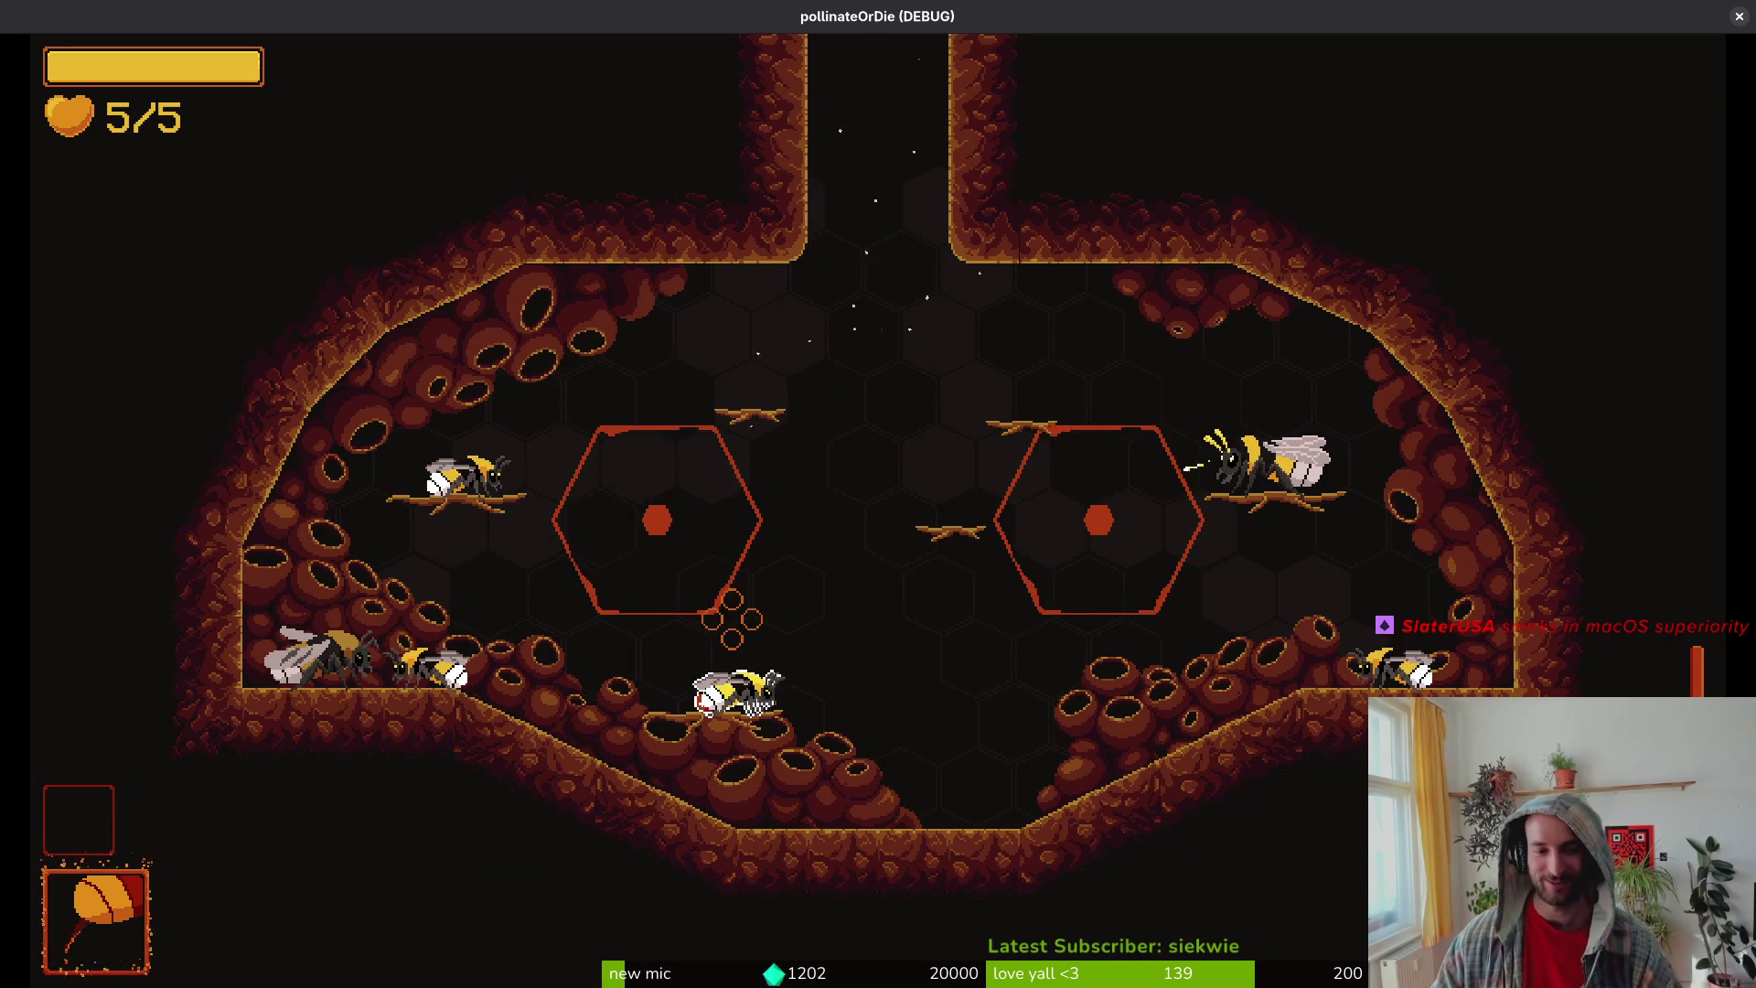
# Step: Load the hornet level from debug level select, fight, then pause and return to aircutter.gd
pyautogui.press('Escape')
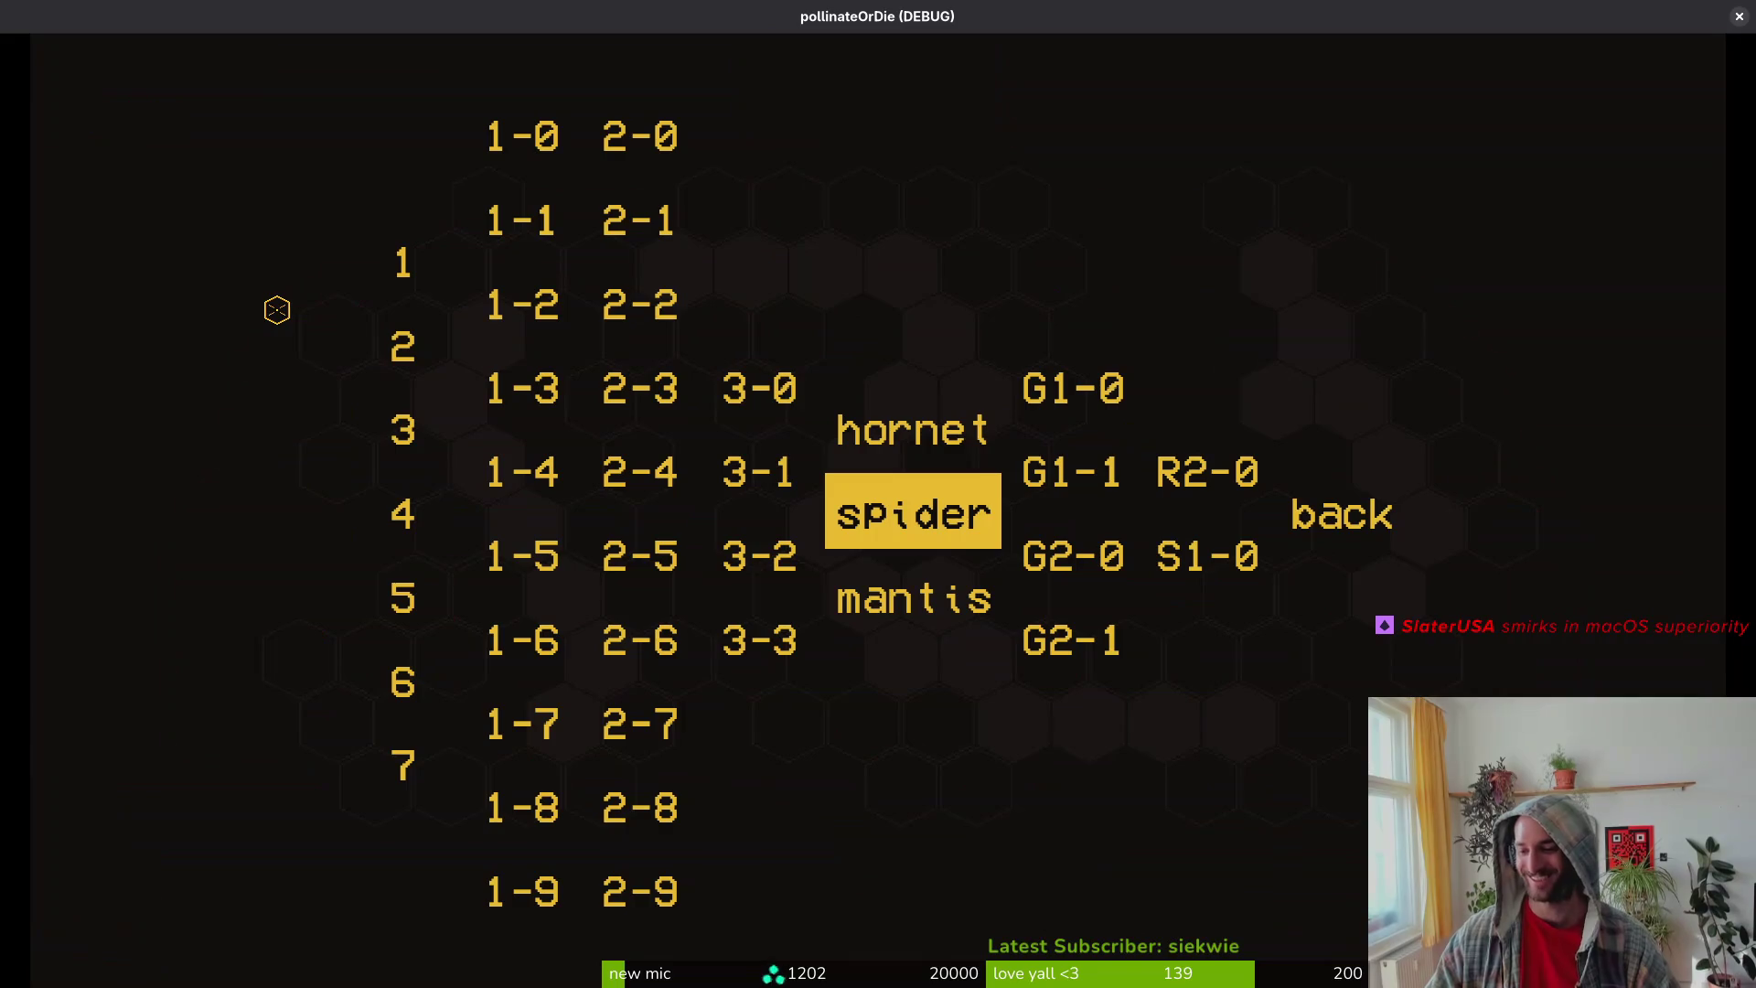
pyautogui.press('Up')
pyautogui.press('Return')
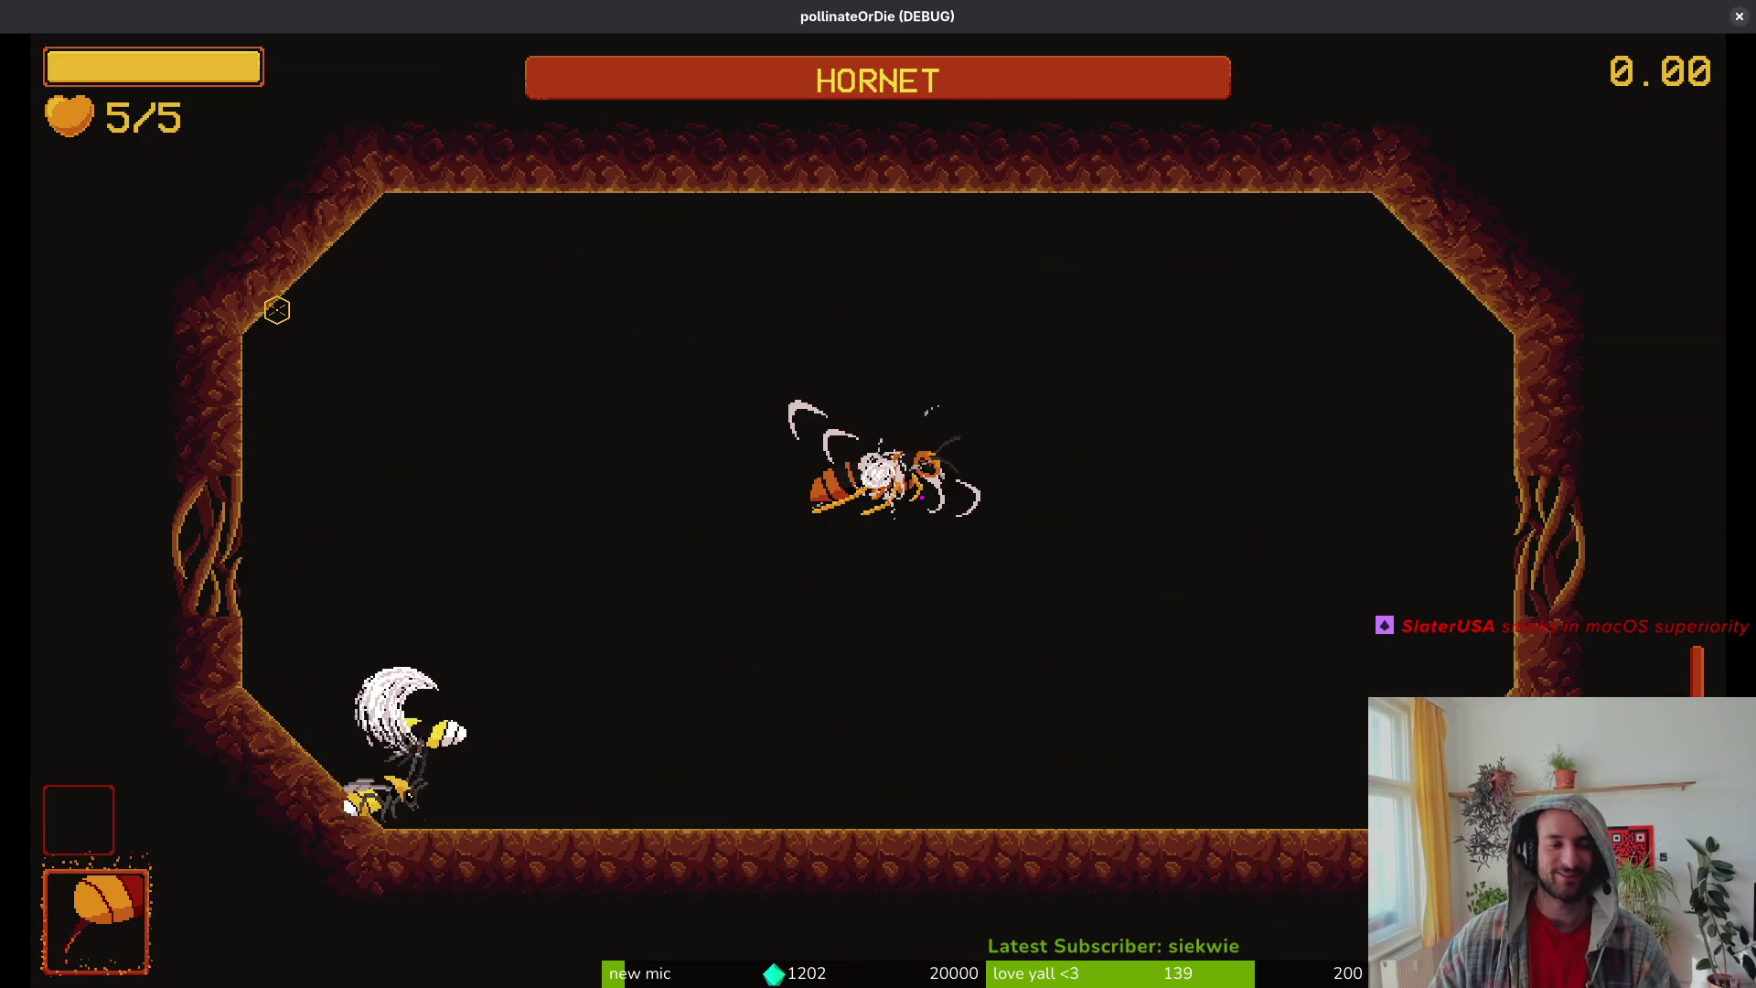
pyautogui.press('d')
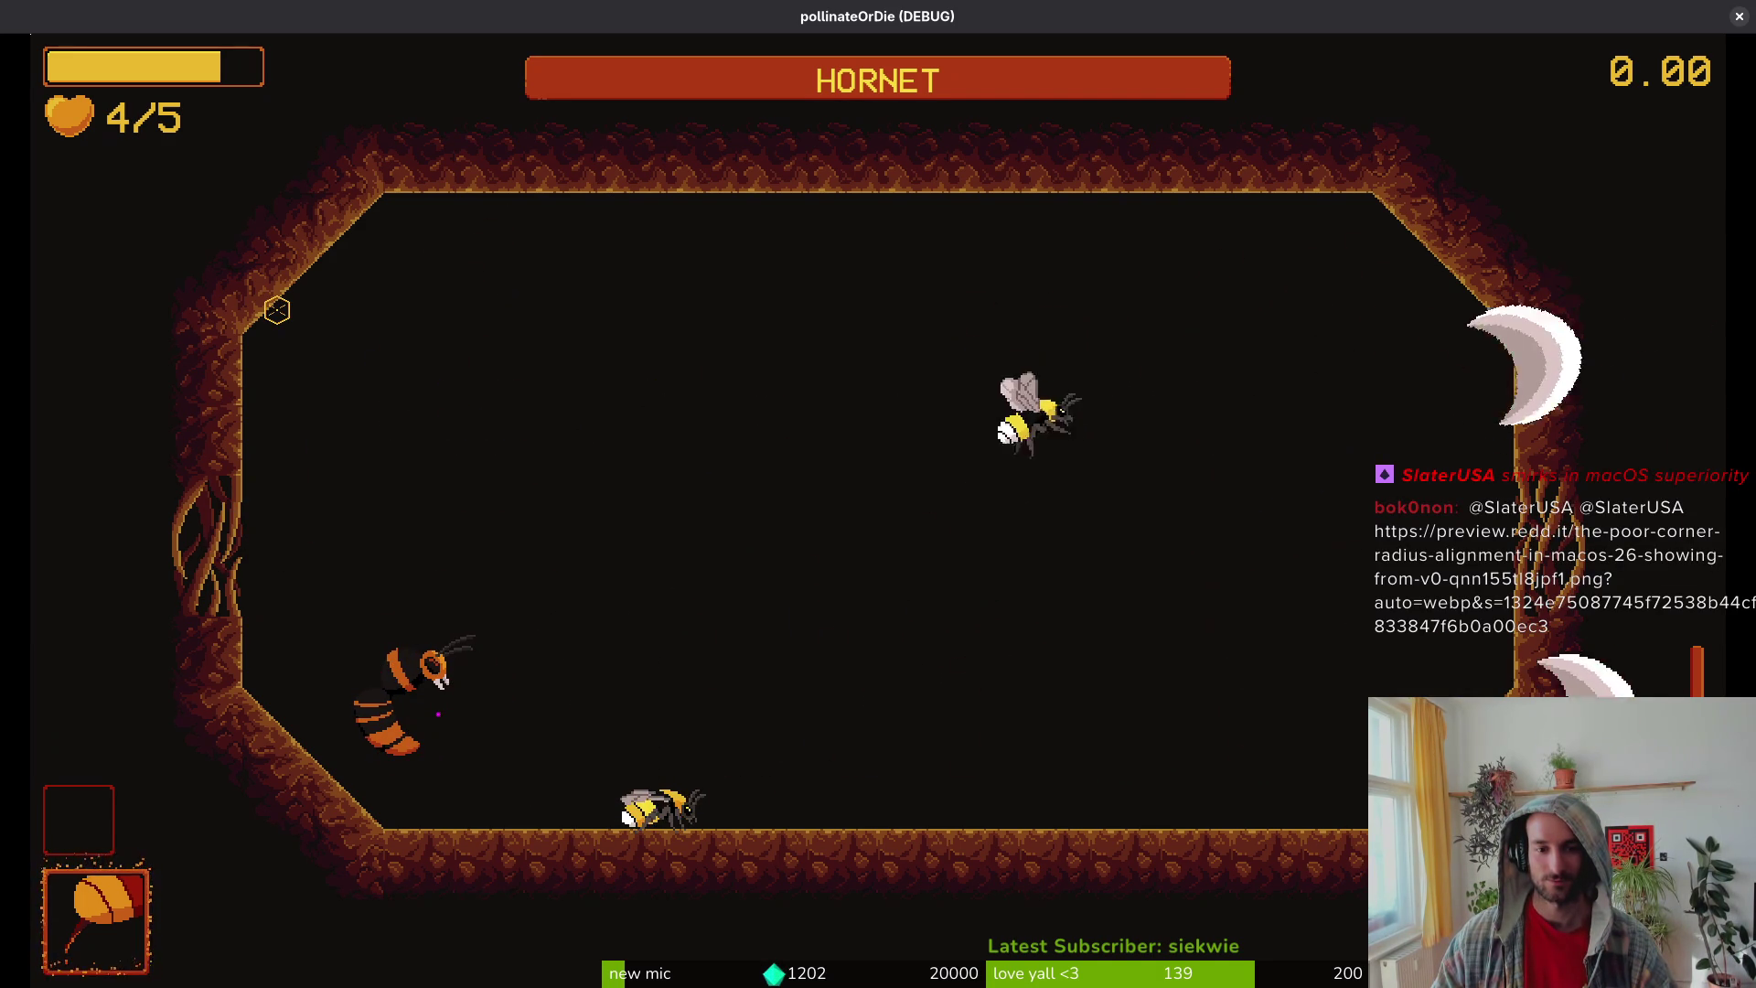
pyautogui.press('Escape')
pyautogui.hotkey('alt', 'Tab')
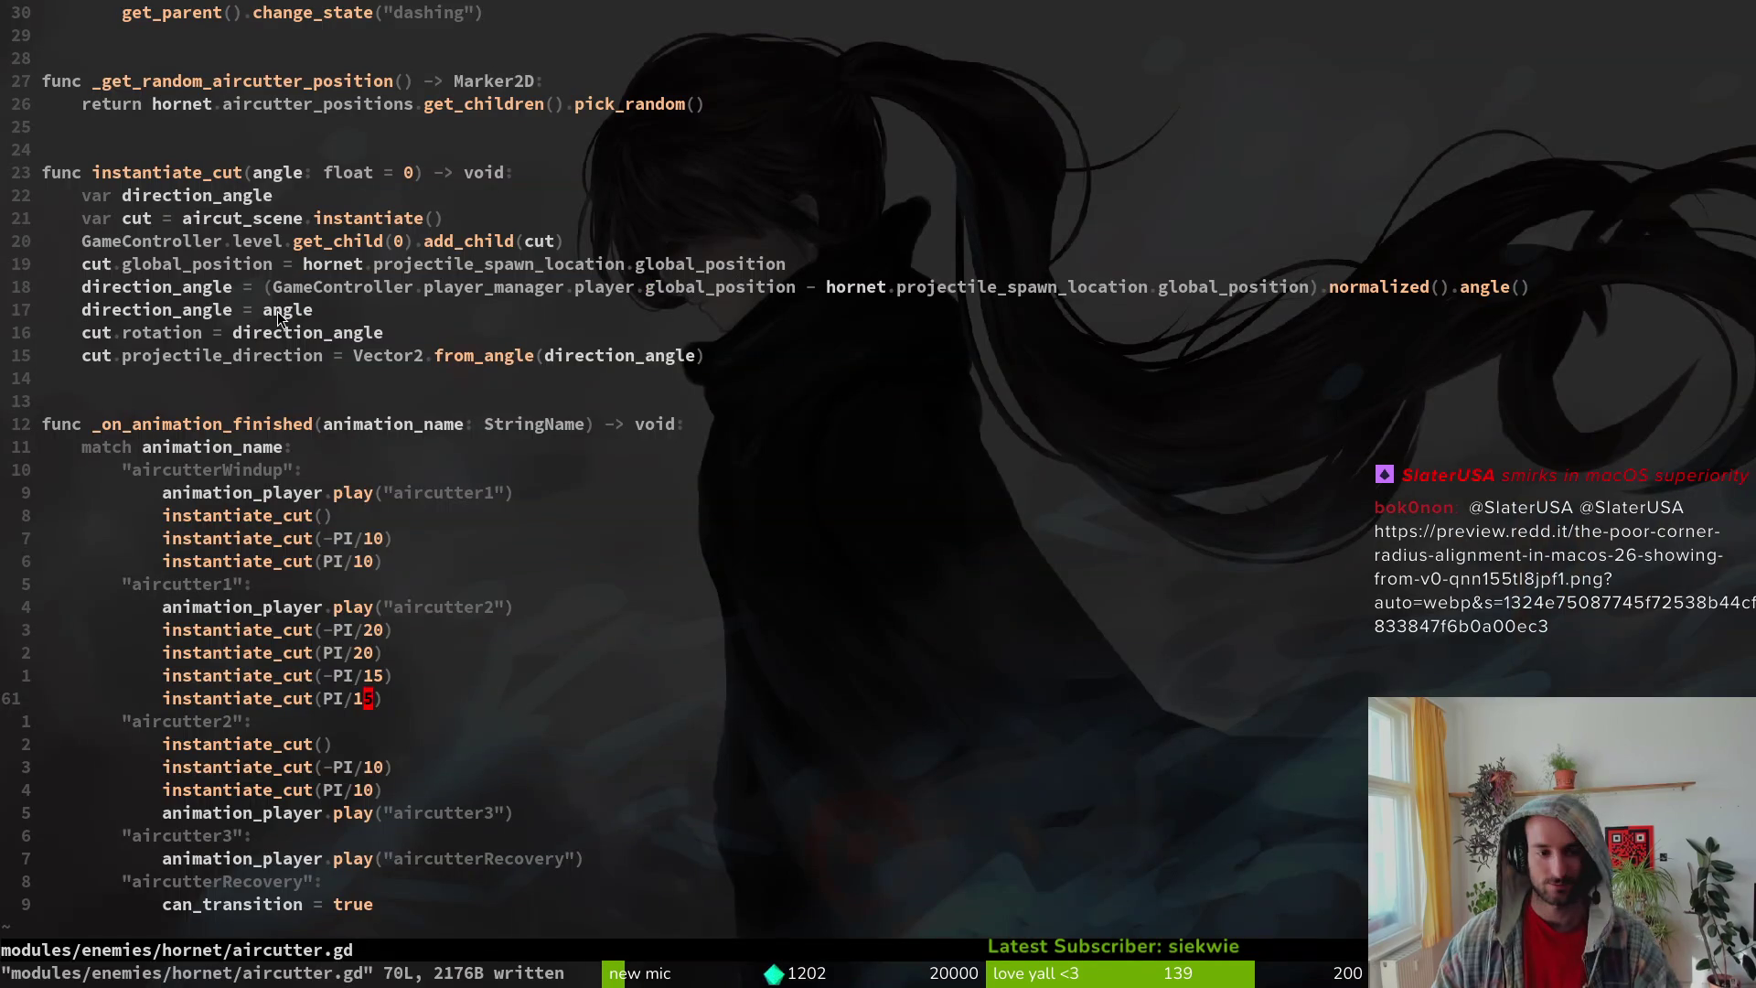
# Step: Step back and forward through aircutter.gd's undo history of the angle edits, then save
pyautogui.press('1')
pyautogui.press('6')
pyautogui.press('k')
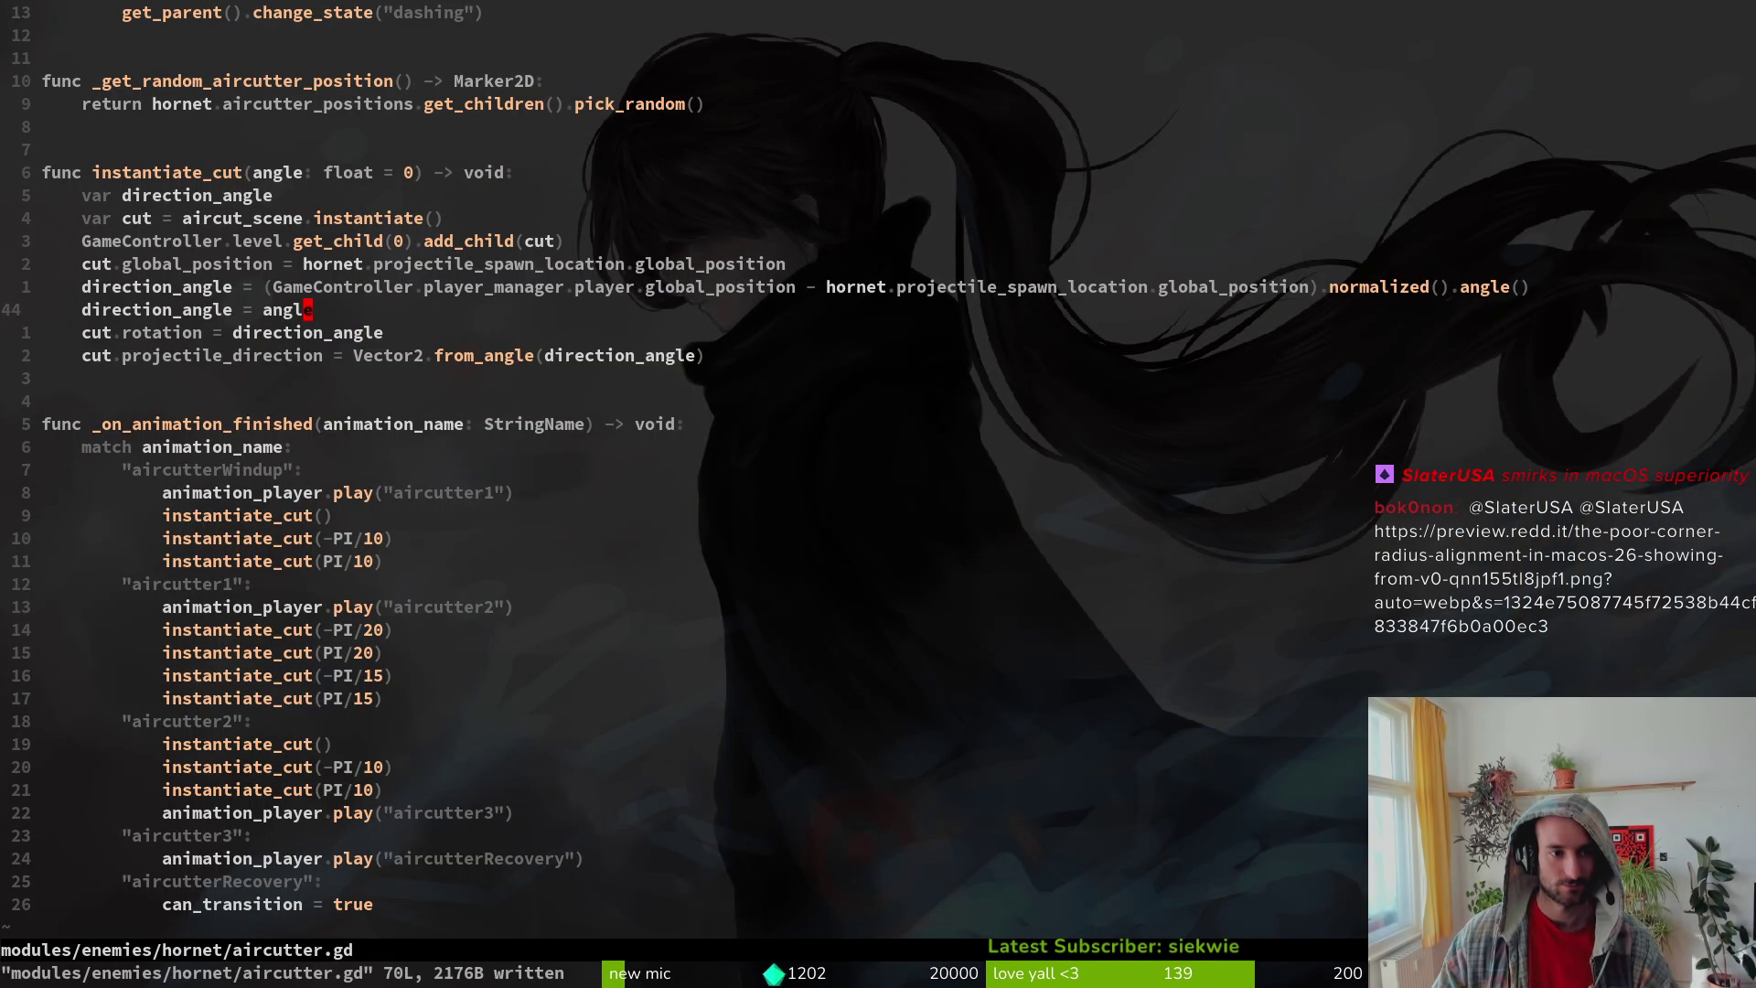
pyautogui.press('u')
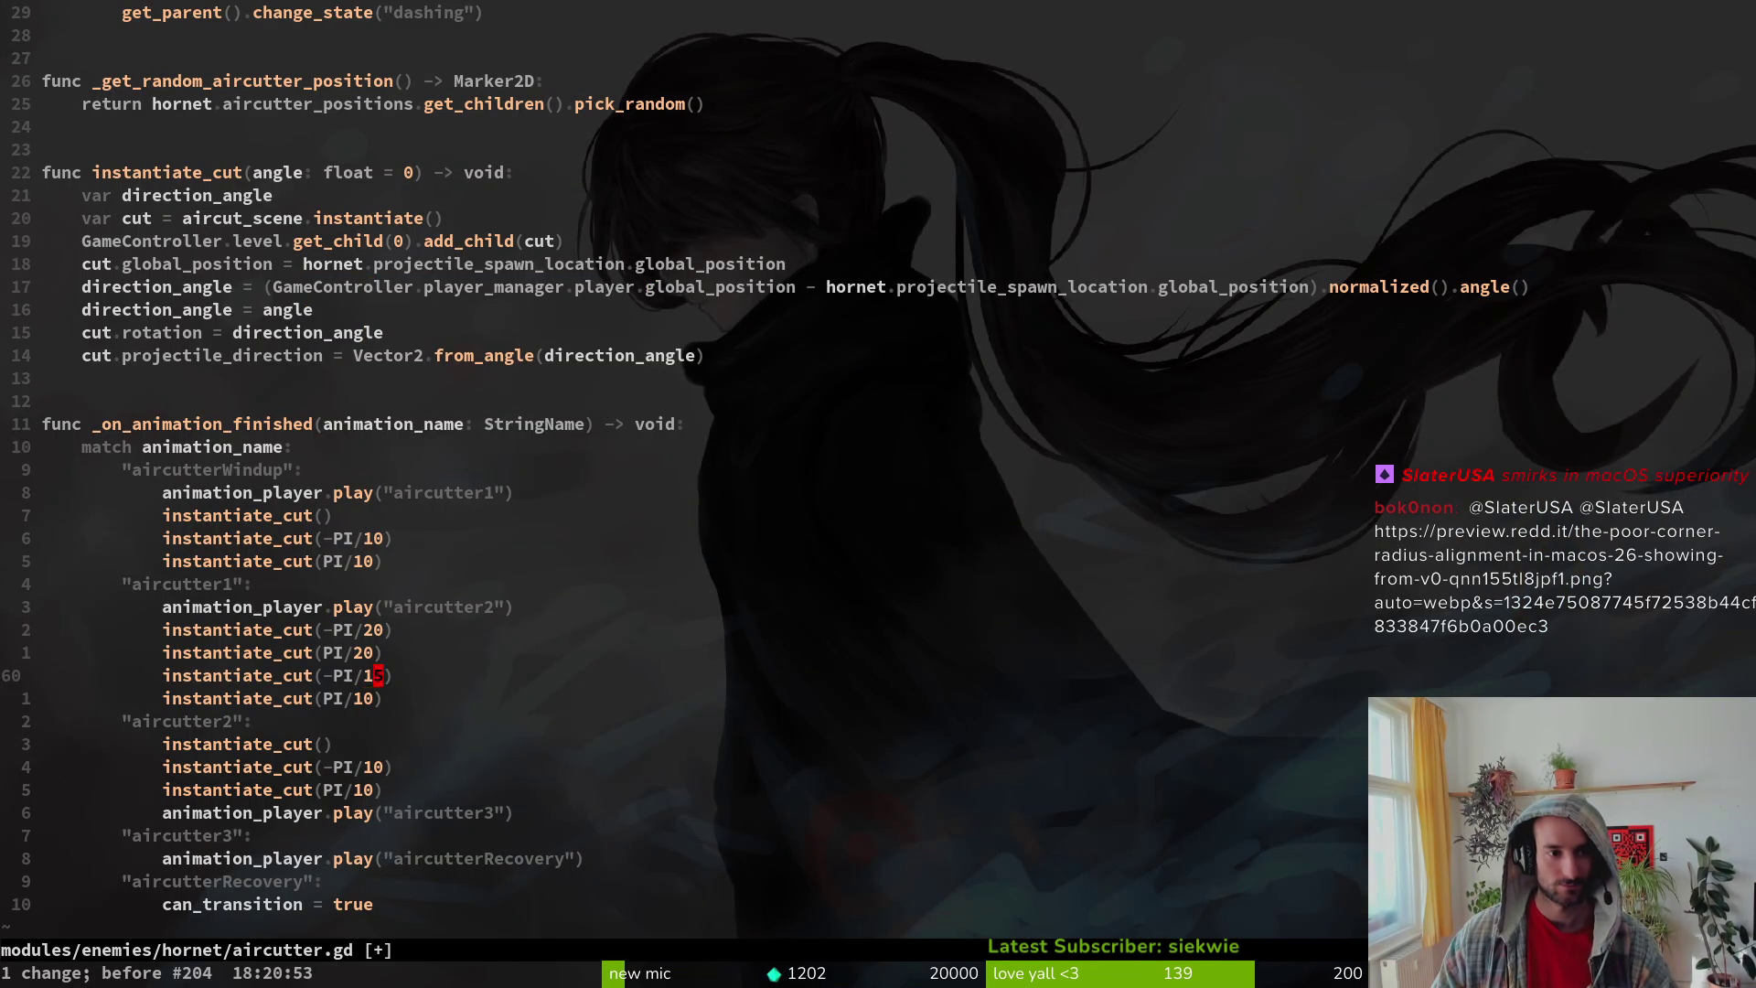
pyautogui.press('u')
pyautogui.press('u')
pyautogui.press('u')
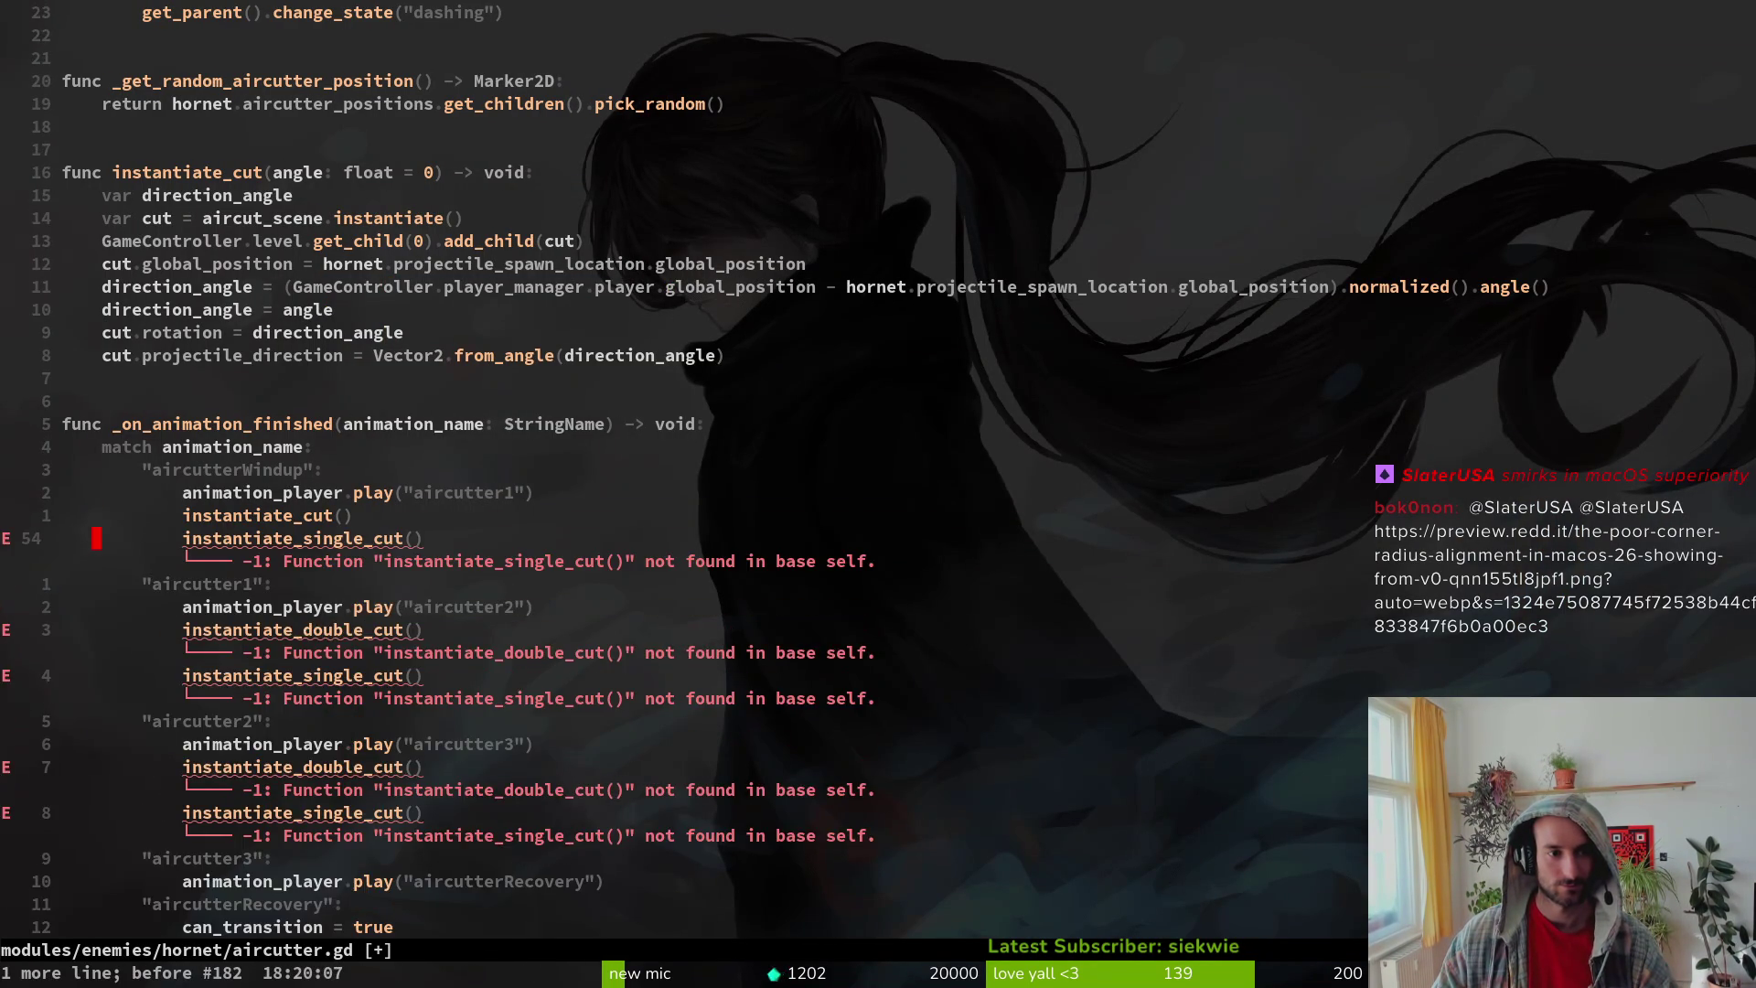
pyautogui.press('u')
pyautogui.press('u')
pyautogui.press('u')
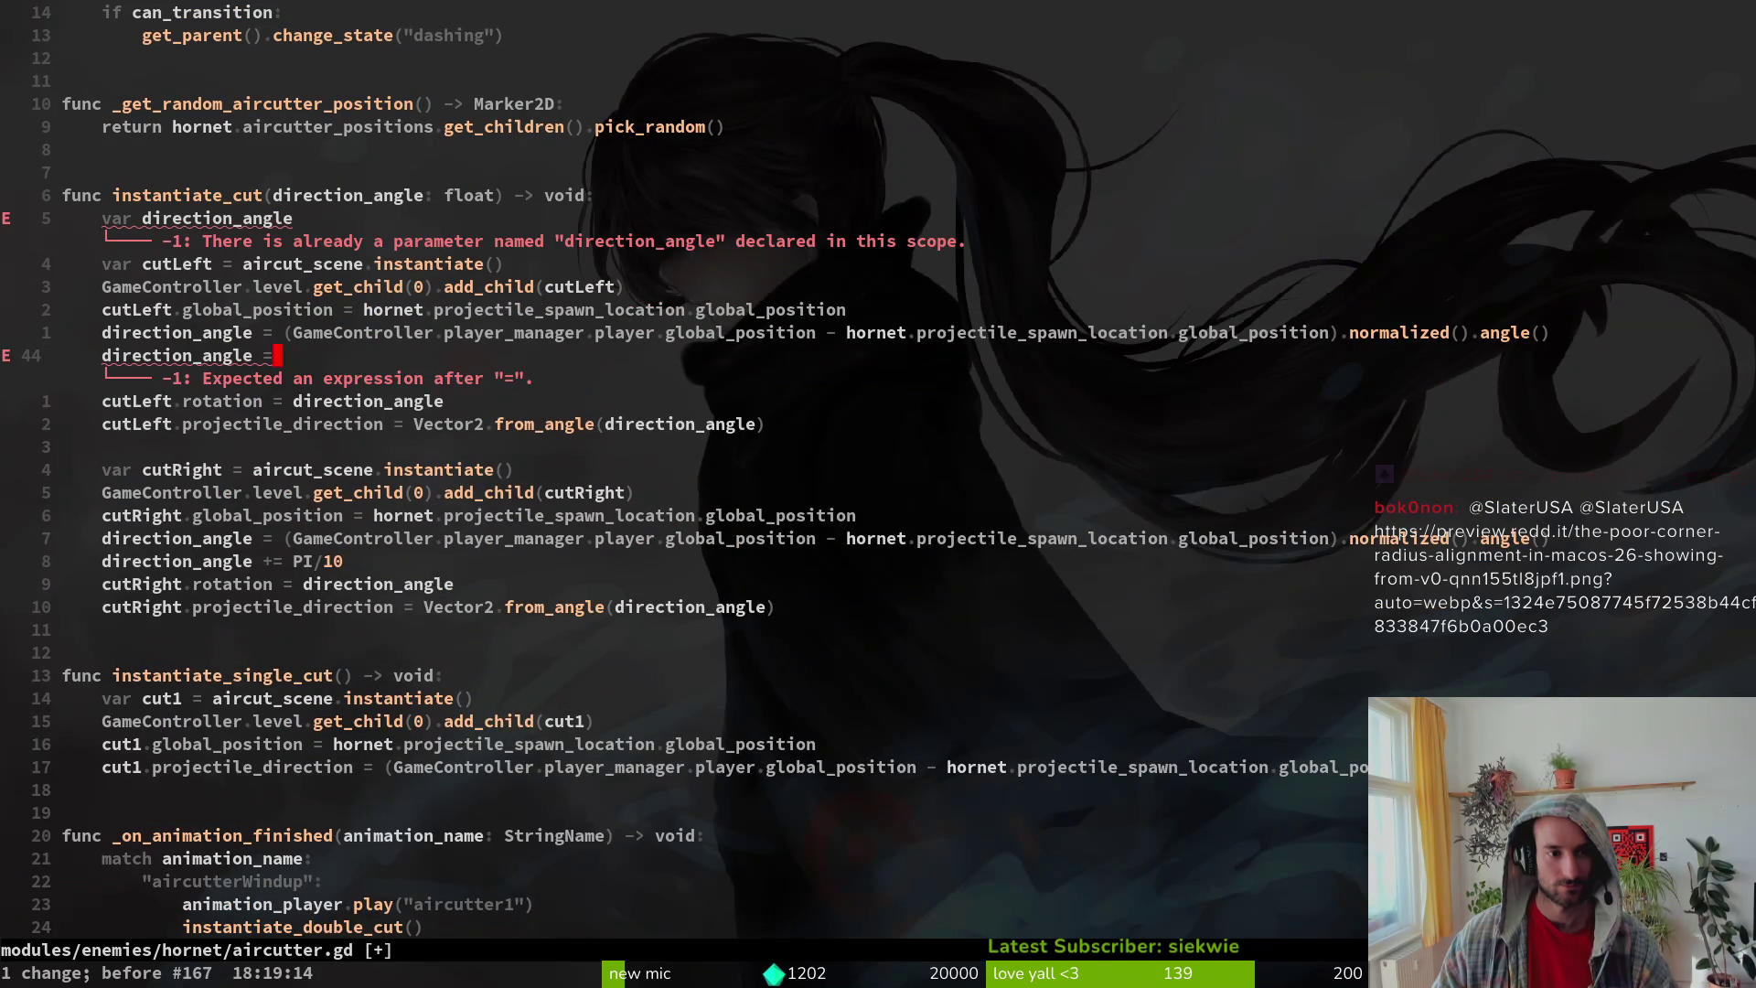
pyautogui.press('u')
pyautogui.press('u')
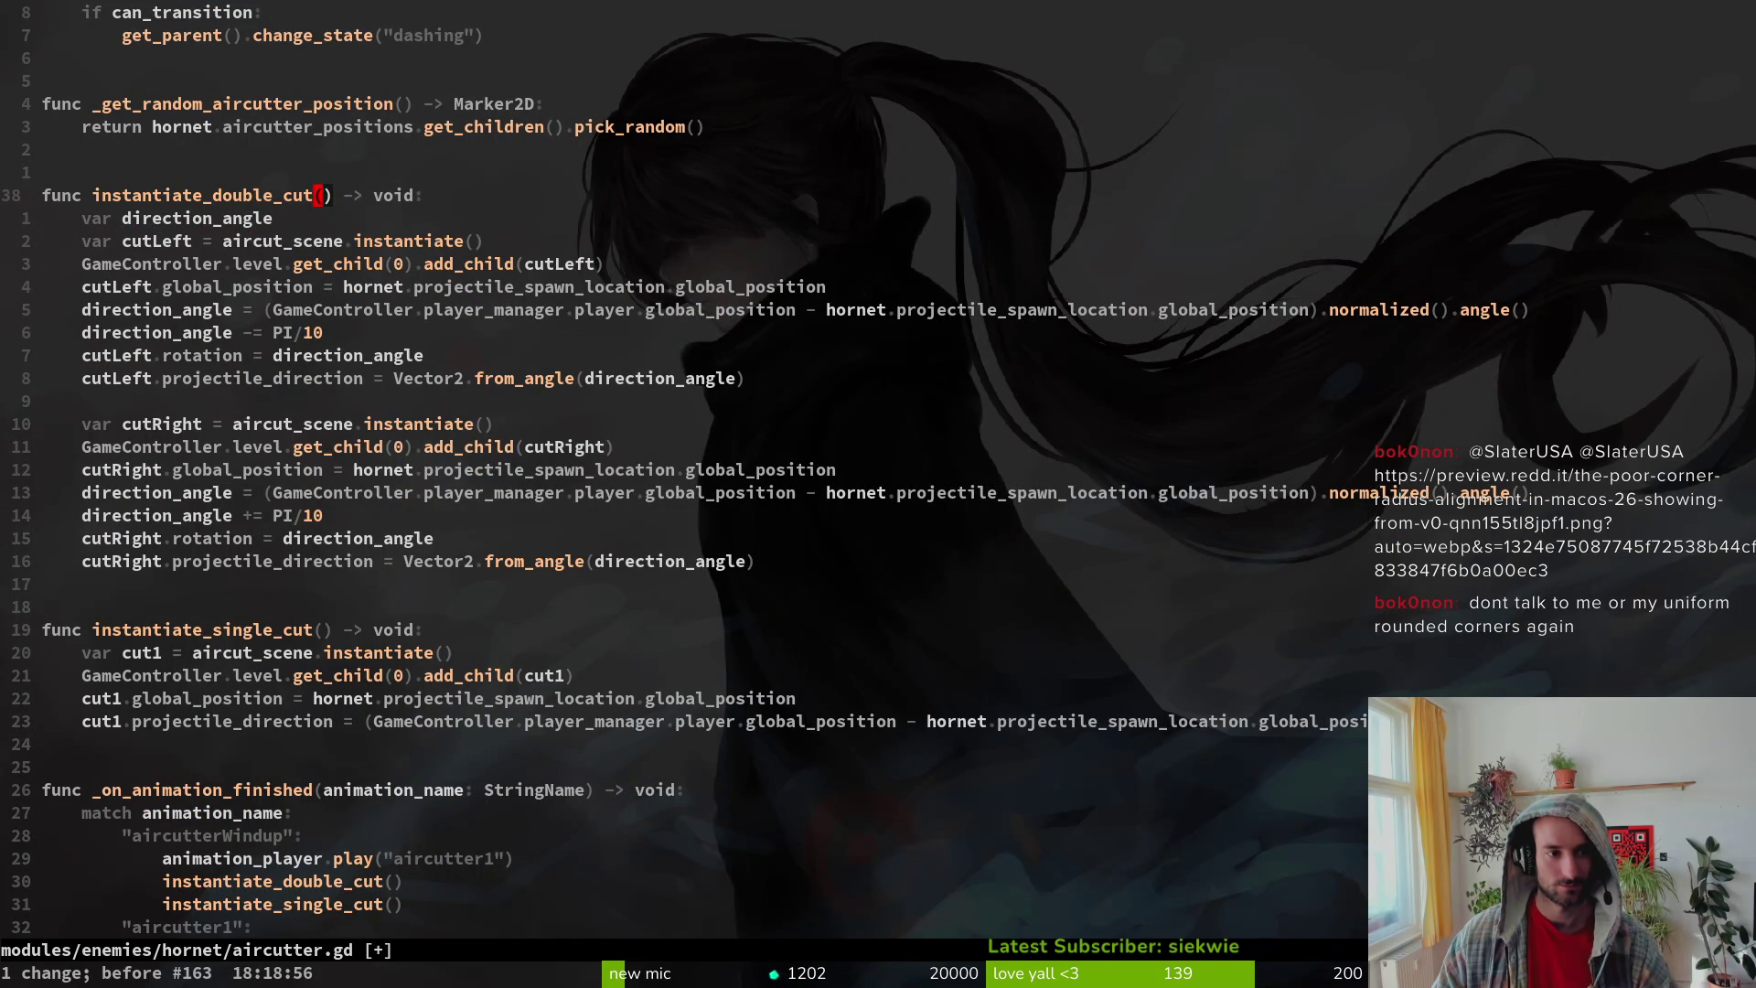
pyautogui.press('u')
pyautogui.press('u')
pyautogui.press('u')
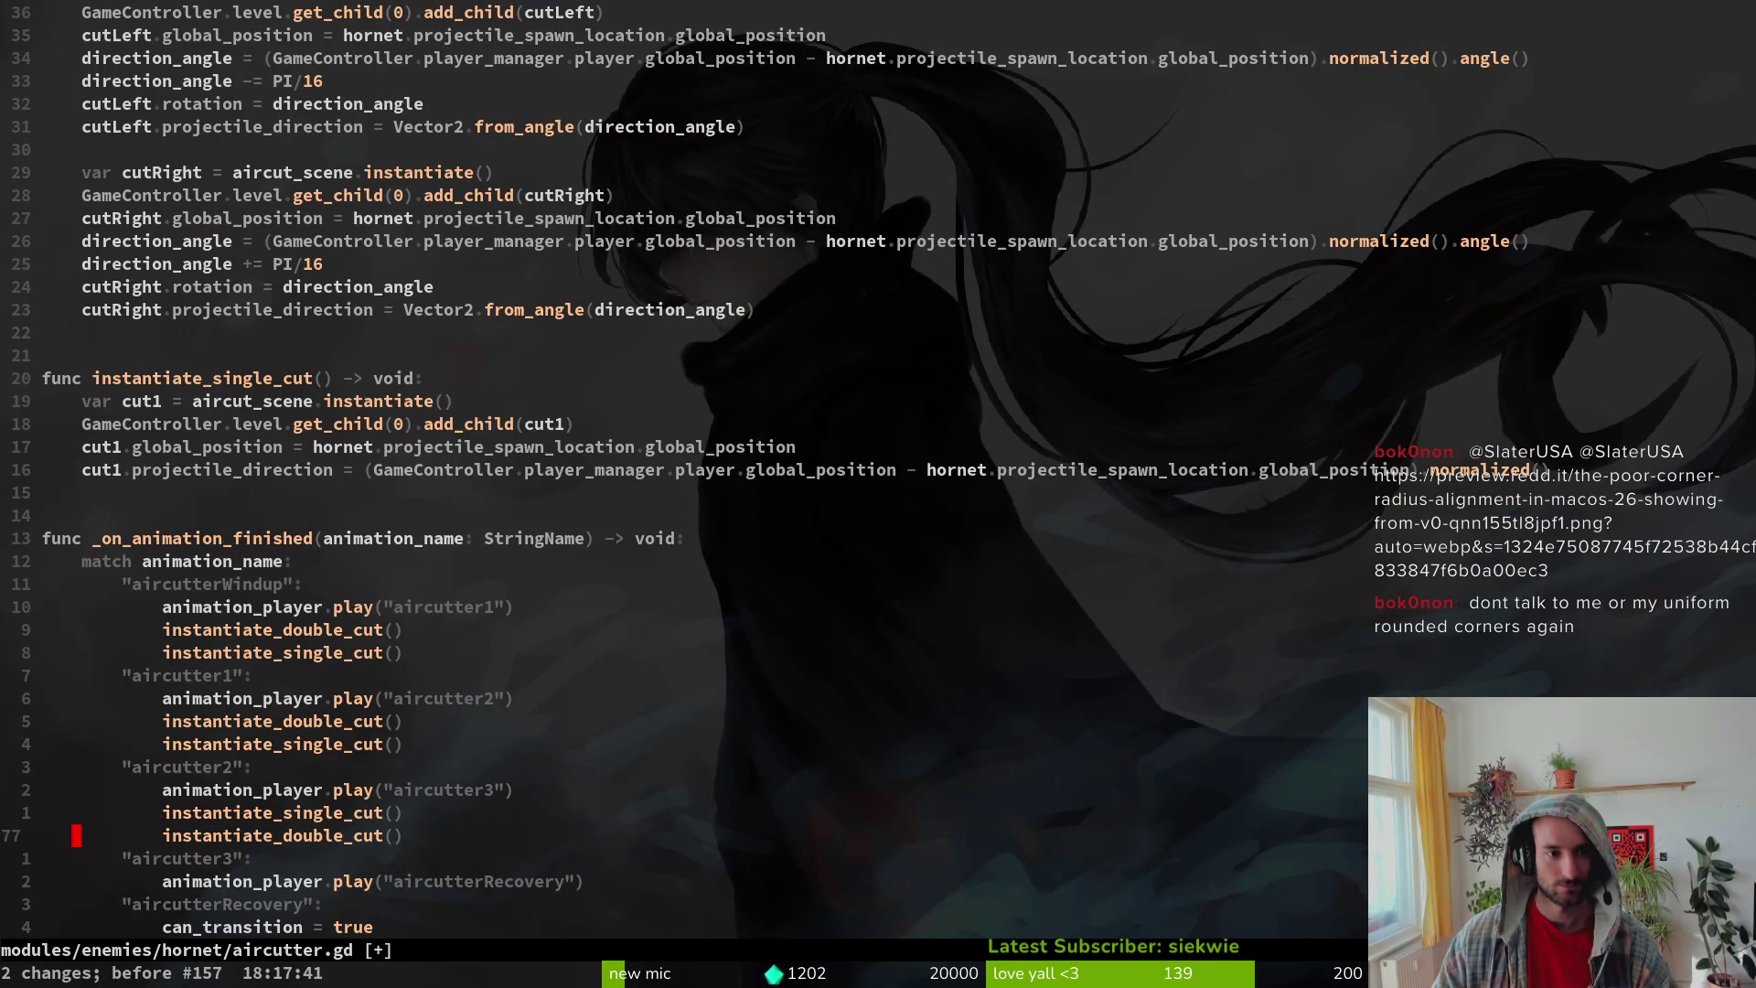
pyautogui.hotkey('ctrl', 'r')
pyautogui.hotkey('ctrl', 'r')
pyautogui.hotkey('ctrl', 'r')
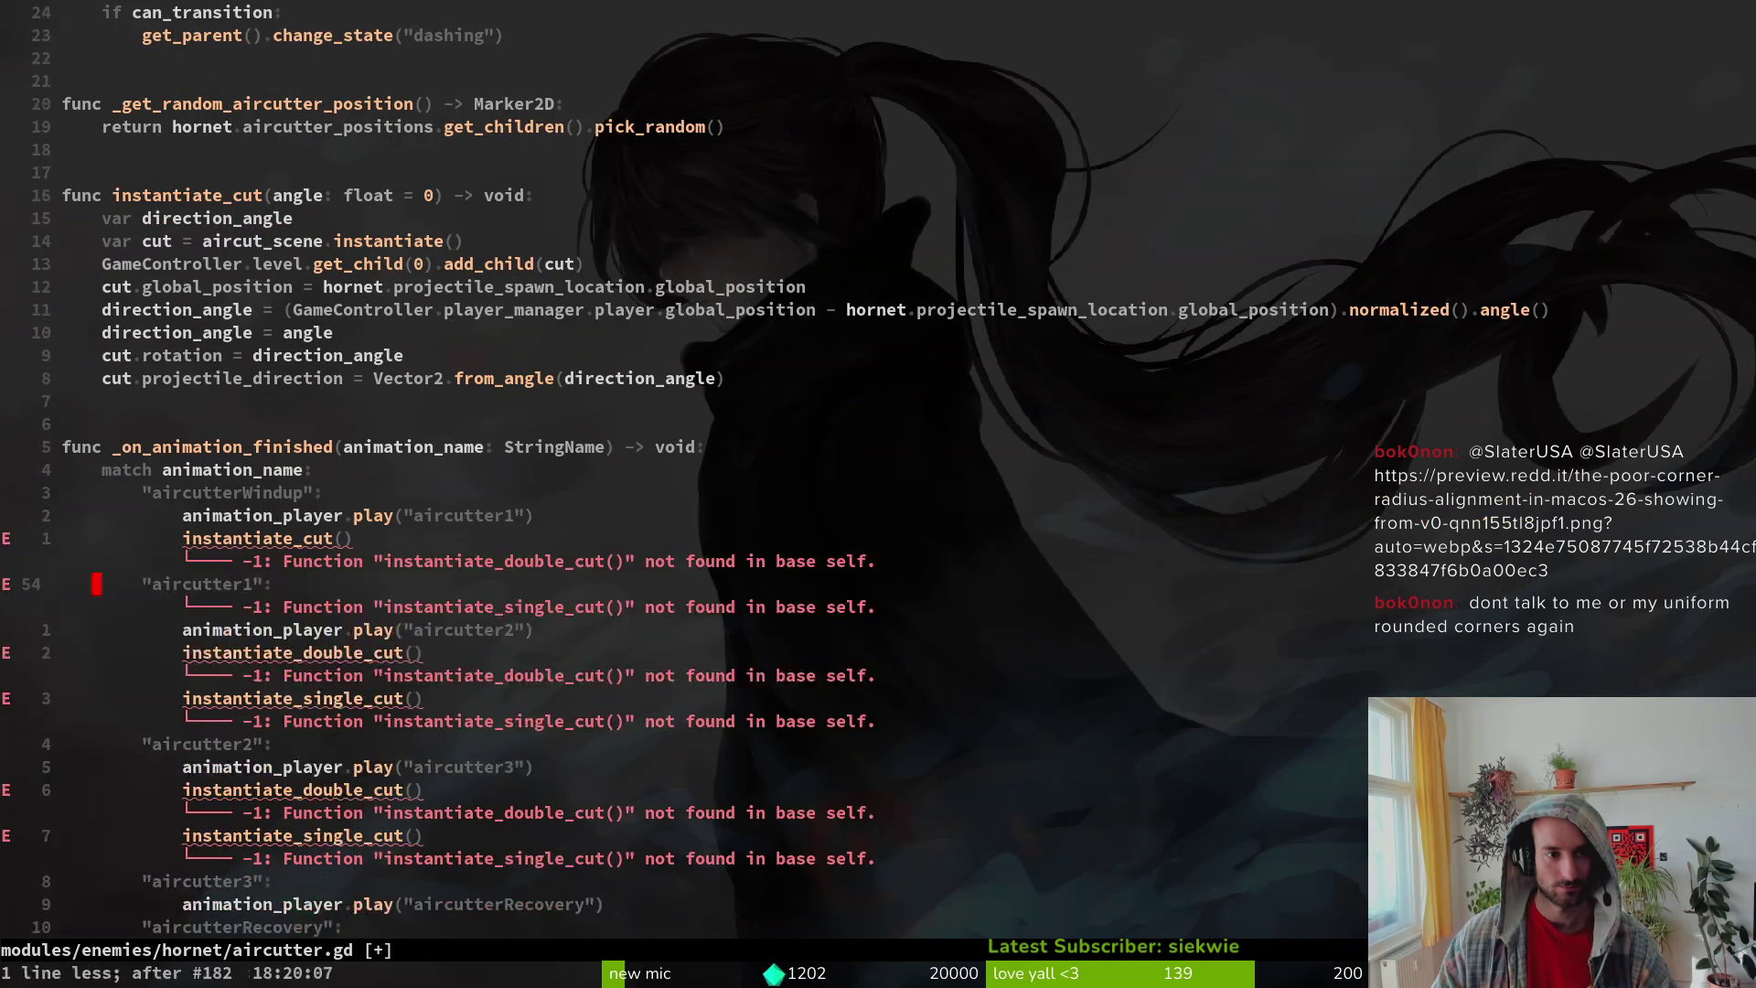
pyautogui.hotkey('ctrl', 'r')
pyautogui.hotkey('ctrl', 'r')
pyautogui.hotkey('ctrl', 'r')
pyautogui.write(':w')
pyautogui.press('Return')
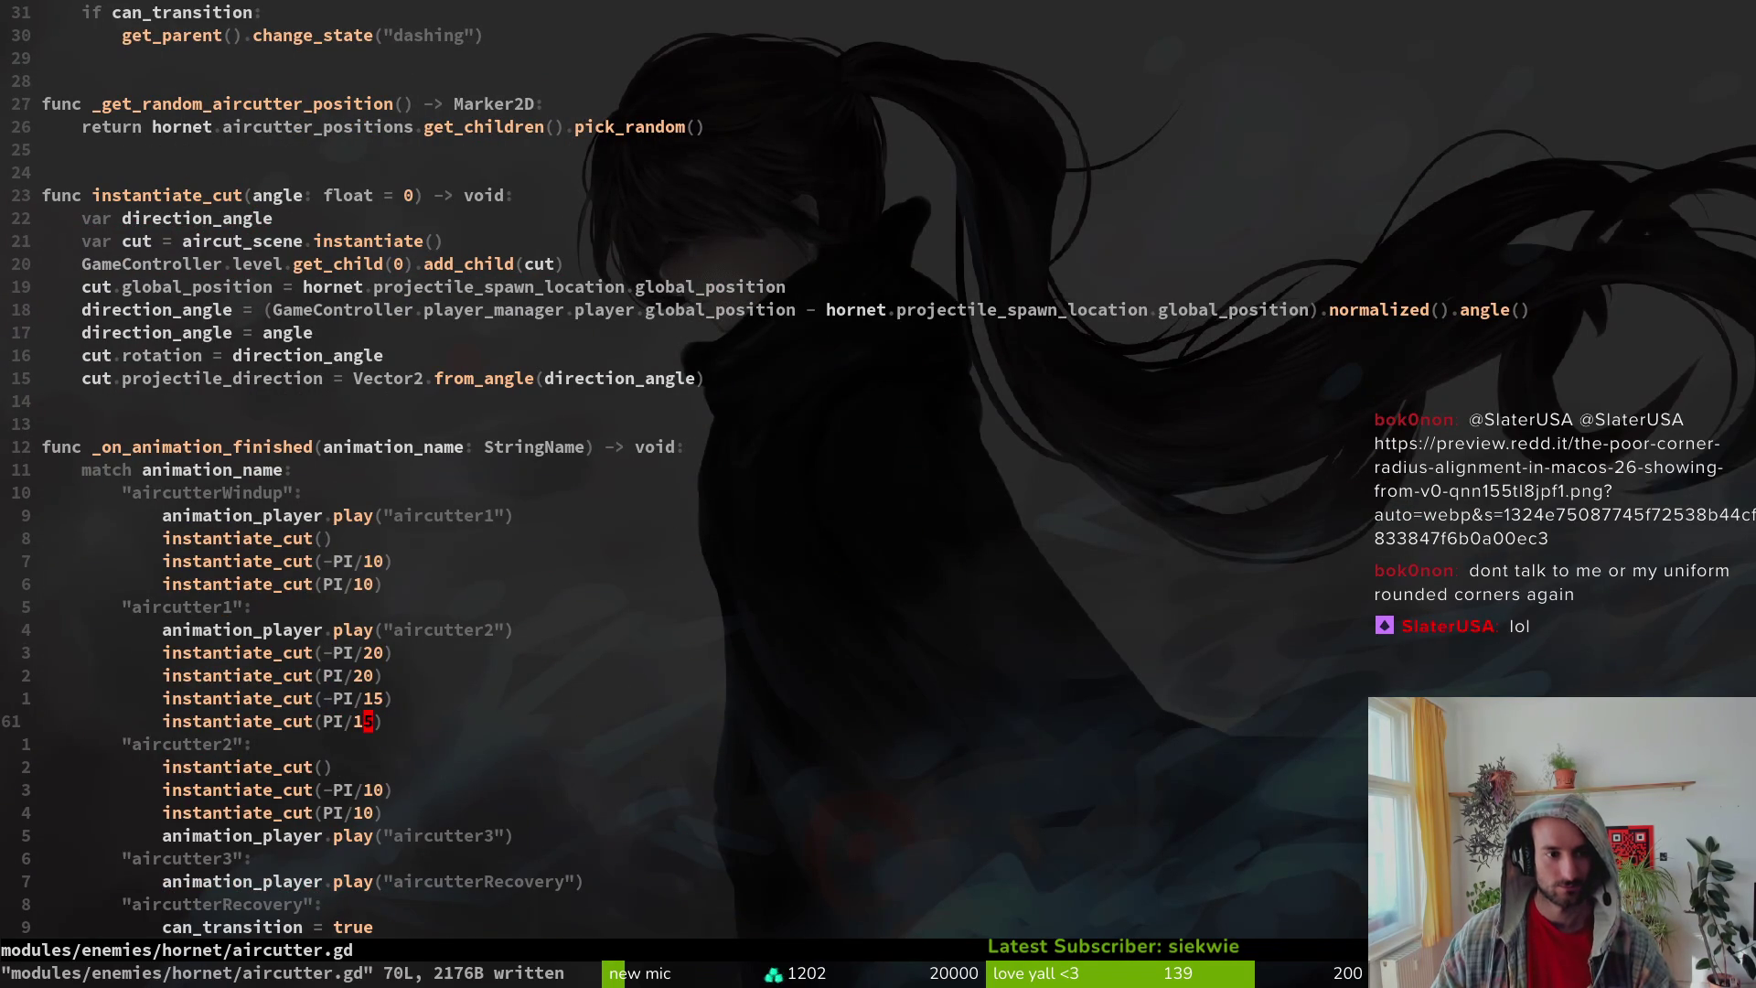
pyautogui.press('1')
# Step: Change line 44 to 'direction_angle = direction_angle + angle', save, and relaunch the game
pyautogui.press('4')
pyautogui.press('k')
pyautogui.press('3')
pyautogui.press('k')
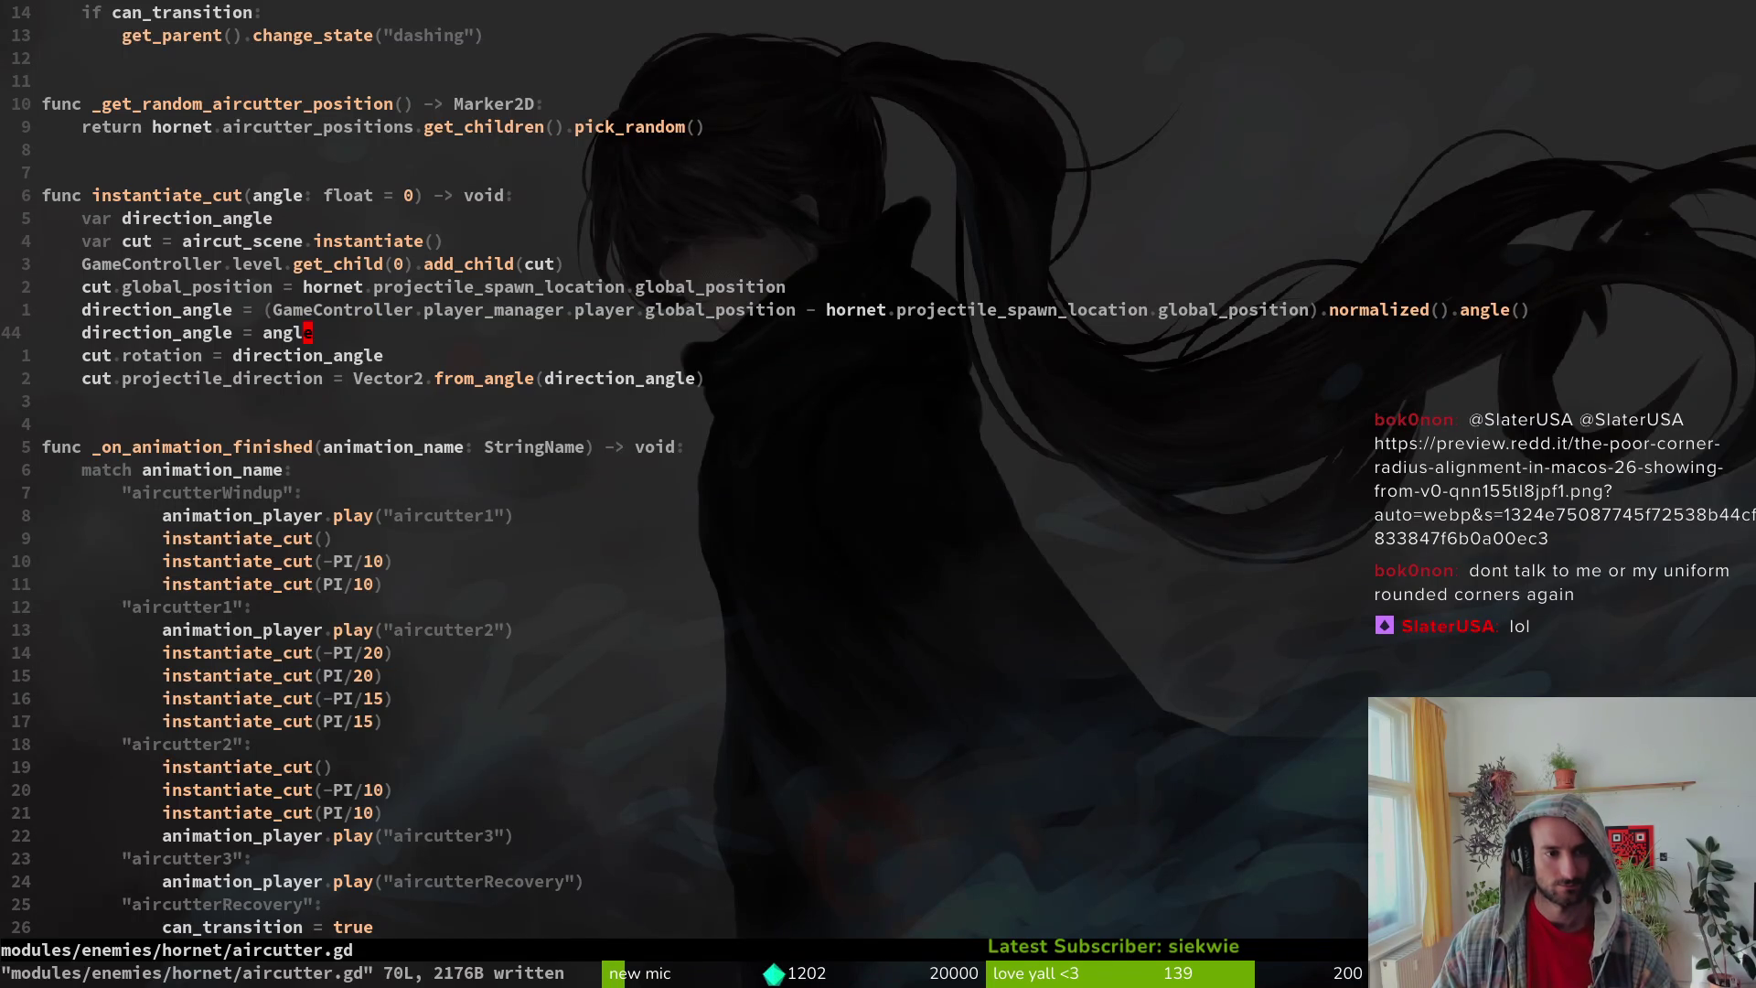
pyautogui.hotkey('shift', 'v')
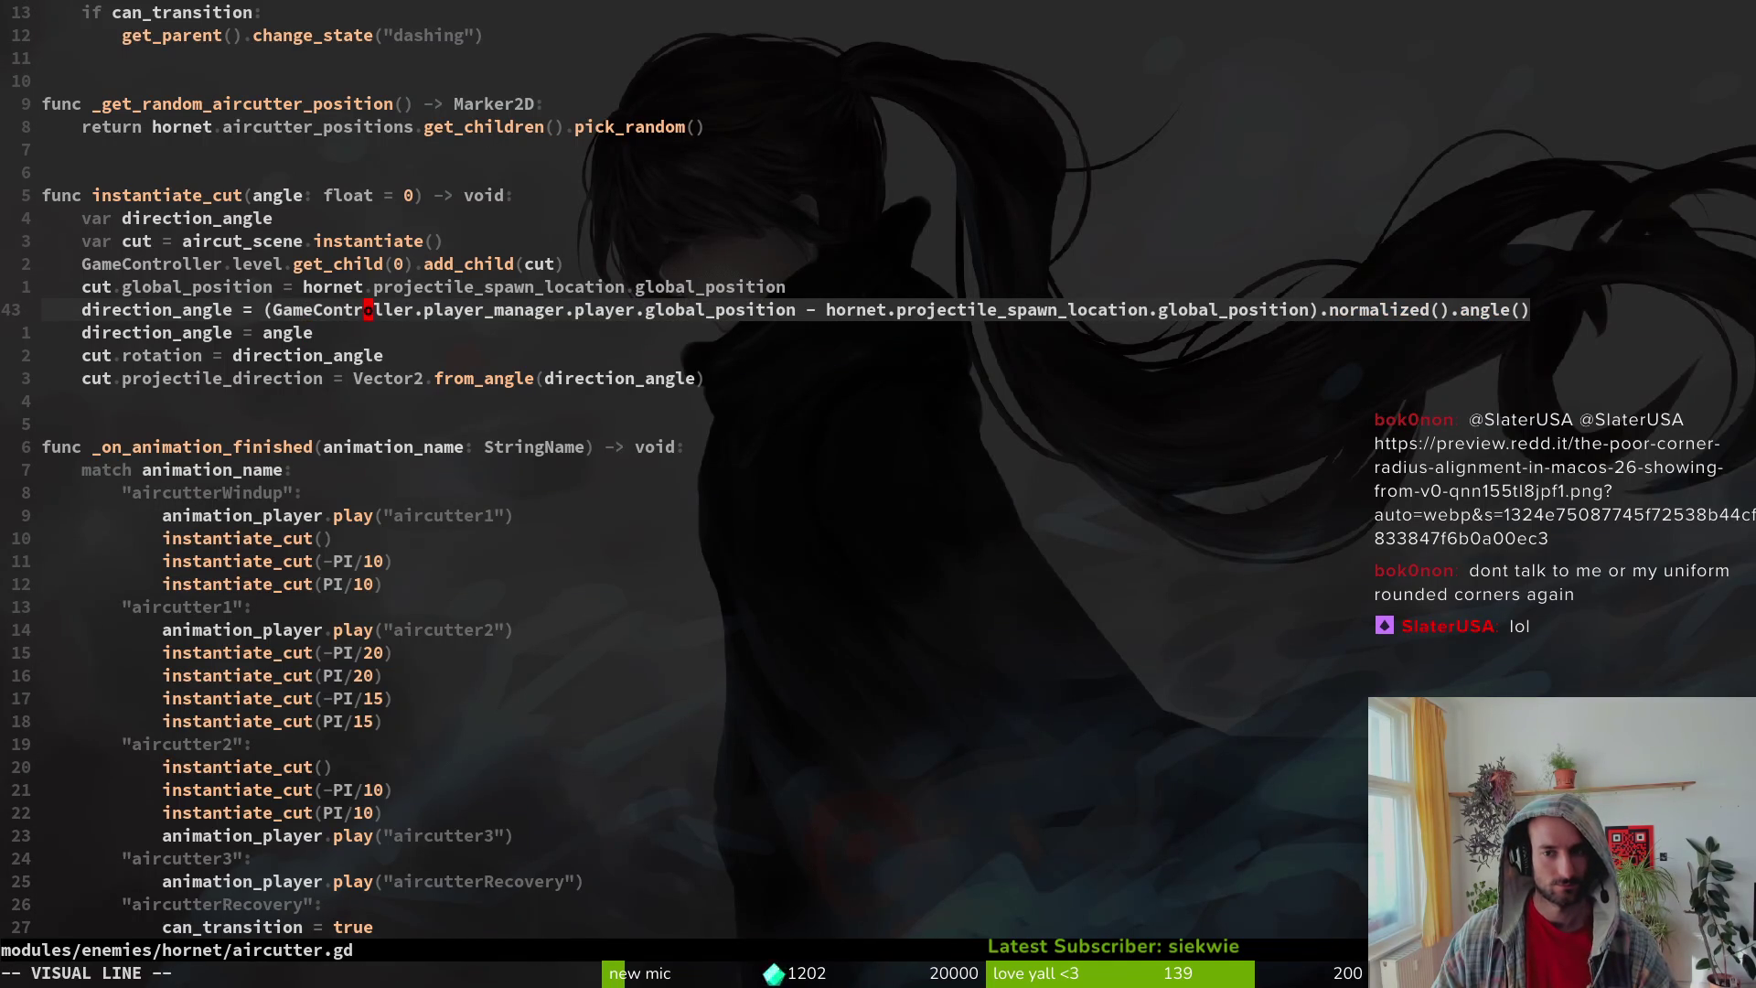
pyautogui.press('Escape')
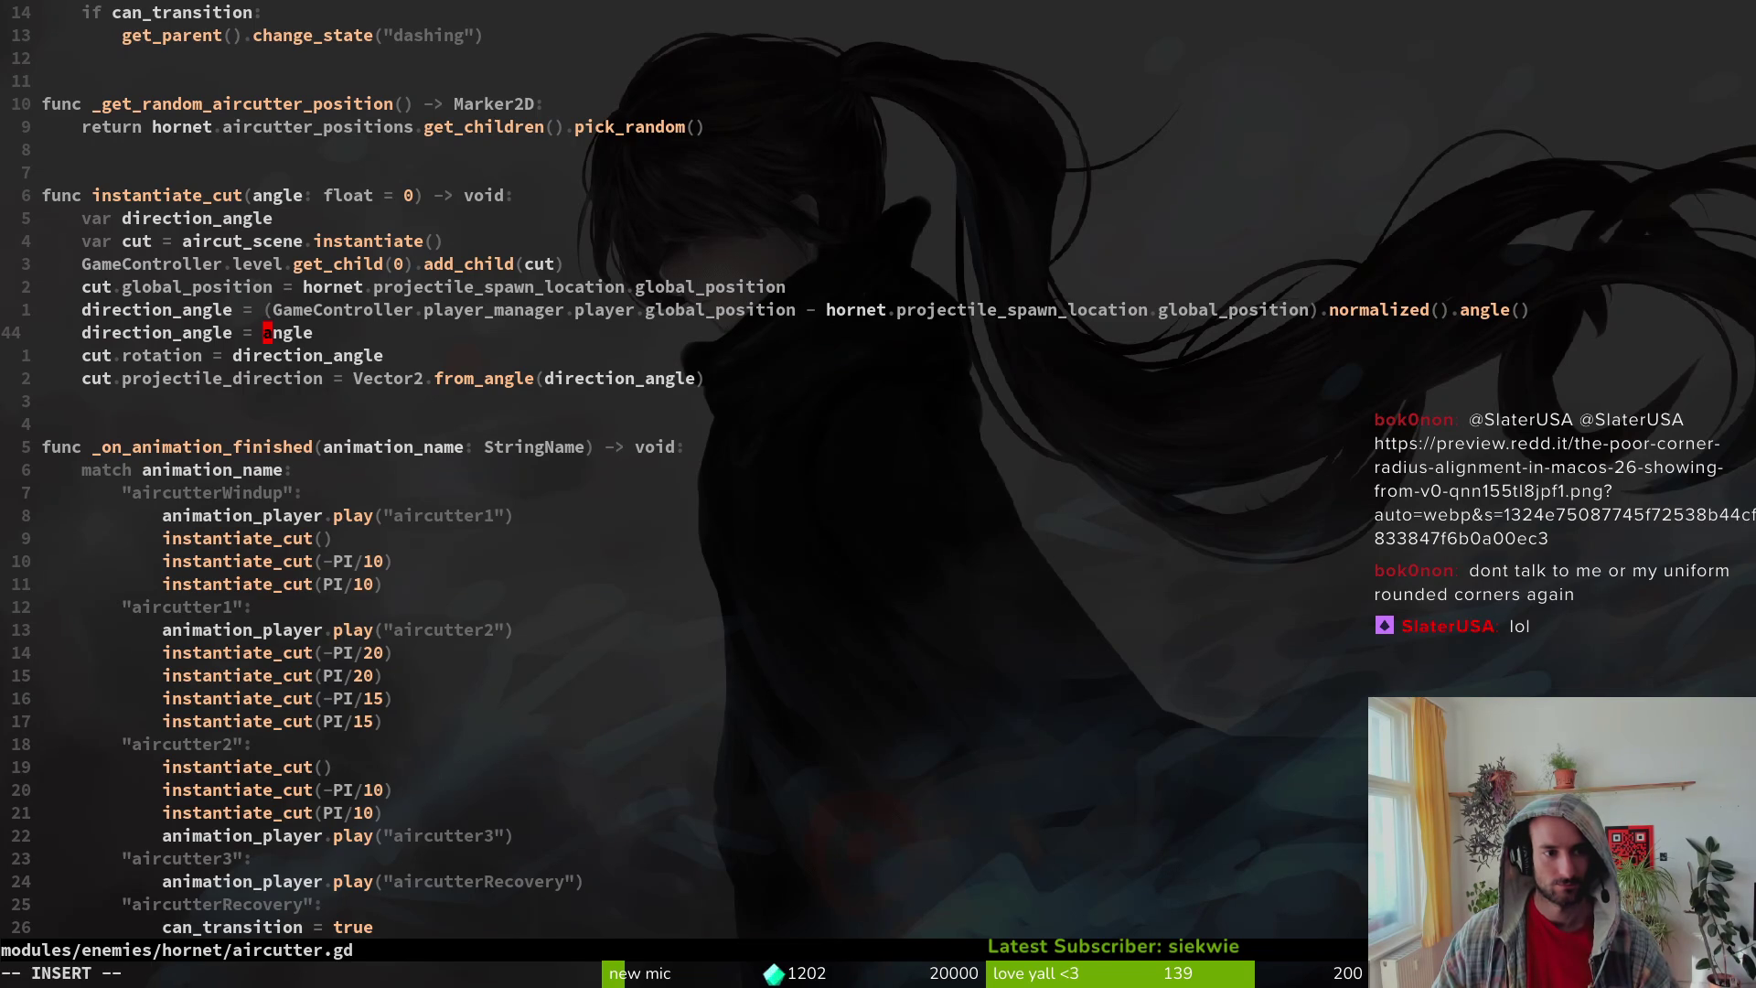
pyautogui.write('di')
pyautogui.press('Return')
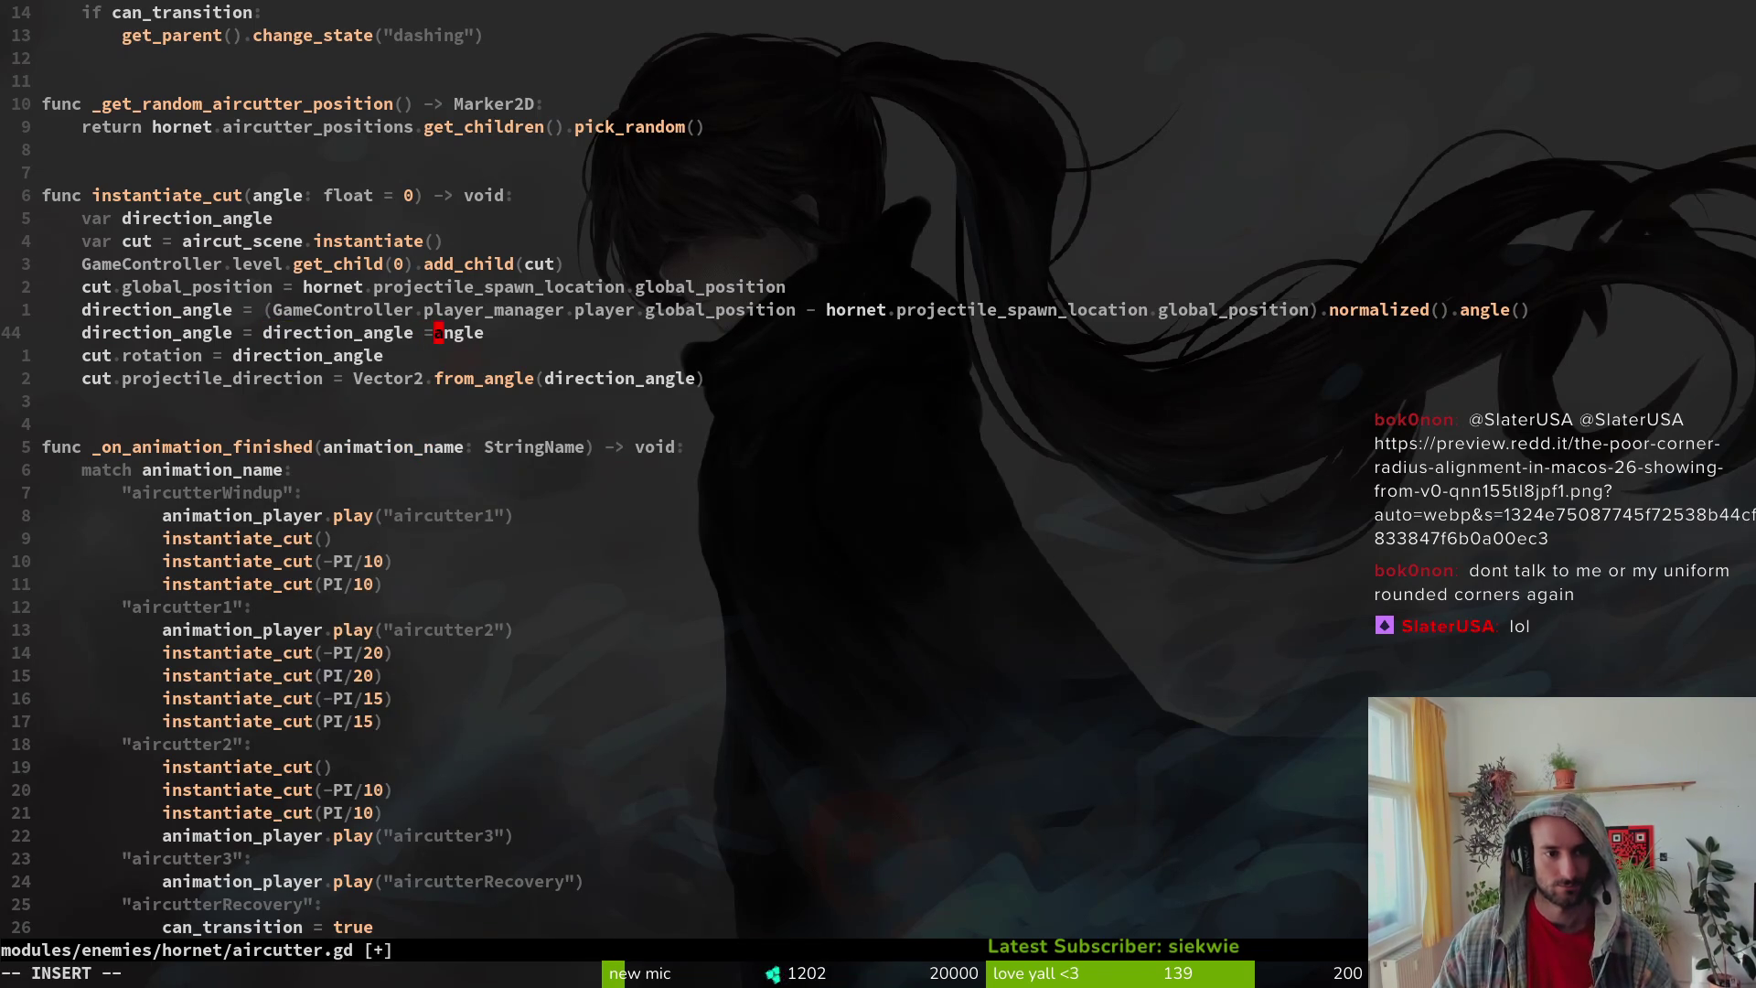
pyautogui.write('+')
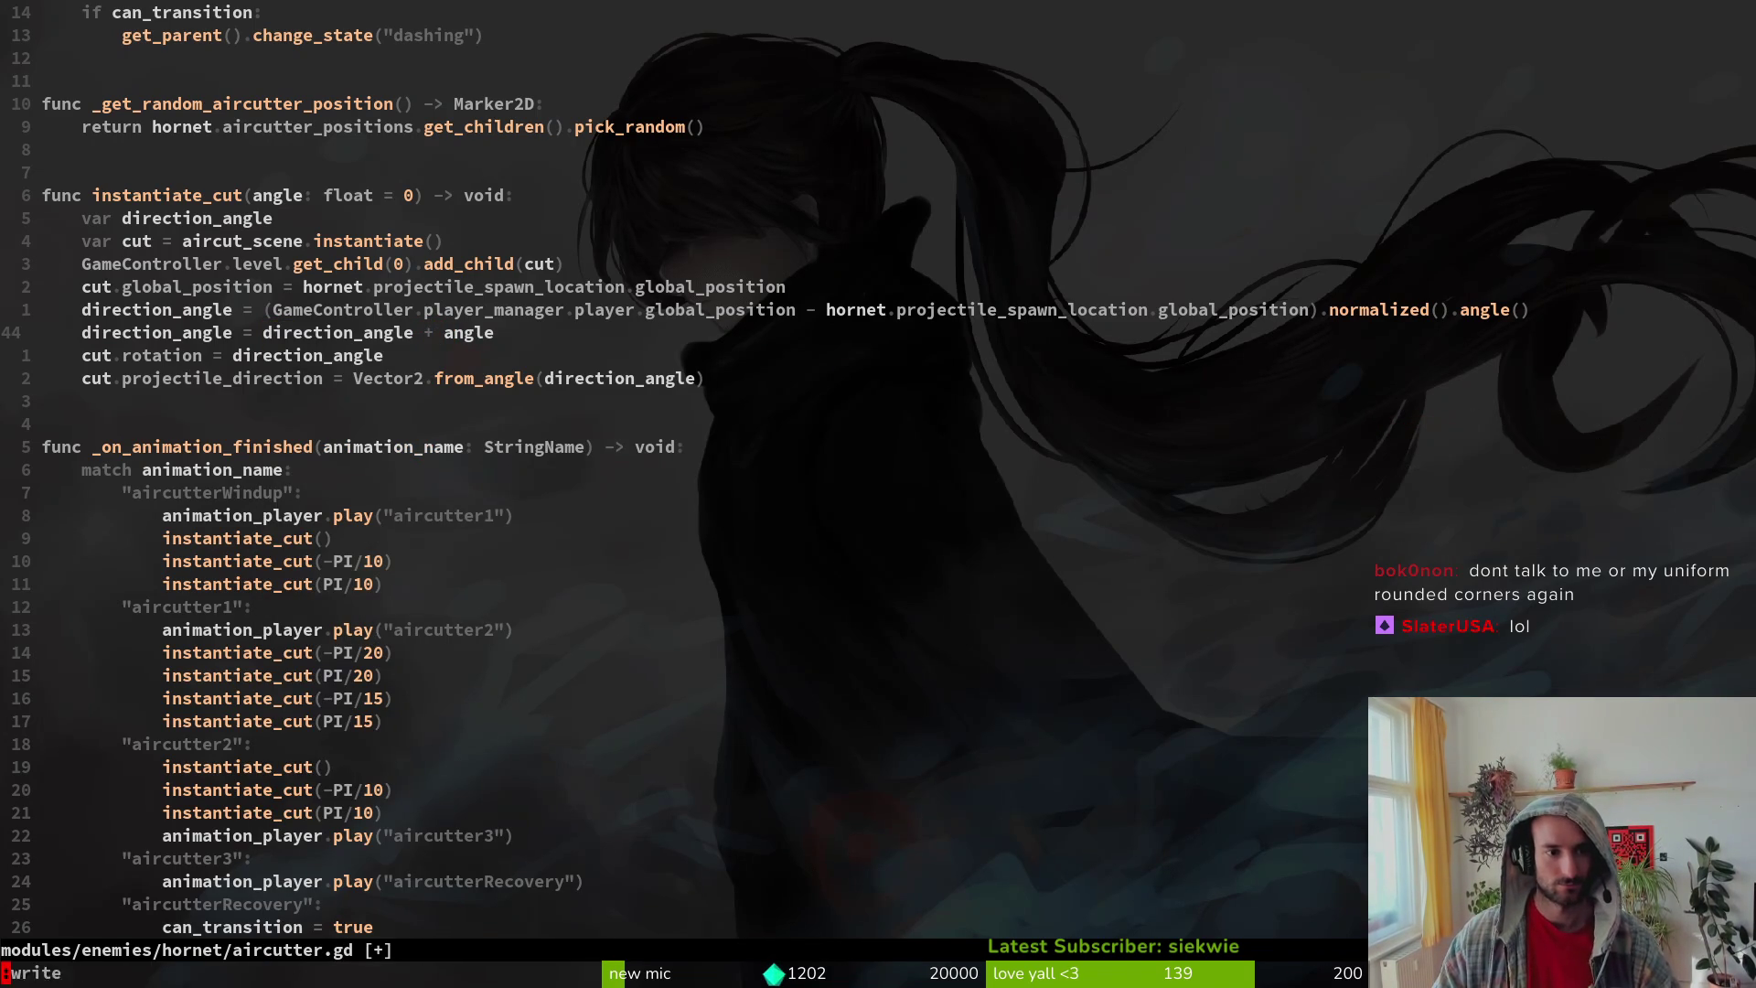
pyautogui.press('Escape')
pyautogui.write(':w')
pyautogui.press('Return')
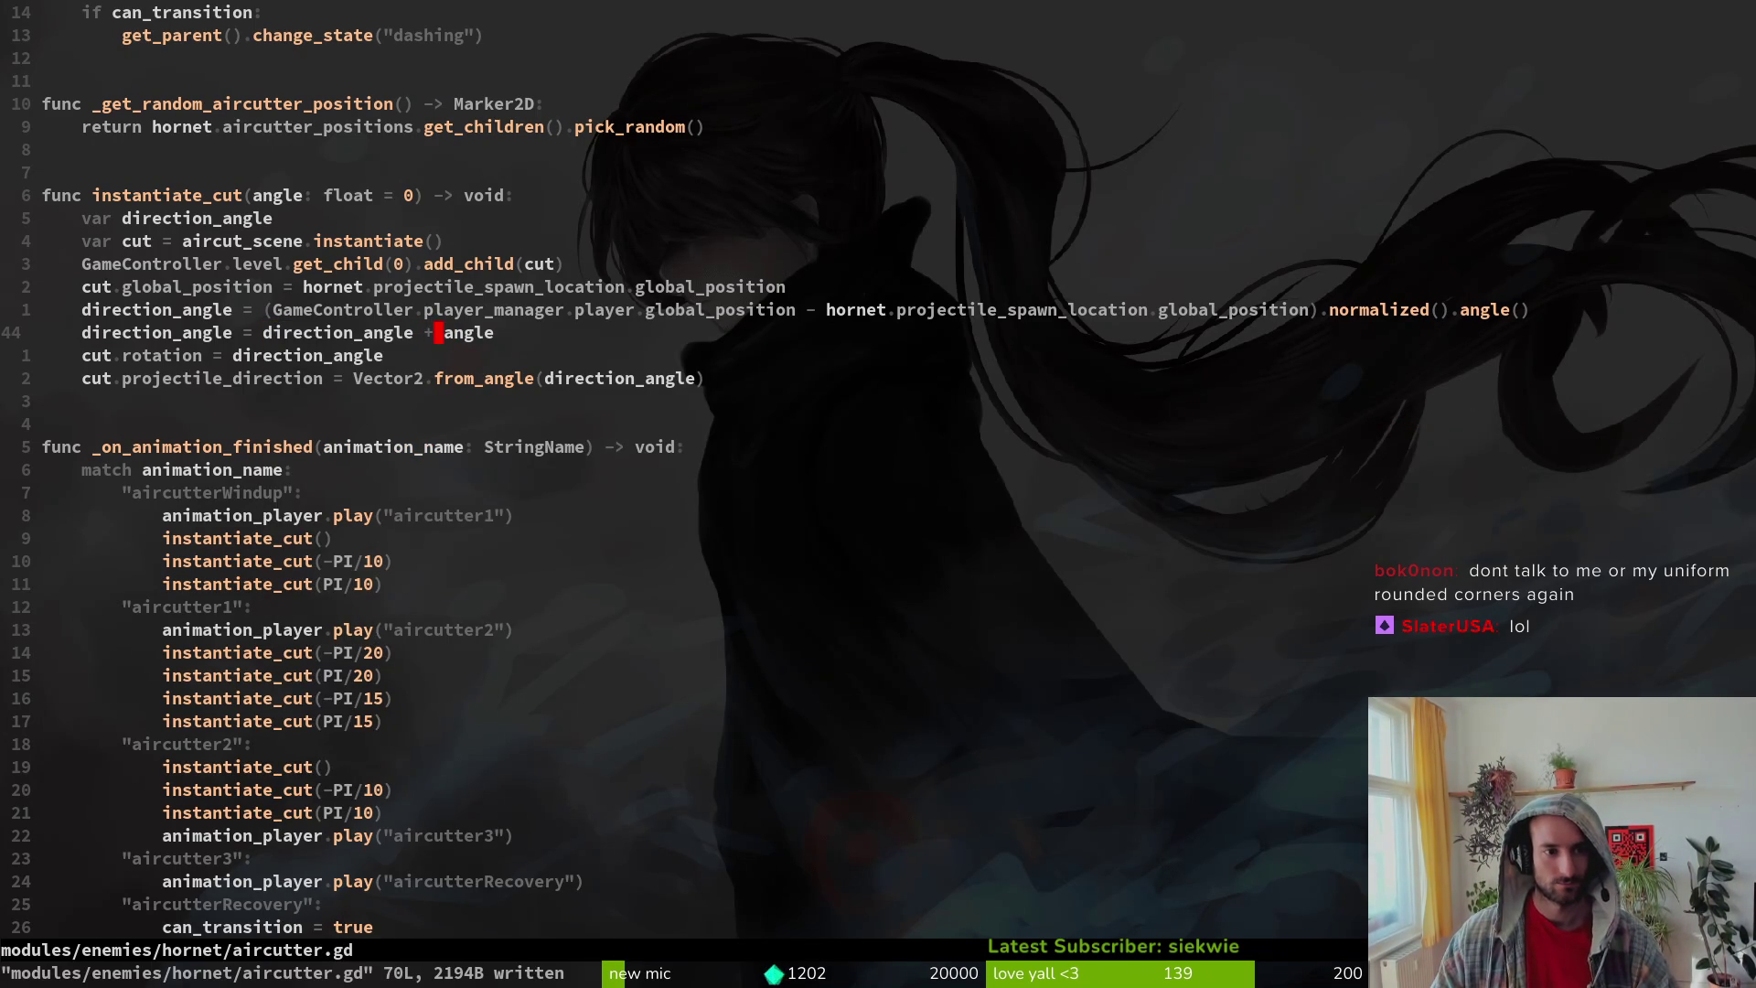
pyautogui.hotkey('alt', 'Tab')
pyautogui.press('F5')
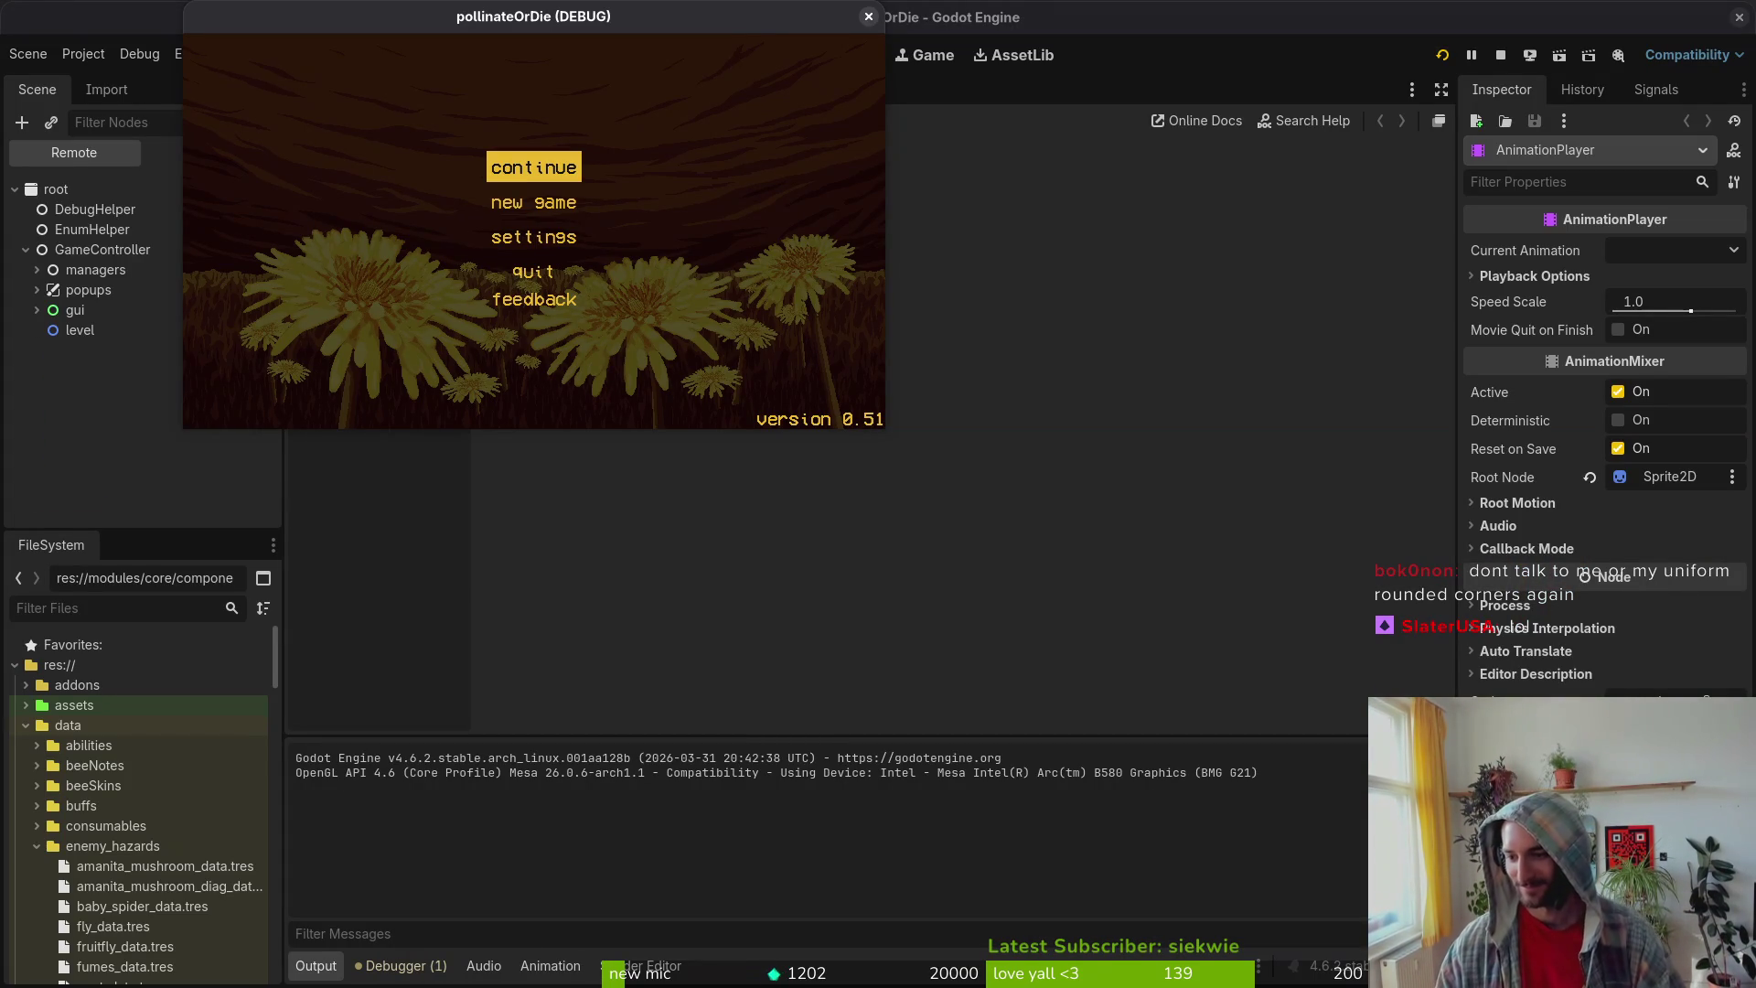
# Step: Load mantis then hornet via debug level select, fight the aircutter attack to 0/5 hearts, and stop
pyautogui.press('Return')
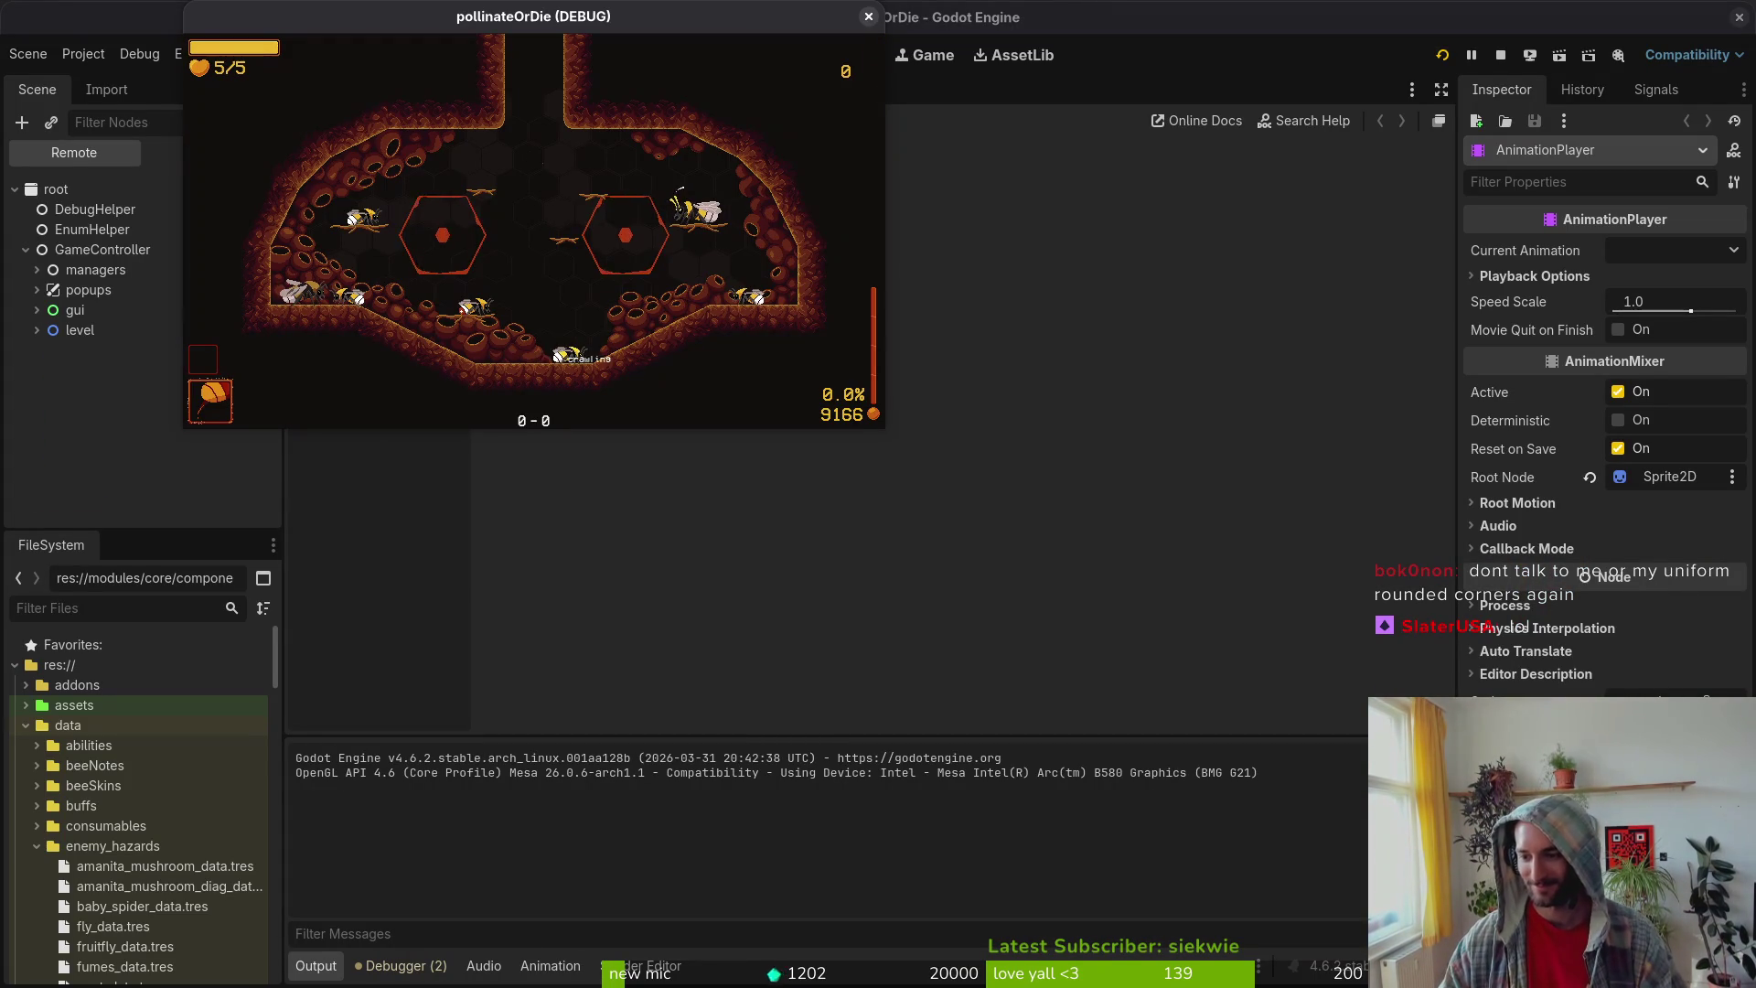
pyautogui.press('F1')
pyautogui.press('Down')
pyautogui.press('Return')
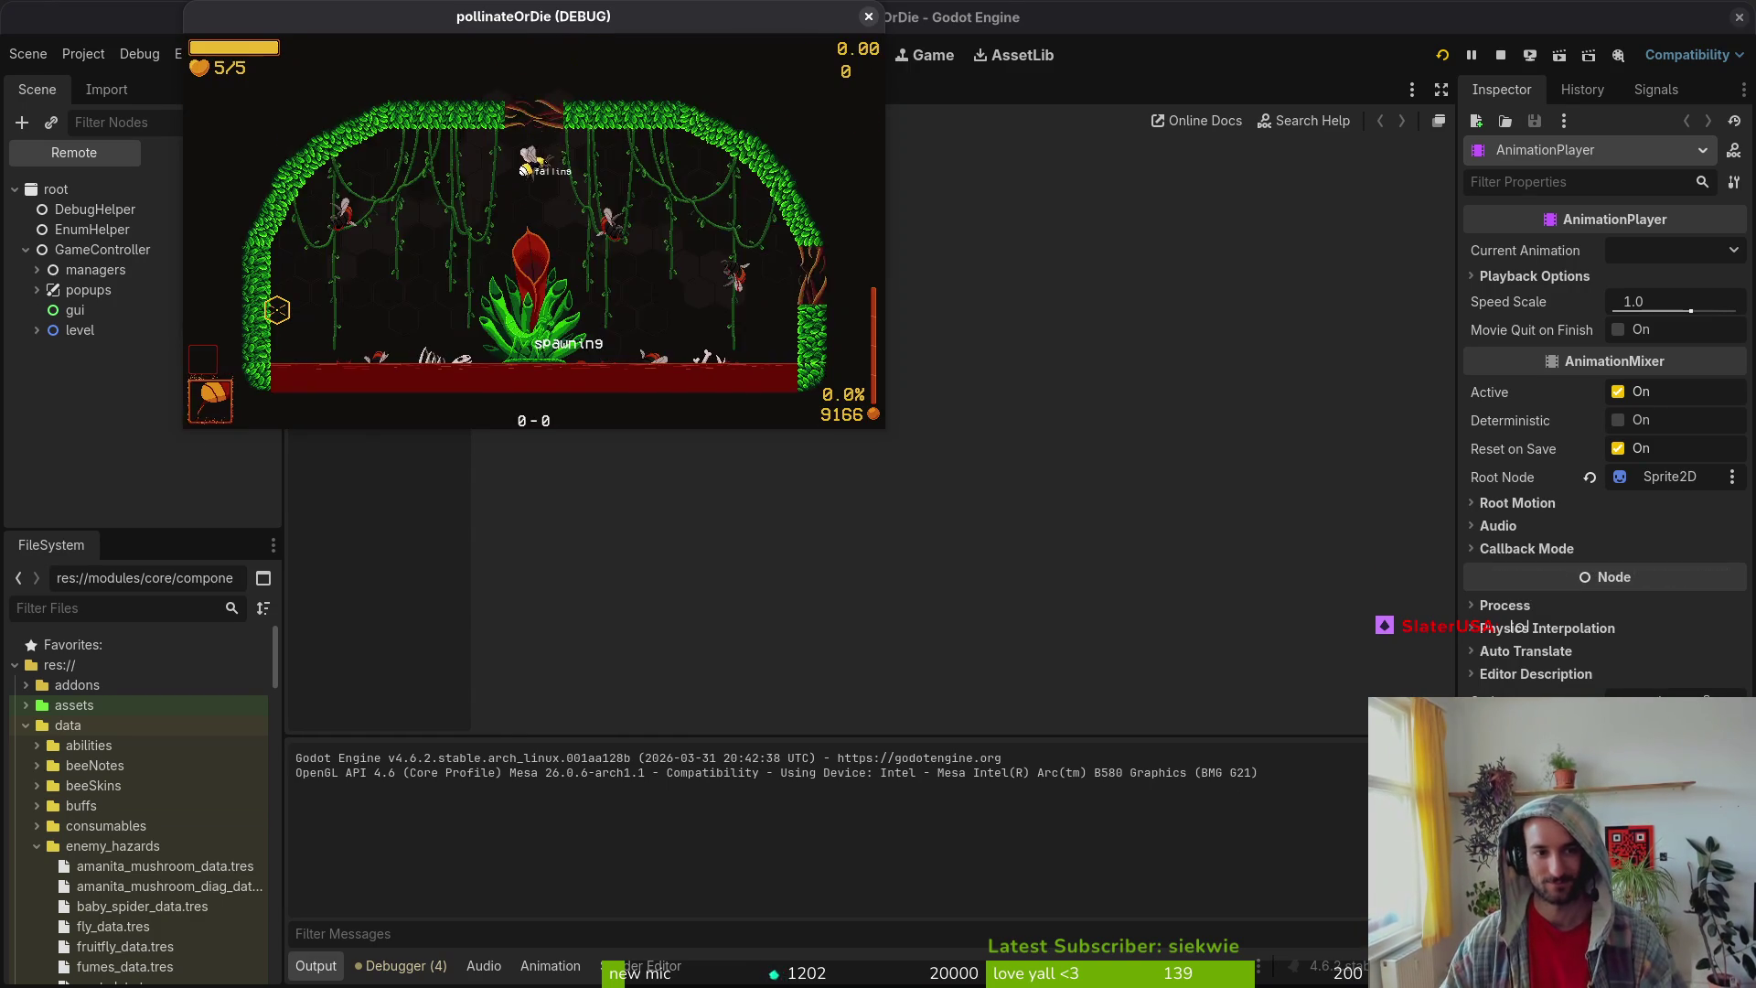
pyautogui.press('F1')
pyautogui.press('Up')
pyautogui.press('Return')
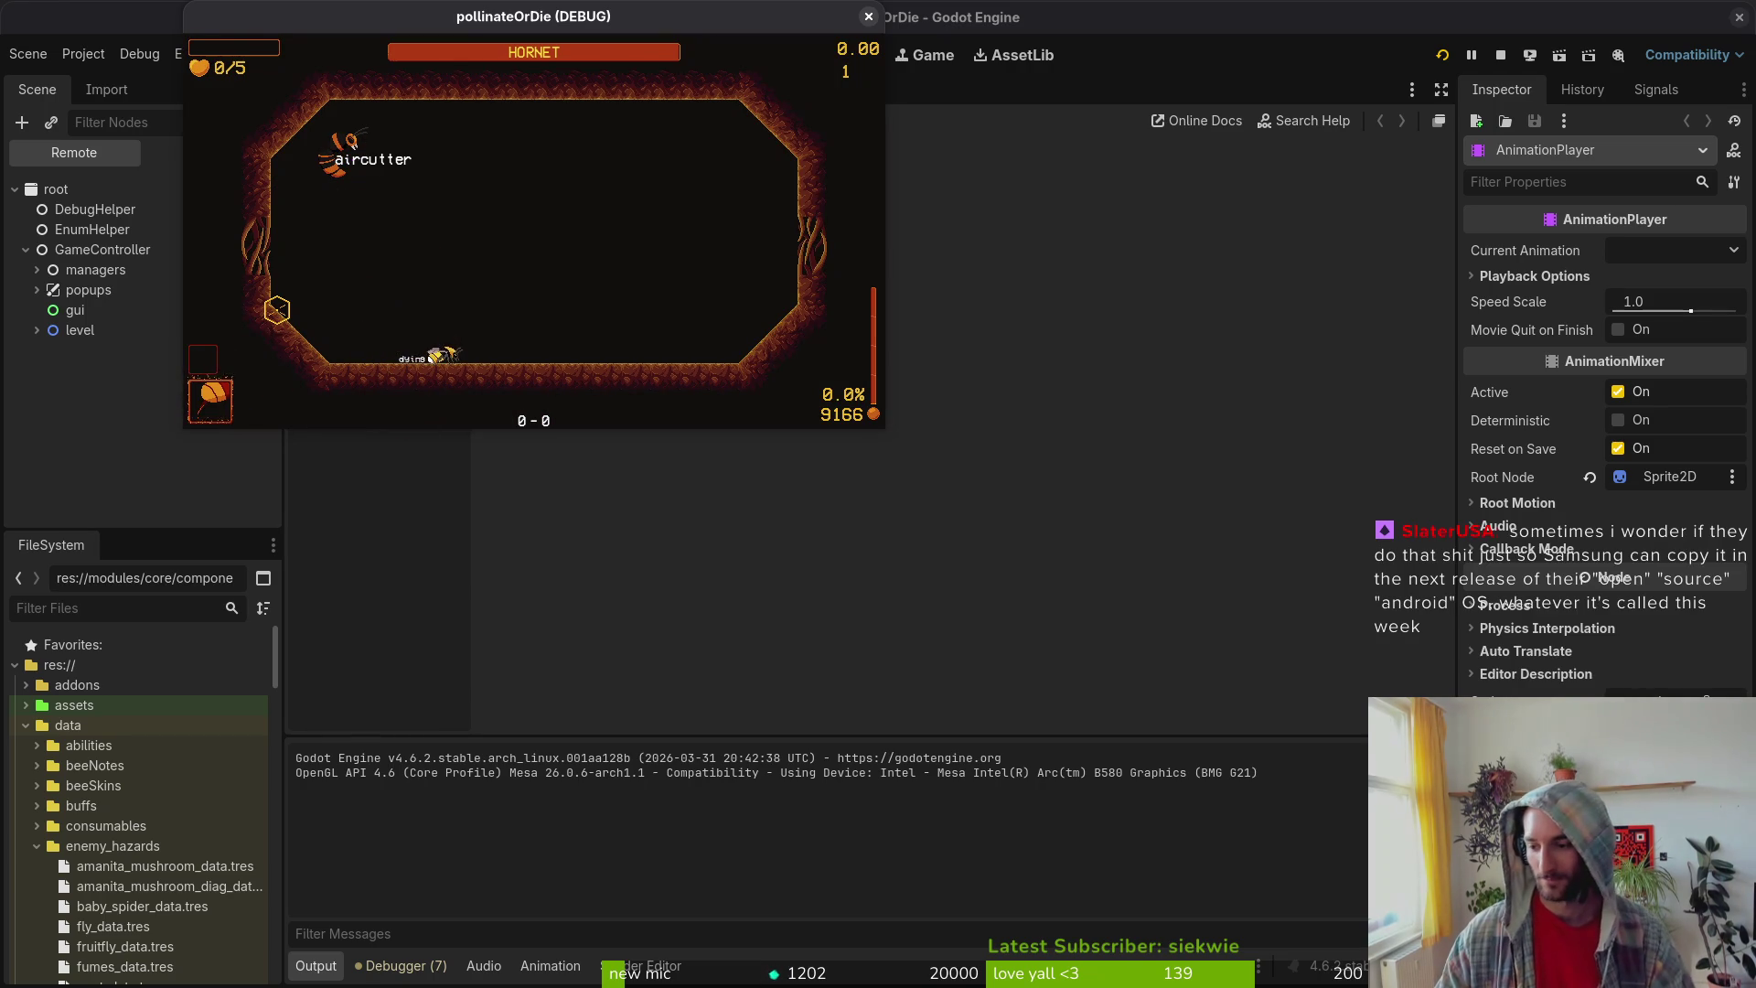
pyautogui.press('F8')
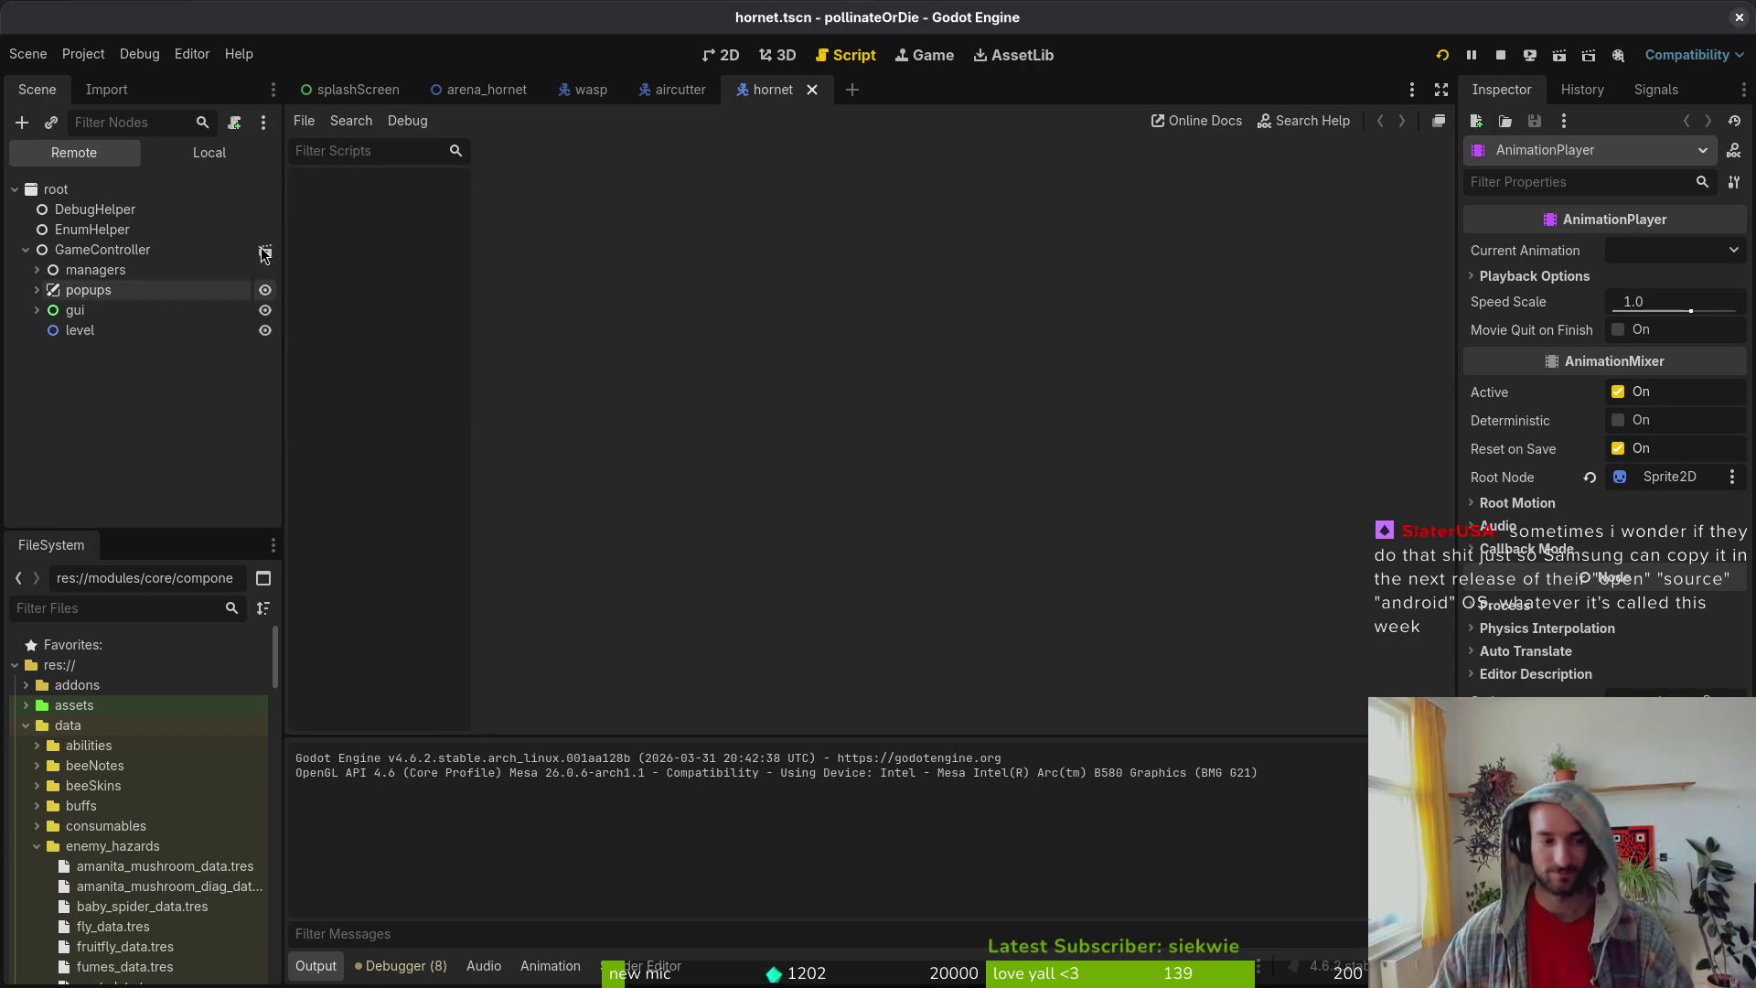
# Step: Select the hornet's AnimationPlayer node in the local scene tree
pyautogui.click(206, 153)
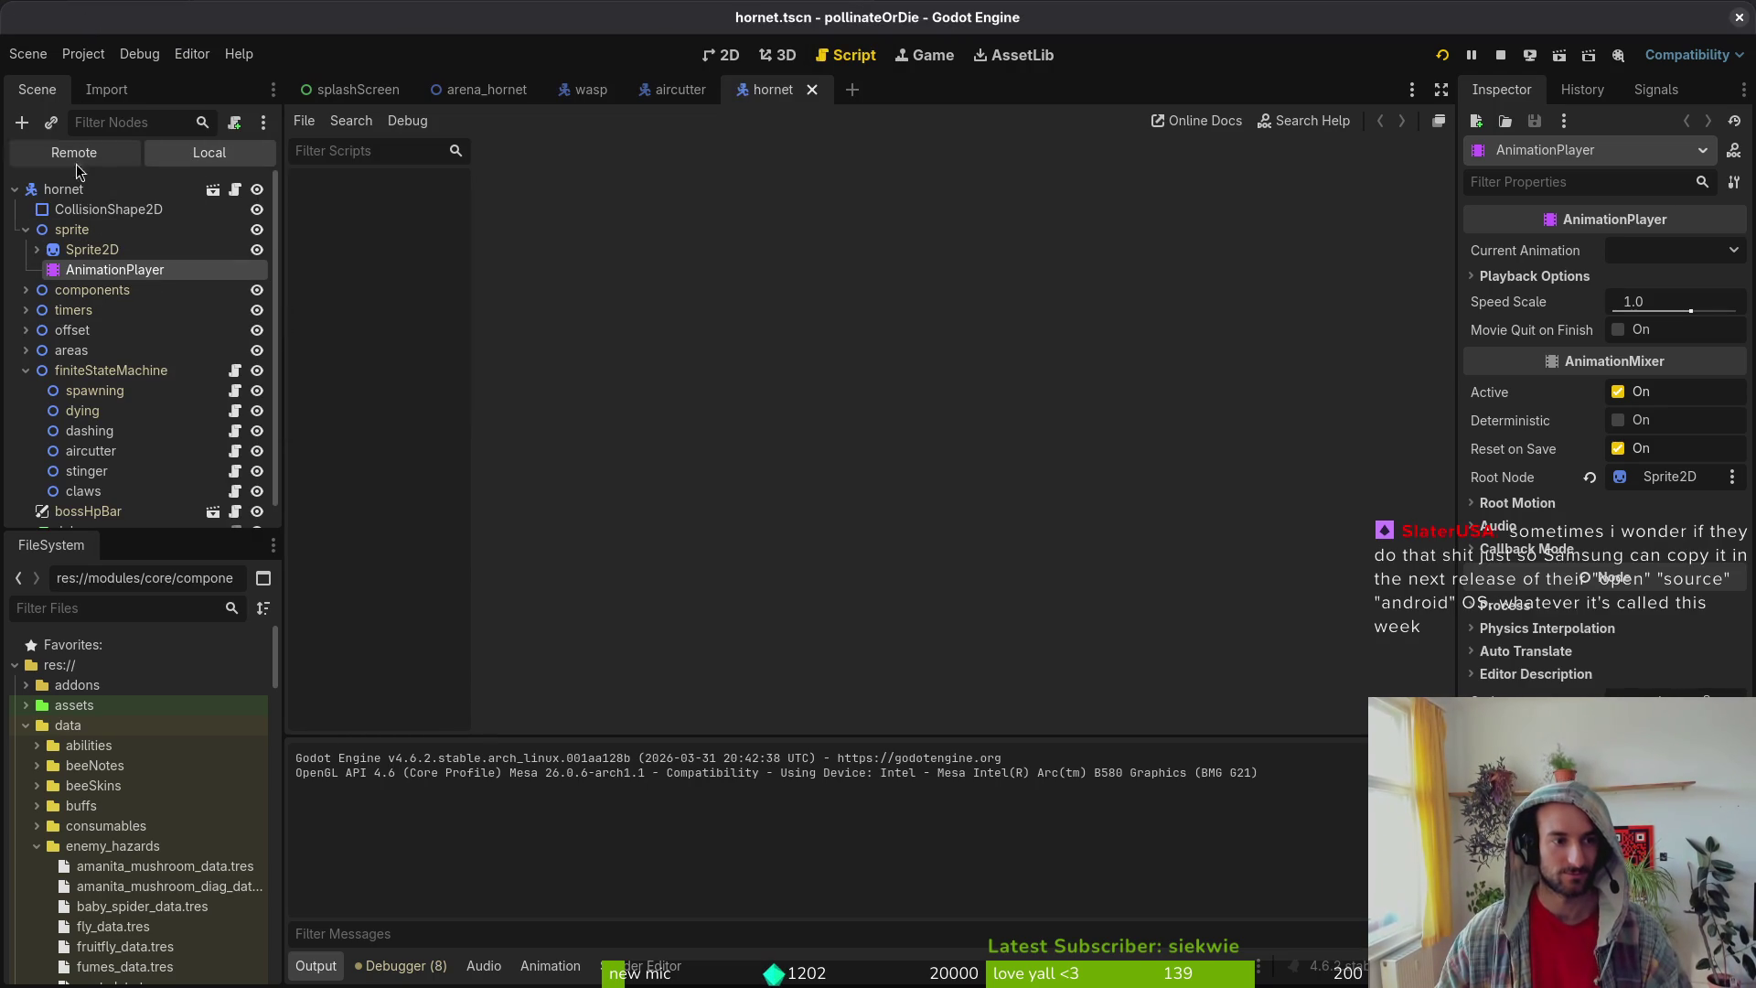
pyautogui.press('Up')
pyautogui.click(125, 272)
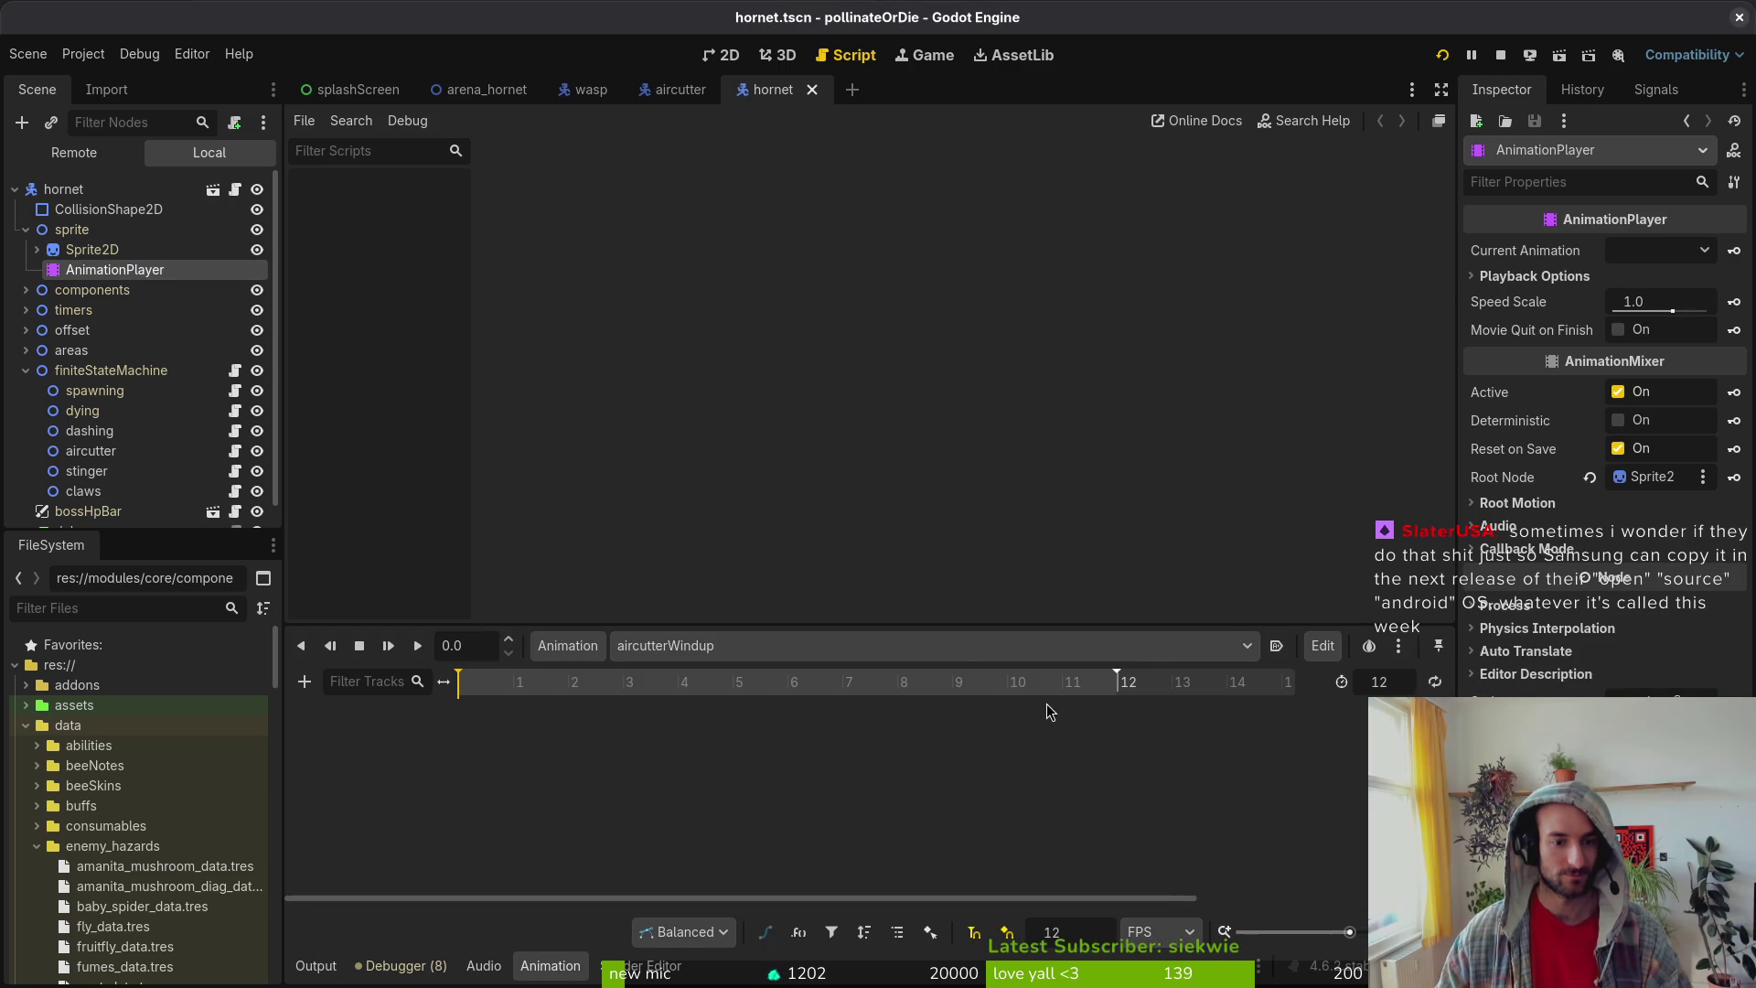
# Step: Preview aircutter1 and aircutter2, set aircutter3's length to 8, and run the project
pyautogui.click(796, 644)
pyautogui.click(795, 709)
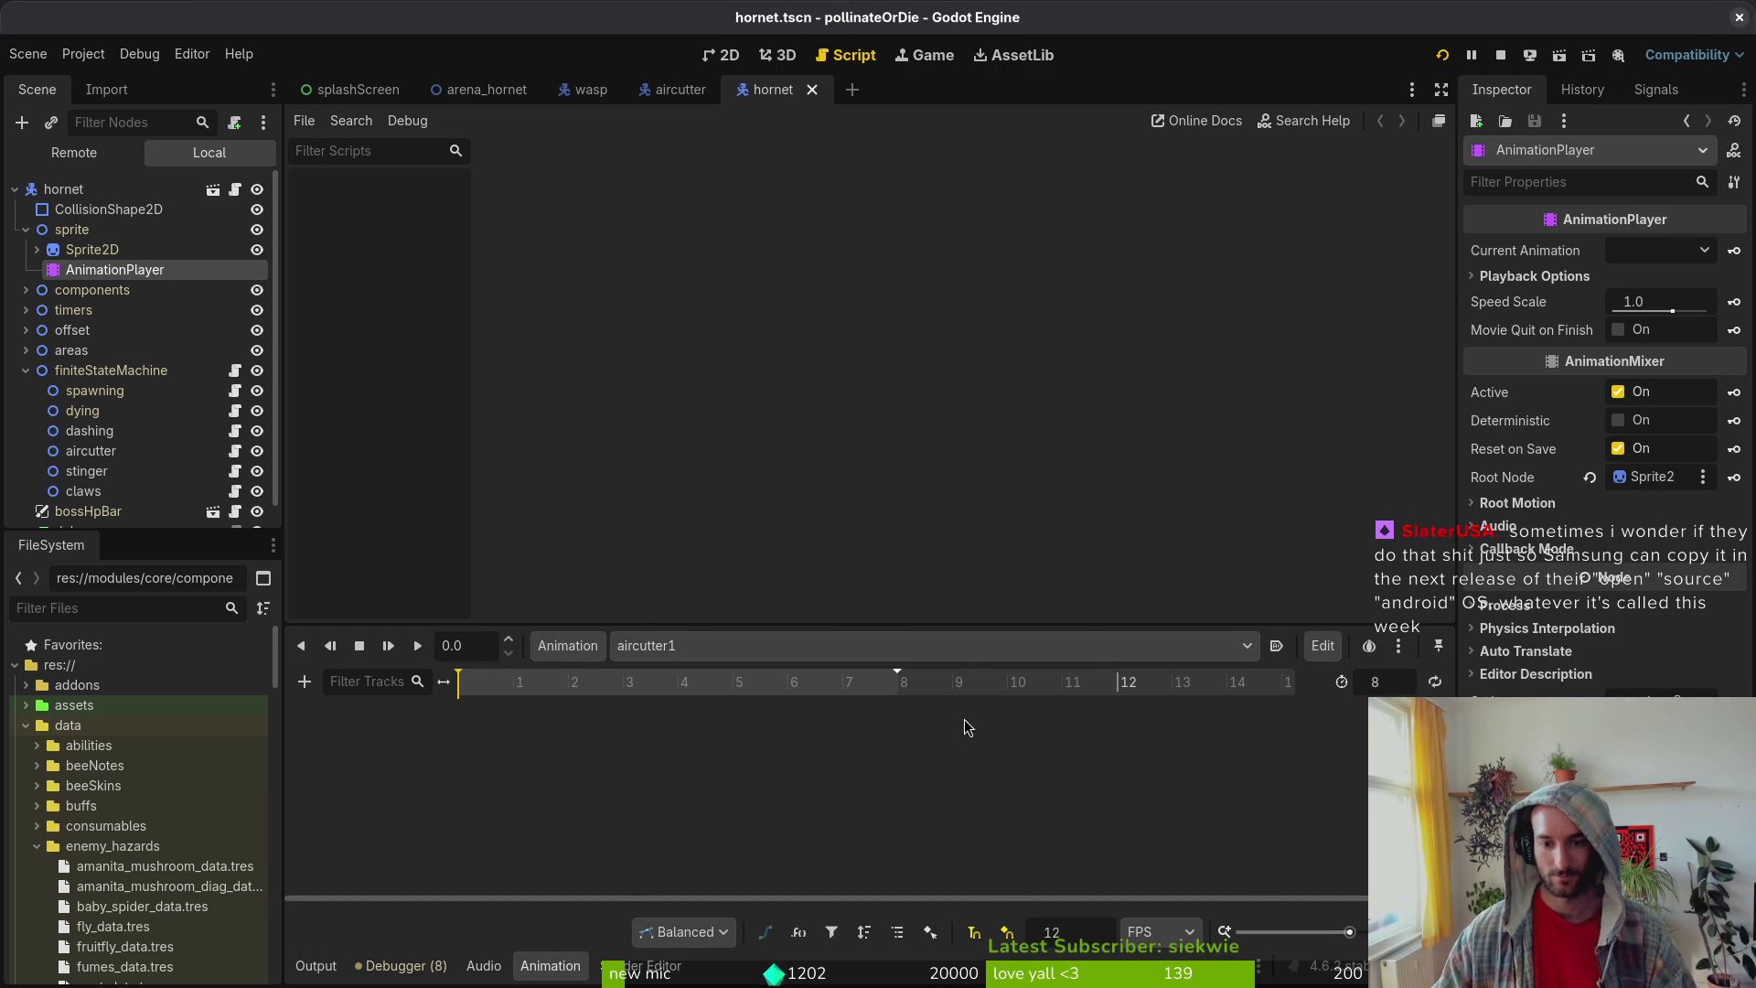
pyautogui.click(777, 644)
pyautogui.click(776, 725)
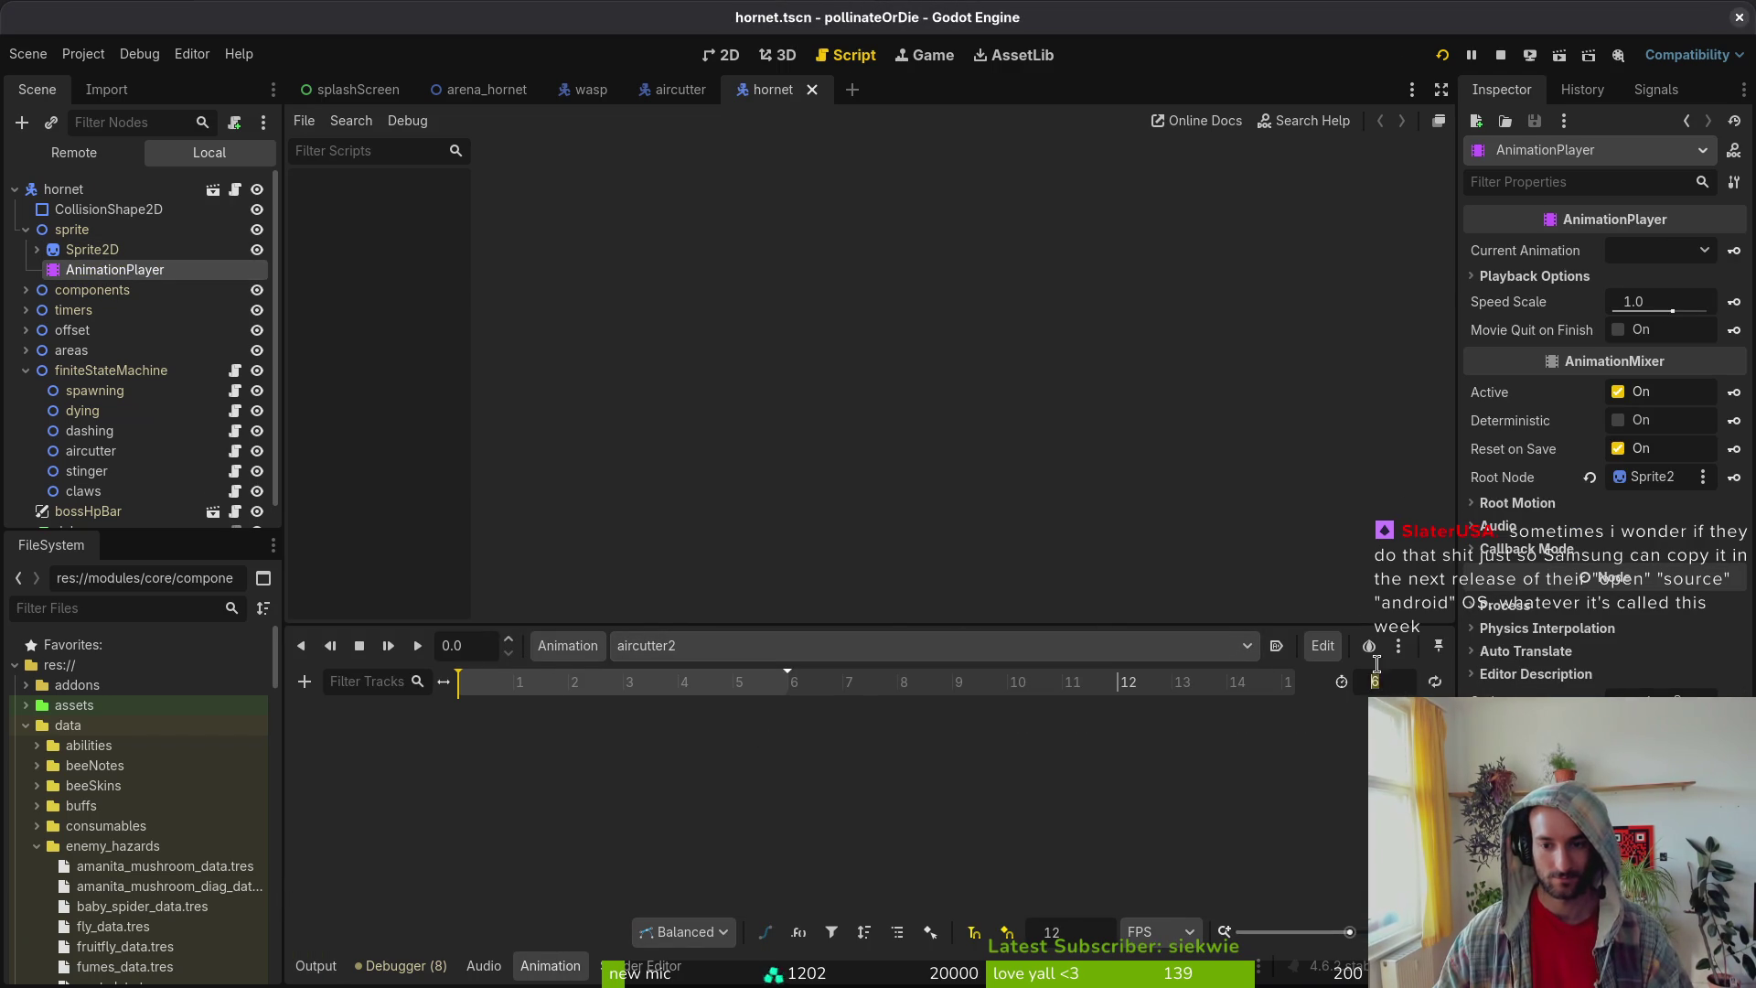
pyautogui.click(695, 645)
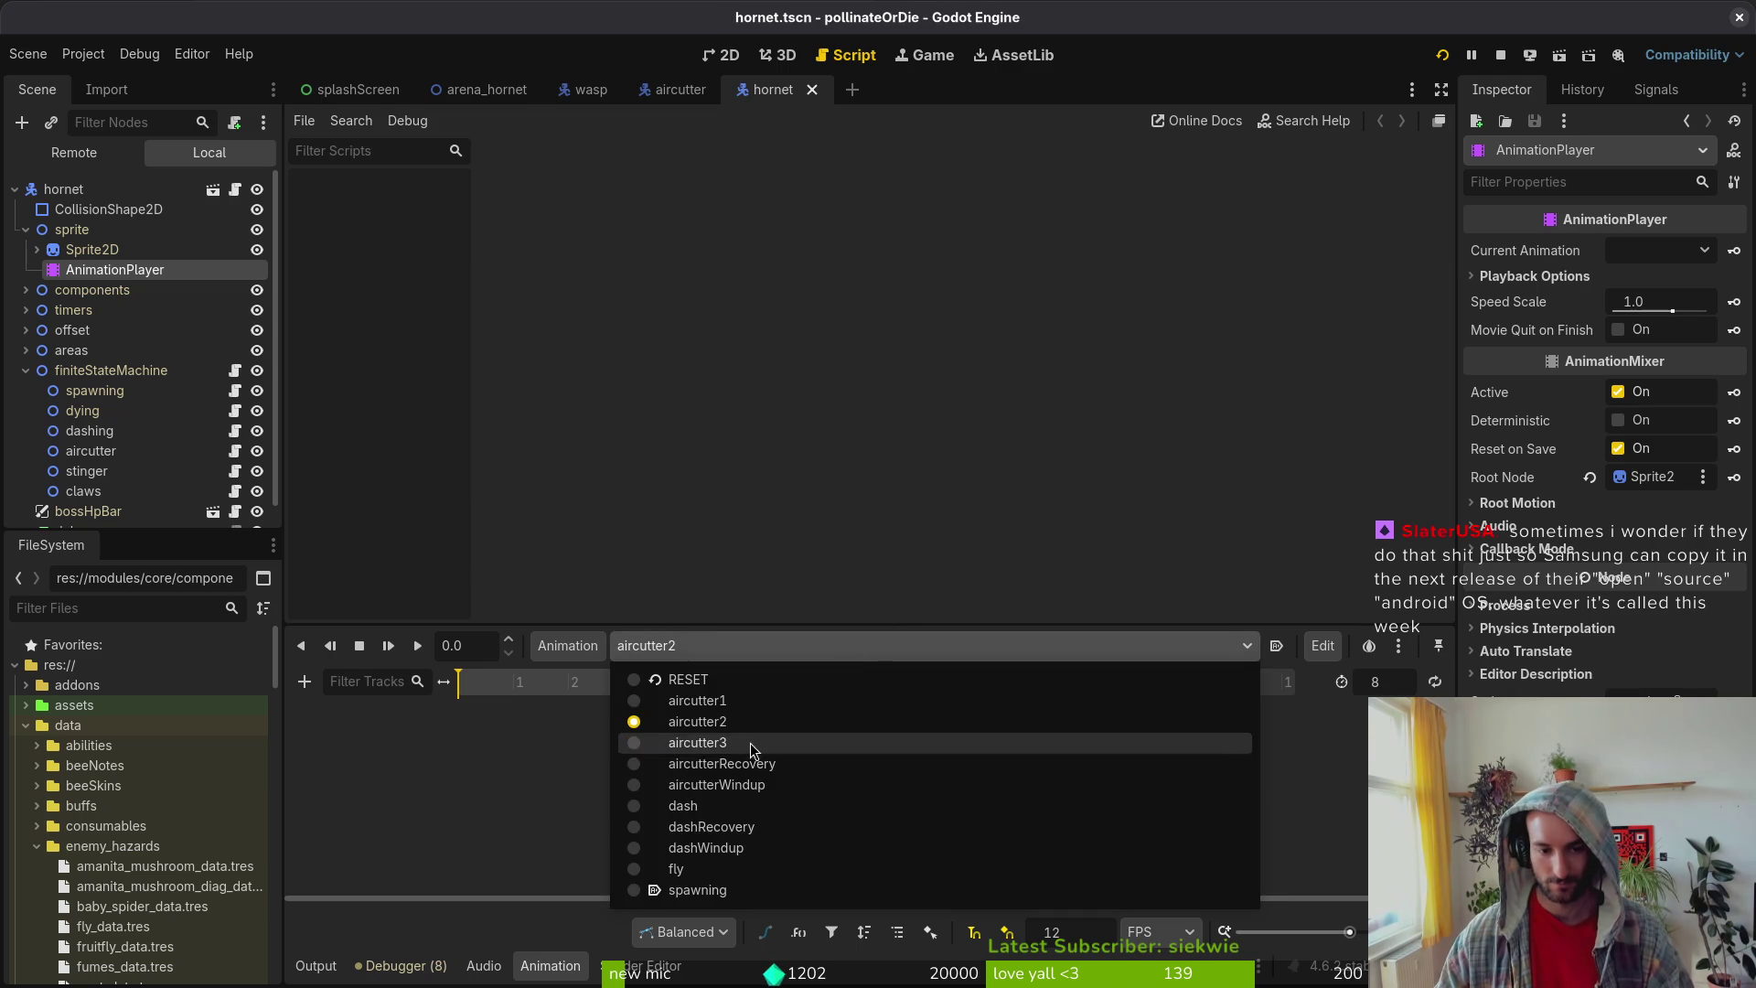
pyautogui.click(695, 742)
pyautogui.press('Return')
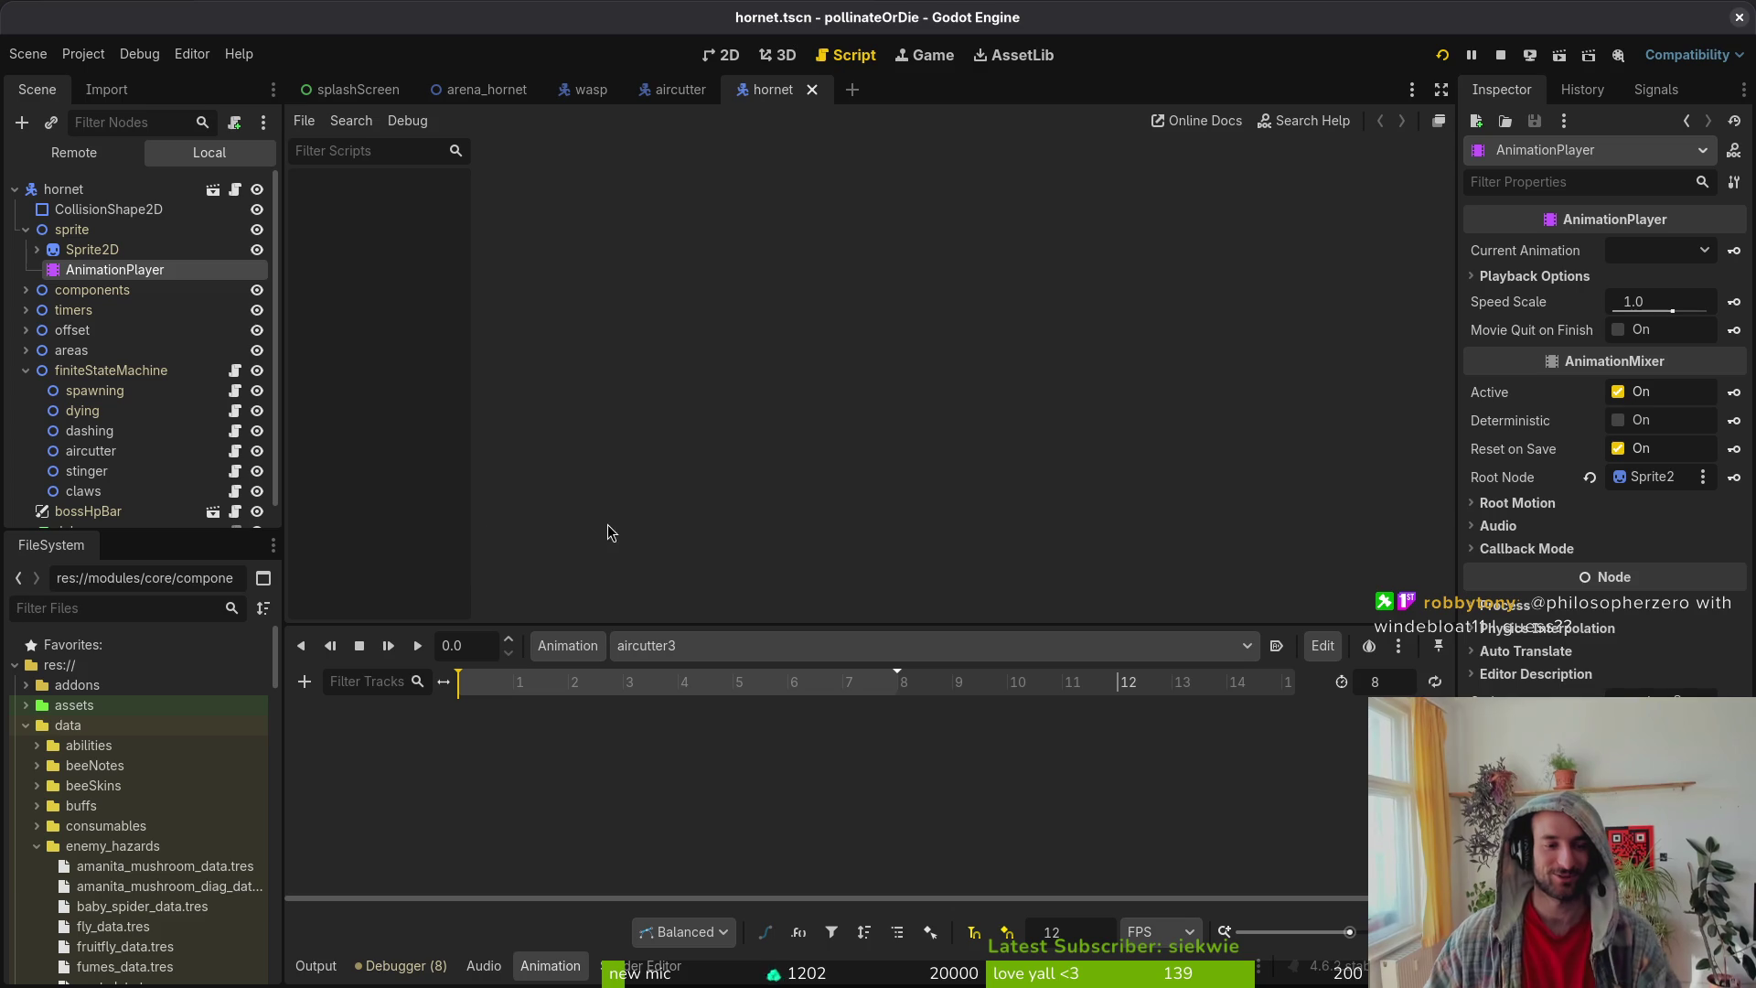
pyautogui.click(1442, 55)
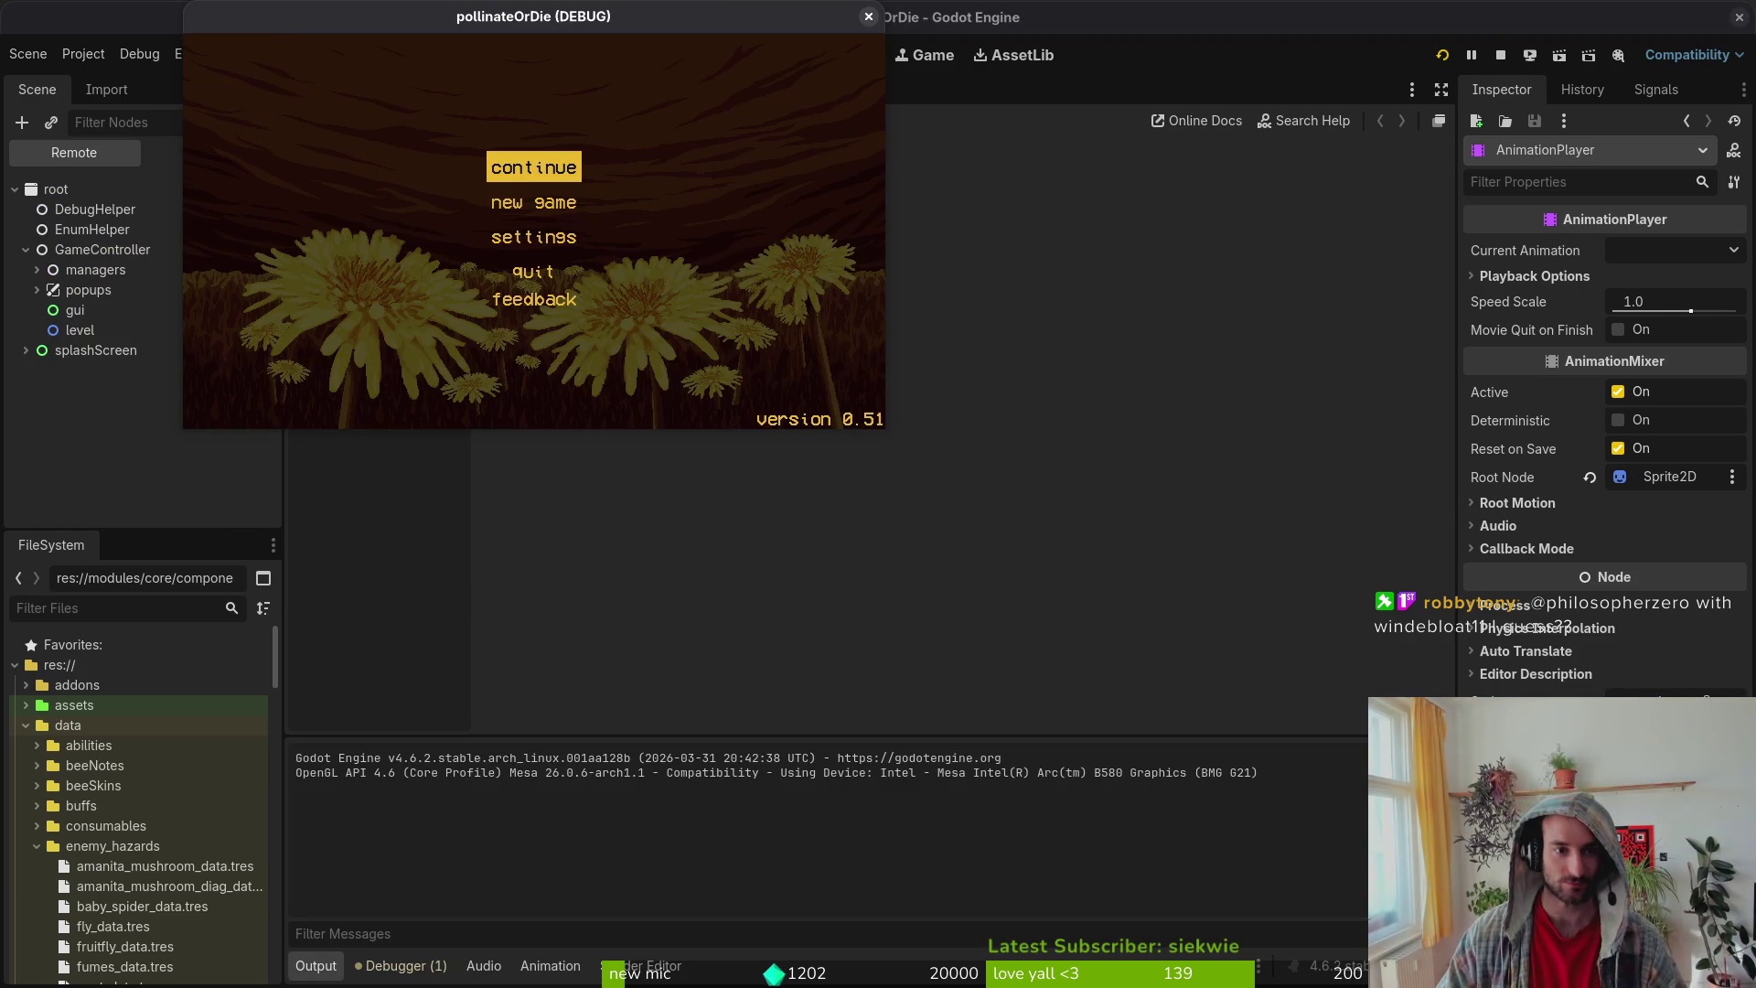
# Step: Skip into gameplay, playtest the Hornet fight, pause, and return to aircutter.gd in Neovim
pyautogui.press('Return')
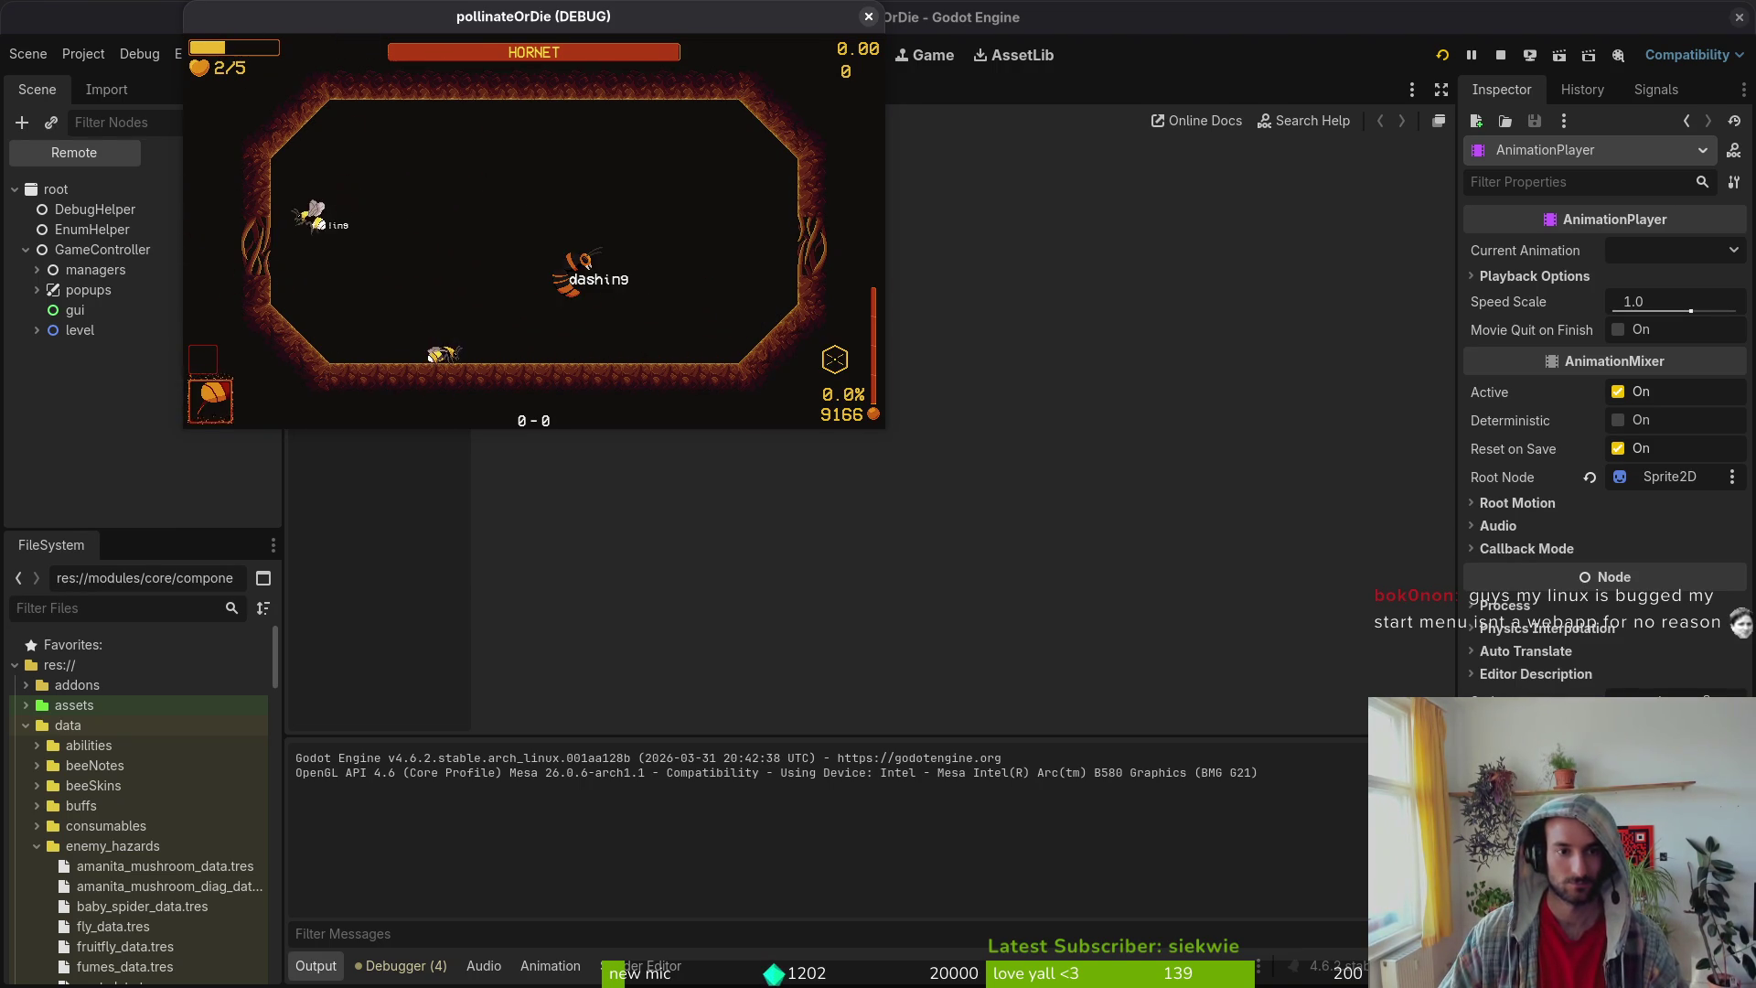
pyautogui.press('Escape')
pyautogui.press('super+1')
# Step: Delete the windup's two PI/10 angled cuts so it fires a single cut, and save
pyautogui.press('4')
pyautogui.press('j')
pyautogui.write('dj:w')
pyautogui.press('Return')
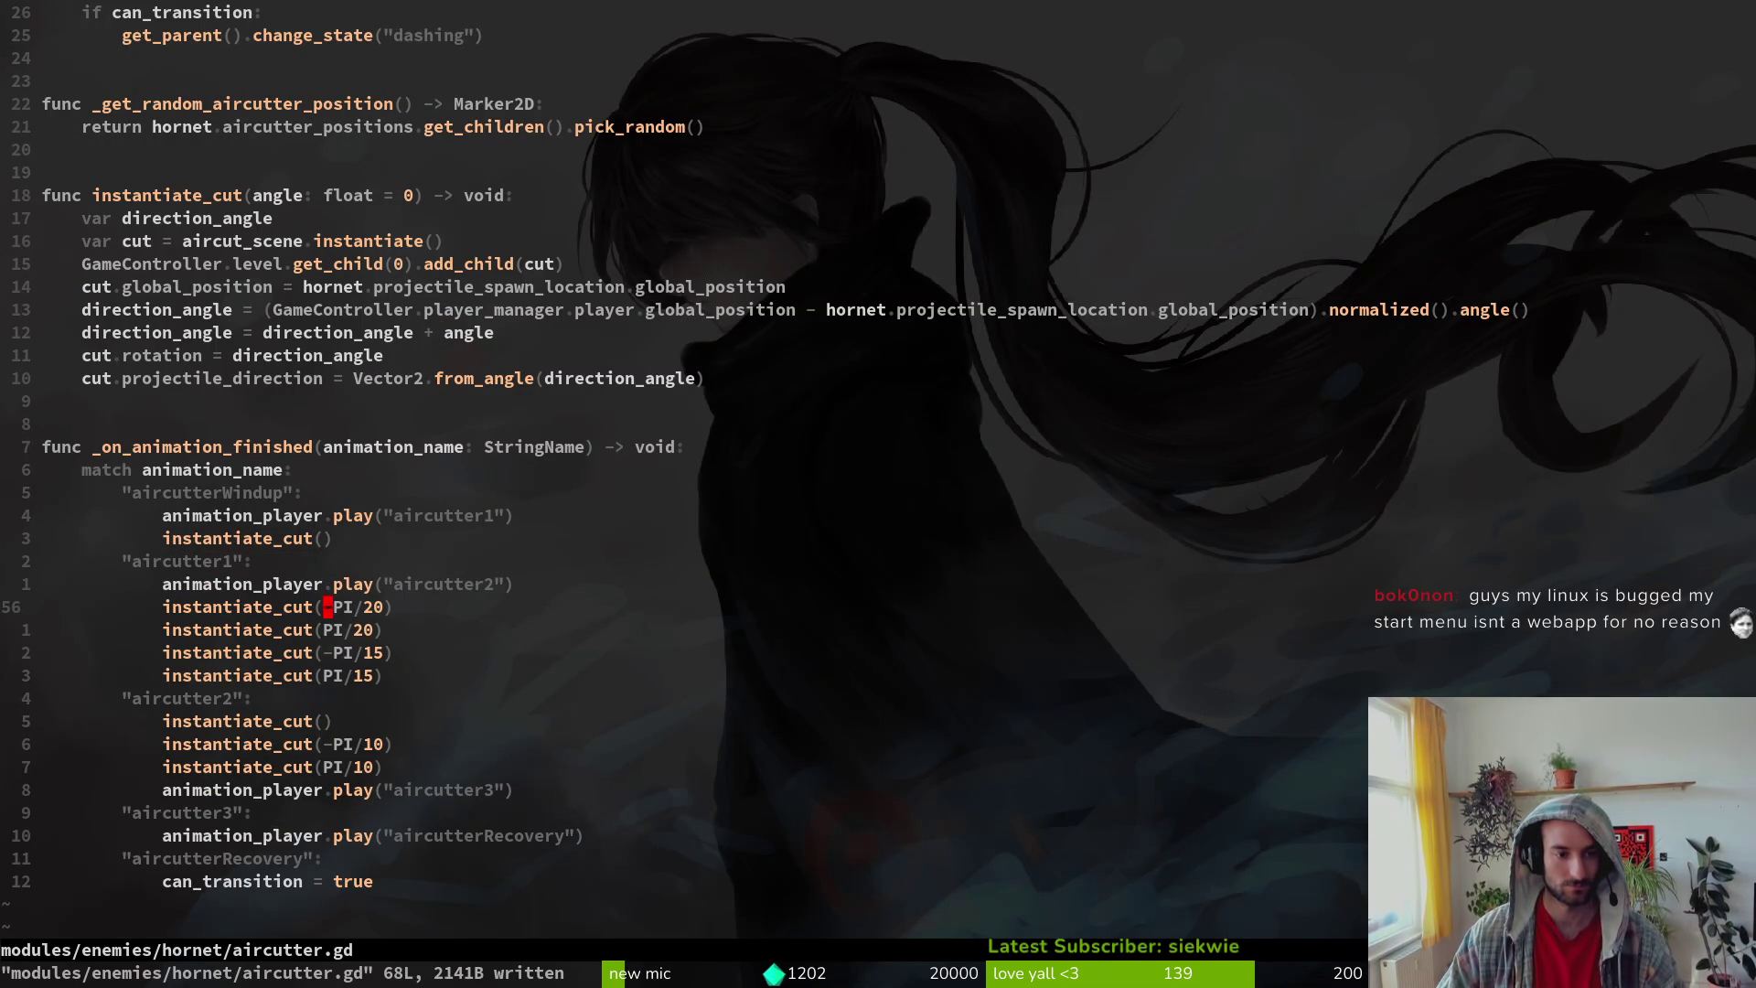
# Step: Change aircutter1's first two cut angles to -PI/24 and PI/16, saving after each
pyautogui.press('$')
pyautogui.press('i')
pyautogui.press('BackSpace')
pyautogui.write('4')
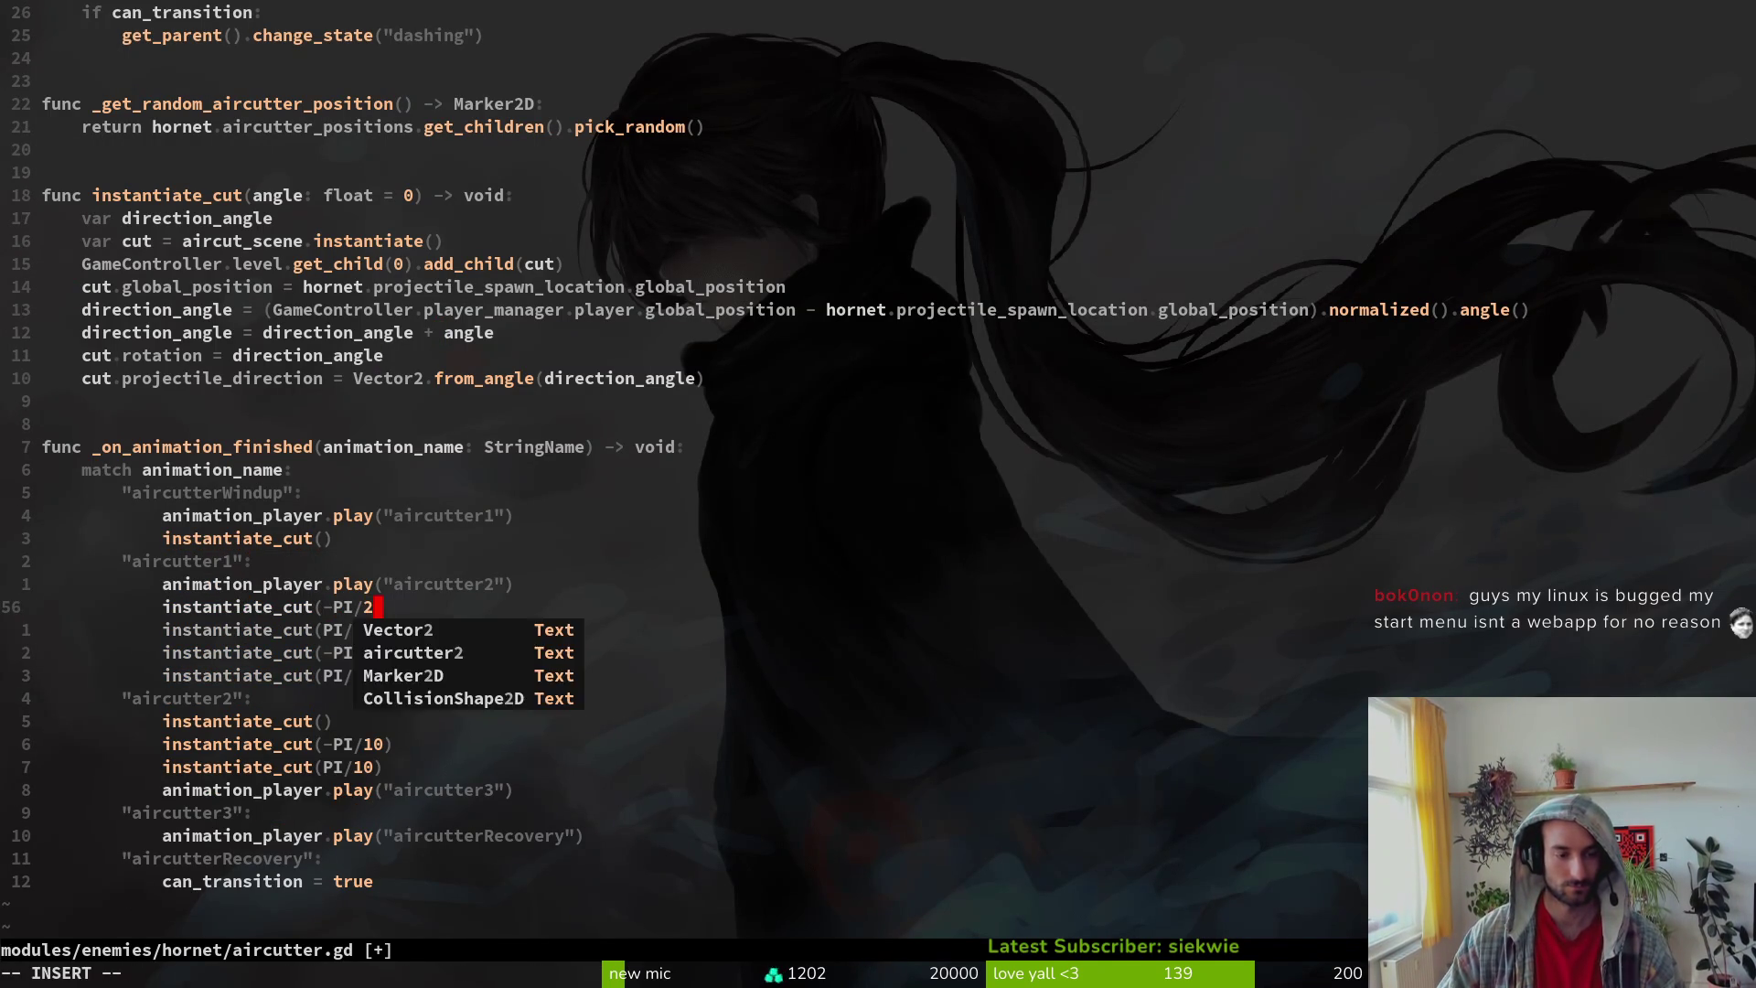
pyautogui.press('Escape')
pyautogui.write('j:w')
pyautogui.press('Return')
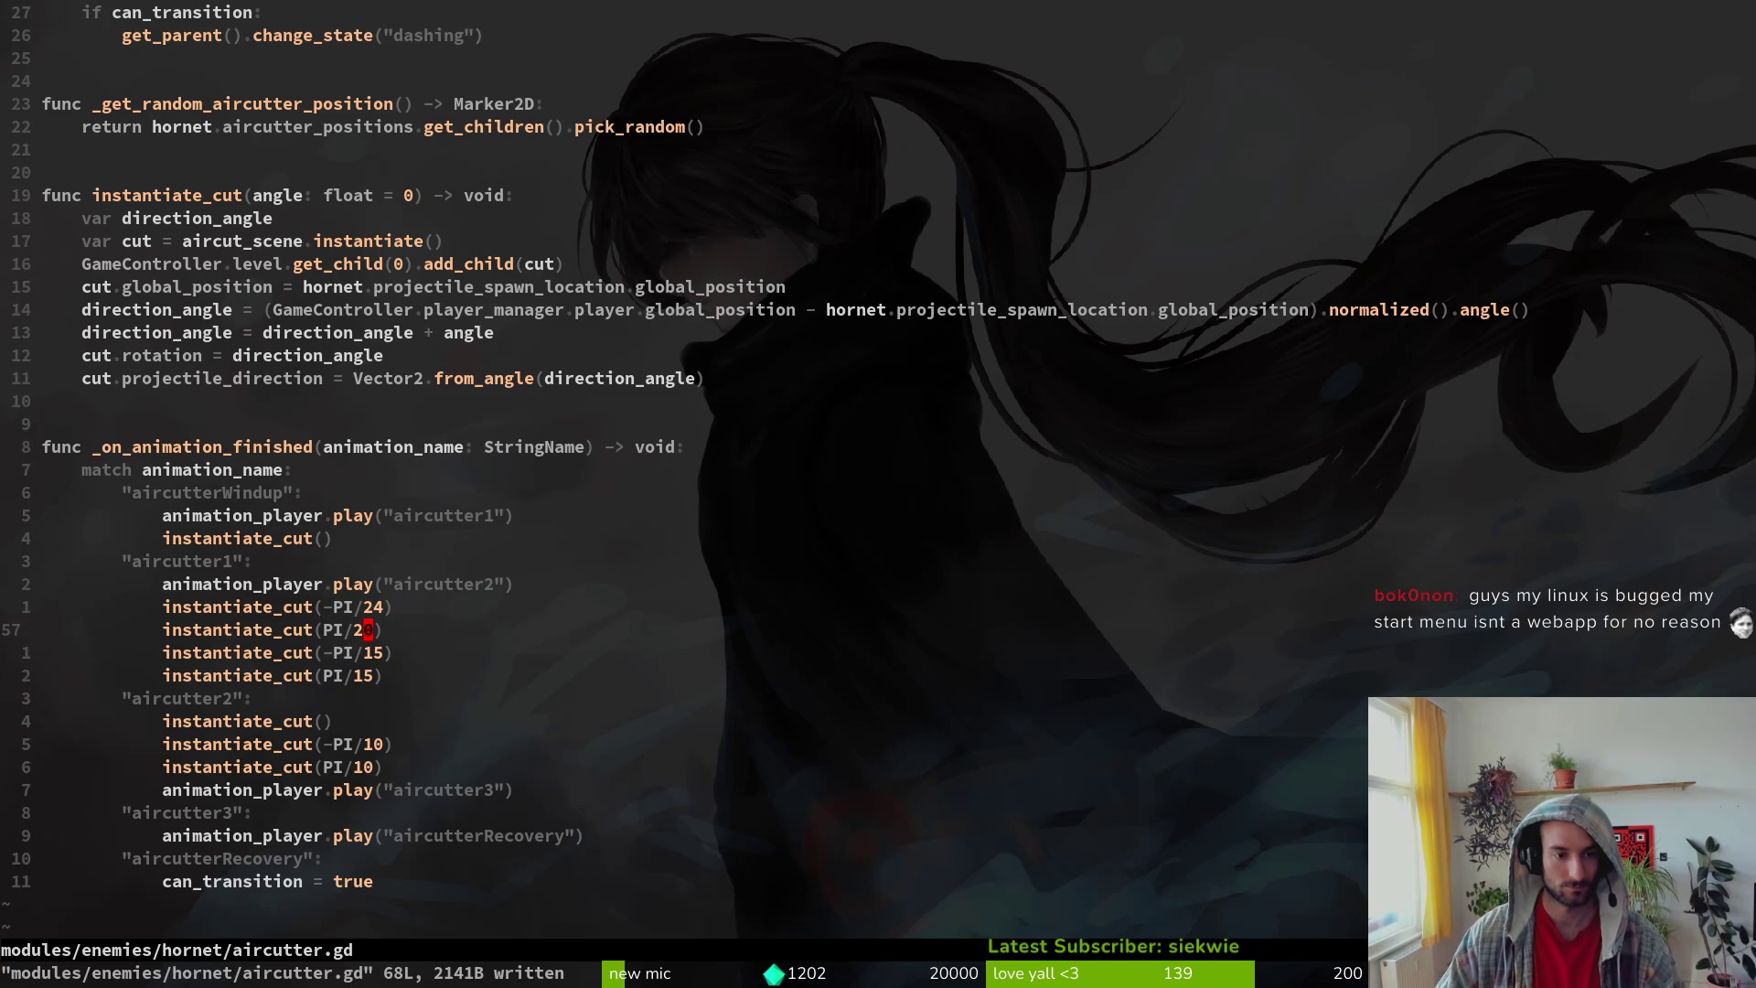
pyautogui.press('s')
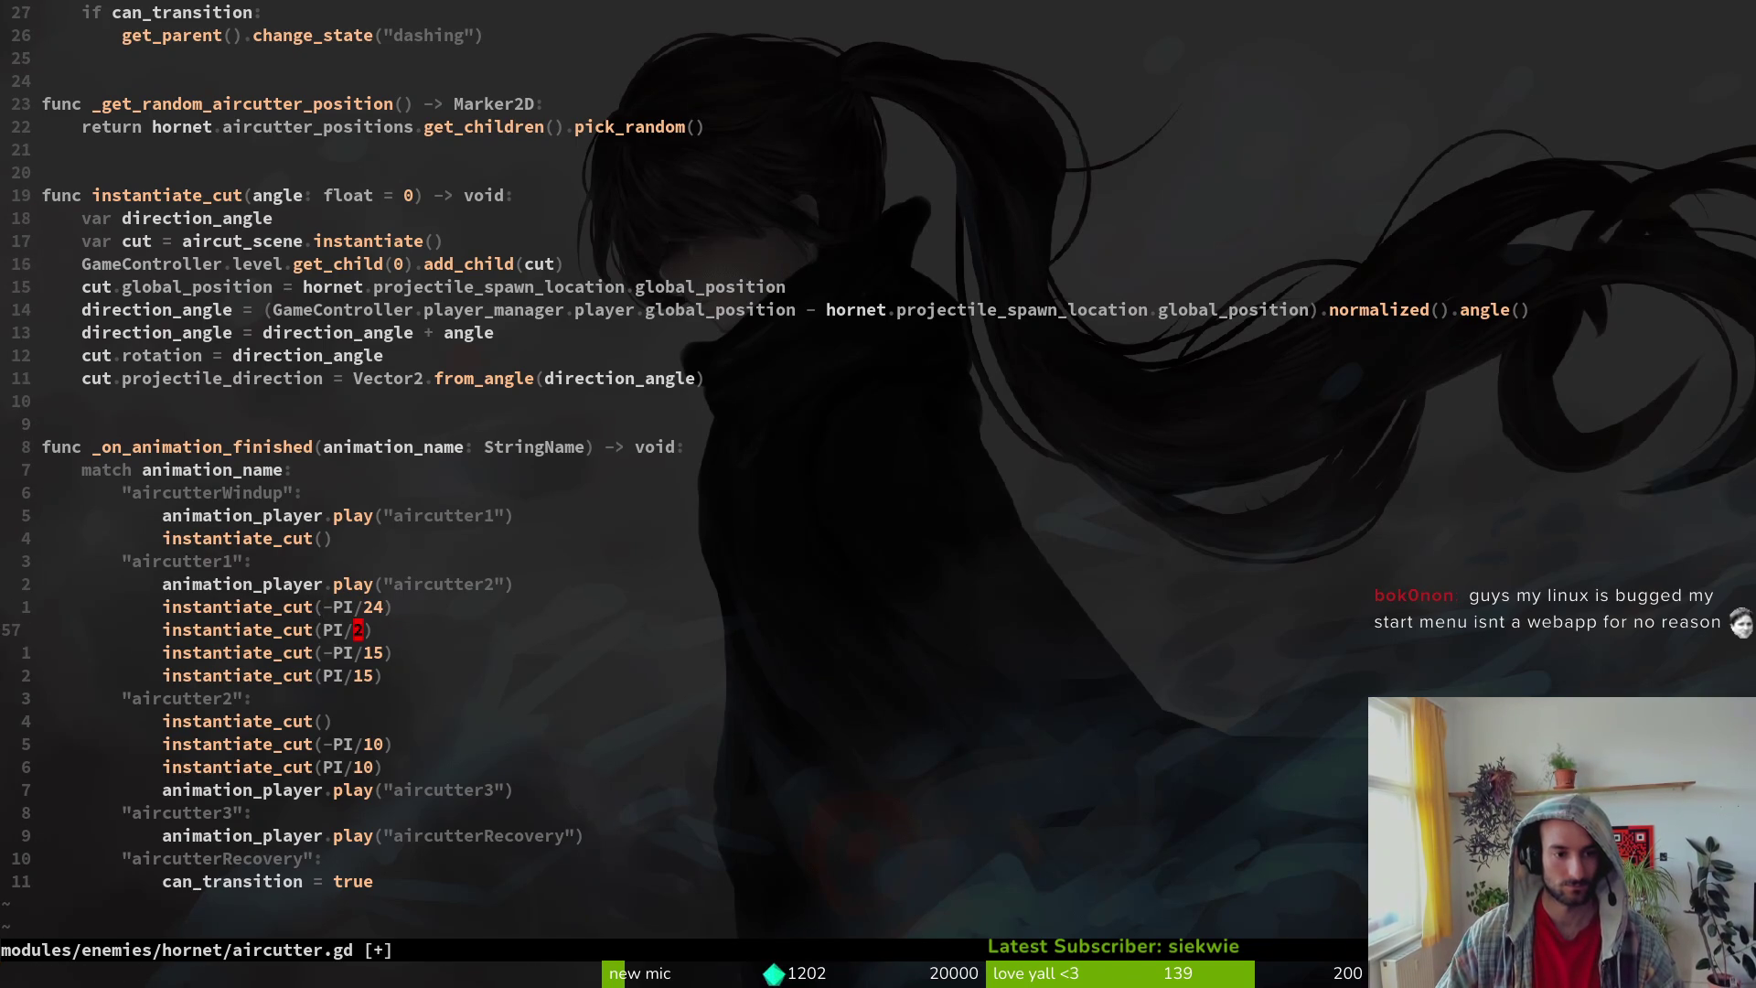
pyautogui.write('16')
pyautogui.press('Escape')
pyautogui.write('j:w')
pyautogui.press('Return')
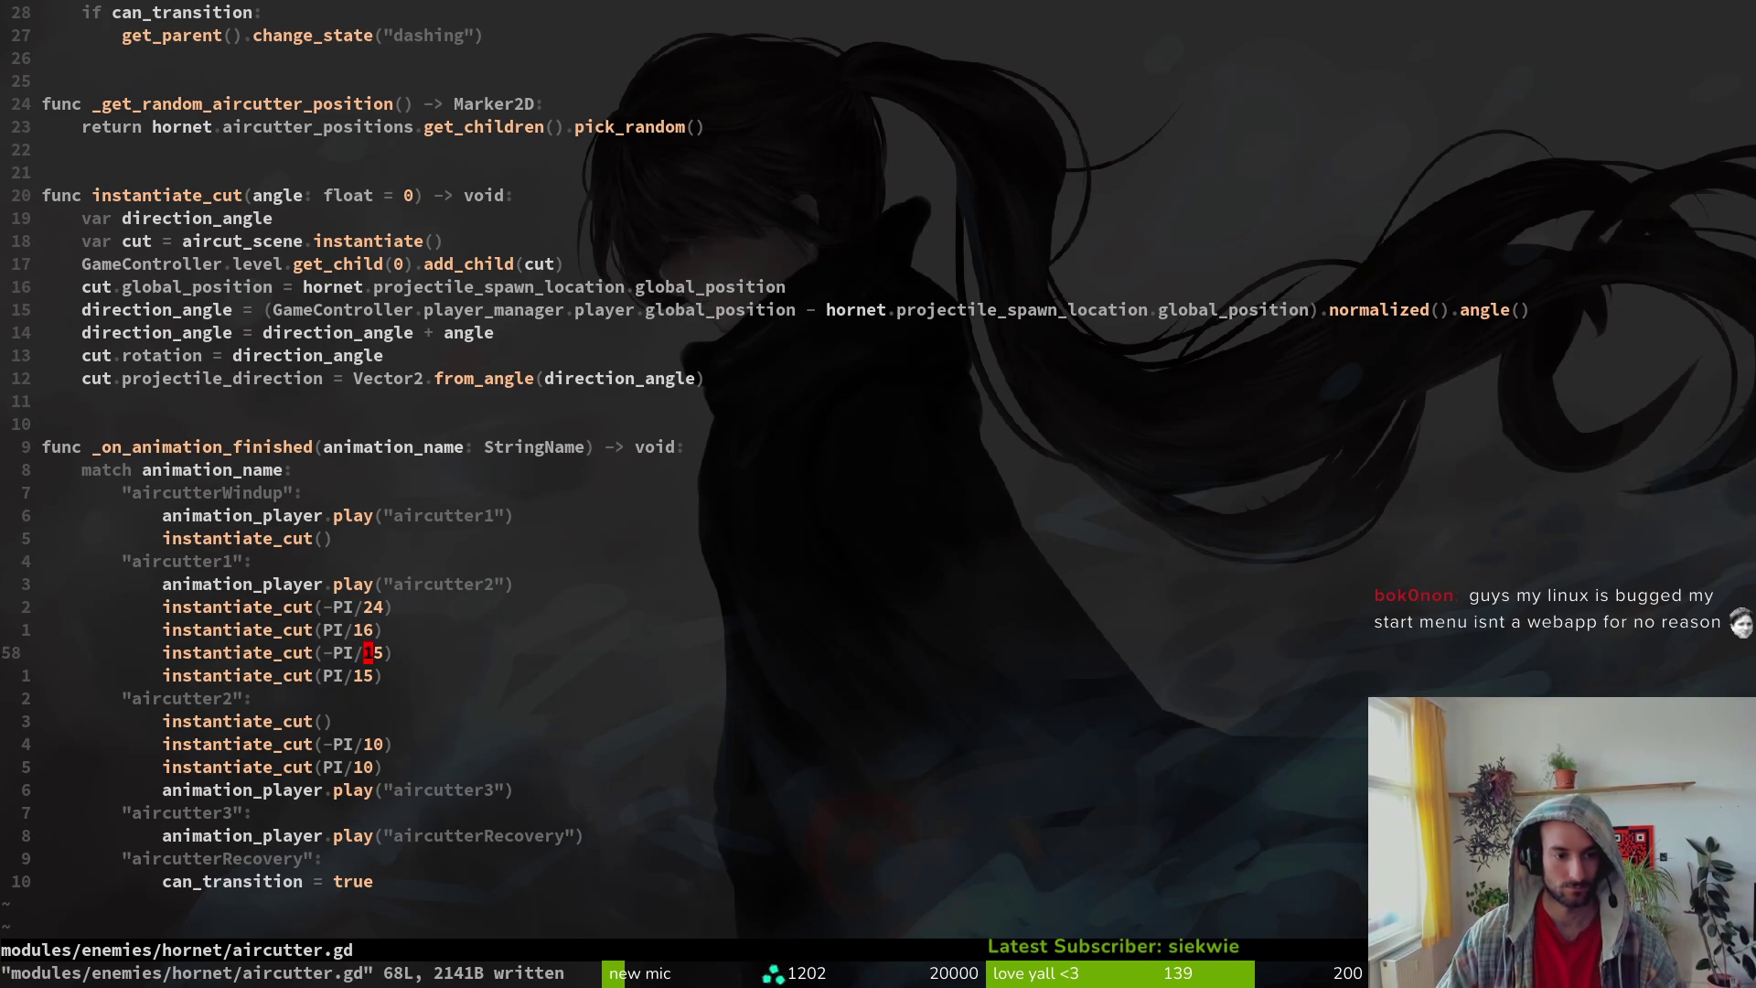
# Step: Set aircutter1's remaining cuts to PI/24 and -PI/16 and save
pyautogui.write('cw')
pyautogui.write('cw24')
pyautogui.press('Escape')
pyautogui.write(':w')
pyautogui.press('Return')
pyautogui.write('ji1')
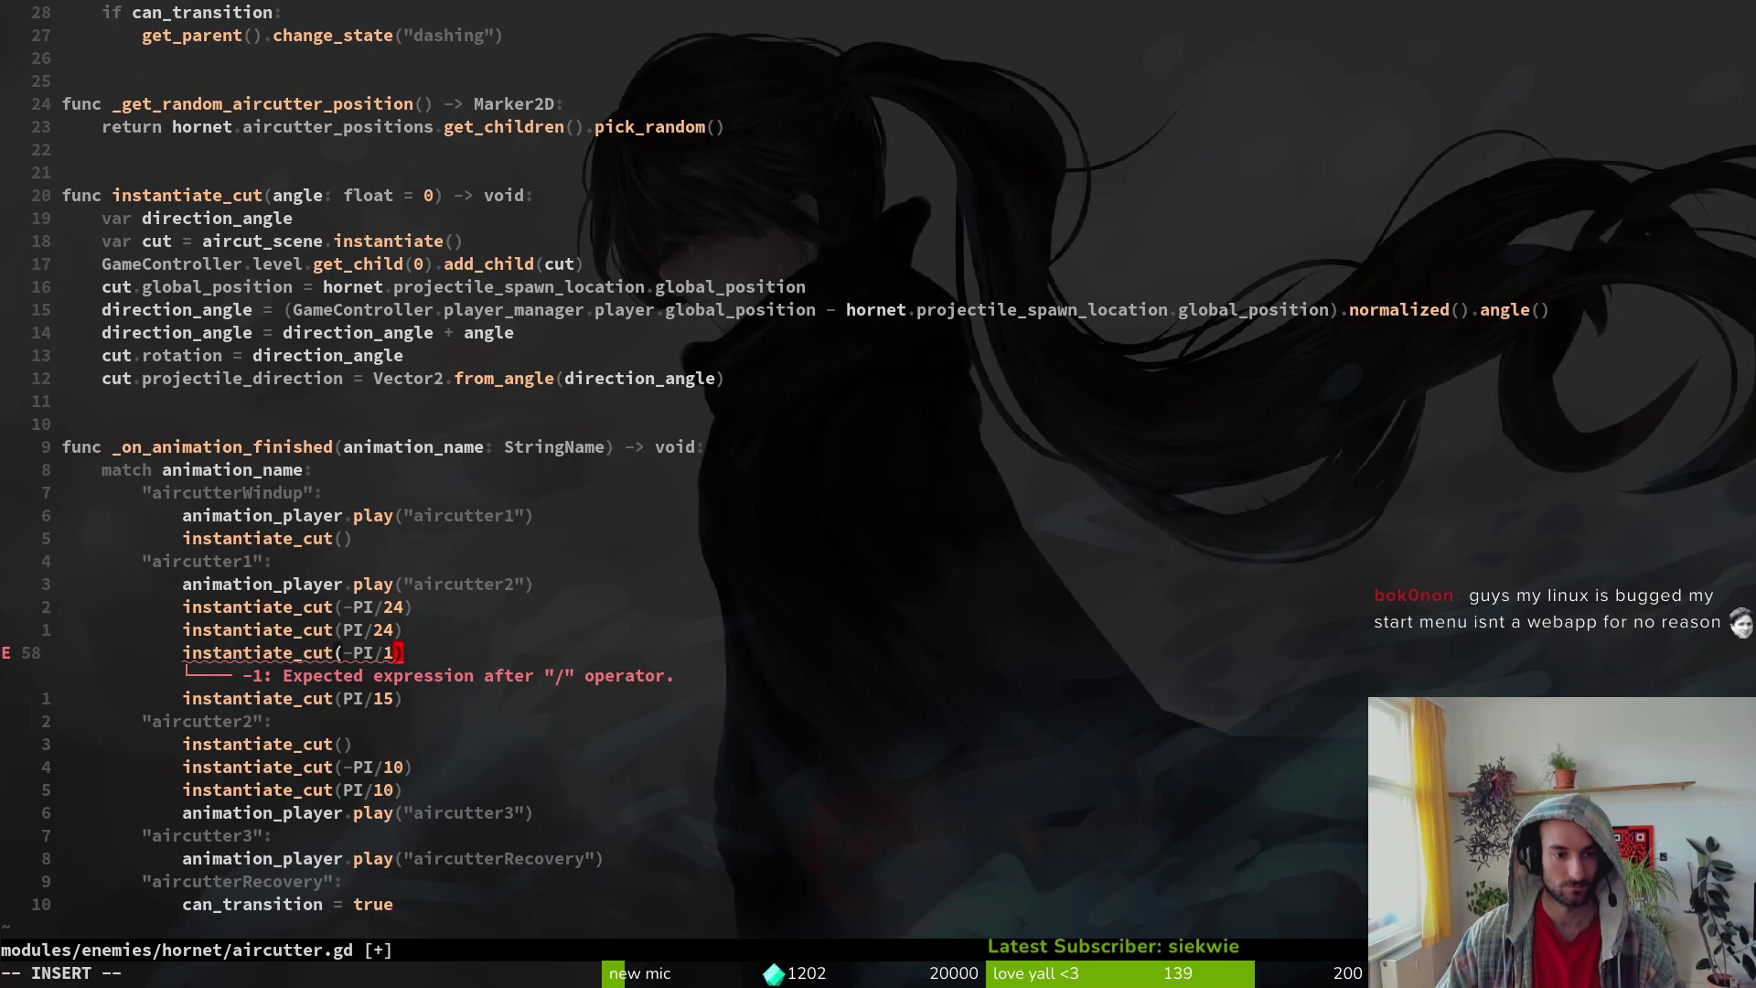
pyautogui.write('6')
pyautogui.press('Escape')
pyautogui.write(':w')
pyautogui.press('Return')
pyautogui.write('jcw6')
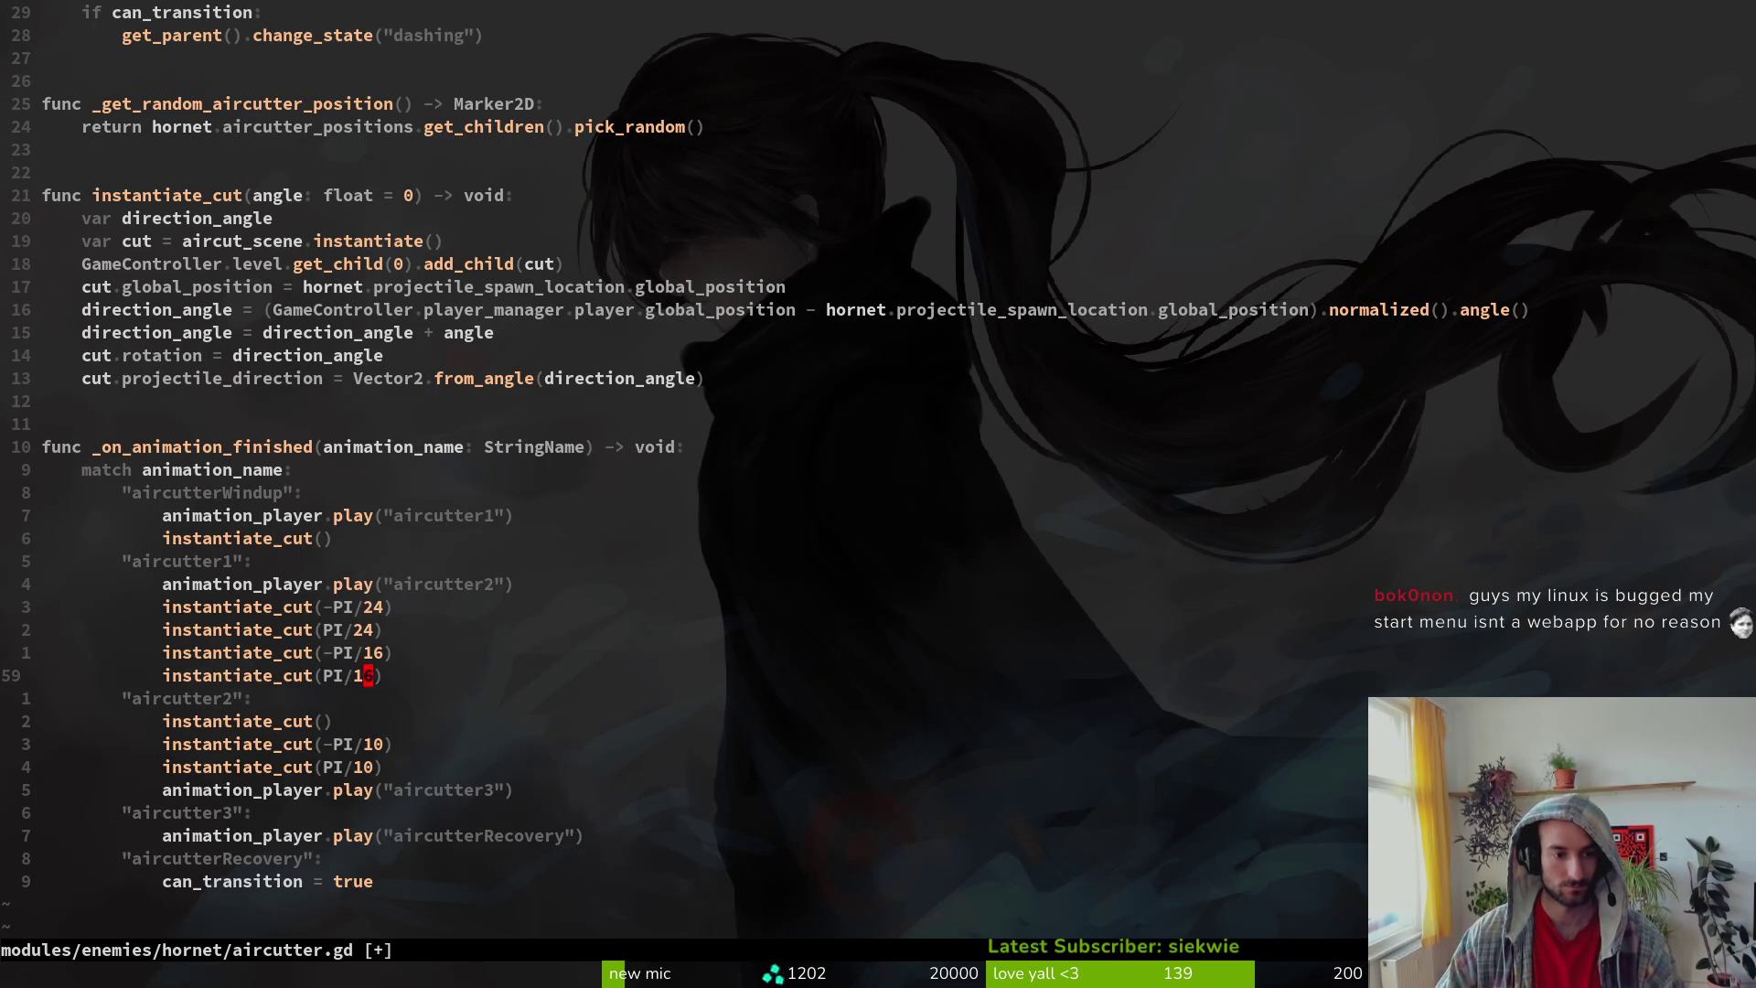
pyautogui.press('Escape')
pyautogui.write(':w')
pyautogui.press('Return')
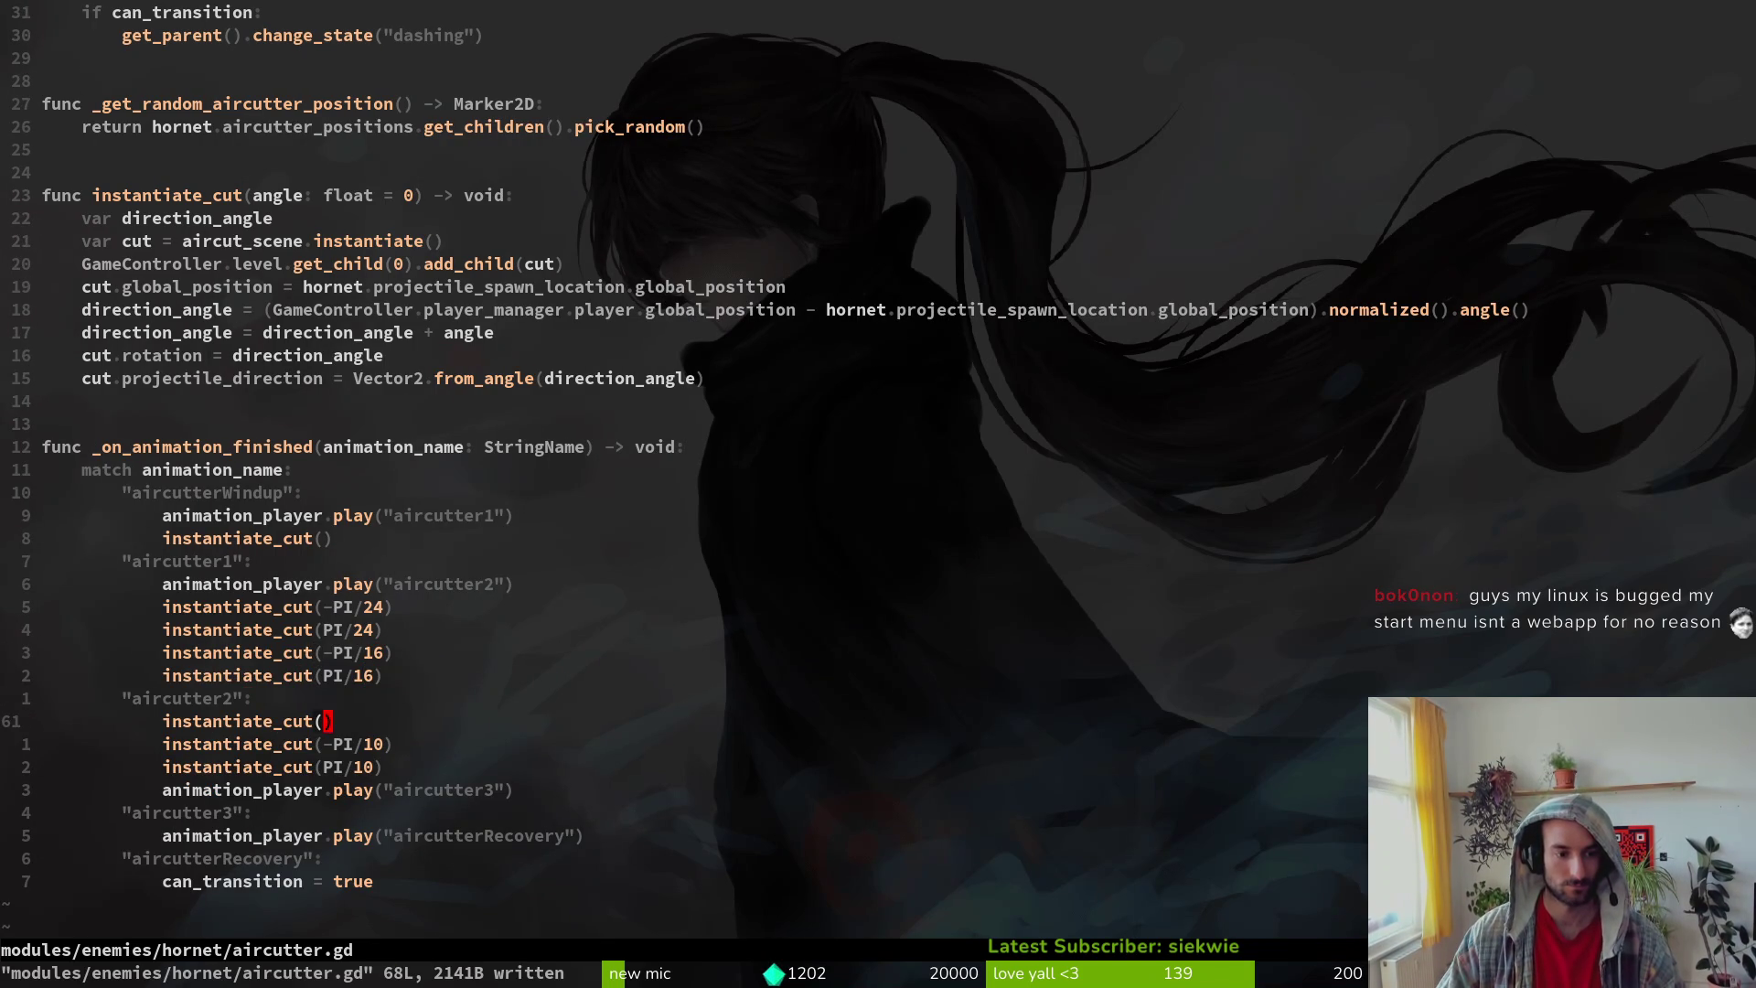
# Step: Change aircutter2's side cuts from ±PI/10 to ±PI/16 and save
pyautogui.press('c')
pyautogui.press('w')
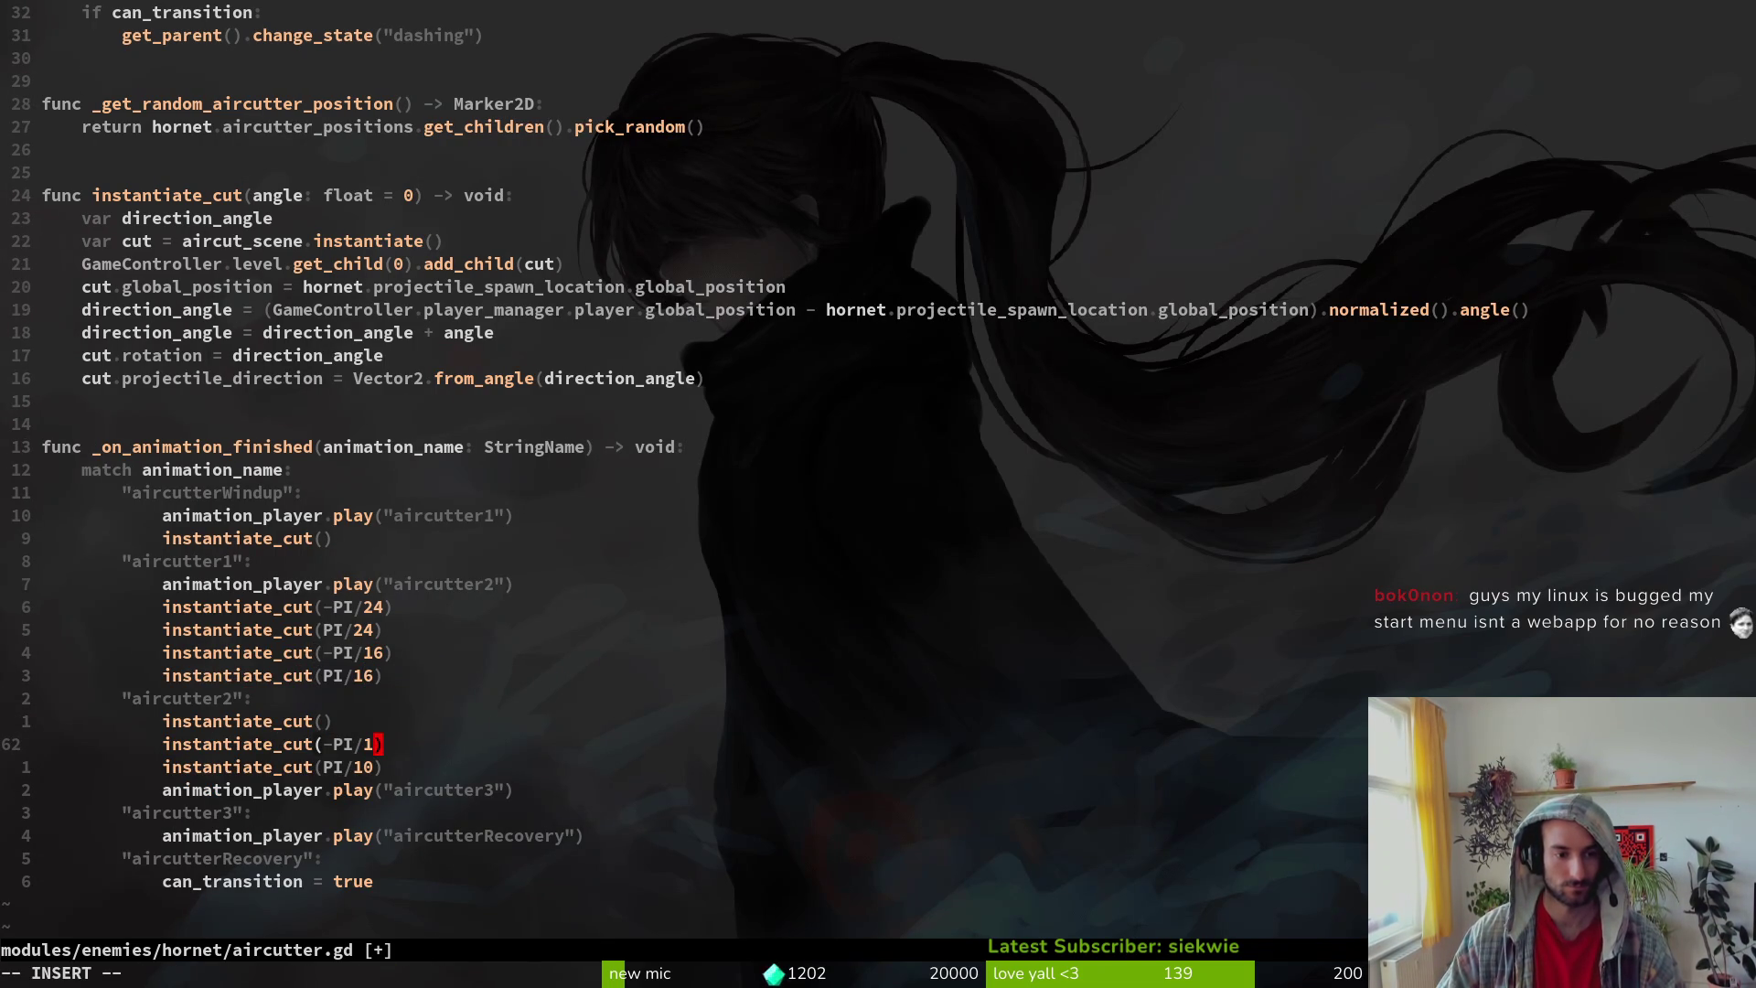
pyautogui.press('Return')
pyautogui.write('jcw')
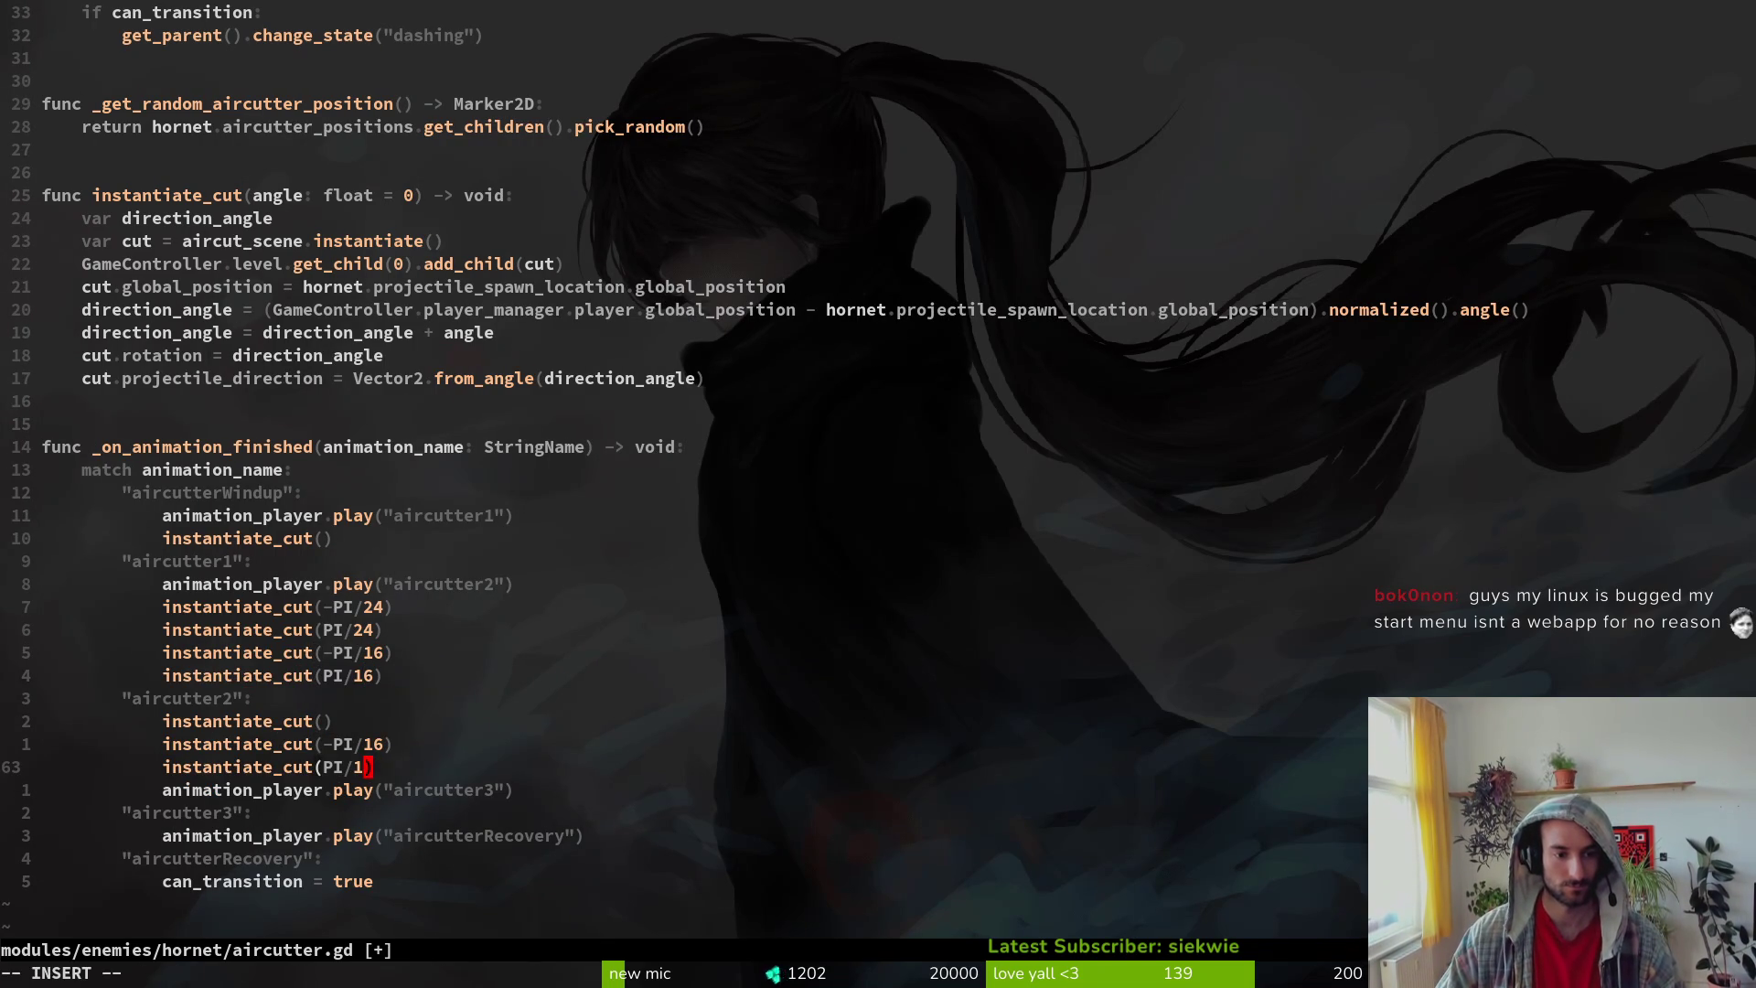
pyautogui.write(':w')
pyautogui.press('Return')
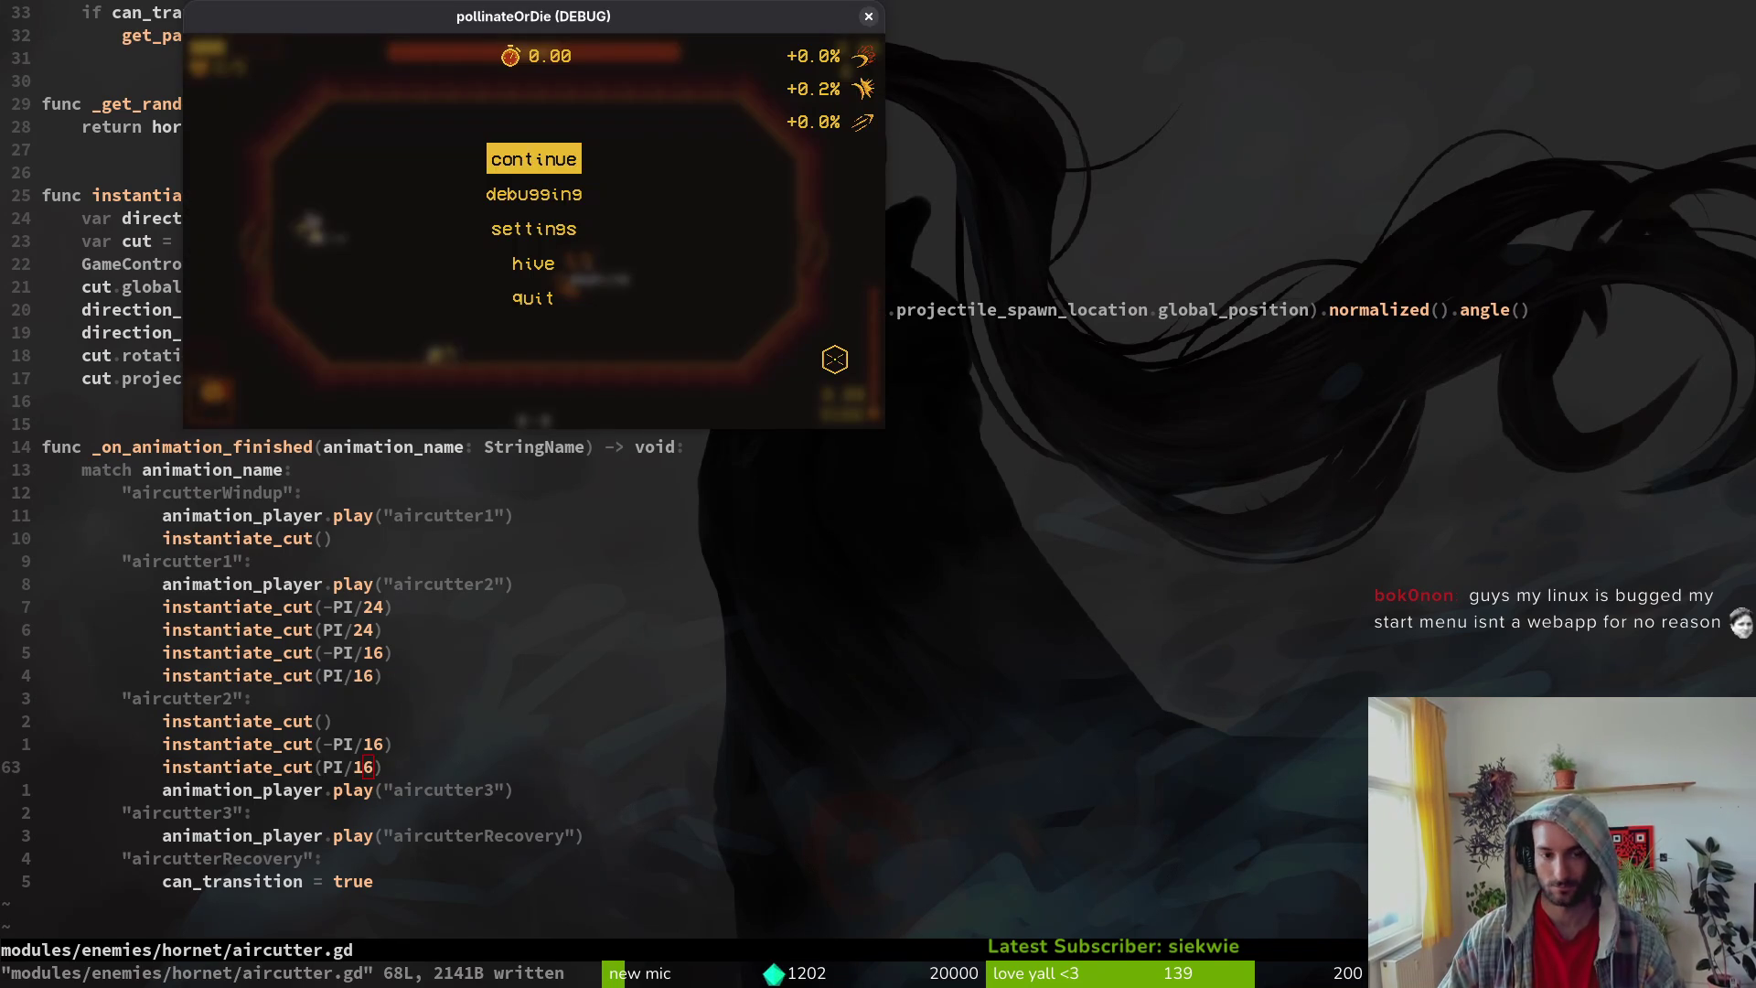
# Step: Relaunch the game, continue, and load the hornet boss level via debug level select
pyautogui.press('super+2')
pyautogui.press('F5')
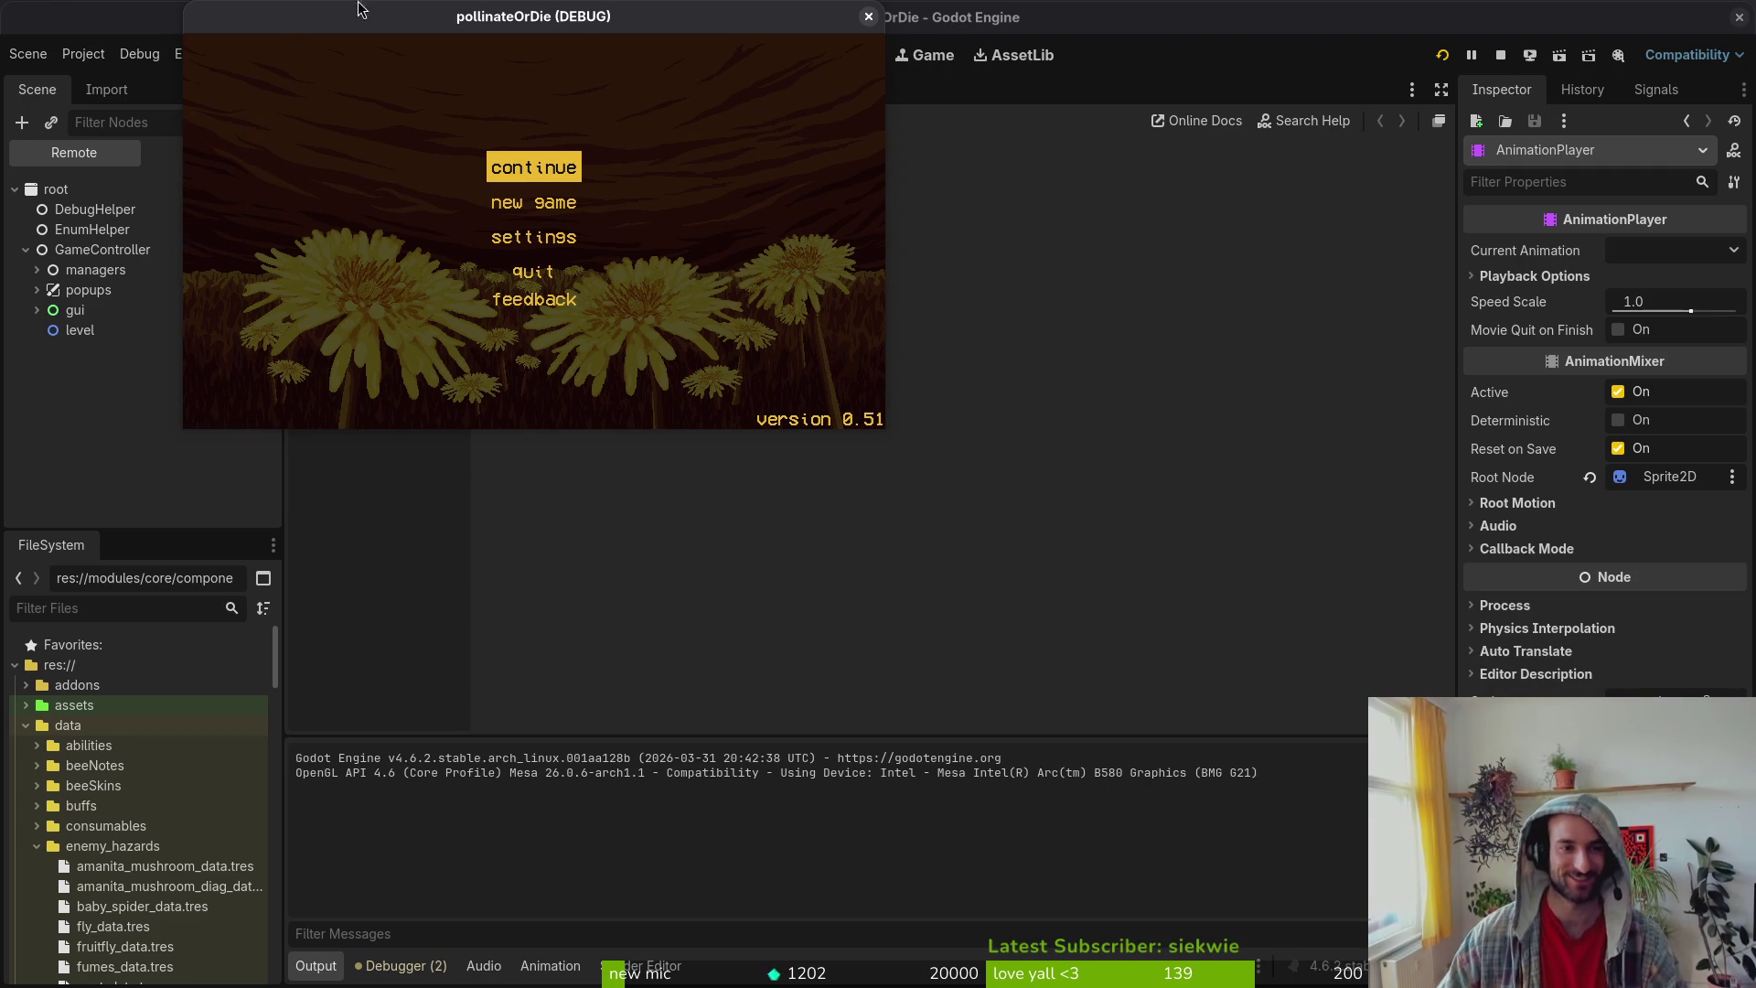
pyautogui.press('Return')
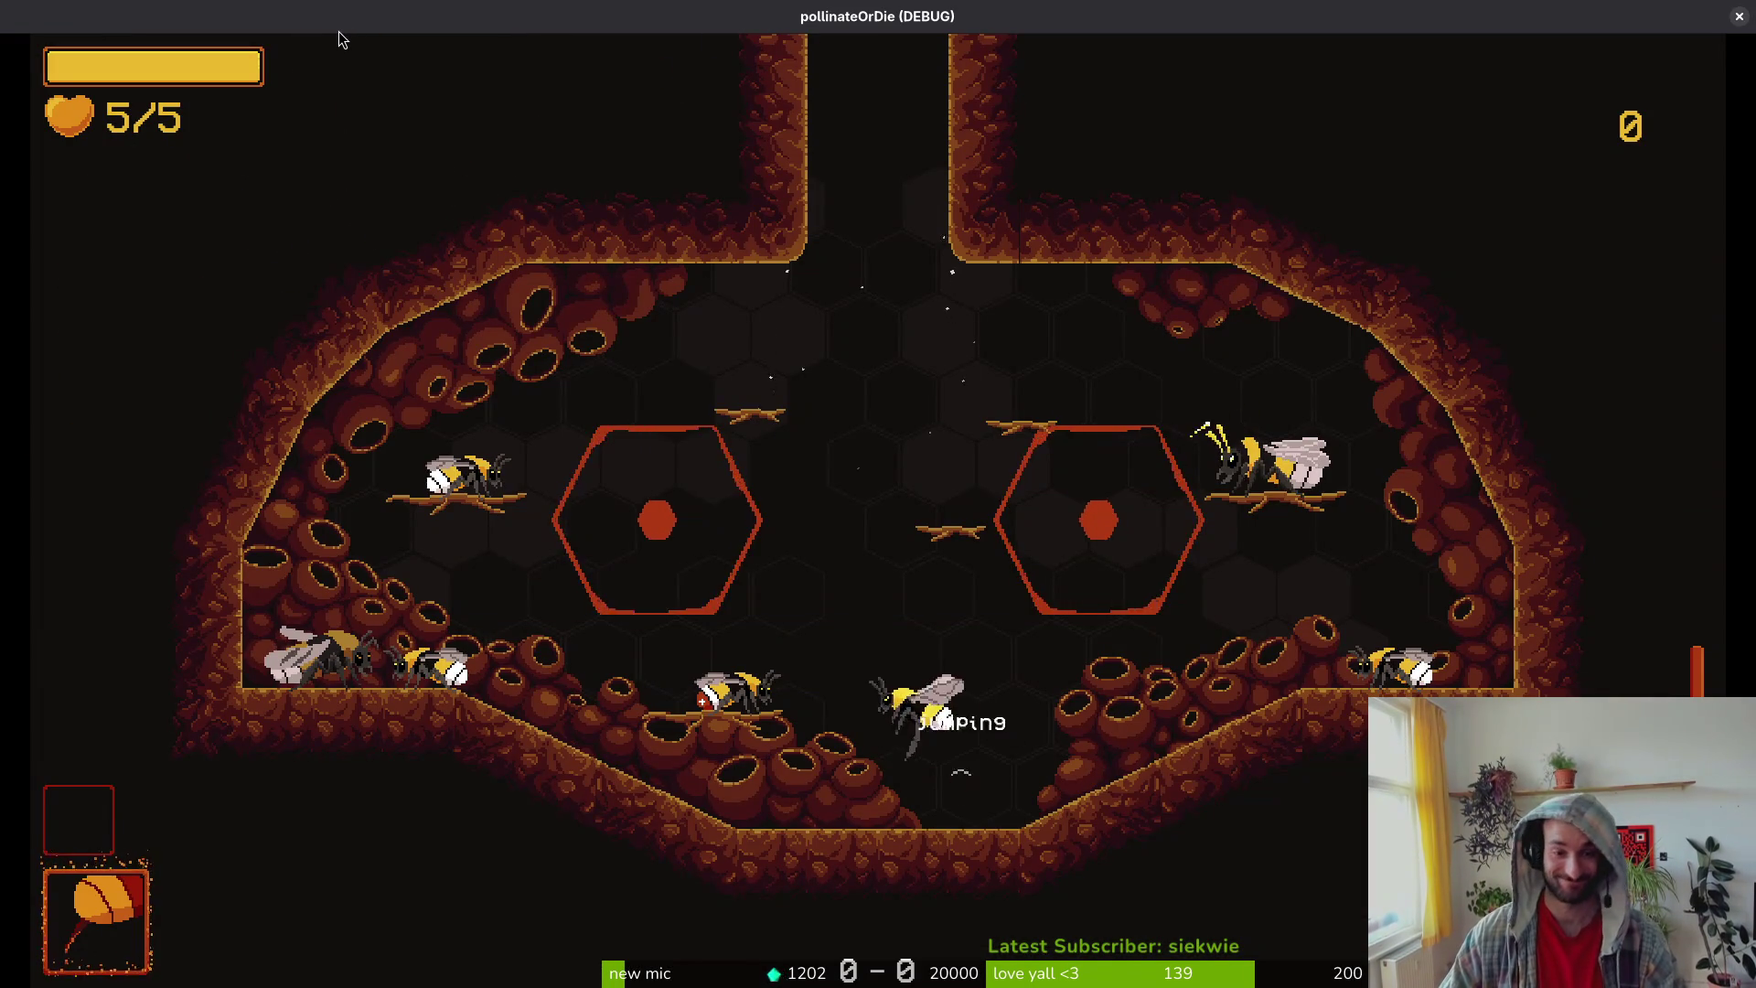
pyautogui.press('Escape')
pyautogui.press('Up')
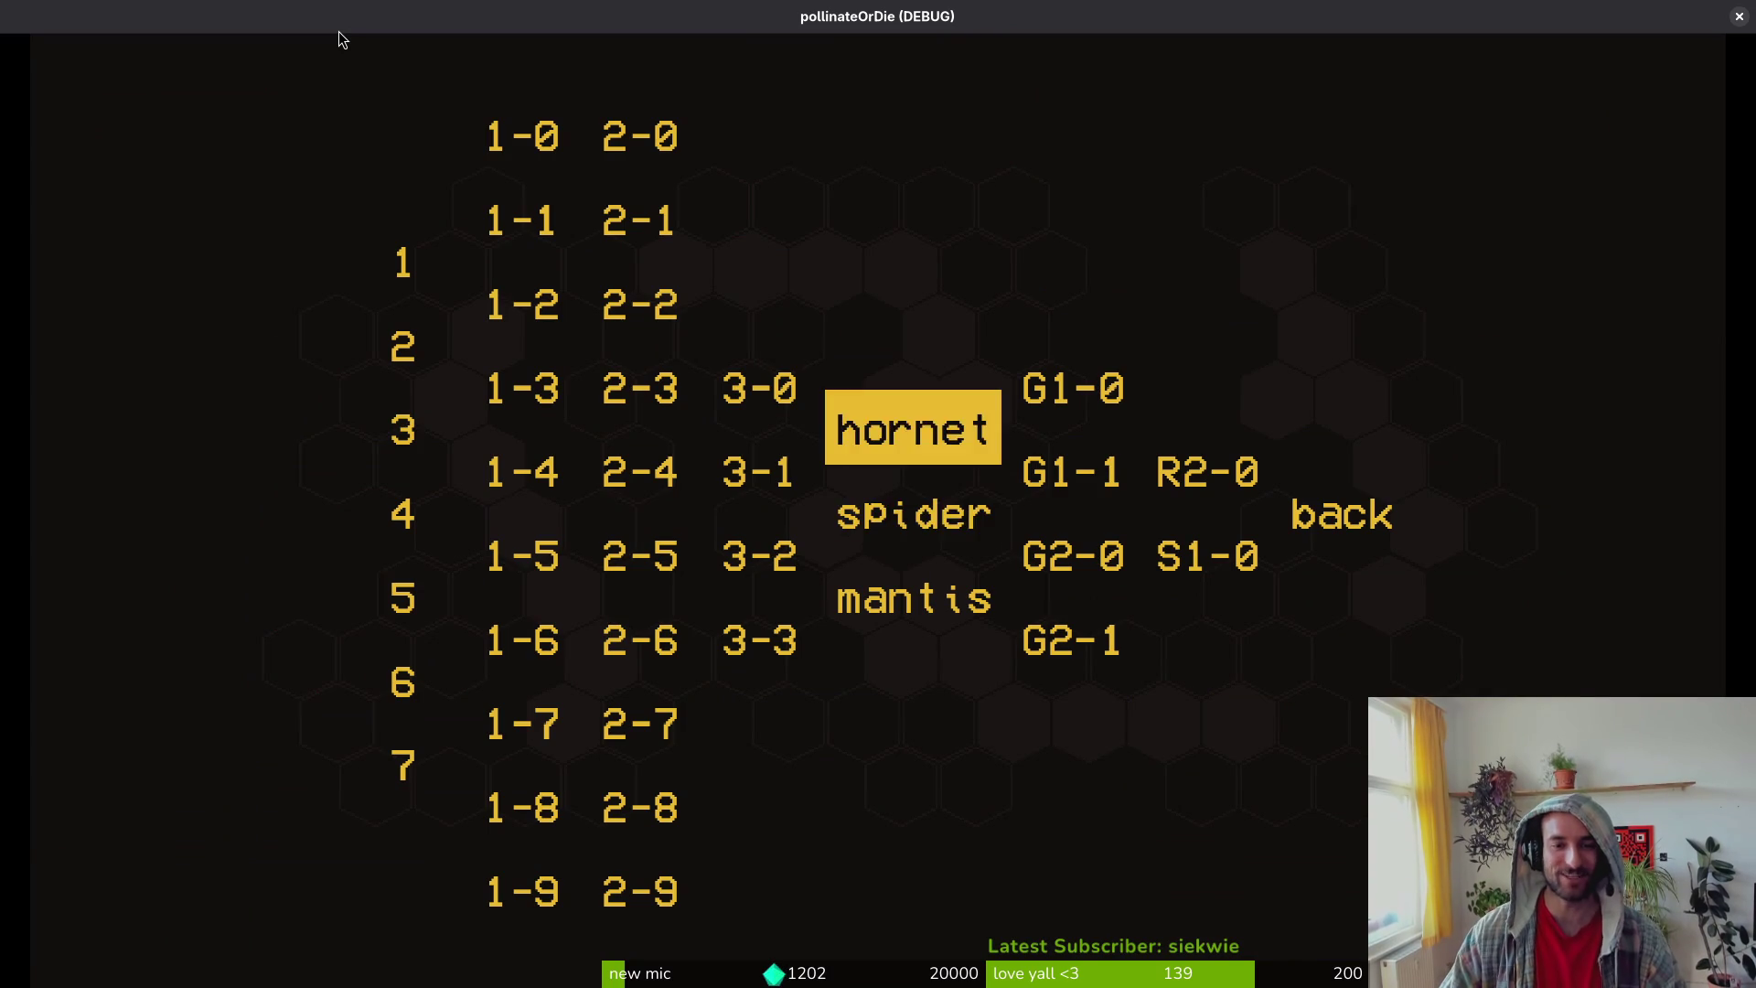
pyautogui.press('Return')
pyautogui.press('Escape')
pyautogui.press('Up')
pyautogui.press('Return')
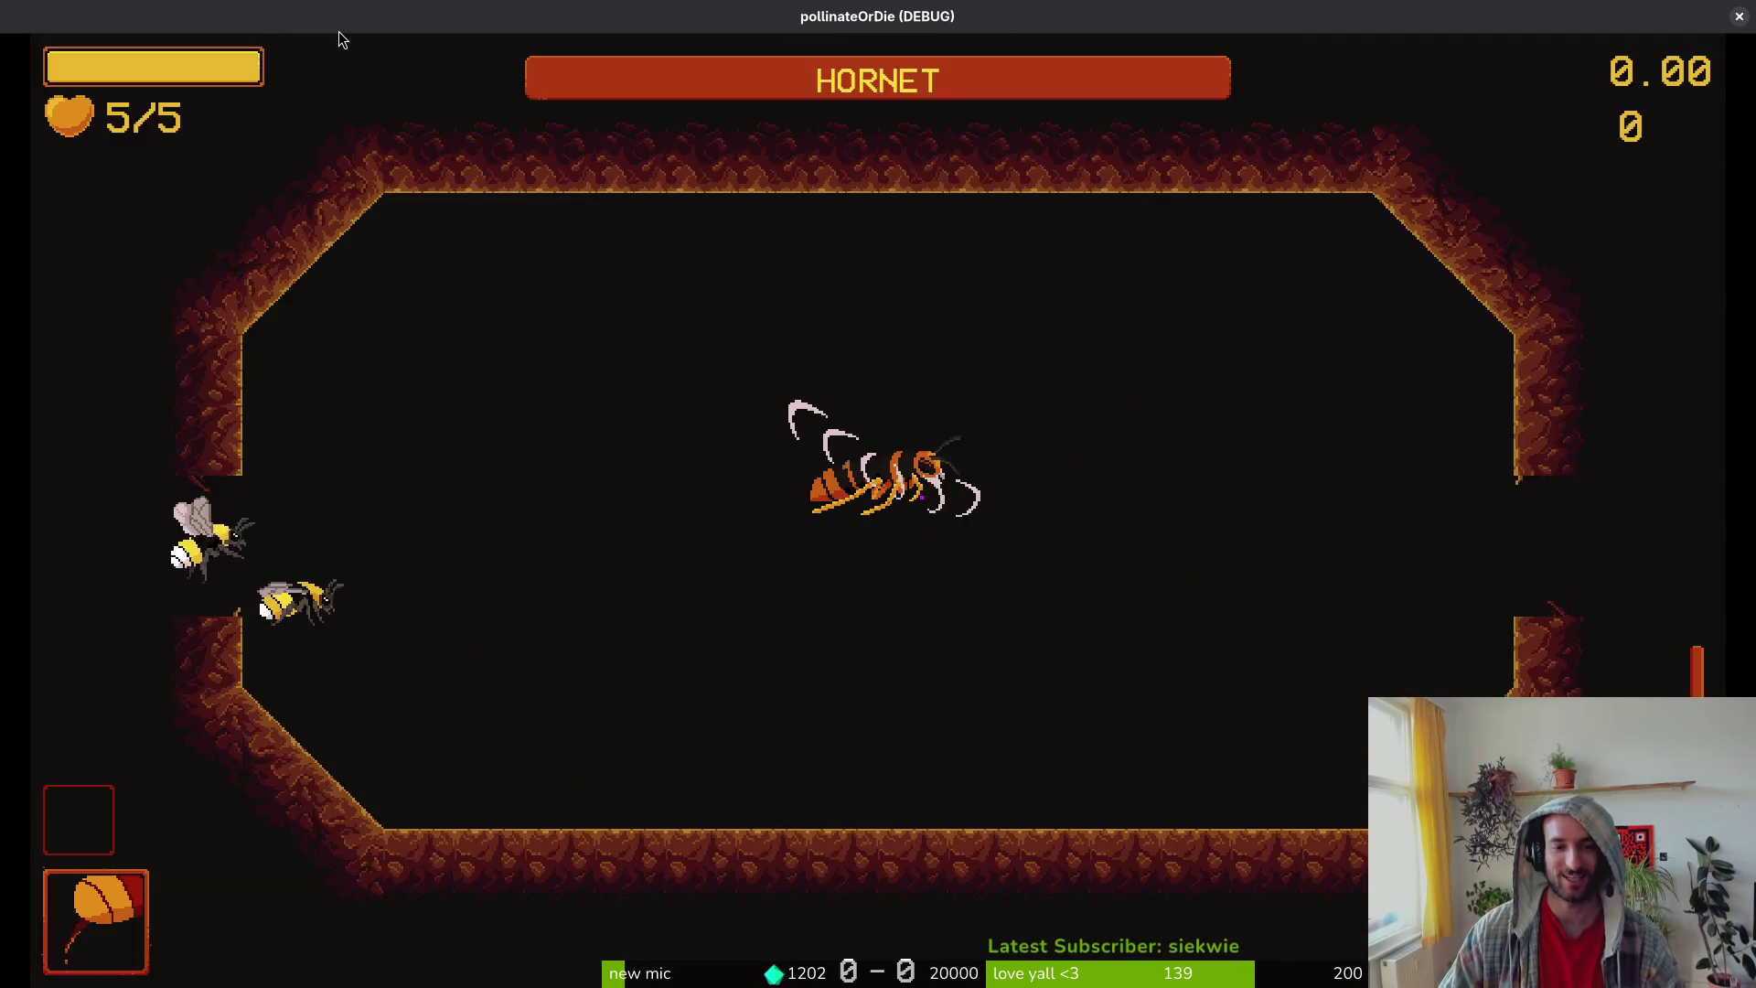
# Step: Turn off the enemy state labels in the debugging options and resume the fight
pyautogui.press('Escape')
pyautogui.press('Down')
pyautogui.press('Return')
pyautogui.press('Down')
pyautogui.press('Return')
pyautogui.press('Escape')
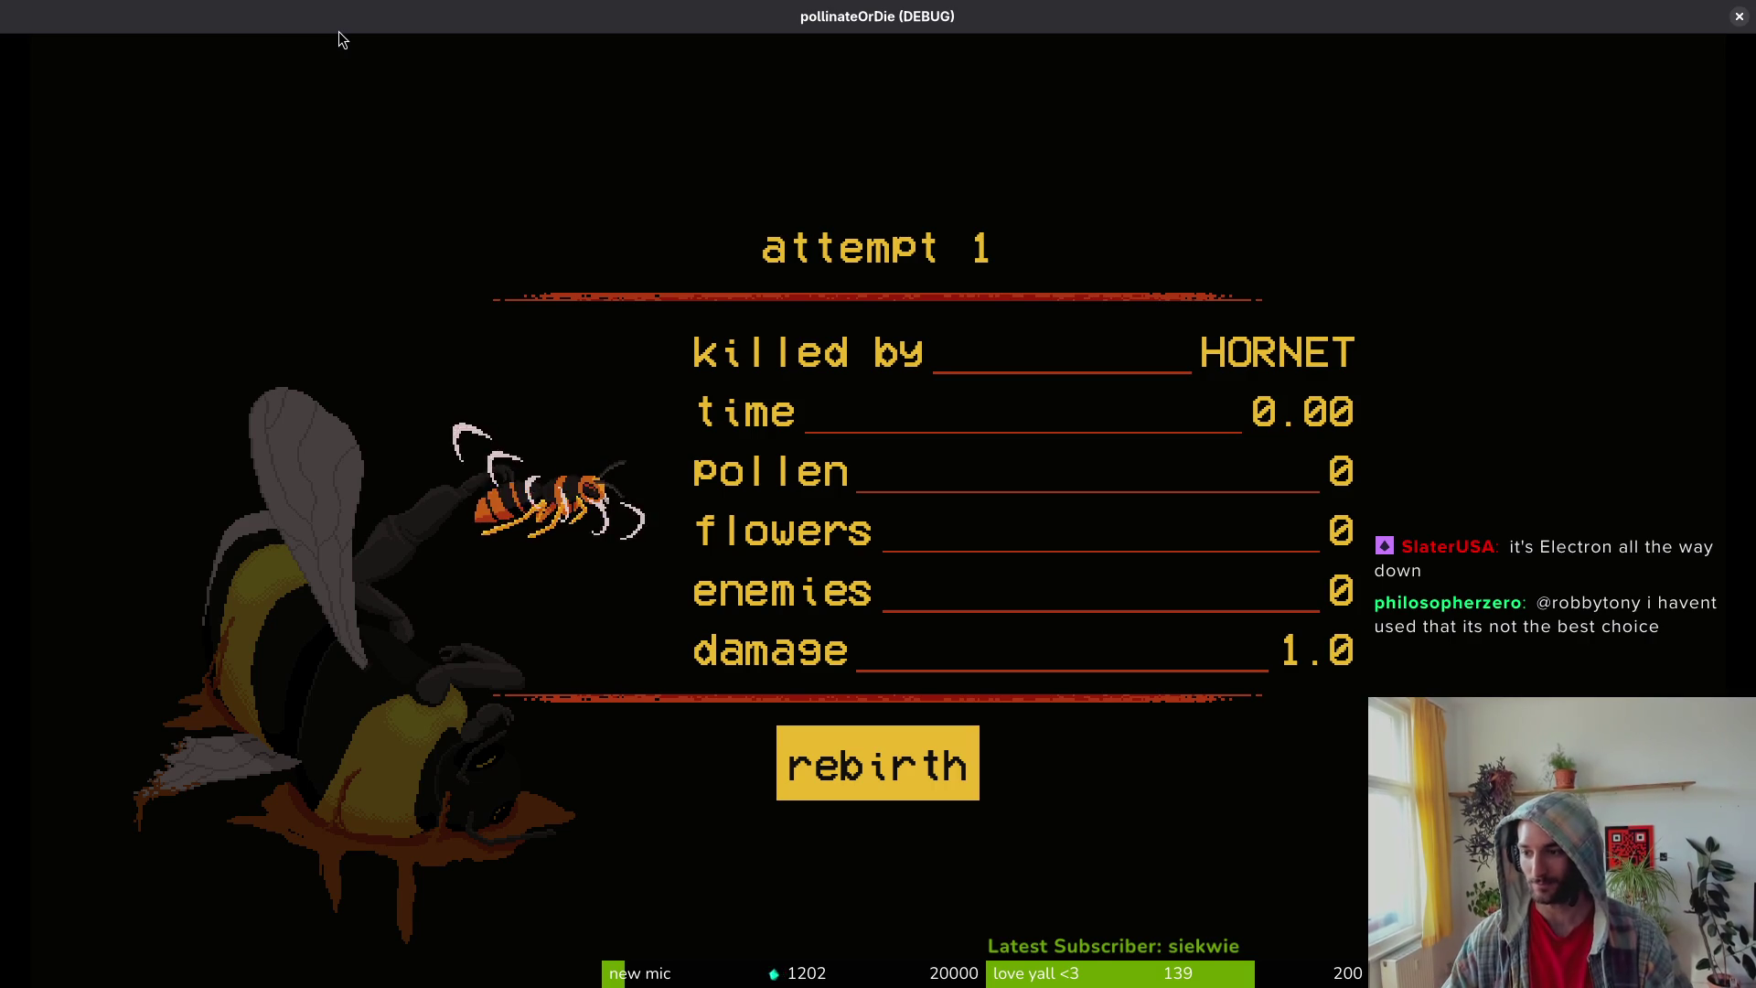
# Step: Rebirth after the Hornet kills the bee, fly around the hive, and close the game
pyautogui.press('Return')
pyautogui.press('Up')
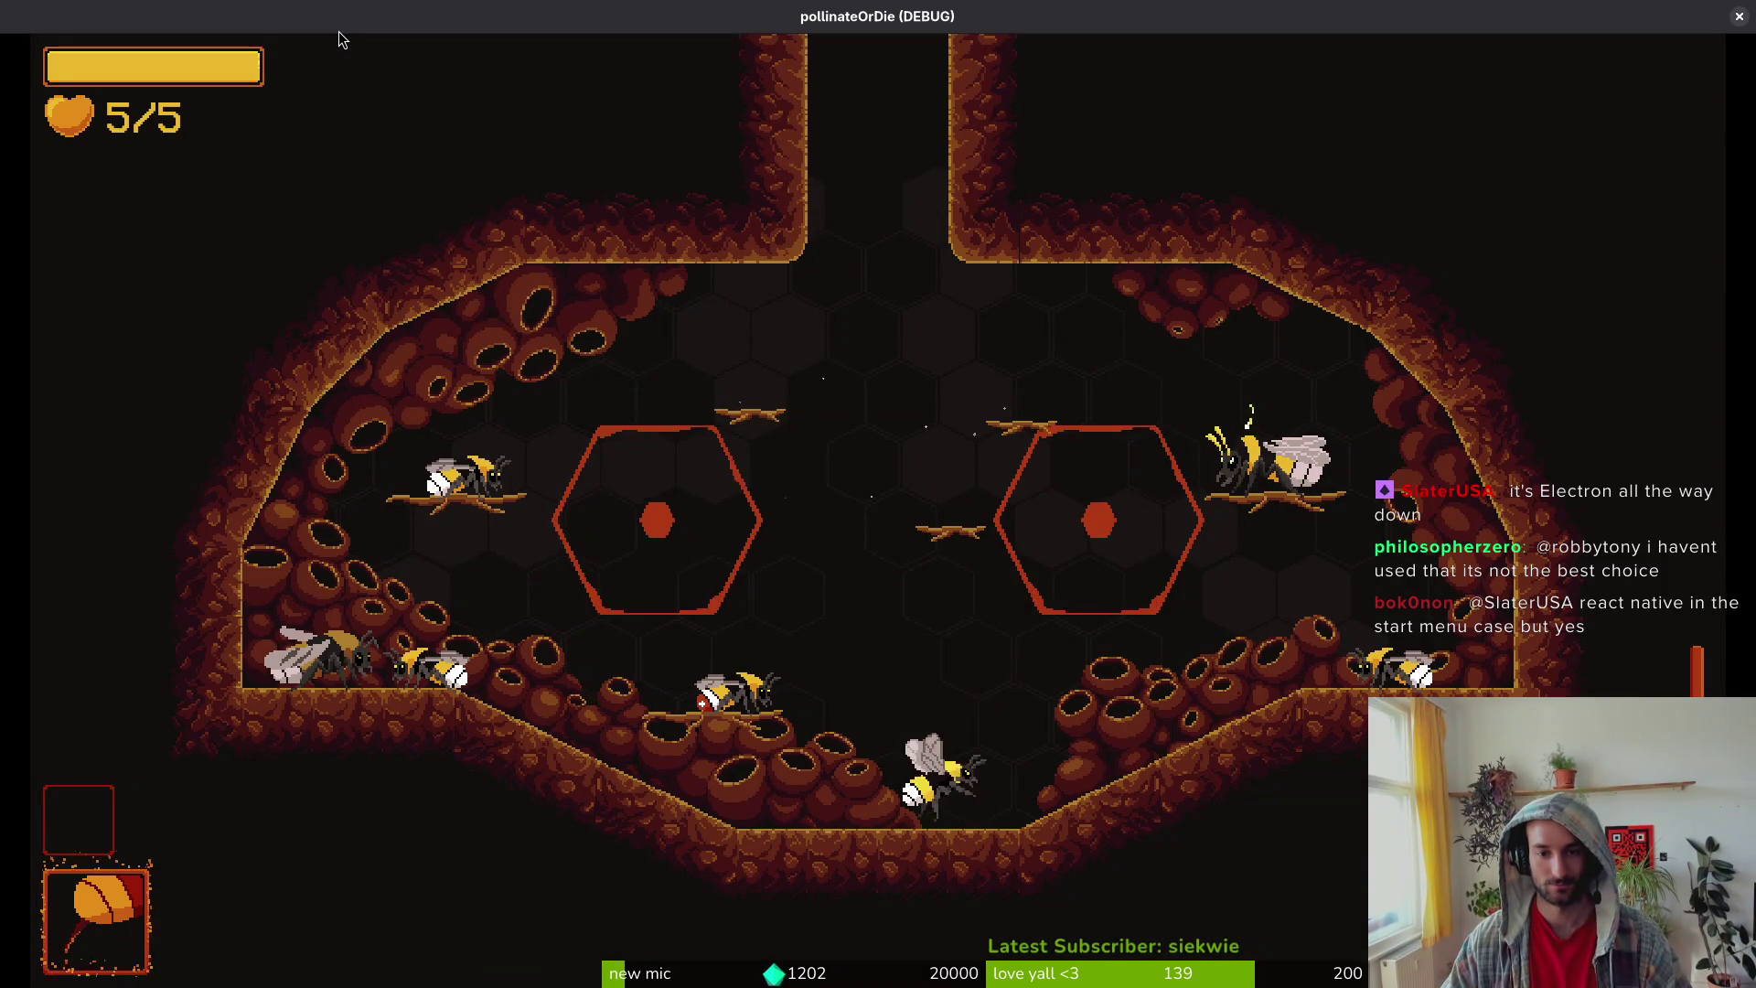
pyautogui.press('Left')
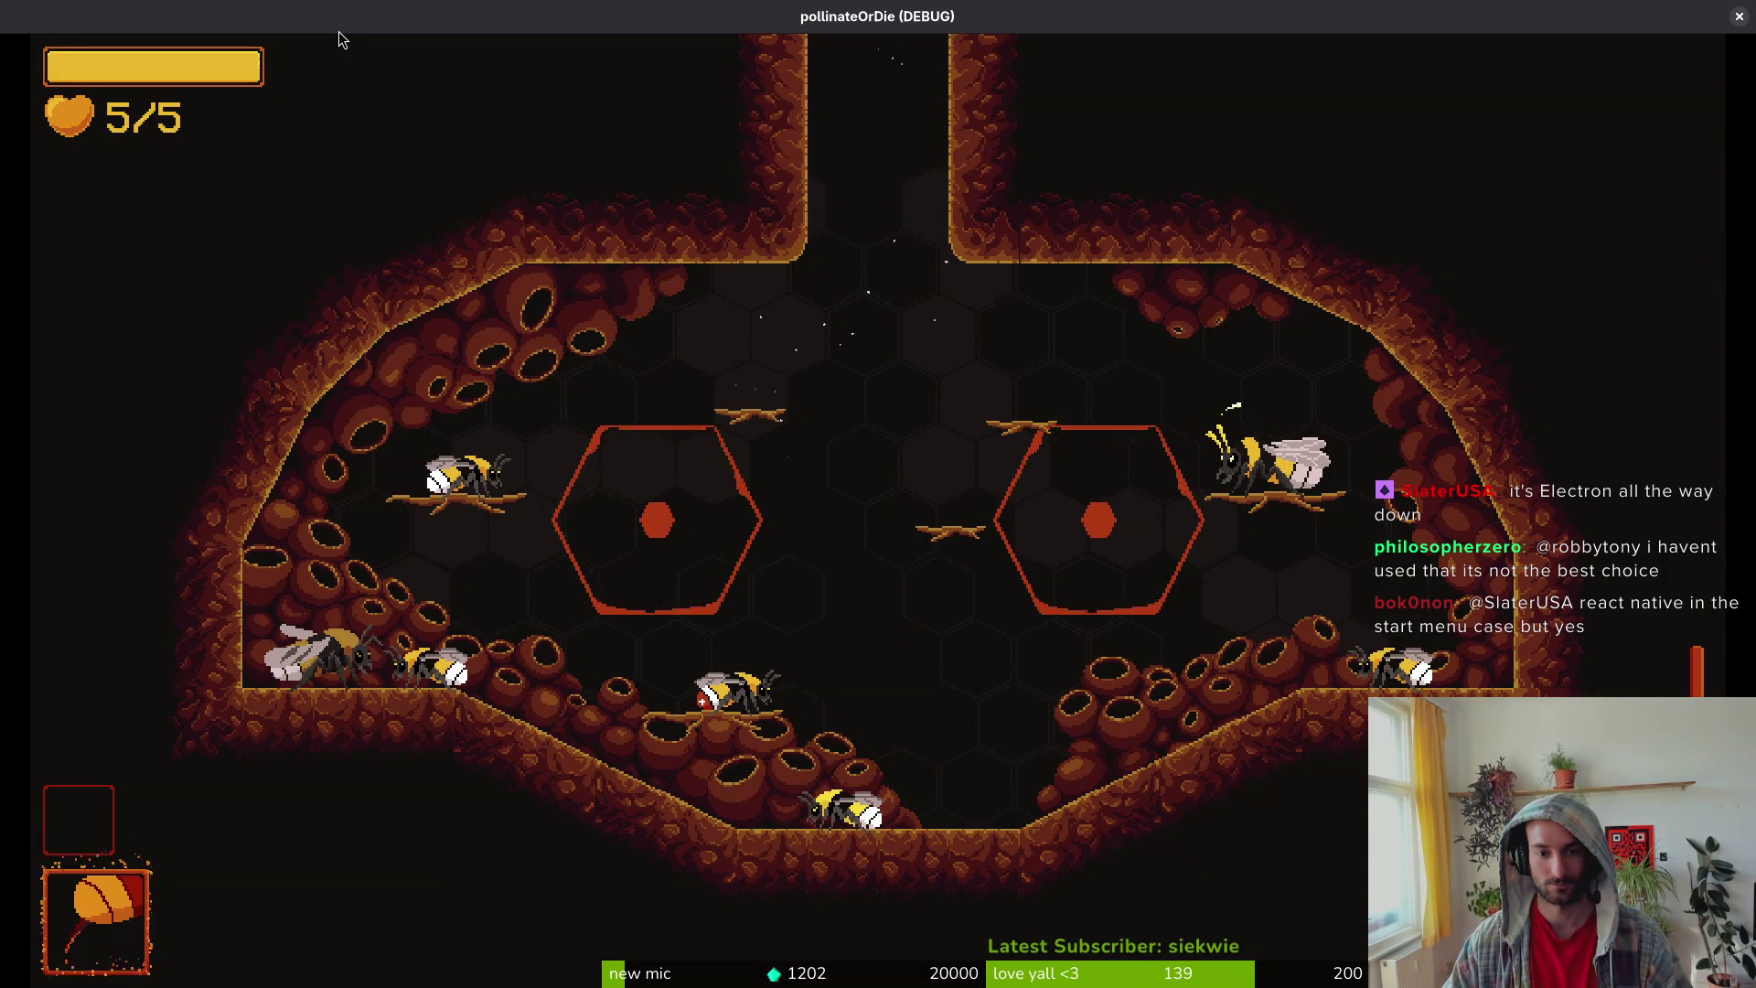
pyautogui.press('super+q')
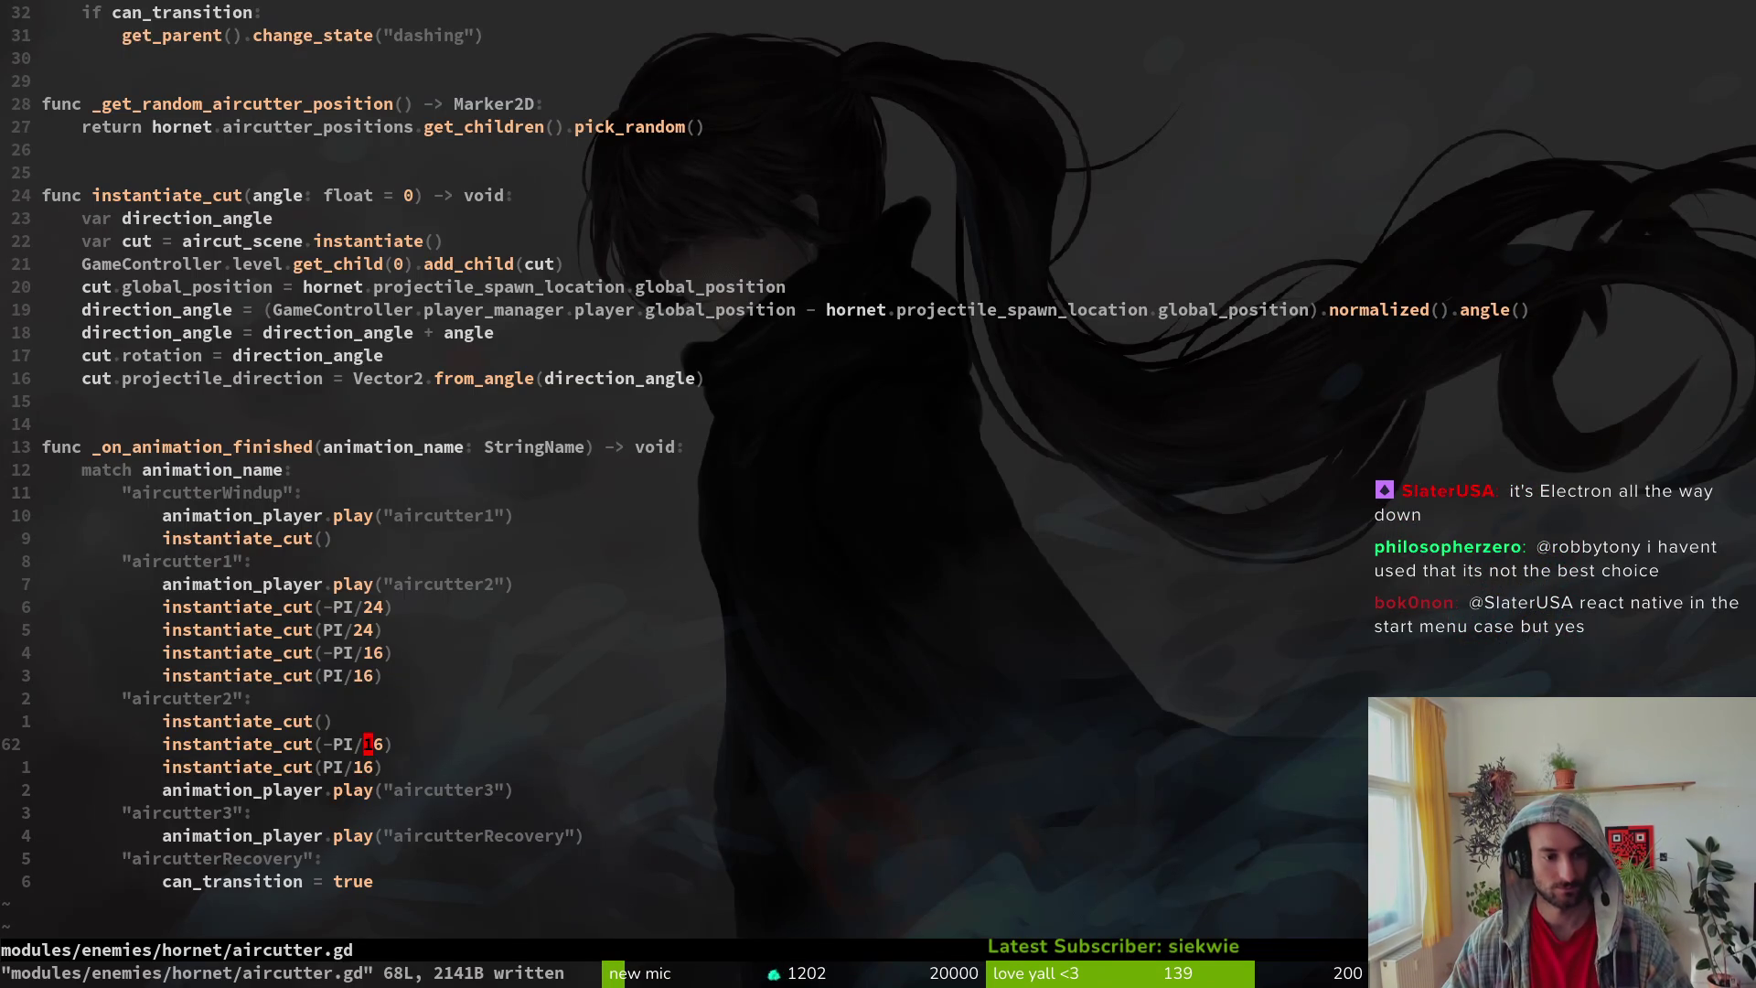
# Step: Rewrite the PI/24 cut divisors, setting the -PI/24 cut to -PI/8, saving after each edit
pyautogui.write('cw24')
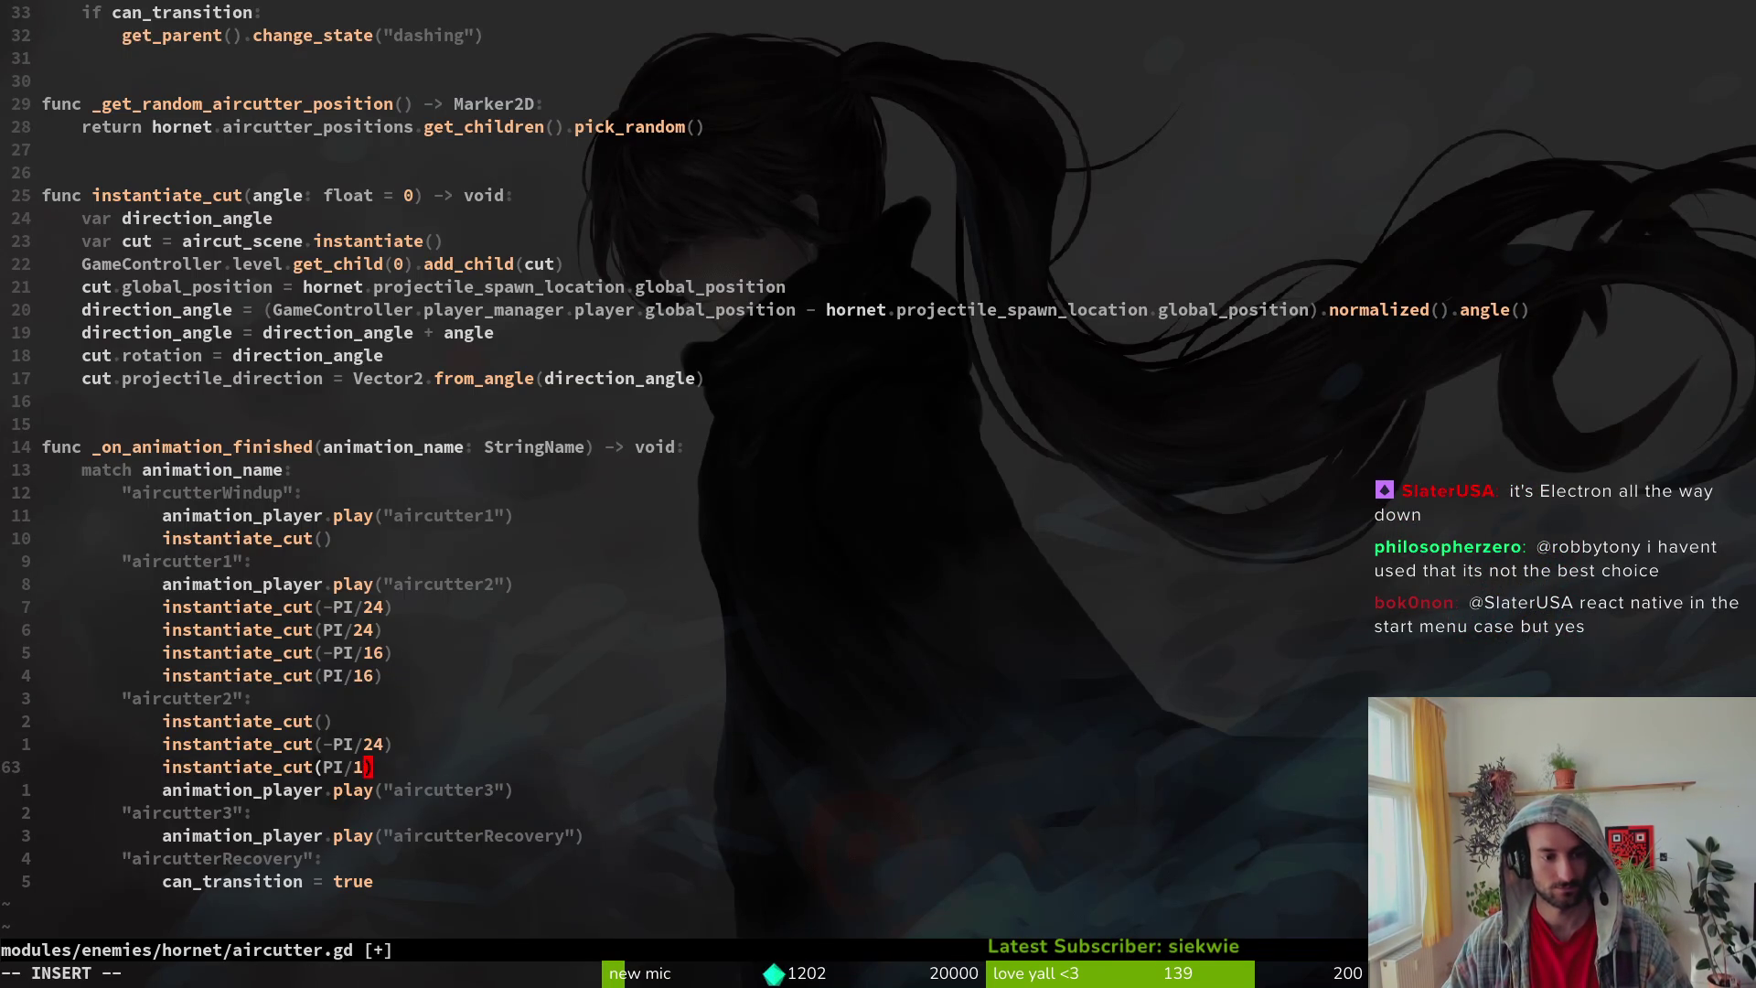
pyautogui.press('Escape')
pyautogui.write(':w')
pyautogui.press('Return')
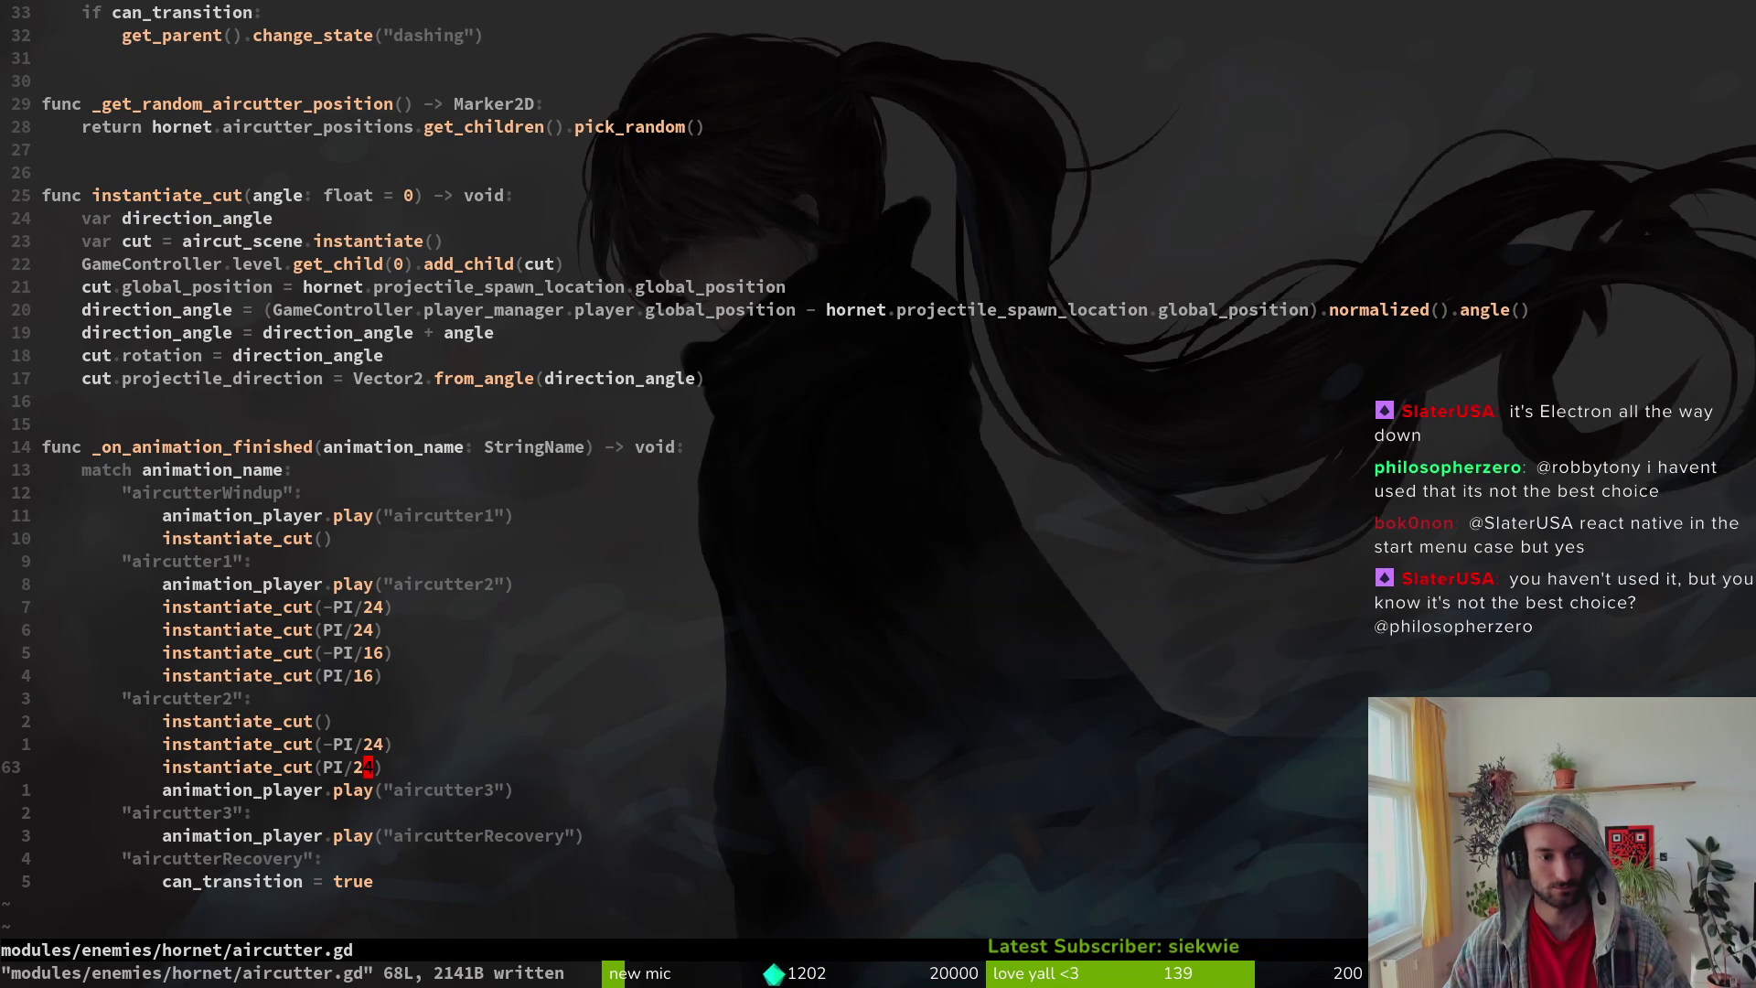
pyautogui.press('c')
pyautogui.press('i')
pyautogui.press('w')
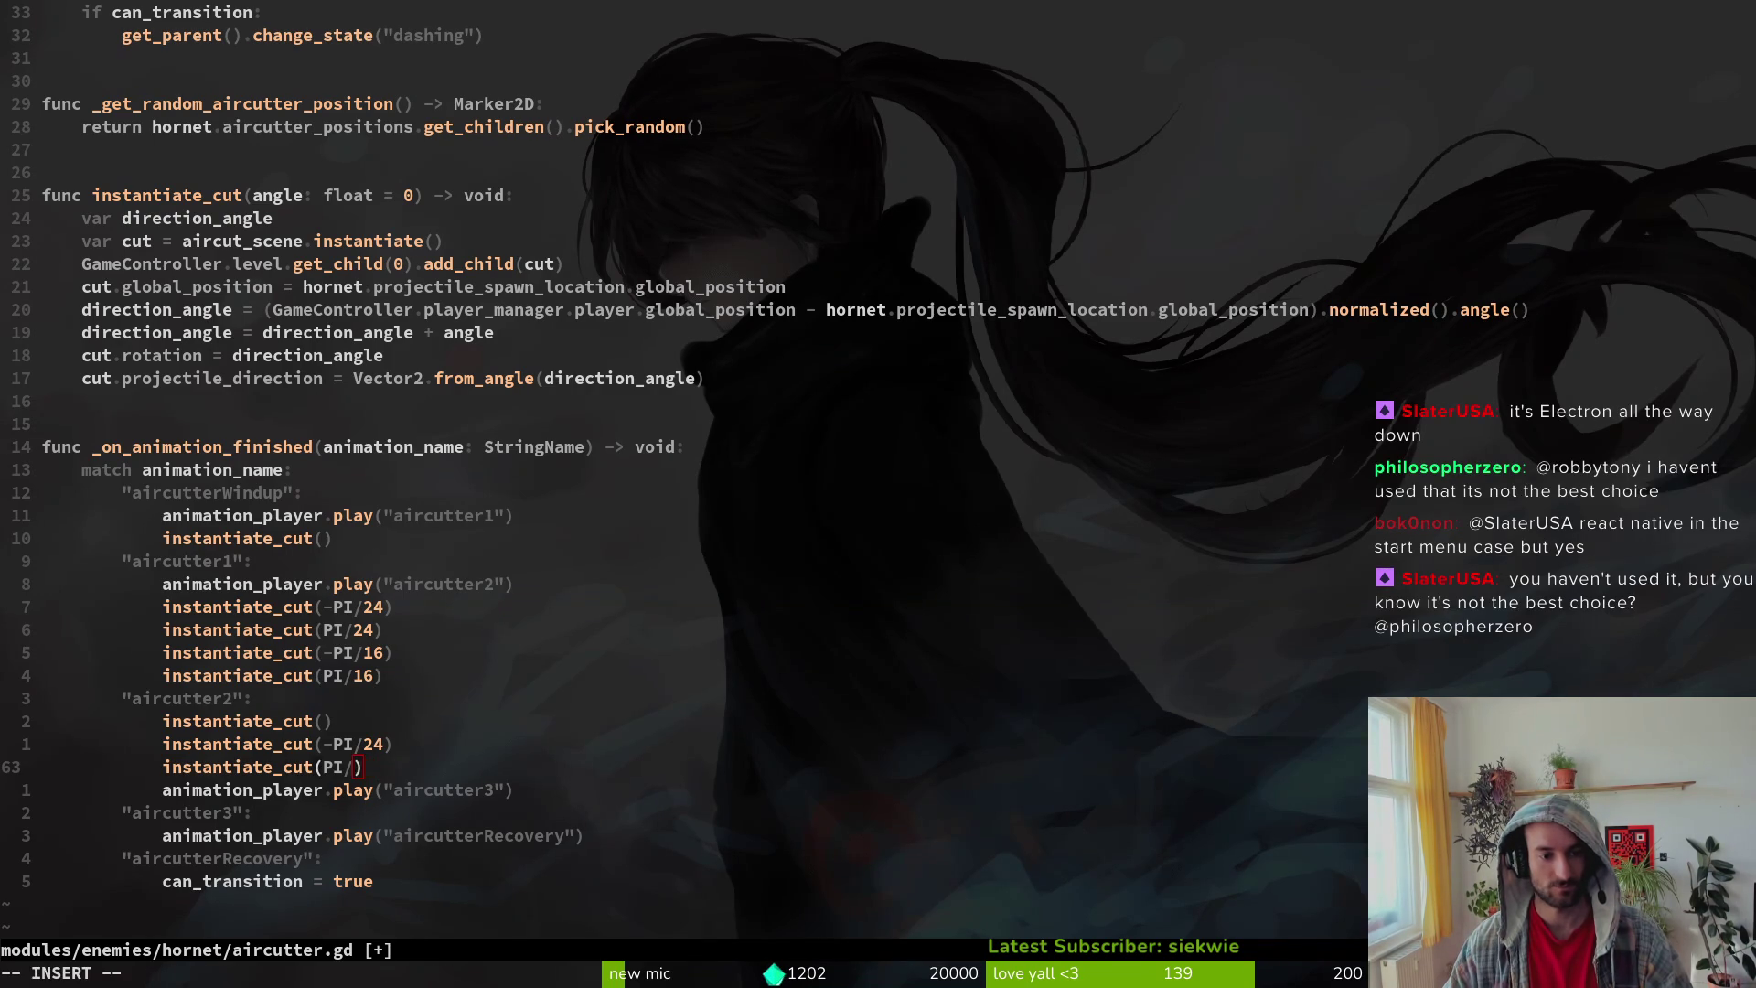
pyautogui.write('8')
pyautogui.press('Escape')
pyautogui.write(':w')
pyautogui.press('Return')
pyautogui.write('k')
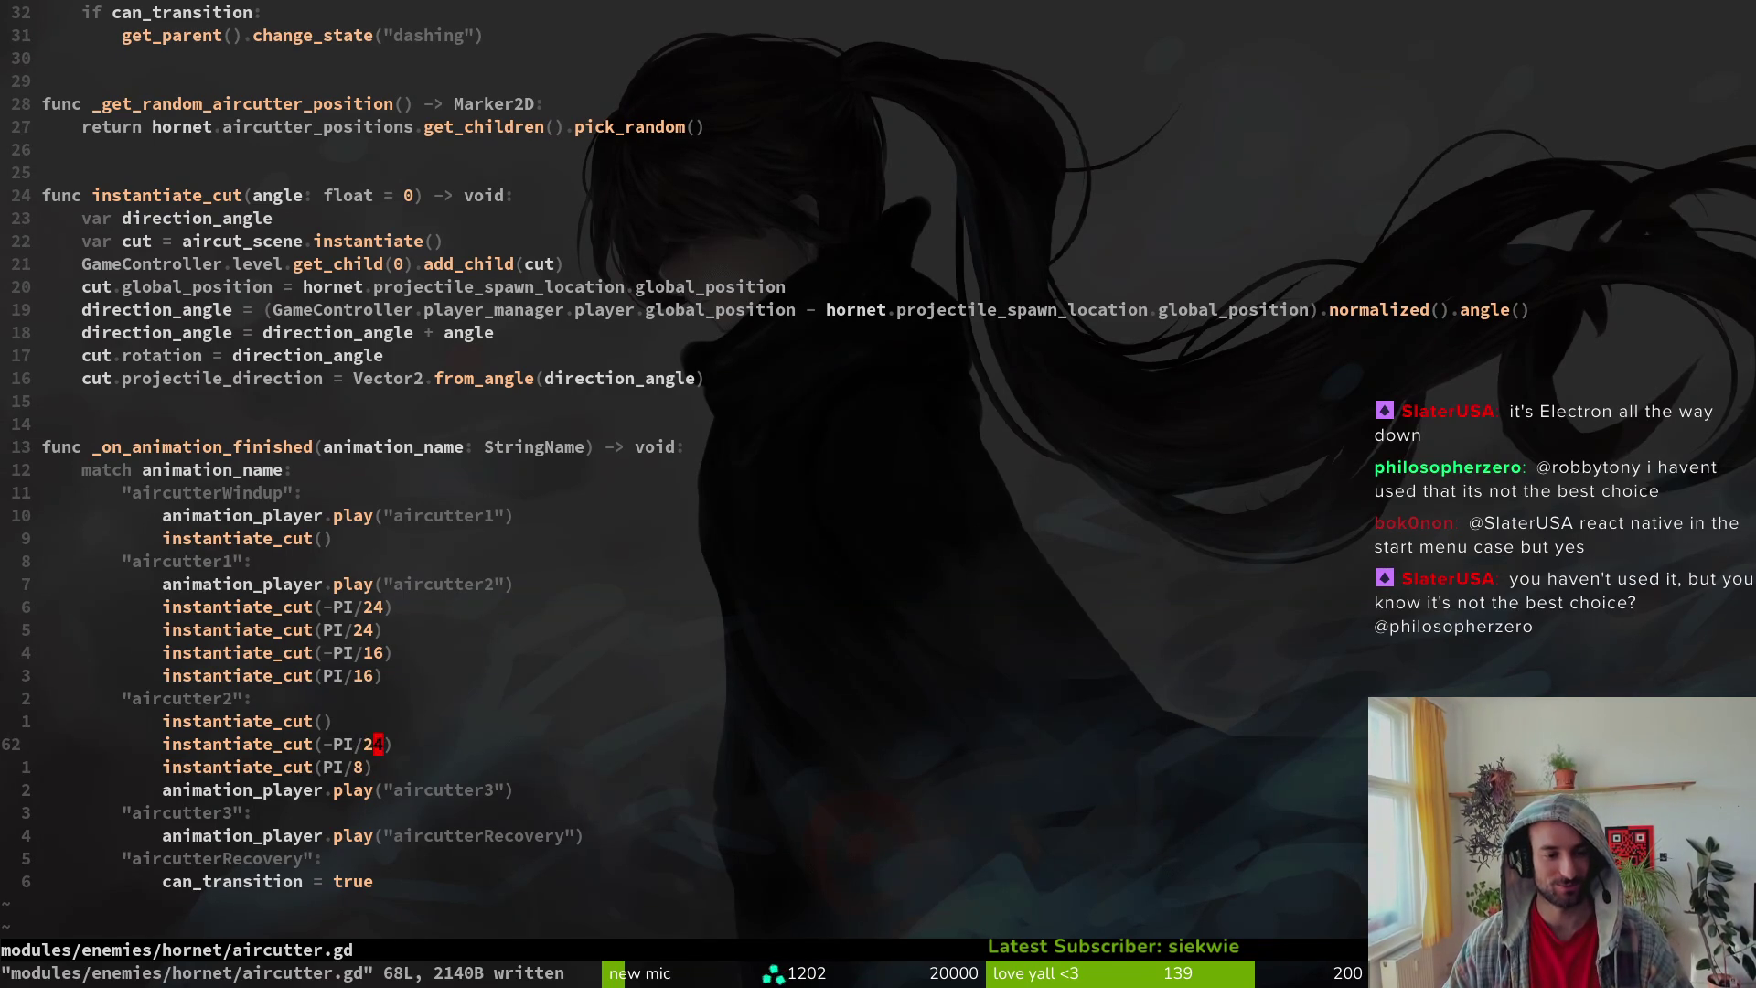
pyautogui.write('ciw8')
pyautogui.press('Escape')
pyautogui.write(':w')
pyautogui.press('Return')
pyautogui.press('k')
pyautogui.press('k')
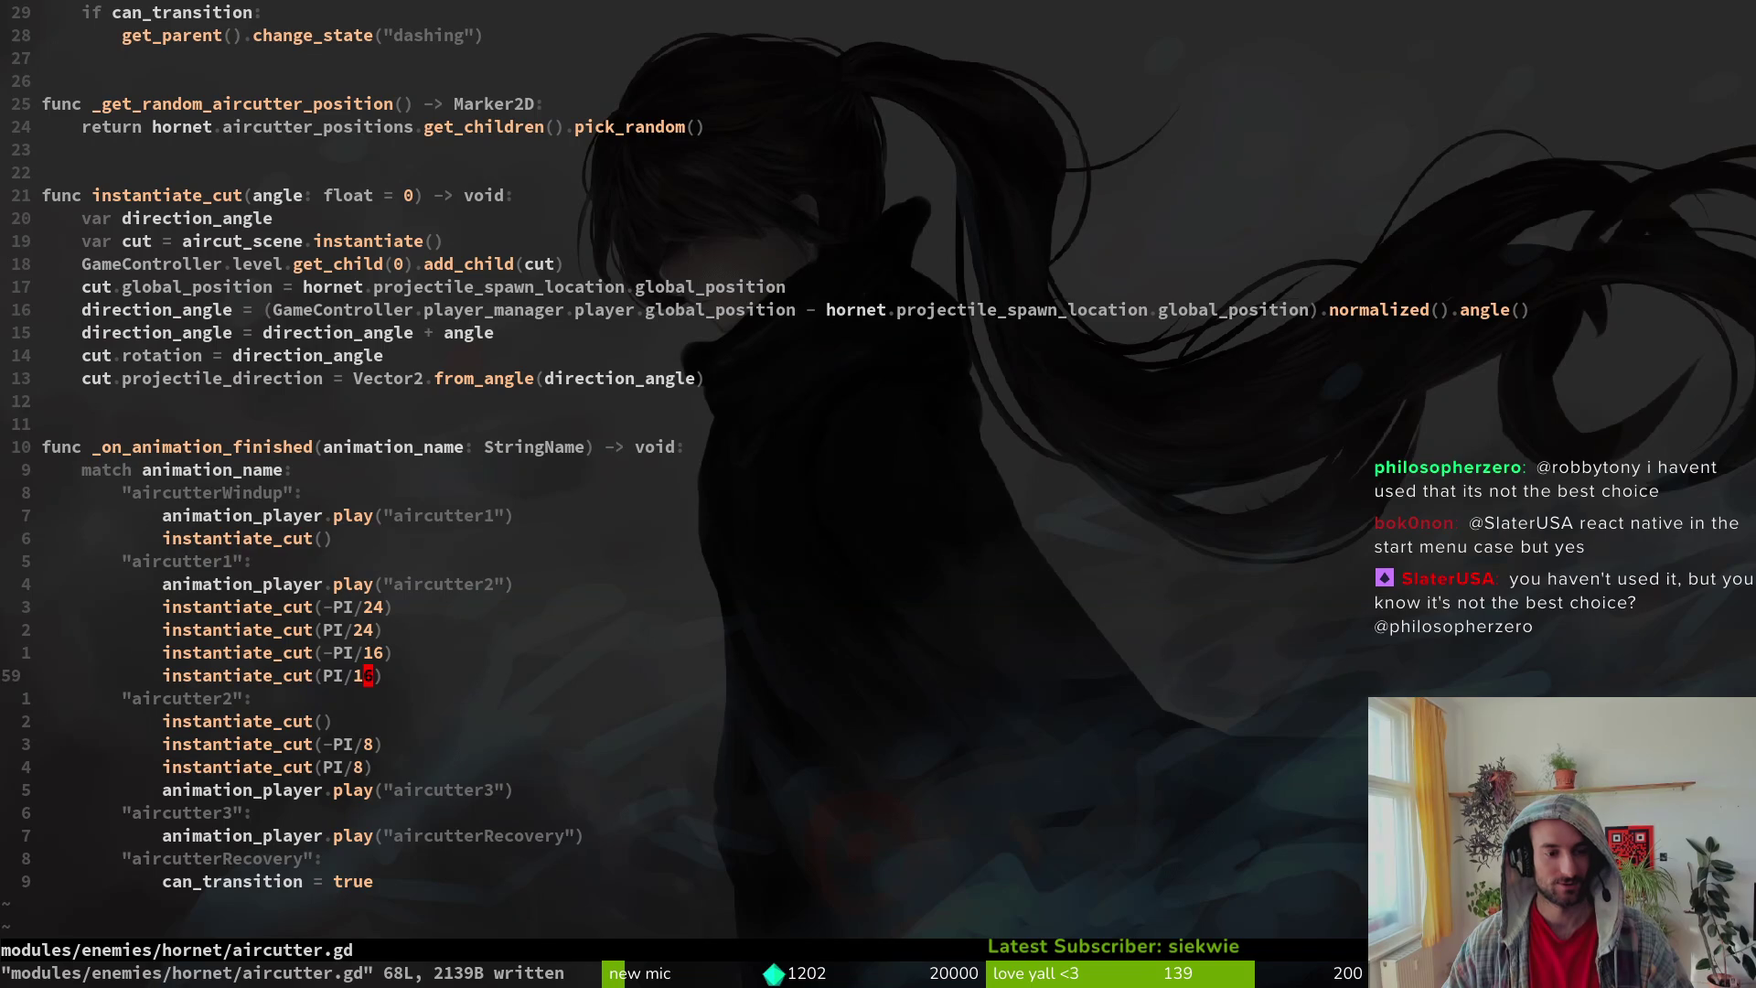
# Step: Change aircutter1's -PI/24 cut to -PI/8 and save the script
pyautogui.press('c')
pyautogui.press('i')
pyautogui.press('w')
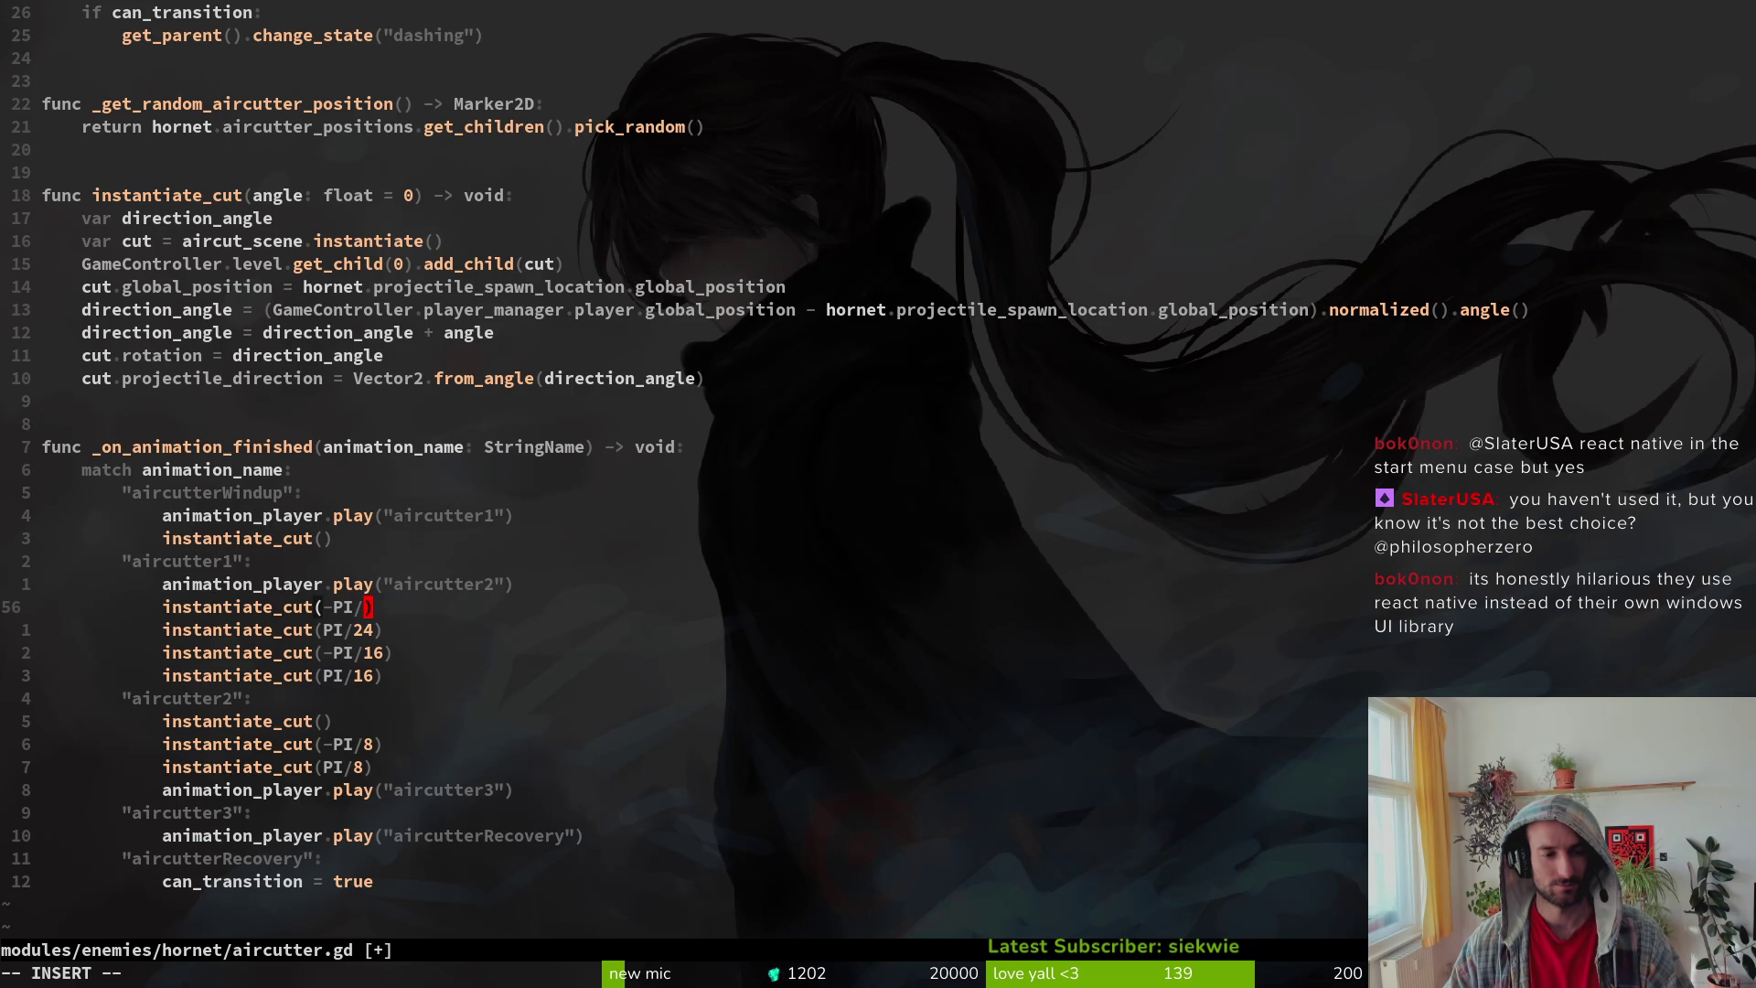
pyautogui.write('8')
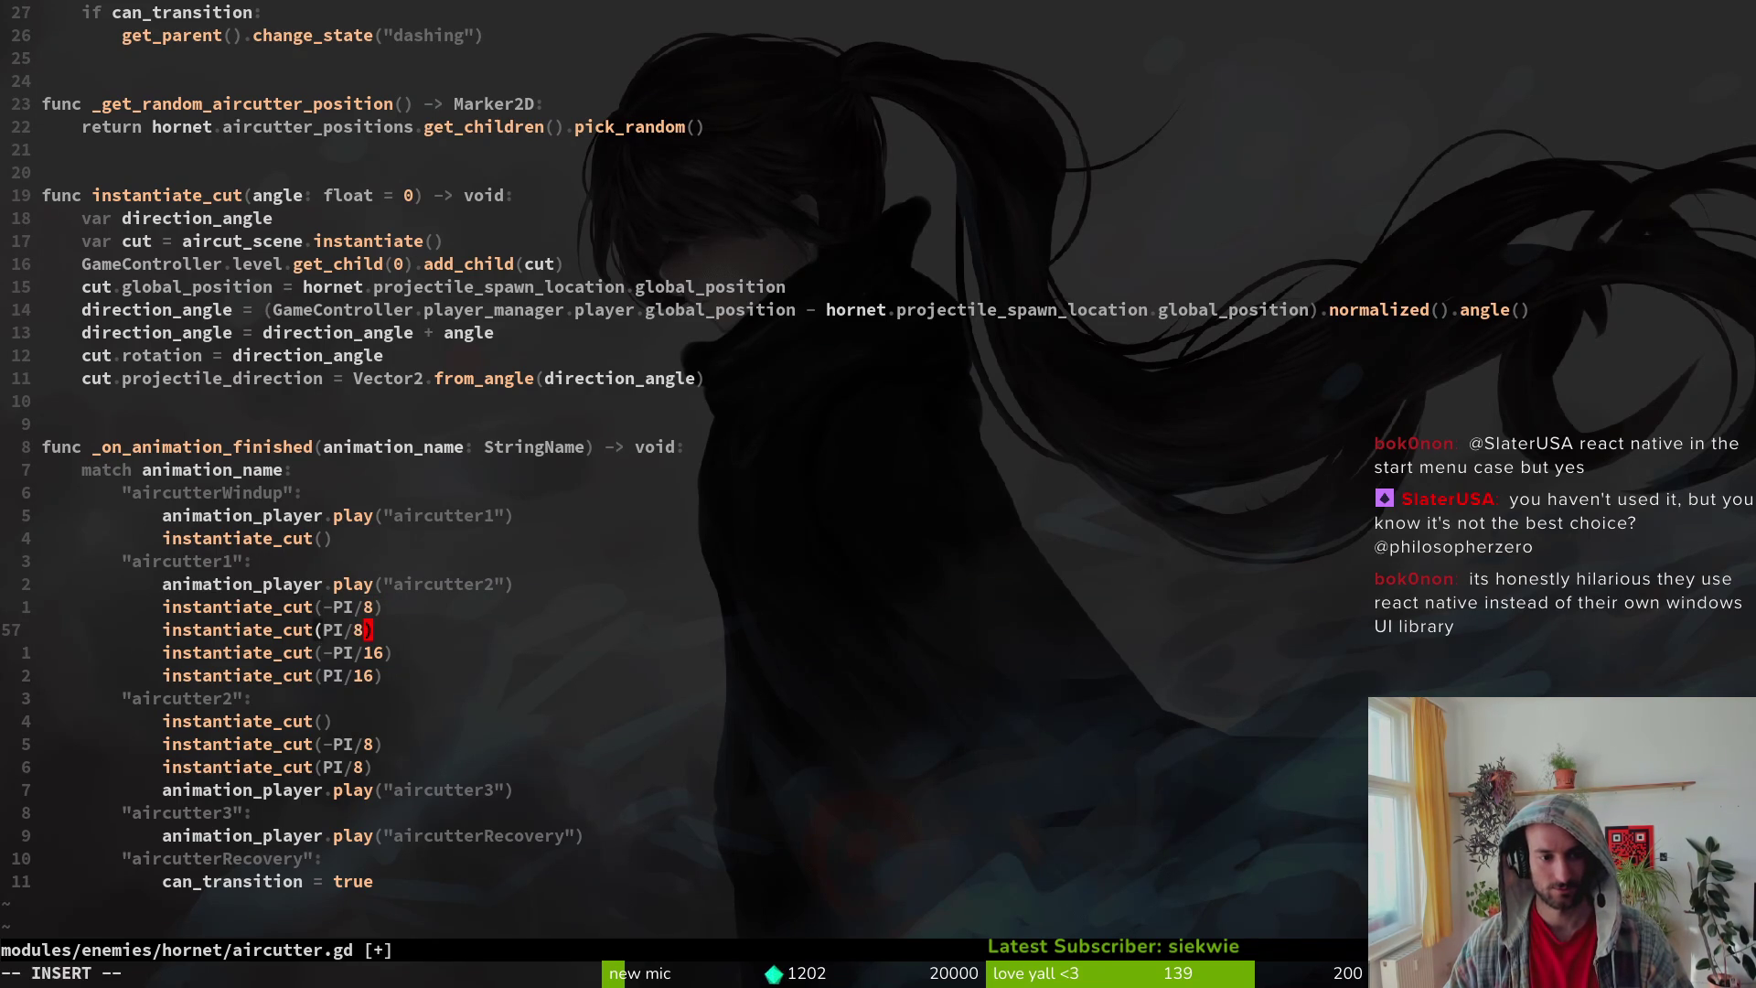
pyautogui.press('Escape')
pyautogui.write(':w')
pyautogui.press('Return')
pyautogui.press('j')
# Step: Change aircutter1's -PI/16 and PI/16 cuts to -PI/12 and PI/12, save, and run the game
pyautogui.press('f')
pyautogui.press('6')
pyautogui.press('s')
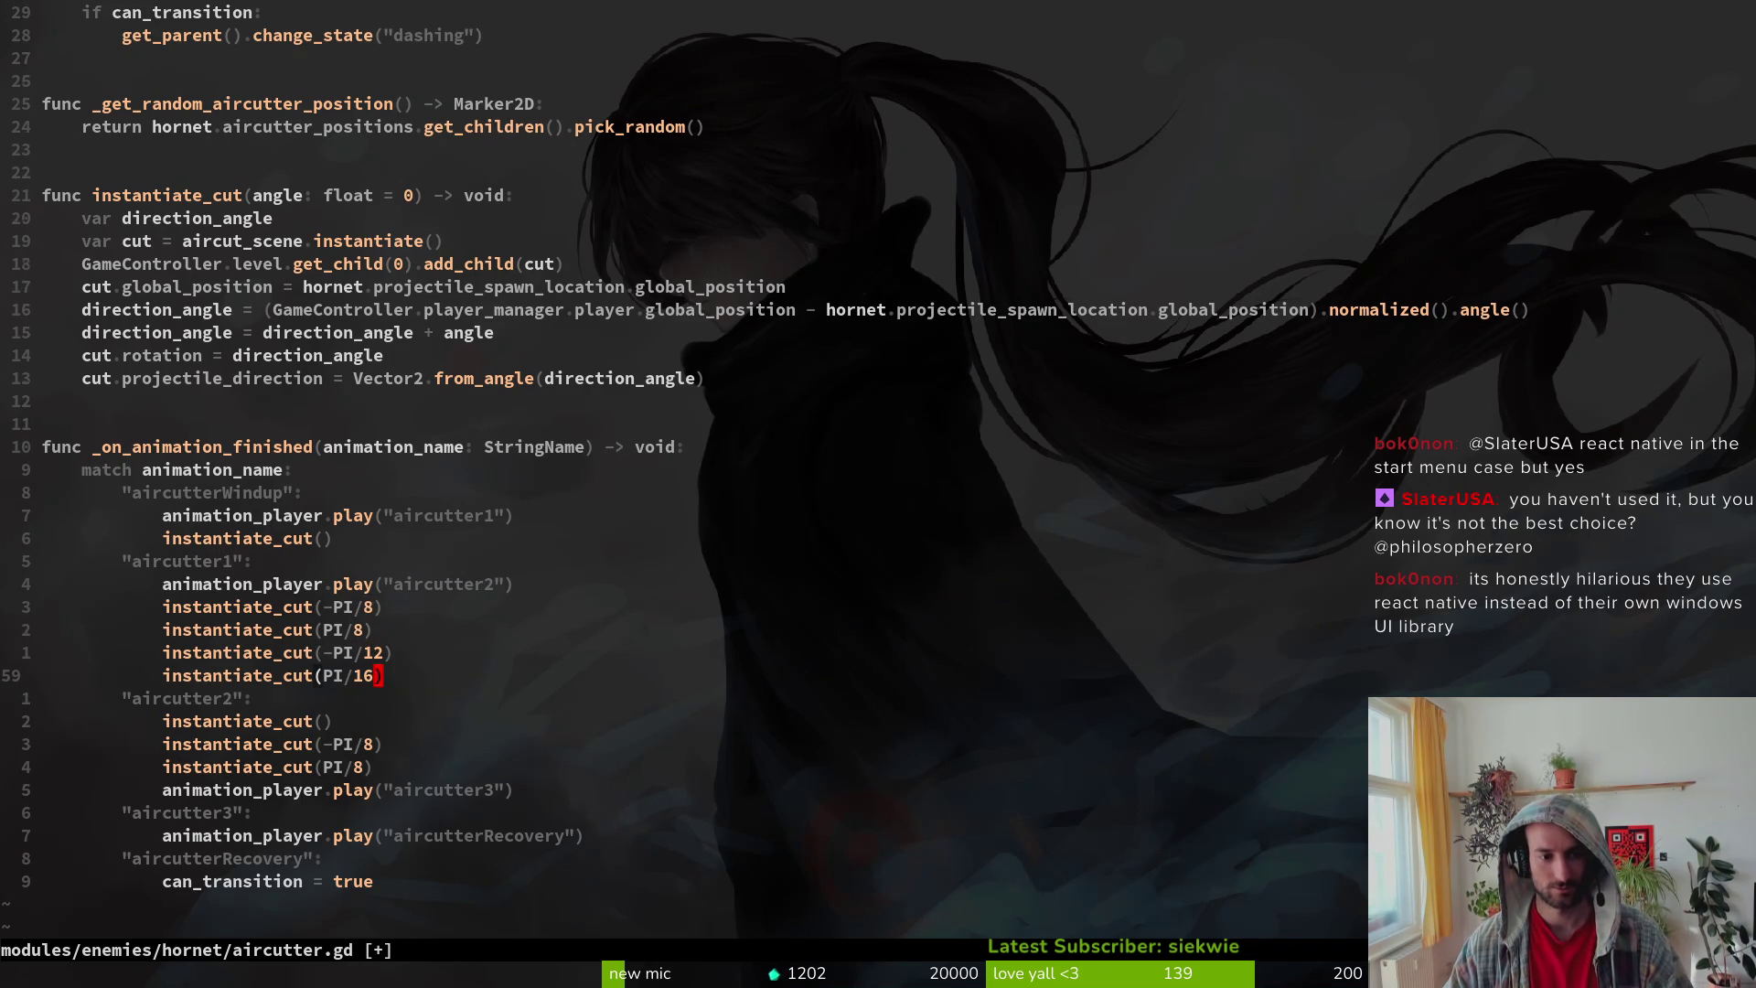
pyautogui.press('Escape')
pyautogui.press('j')
pyautogui.press('Escape')
pyautogui.write(':w')
pyautogui.press('Return')
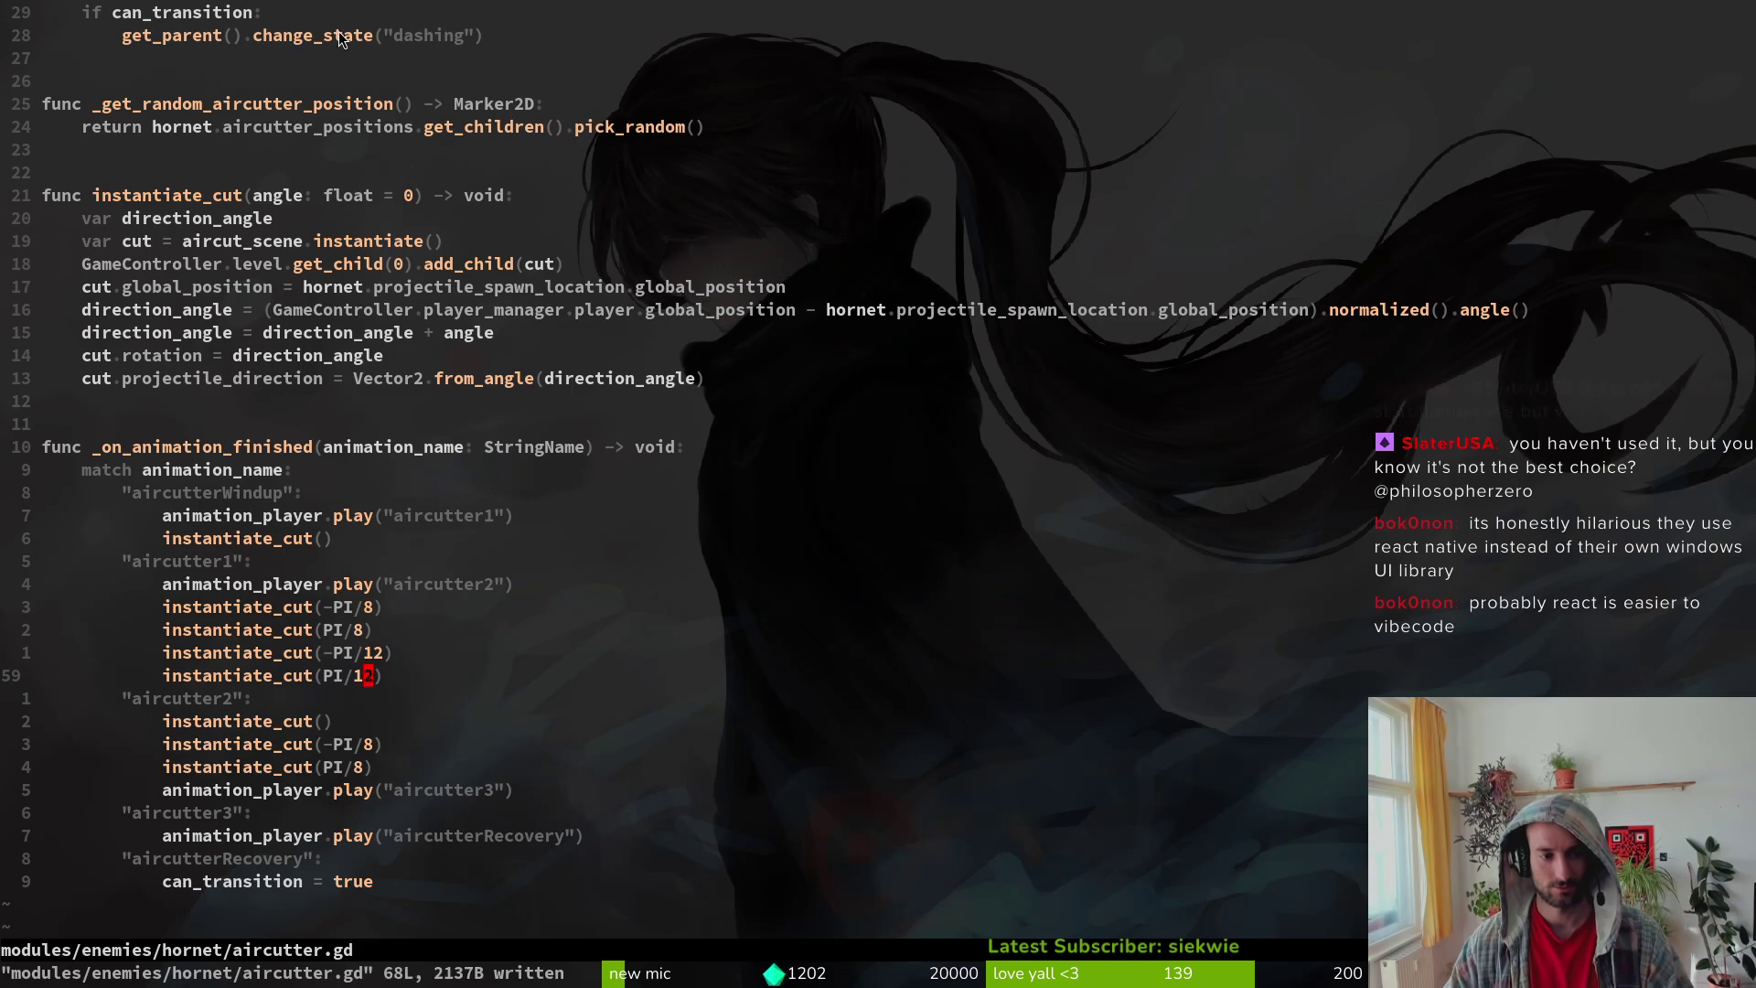
pyautogui.press('F5')
pyautogui.press('F5')
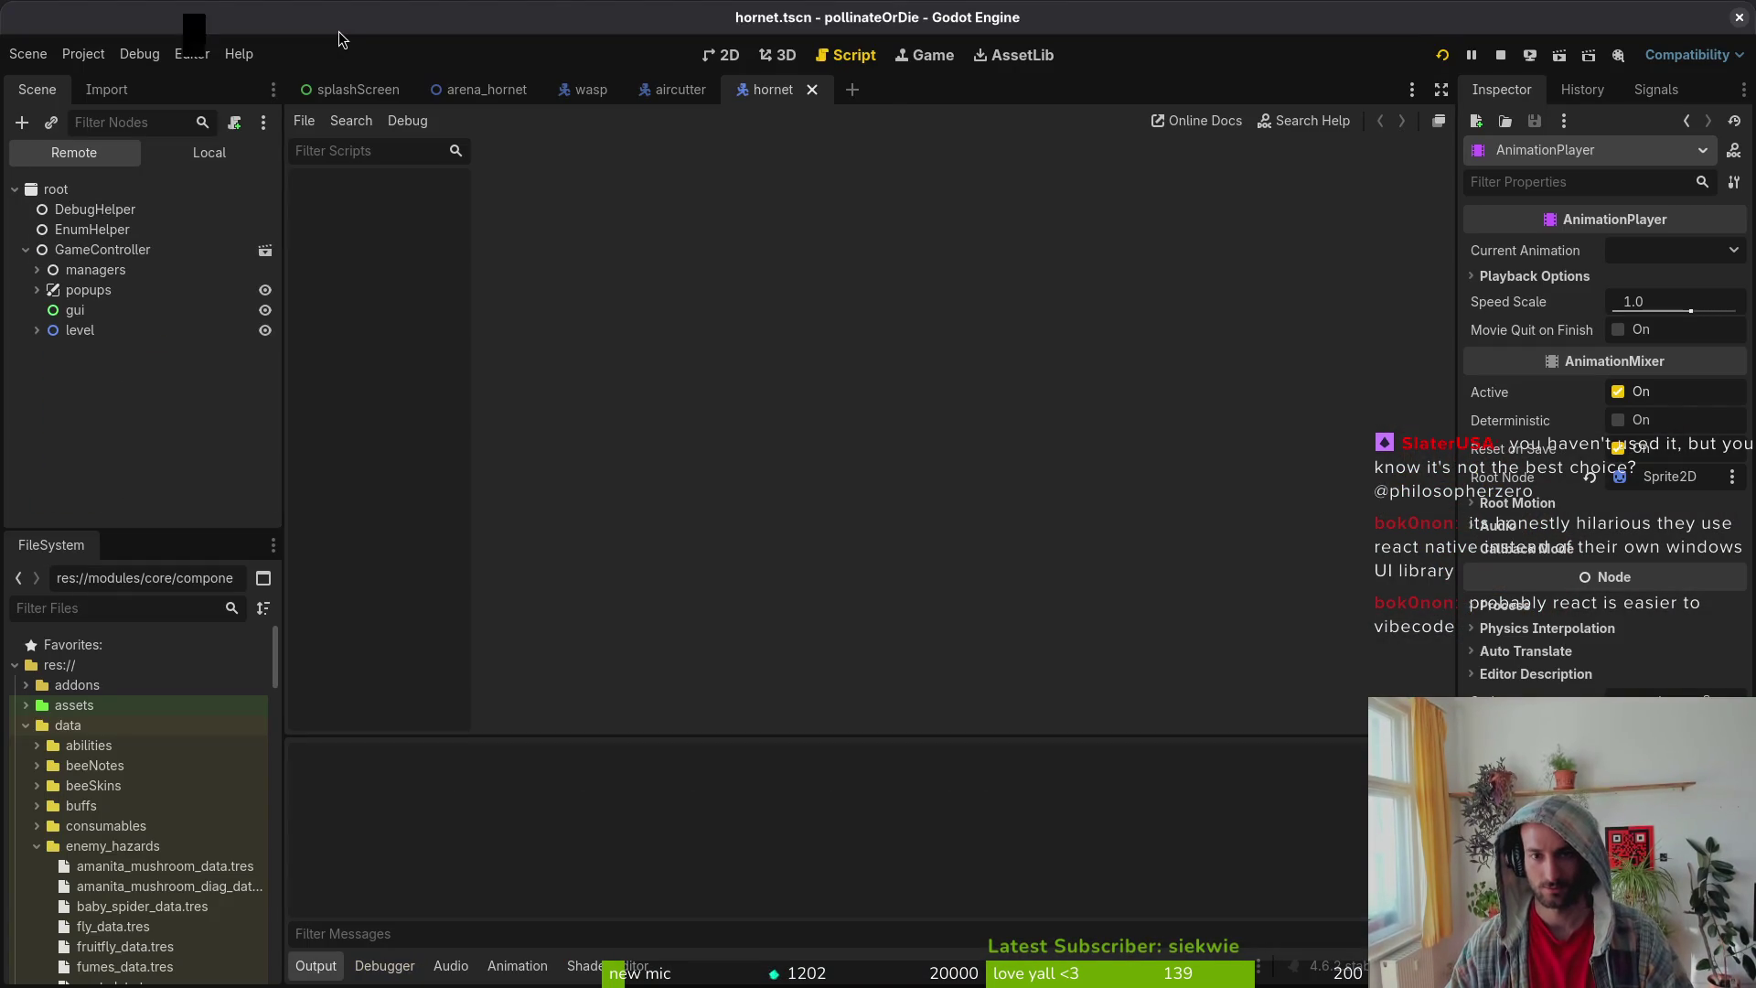
# Step: Start the game and load the hornet boss level from the debug level select
pyautogui.press('Return')
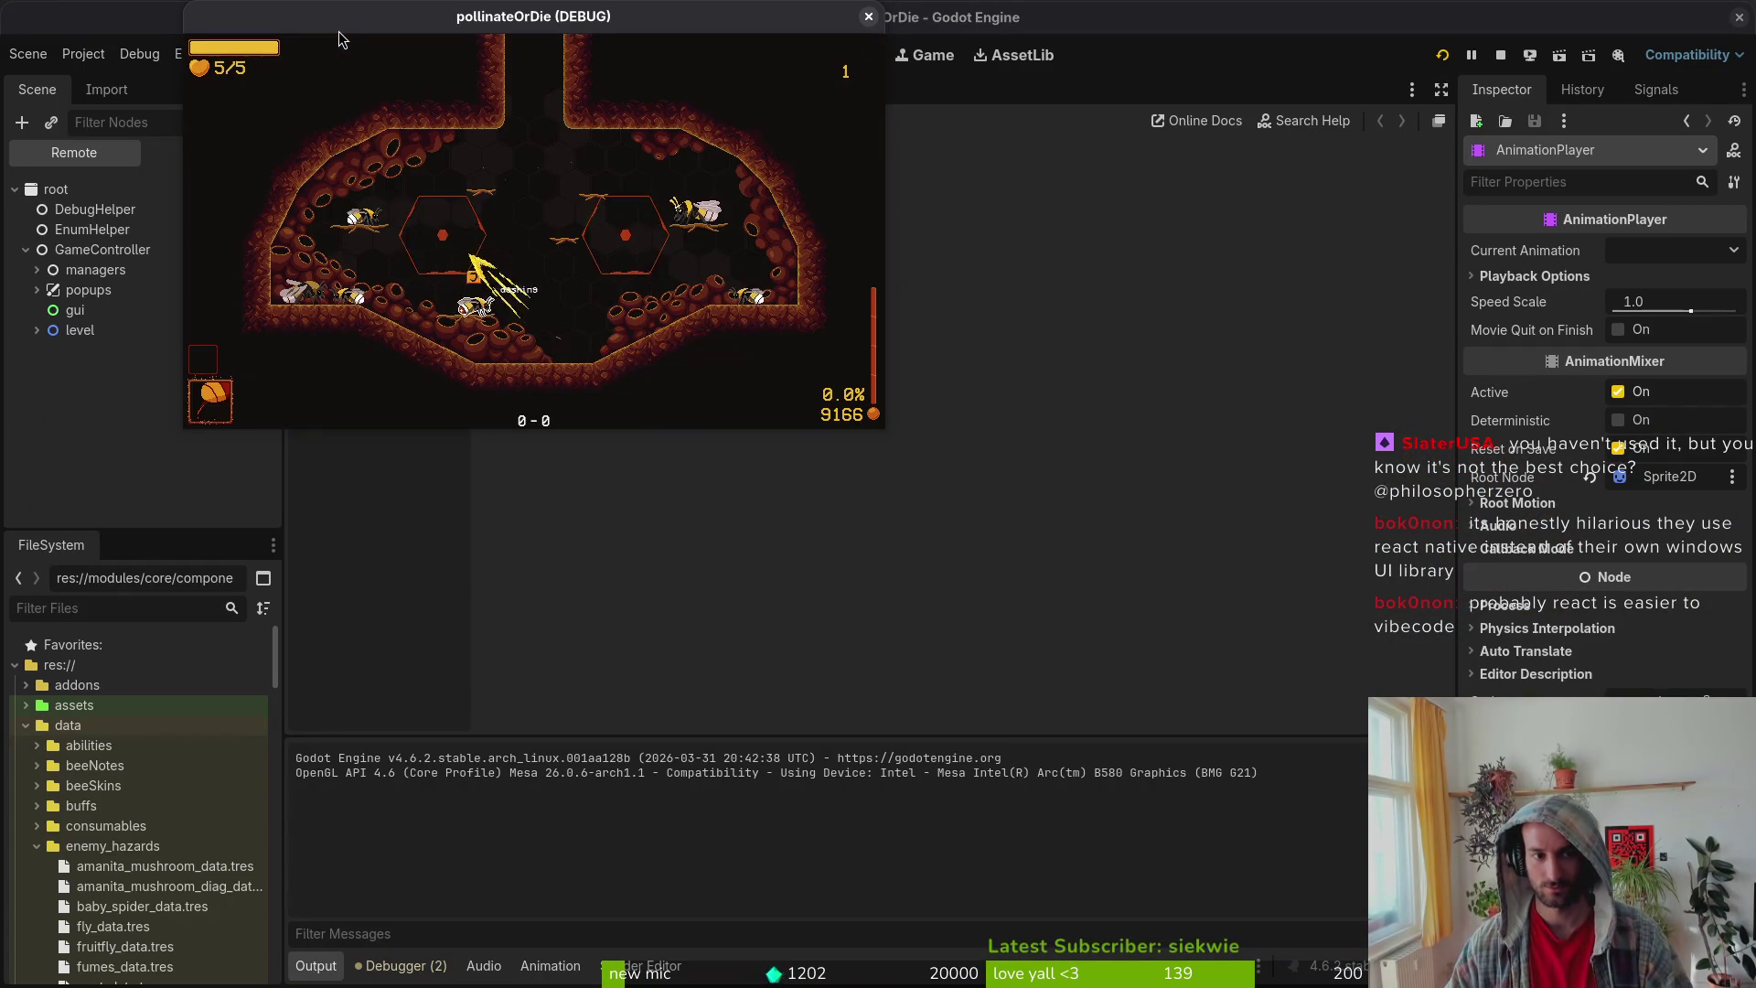
pyautogui.press('Escape')
pyautogui.press('Up')
pyautogui.press('Return')
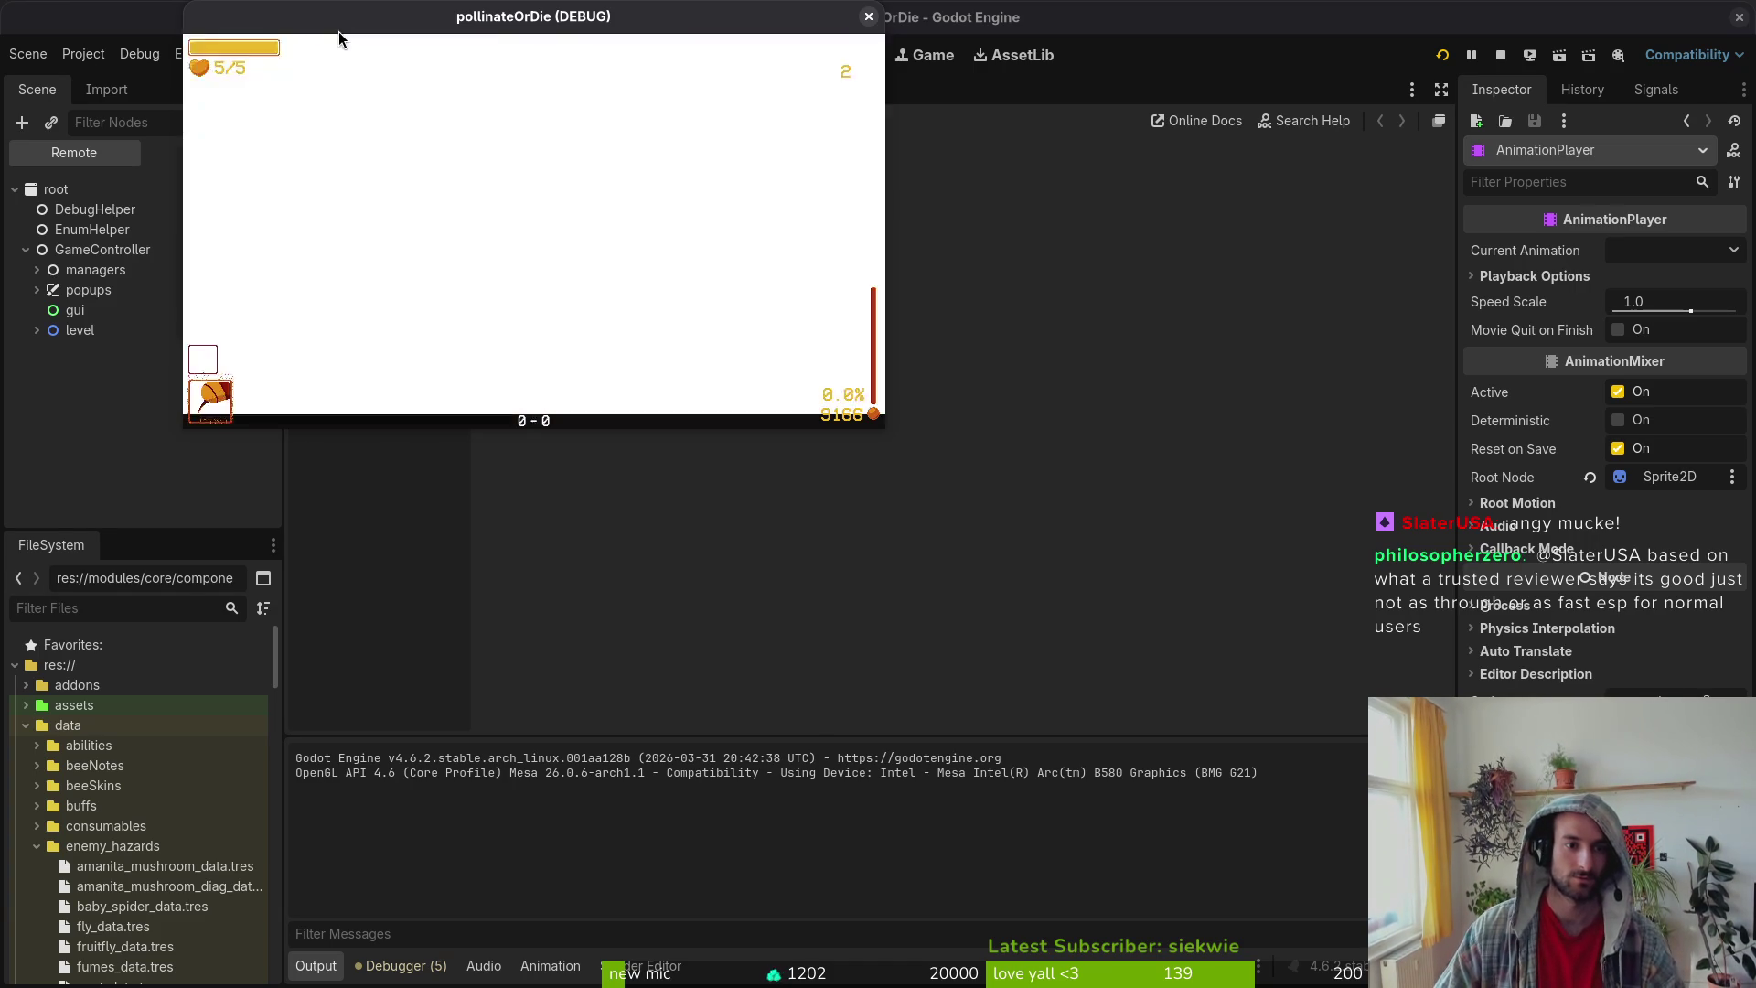
# Step: Reload the hornet arena from level select, replay the boss fight, and pause
pyautogui.press('Escape')
pyautogui.press('Up')
pyautogui.press('Return')
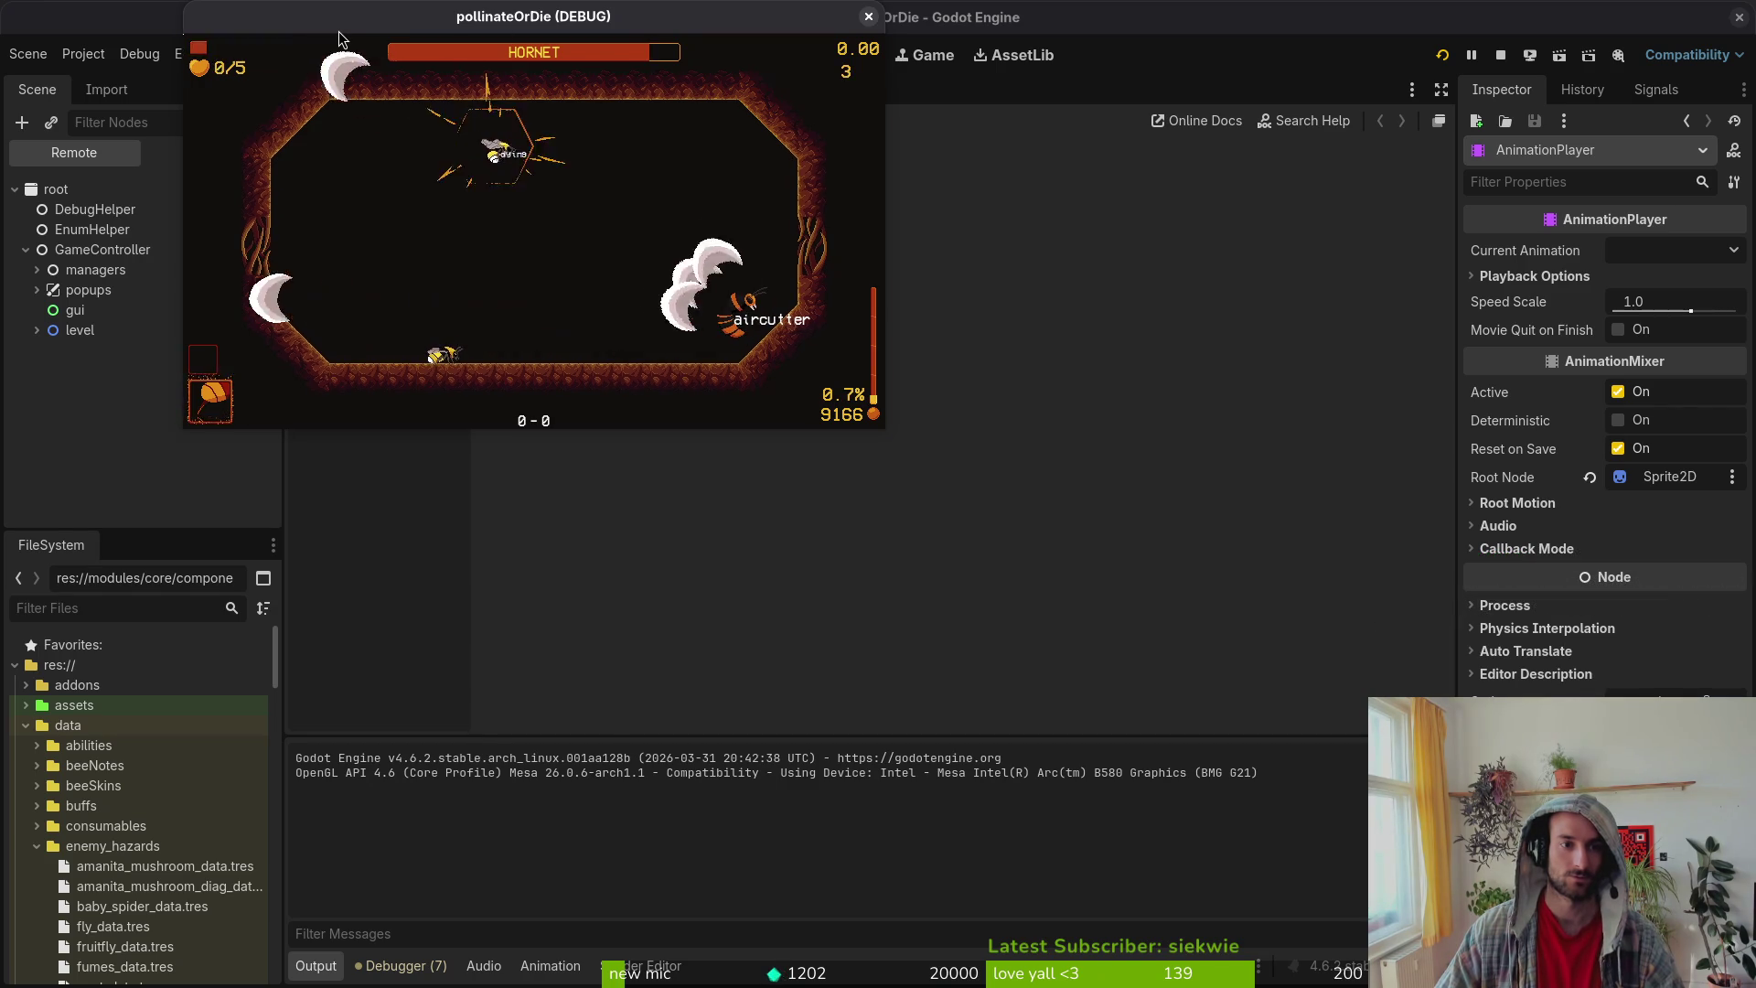
pyautogui.press('Escape')
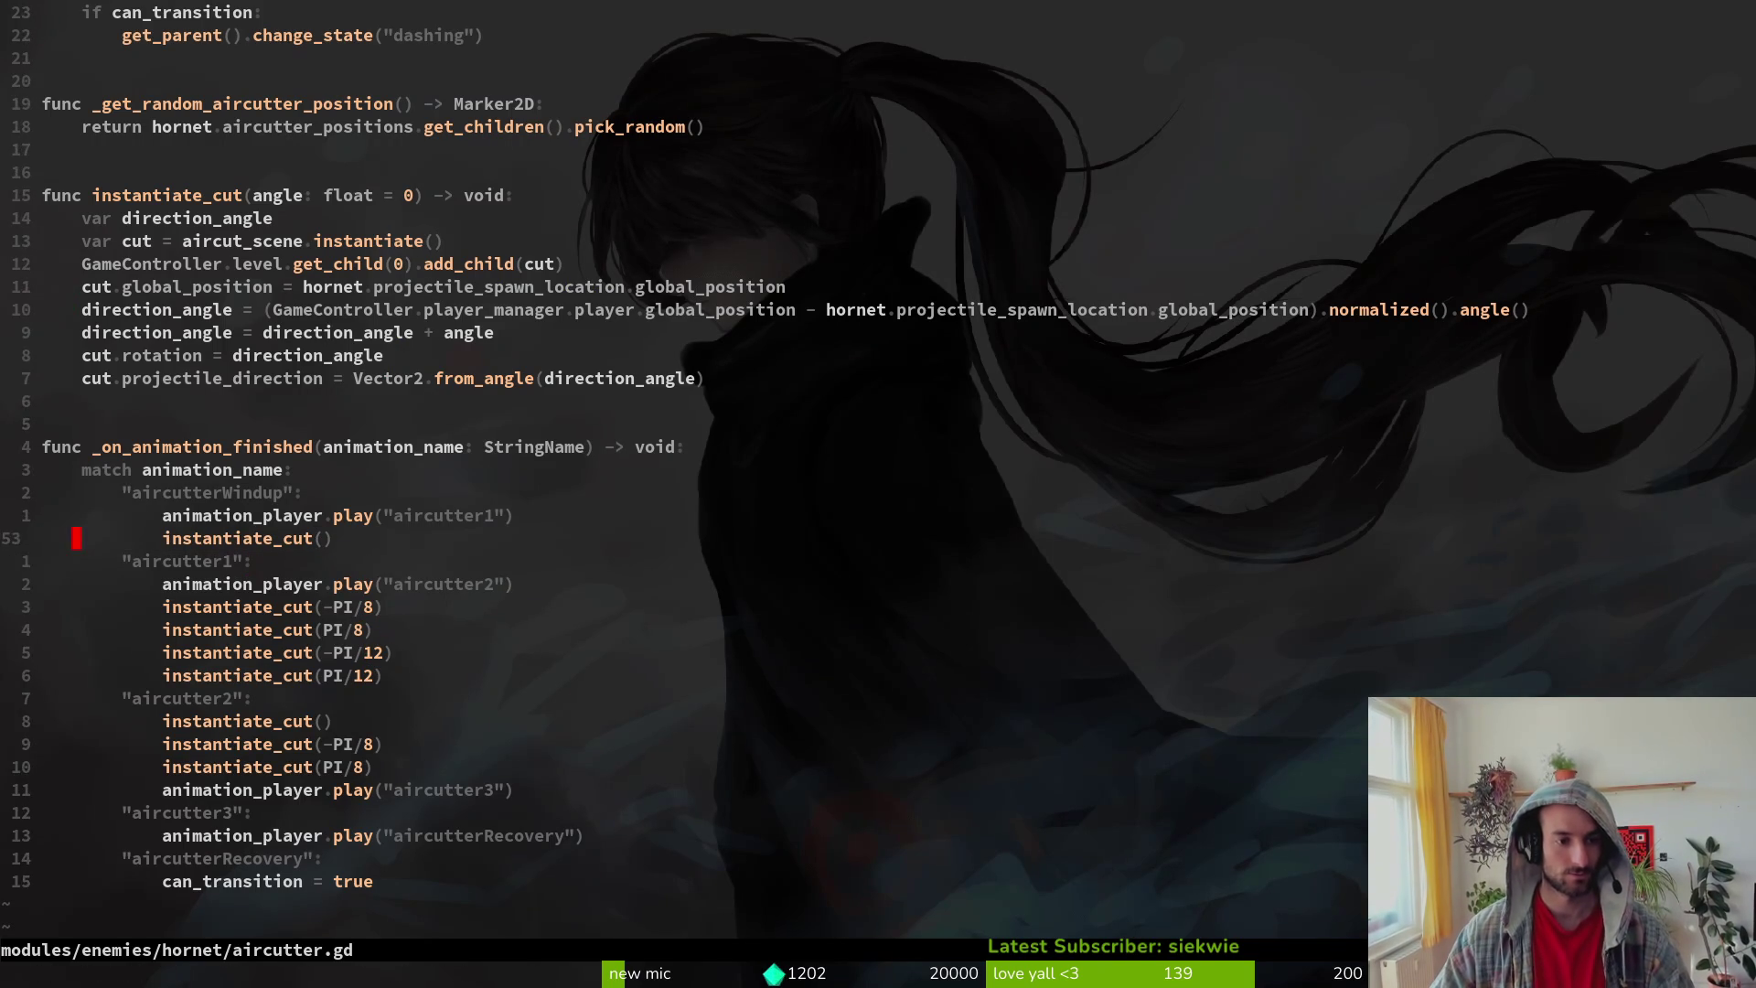
# Step: In aircutter1, add a straight instantiate_cut() line and delete the two PI/12 cut lines
pyautogui.press('j')
pyautogui.press('p')
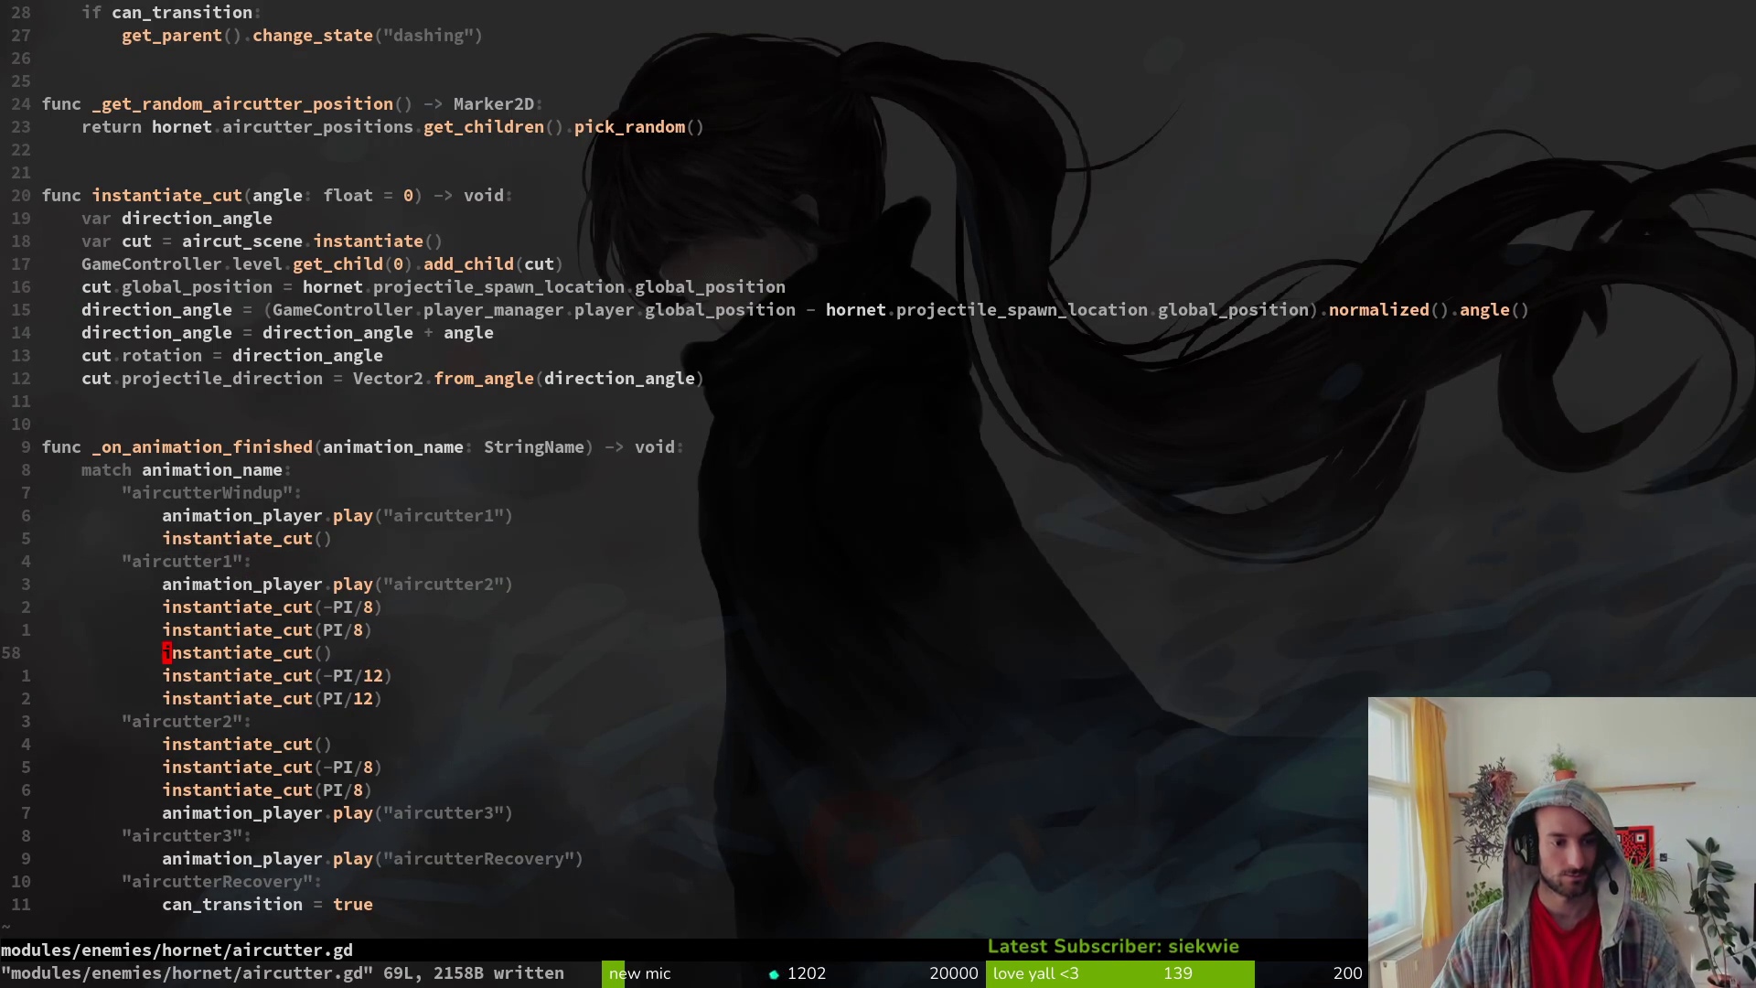
pyautogui.write('ls')
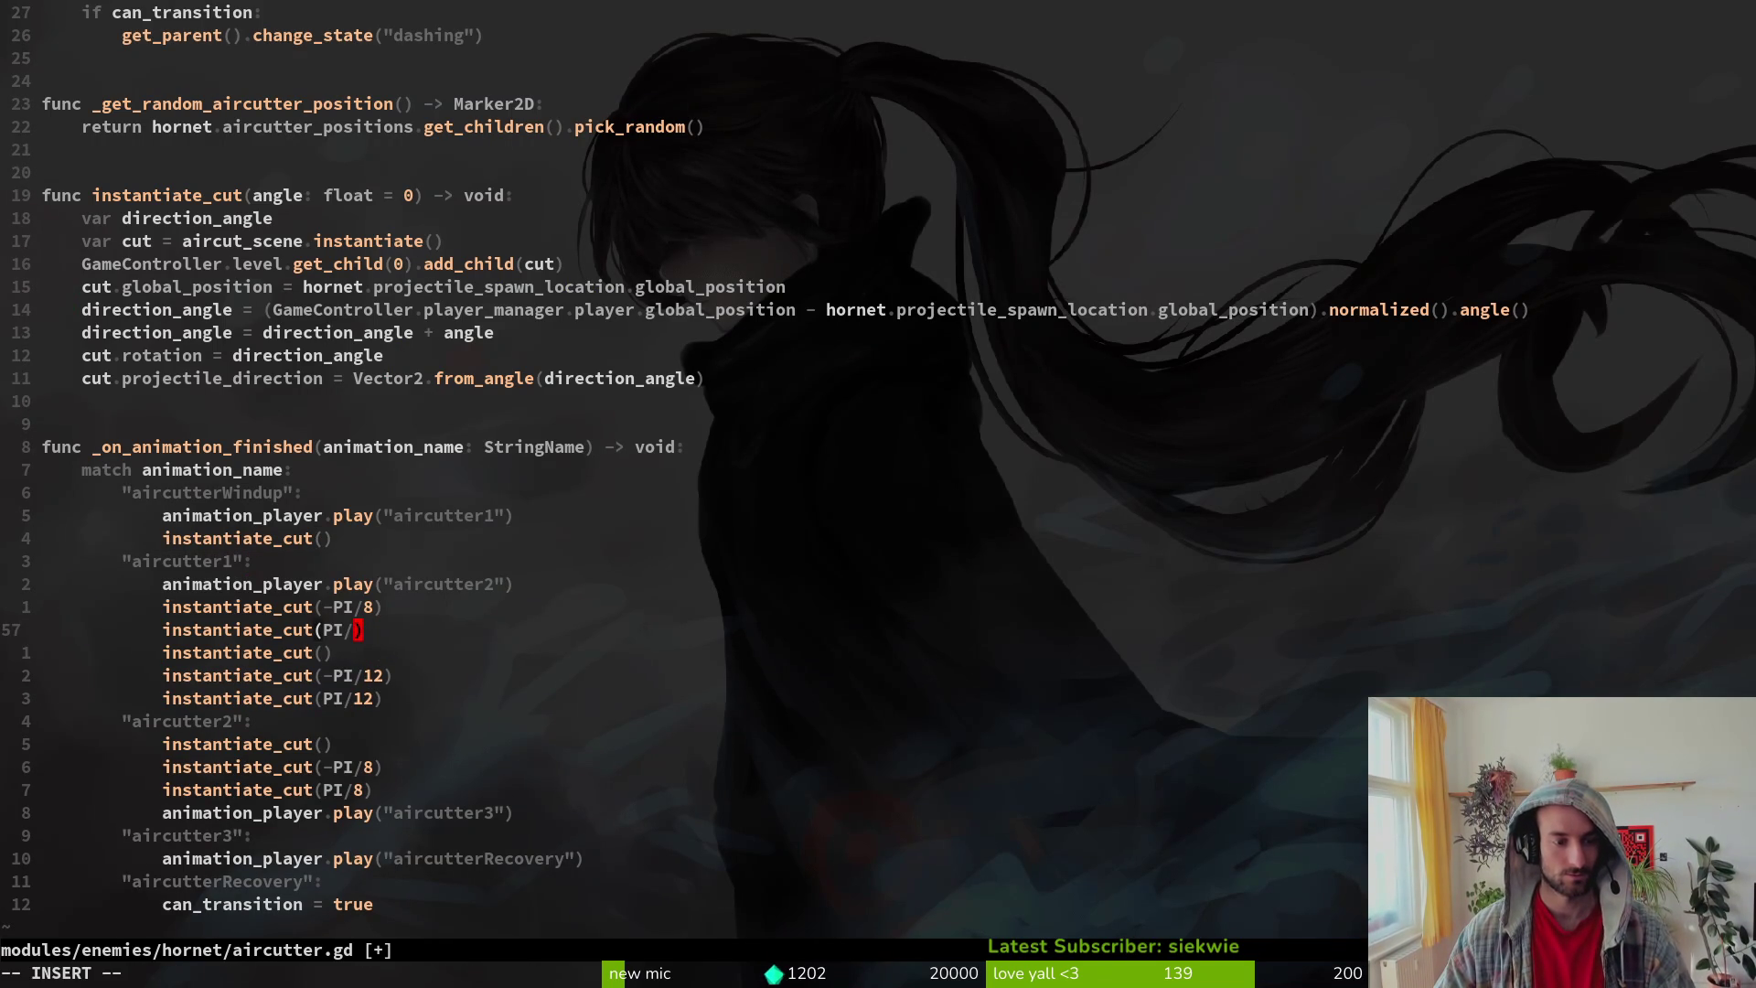
pyautogui.write('8')
pyautogui.press('Escape')
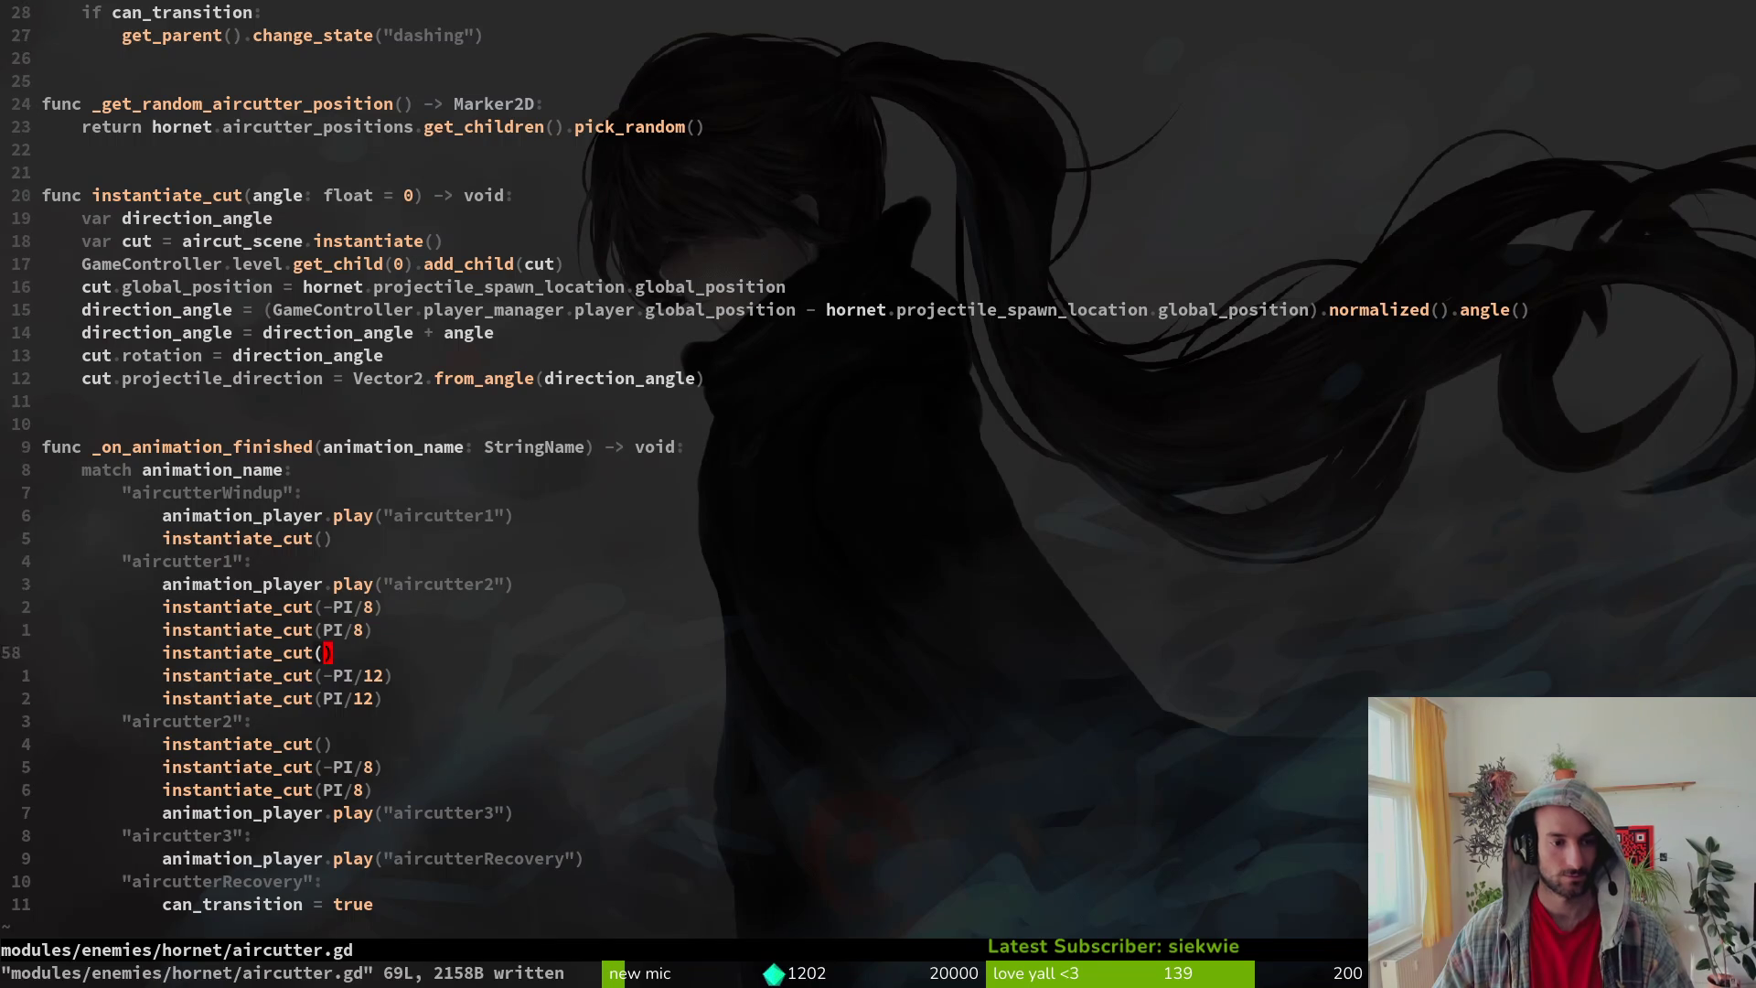
pyautogui.press('j')
pyautogui.press('j')
pyautogui.press('d')
pyautogui.press('d')
pyautogui.press('d')
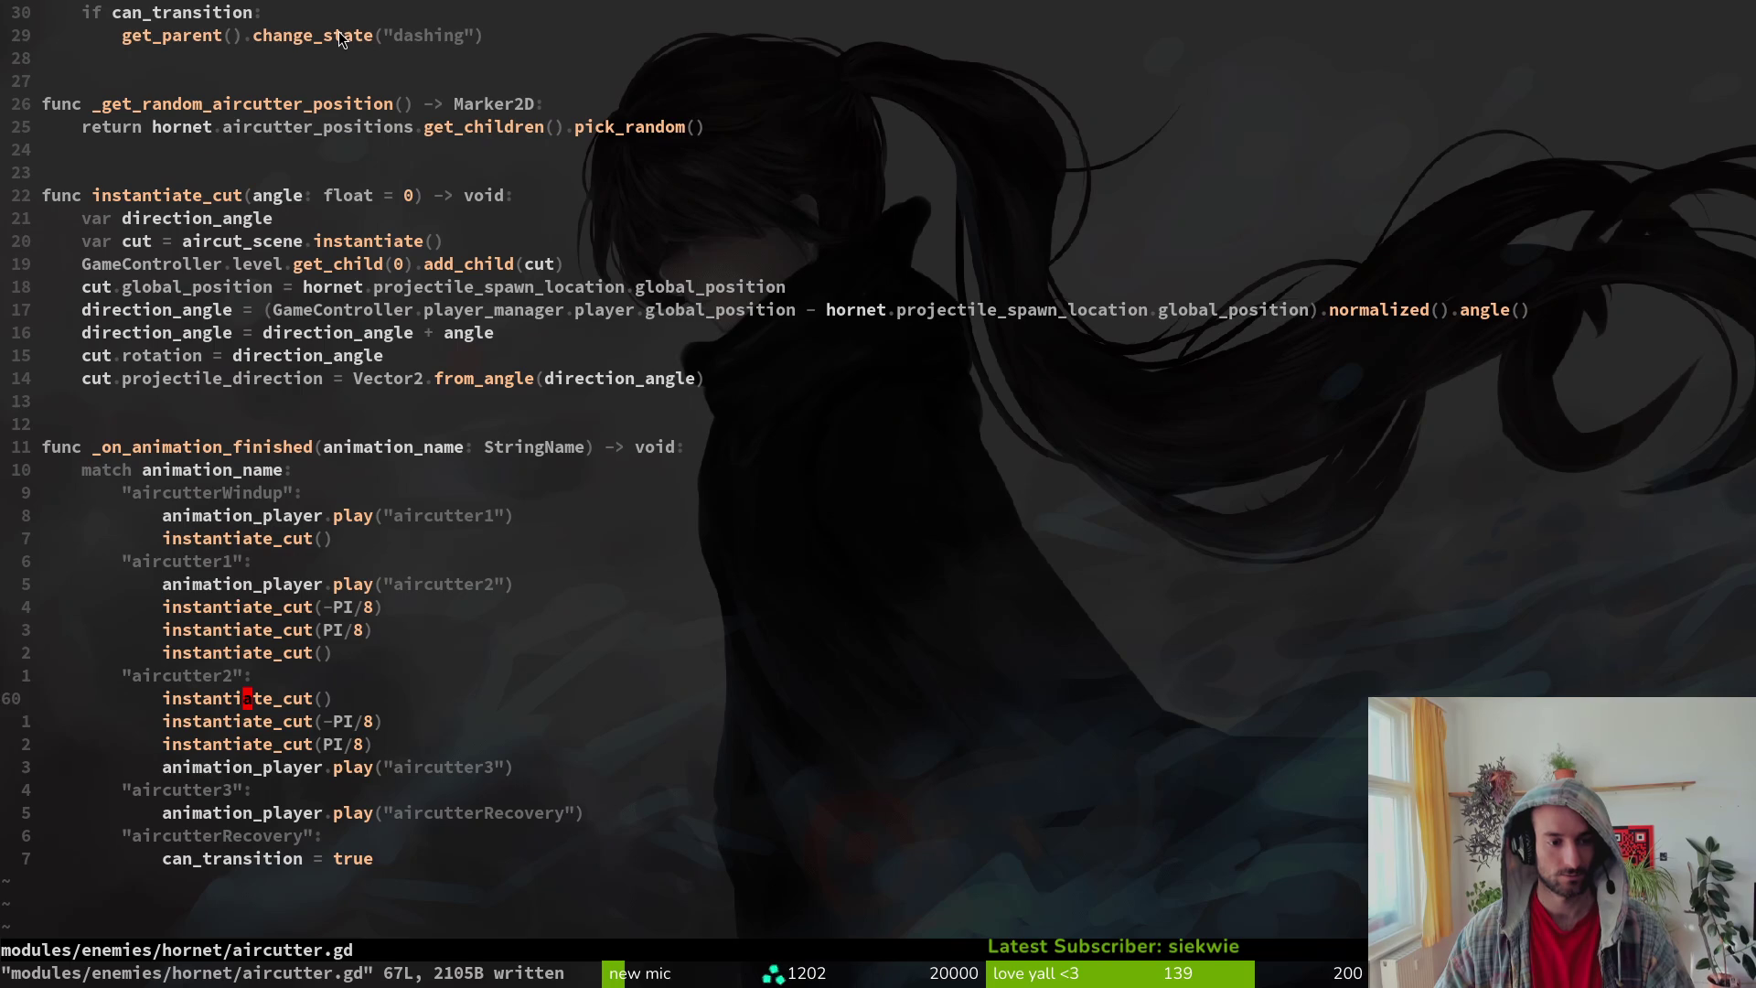
# Step: Duplicate aircutter2's ±PI/8 cut lines and change them to ±PI/4 and ±PI/6, then relaunch the game
pyautogui.press('y')
pyautogui.press('j')
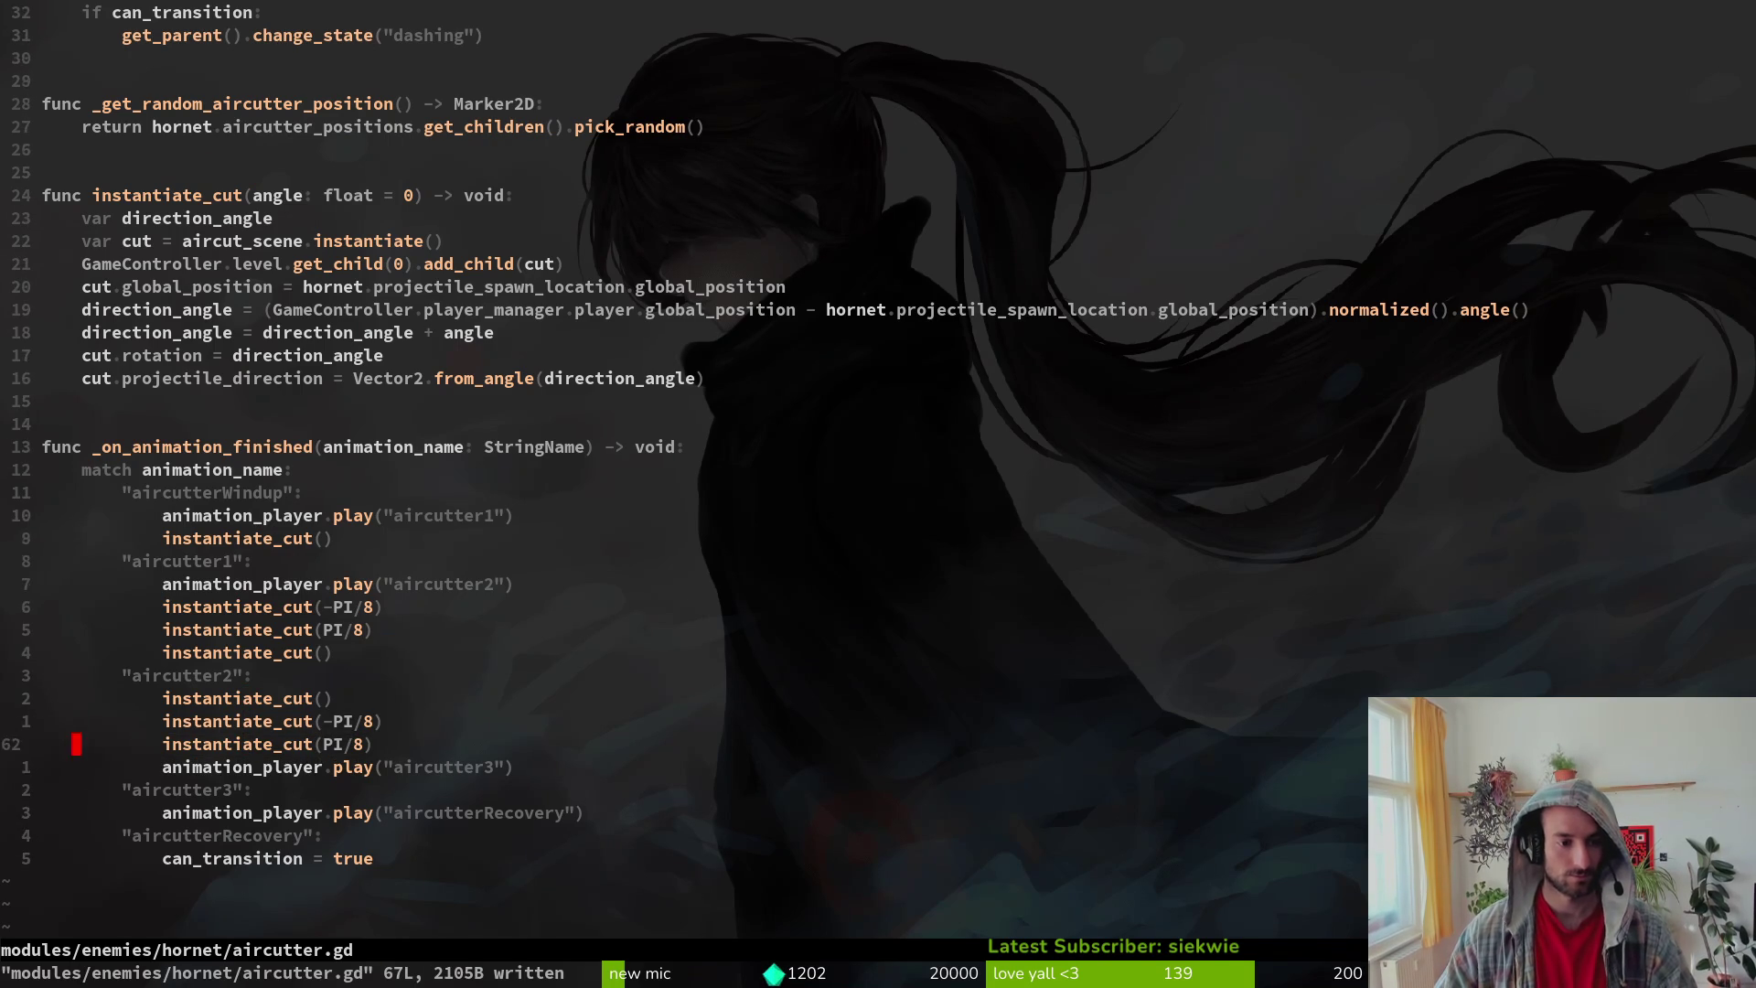
pyautogui.press('j')
pyautogui.press('p')
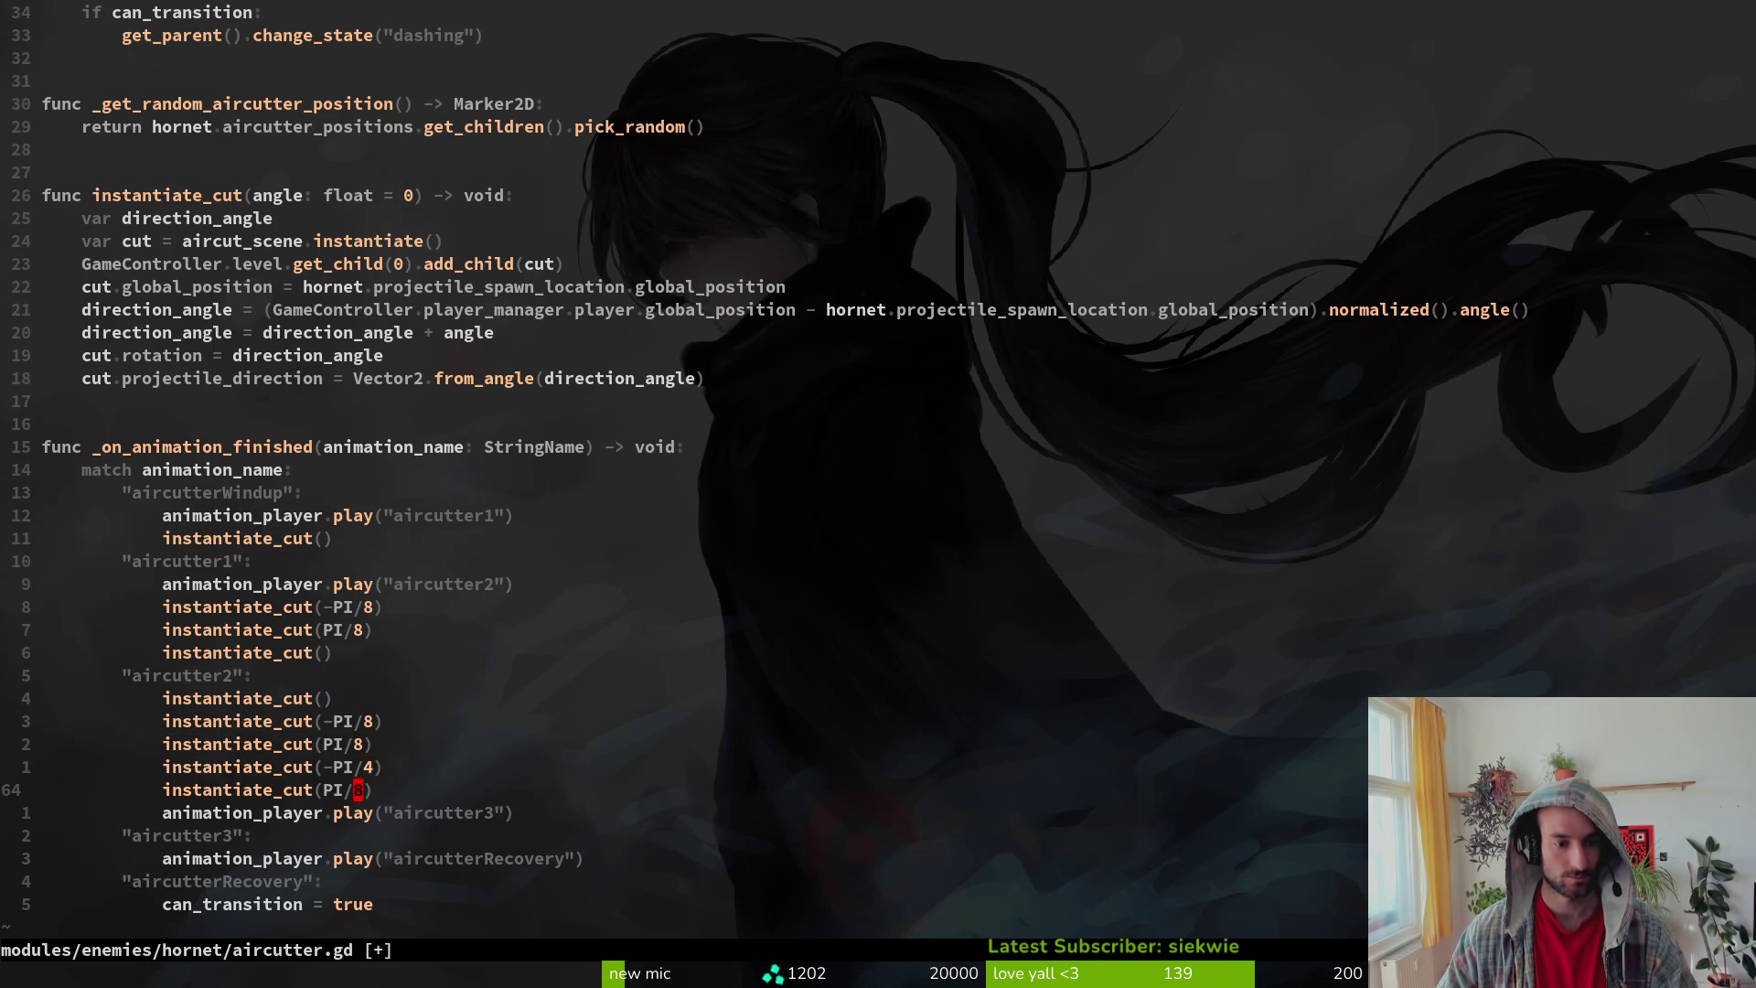
pyautogui.press('Escape')
pyautogui.write('4')
pyautogui.press('Escape')
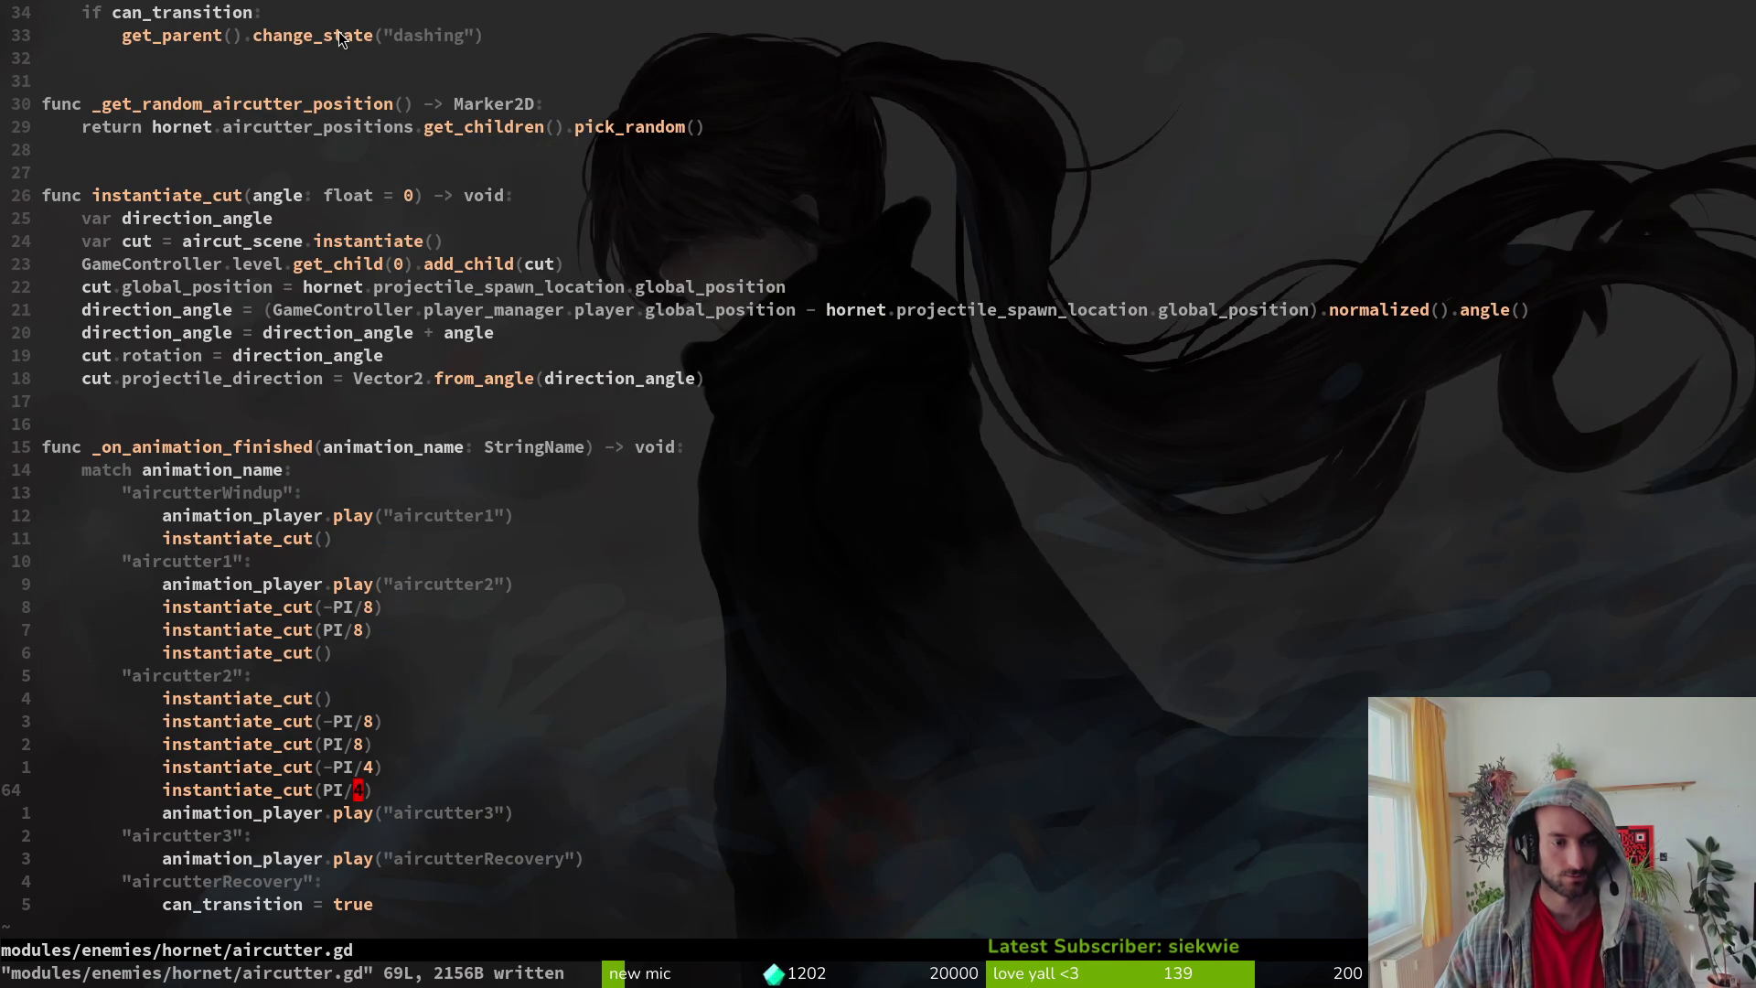
pyautogui.press('k')
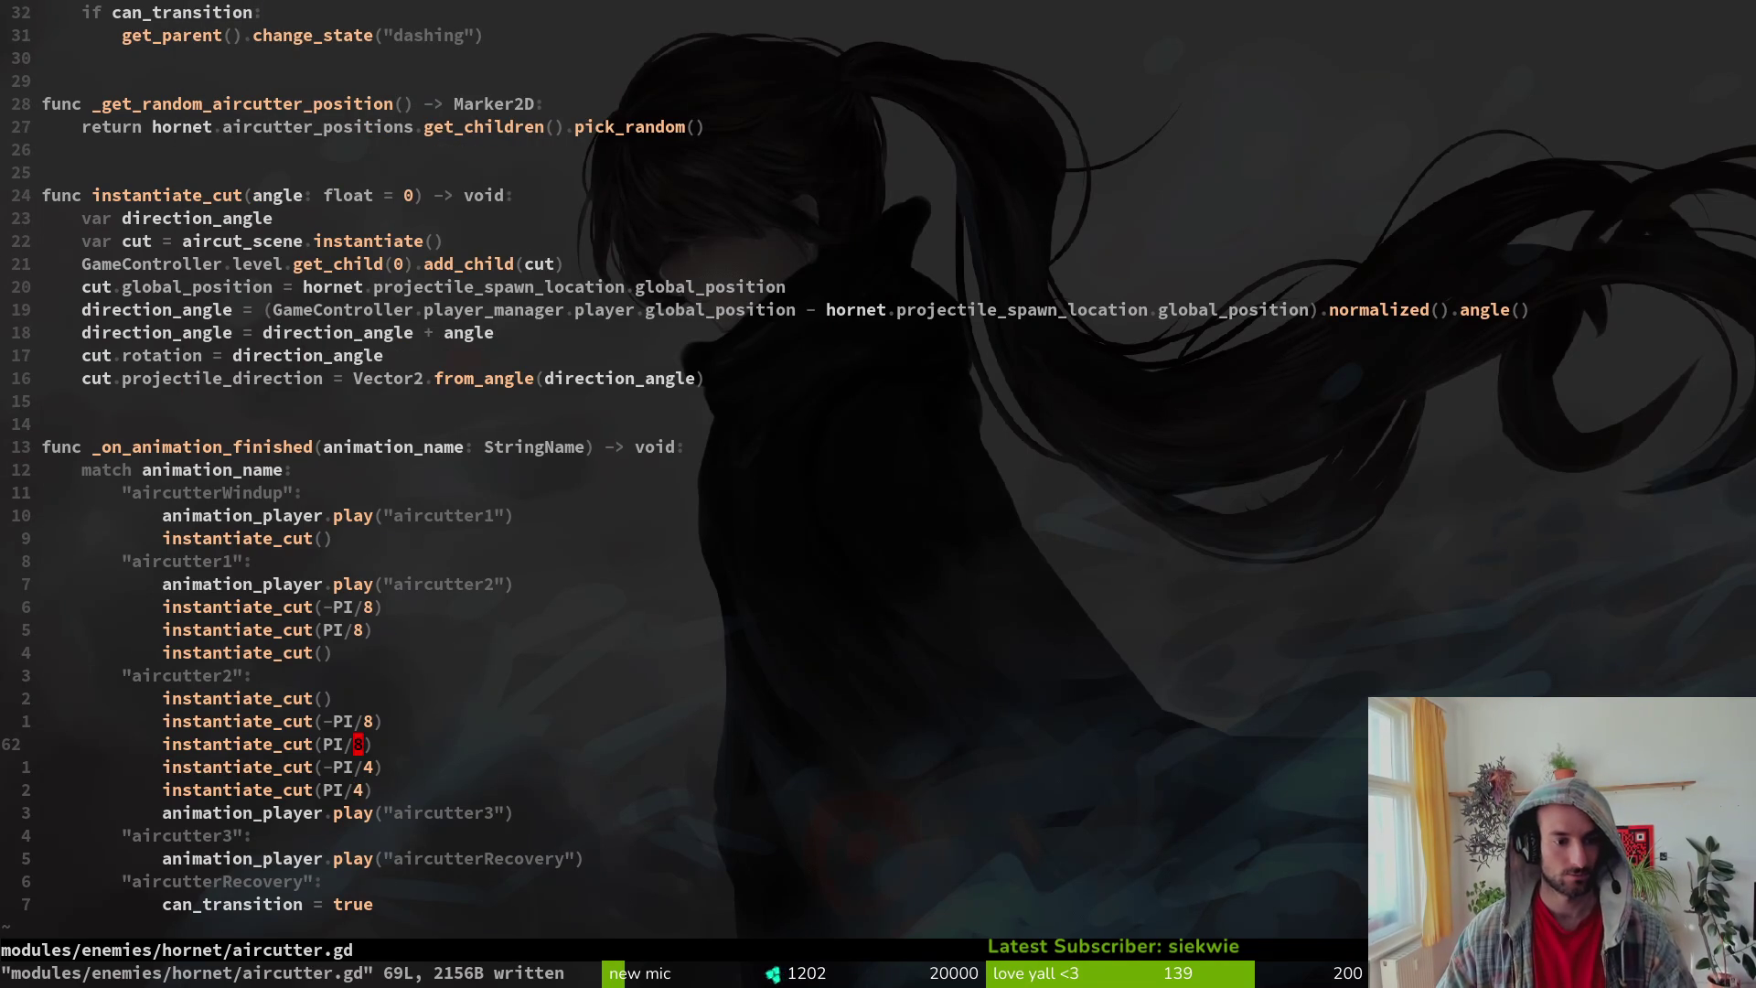
pyautogui.press('r')
pyautogui.press('6')
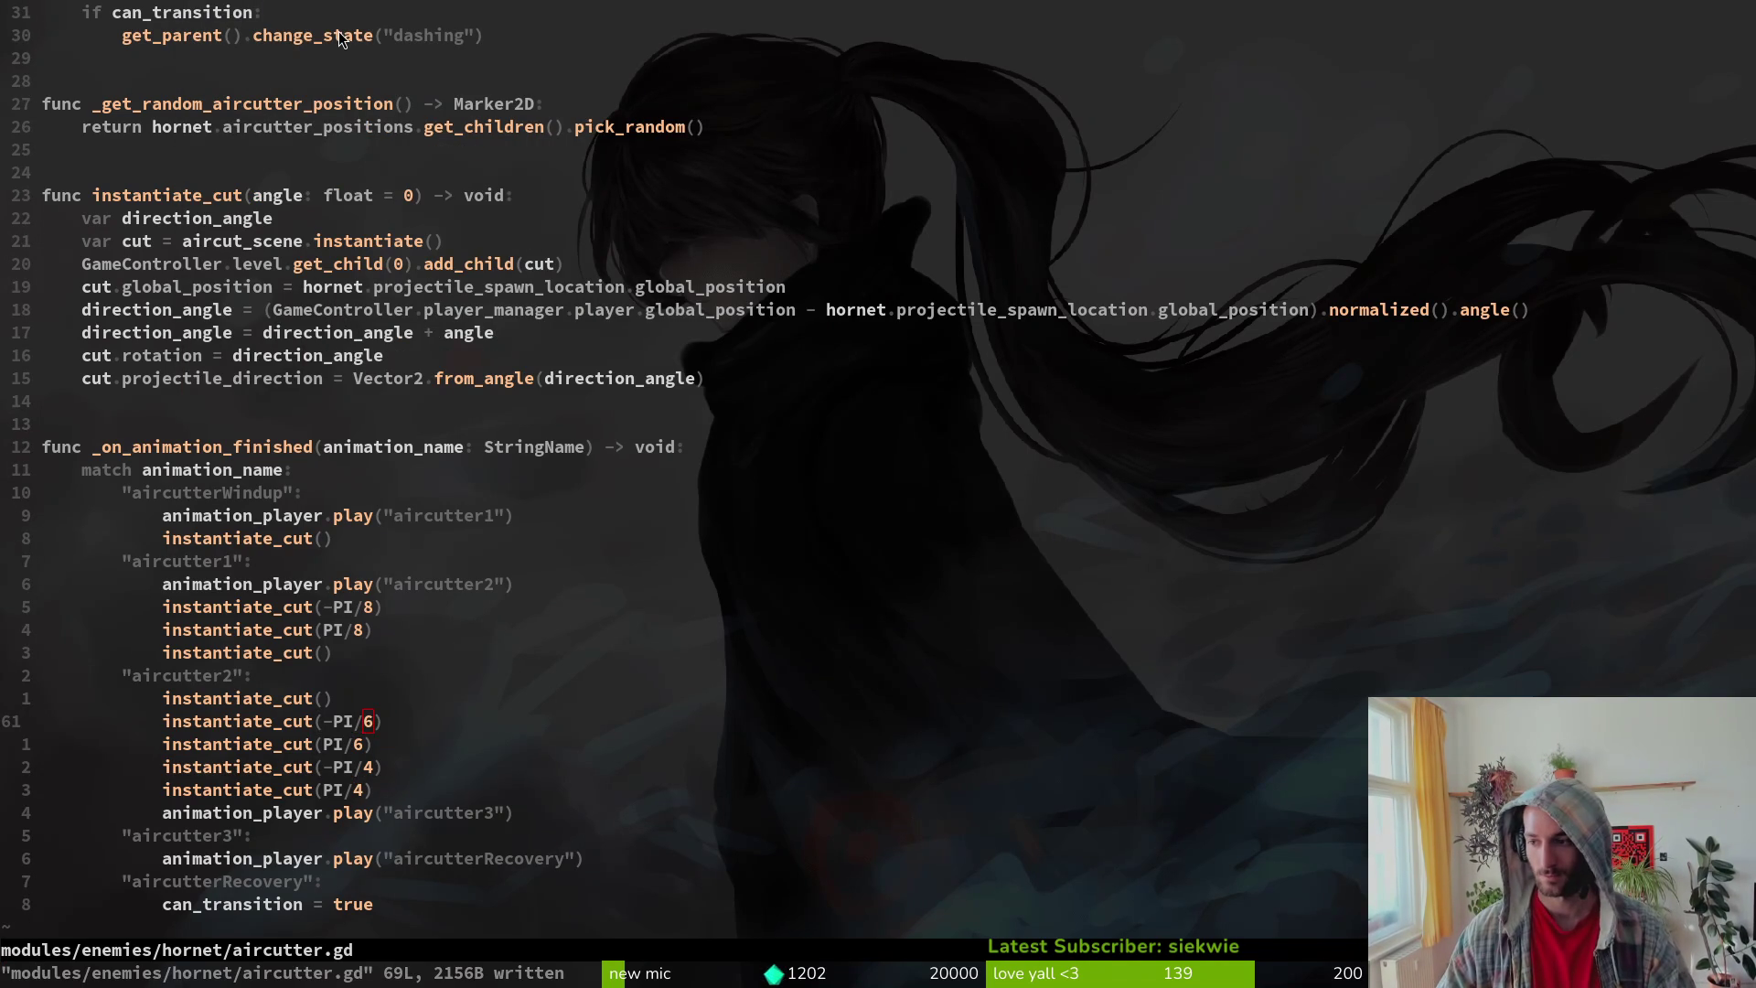
pyautogui.hotkey('alt', 'Tab')
pyautogui.press('F5')
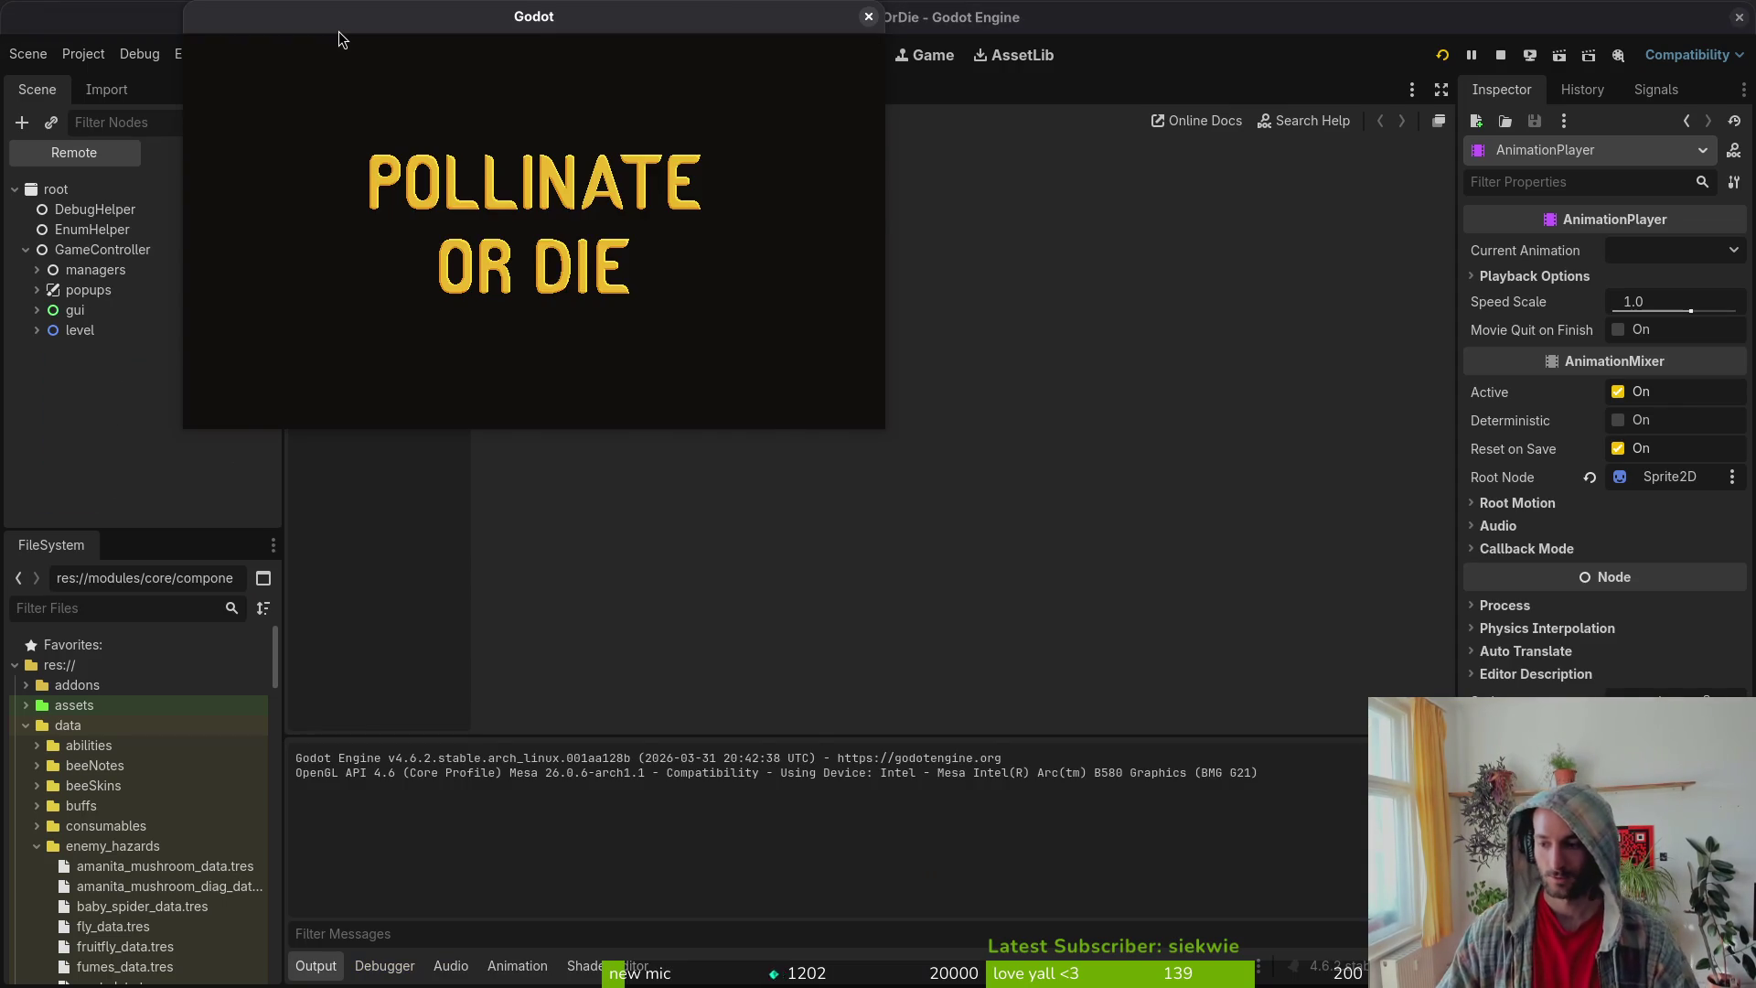
# Step: Enter the hive level, maximize the game window, check the debugging panel, then open the F1 level select
pyautogui.press('Return')
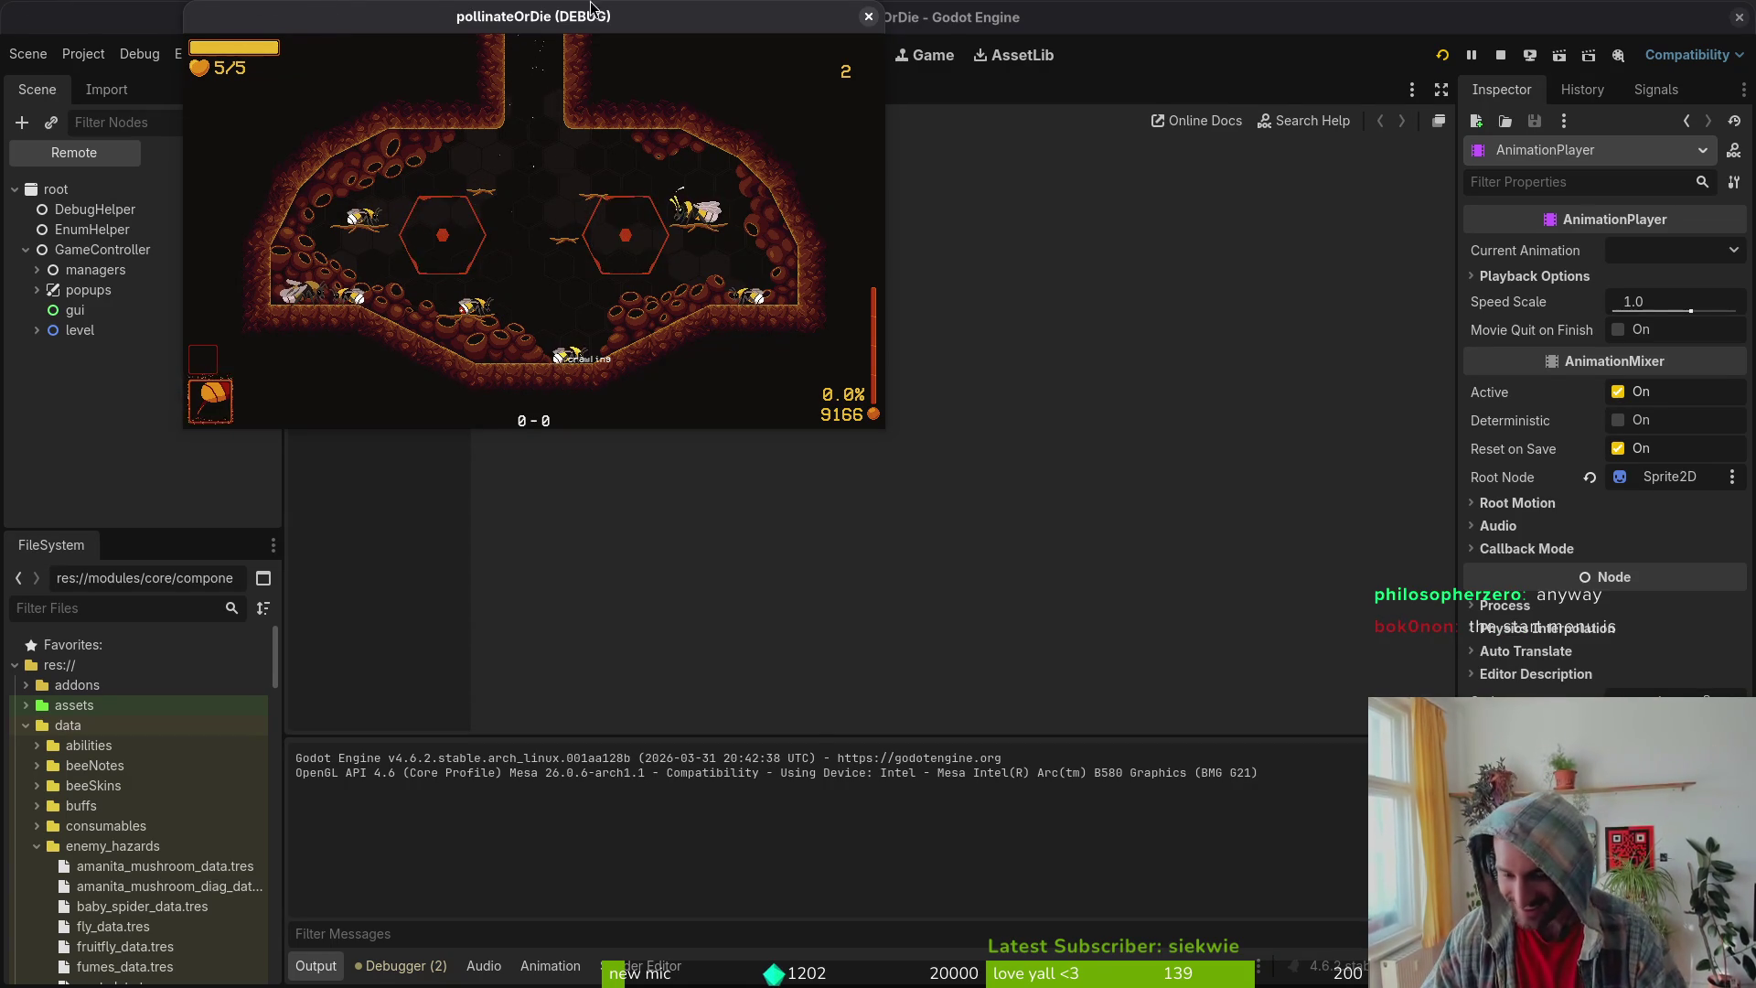
pyautogui.doubleClick(423, 26)
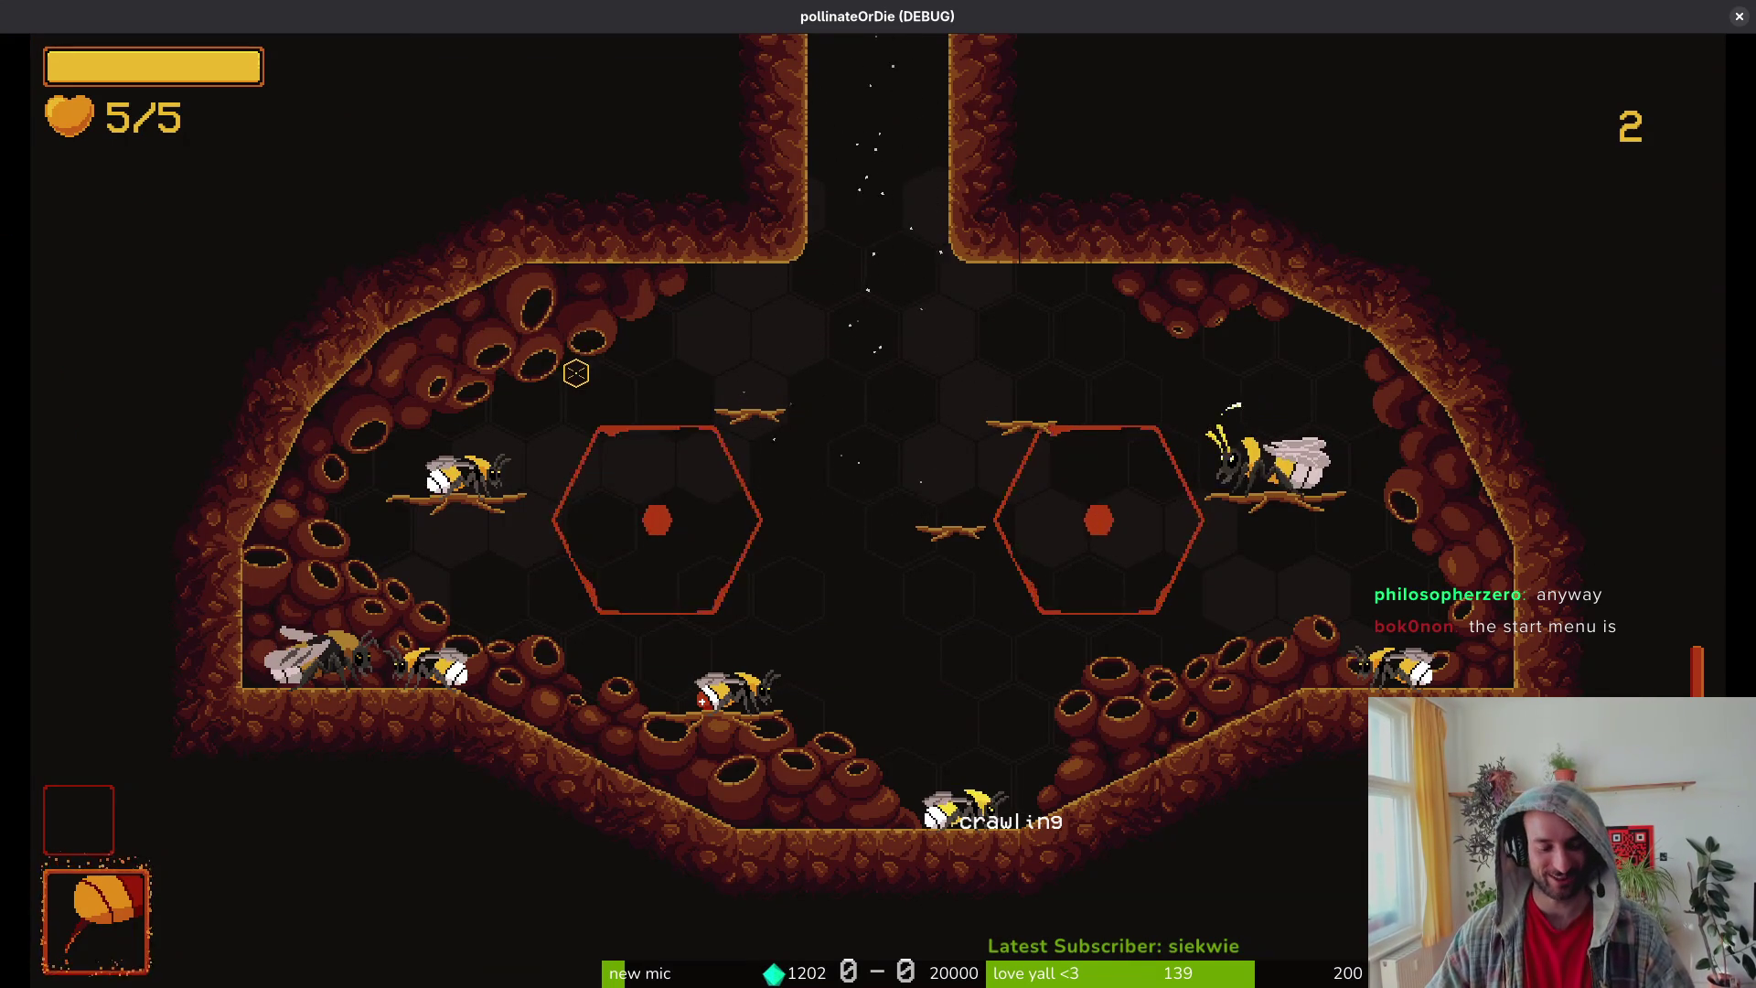
pyautogui.press('Escape')
pyautogui.press('Down')
pyautogui.press('Return')
pyautogui.press('Escape')
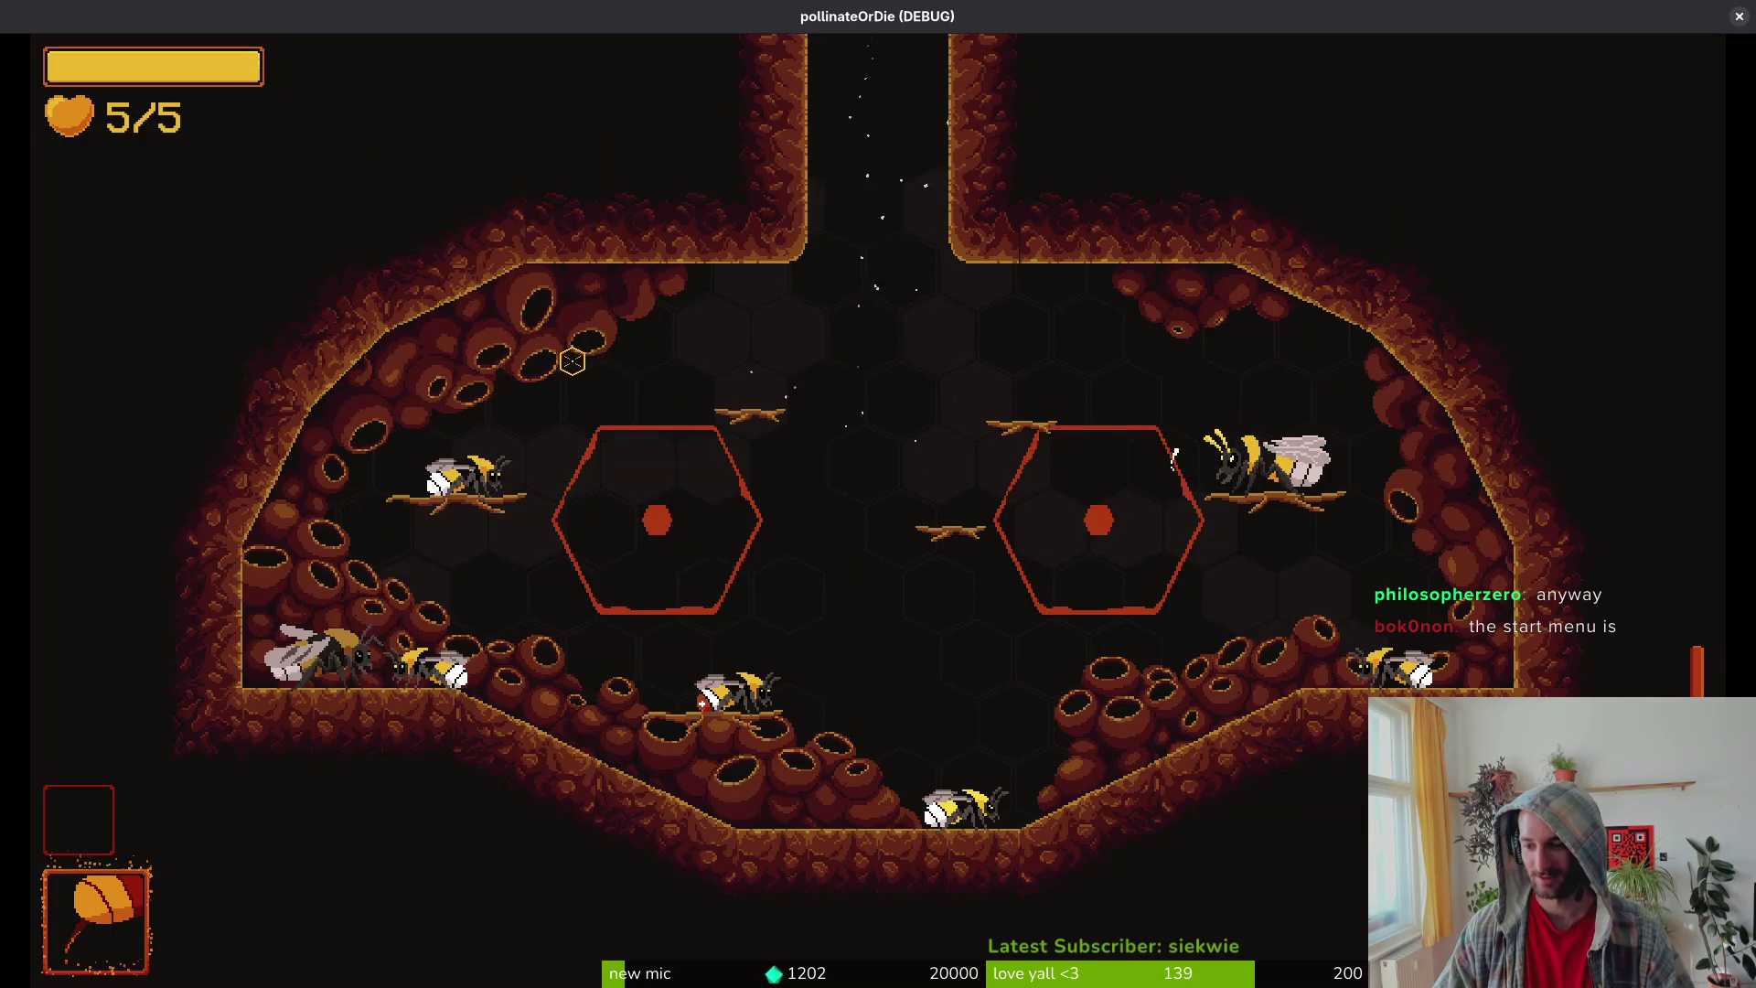
pyautogui.press('F1')
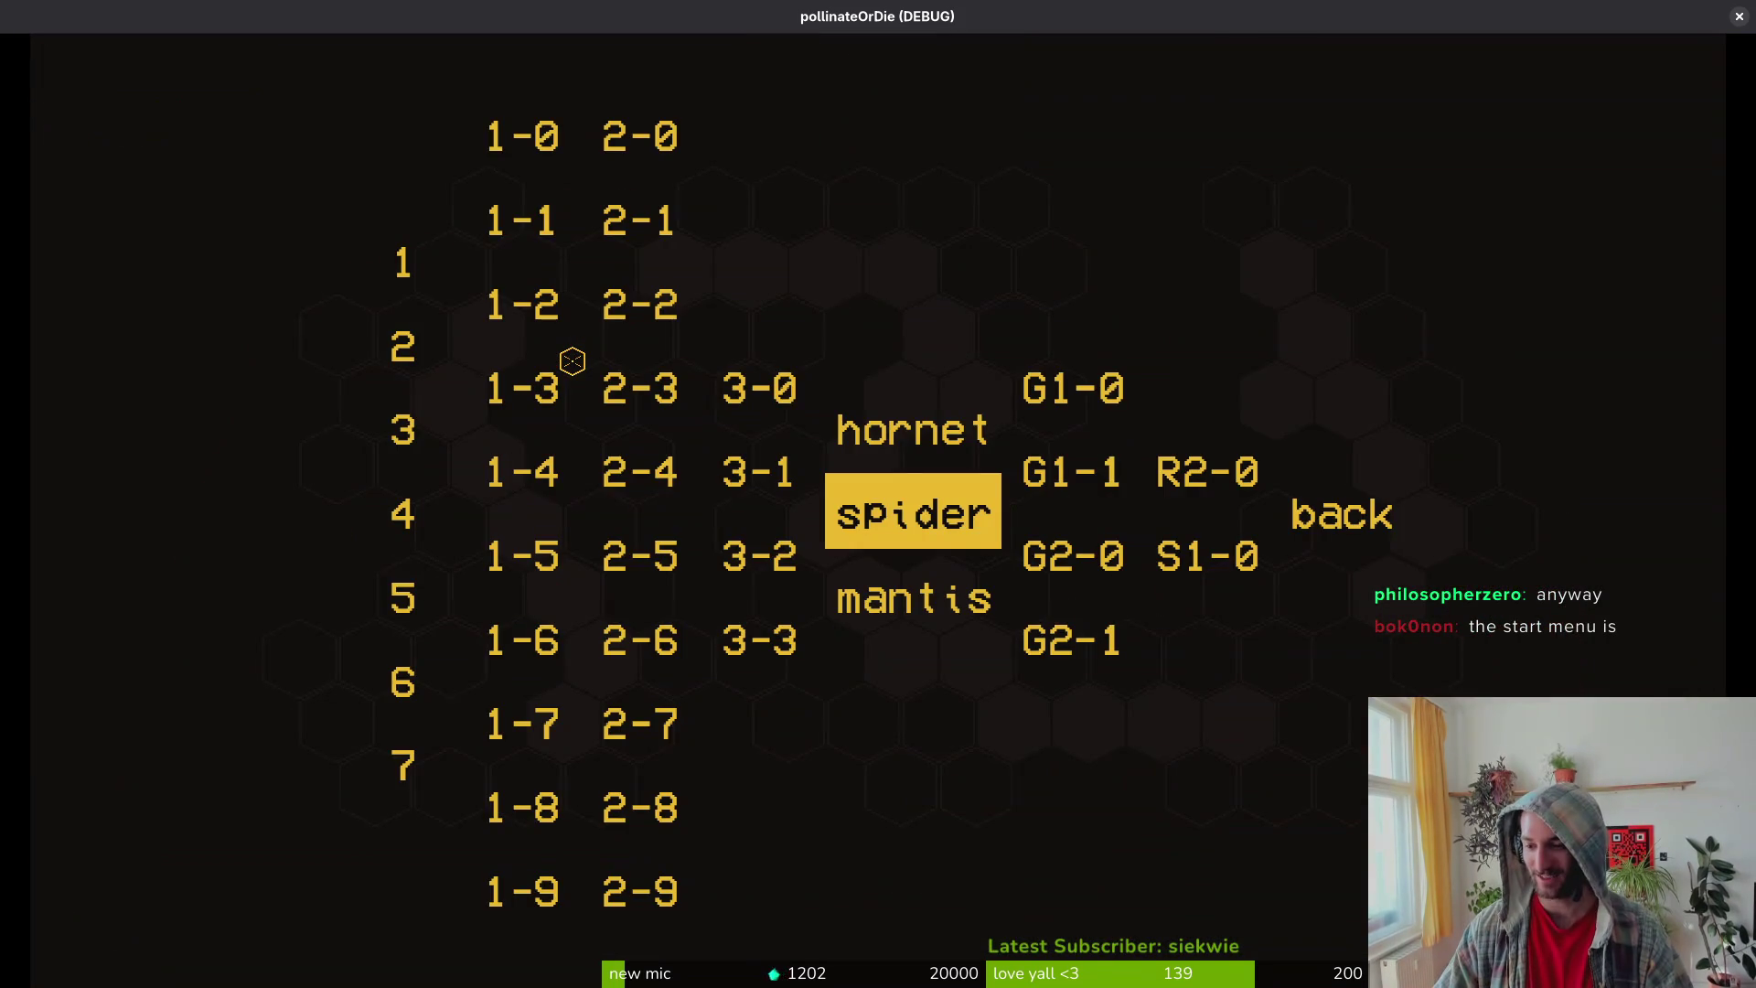
# Step: Load the hornet boss arena and walk the bee right into the fight
pyautogui.press('Up')
pyautogui.press('Return')
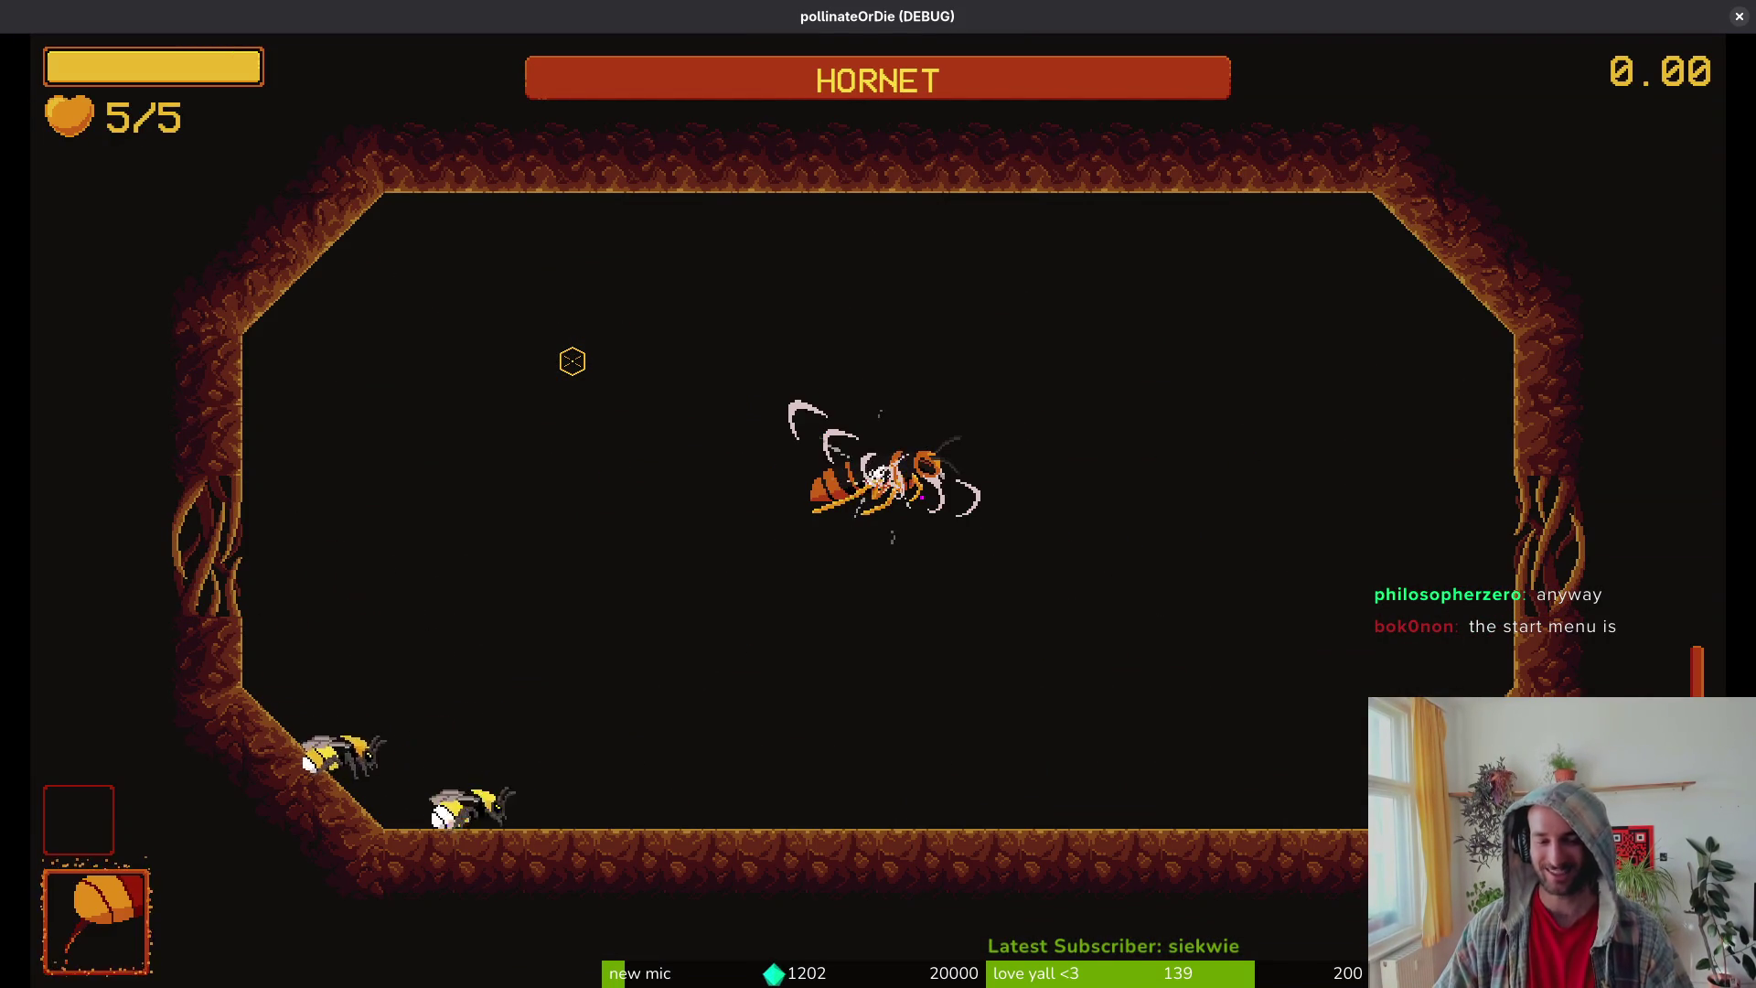
pyautogui.press('d')
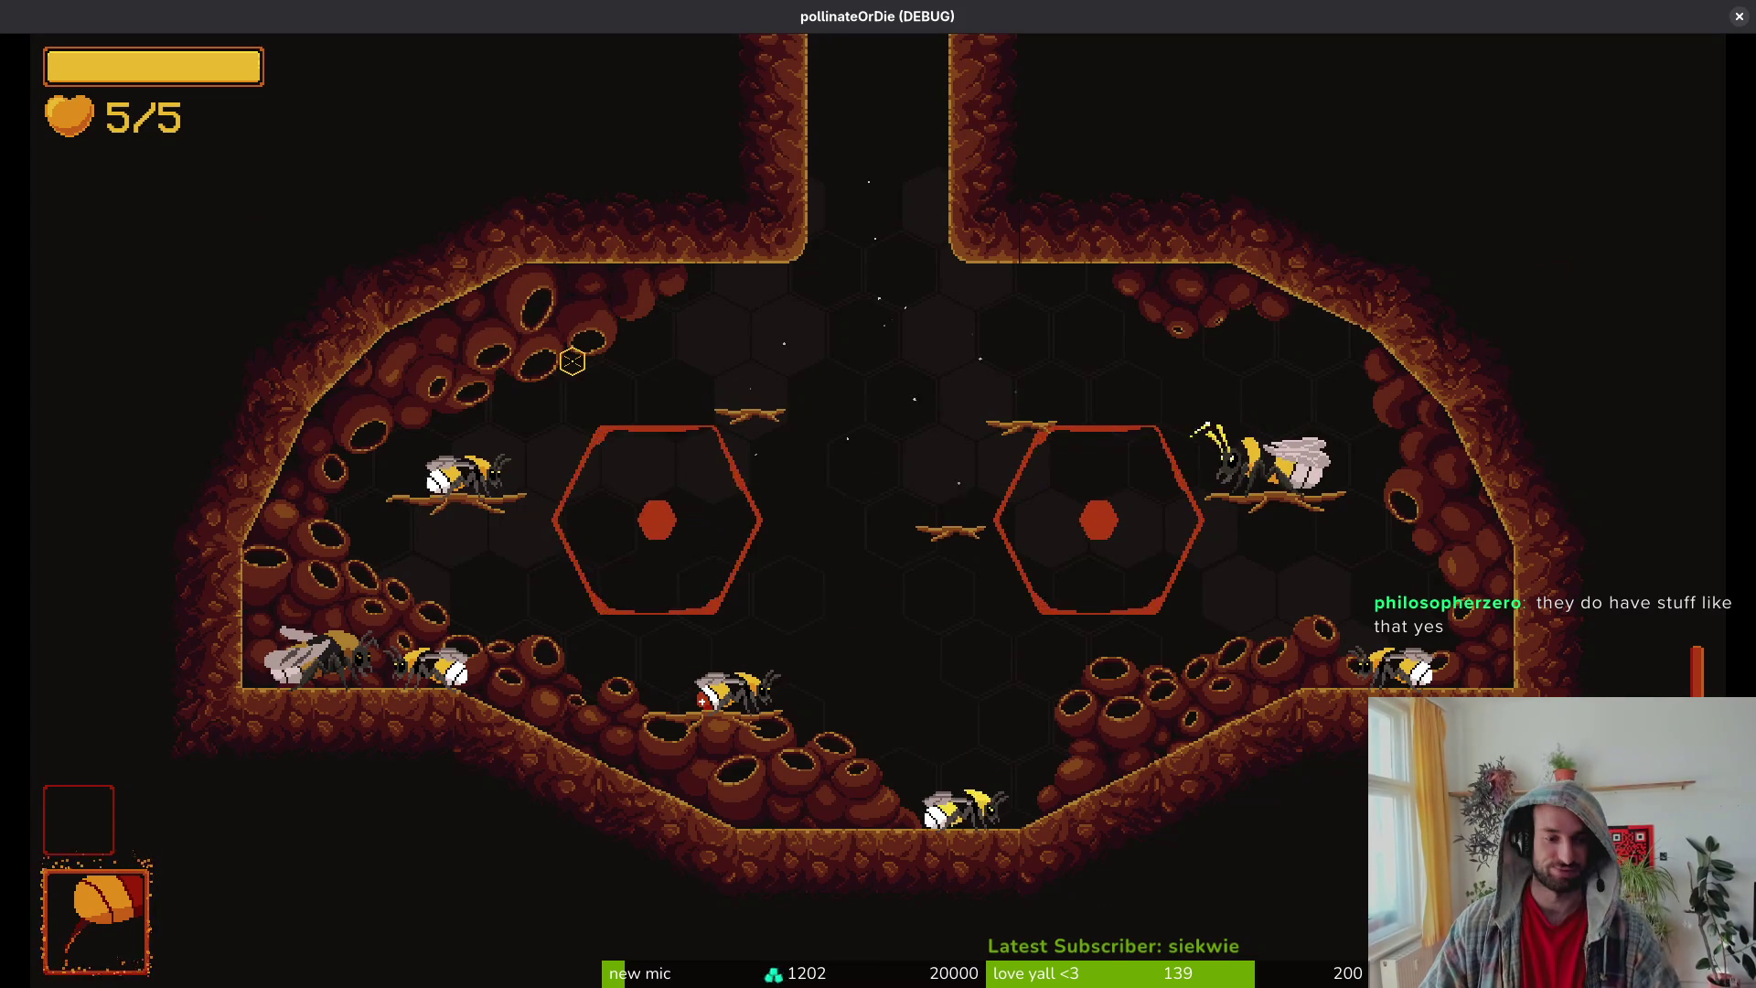
# Step: Reload the hornet arena, fight the boss with flying, dashing and slashing, then pause
pyautogui.press('Escape')
pyautogui.press('Up')
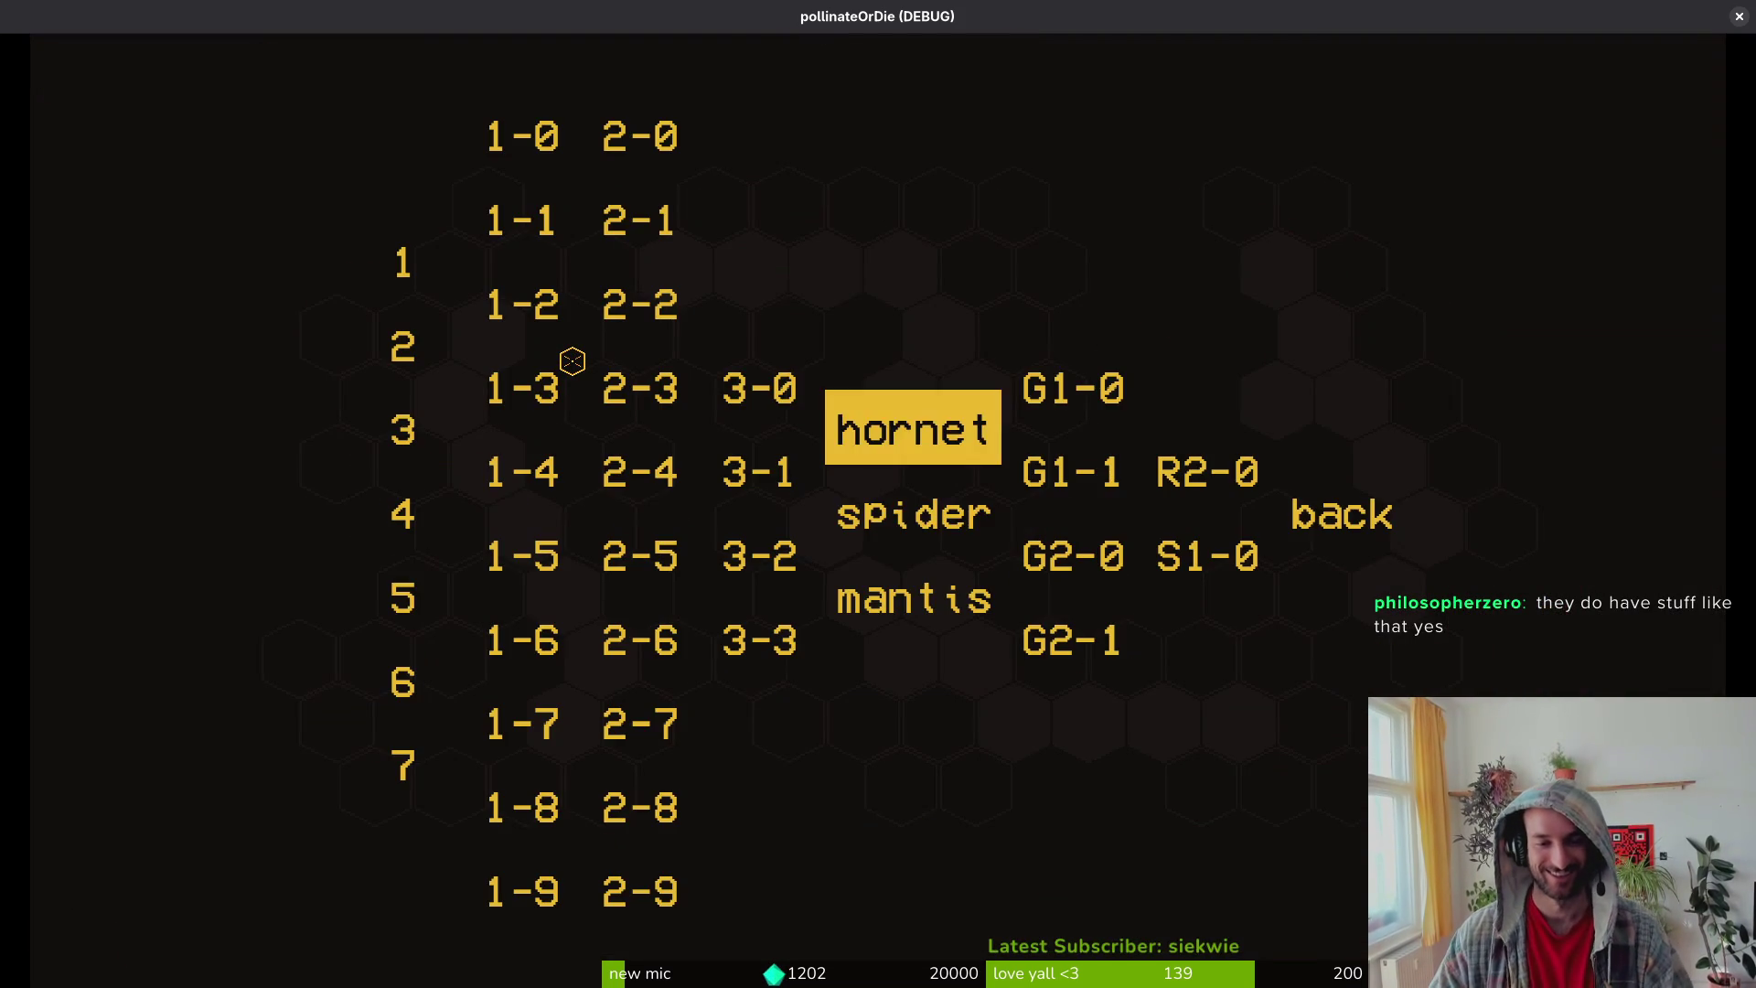
pyautogui.press('Return')
pyautogui.press('s')
pyautogui.press('d')
pyautogui.press('w')
pyautogui.press('space')
pyautogui.press('d')
pyautogui.press('space')
pyautogui.press('space')
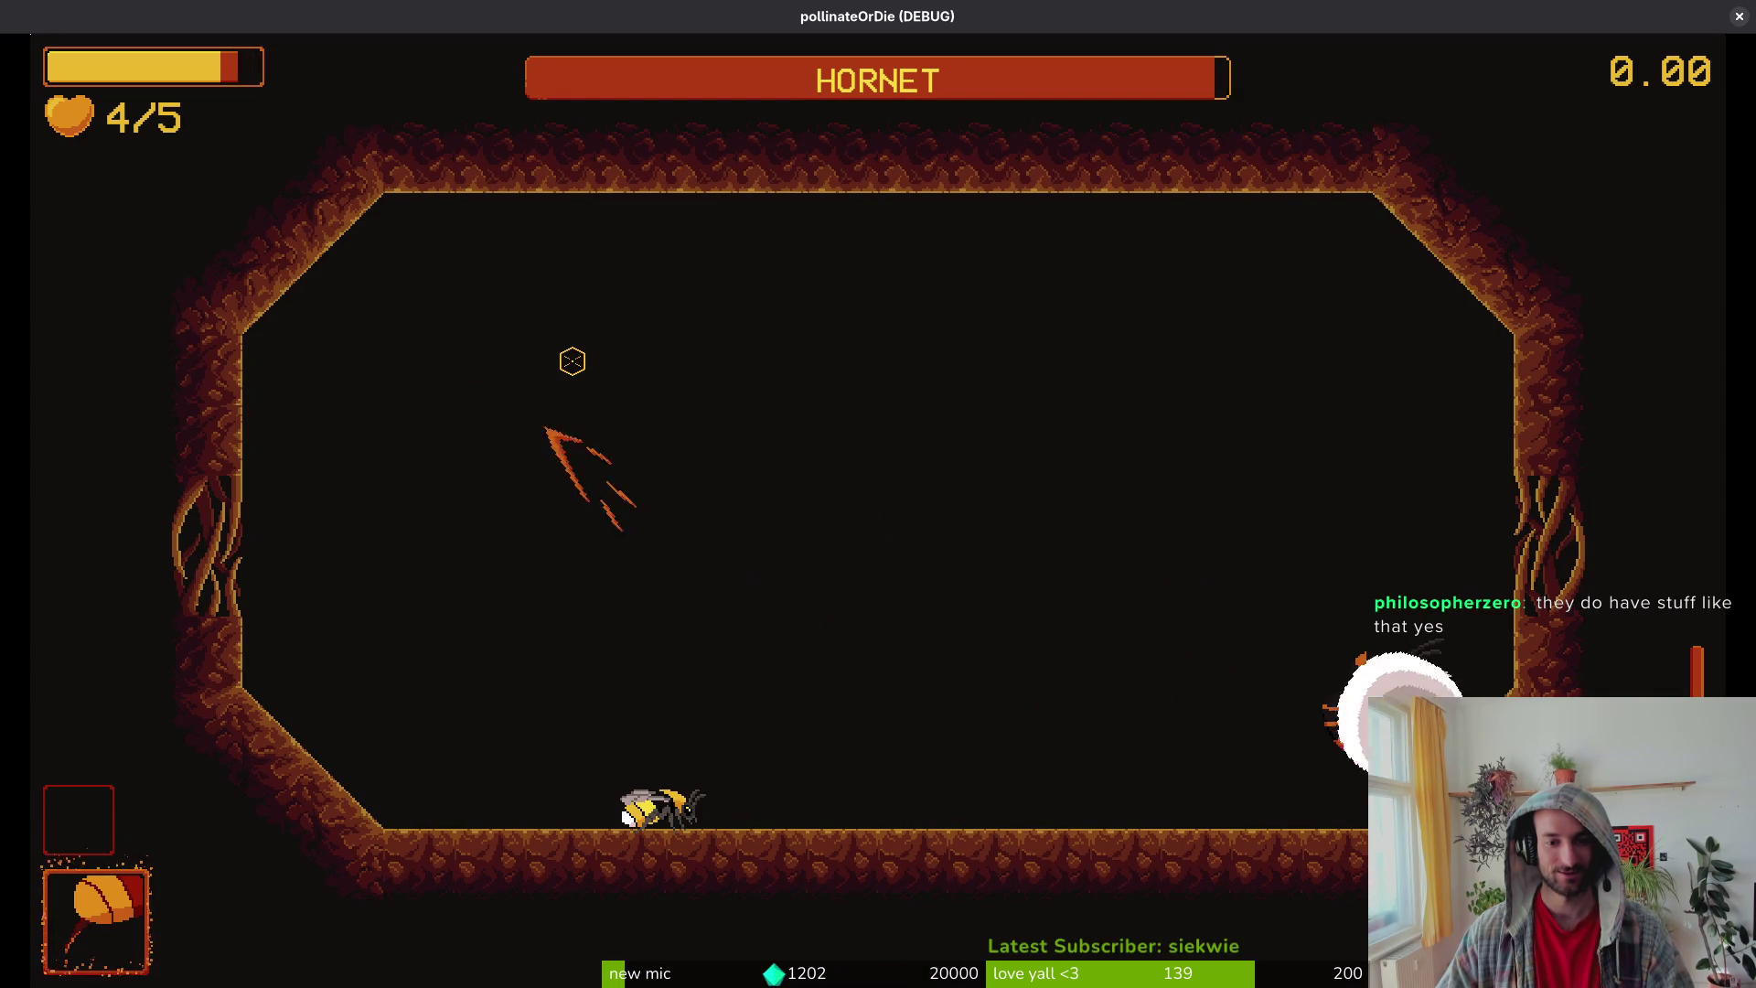
pyautogui.press('s')
pyautogui.press('d')
pyautogui.press('space')
pyautogui.press('a')
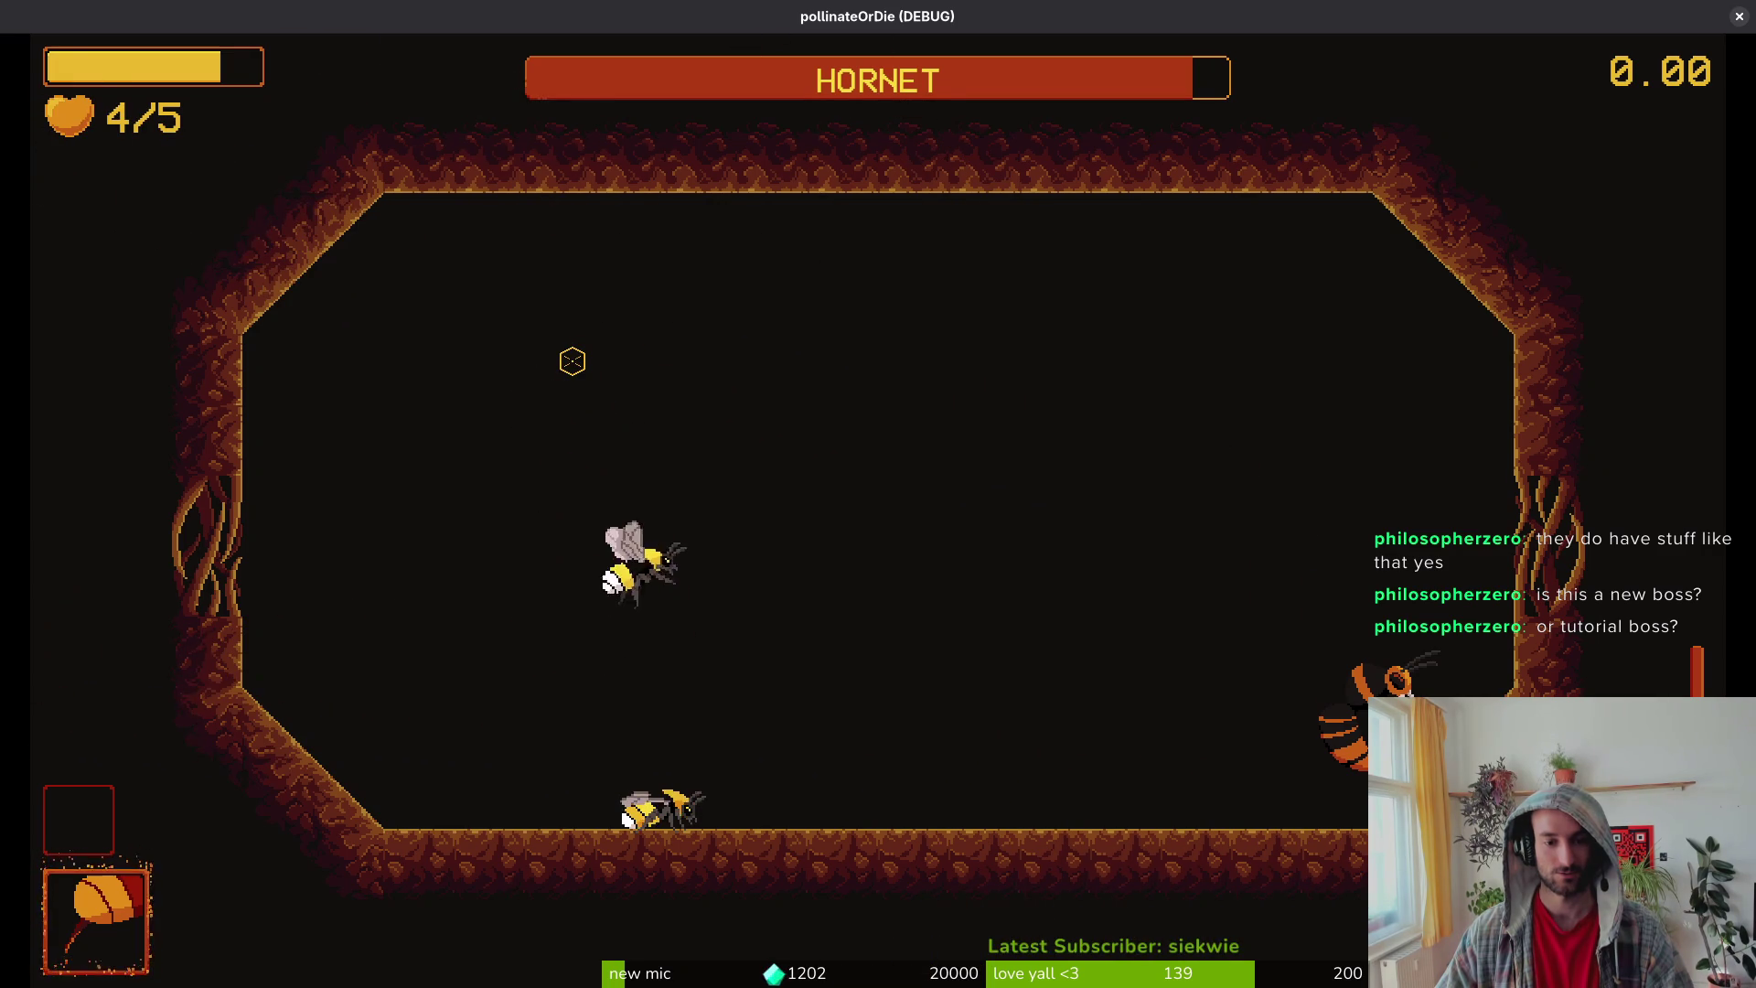
pyautogui.press('Escape')
pyautogui.hotkey('alt', 'Tab')
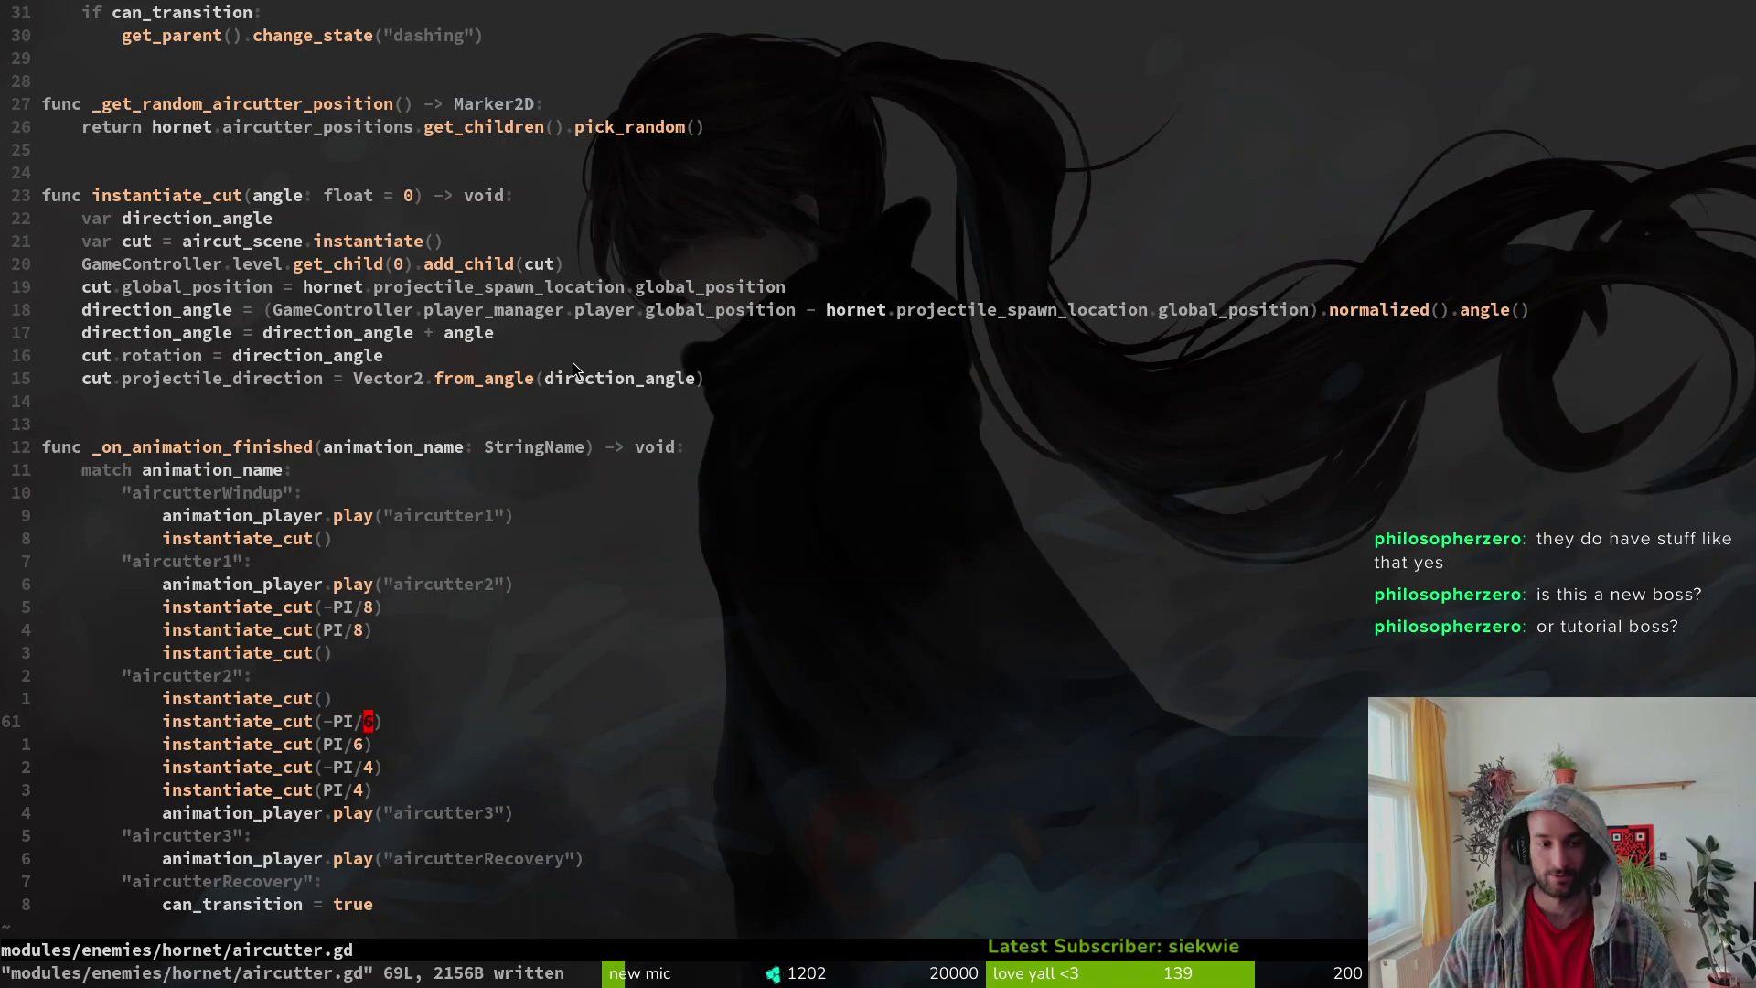
# Step: Copy the two ±PI/4 cut lines into the earlier branch
pyautogui.press('j')
pyautogui.press('V')
pyautogui.press('j')
pyautogui.press('y')
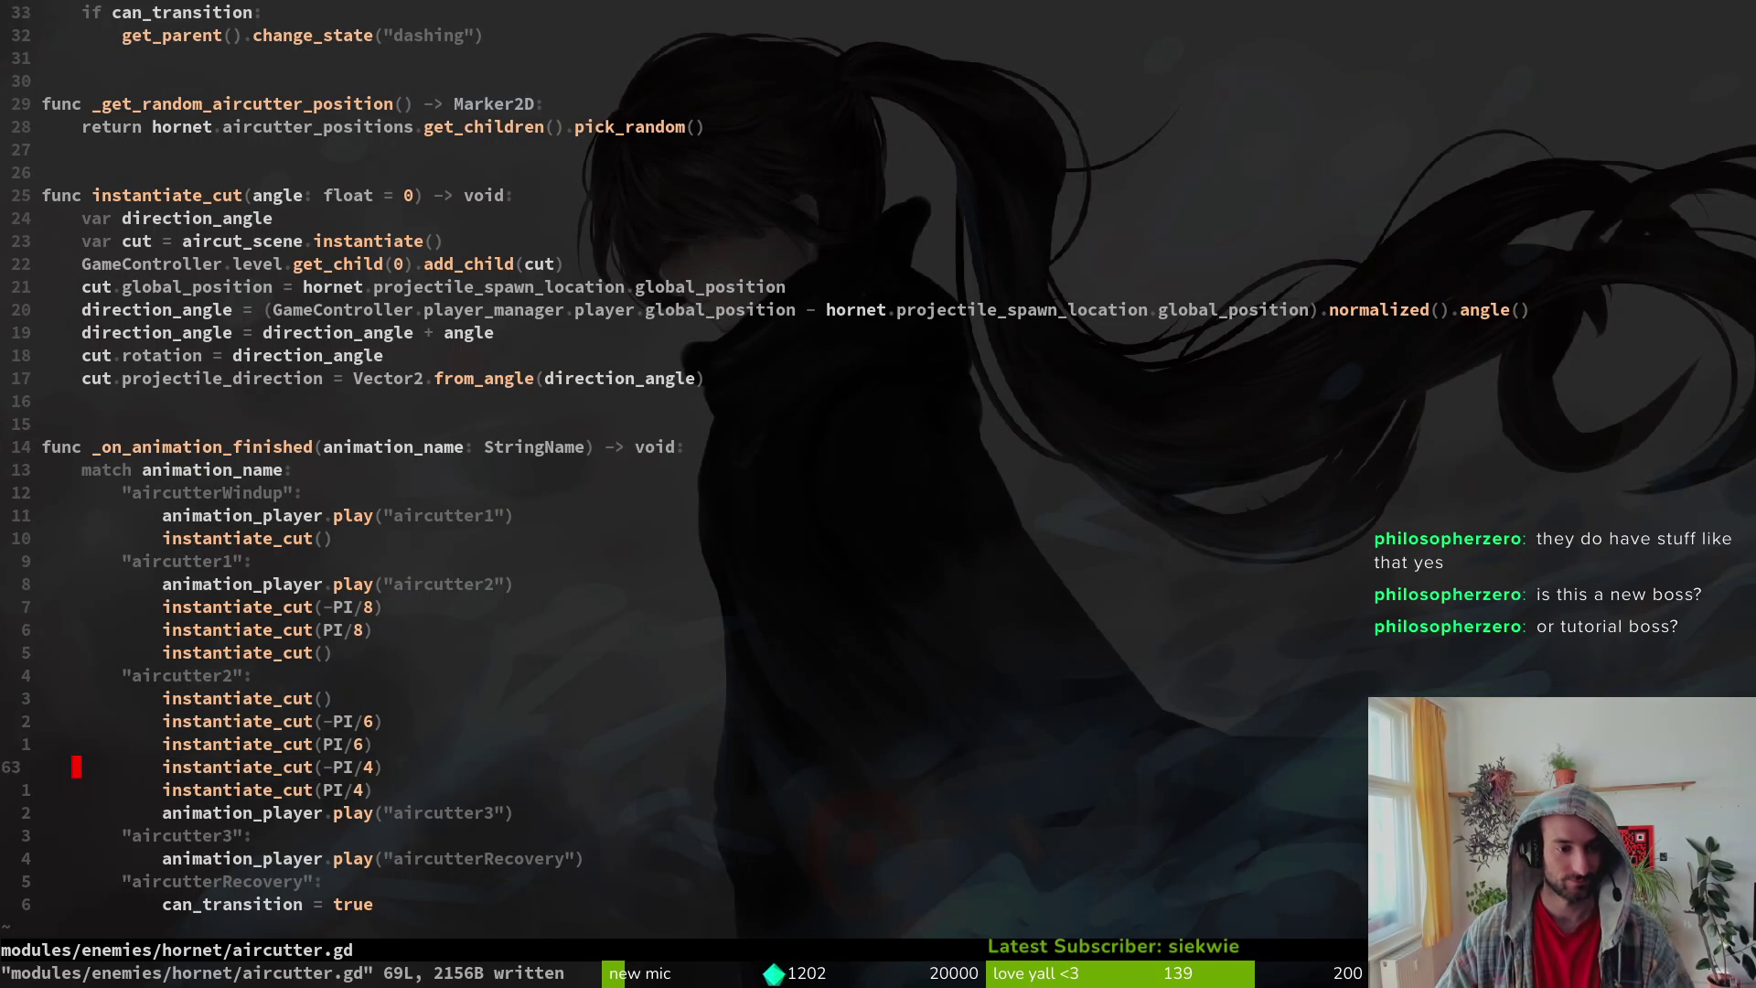
pyautogui.press('p')
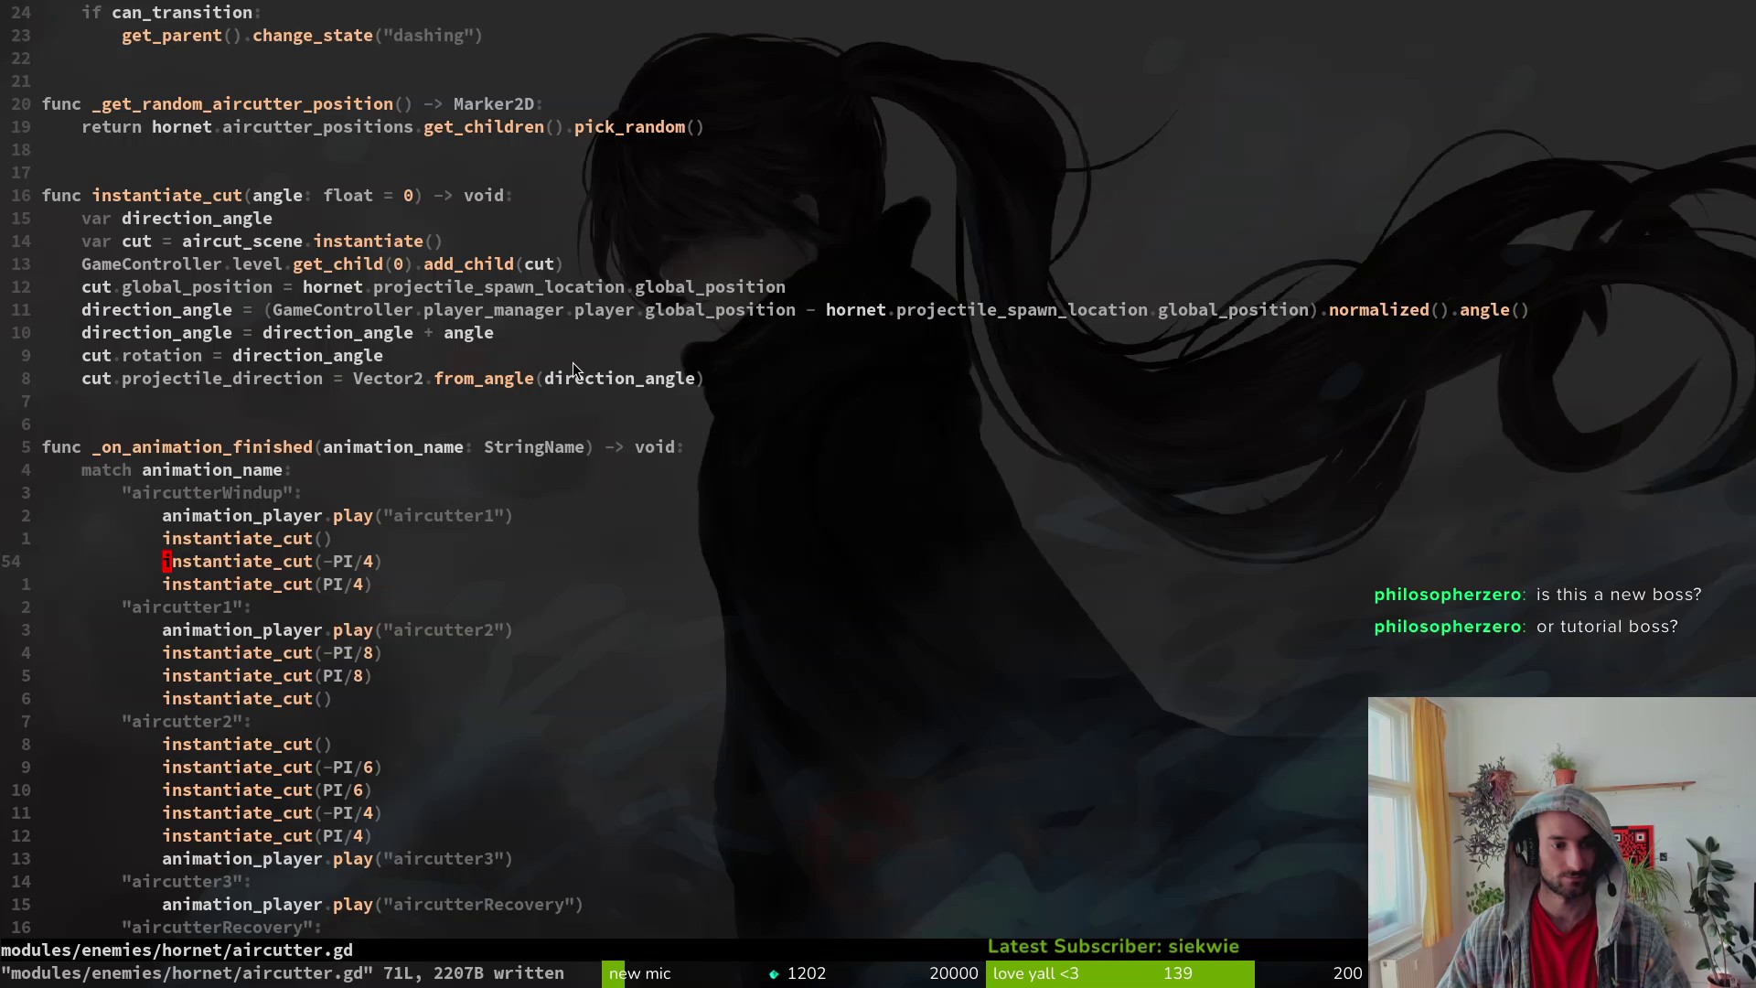
# Step: Move the straight cut line above the angled cuts and save
pyautogui.press('V')
pyautogui.press('K')
pyautogui.press('K')
pyautogui.press('Escape')
pyautogui.hotkey('ctrl', 's')
# Step: Move the play("aircutter3") call to the top of the aircutter2 block
pyautogui.press('8')
pyautogui.press('j')
pyautogui.press('V')
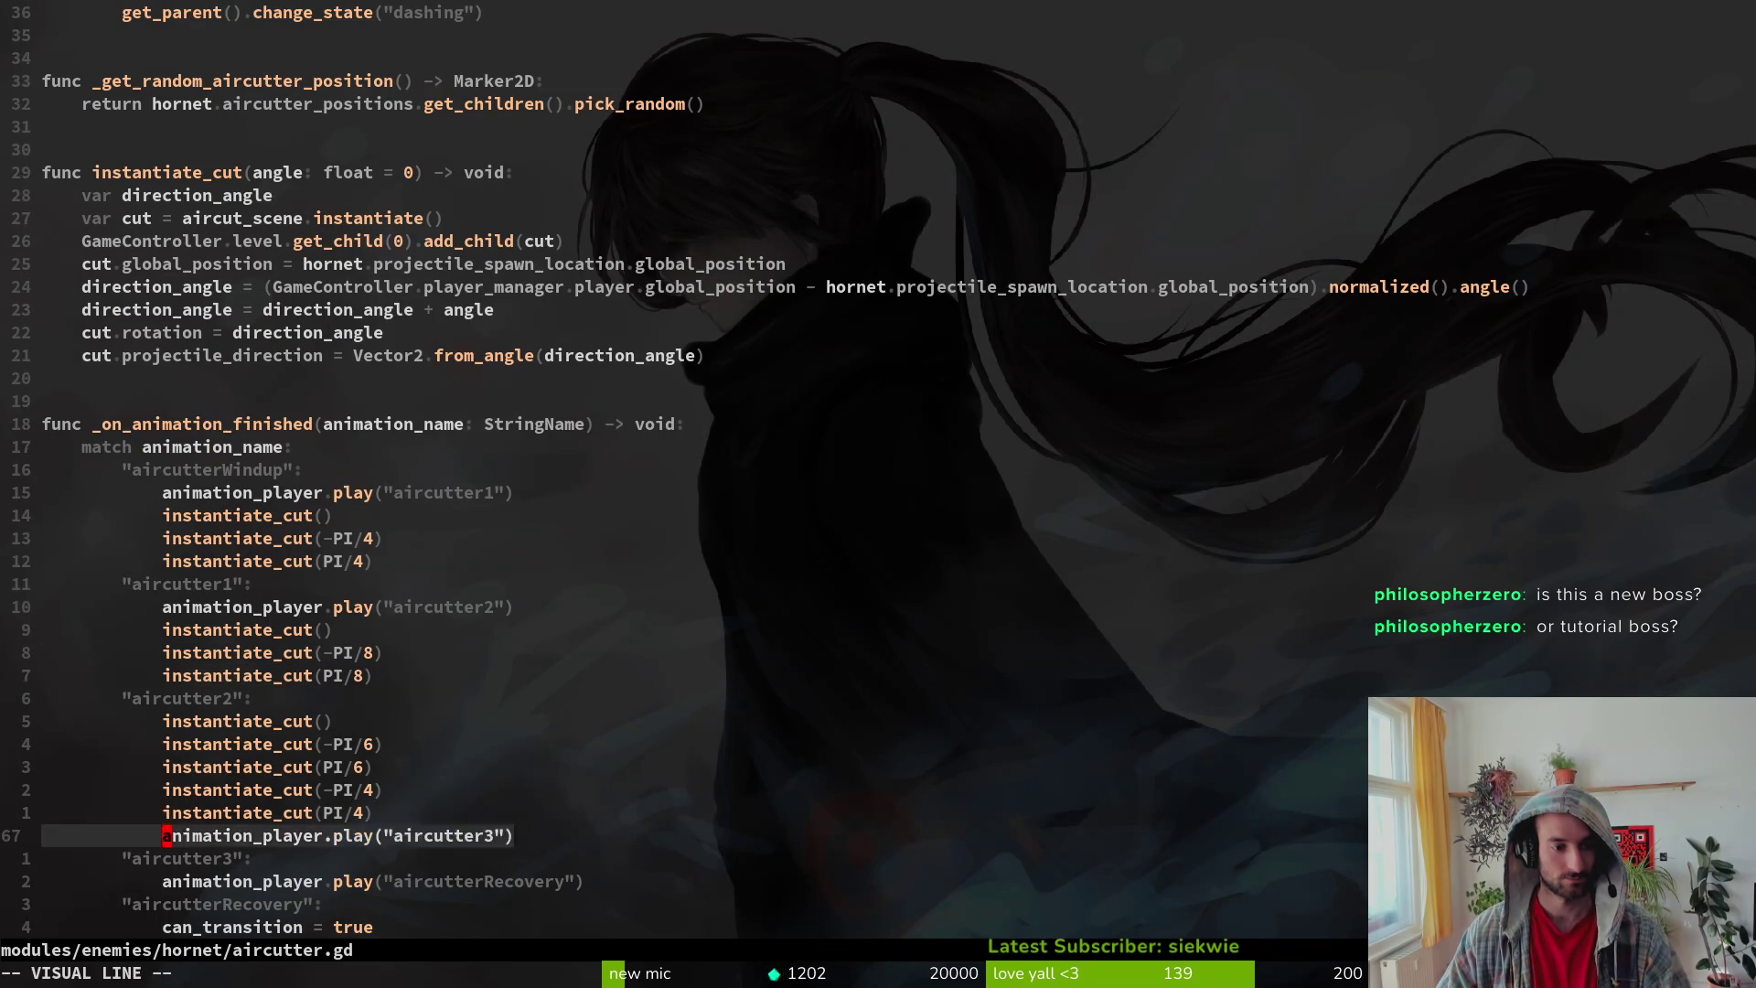
pyautogui.press('K')
pyautogui.press('K')
pyautogui.press('K')
pyautogui.press('Escape')
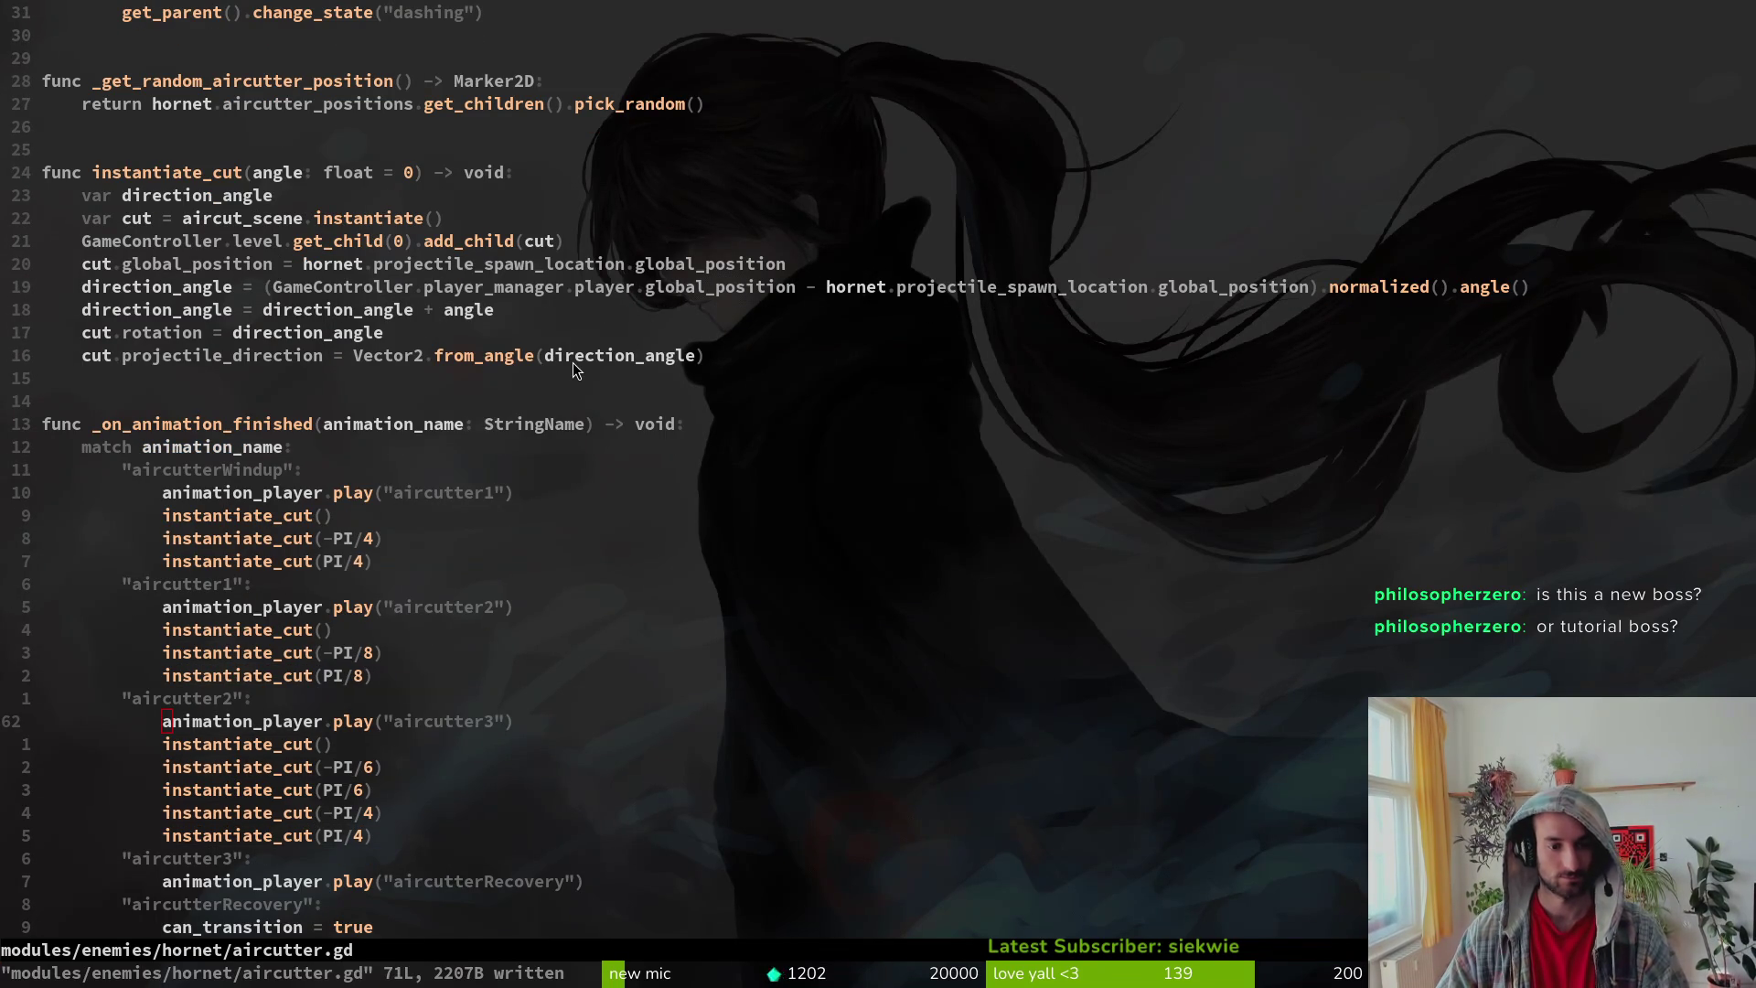
# Step: Launch the game from Godot and open the debug level-select menu
pyautogui.hotkey('alt', 'Tab')
pyautogui.press('F5')
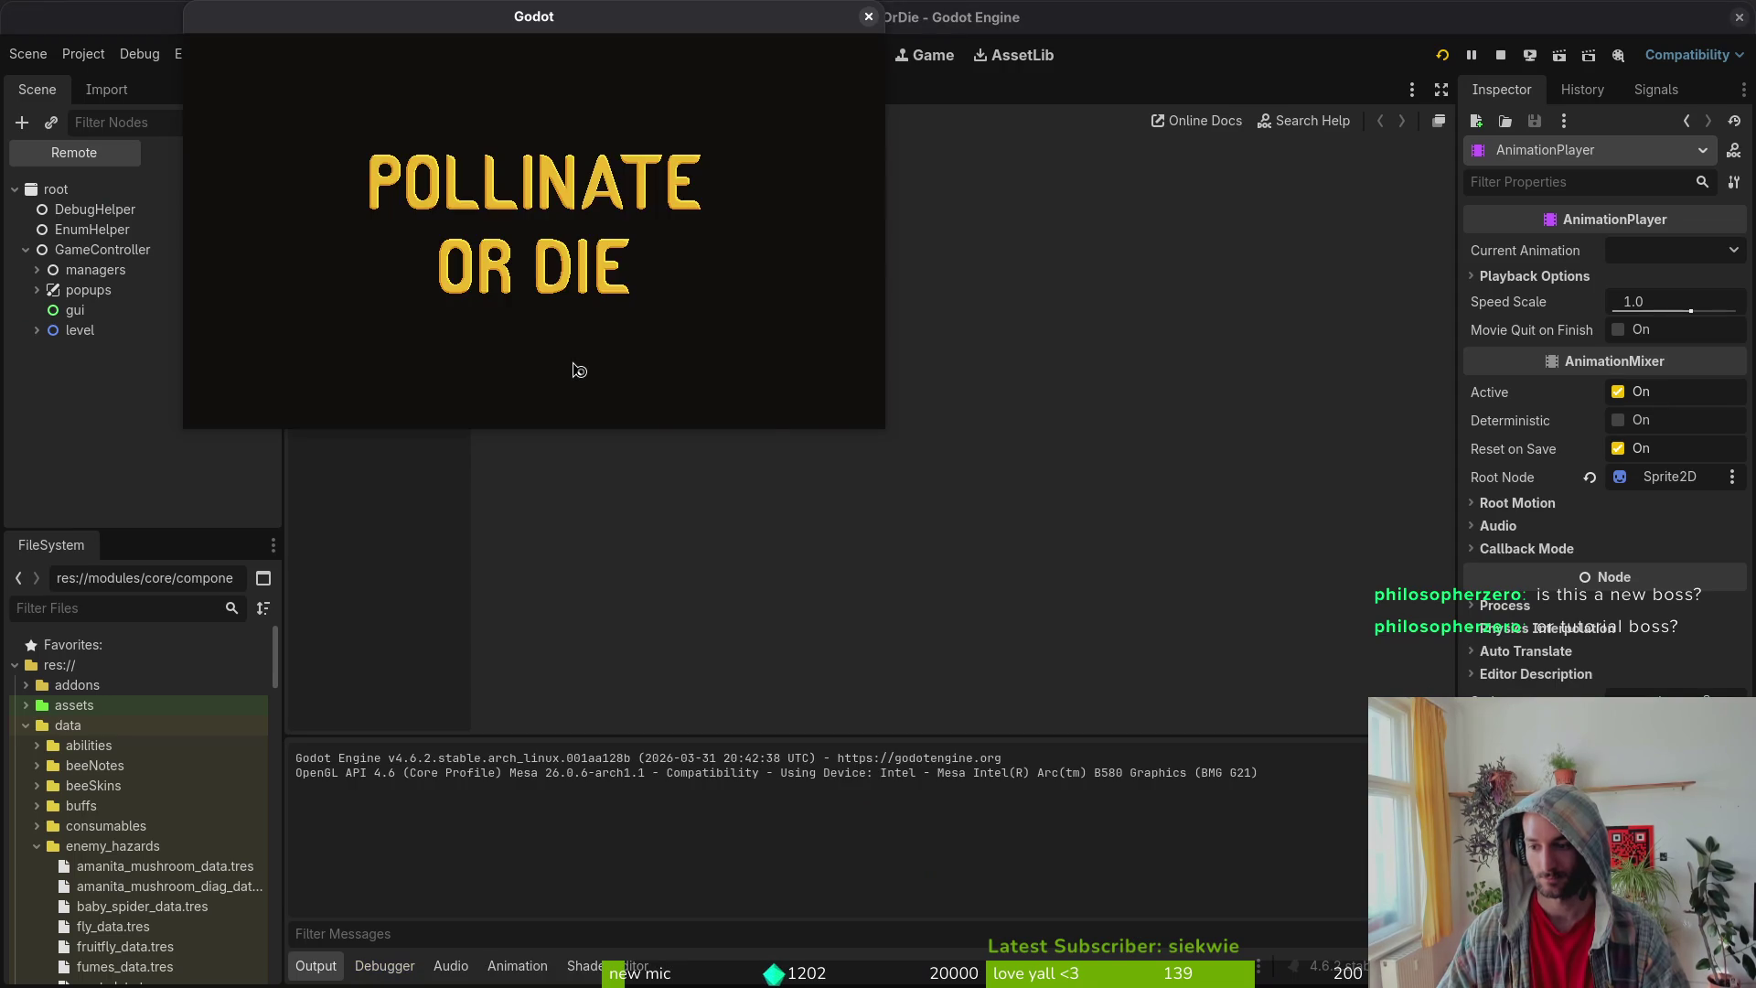
pyautogui.press('Return')
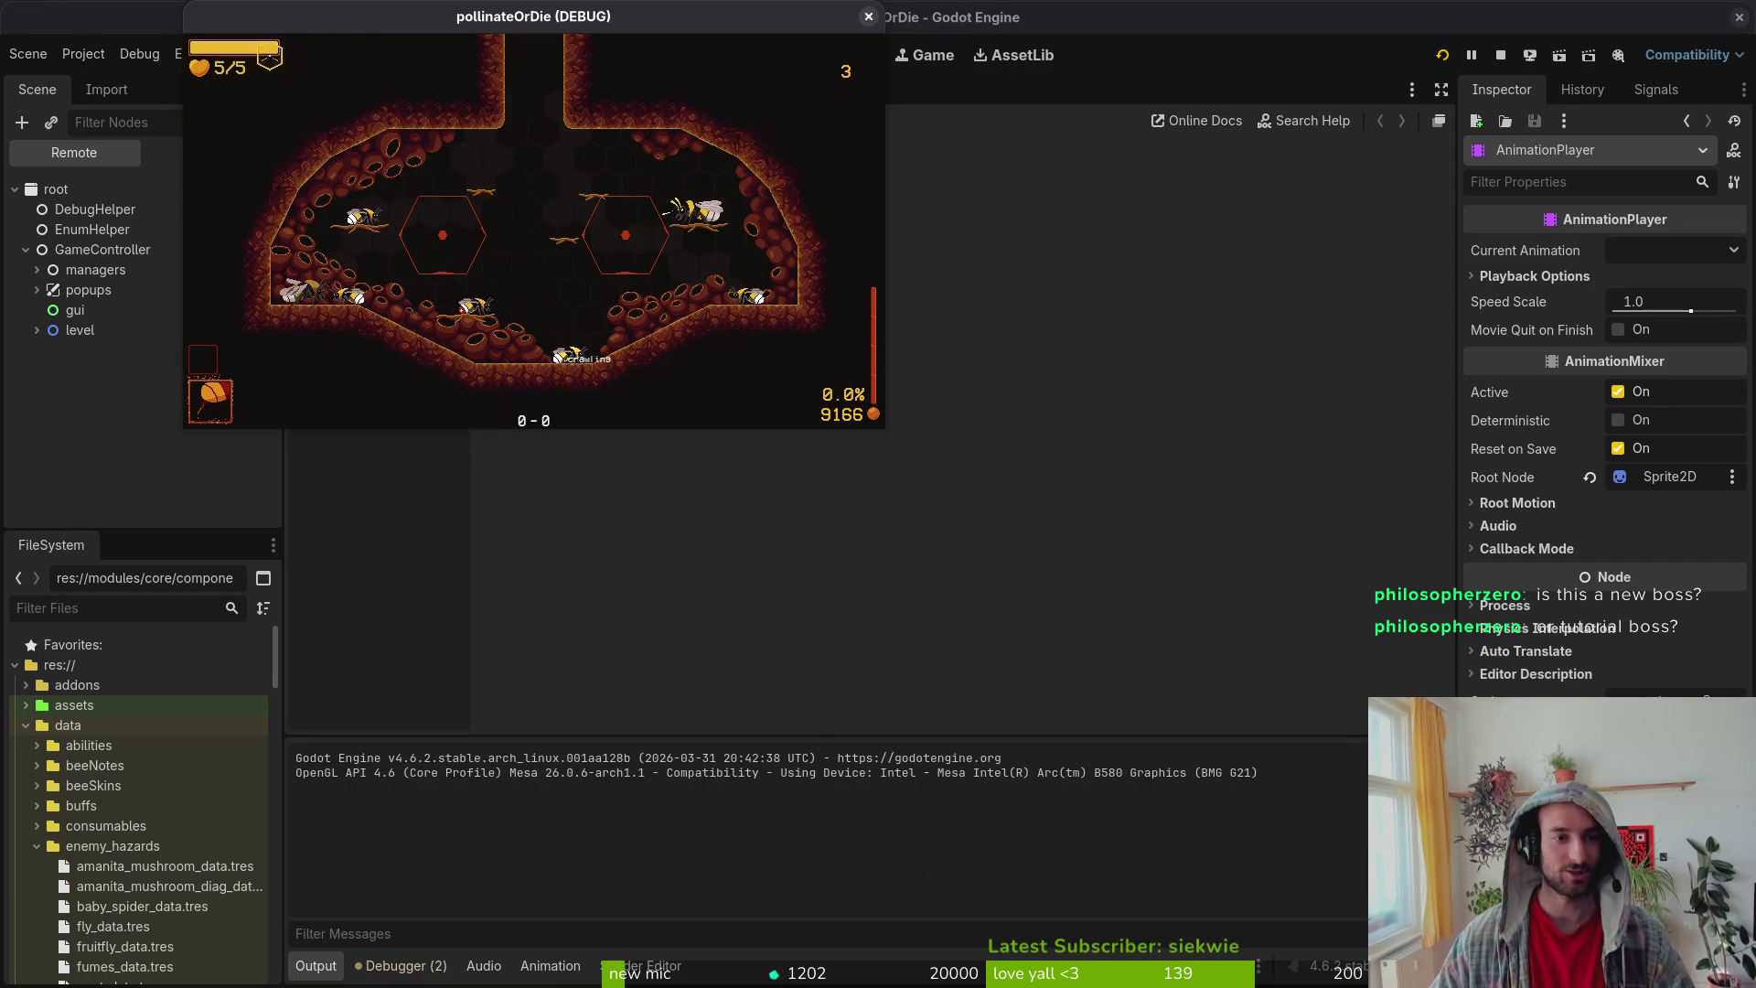
pyautogui.press('Escape')
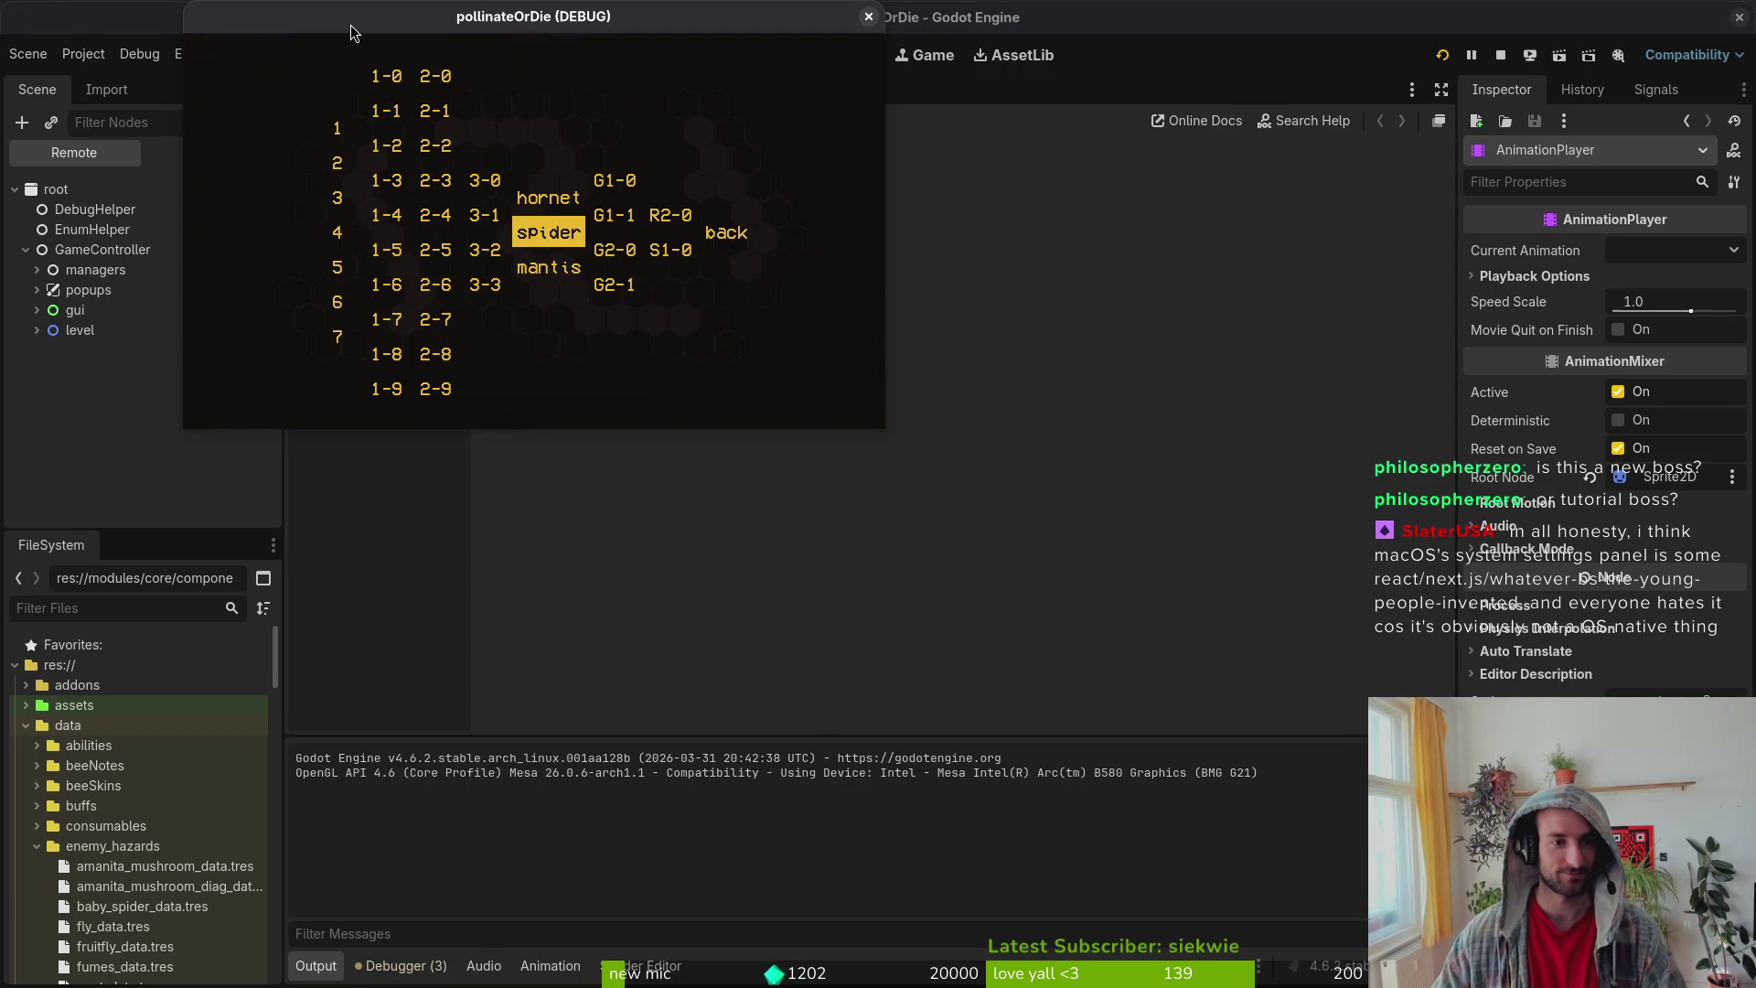
# Step: Load the hornet level full-screen and open the fight with dashes and mid-air slashes
pyautogui.press('Return')
pyautogui.doubleClick(352, 27)
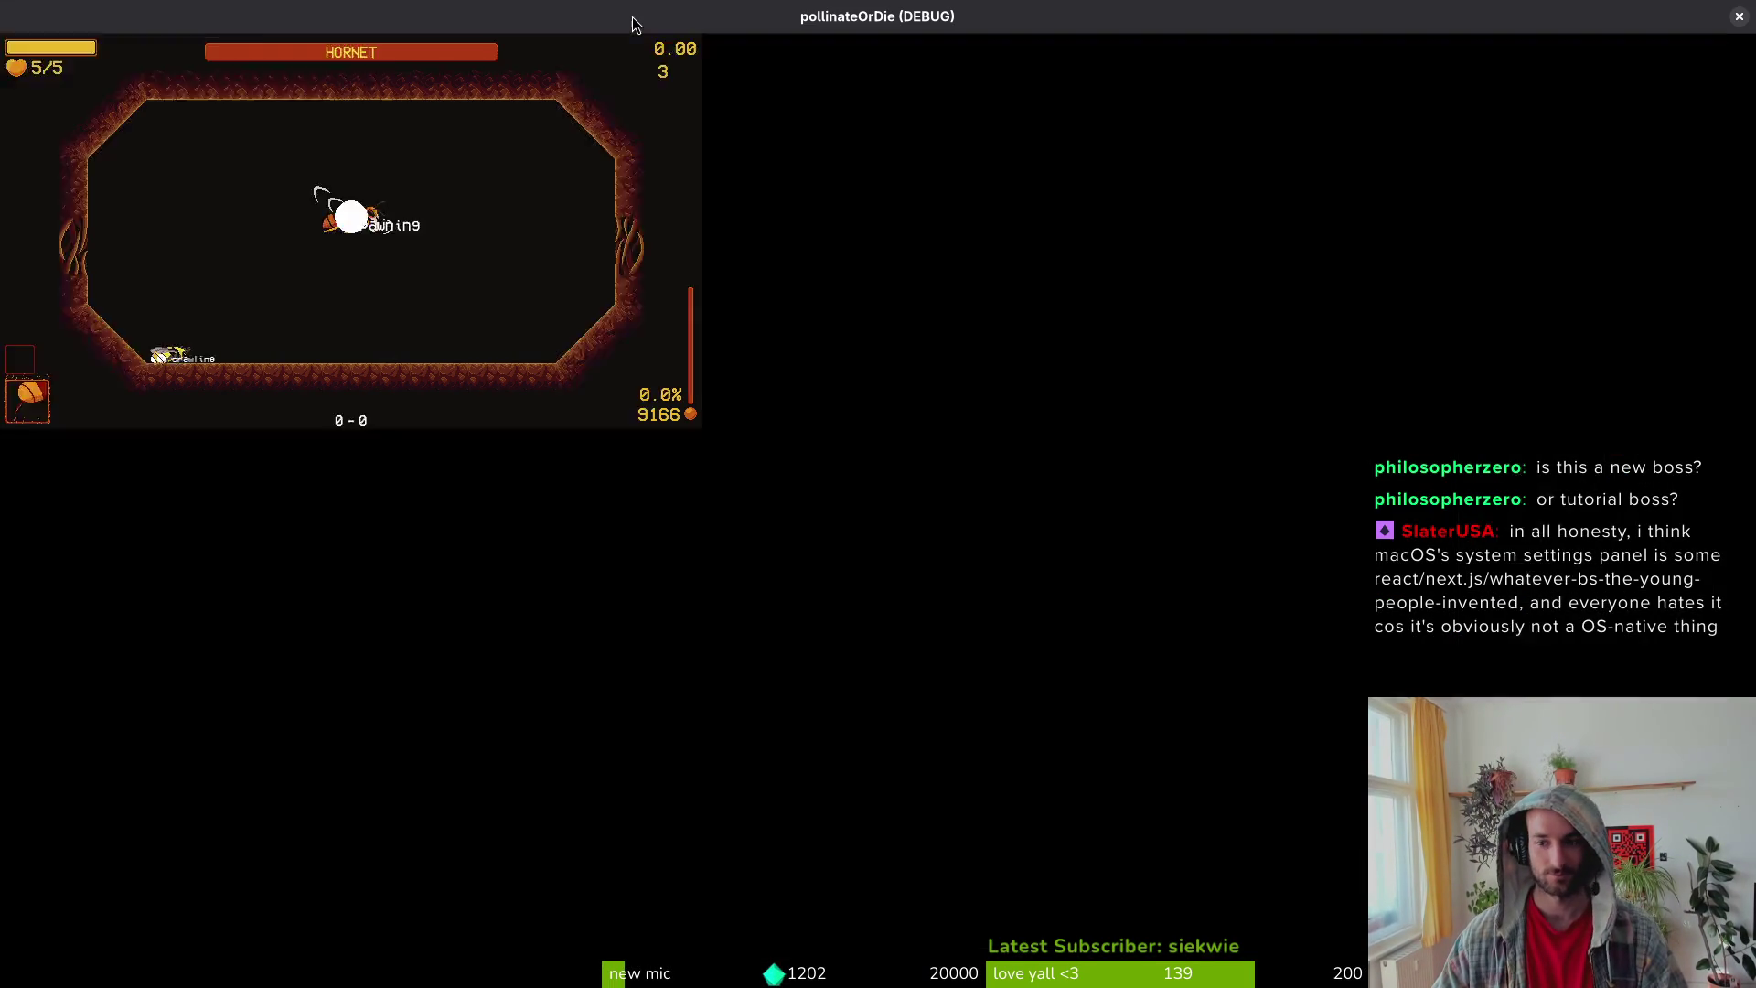
pyautogui.press('space')
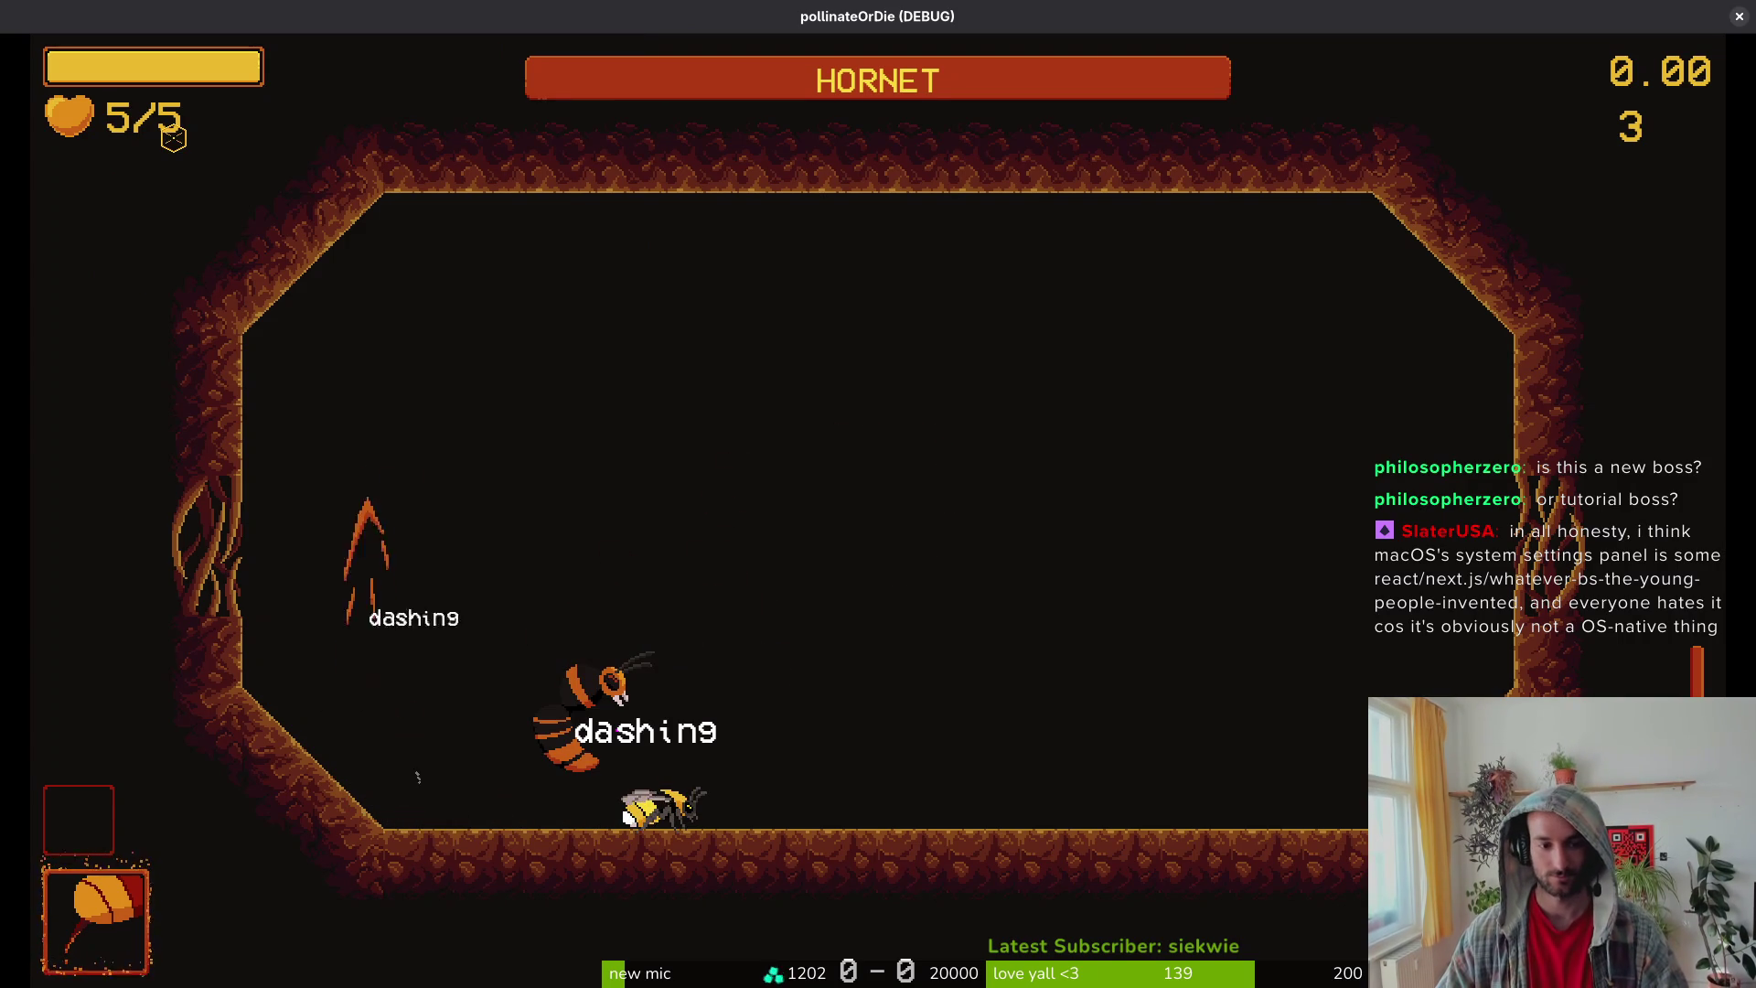
pyautogui.click(174, 138)
pyautogui.press('space')
pyautogui.click(173, 137)
pyautogui.press('space')
pyautogui.click(174, 137)
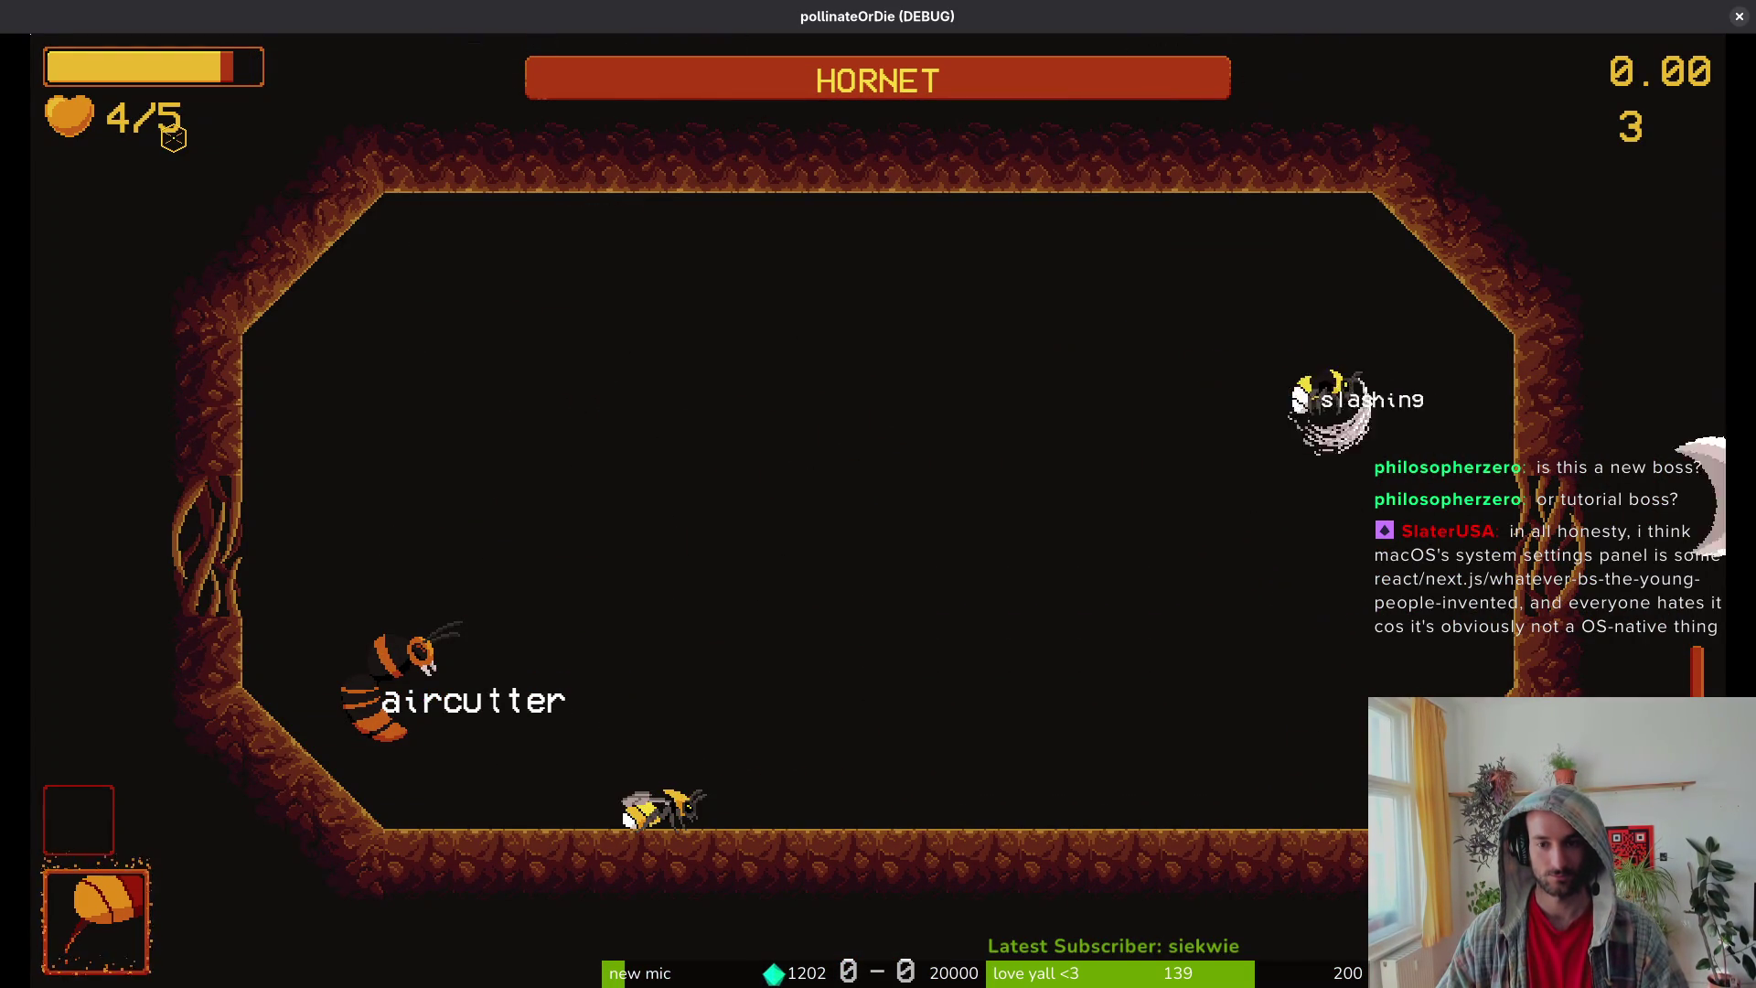
pyautogui.click(174, 137)
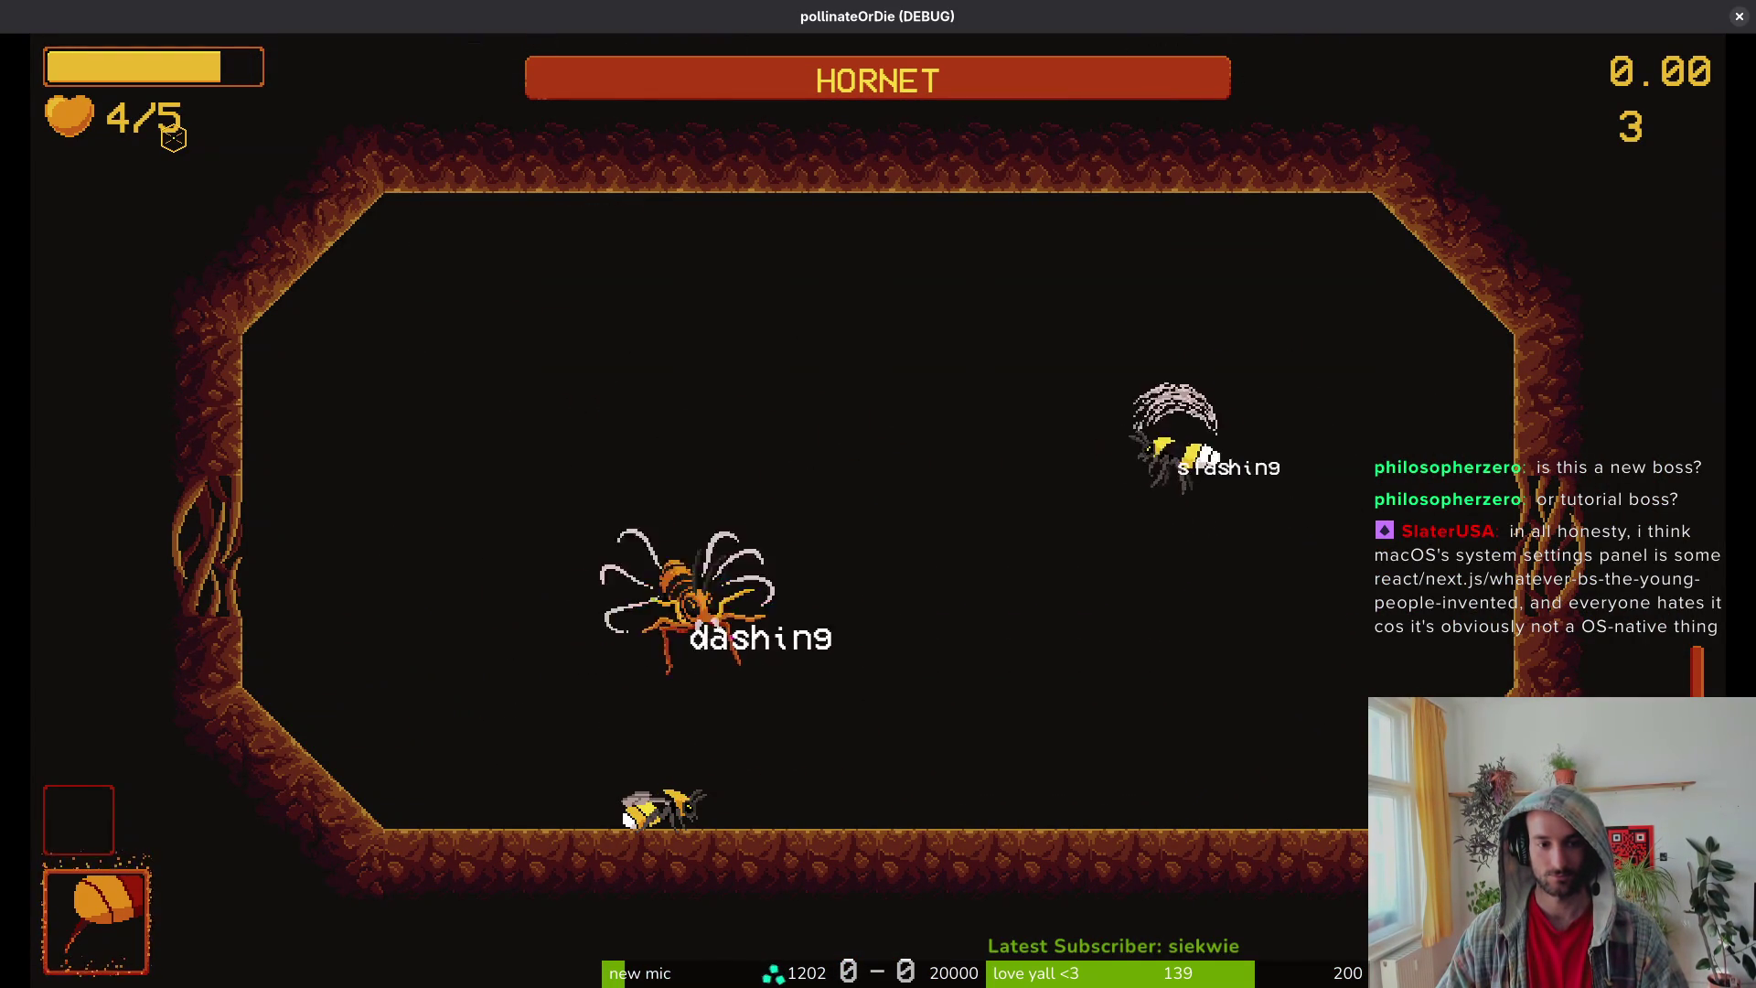
# Step: Keep slashing, jumping and dashing at the hornet, then pause the game
pyautogui.click(174, 138)
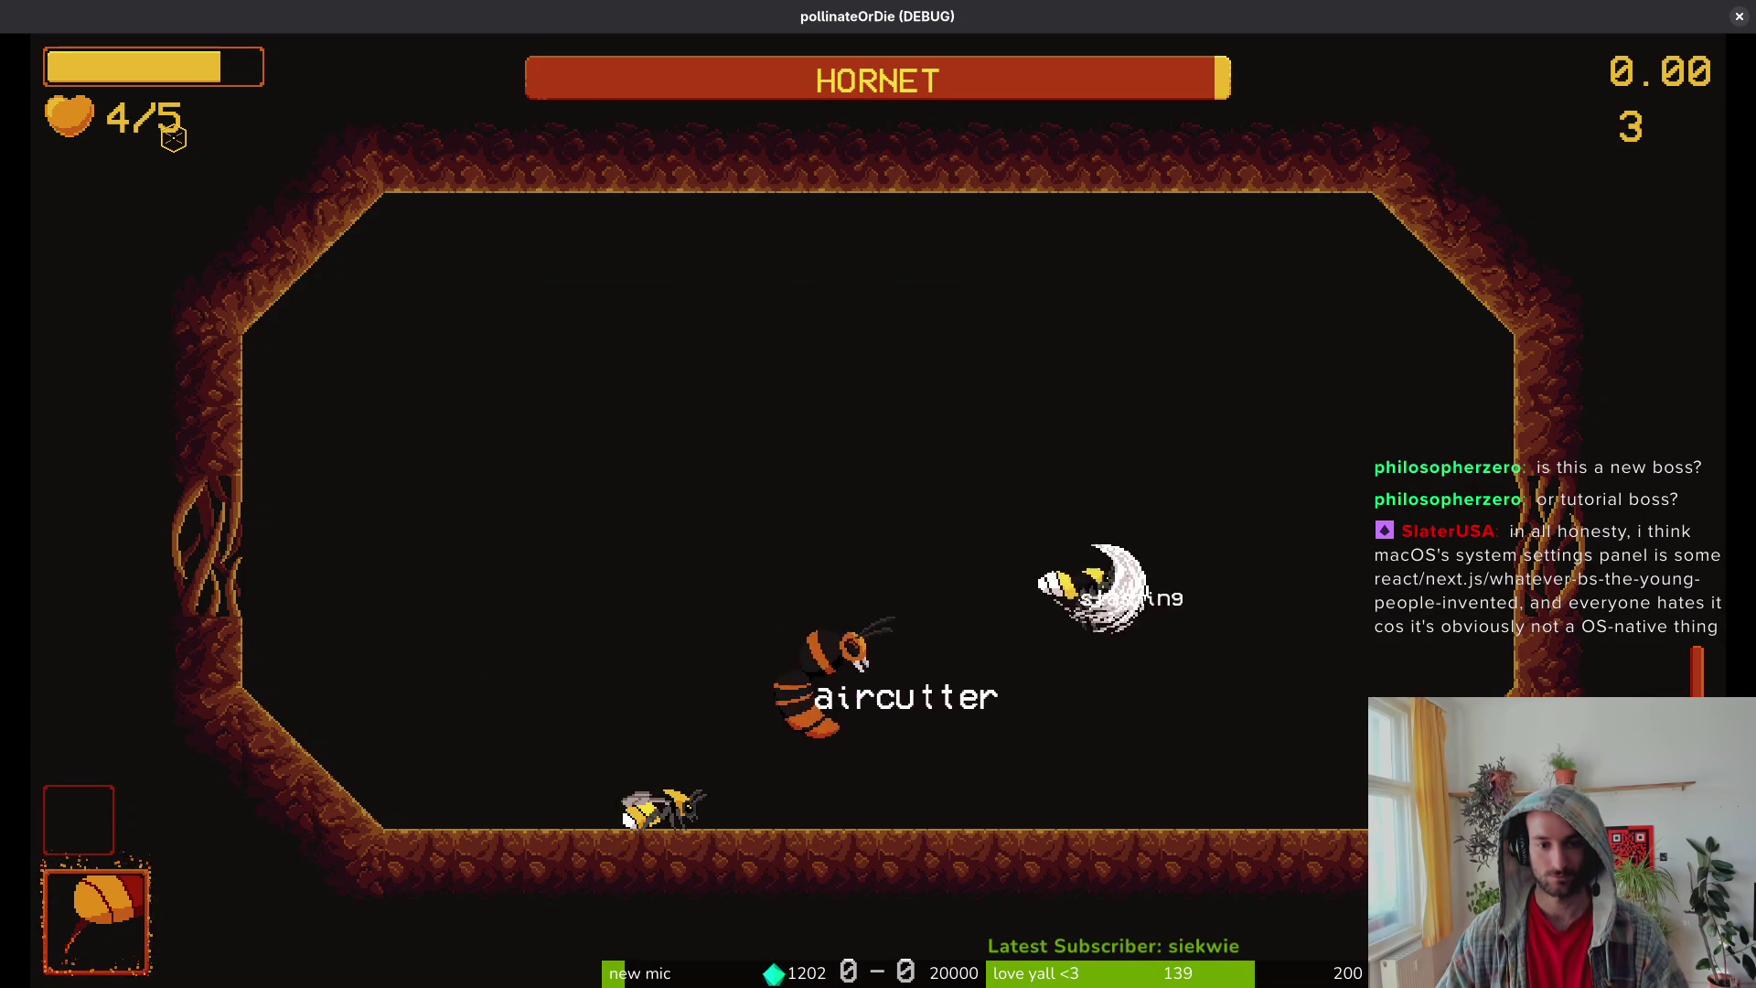
pyautogui.click(173, 137)
pyautogui.click(174, 137)
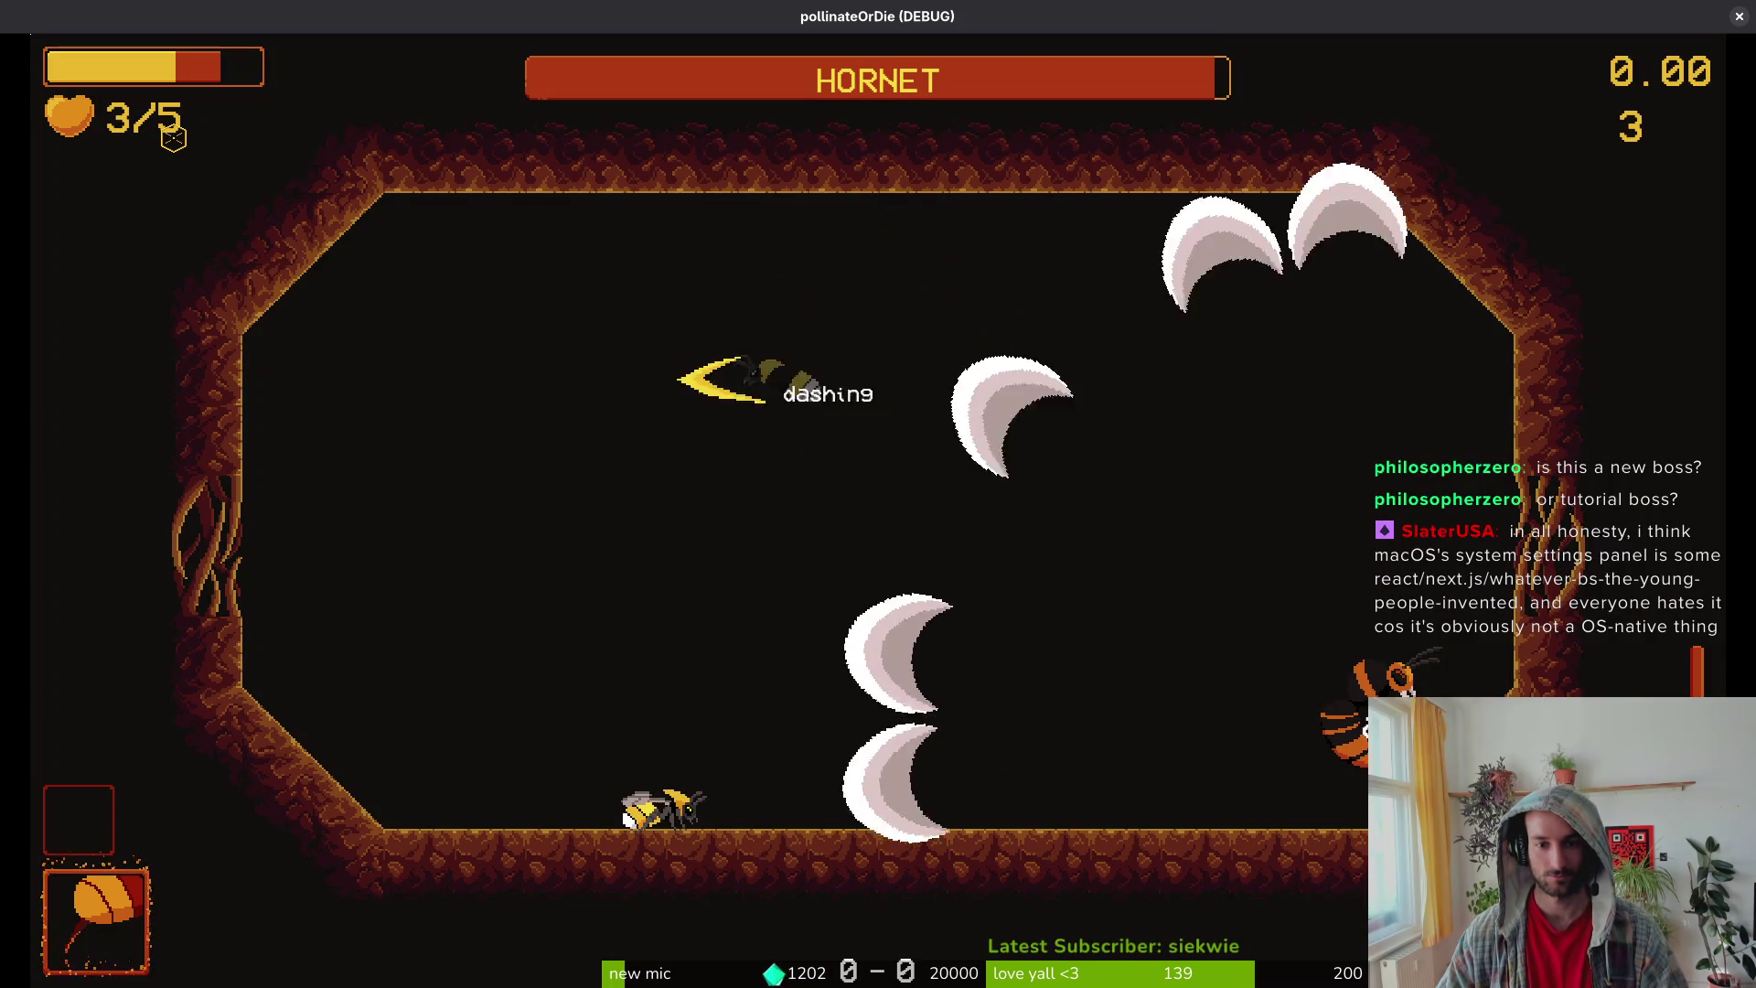
pyautogui.press('a')
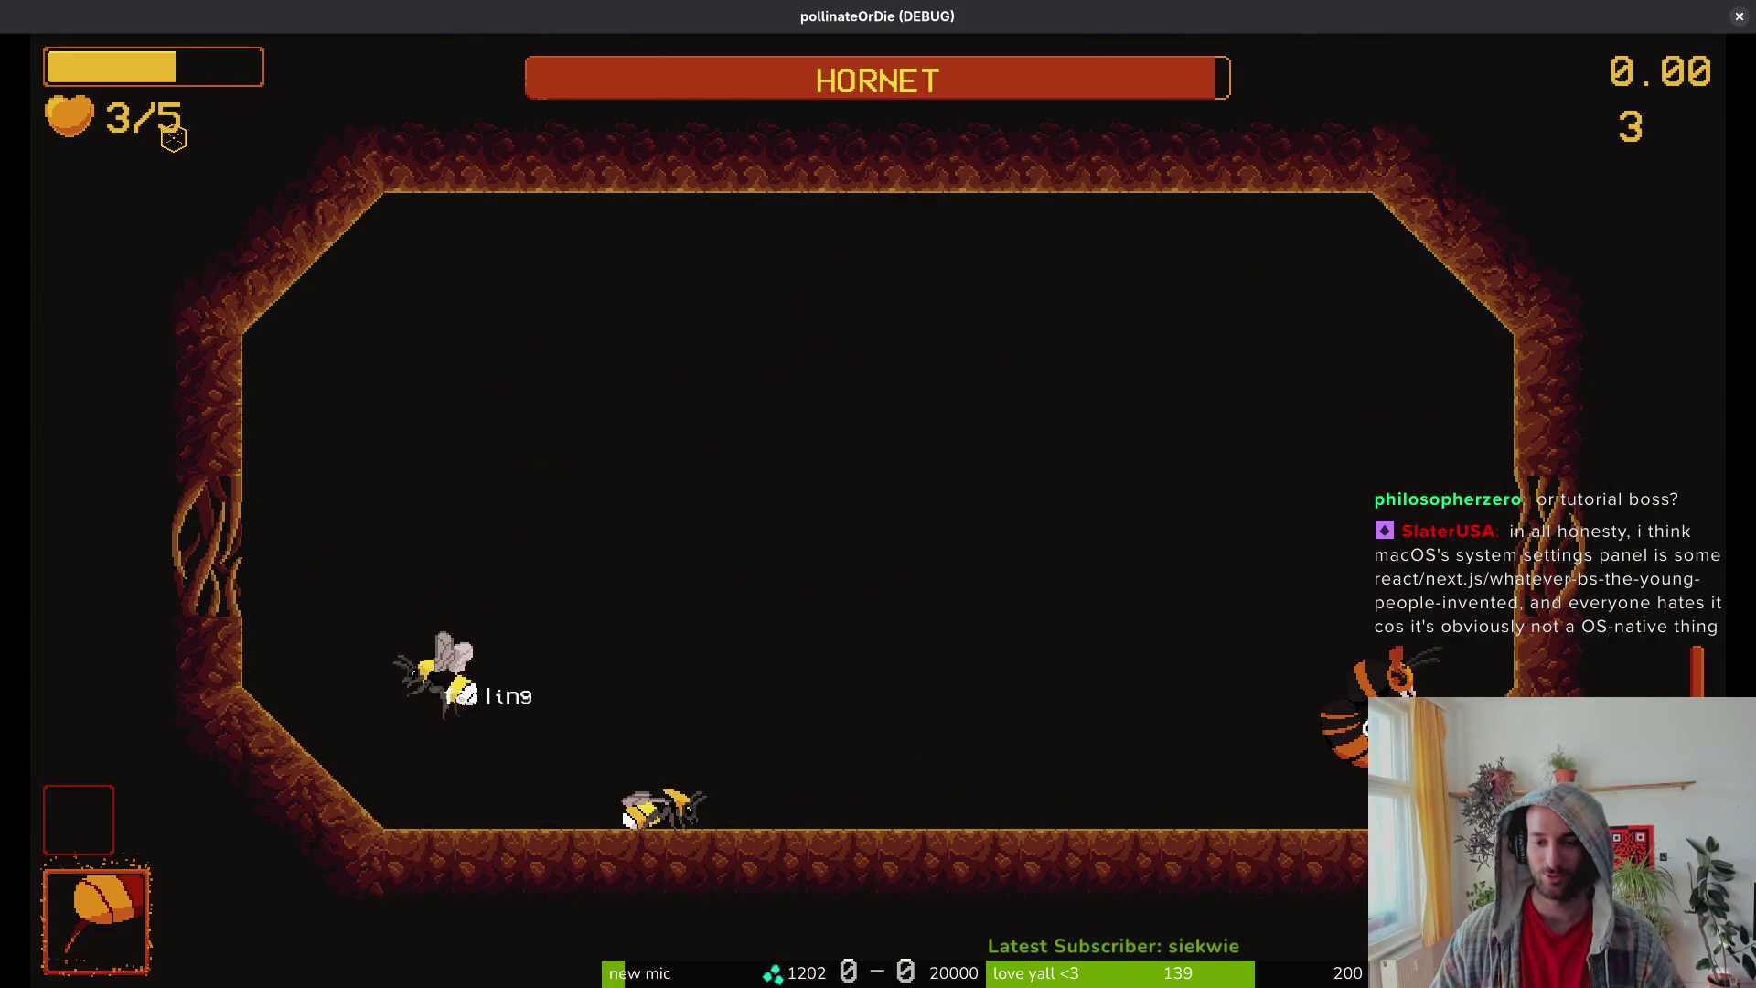
pyautogui.press('space')
pyautogui.press('shift')
pyautogui.press('shift')
pyautogui.press('shift')
pyautogui.click(173, 138)
pyautogui.press('Escape')
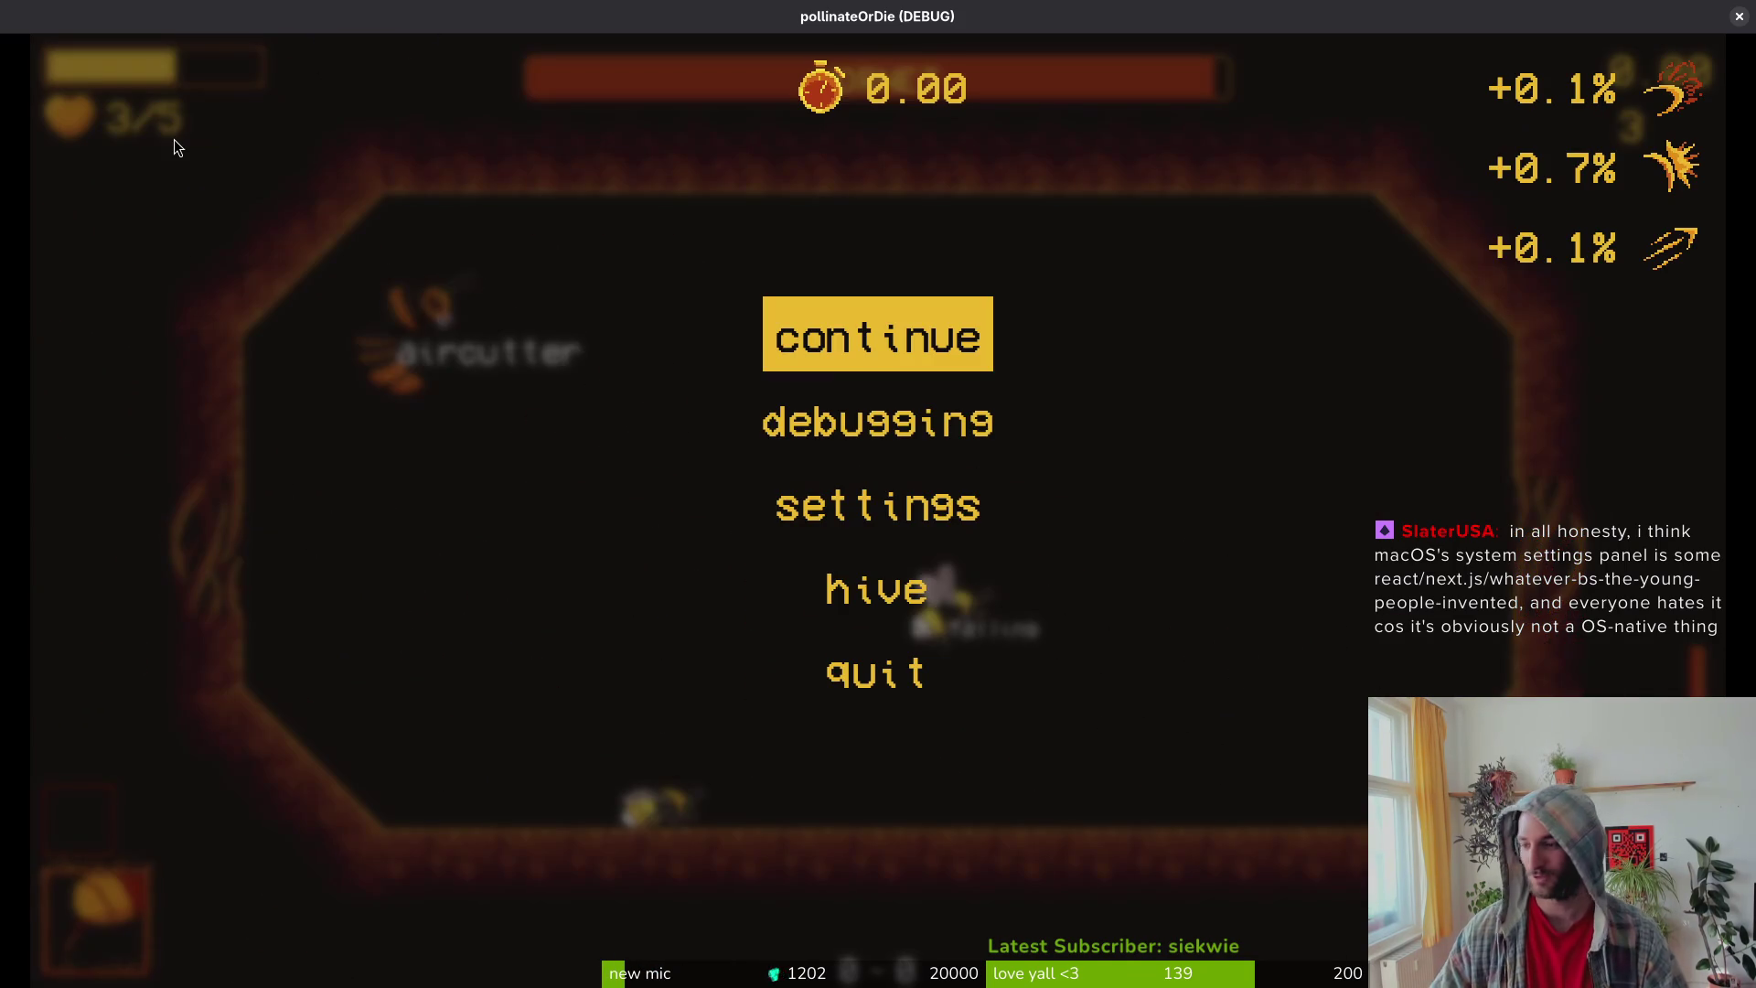
pyautogui.hotkey('alt', 'Tab')
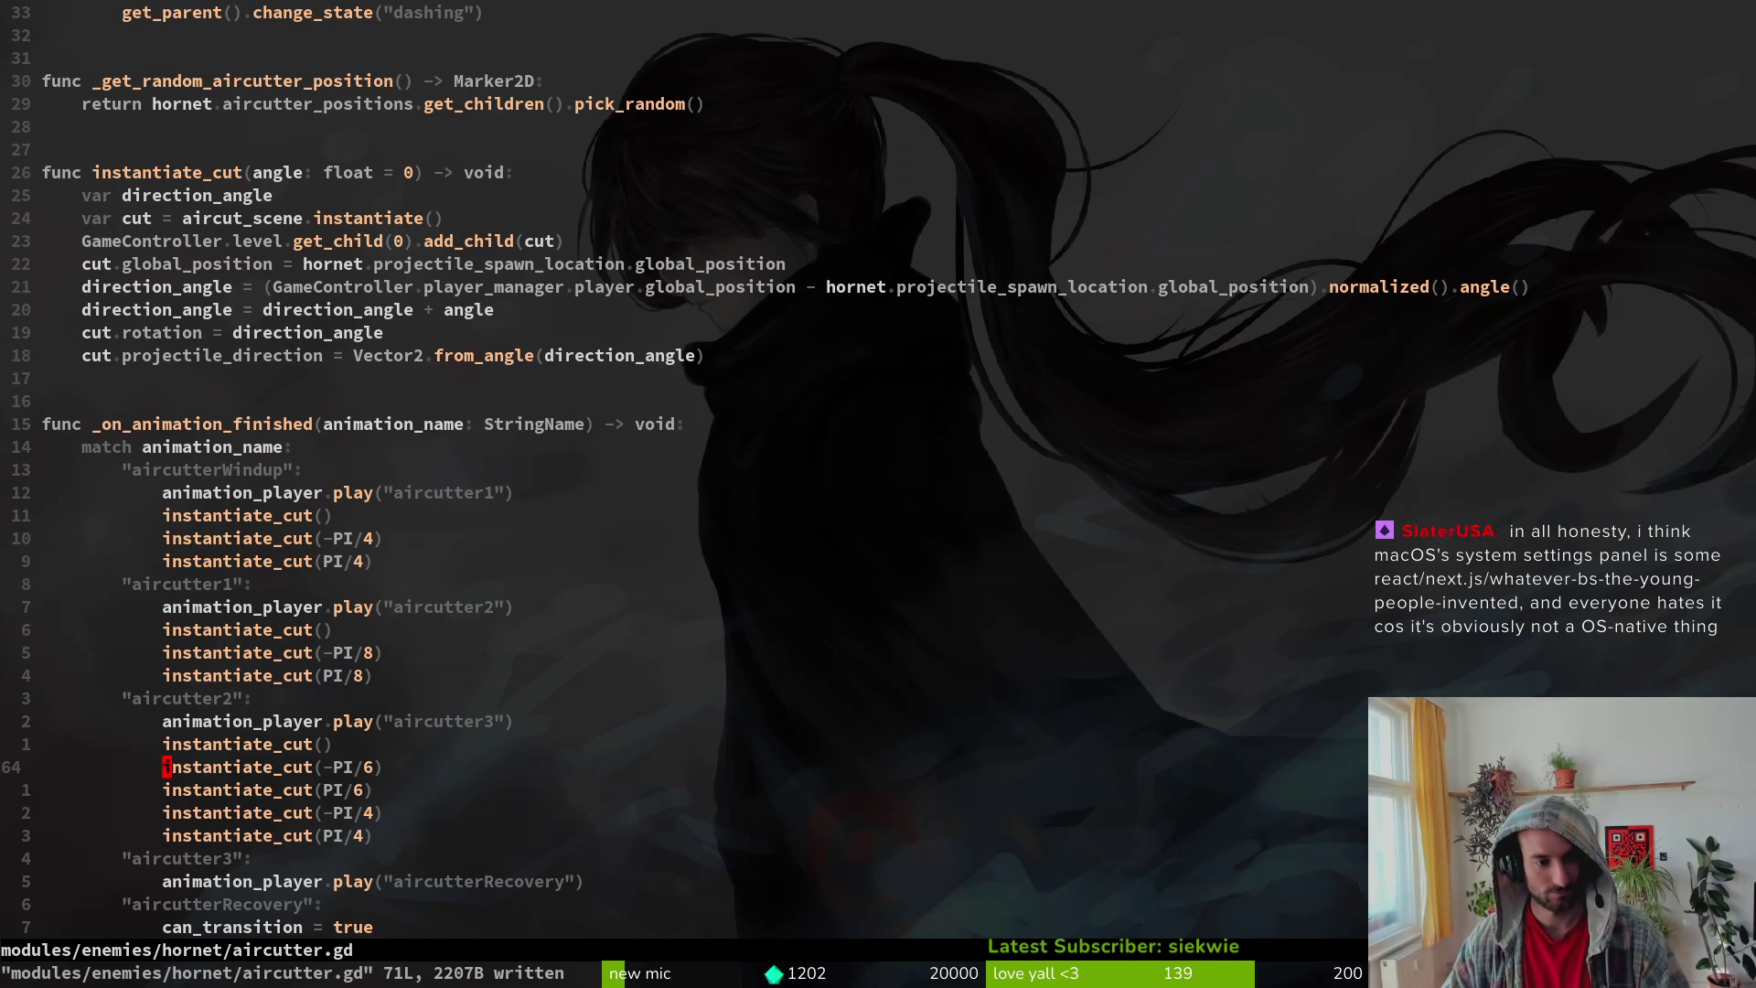
# Step: Delete the two ±PI/4 cut lines from the aircutter2 block and save
pyautogui.hotkey('shift', 'v')
pyautogui.press('j')
pyautogui.hotkey('ctrl', 's')
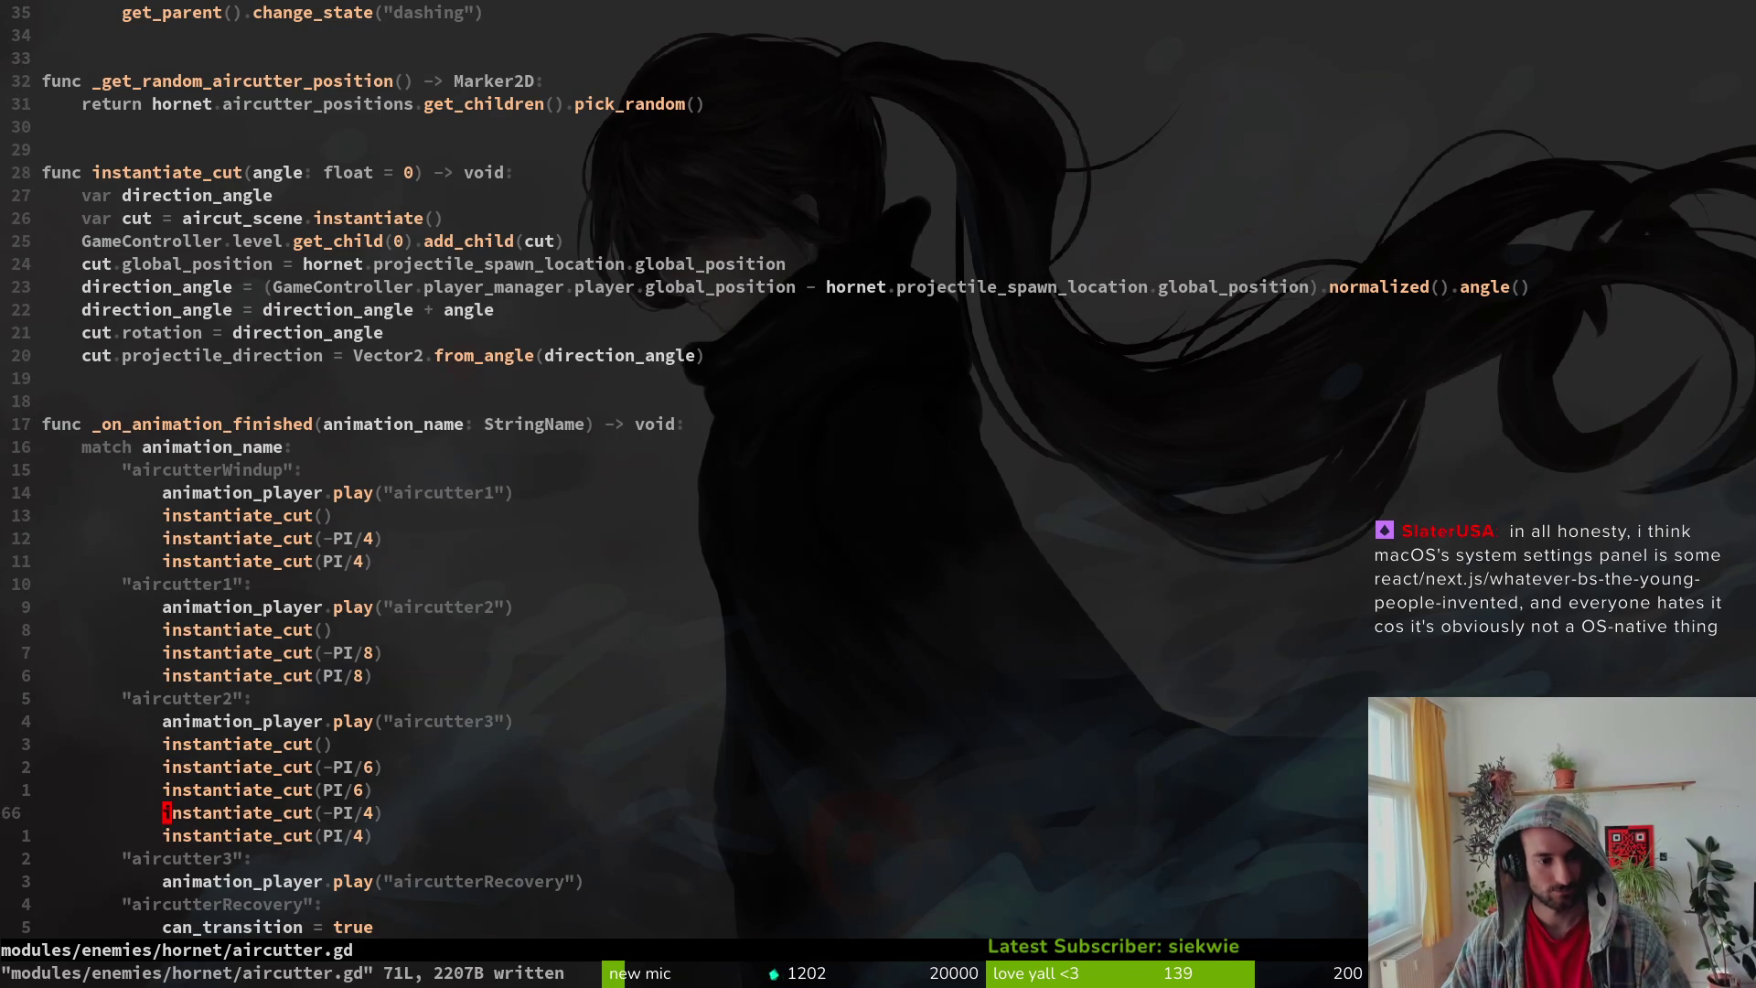
pyautogui.hotkey('shift', 'v')
pyautogui.press('j')
pyautogui.press('d')
pyautogui.hotkey('ctrl', 's')
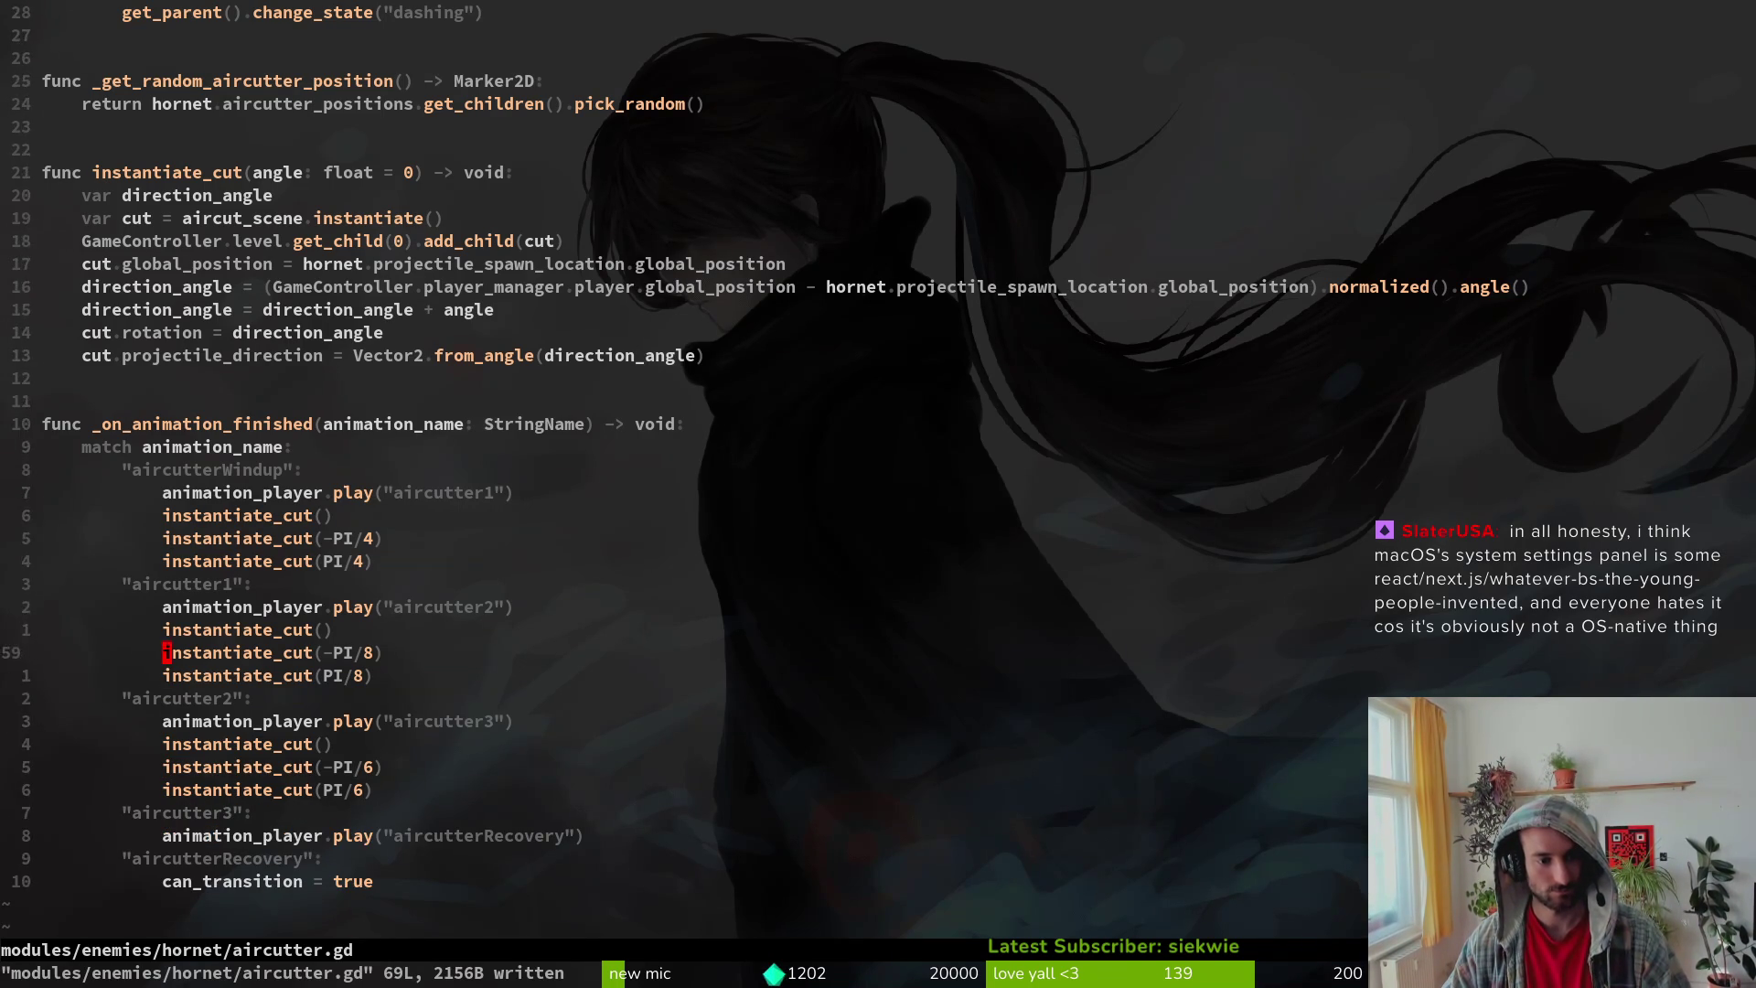
# Step: Delete the ±PI/4 cut lines from the aircutterWindup block, then relaunch the game
pyautogui.press('k')
pyautogui.press('k')
pyautogui.hotkey('shift', 'v')
pyautogui.press('j')
pyautogui.hotkey('ctrl', 's')
pyautogui.hotkey('shift', 'v')
pyautogui.press('j')
pyautogui.press('d')
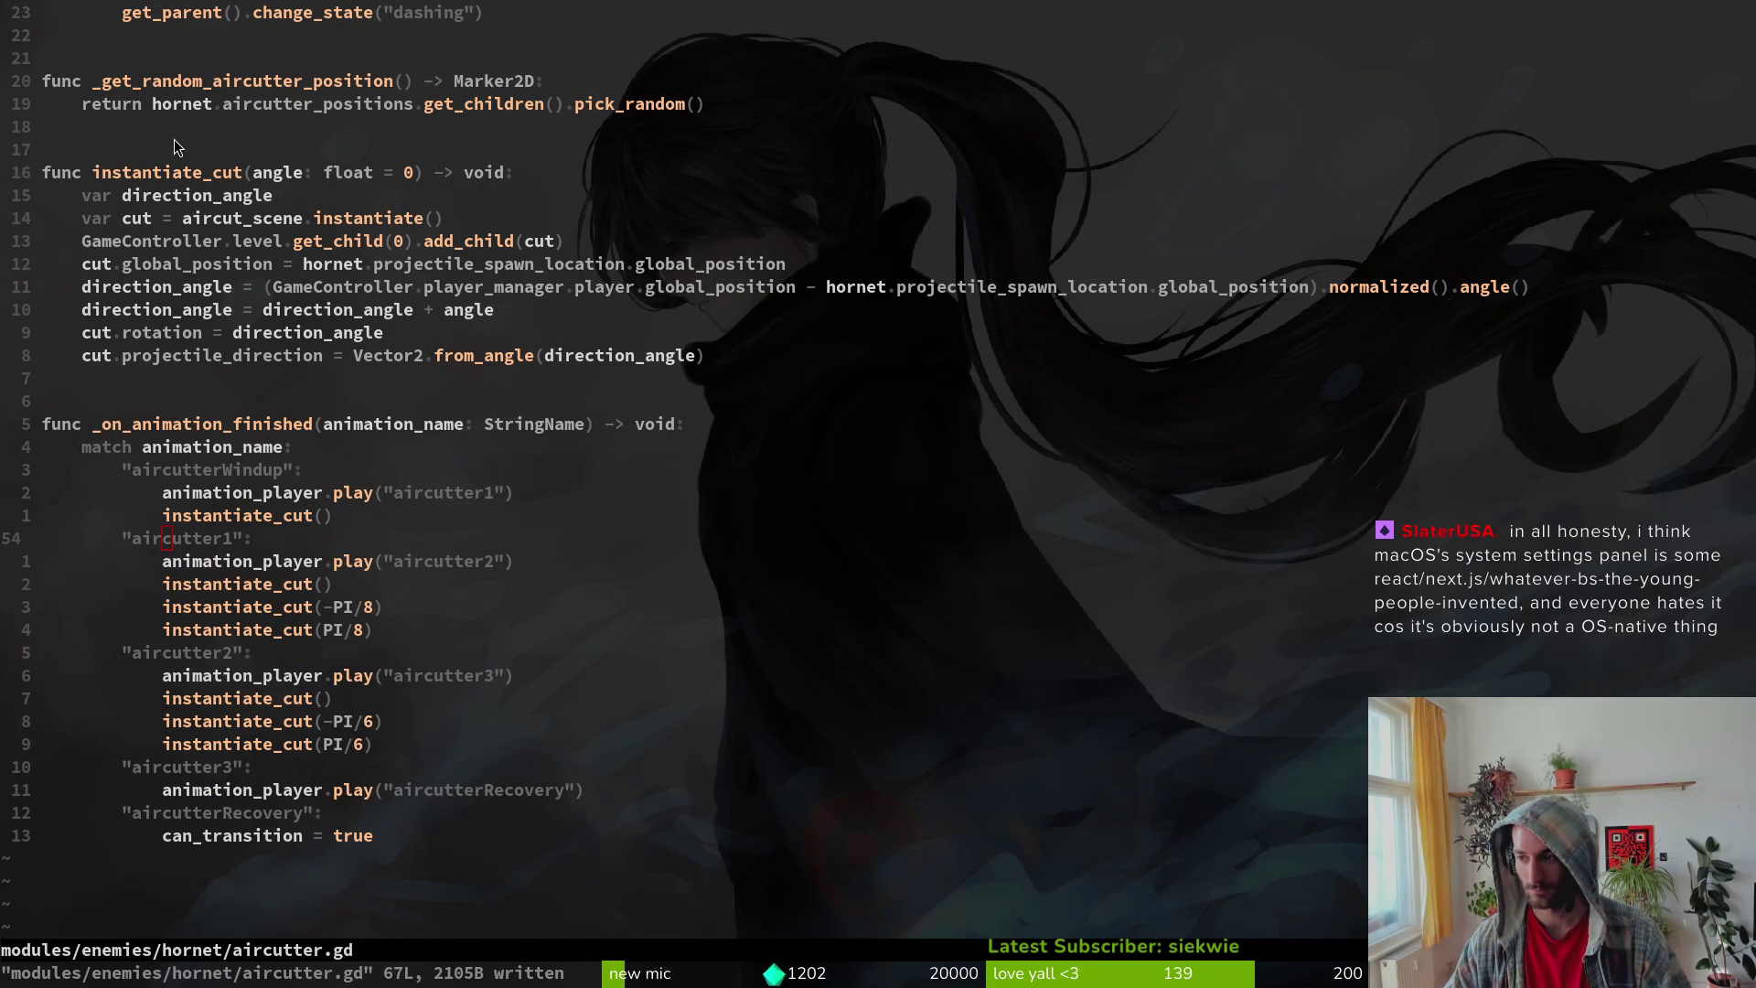
pyautogui.hotkey('alt', 'Tab')
pyautogui.press('F5')
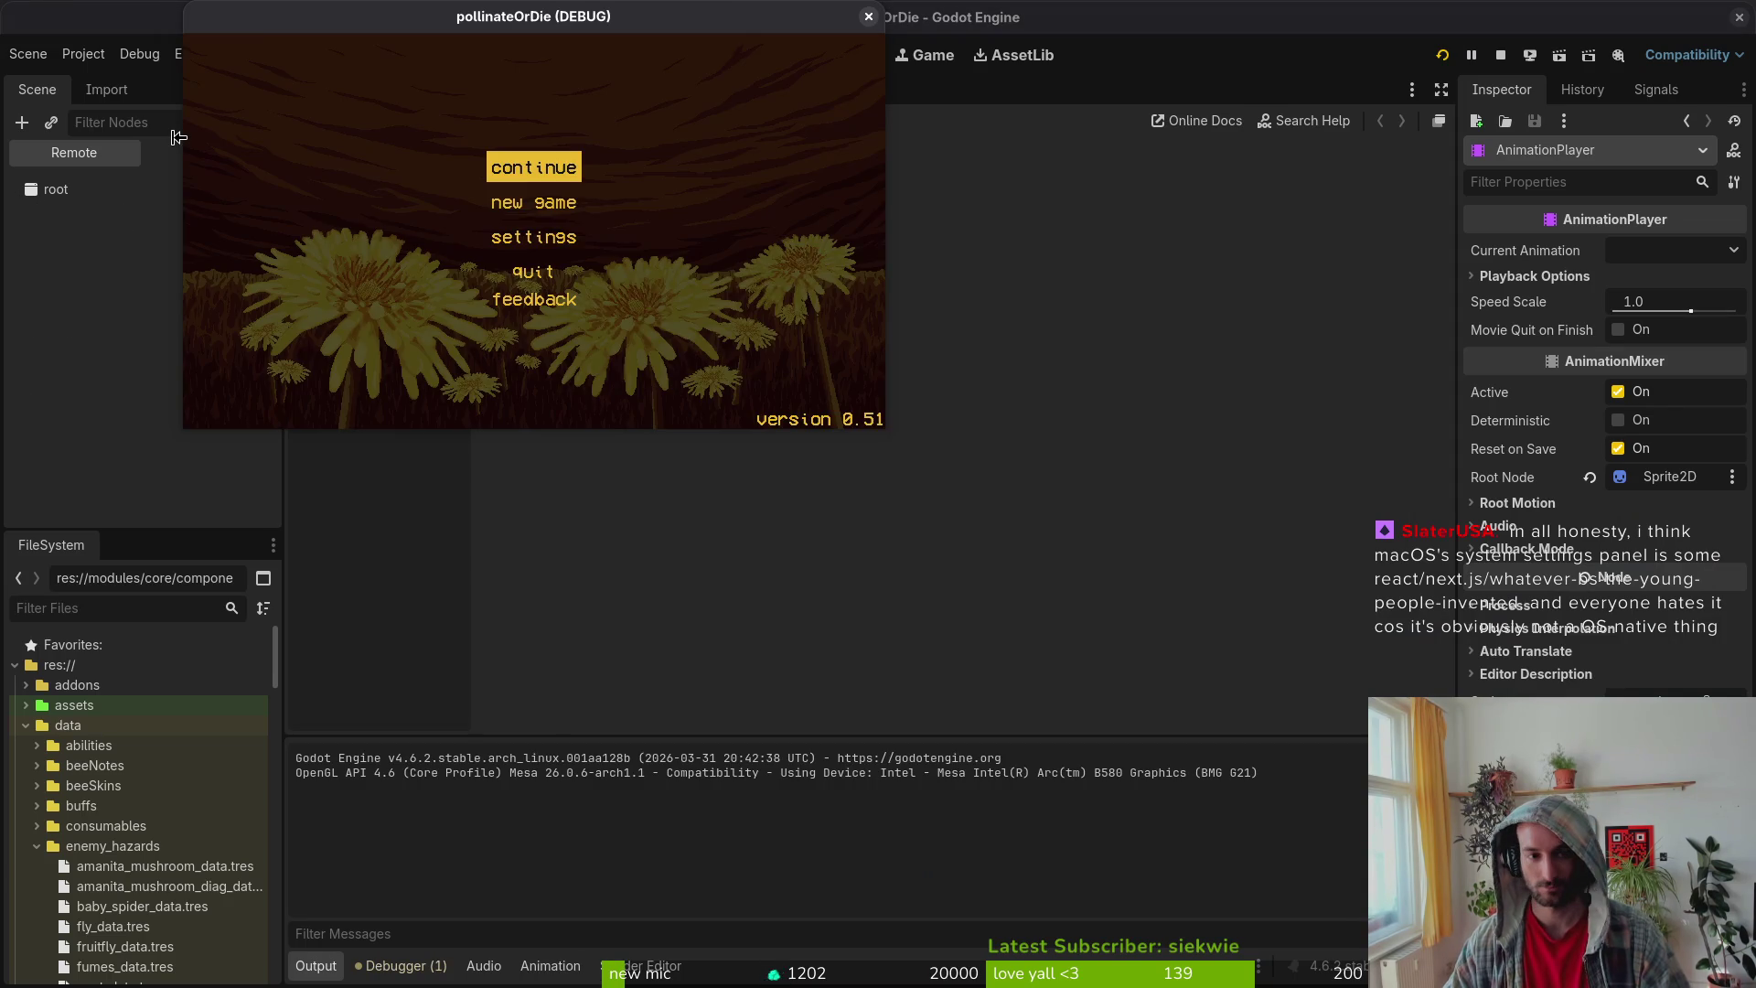
# Step: Load the hornet level via the F1 level select, playtest and pause, then return to aircutter.gd's top
pyautogui.press('Return')
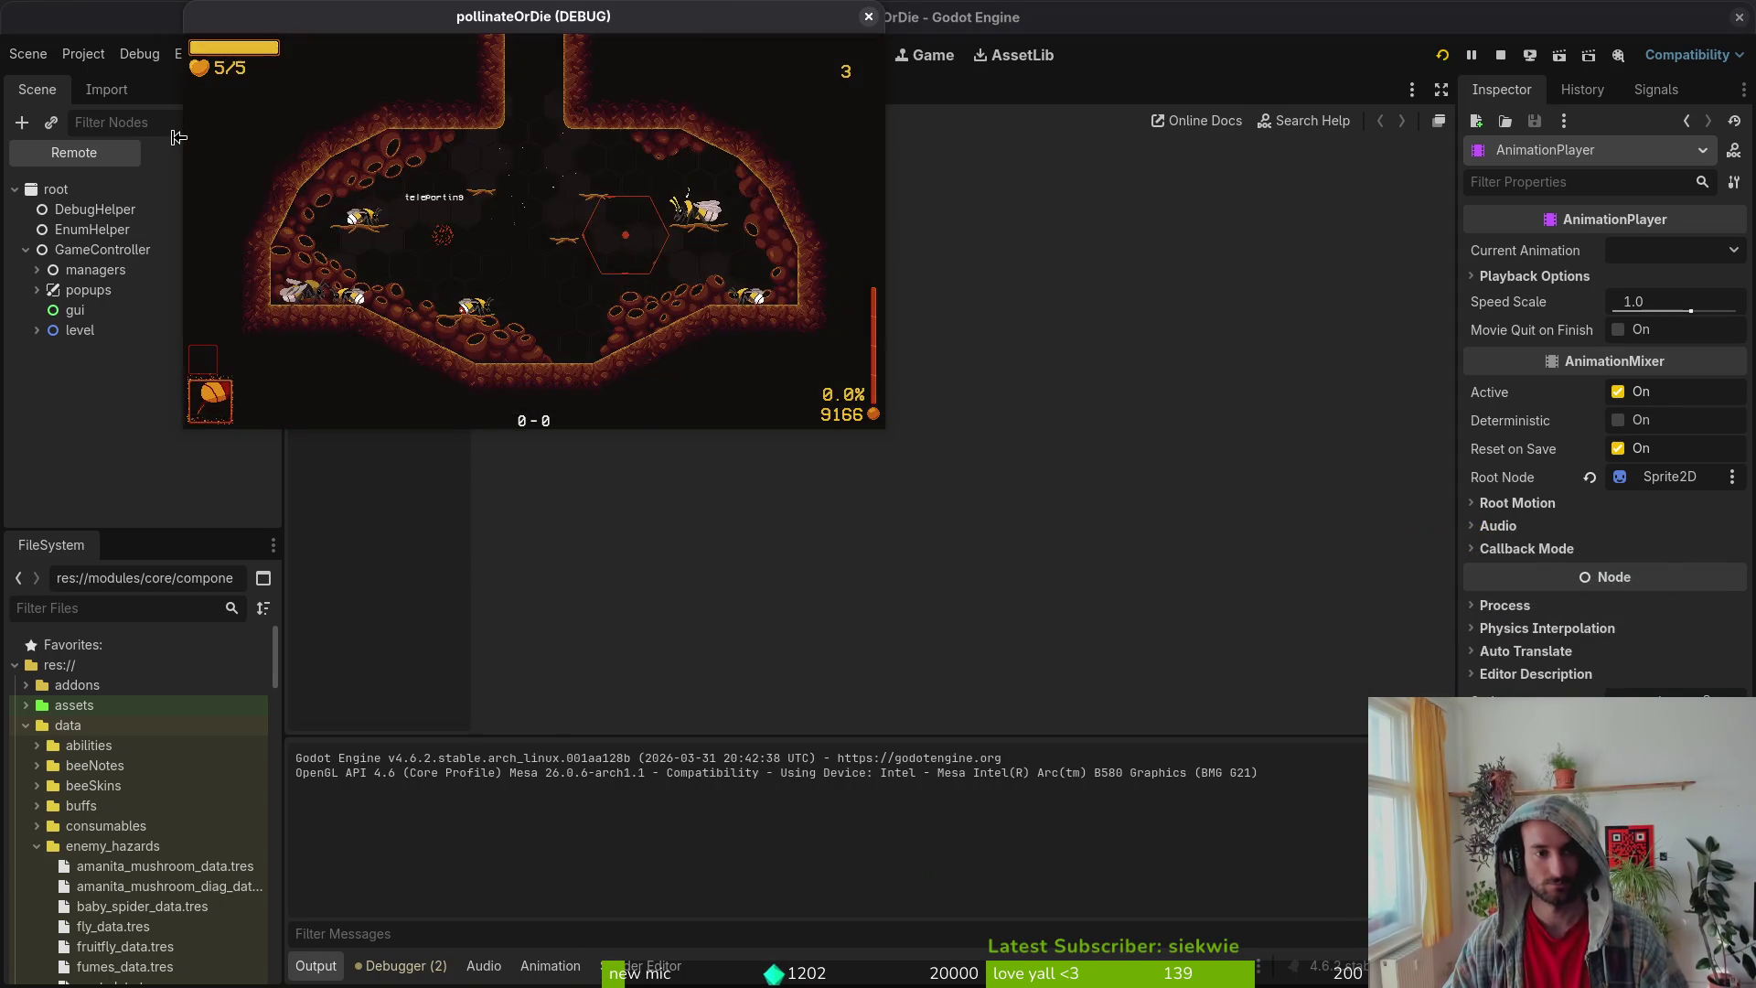
pyautogui.press('F1')
pyautogui.press('Return')
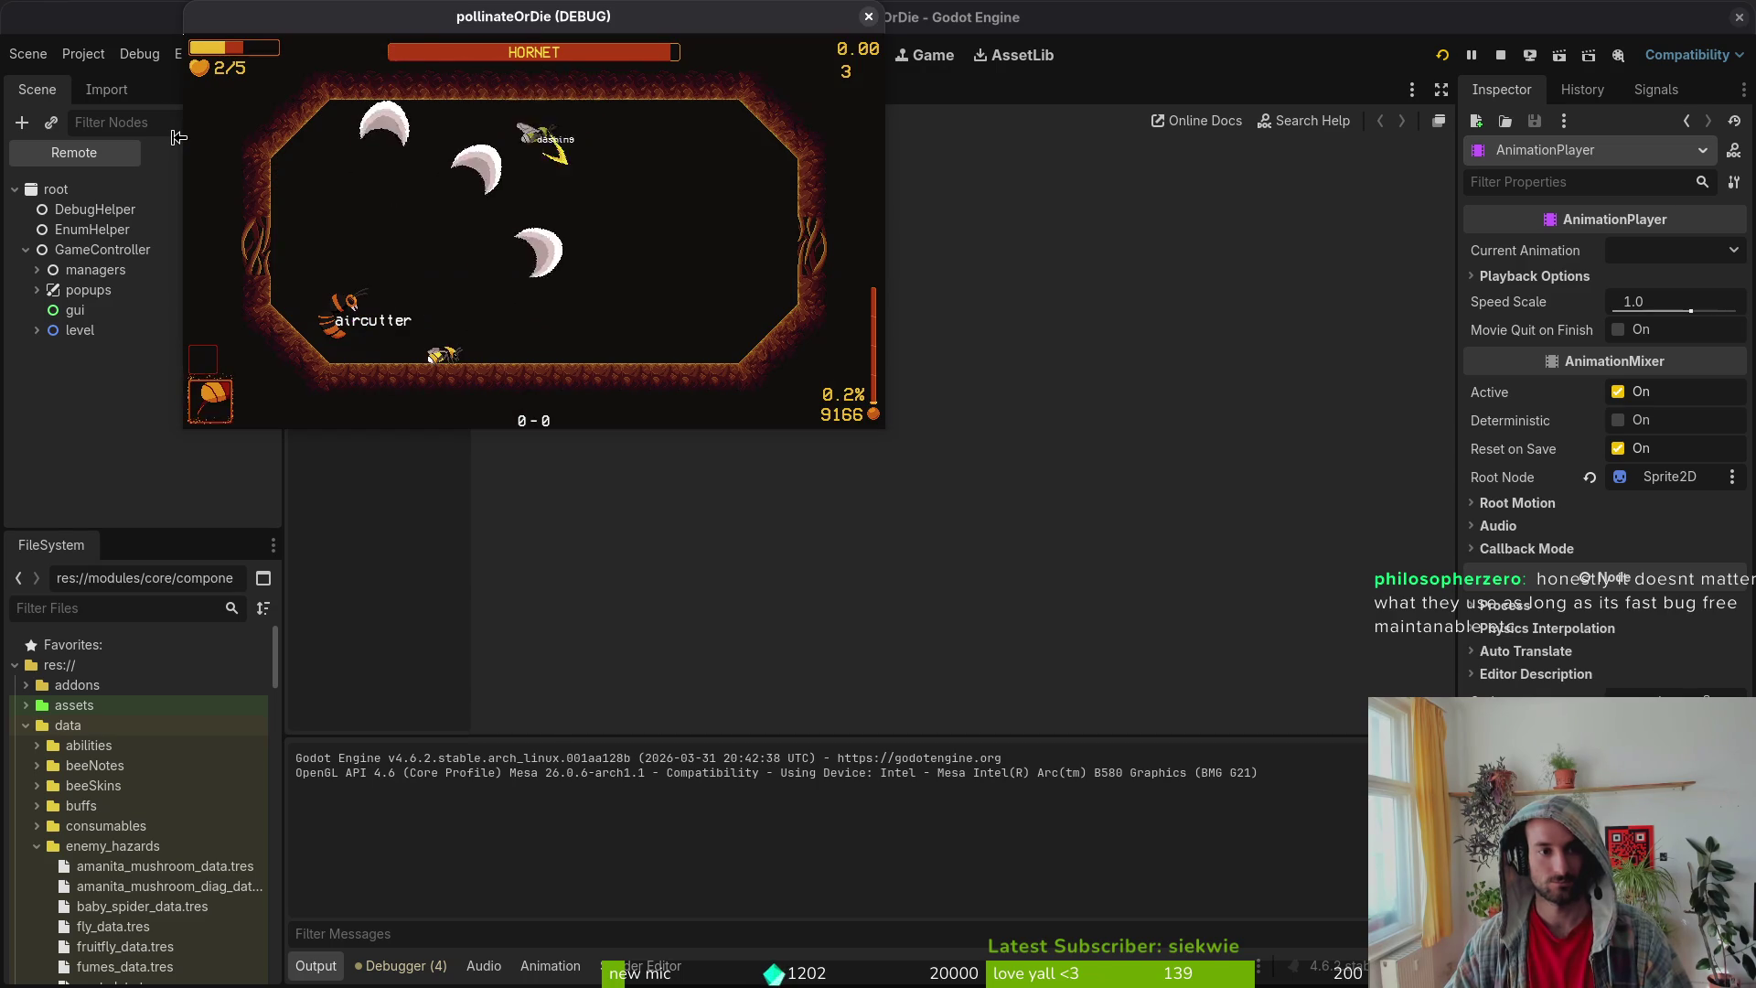
pyautogui.press('Escape')
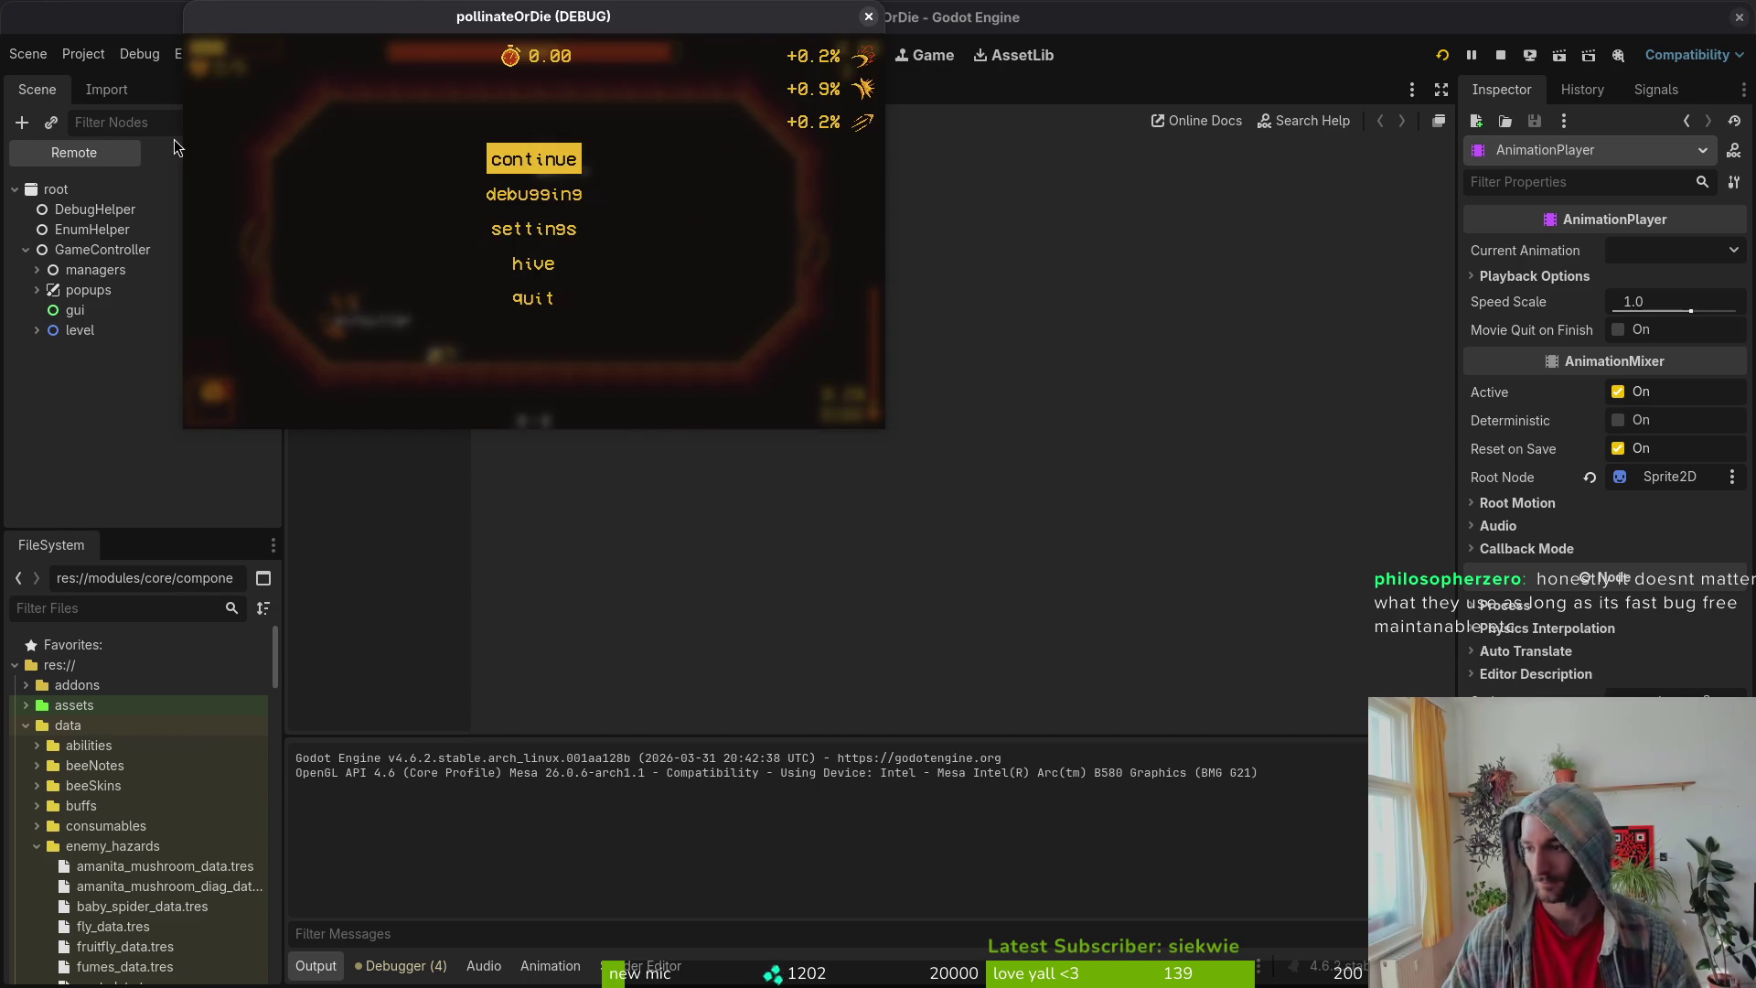
pyautogui.hotkey('alt', 'Tab')
pyautogui.hotkey('ctrl', 'o')
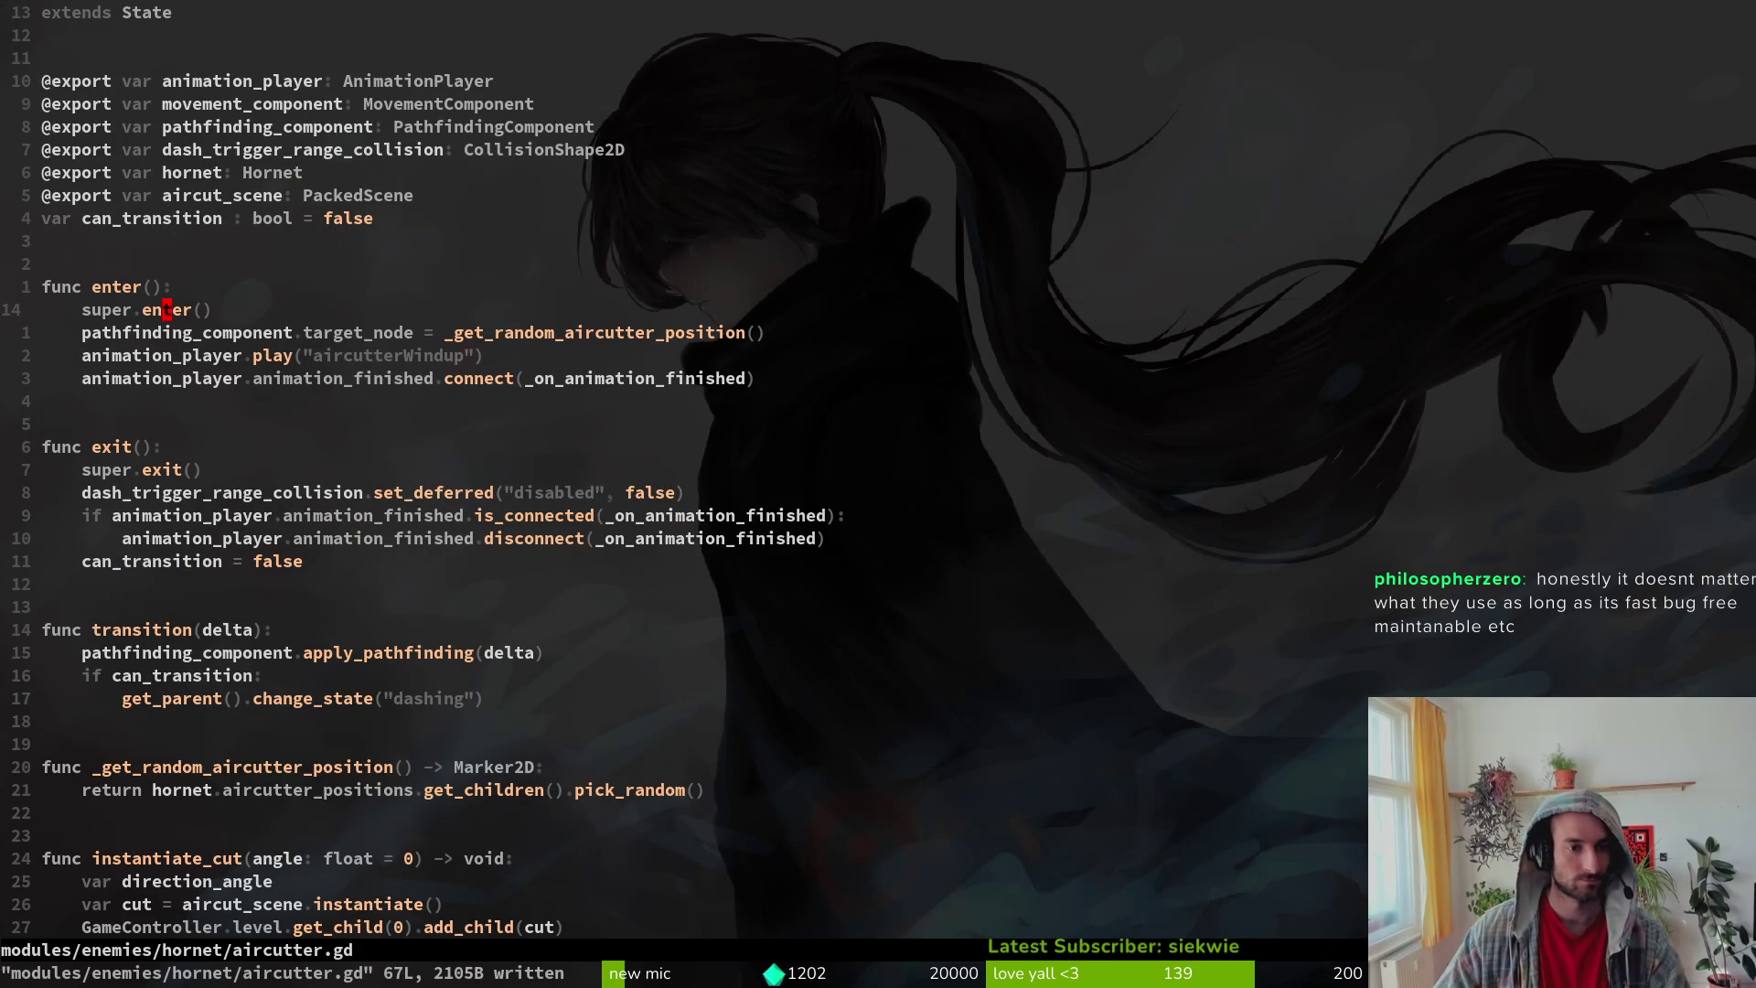
# Step: Yank the pathfinding target line, then resume the paused game through its debugging options
pyautogui.press('j')
pyautogui.hotkey('shift', 'v')
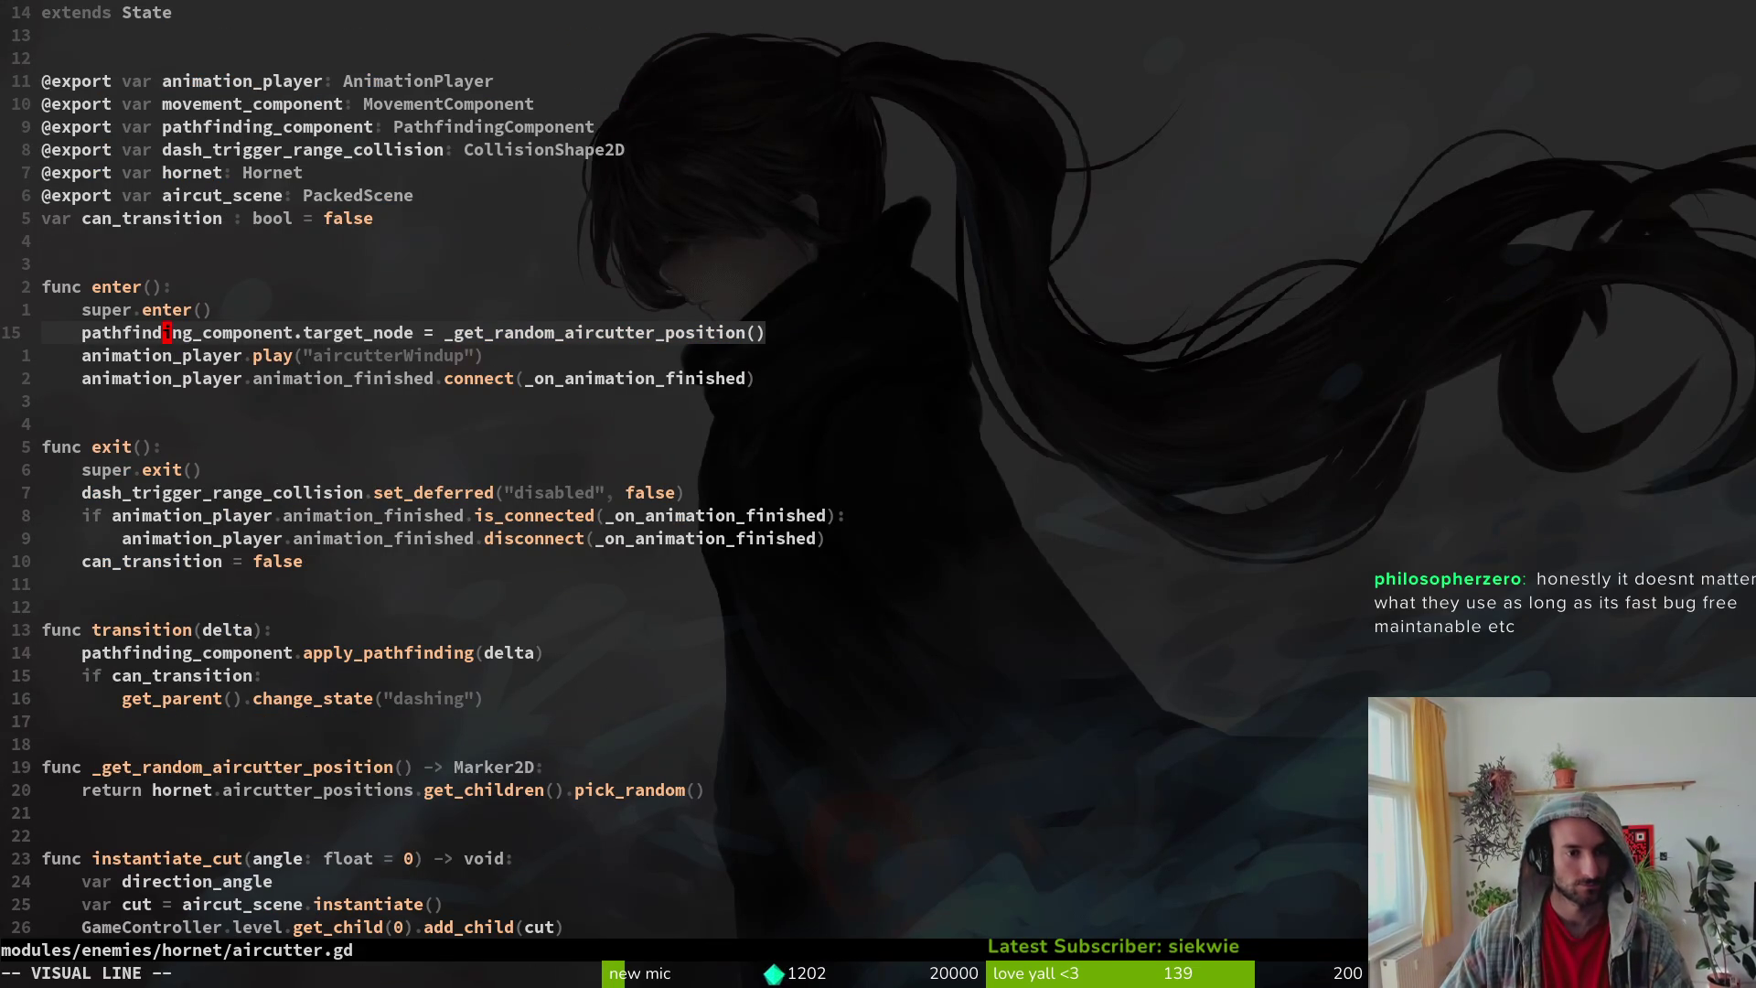
pyautogui.press('y')
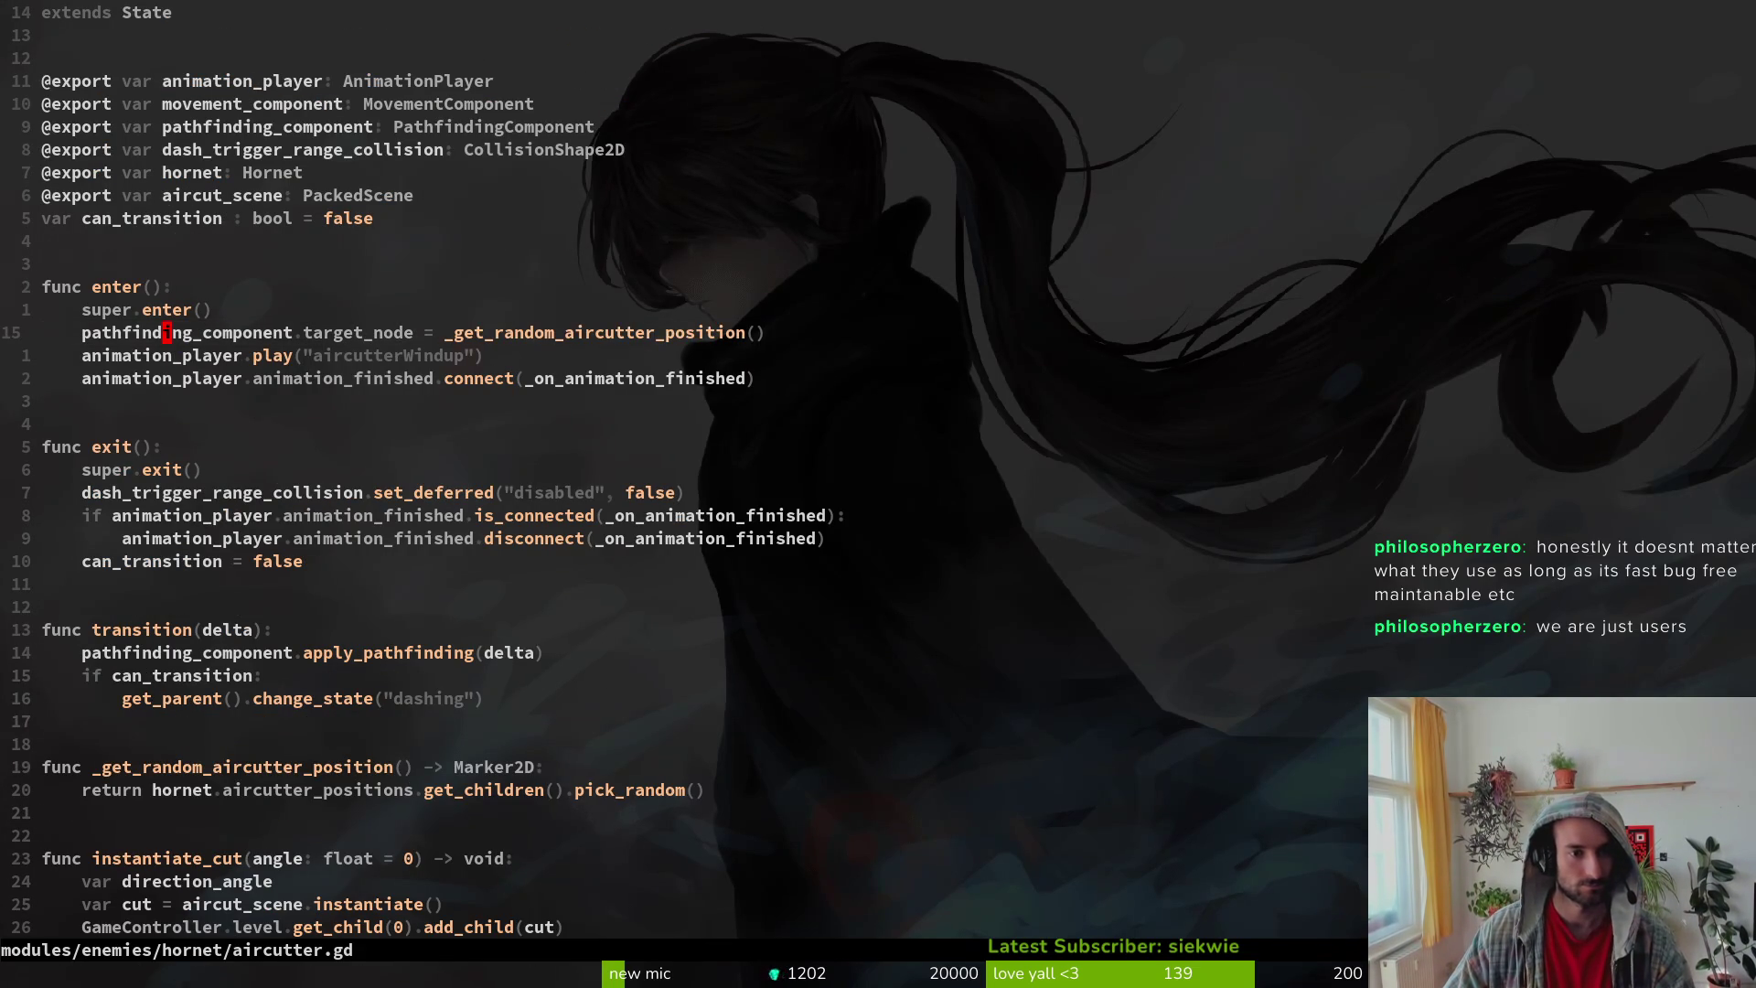
pyautogui.hotkey('alt', 'Tab')
pyautogui.press('Down')
pyautogui.press('Return')
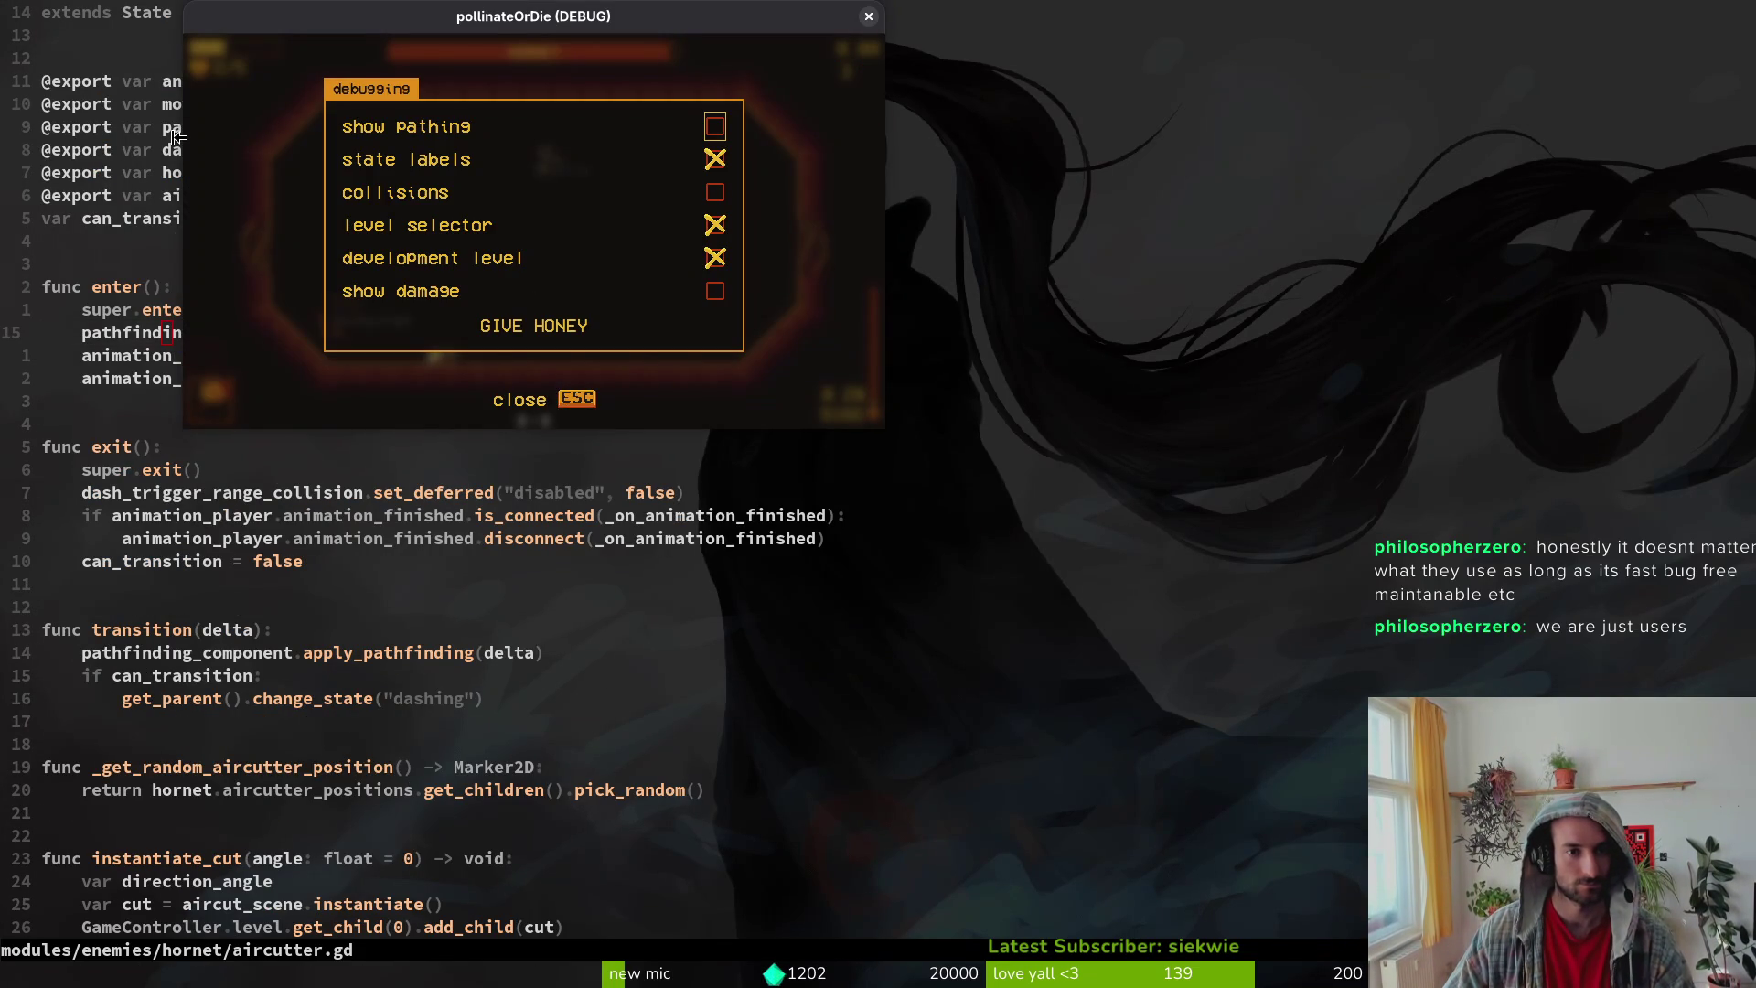
pyautogui.press('Escape')
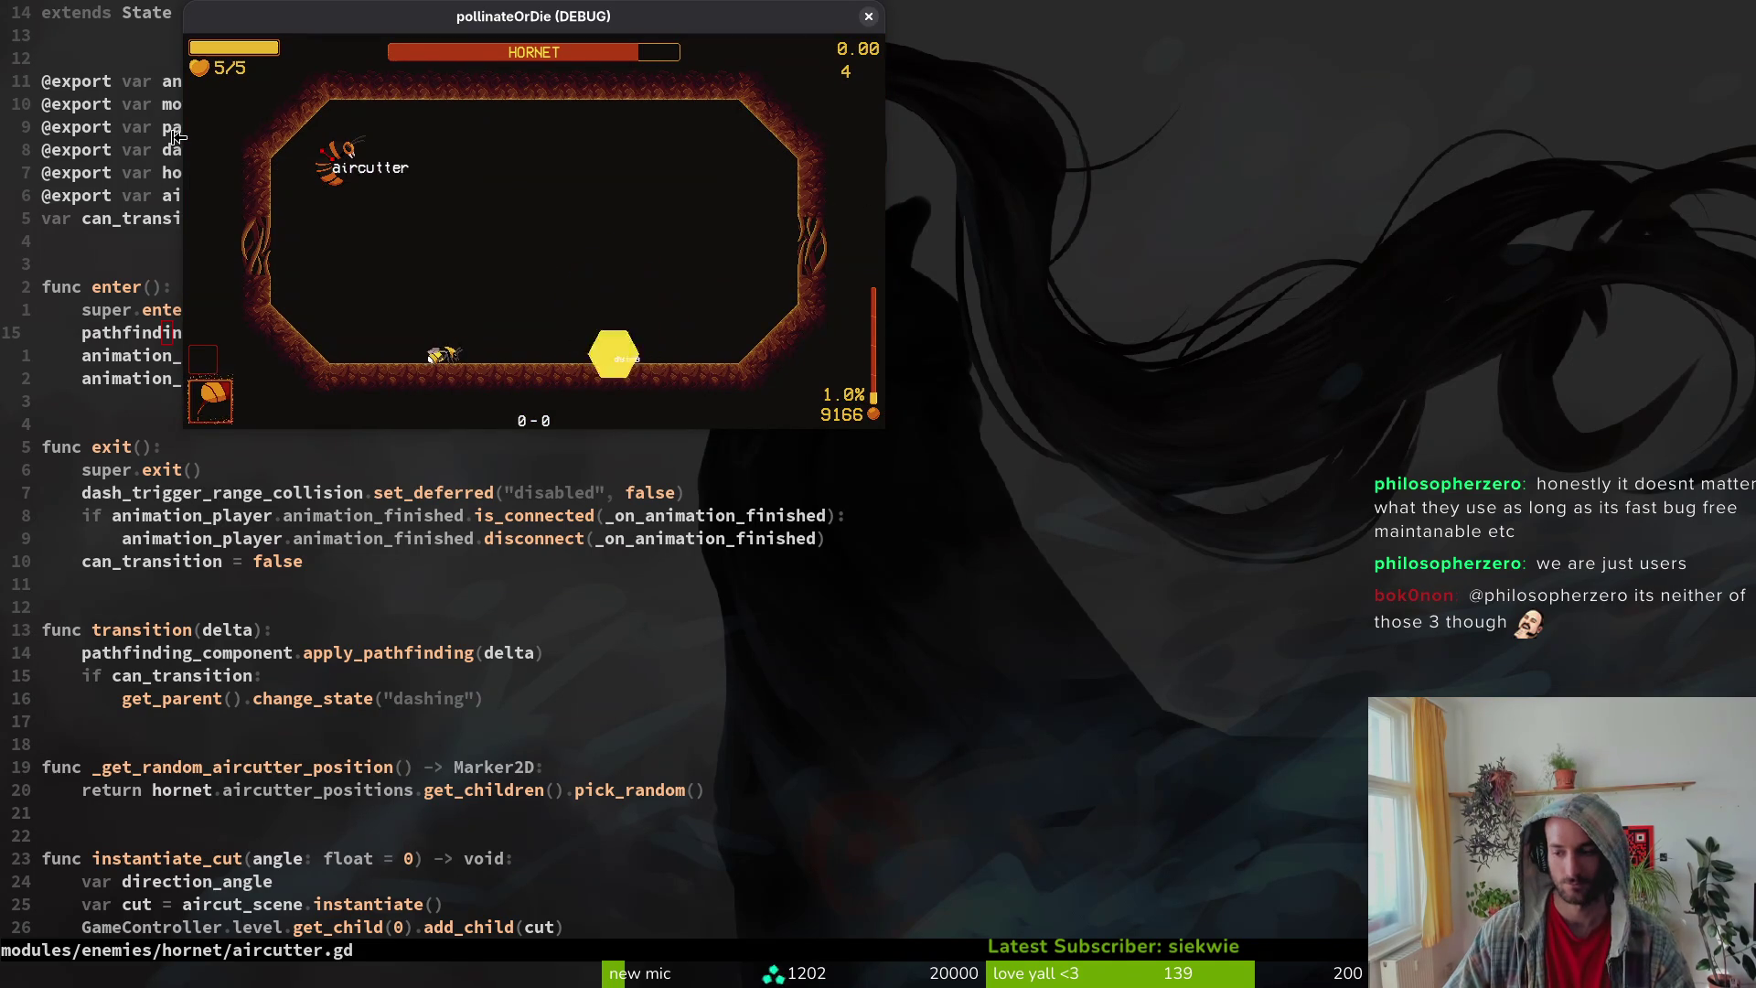
pyautogui.press('space')
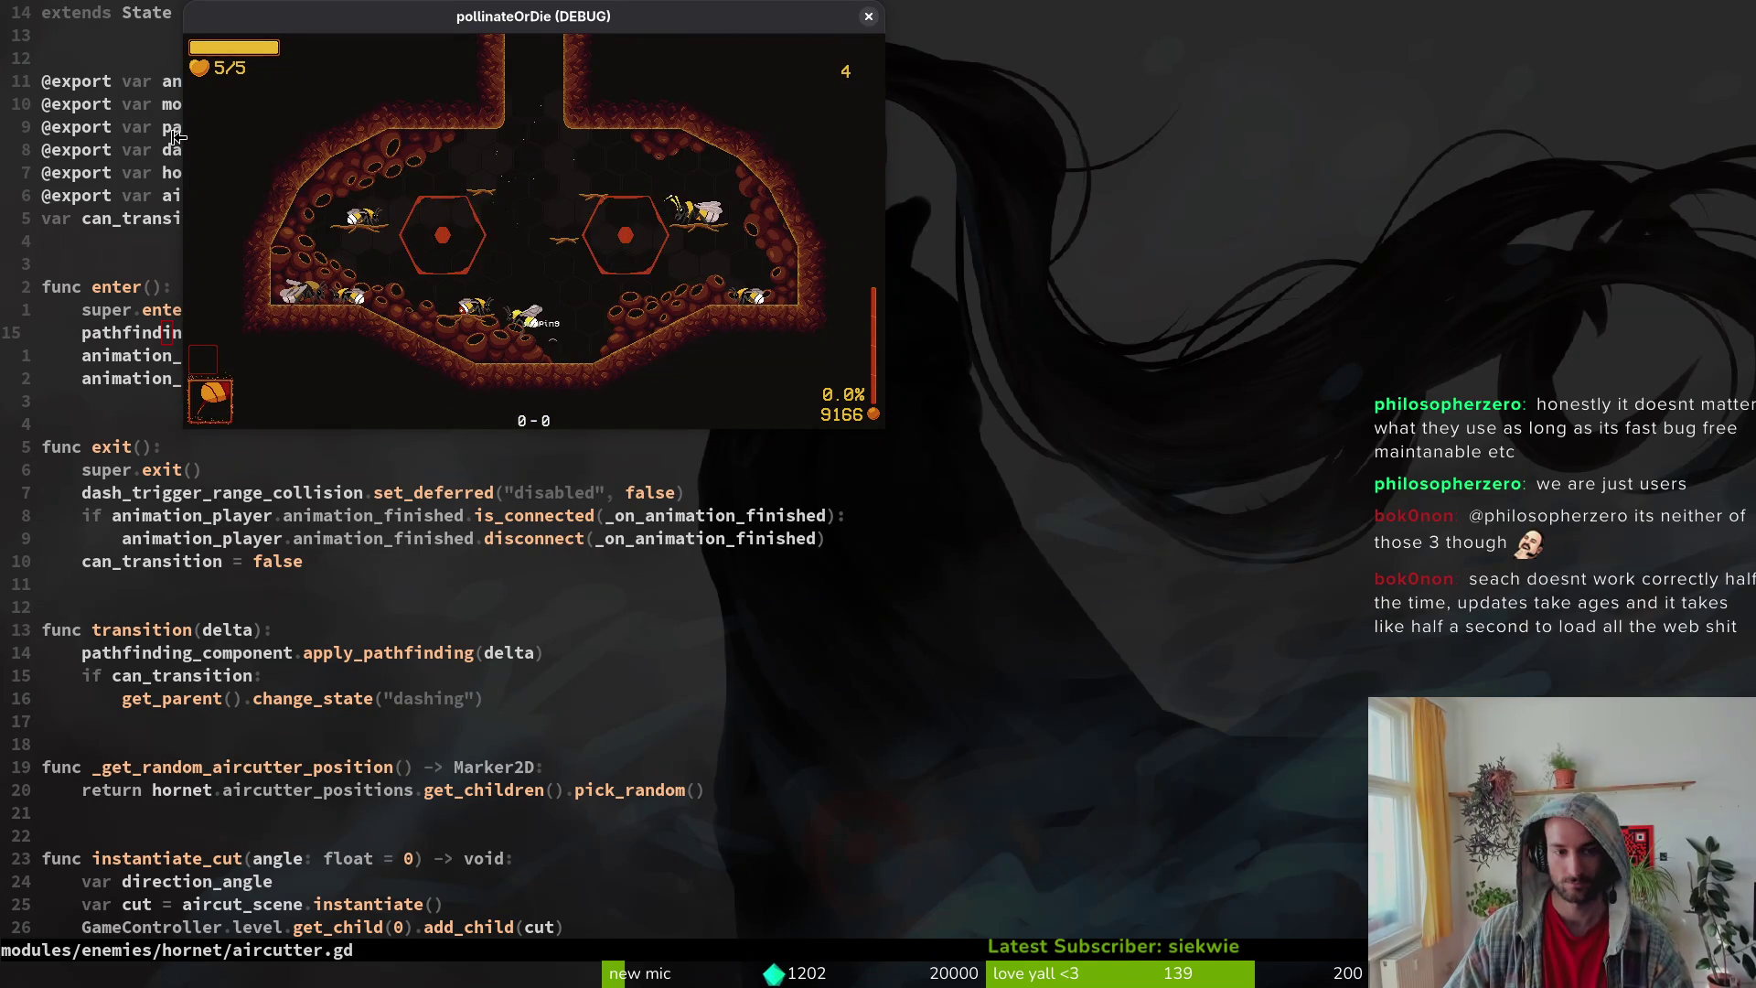
# Step: Load the hornet boss level from the level selector, playtest it, then close the game window
pyautogui.press('Escape')
pyautogui.press('Down')
pyautogui.press('Return')
pyautogui.press('Escape')
pyautogui.press('Escape')
pyautogui.press('Up')
pyautogui.press('Return')
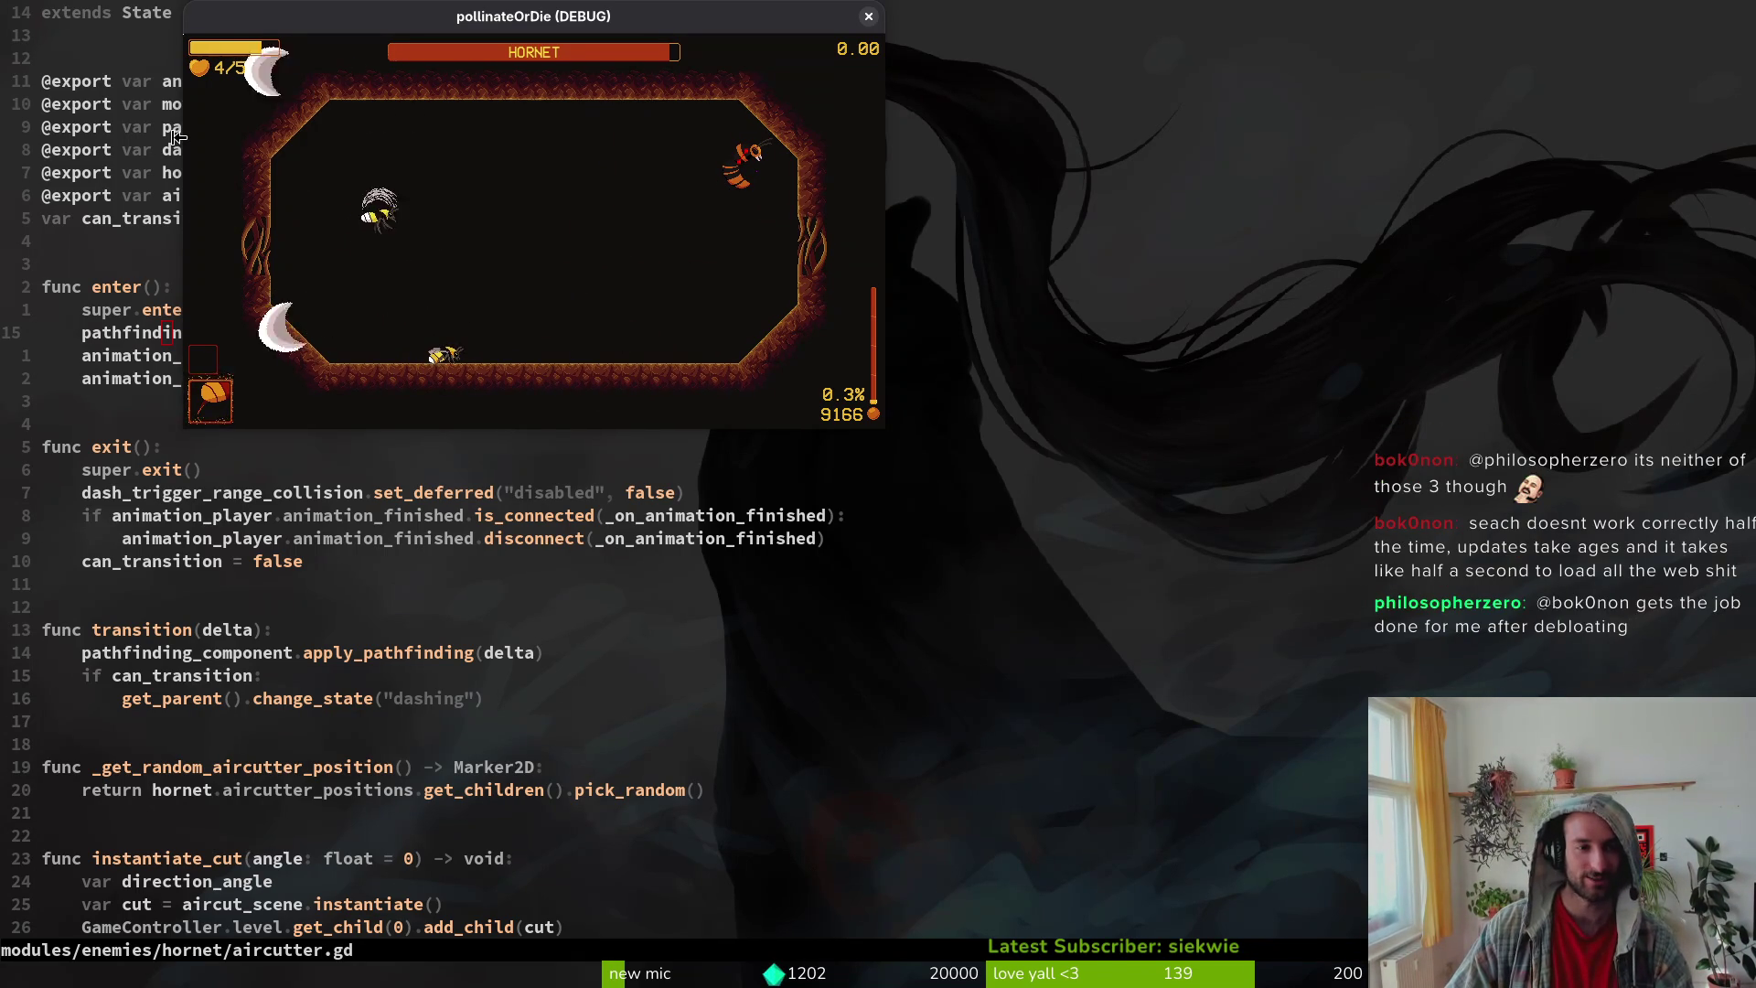
pyautogui.press('Escape')
pyautogui.hotkey('alt', 'F4')
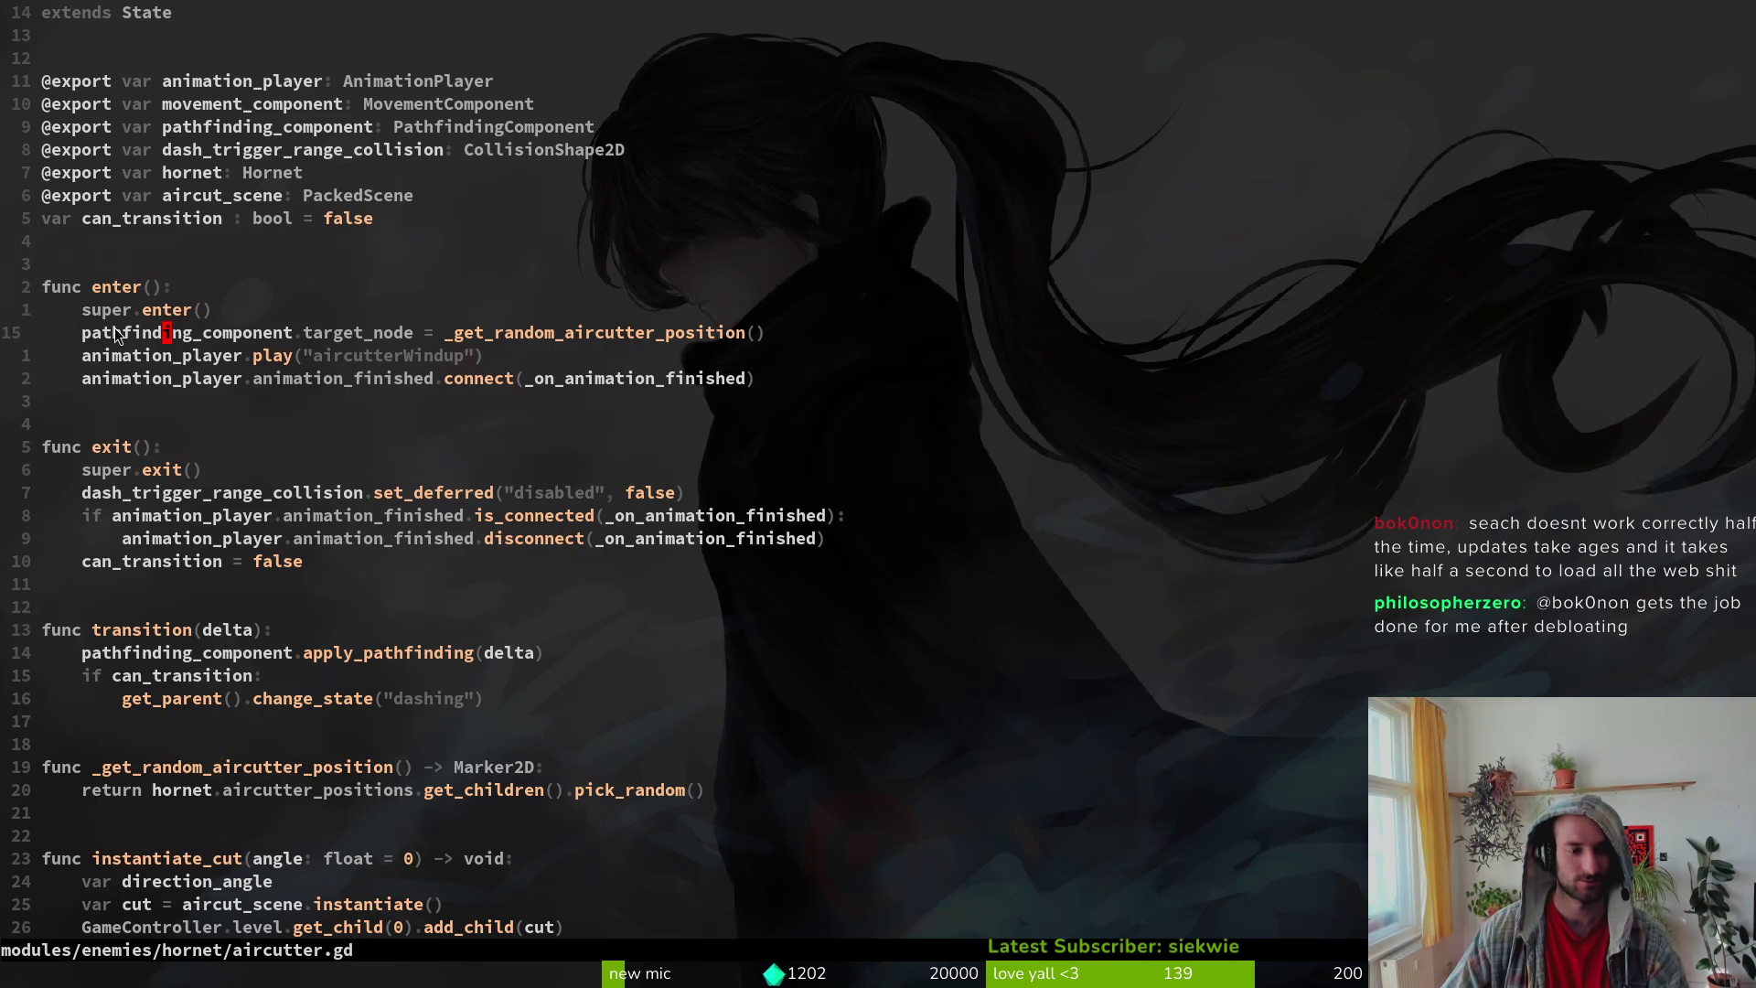
# Step: Add a print_debug line to _get_random_aircutter_position and save
pyautogui.scroll(-7, 481, 489)
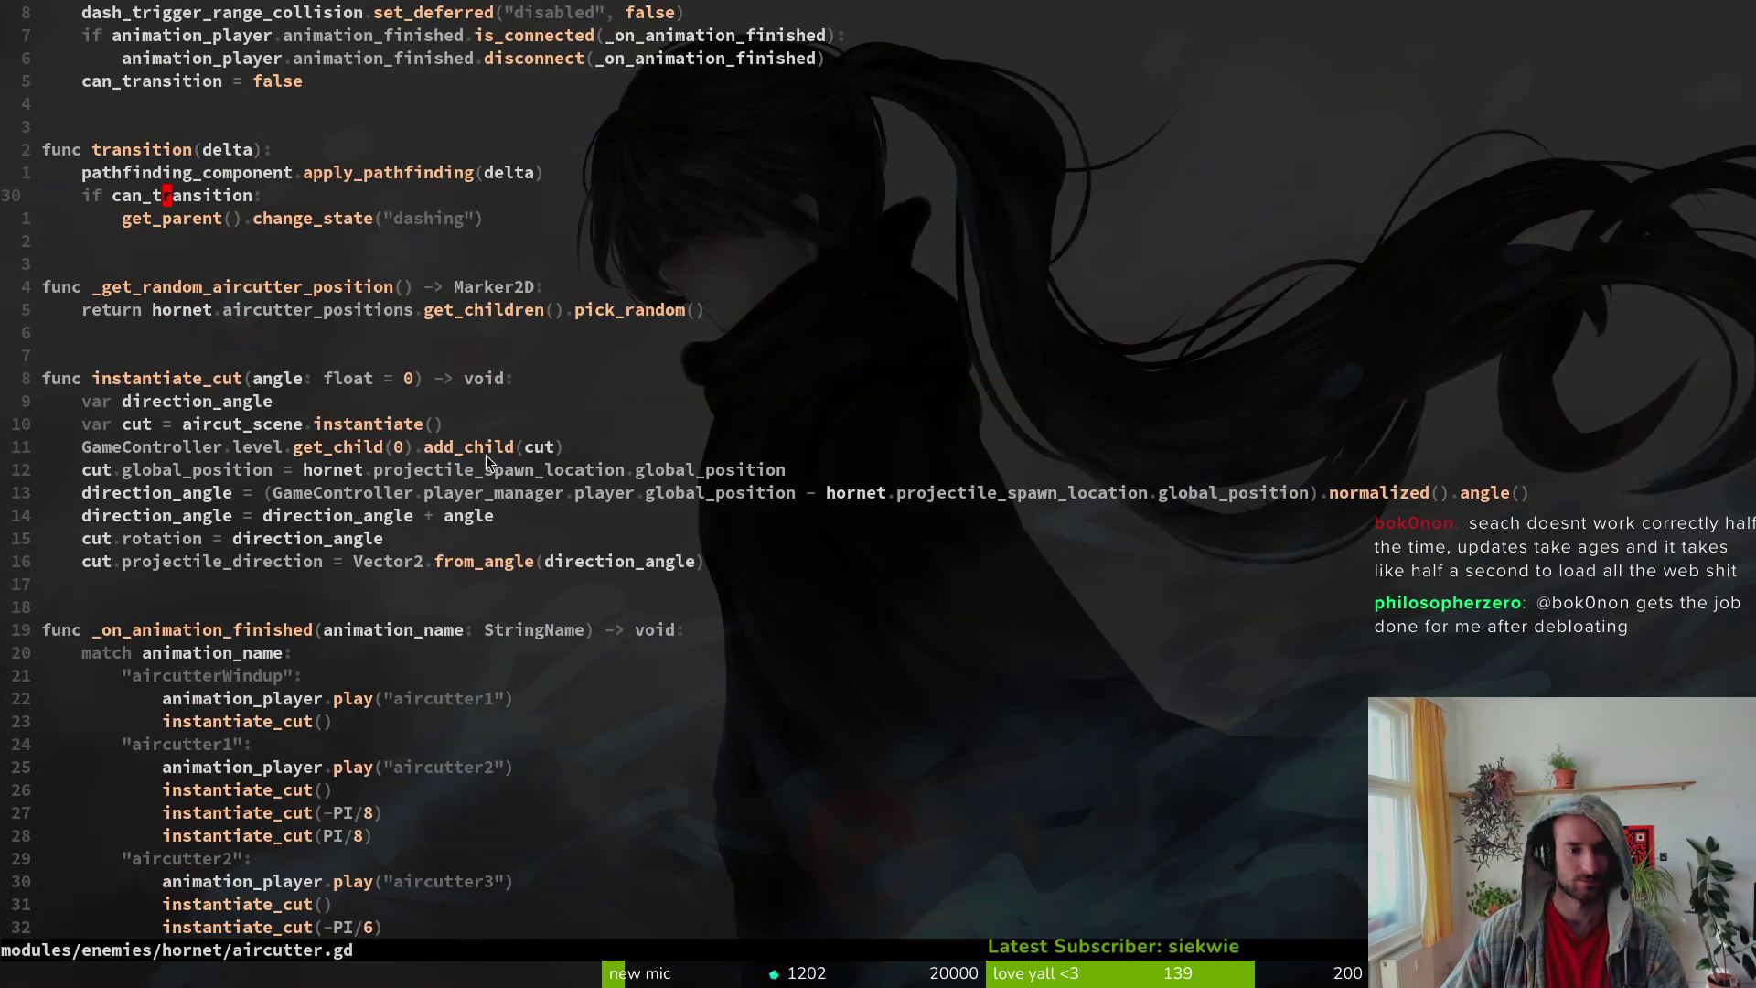
pyautogui.scroll(5, 437, 375)
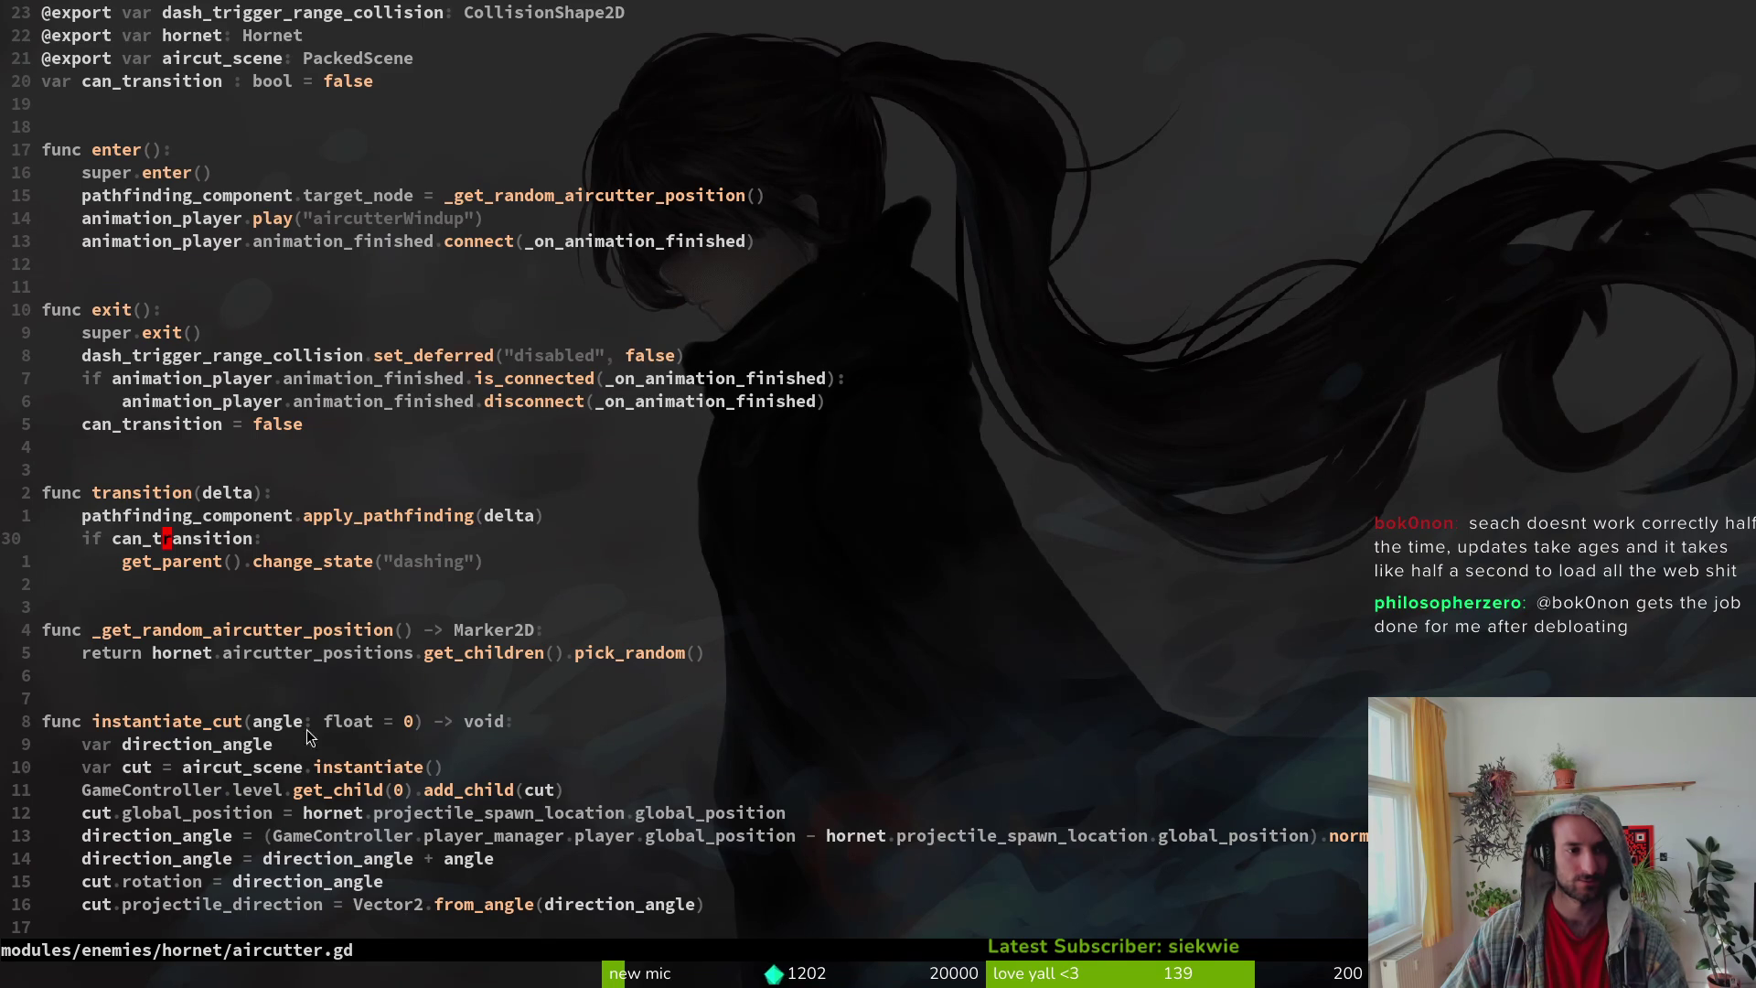
pyautogui.write('oprint_debug(')
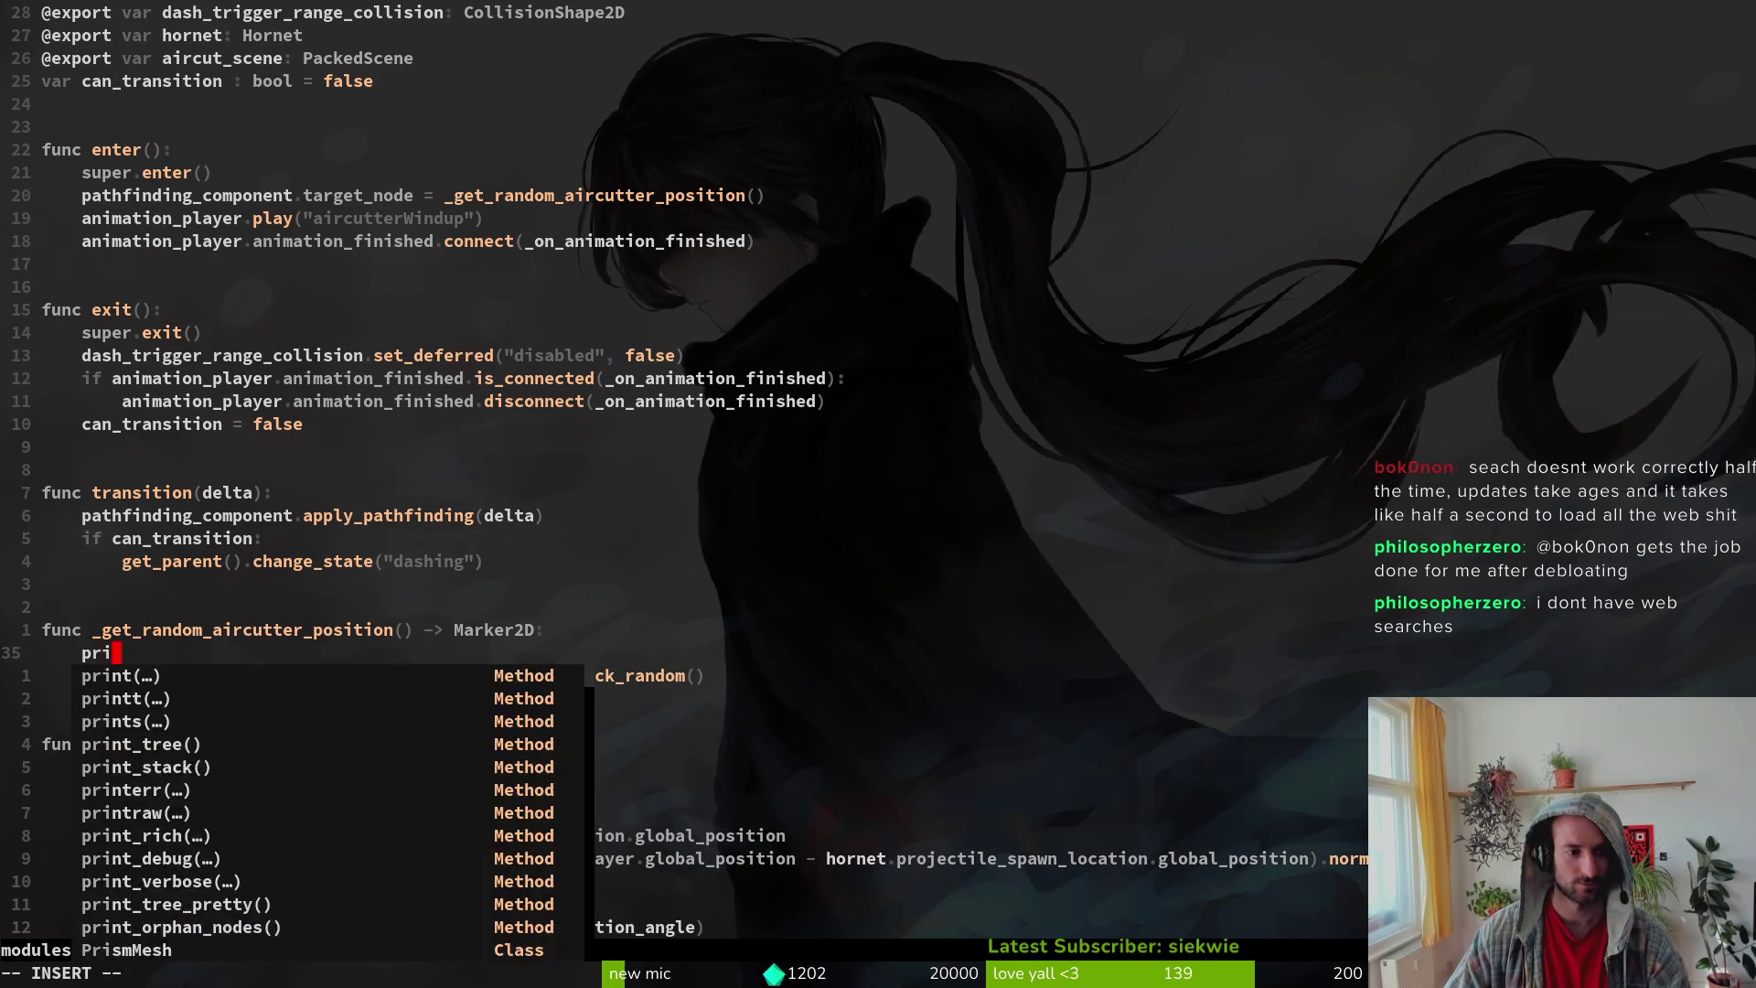
pyautogui.write('rget")')
pyautogui.press('Escape')
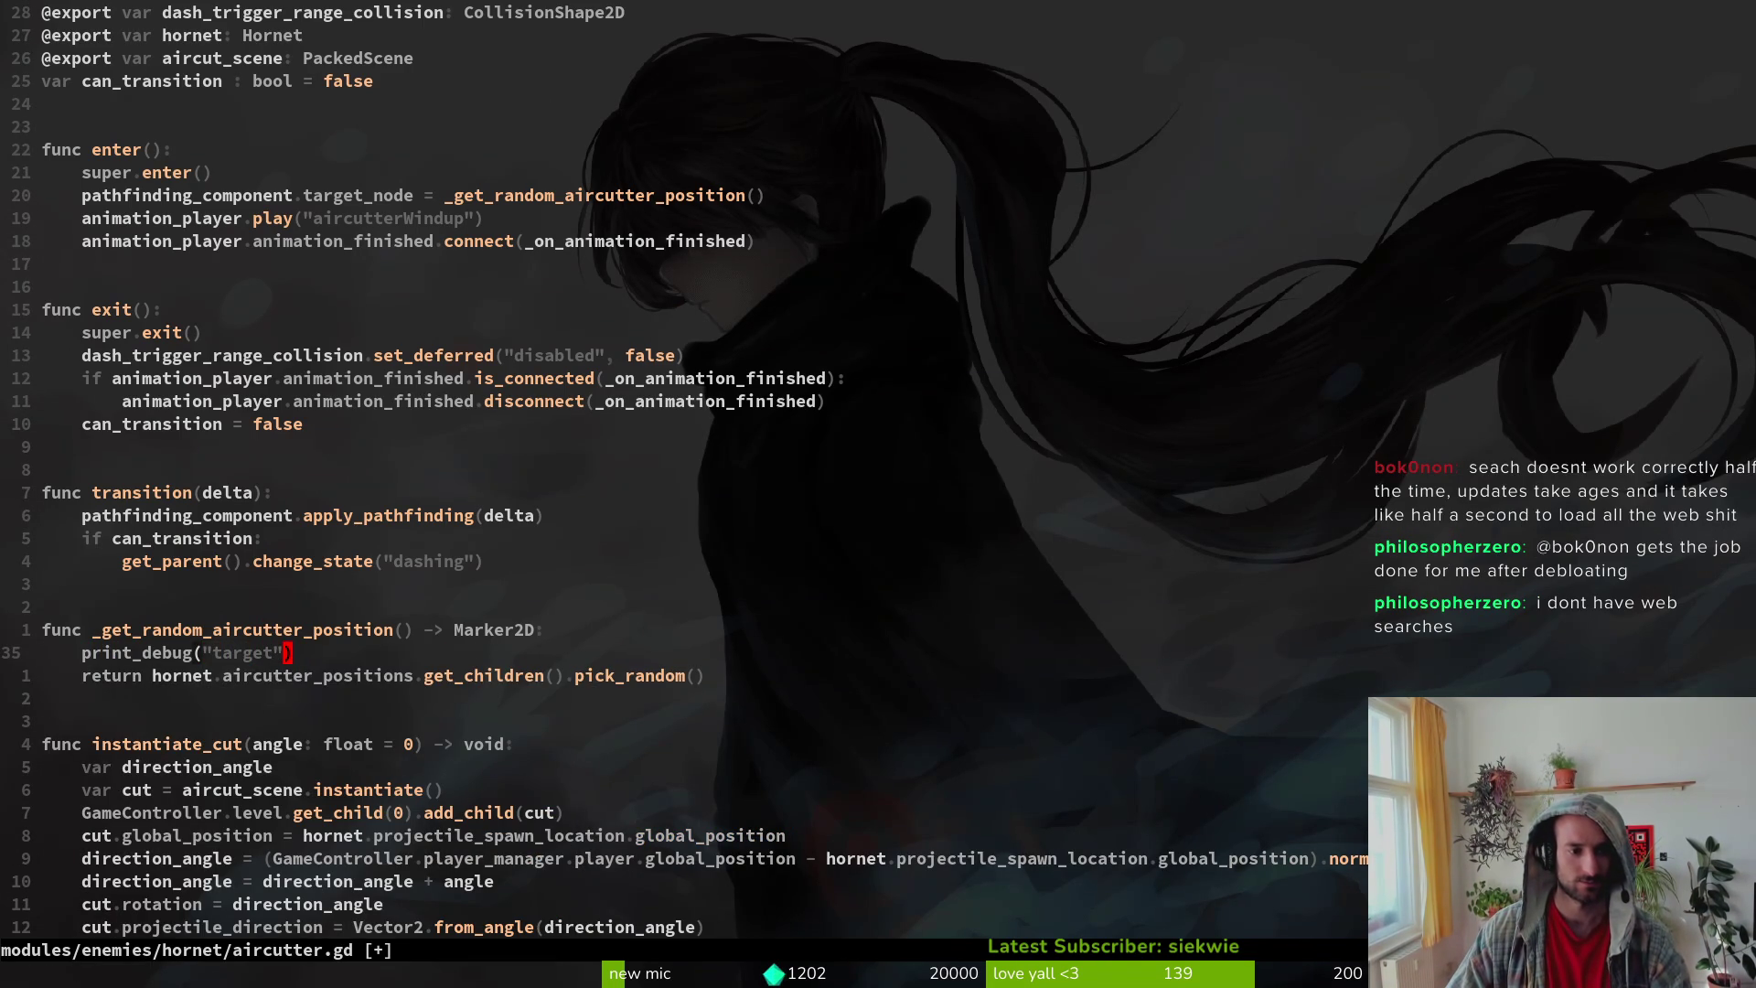
pyautogui.write(':w')
pyautogui.press('Return')
# Step: Store the pick_random() result in a `random` variable, with the debug print below it
pyautogui.write('o')
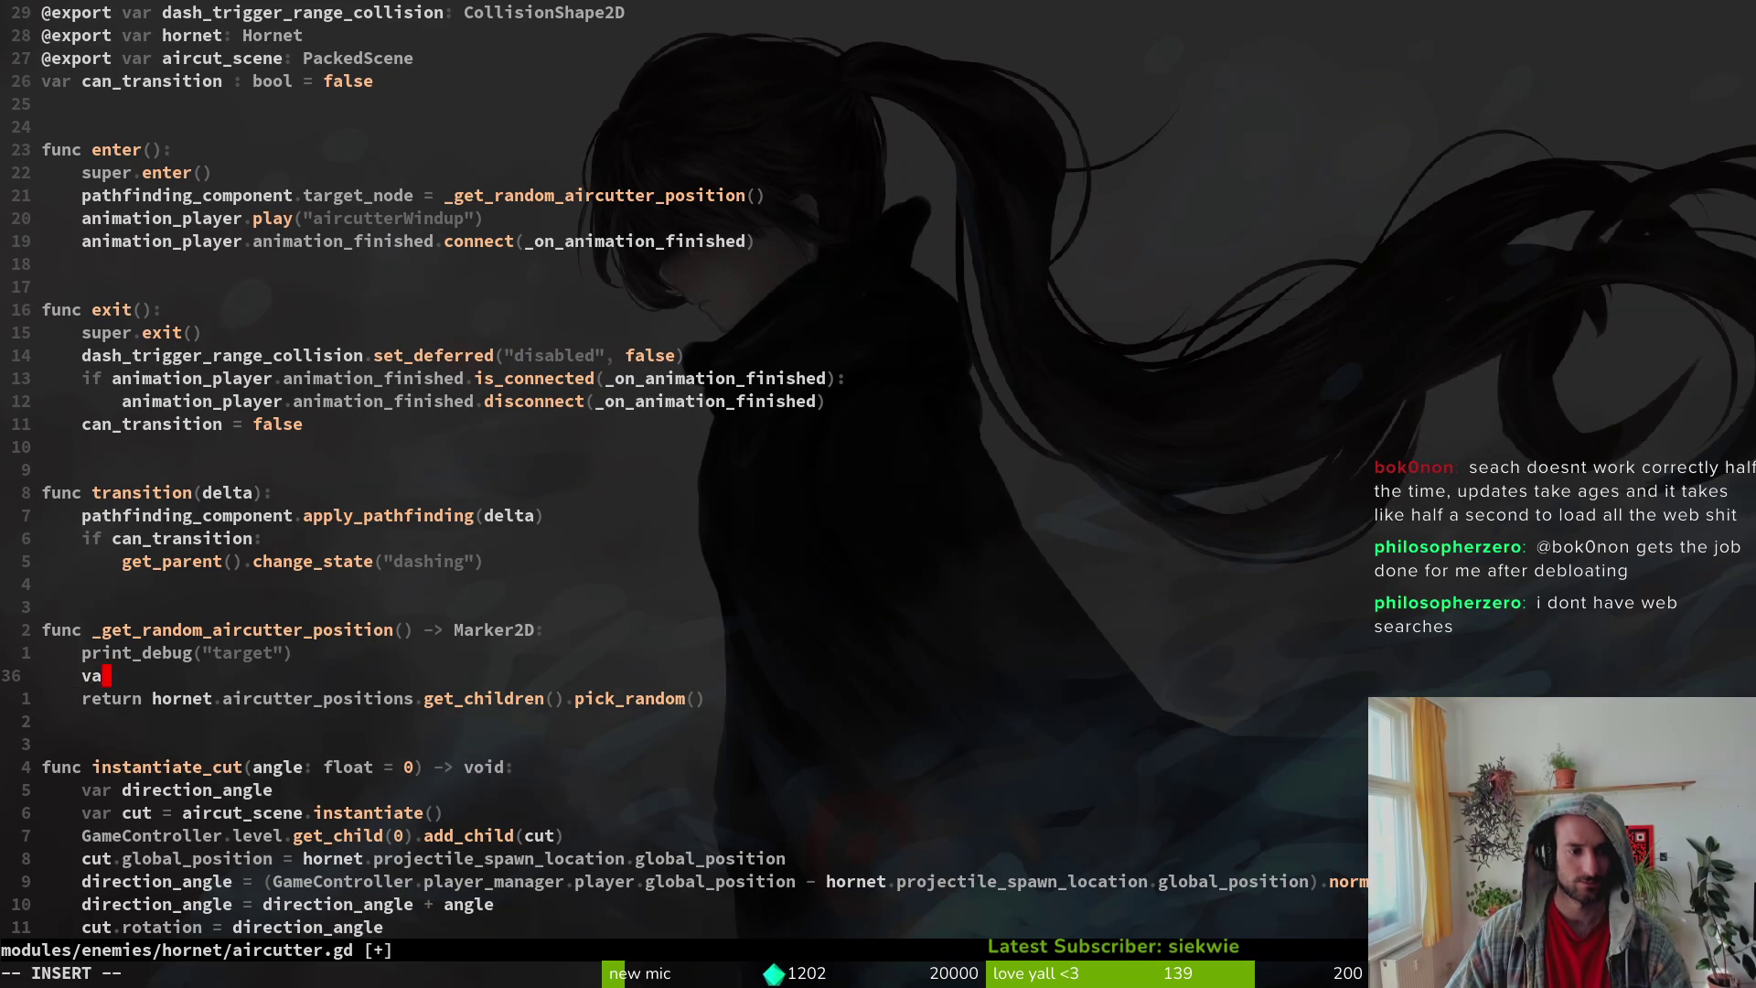
pyautogui.write('r random ')
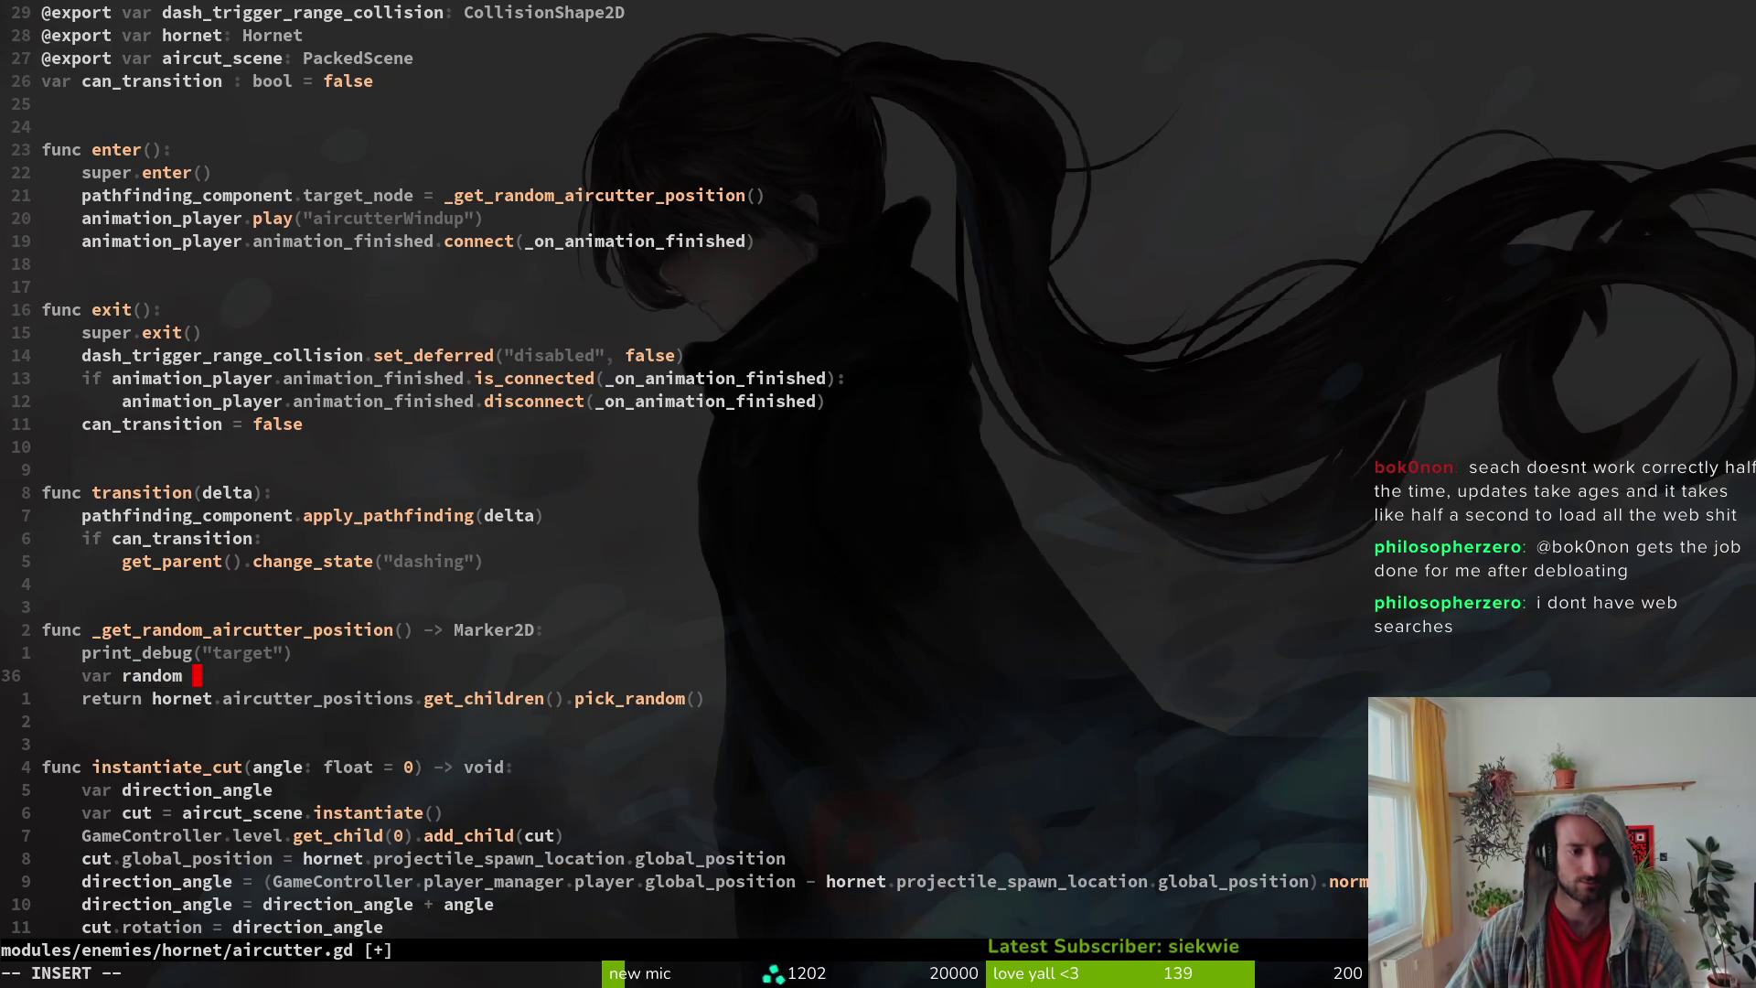
pyautogui.write('=')
pyautogui.press('Delete')
pyautogui.press('Delete')
pyautogui.press('Delete')
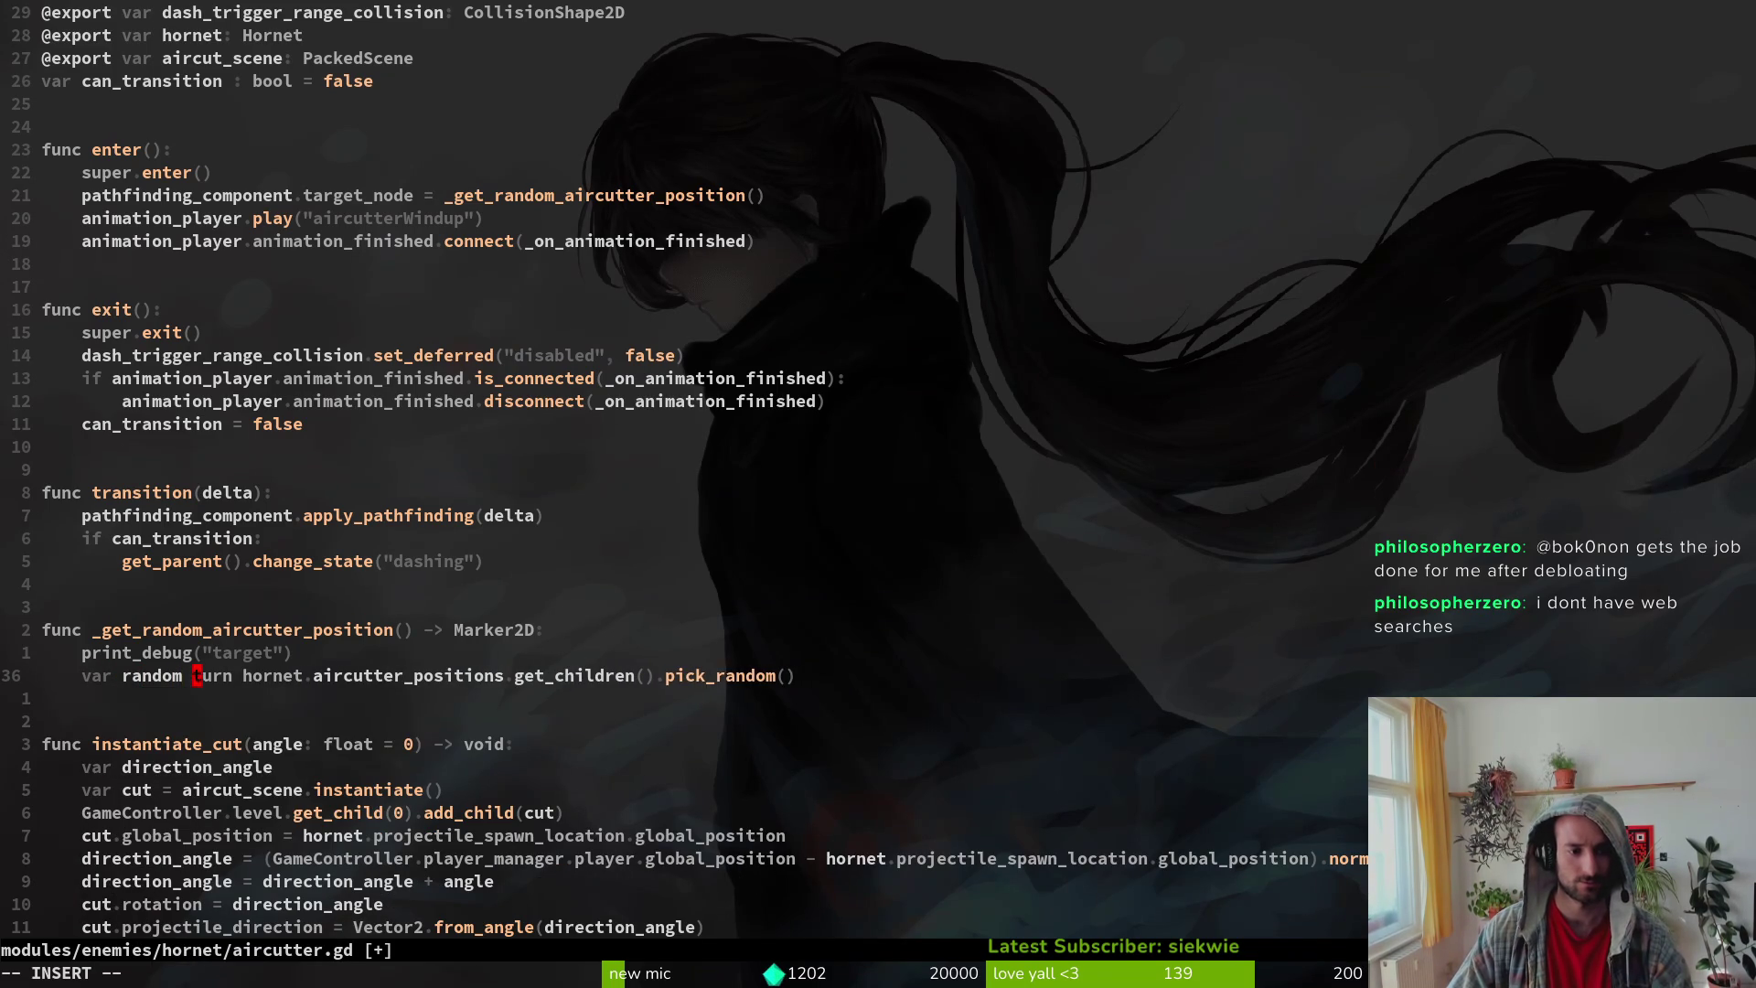
pyautogui.press('Escape')
pyautogui.press('k')
pyautogui.hotkey('shift', 'v')
pyautogui.hotkey('shift', 'j')
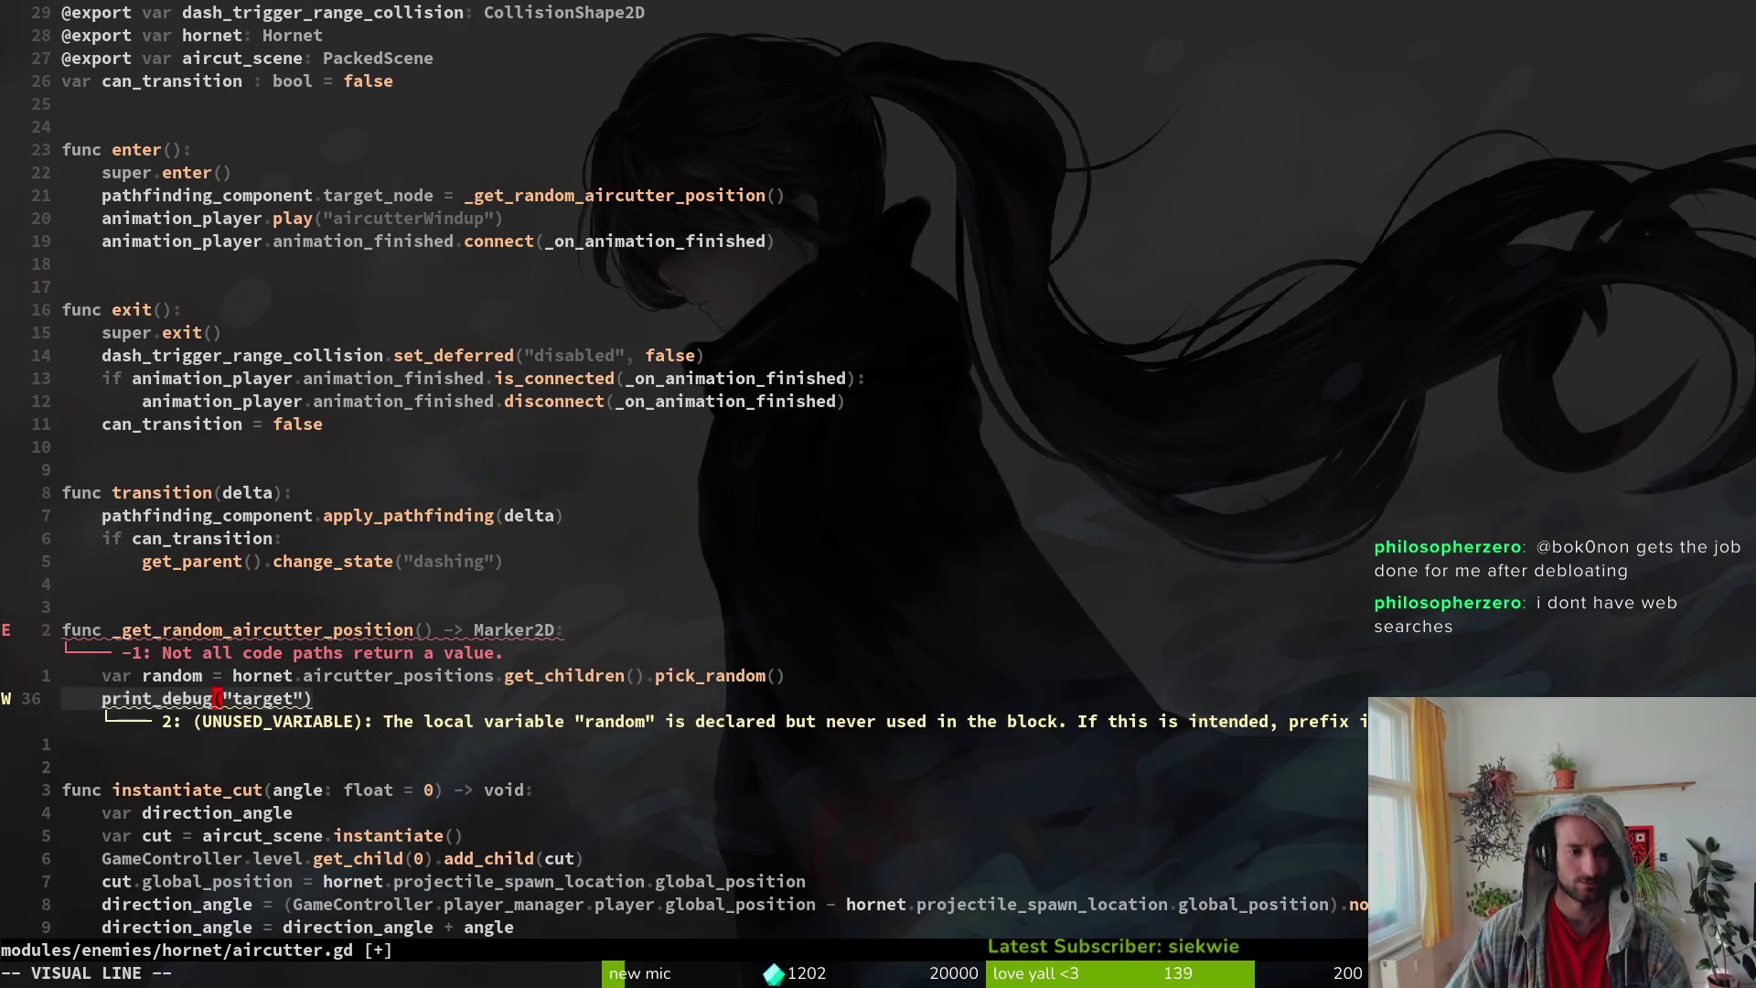
pyautogui.press('Escape')
# Step: Make the debug call print_debug(random) and save the script
pyautogui.press('c')
pyautogui.press('i')
pyautogui.press('"')
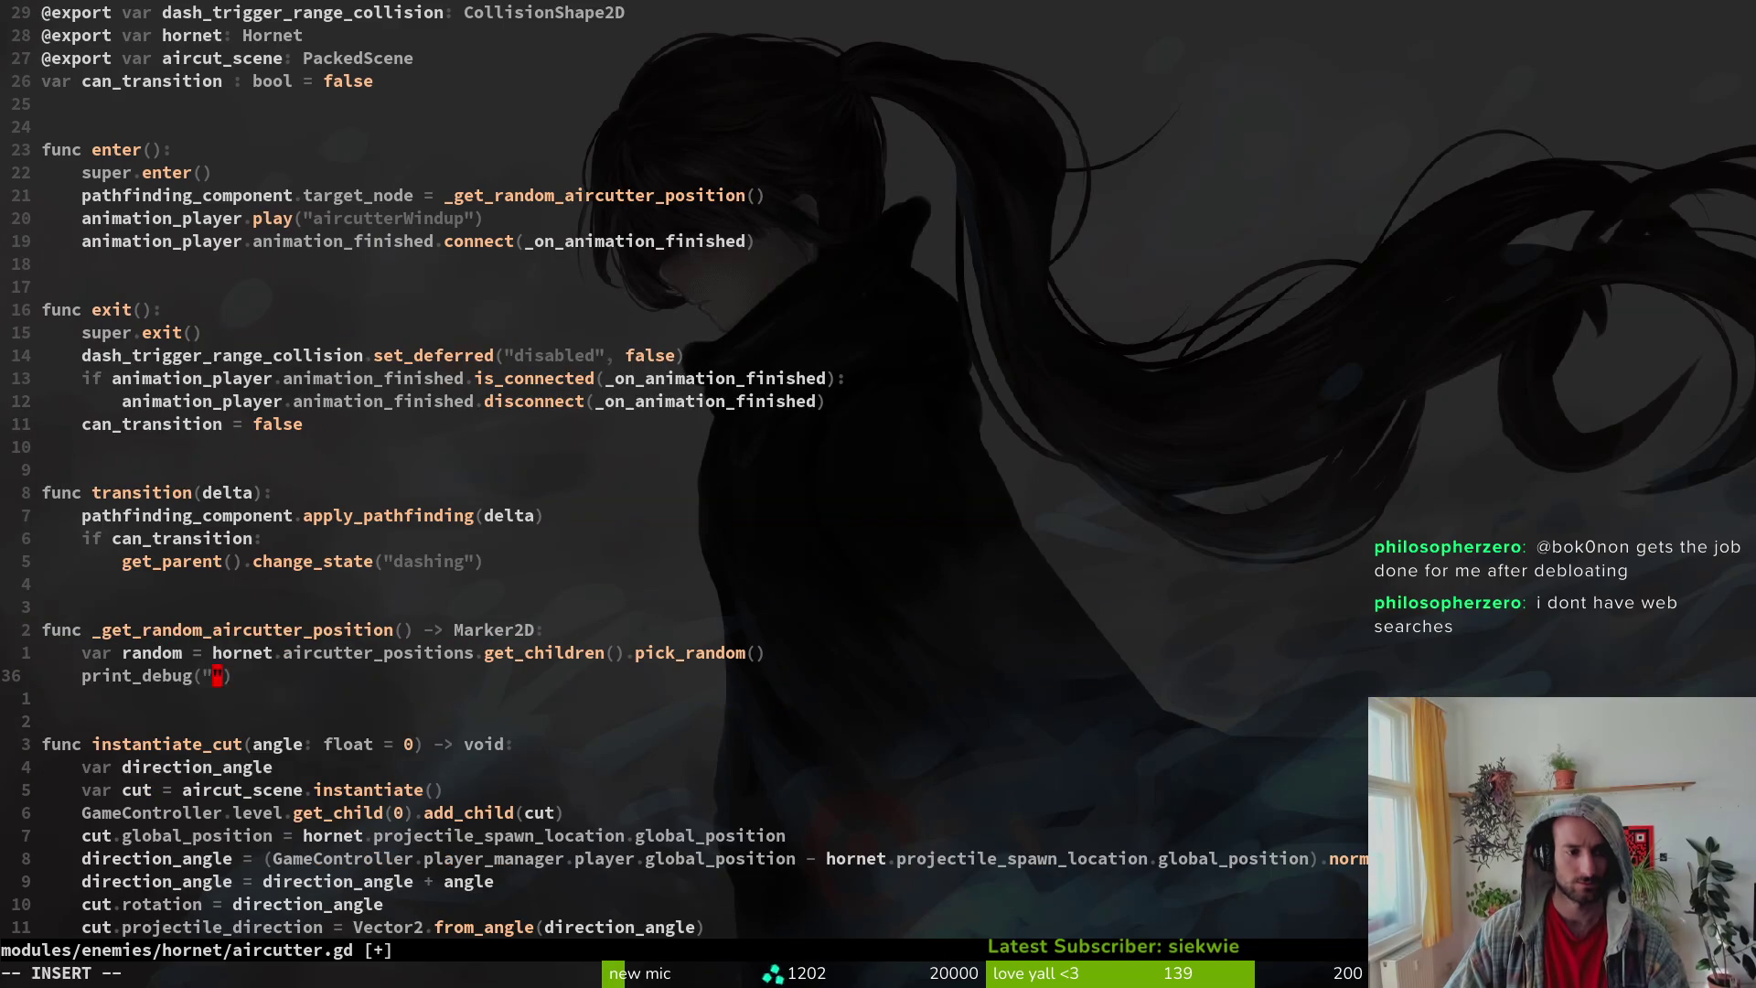
pyautogui.write('return random')
pyautogui.press('Escape')
pyautogui.write(':w')
pyautogui.press('Return')
# Step: Add `return random` at the end of the function and save
pyautogui.write('oreturn random')
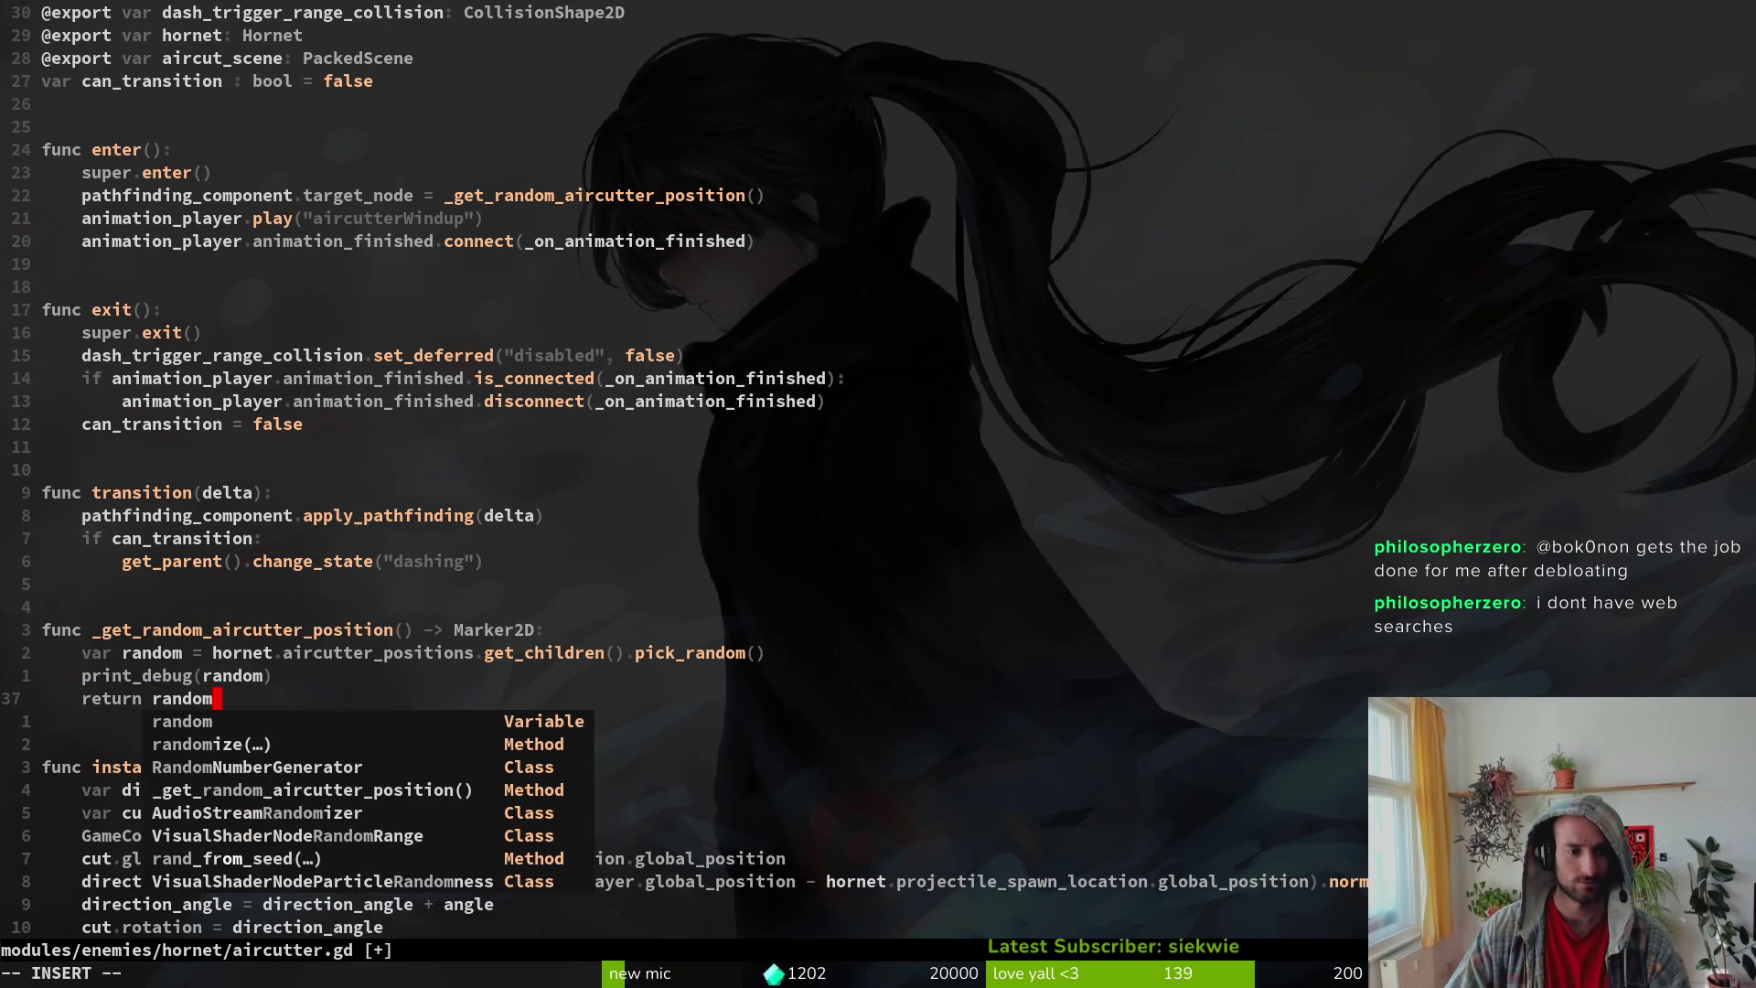
pyautogui.press('Escape')
pyautogui.write(':w')
pyautogui.press('Return')
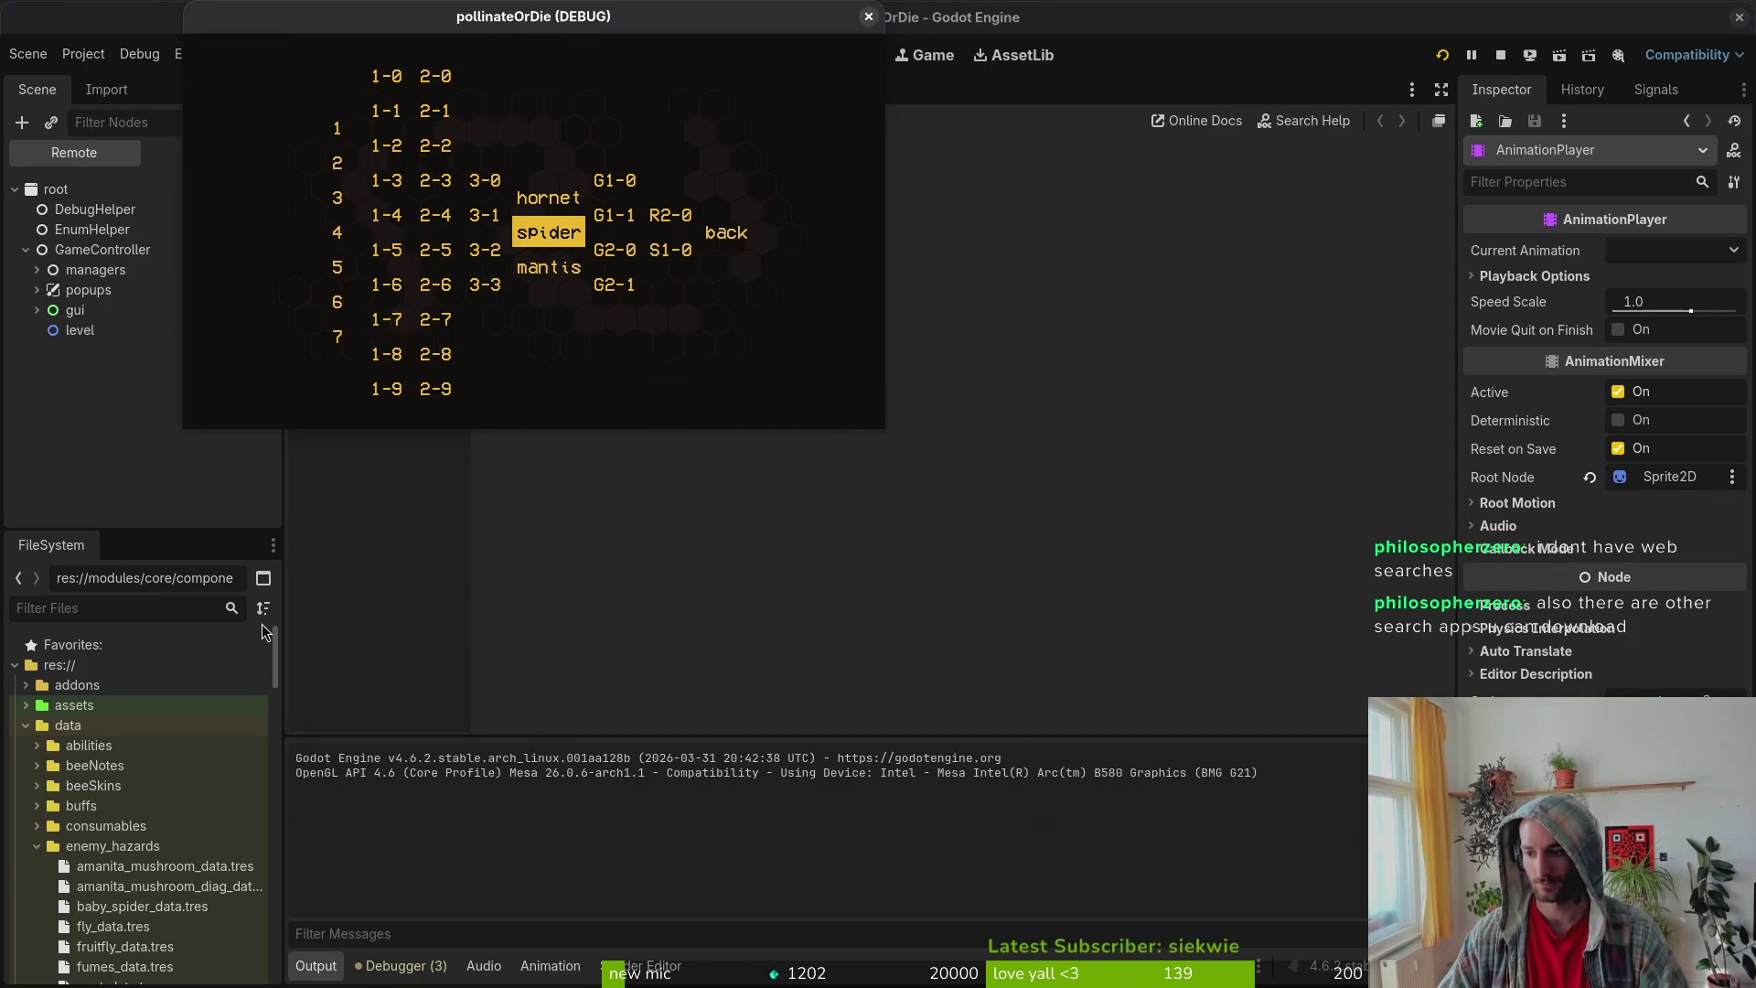
# Step: Start the hornet level, toggle show pathing, and watch which aircutter markers get chosen
pyautogui.press('Up')
pyautogui.press('Return')
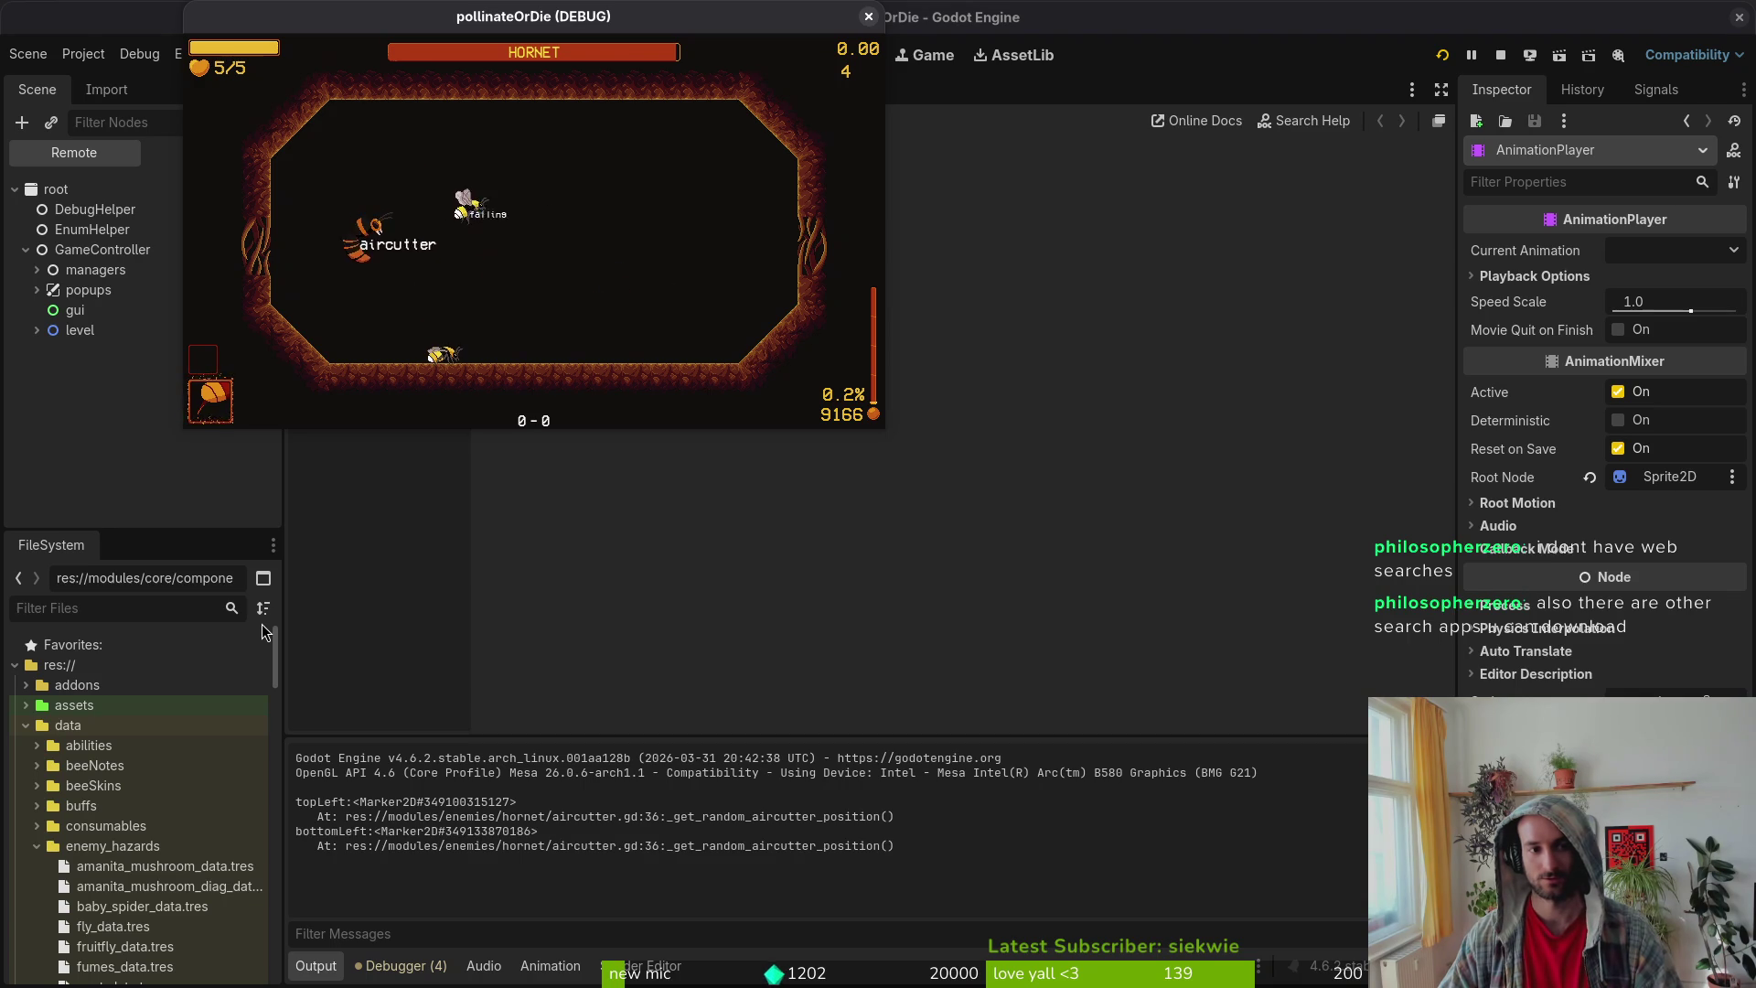
pyautogui.press('Escape')
pyautogui.press('Down')
pyautogui.press('Return')
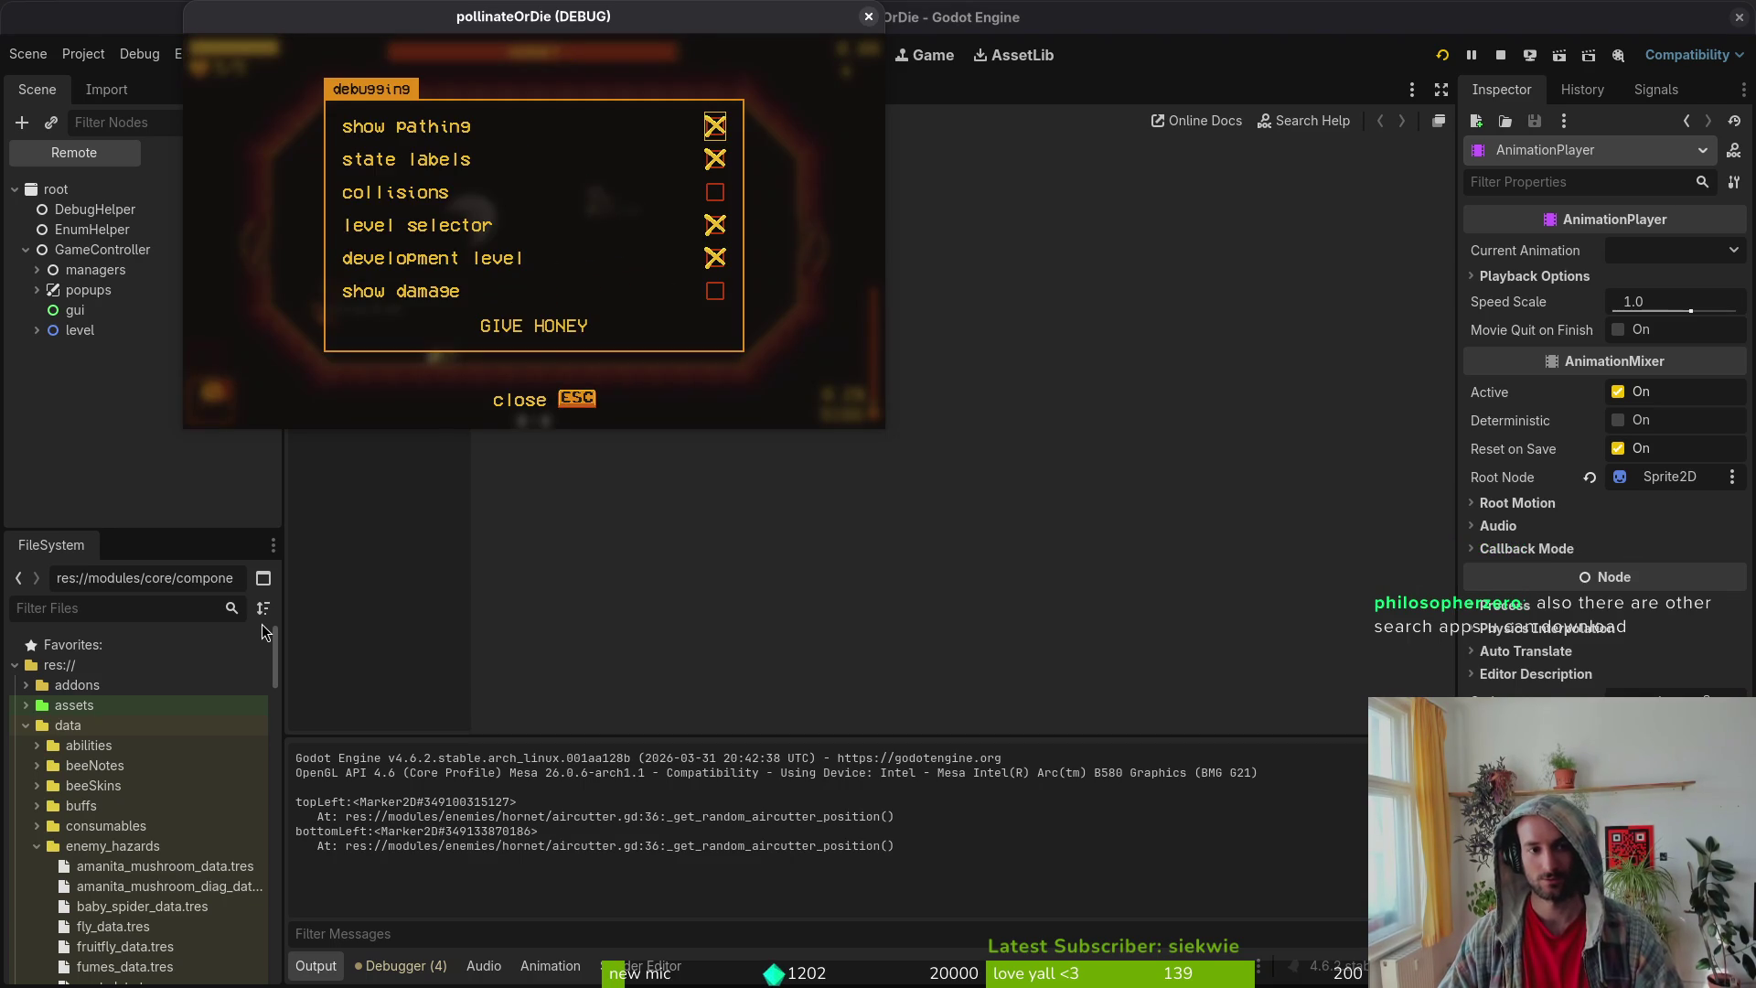
pyautogui.press('Escape')
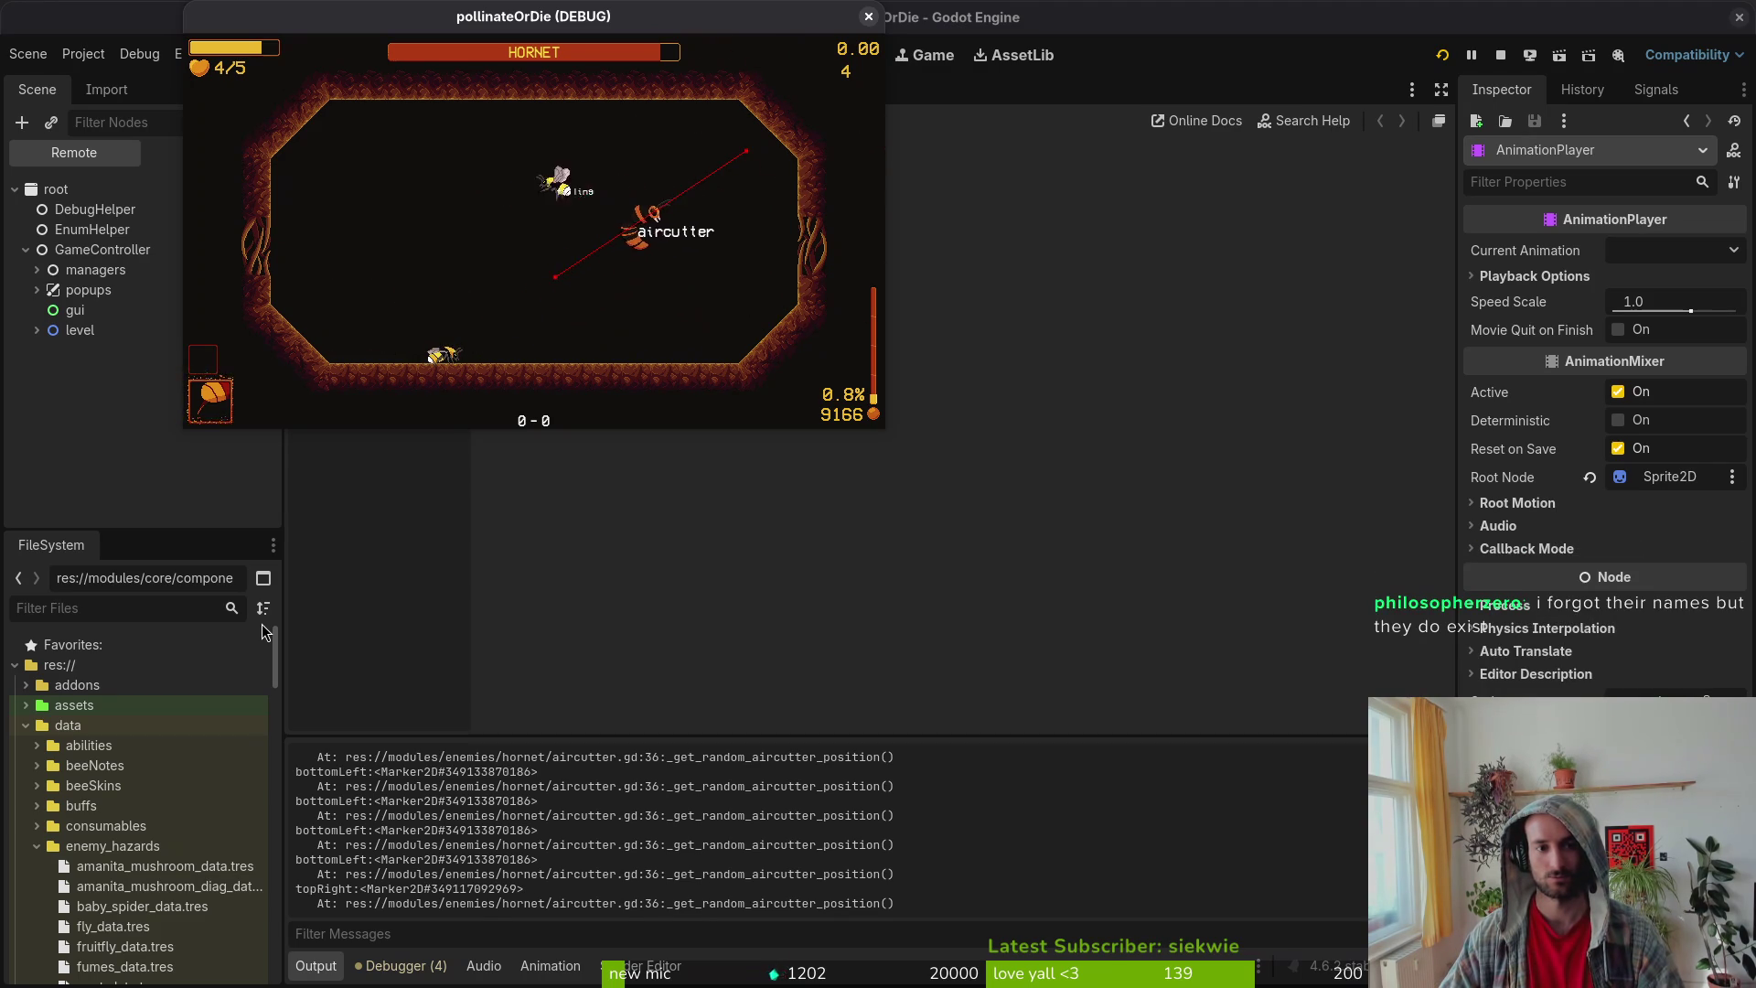
pyautogui.press('Escape')
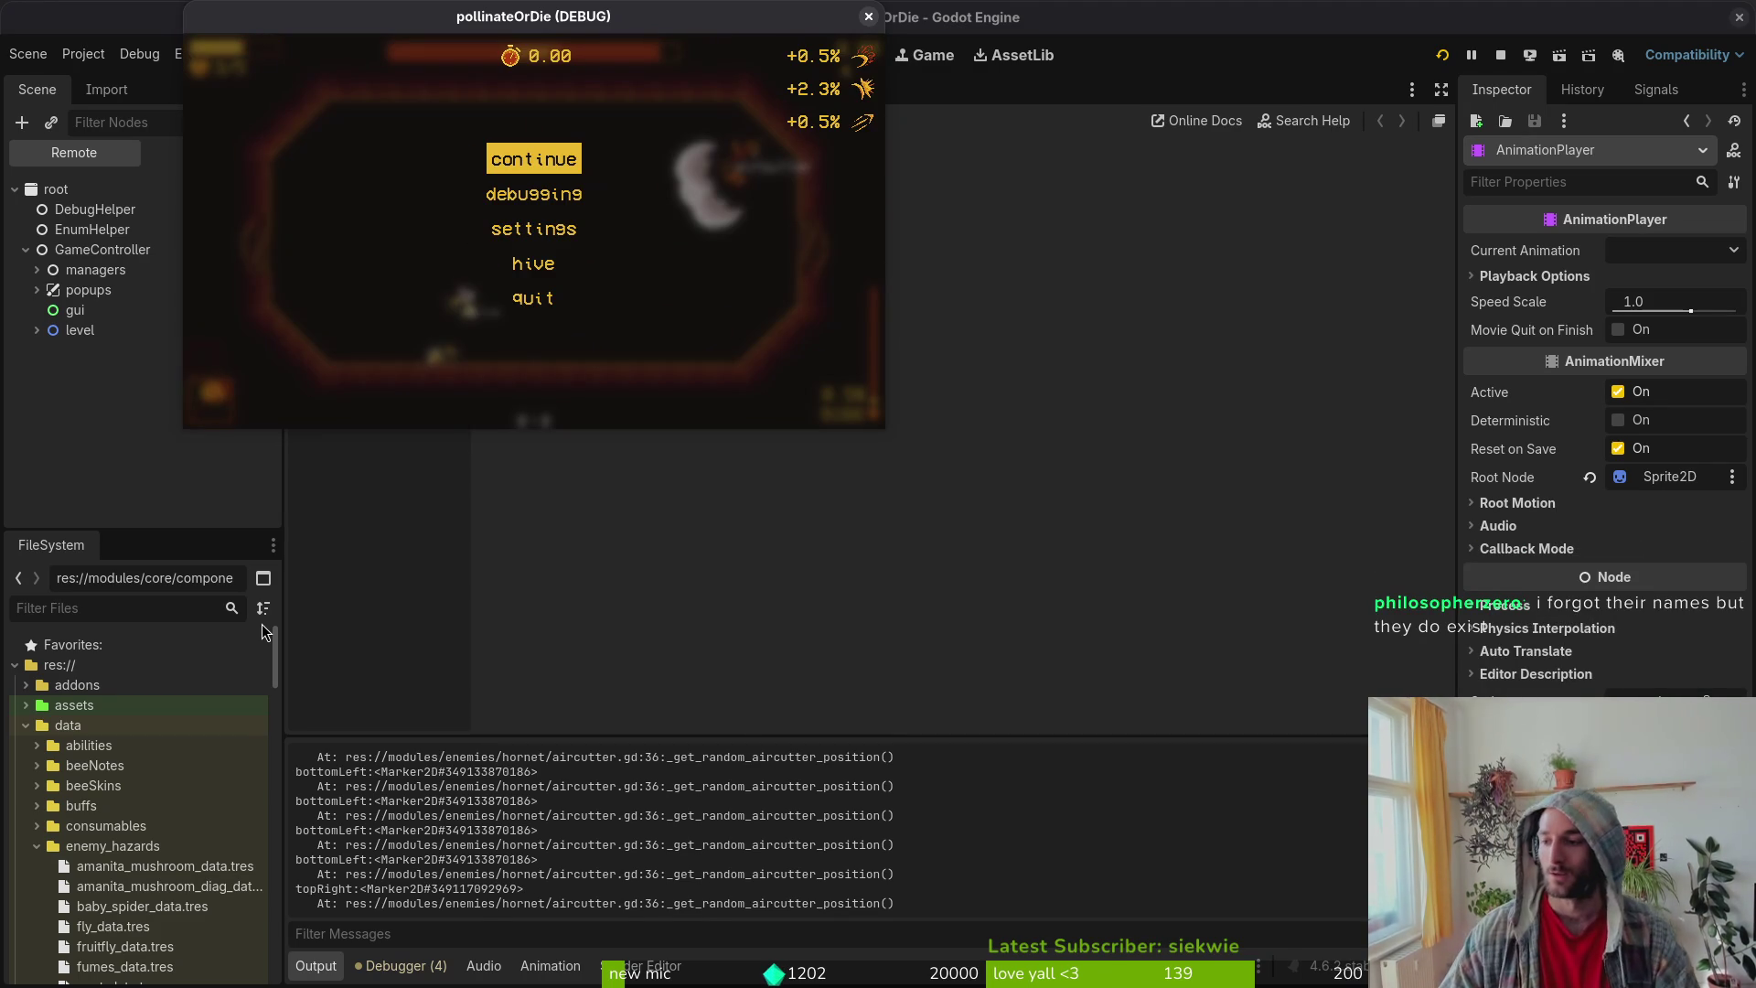
pyautogui.hotkey('alt', 'Tab')
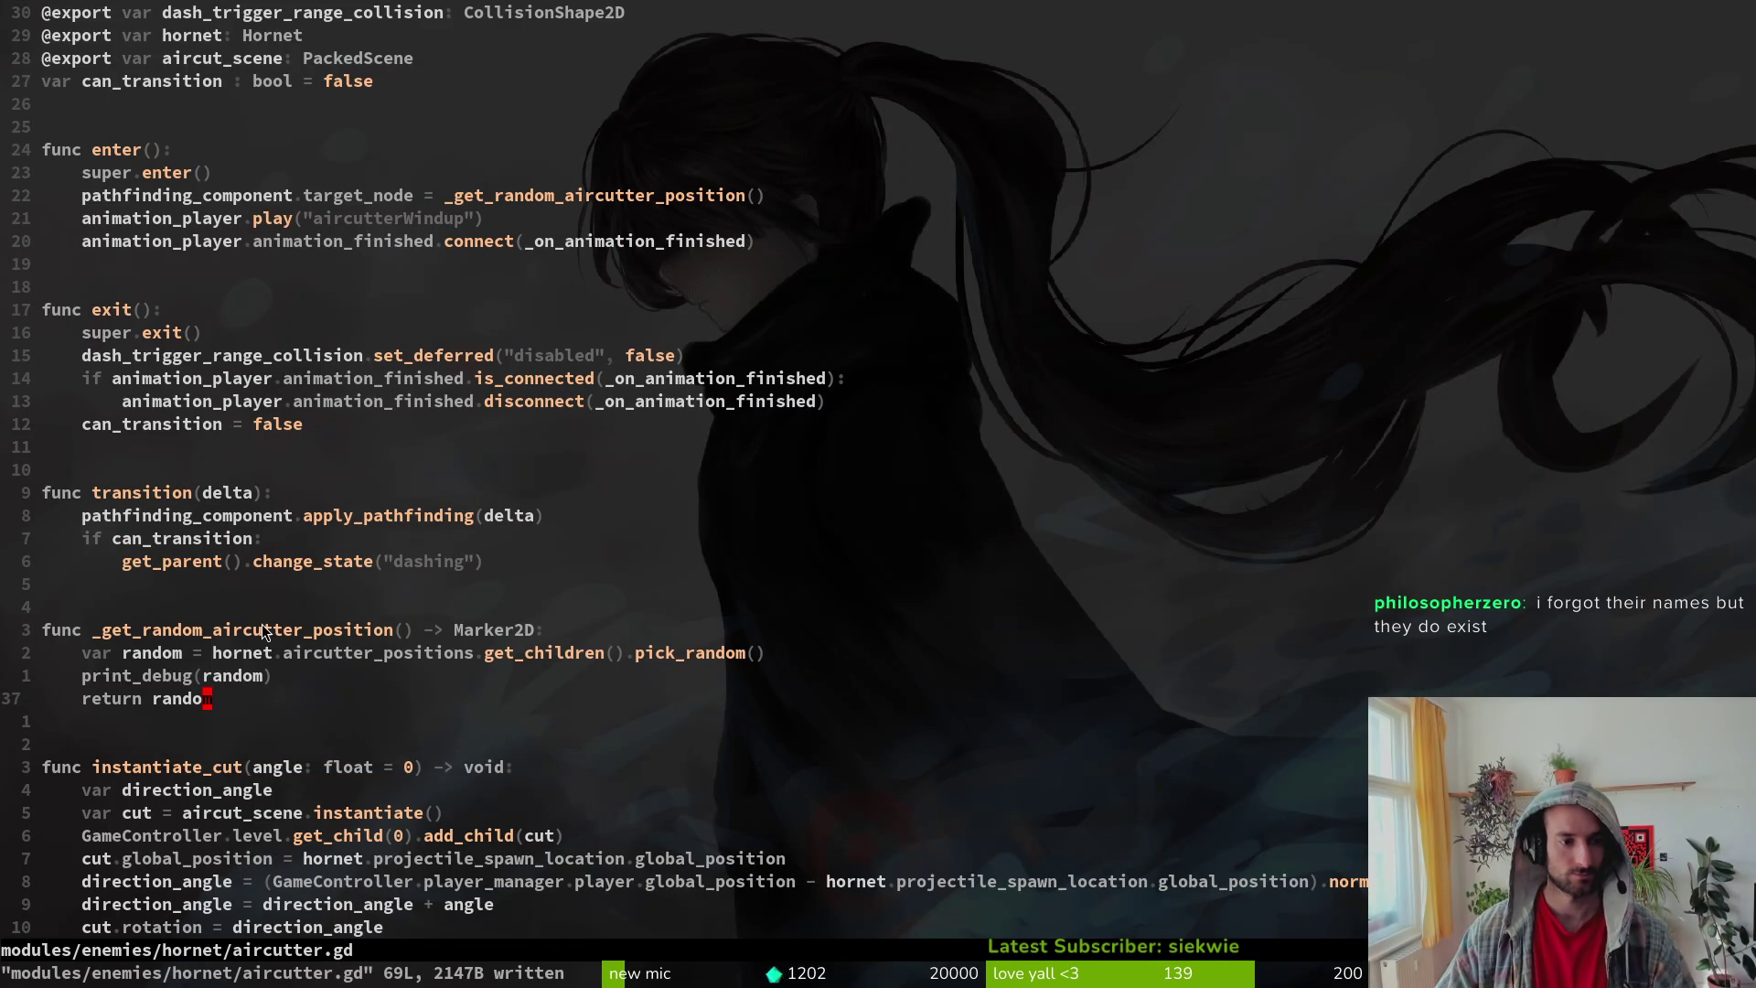
# Step: Remove the aircutterWindup play call and its empty line from enter(), saving the script
pyautogui.press('k')
pyautogui.press('k')
pyautogui.press('k')
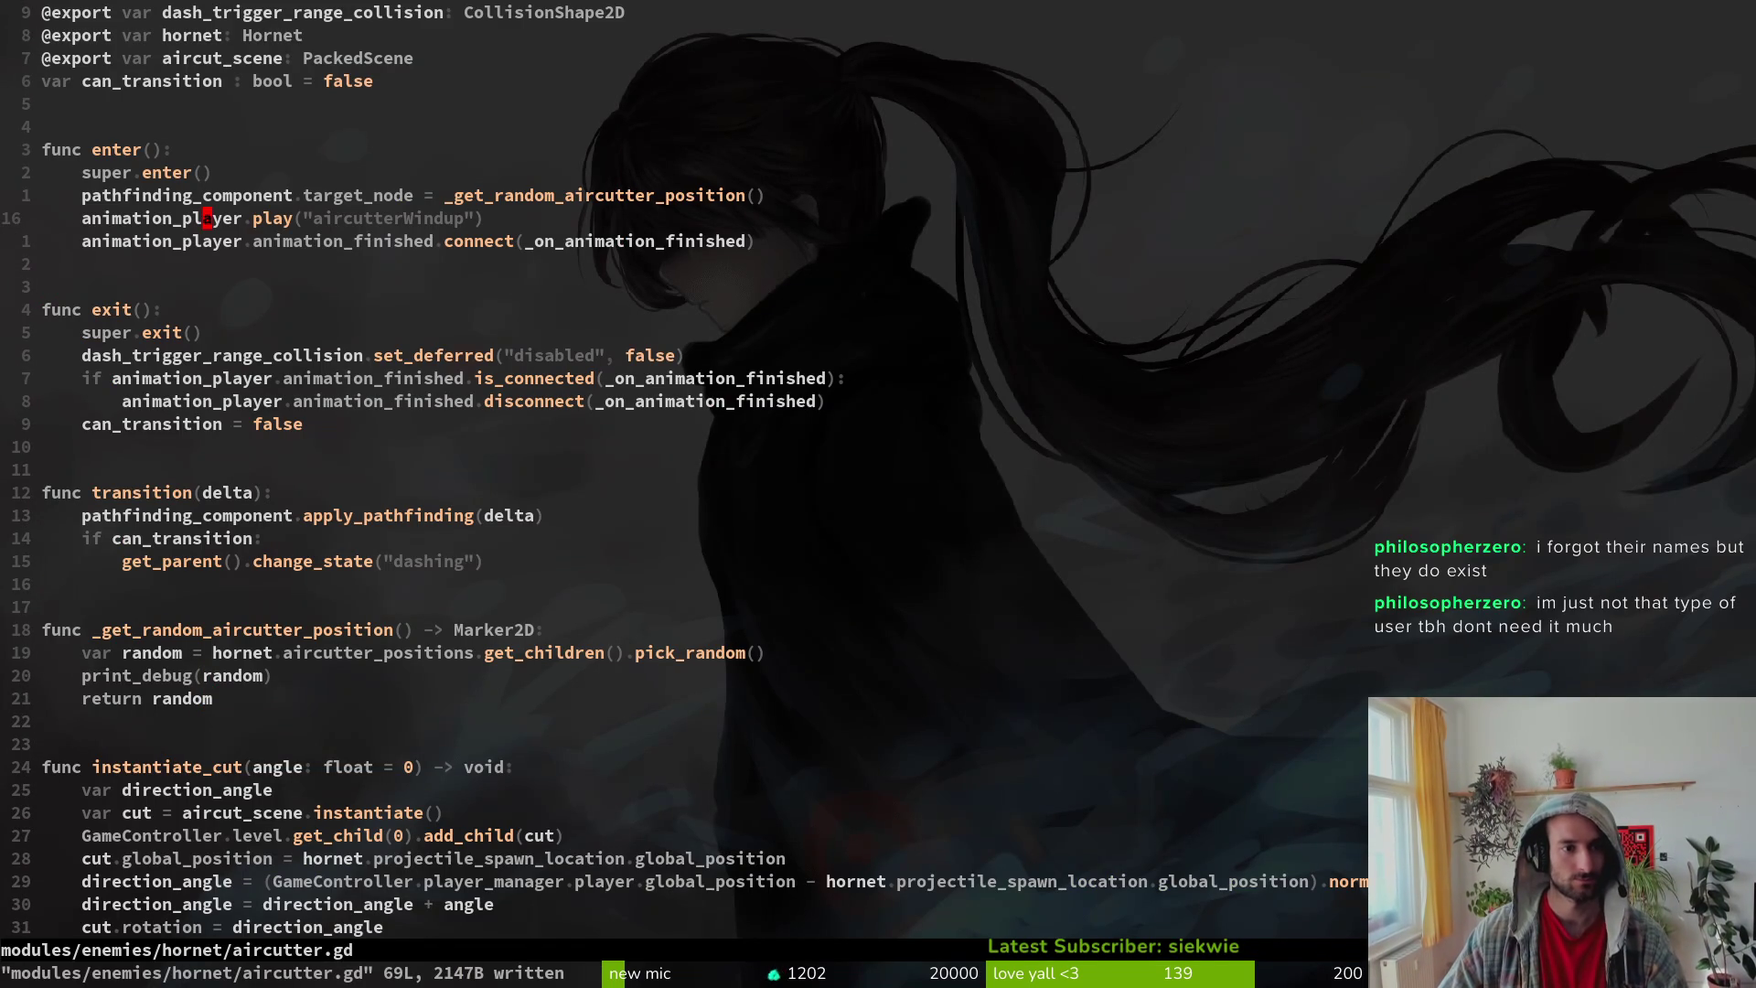
pyautogui.press('d')
pyautogui.press('d')
pyautogui.hotkey('shift', 'o')
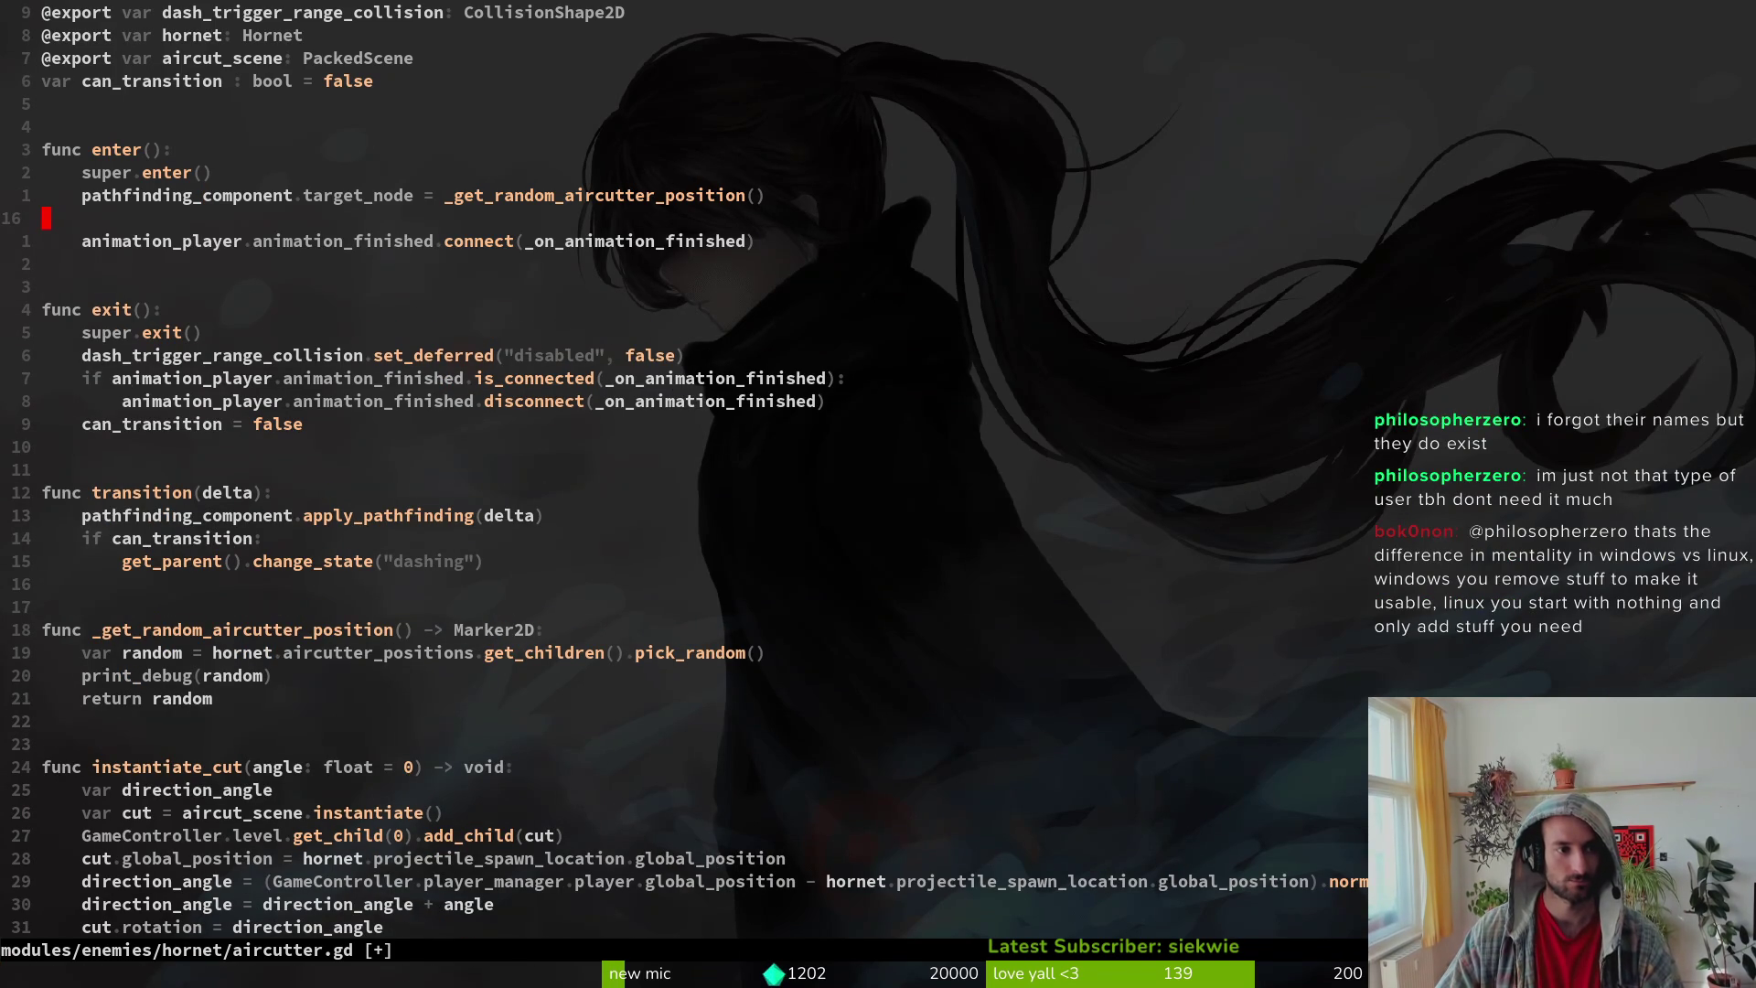
pyautogui.write(':w')
pyautogui.press('Return')
pyautogui.press('d')
pyautogui.press('d')
pyautogui.write(':w')
pyautogui.press('Return')
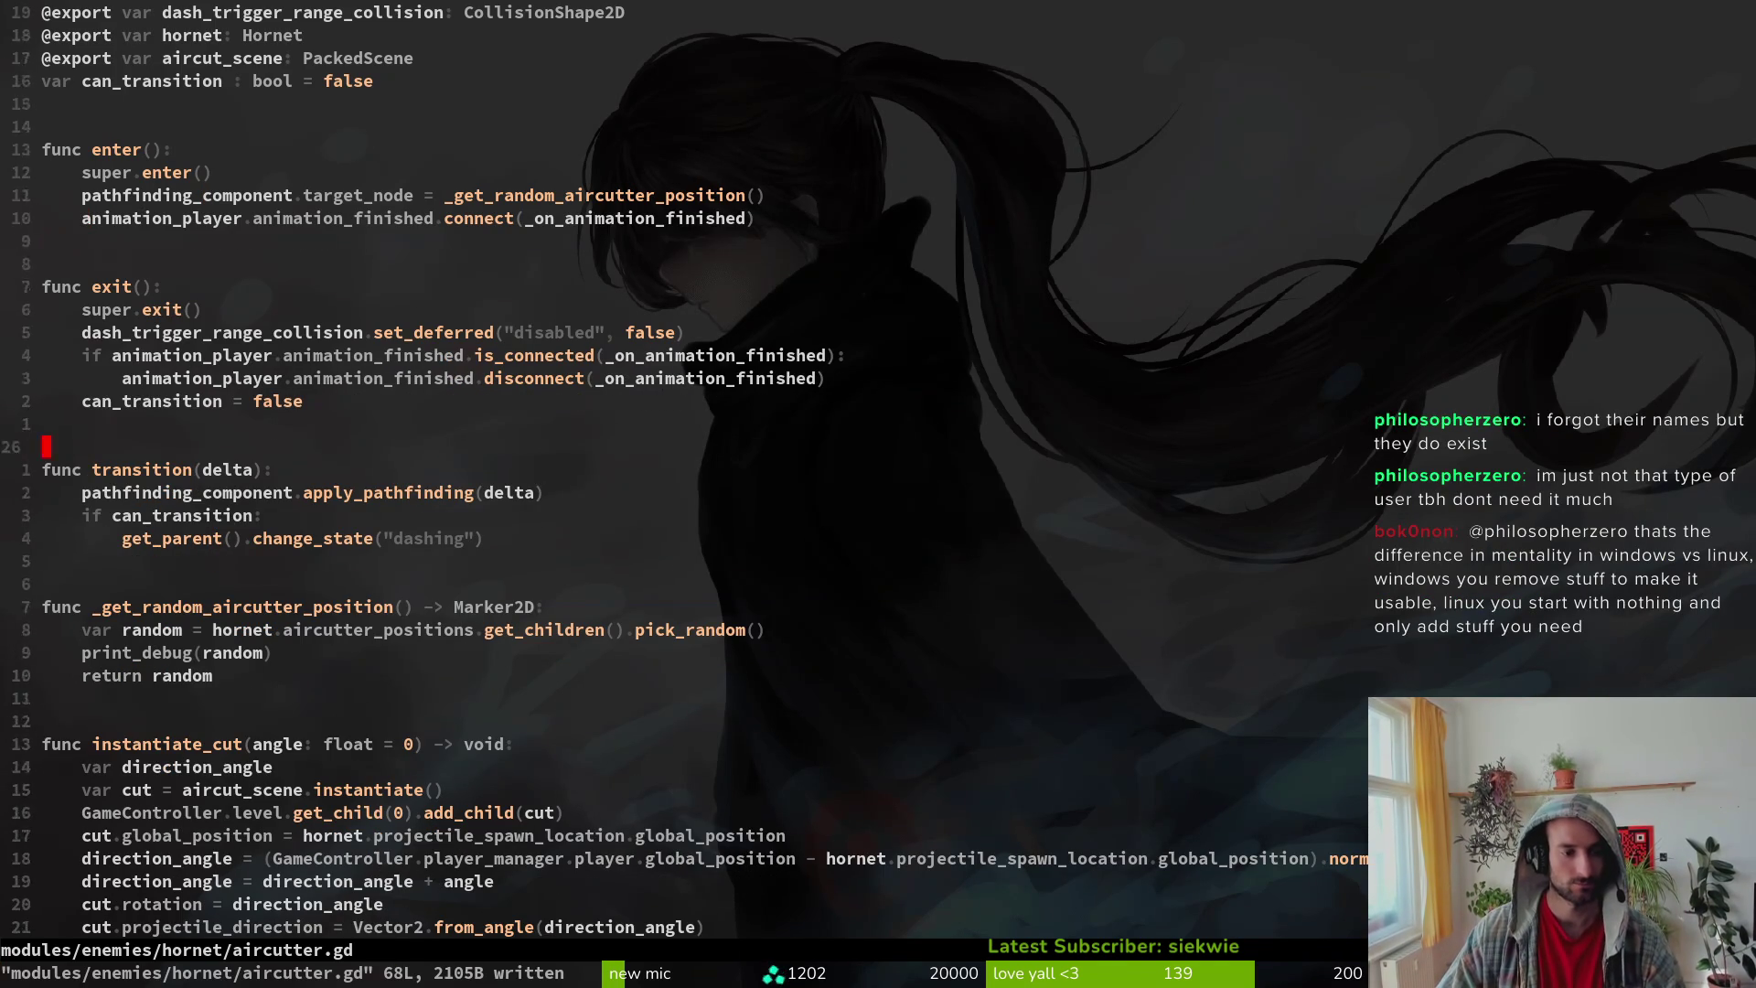
pyautogui.press('j')
pyautogui.press('j')
pyautogui.press('j')
pyautogui.press('9')
pyautogui.press('k')
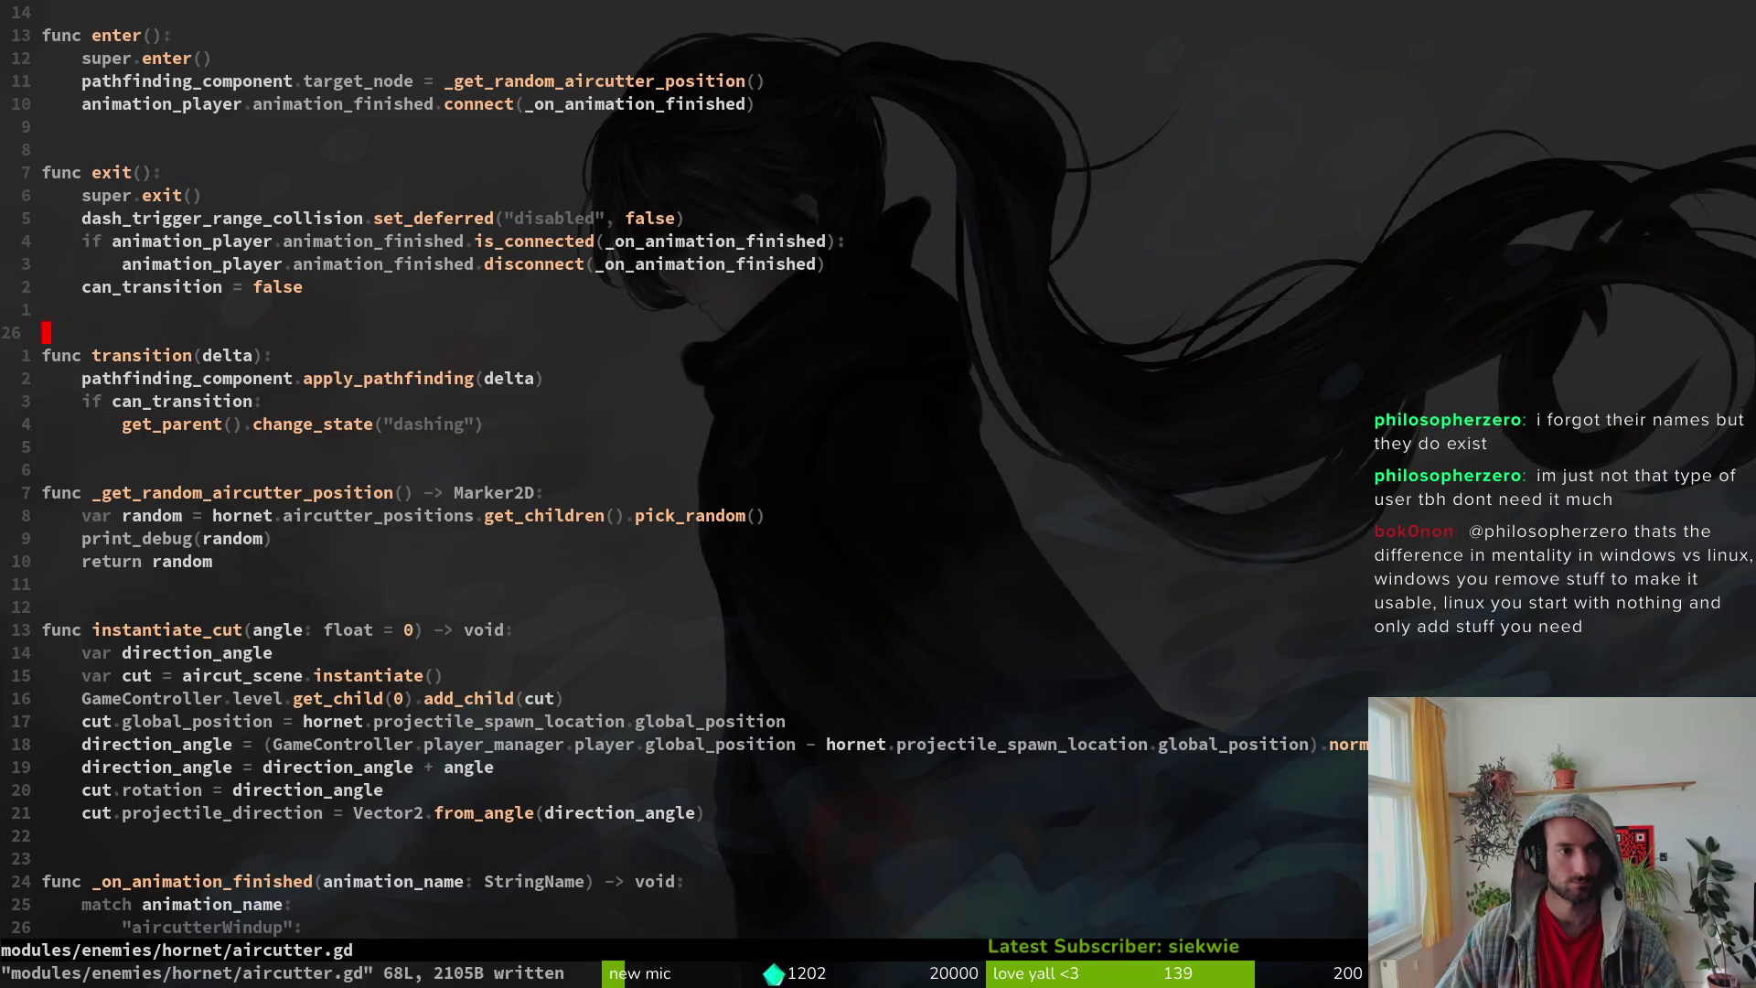
# Step: Add a pathfinding_component.nav_agent.navigation_finished line in enter() and save
pyautogui.write('10kopathfinding_component')
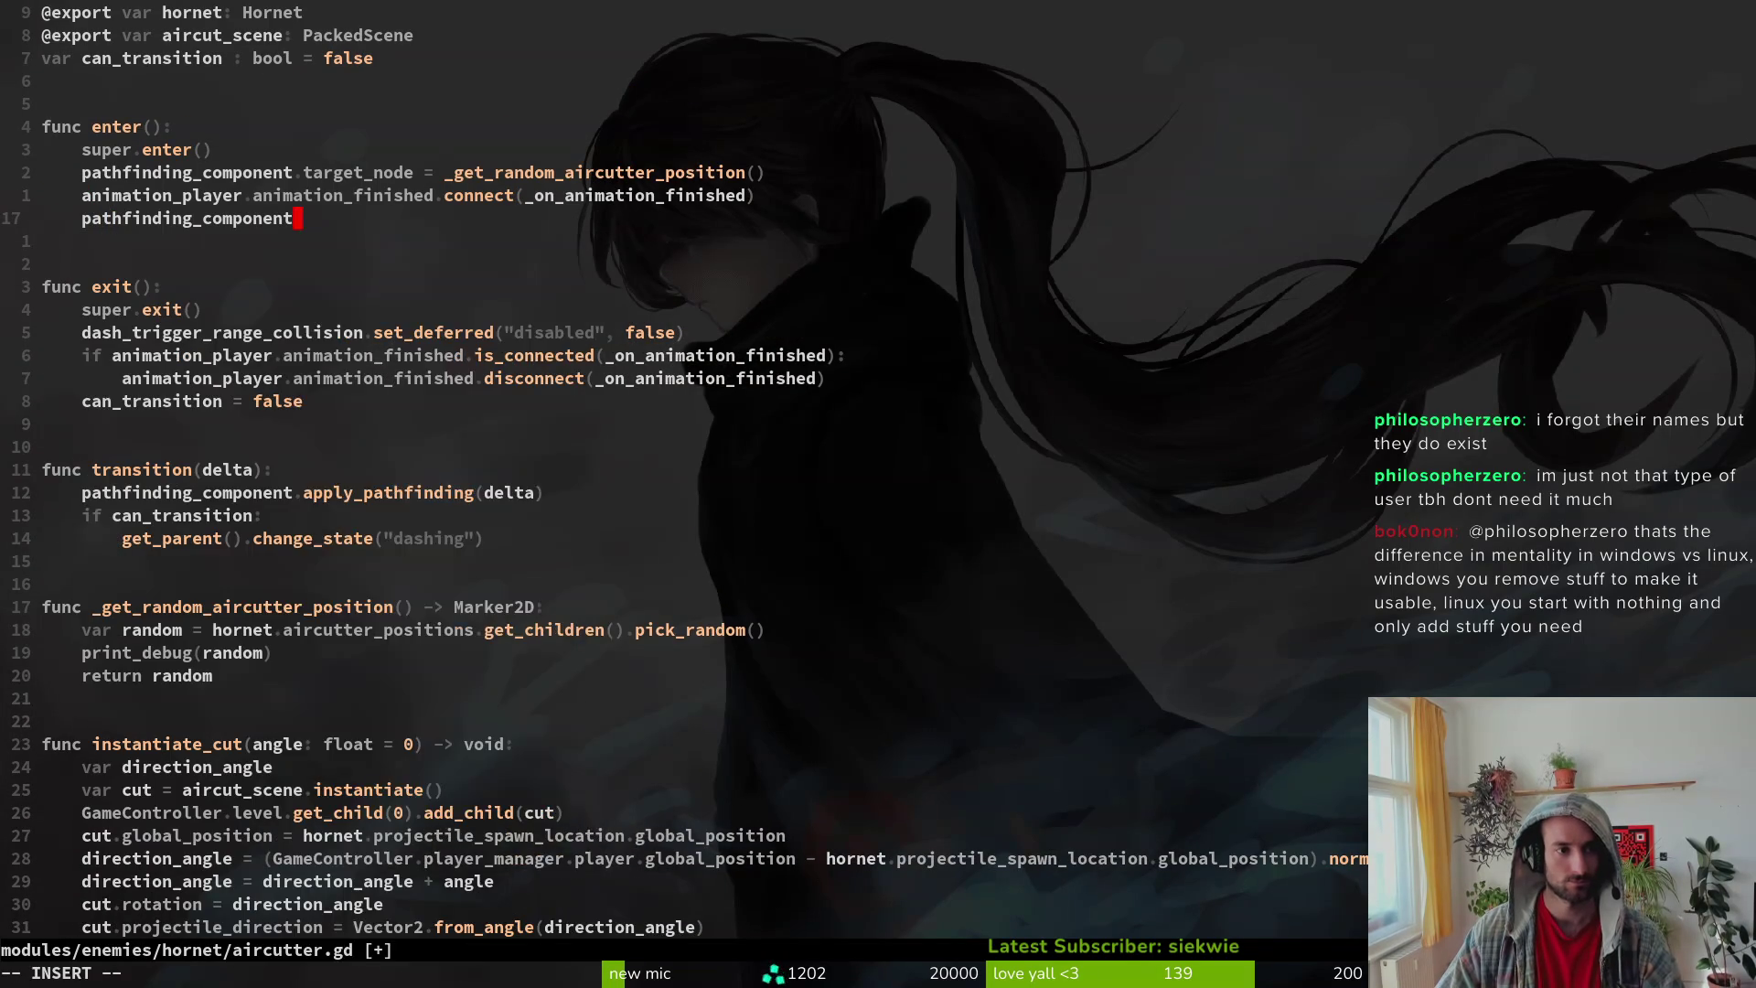
pyautogui.write('.')
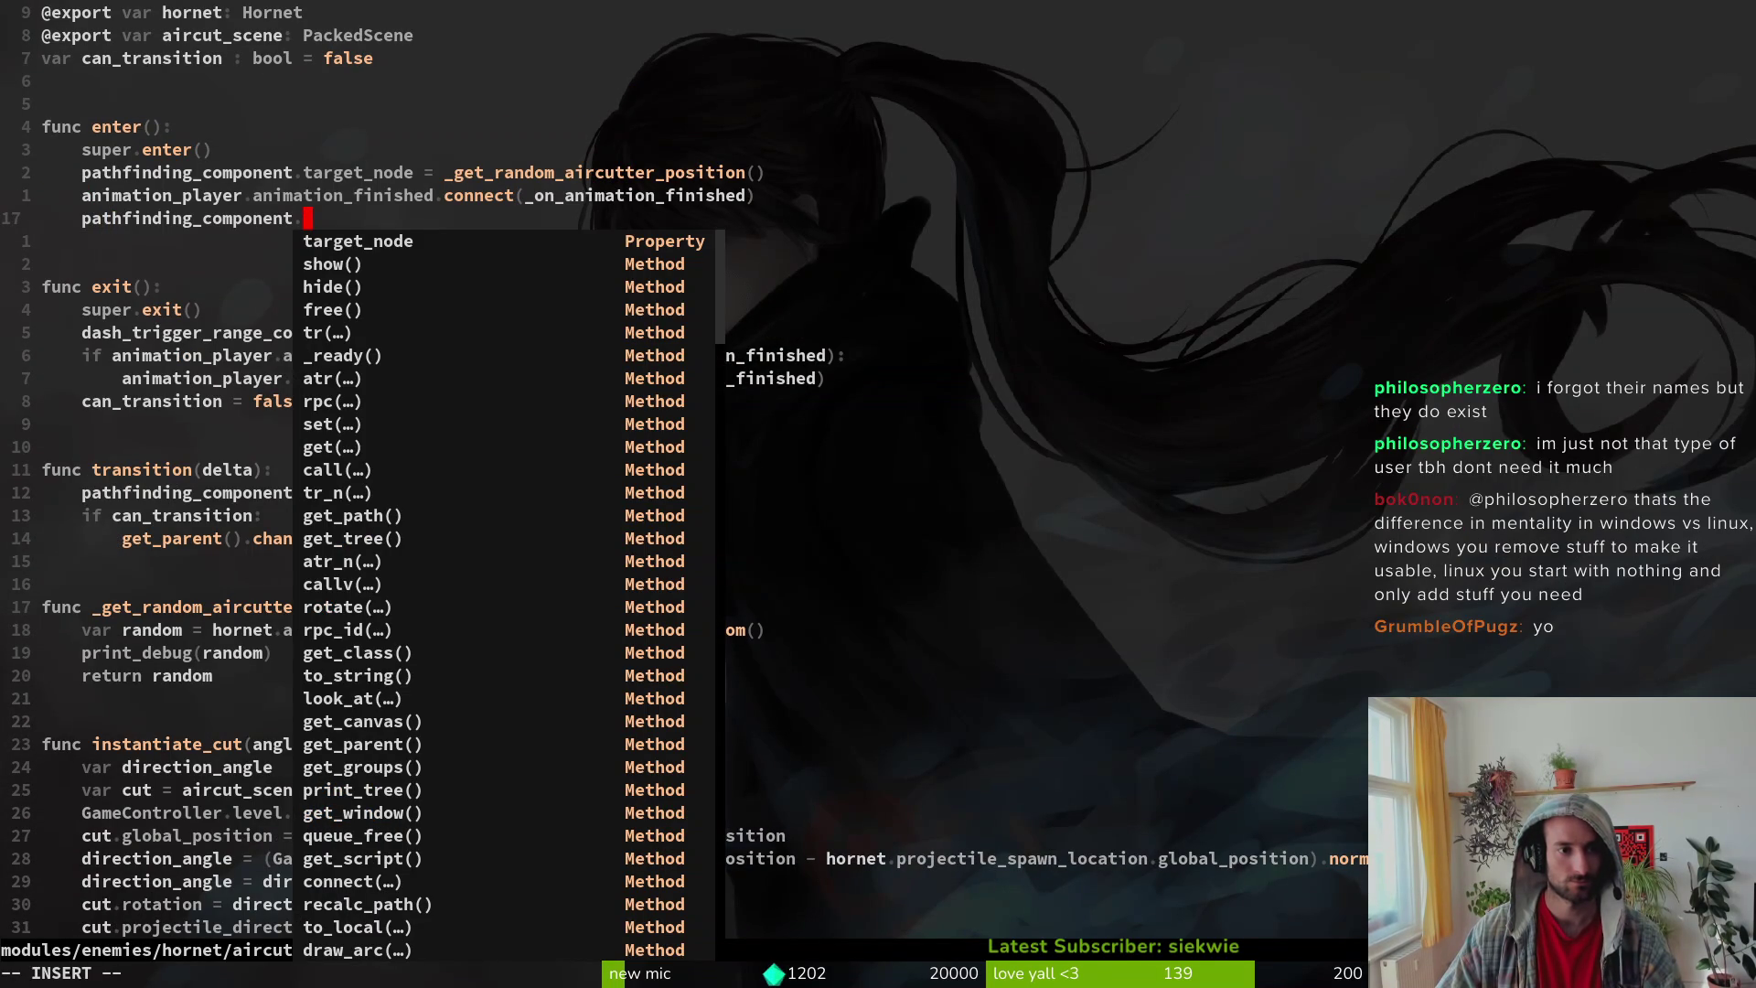
pyautogui.write('tar')
pyautogui.press('BackSpace')
pyautogui.press('BackSpace')
pyautogui.press('BackSpace')
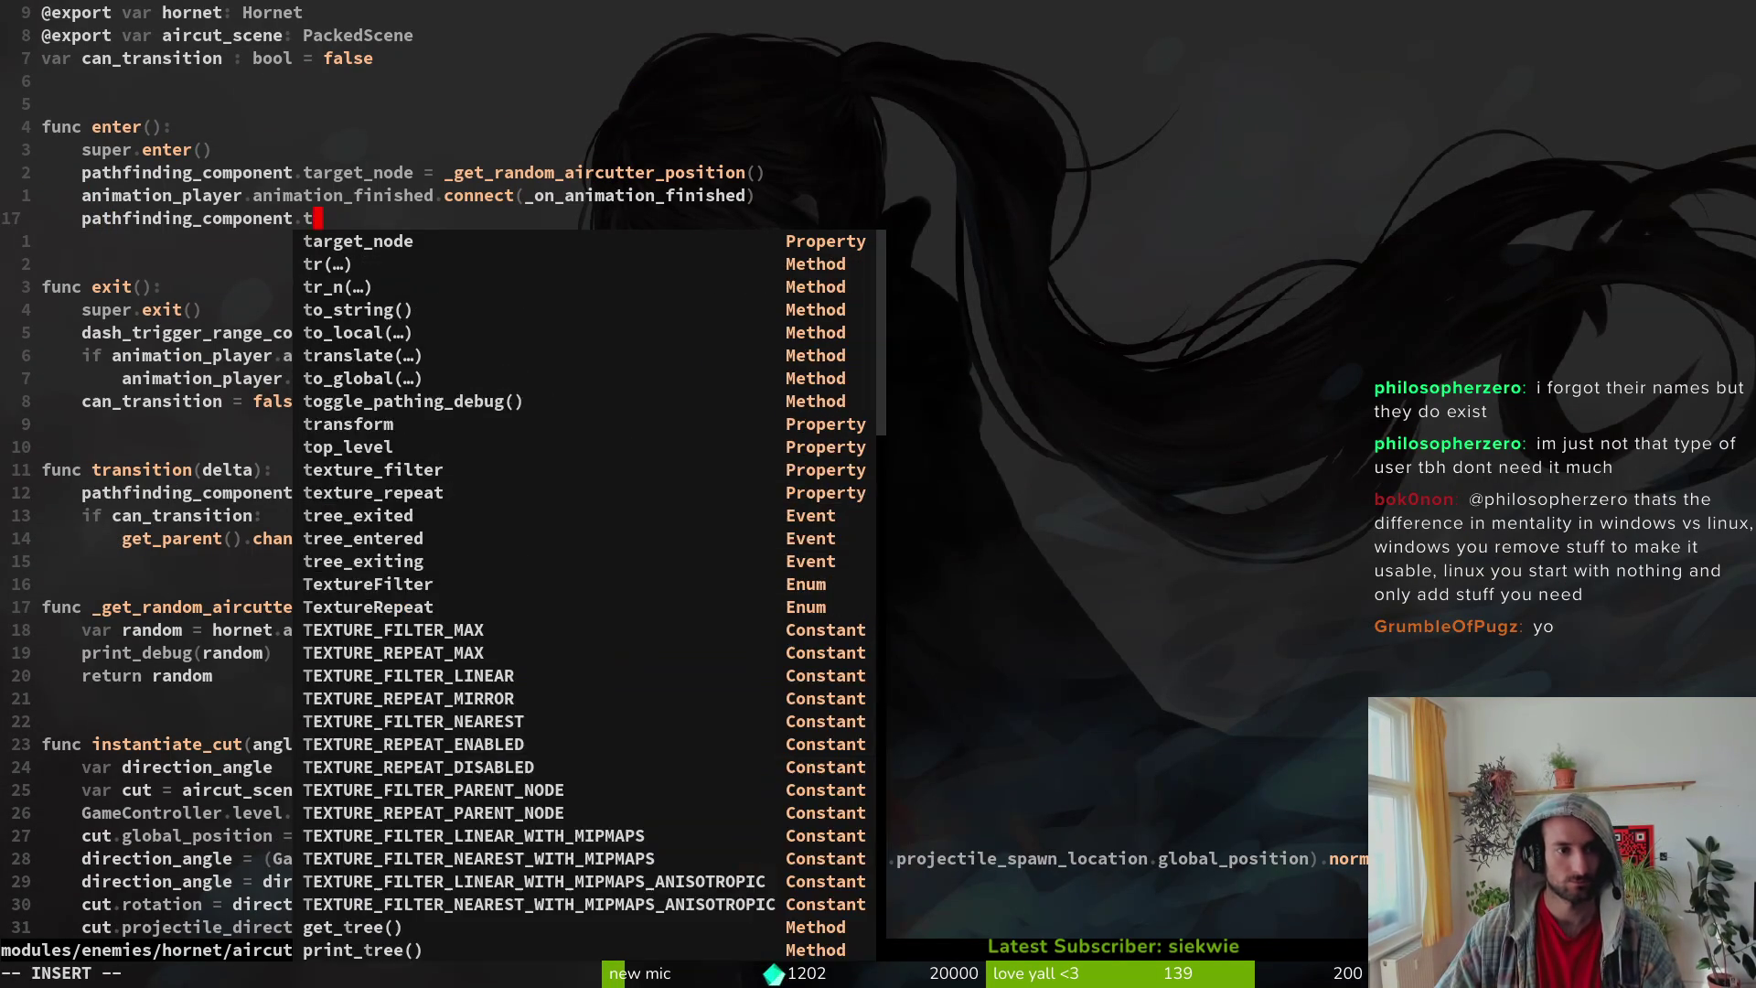
pyautogui.write('re')
pyautogui.press('BackSpace')
pyautogui.press('BackSpace')
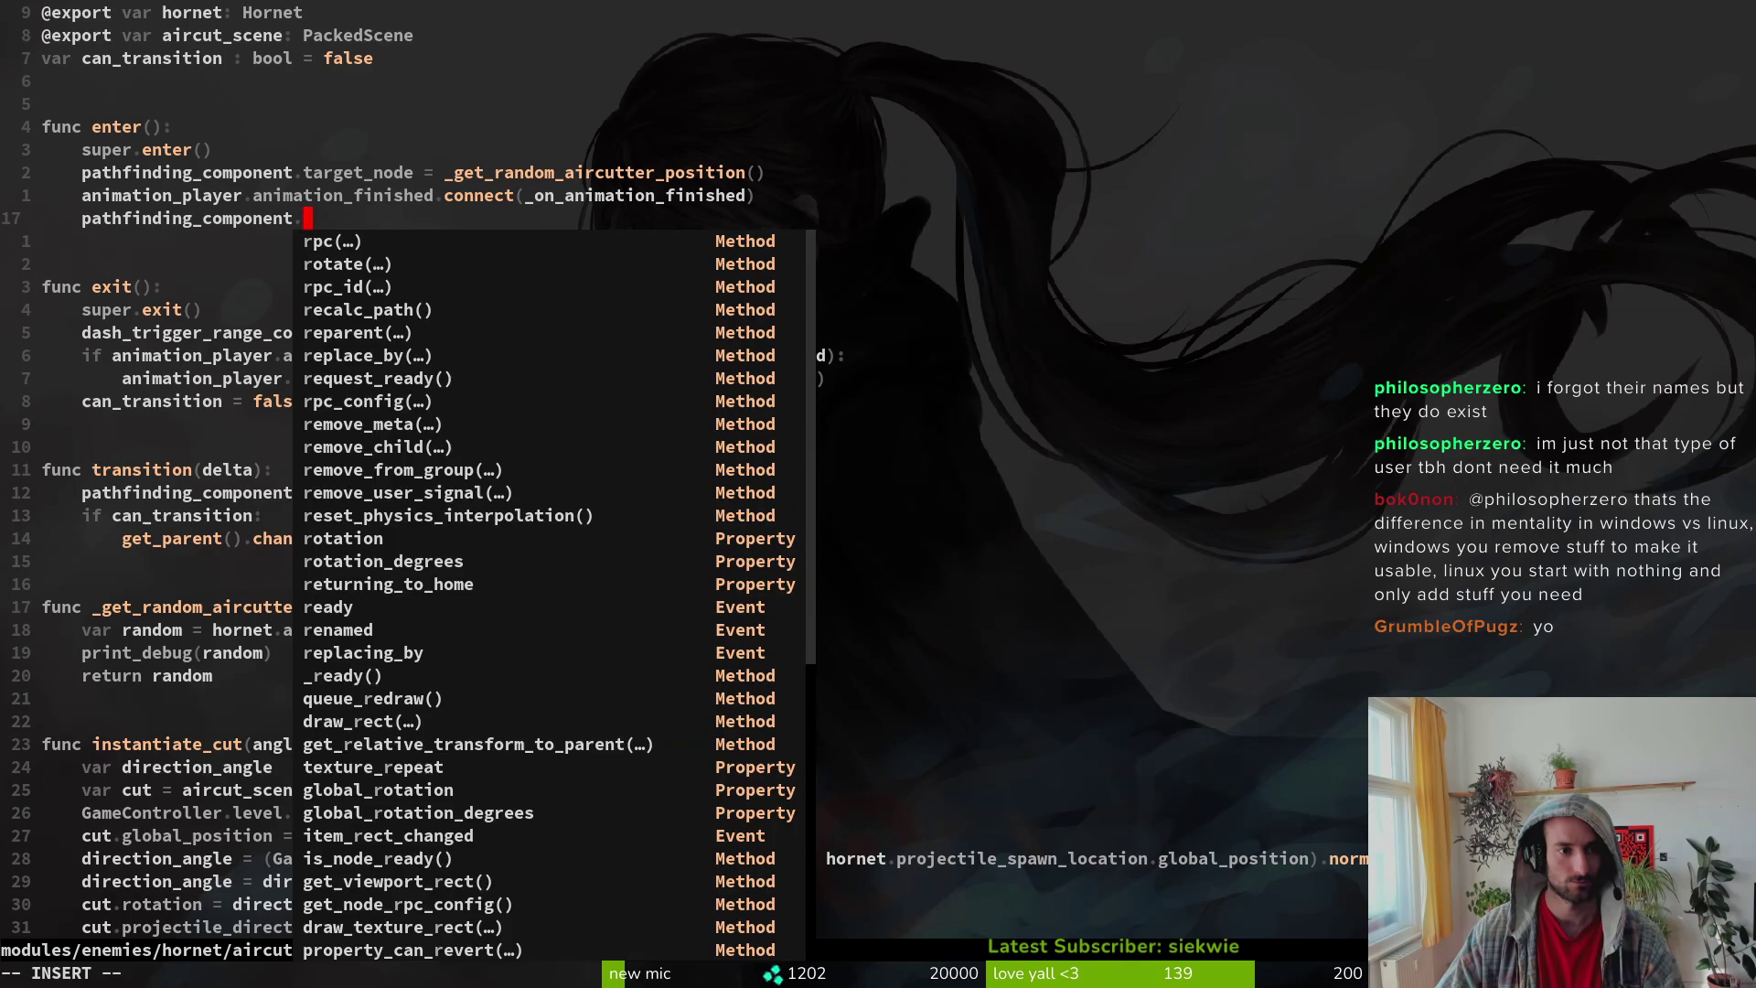
pyautogui.write('nav')
pyautogui.press('Tab')
pyautogui.write('.')
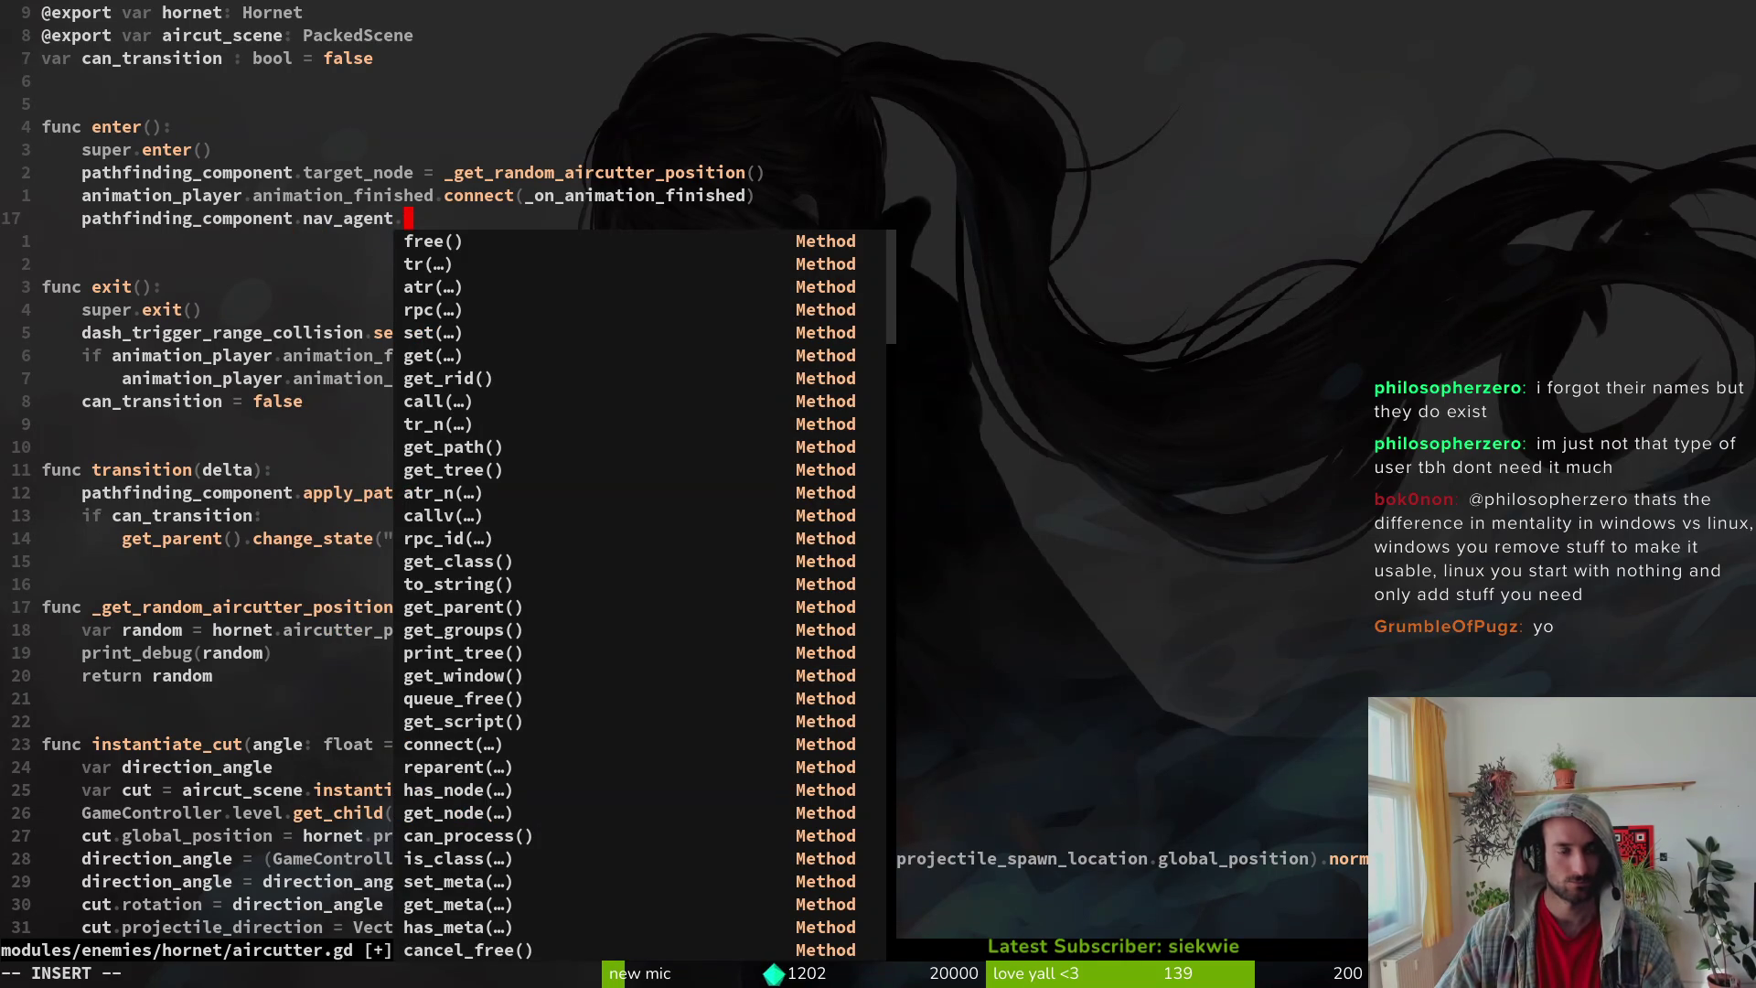
pyautogui.write('rea')
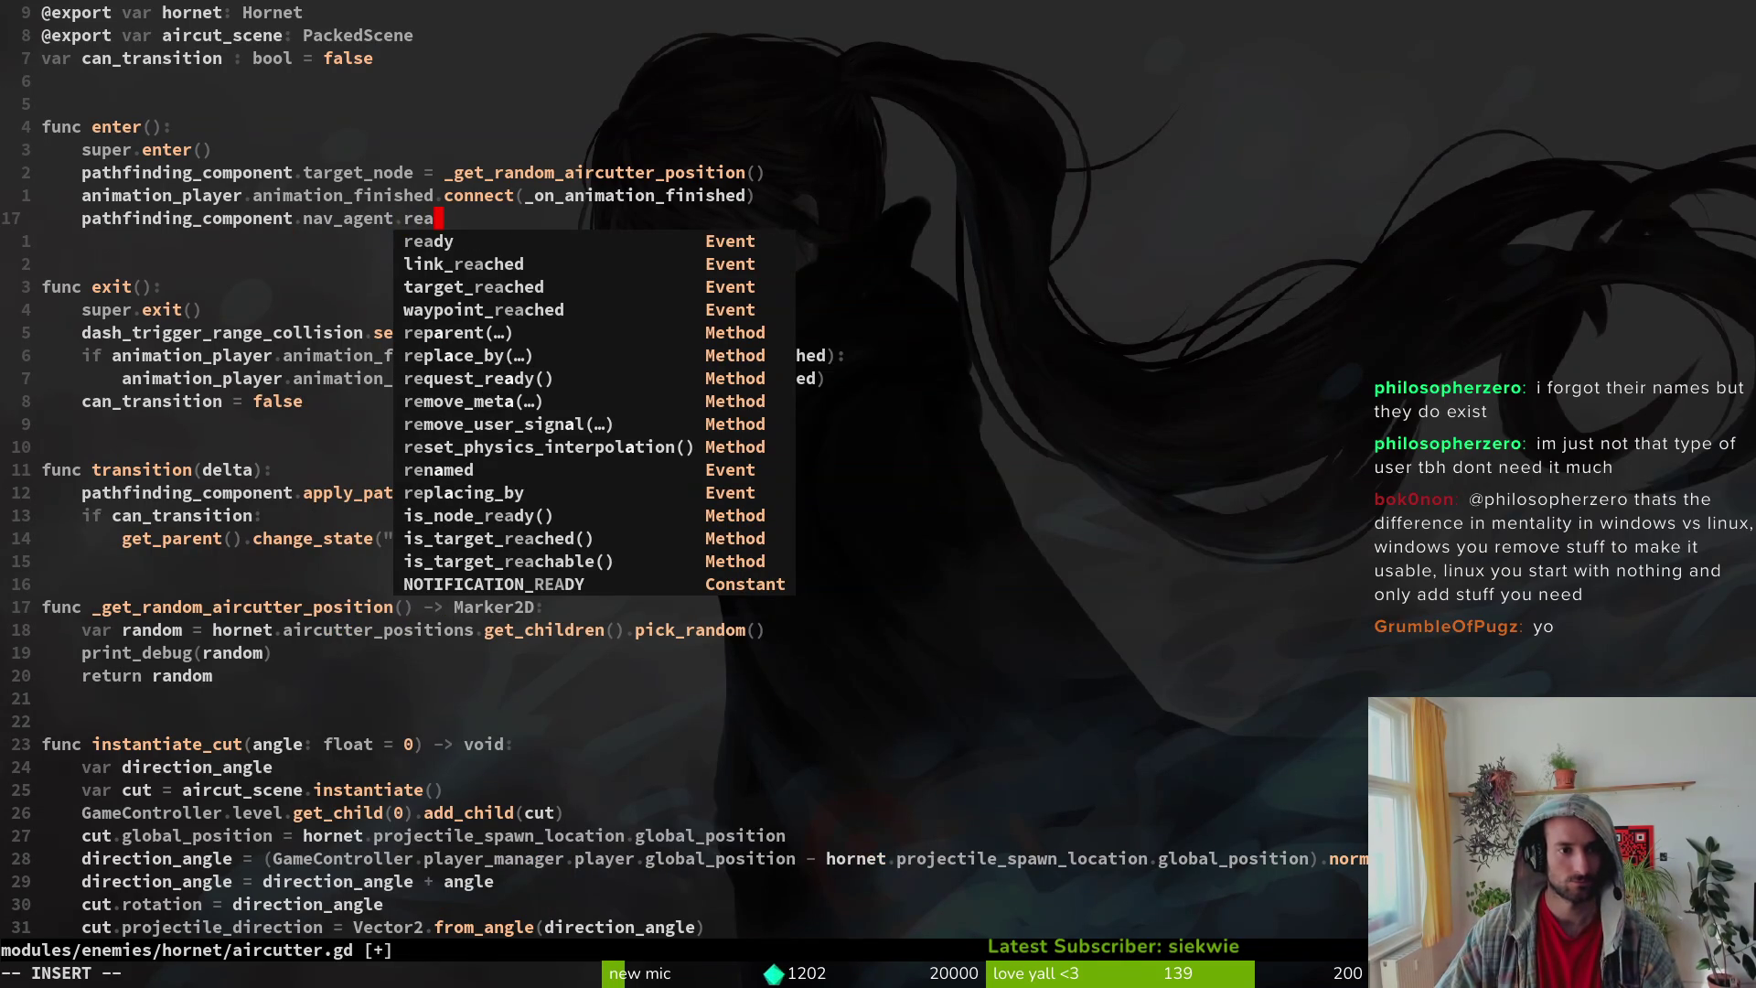
pyautogui.press('Tab')
pyautogui.press('Tab')
pyautogui.press('Tab')
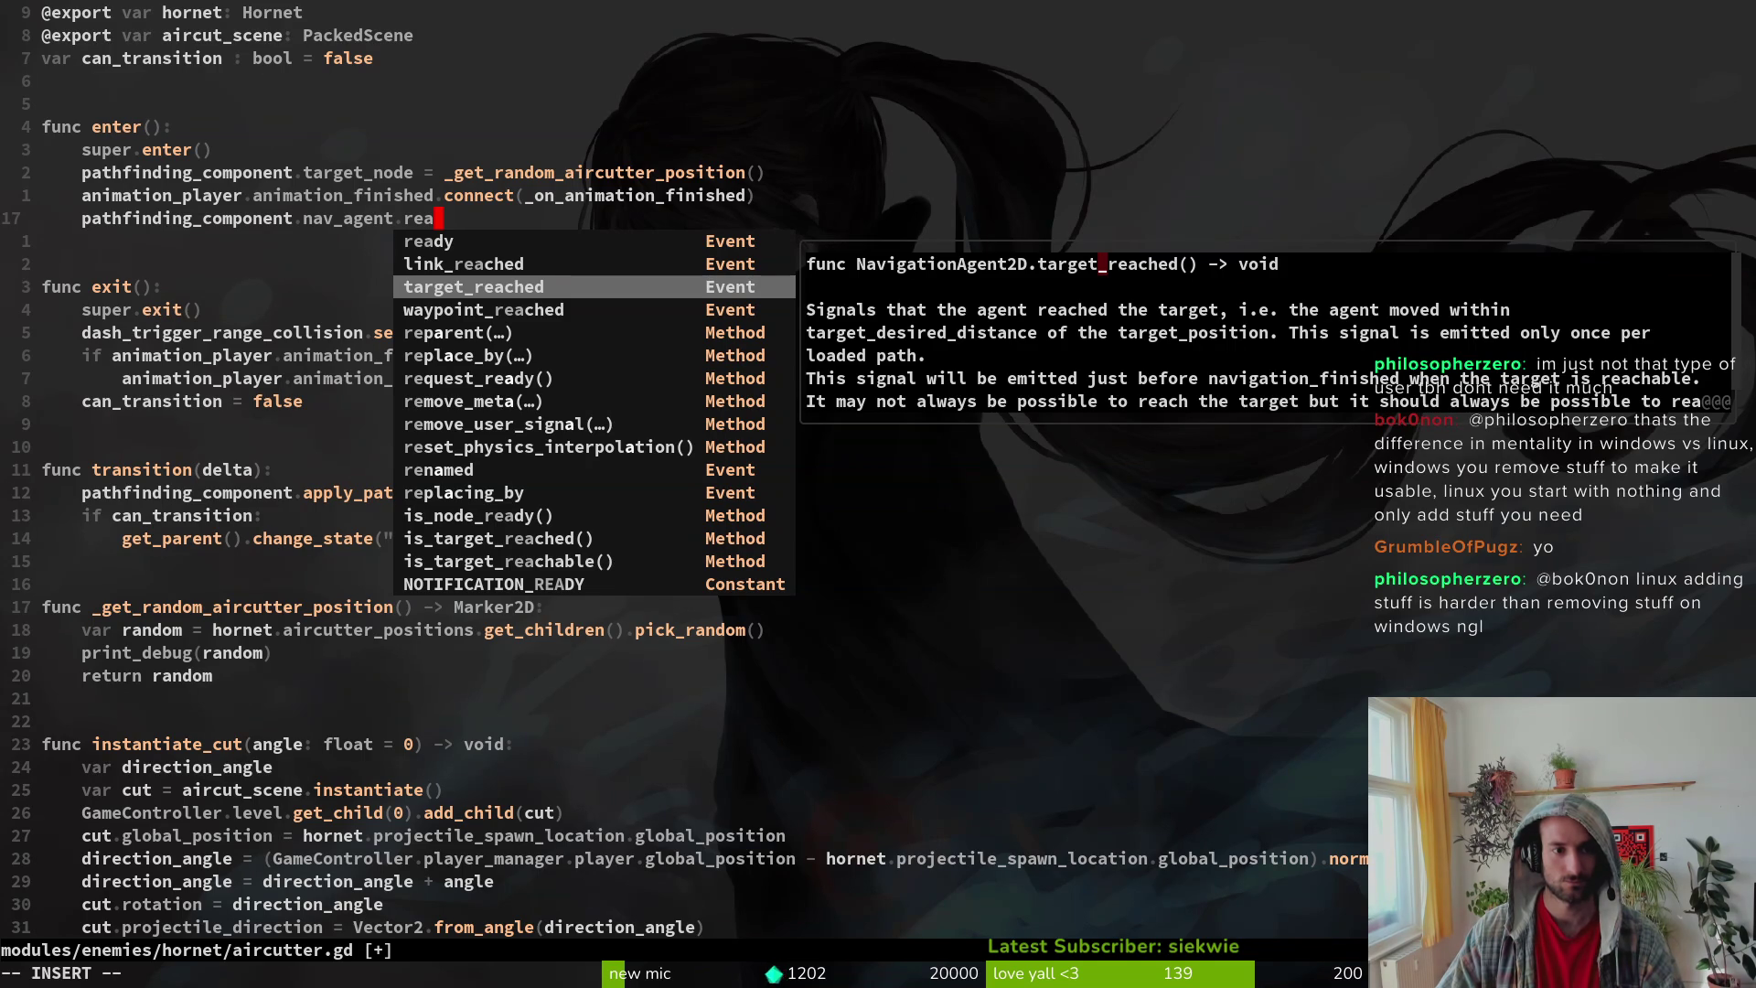
pyautogui.press('BackSpace')
pyautogui.press('BackSpace')
pyautogui.press('BackSpace')
pyautogui.write('nav')
pyautogui.hotkey('ctrl', 'n')
pyautogui.hotkey('ctrl', 'n')
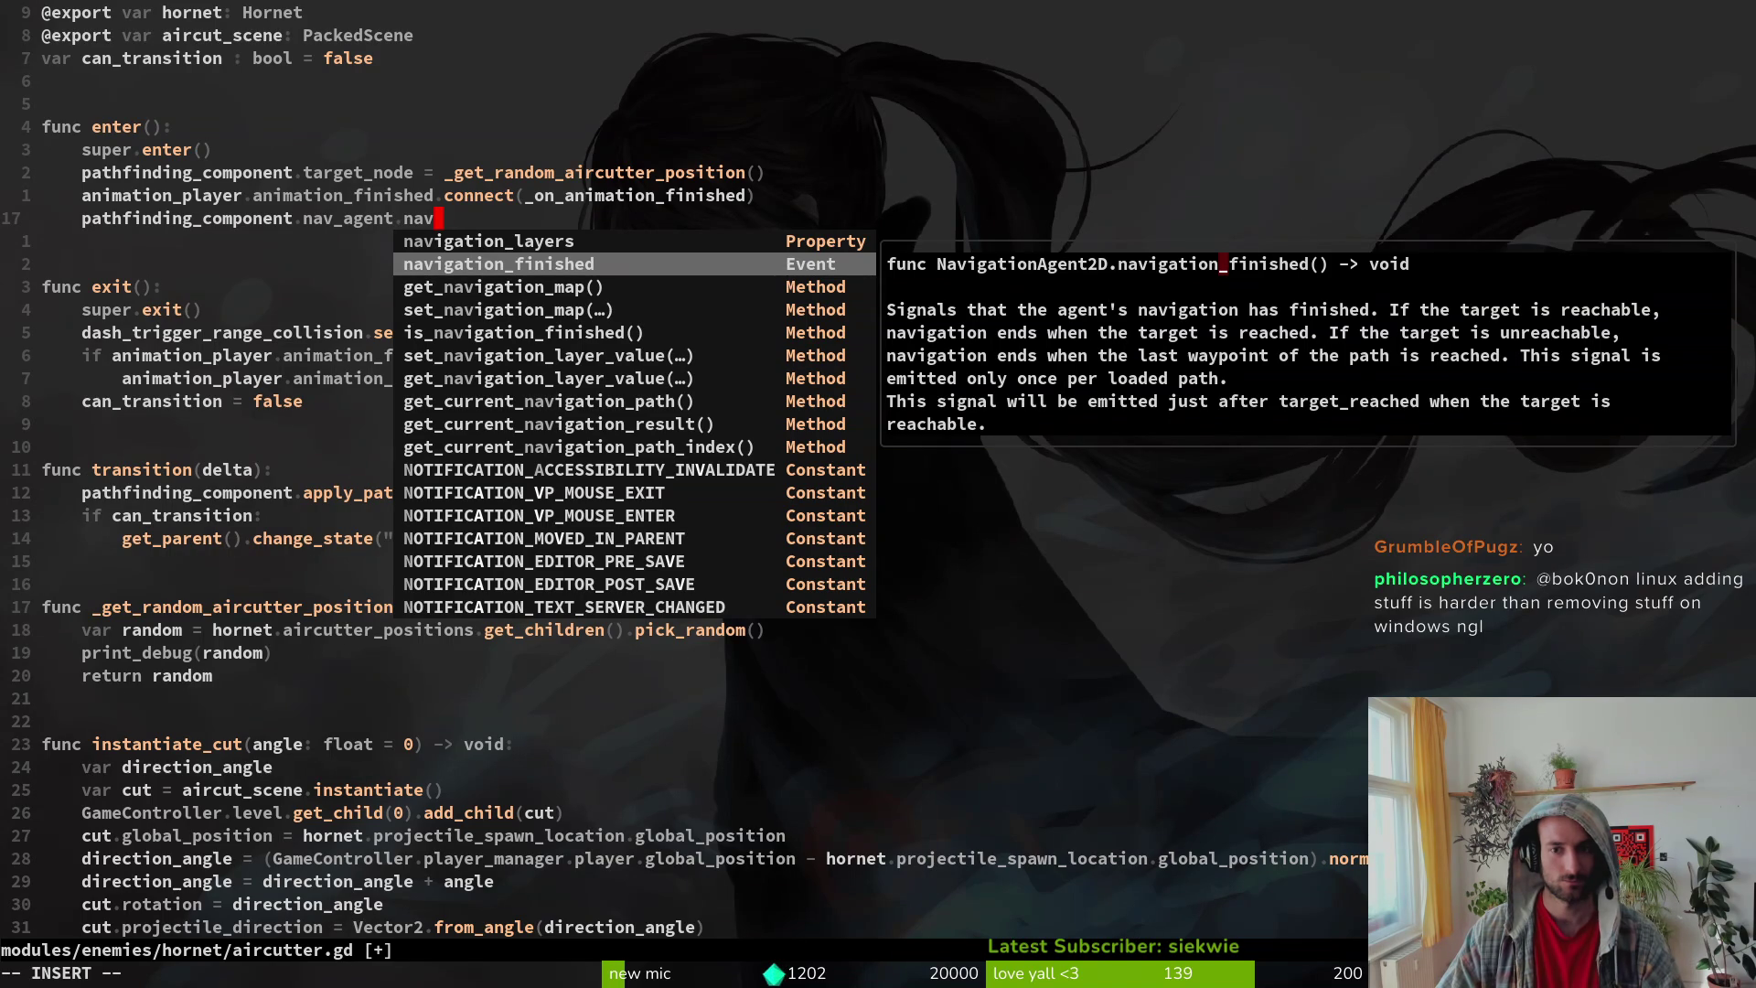
pyautogui.press('Return')
pyautogui.press('Escape')
pyautogui.write(':w')
pyautogui.press('Return')
# Step: Append .connect(_target_position_reached) to the navigation_finished line and save
pyautogui.write('A.con')
pyautogui.press('Return')
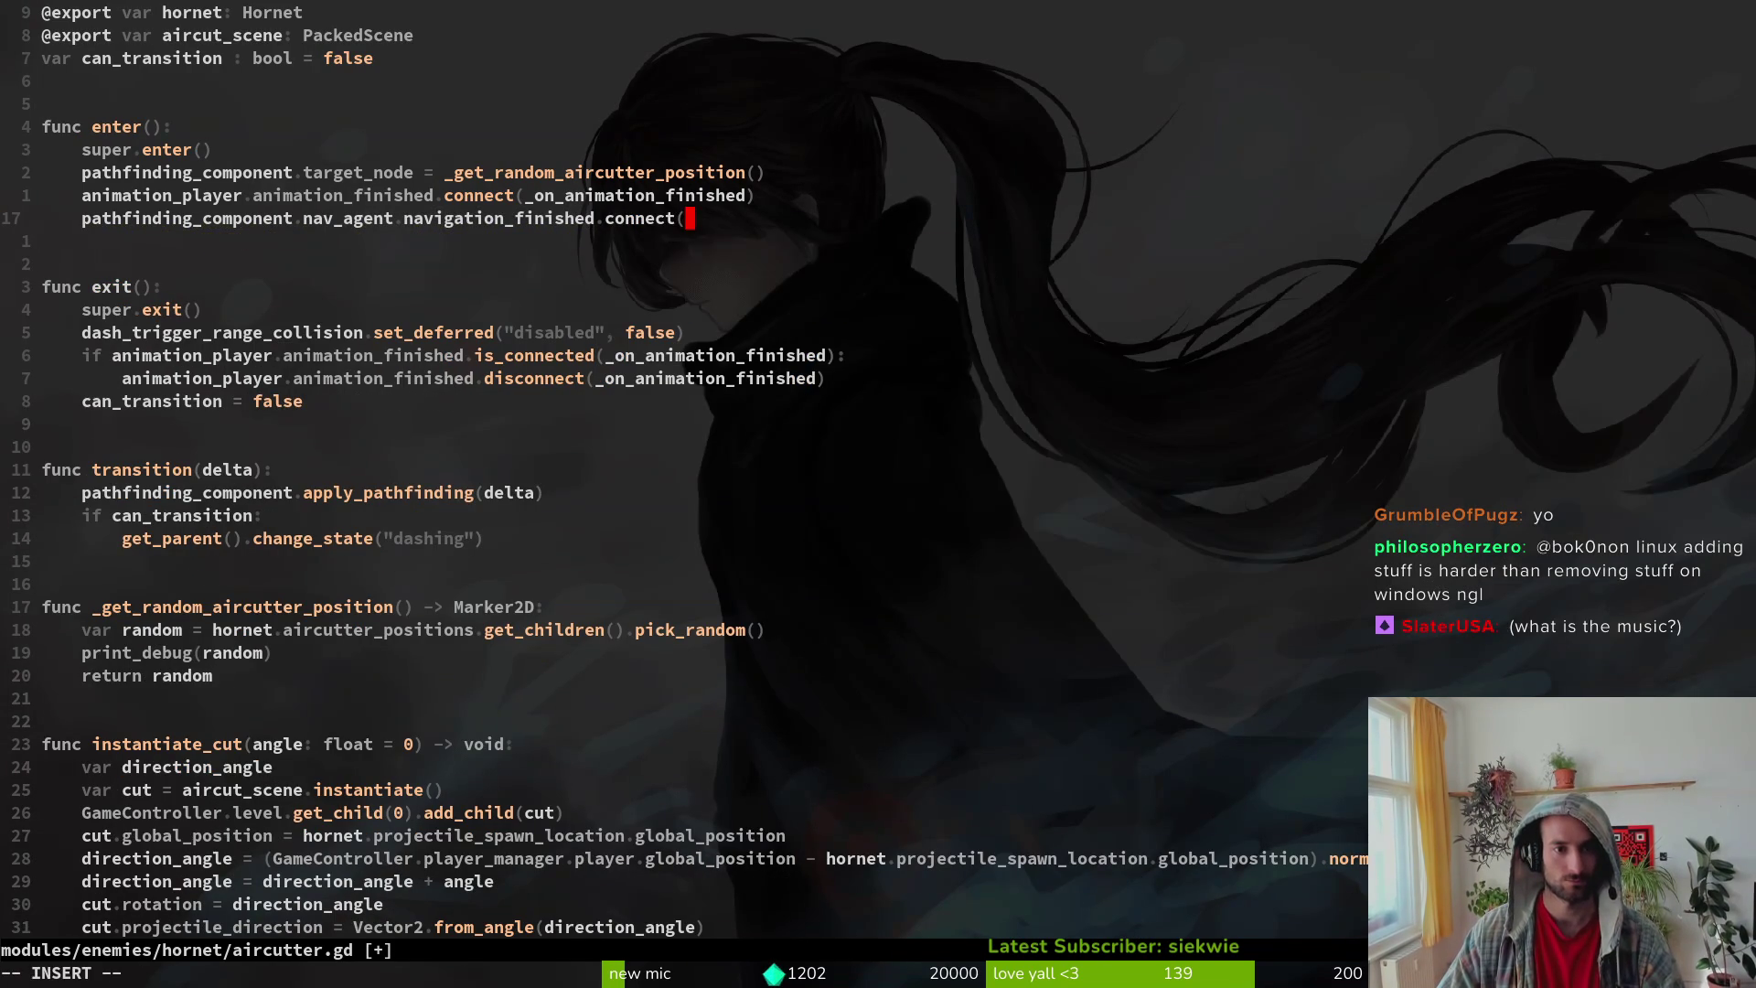
pyautogui.write('fun')
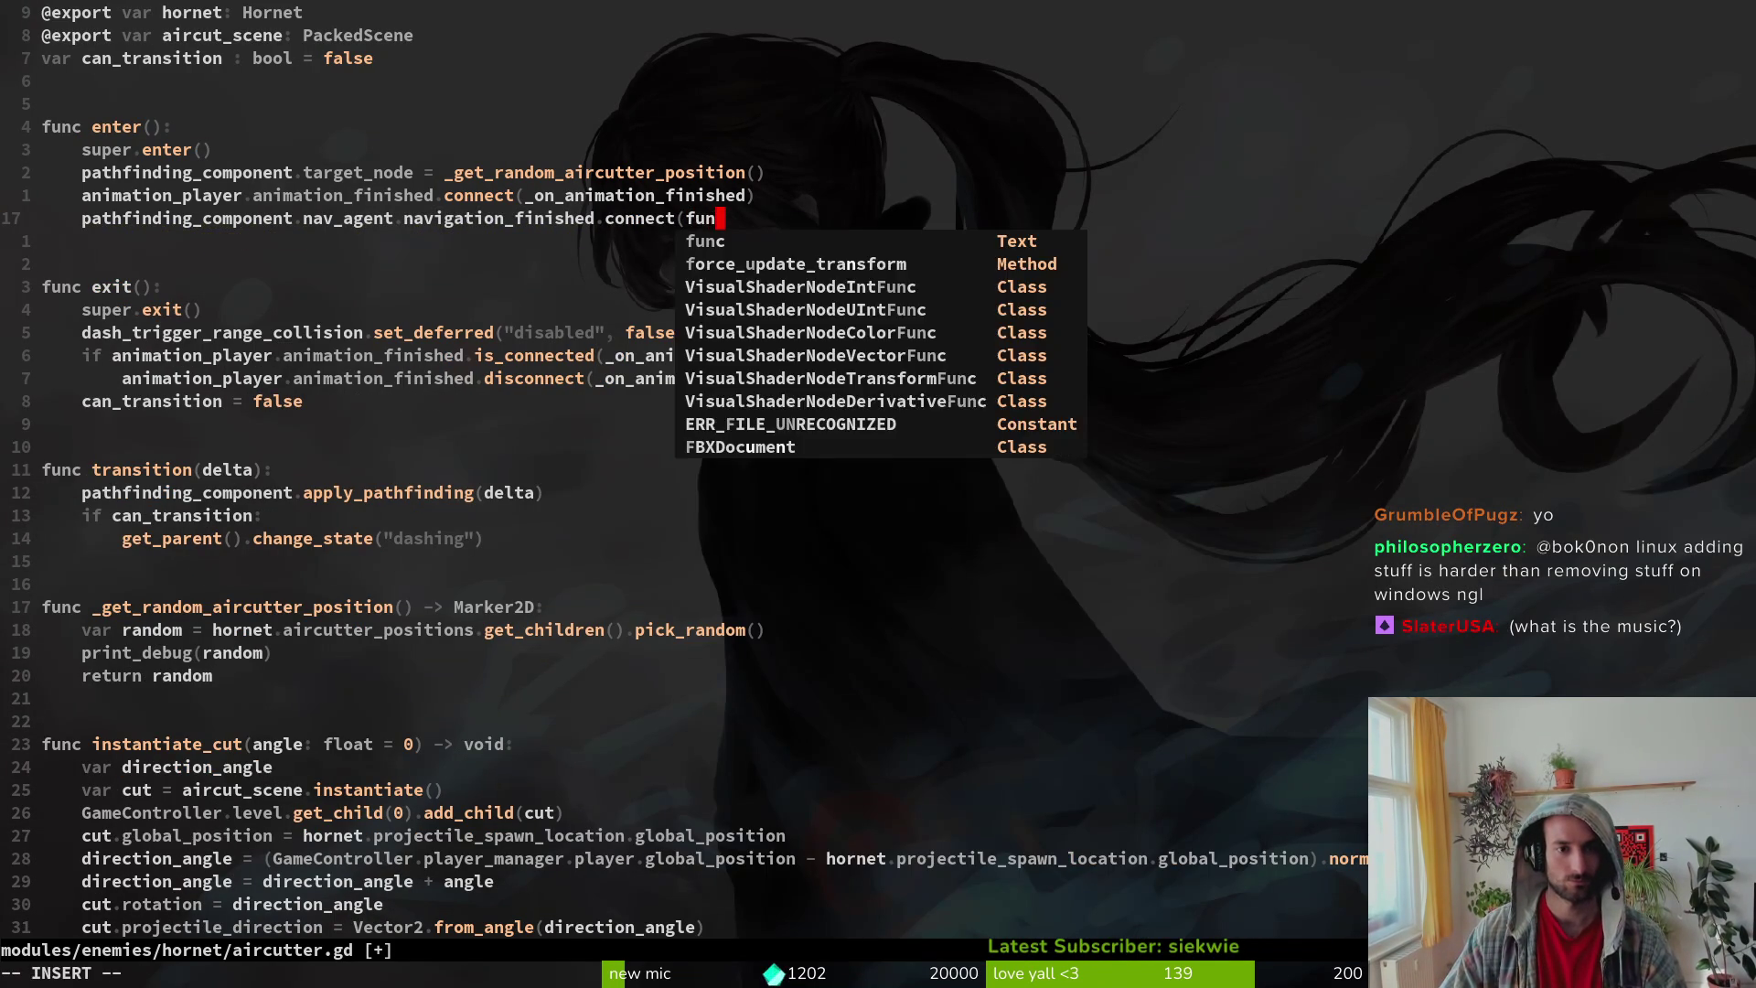
pyautogui.press('BackSpace')
pyautogui.press('BackSpace')
pyautogui.press('BackSpace')
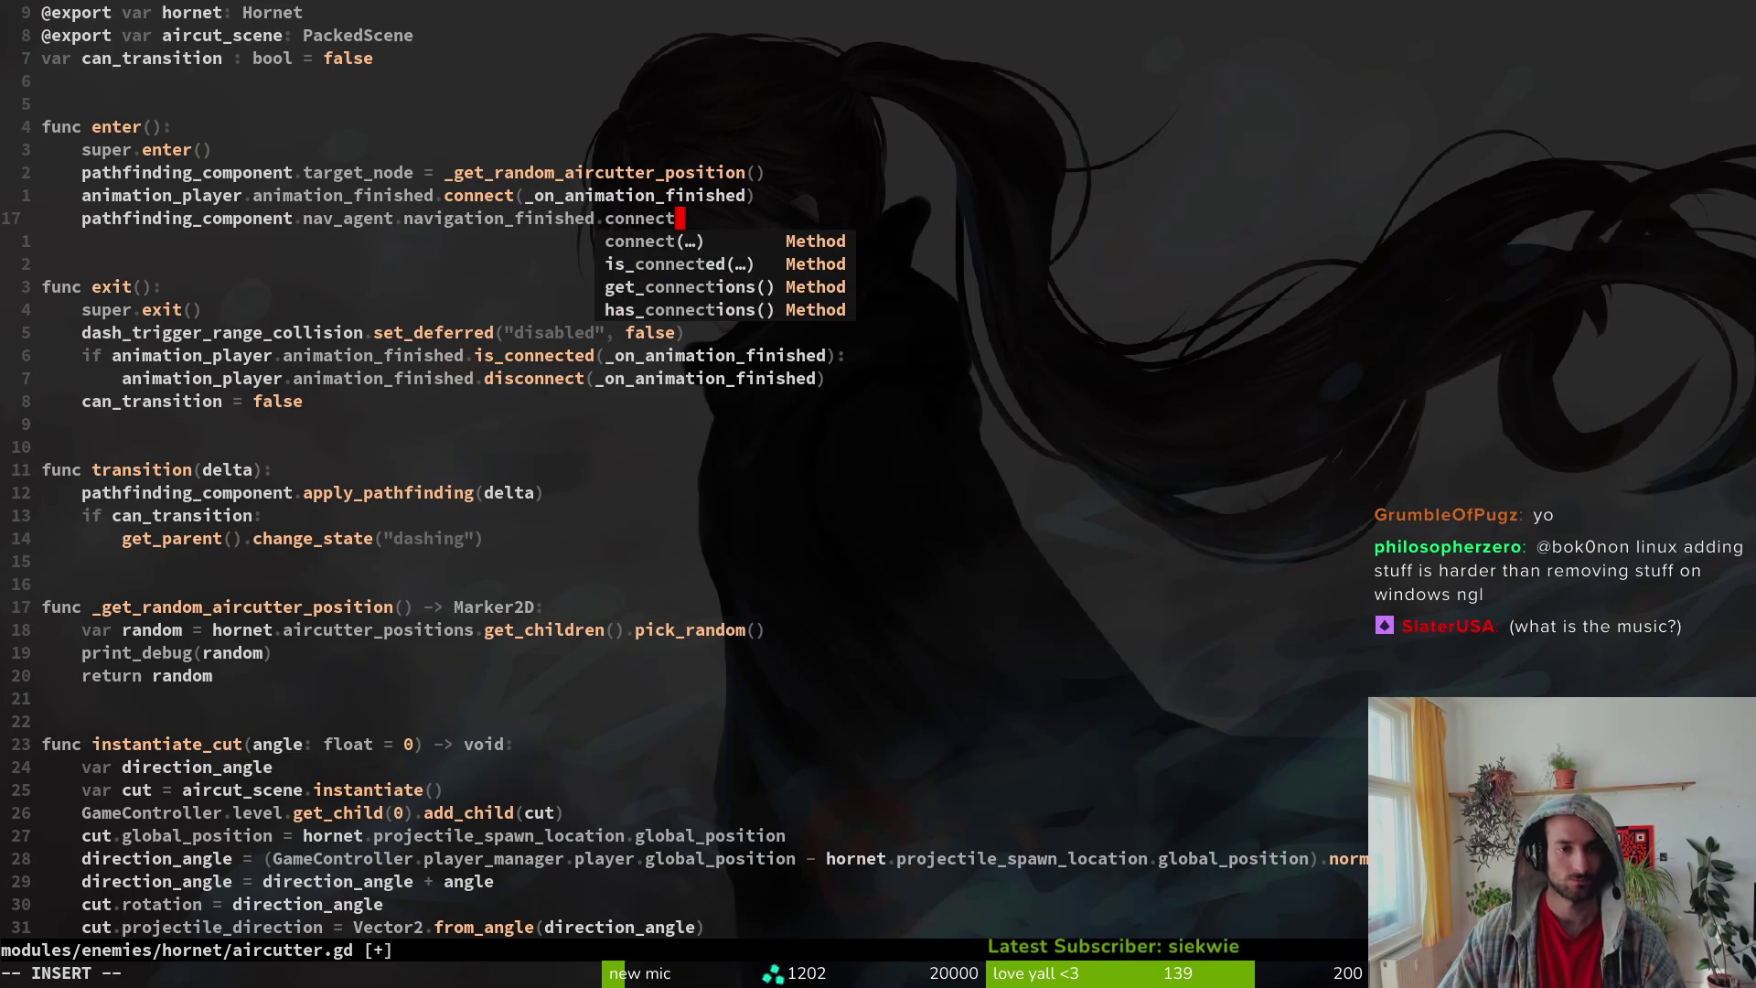
pyautogui.press('Tab')
pyautogui.press('Return')
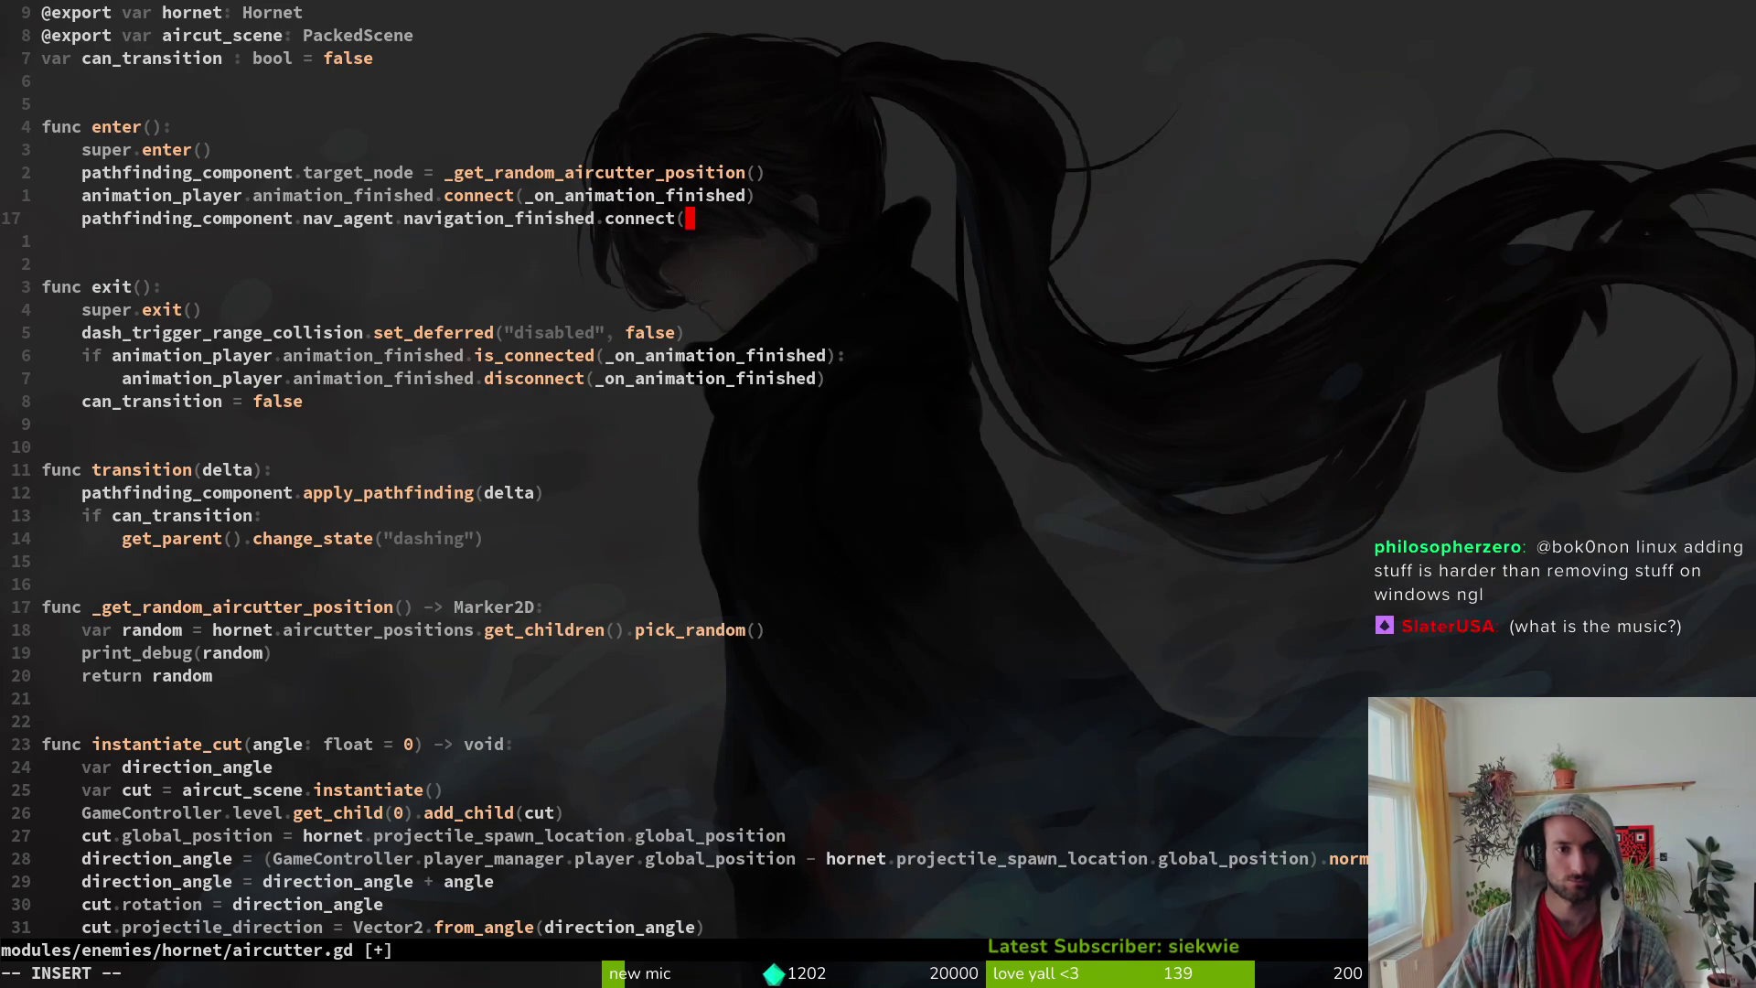
pyautogui.write('_')
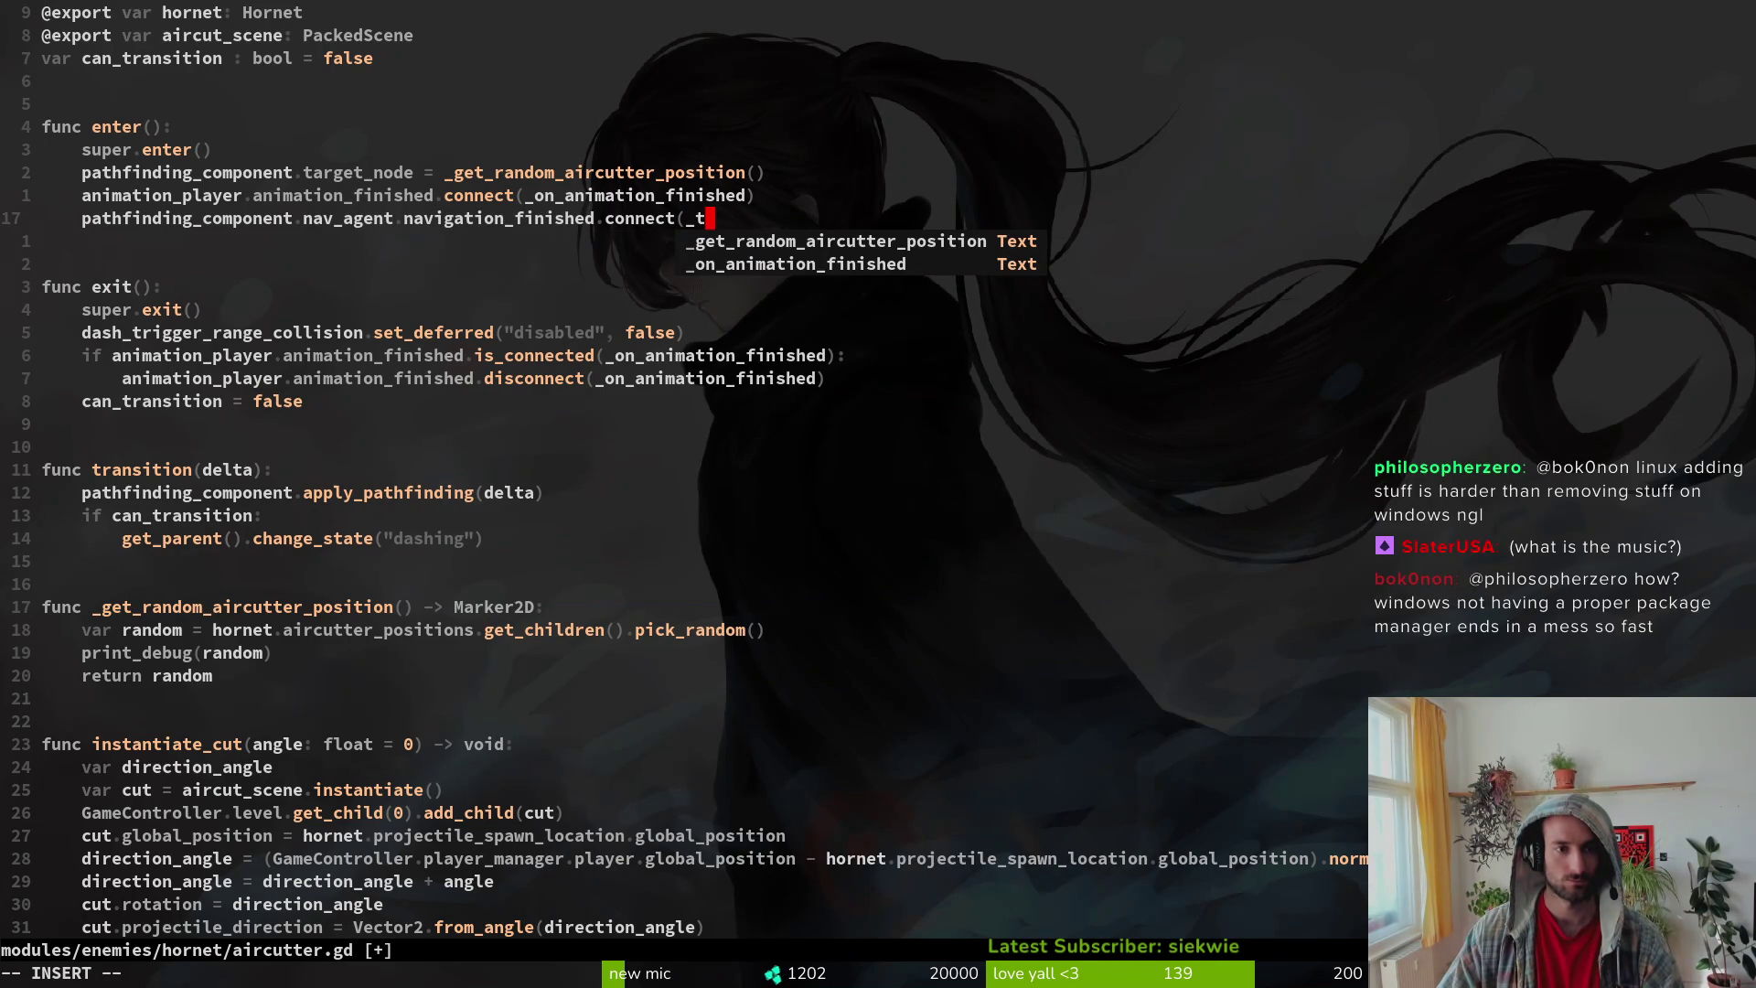
pyautogui.write('target')
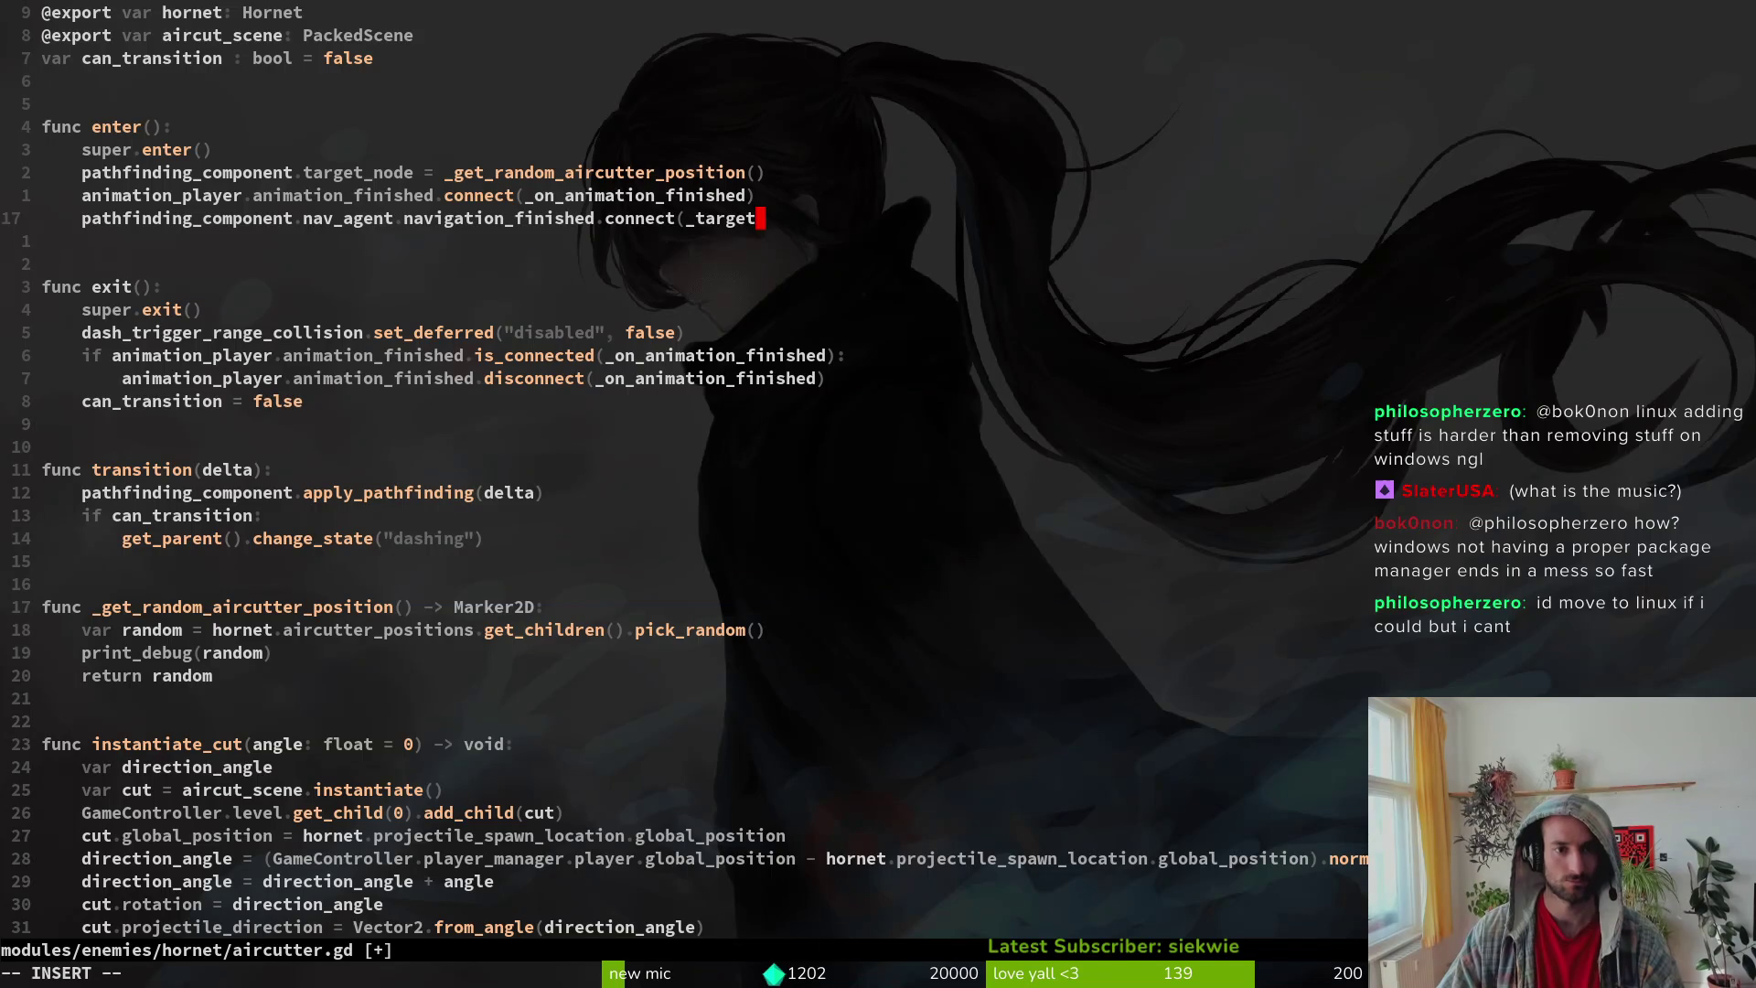
pyautogui.write('_position')
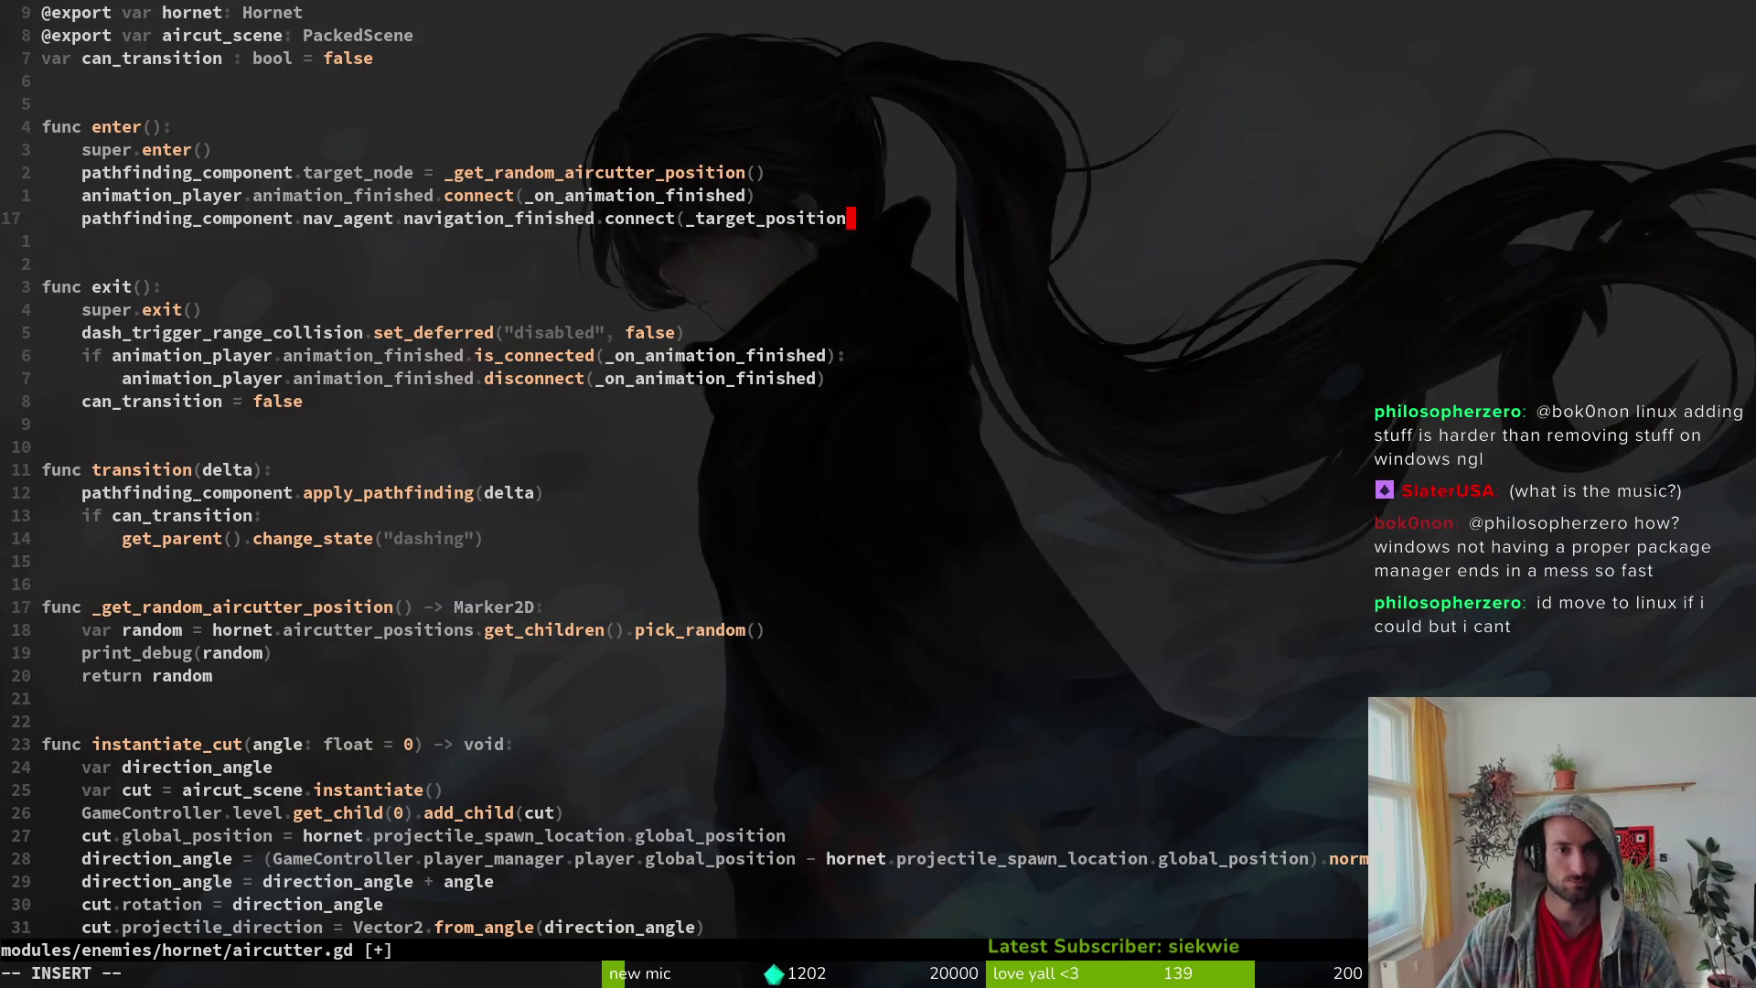
pyautogui.write('_reached)')
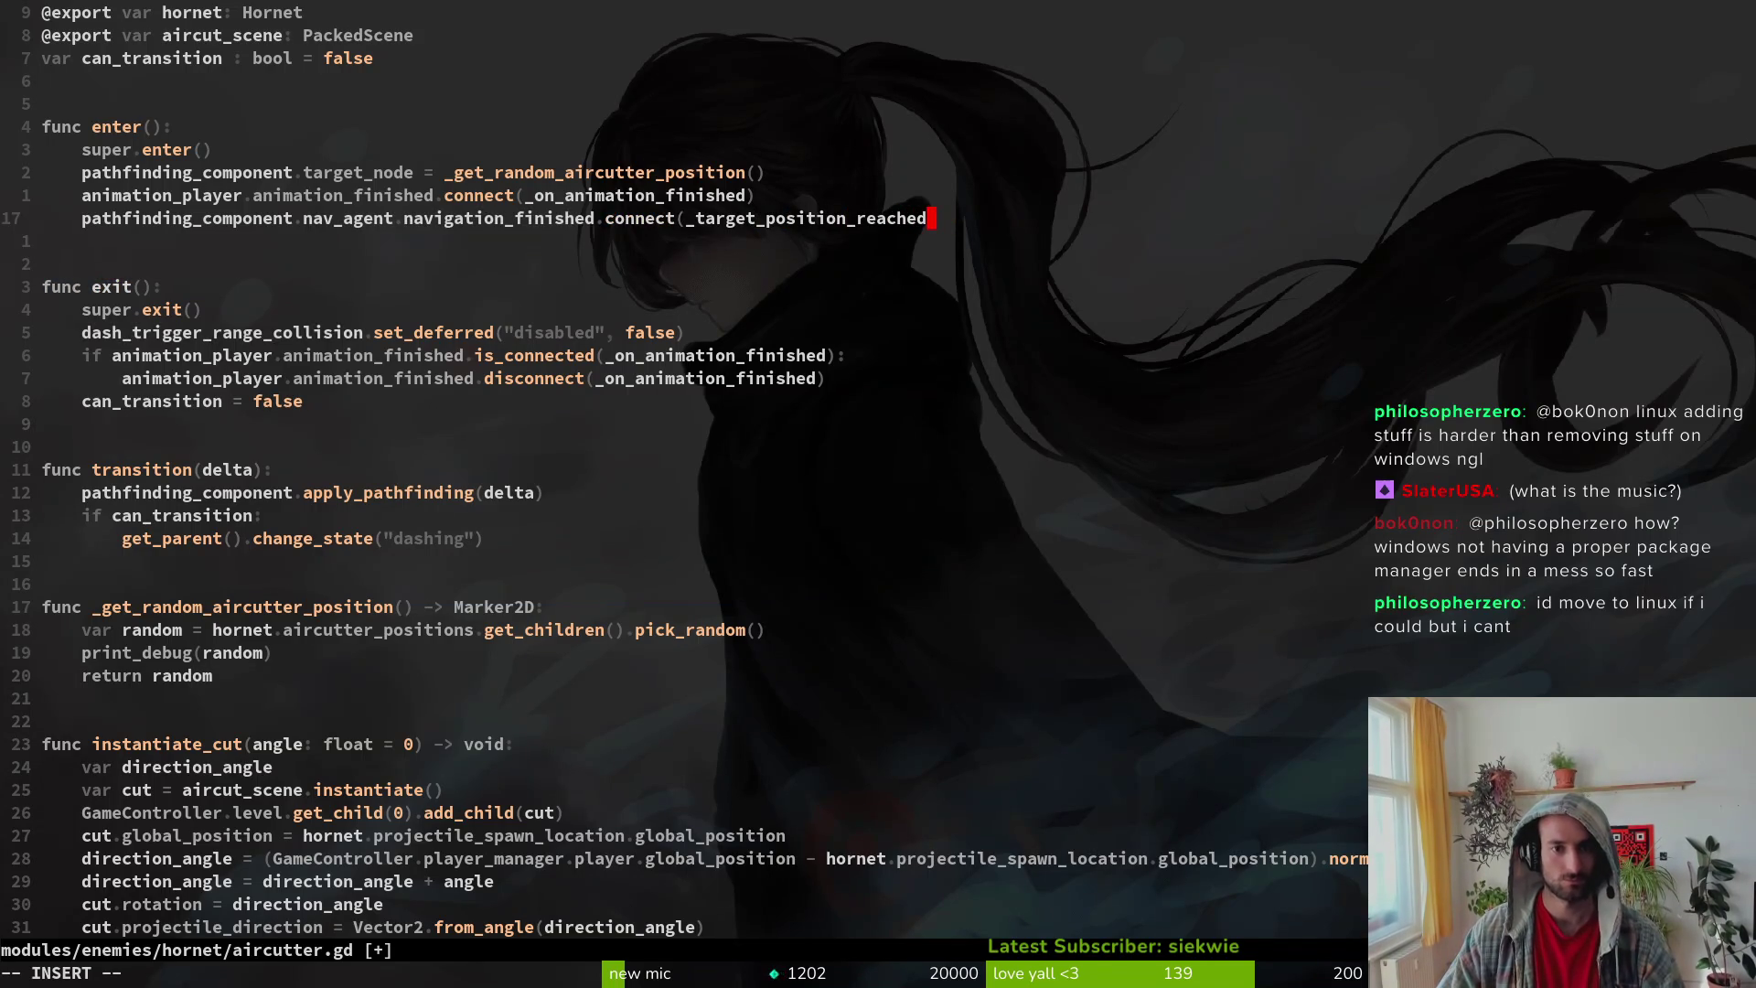
pyautogui.press('Escape')
pyautogui.write(':w')
pyautogui.press('Return')
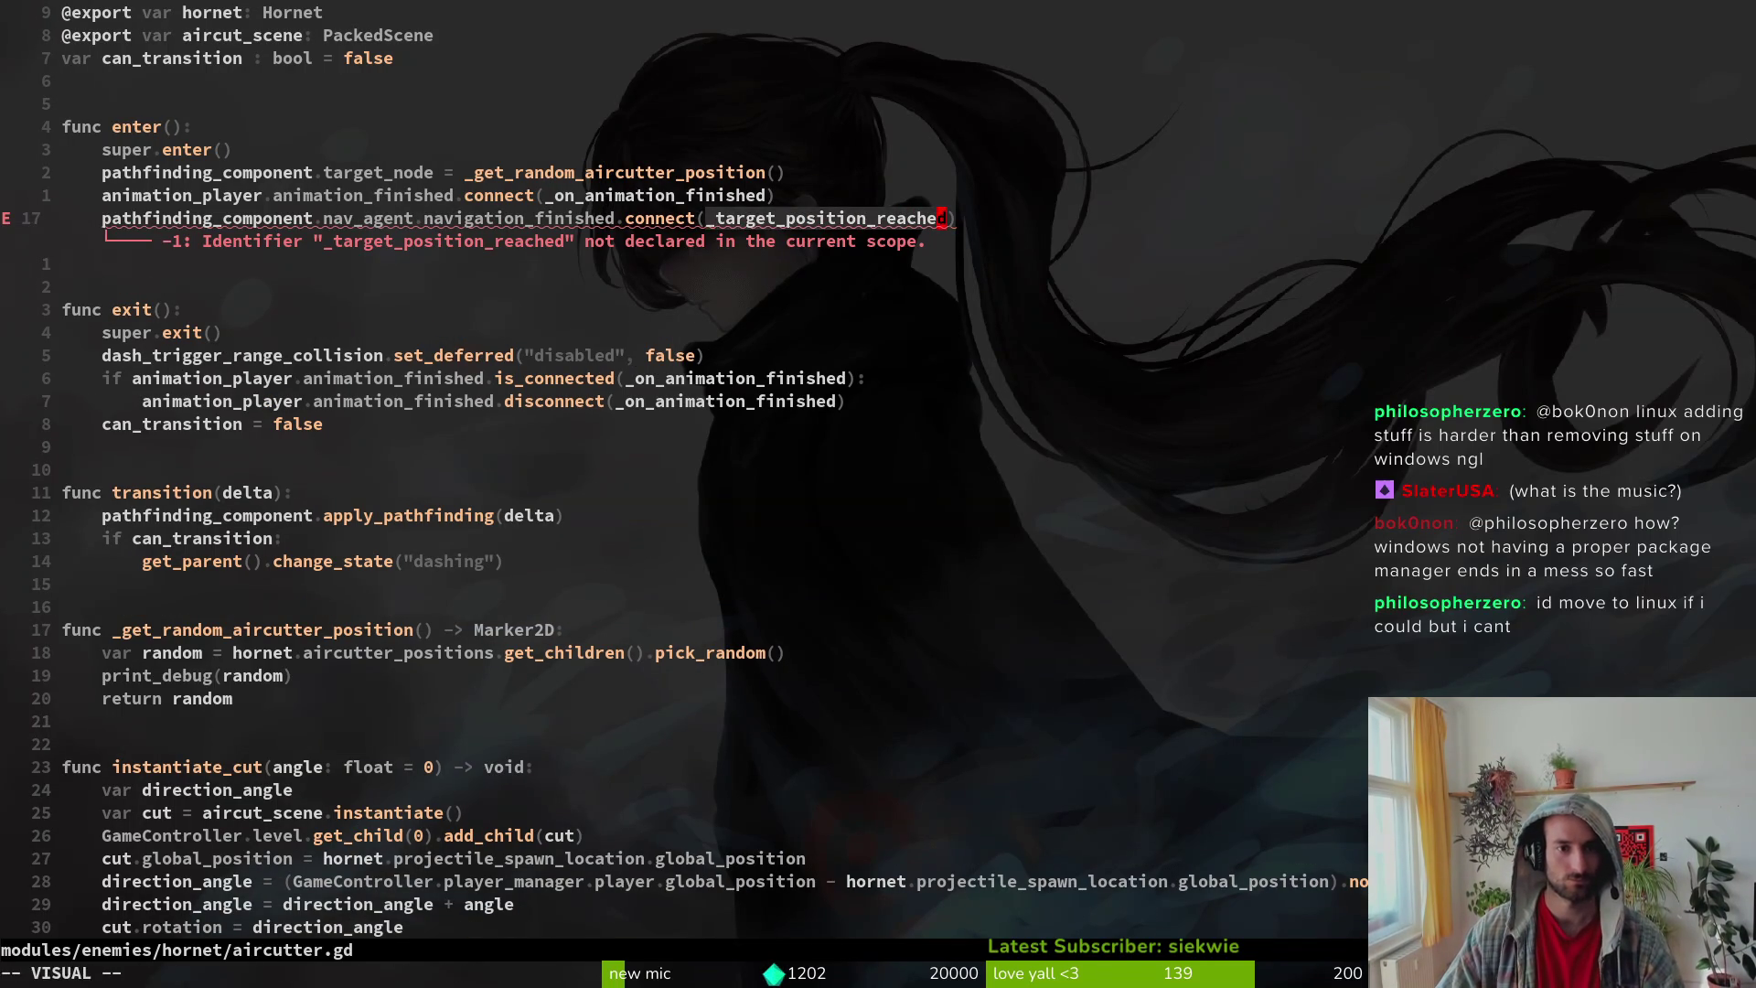
pyautogui.hotkey('shift', 'g')
# Step: Add a func _target_position_reached() -> void: header after blank lines and save
pyautogui.press('o')
pyautogui.press('BackSpace')
pyautogui.press('BackSpace')
pyautogui.press('BackSpace')
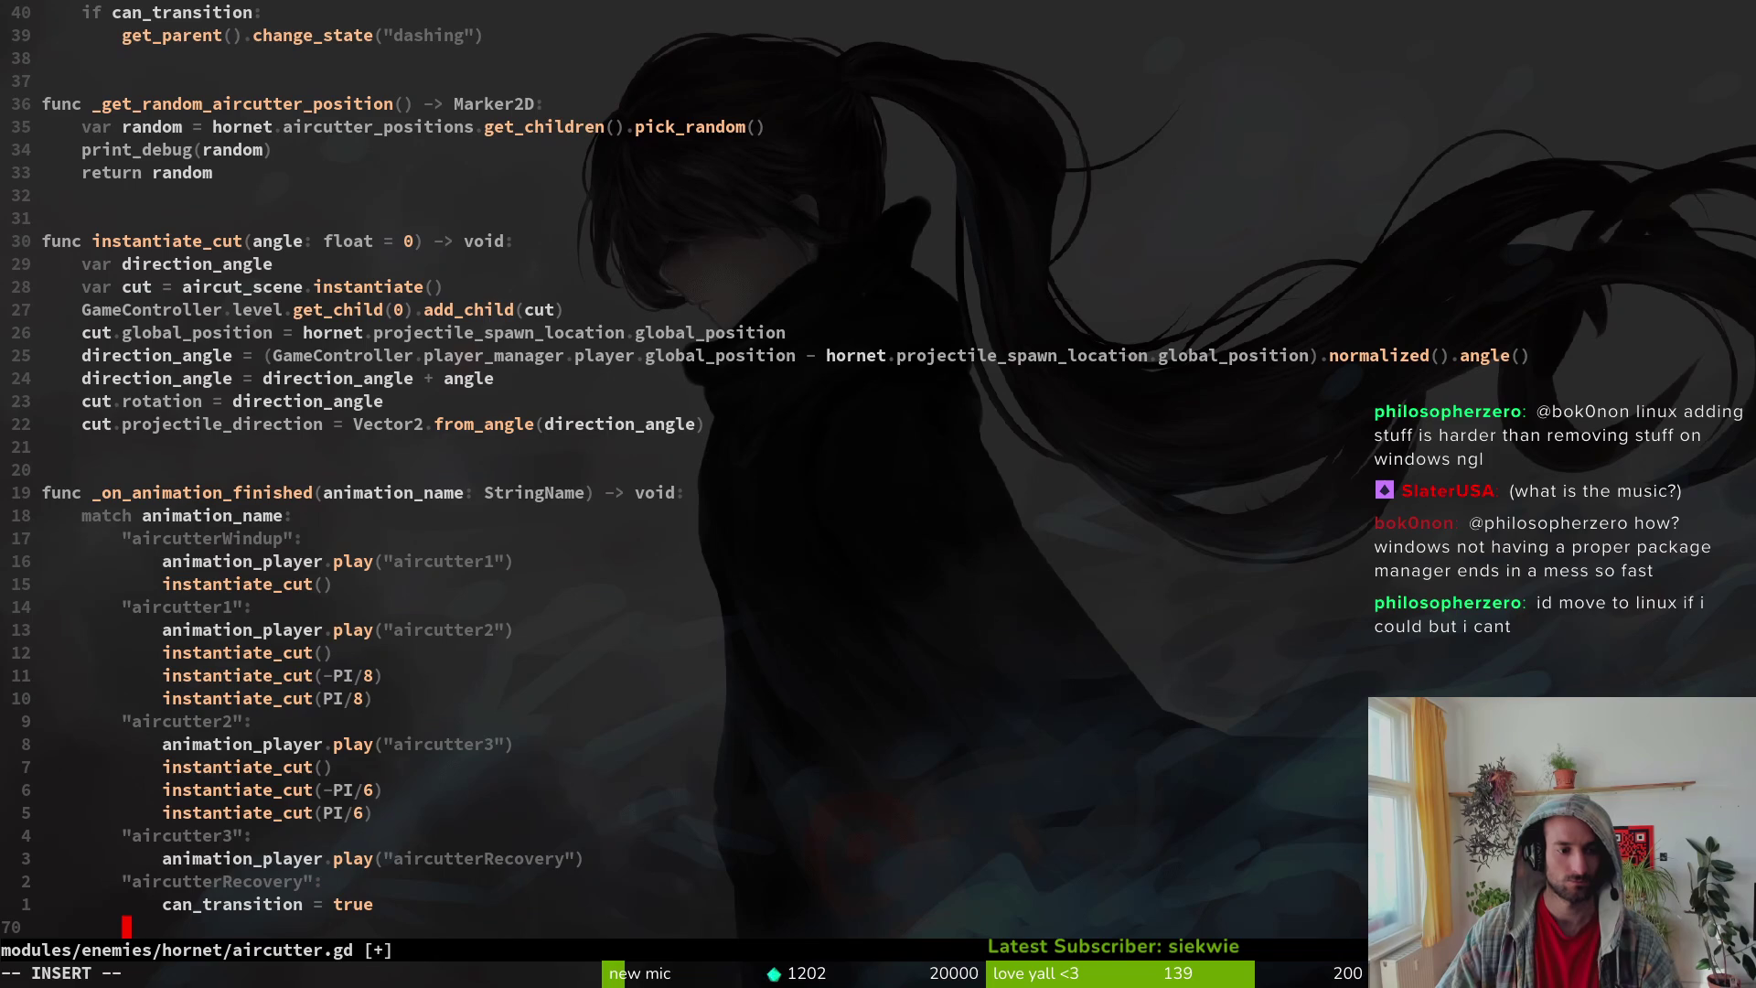
pyautogui.write('func _target_position_reached() ->')
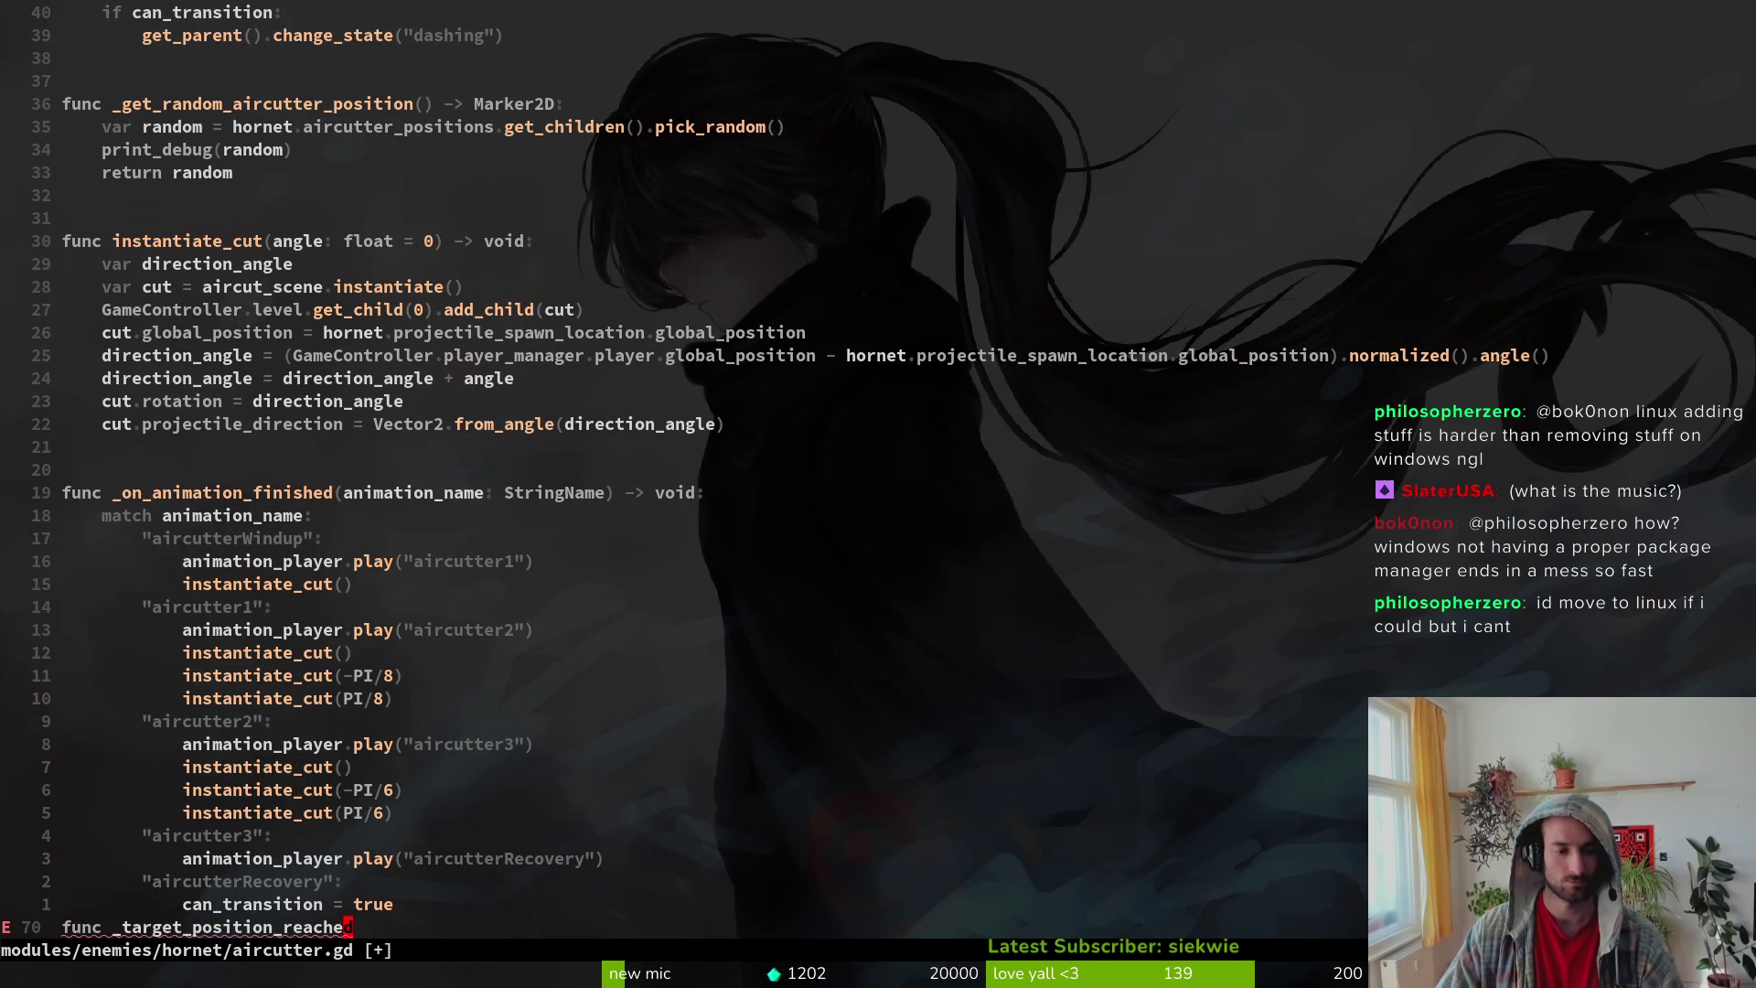
pyautogui.write(' void:')
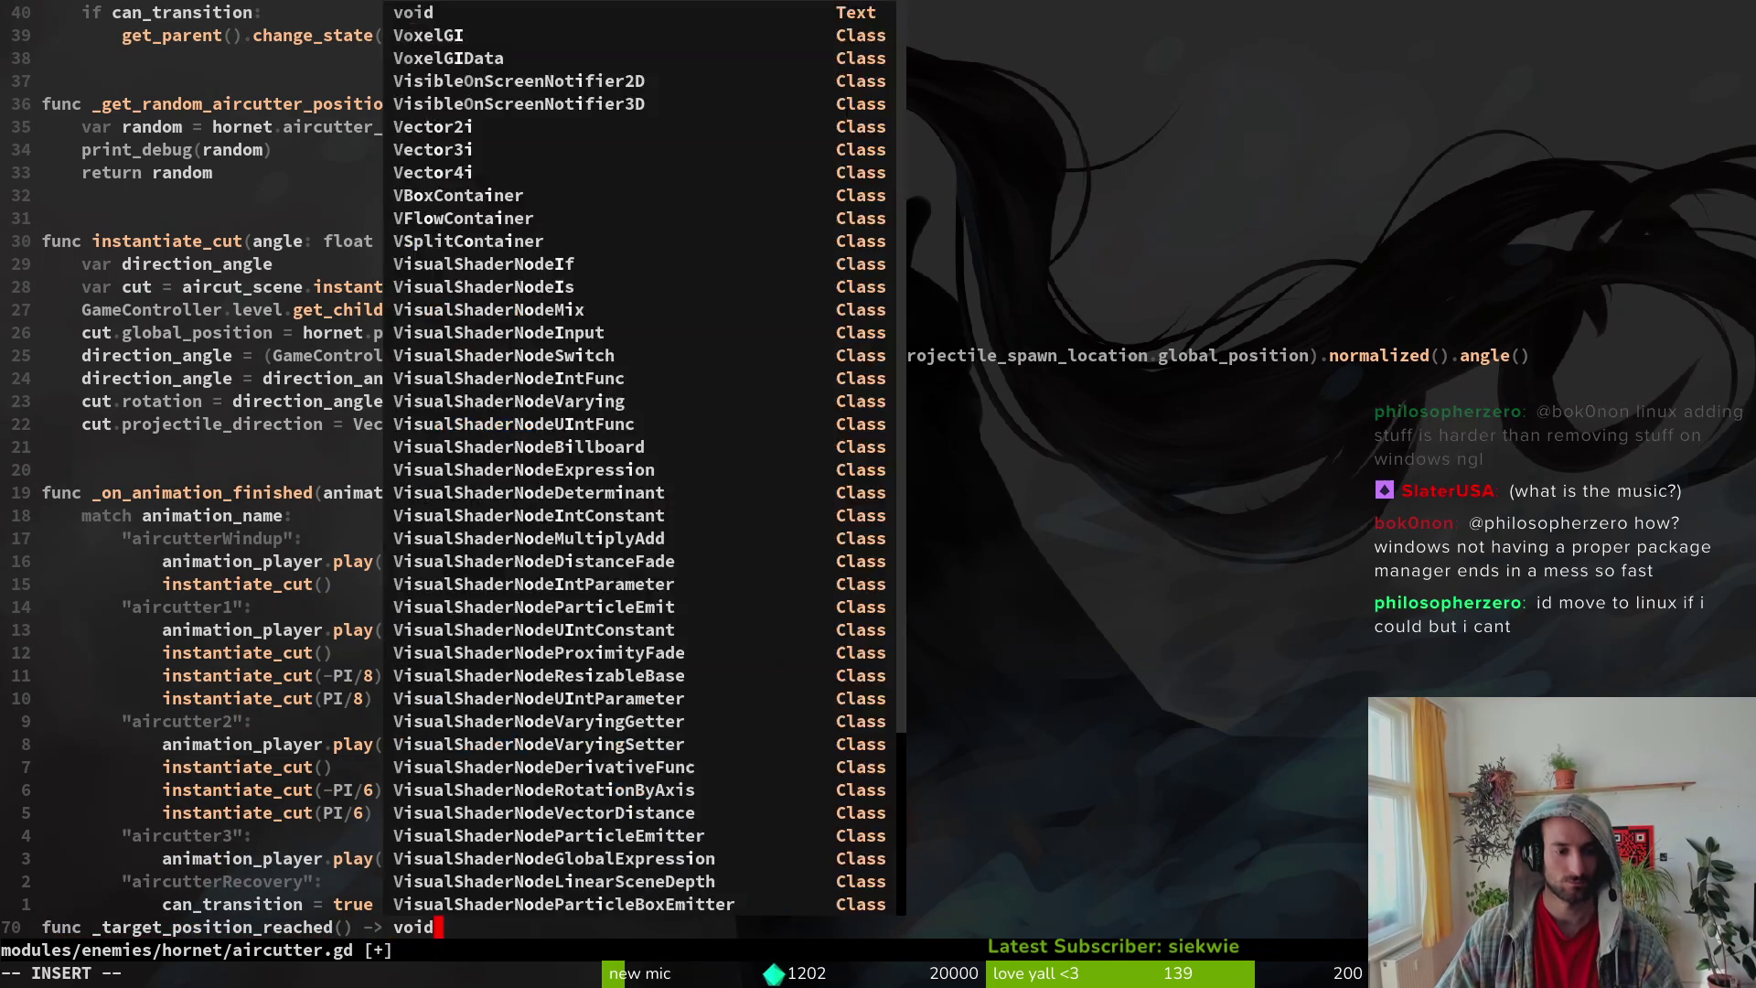
pyautogui.press('Return')
pyautogui.write('ord(')
pyautogui.press('Escape')
pyautogui.press('k')
pyautogui.press('O')
pyautogui.press('Return')
pyautogui.press('Escape')
pyautogui.write(':w')
pyautogui.press('Return')
# Step: Give the handler the body animation_player.play("aircutterWindup")
pyautogui.write('o')
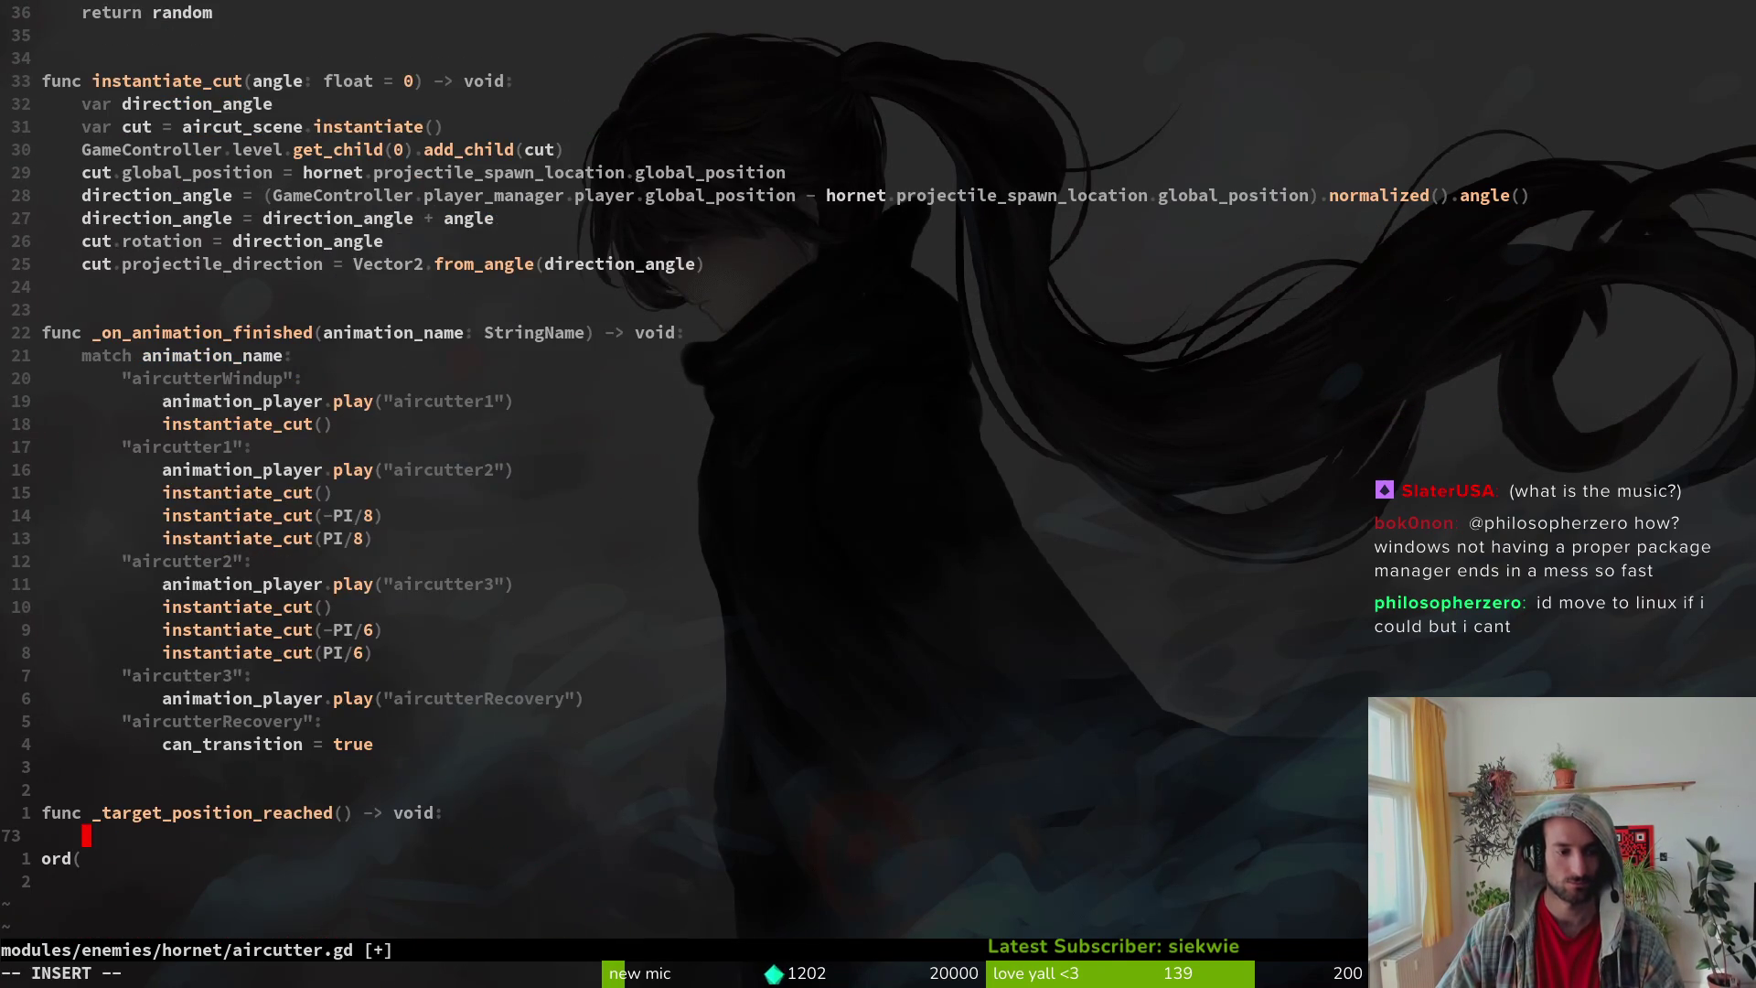
pyautogui.write('animation_player.play(')
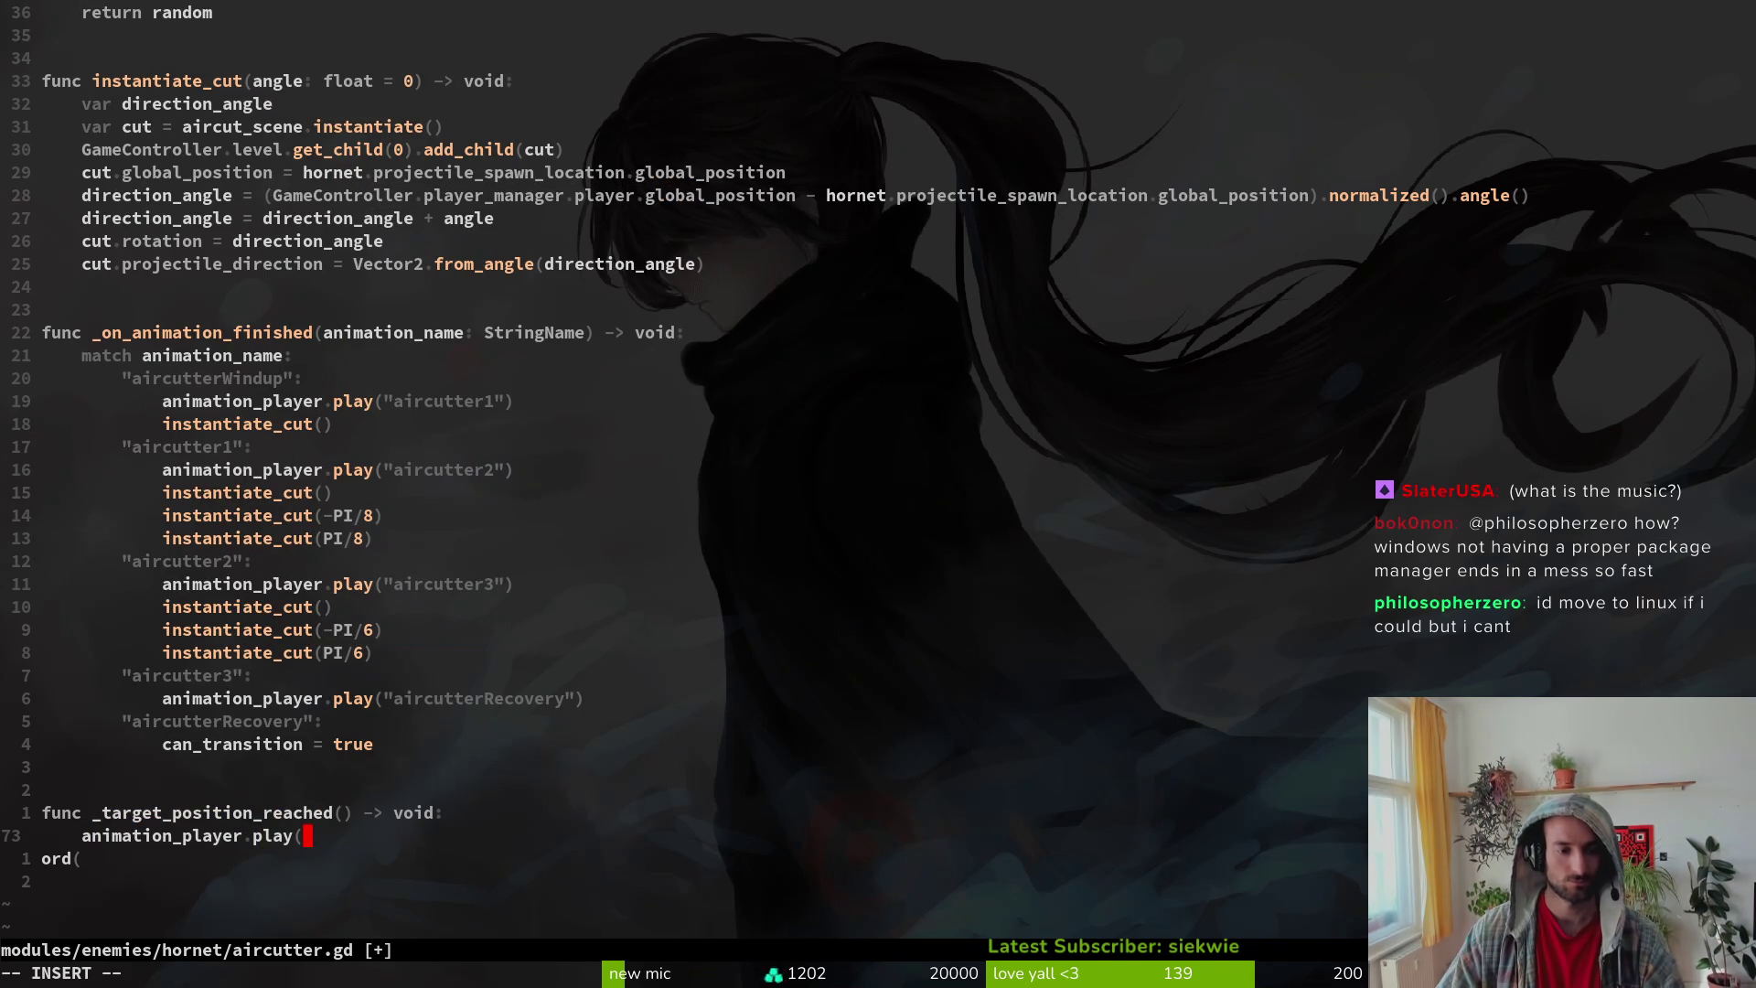
pyautogui.write('"aircutterWindup"j')
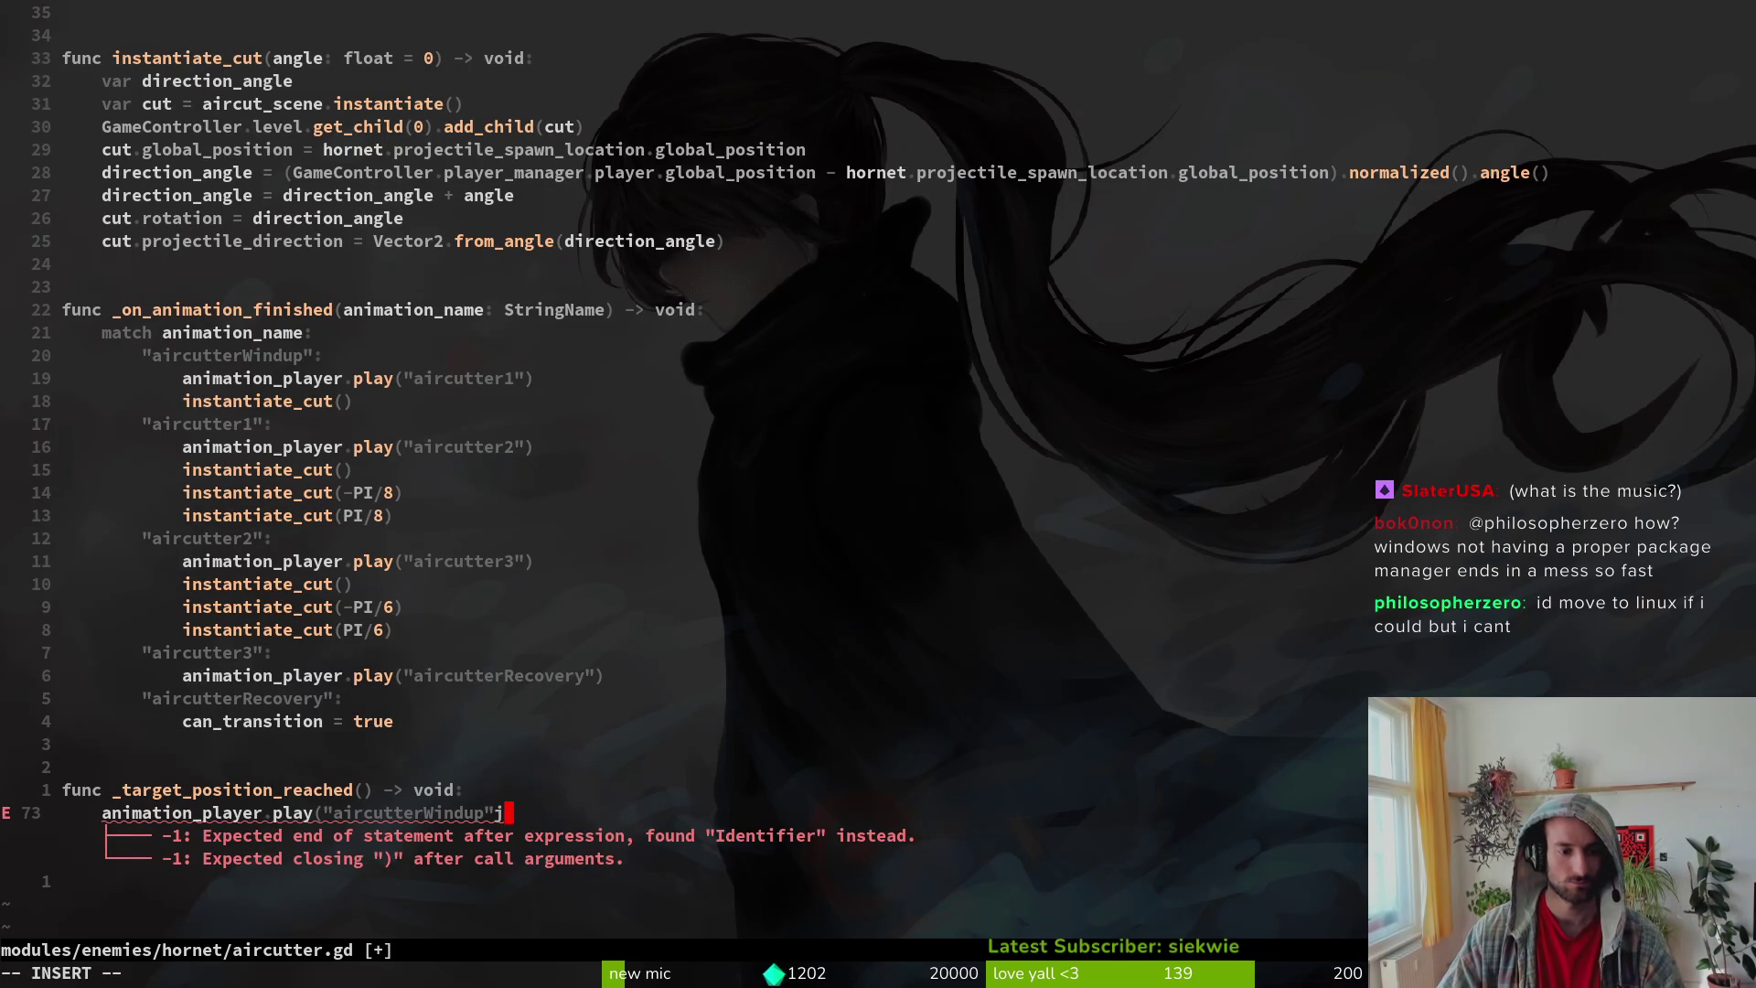
pyautogui.write('k')
pyautogui.press('k')
pyautogui.press('k')
pyautogui.press('{')
pyautogui.hotkey('ctrl', 'u')
pyautogui.hotkey('ctrl', 'u')
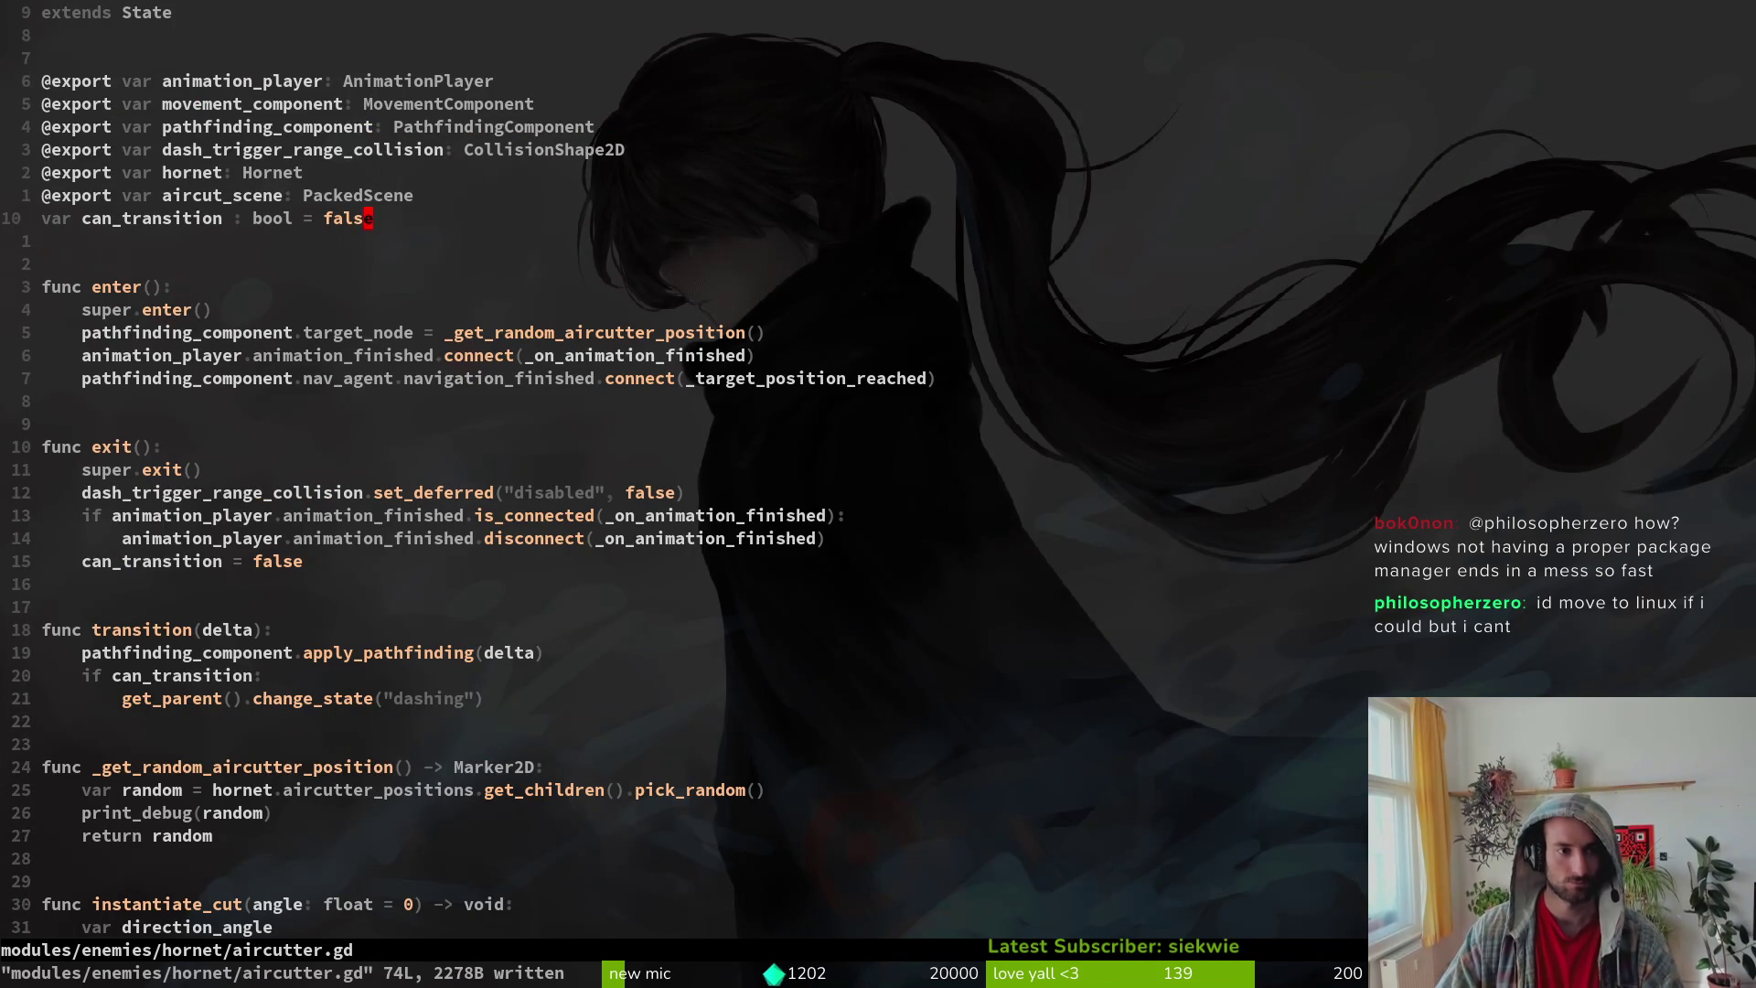
# Step: Duplicate the is_connected and disconnect lines in exit()
pyautogui.press('k')
pyautogui.press('j')
pyautogui.press('j')
pyautogui.press('j')
pyautogui.press('j')
pyautogui.press('j')
pyautogui.press('j')
pyautogui.press('j')
pyautogui.press('j')
pyautogui.press('j')
pyautogui.press('0')
pyautogui.press('j')
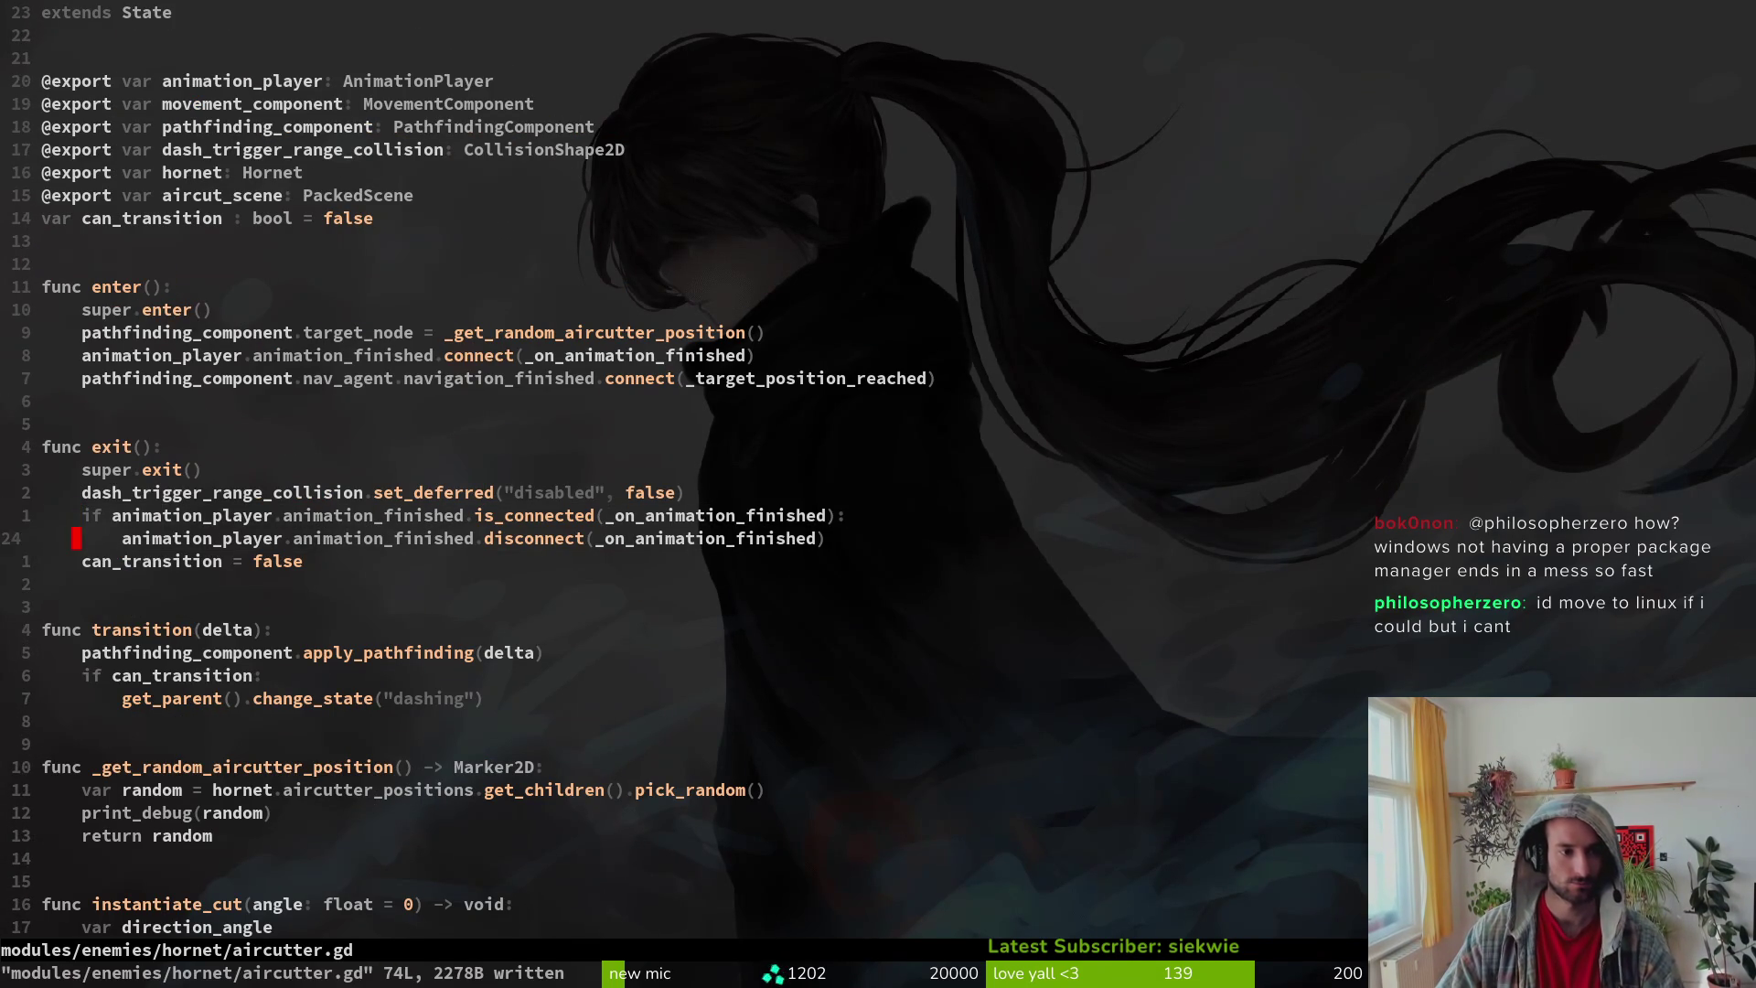
pyautogui.press('k')
pyautogui.press('y')
pyautogui.press('j')
pyautogui.press('j')
pyautogui.press('p')
pyautogui.press('w')
# Step: Make the copied check test pathfinding_component.nav_agent.navigation_finished, then save
pyautogui.write('c2w')
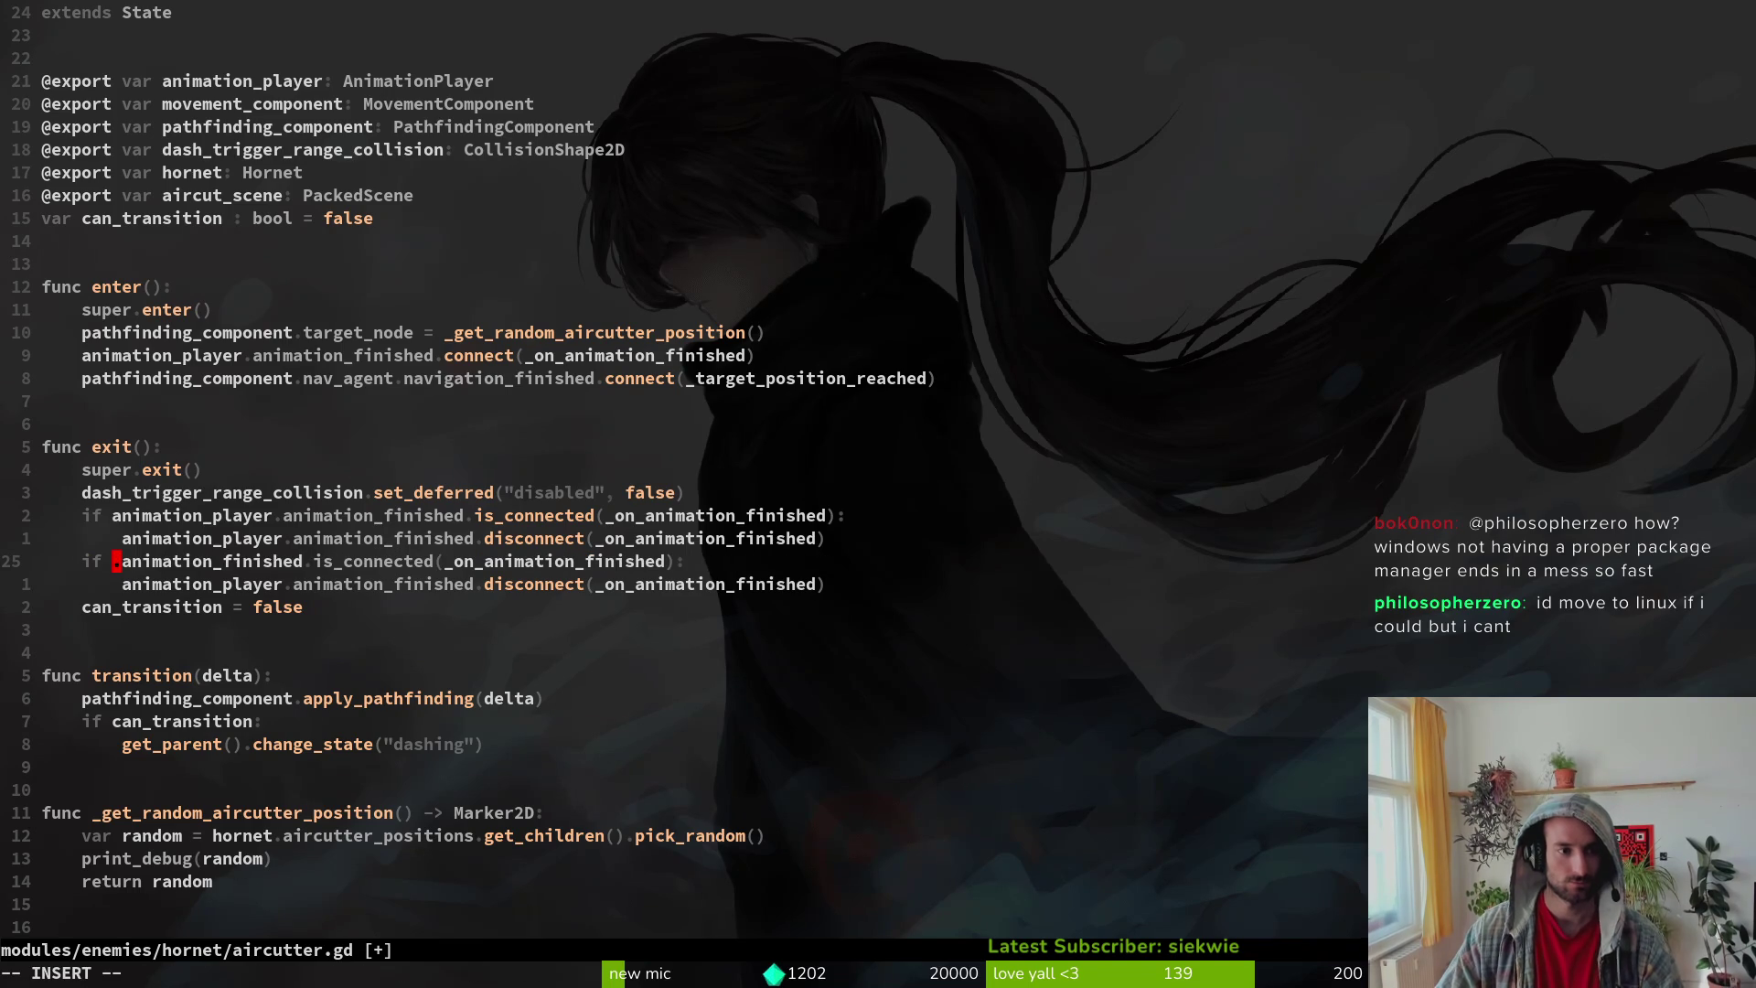
pyautogui.write('pathfinding_component.')
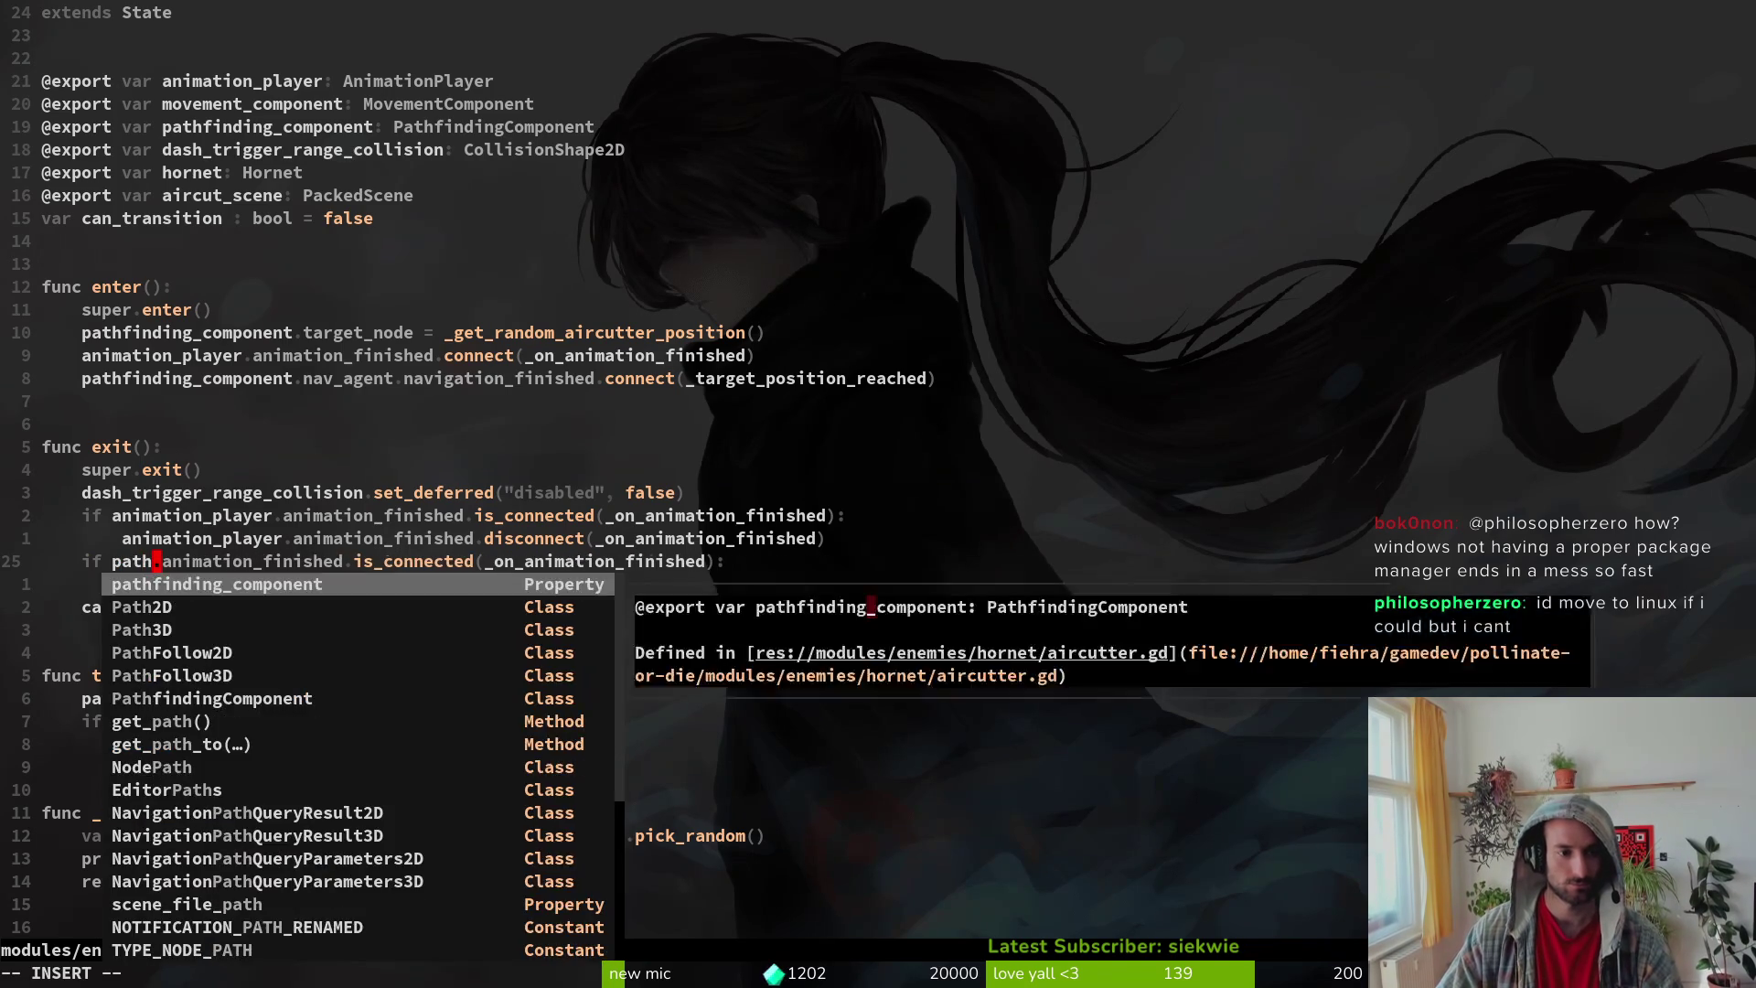
pyautogui.press('Escape')
pyautogui.write('cwnav_agent')
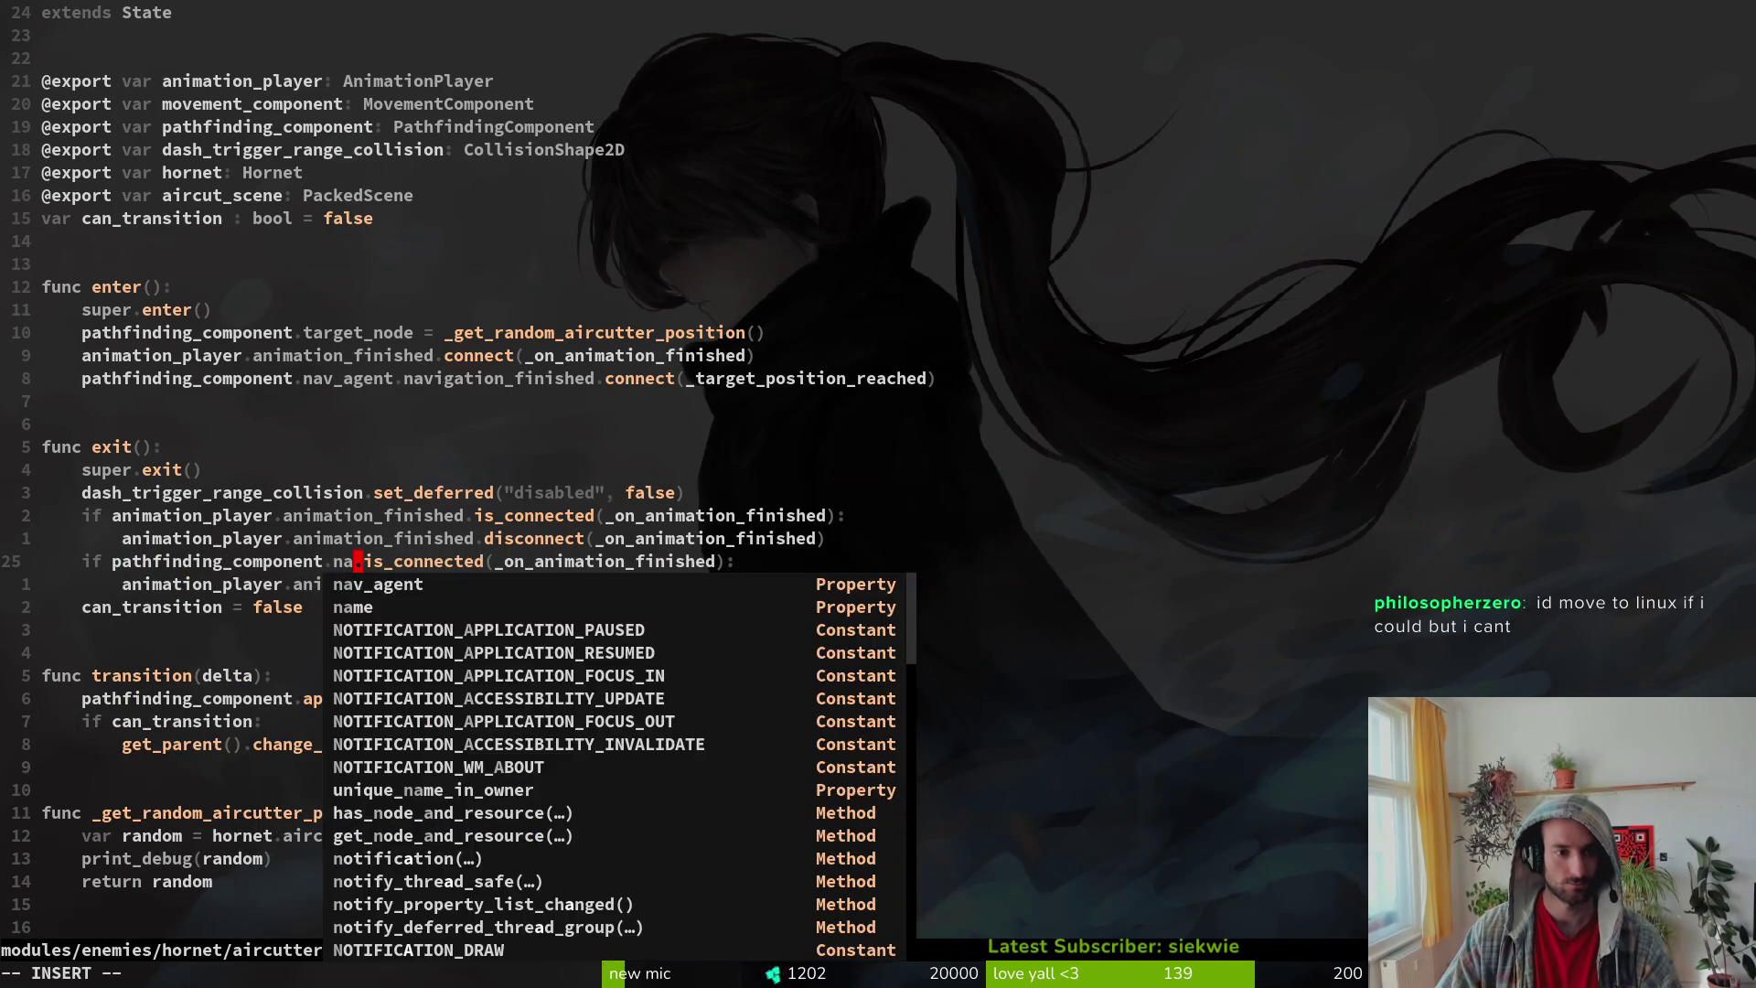
pyautogui.write('.navi')
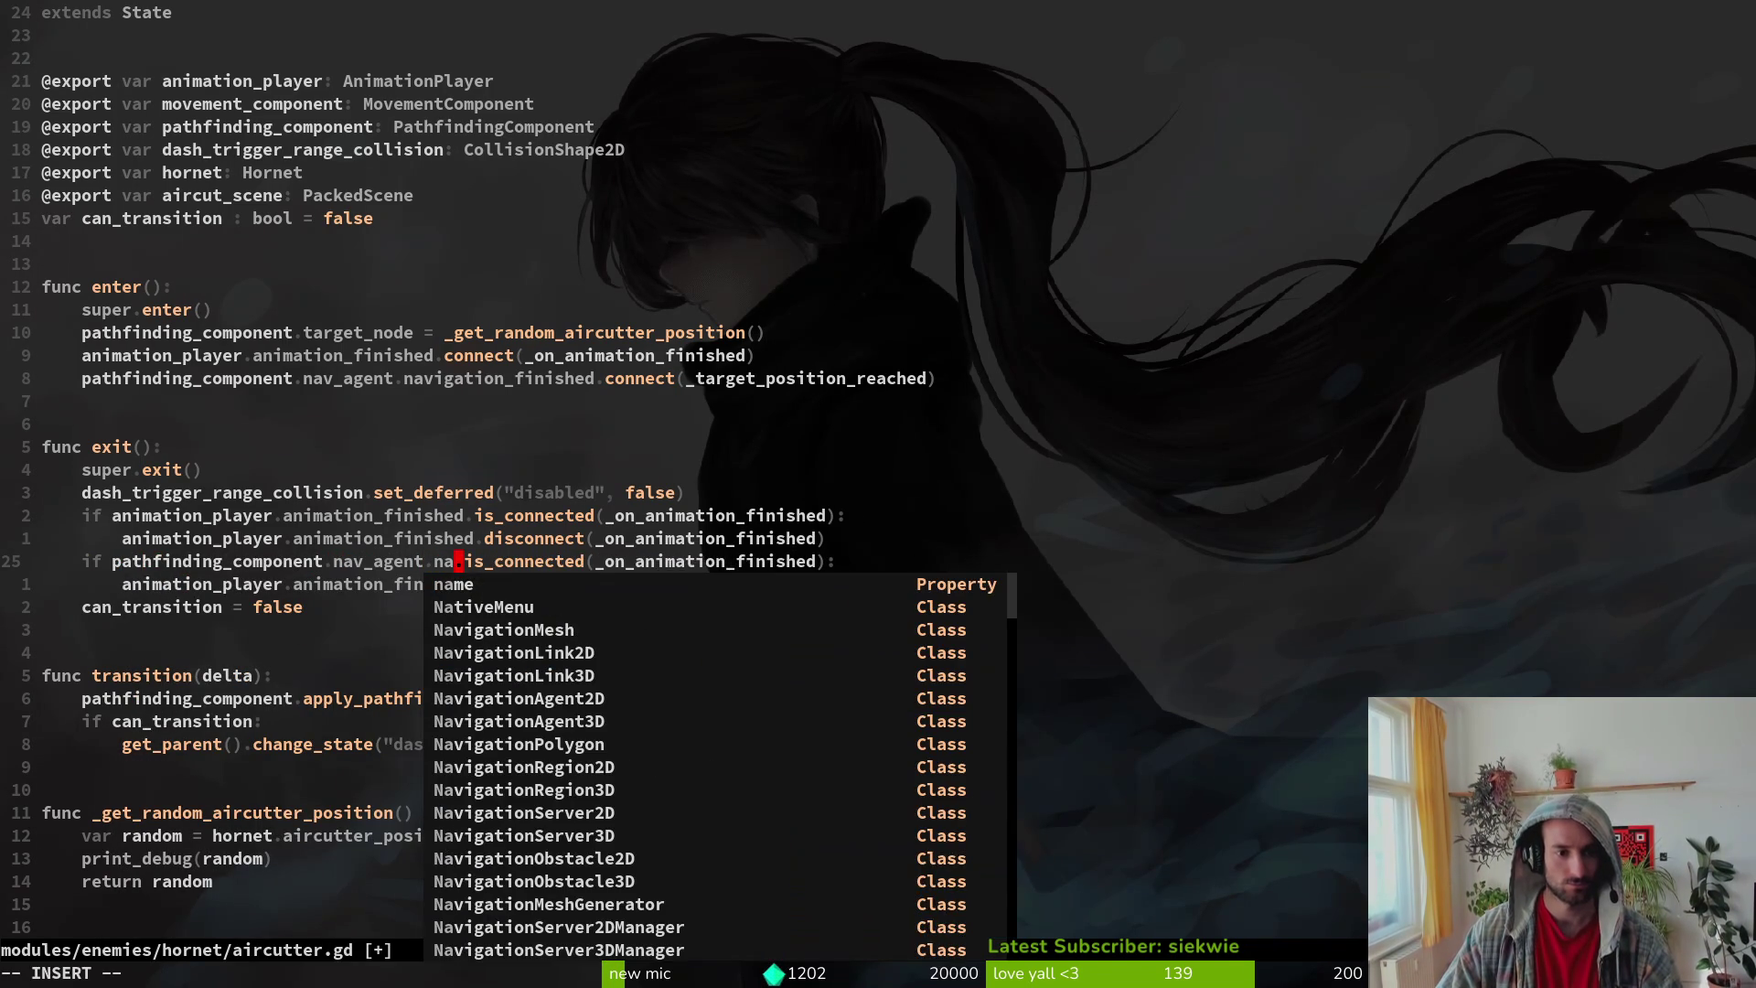
pyautogui.write('rea')
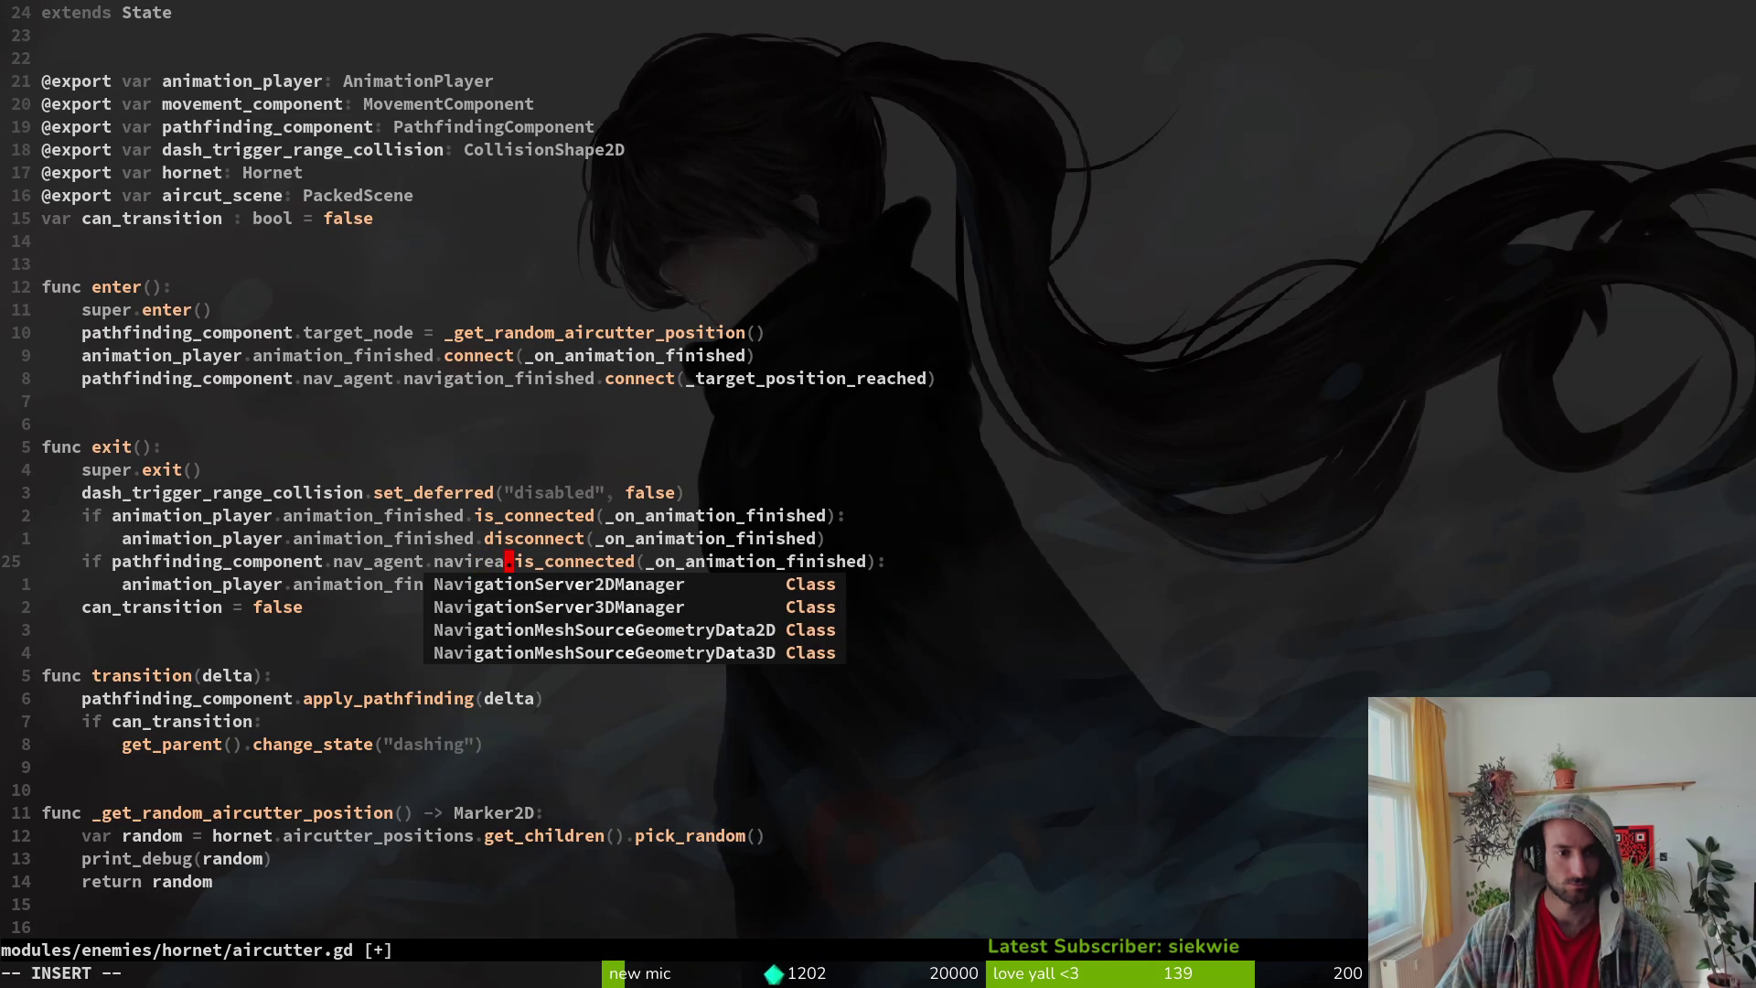
pyautogui.press('BackSpace')
pyautogui.press('BackSpace')
pyautogui.press('BackSpace')
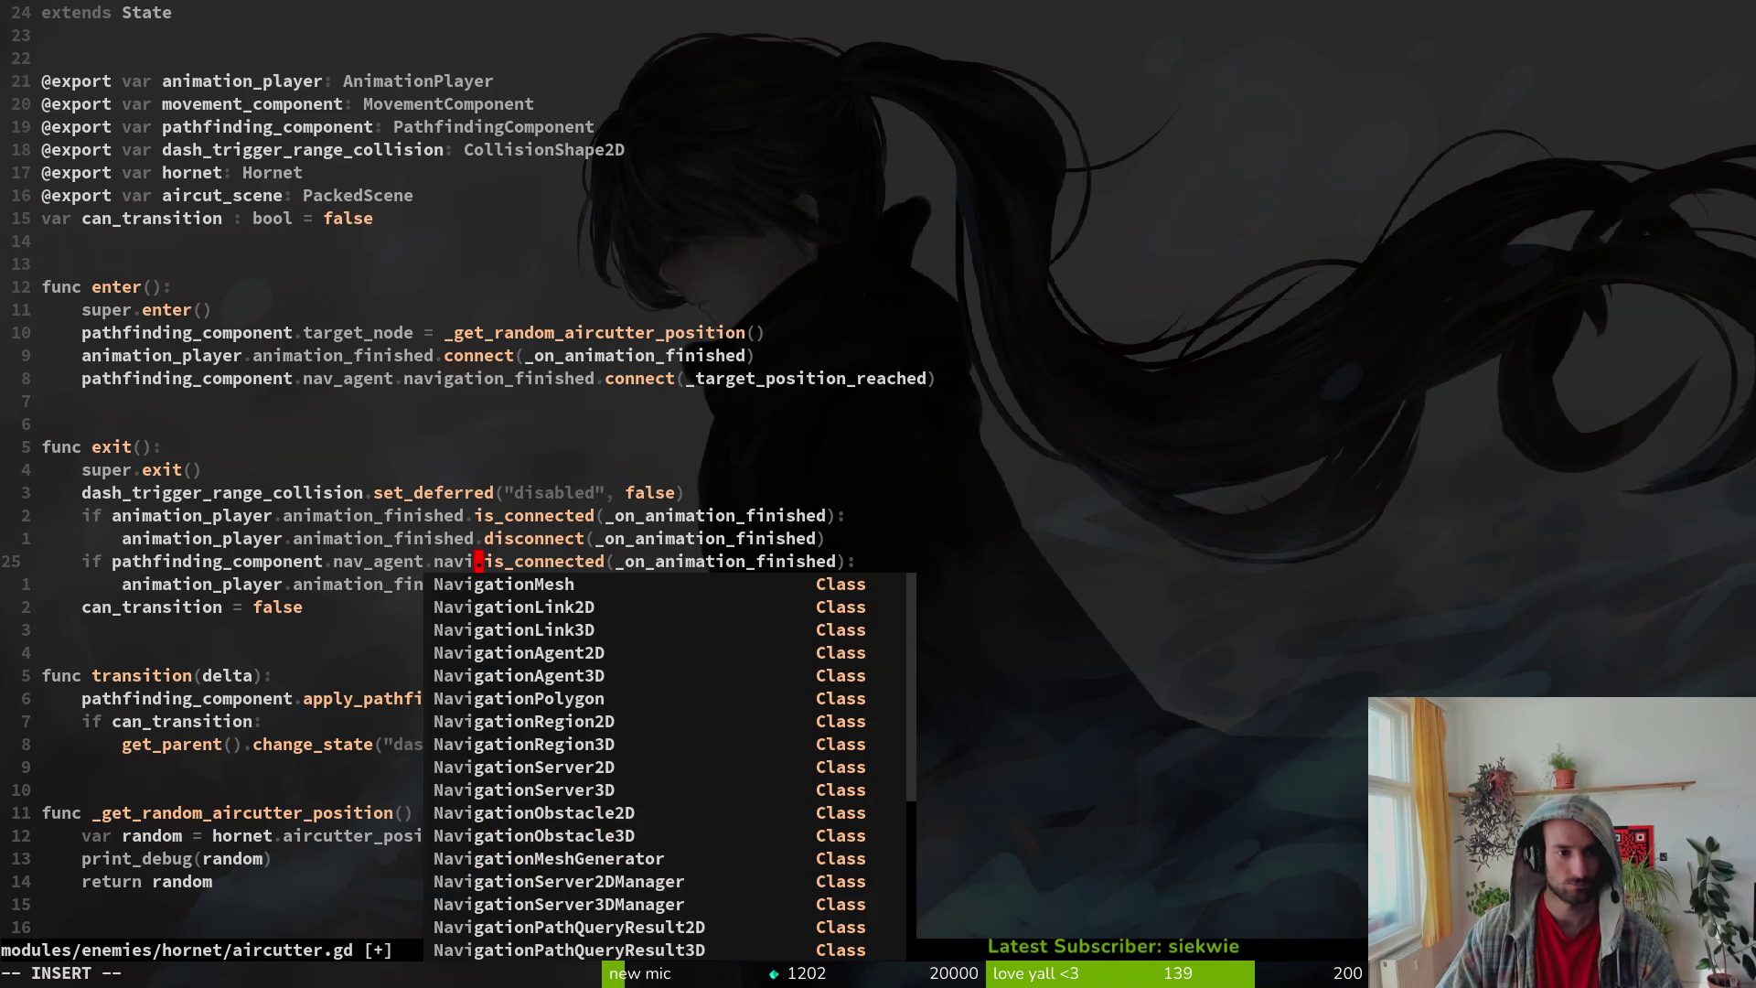
pyautogui.write('gation_finished')
pyautogui.press('Escape')
pyautogui.write(':w')
pyautogui.press('Return')
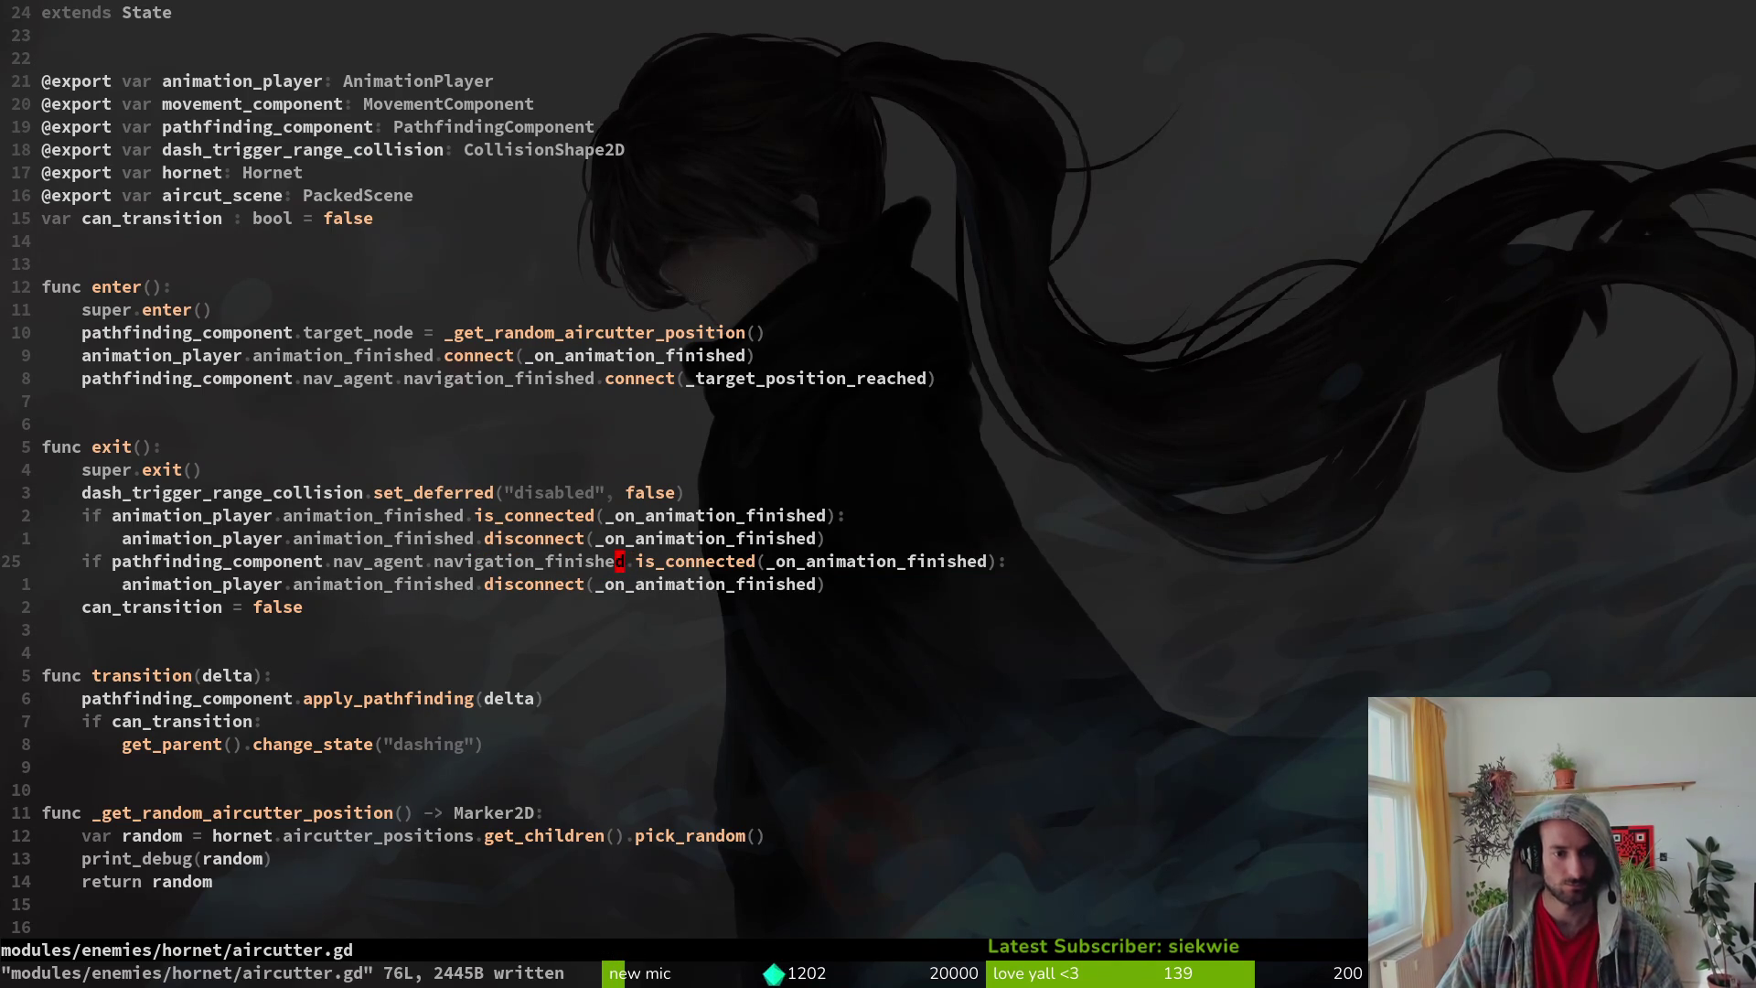
# Step: Use _target_position_reached as the callback in both the is_connected check and the disconnect call
pyautogui.write('f(ci(')
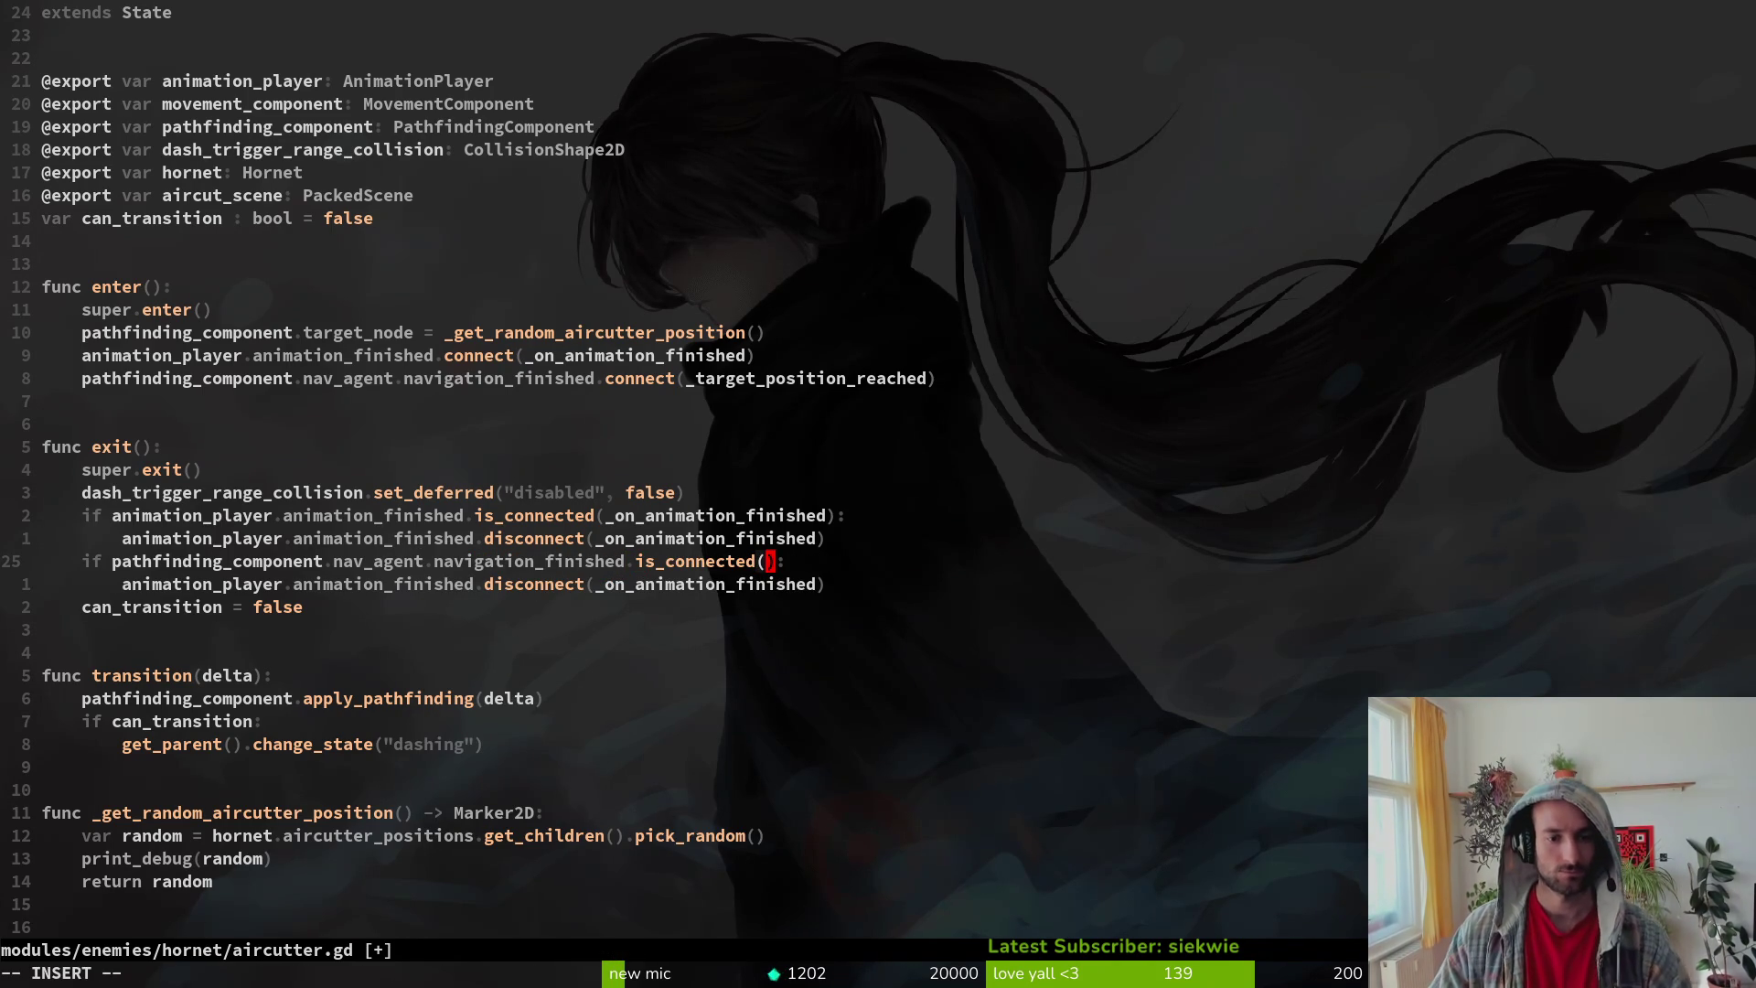
pyautogui.write('_ta')
pyautogui.press('Tab')
pyautogui.press('Escape')
pyautogui.write(':w')
pyautogui.press('Return')
pyautogui.write('jb')
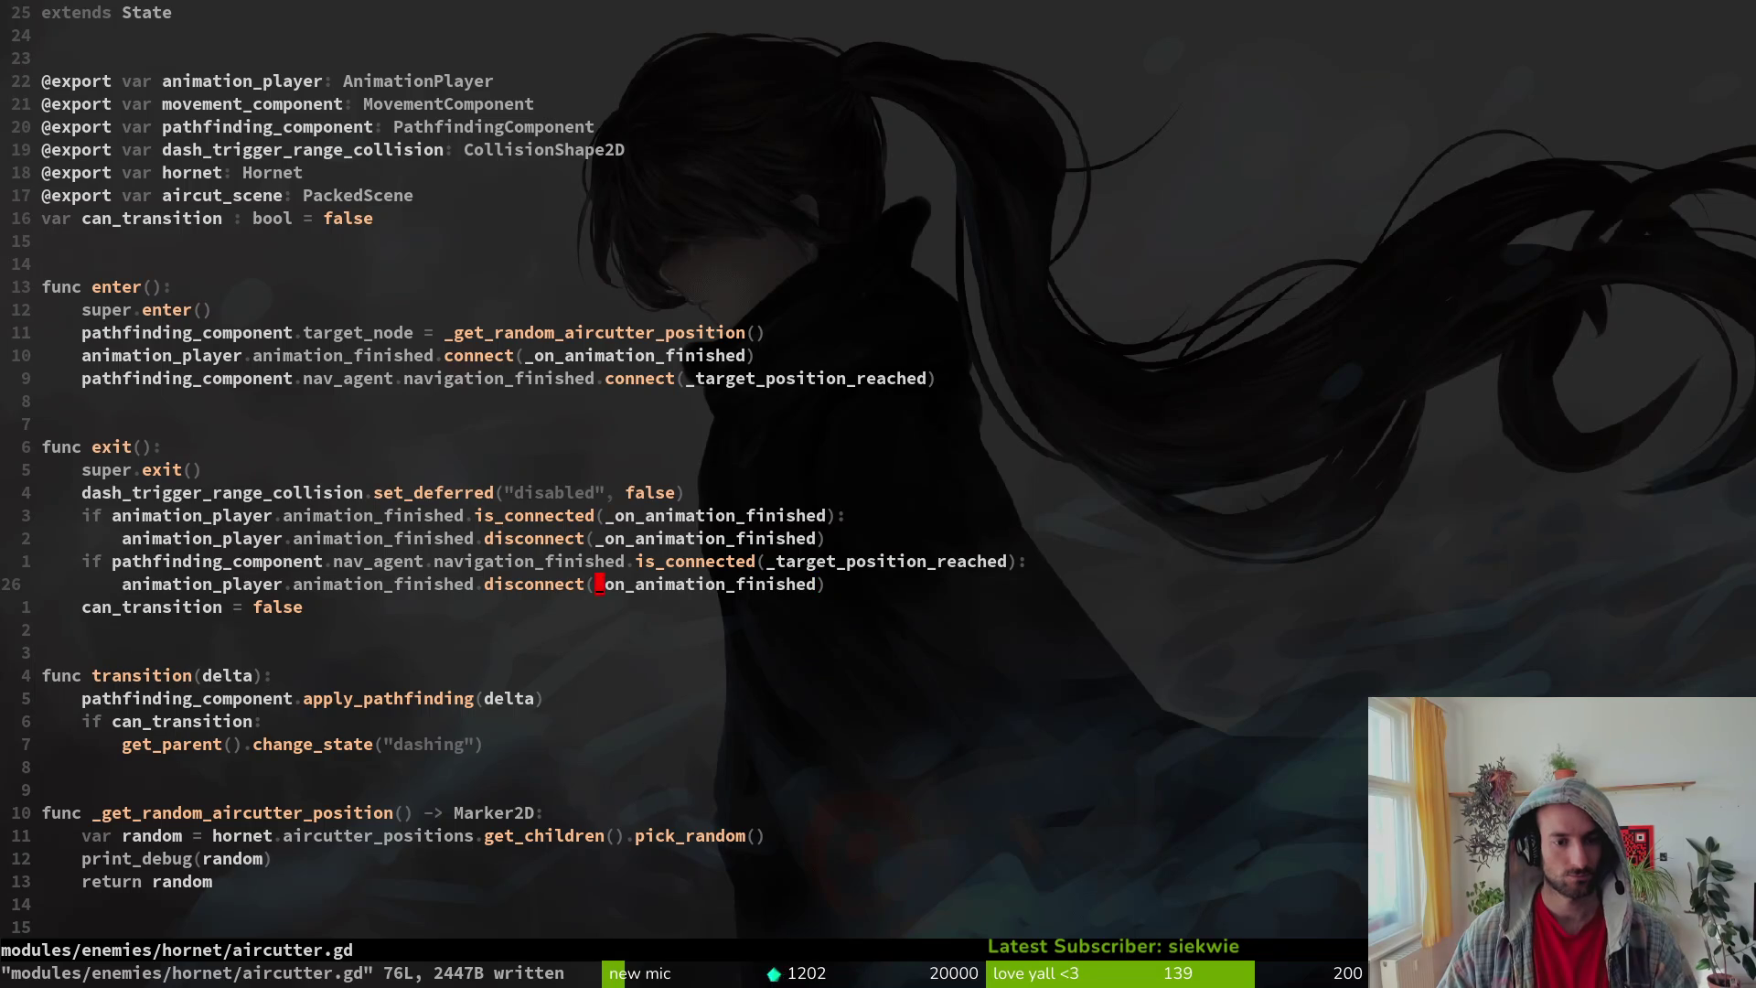
pyautogui.write('ci(')
pyautogui.write('tar')
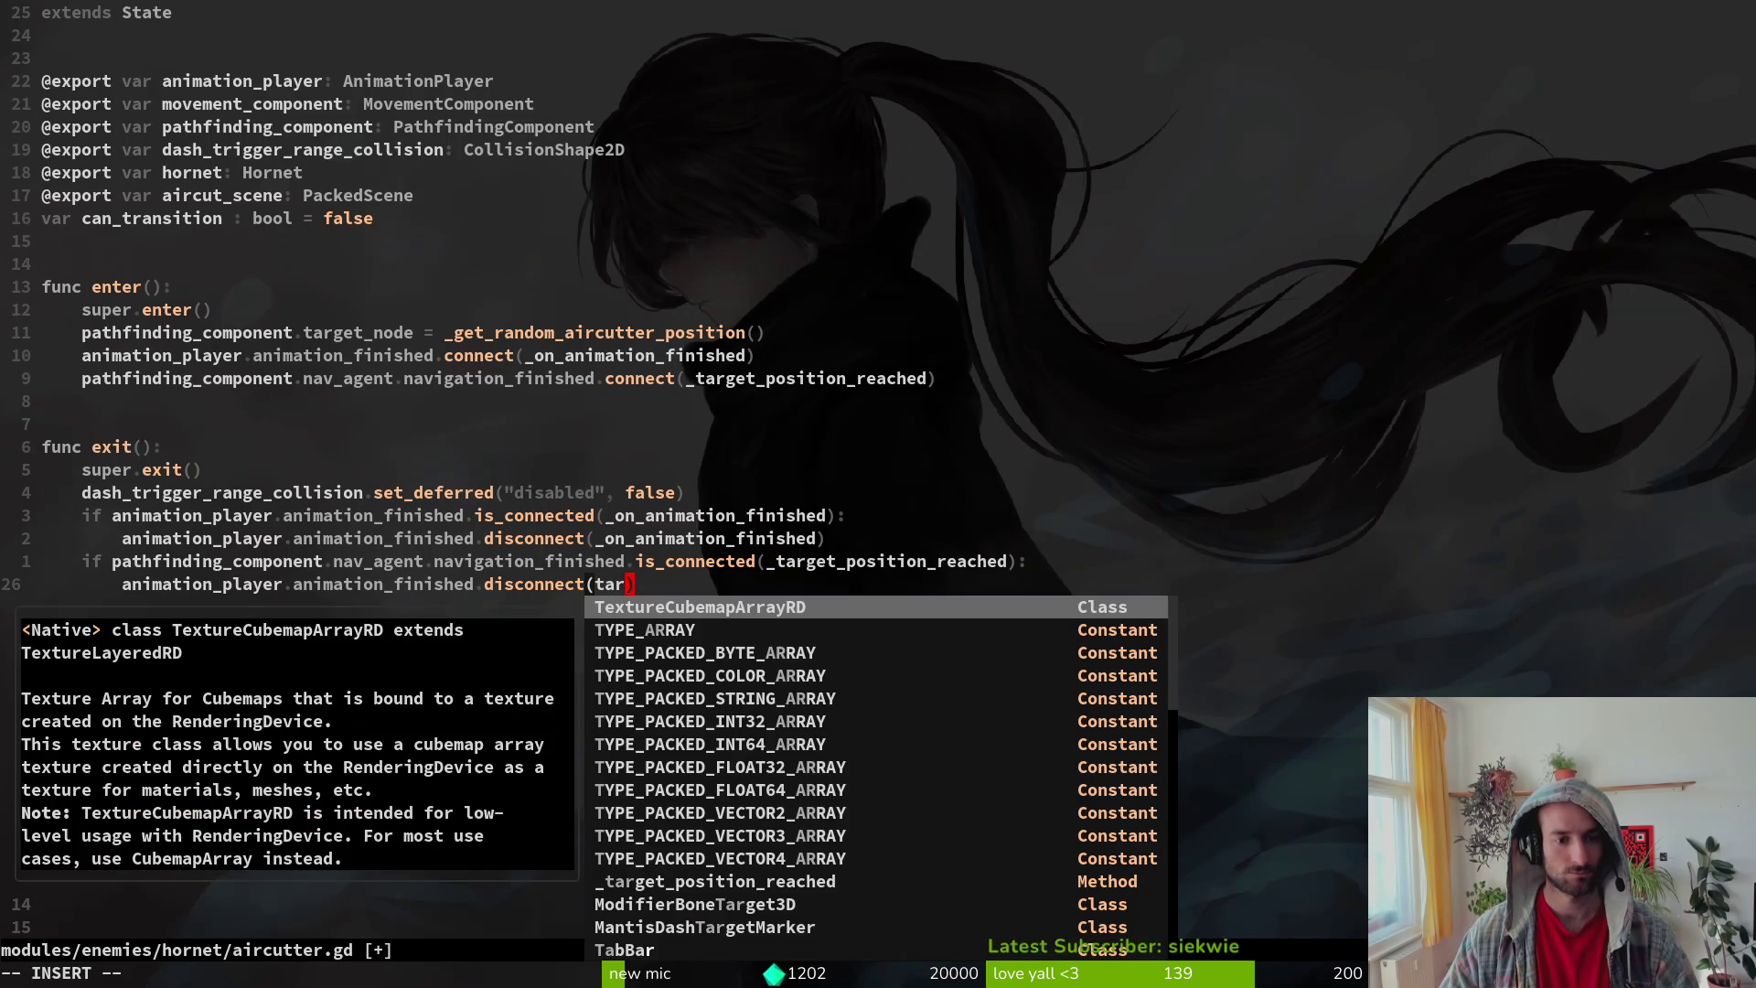
pyautogui.write('ge')
pyautogui.press('Tab')
pyautogui.press('Escape')
pyautogui.write(':w')
pyautogui.press('Return')
# Step: Point the disconnect line at pathfinding_component.nav_agent instead of animation_player
pyautogui.press('b')
pyautogui.press('b')
pyautogui.press('b')
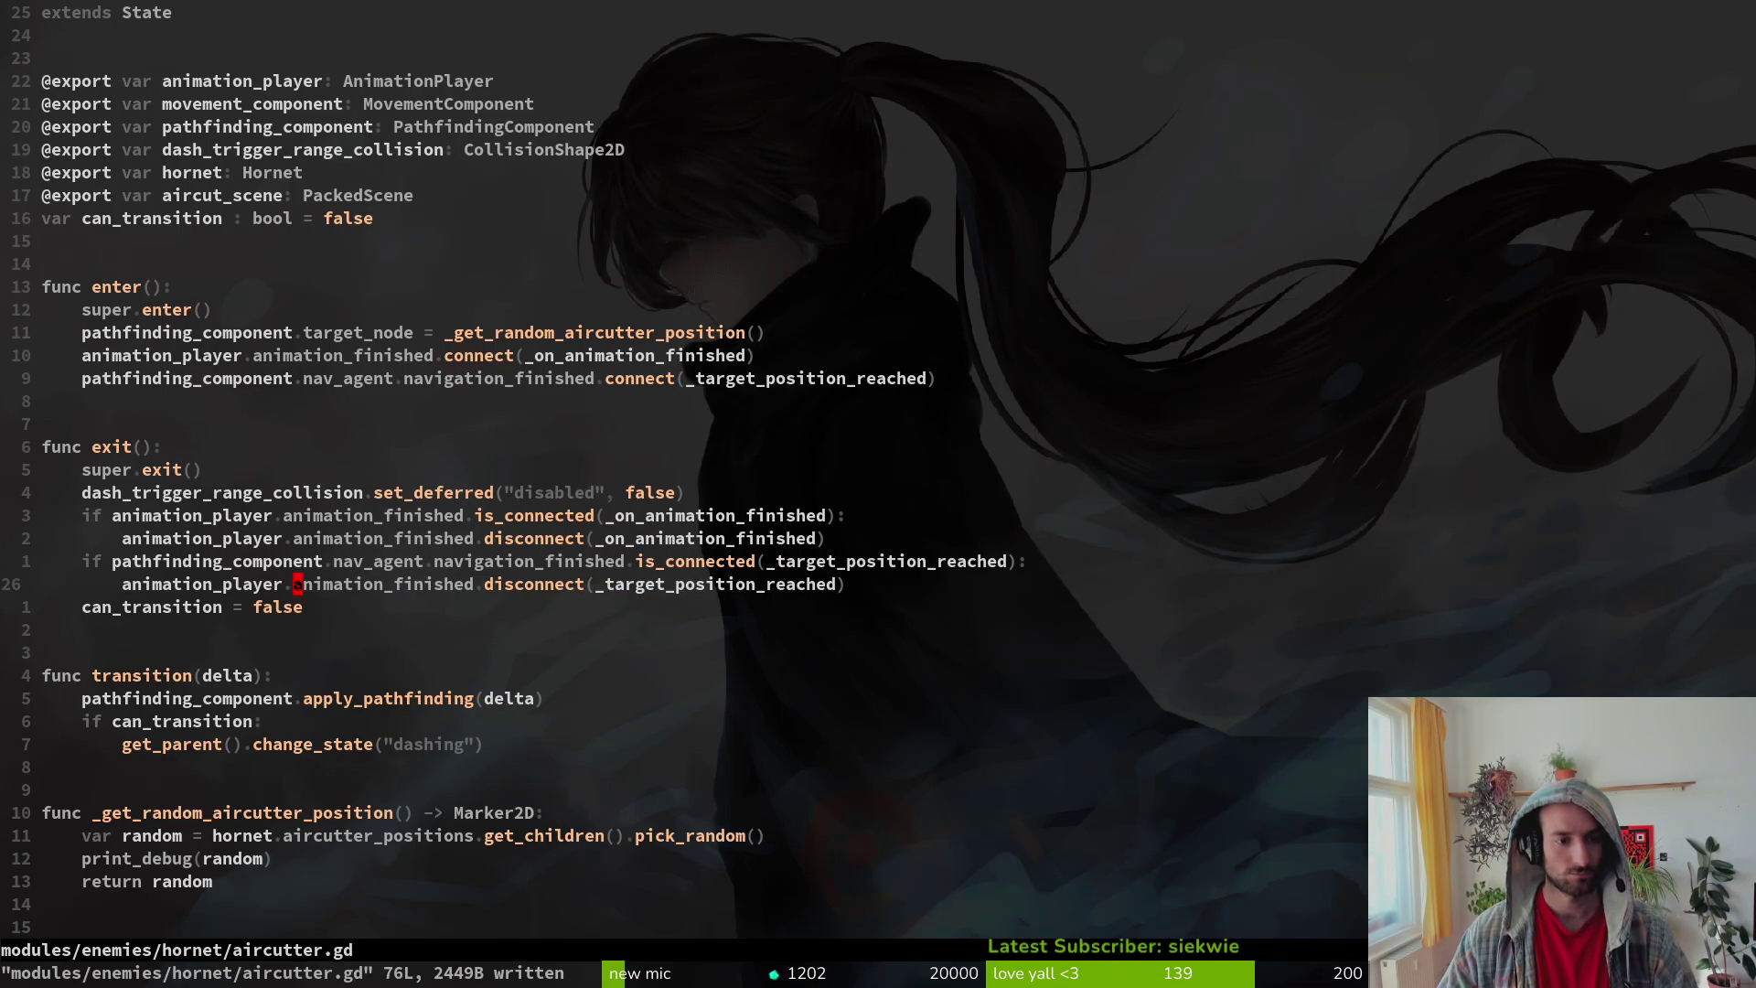
pyautogui.press('b')
pyautogui.press('b')
pyautogui.write('cwpath')
pyautogui.press('Tab')
pyautogui.press('Escape')
pyautogui.press('w')
pyautogui.press('w')
pyautogui.write('cwnav')
pyautogui.press('Tab')
pyautogui.press('Escape')
# Step: Disconnect navigation_finished from _target_position_reached on that line and save aircutter.gd
pyautogui.press('w')
pyautogui.press('w')
pyautogui.write('cwdisconnect')
pyautogui.hotkey('ctrl', 'Left')
pyautogui.write('.')
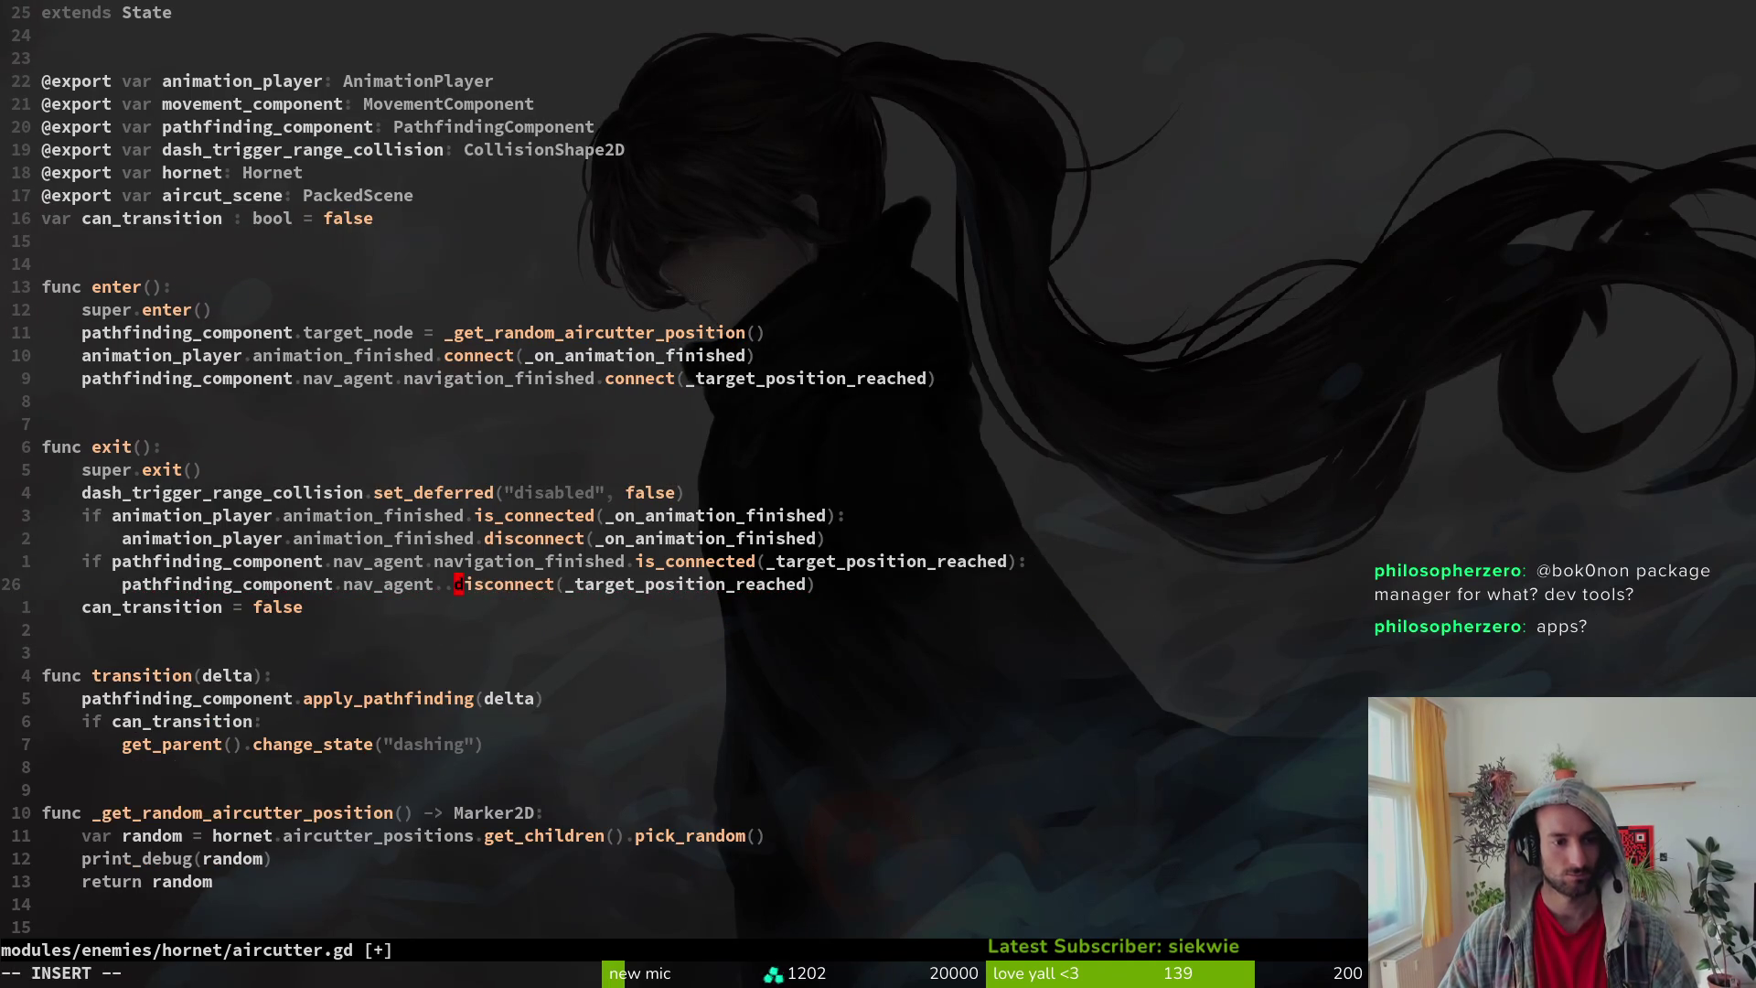
pyautogui.write('na')
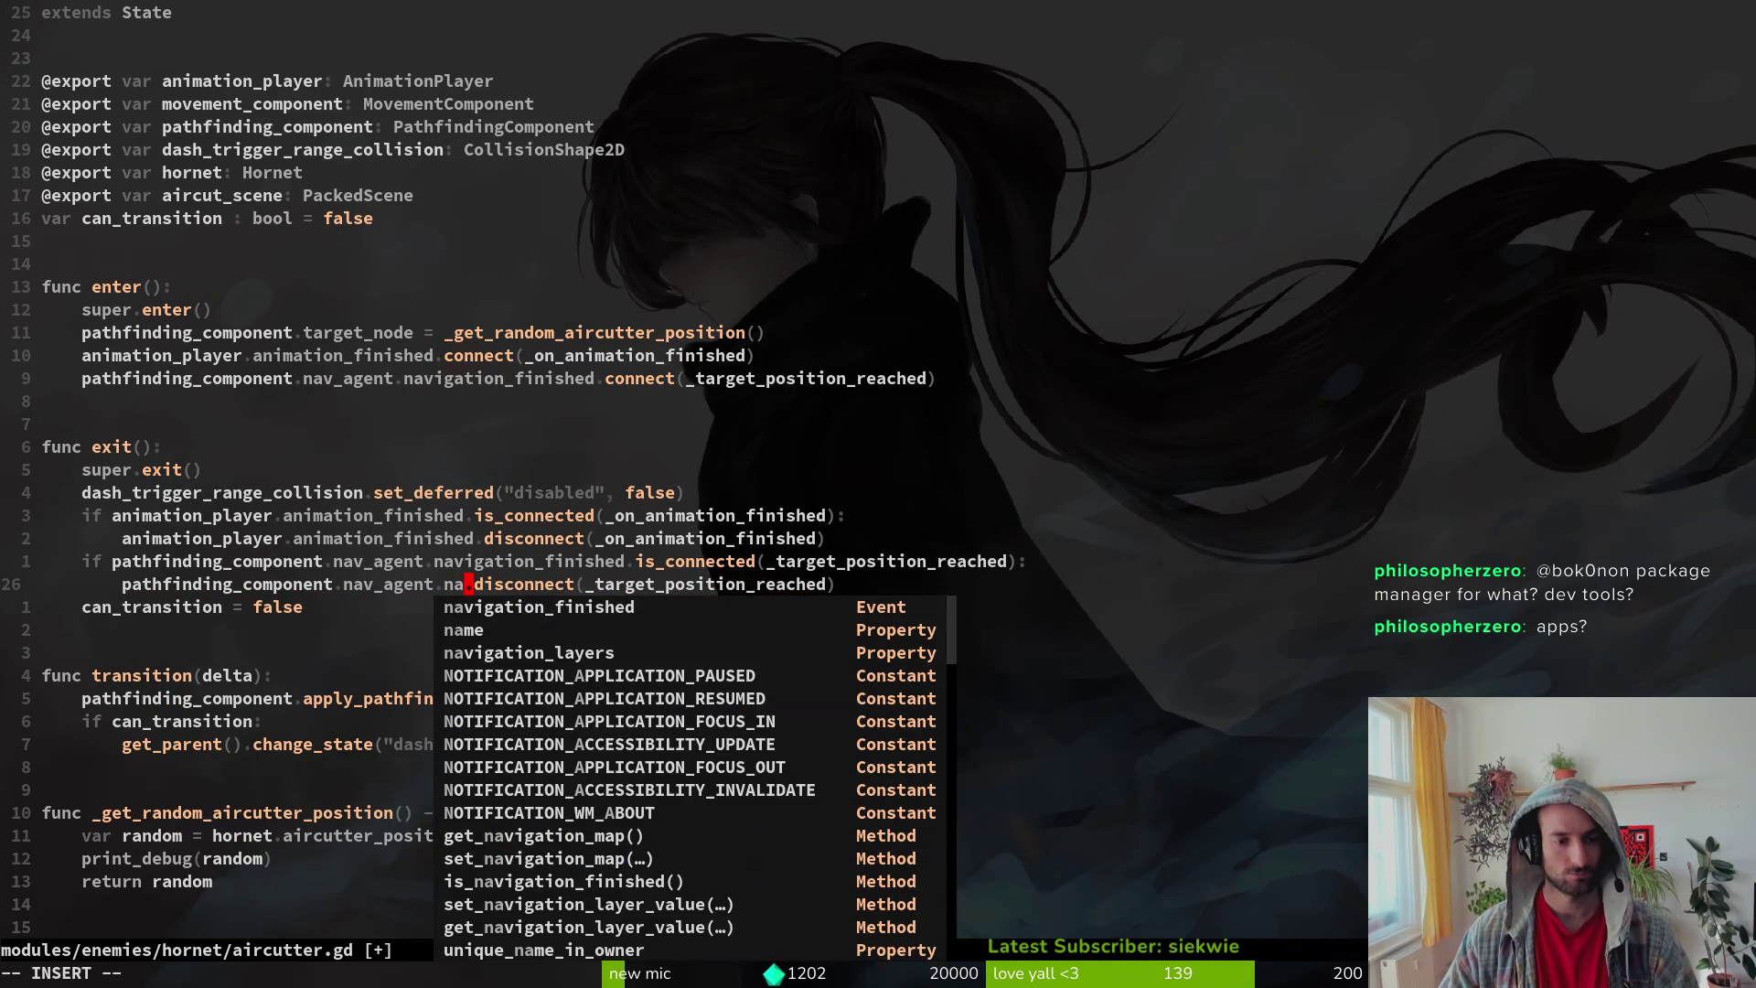
pyautogui.press('Tab')
pyautogui.press('Escape')
pyautogui.write(':w')
pyautogui.press('Return')
# Step: Bring up the floating YouTube window playing TesseracT's 'Of Matter - Proxy'
pyautogui.press('j')
pyautogui.press('k')
pyautogui.press('k')
pyautogui.press('j')
pyautogui.press('k')
pyautogui.press('j')
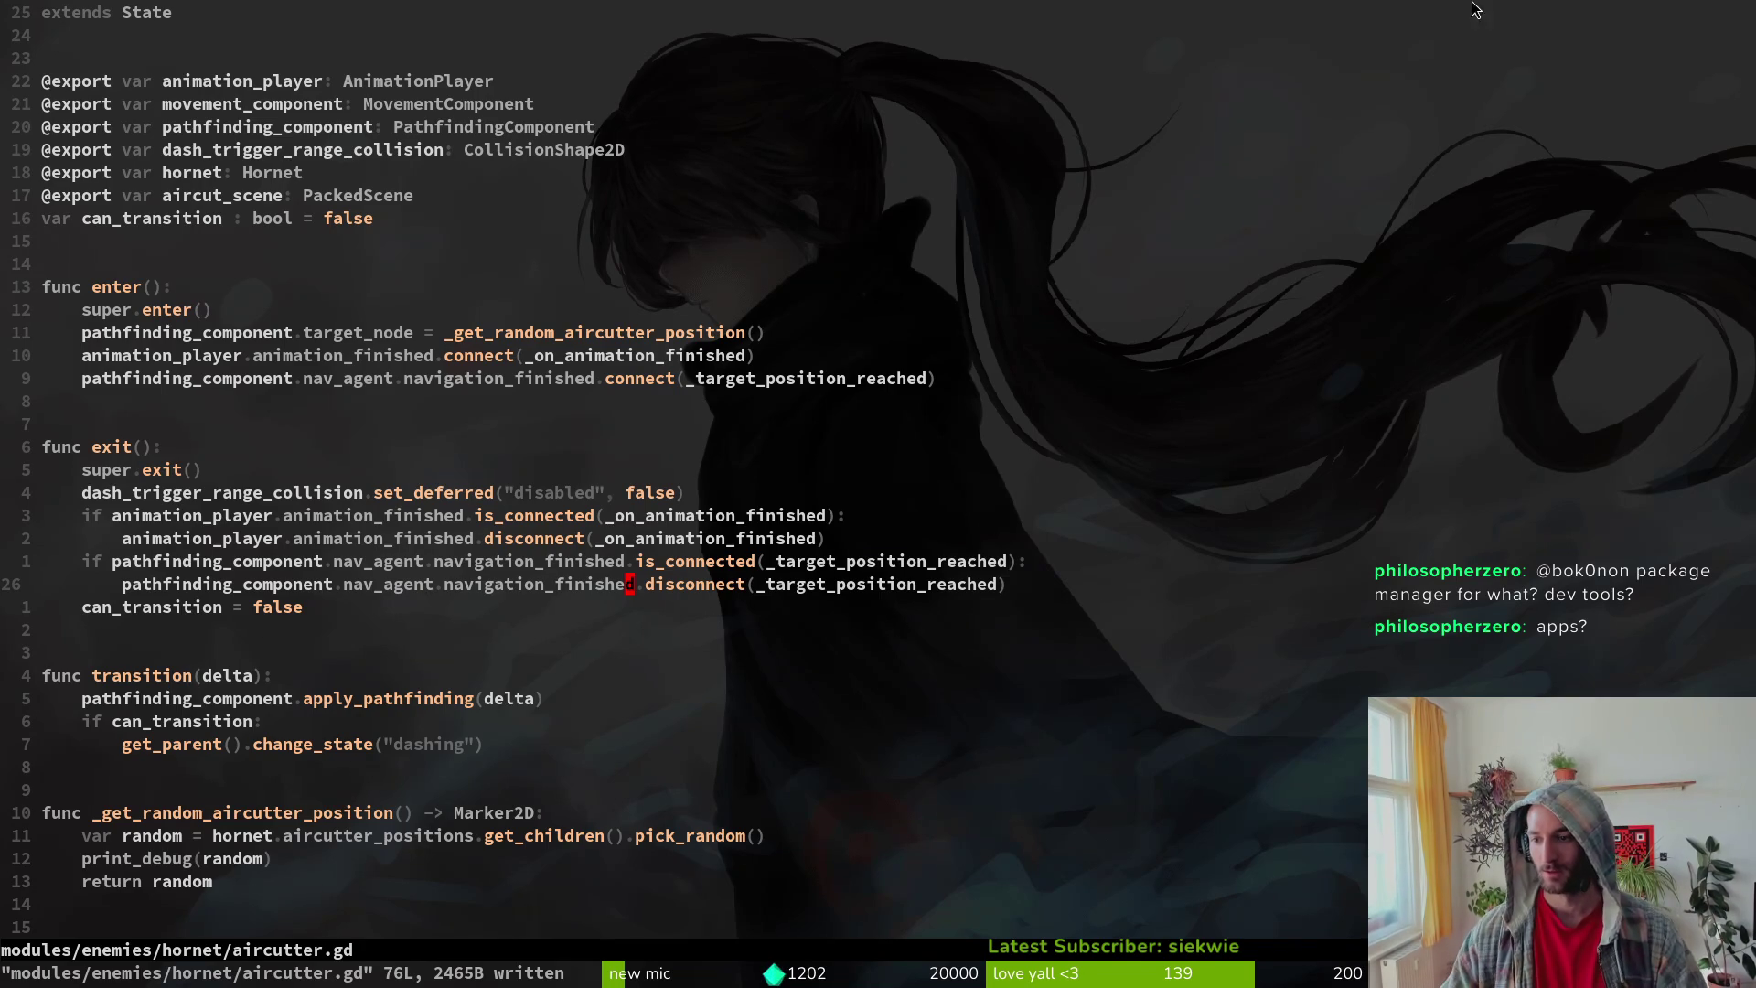
pyautogui.press('super+minus')
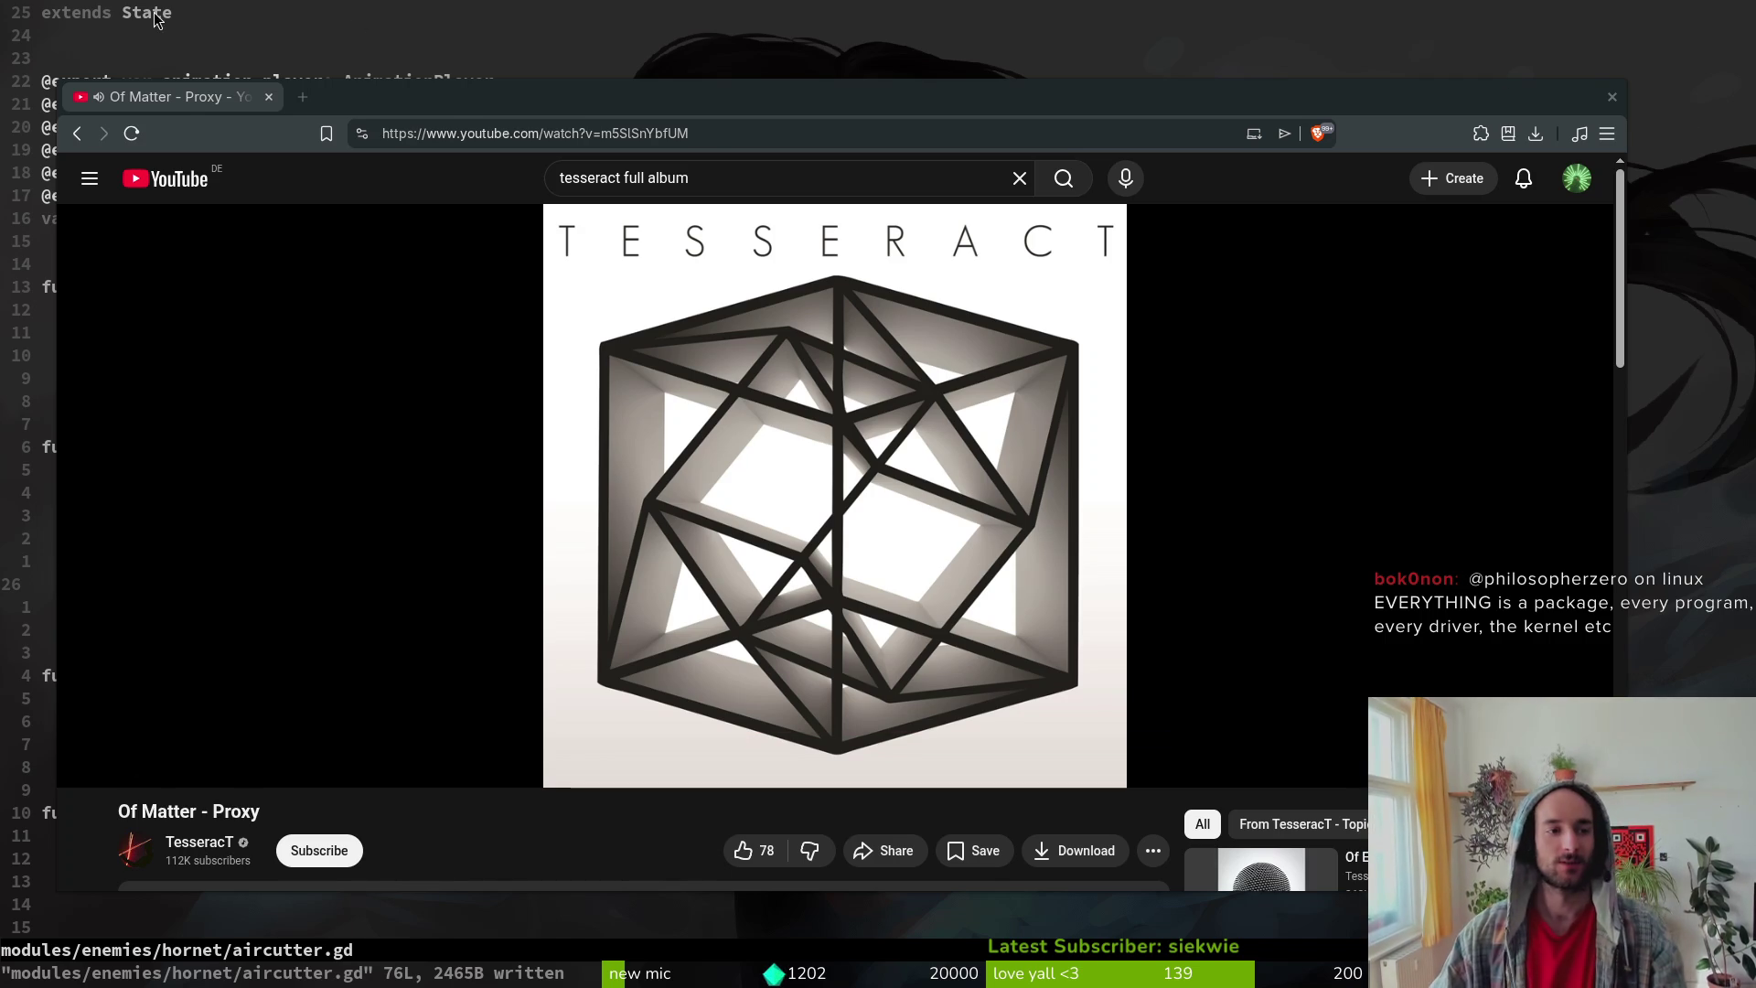
# Step: Hide the floating 'Of Matter - Proxy' video window to reveal aircutter.gd
pyautogui.press('super+s')
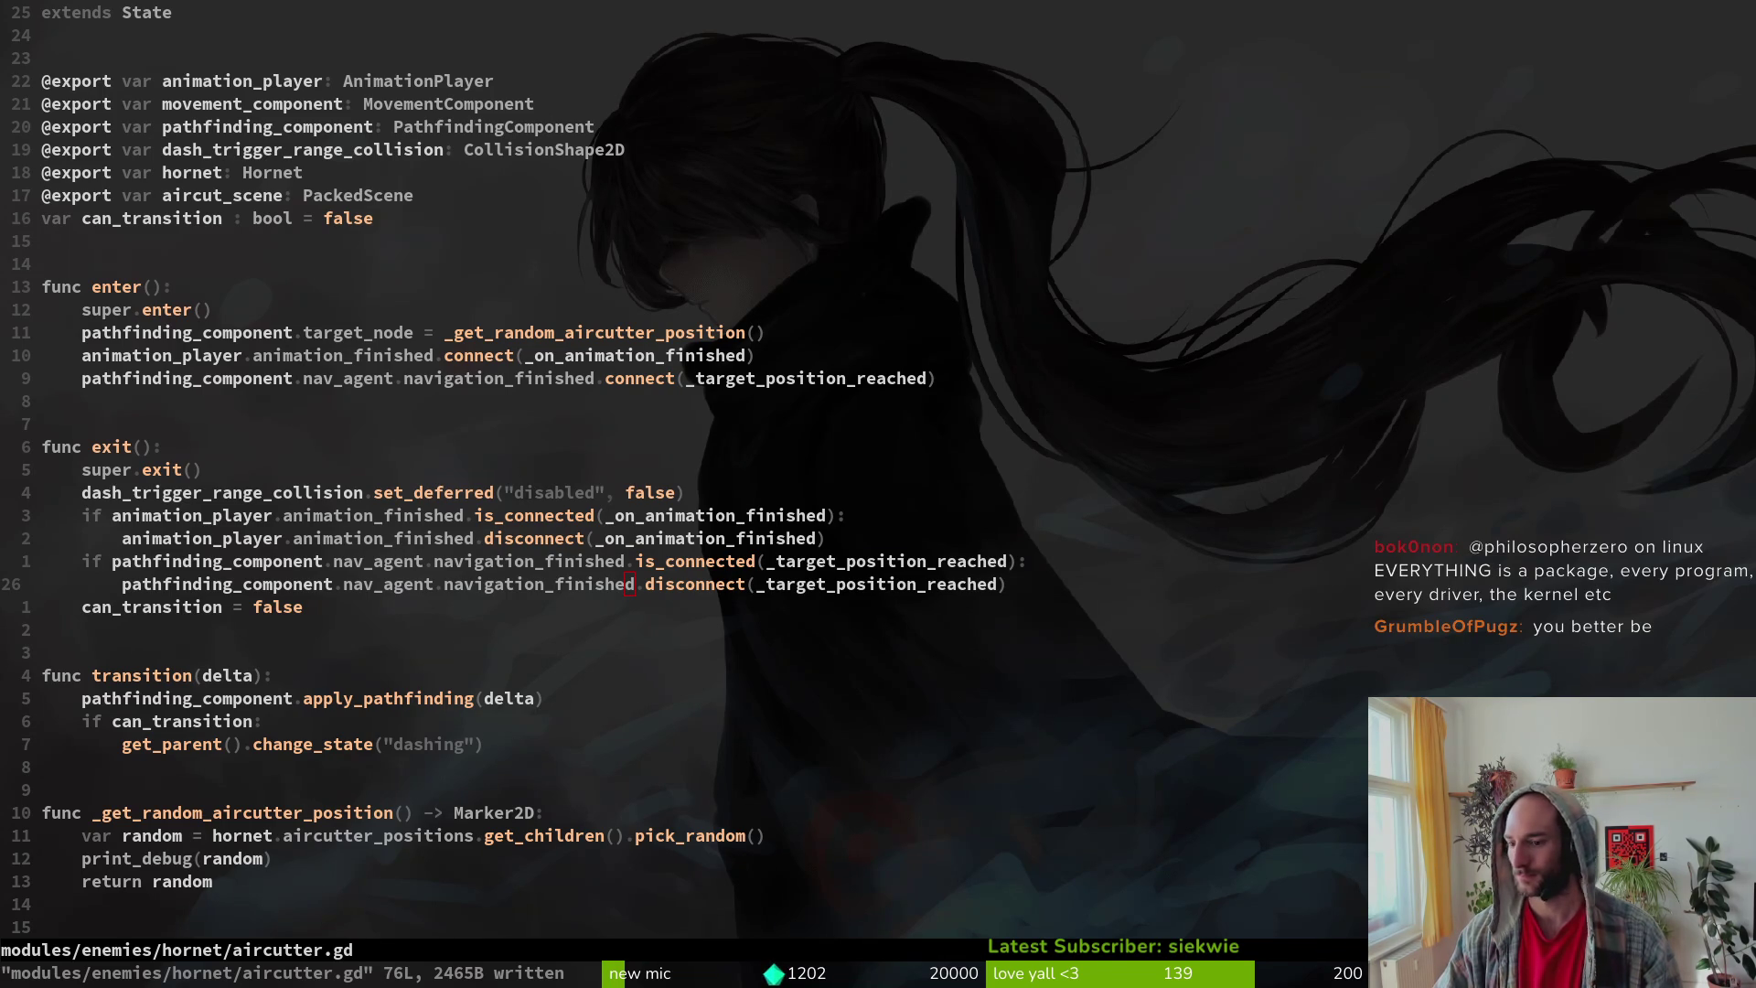
# Step: Widen aircutter1's instantiate_cut angles from -PI/8 and PI/8 to -PI/6 and PI/6, and save
pyautogui.press('b')
pyautogui.press('l')
pyautogui.press('l')
pyautogui.press('l')
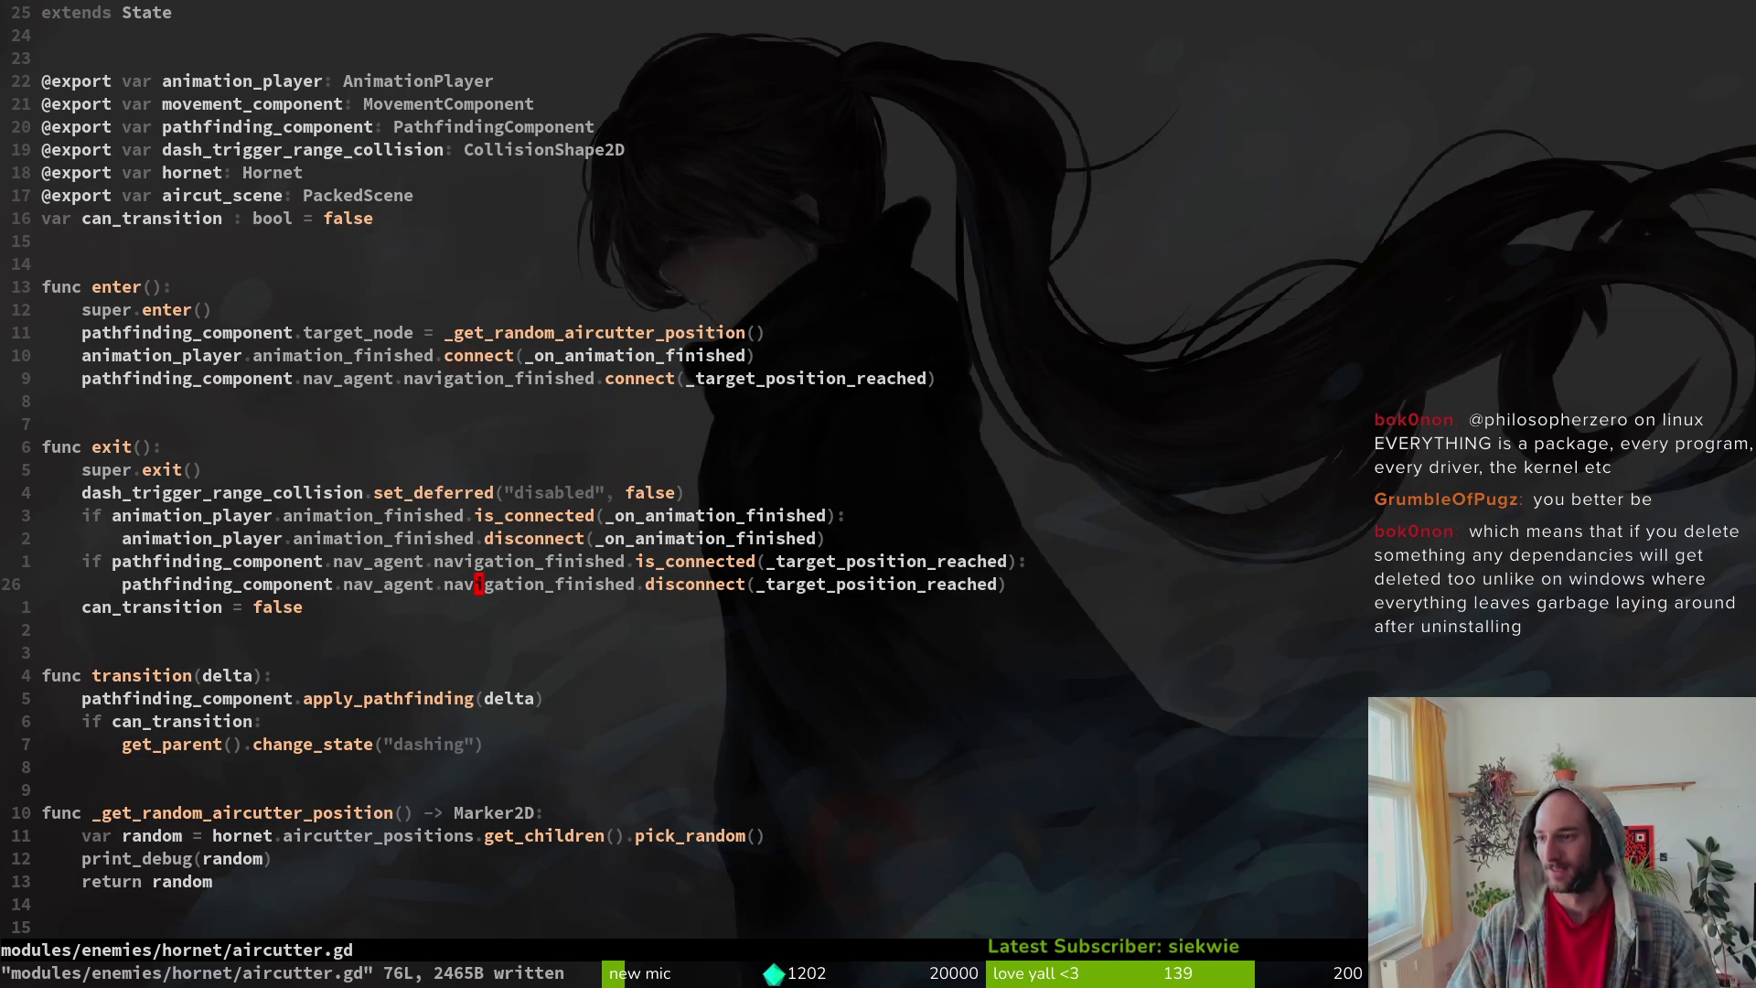
pyautogui.hotkey('alt', 'Tab')
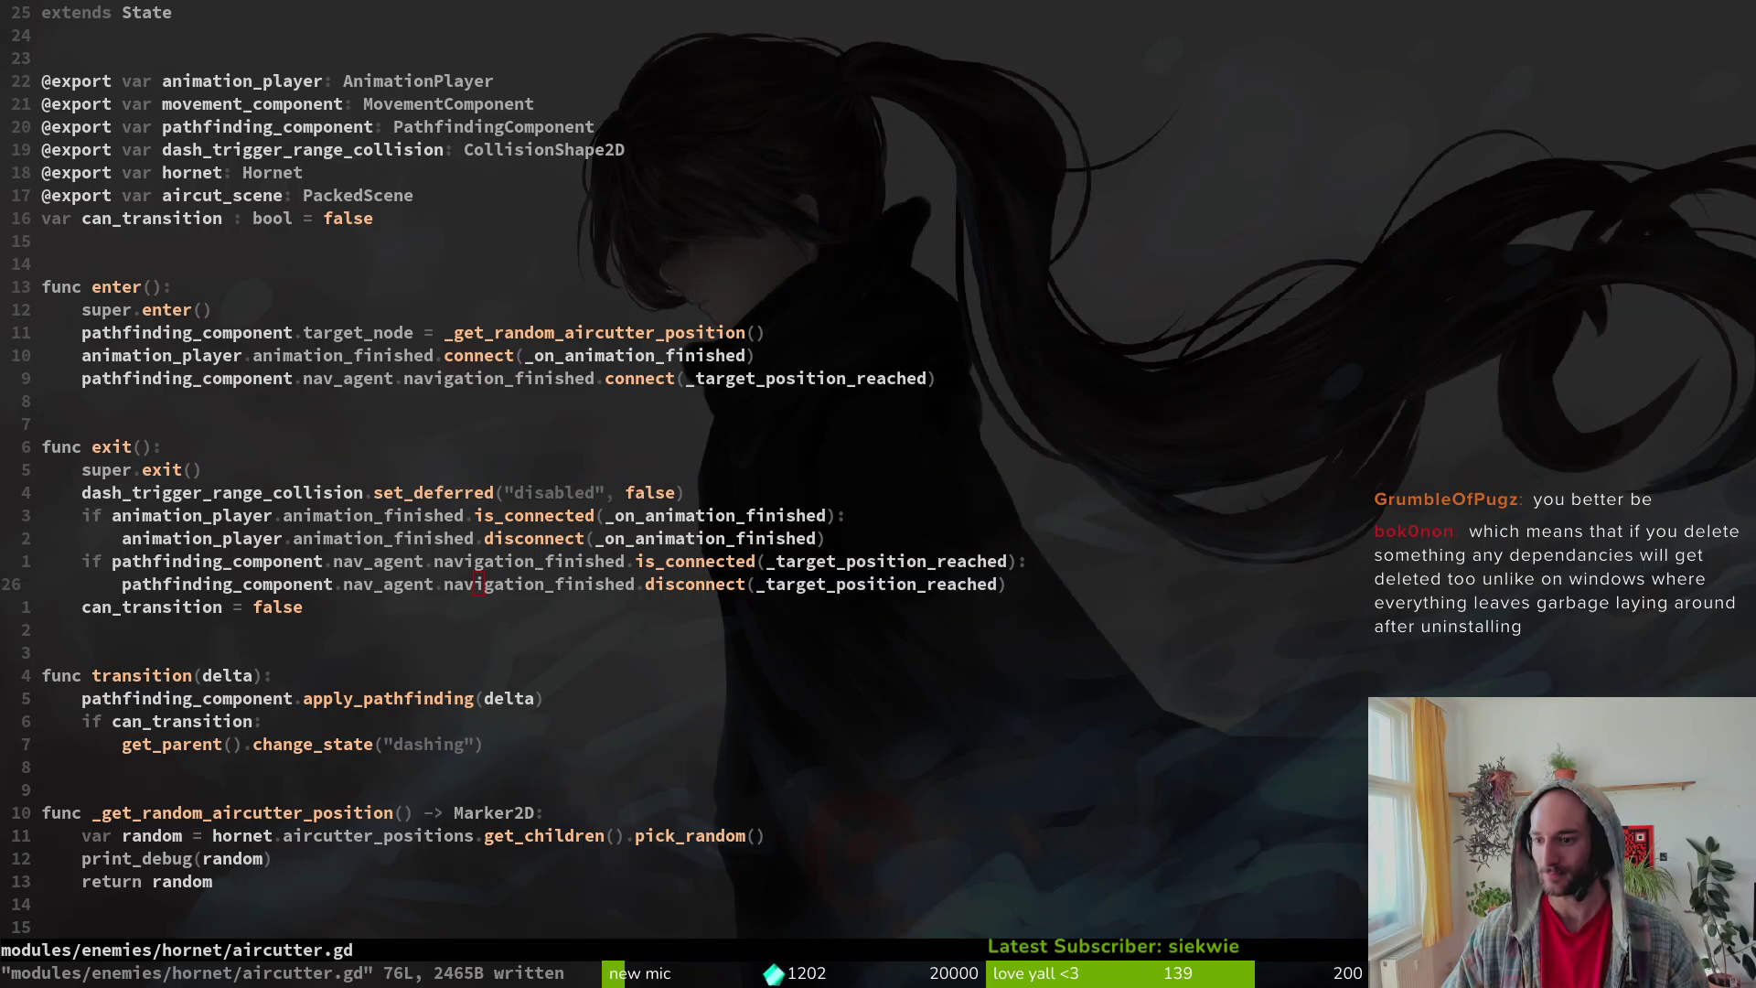
pyautogui.hotkey('alt', 'Tab')
pyautogui.press('k')
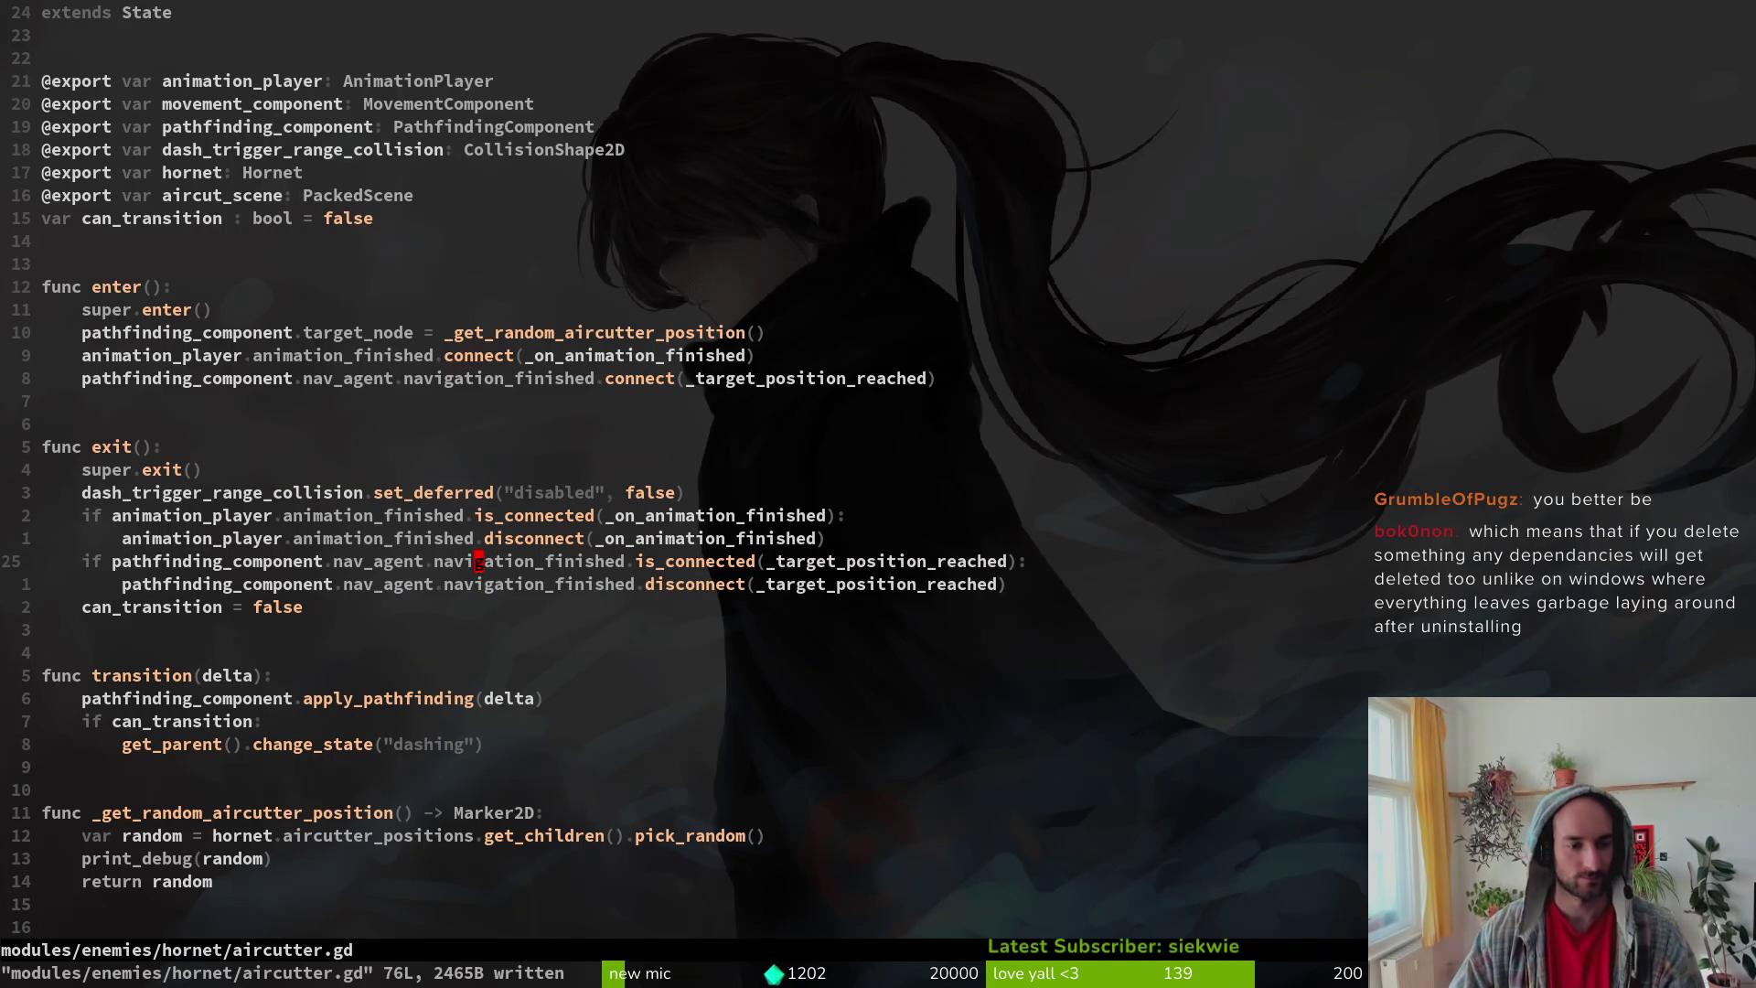
pyautogui.hotkey('ctrl', 'd')
pyautogui.hotkey('ctrl', 'd')
pyautogui.press('k')
pyautogui.press('k')
pyautogui.press('k')
pyautogui.press('h')
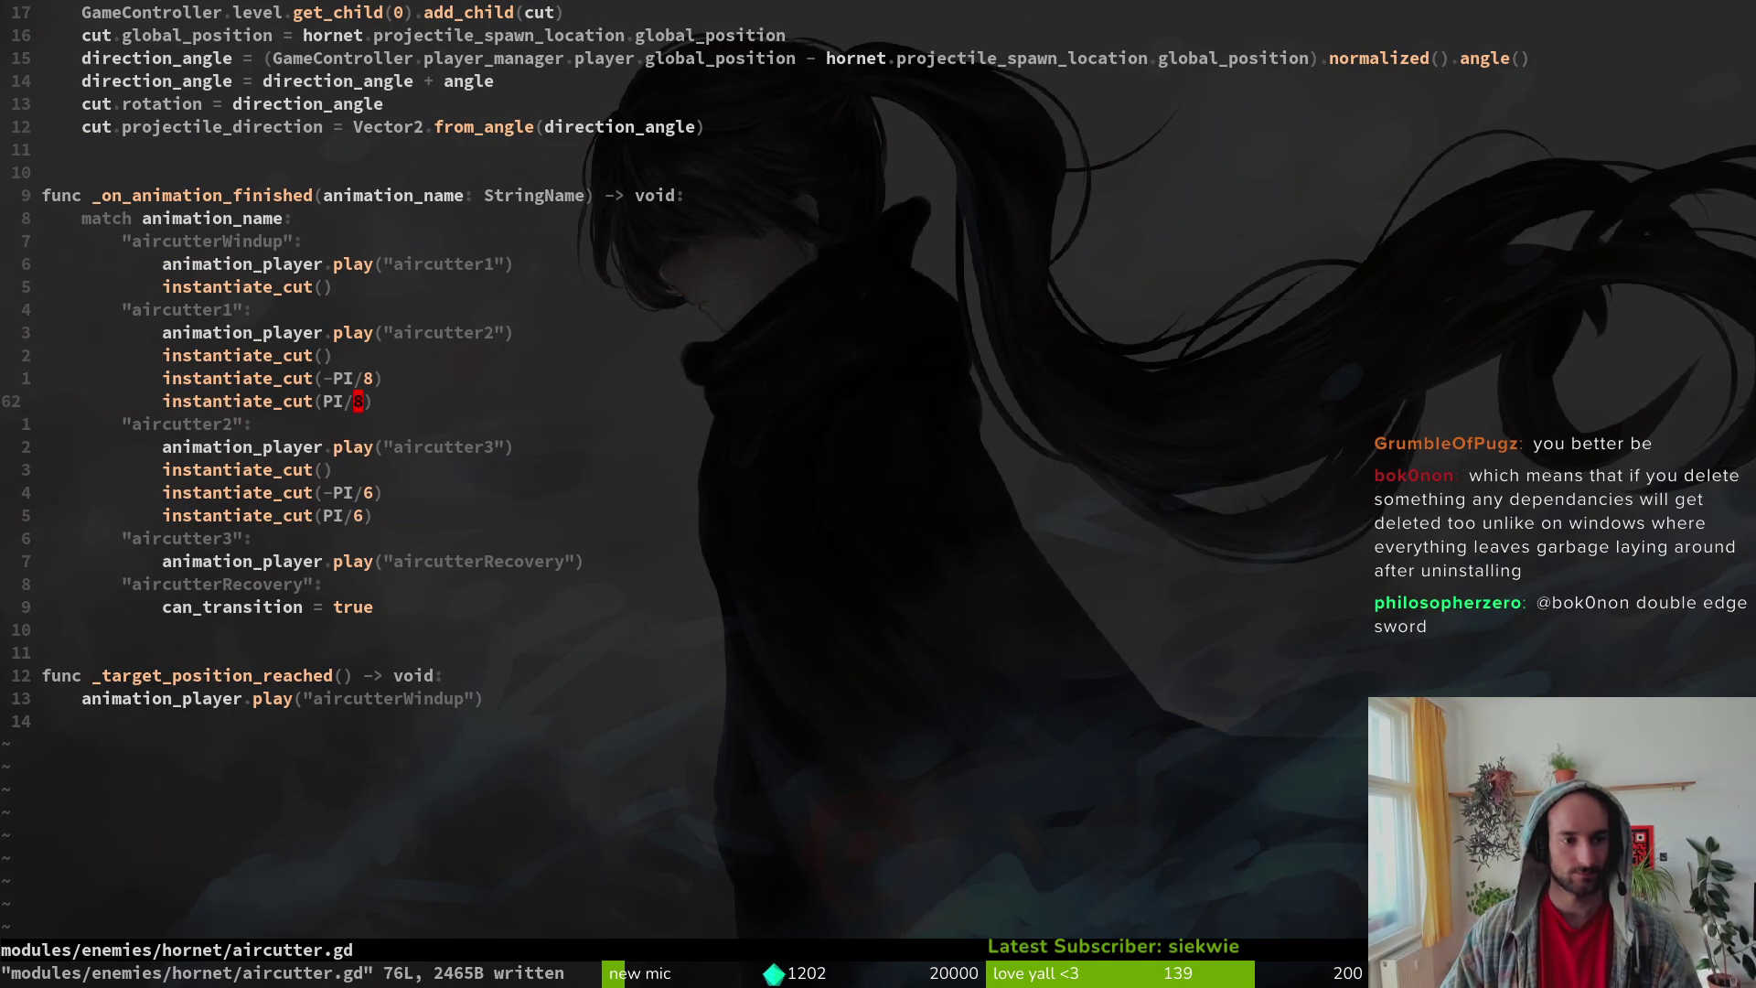
pyautogui.write('kls6')
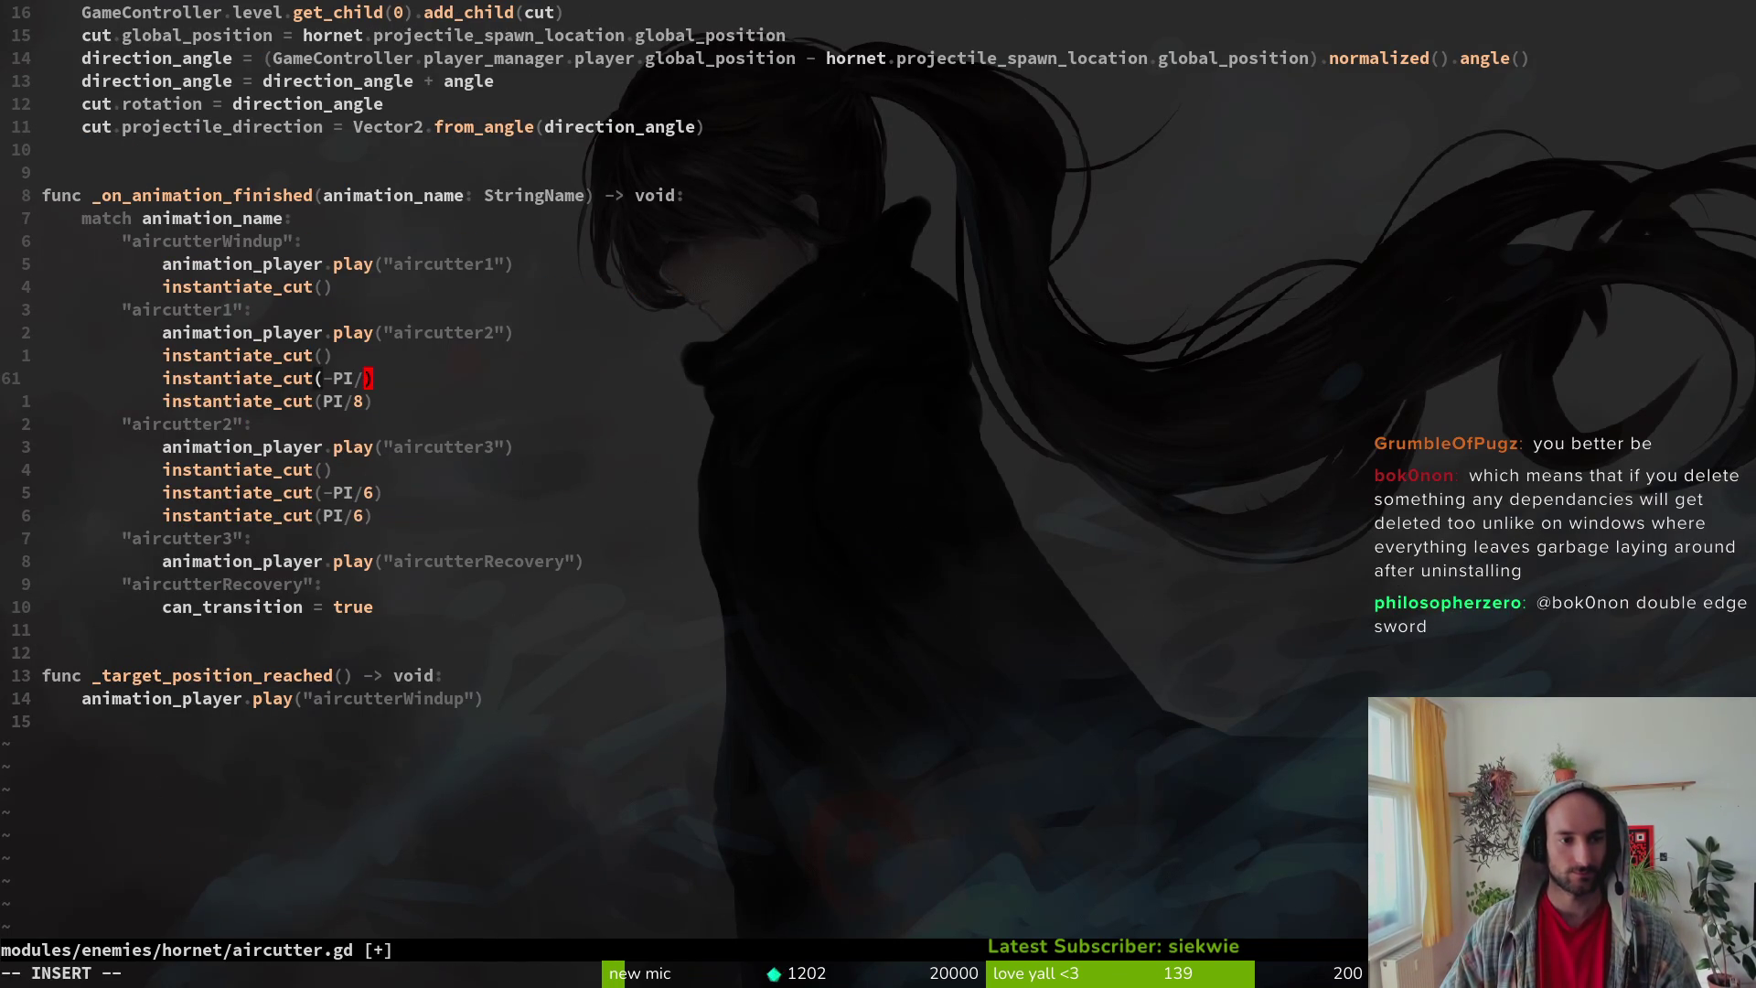
pyautogui.press('Escape')
pyautogui.write(':wj')
pyautogui.press('.')
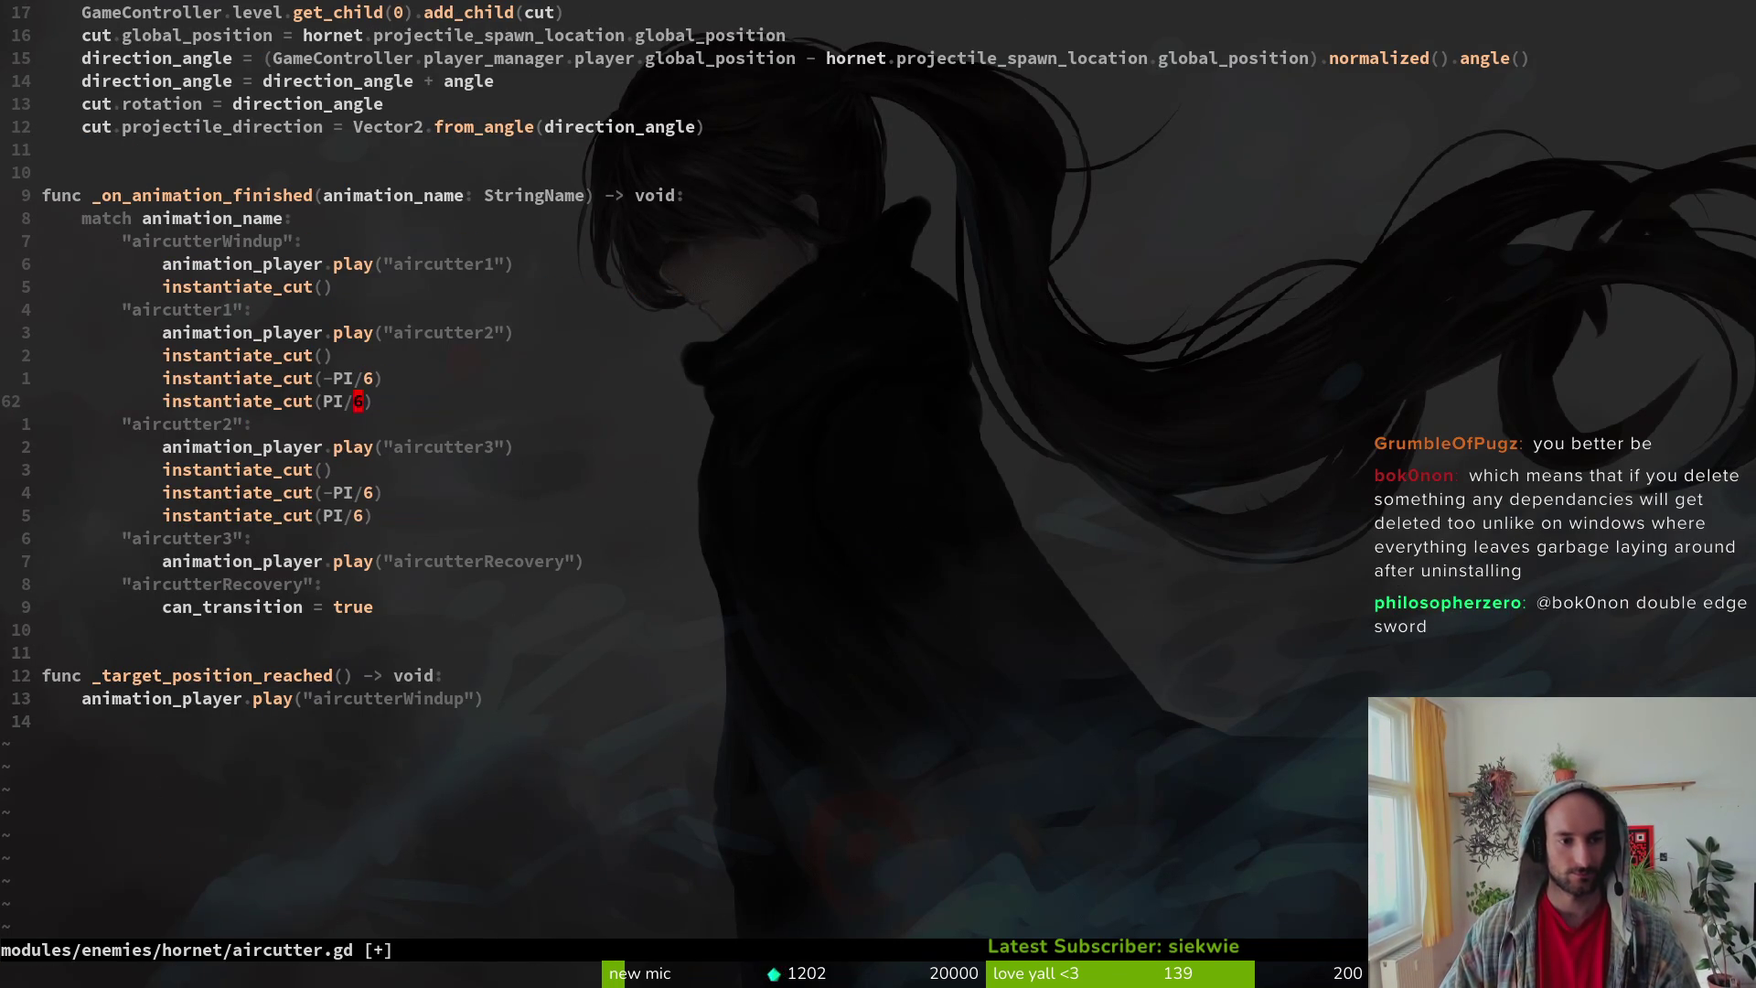
pyautogui.press('Return')
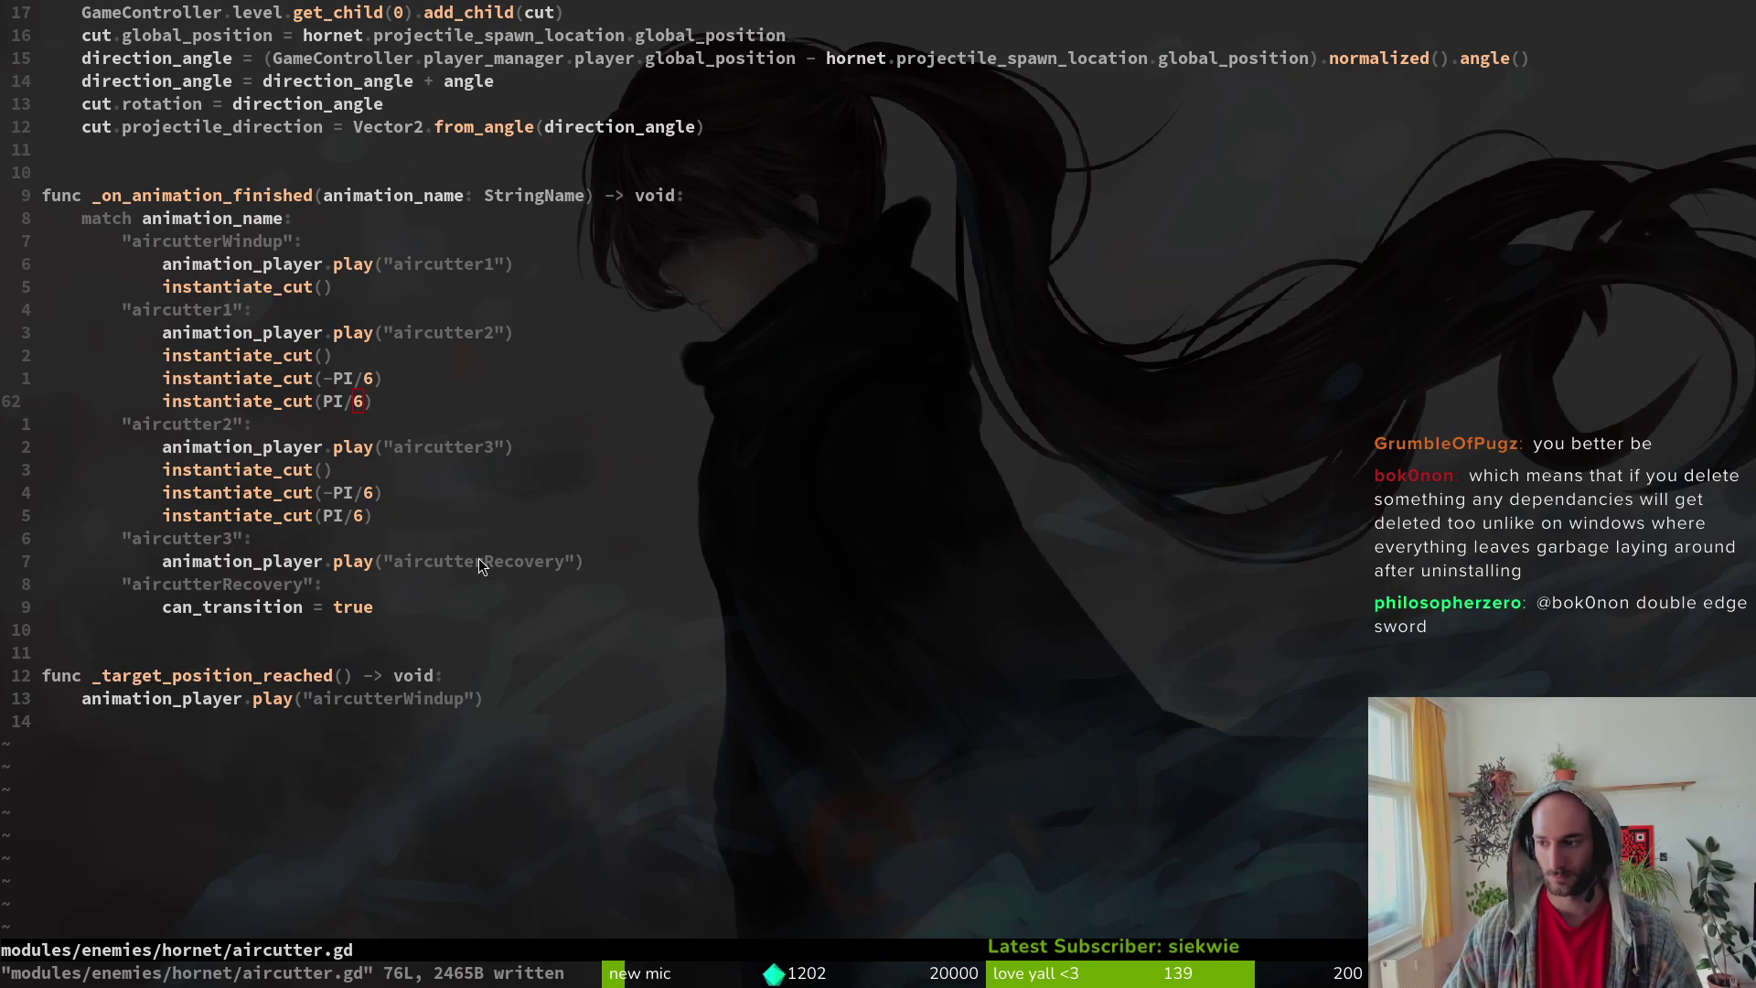
# Step: Run the game, load the hornet level, and playtest the ±PI/6 aircutter spreads before closing
pyautogui.hotkey('alt', 'Tab')
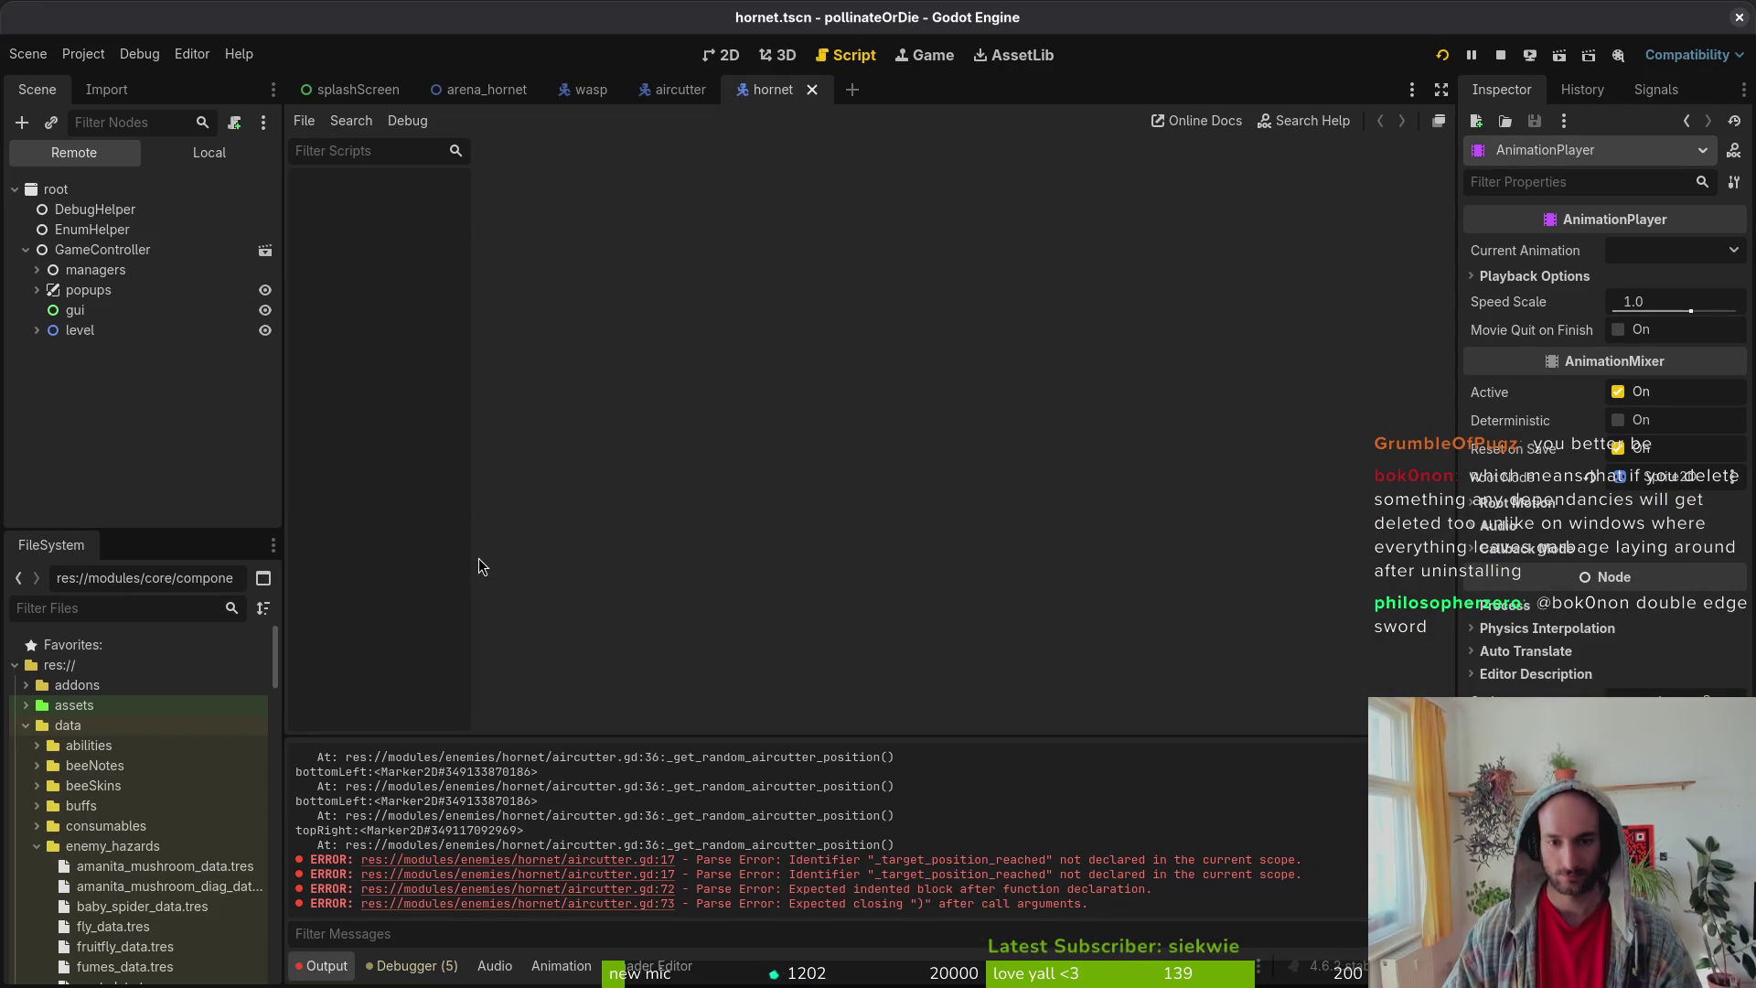
pyautogui.press('F5')
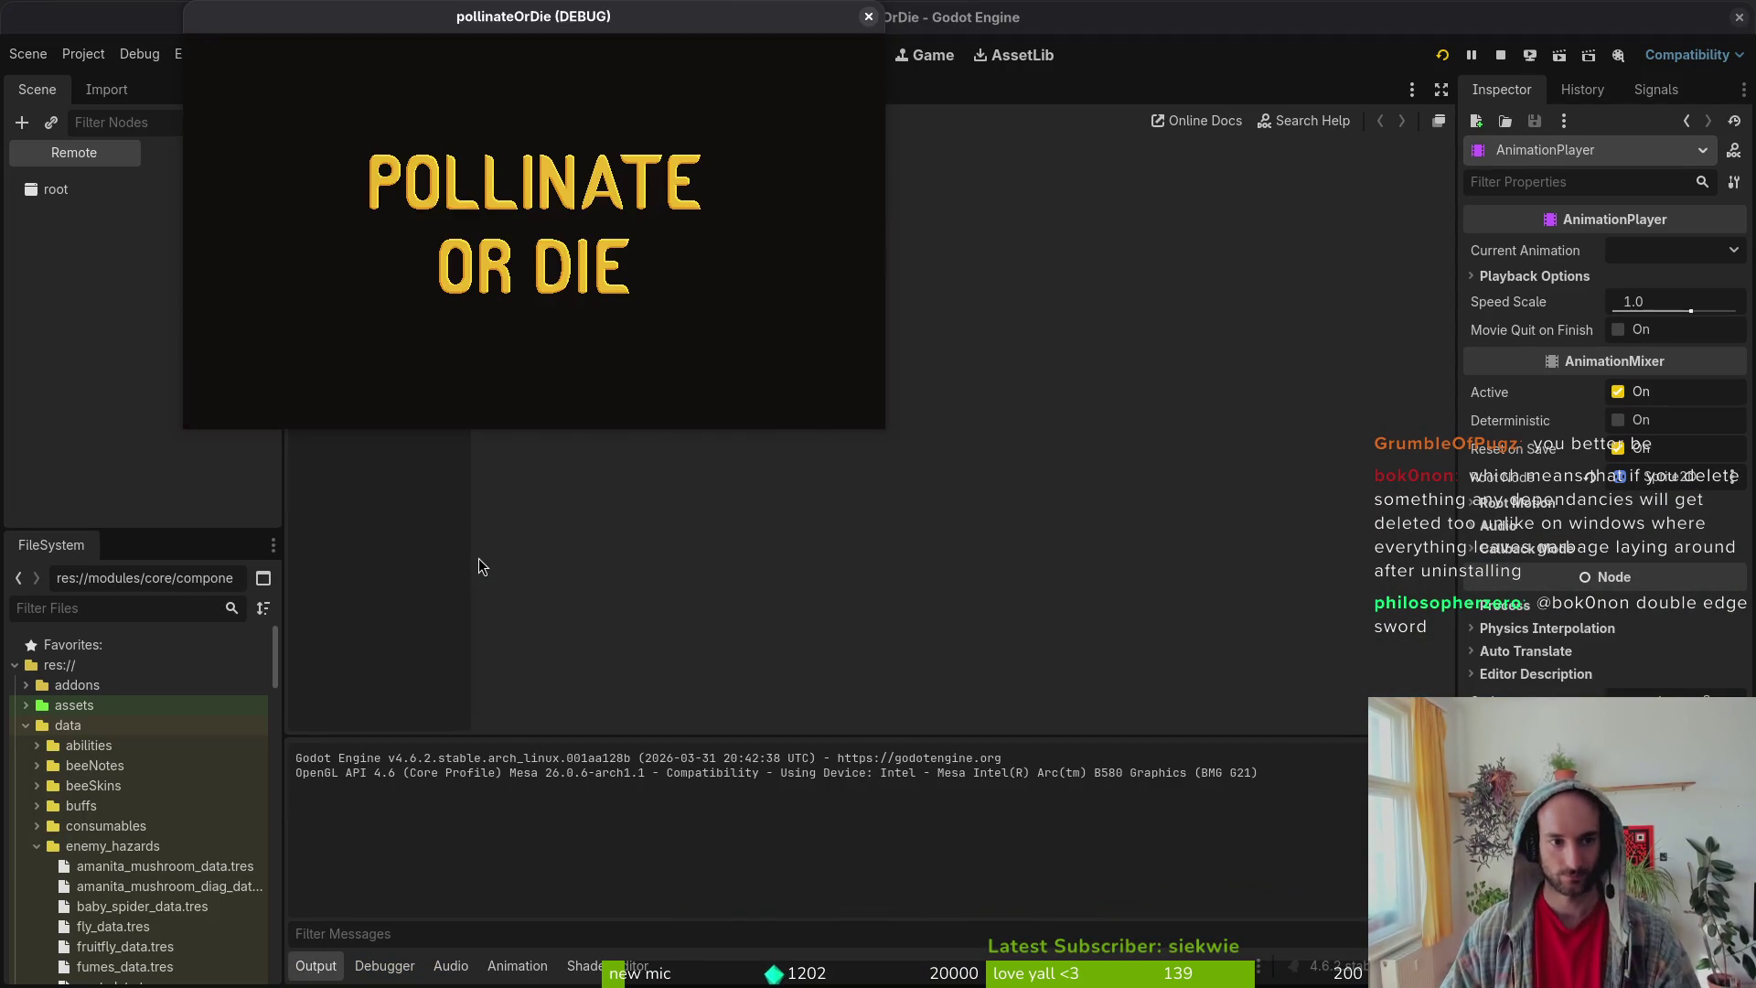
pyautogui.doubleClick(508, 18)
pyautogui.press('Return')
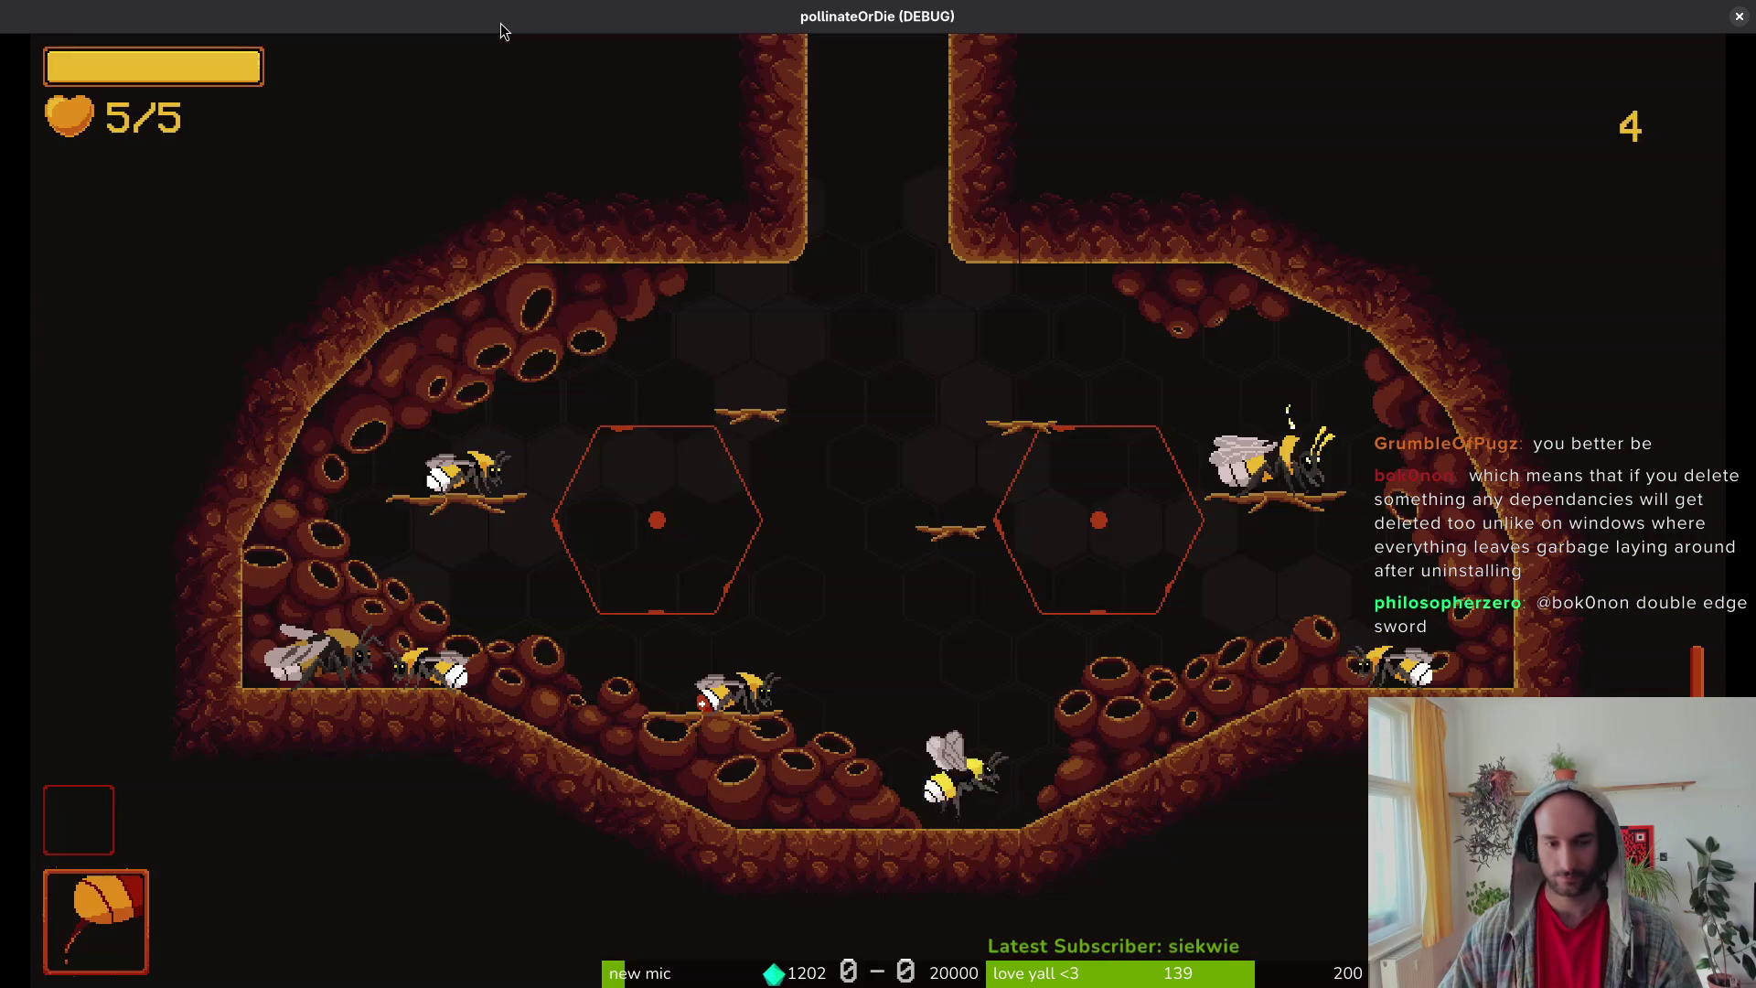
pyautogui.press('Up')
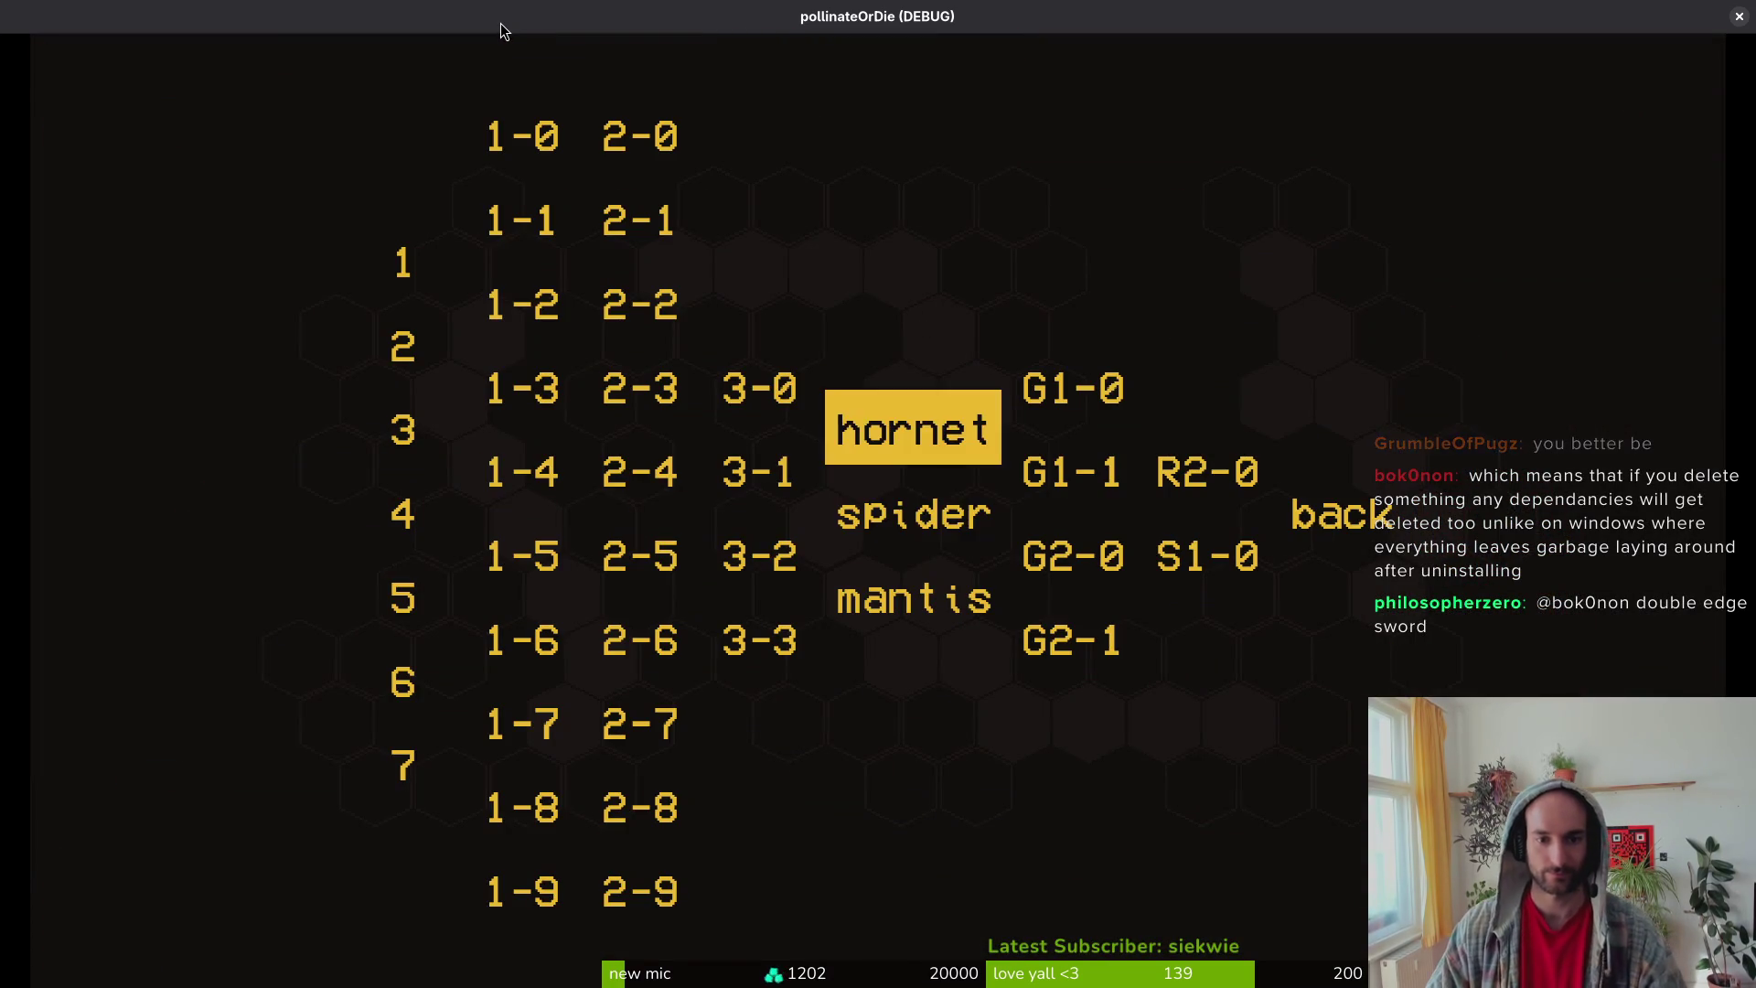
pyautogui.press('Return')
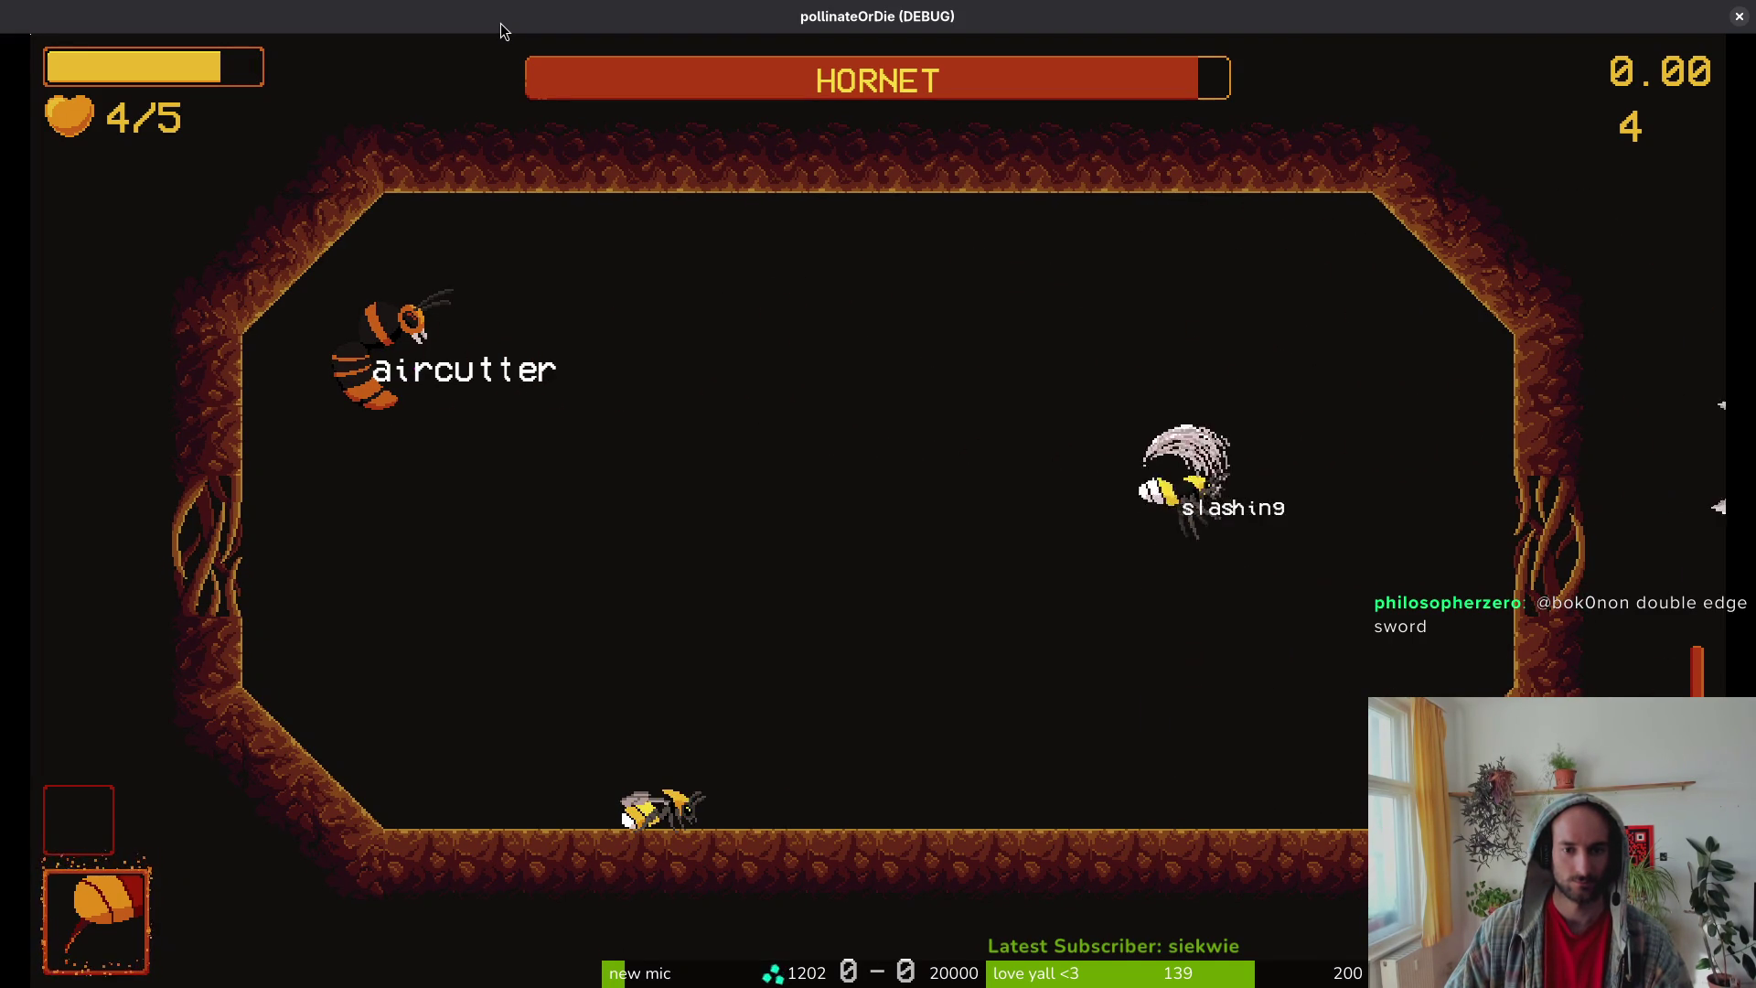
pyautogui.press('Escape')
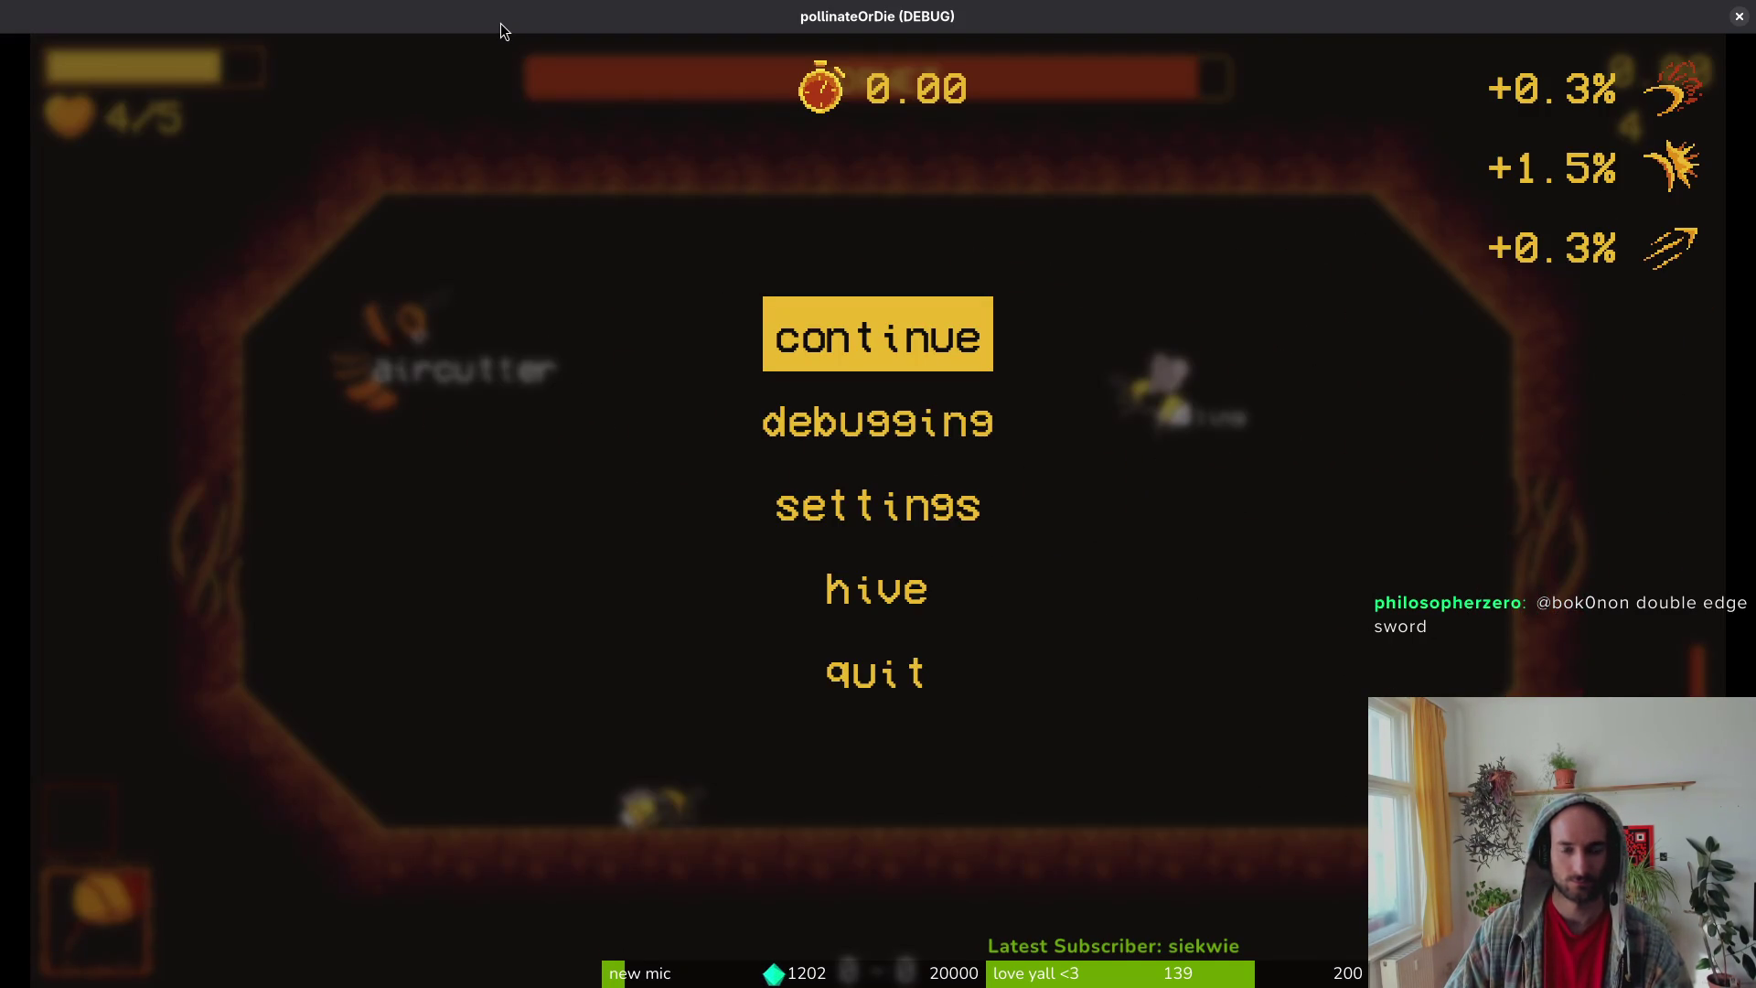
pyautogui.hotkey('alt', 'F4')
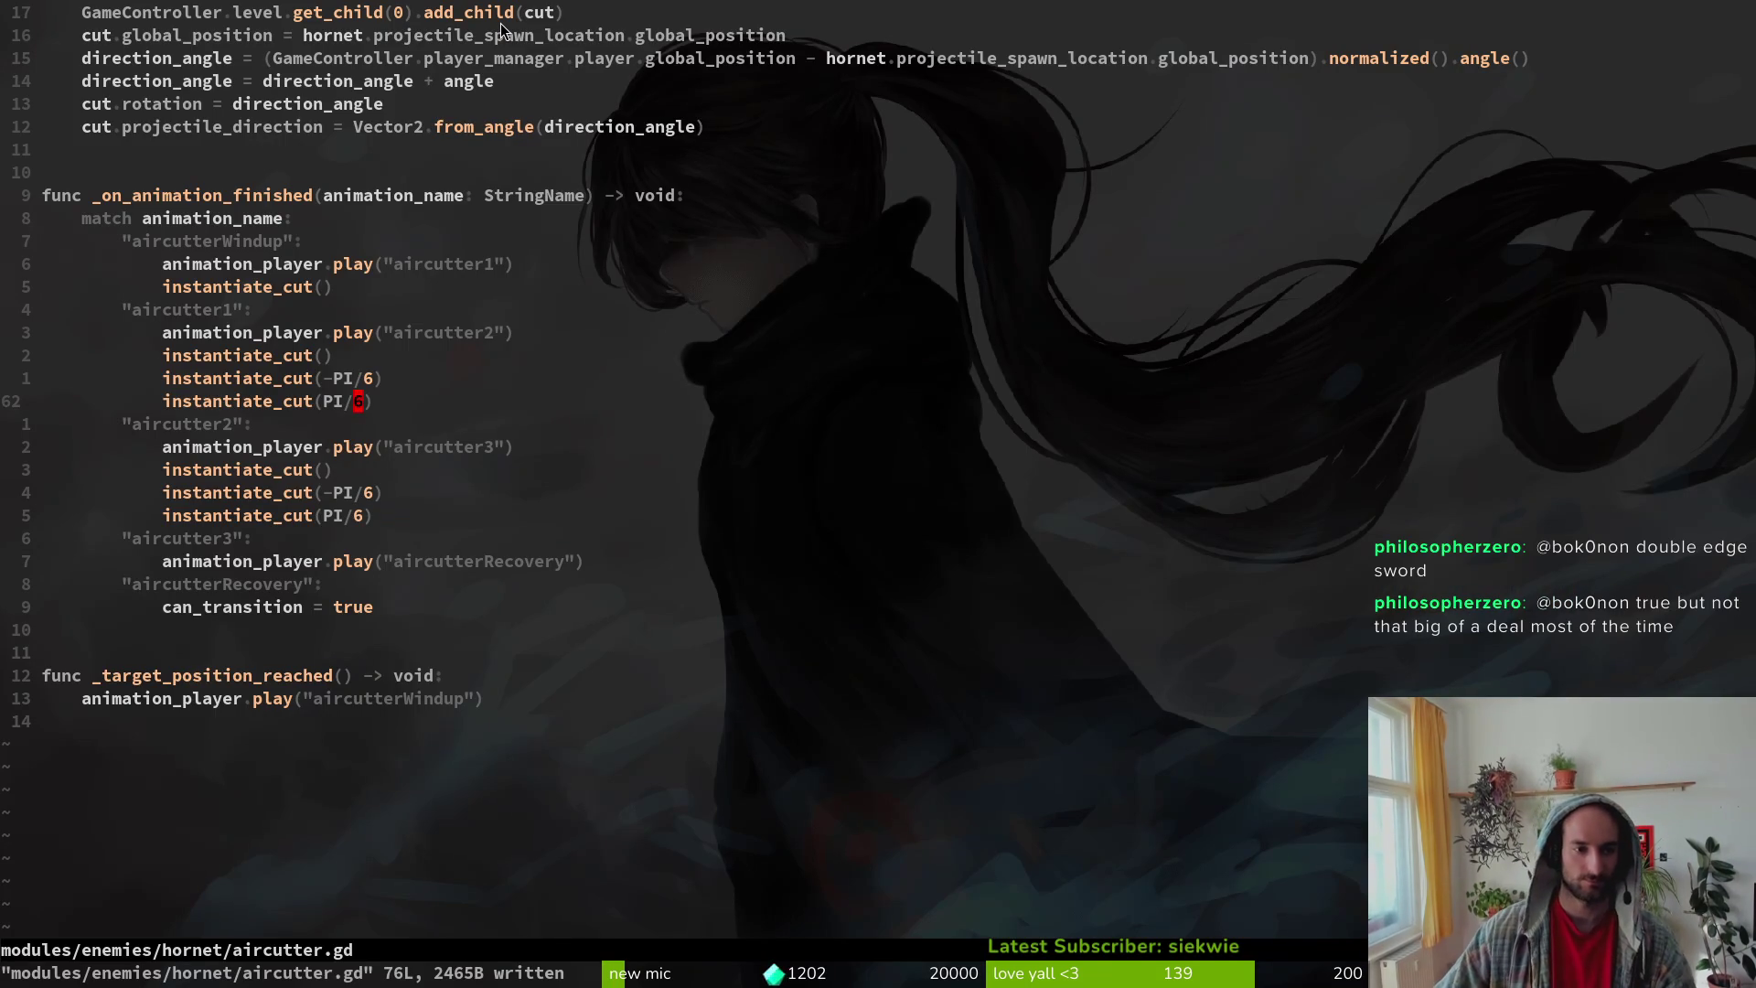
# Step: Add print_debug("yo") as the first line of _target_position_reached and save aircutter.gd
pyautogui.scroll(9, 519, 372)
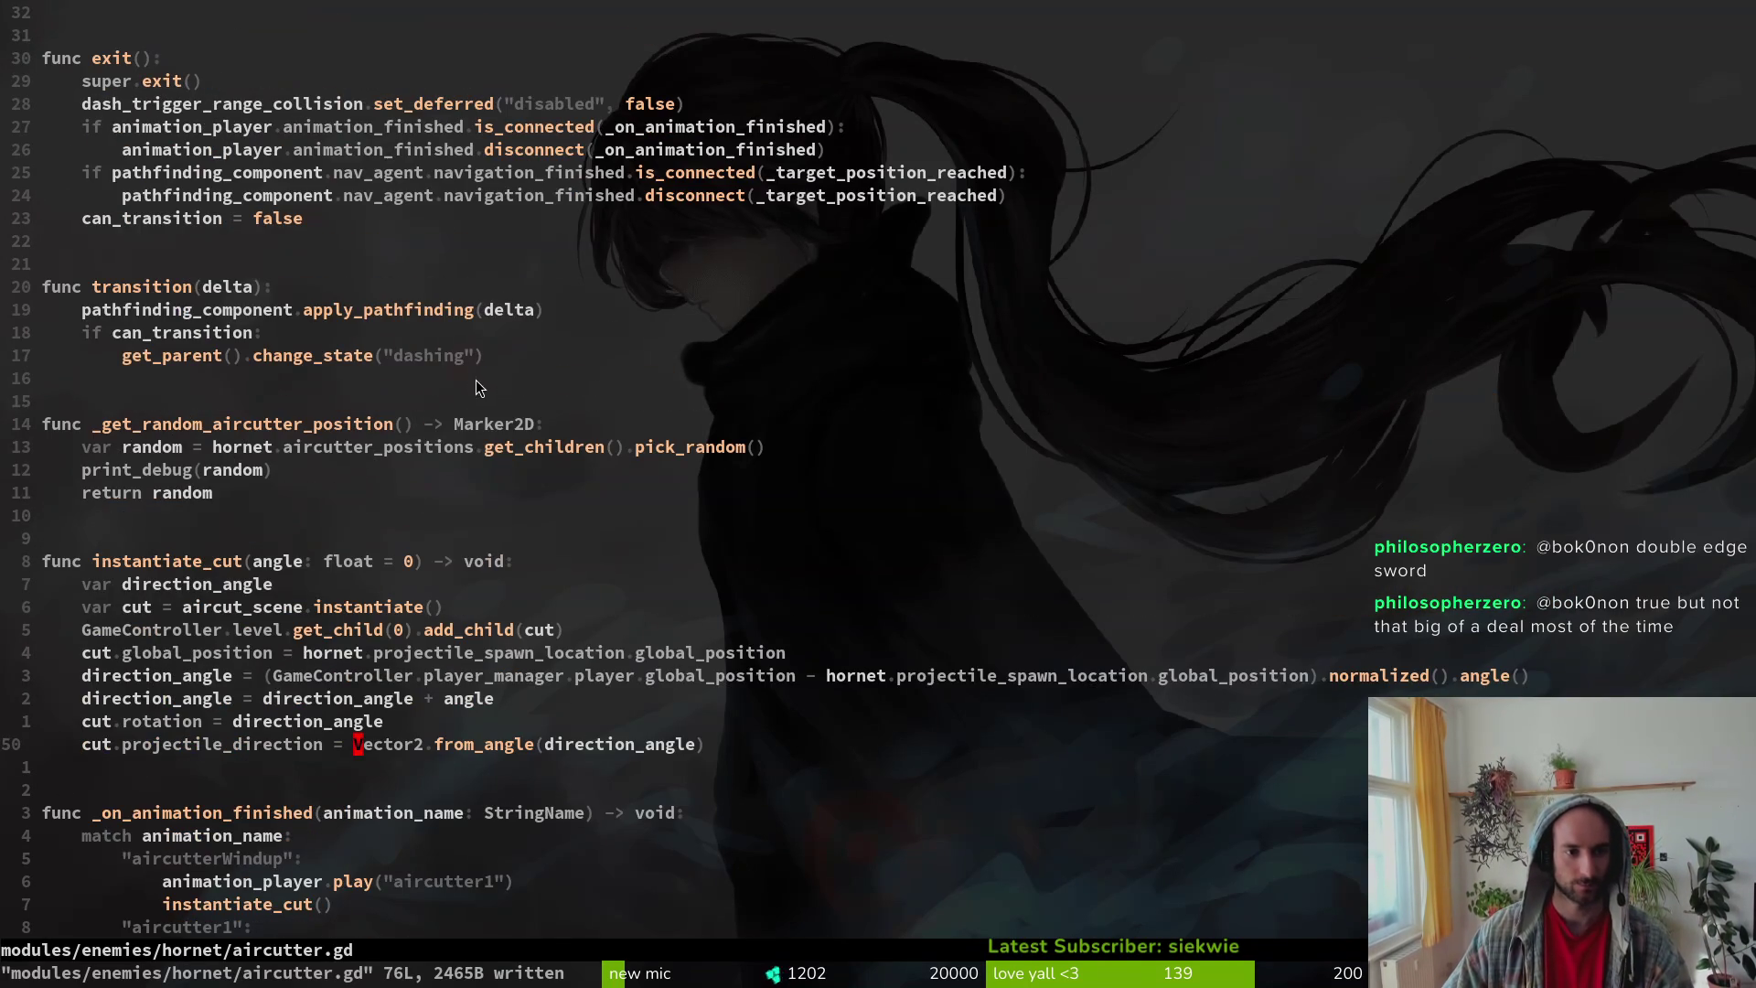
pyautogui.scroll(4, 445, 648)
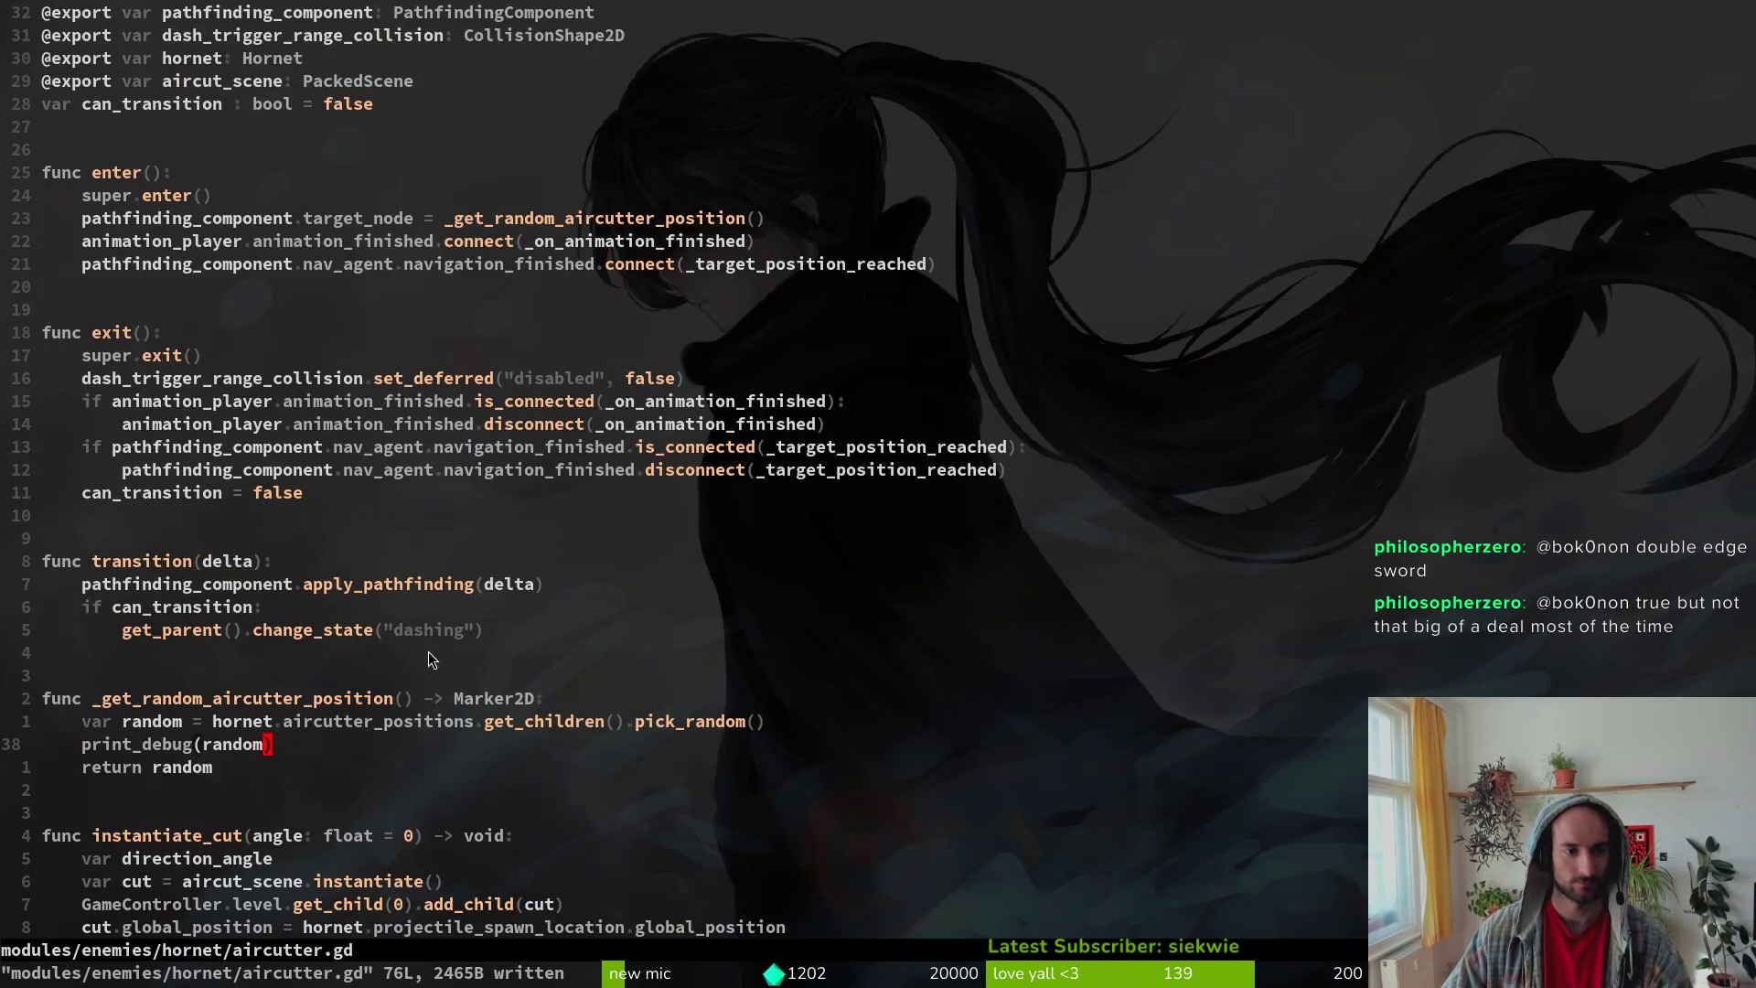
pyautogui.scroll(-15, 428, 562)
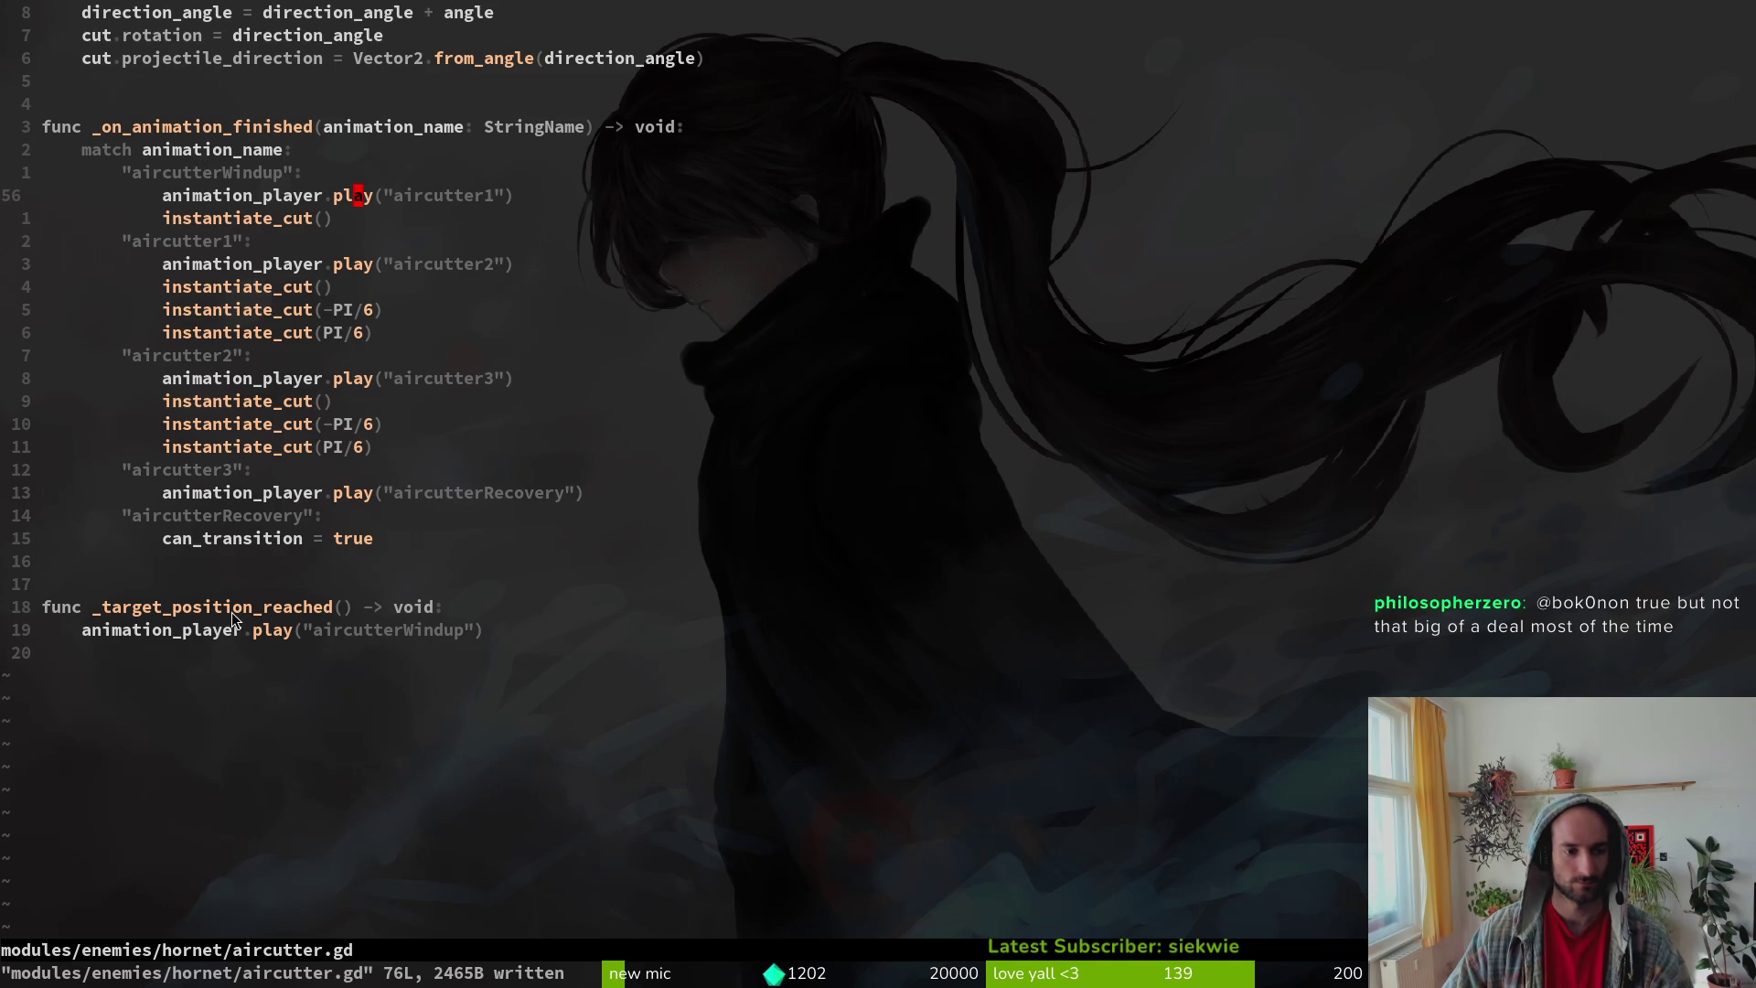
pyautogui.scroll(6, 248, 616)
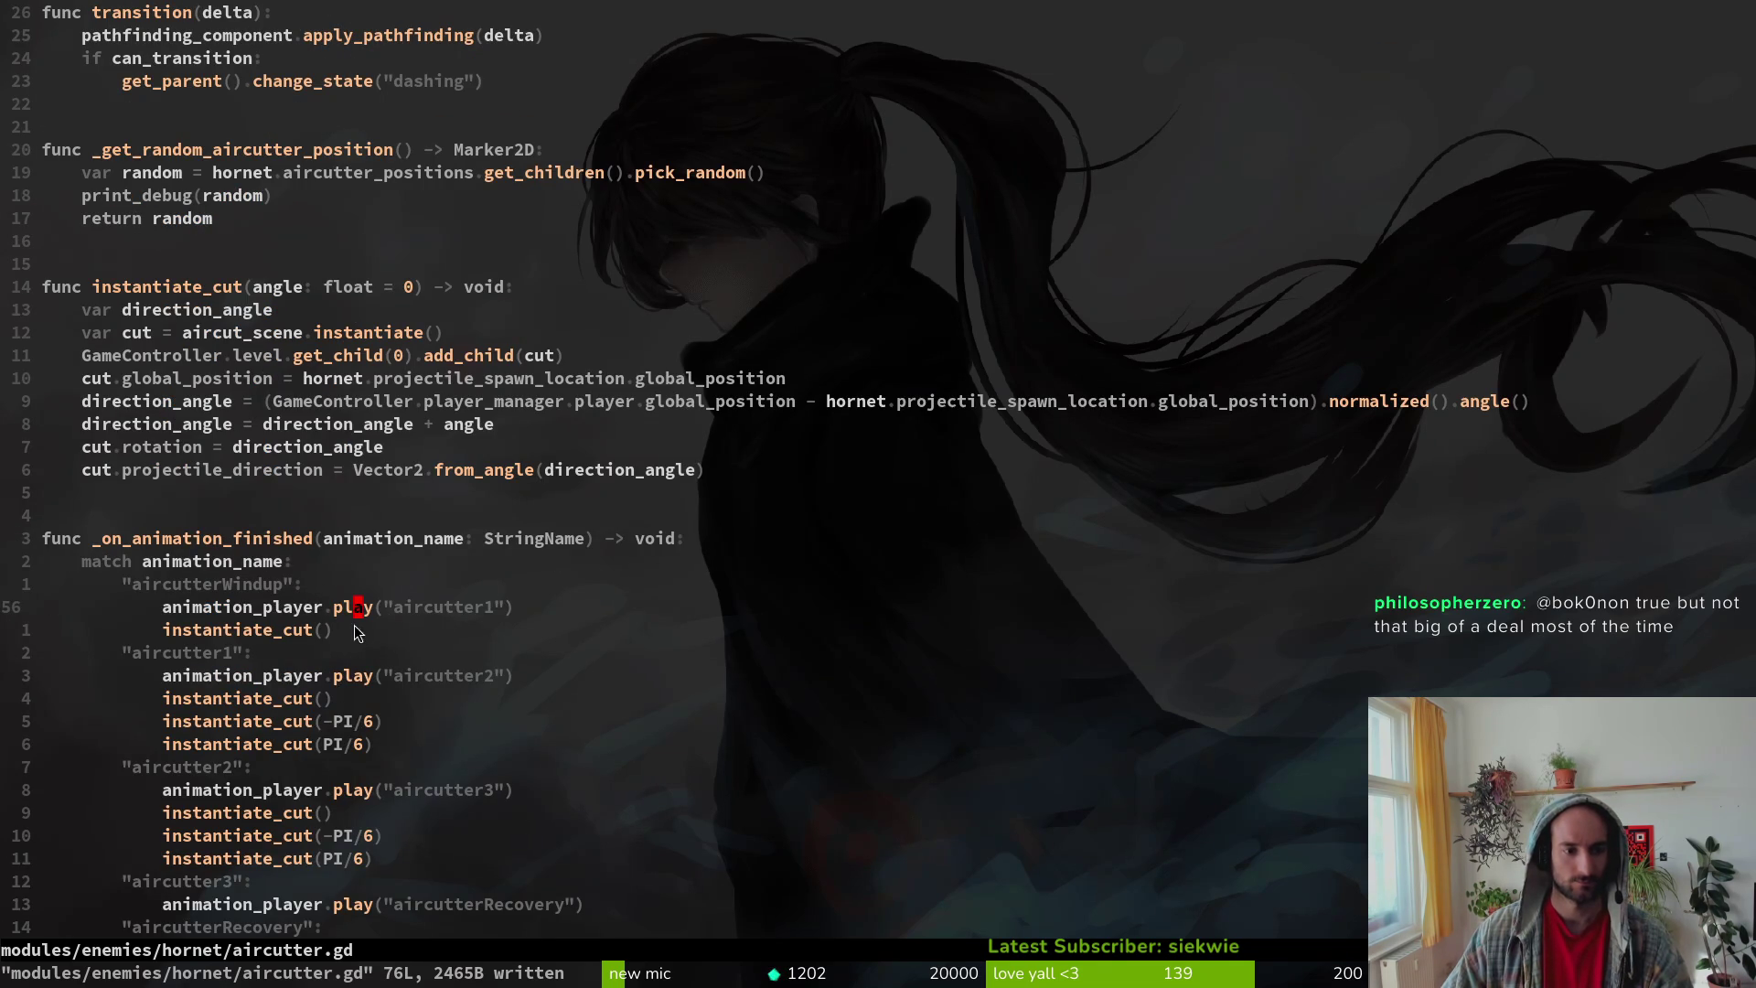
pyautogui.scroll(7, 340, 637)
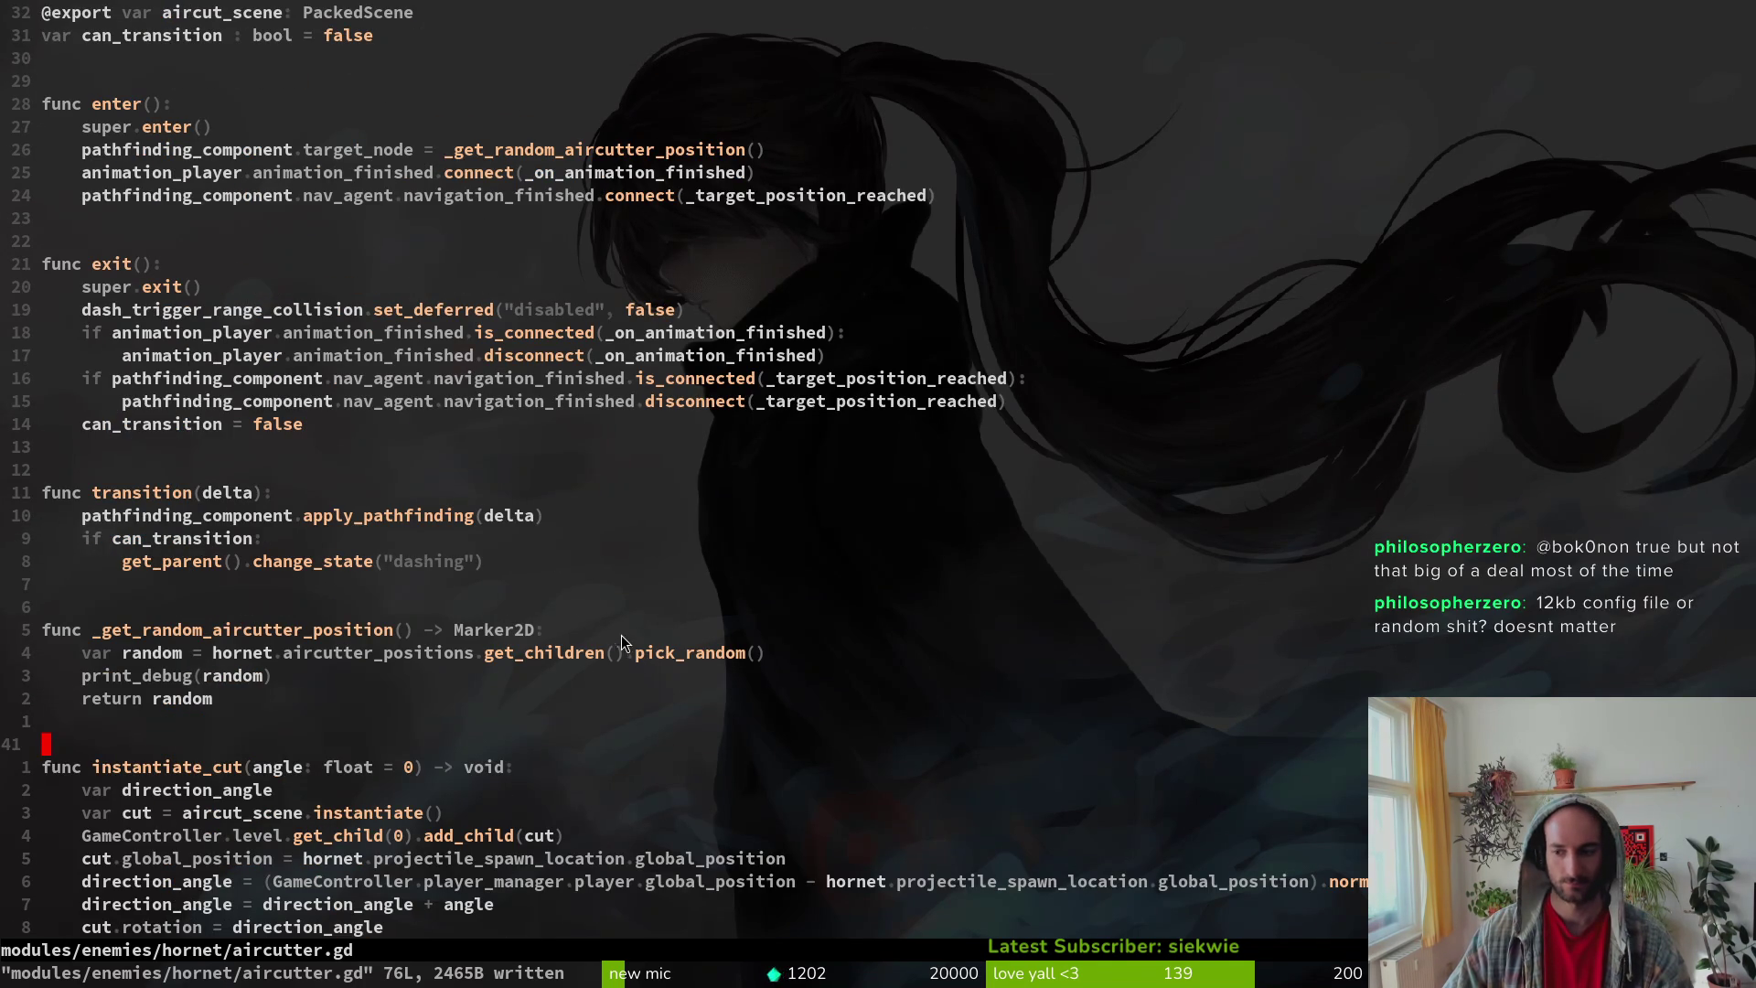
pyautogui.scroll(3, 627, 585)
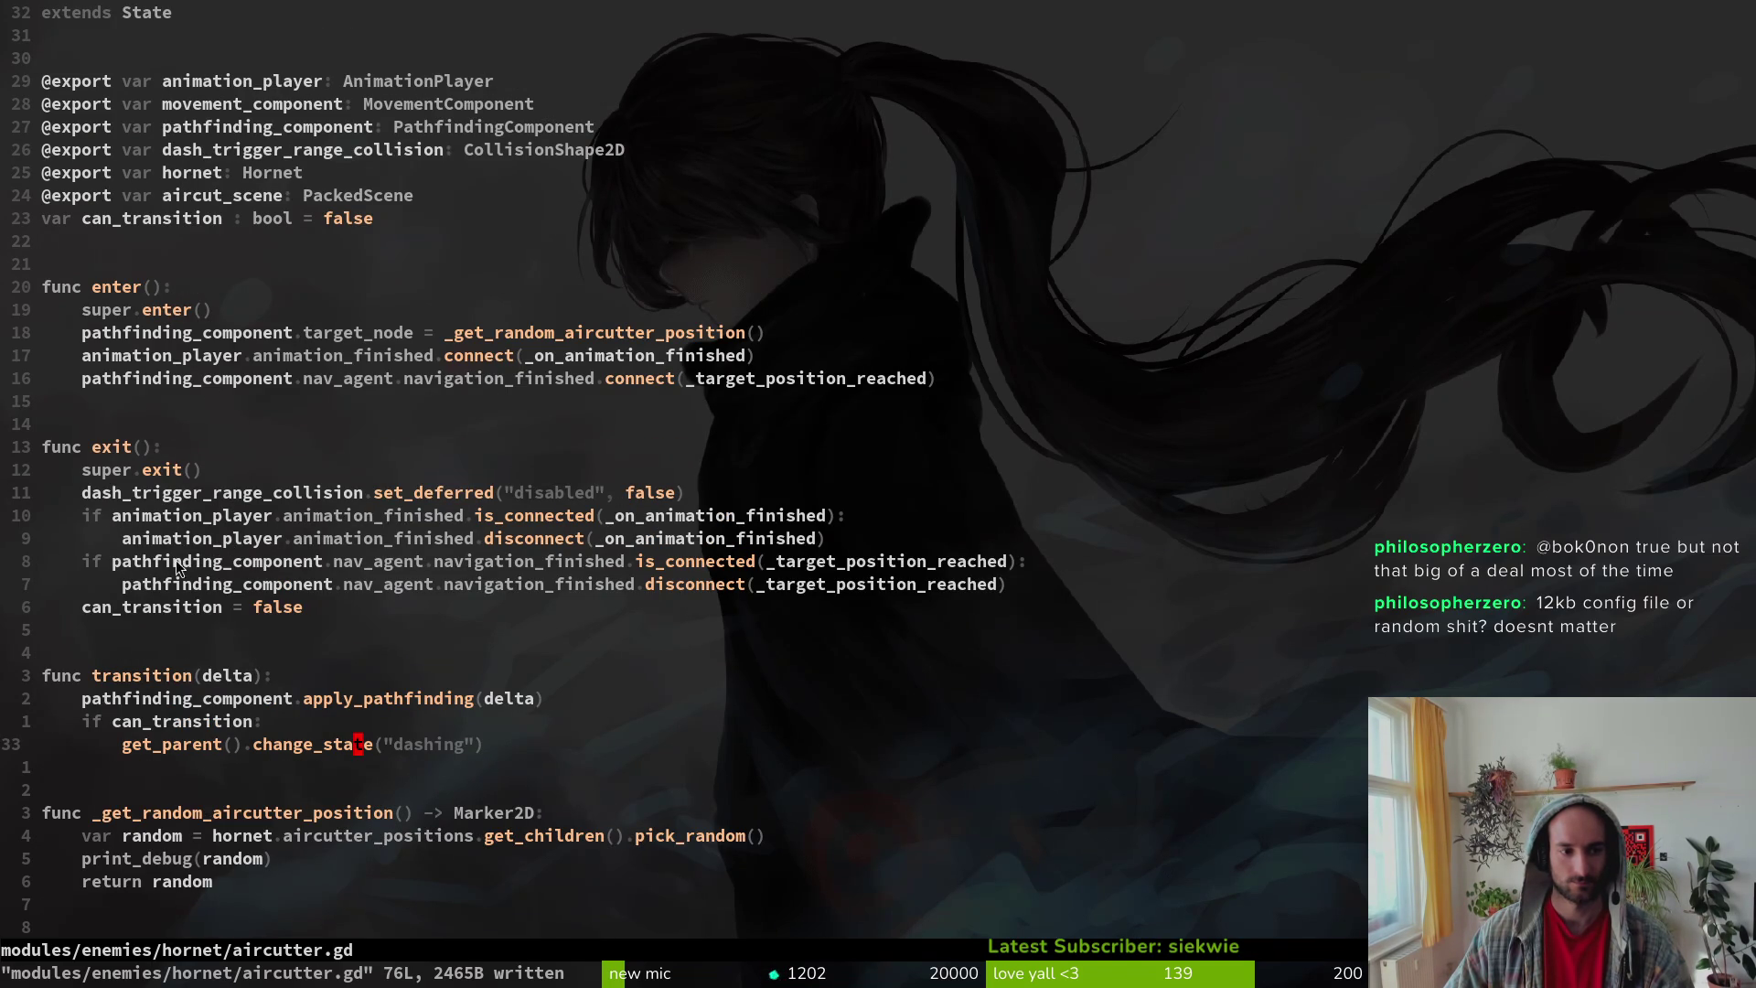
pyautogui.scroll(-15, 462, 702)
pyautogui.write('o')
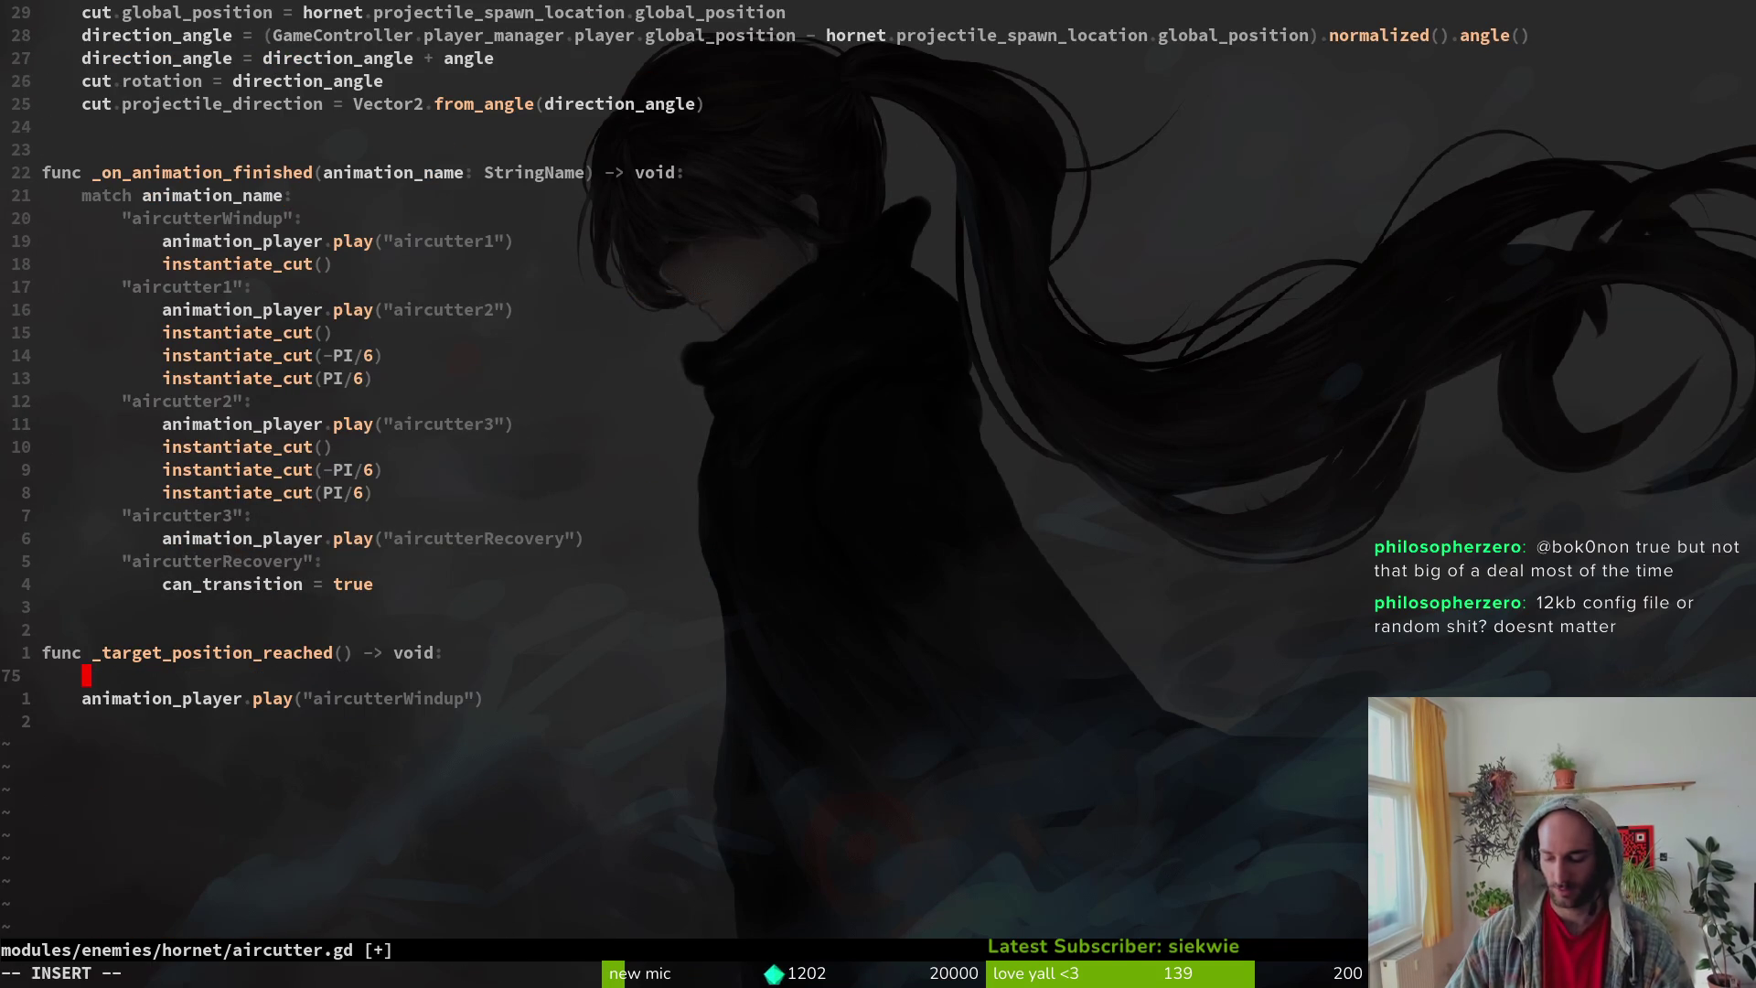
pyautogui.write('r')
pyautogui.press('Escape')
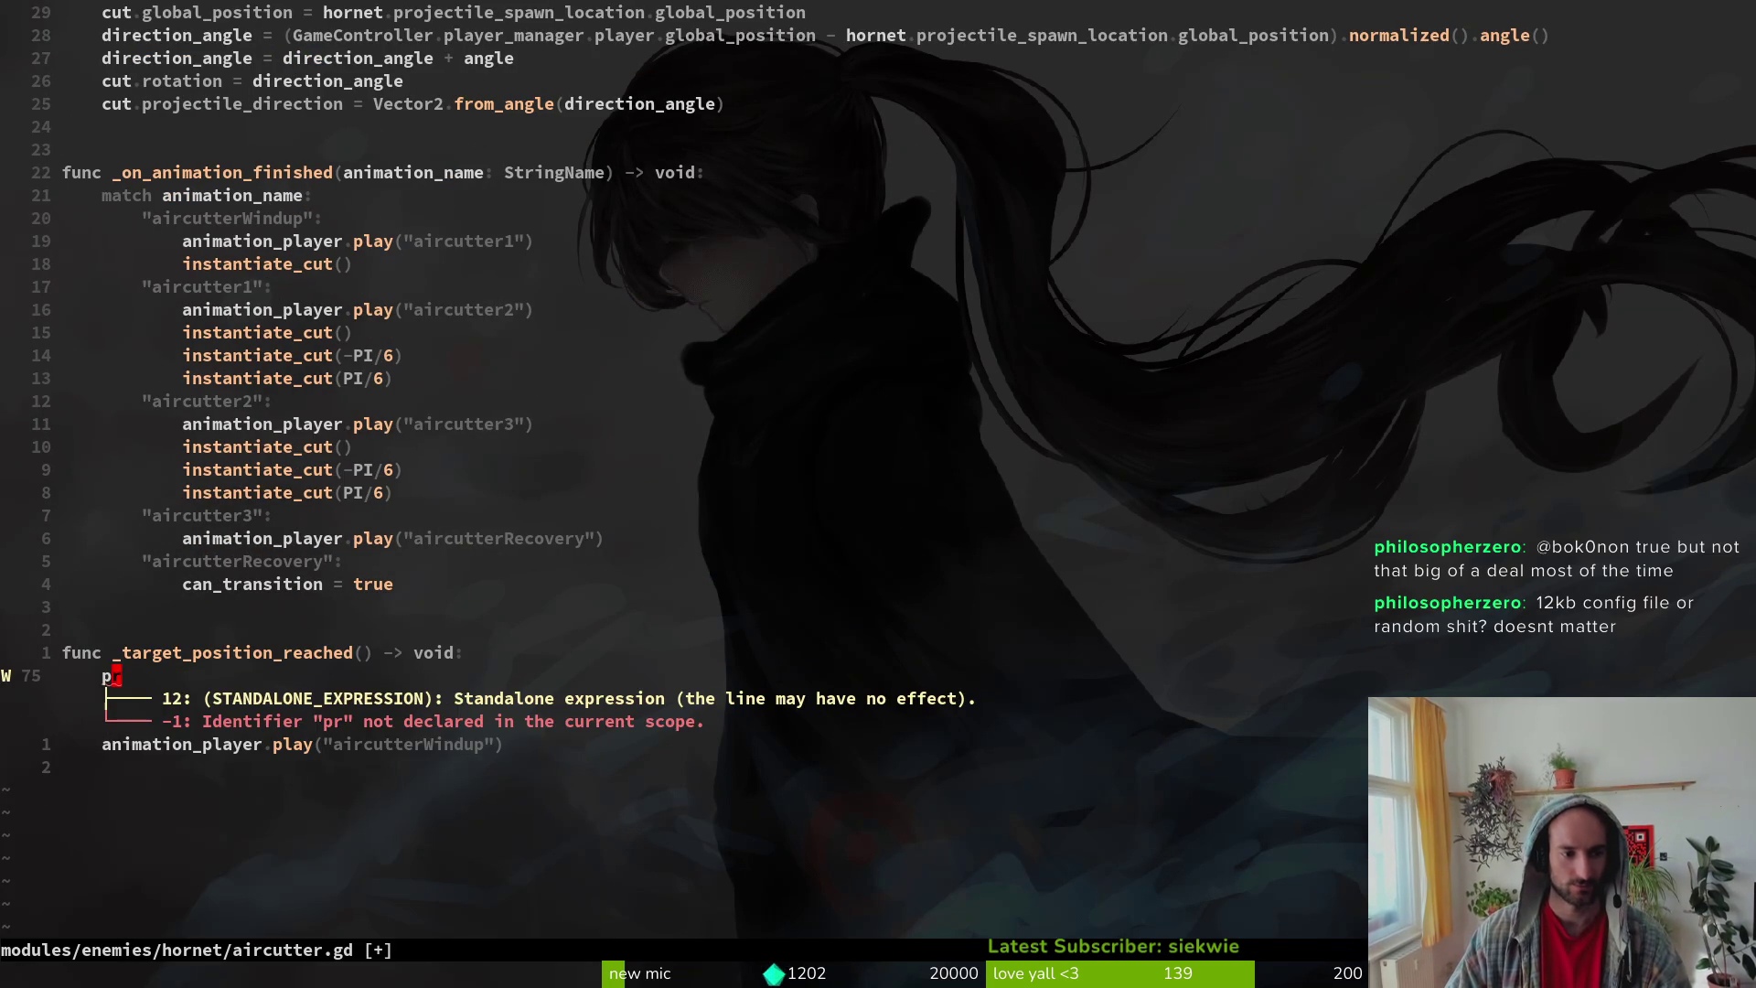
pyautogui.write('i')
pyautogui.press('Tab')
pyautogui.write('("yo"')
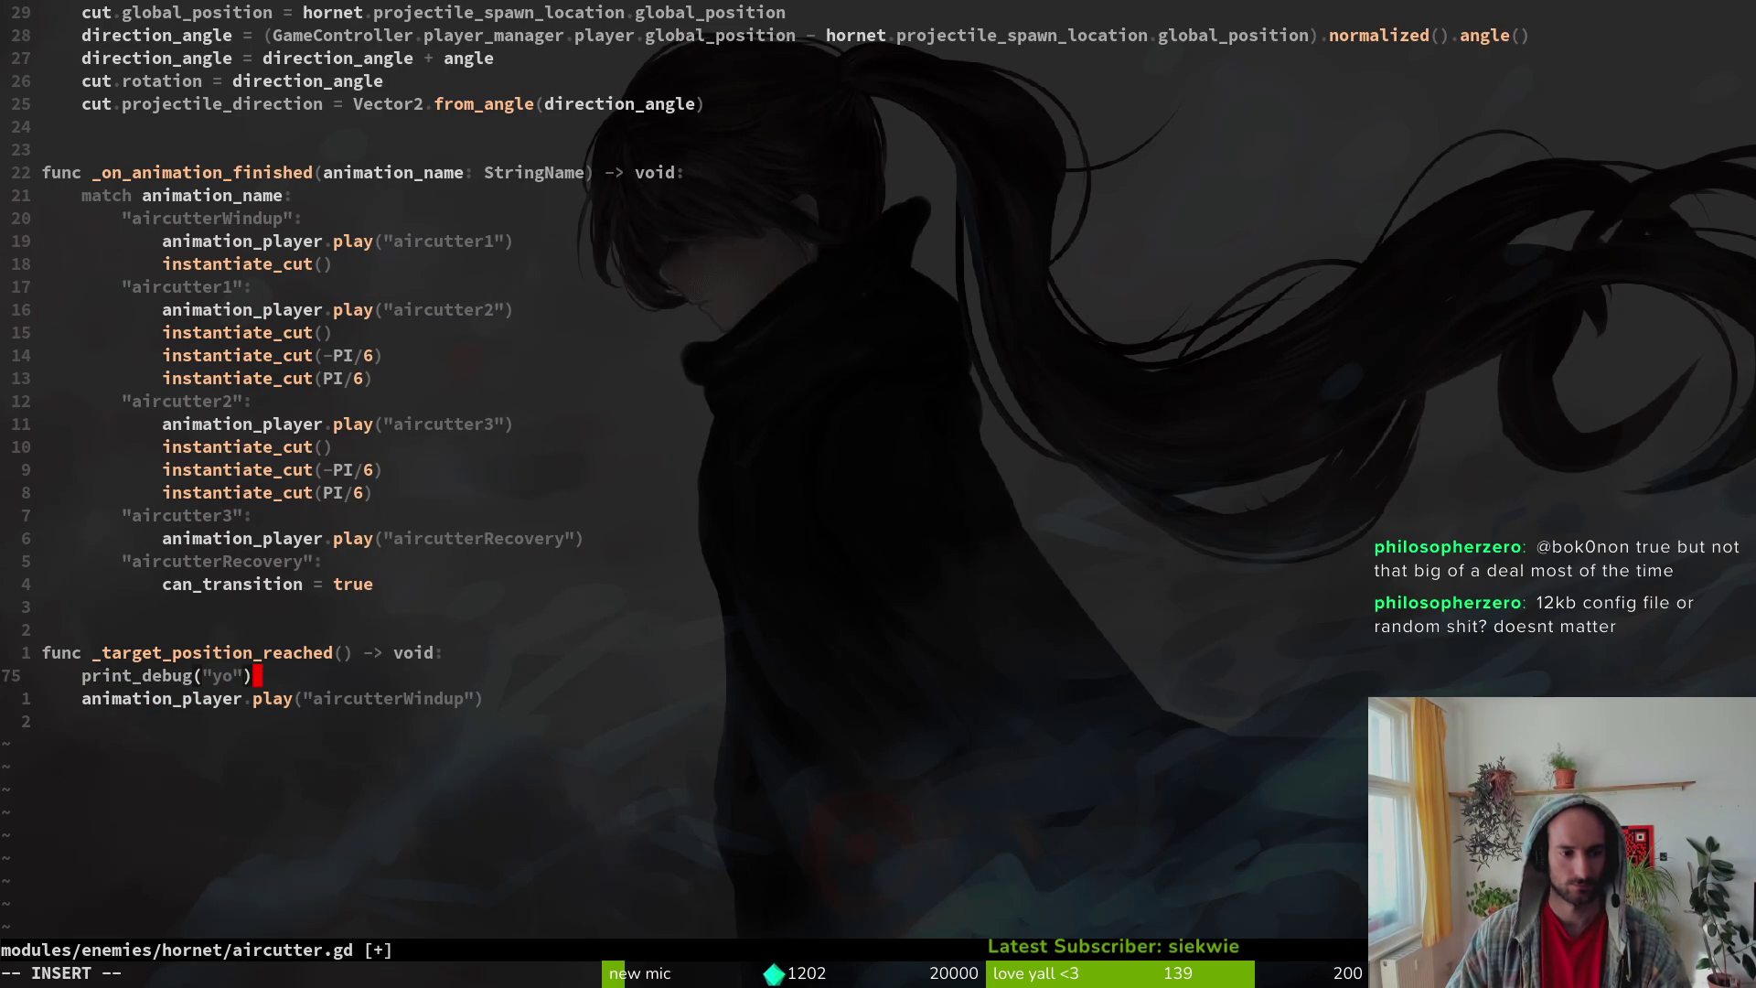
pyautogui.write(')')
pyautogui.press('Escape')
pyautogui.write(':w')
pyautogui.press('Return')
pyautogui.hotkey('alt', 'Tab')
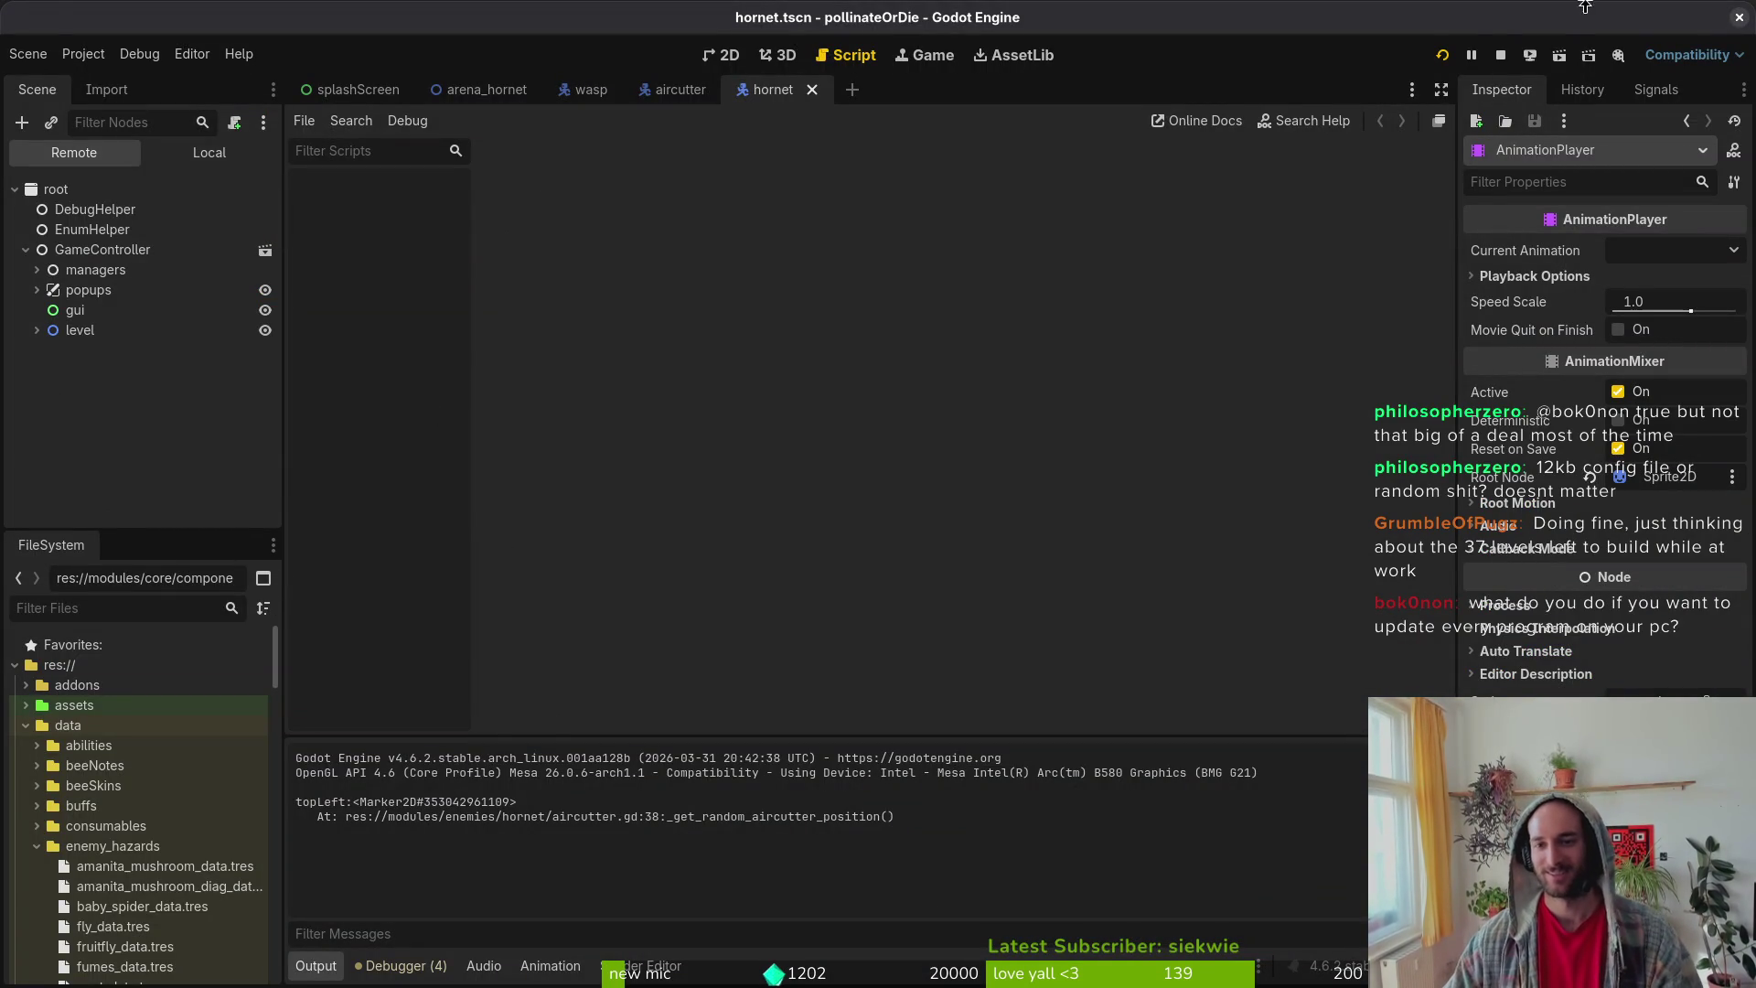
# Step: Restart the game and load the Hornet boss fight from the debug level select
pyautogui.click(1501, 55)
pyautogui.press('F5')
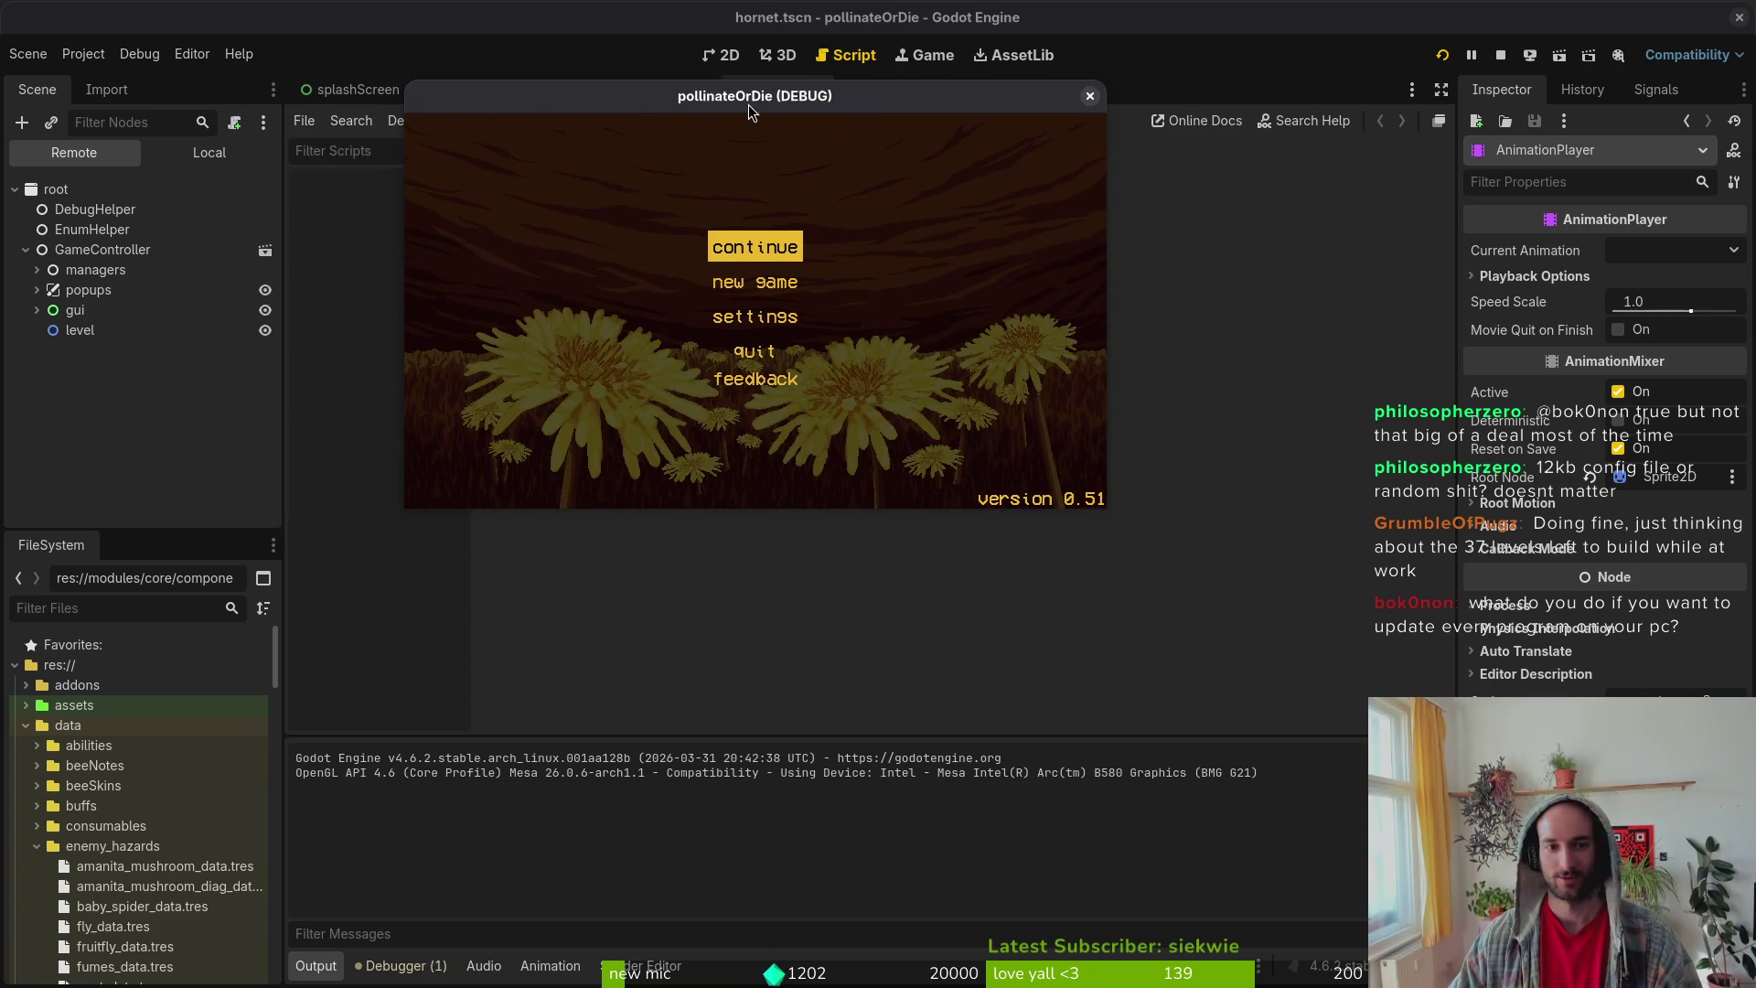
pyautogui.press('Return')
pyautogui.press('space')
pyautogui.press('space')
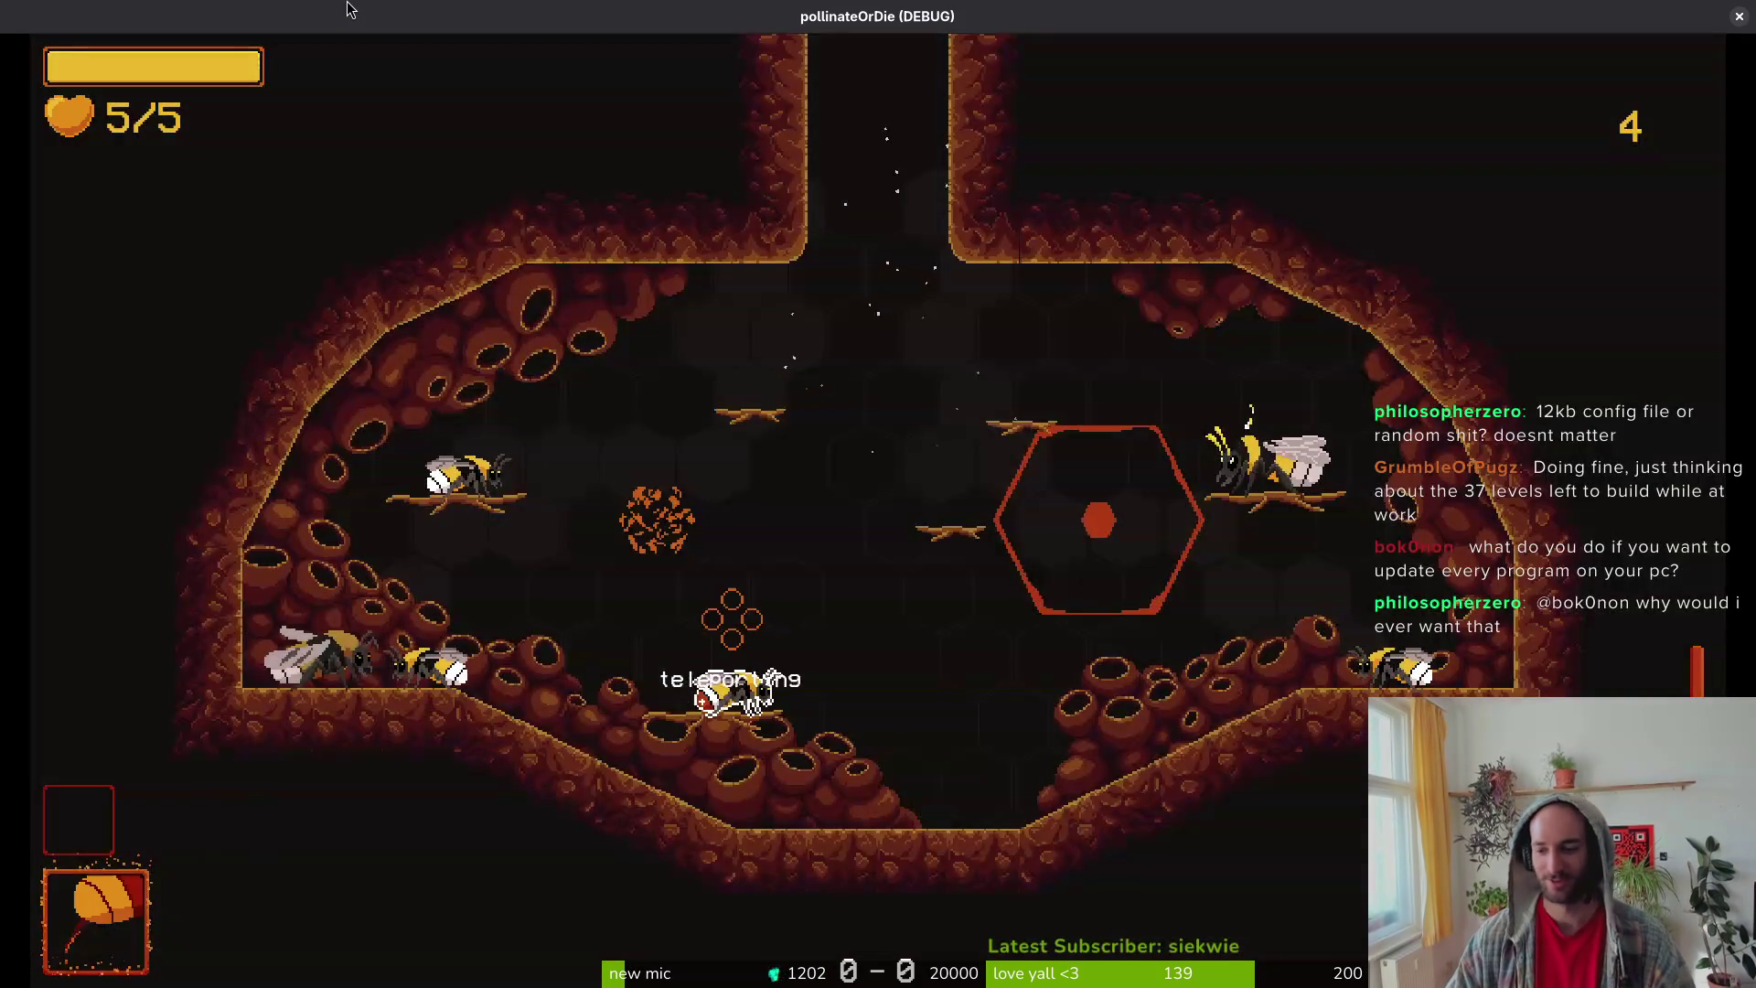
pyautogui.press('Escape')
pyautogui.press('Up')
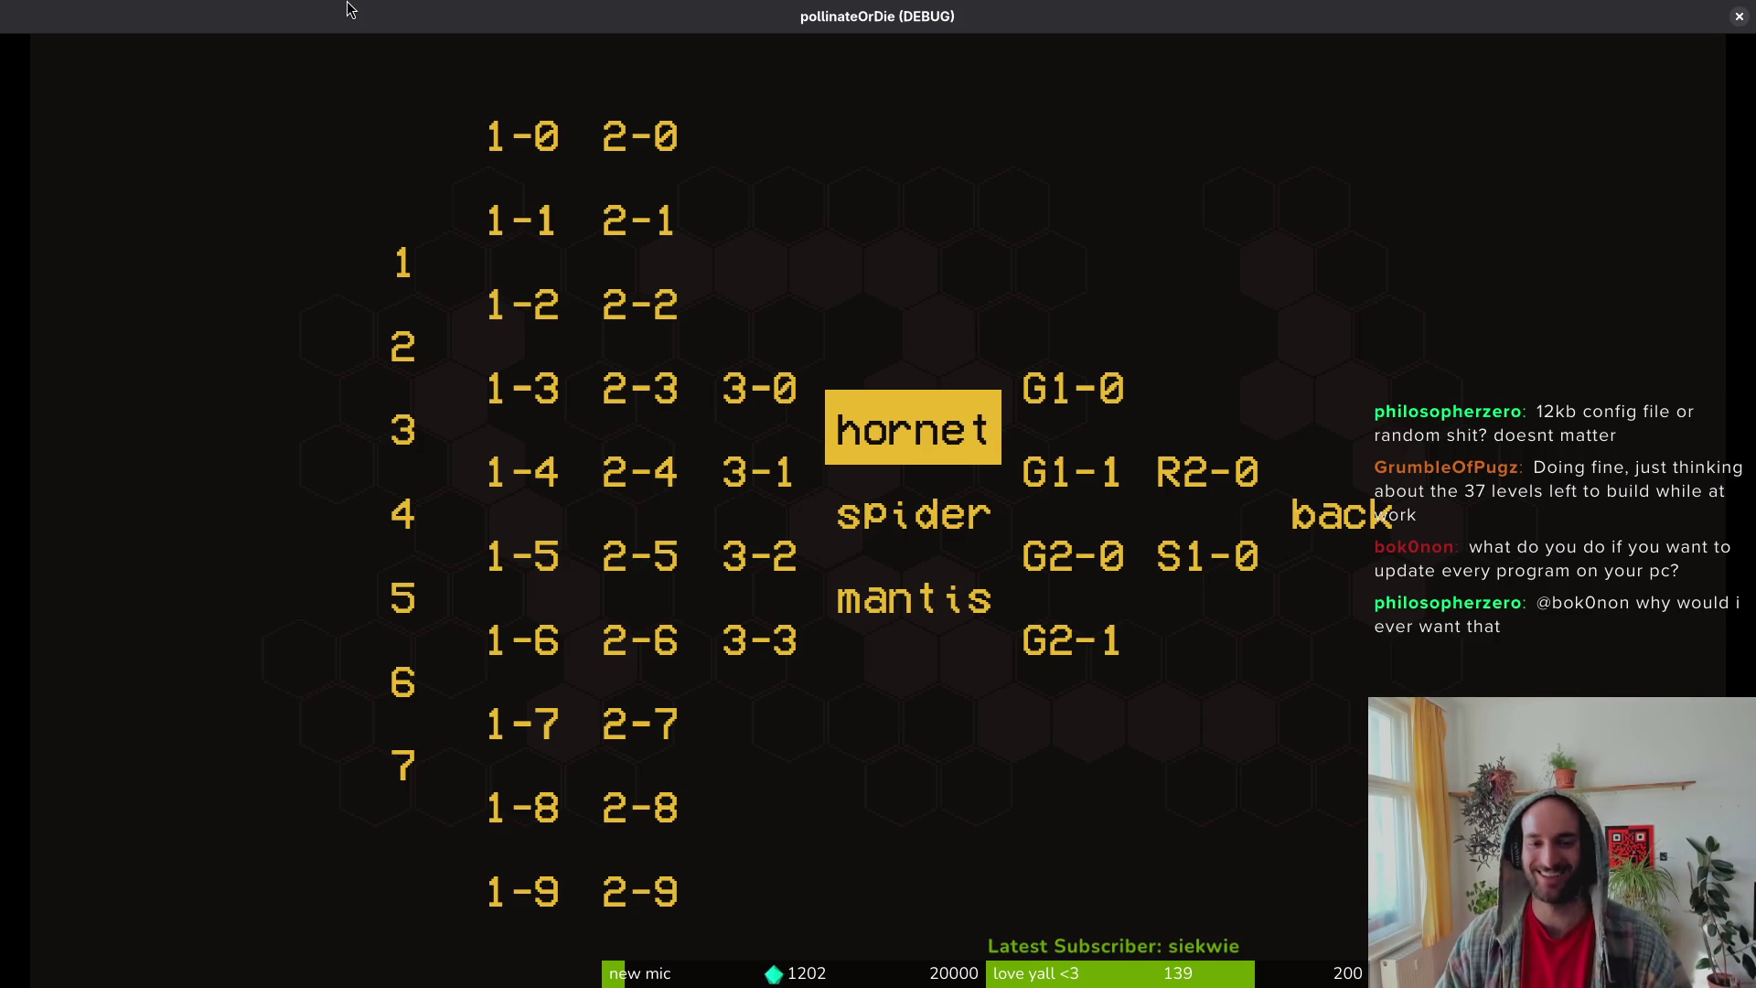
pyautogui.press('Return')
# Step: Fight the hornet into its aircutter attack, checking the "yo" output, then pause
pyautogui.press('space')
pyautogui.press('space')
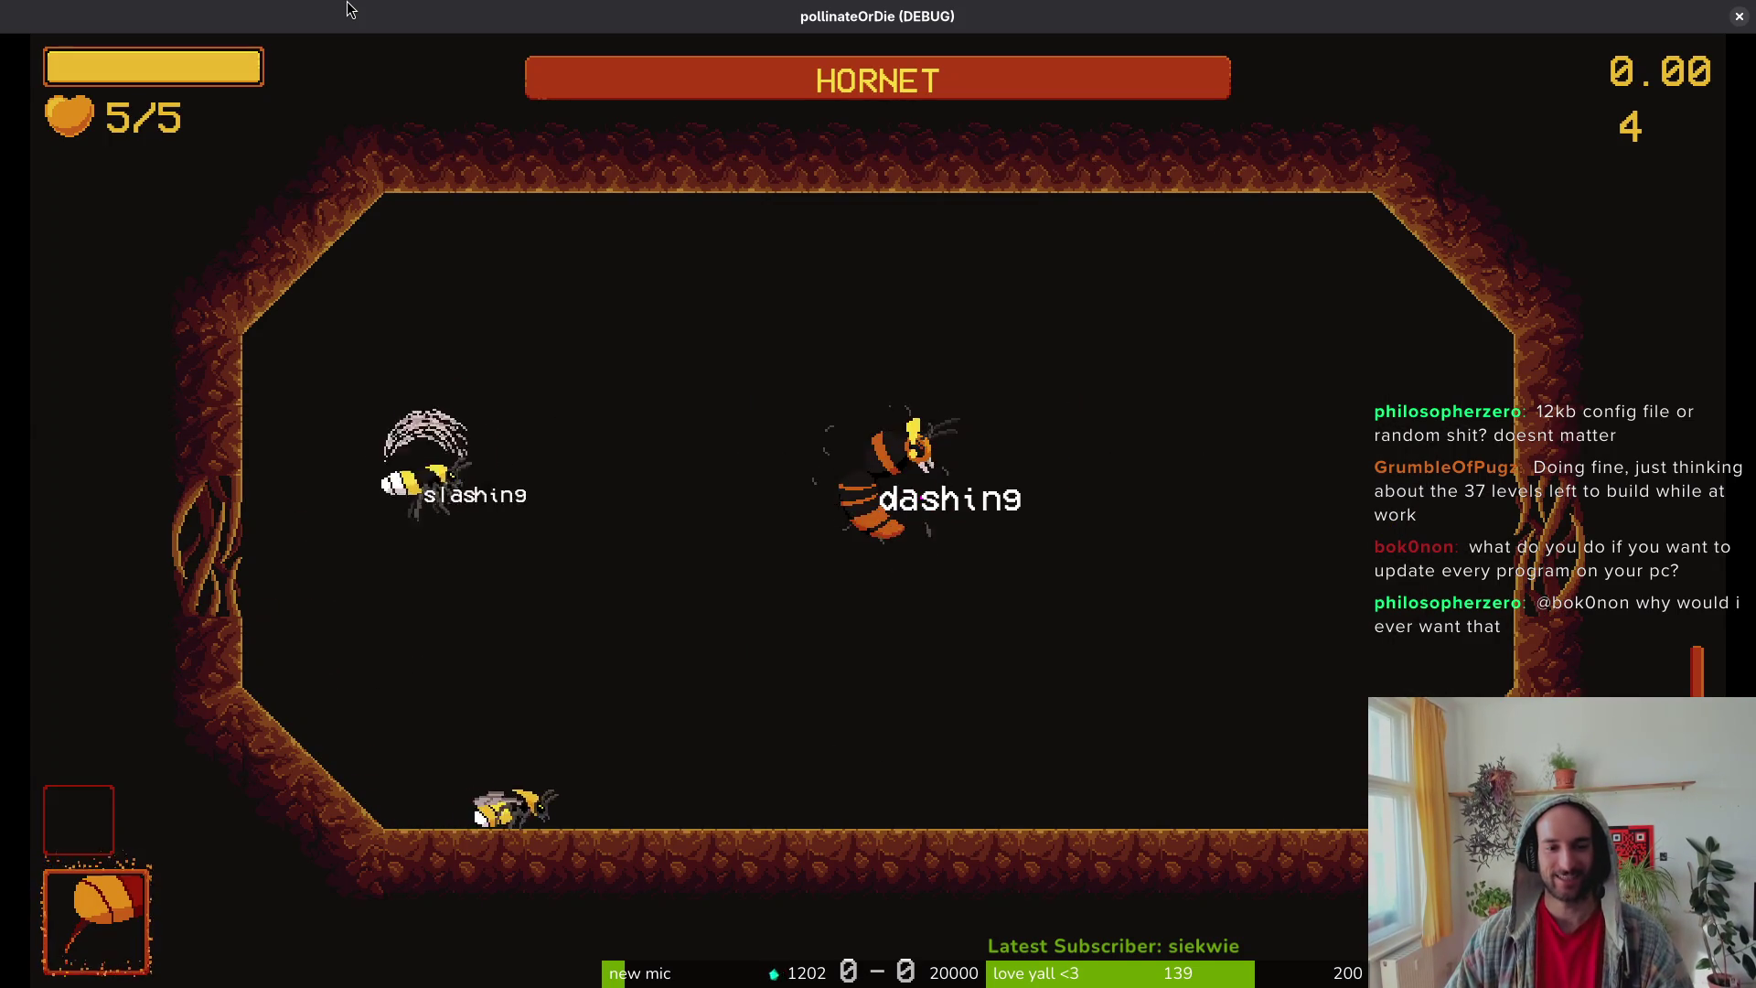
pyautogui.press('space')
pyautogui.press('x')
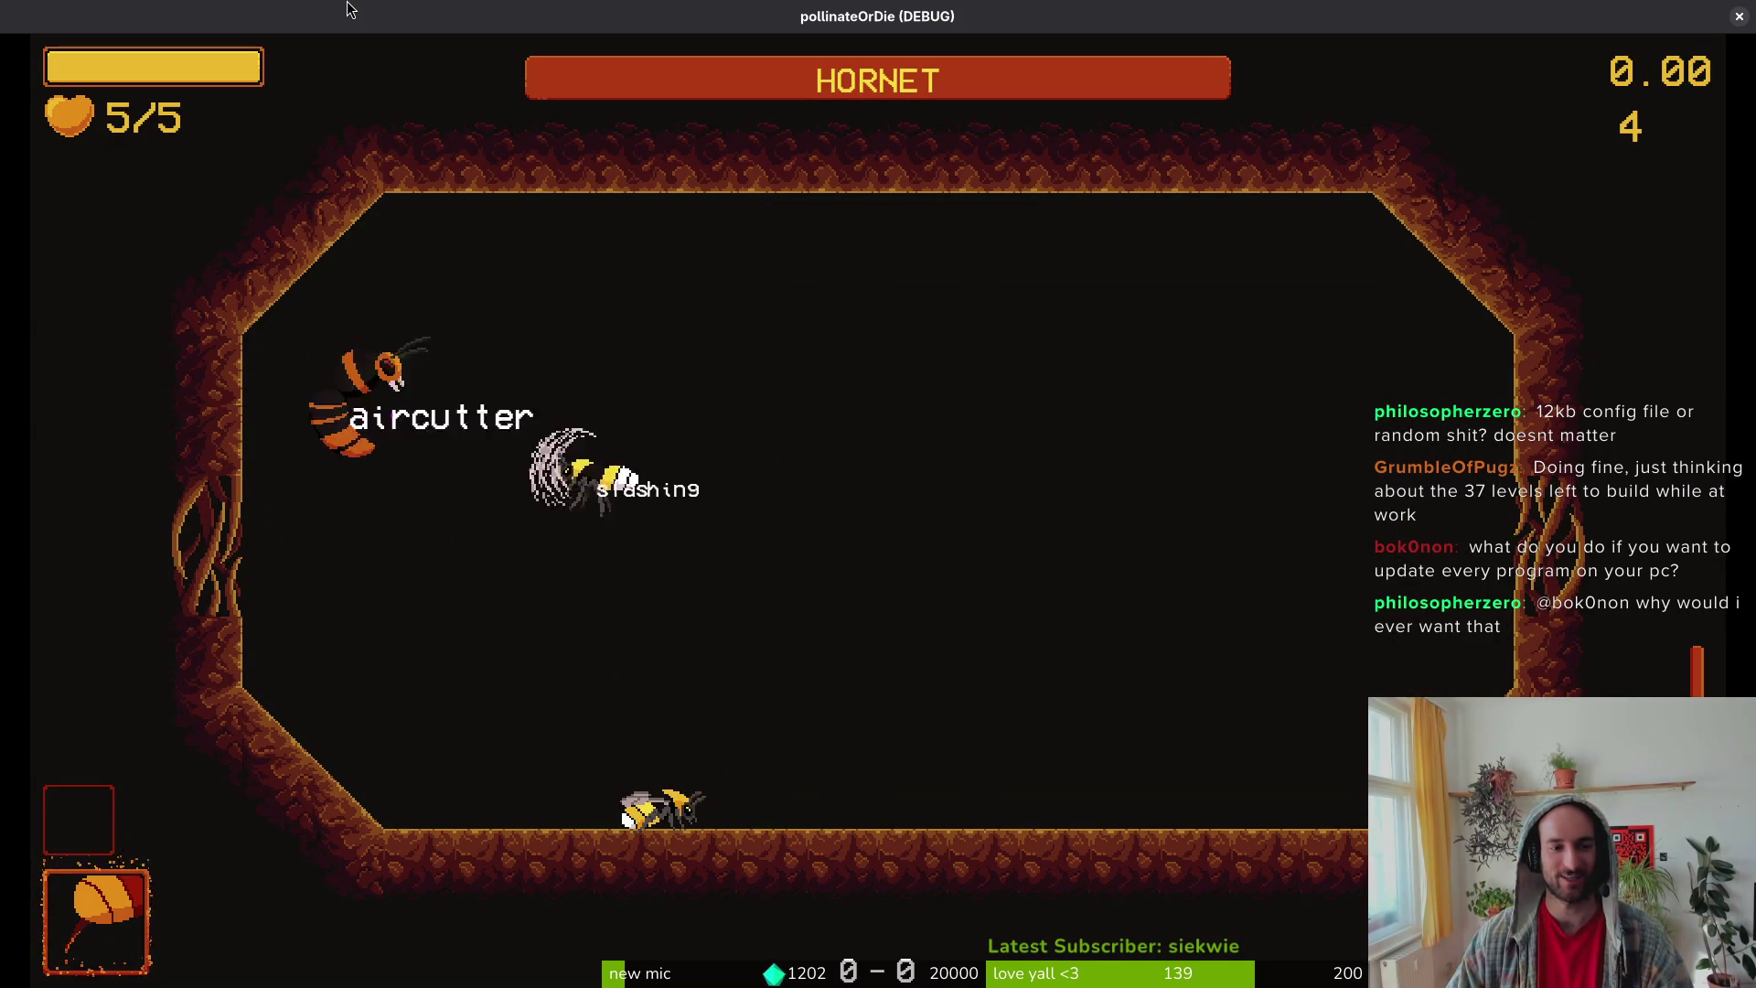
pyautogui.press('Escape')
pyautogui.press('Escape')
pyautogui.press('Escape')
pyautogui.doubleClick(1061, 18)
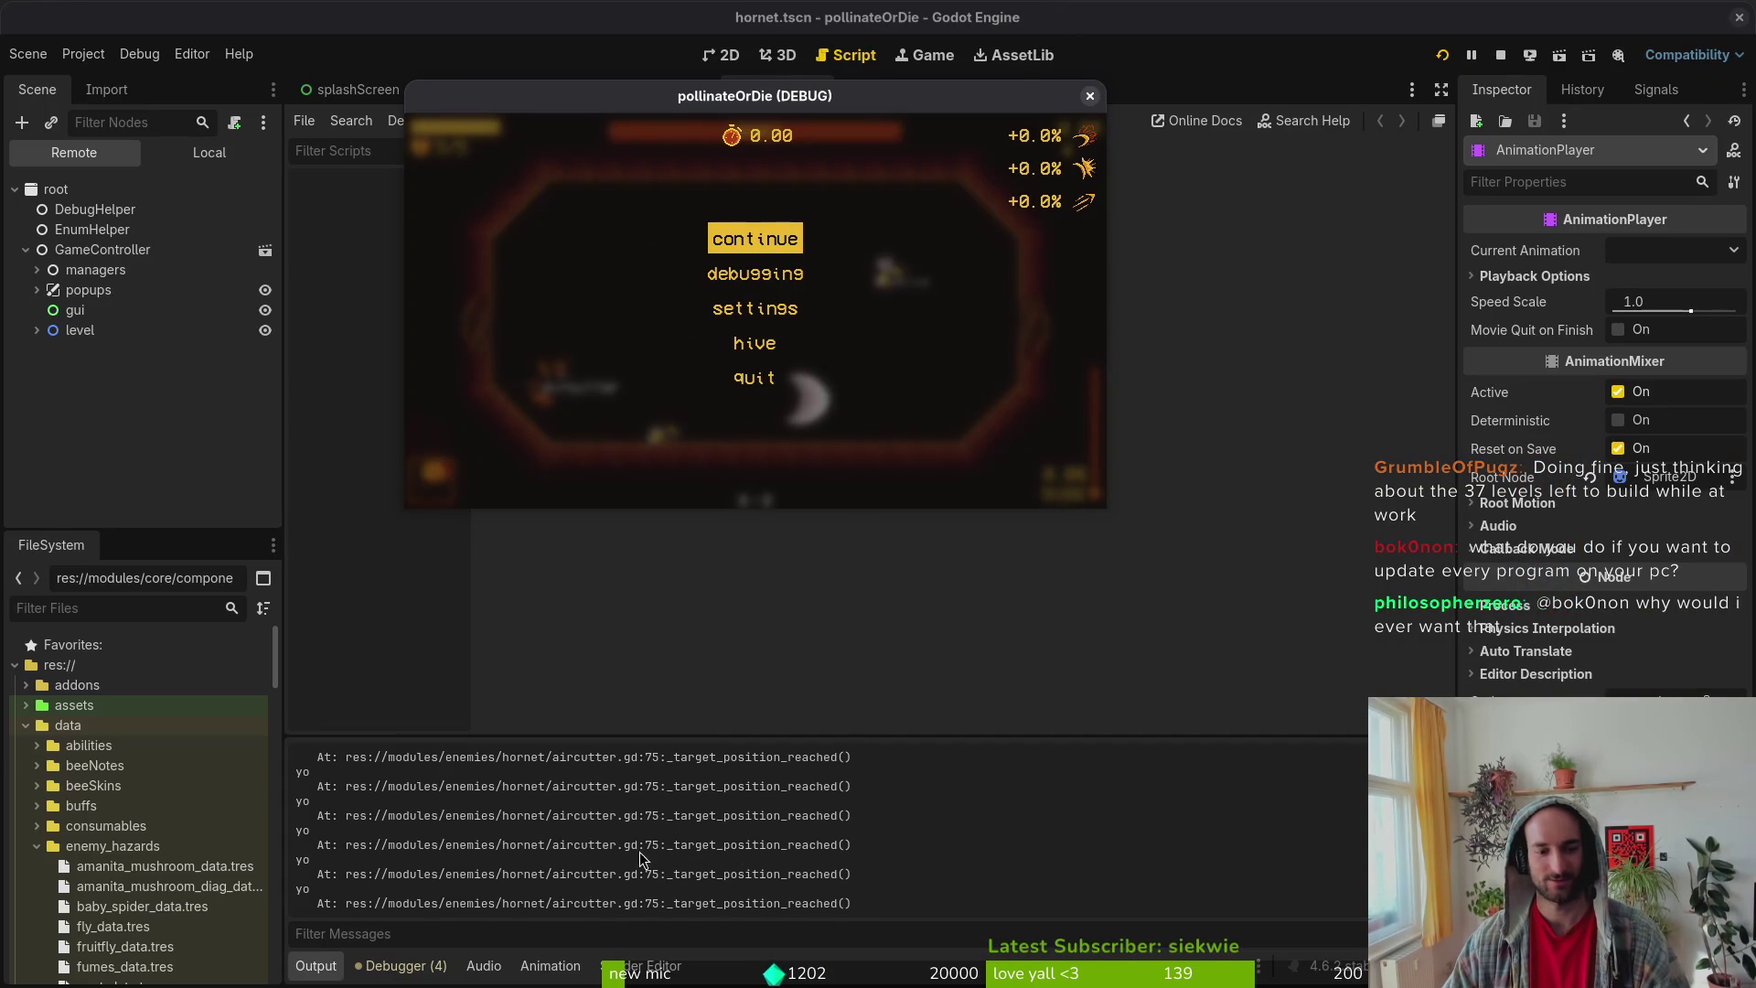
pyautogui.press('Escape')
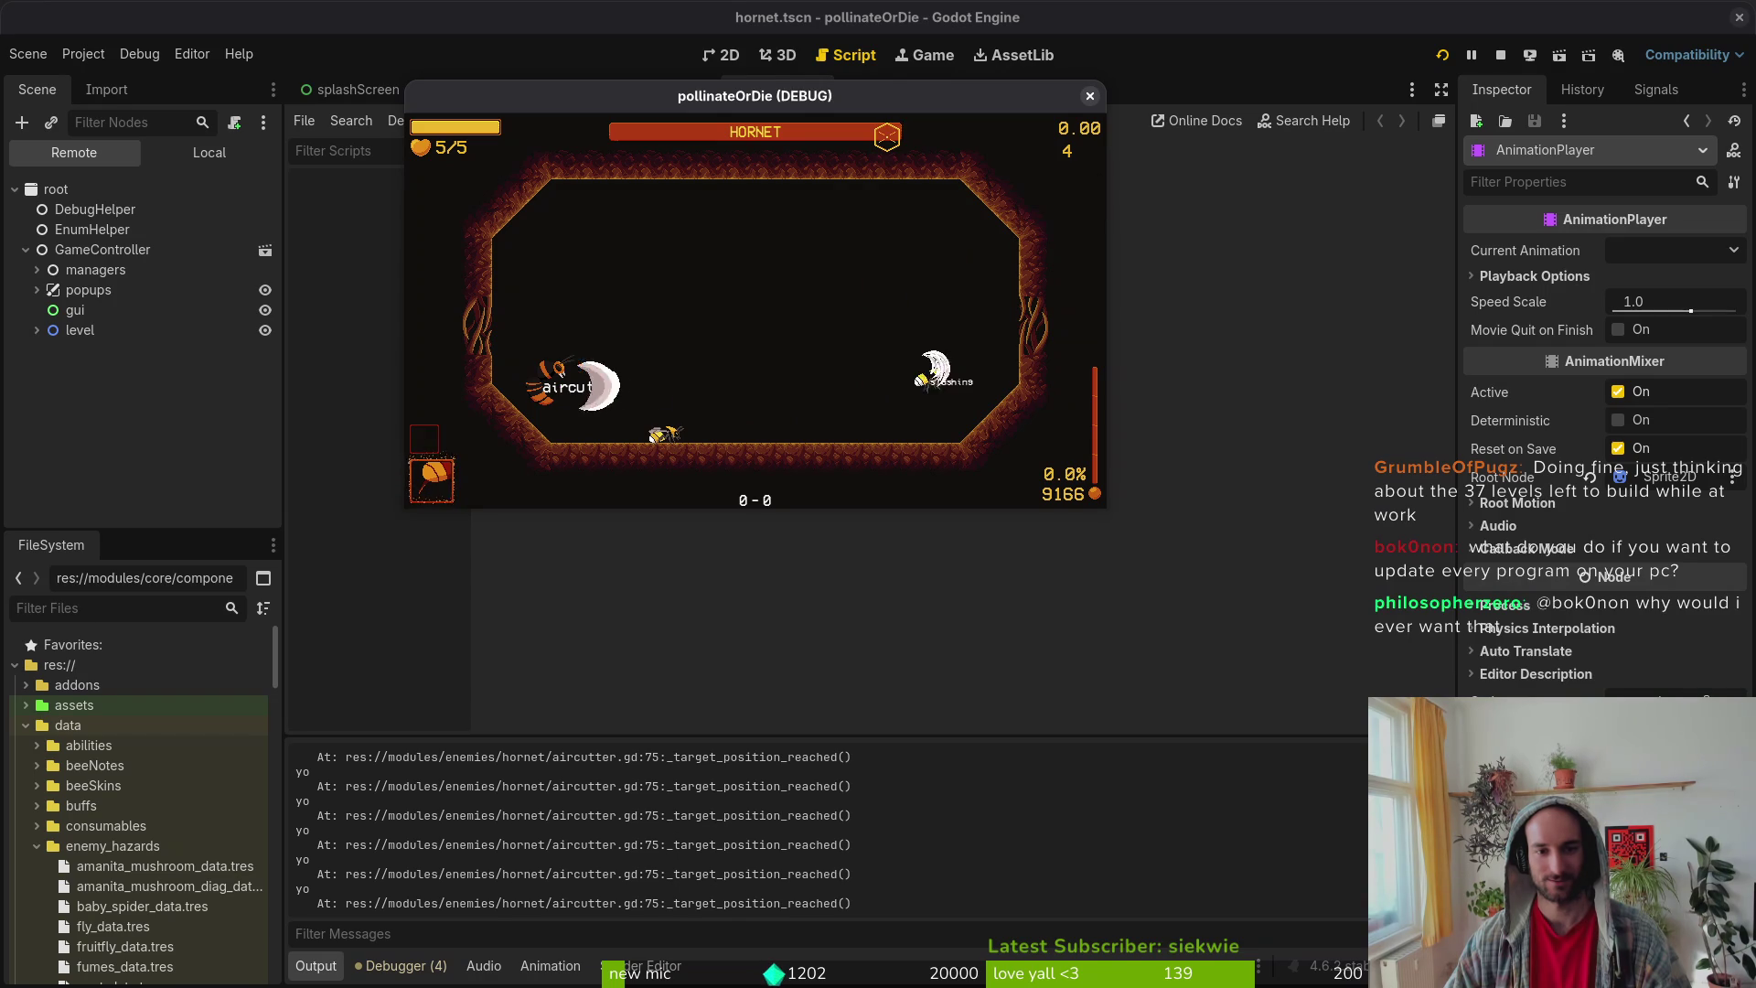
pyautogui.press('Escape')
pyautogui.hotkey('alt', 'Tab')
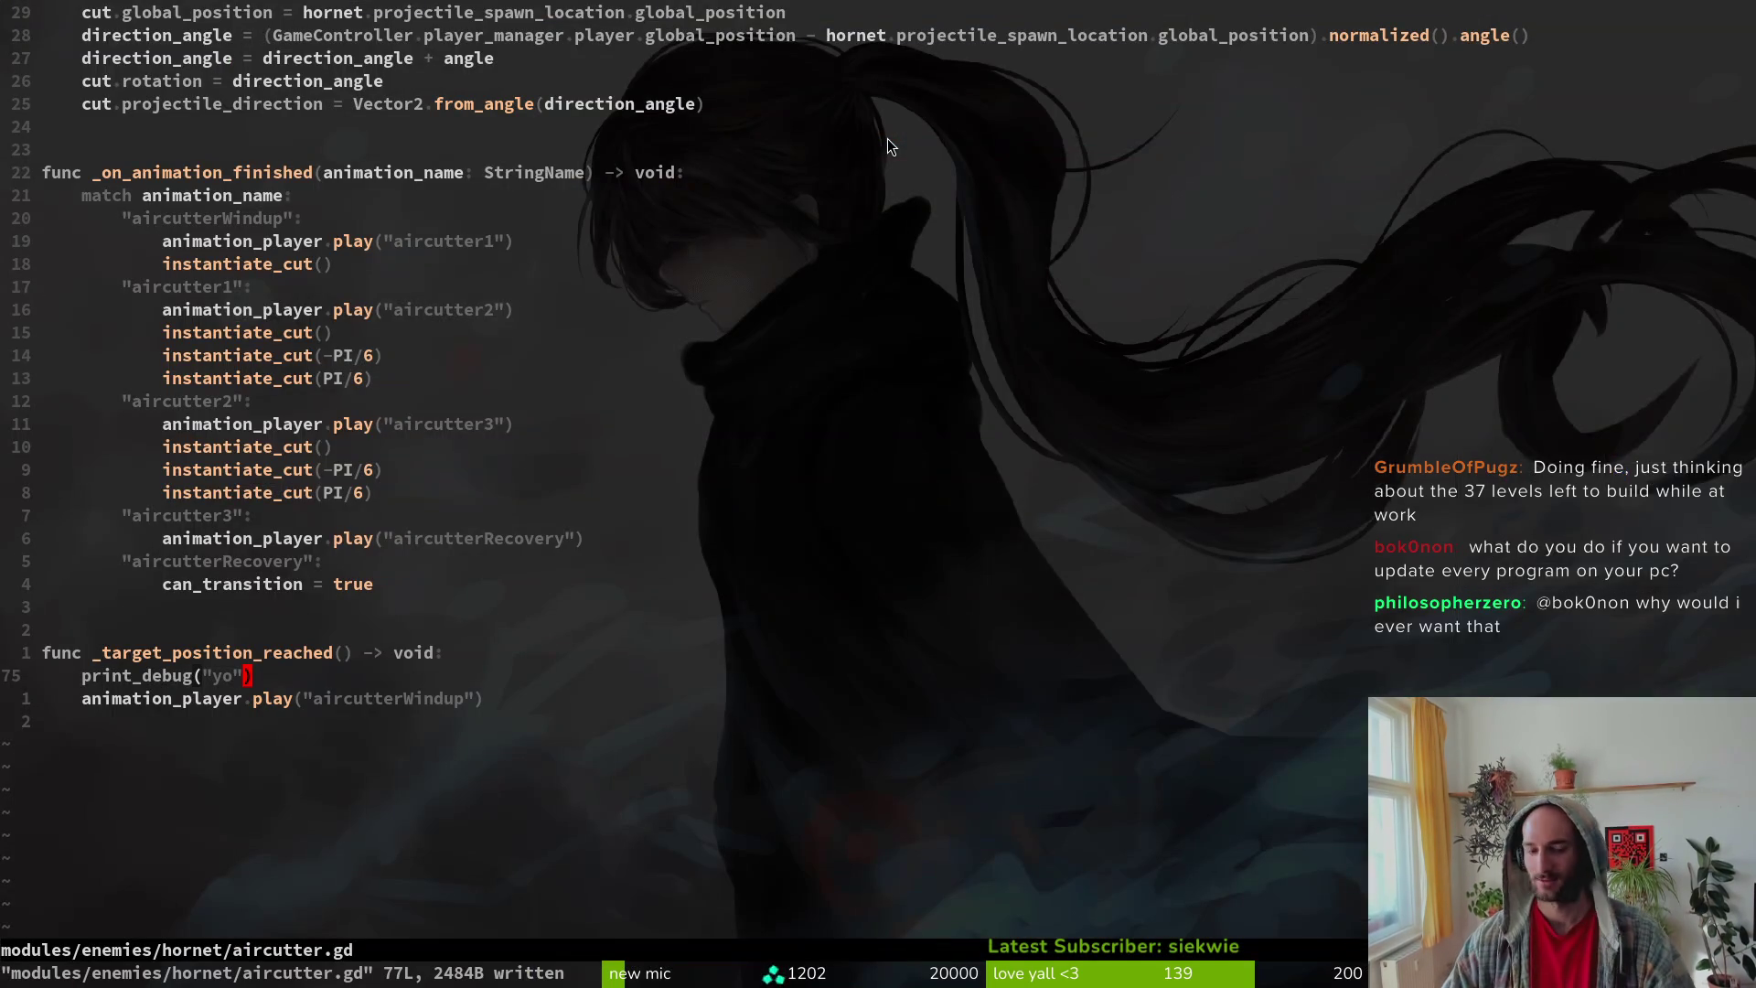
# Step: Locate the navigation_finished is_connected/disconnect check in exit()
pyautogui.press('o')
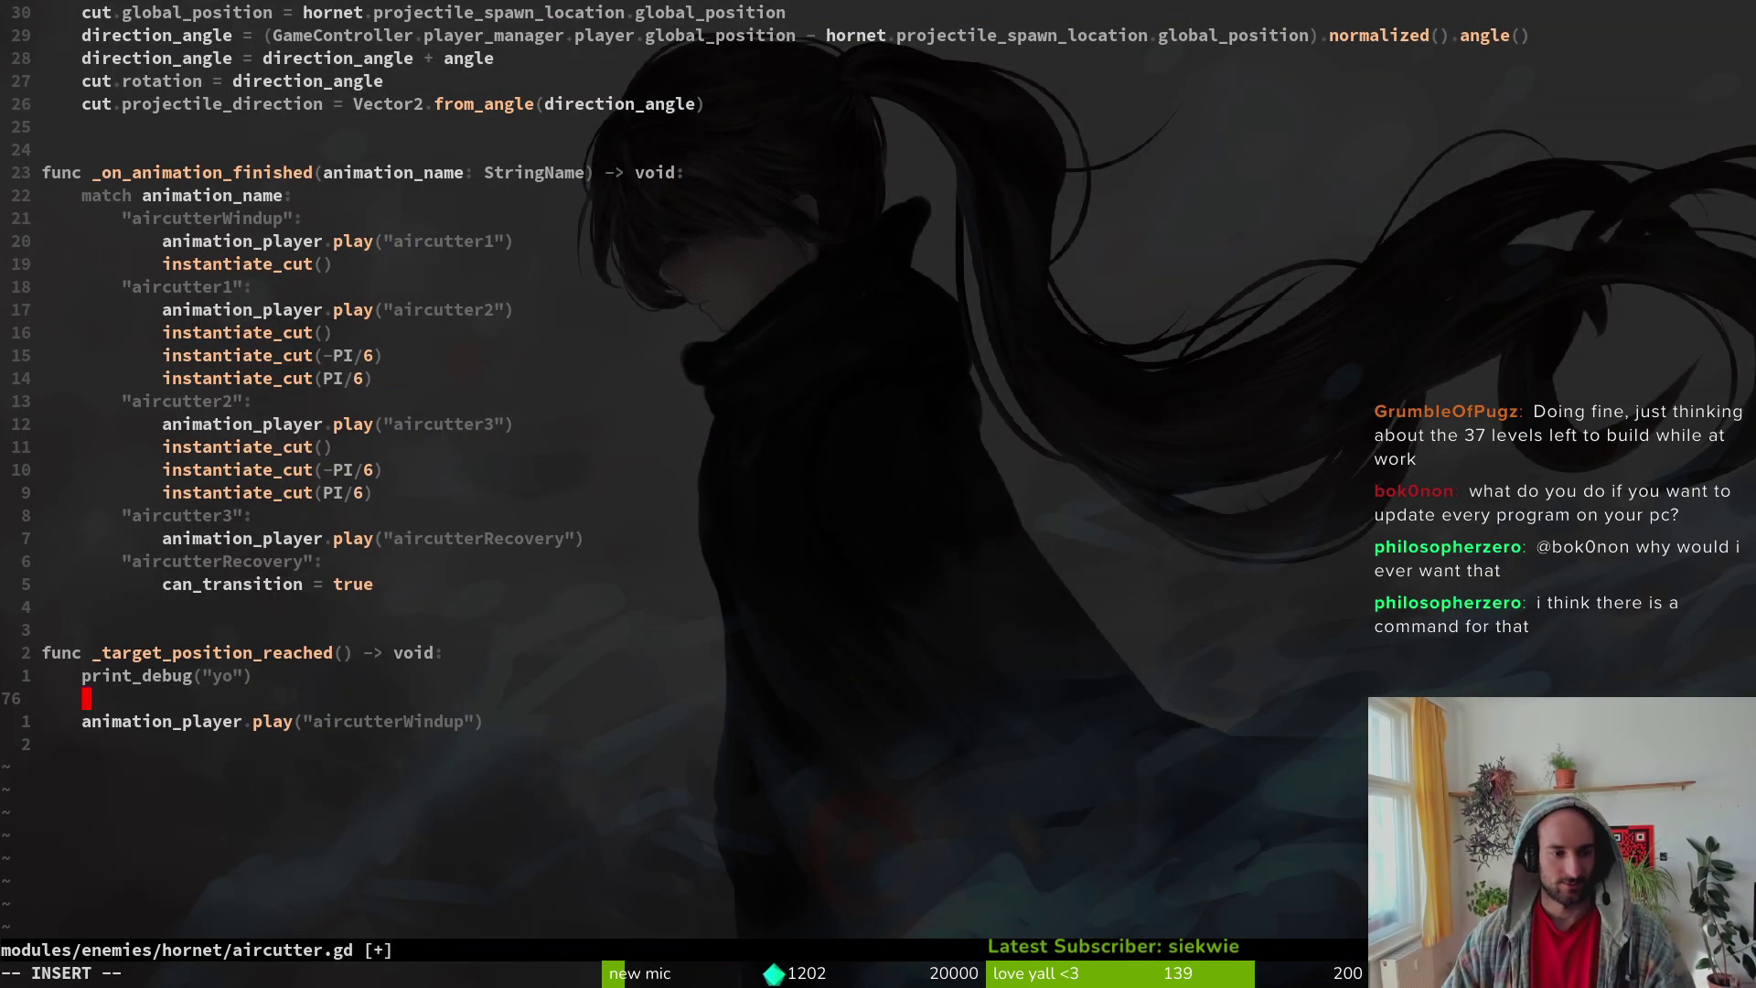
pyautogui.press('Escape')
pyautogui.press('2')
pyautogui.press('0')
pyautogui.press('k')
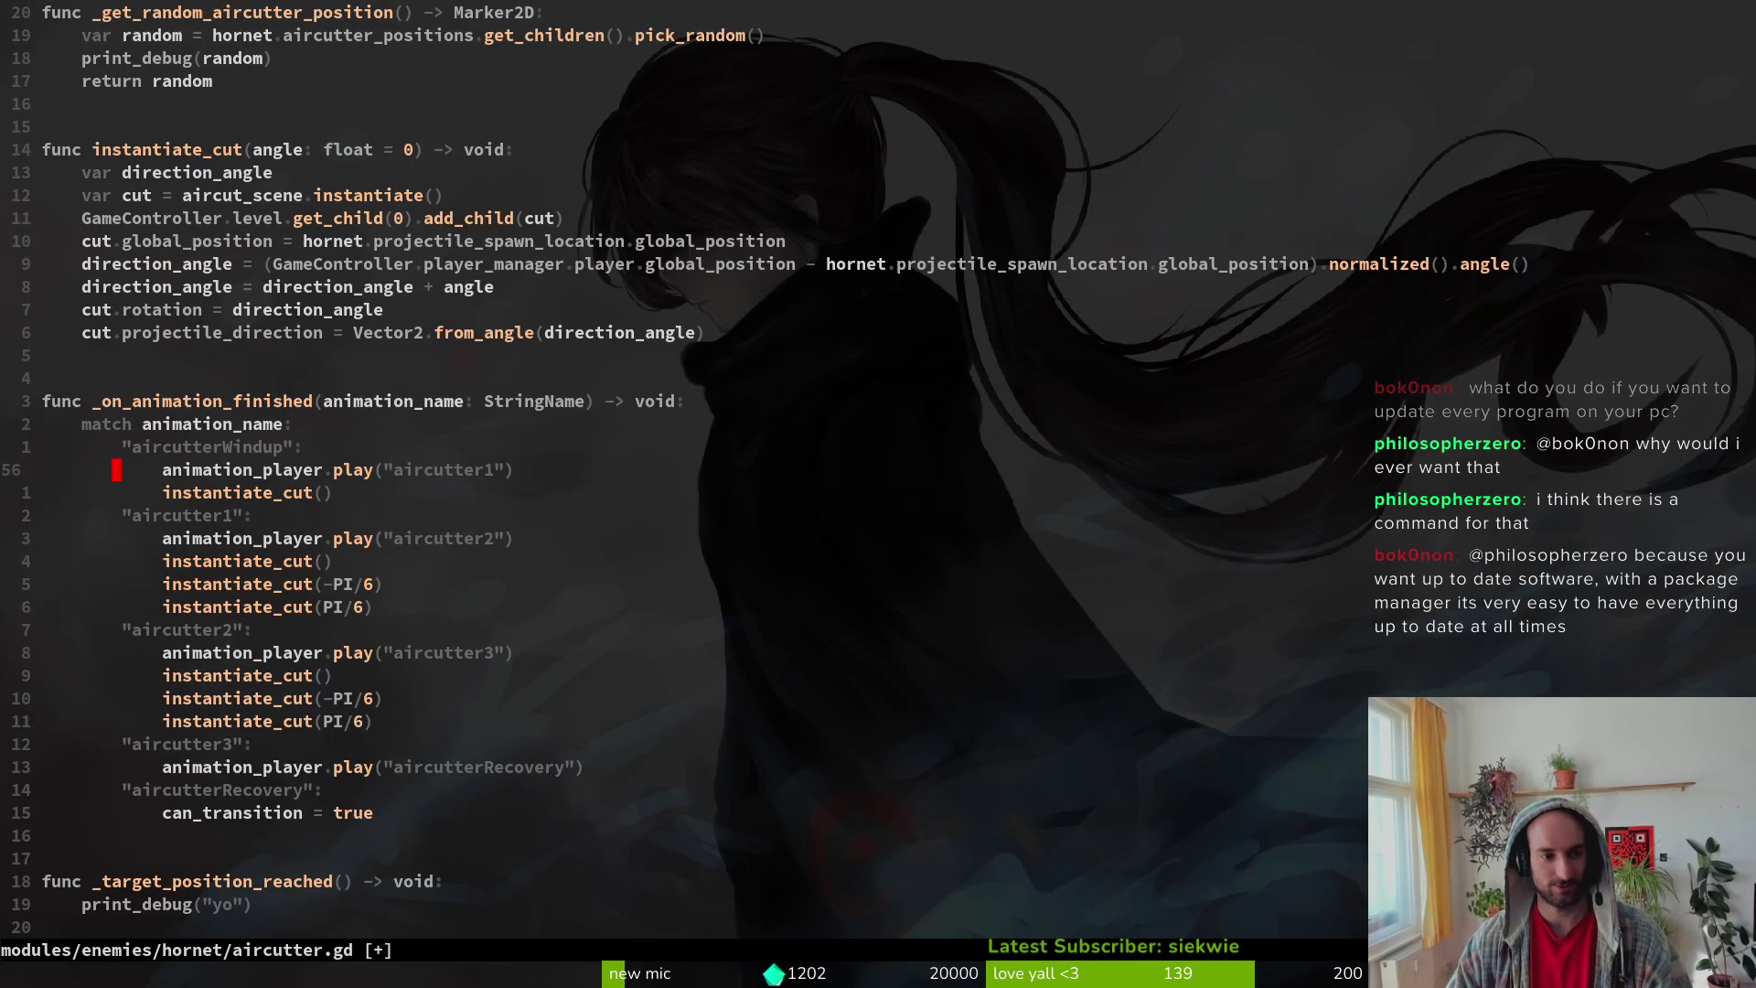
pyautogui.press('k')
pyautogui.press('k')
pyautogui.press('k')
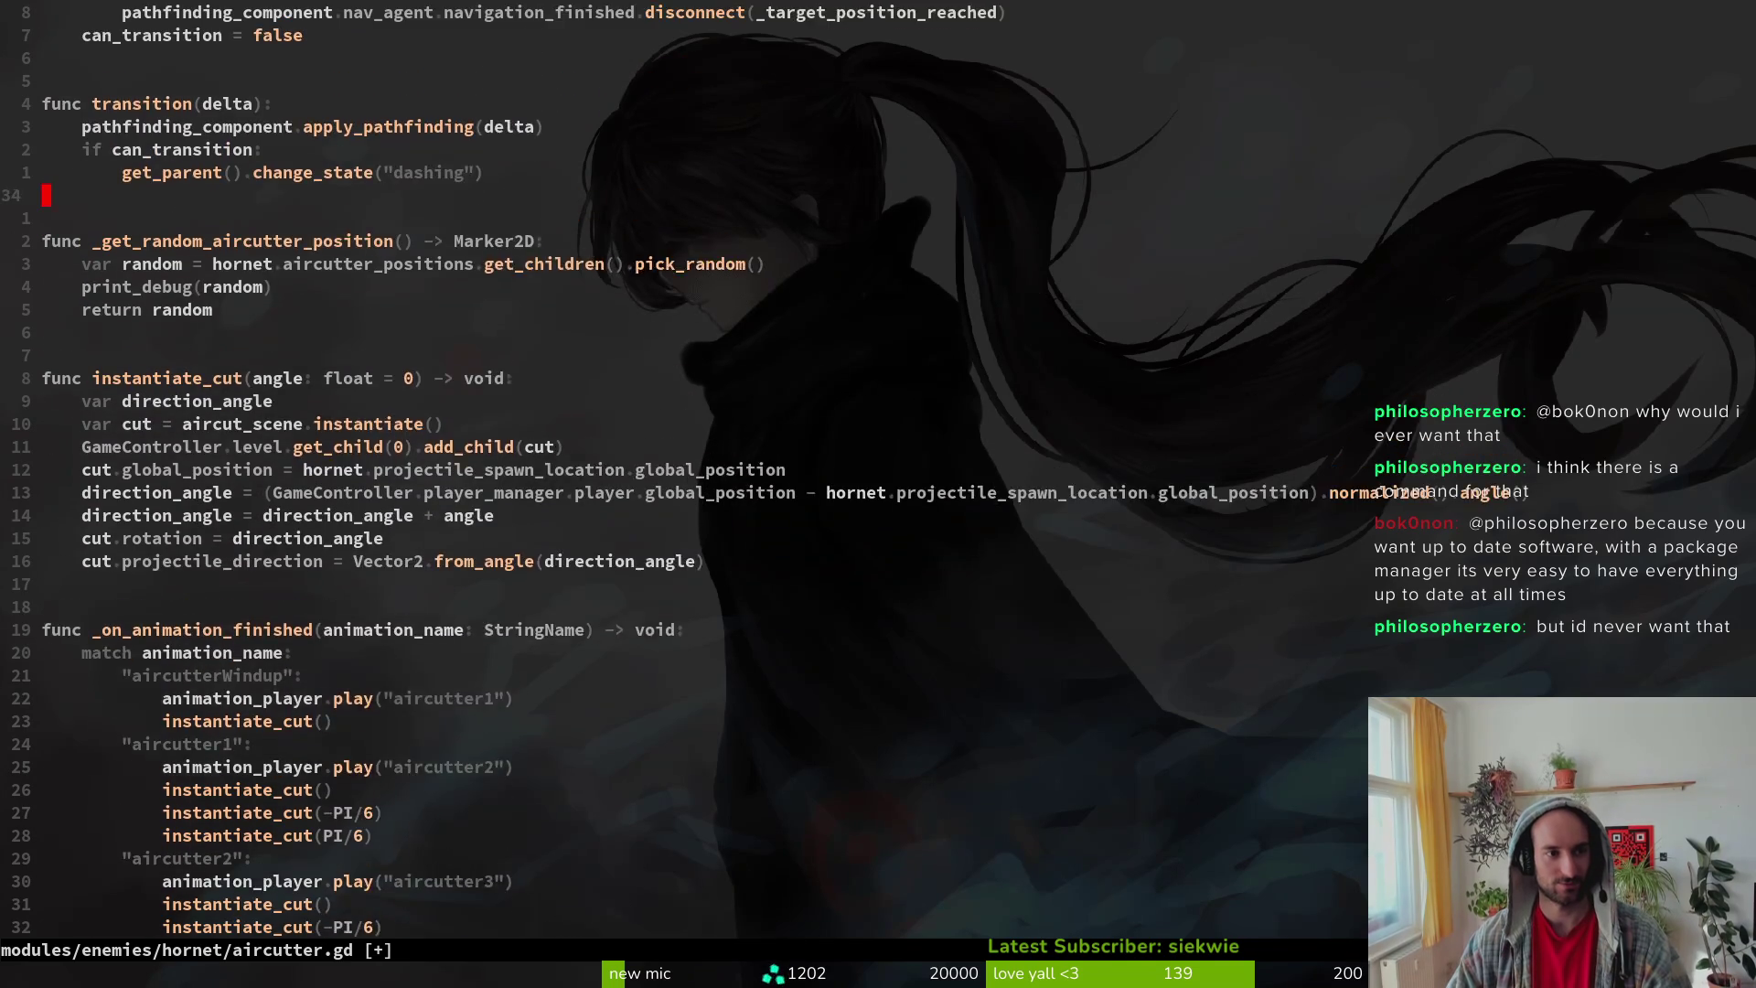
pyautogui.press('k')
pyautogui.press('k')
pyautogui.press('k')
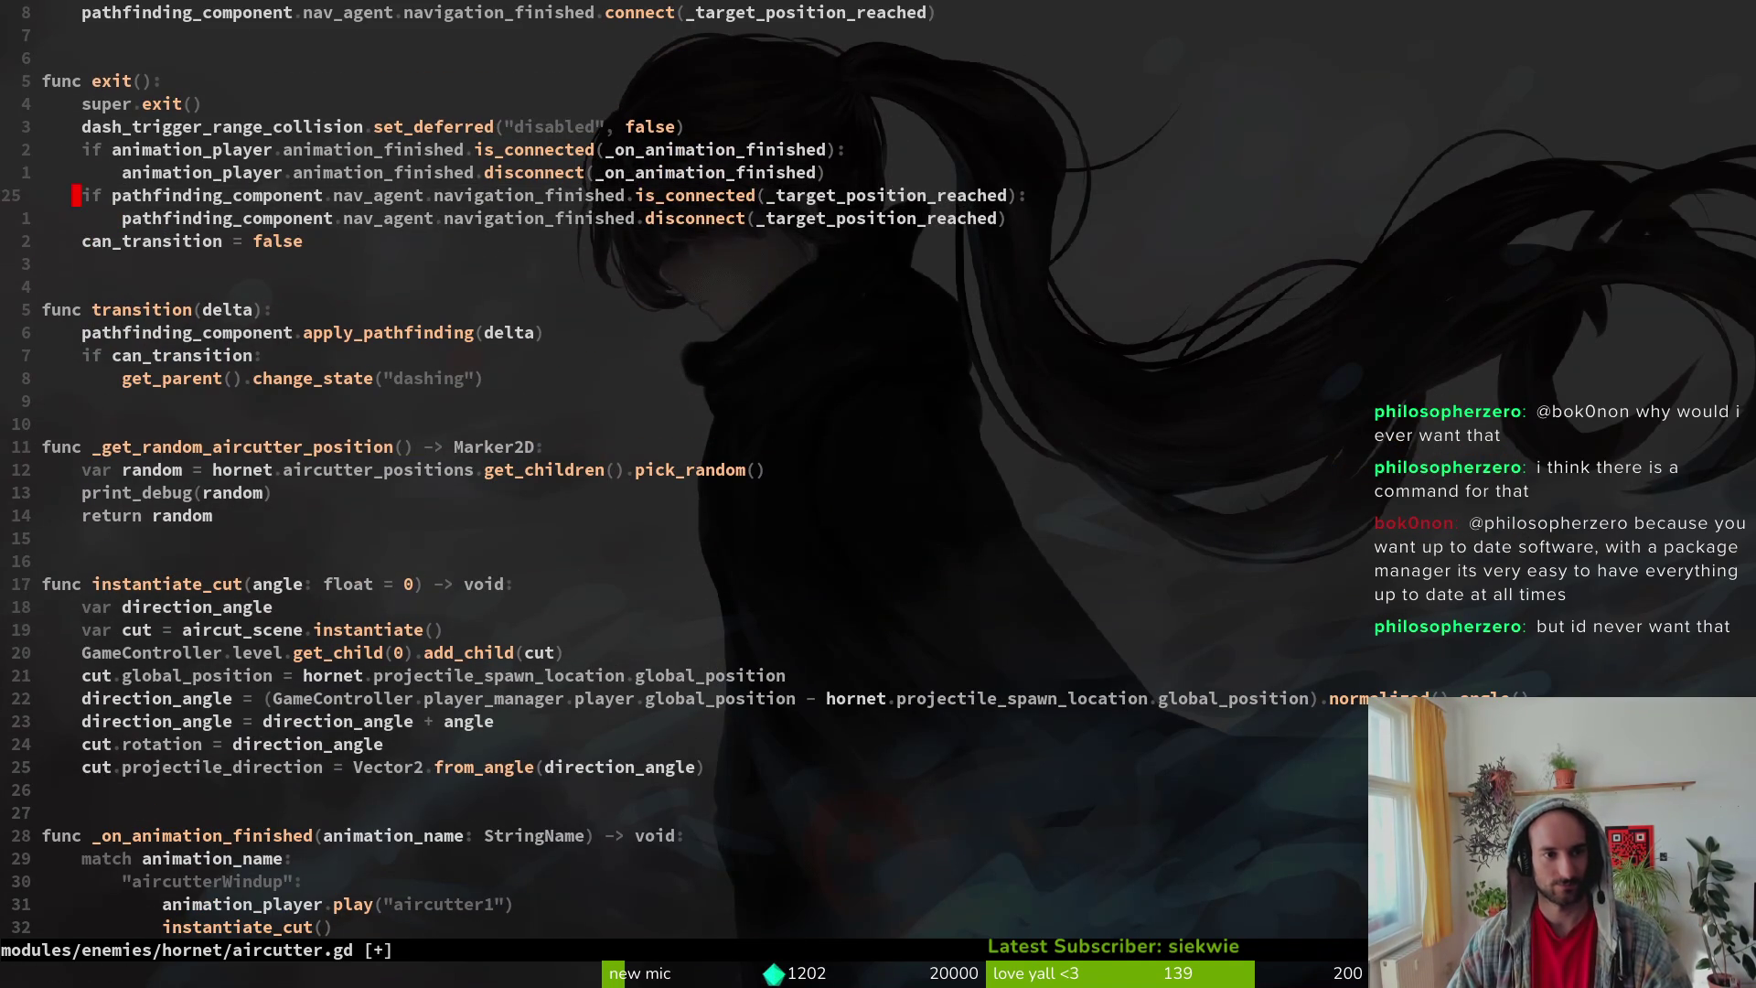
pyautogui.write(':w')
pyautogui.press('Return')
# Step: Paste that disconnect check into _target_position_reached, delete print_debug("yo"), and save
pyautogui.press('k')
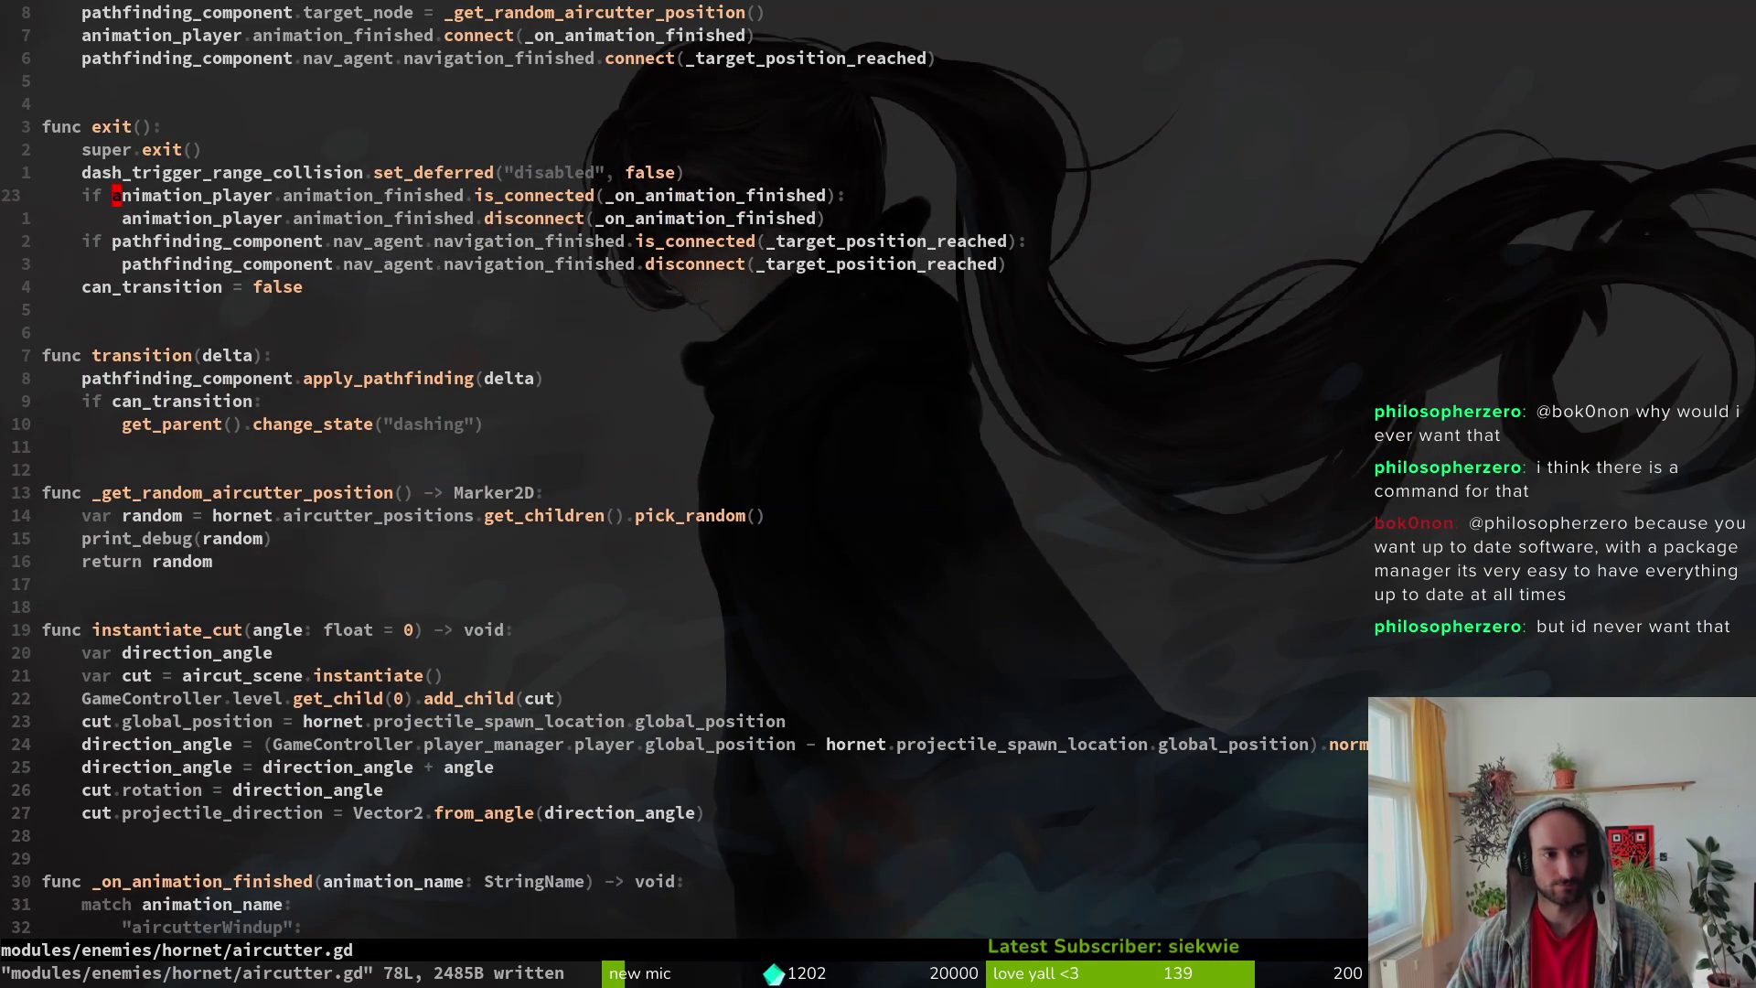
pyautogui.press('u')
pyautogui.press('p')
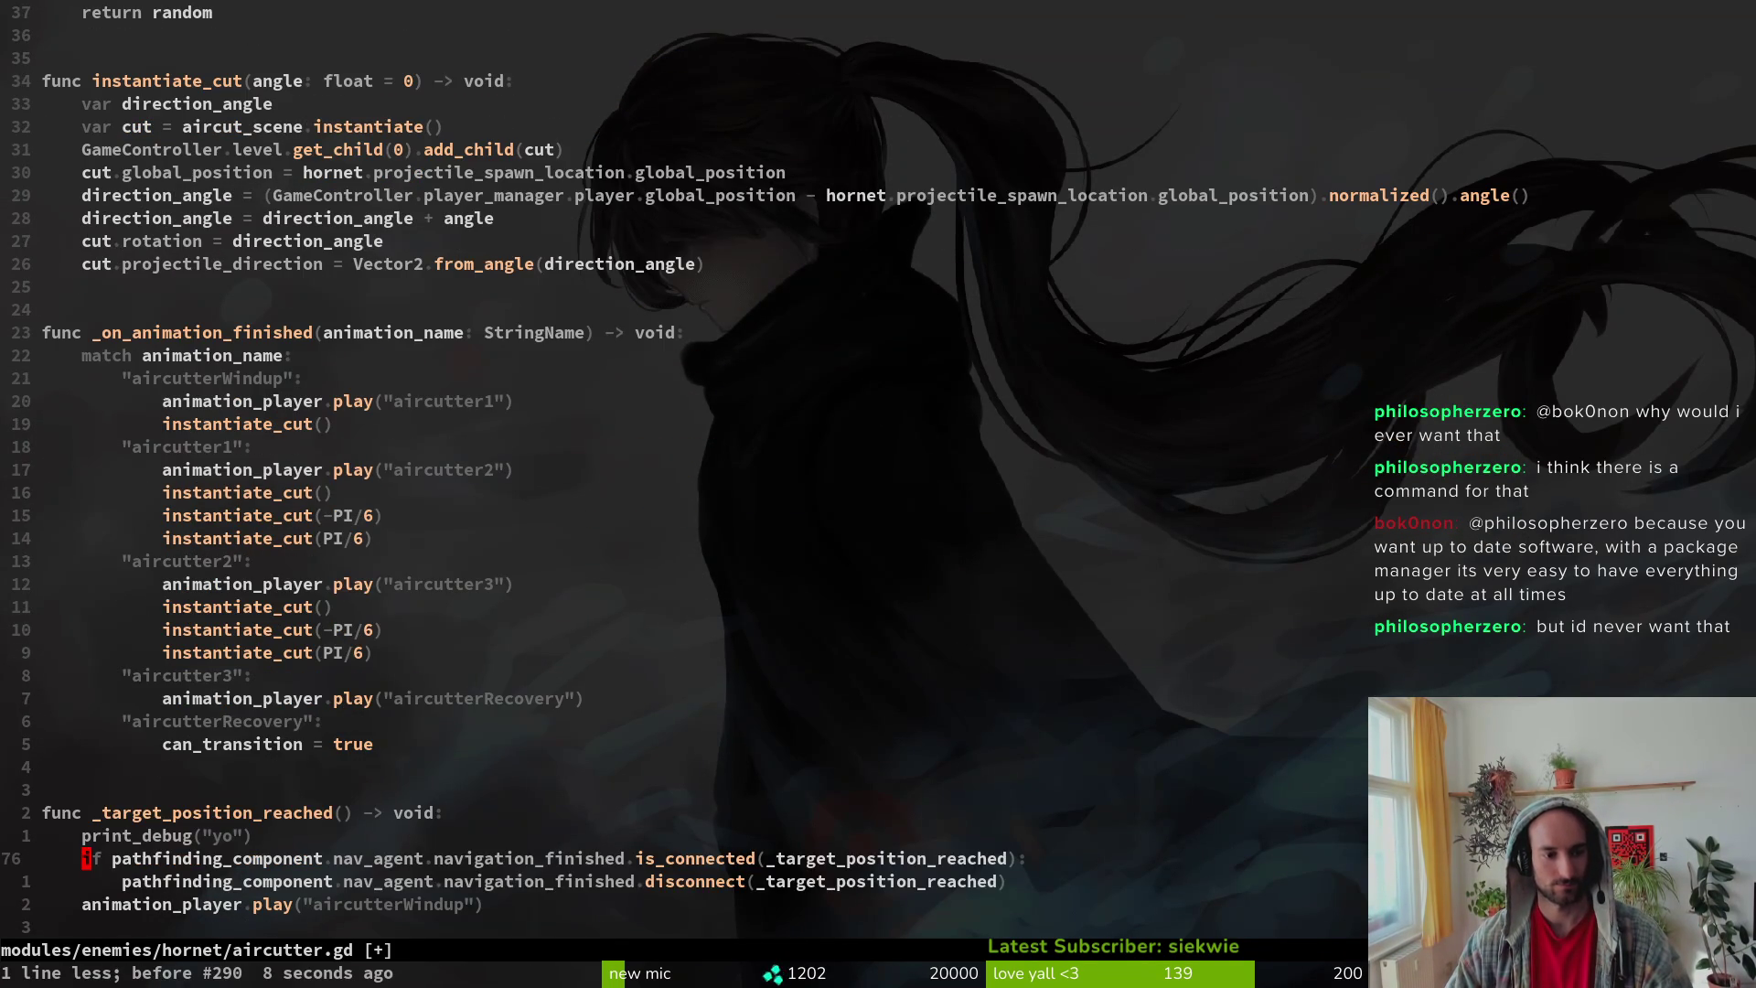
pyautogui.press('d')
pyautogui.press('d')
pyautogui.write(':w')
pyautogui.press('Return')
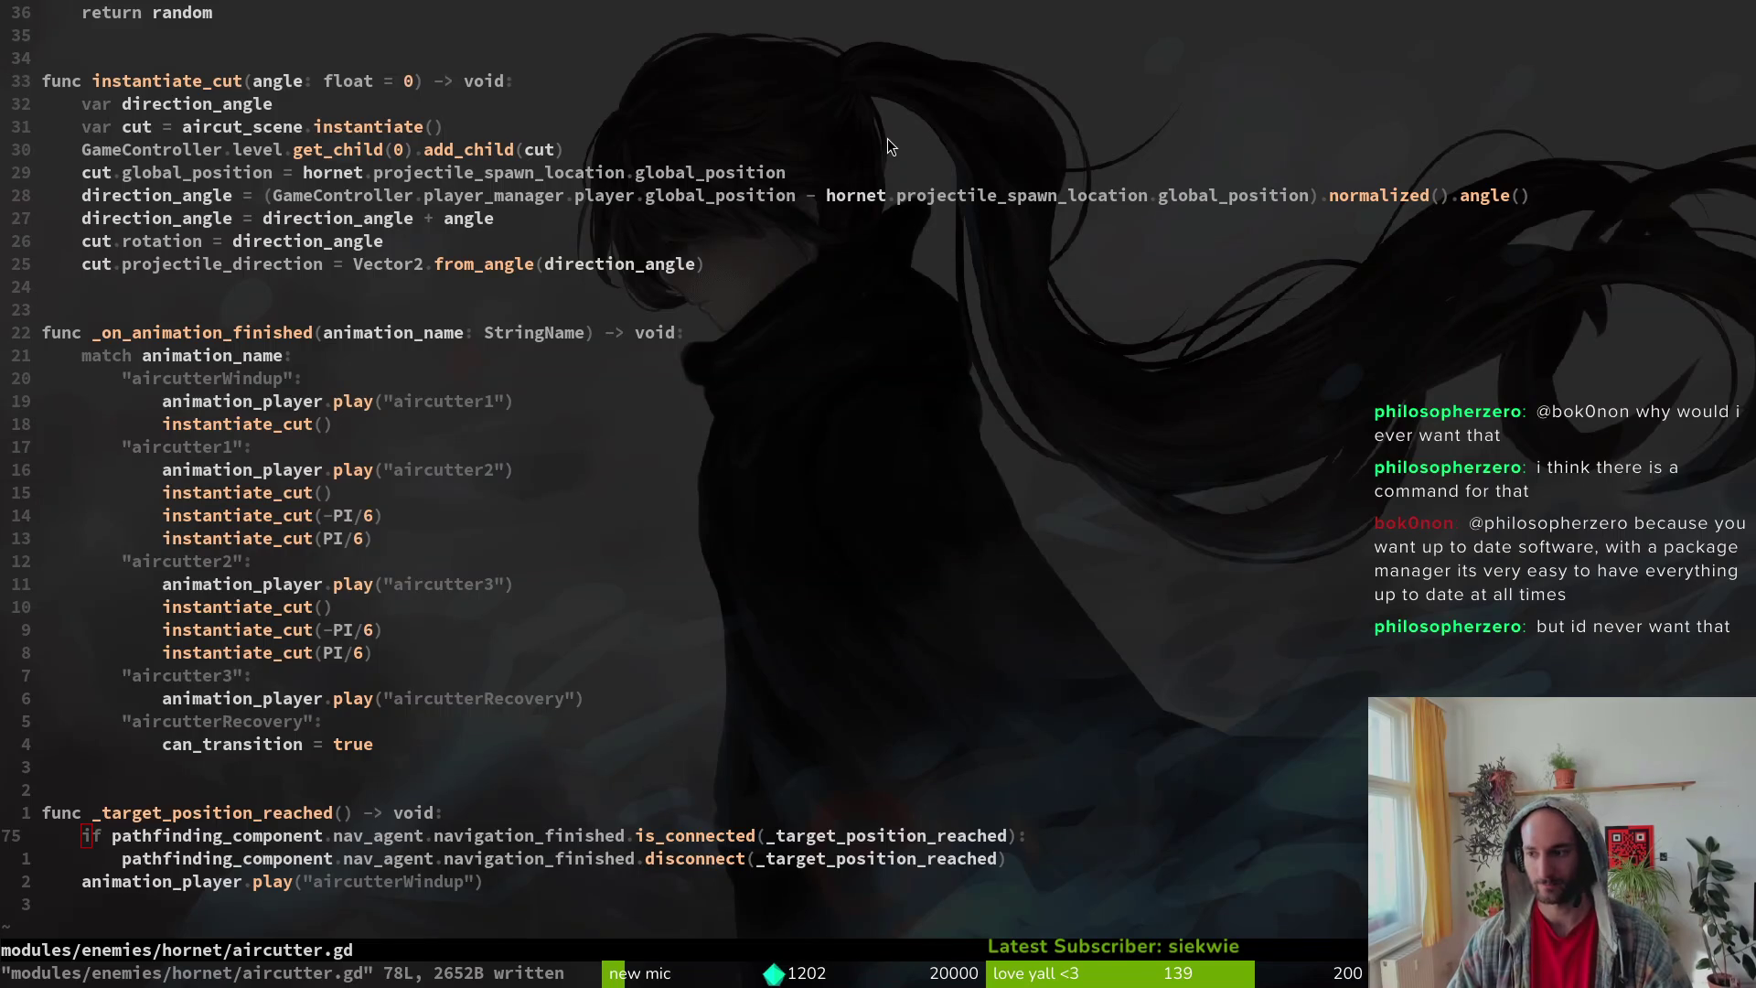
pyautogui.hotkey('alt', 'Tab')
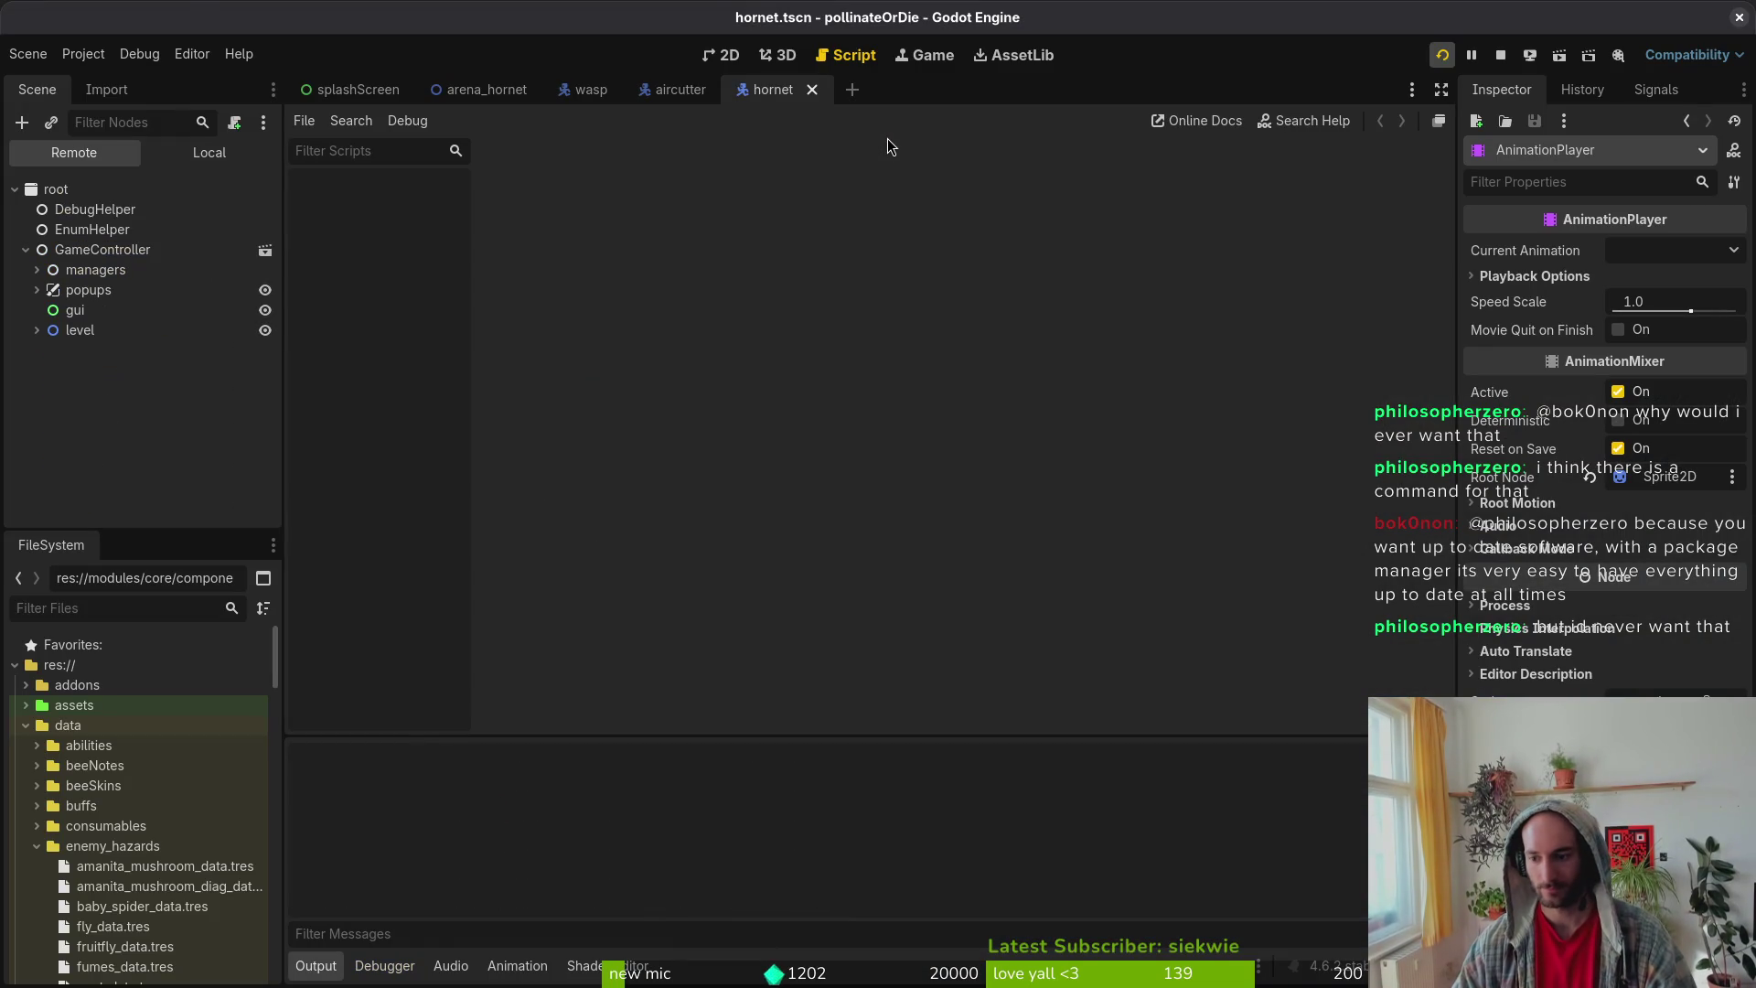
# Step: Run the project and load the Hornet boss fight from the debug level select
pyautogui.press('F5')
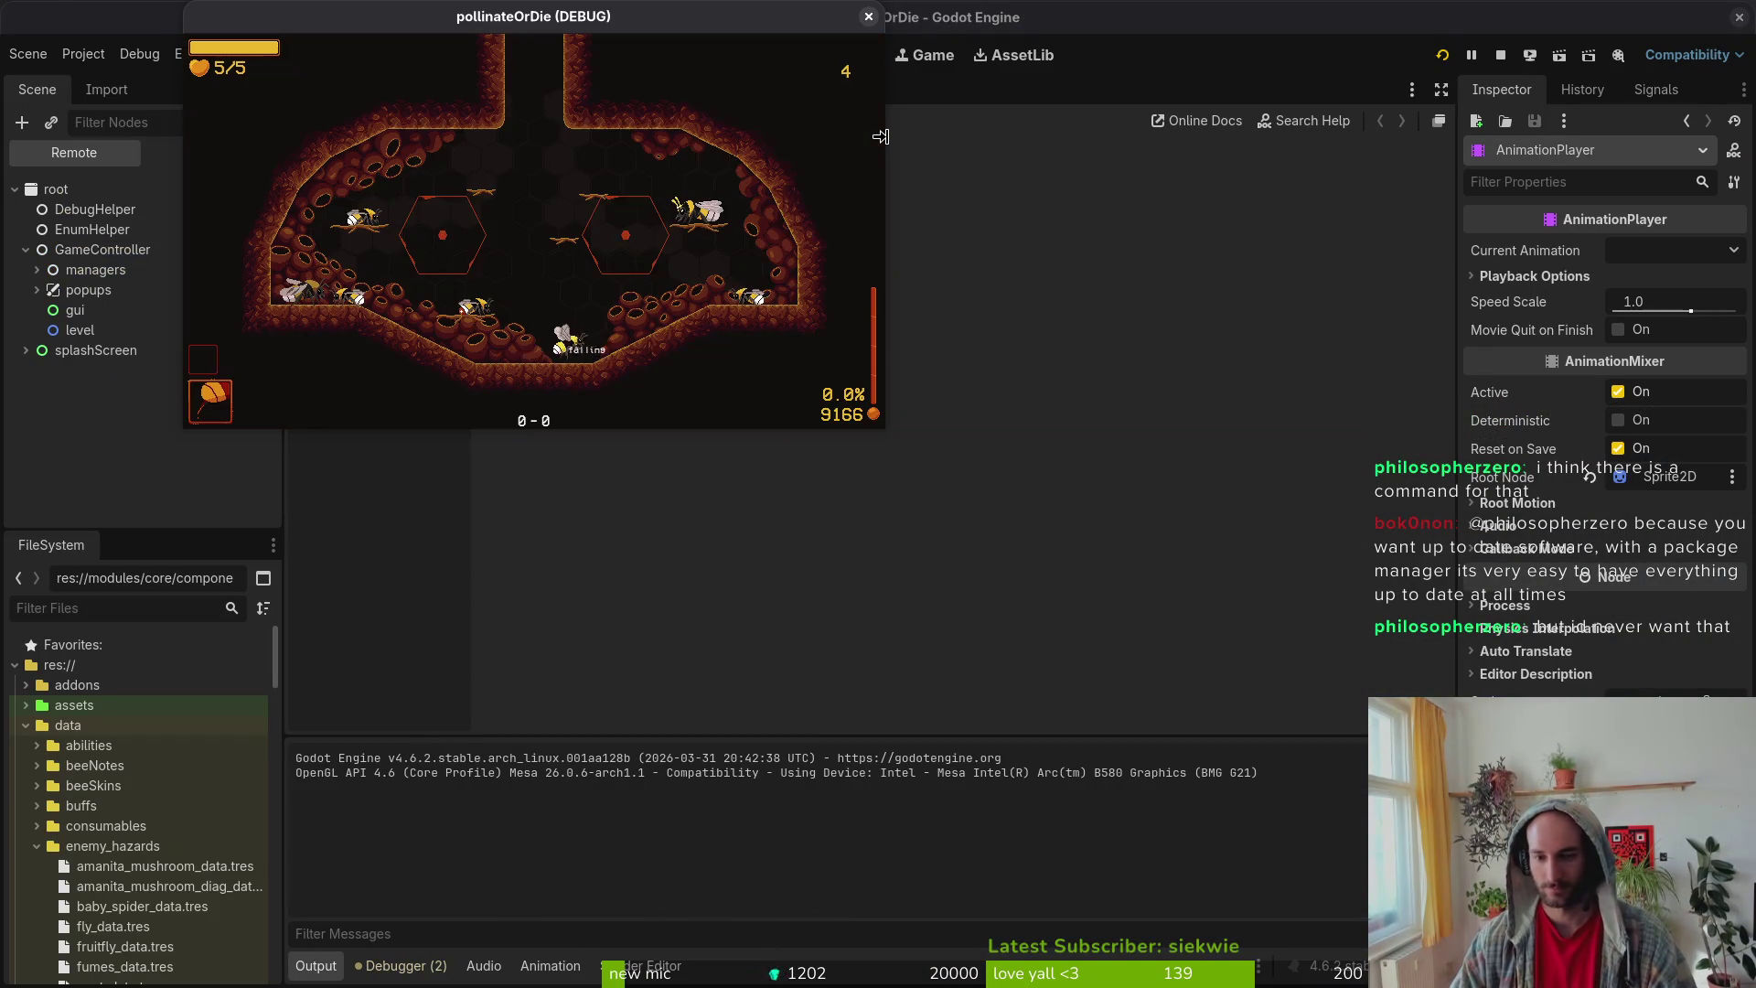
pyautogui.press('Escape')
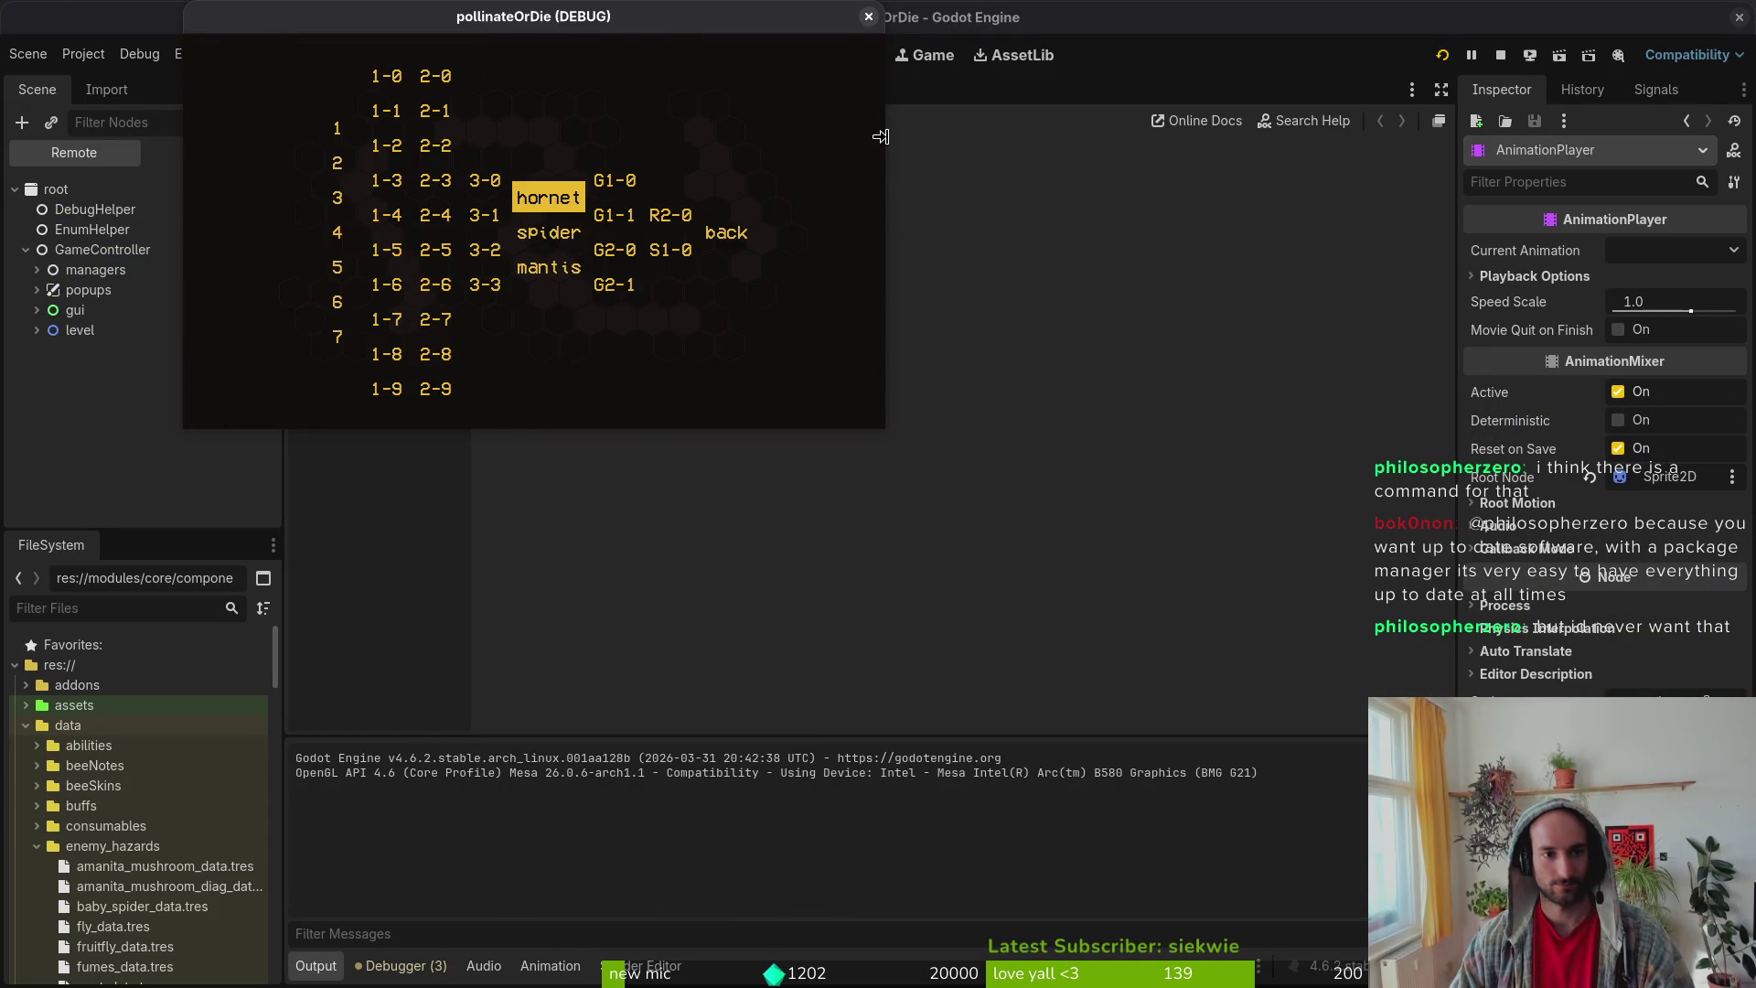
pyautogui.press('Return')
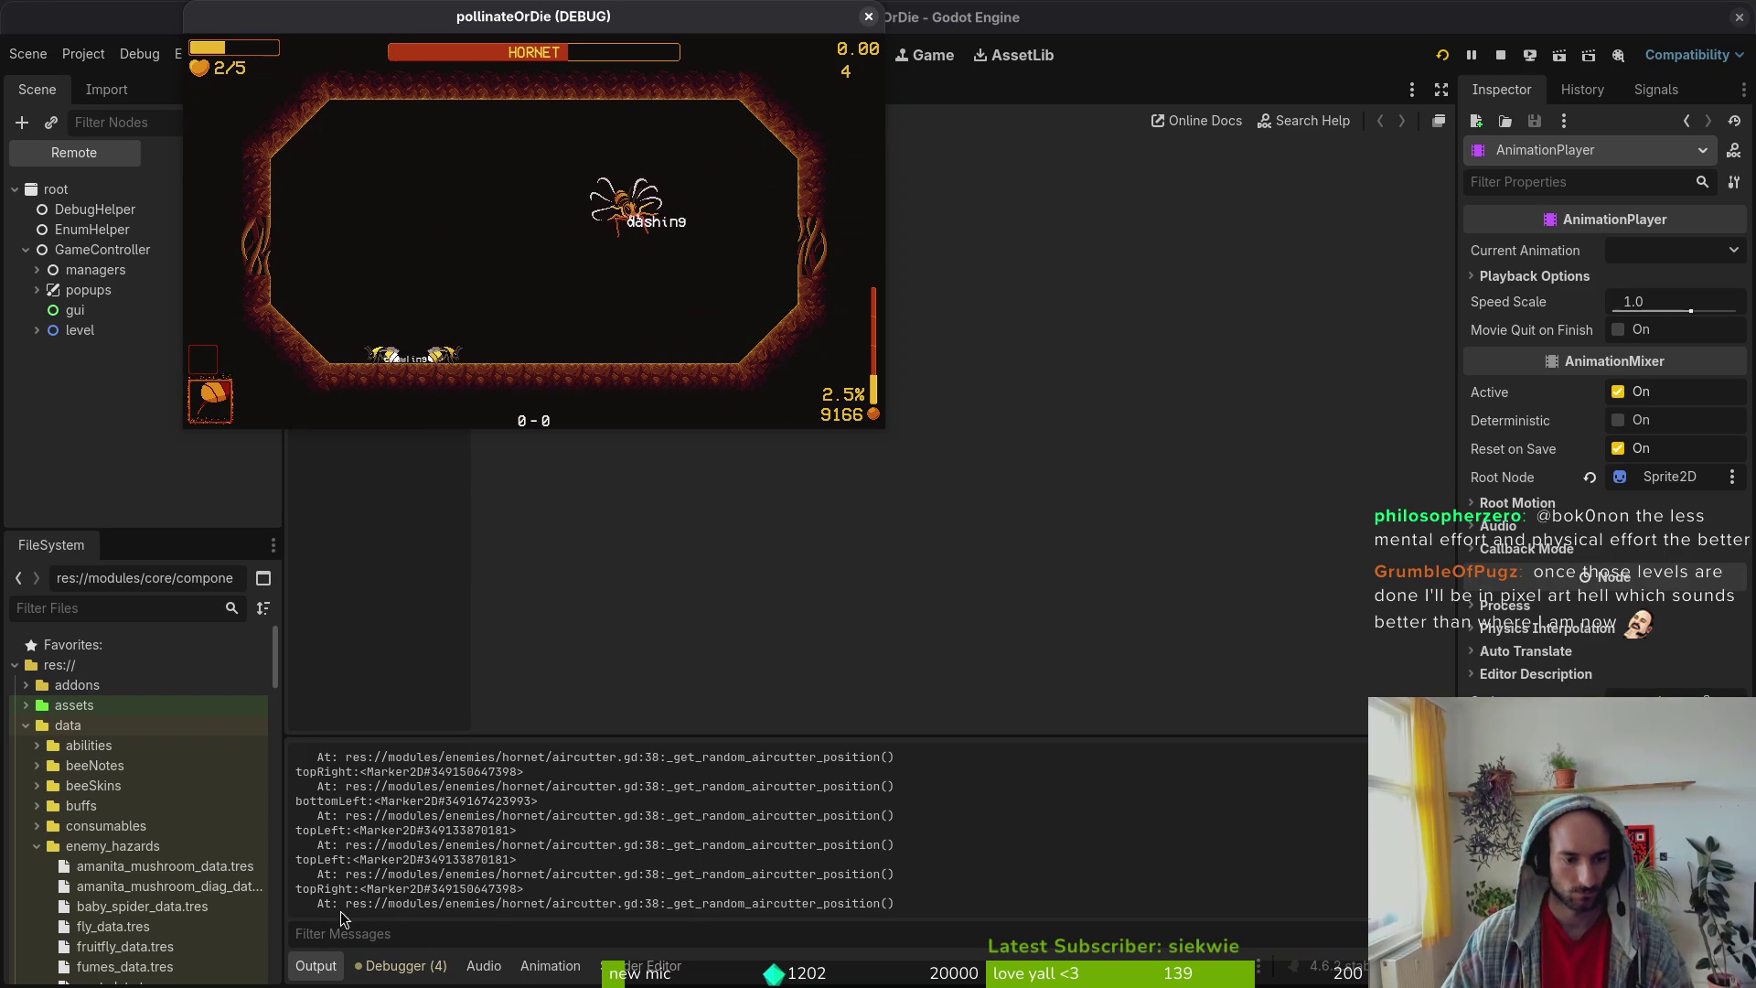
# Step: Restart the game, load hornet via the F1 level select, fight until death, then rebirth
pyautogui.click(1324, 268)
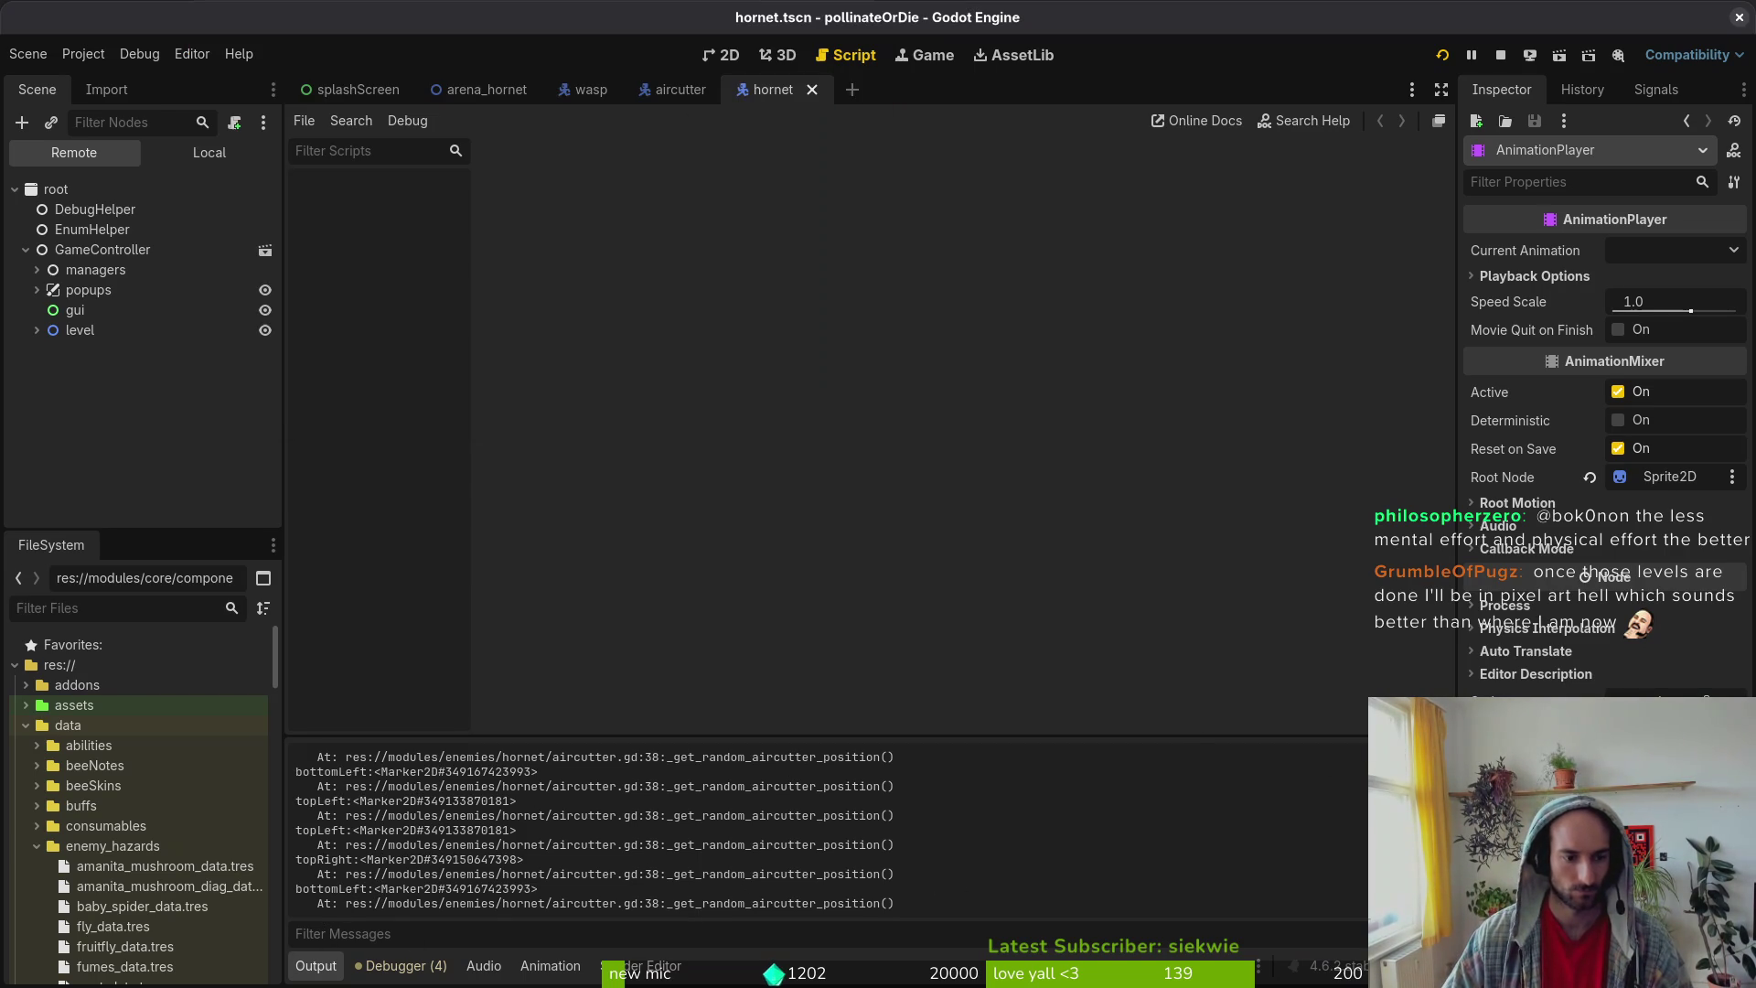
pyautogui.click(1442, 55)
pyautogui.press('Return')
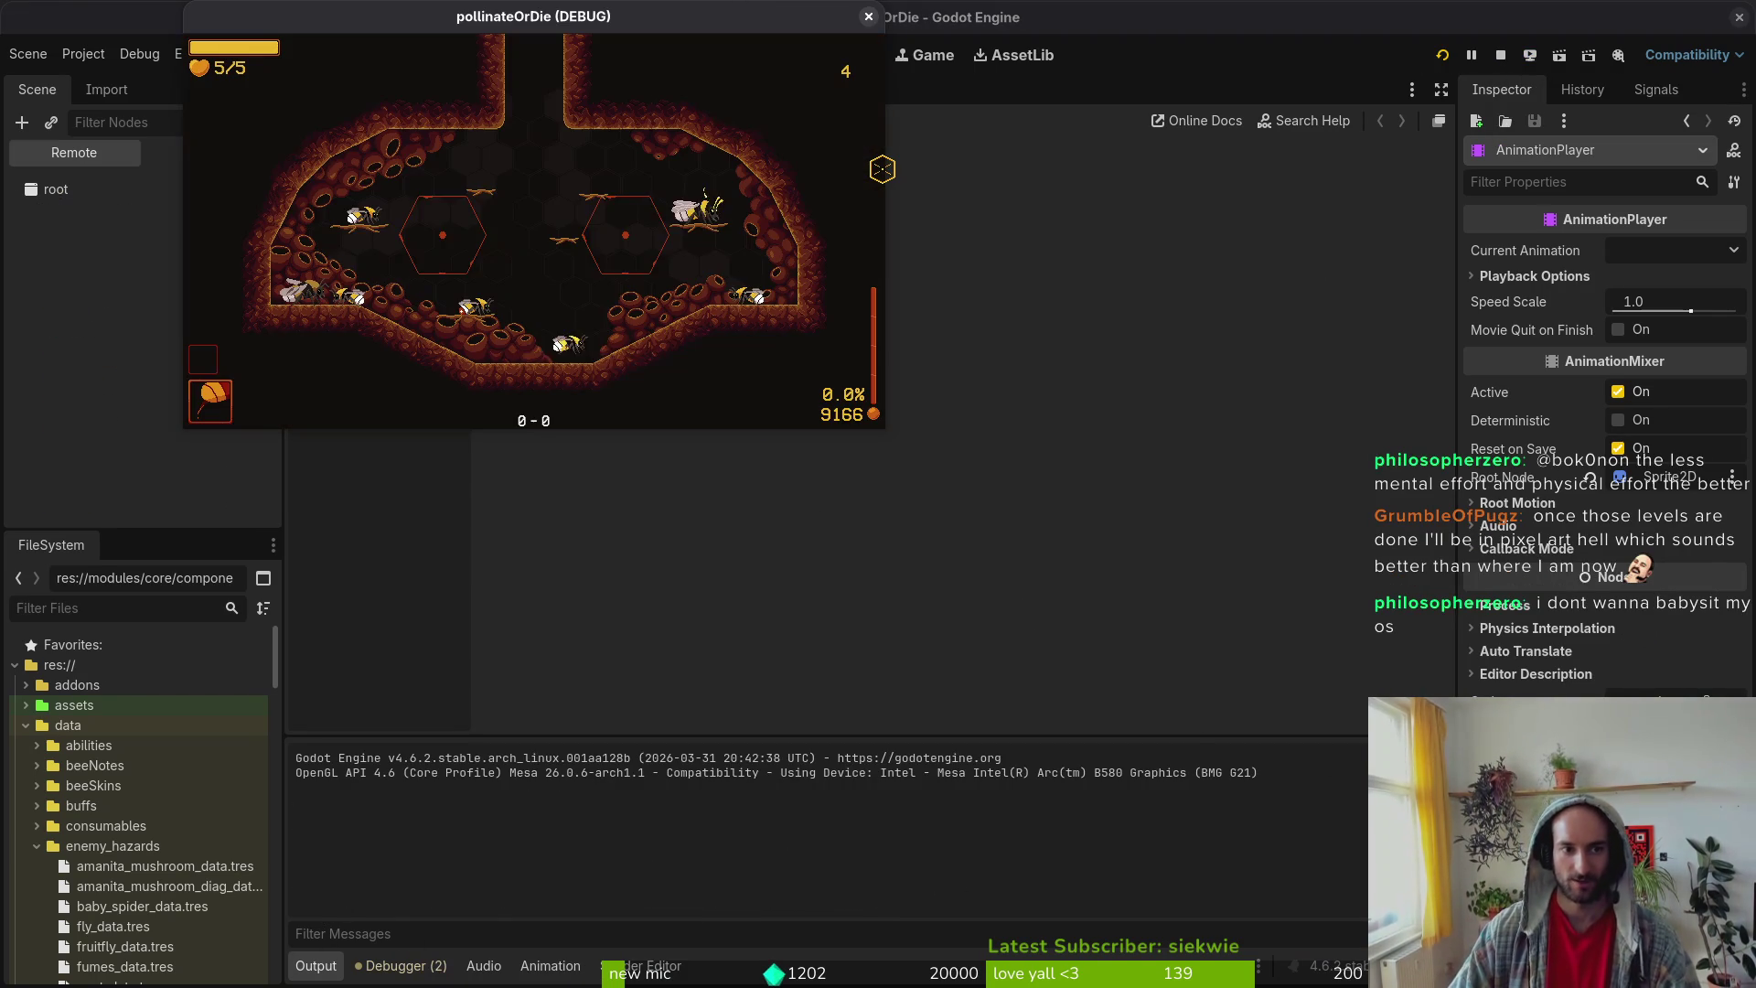
pyautogui.press('F1')
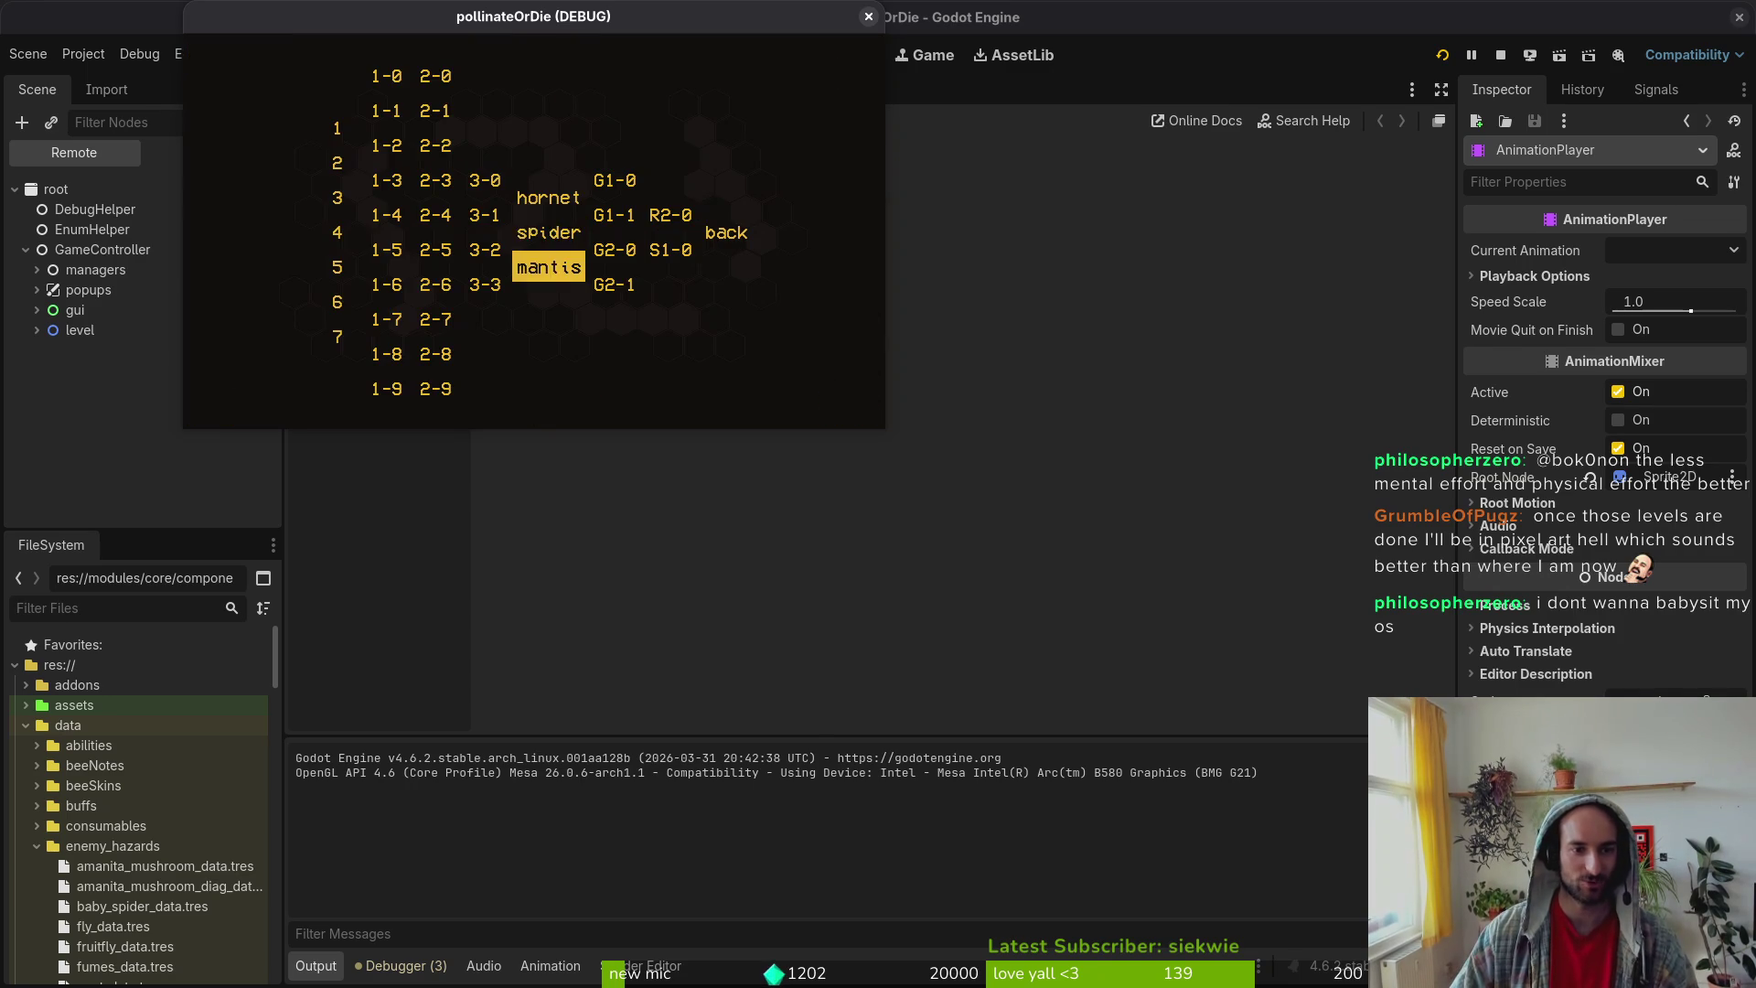
pyautogui.press('Up')
pyautogui.press('Return')
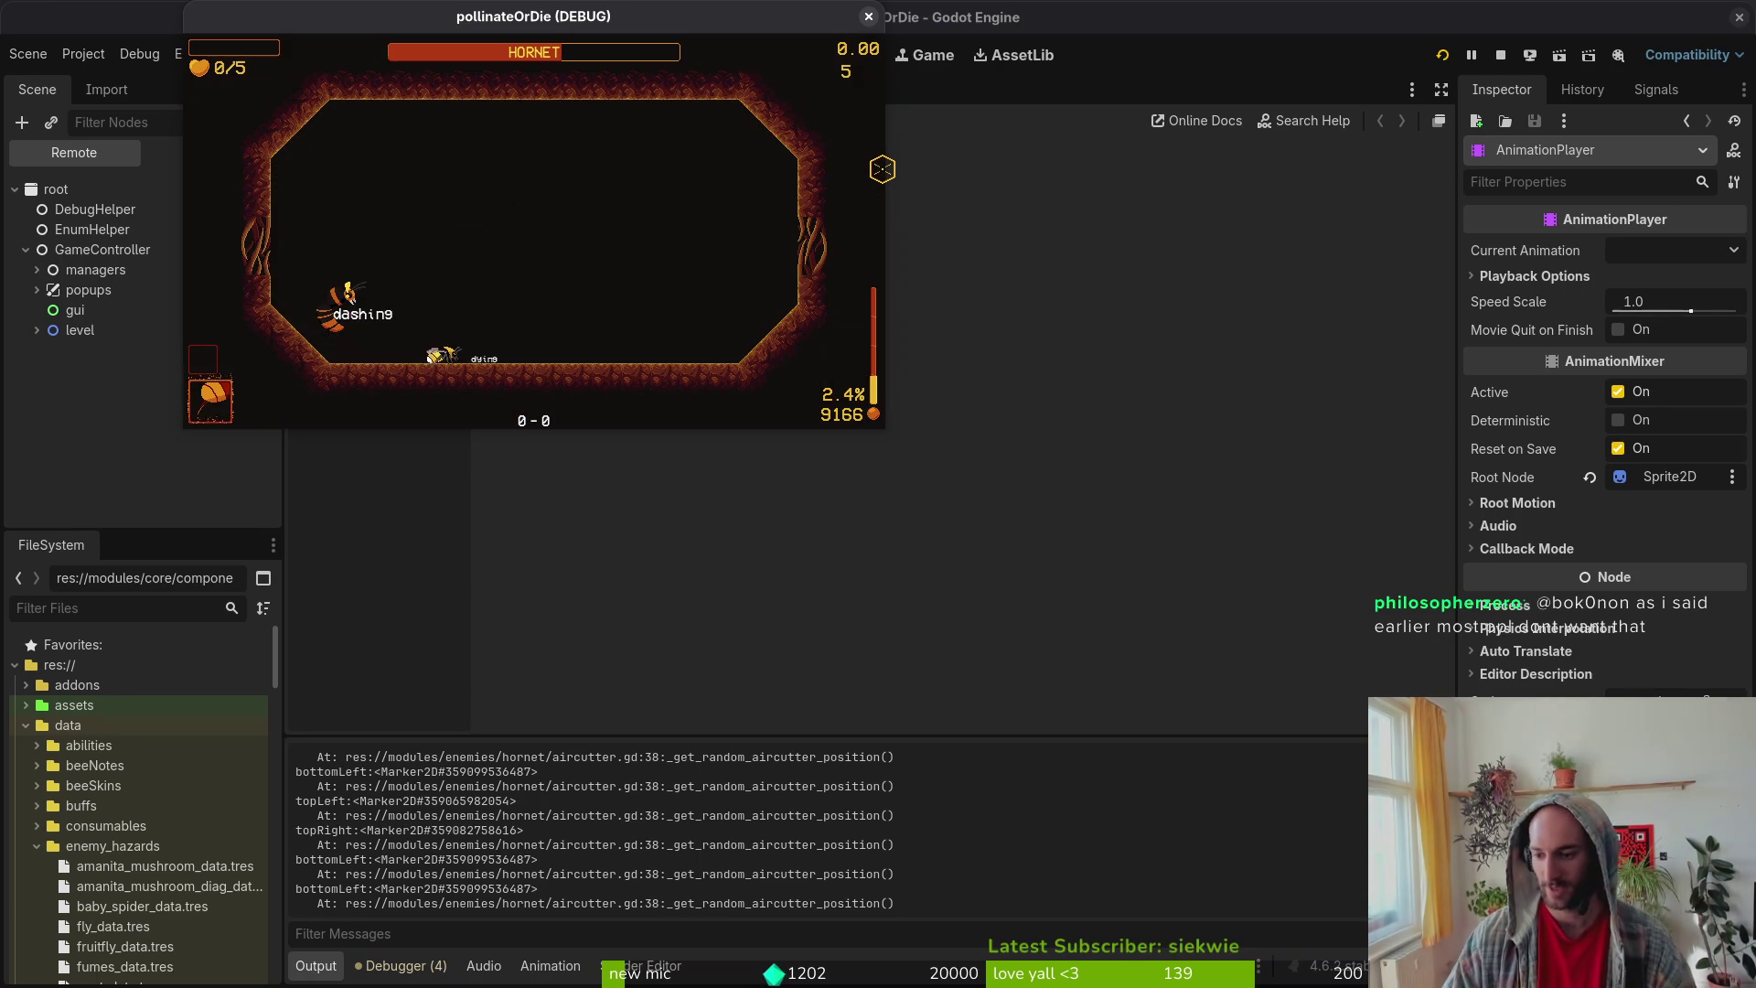
pyautogui.press('Return')
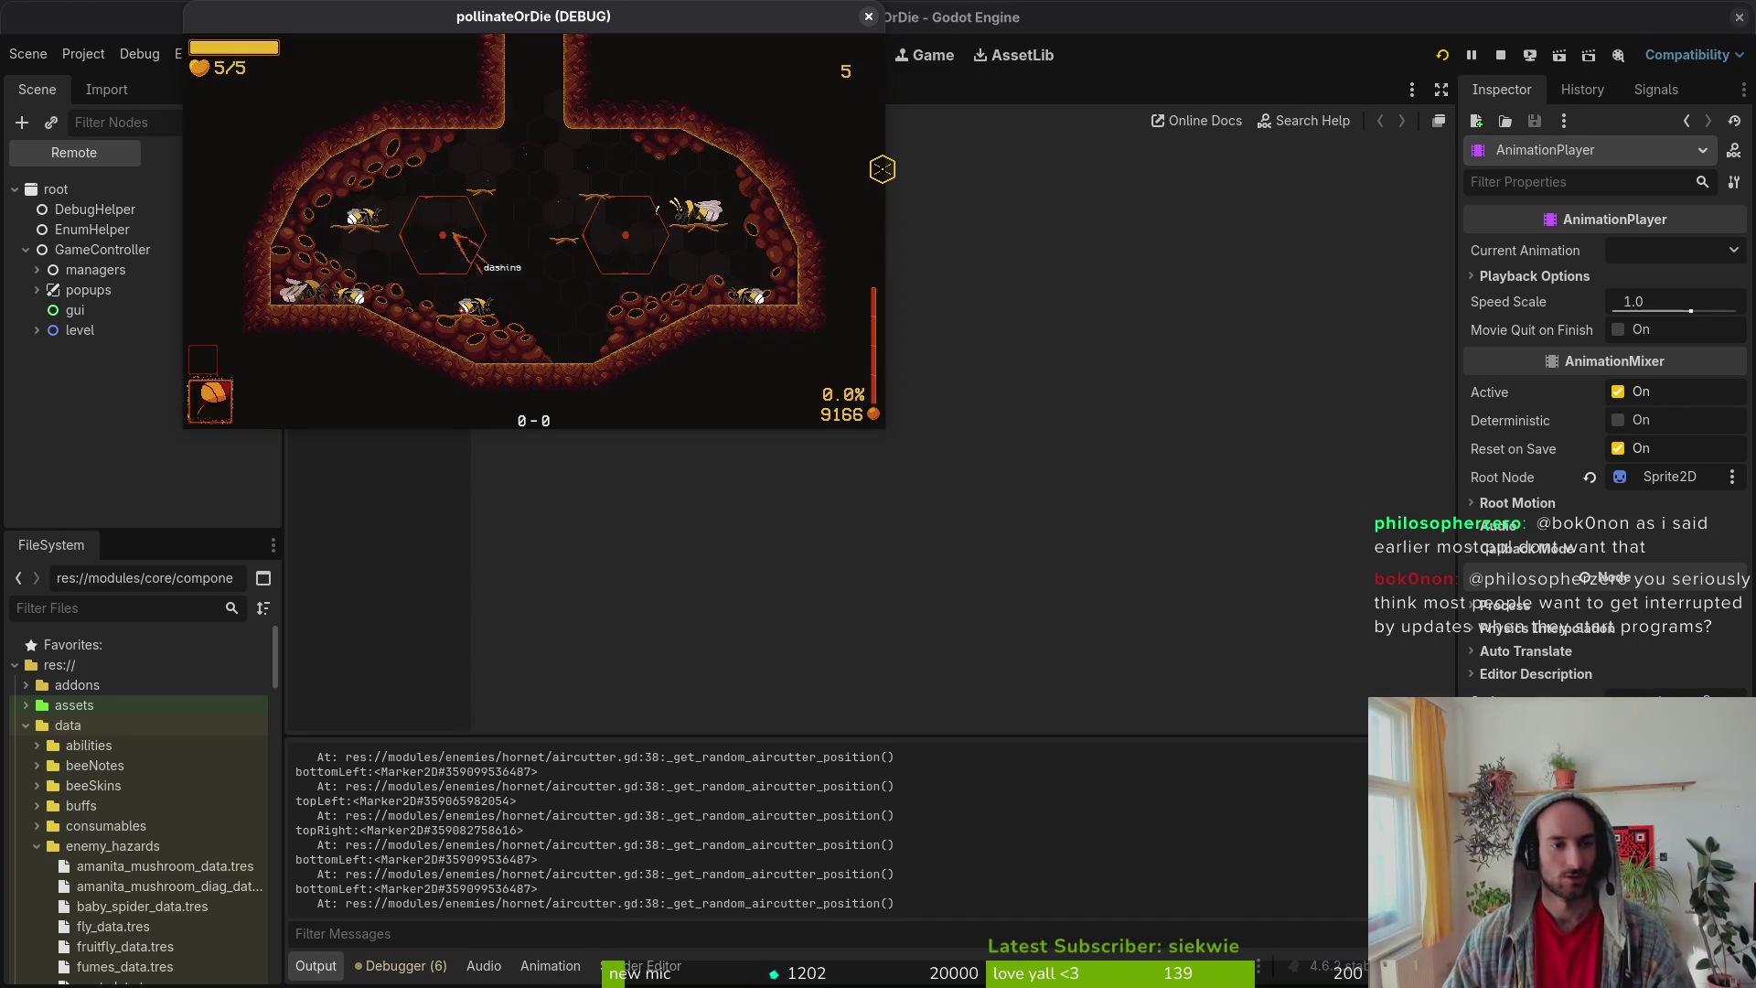
# Step: Load hornet, fight until death, rebirth, and reload the Hornet arena at 5/5 hearts
pyautogui.press('Escape')
pyautogui.press('Up')
pyautogui.press('Return')
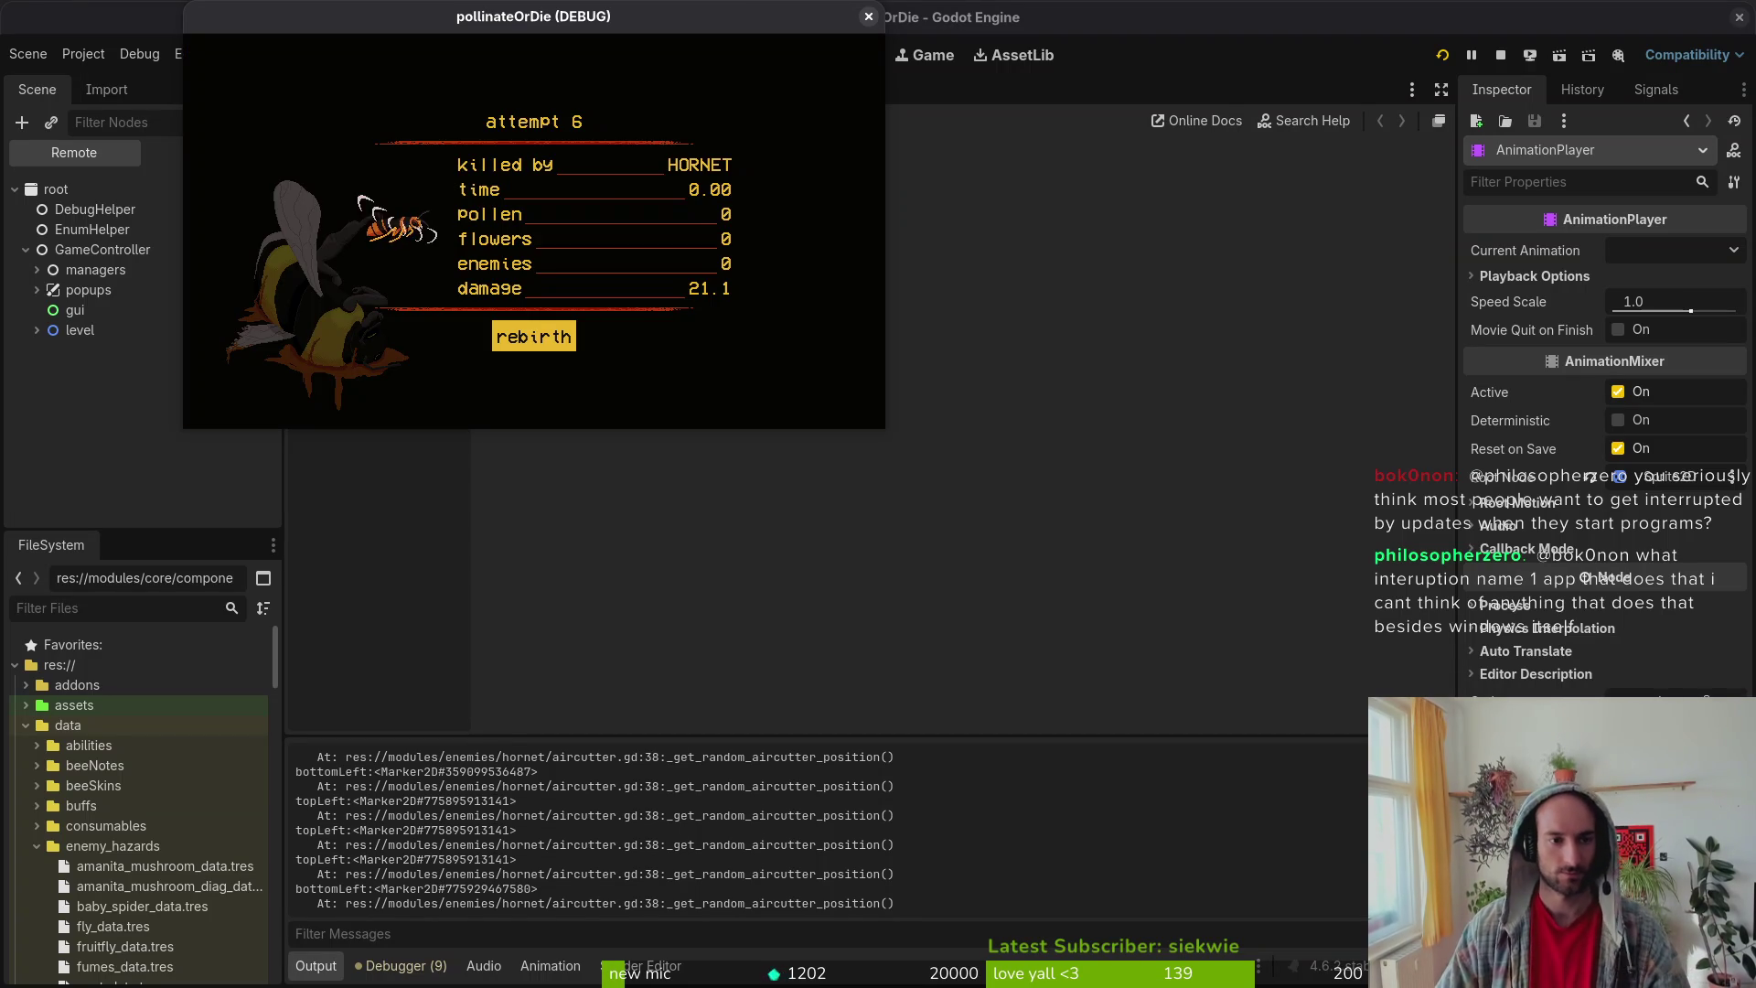
pyautogui.press('space')
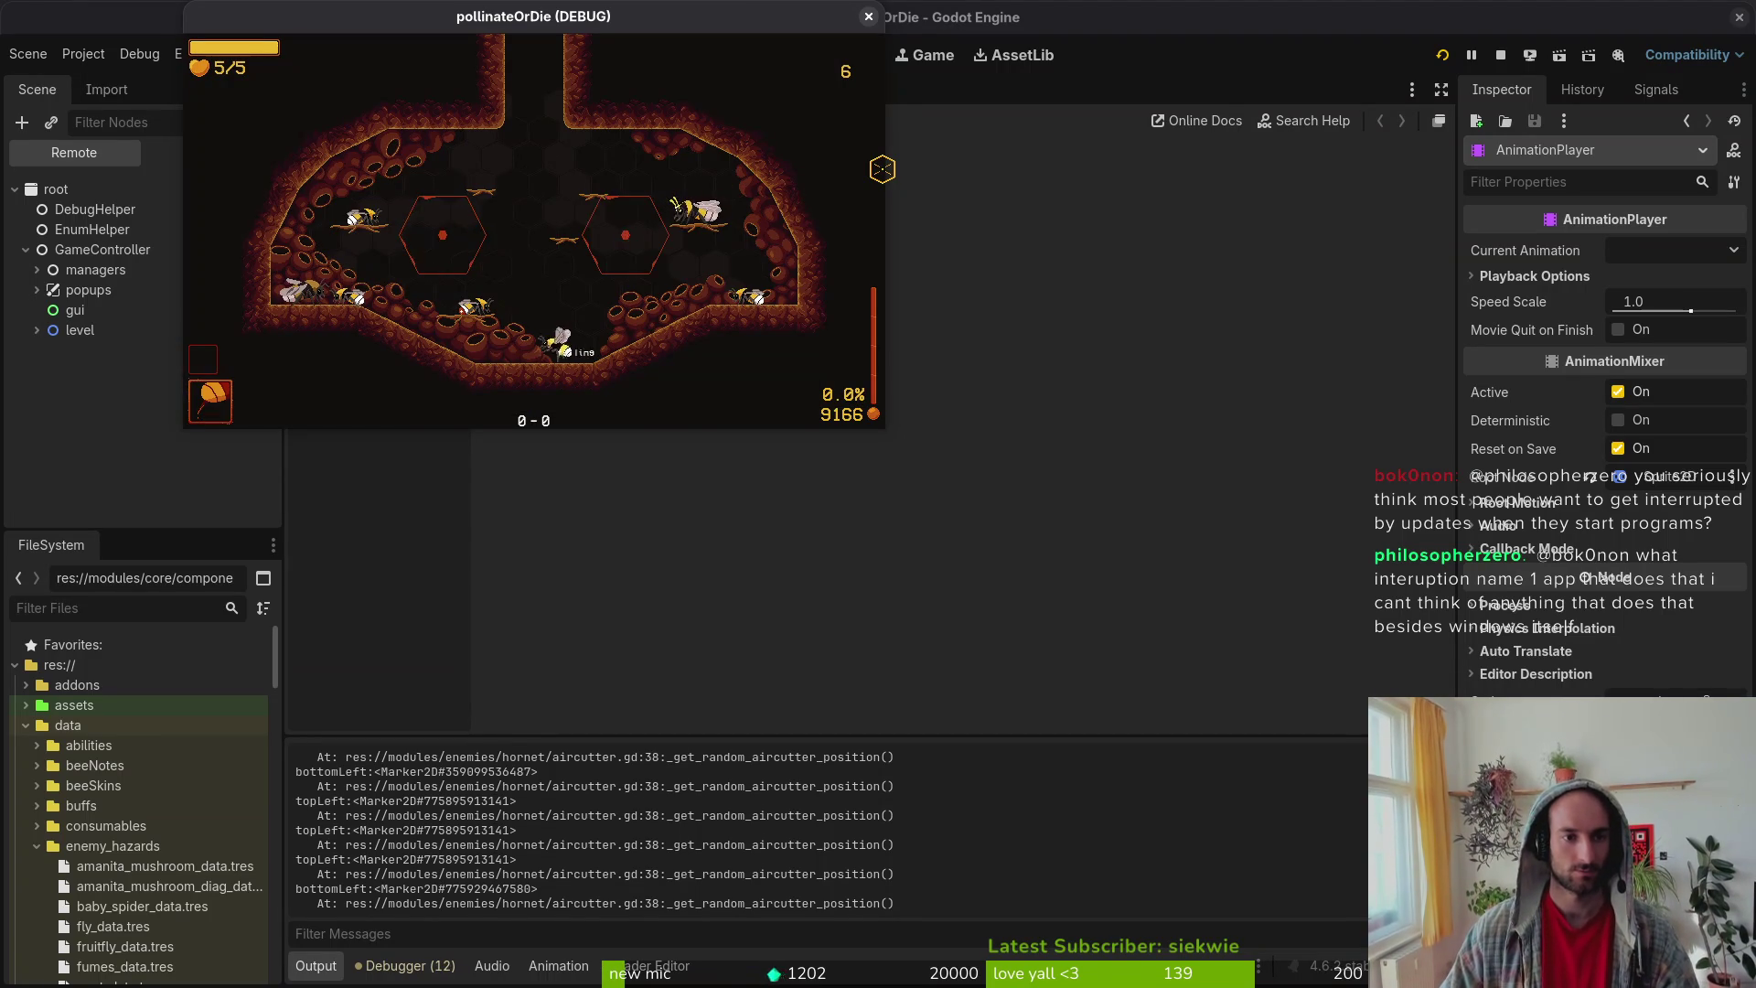
pyautogui.press('Escape')
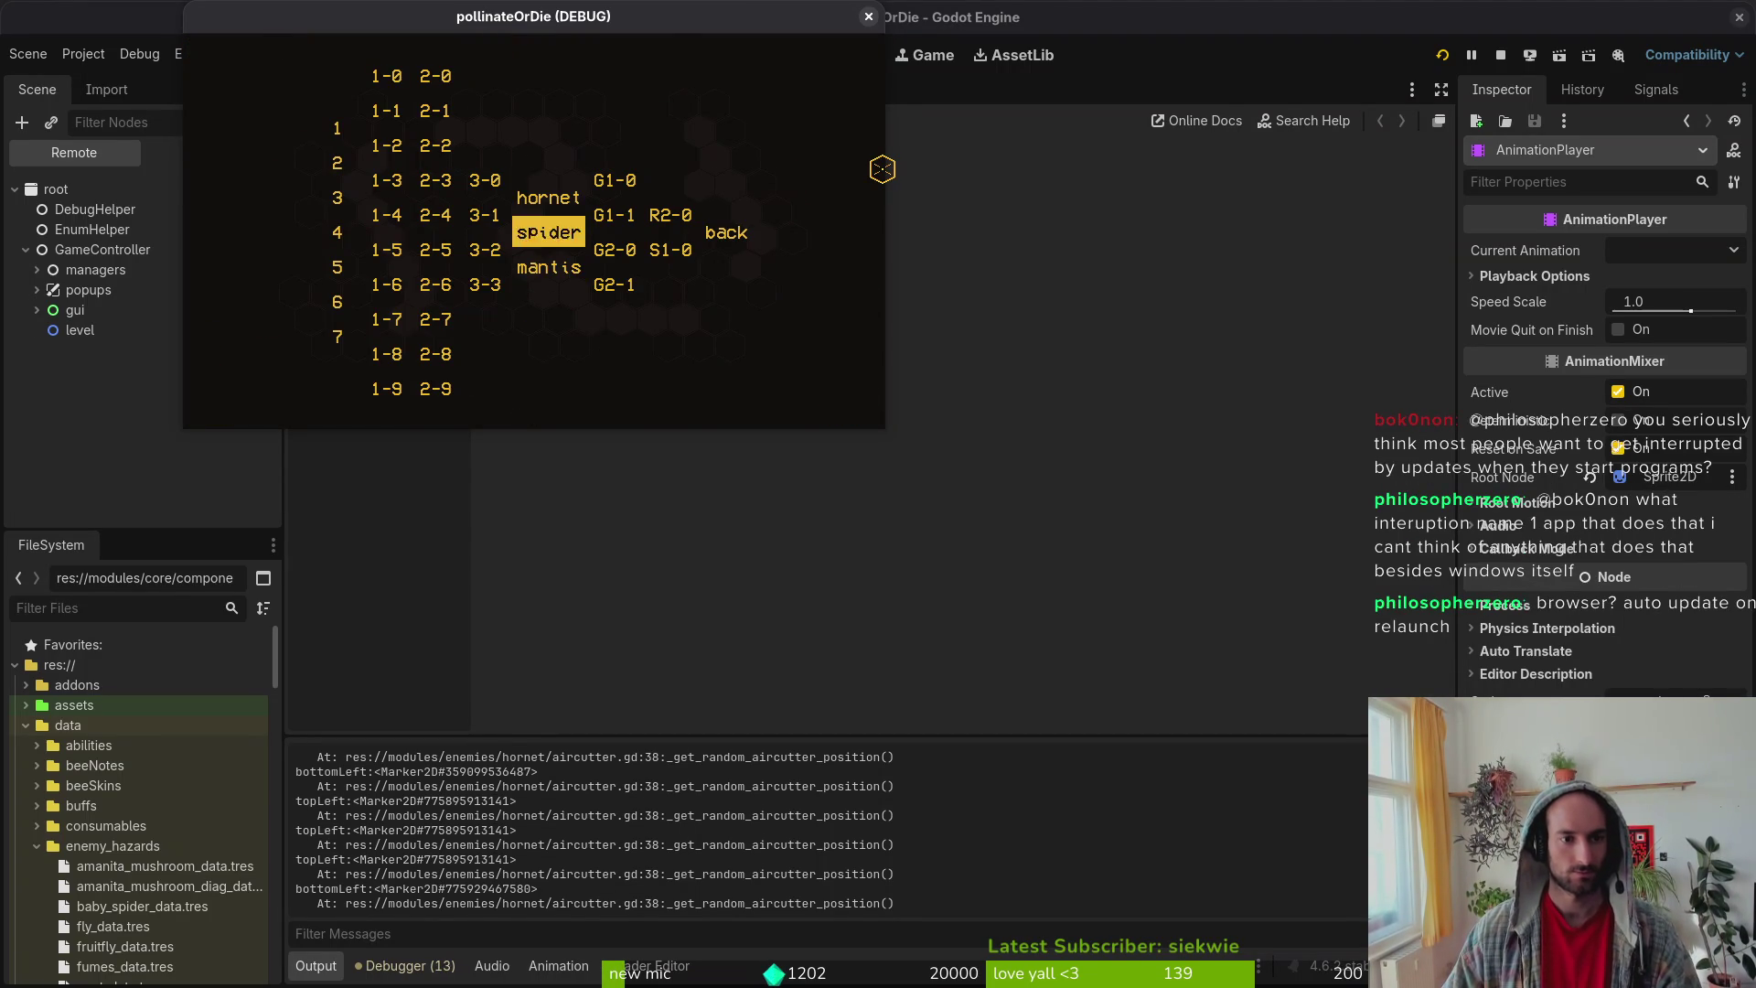
pyautogui.press('Up')
pyautogui.press('space')
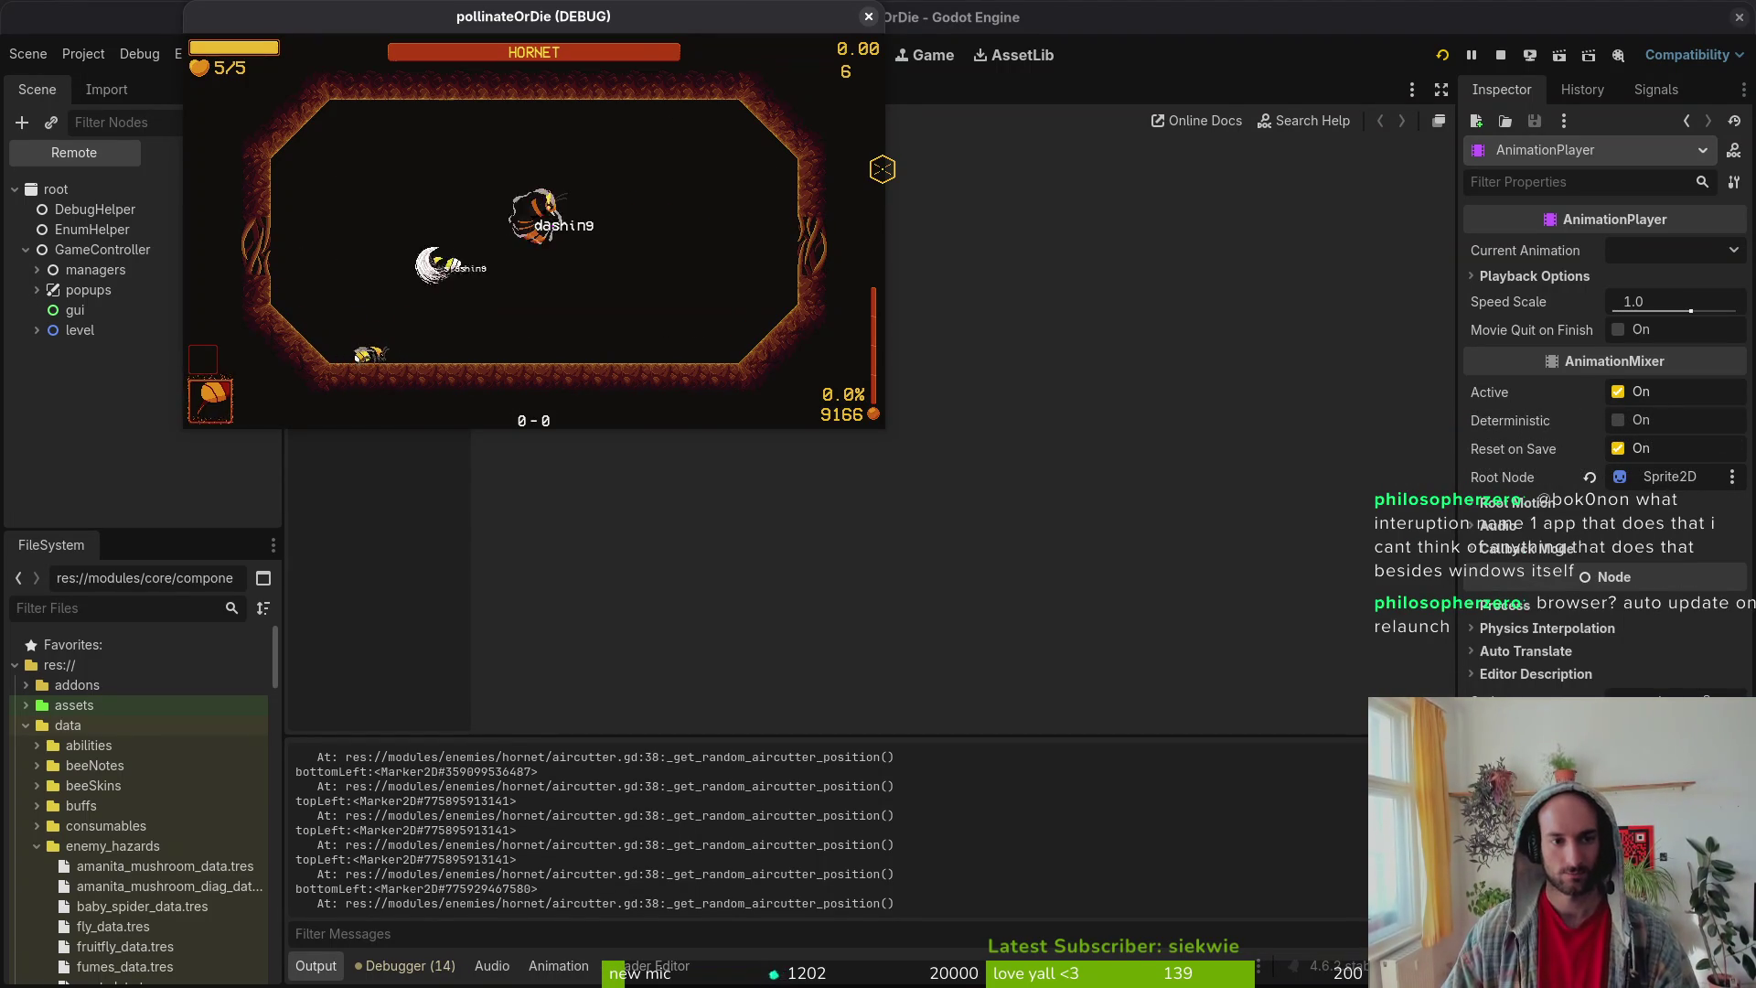